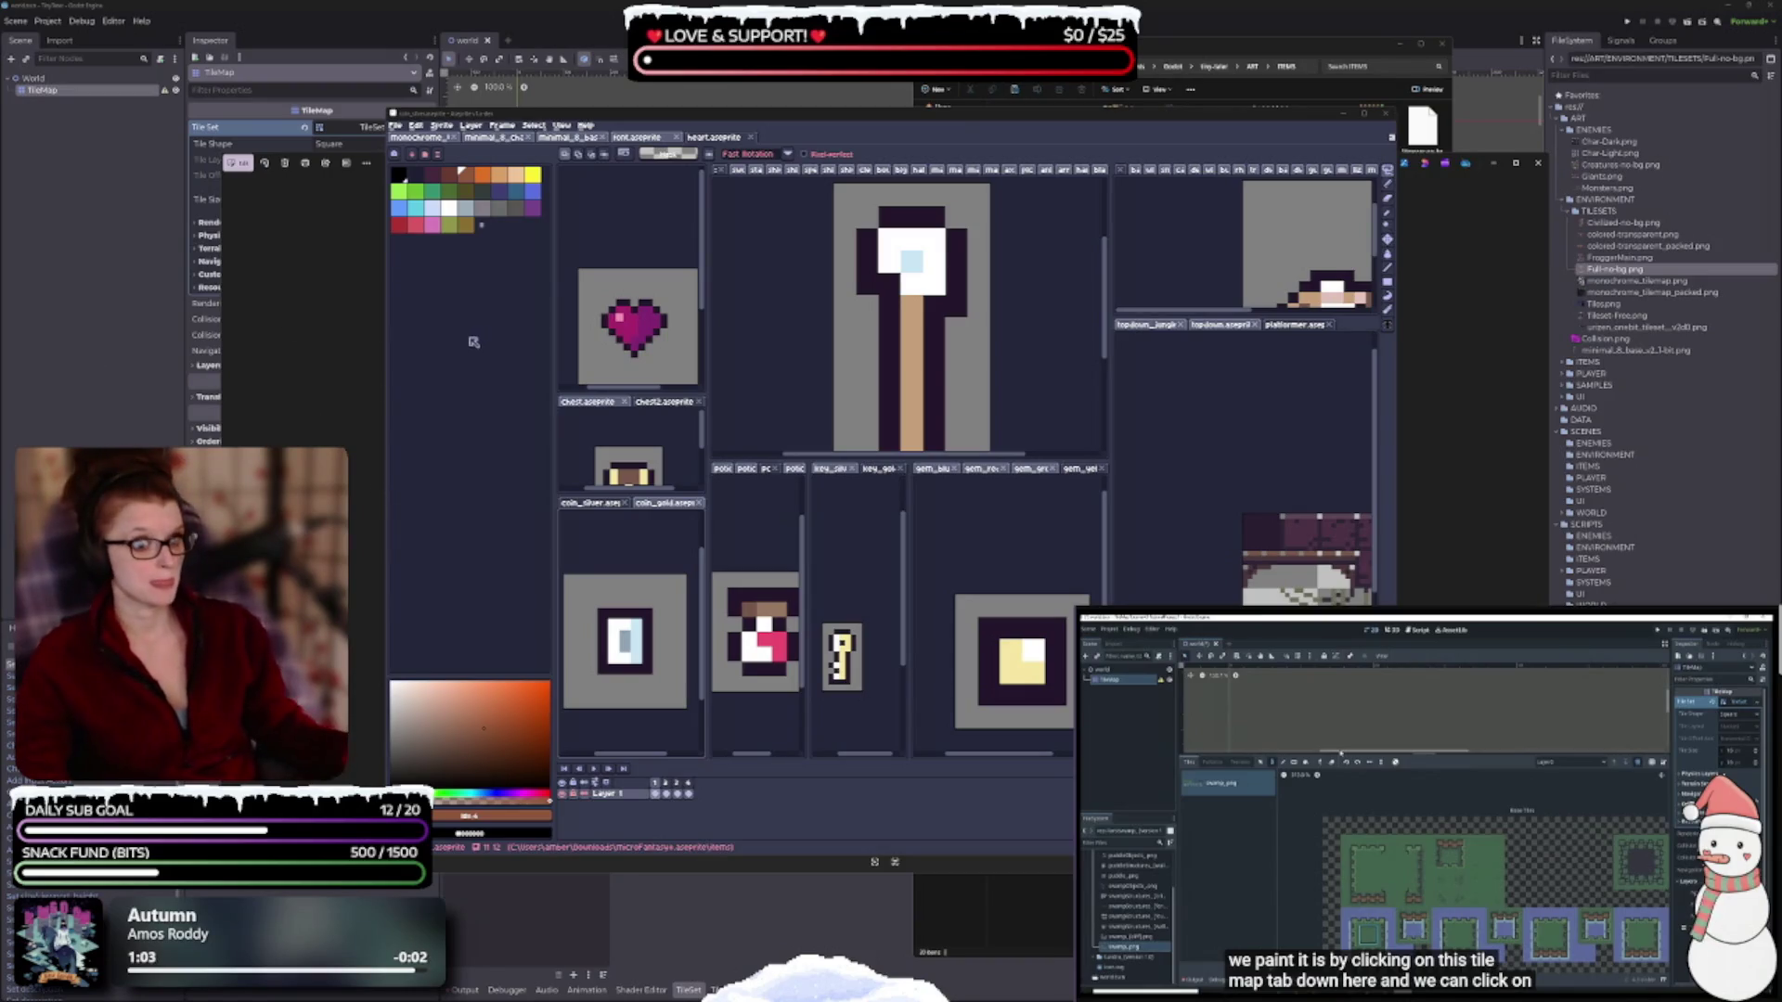
# Activate the chest2 sprite editor and drag its splitter upward so the whole chest shows.
pyautogui.click(668, 332)
pyautogui.scroll(-1, 667, 333)
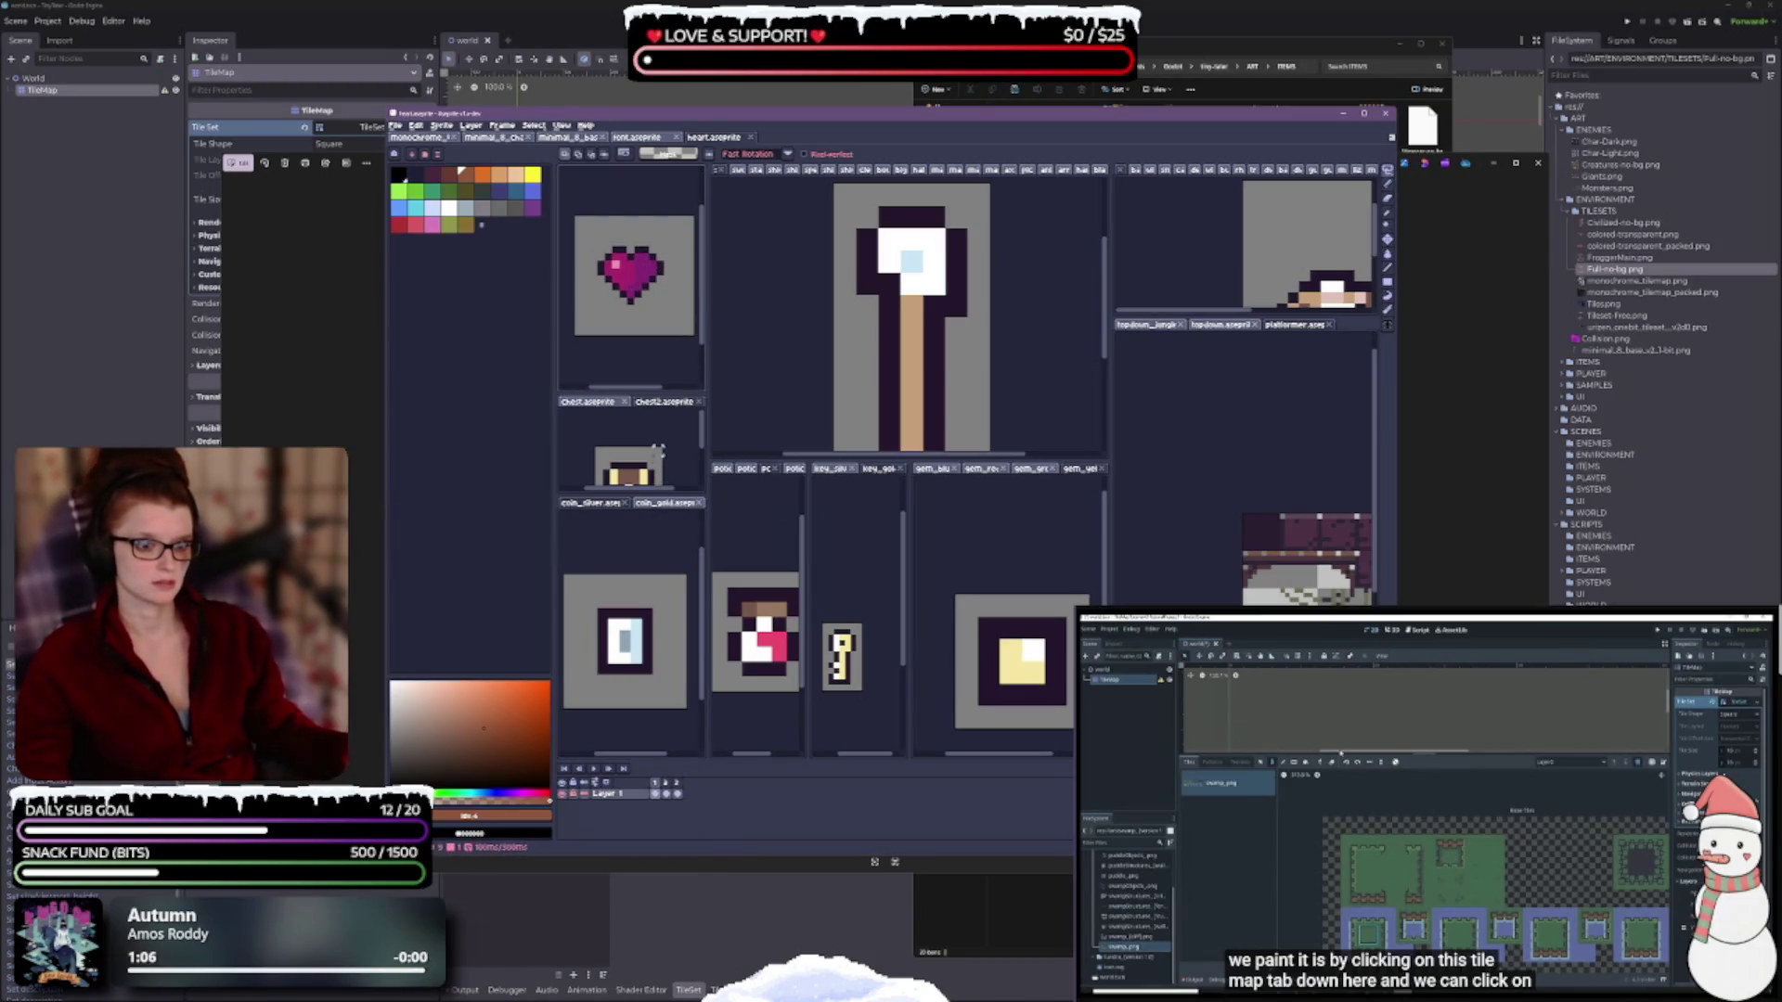
pyautogui.click(663, 422)
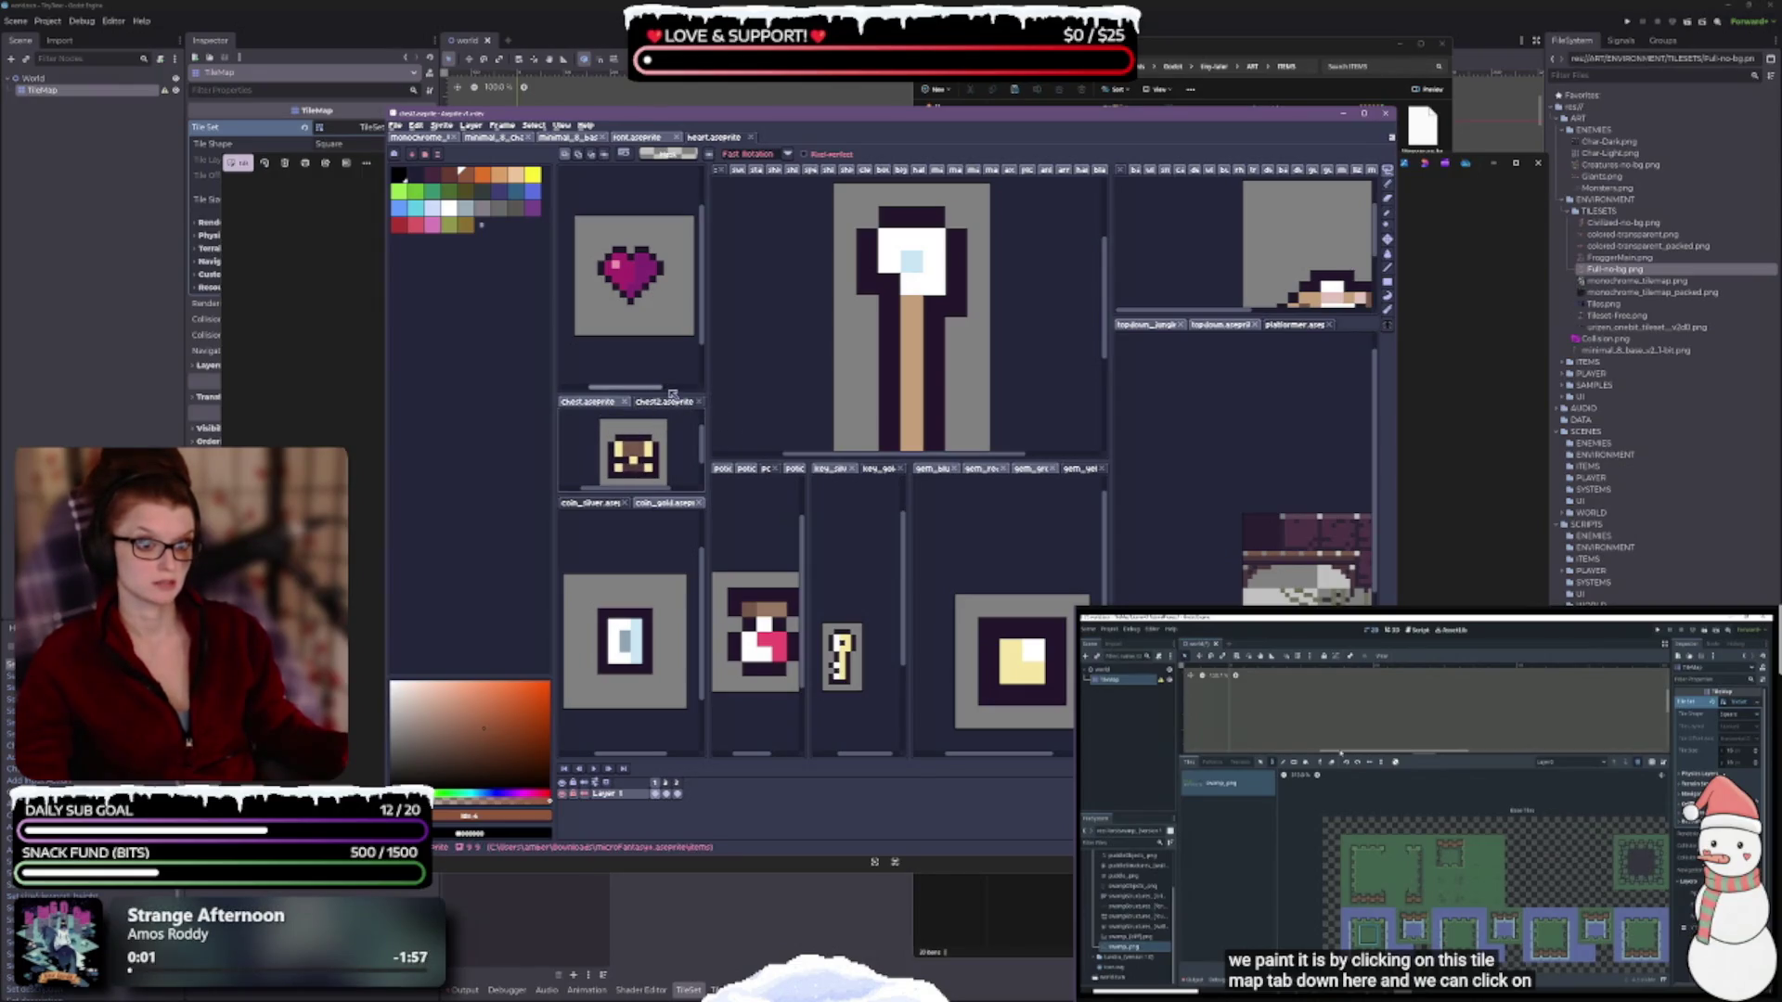
pyautogui.moveTo(667, 391); pyautogui.dragTo(666, 357)
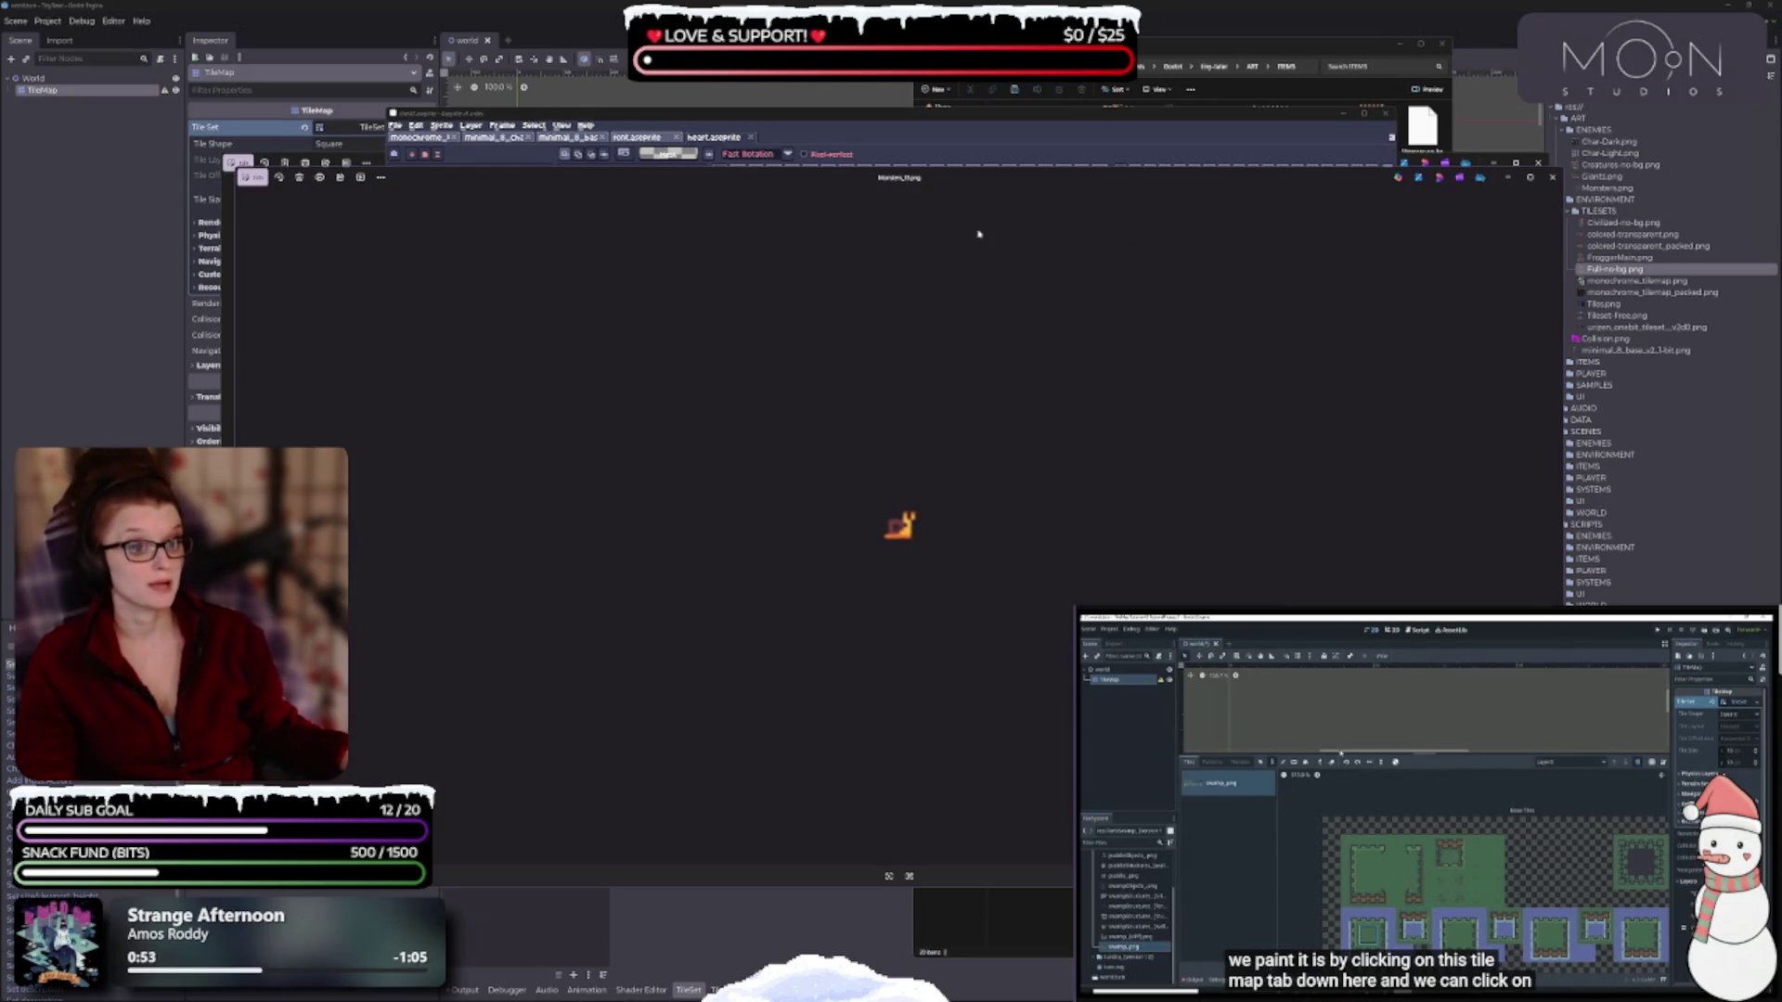
# Zoom into Monsters.png, advance to the Chars.png wizard sheet, then close the viewer.
pyautogui.click(1552, 177)
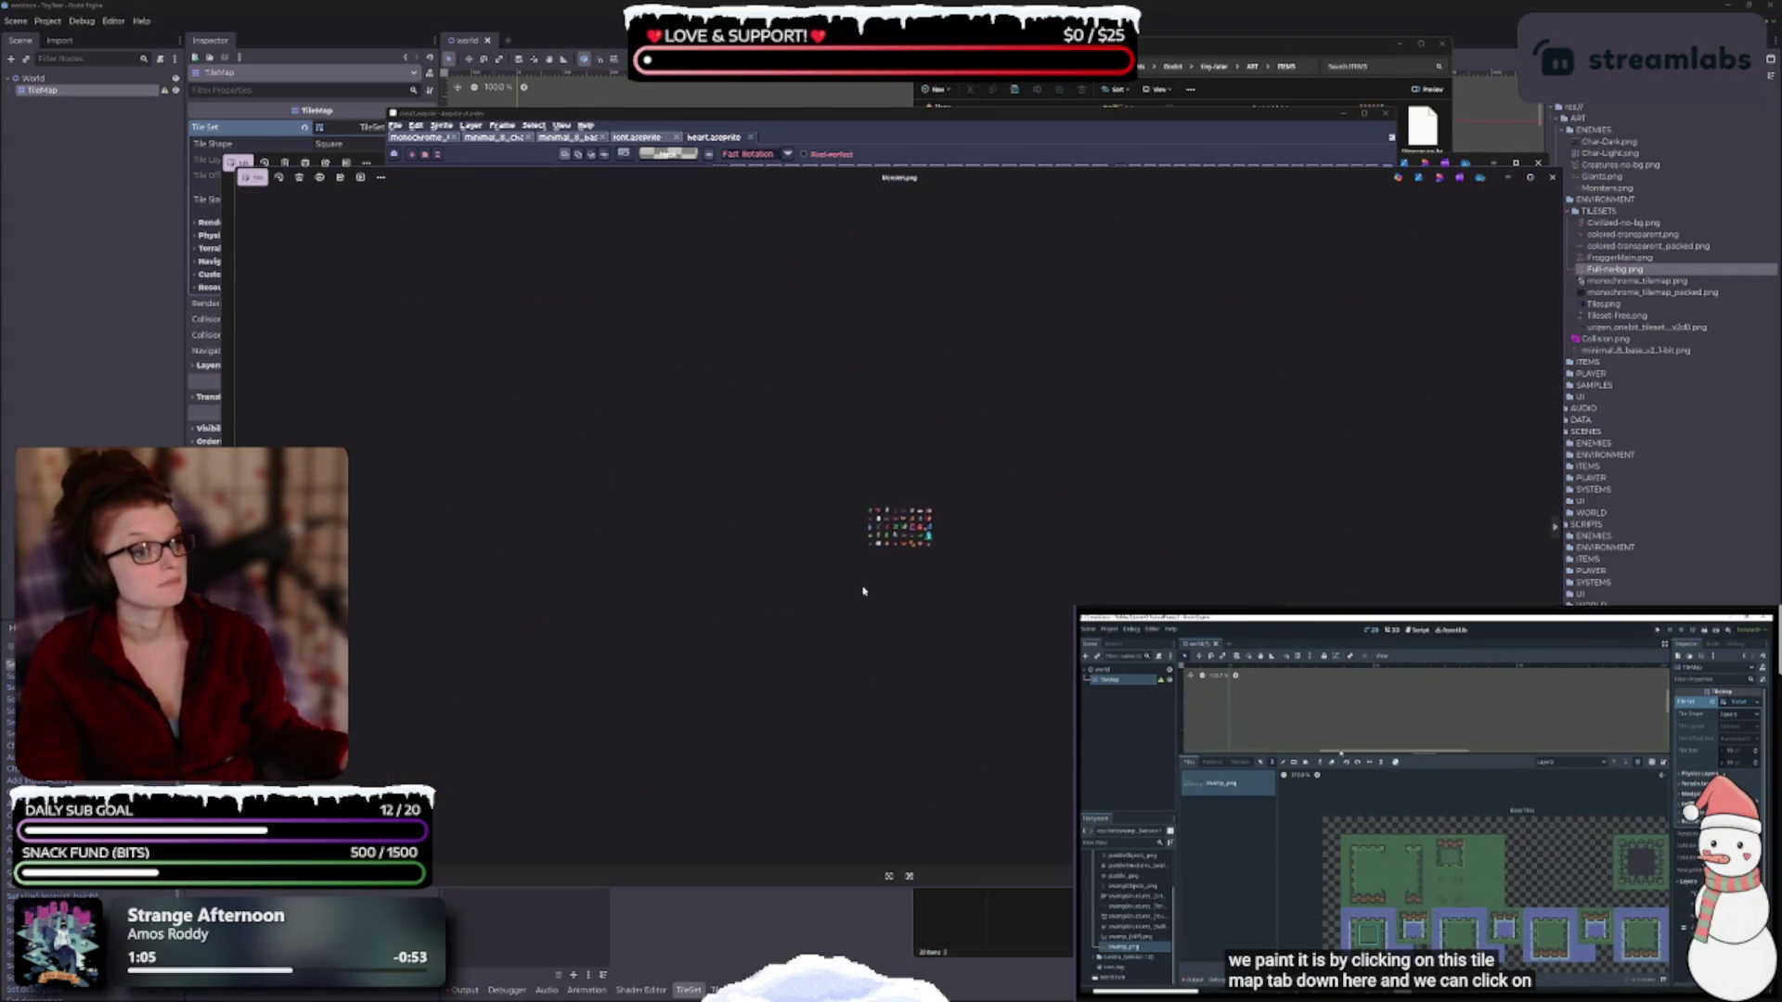
pyautogui.scroll(3, 872, 590)
pyautogui.scroll(3, 888, 591)
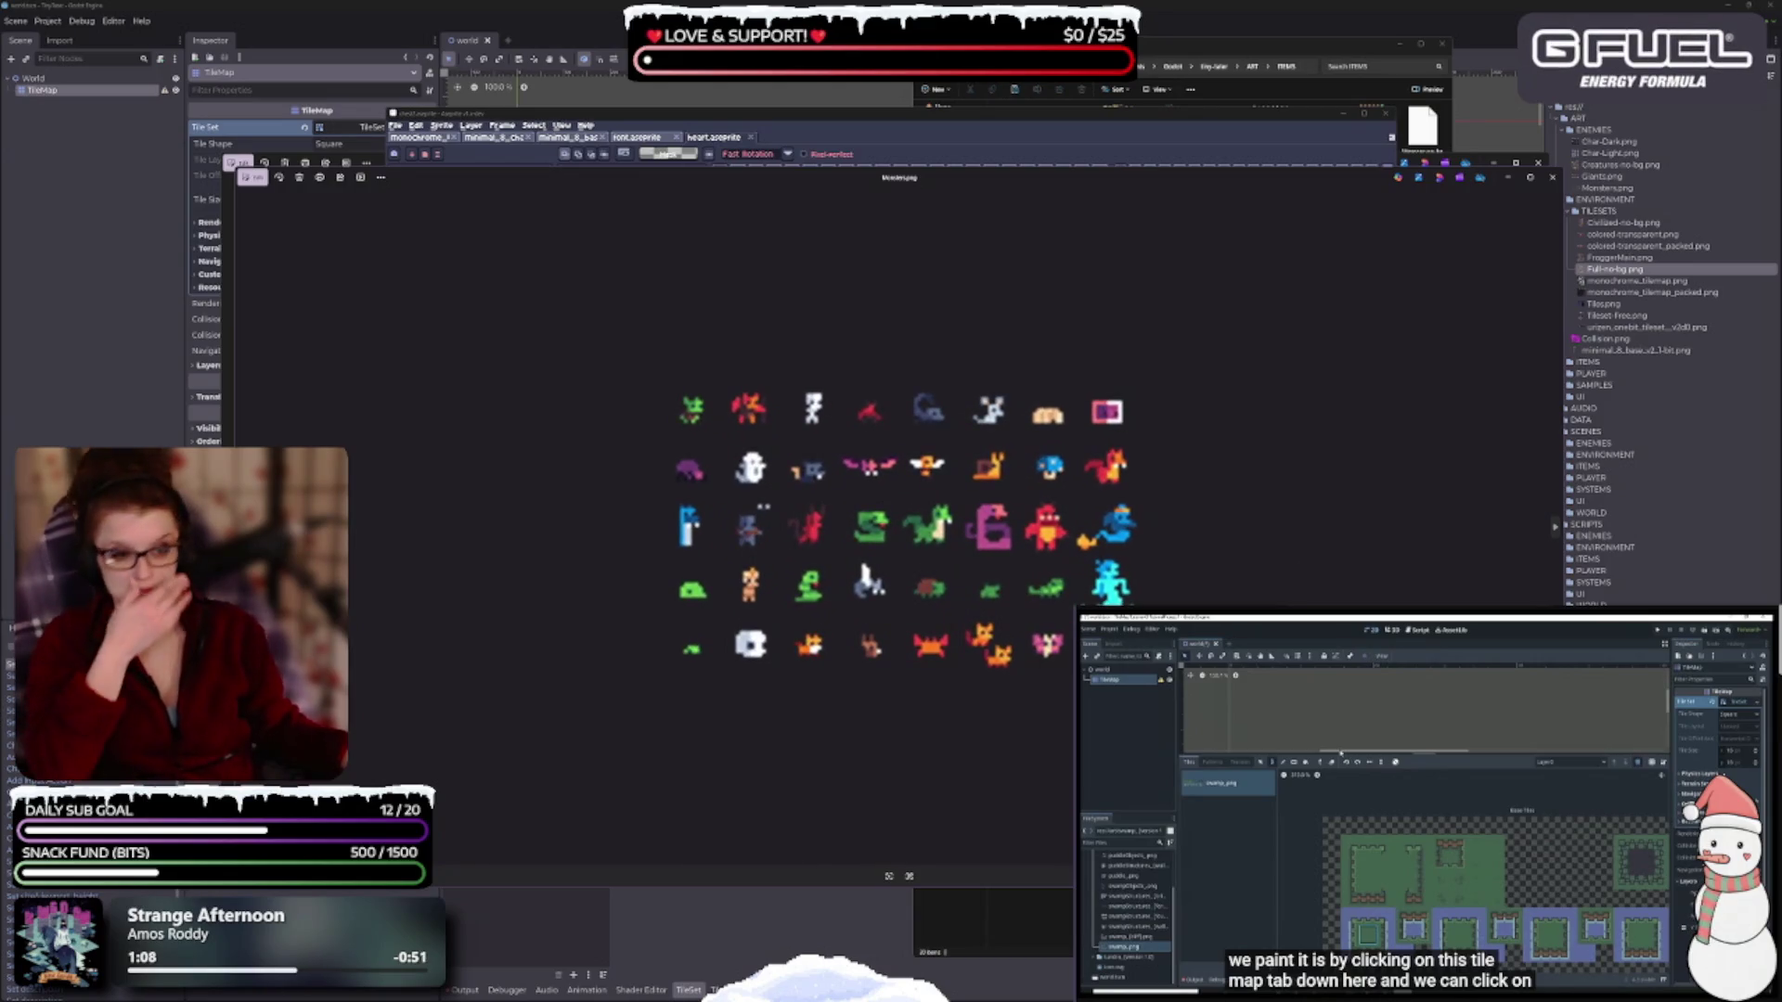
pyautogui.click(1555, 527)
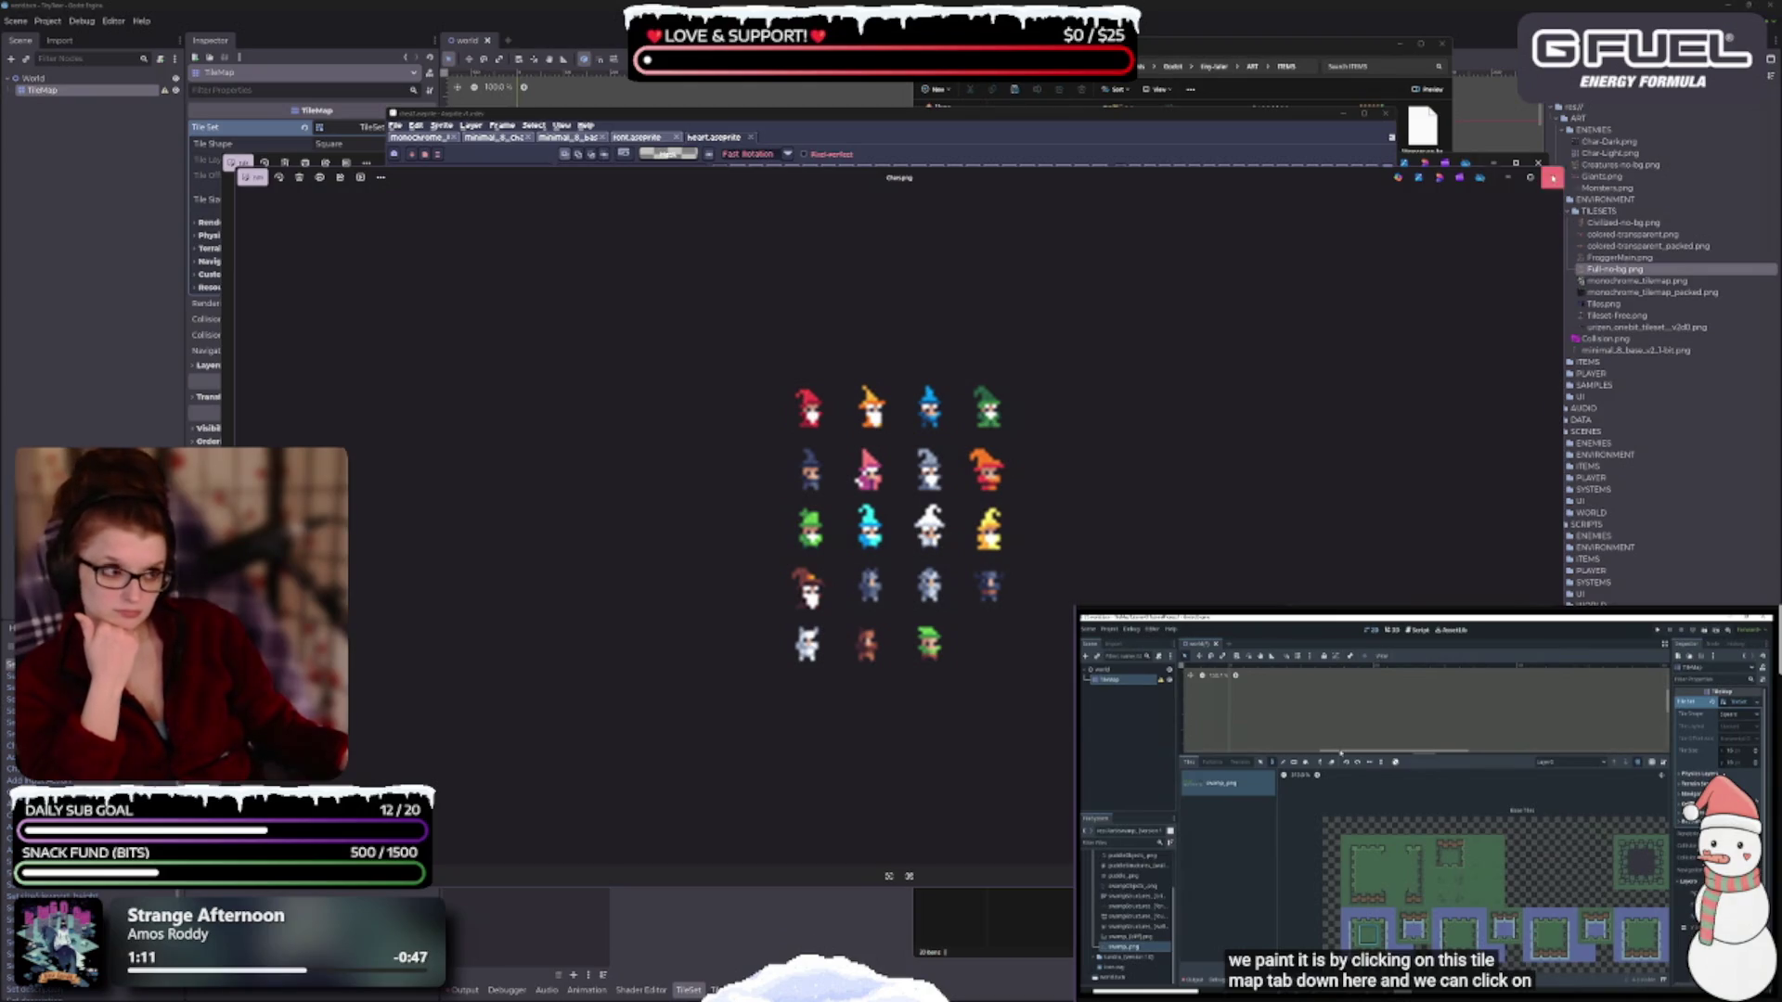
pyautogui.click(1552, 177)
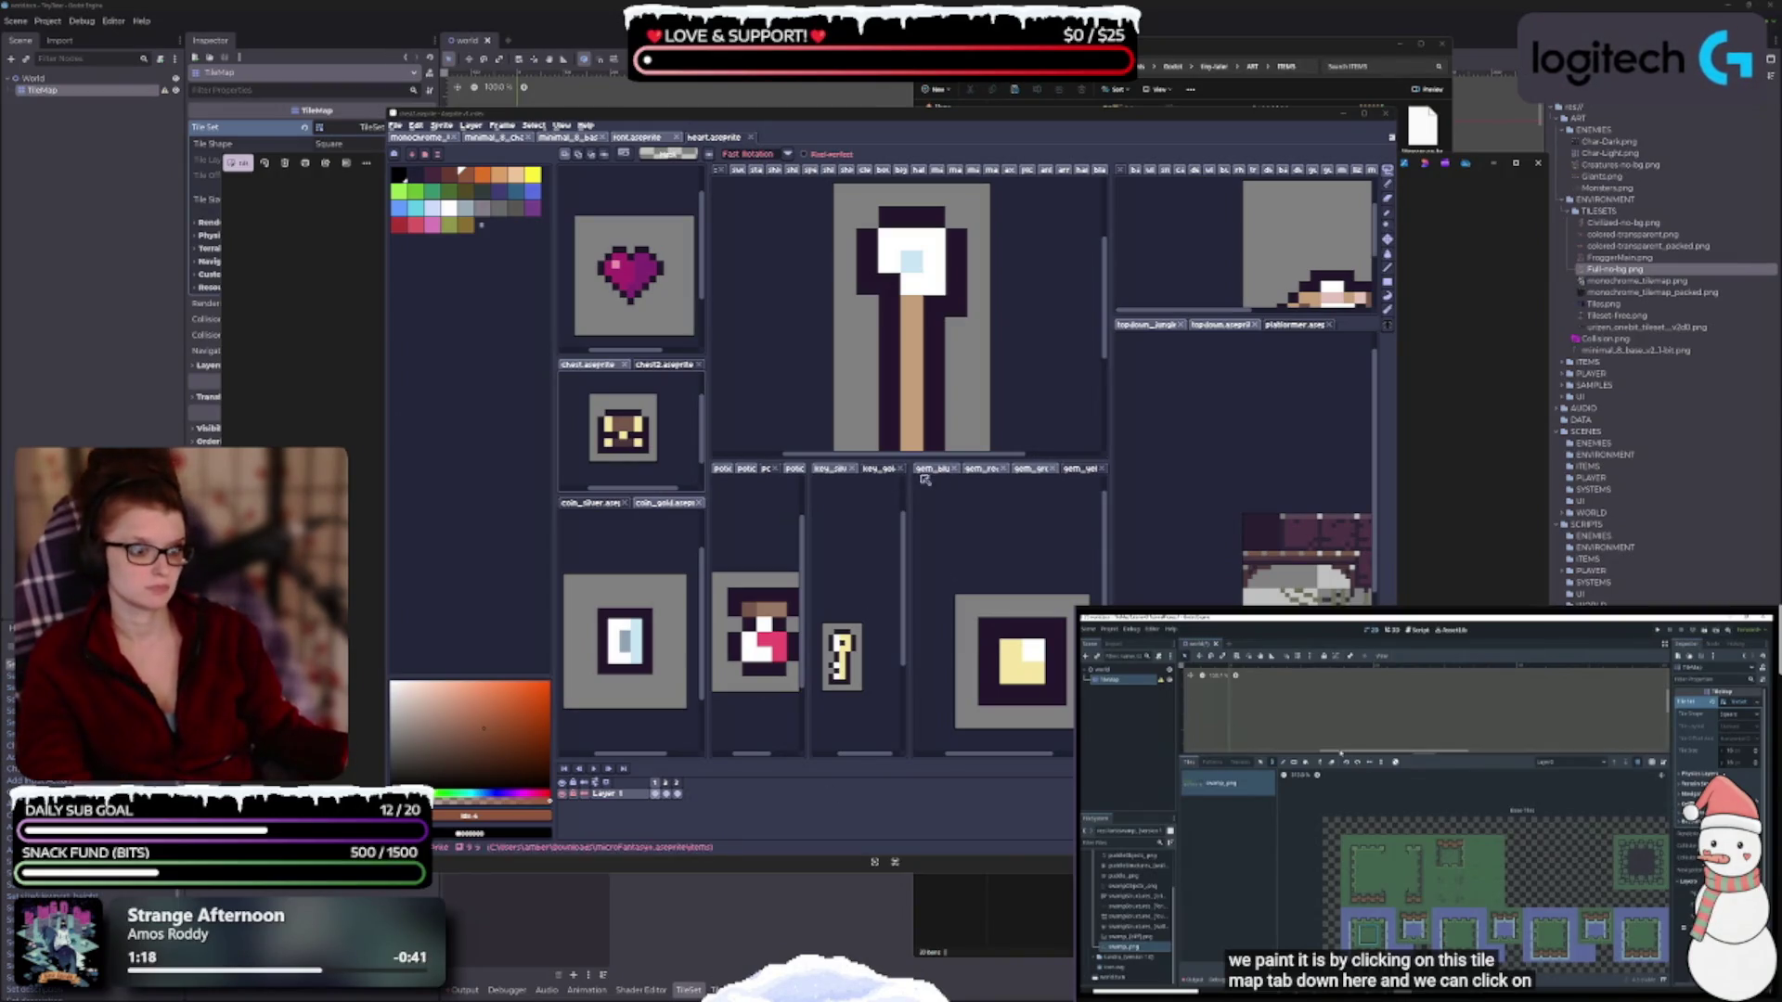
# Export the blue gem as gem_blue.png into the ITEMS art folder and close it.
pyautogui.click(932, 468)
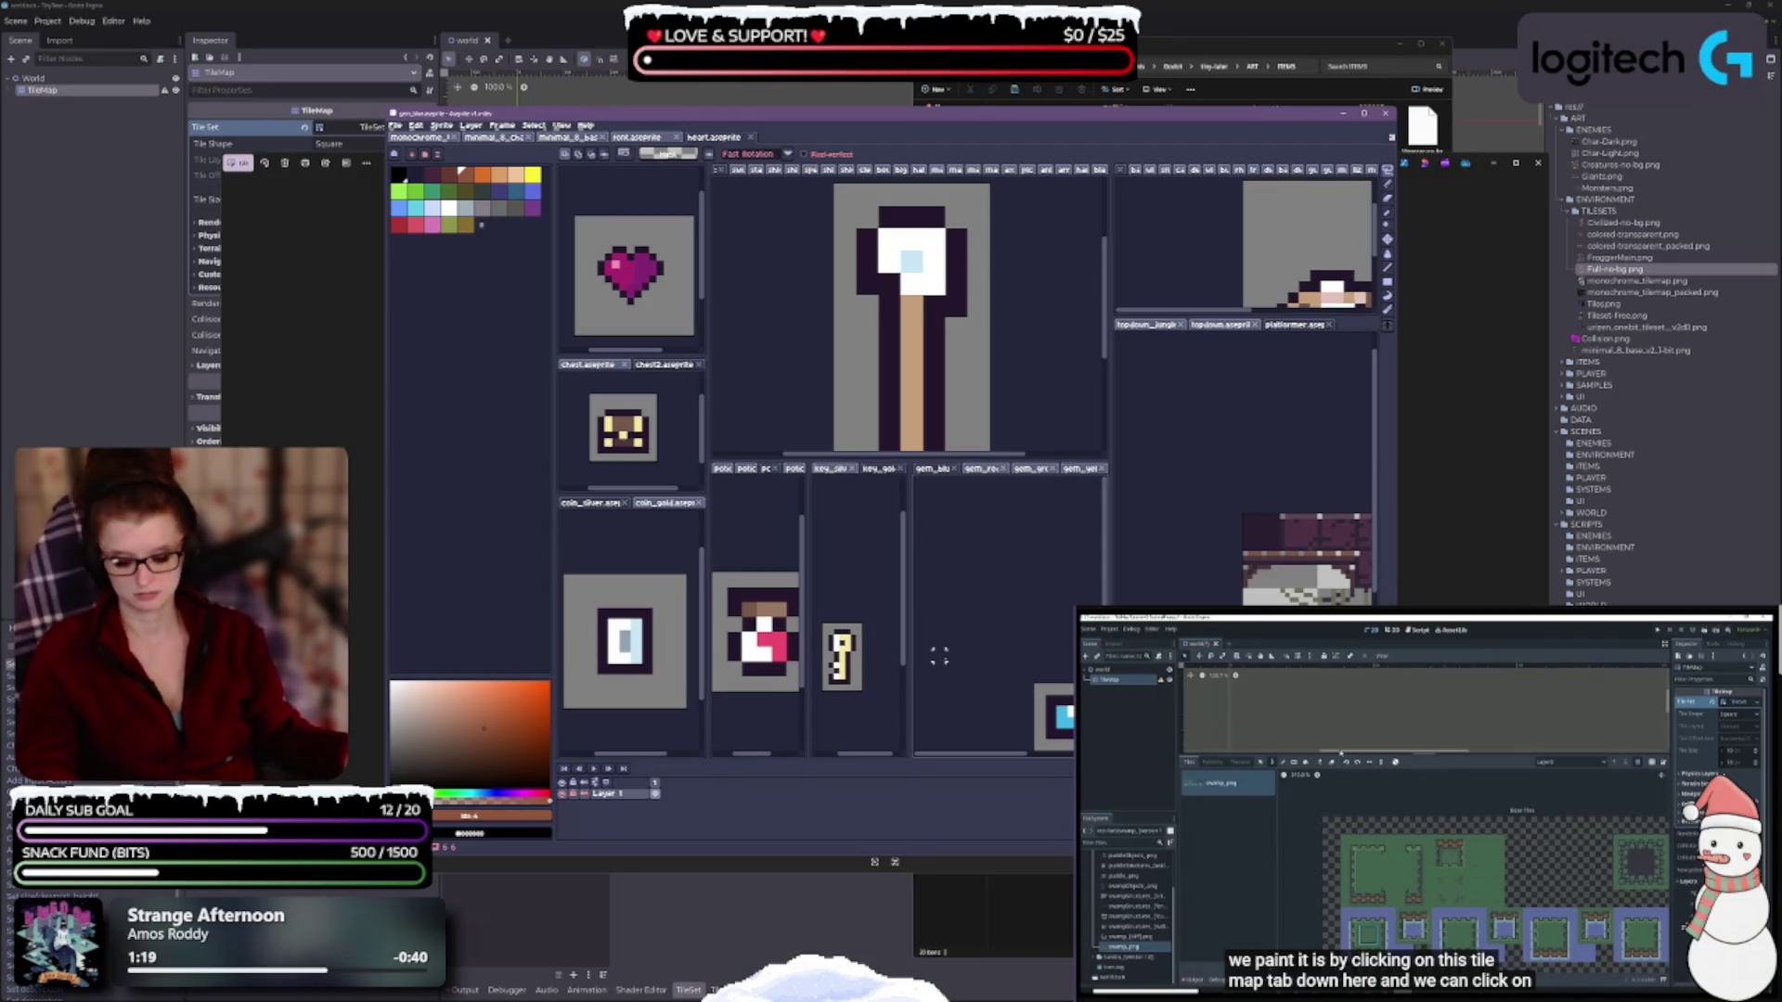
pyautogui.hotkey('ctrl', 'alt', 'shift', 's')
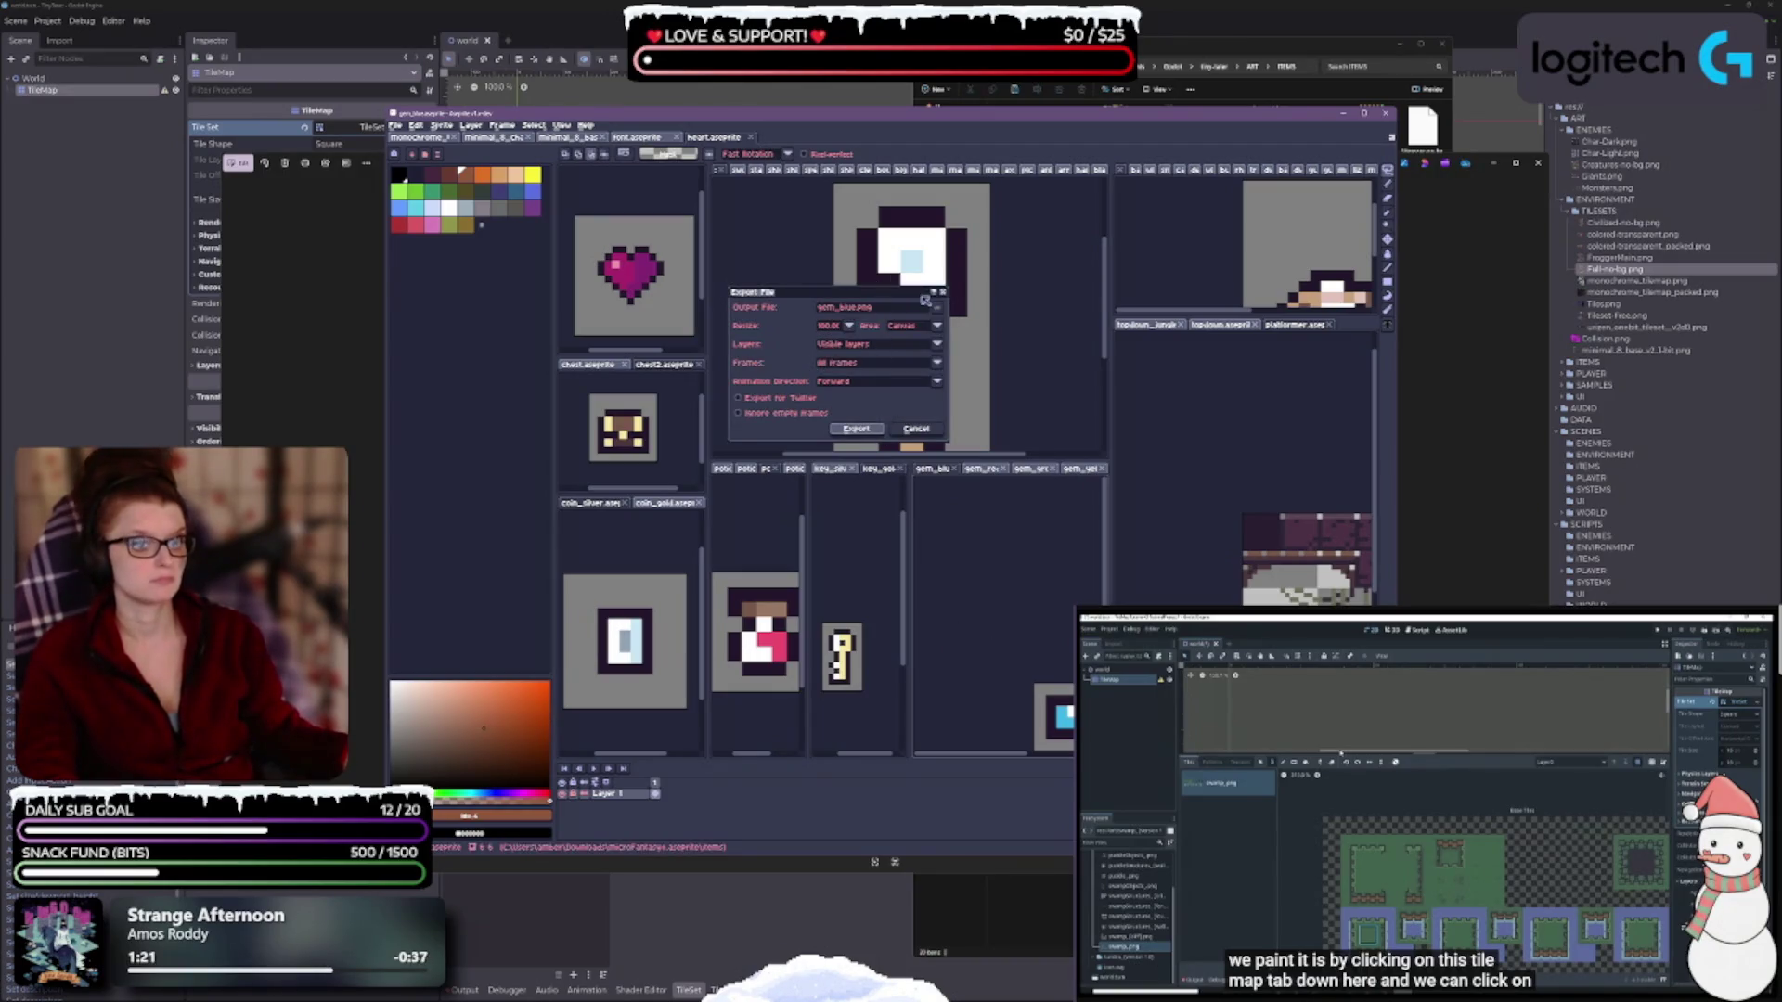
pyautogui.click(939, 307)
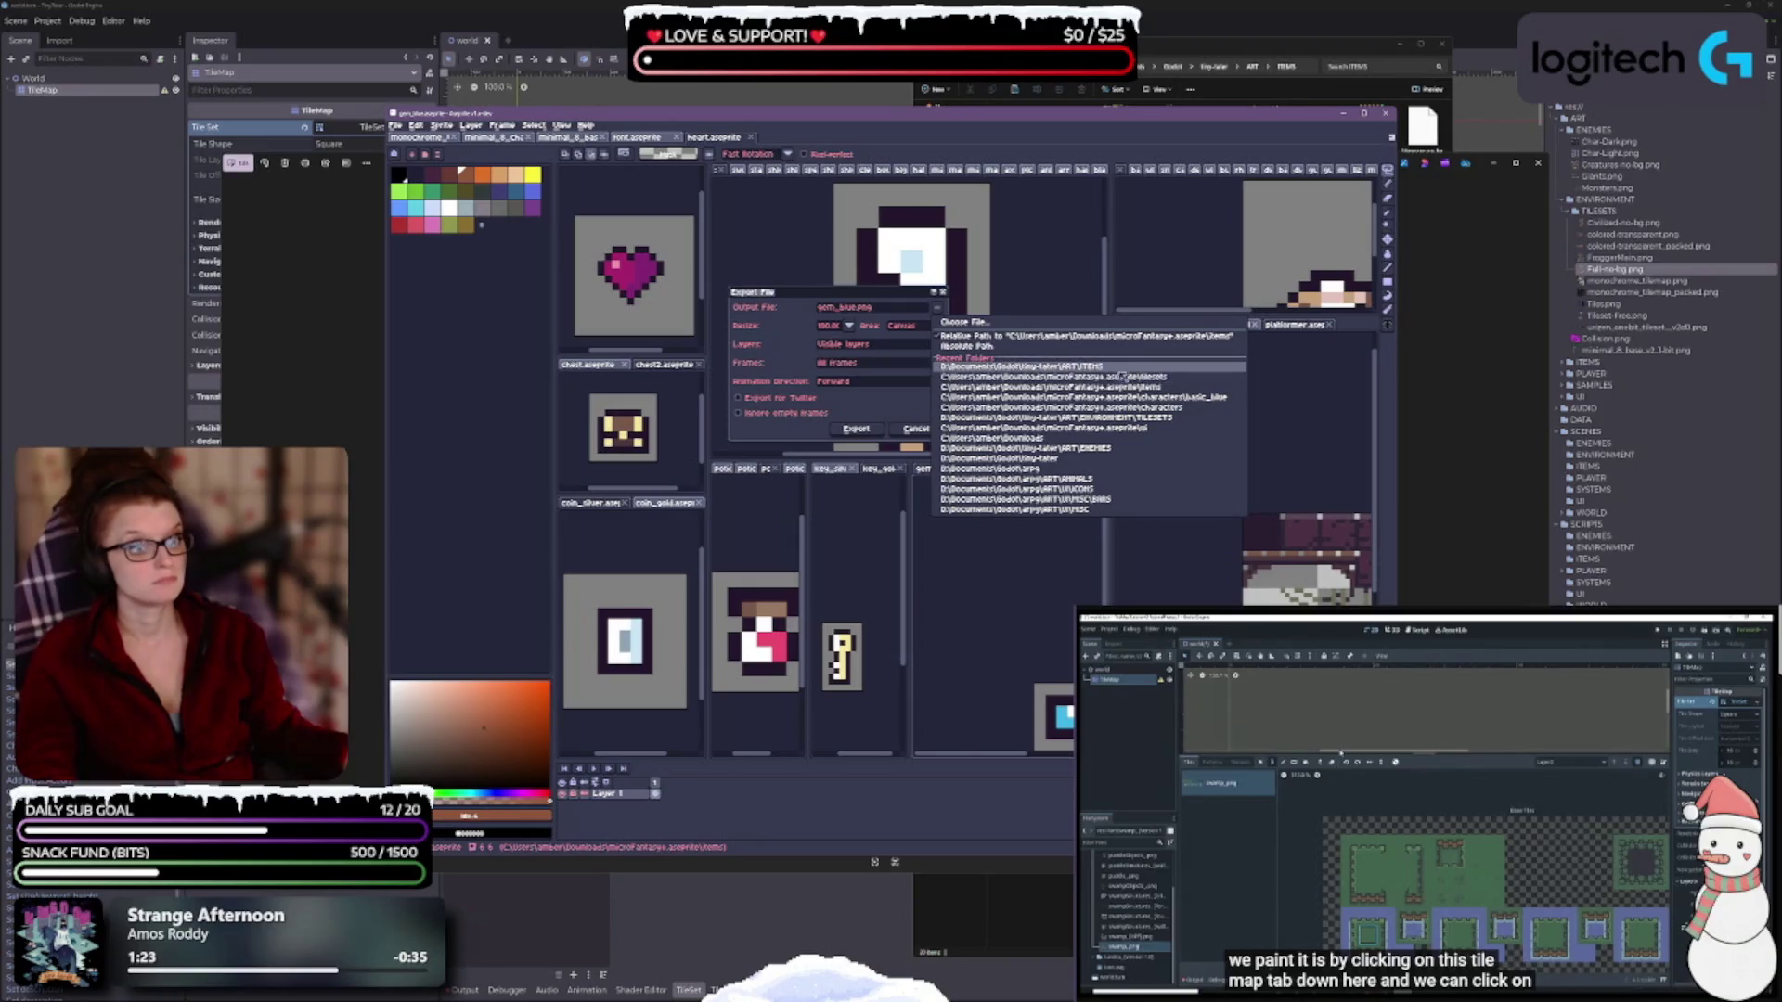
pyautogui.click(1110, 368)
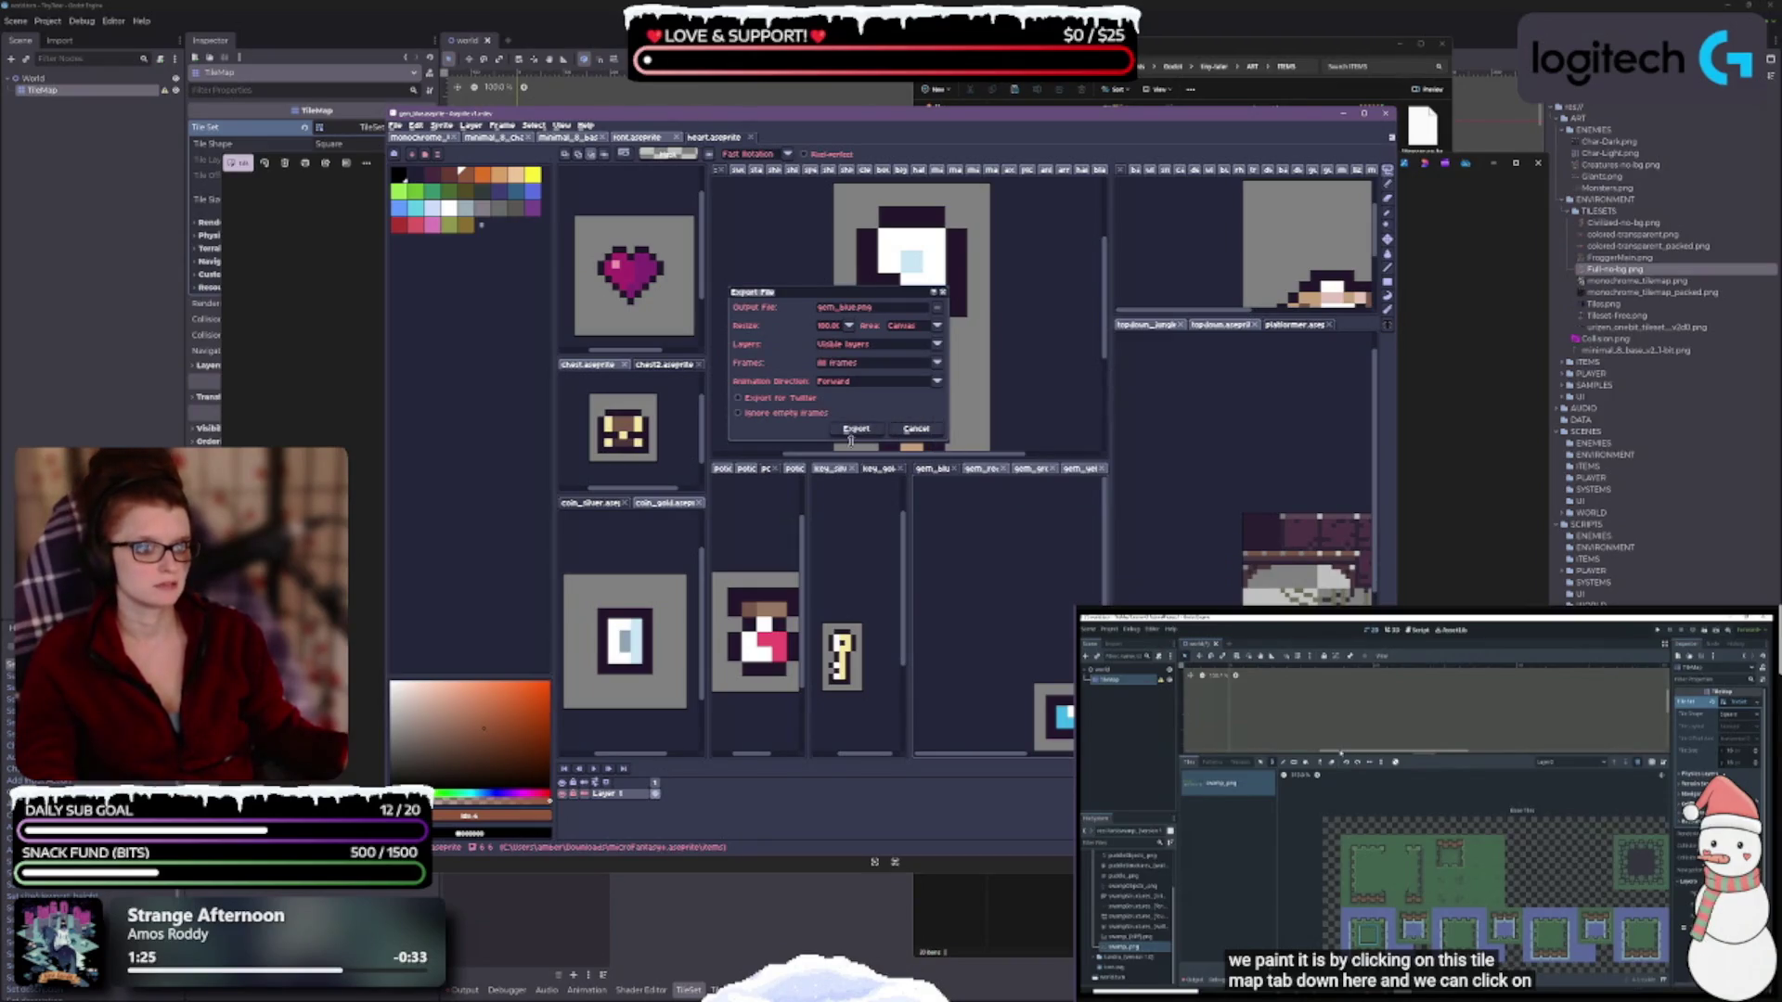
pyautogui.click(855, 430)
pyautogui.click(951, 468)
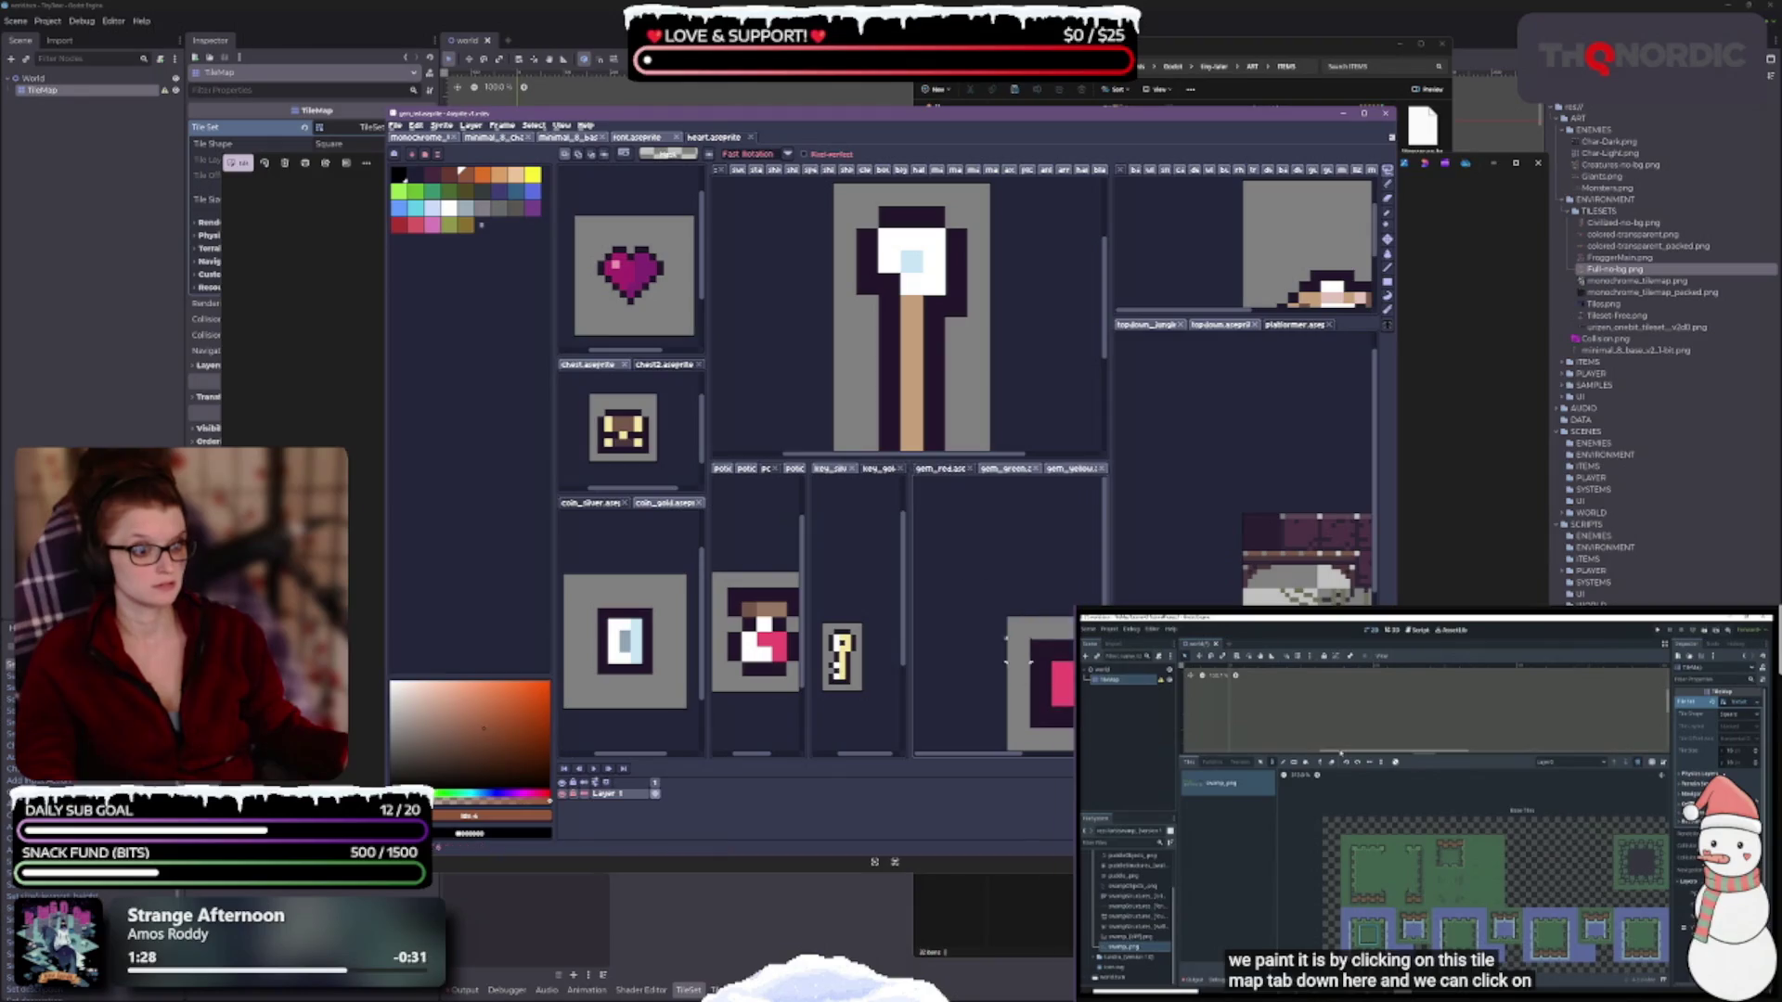
# Export the red gem as gem_red.png into ITEMS and close its sprite.
pyautogui.hotkey('ctrl', 'alt', 'shift', 's')
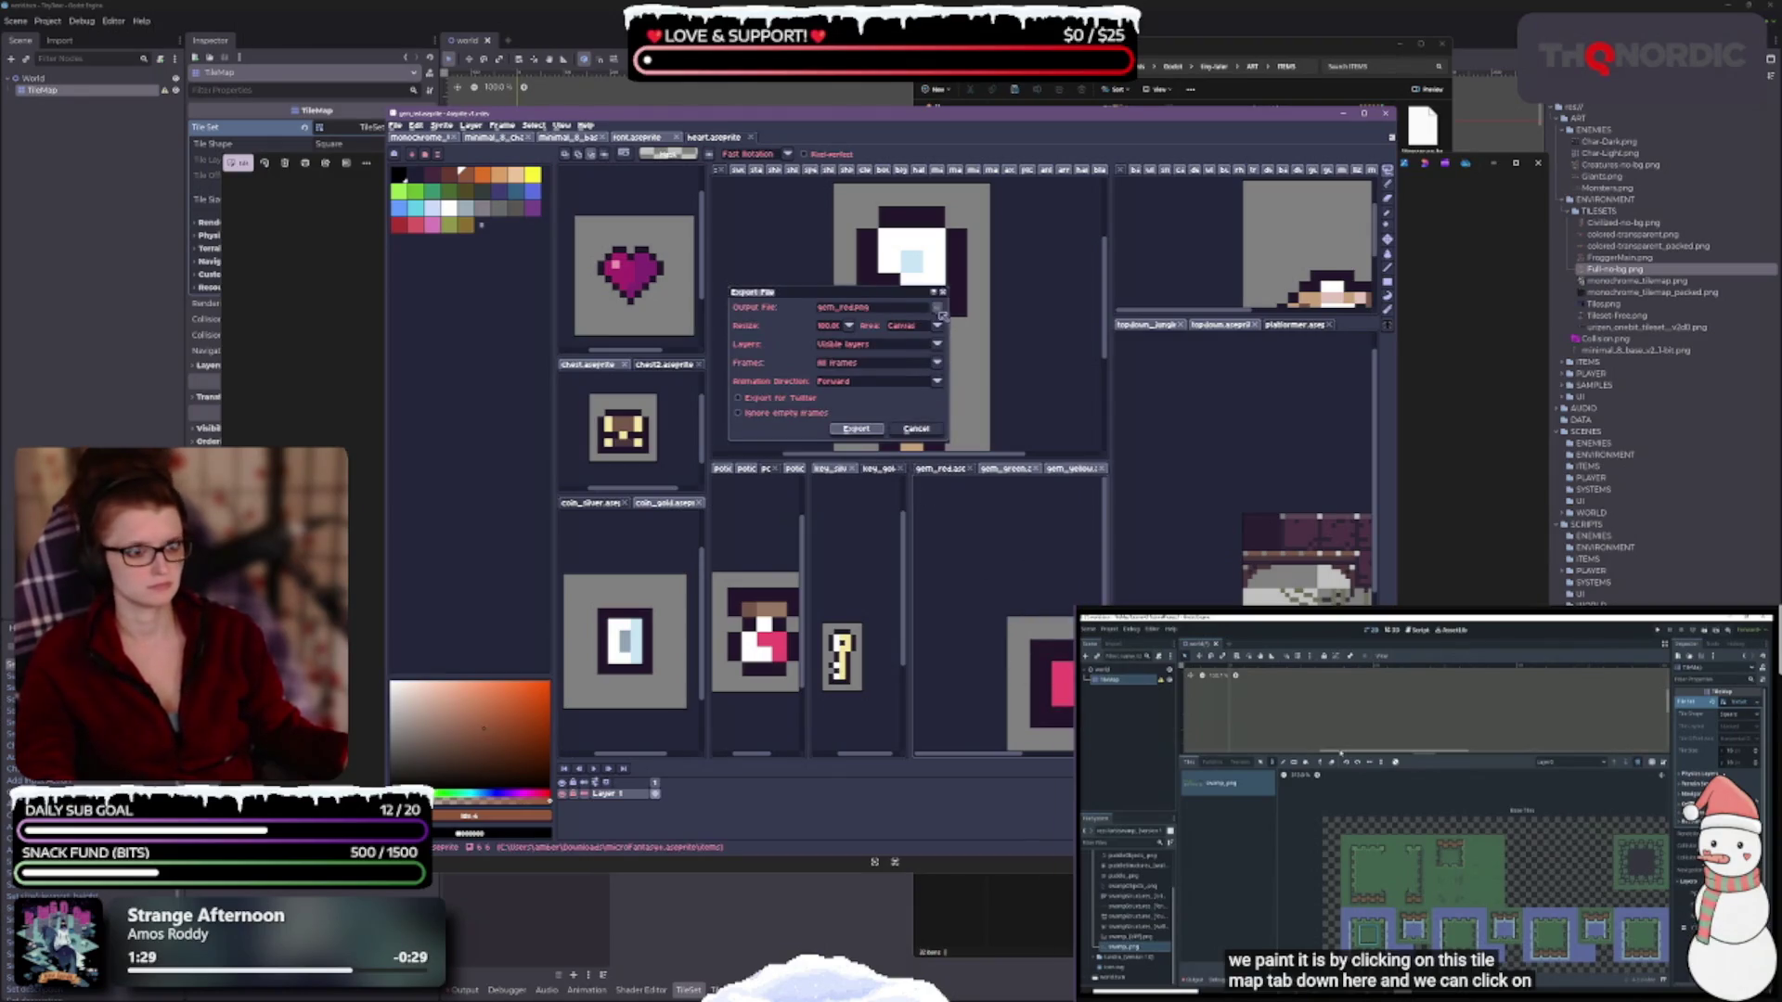
pyautogui.click(939, 311)
pyautogui.click(970, 431)
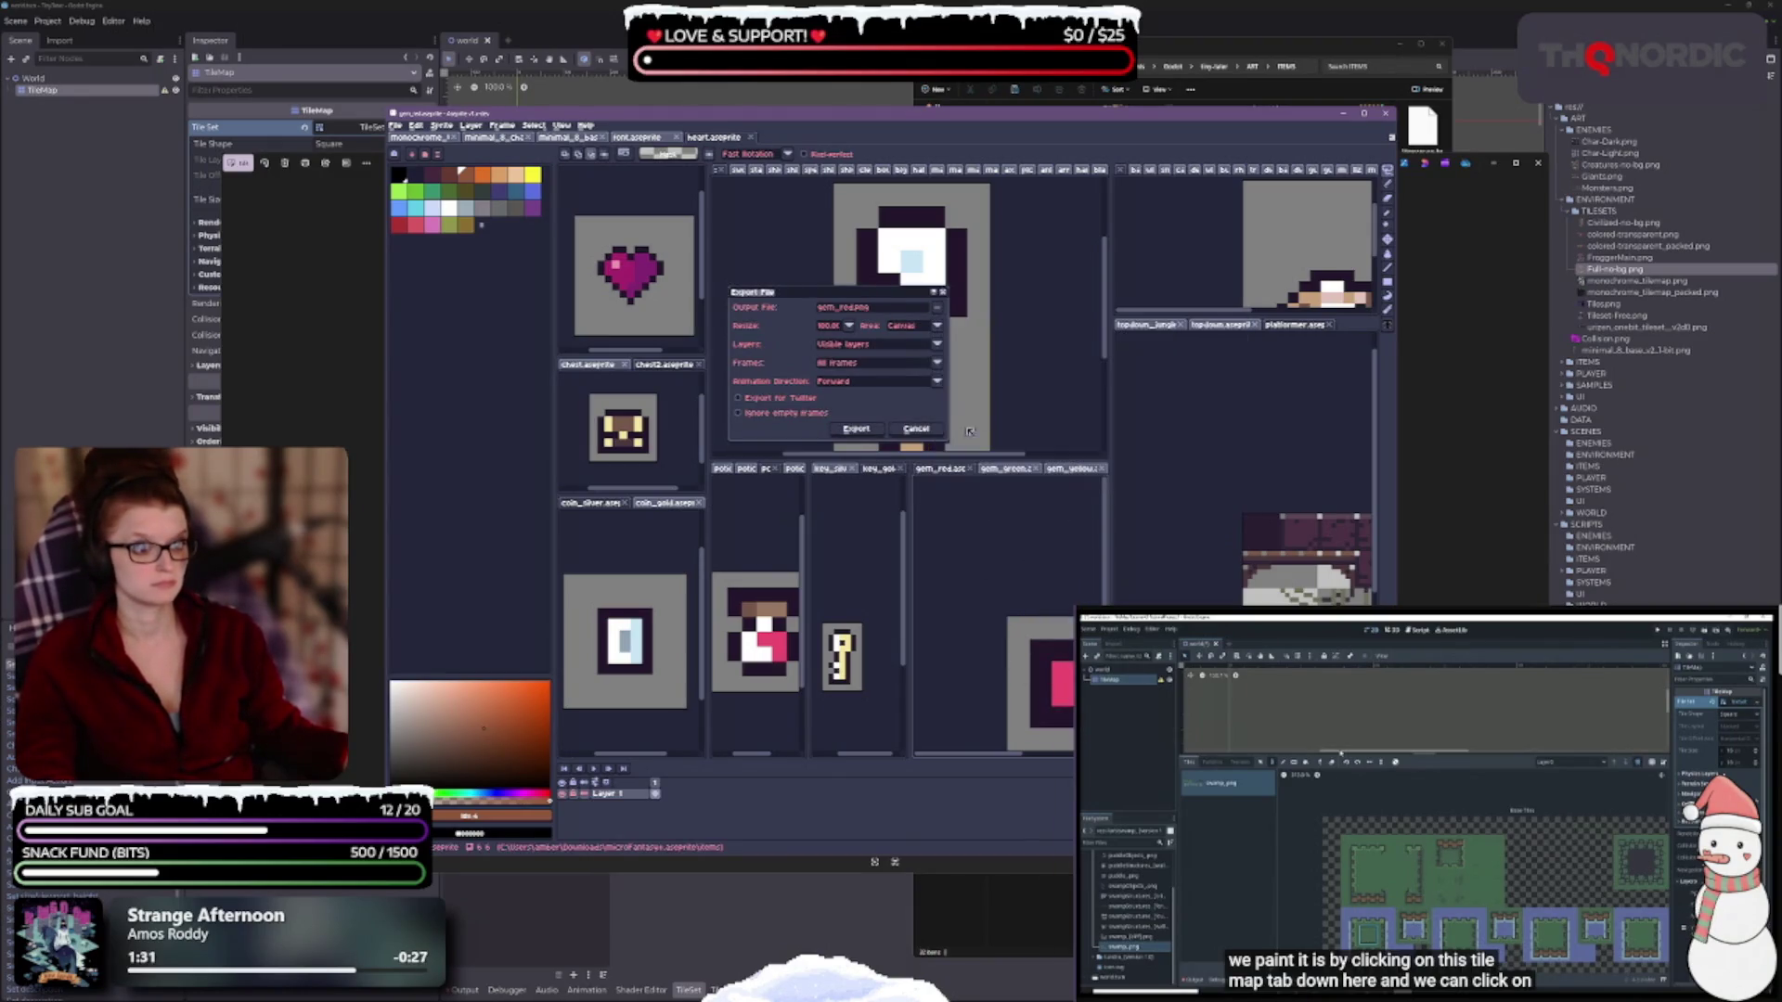
pyautogui.click(855, 428)
pyautogui.click(971, 469)
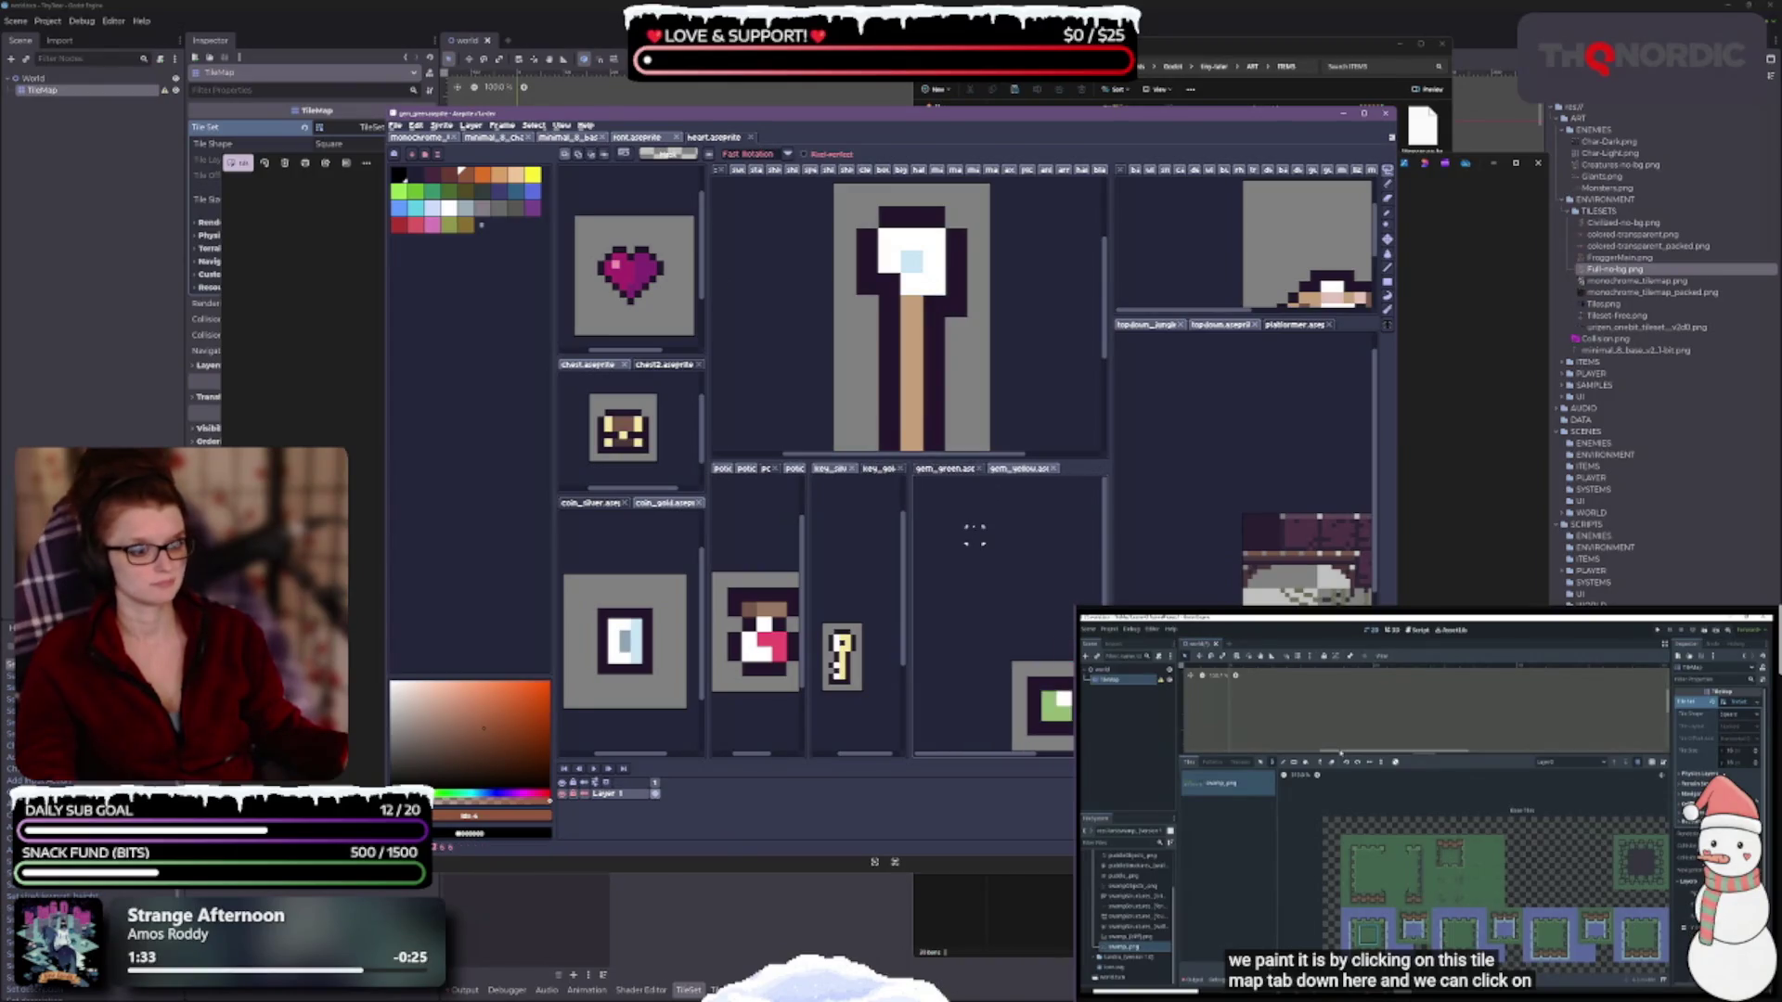
# Export the green gem as gem_green.png into ITEMS and close its sprite.
pyautogui.hotkey('ctrl', 'alt', 'shift', 's')
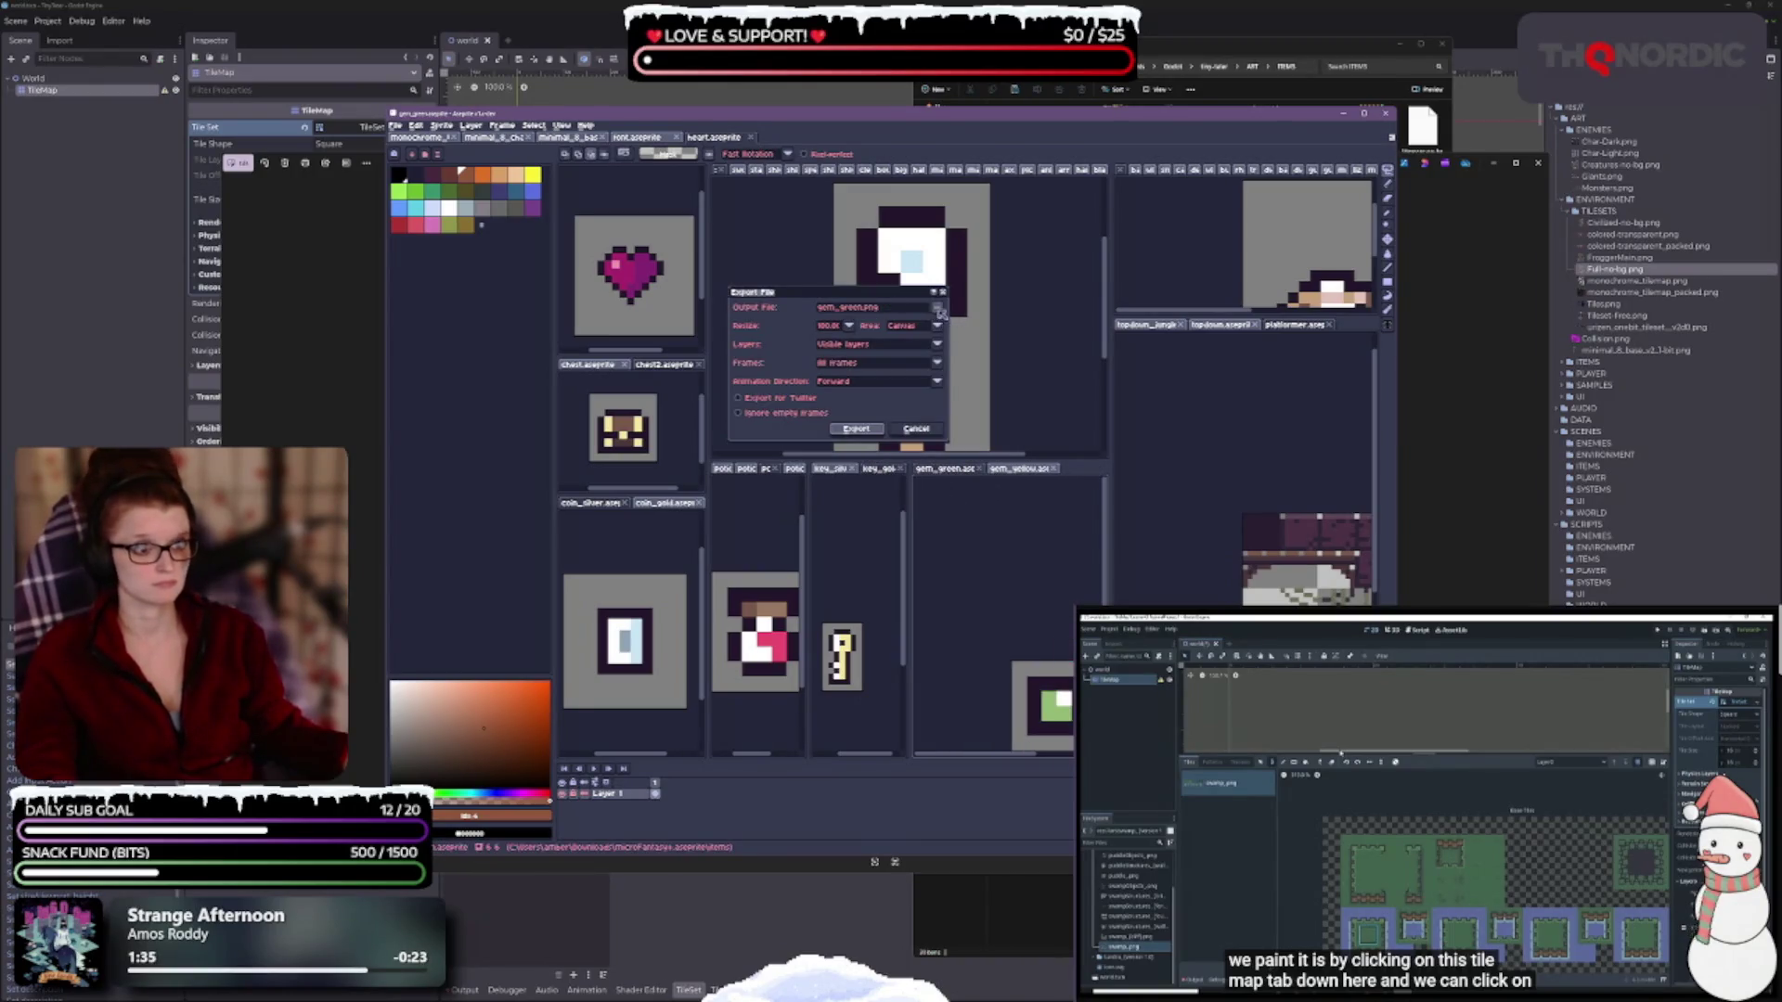
pyautogui.click(937, 306)
pyautogui.click(1021, 370)
pyautogui.click(855, 427)
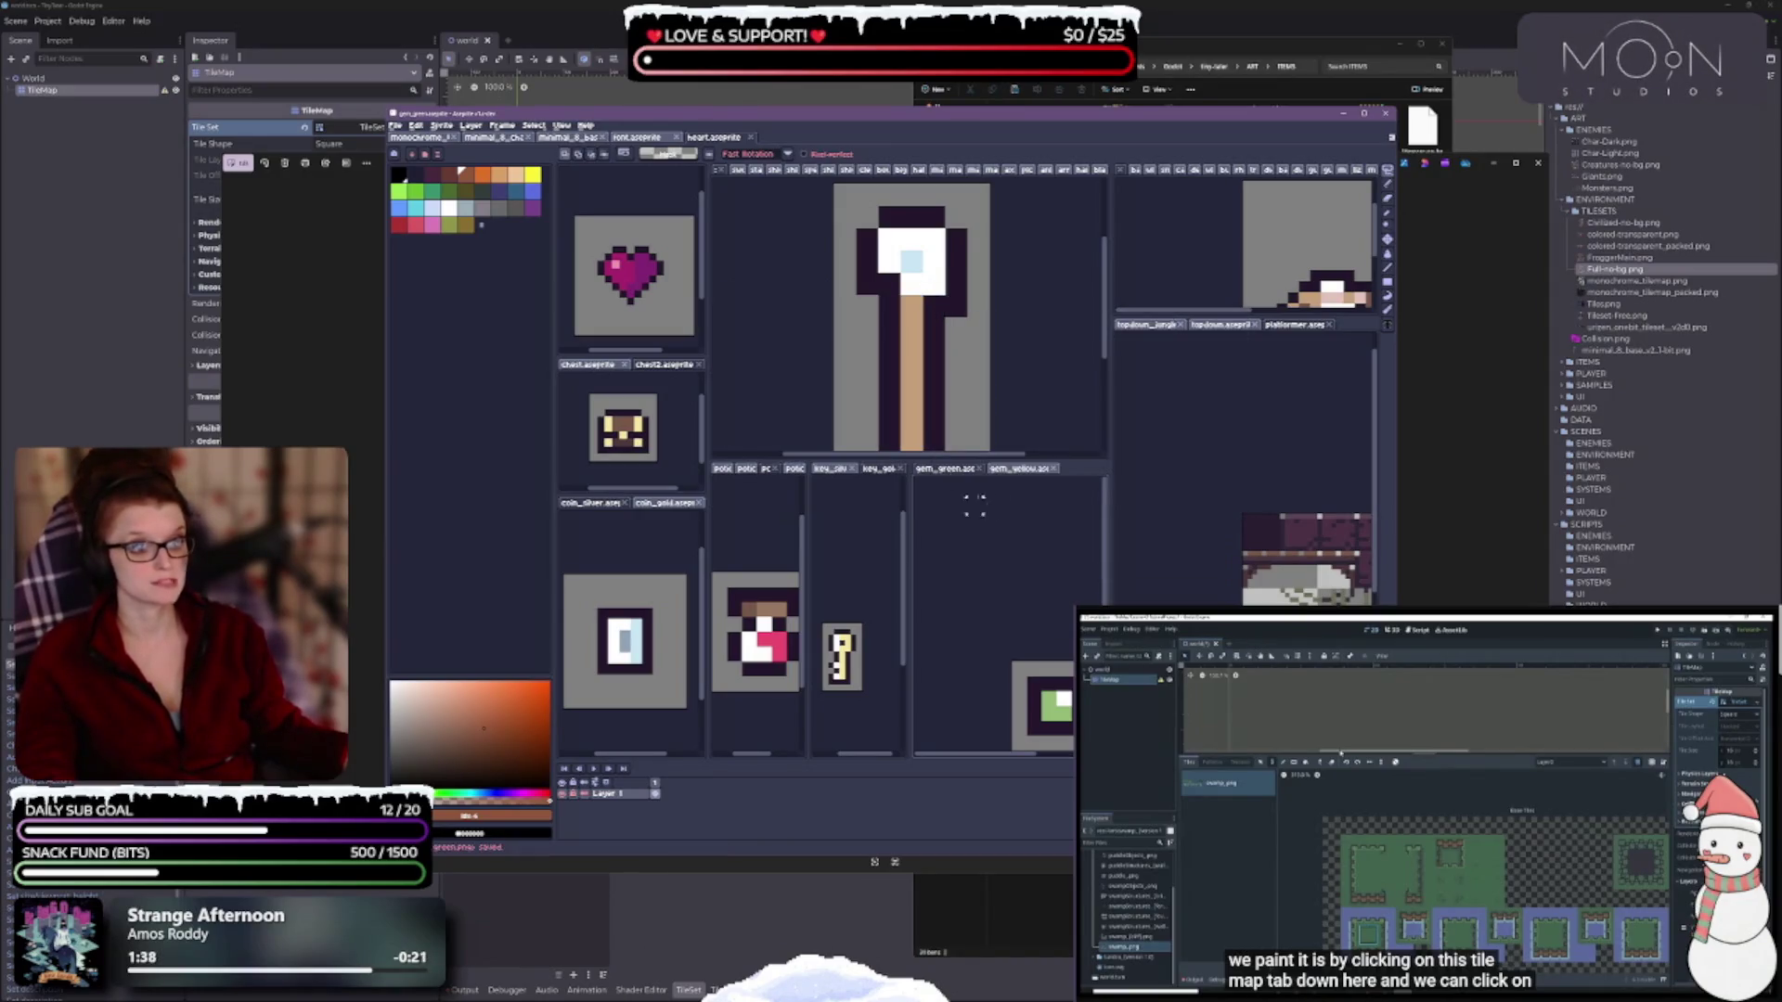
pyautogui.click(983, 469)
# Export the yellow gem as gem_yellow.png into ITEMS and close its sprite.
pyautogui.hotkey('ctrl', 'alt', 'shift', 's')
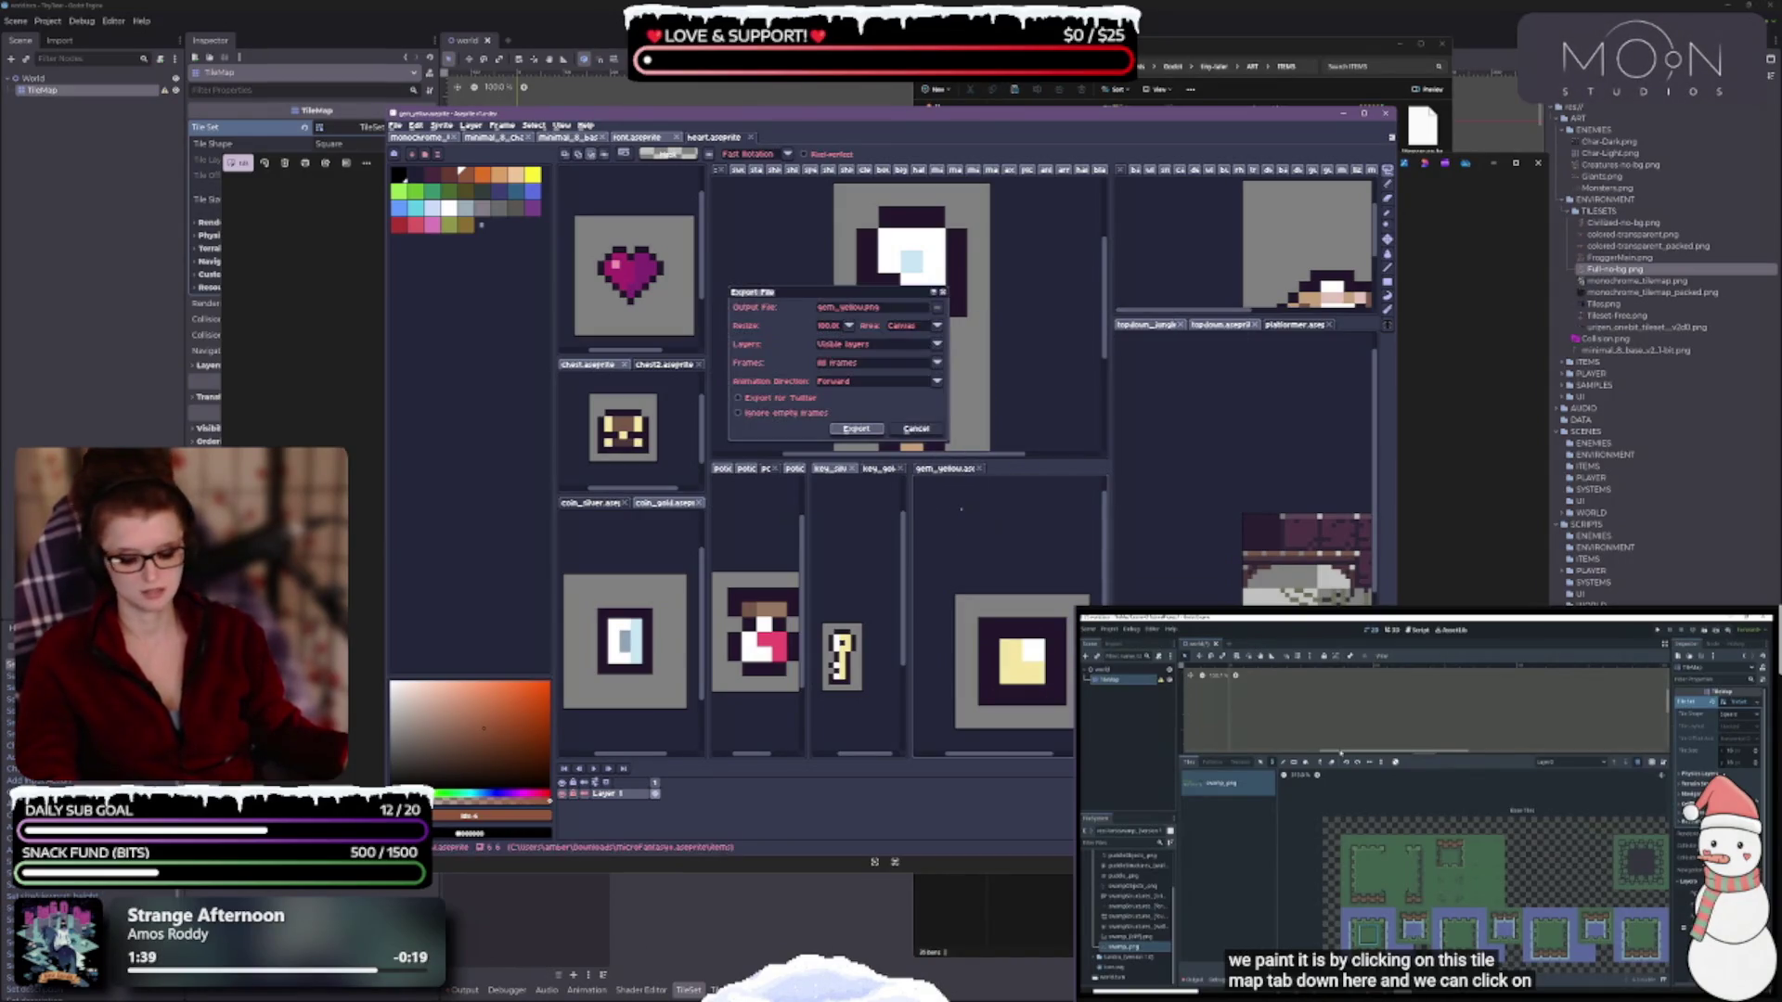
pyautogui.click(937, 307)
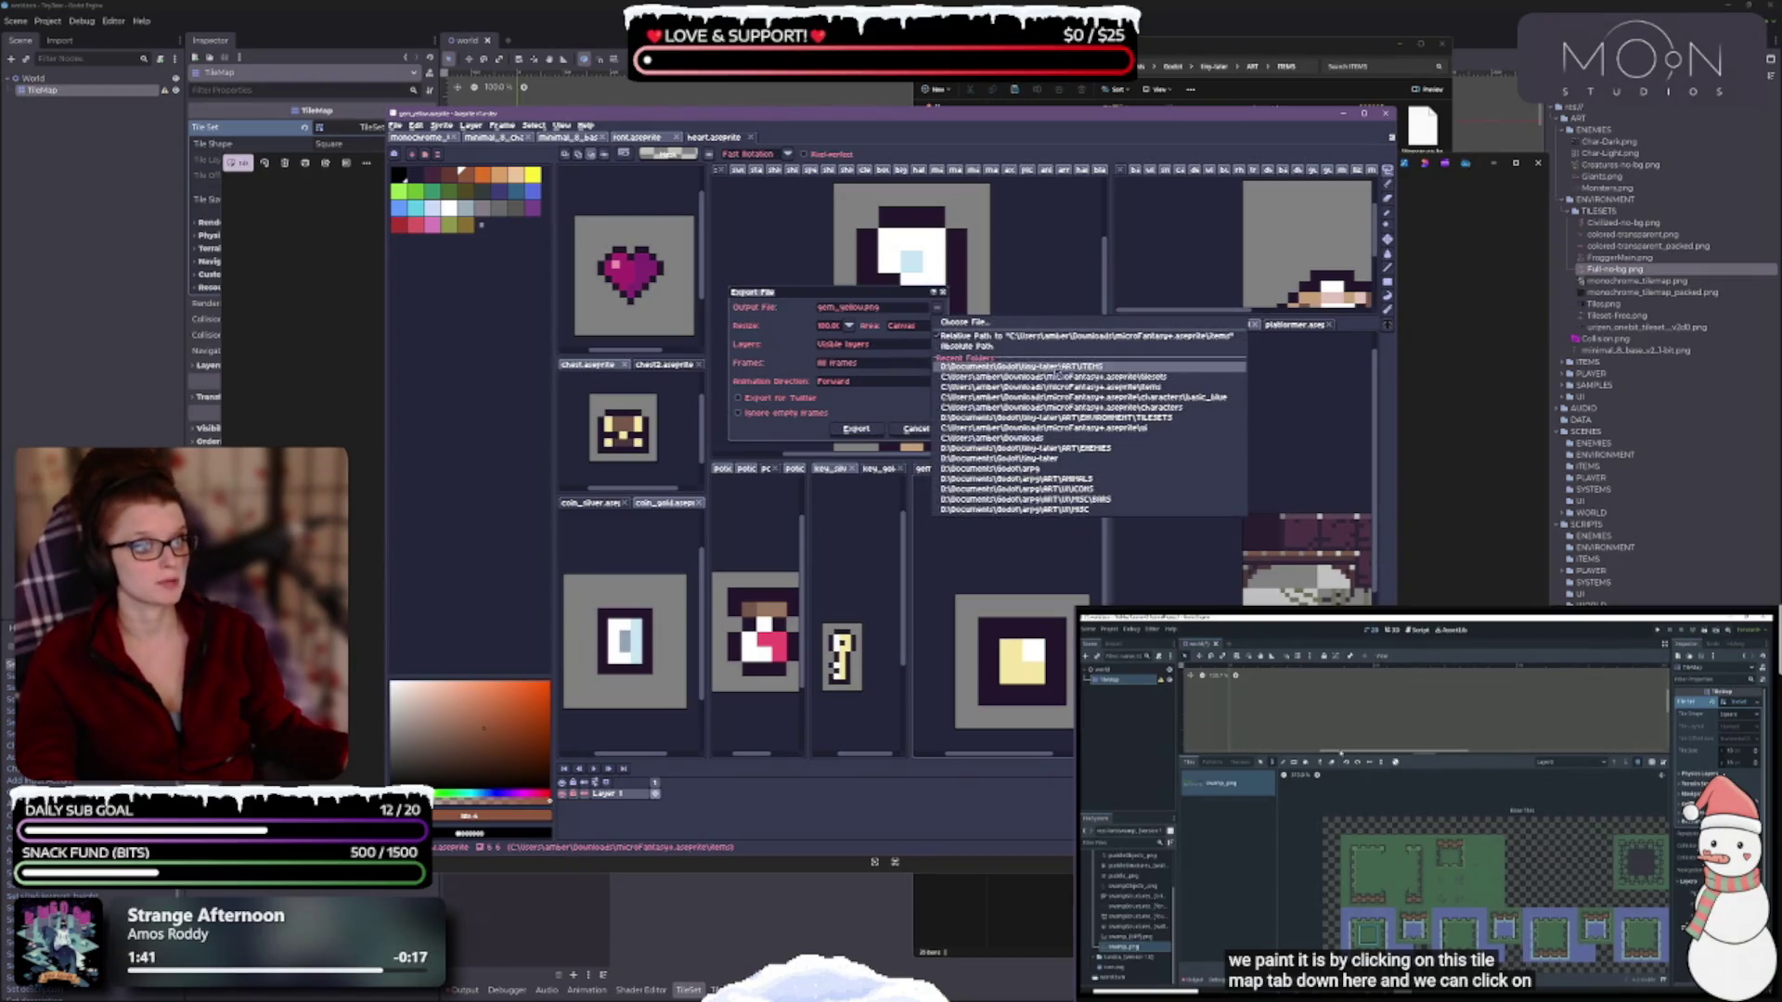
pyautogui.click(1021, 375)
pyautogui.click(856, 427)
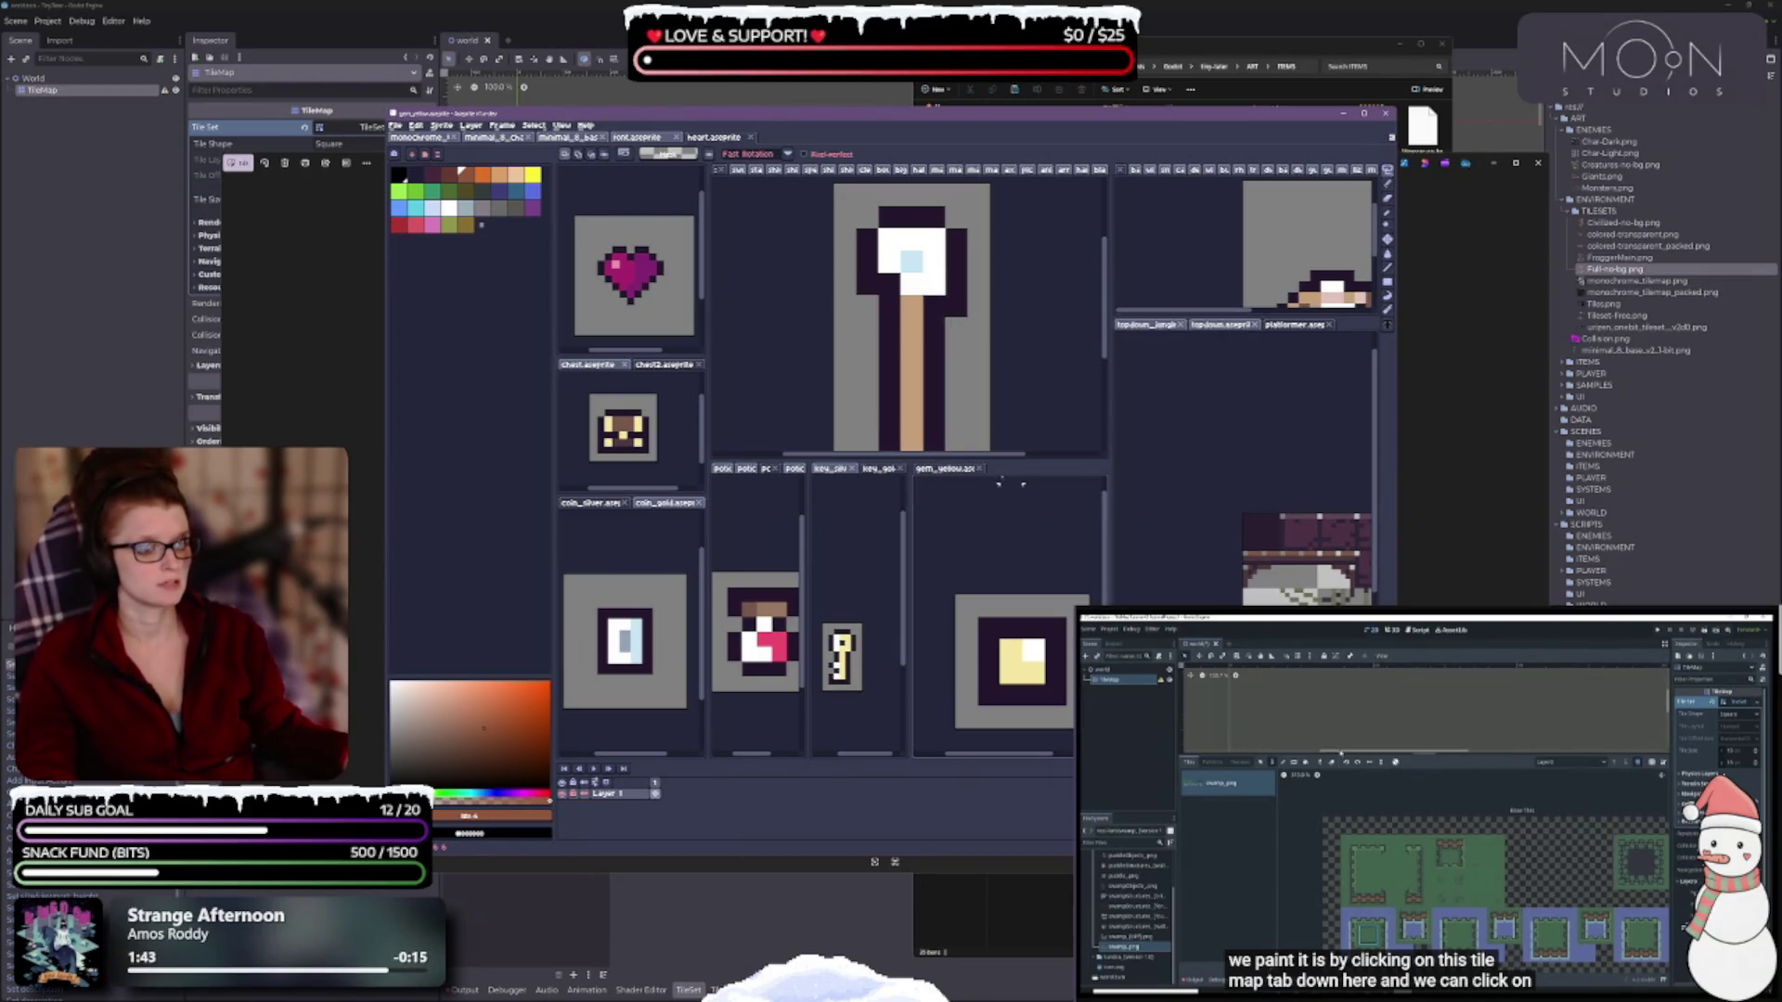
pyautogui.click(969, 471)
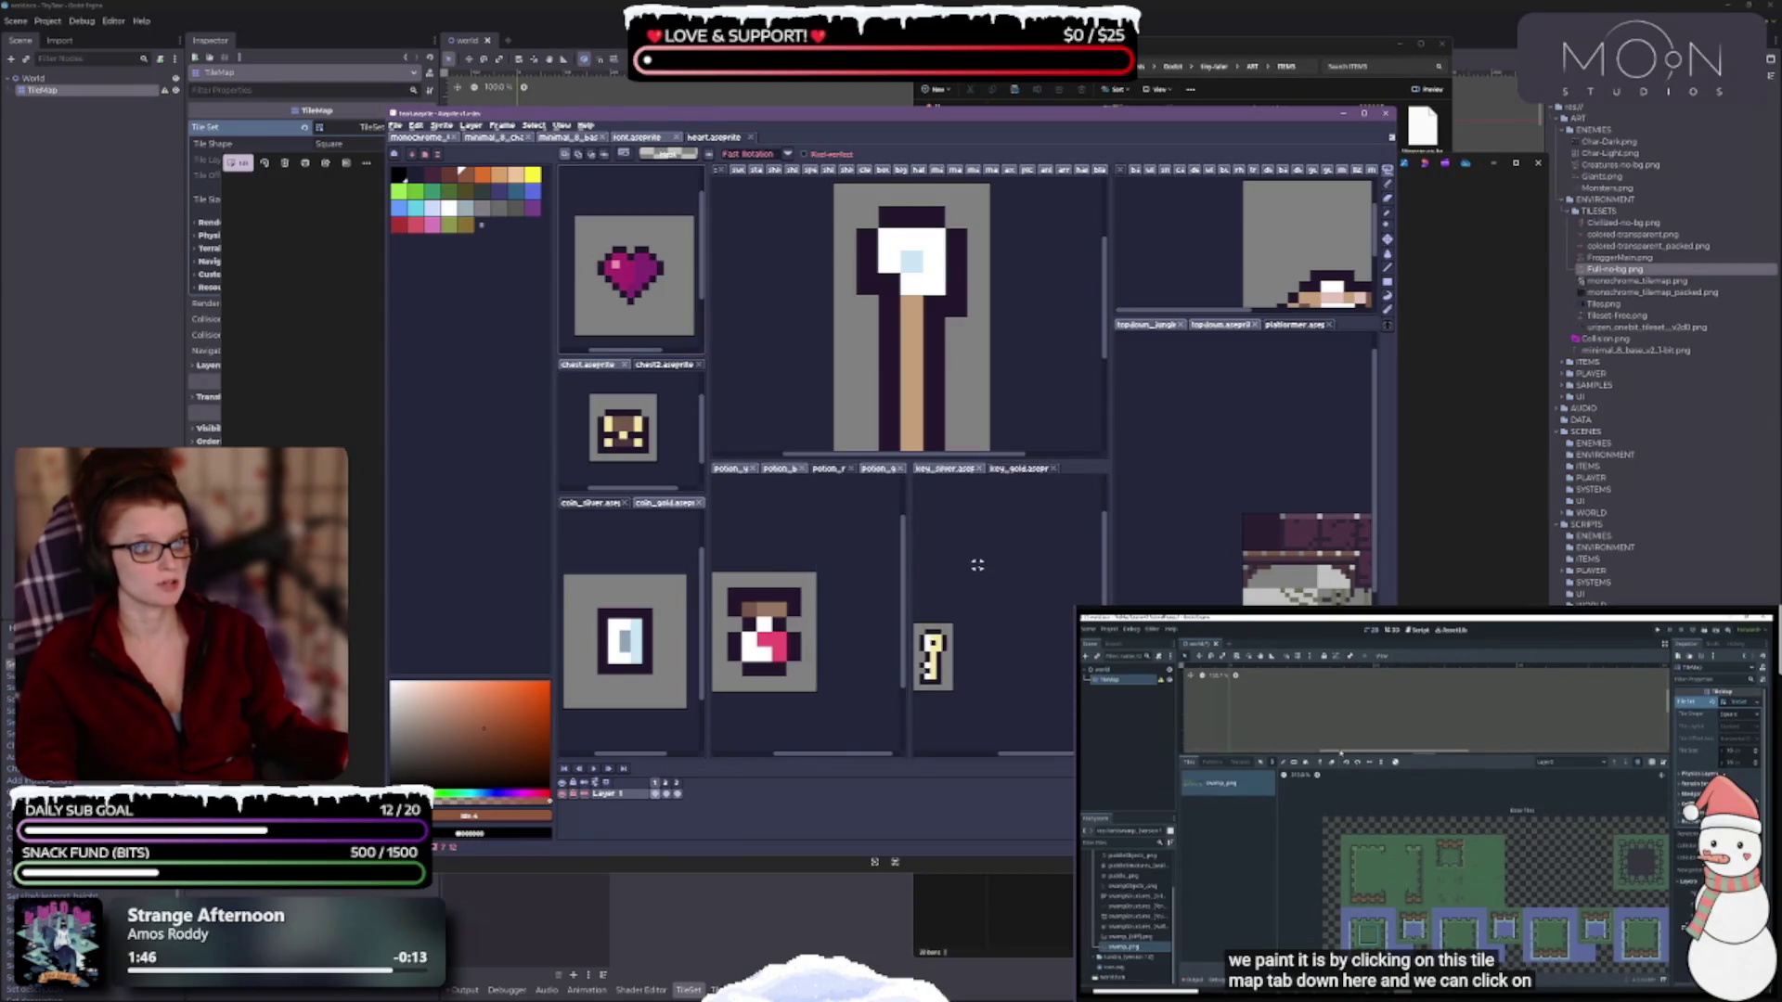
# Export the key as key_gold.png into the ITEMS folder and close the silver key sprite.
pyautogui.hotkey('ctrl', 'alt', 'shift', 's')
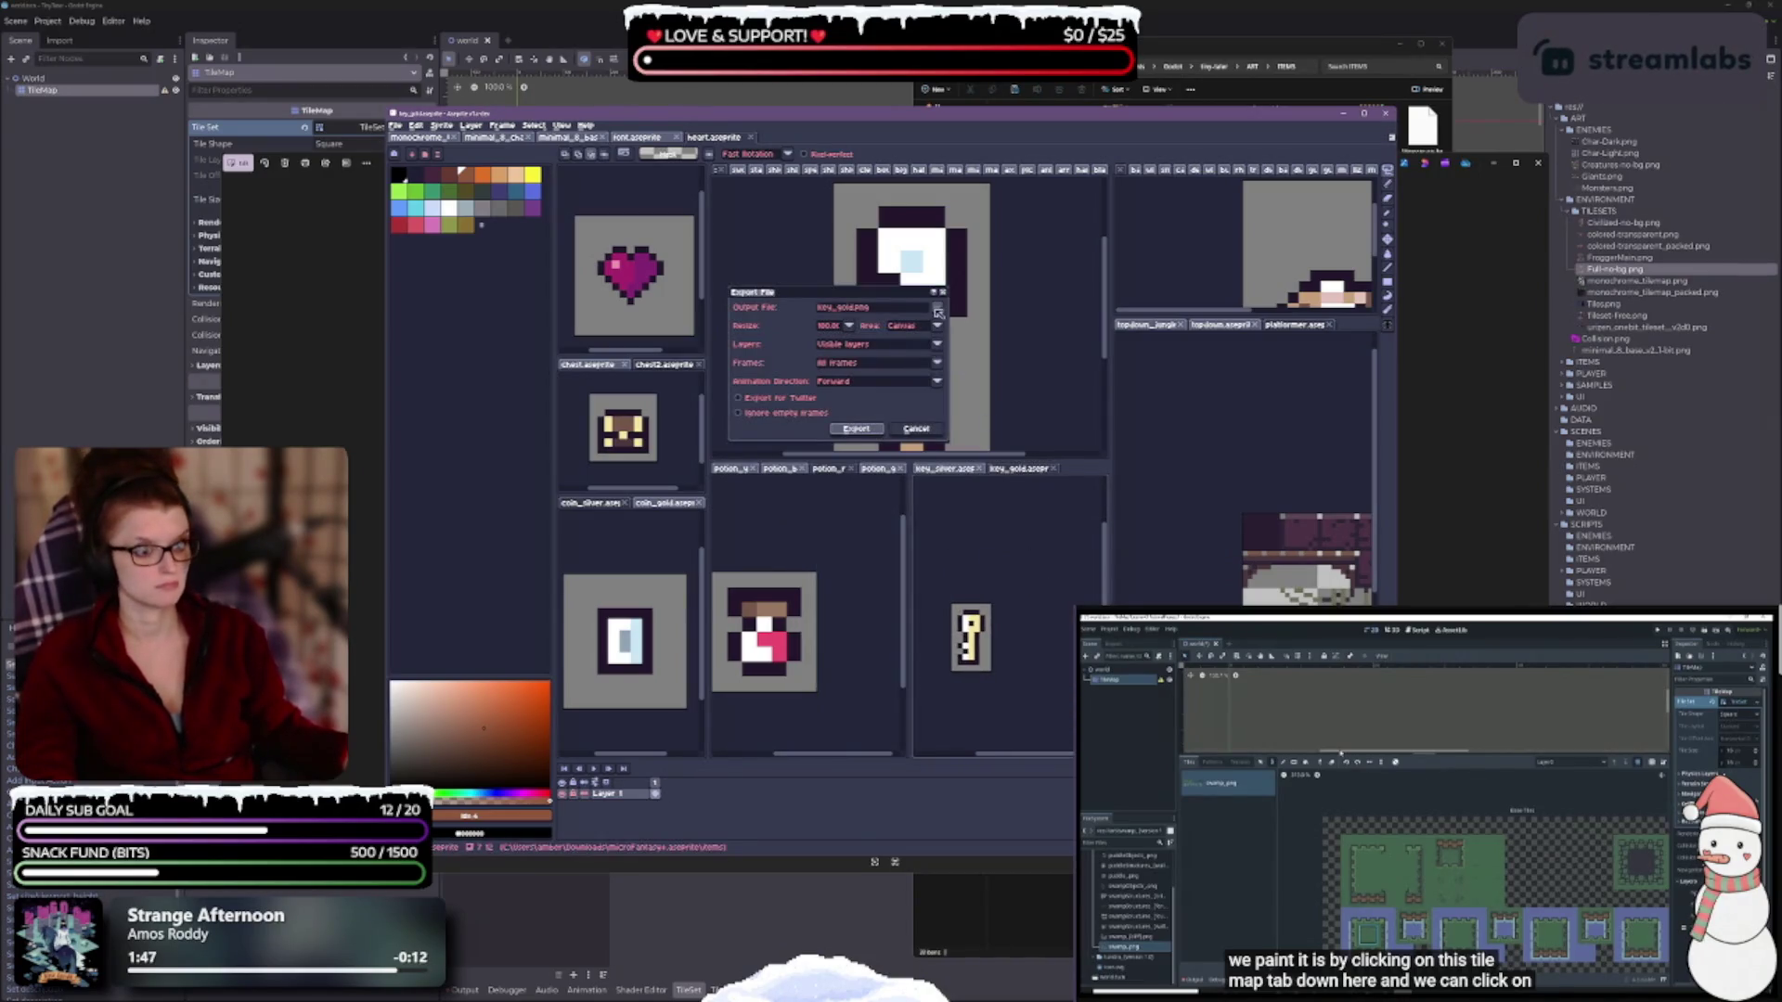
pyautogui.click(938, 312)
pyautogui.doubleClick(1083, 373)
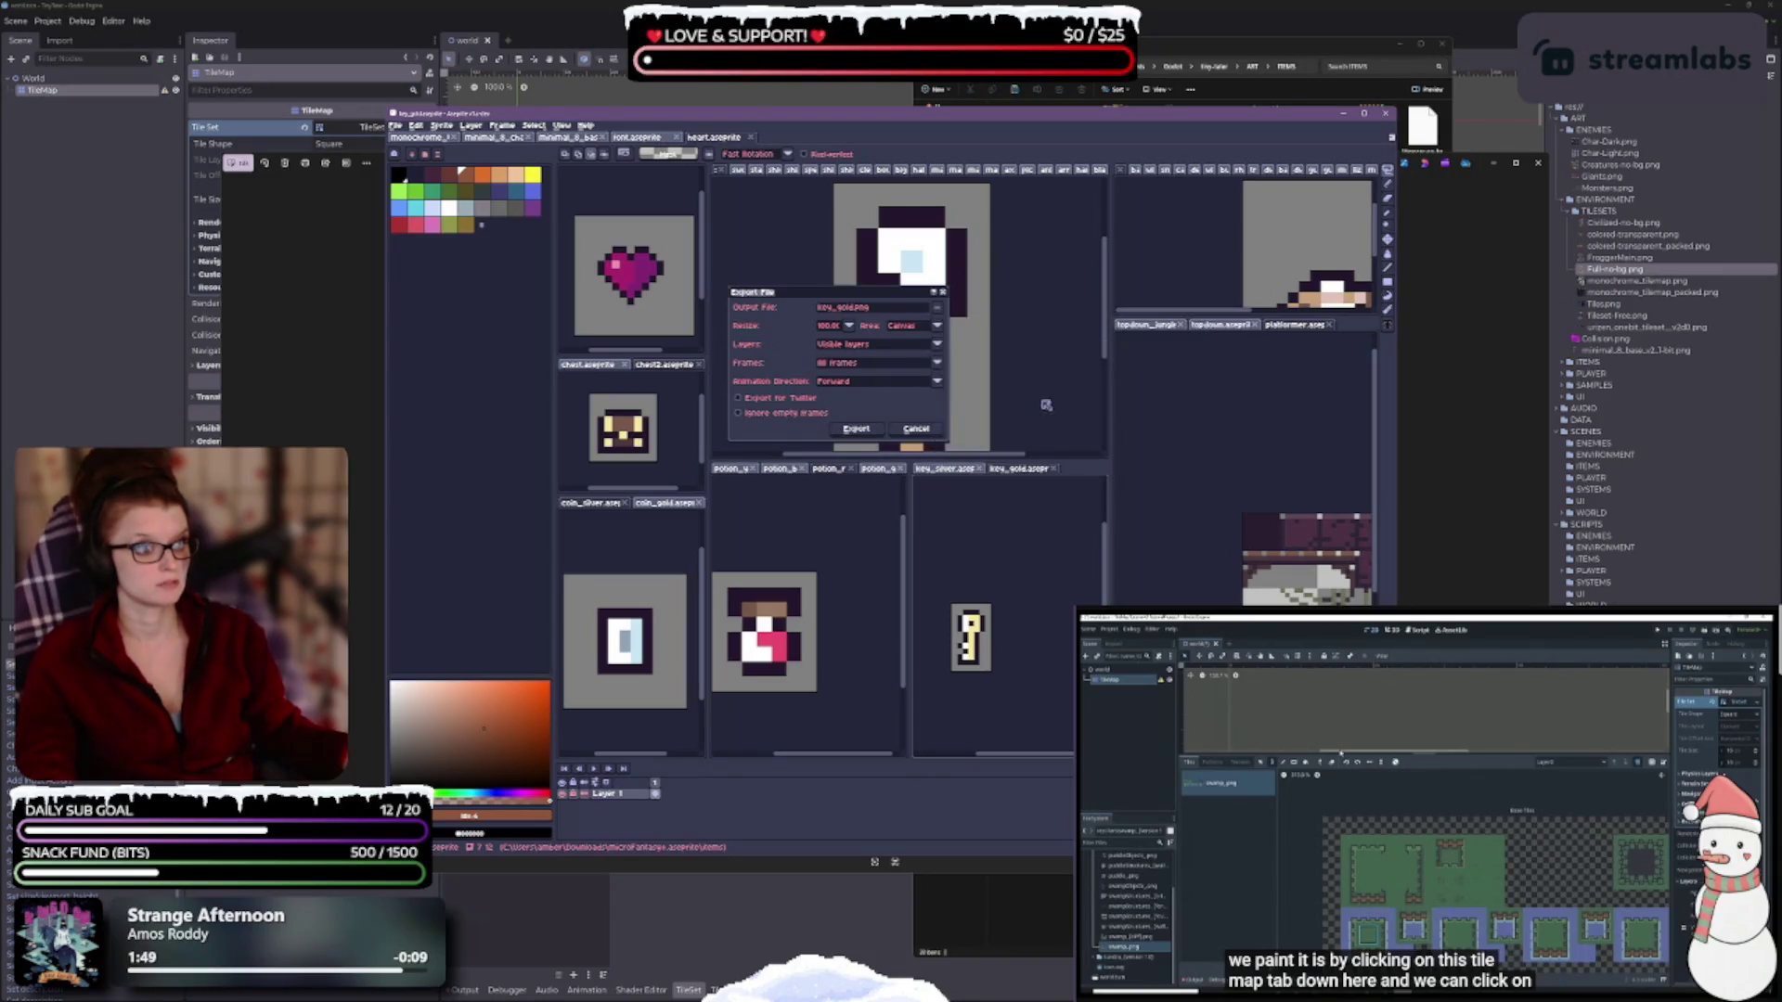
pyautogui.click(865, 428)
pyautogui.click(983, 469)
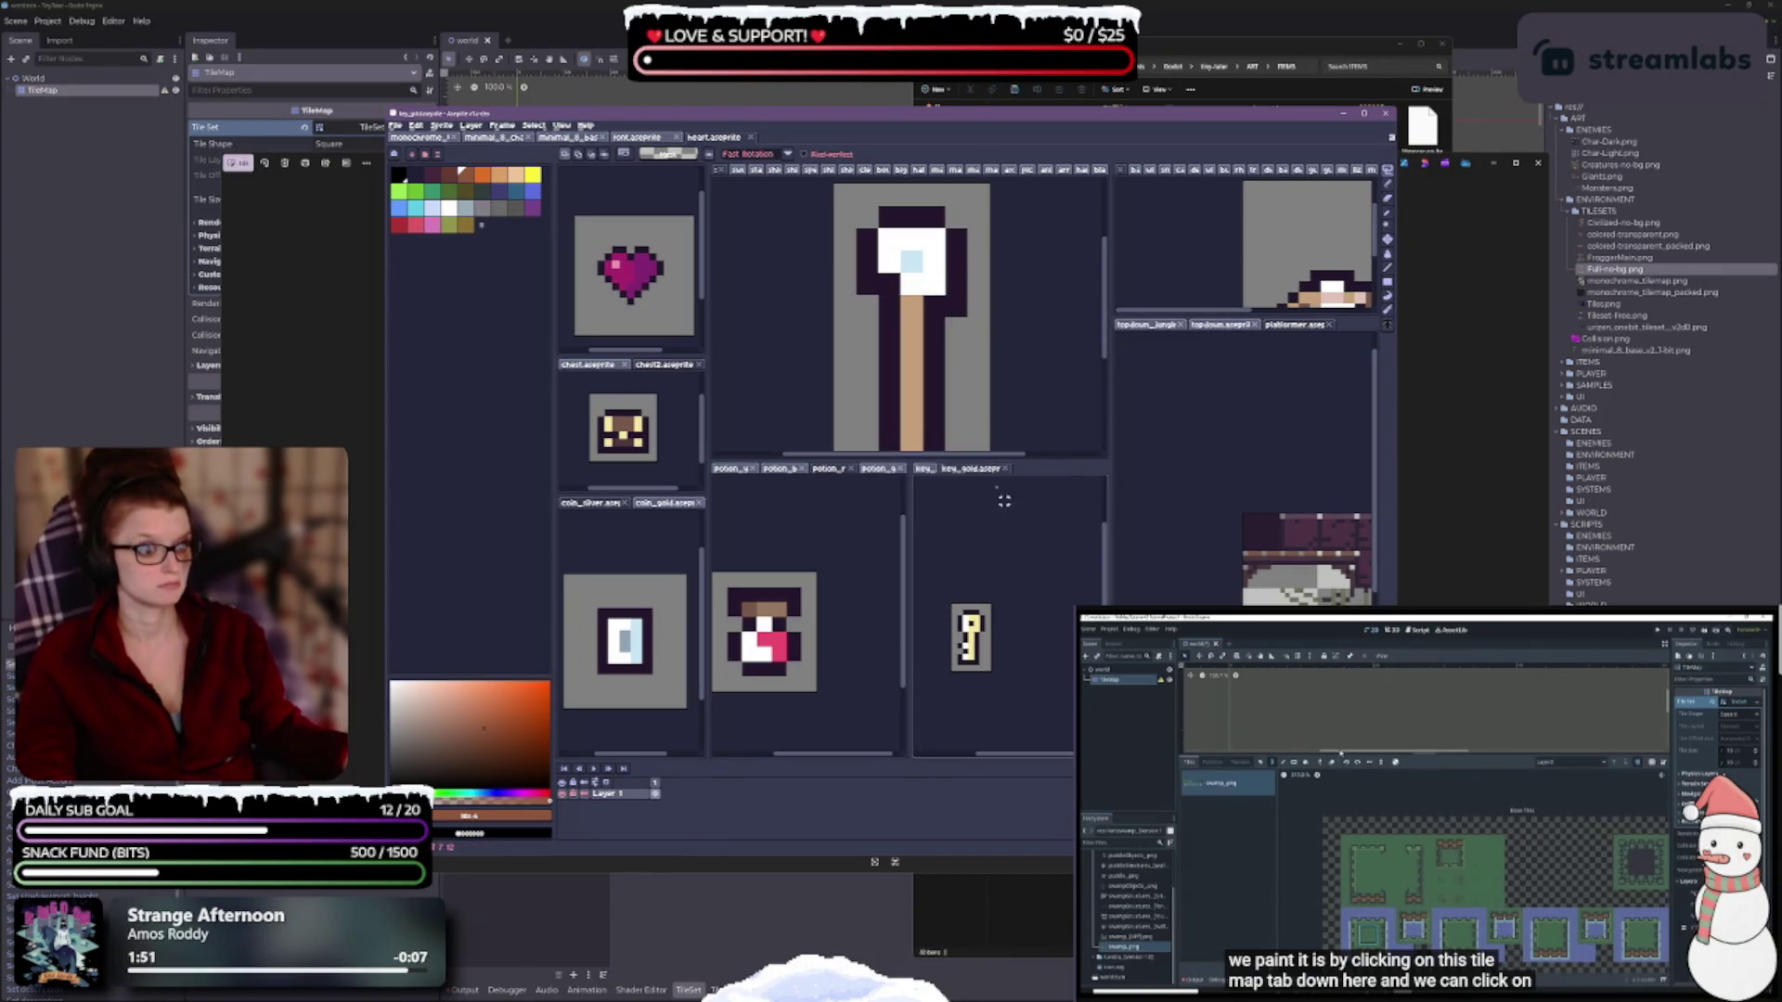
# Retry the key_gold.png export to ITEMS, keep the existing file, and close the gold key sprite.
pyautogui.hotkey('ctrl', 'alt', 'shift', 's')
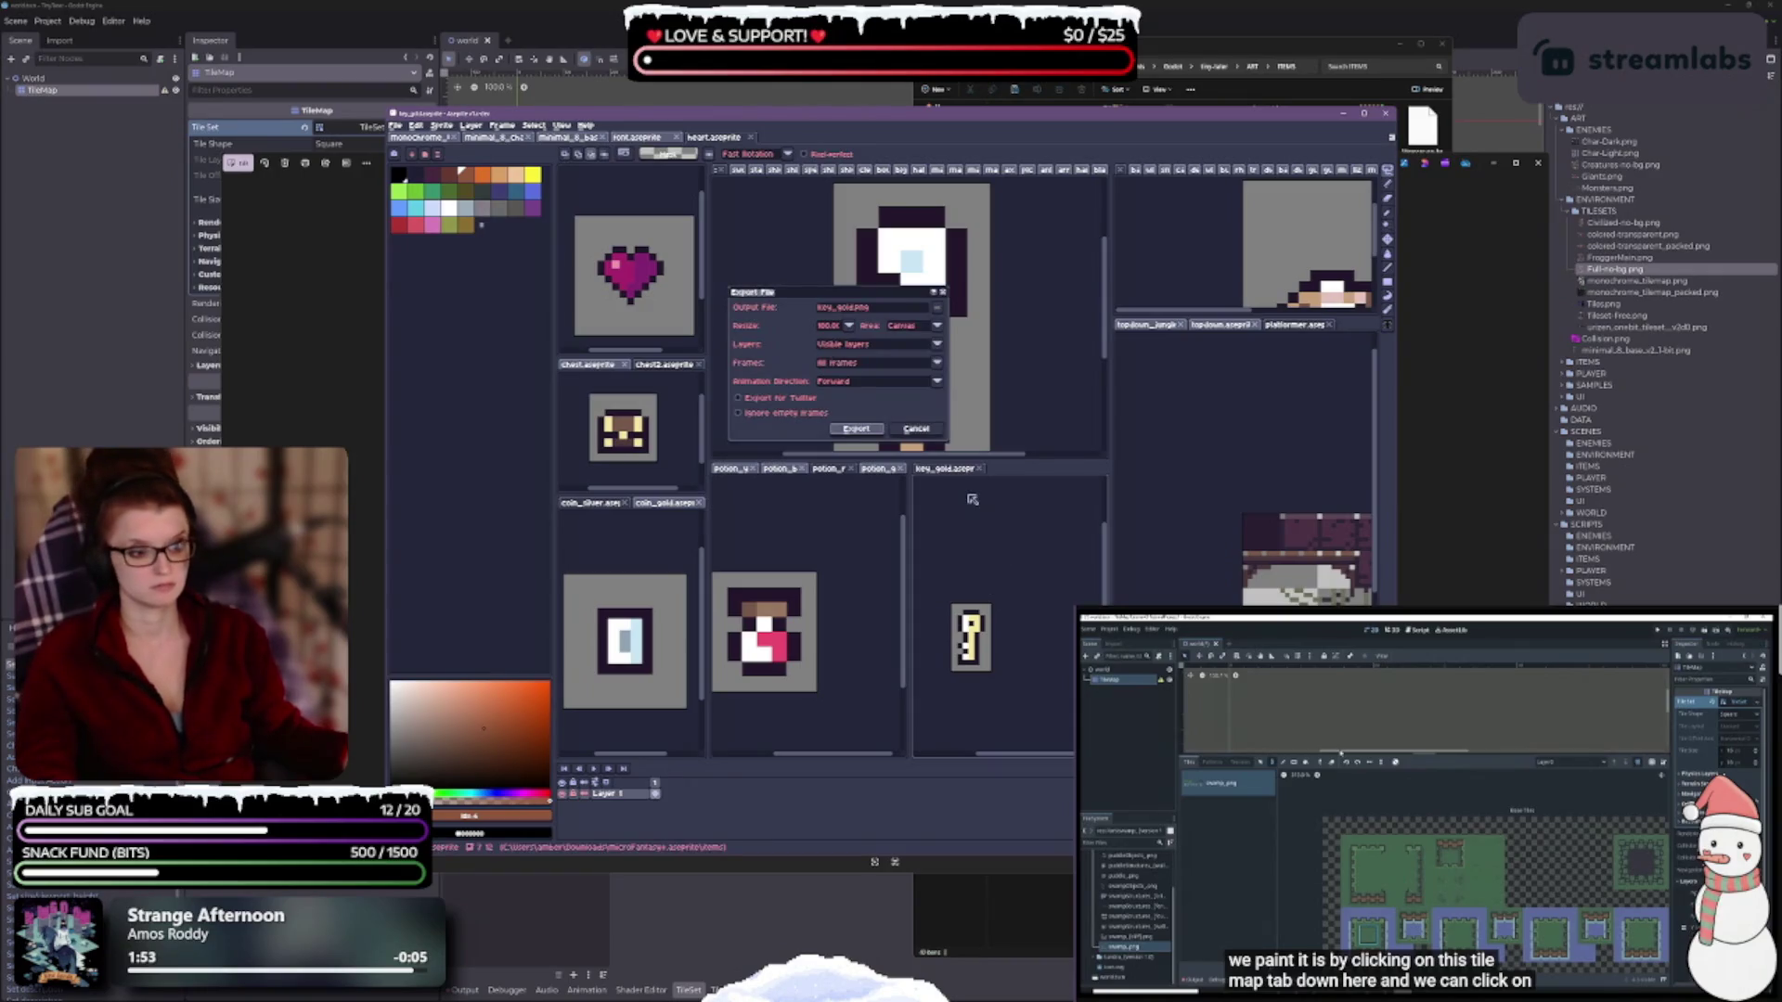
pyautogui.click(939, 307)
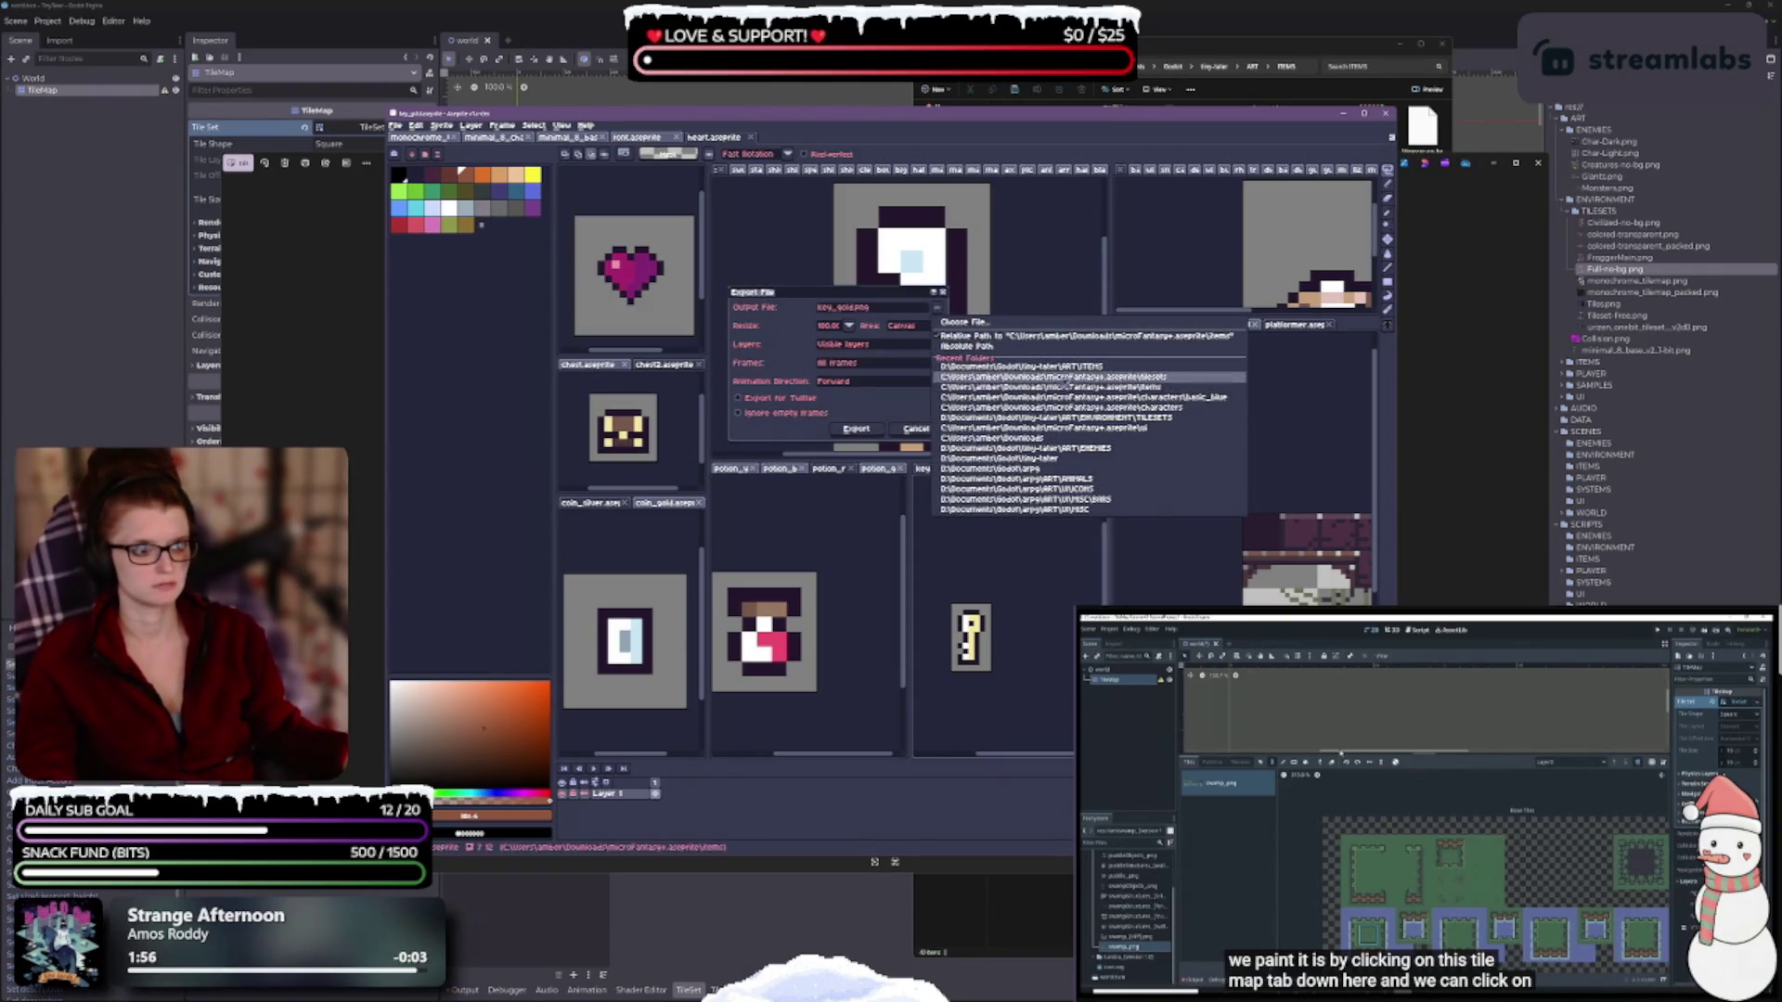
pyautogui.click(1078, 369)
pyautogui.click(856, 429)
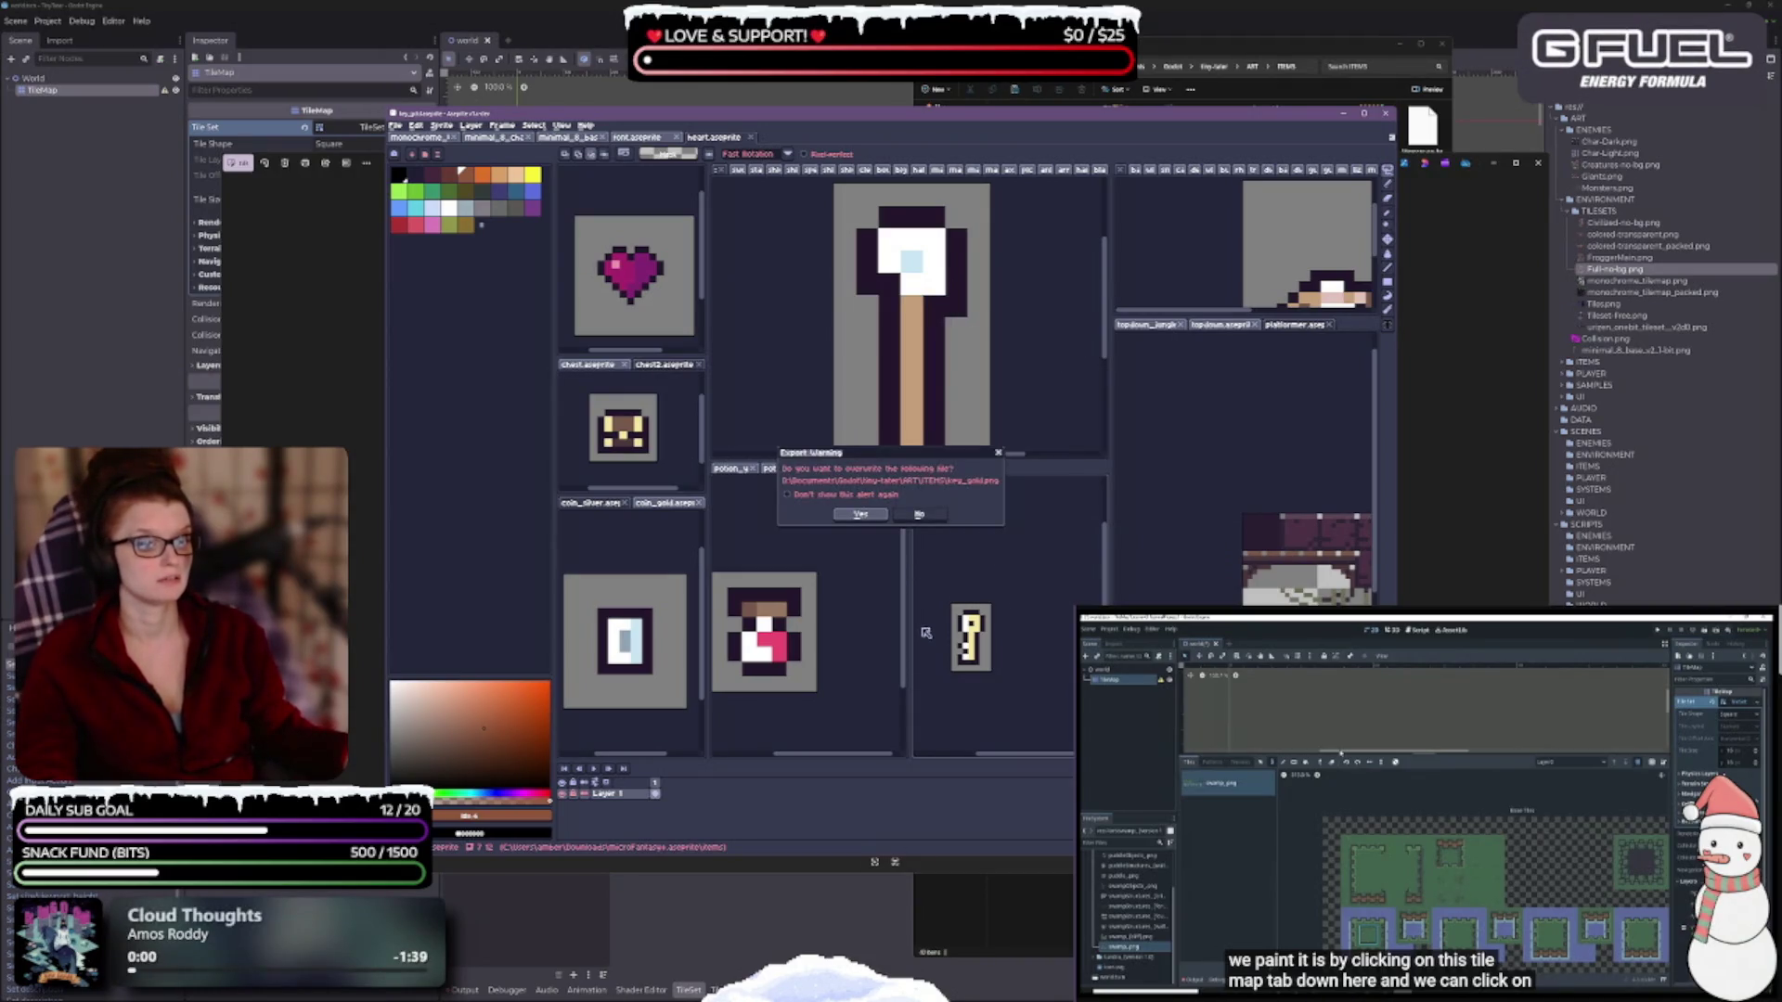
pyautogui.click(916, 516)
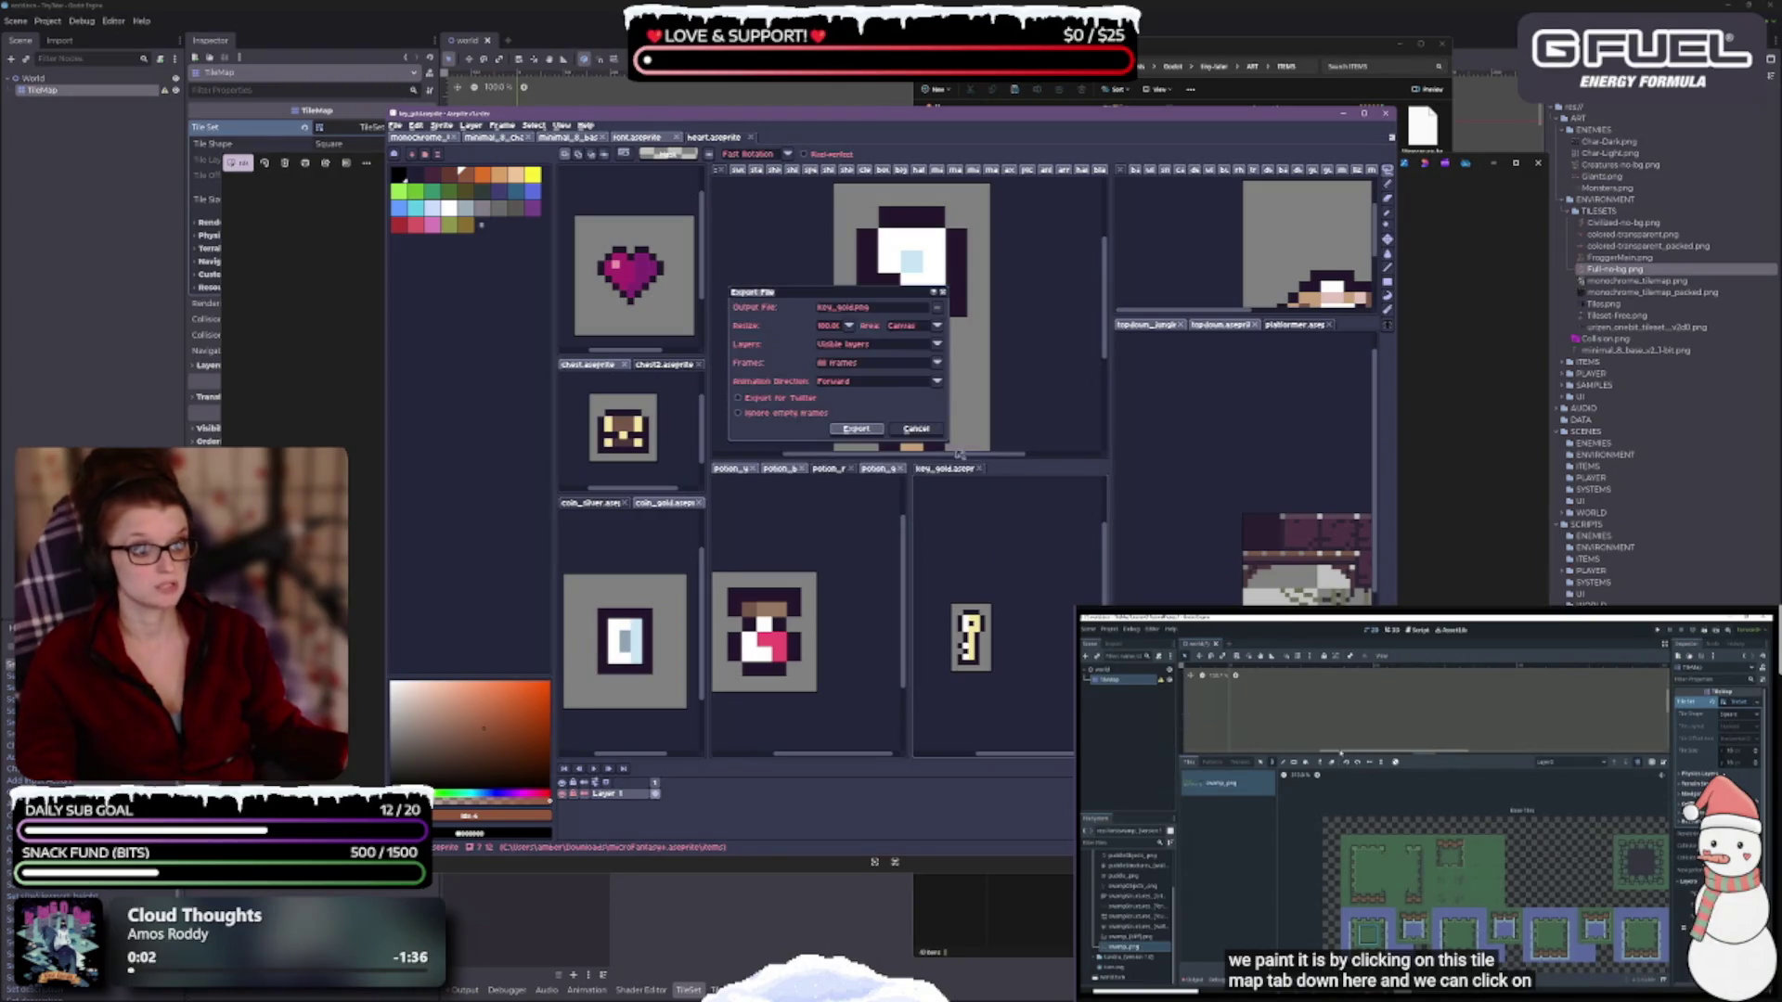
pyautogui.click(910, 431)
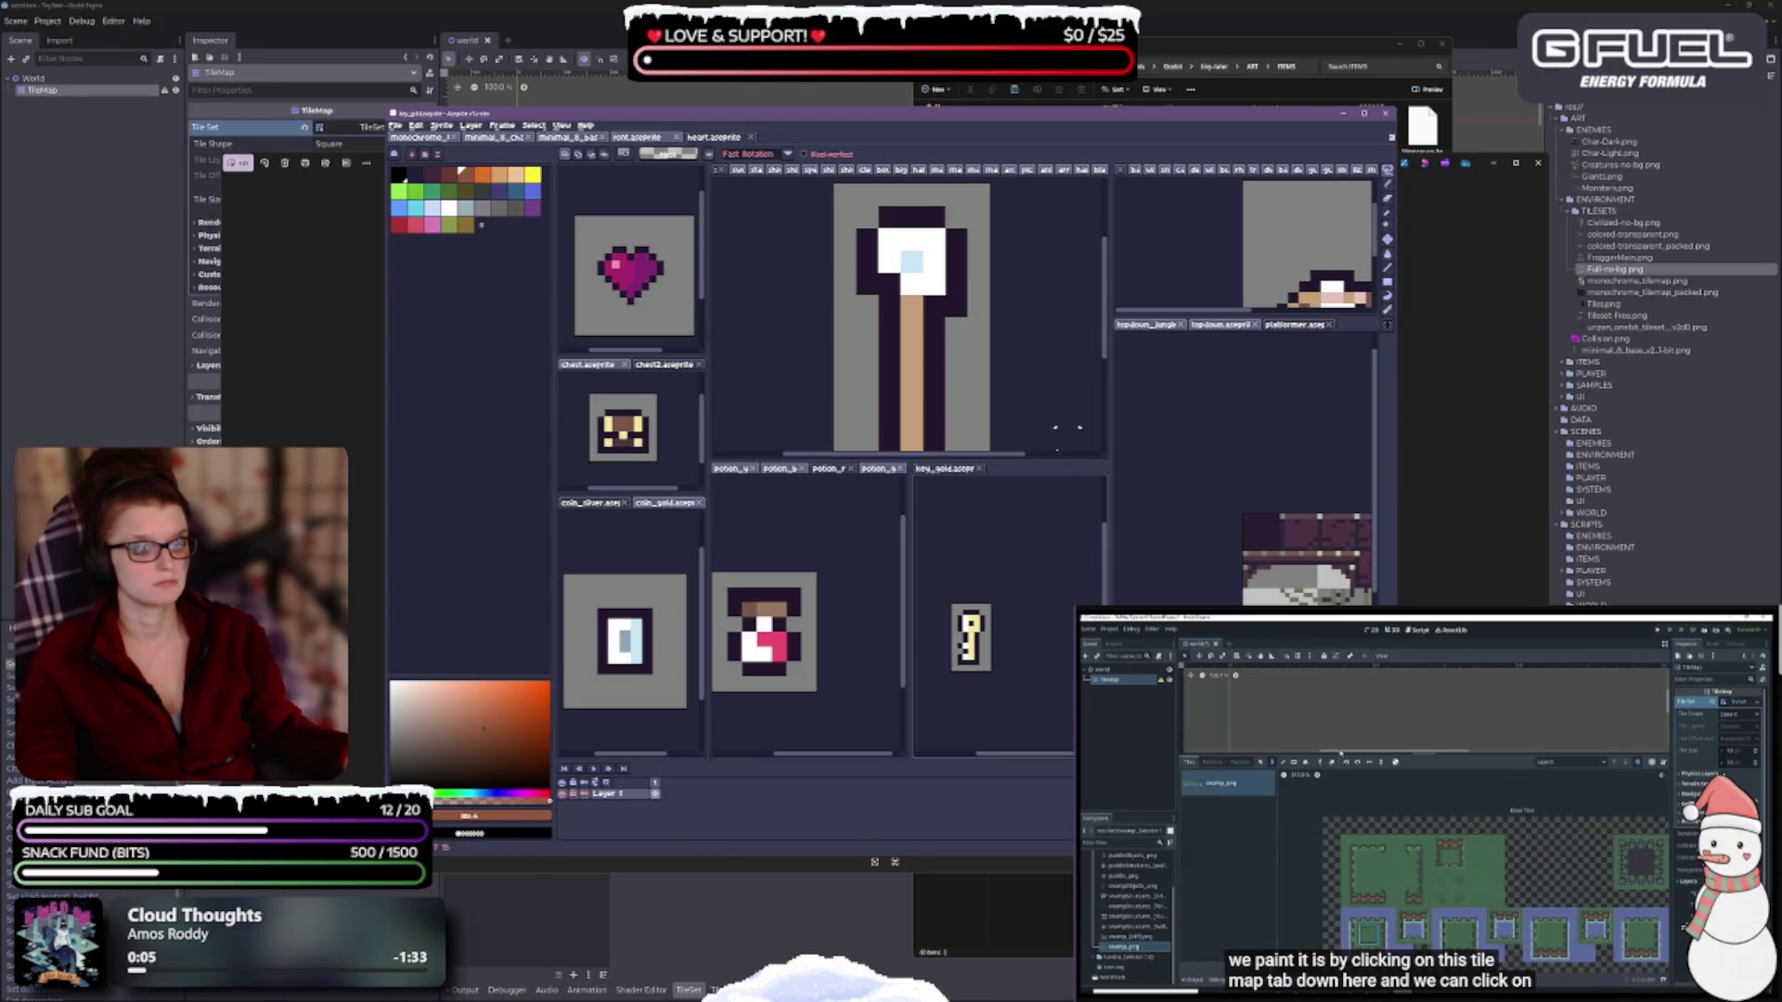
pyautogui.click(982, 469)
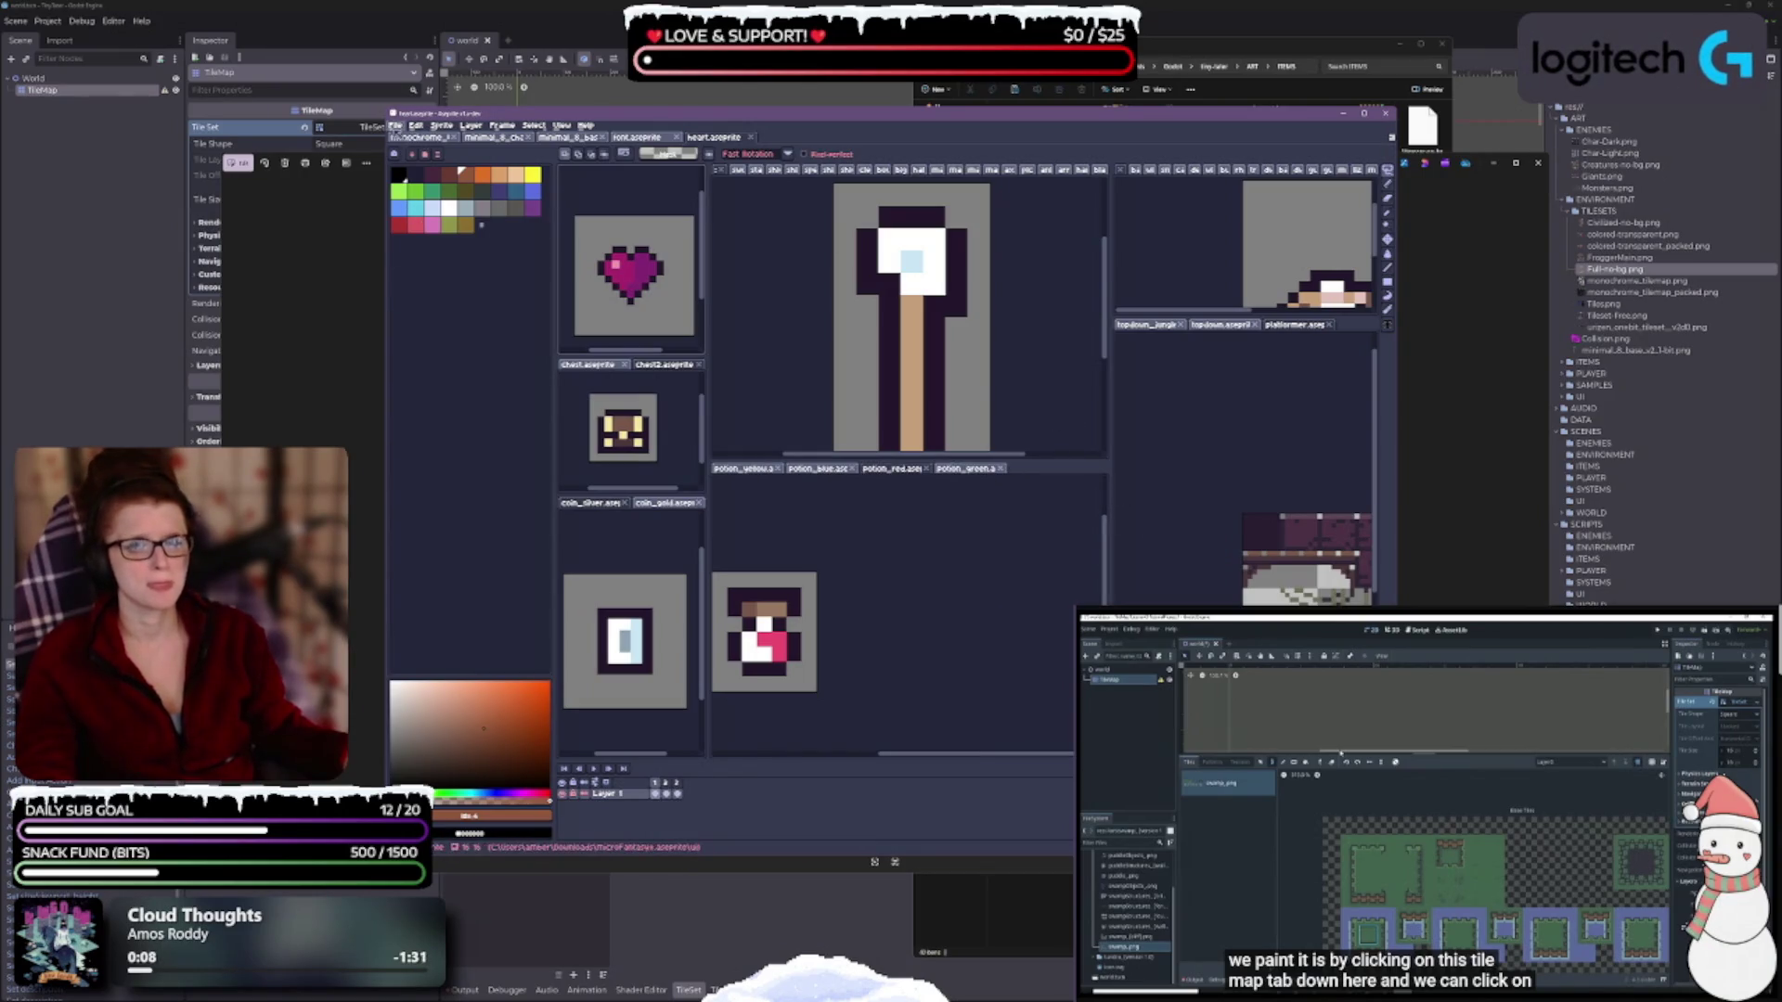
pyautogui.click(395, 125)
pyautogui.moveTo(451, 160)
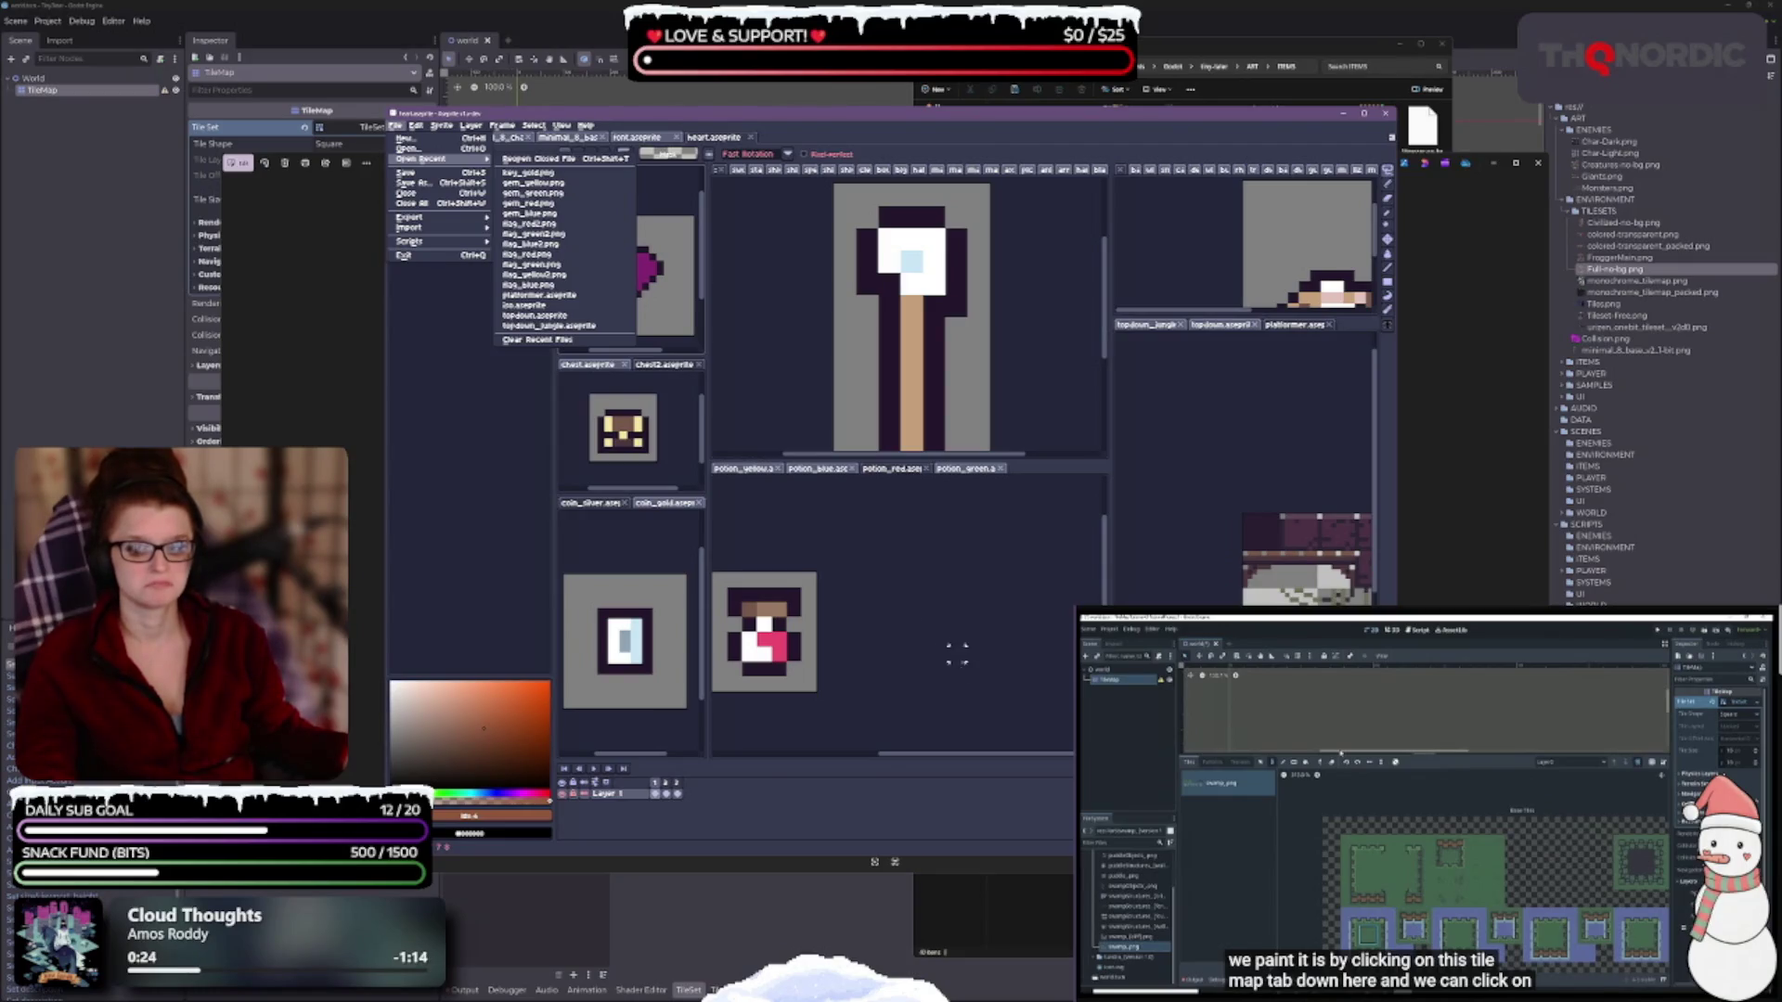
# Dismiss the recent-files list, pan the potion sprite into view and switch to potion_yellow.
pyautogui.click(956, 655)
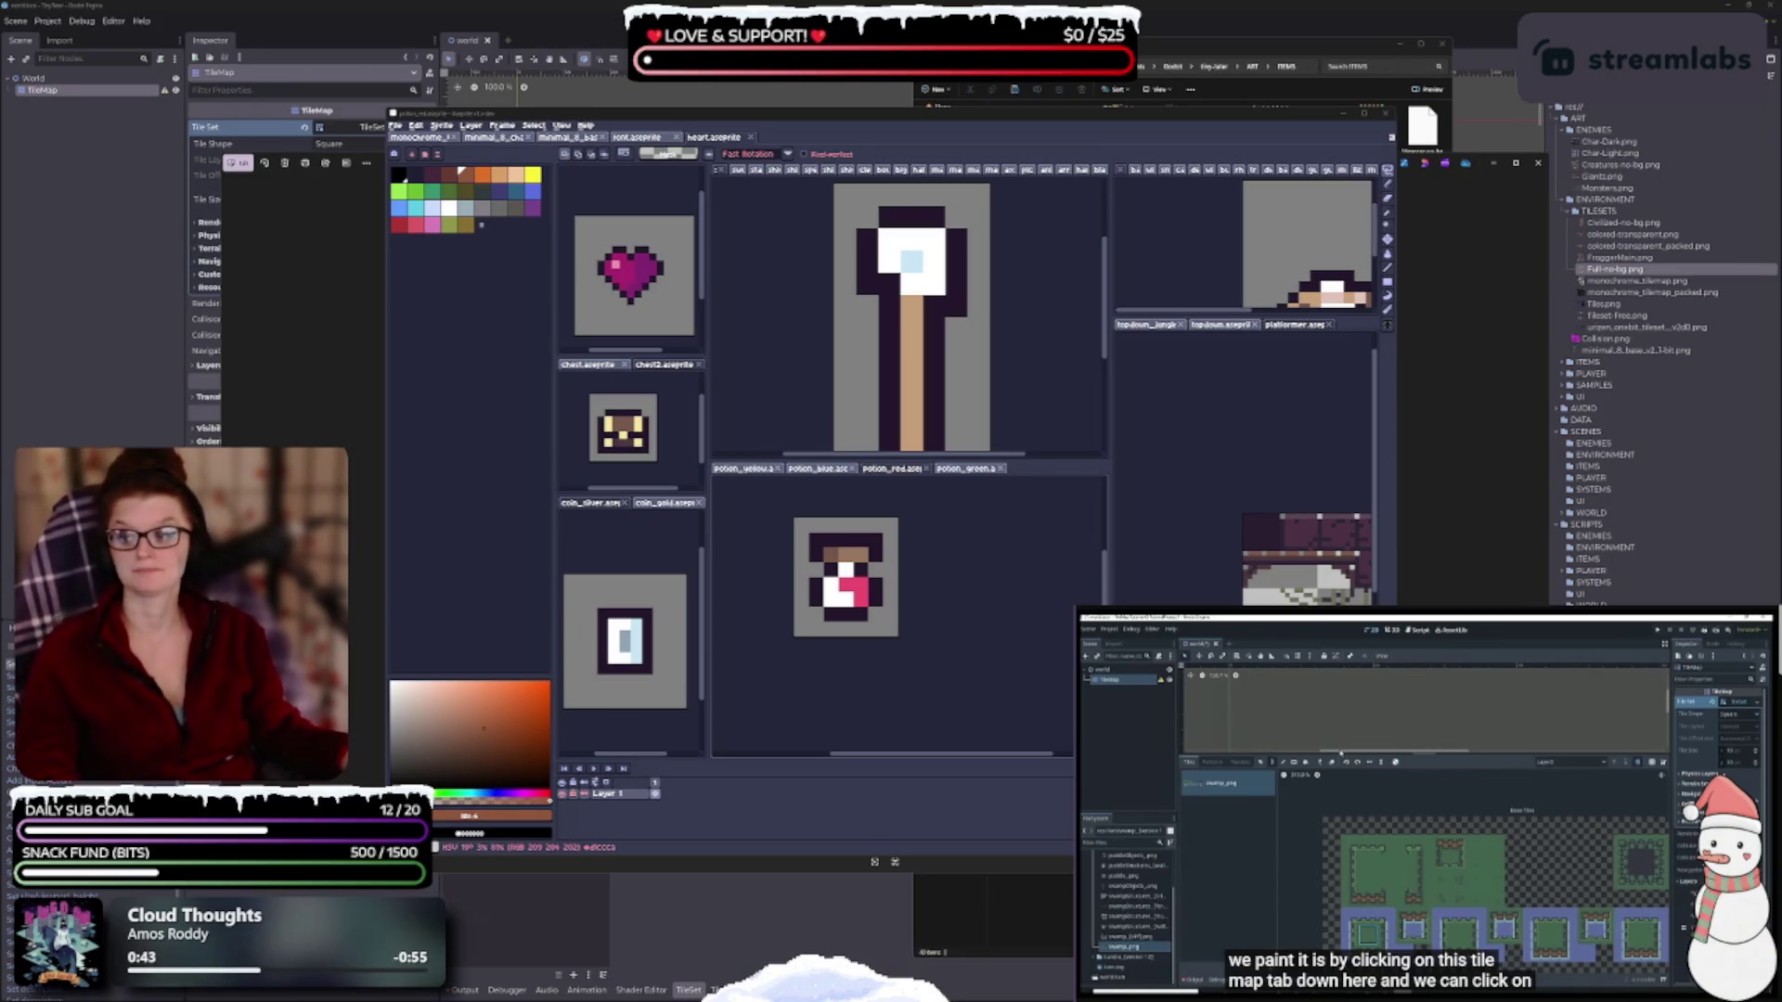
pyautogui.moveTo(852, 634)
pyautogui.mouseDown()
pyautogui.moveTo(878, 661)
pyautogui.moveTo(818, 574)
pyautogui.moveTo(972, 593)
pyautogui.mouseUp()
pyautogui.click(743, 469)
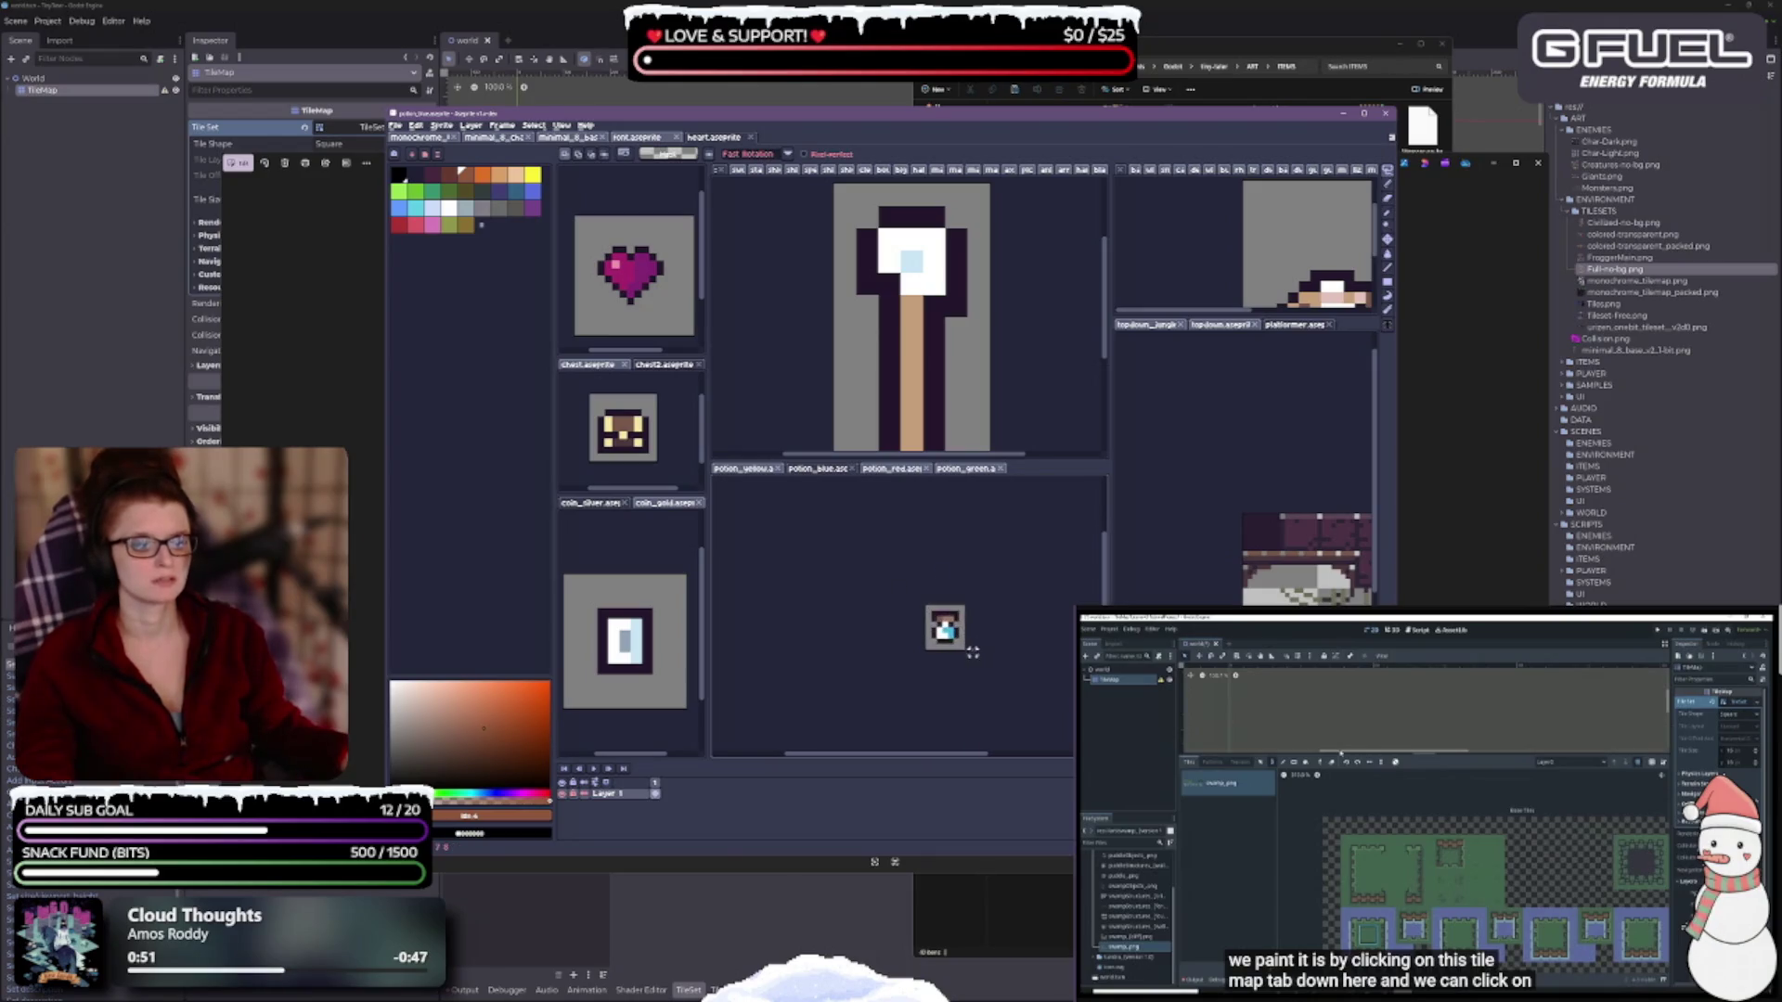
pyautogui.scroll(-2, 946, 629)
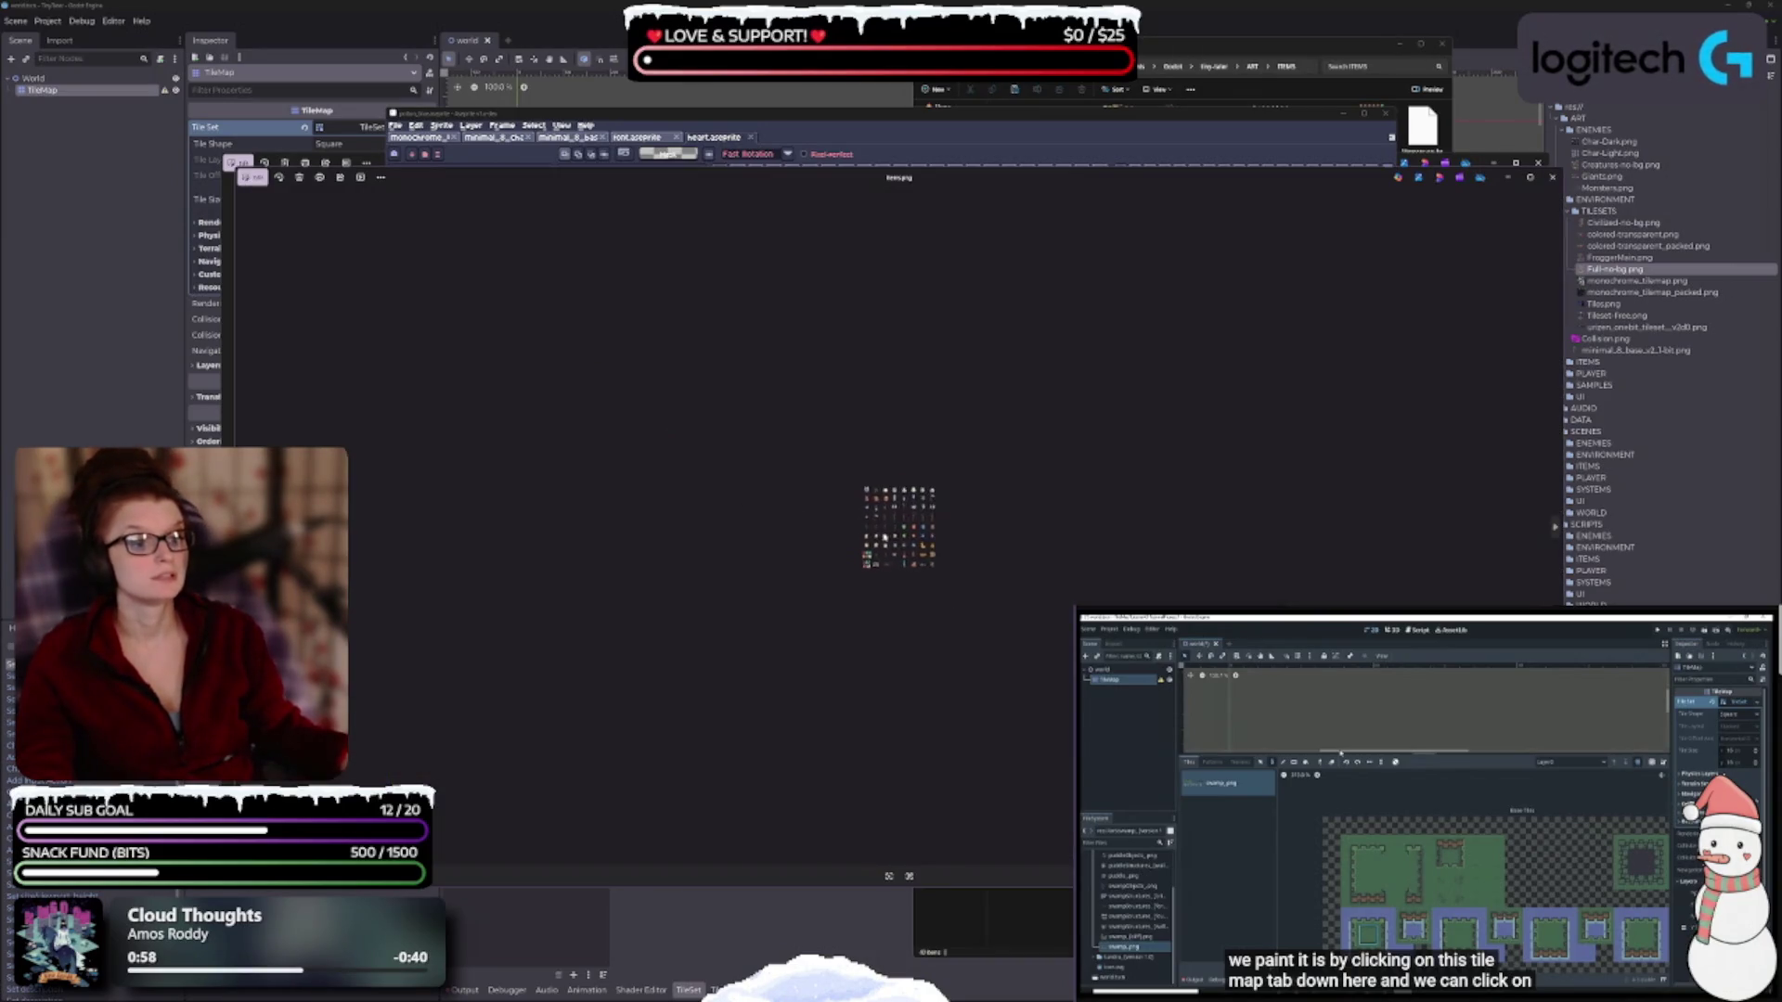
pyautogui.scroll(5, 885, 537)
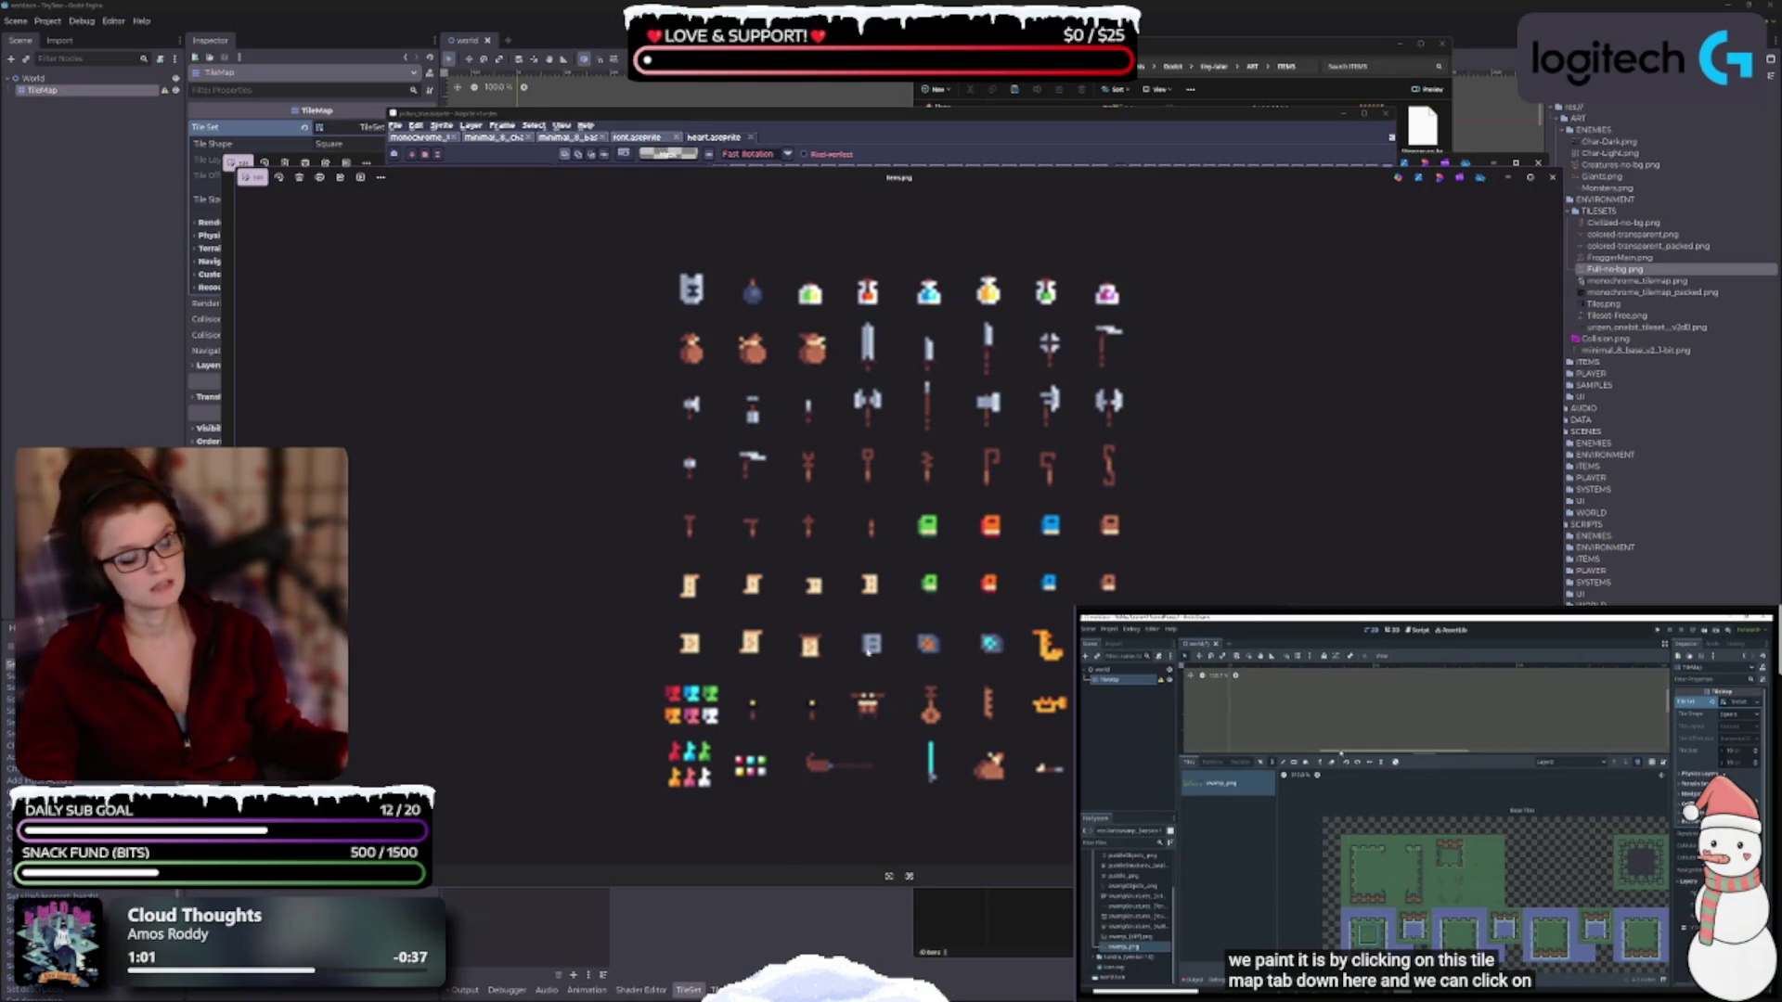
pyautogui.moveTo(908, 472)
pyautogui.mouseDown()
pyautogui.moveTo(919, 743)
pyautogui.moveTo(930, 470)
pyautogui.moveTo(930, 807)
pyautogui.moveTo(932, 384)
pyautogui.mouseUp()
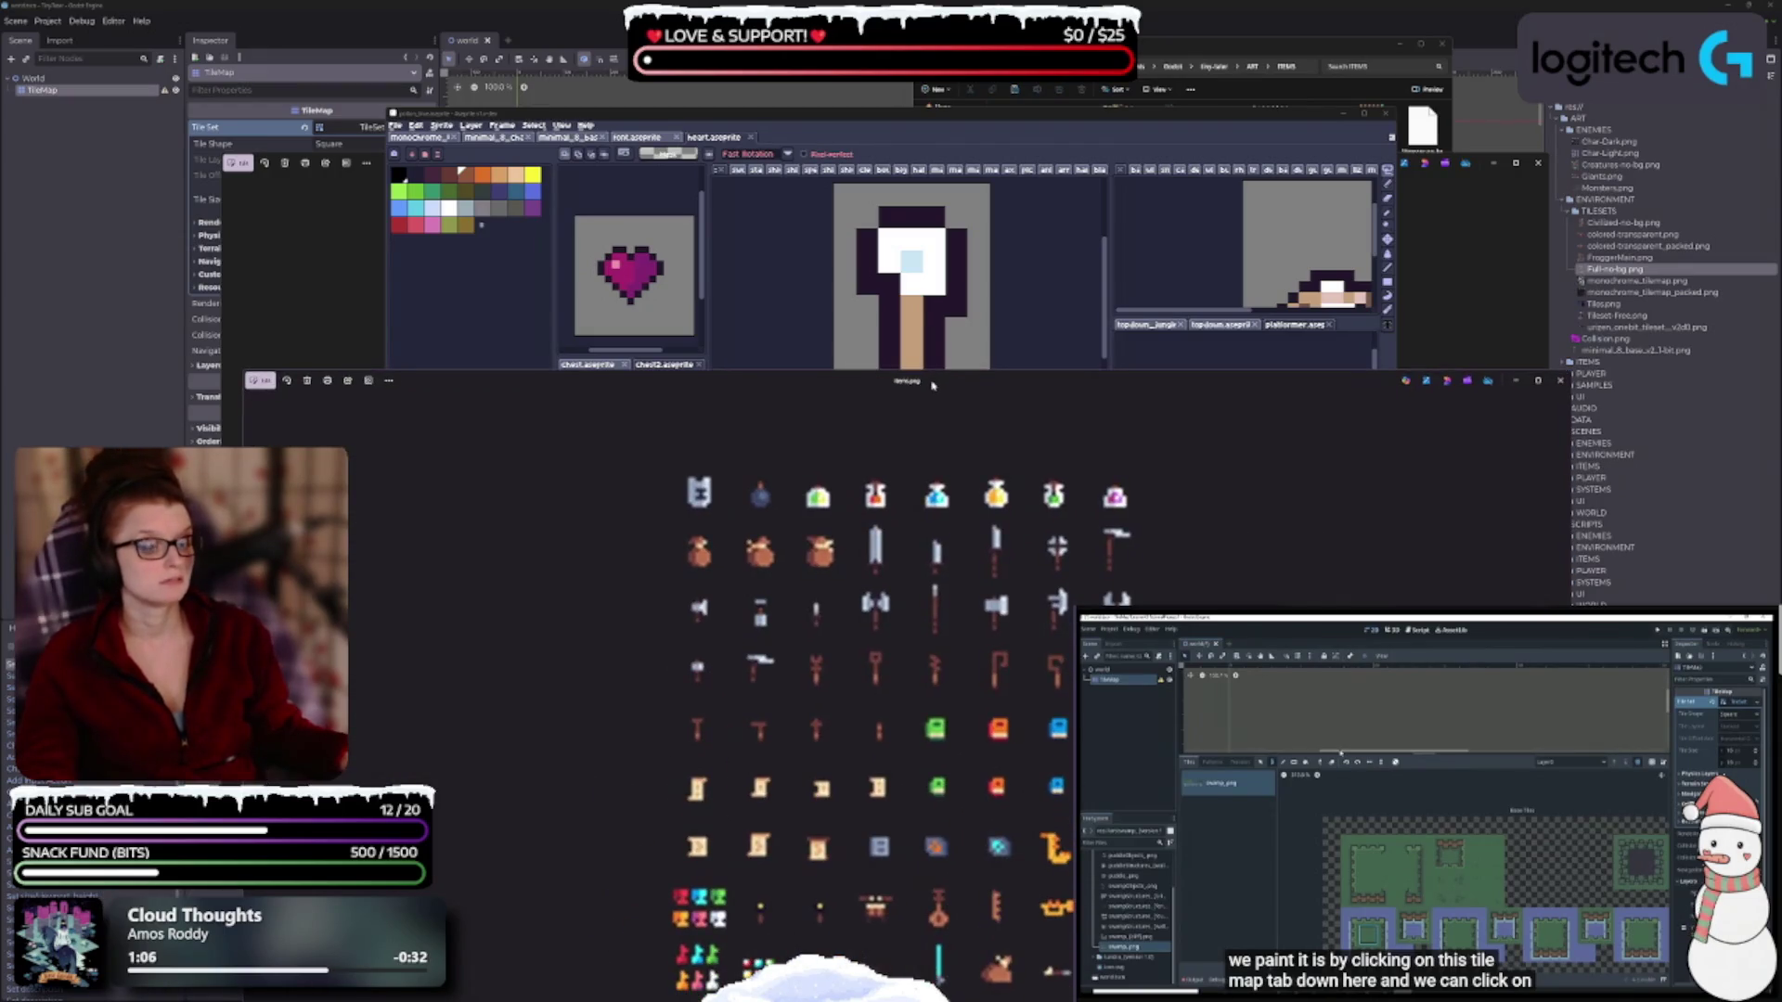
pyautogui.click(1561, 381)
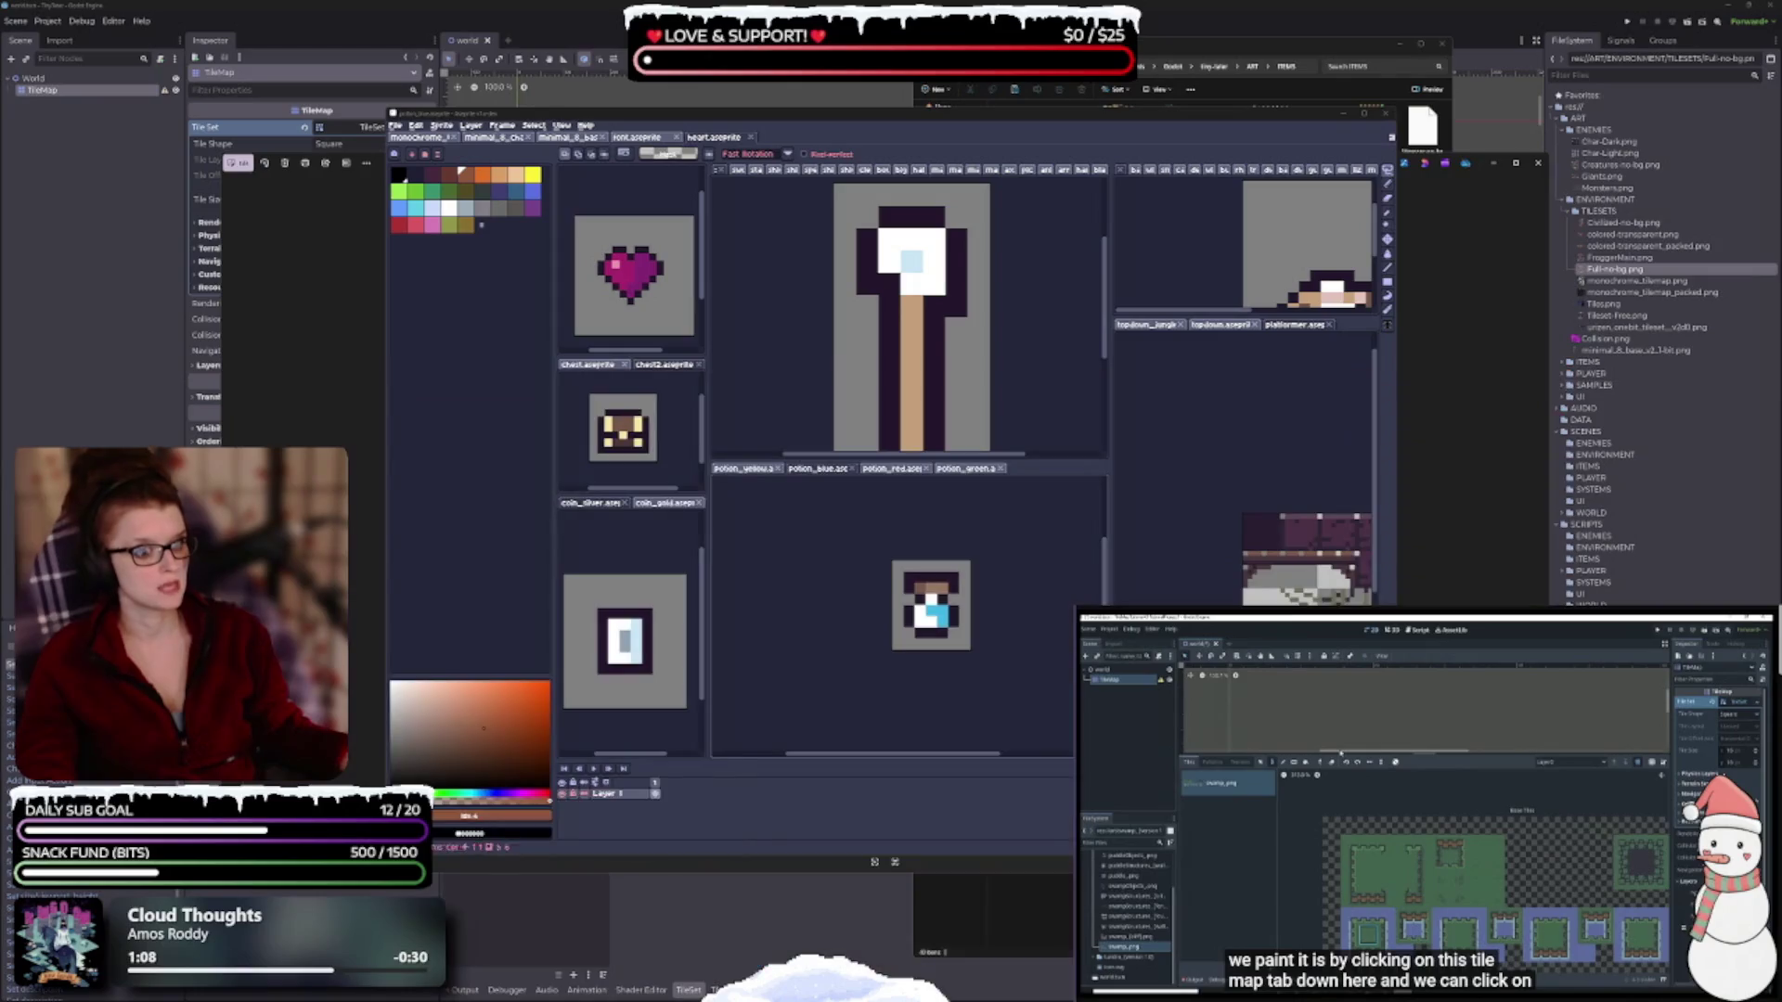
# Export potion_yellow as a PNG to the recent folder and close it.
pyautogui.click(970, 468)
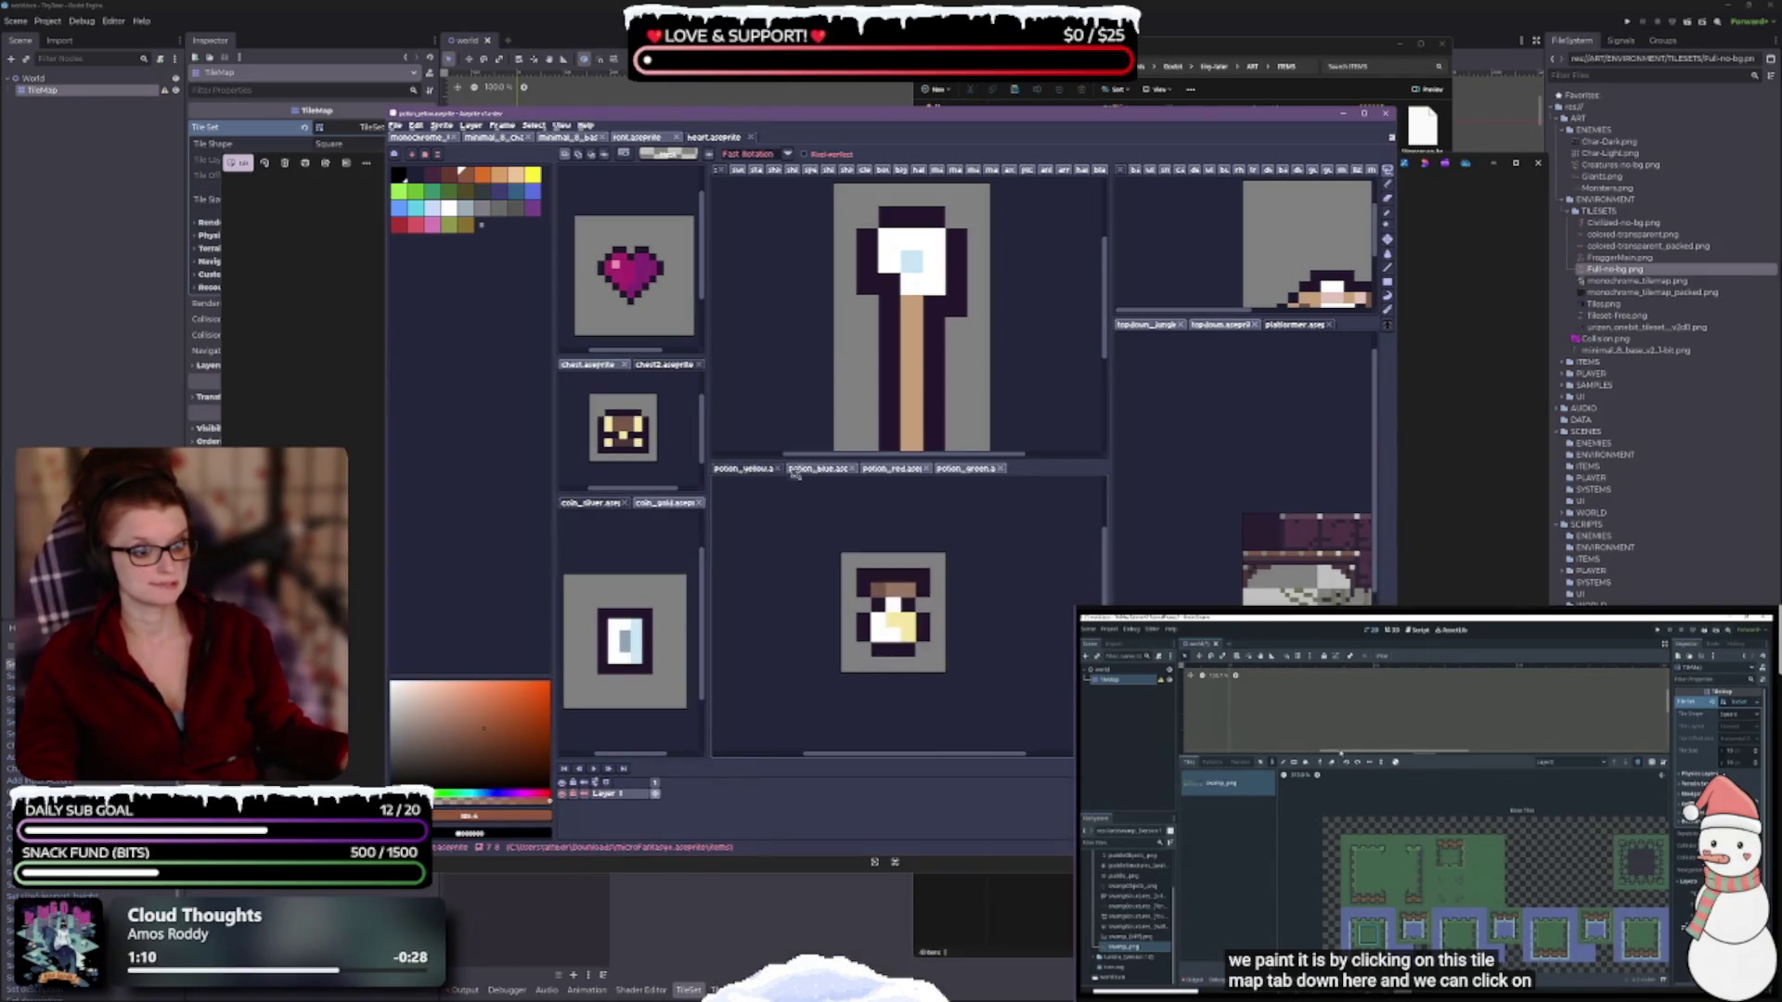
pyautogui.hotkey('ctrl', 'alt', 'shift', 's')
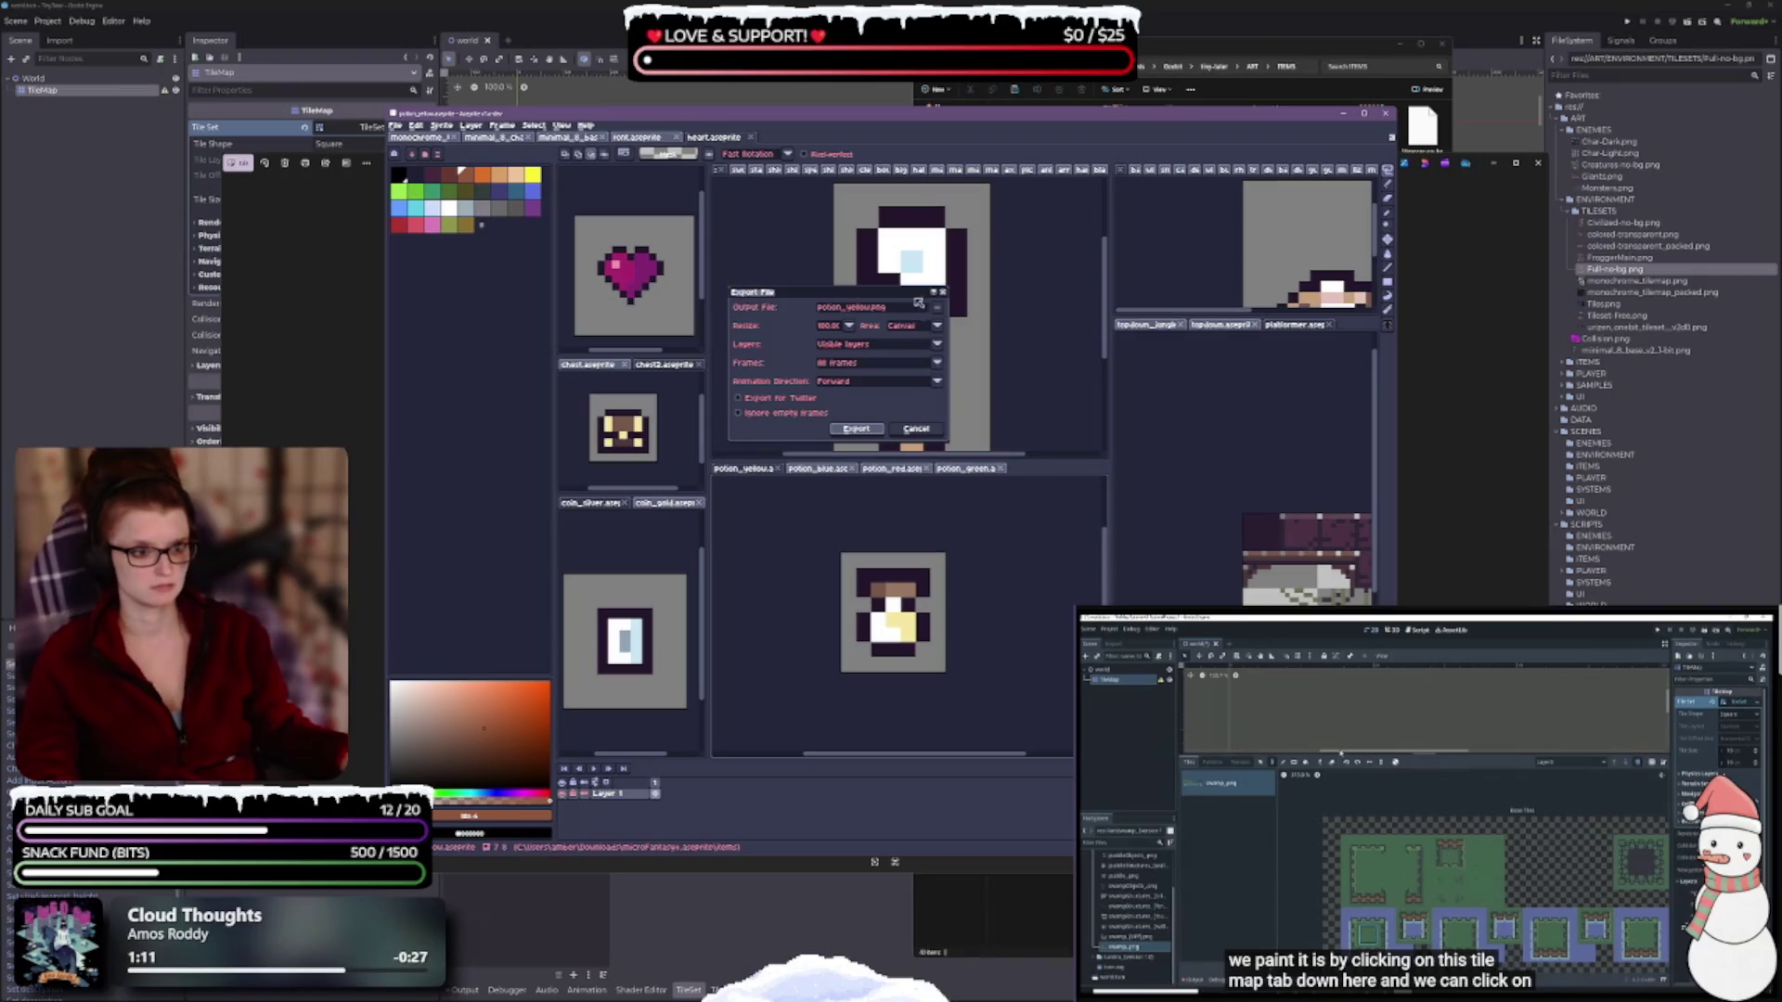
pyautogui.click(941, 309)
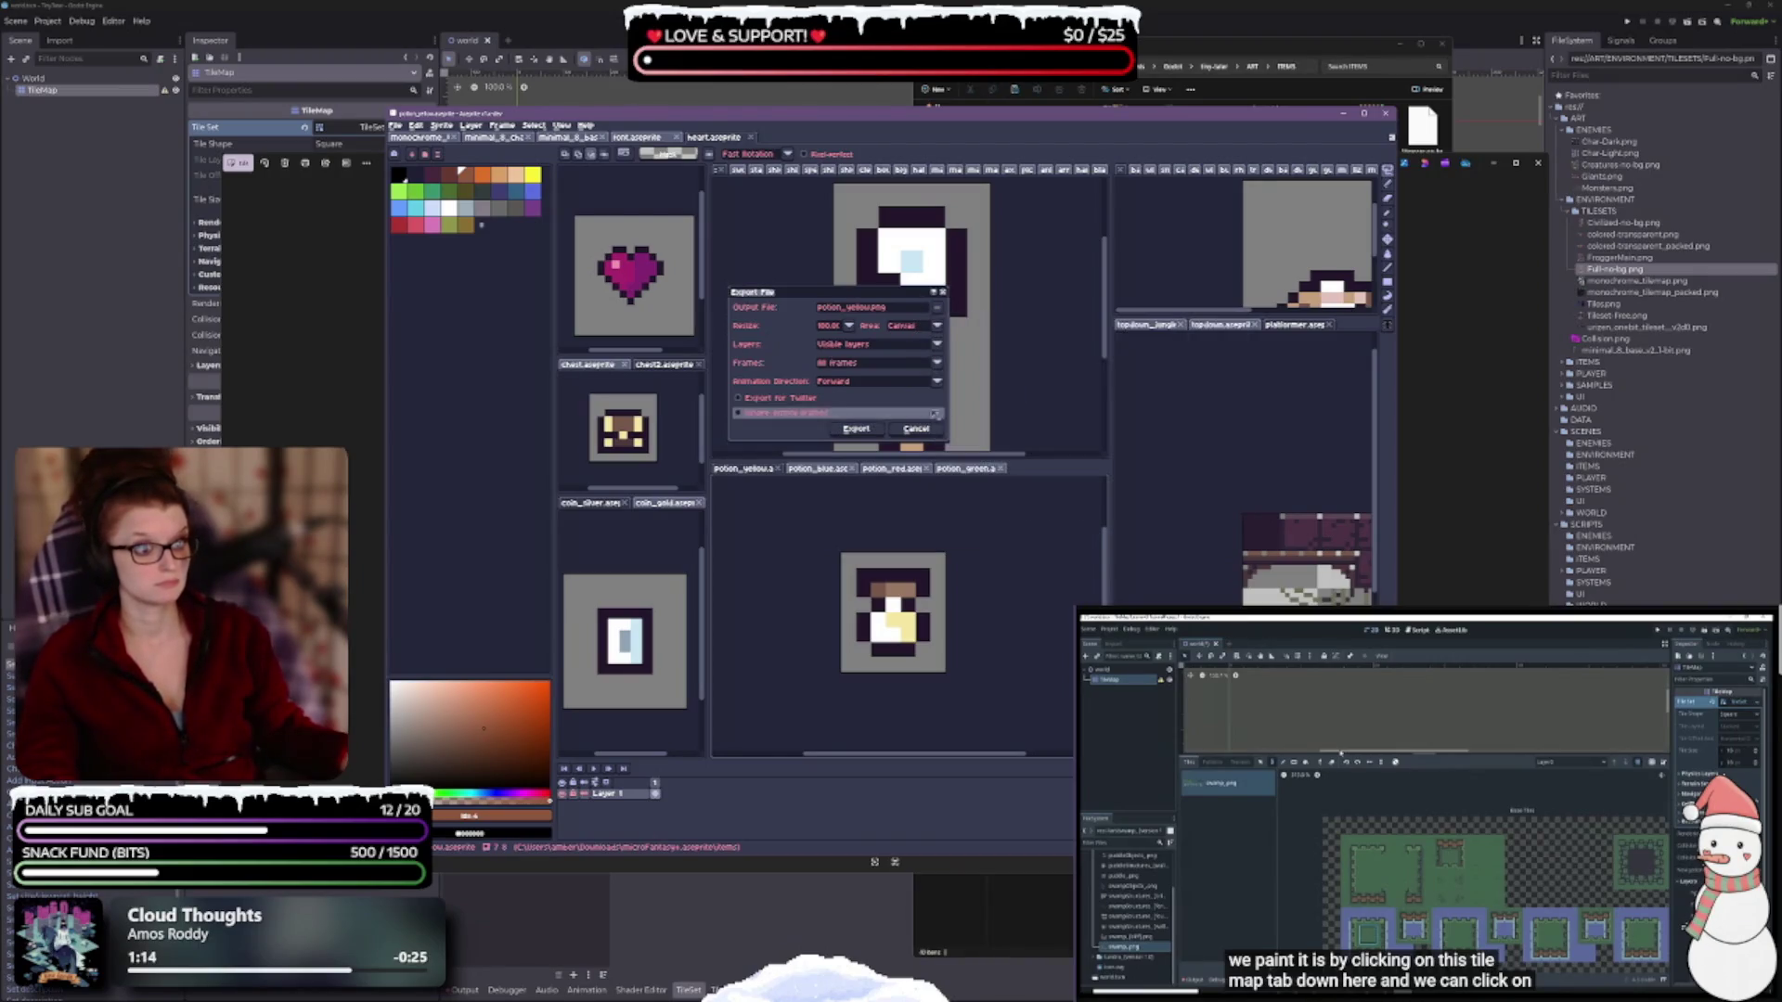
pyautogui.click(871, 430)
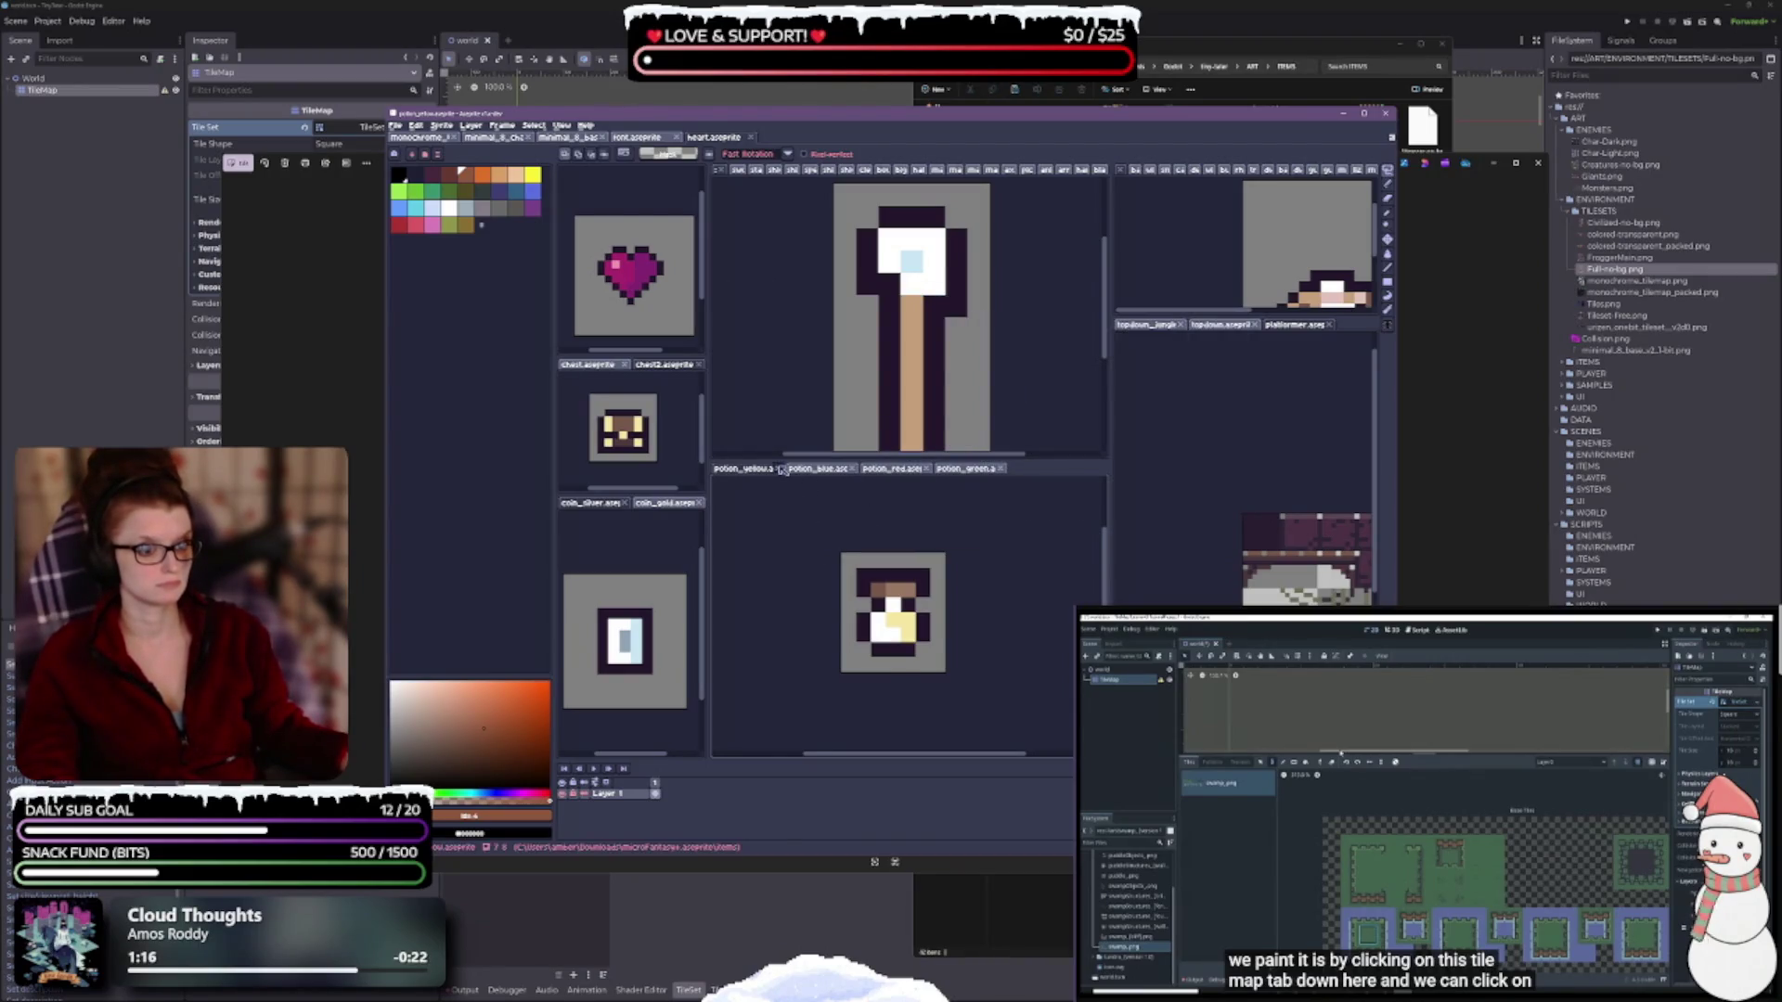
pyautogui.click(780, 468)
# Export potion_blue as a PNG to the first recent folder and close it.
pyautogui.hotkey('ctrl', 'shift', 'e')
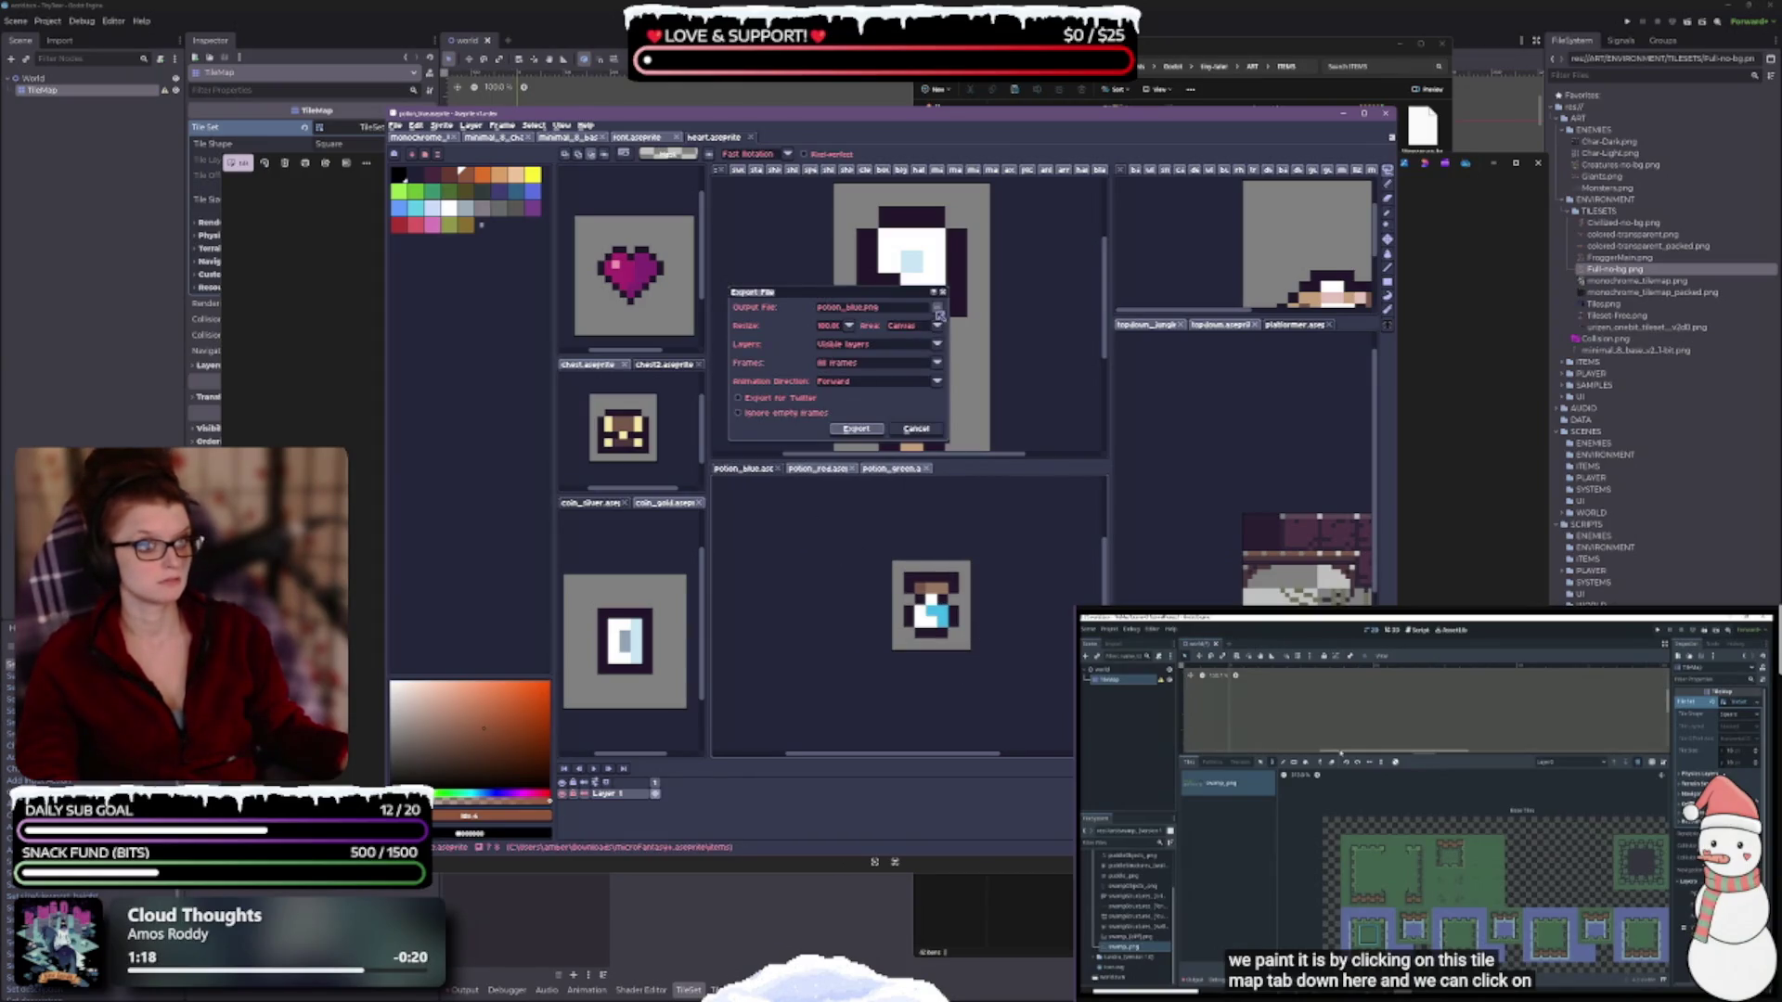
pyautogui.click(939, 309)
pyautogui.click(1107, 367)
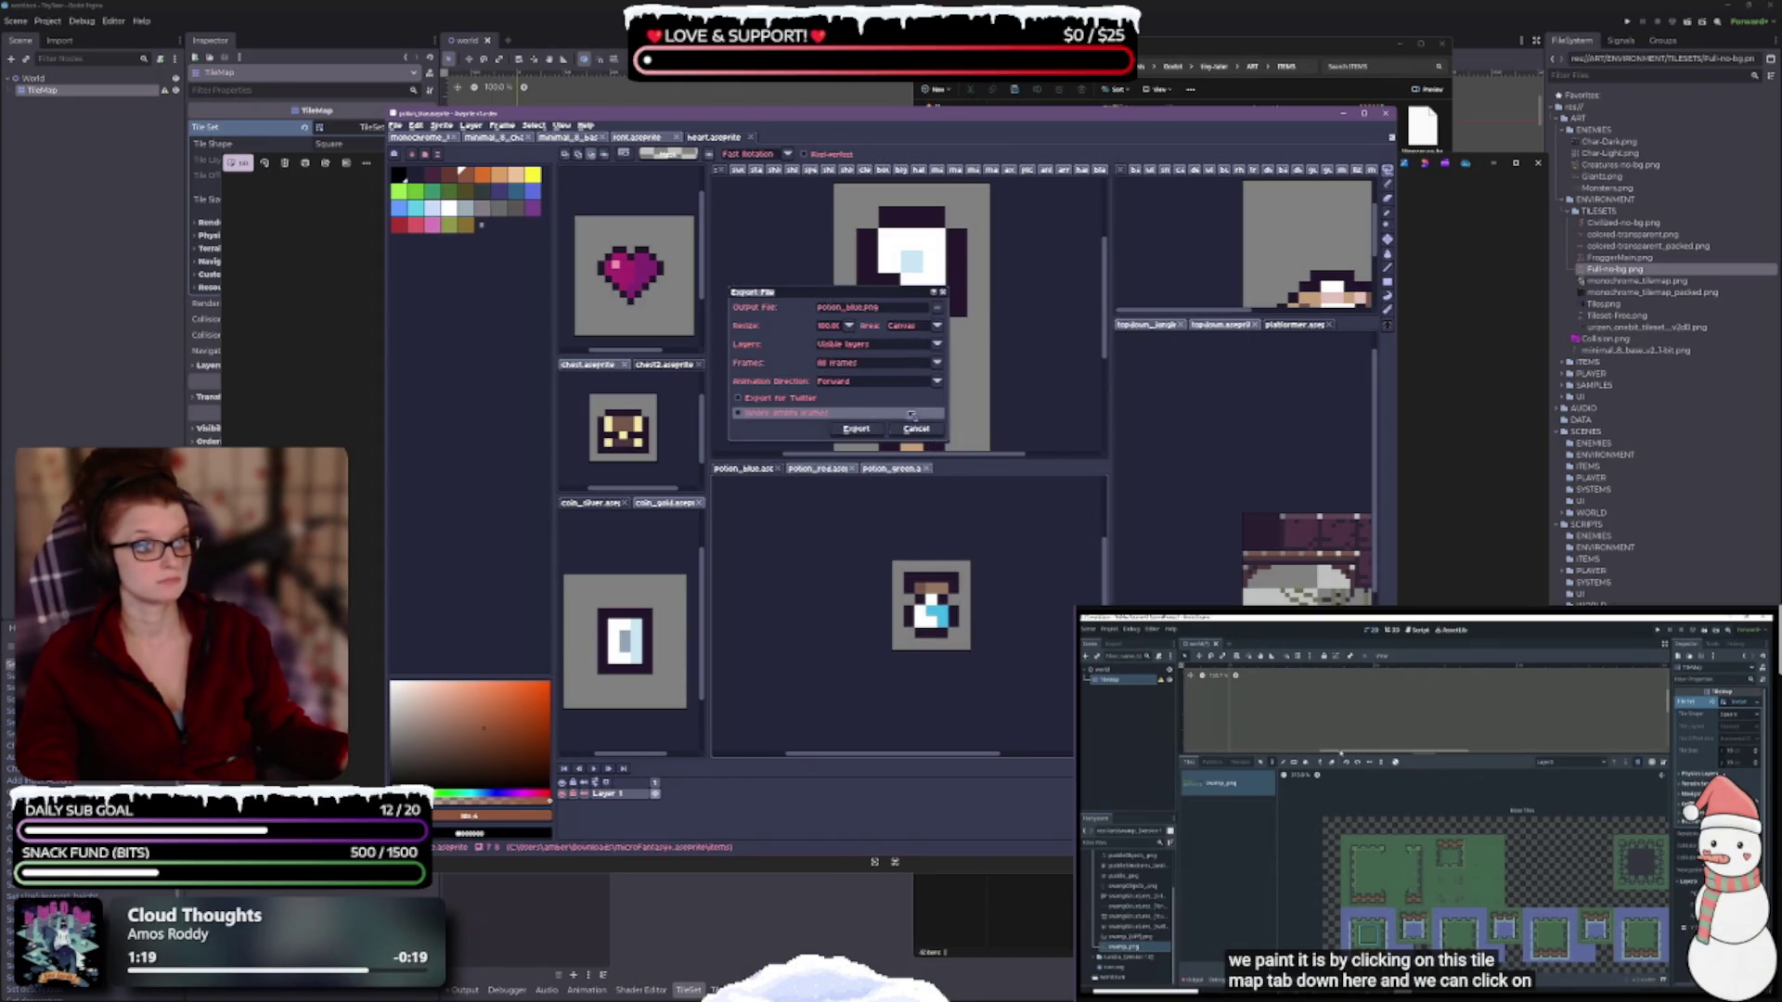
pyautogui.click(856, 429)
pyautogui.hotkey('ctrl', 'w')
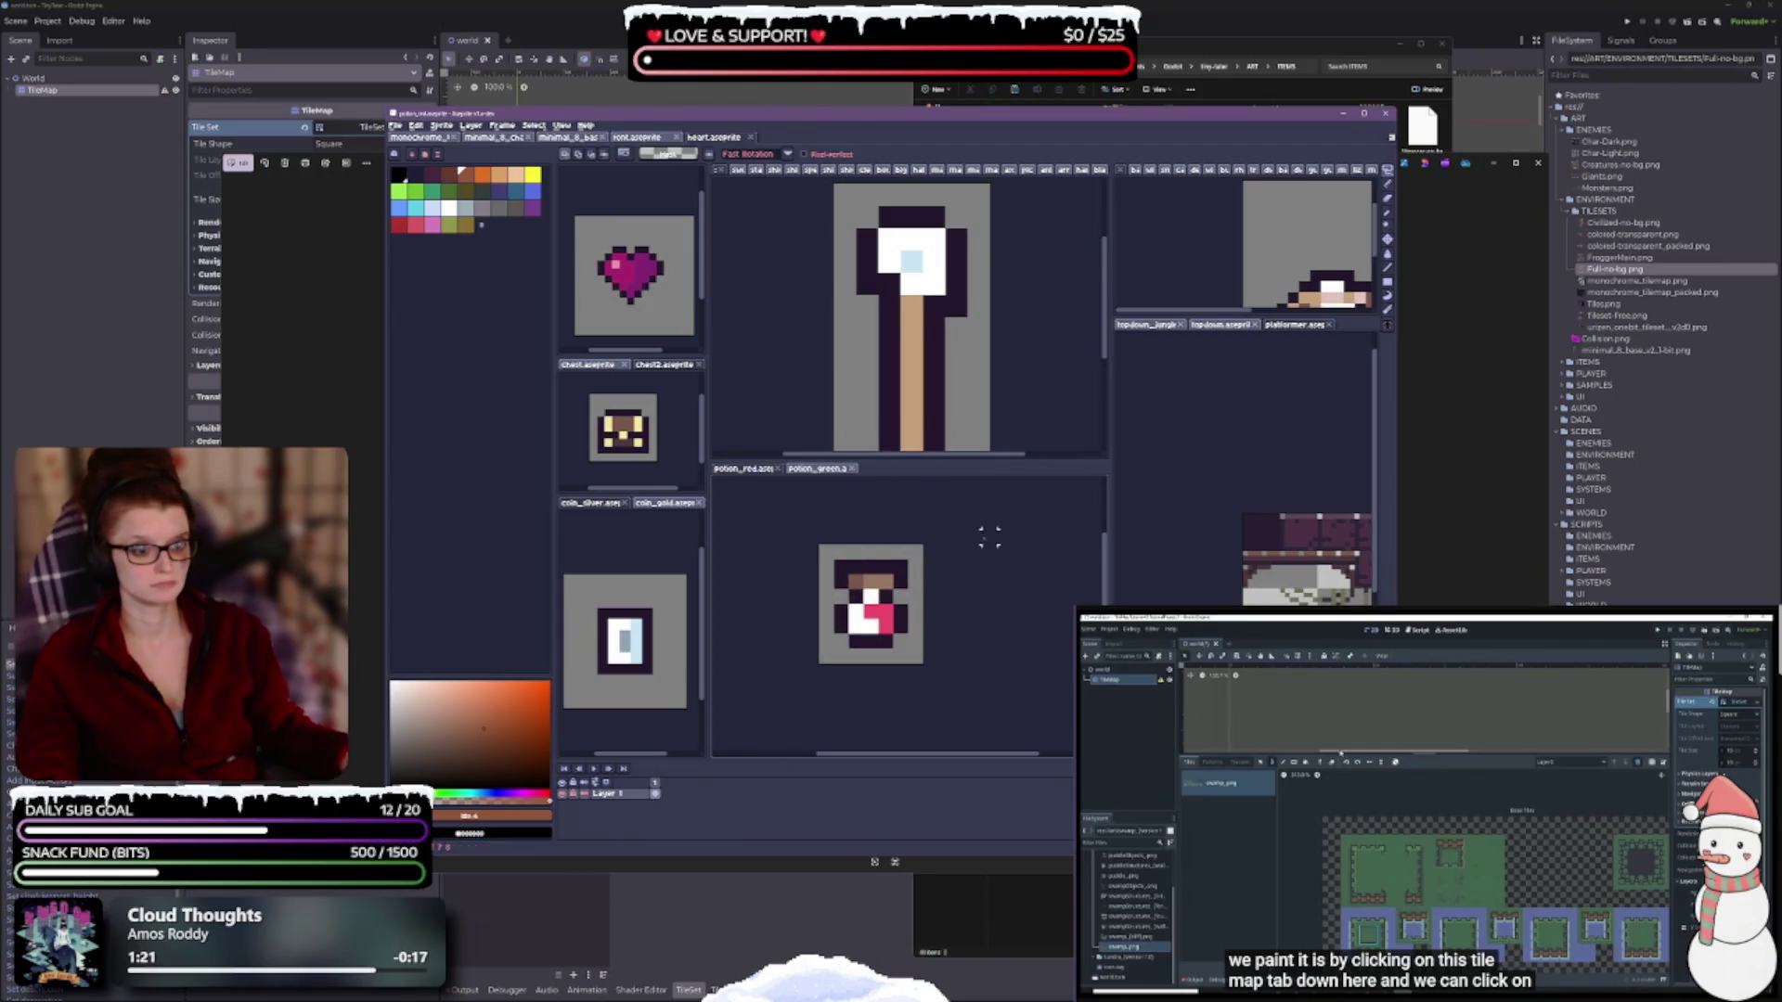
# Export potion_red as a PNG to the first recent folder and close it.
pyautogui.hotkey('ctrl', 'shift', 'e')
pyautogui.click(939, 309)
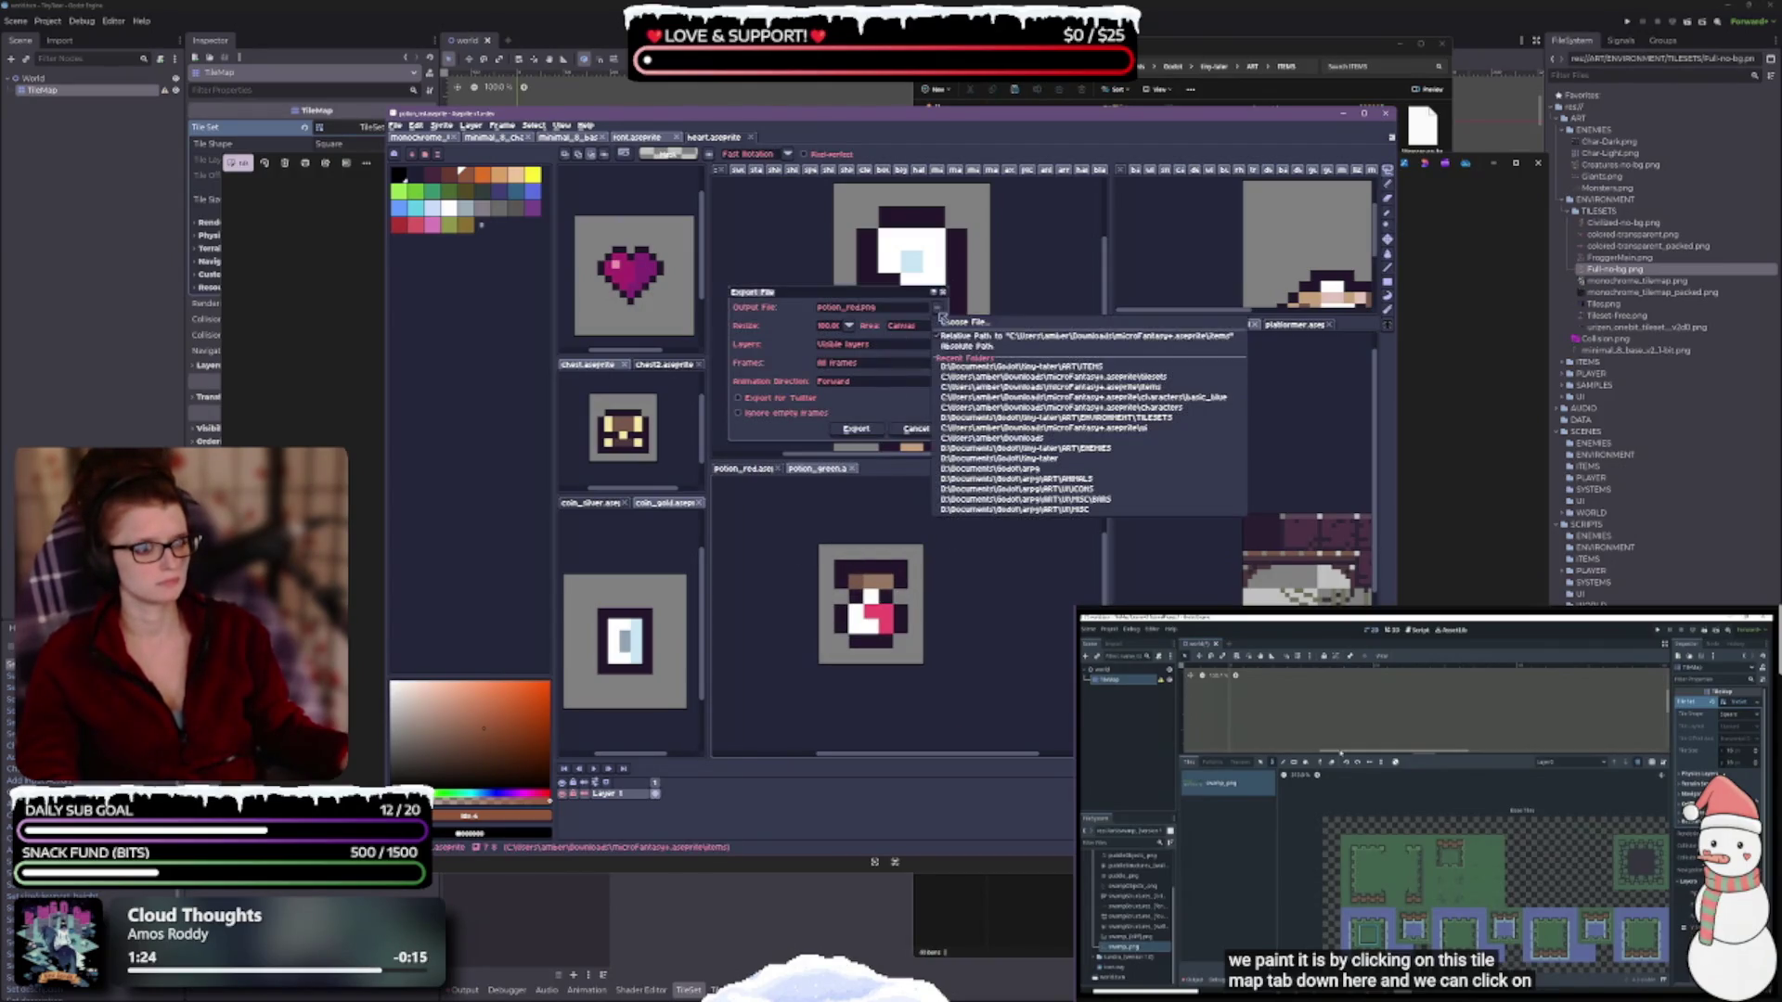
pyautogui.click(1070, 366)
pyautogui.click(856, 429)
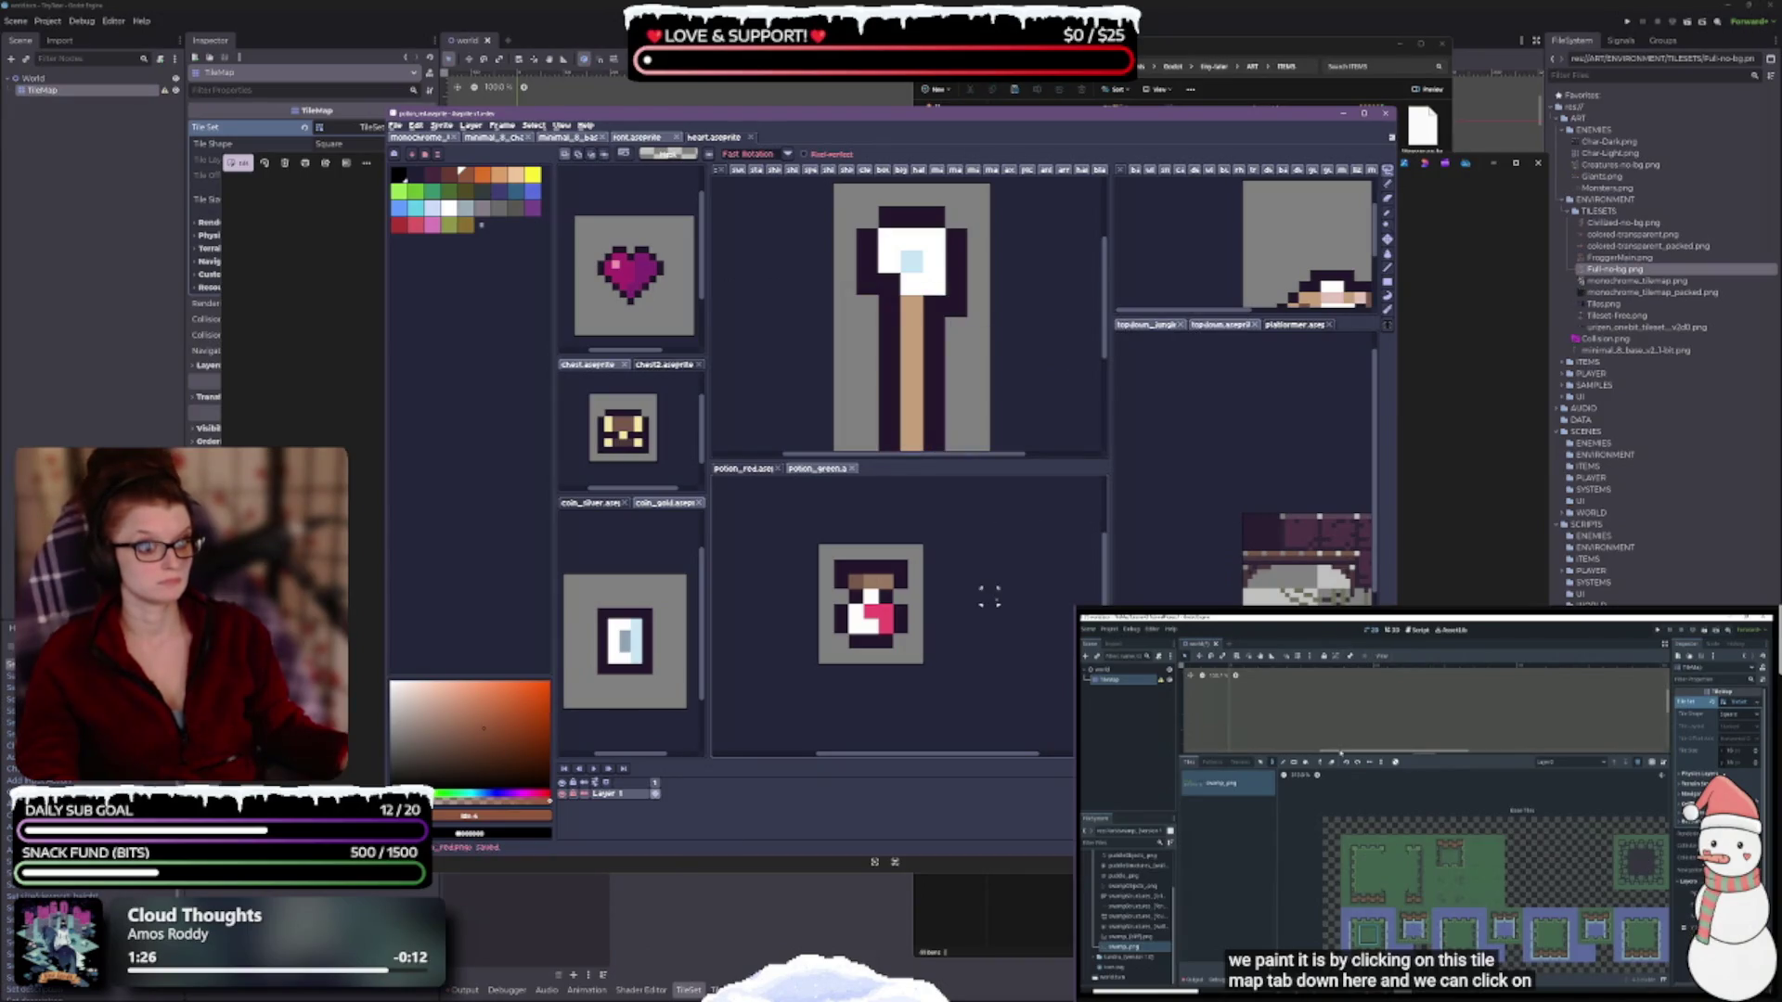
pyautogui.hotkey('ctrl', 'shift', 'e')
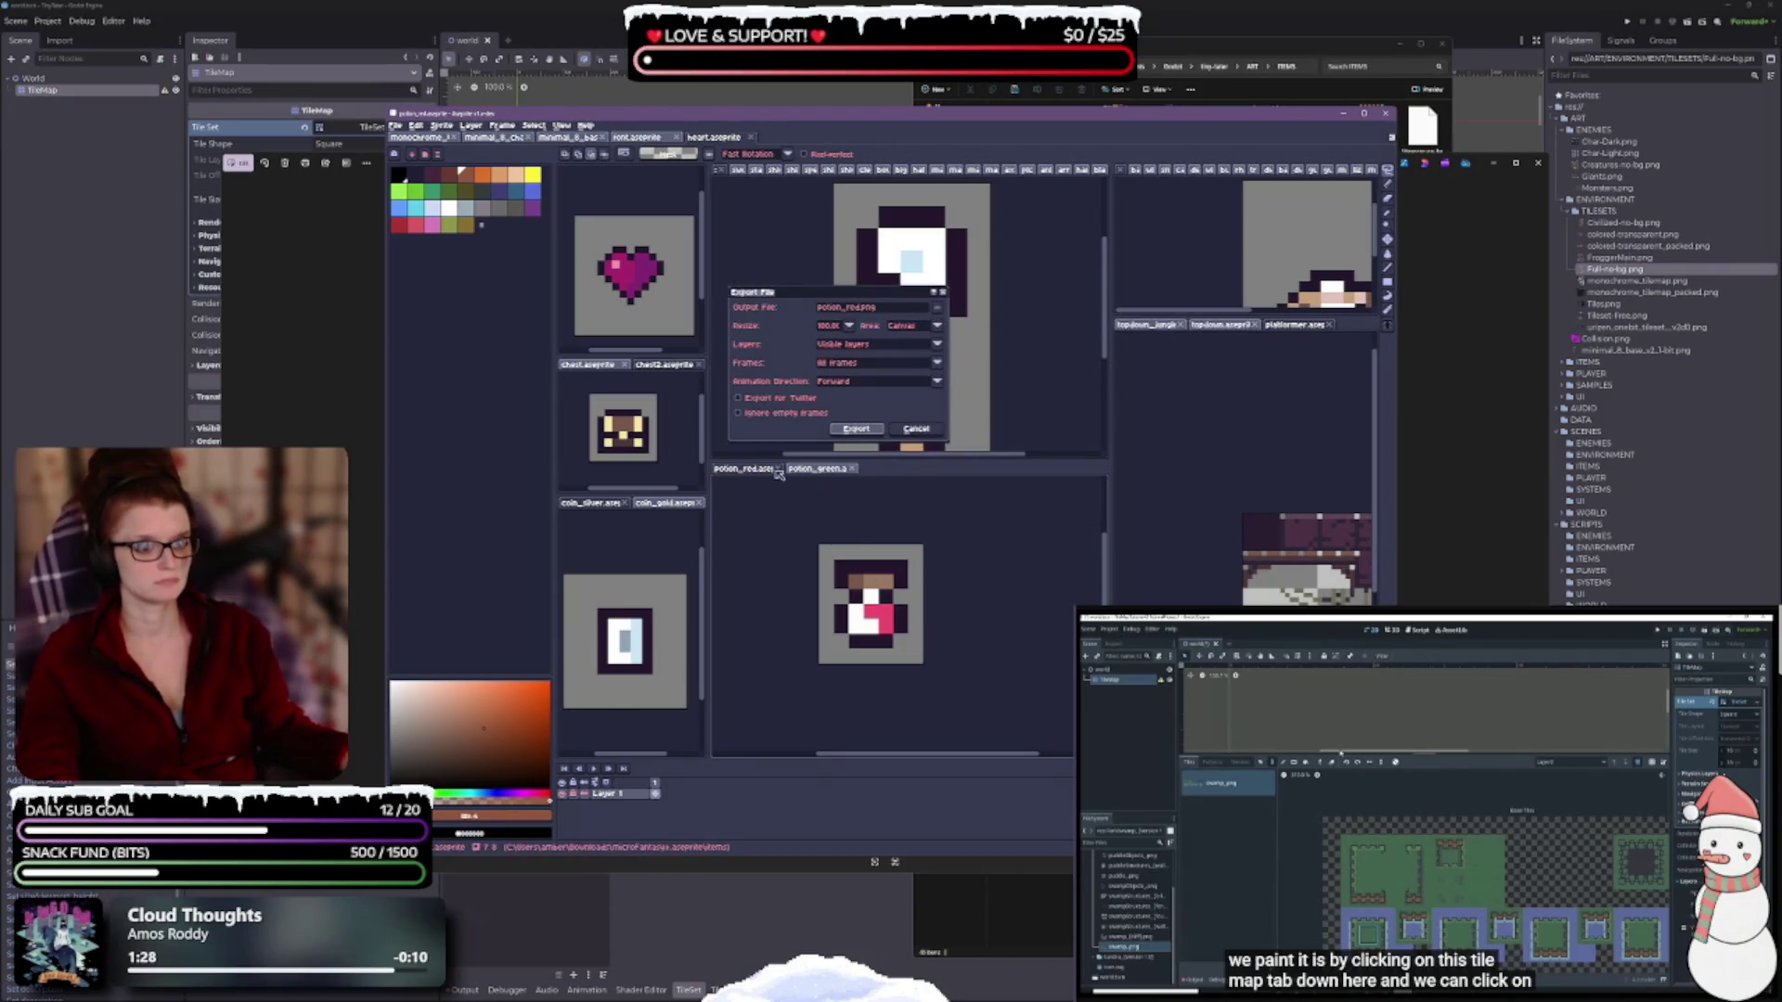
pyautogui.click(916, 428)
pyautogui.click(780, 469)
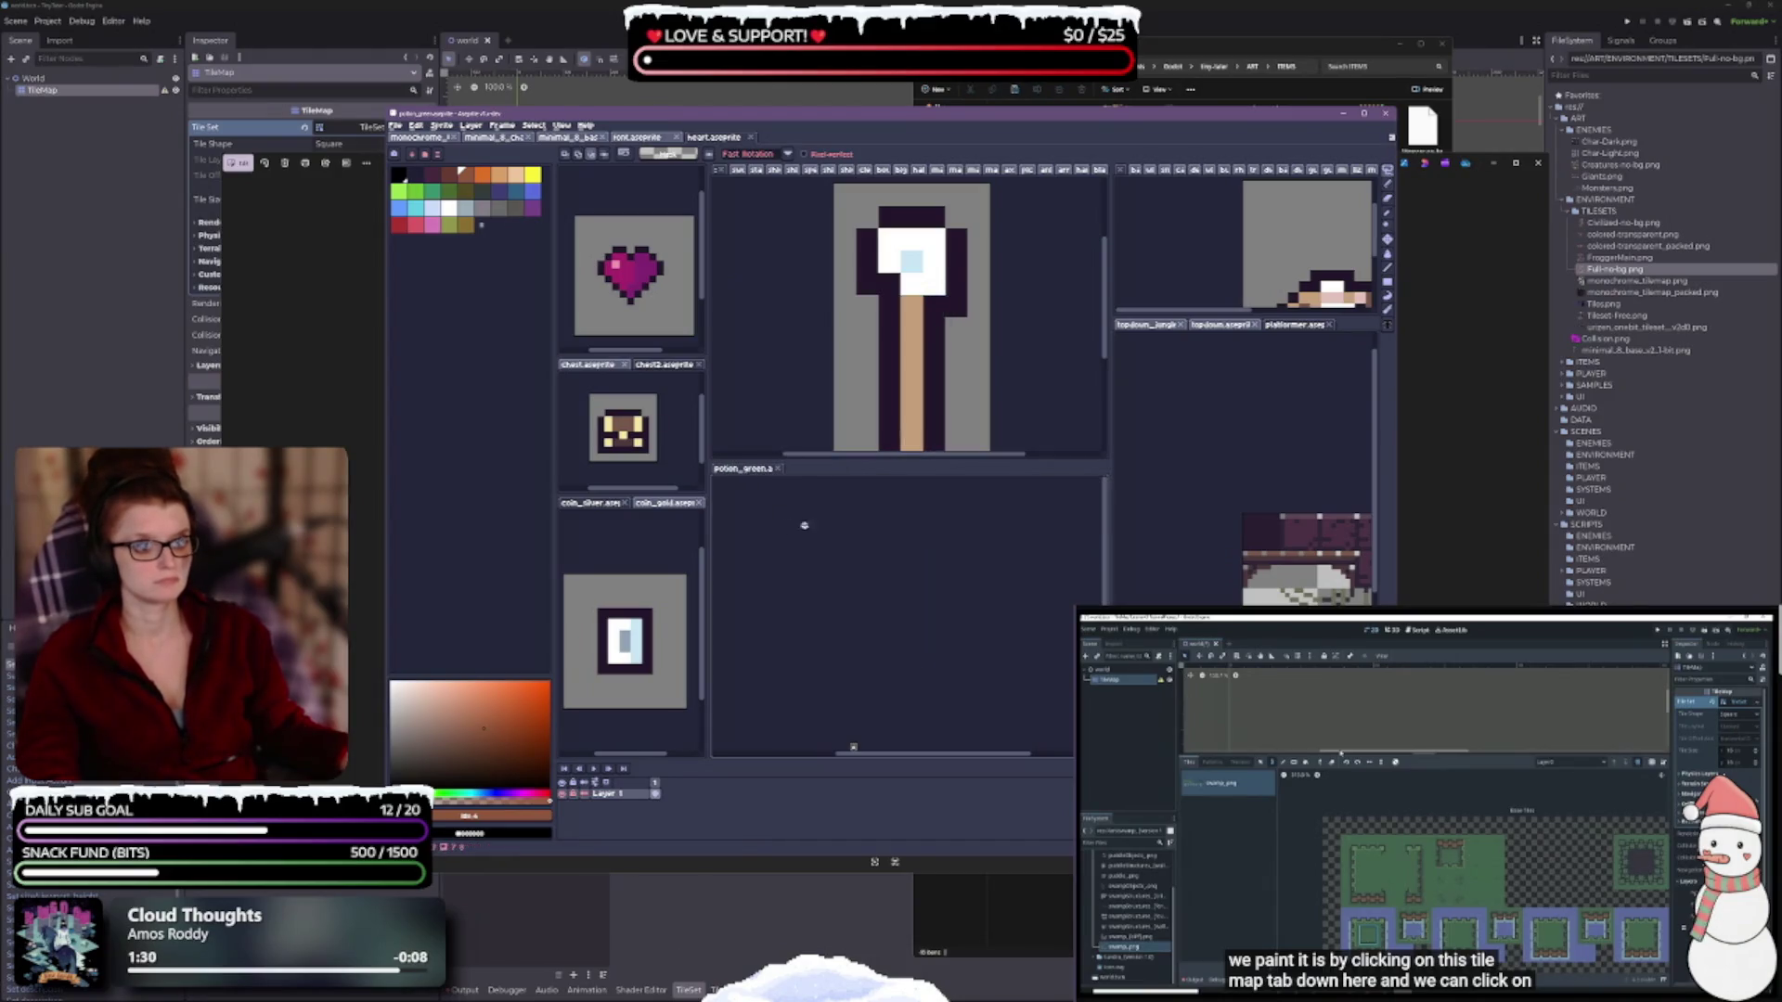
# Export potion_green as a PNG, close it, and widen the upper sprite editor panel.
pyautogui.hotkey('ctrl', 'alt', 'shift', 's')
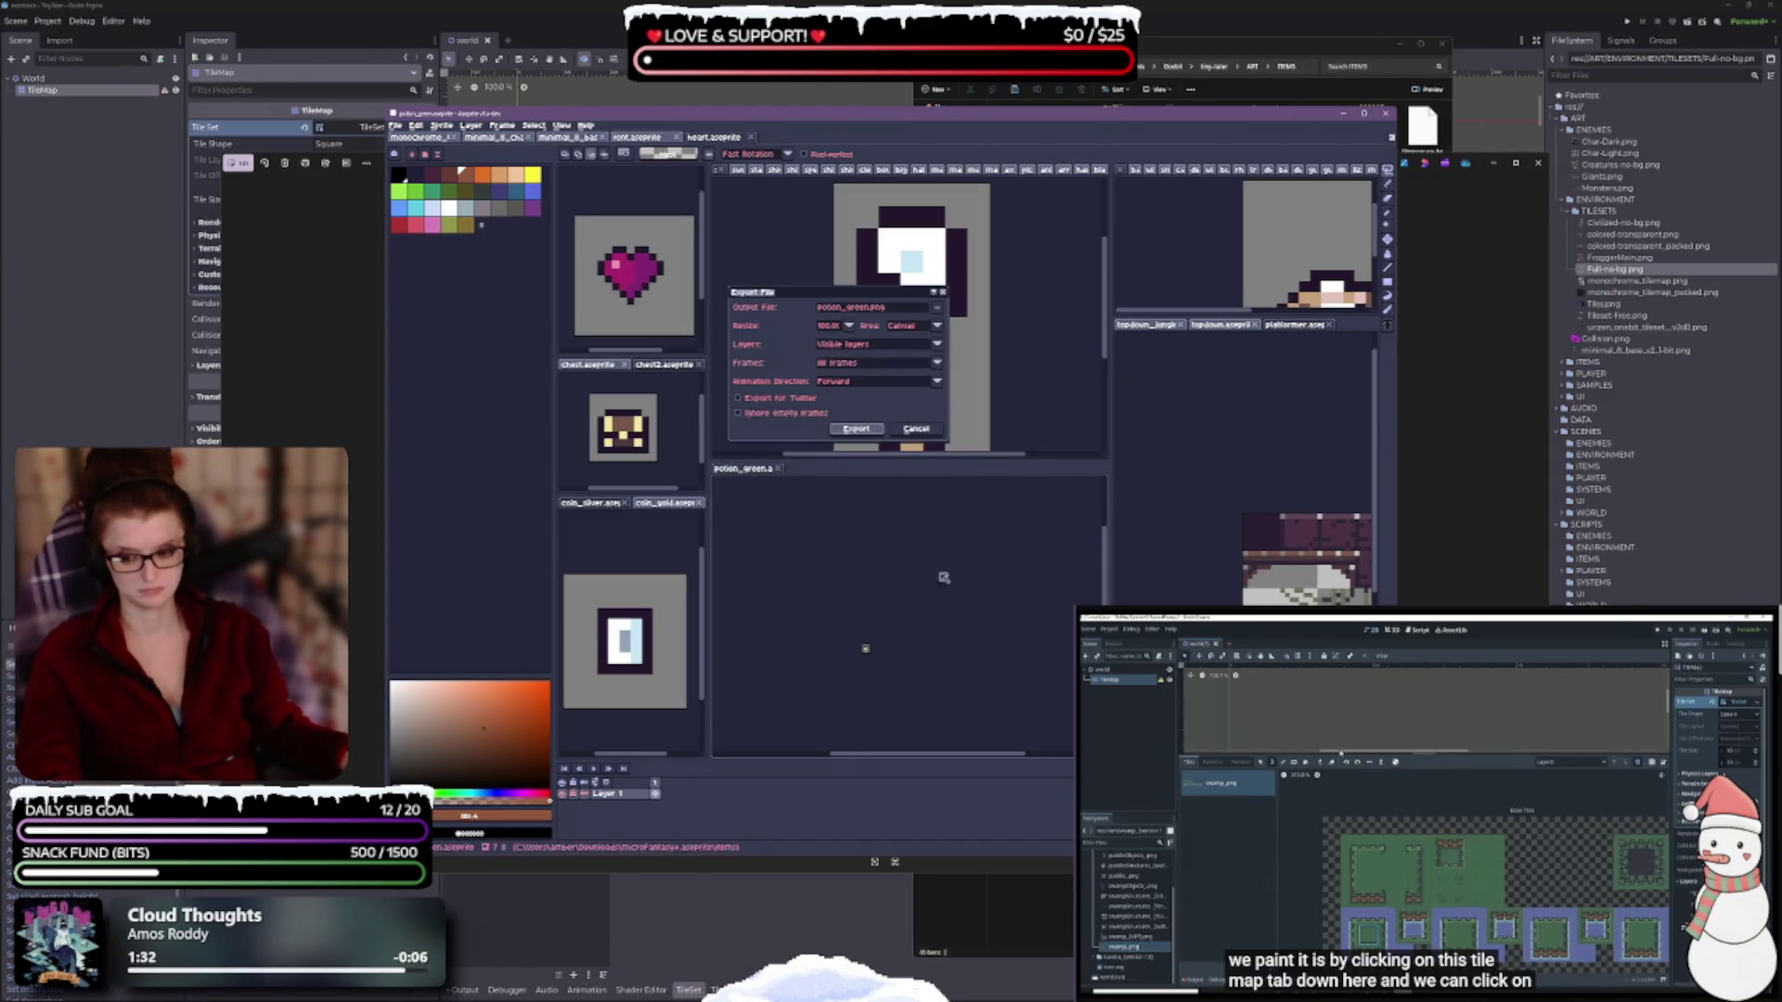
pyautogui.click(939, 307)
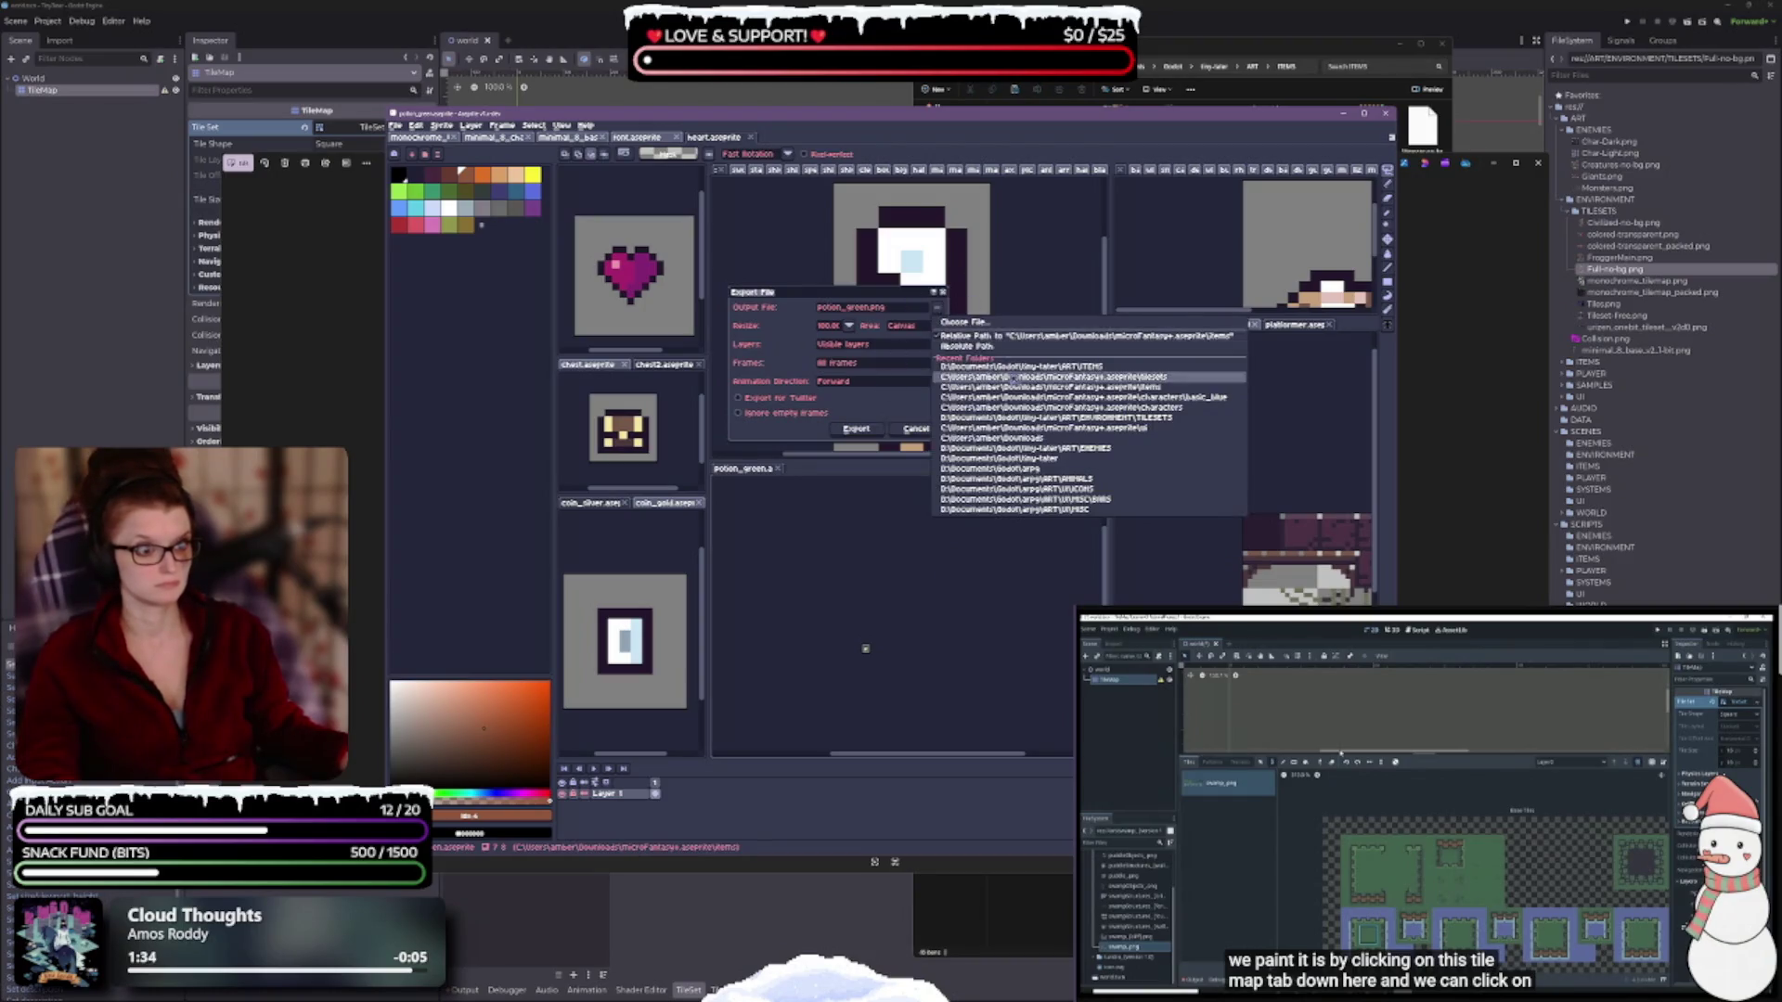
pyautogui.click(891, 353)
pyautogui.press('Return')
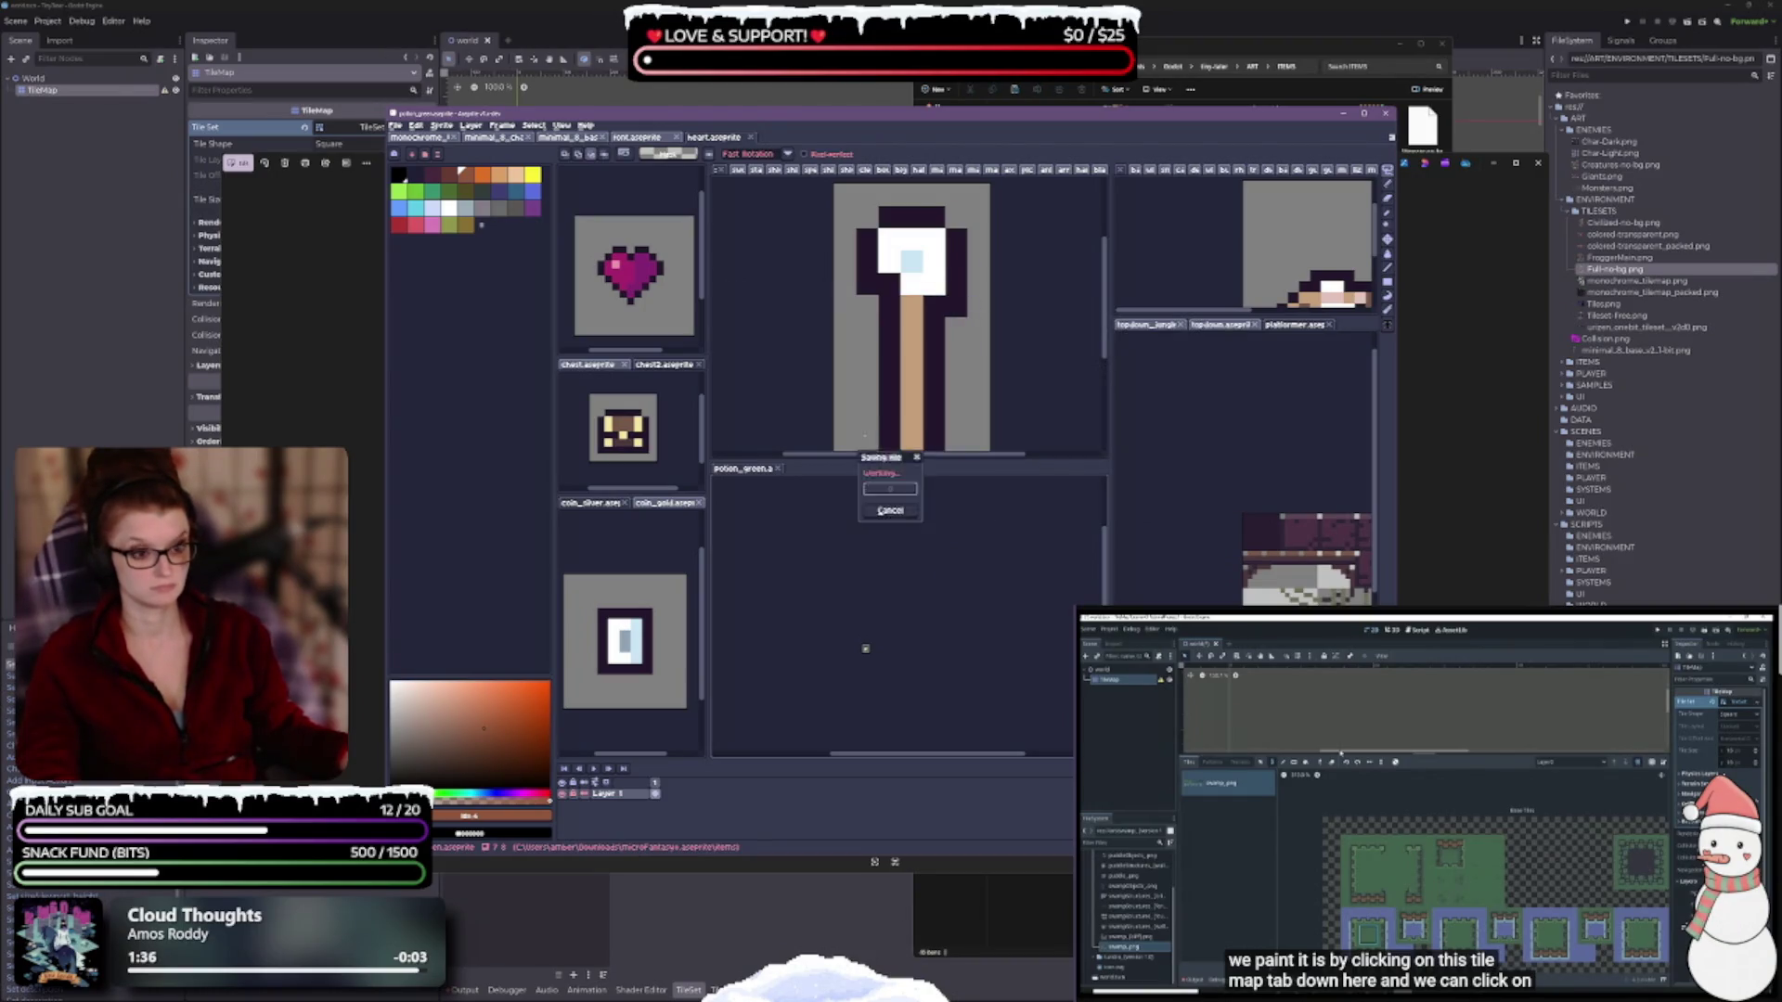
pyautogui.click(779, 469)
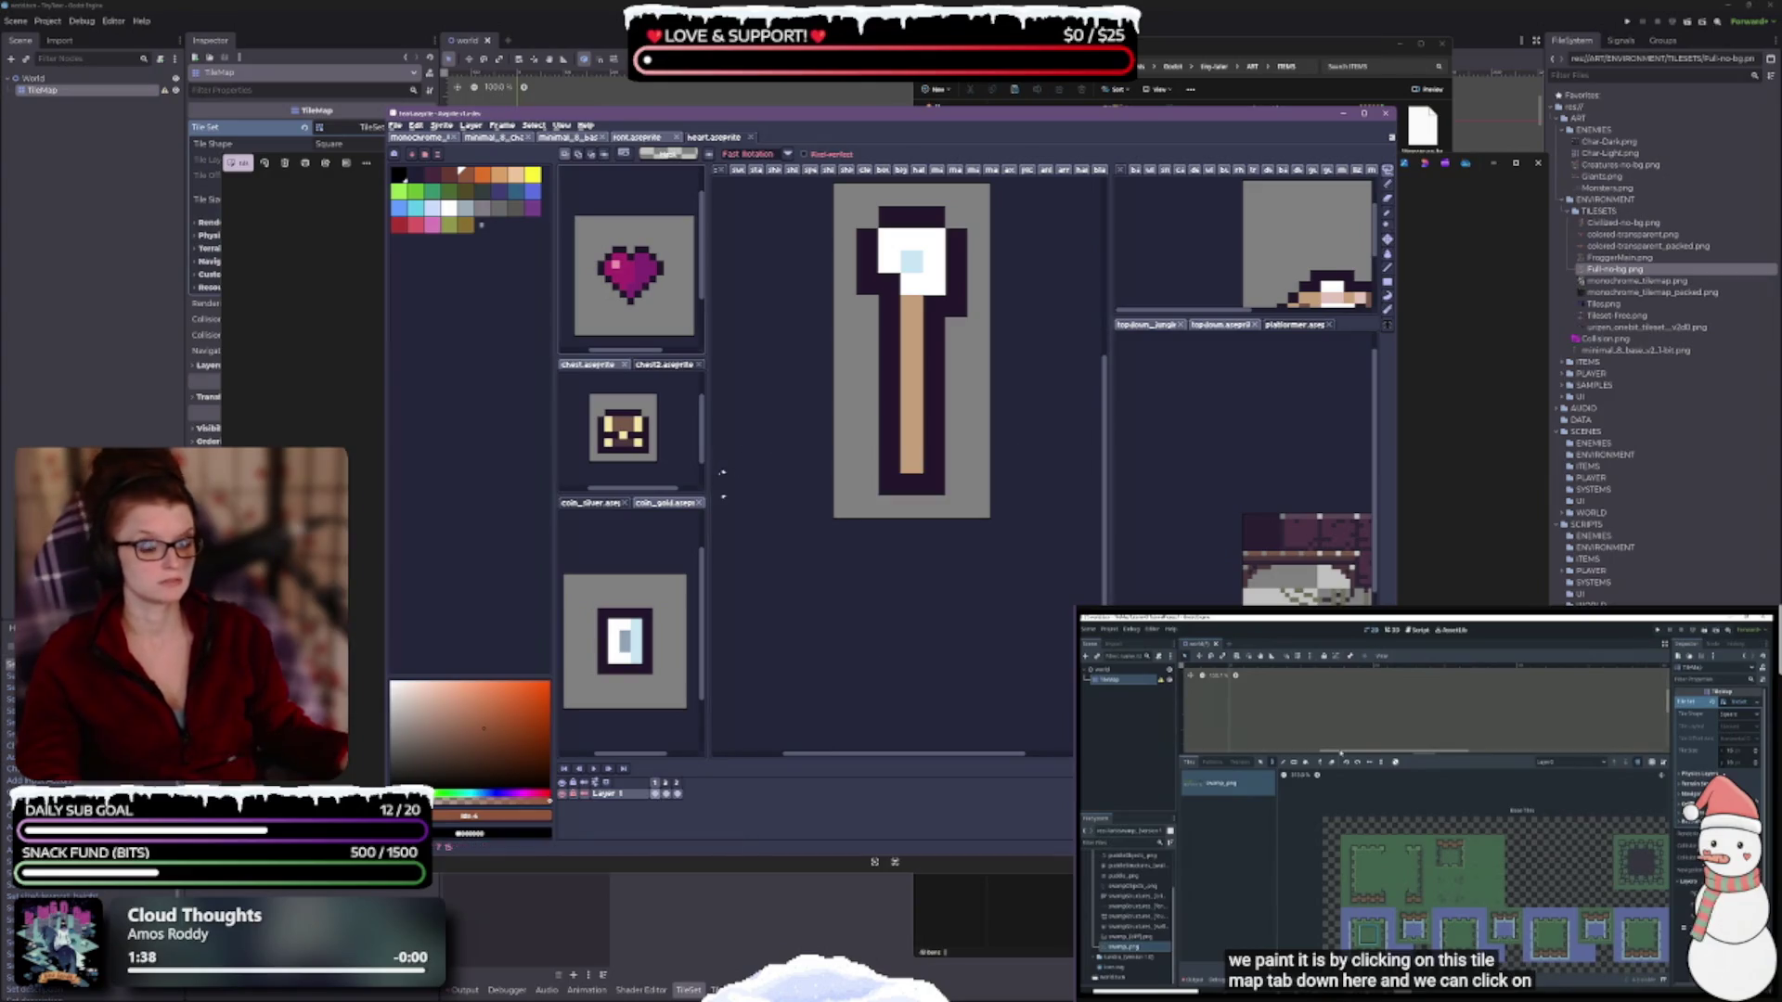
pyautogui.moveTo(708, 471); pyautogui.dragTo(876, 471)
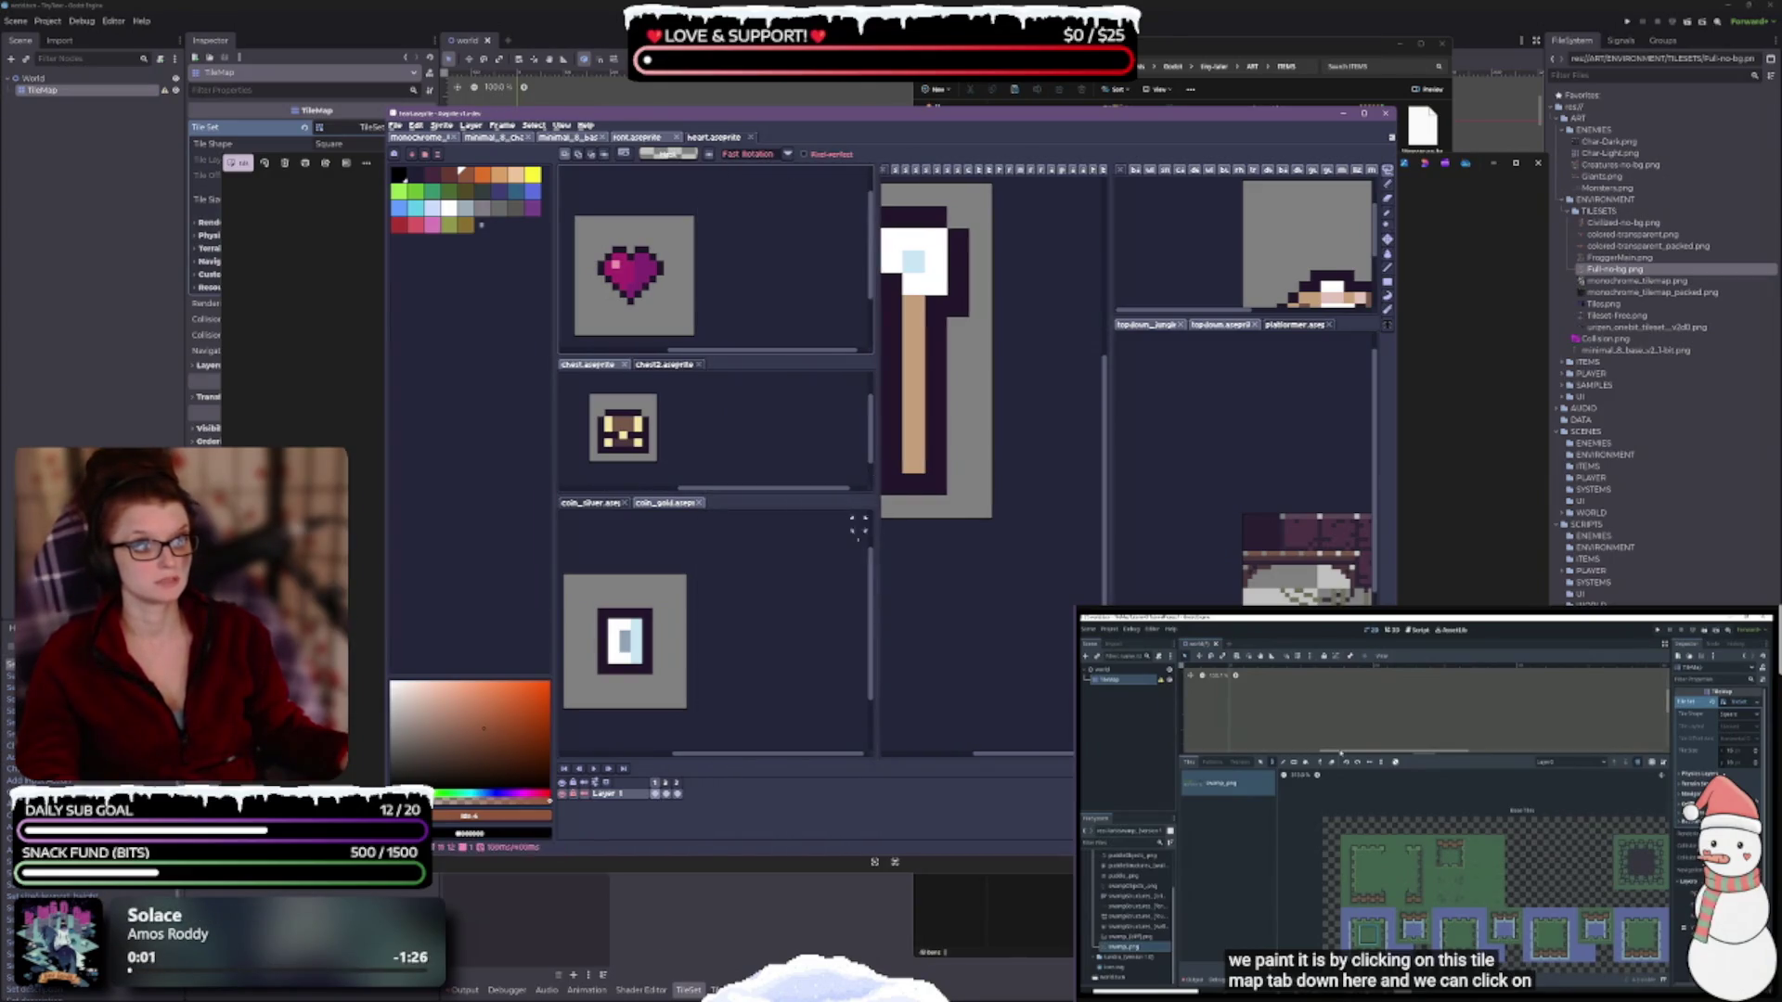
# Focus the coin_silver sprite and open its export settings with Ctrl+Alt+Shift+S.
pyautogui.scroll(1, 975, 418)
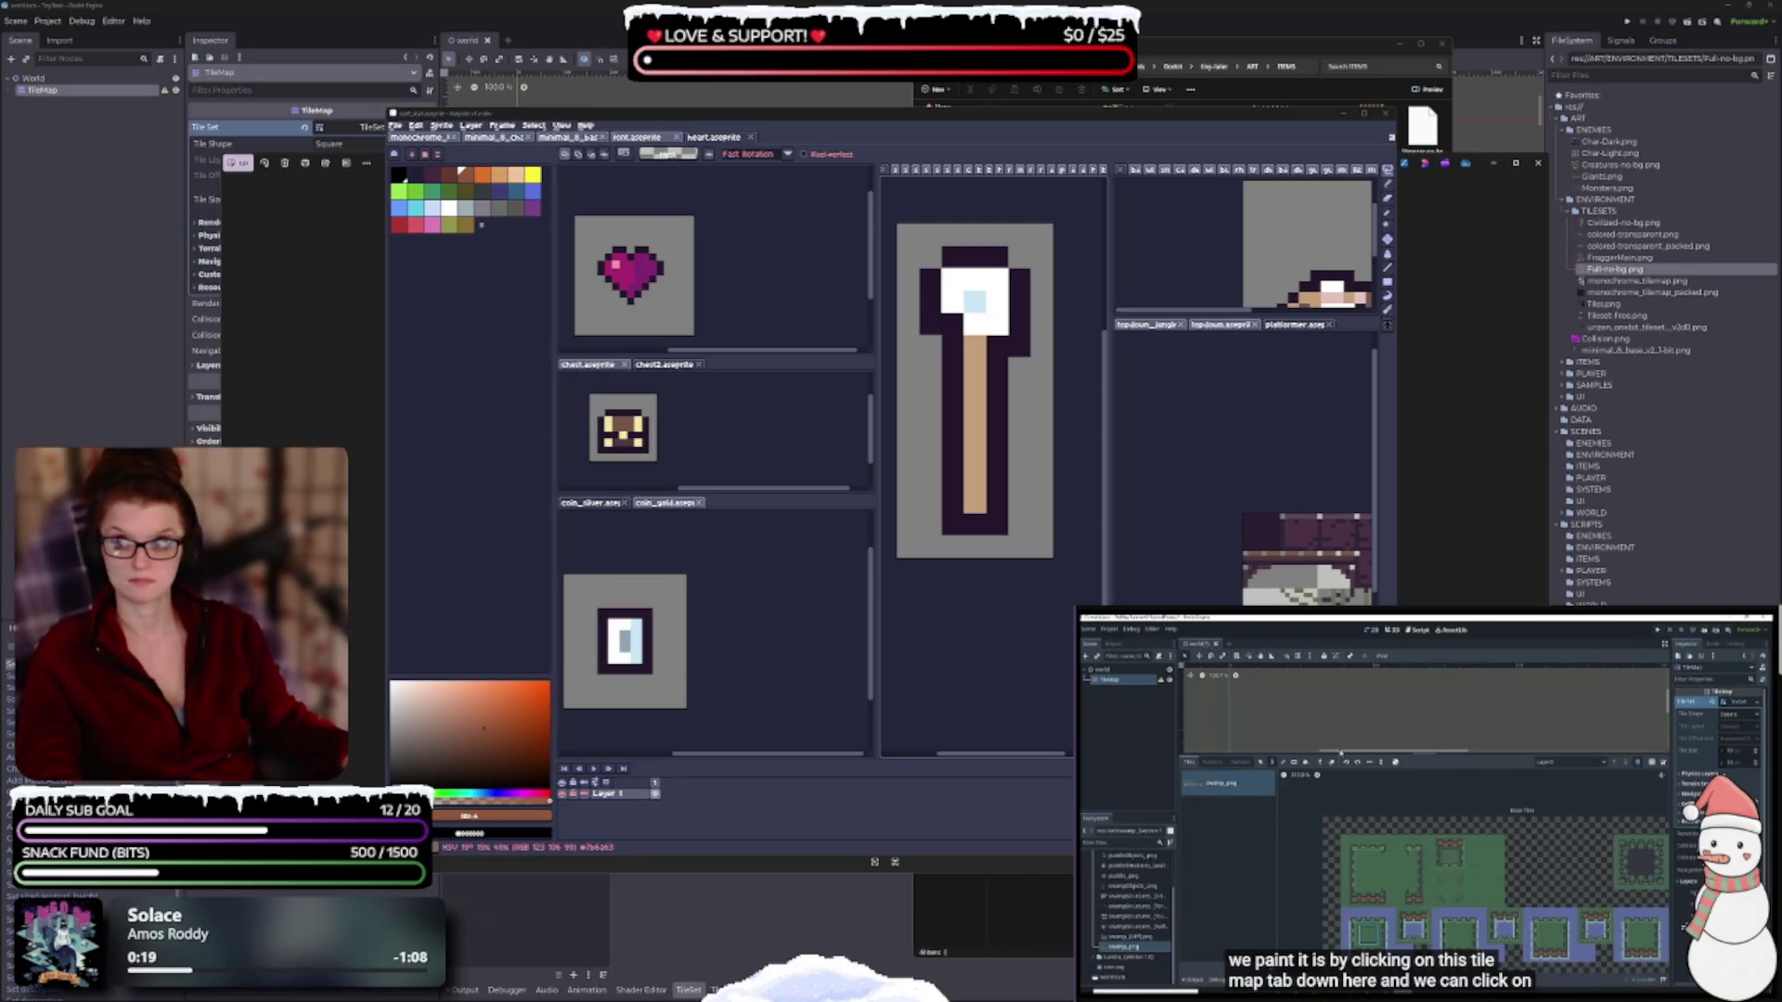
pyautogui.click(768, 684)
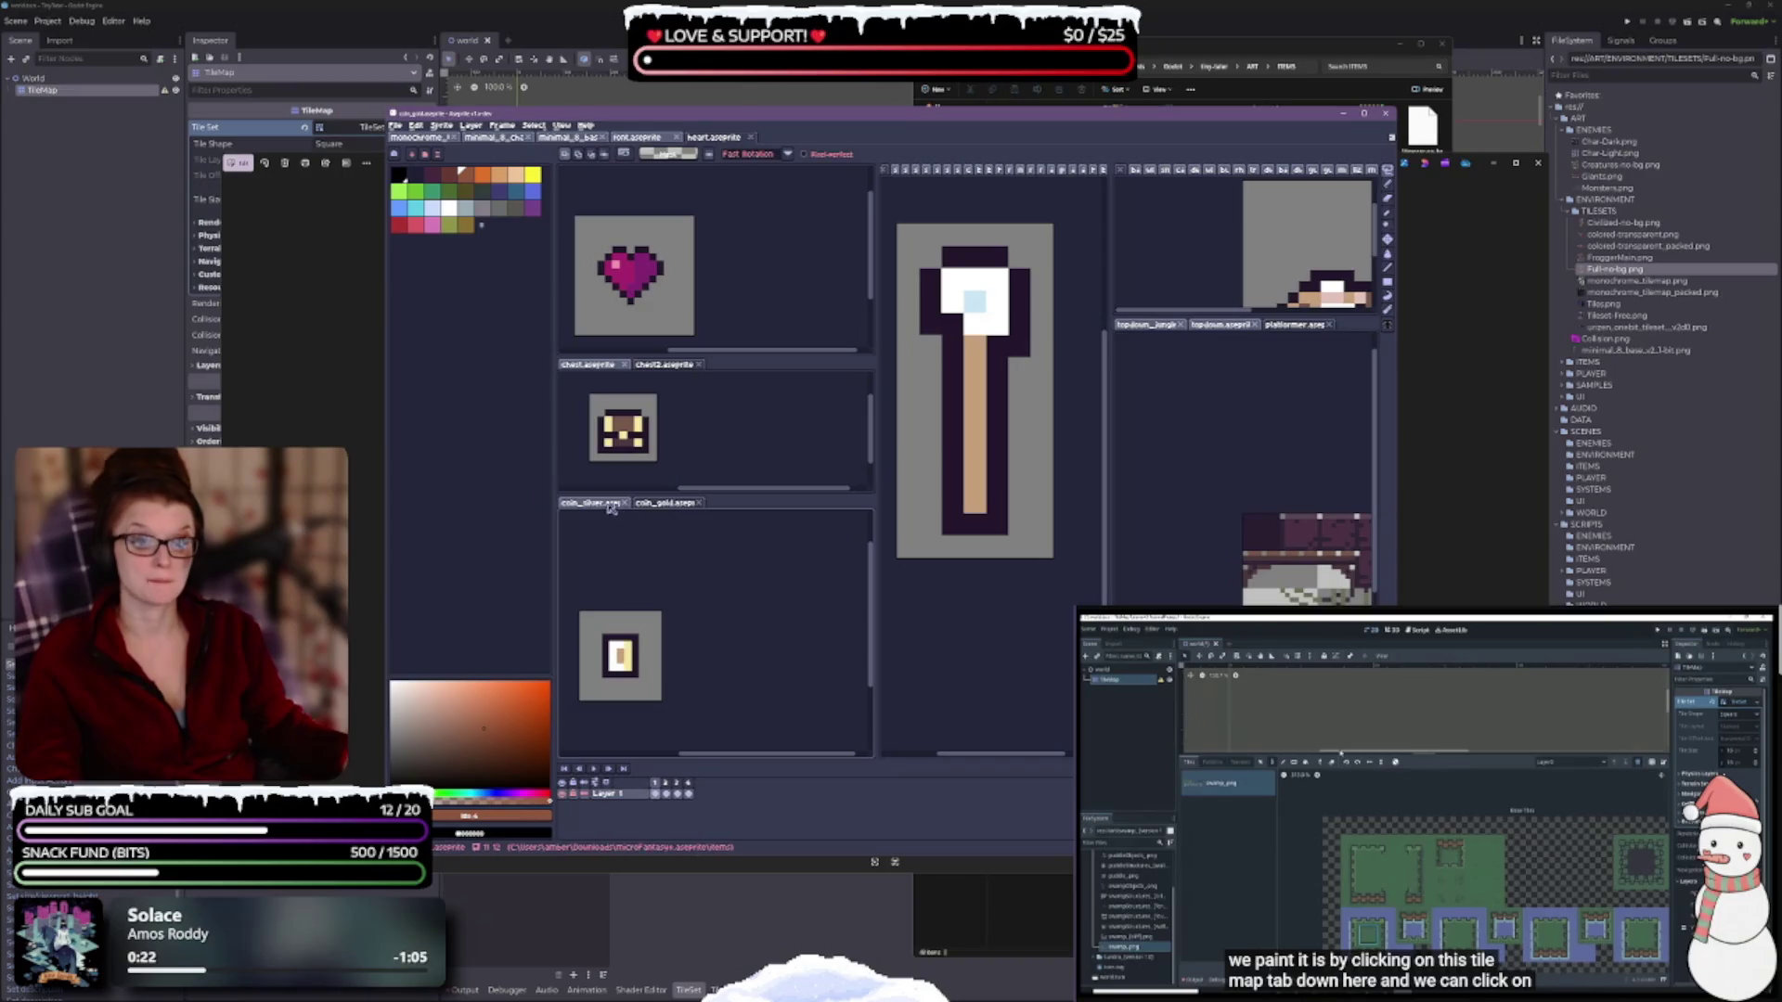
pyautogui.hotkey('ctrl', 'alt', 'shift', 's')
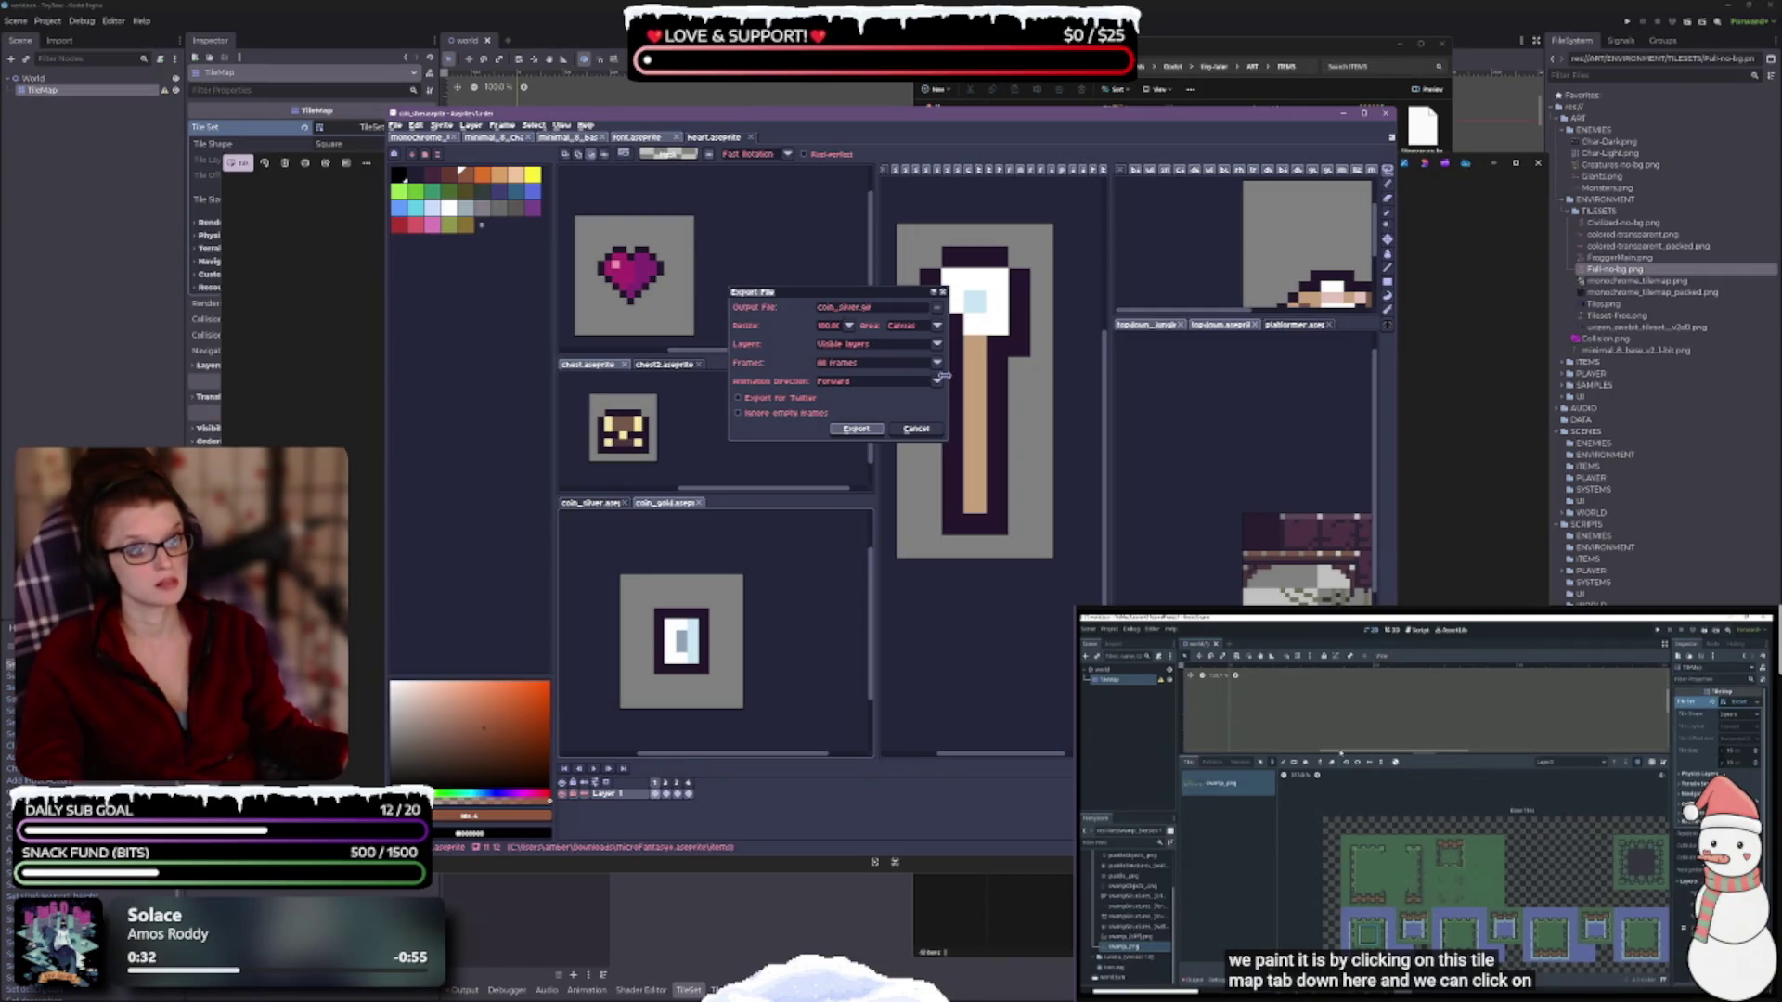
# Cancel the coin_silver export, play the coin animation and inspect frames 1 to 4.
pyautogui.click(915, 432)
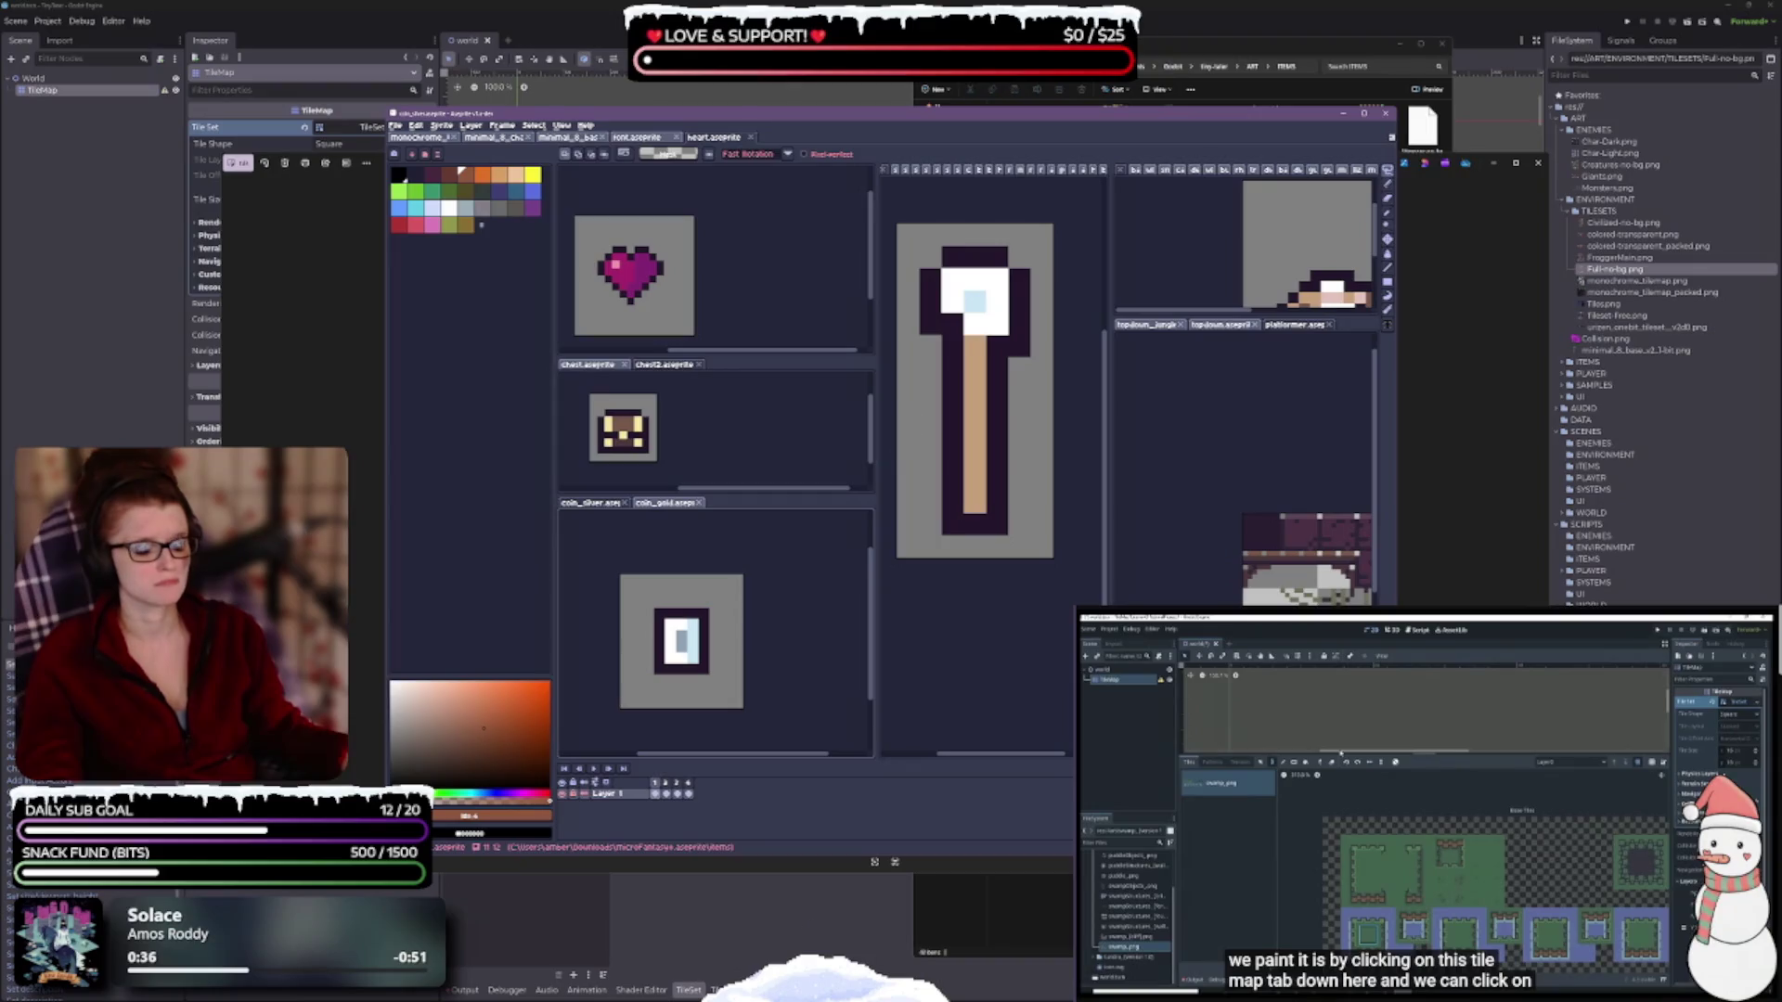
pyautogui.click(594, 770)
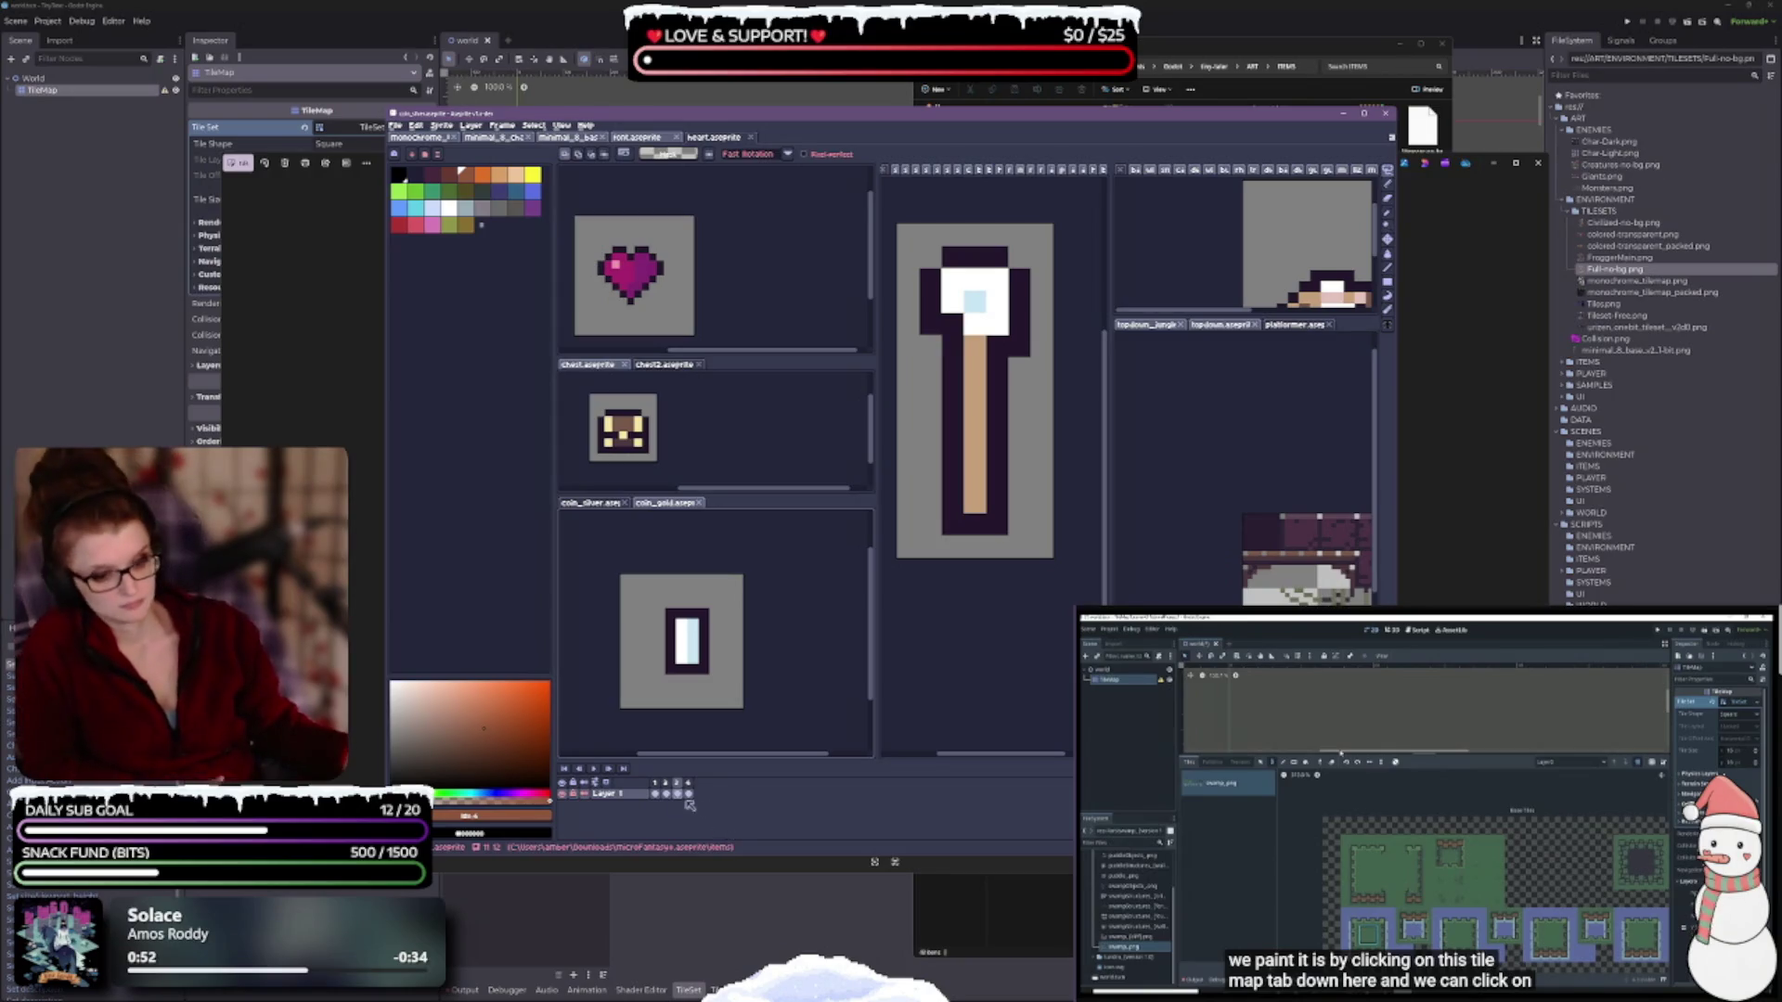
pyautogui.click(656, 785)
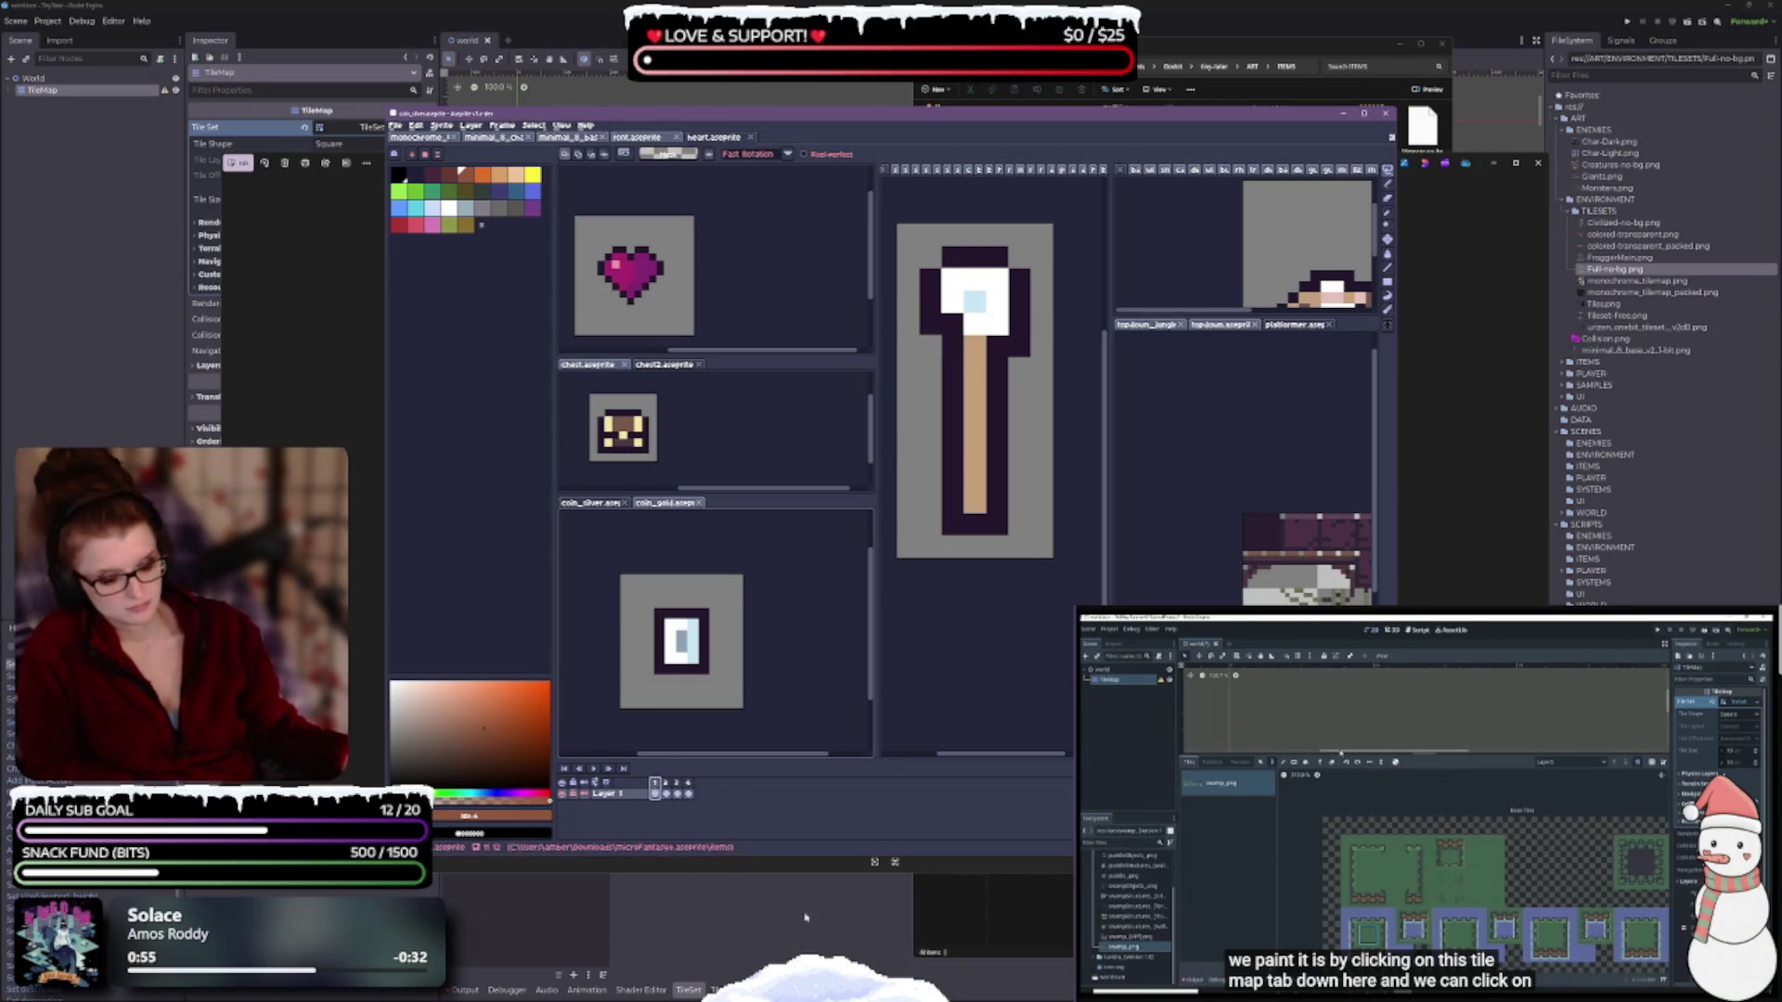
pyautogui.moveTo(656, 793); pyautogui.dragTo(688, 793)
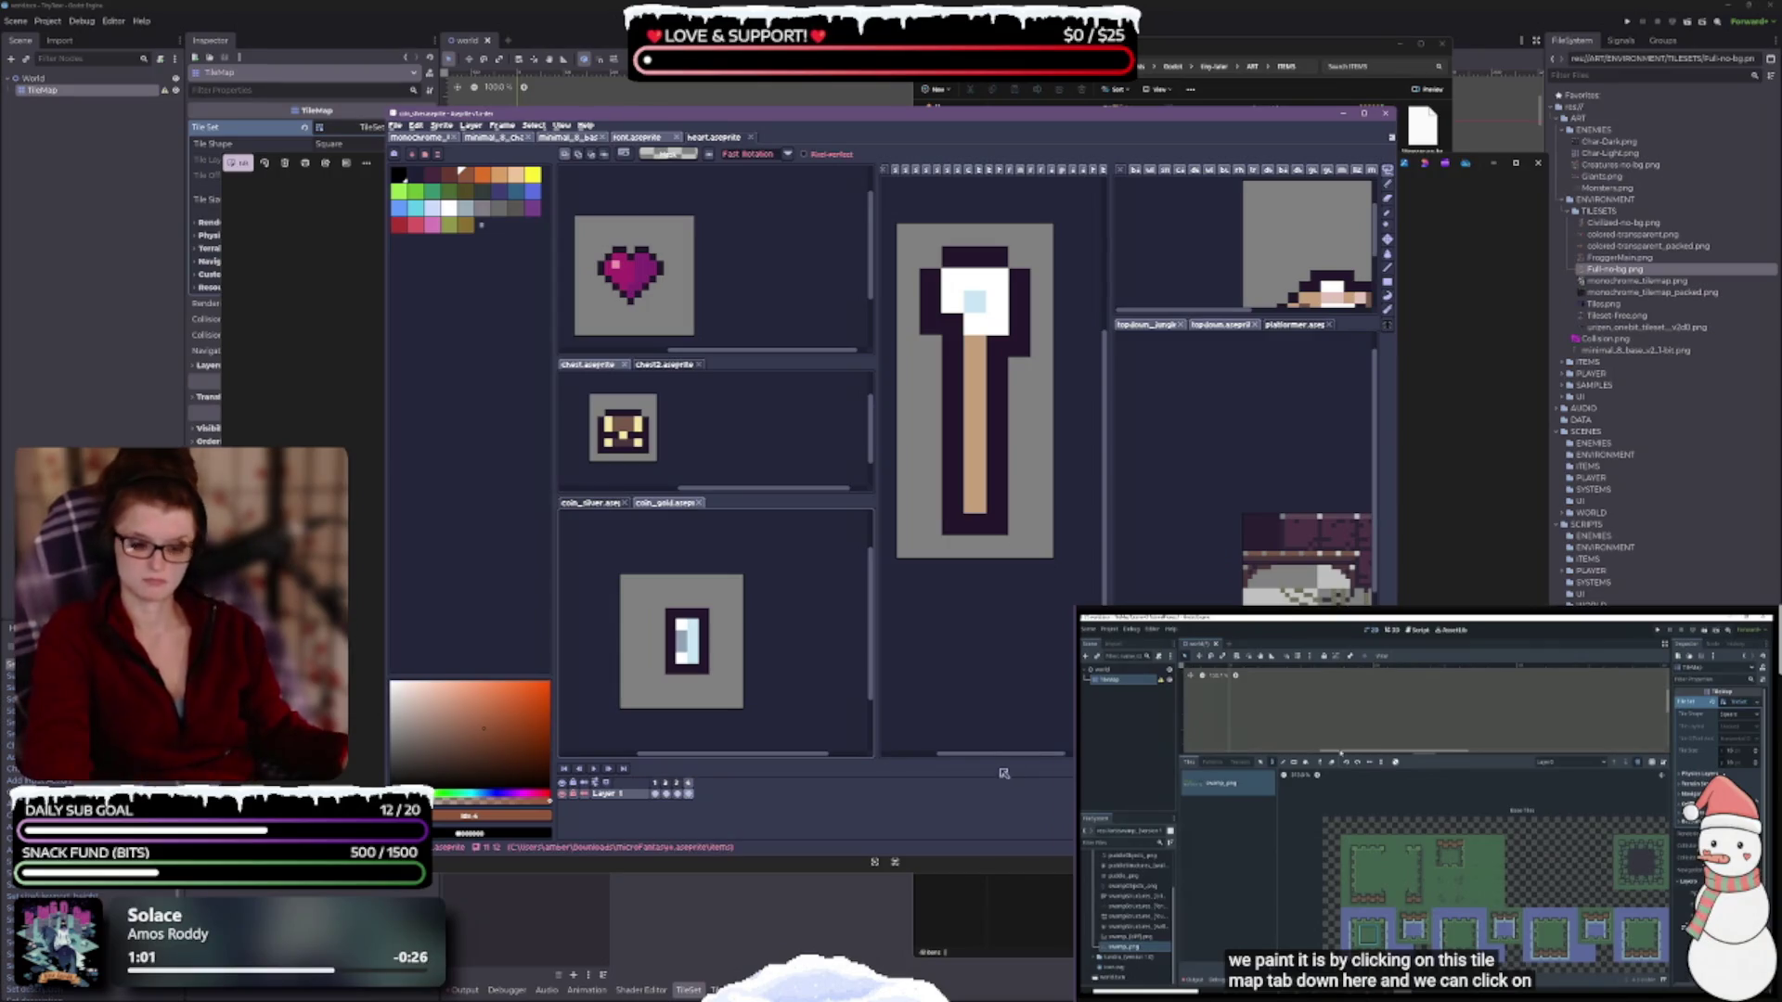
pyautogui.press('Escape')
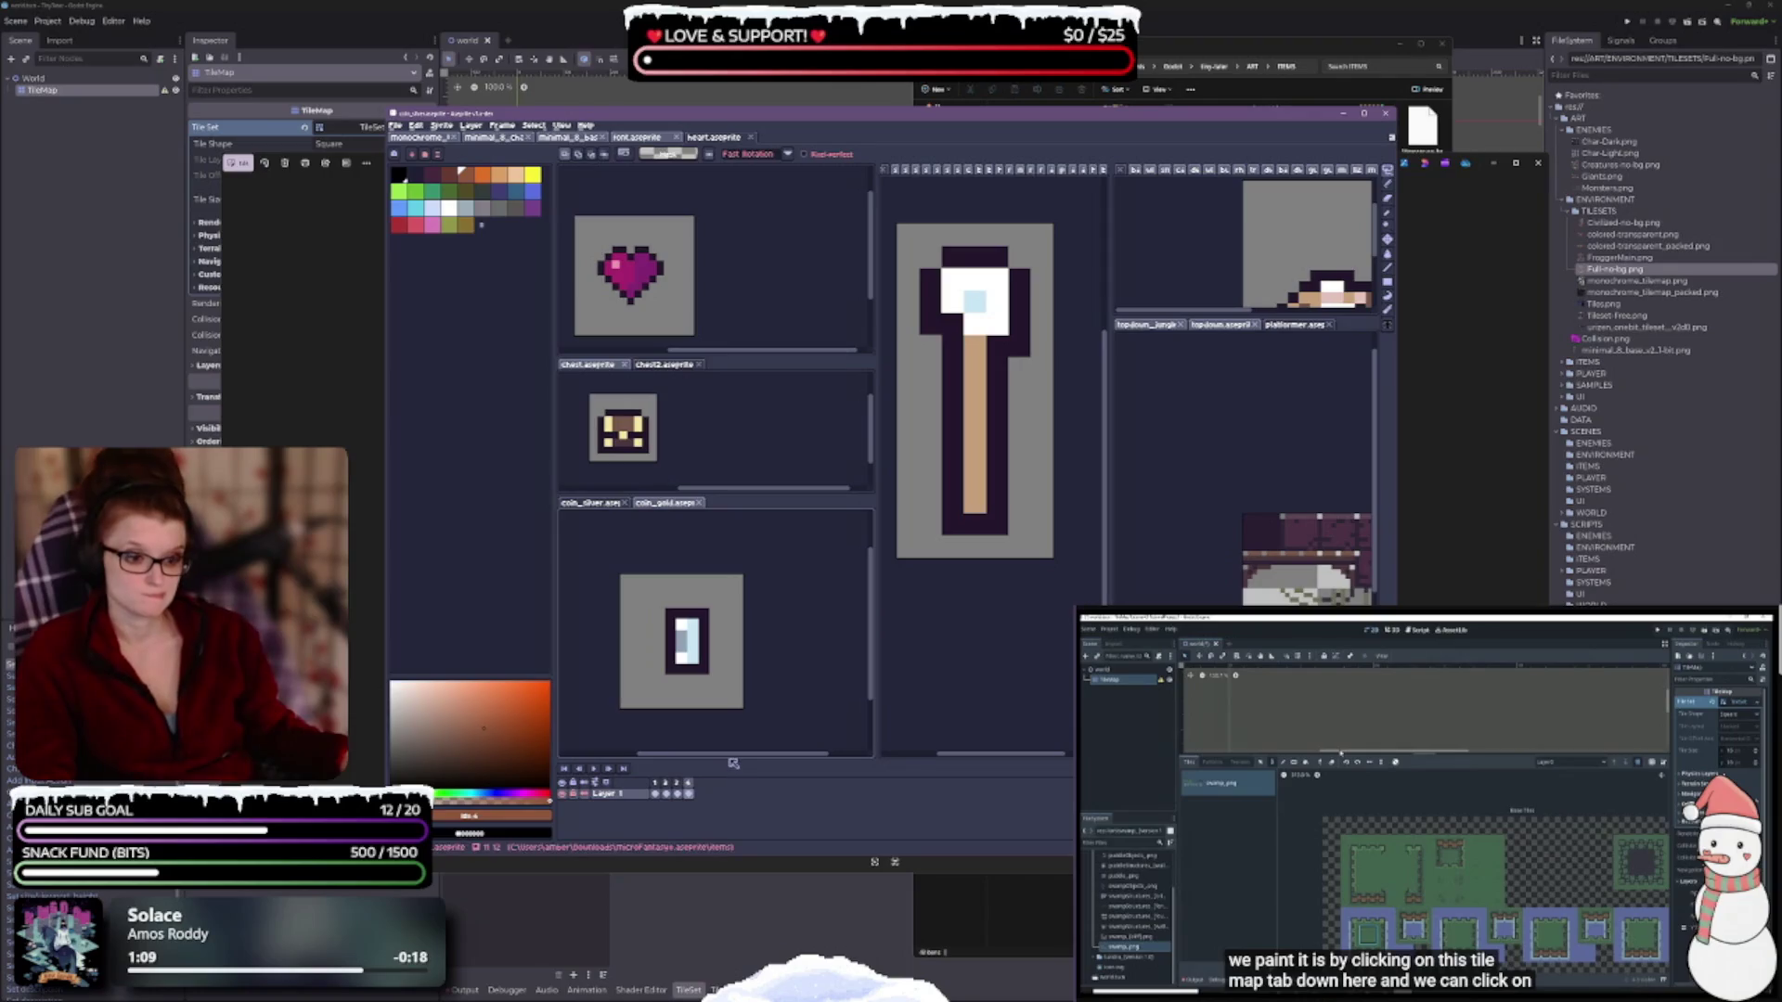
# Enlarge the timeline and coin panels, replay the animation, then switch to the silver coin.
pyautogui.moveTo(730, 759); pyautogui.dragTo(726, 697)
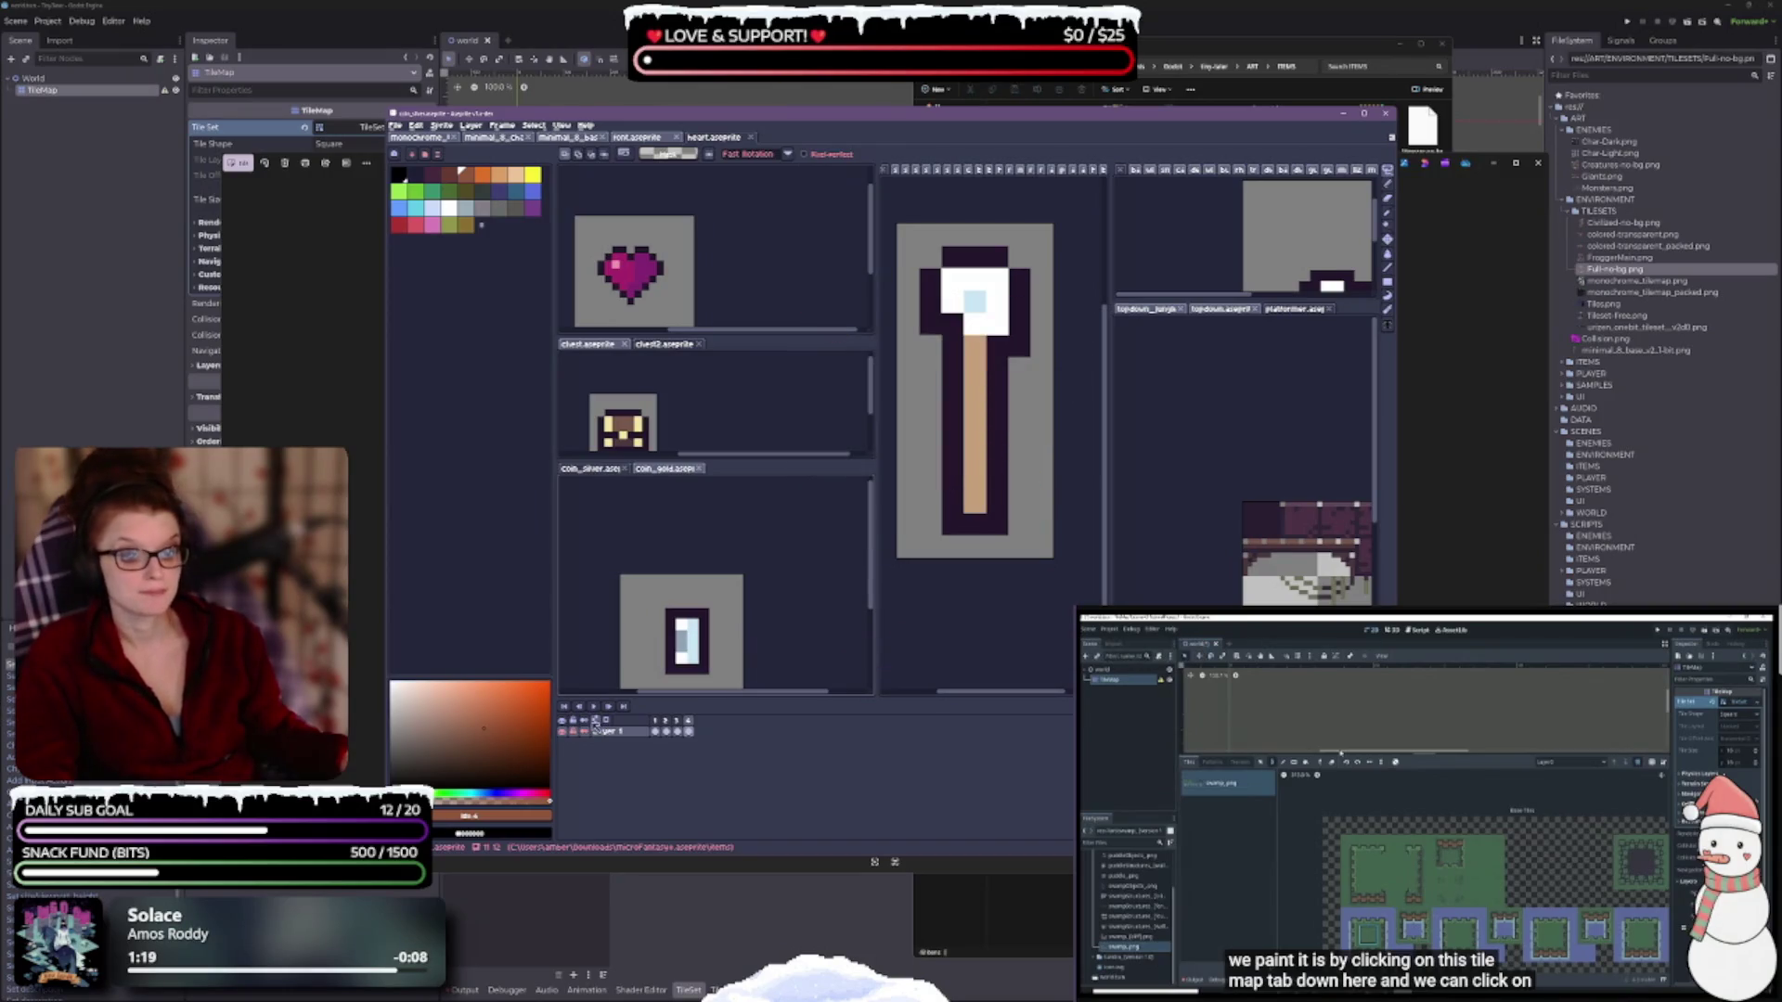
pyautogui.moveTo(712, 698)
pyautogui.mouseDown()
pyautogui.moveTo(668, 738)
pyautogui.moveTo(602, 751)
pyautogui.mouseUp()
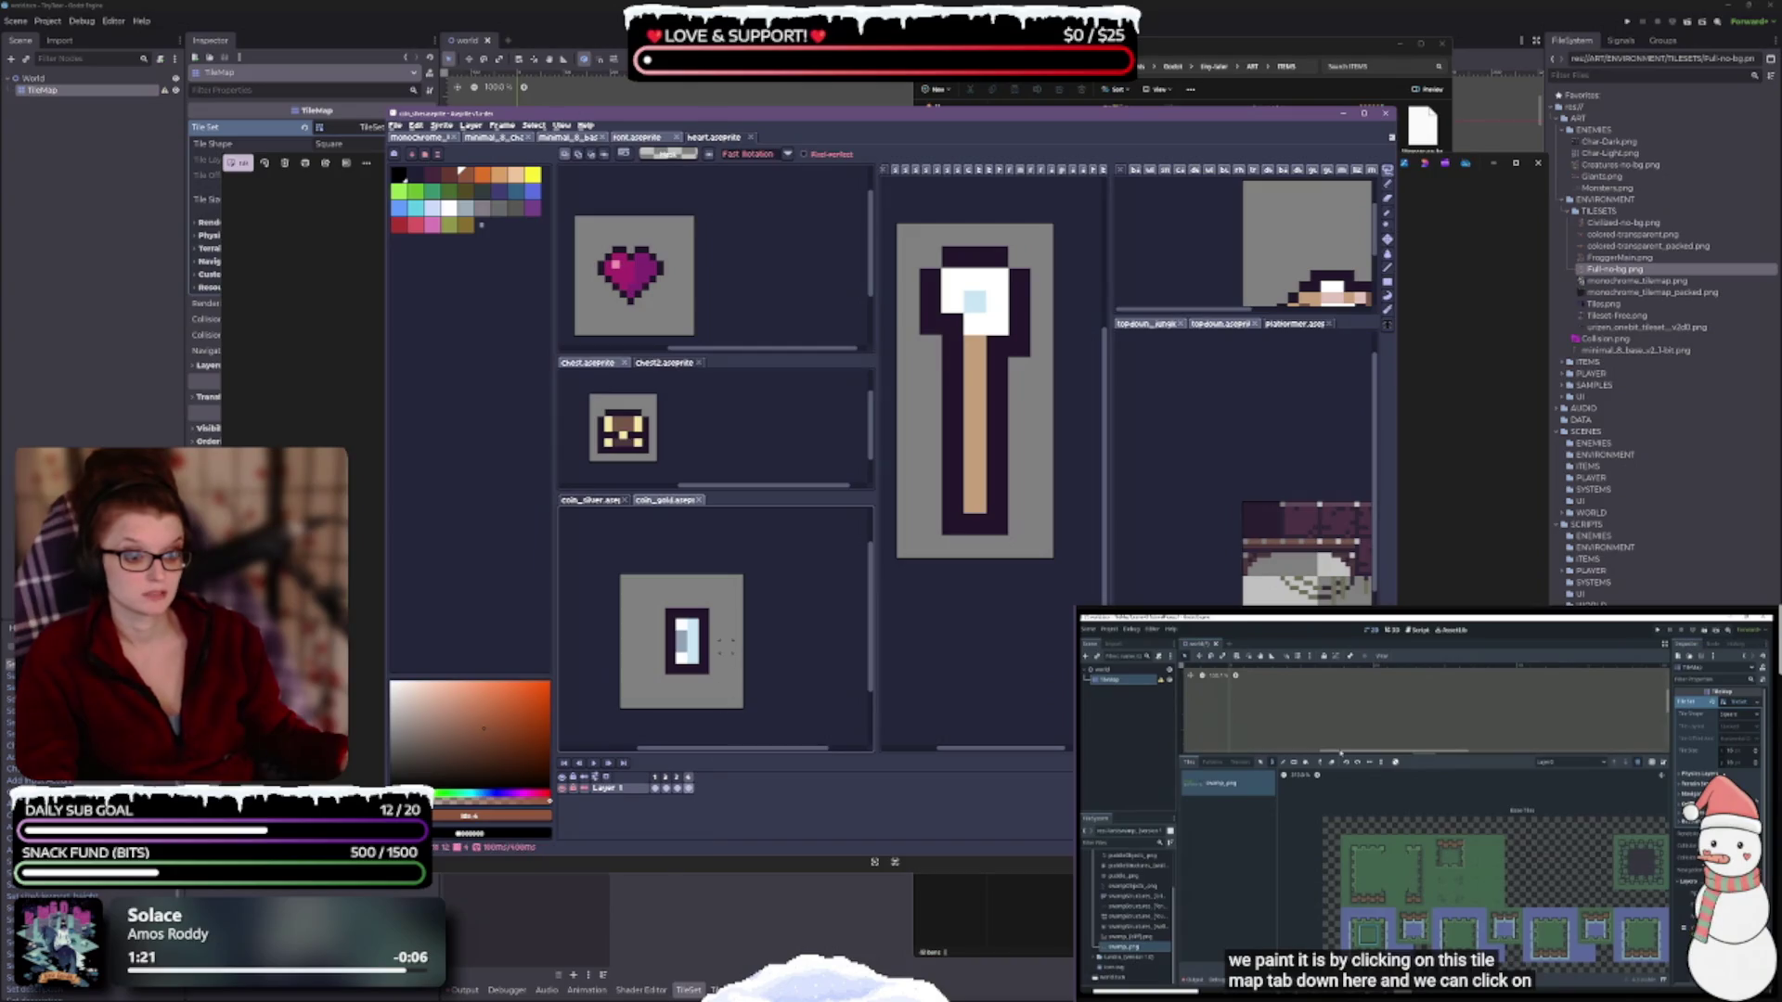
pyautogui.click(592, 763)
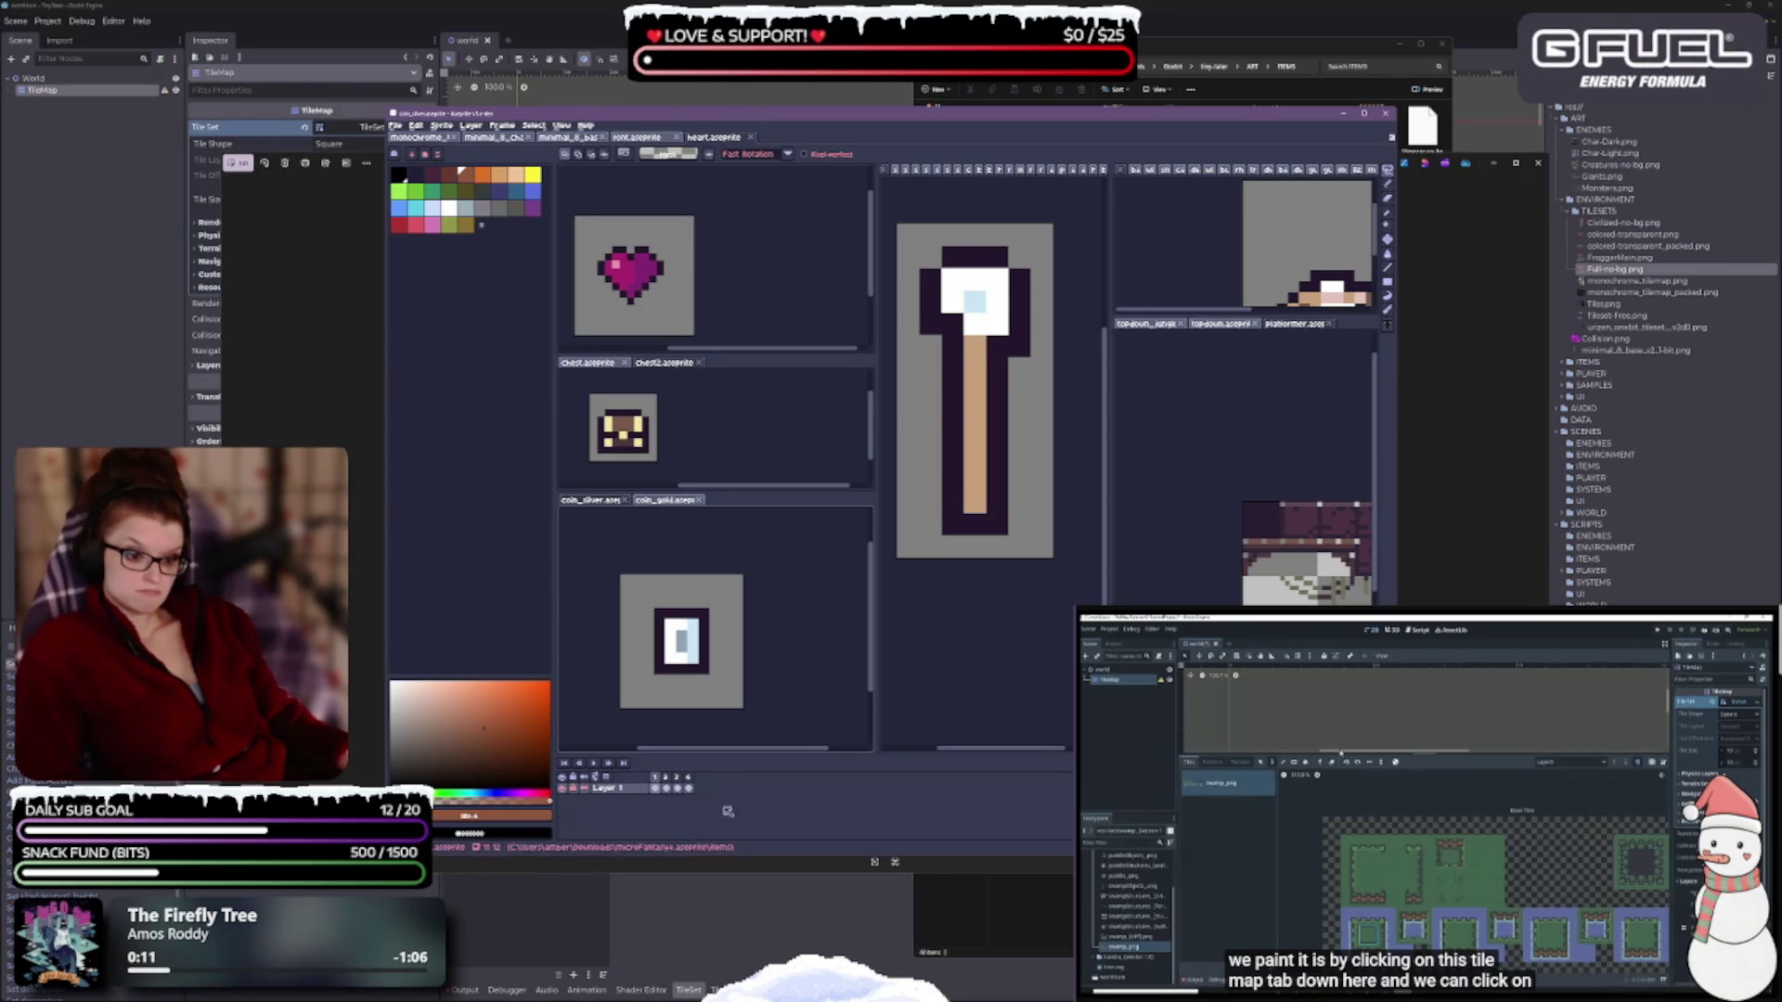
pyautogui.hotkey('ctrl', 'shift', 'Tab')
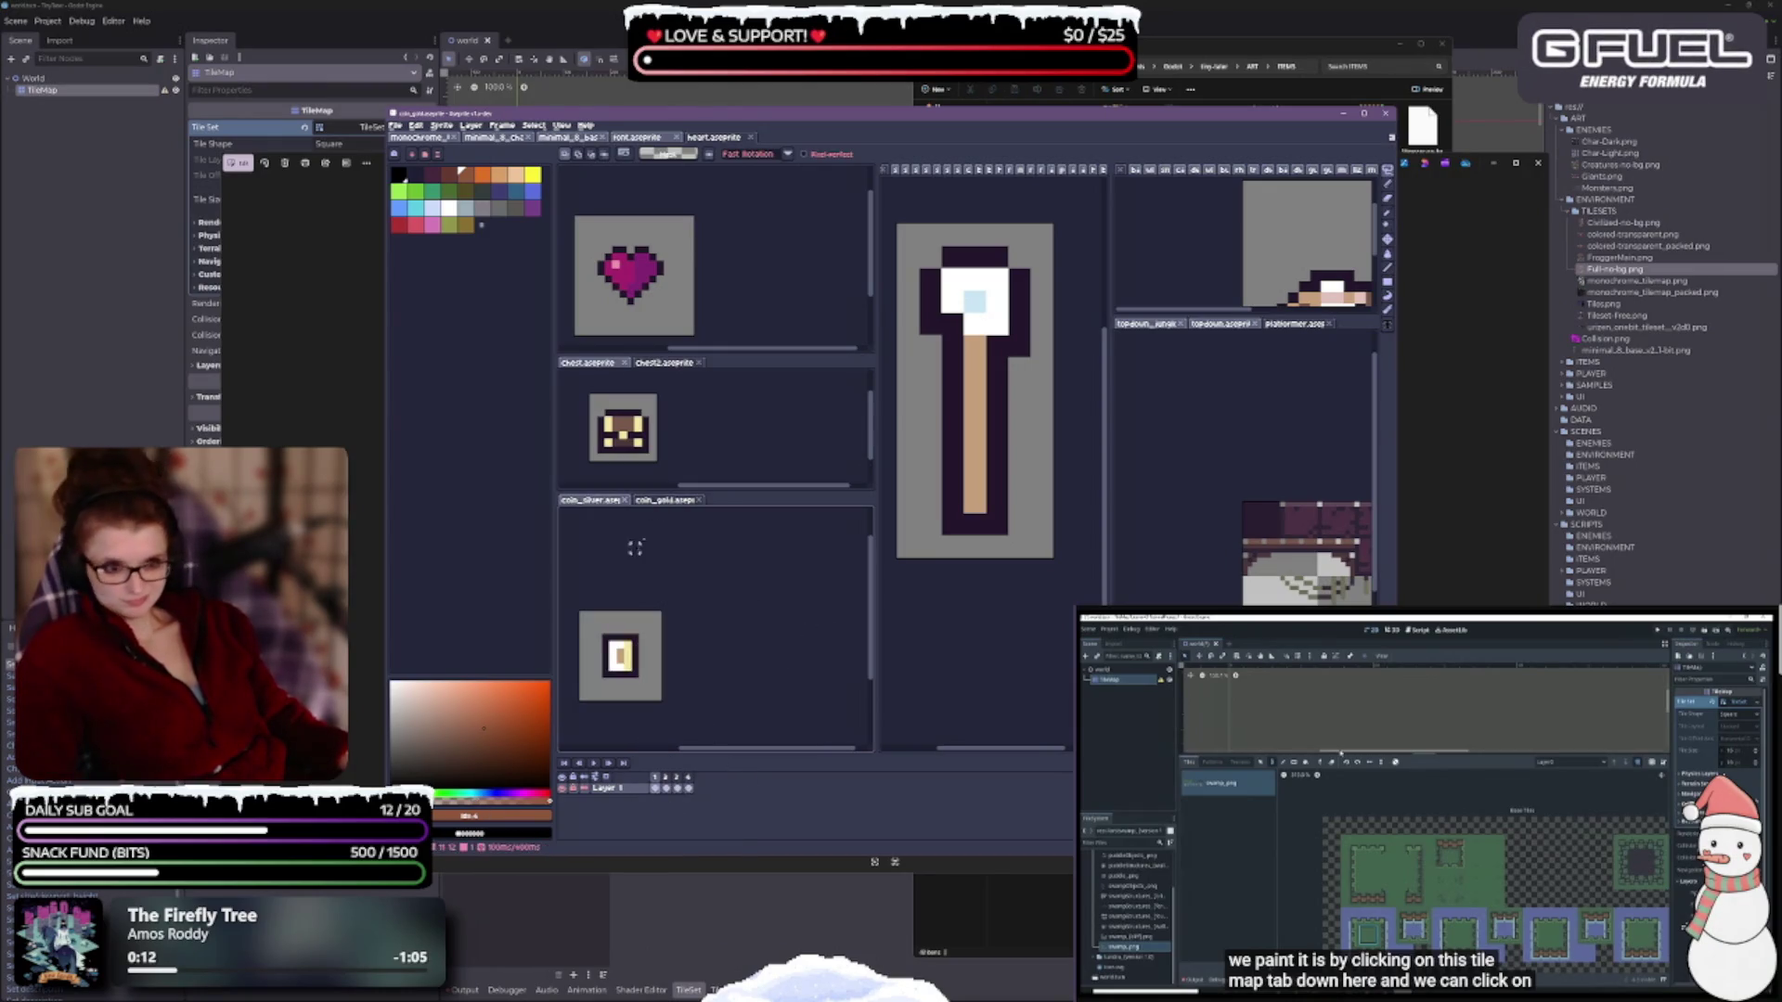
pyautogui.click(665, 500)
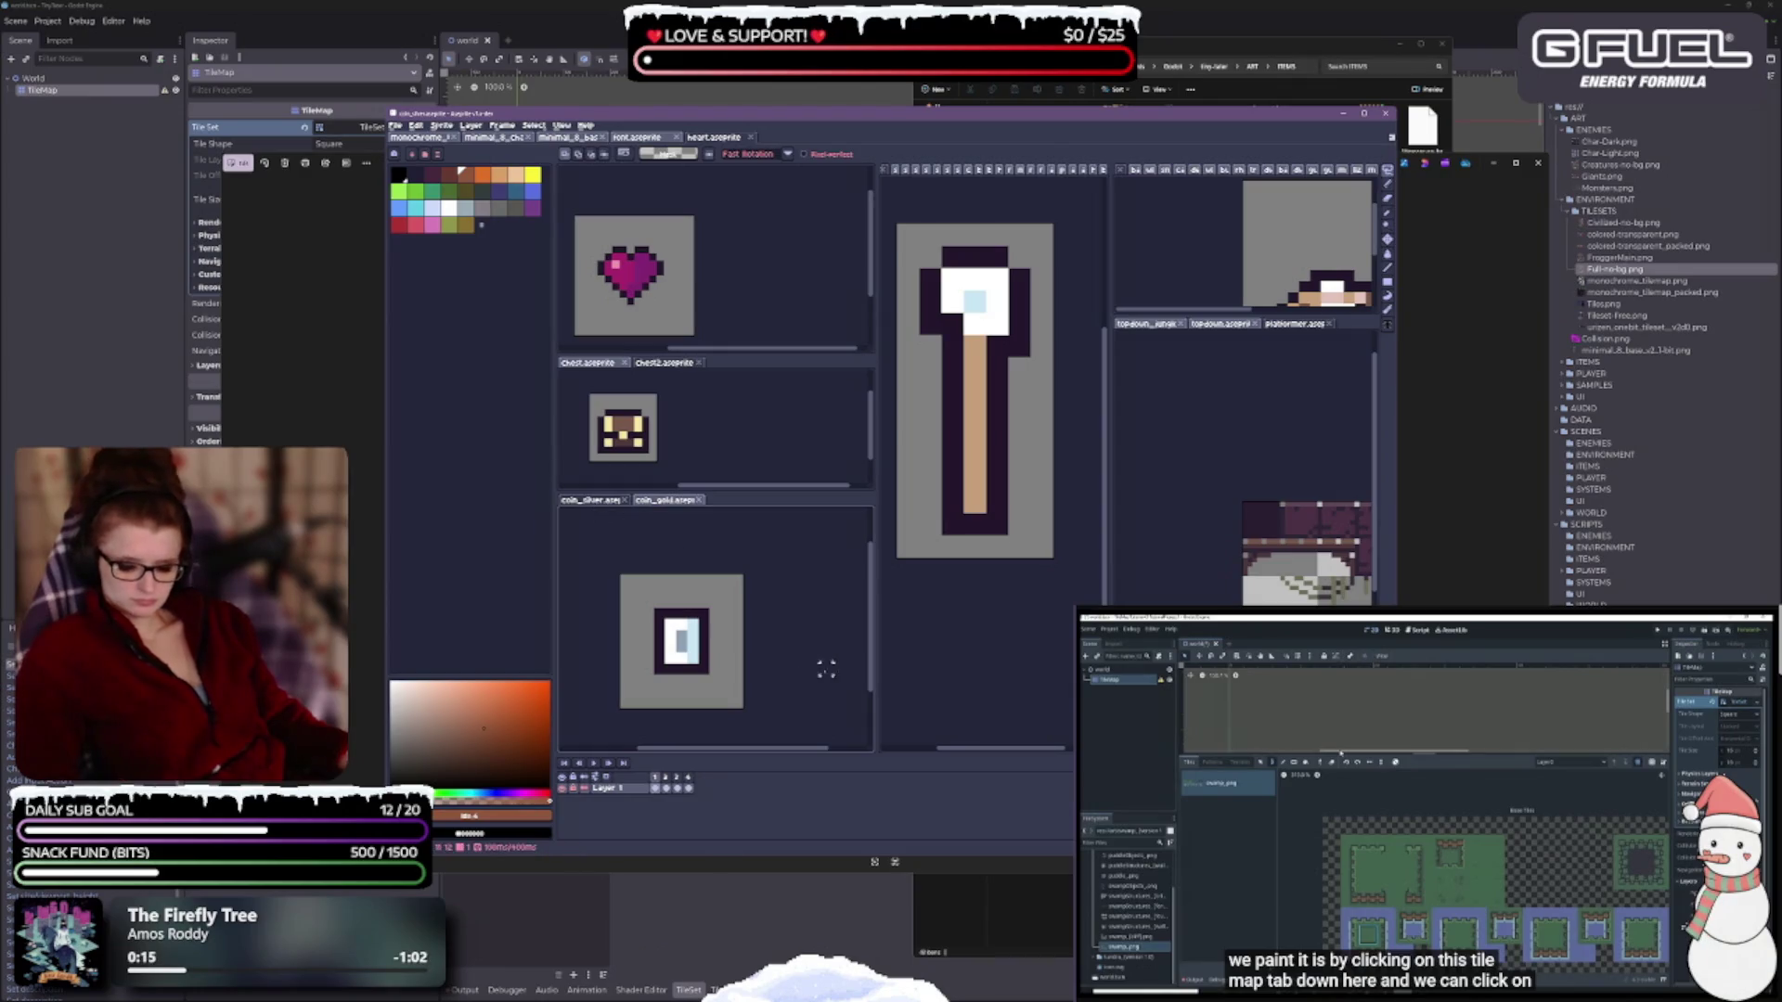
pyautogui.hotkey('ctrl', 'shift', 'Tab')
pyautogui.hotkey('ctrl', 'alt', 'shift', 's')
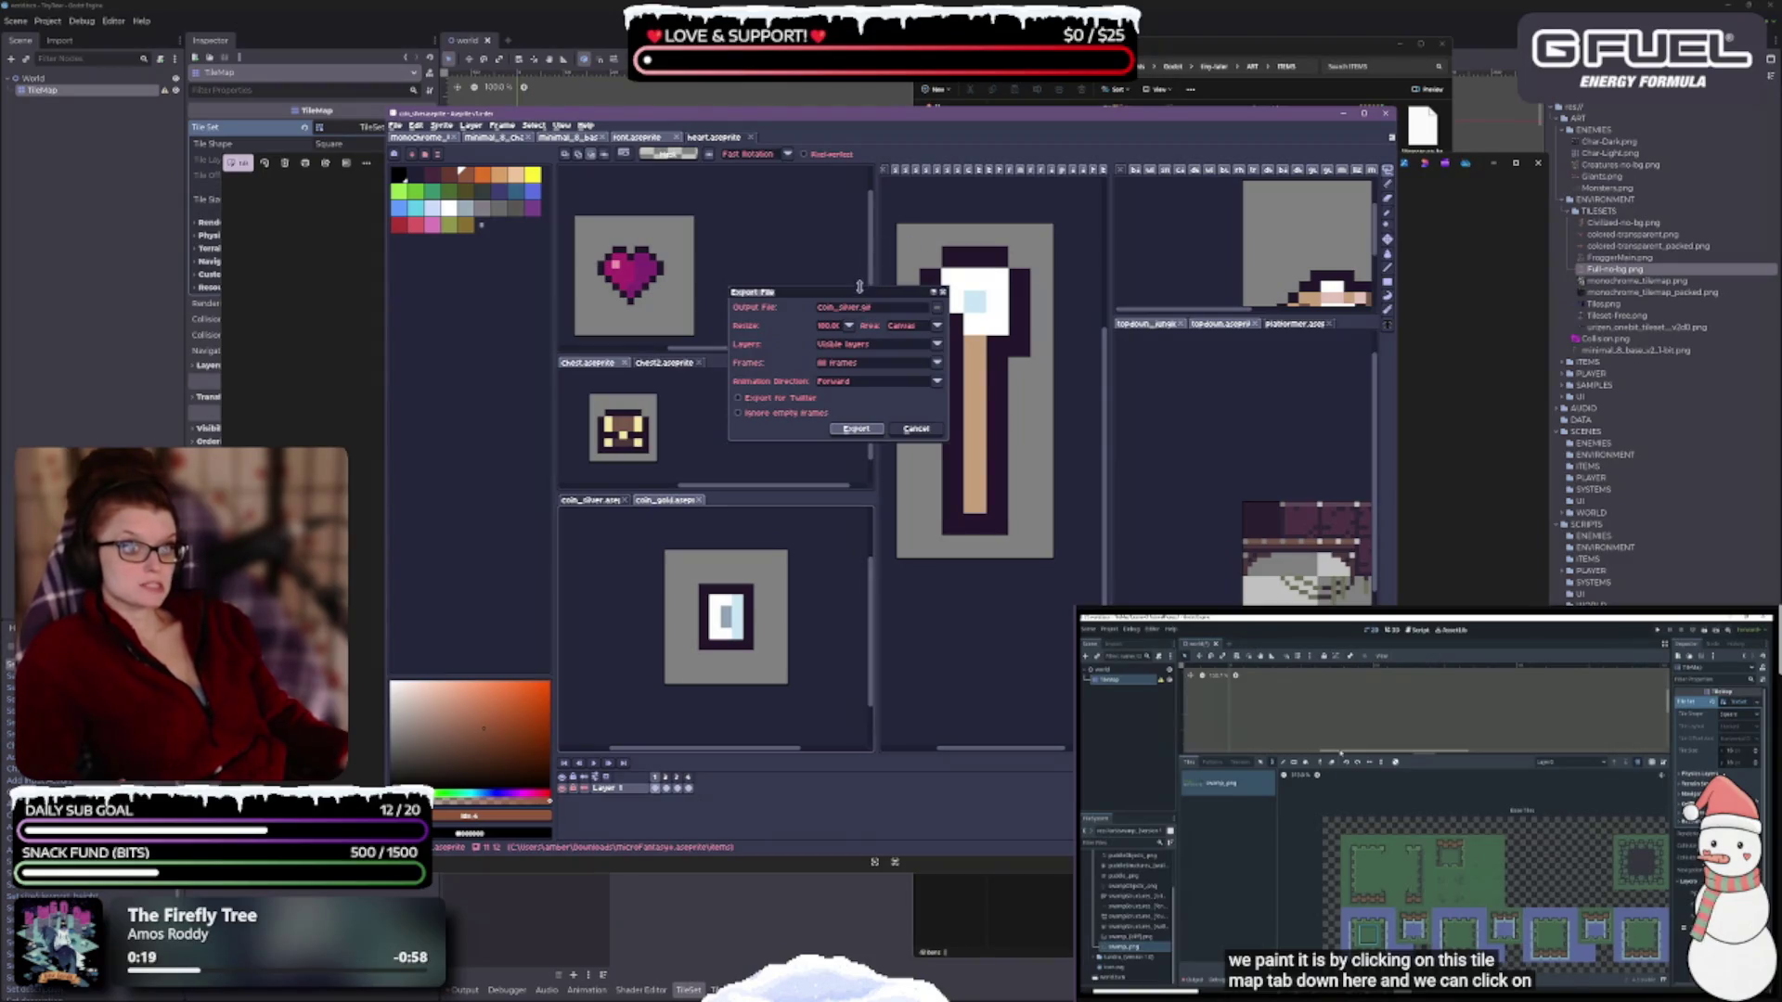
pyautogui.moveTo(859, 287); pyautogui.dragTo(776, 360)
pyautogui.click(790, 386)
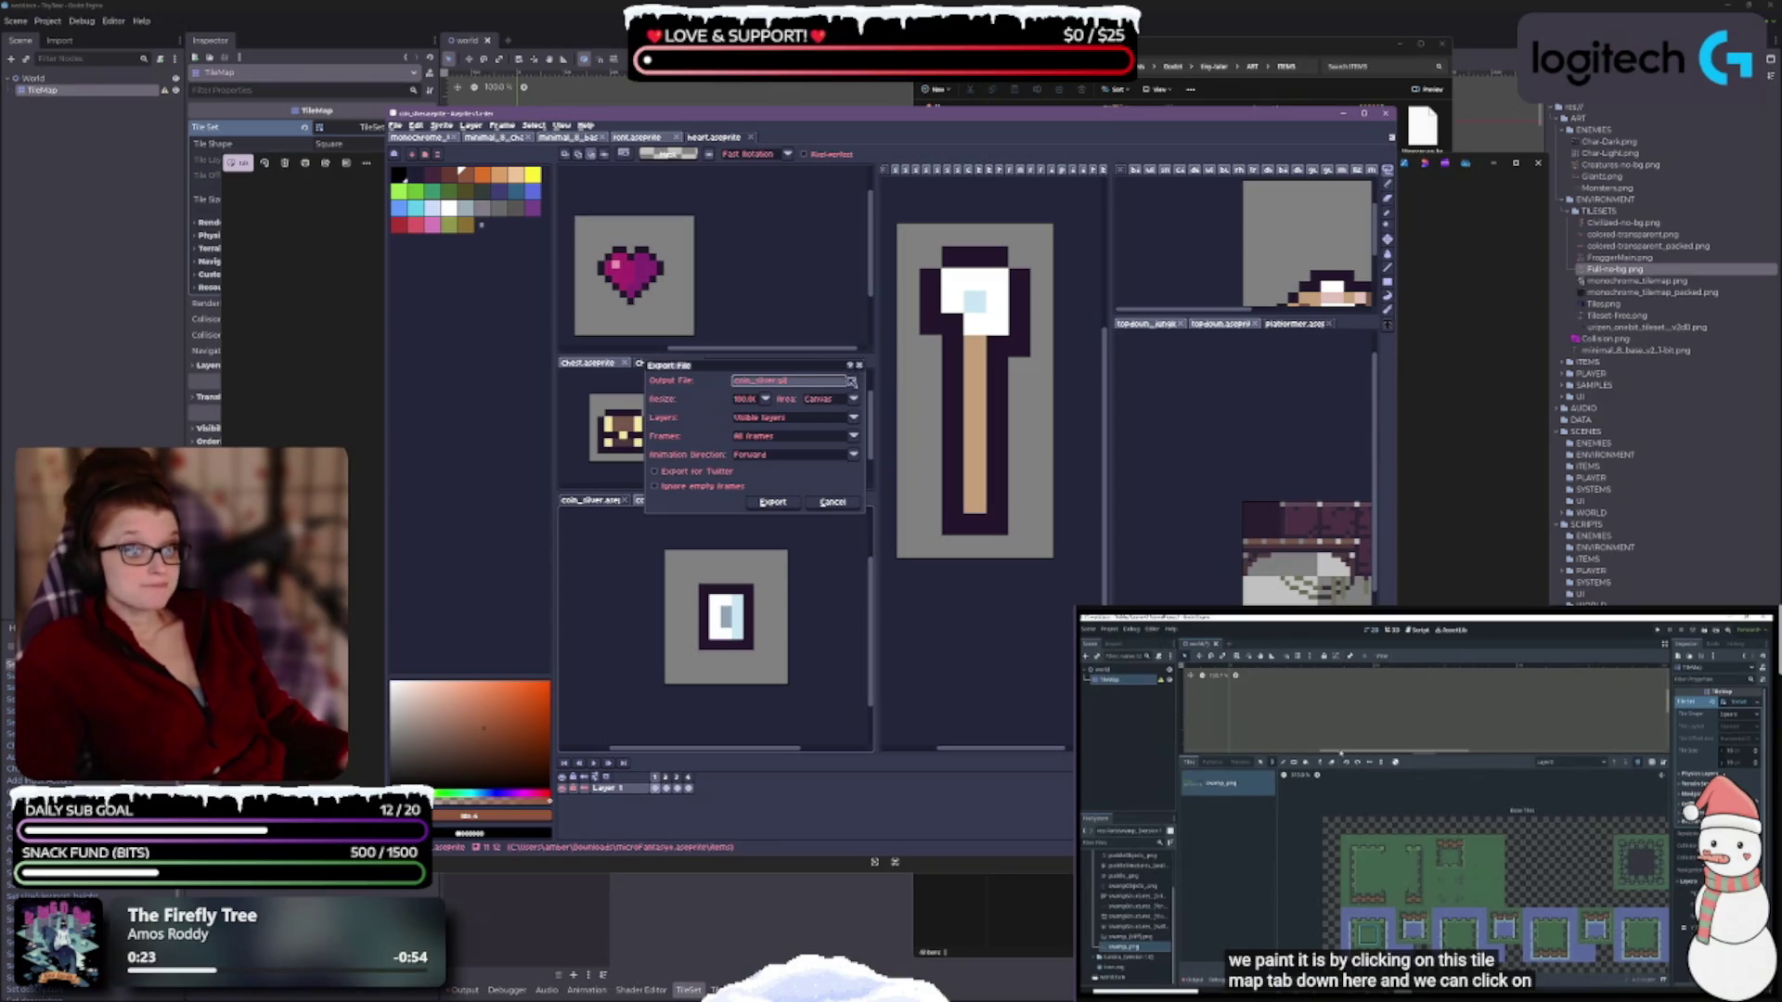
pyautogui.click(851, 382)
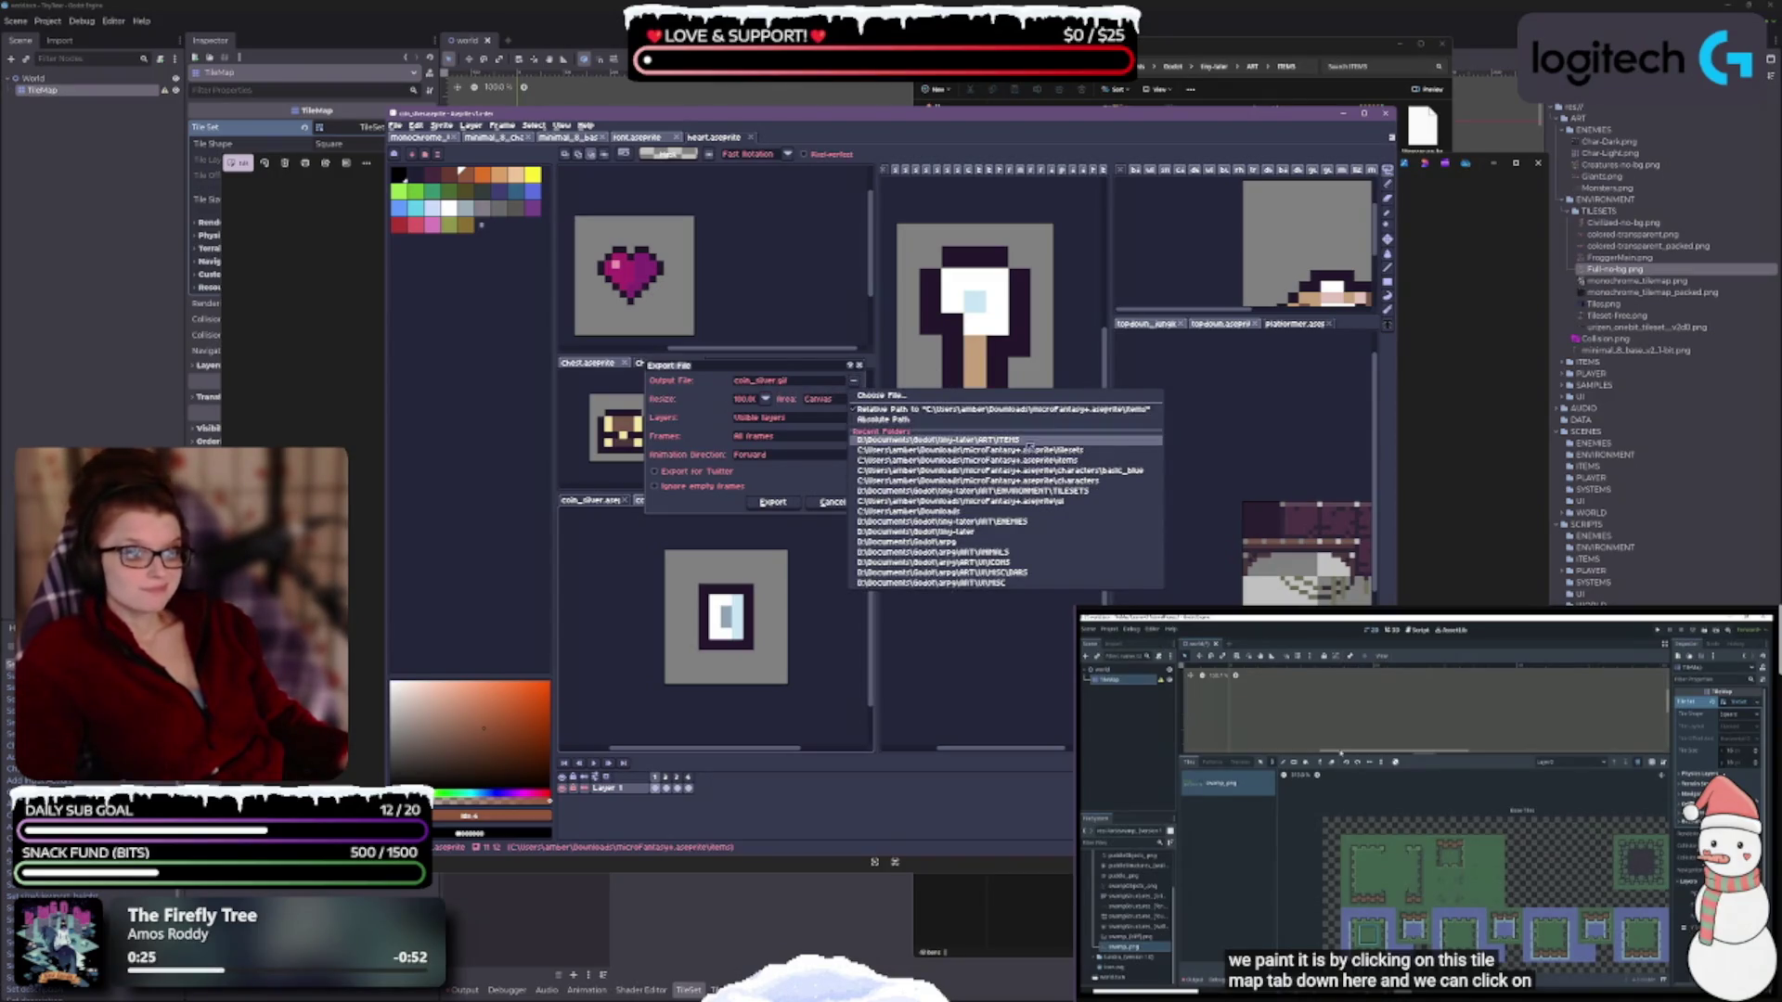
pyautogui.click(1028, 446)
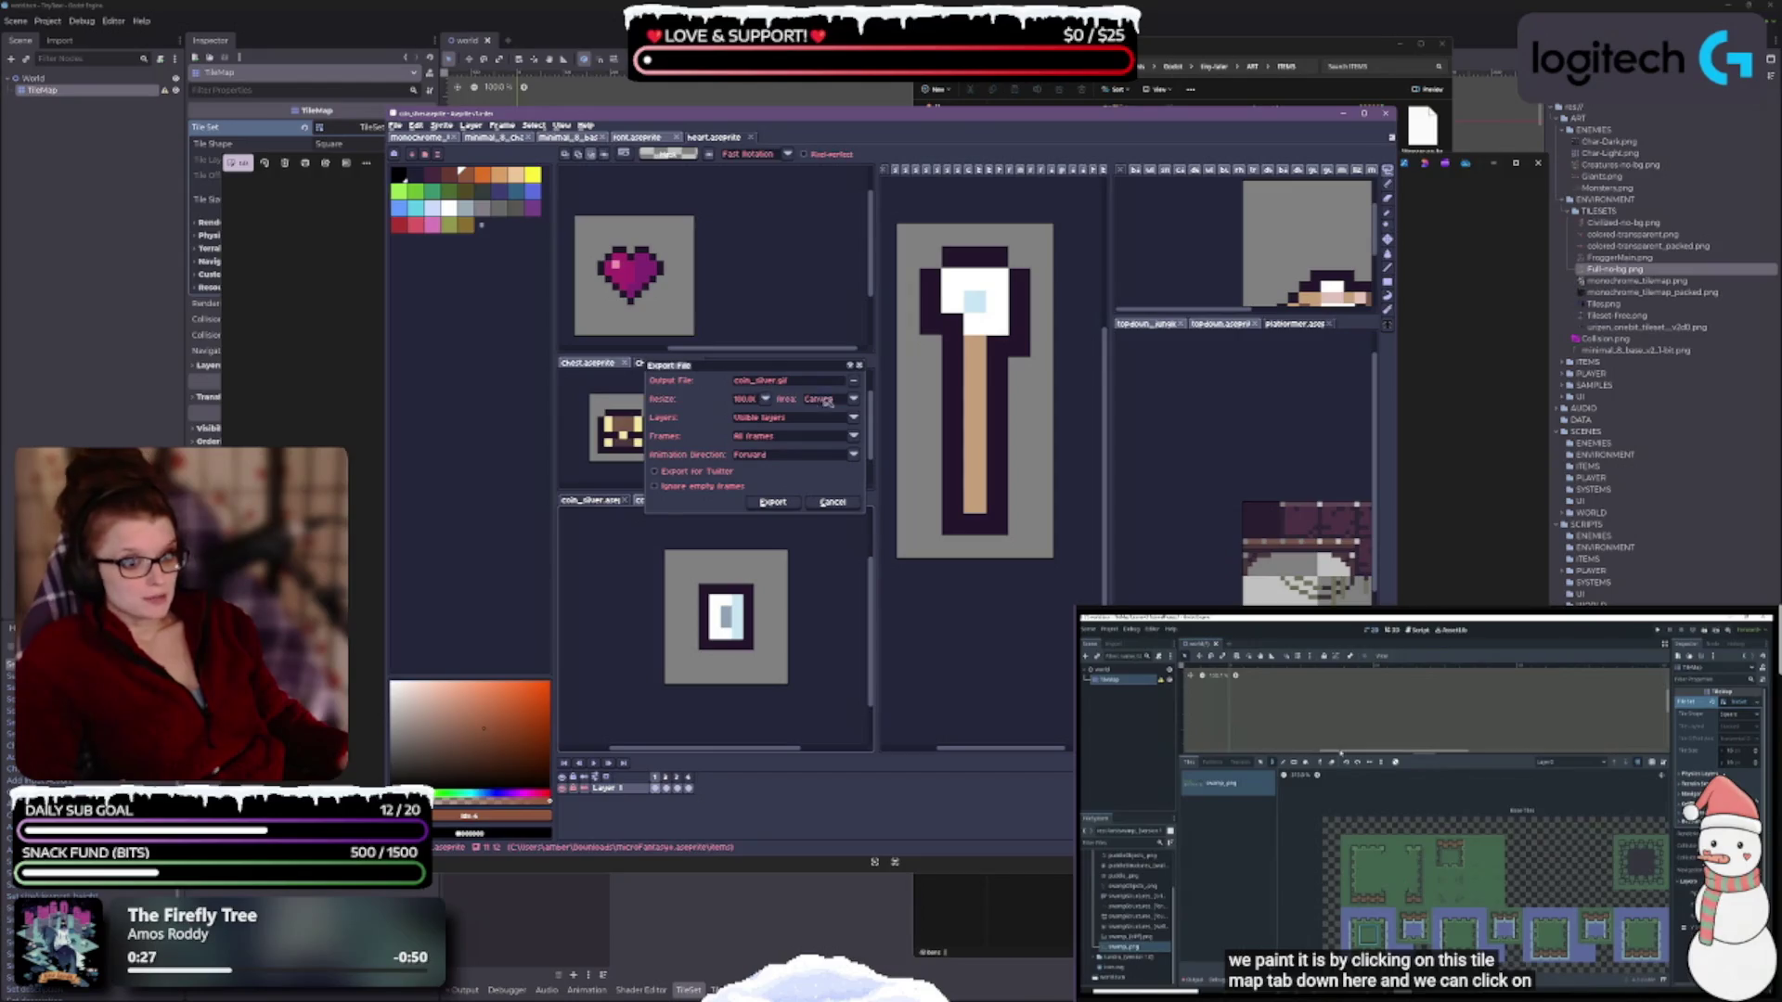
pyautogui.click(853, 383)
pyautogui.click(990, 414)
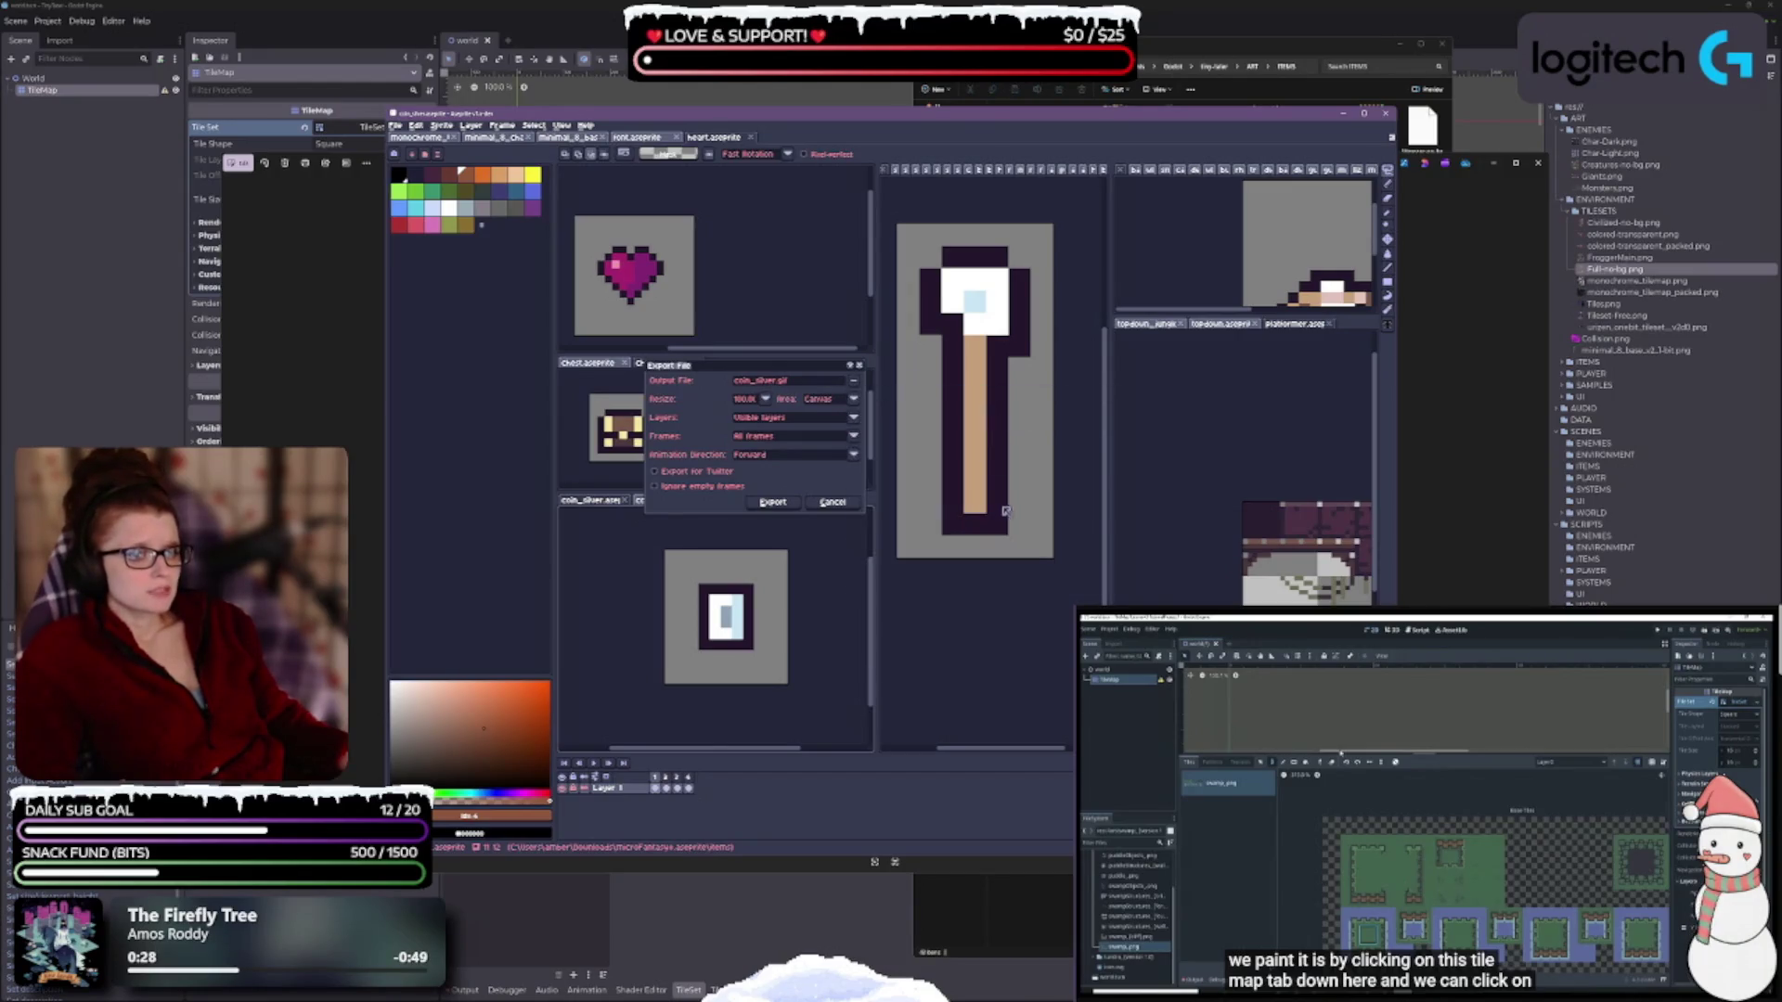
pyautogui.click(847, 385)
pyautogui.click(1009, 447)
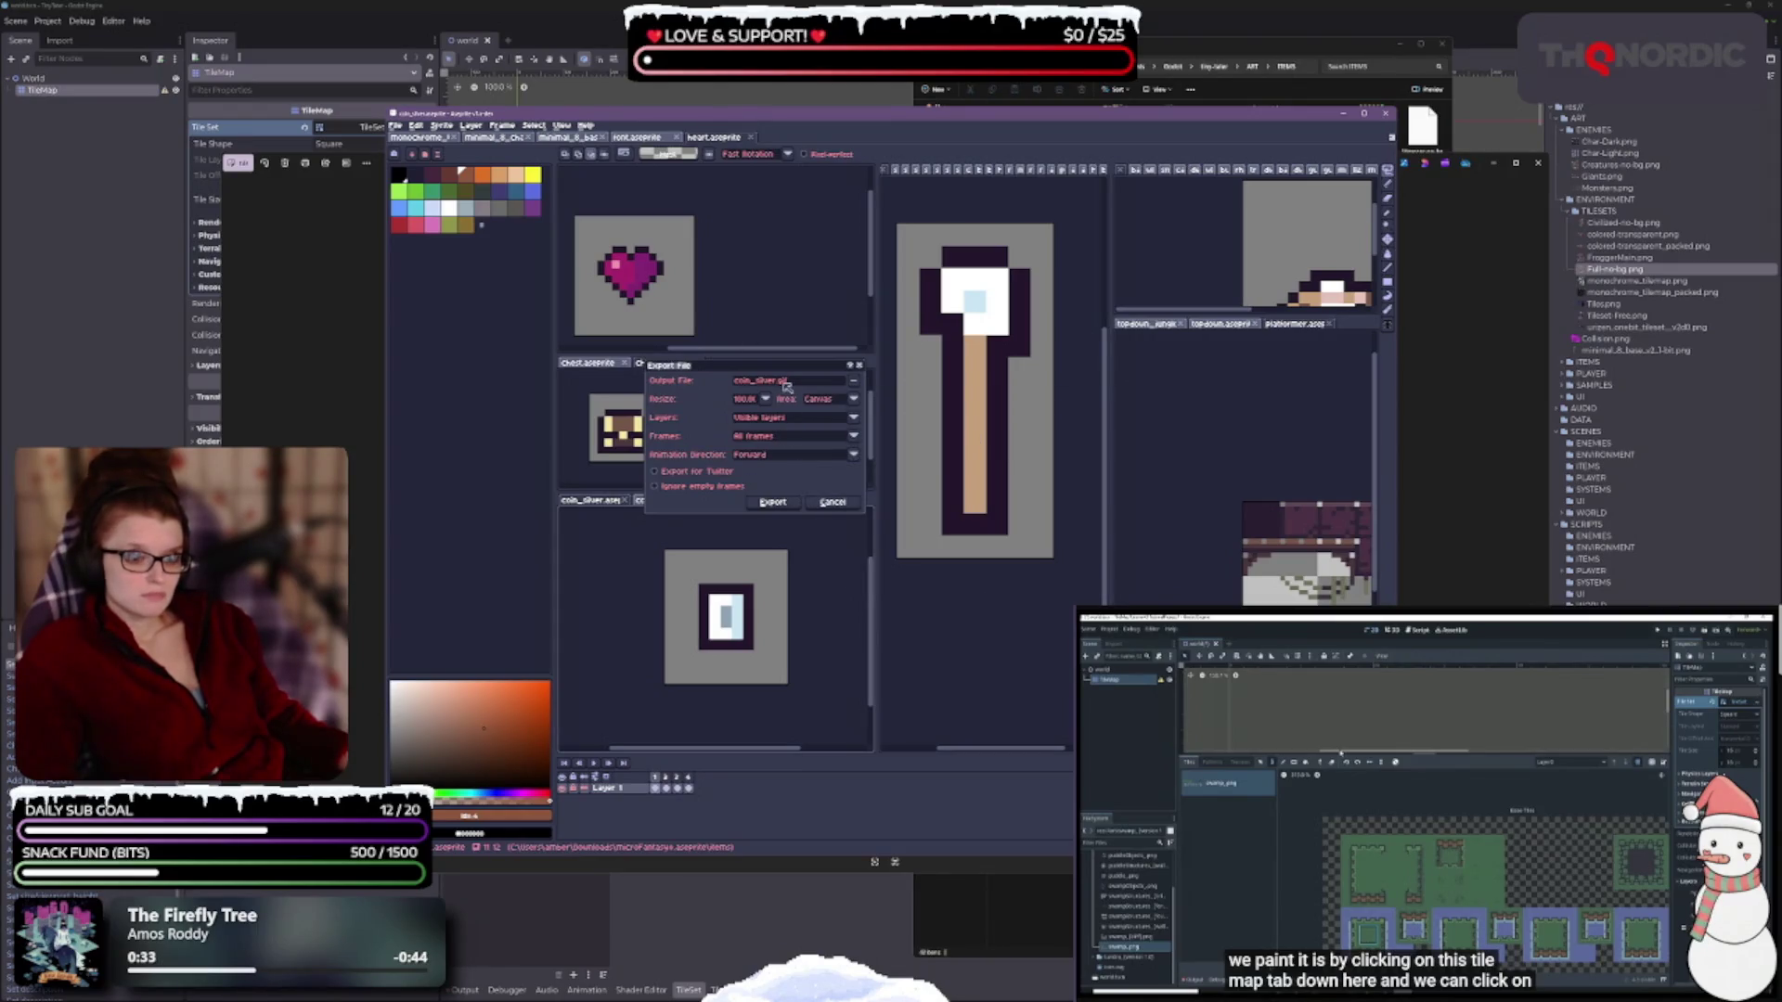
pyautogui.click(849, 399)
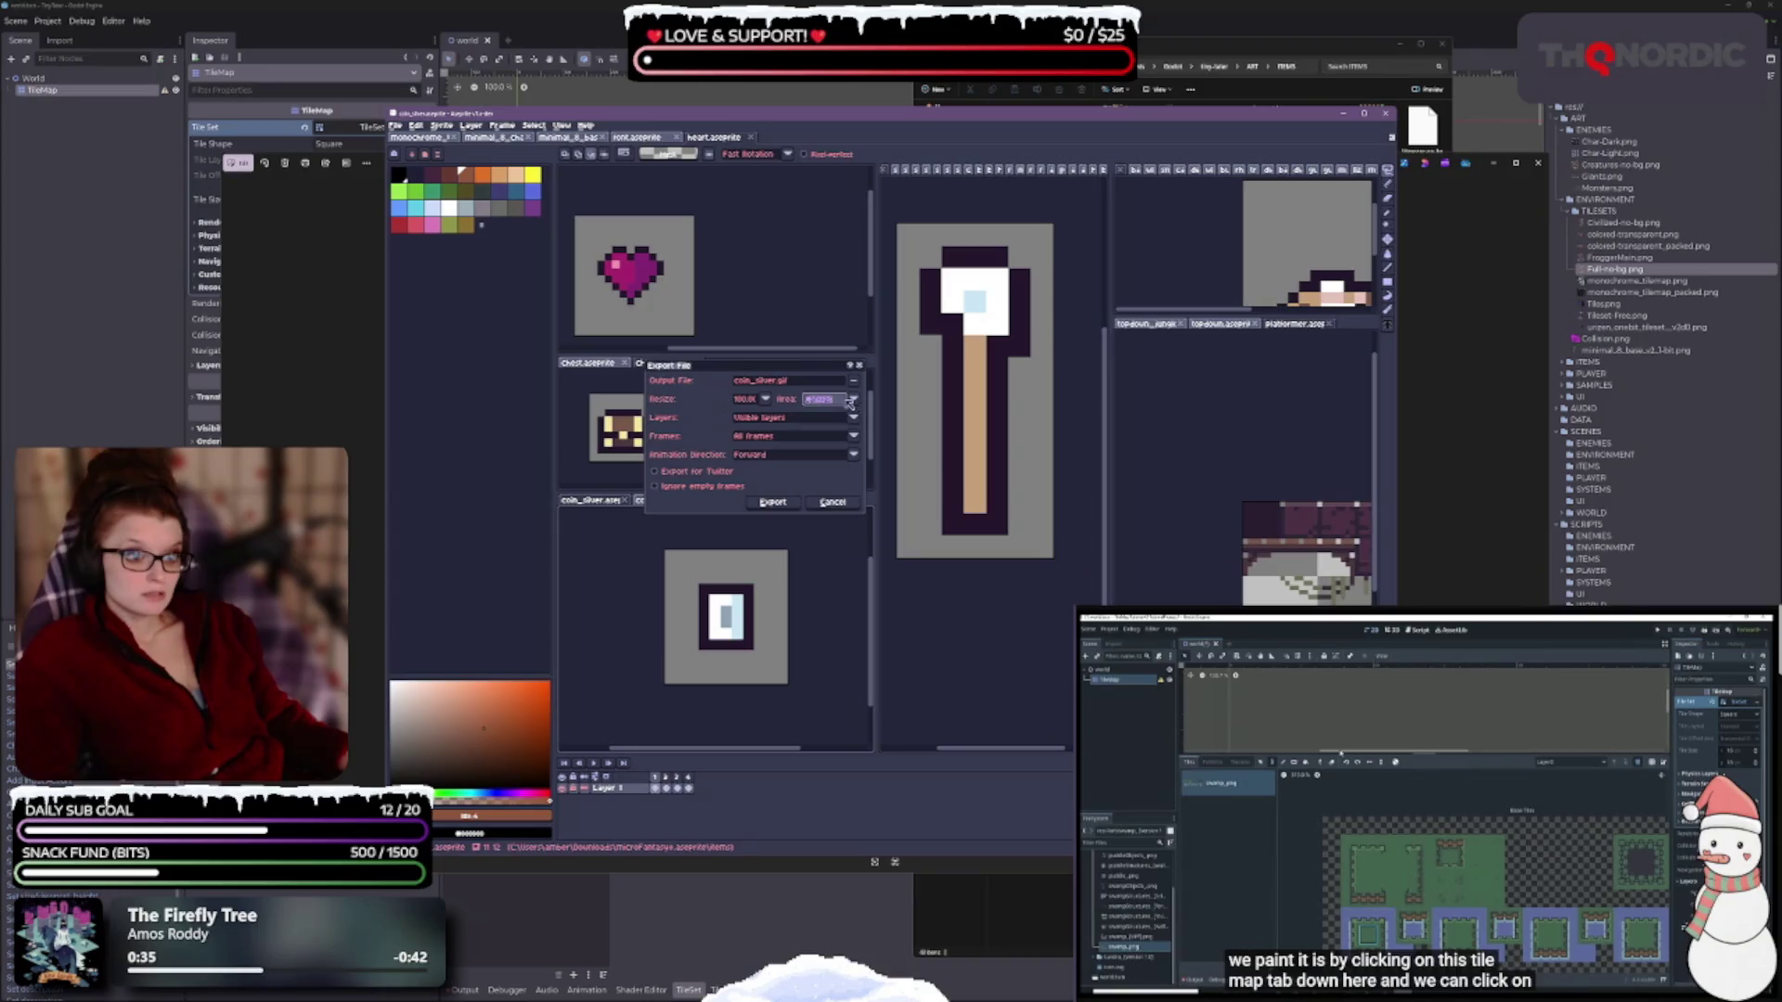
pyautogui.click(774, 438)
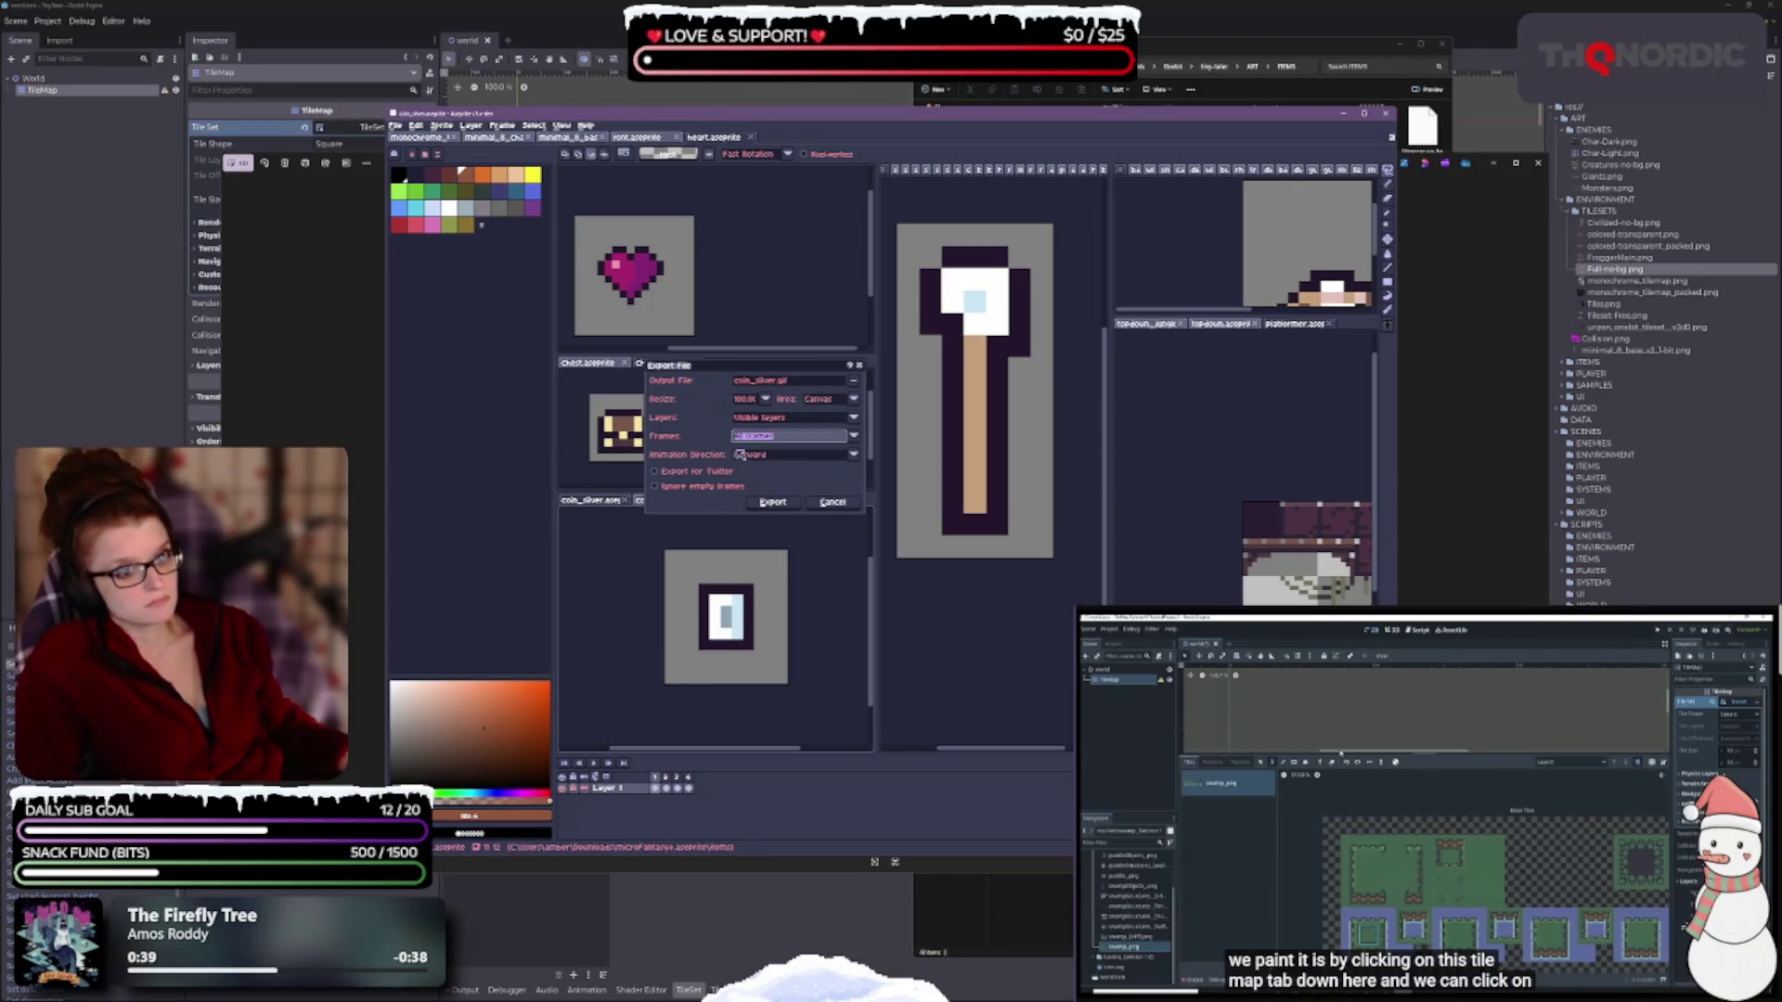
pyautogui.click(743, 456)
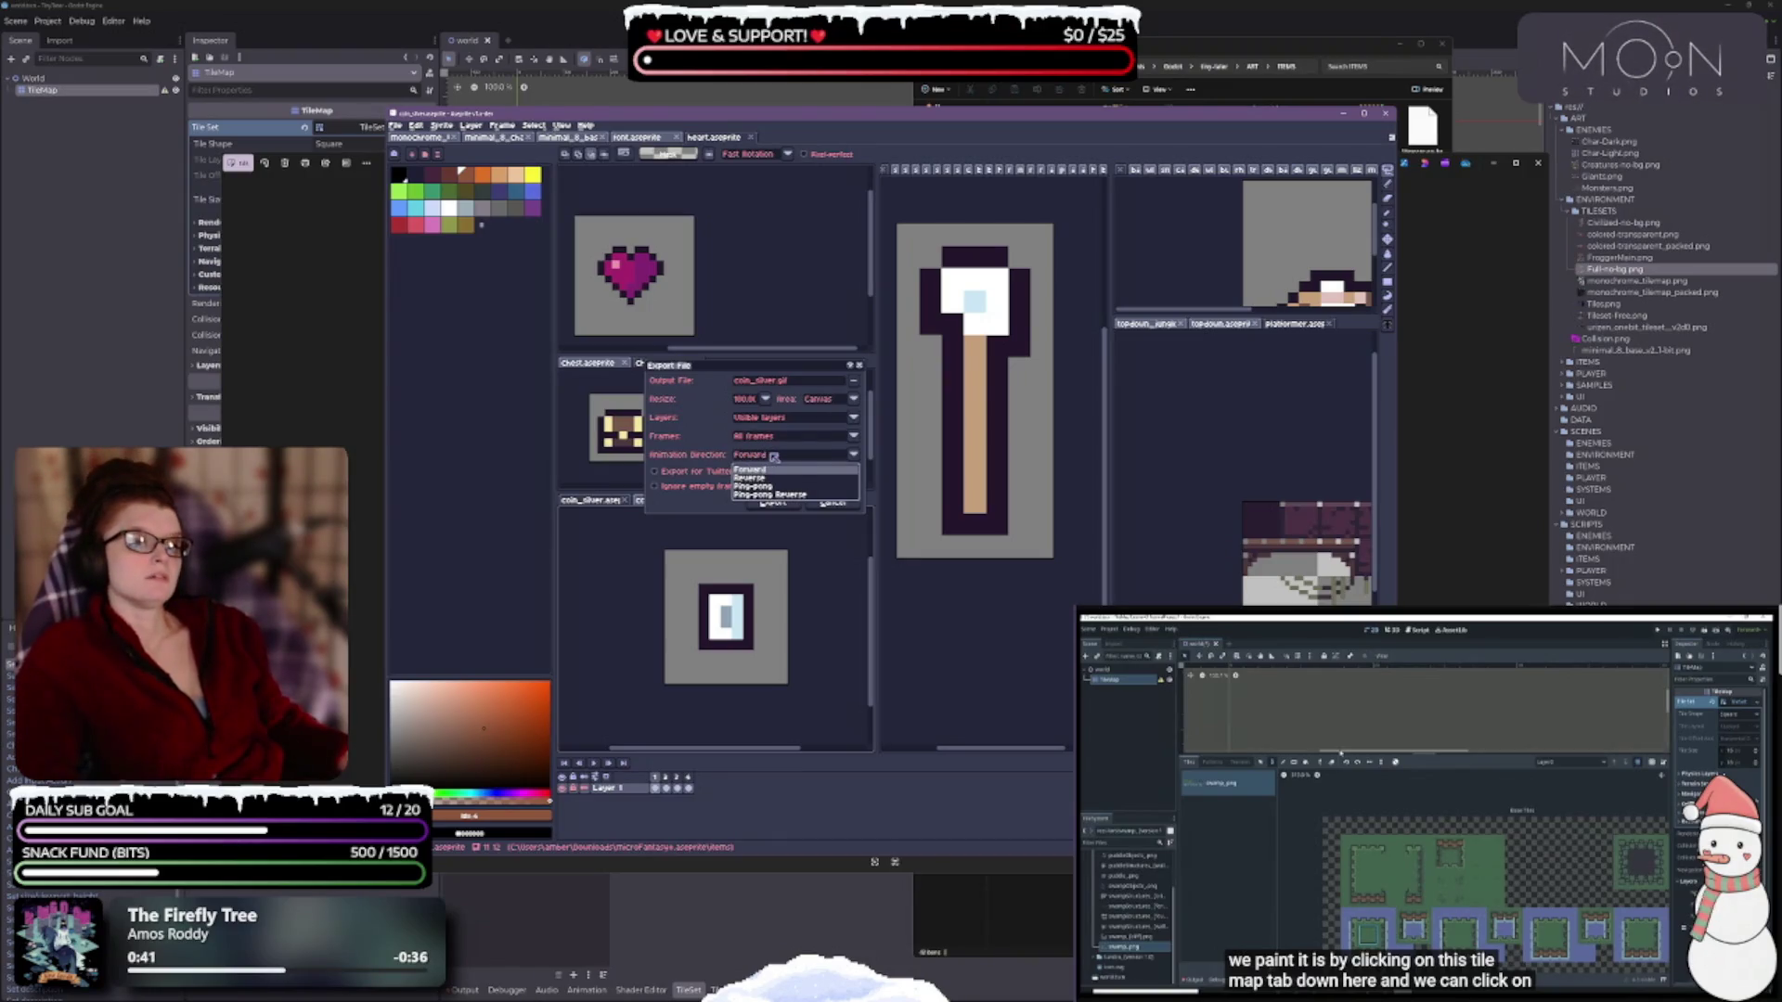
pyautogui.click(774, 456)
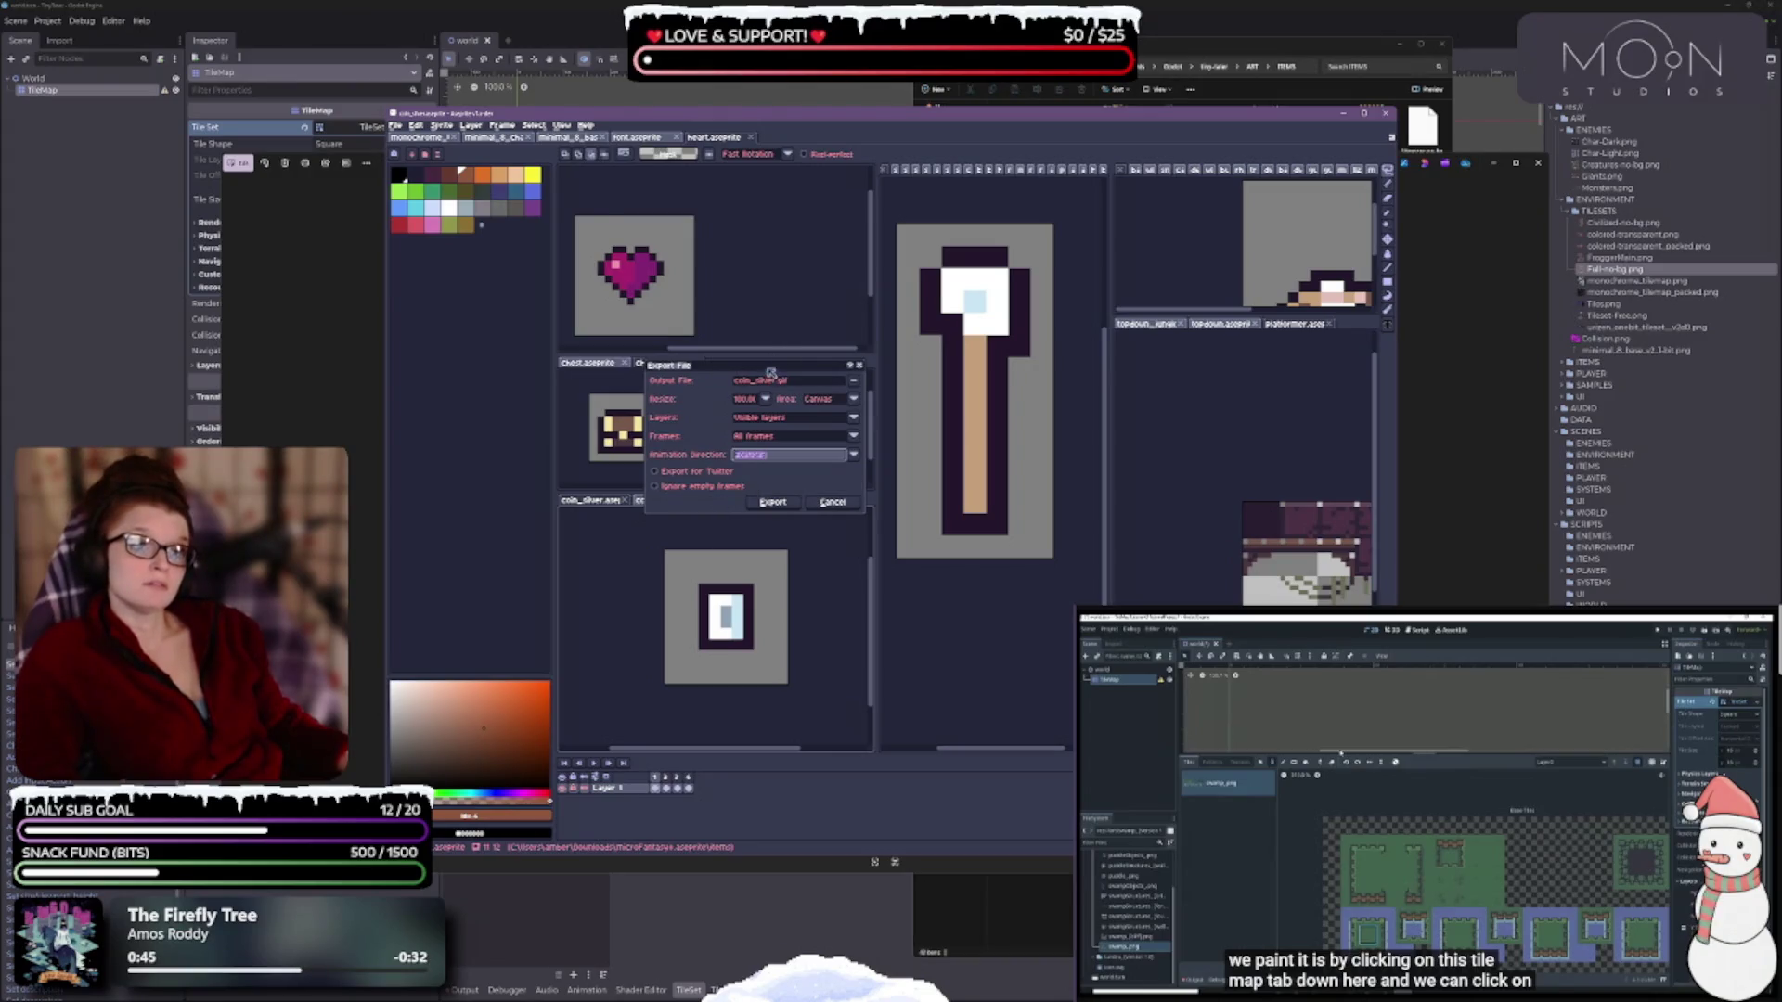
pyautogui.click(833, 502)
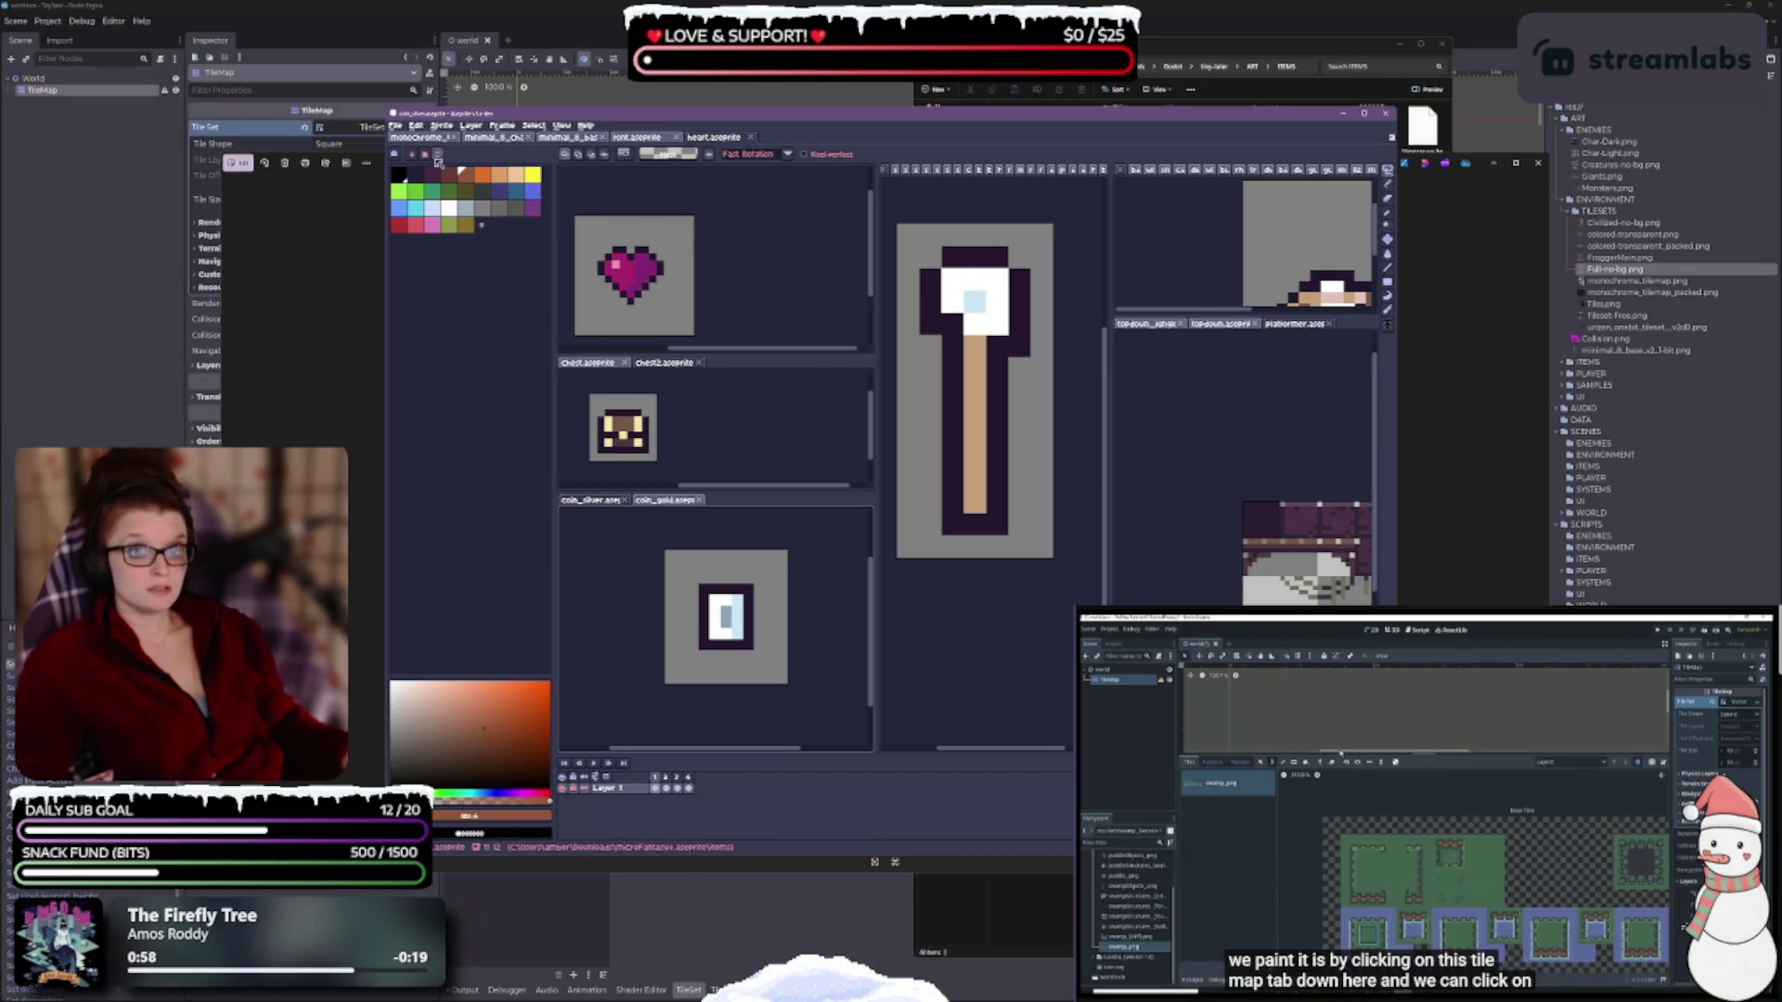
pyautogui.click(395, 127)
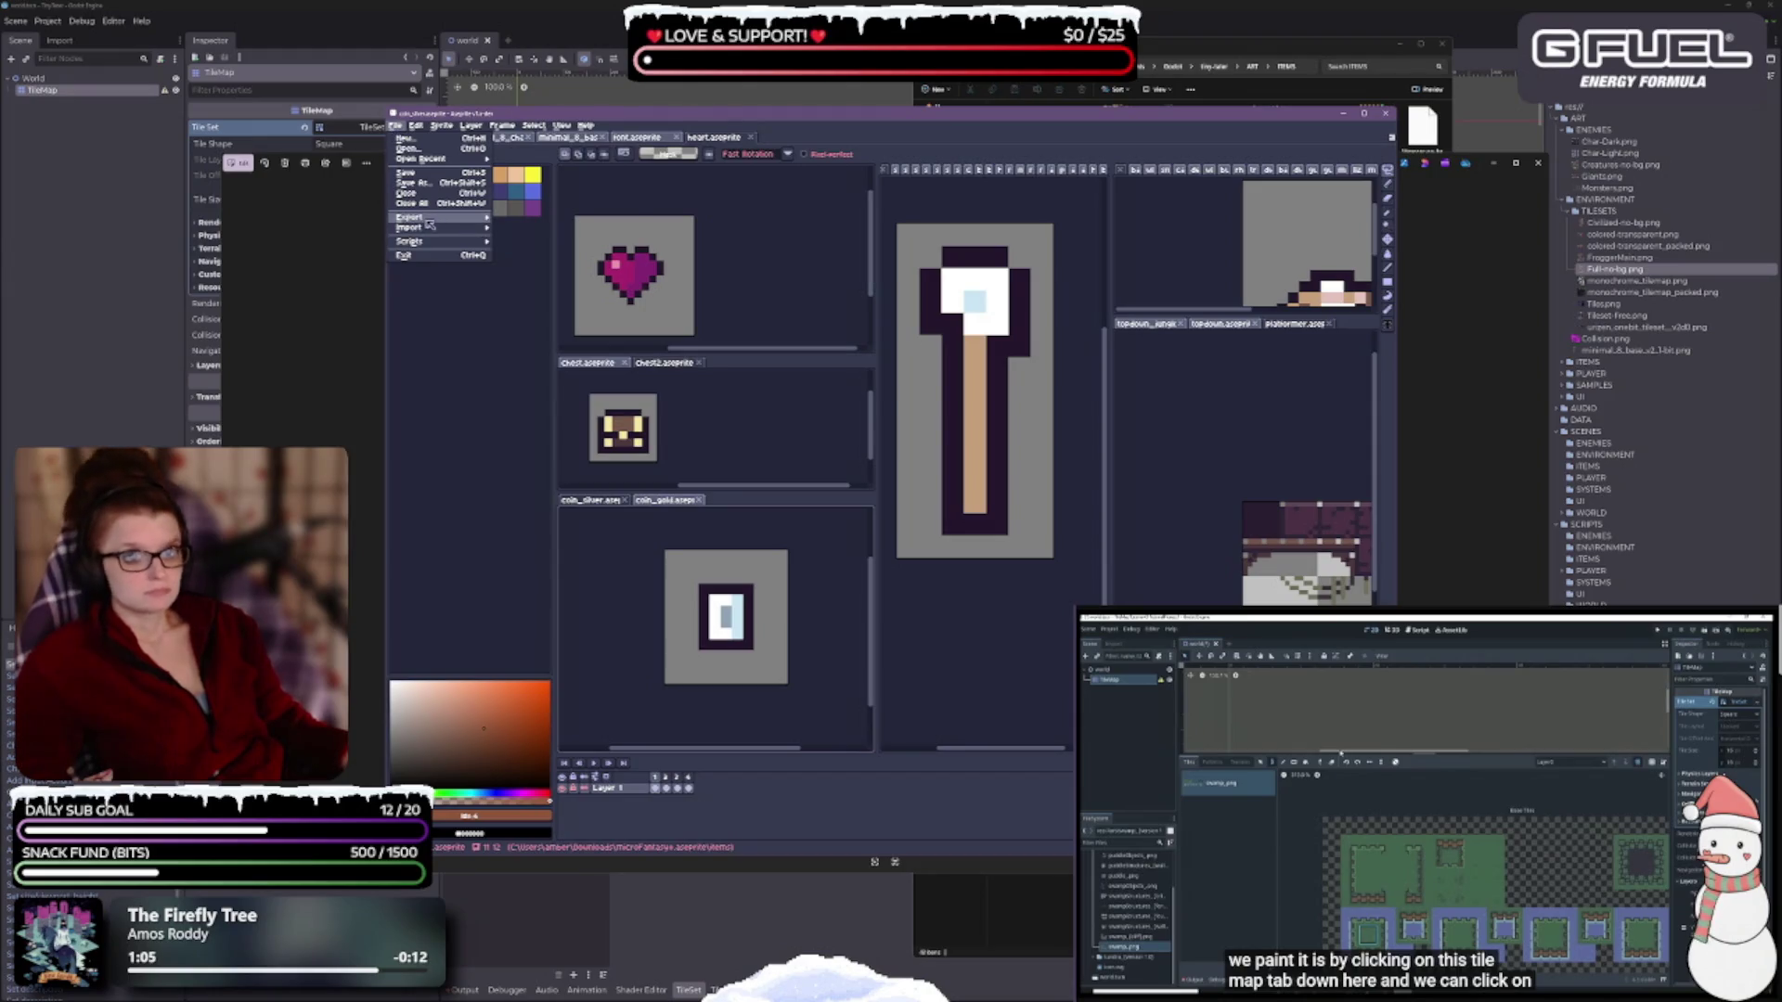
# Start Export Sprite Sheet with no layout constraint and Sprite as the source.
pyautogui.moveTo(429, 219)
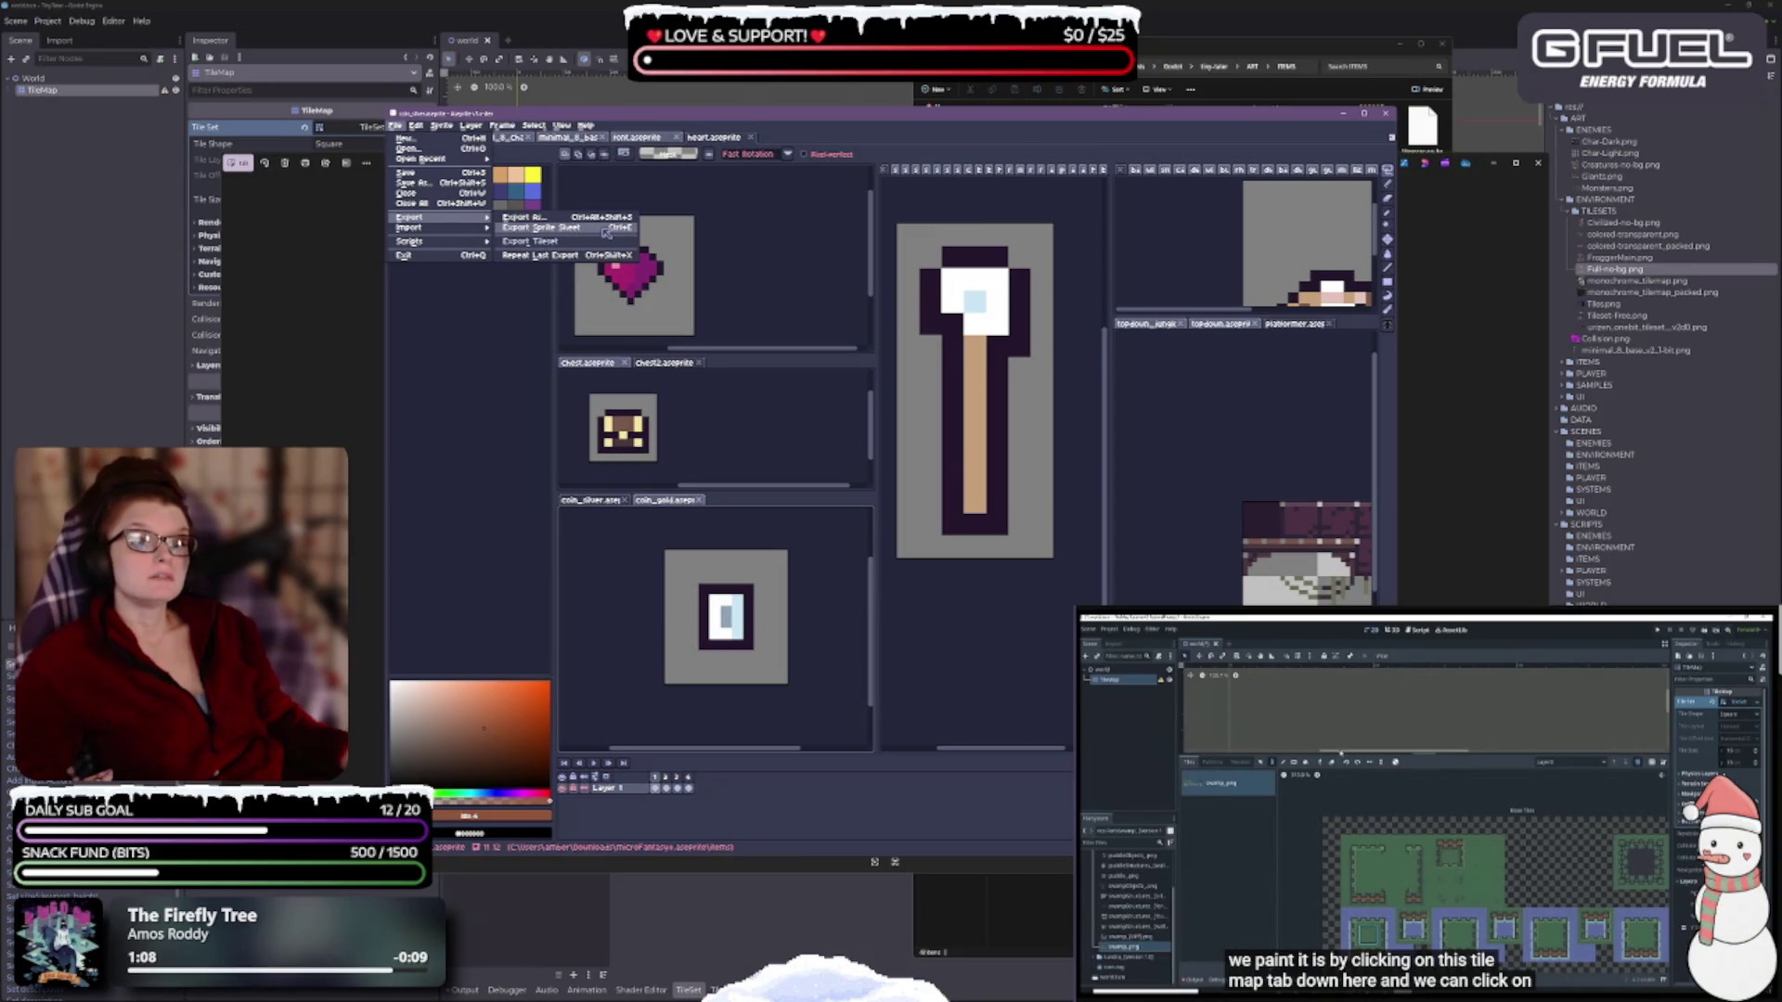
pyautogui.click(548, 229)
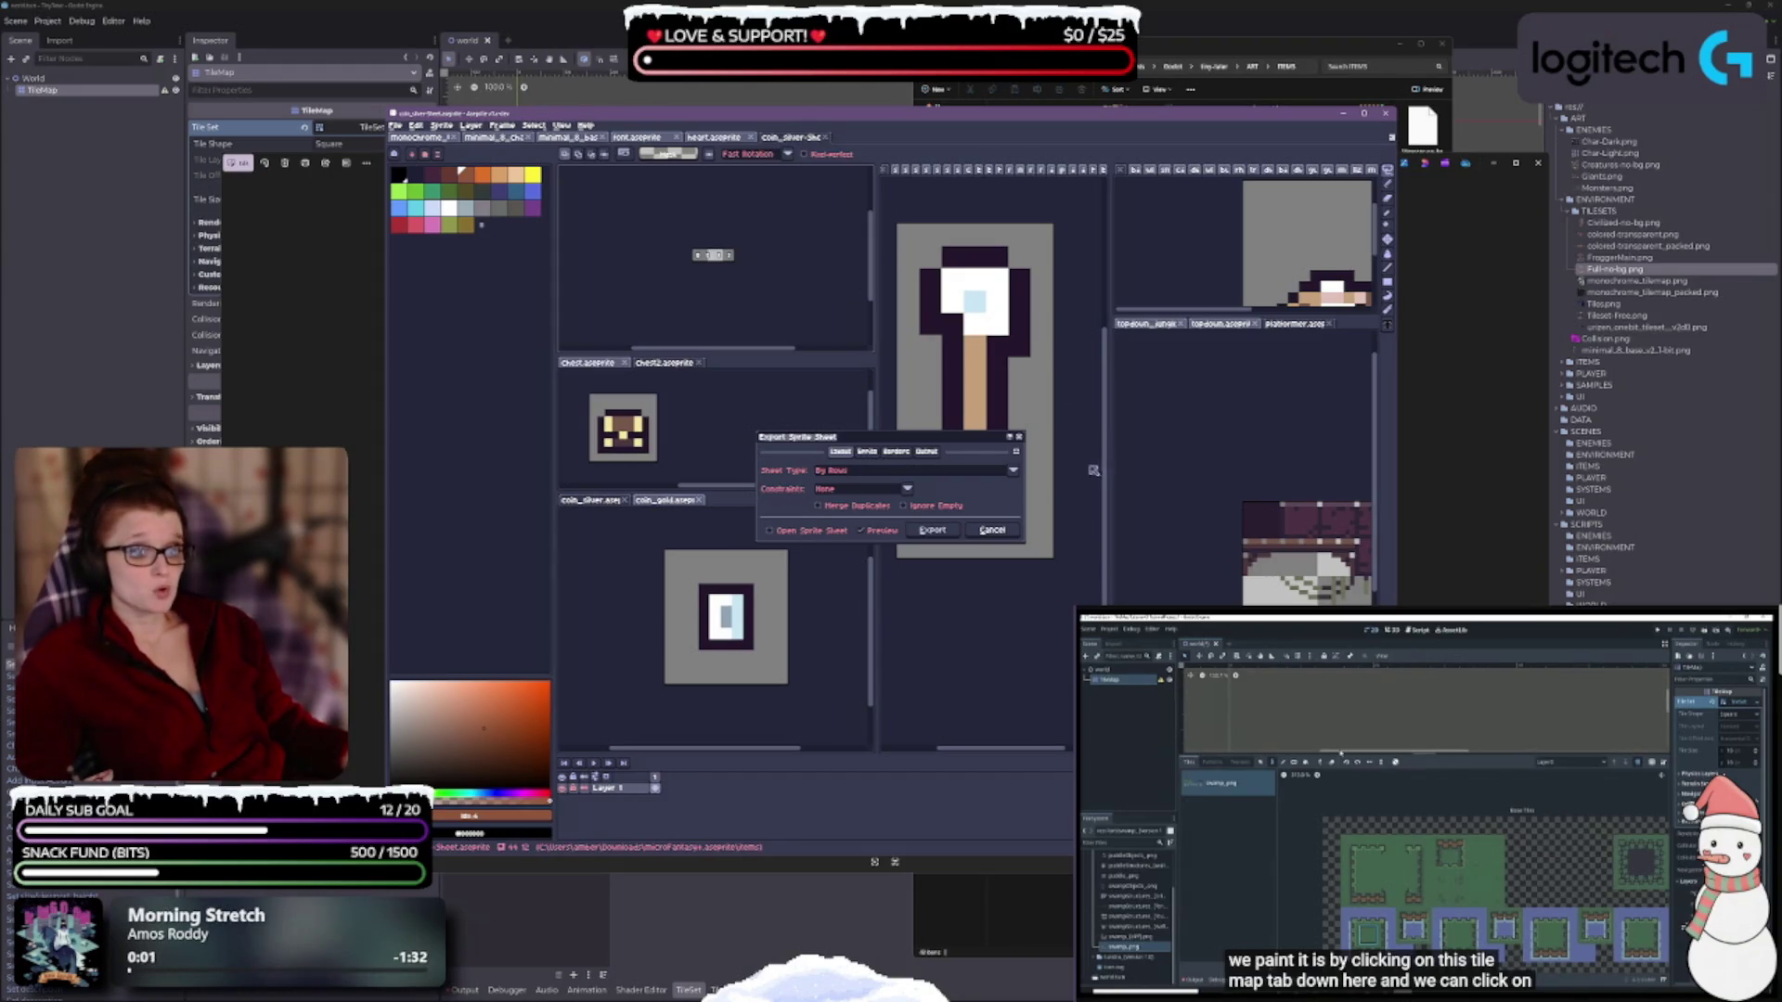
pyautogui.click(909, 521)
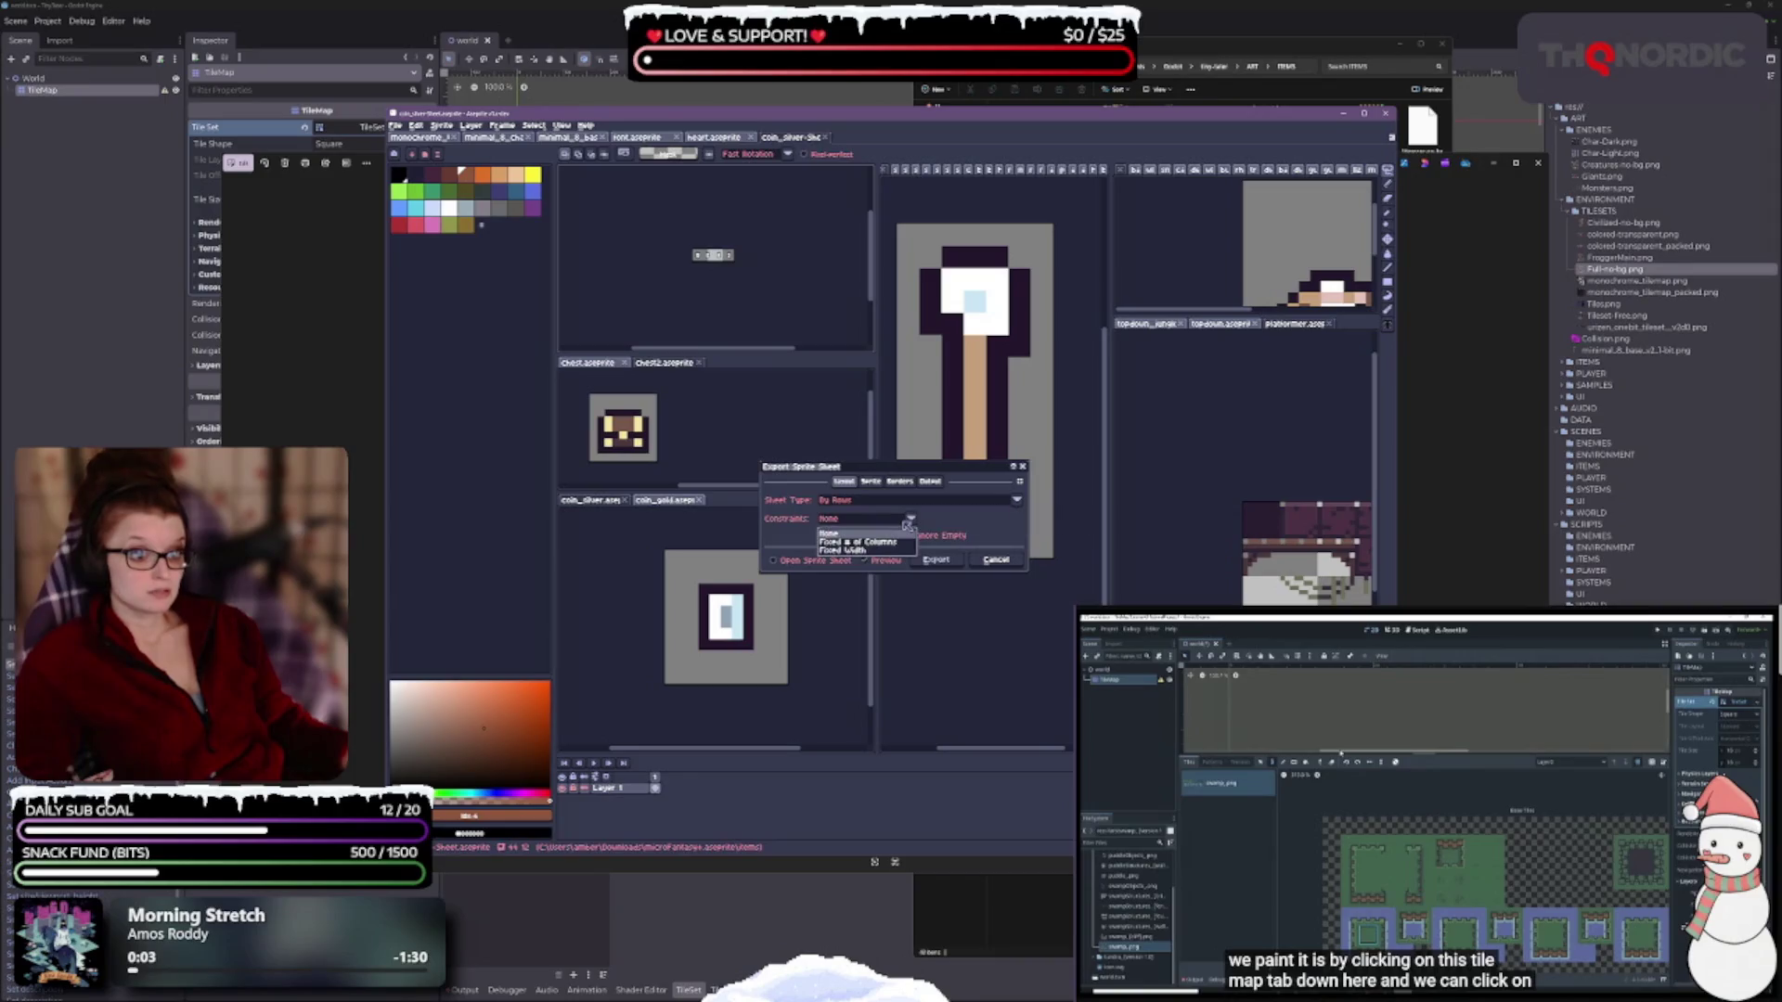
pyautogui.click(908, 526)
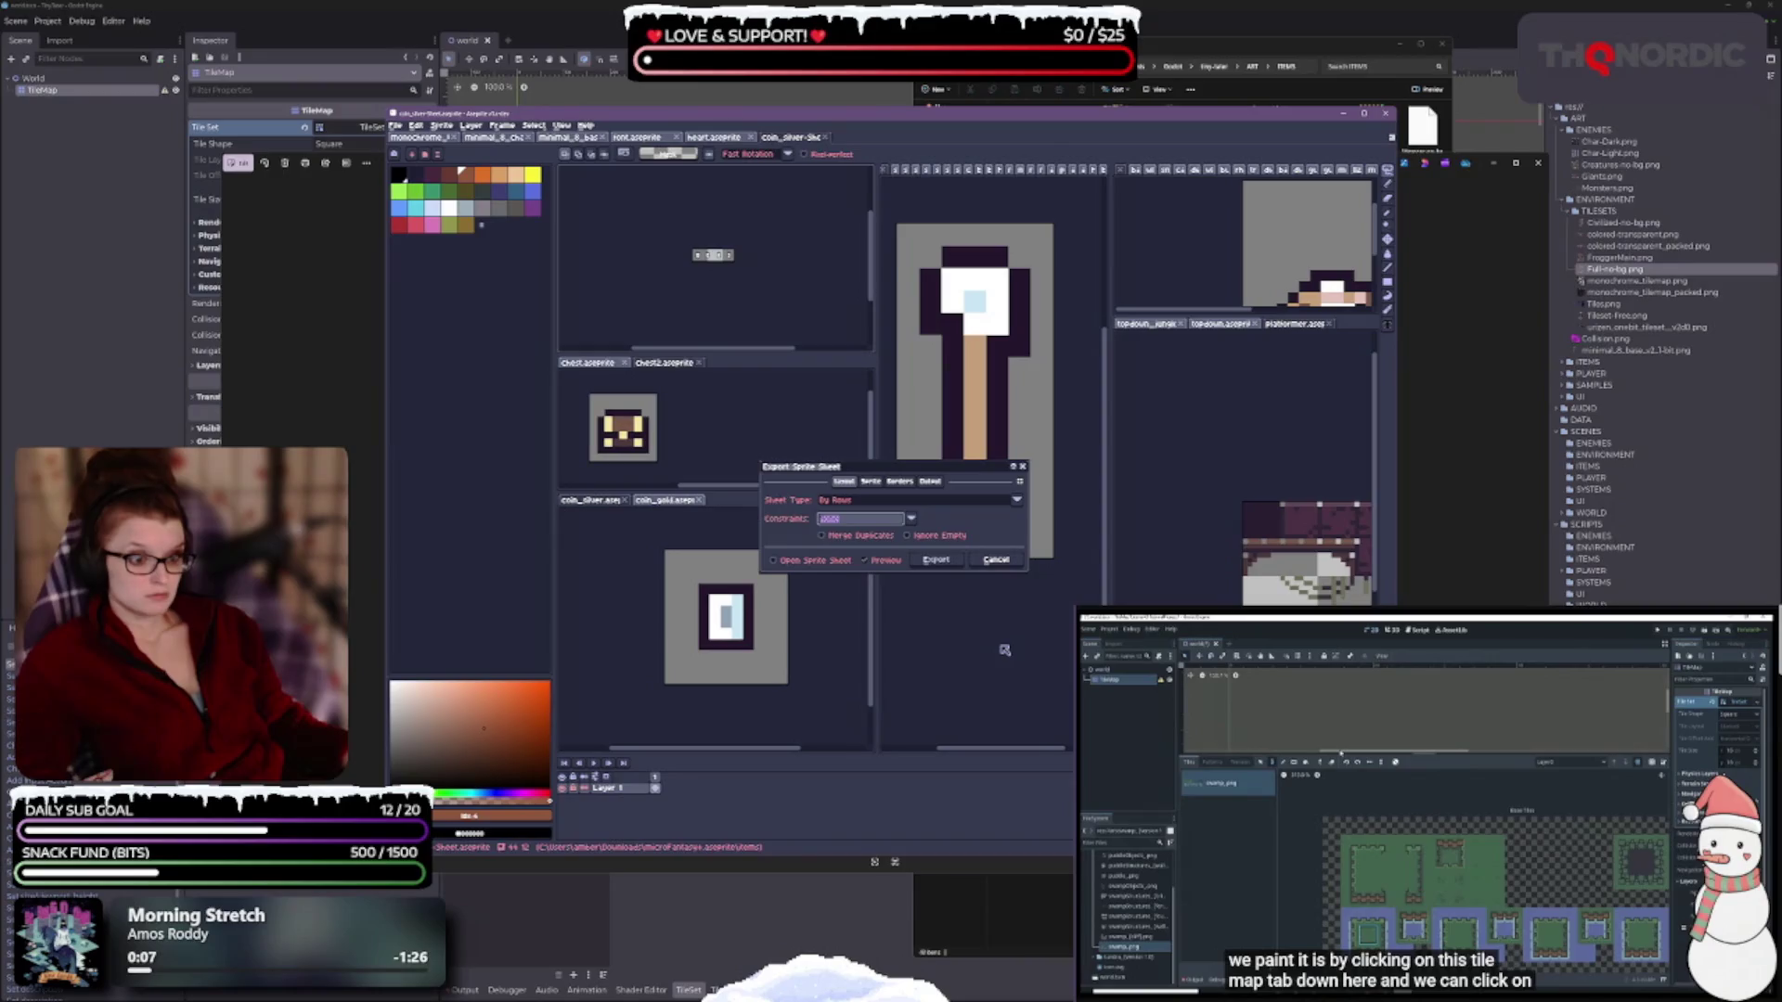
pyautogui.click(871, 482)
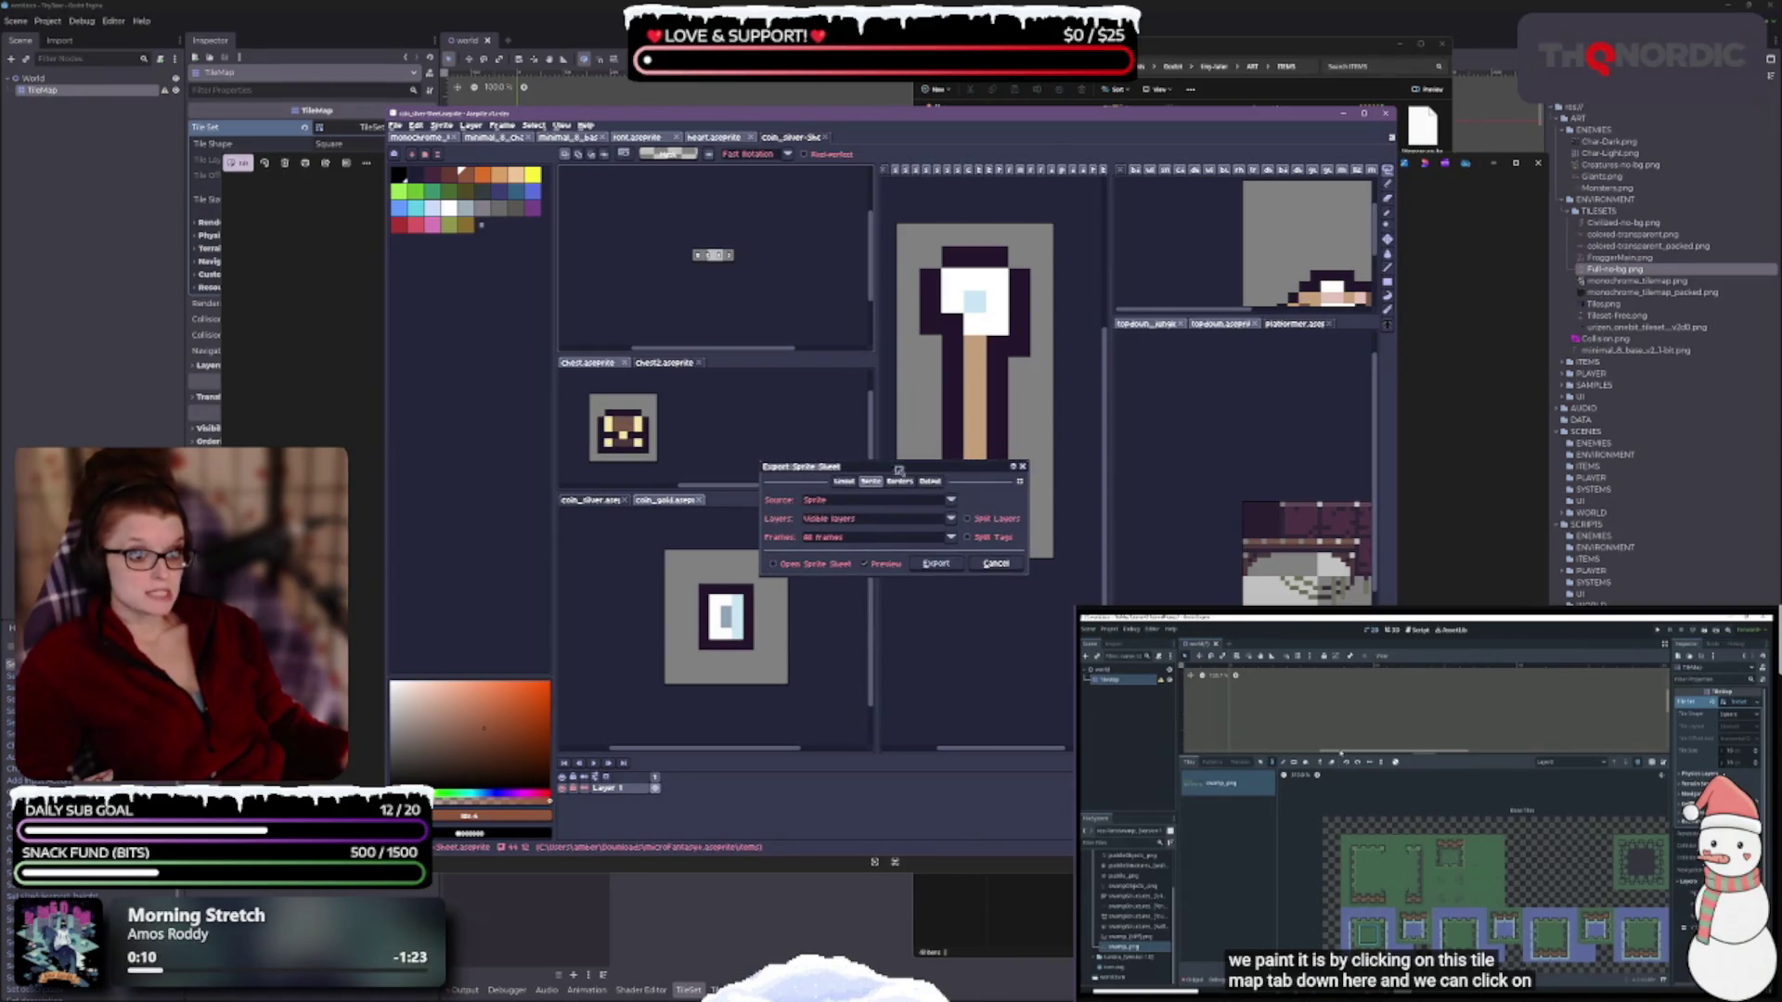
pyautogui.moveTo(1001, 485)
pyautogui.mouseDown()
pyautogui.moveTo(1033, 485)
pyautogui.moveTo(1158, 586)
pyautogui.mouseUp()
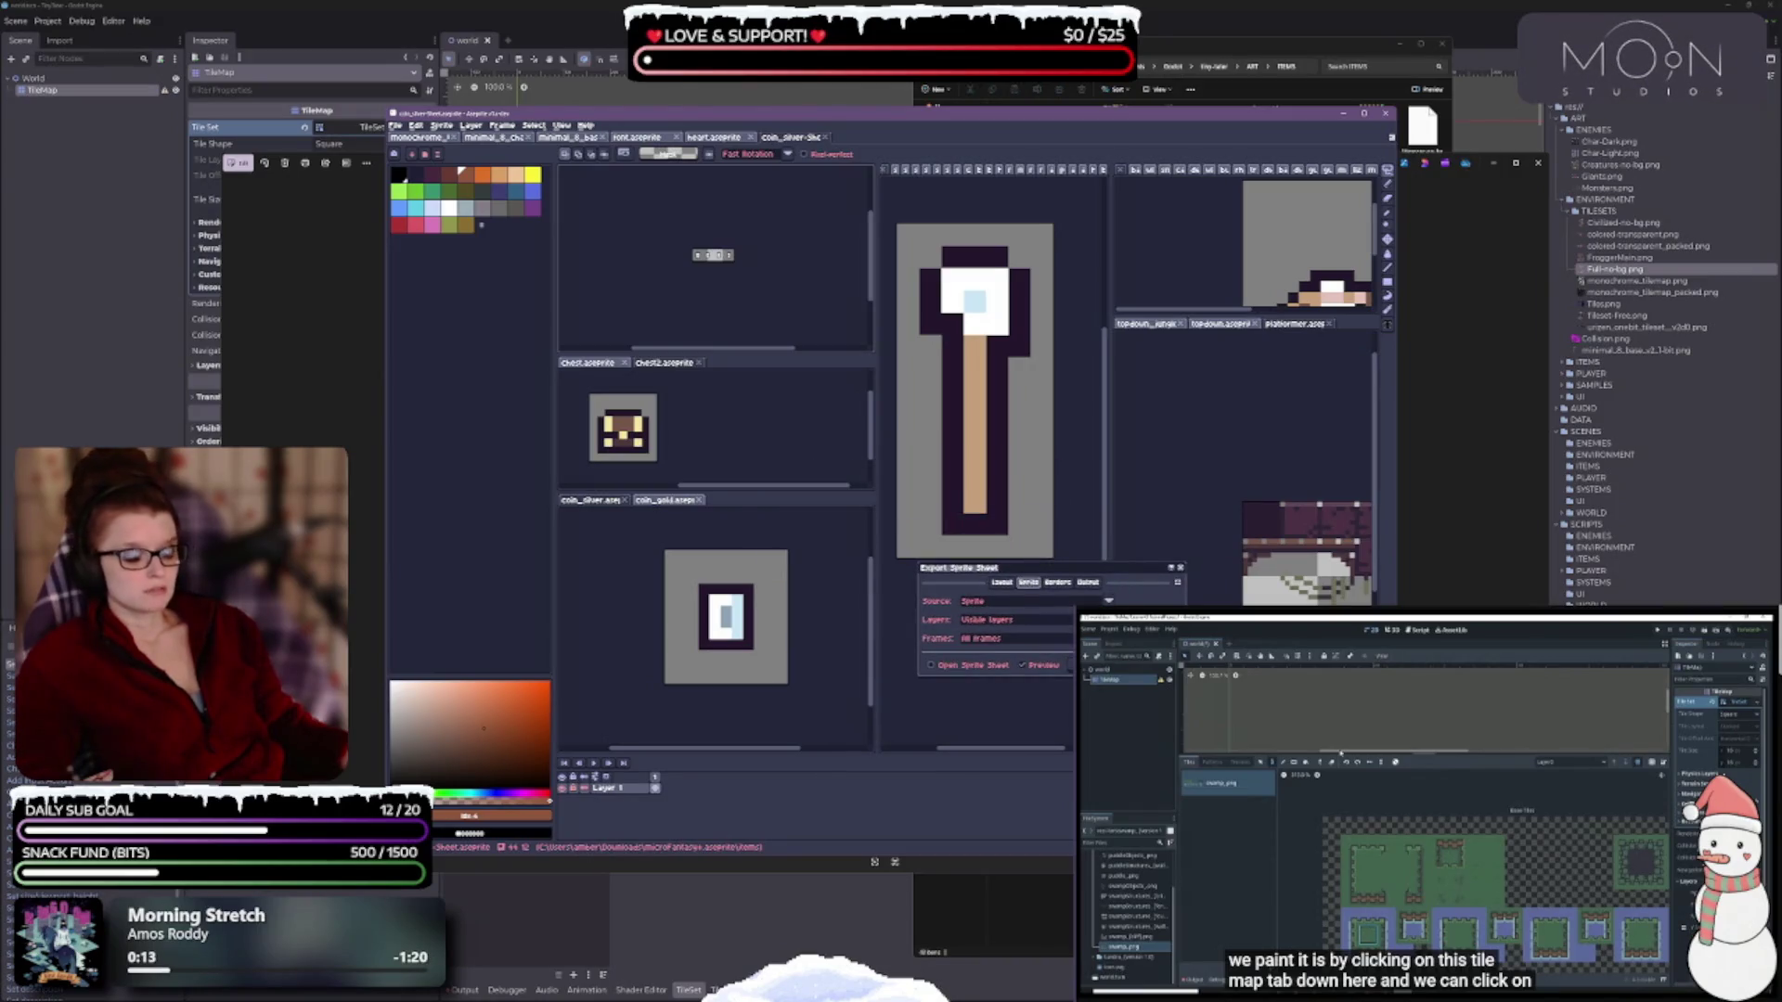
pyautogui.click(1109, 601)
pyautogui.press('Escape')
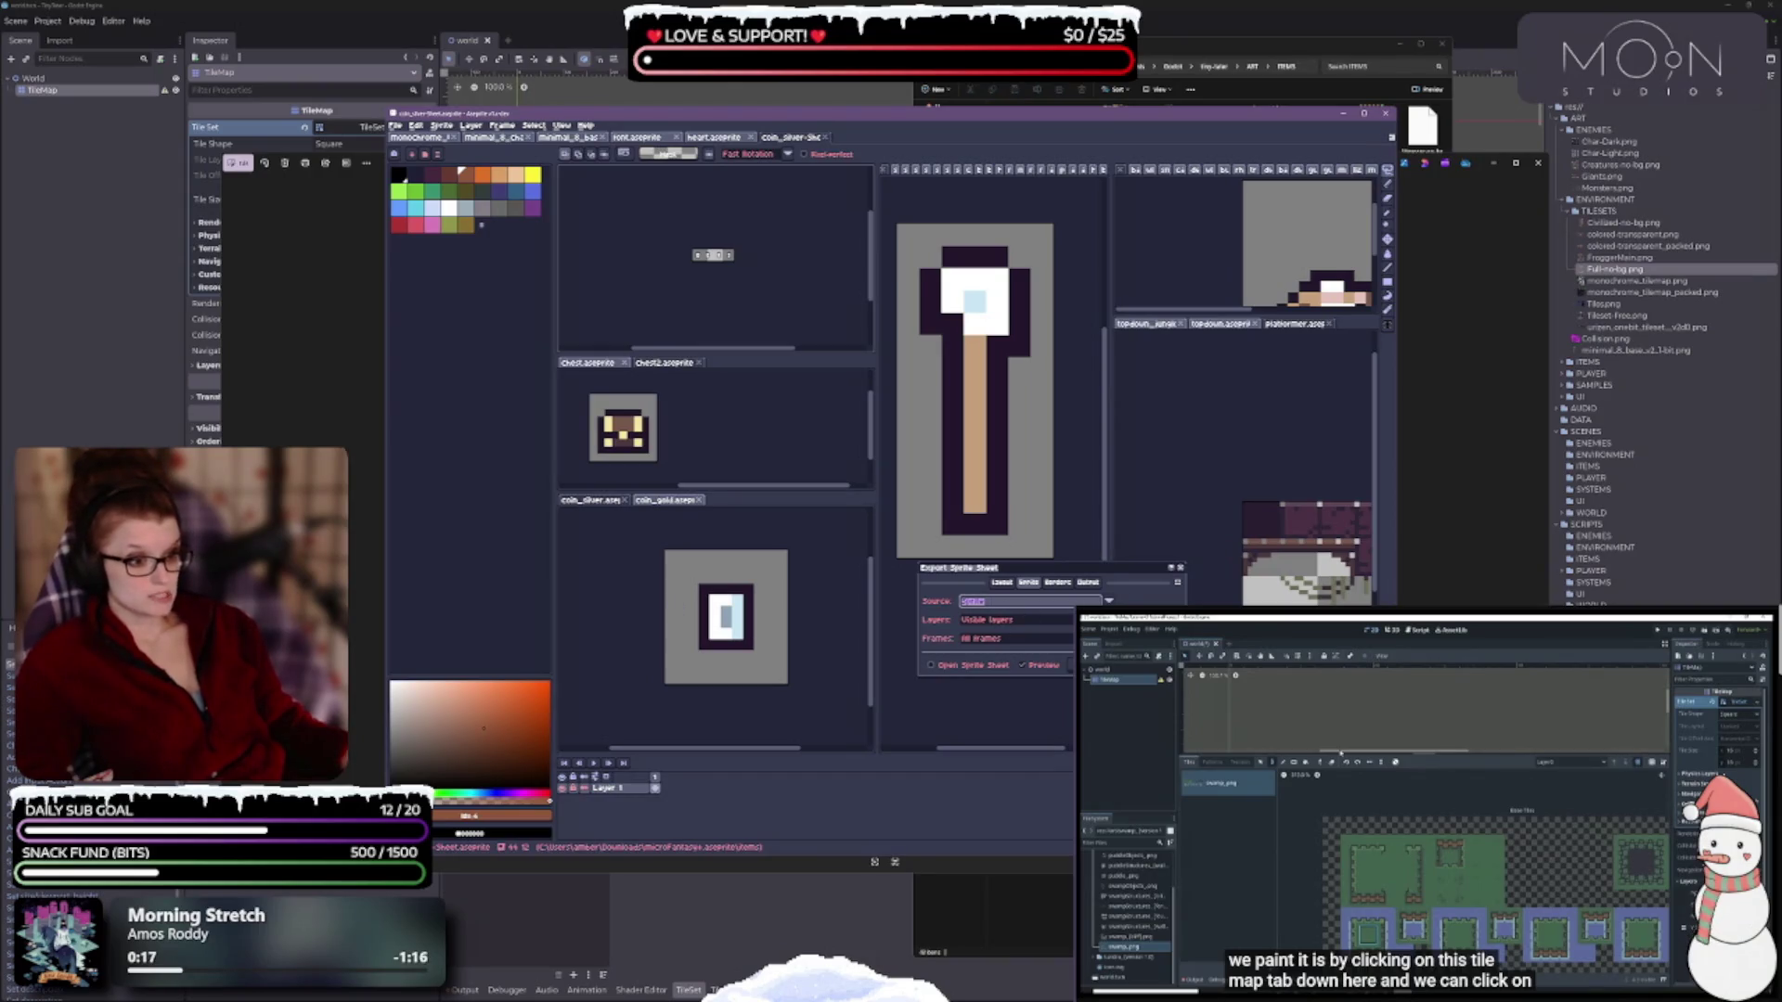
pyautogui.click(1109, 601)
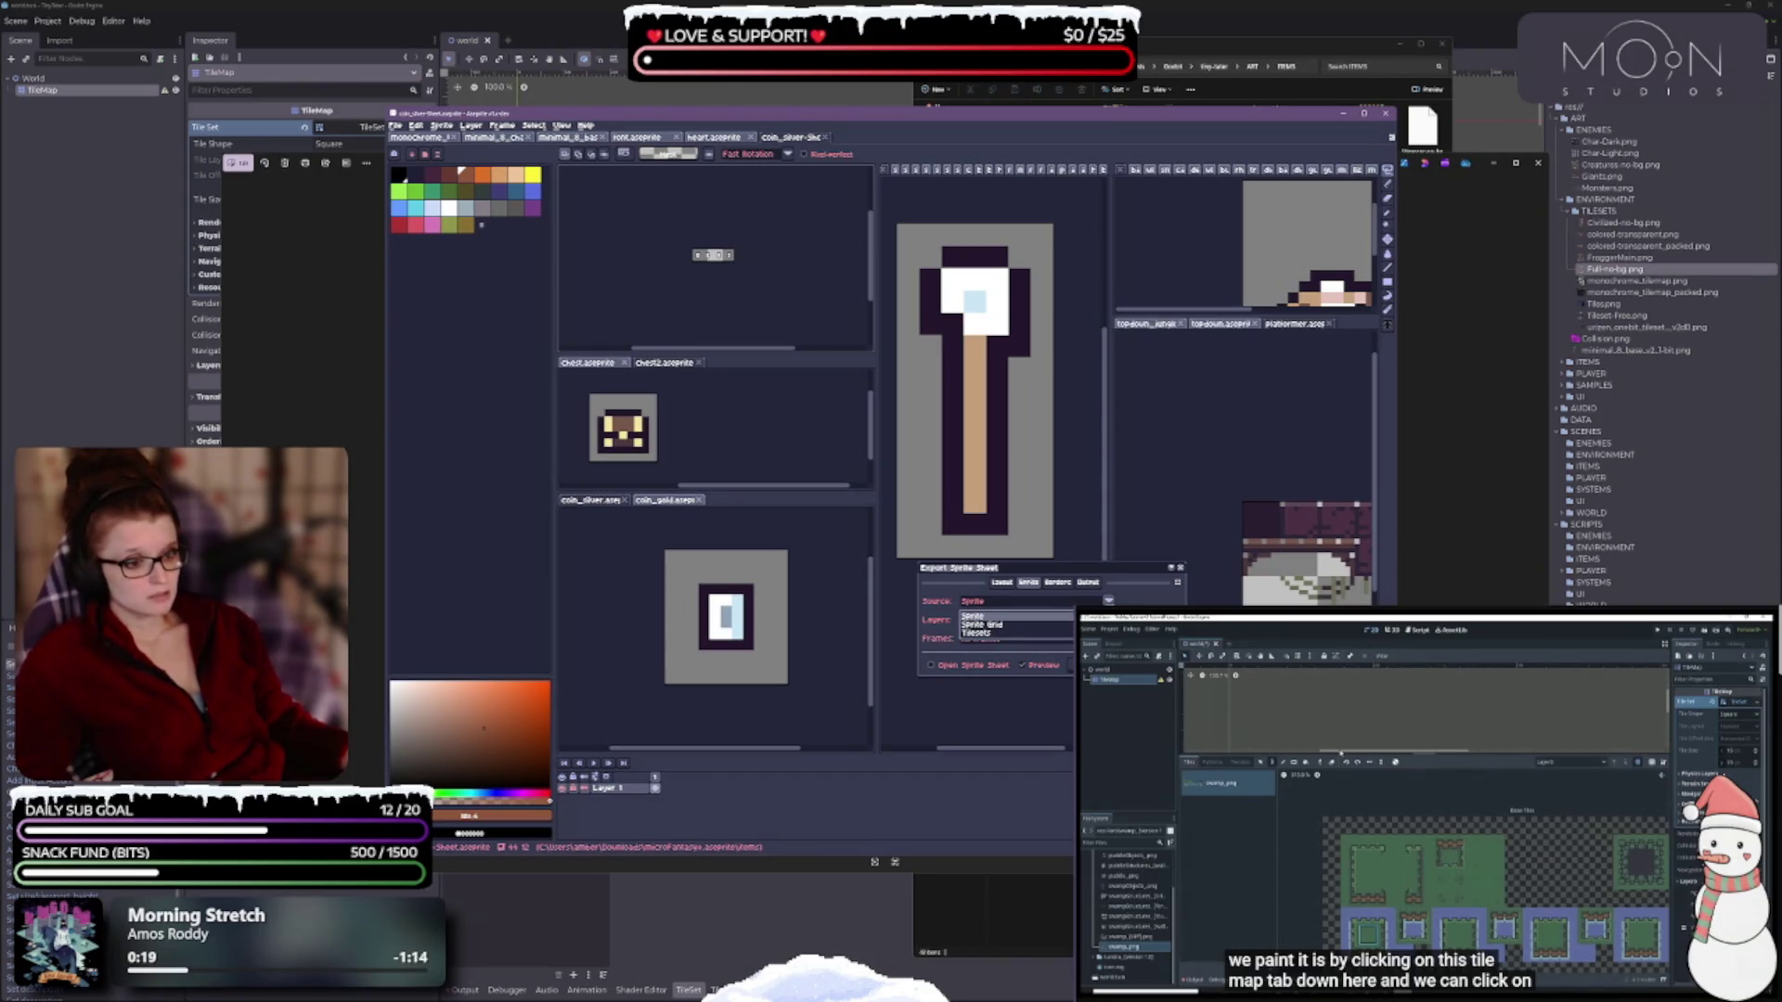
pyautogui.press('Escape')
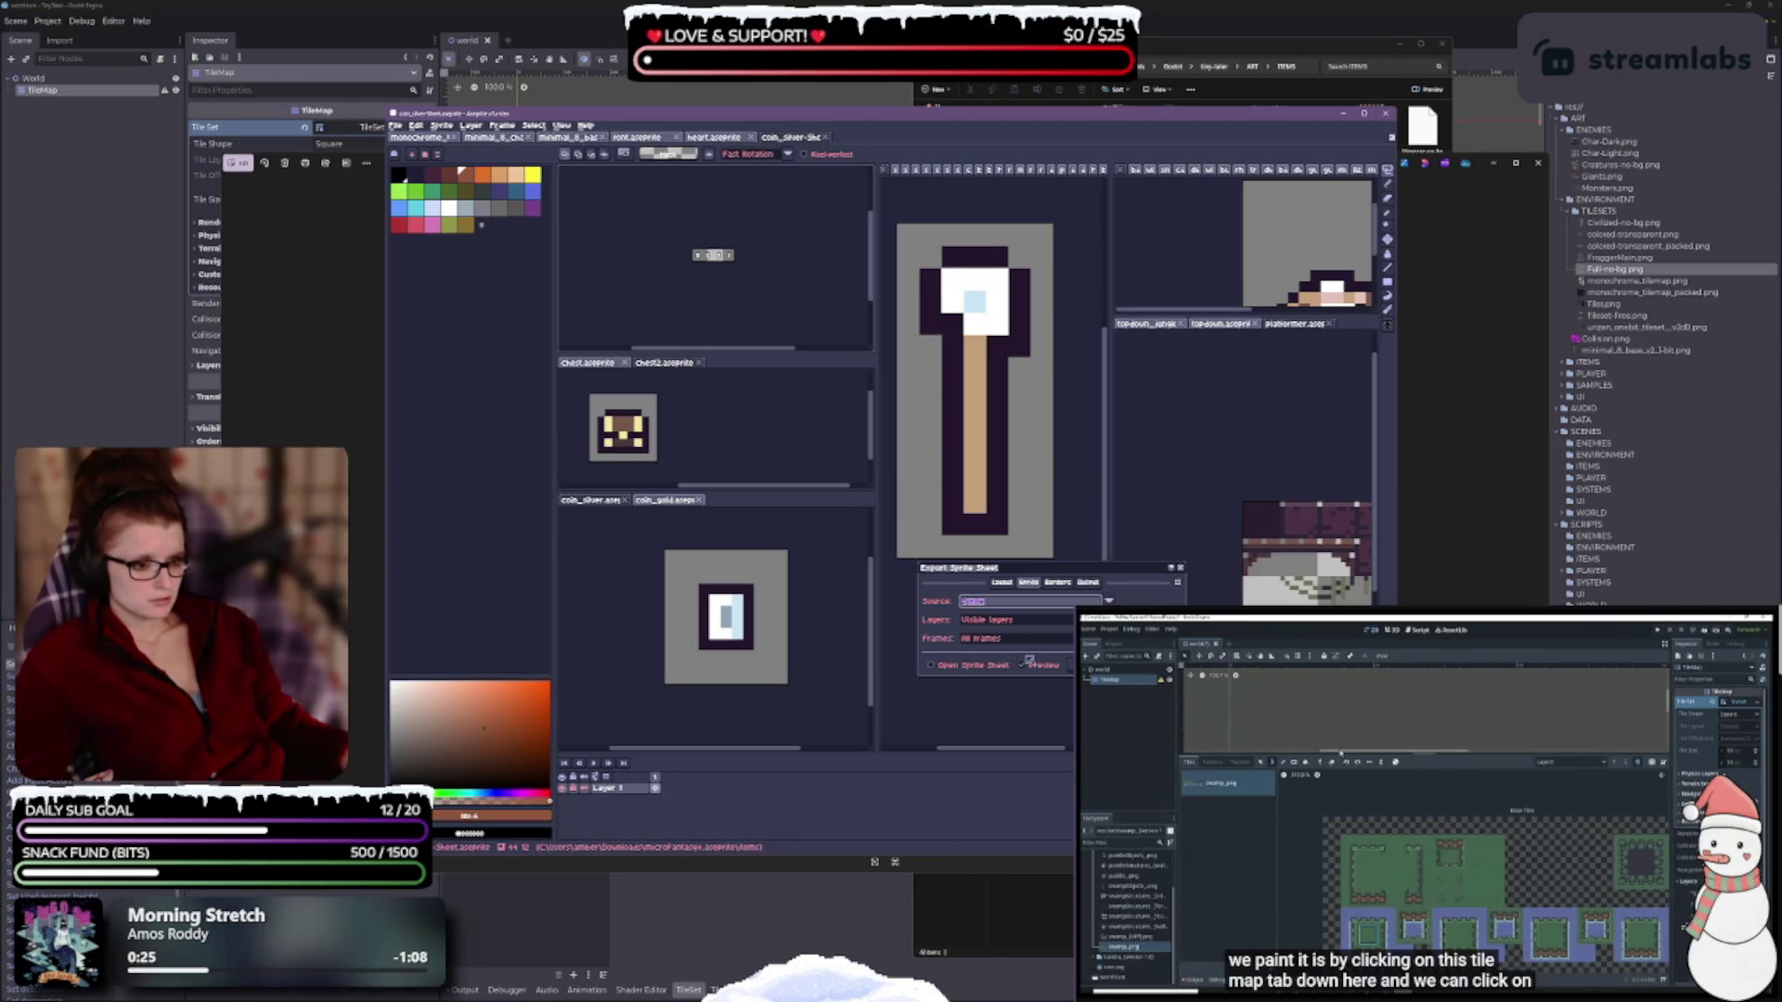
# Enable Output File as coin_silver.png and generate the sheet.
pyautogui.click(1059, 583)
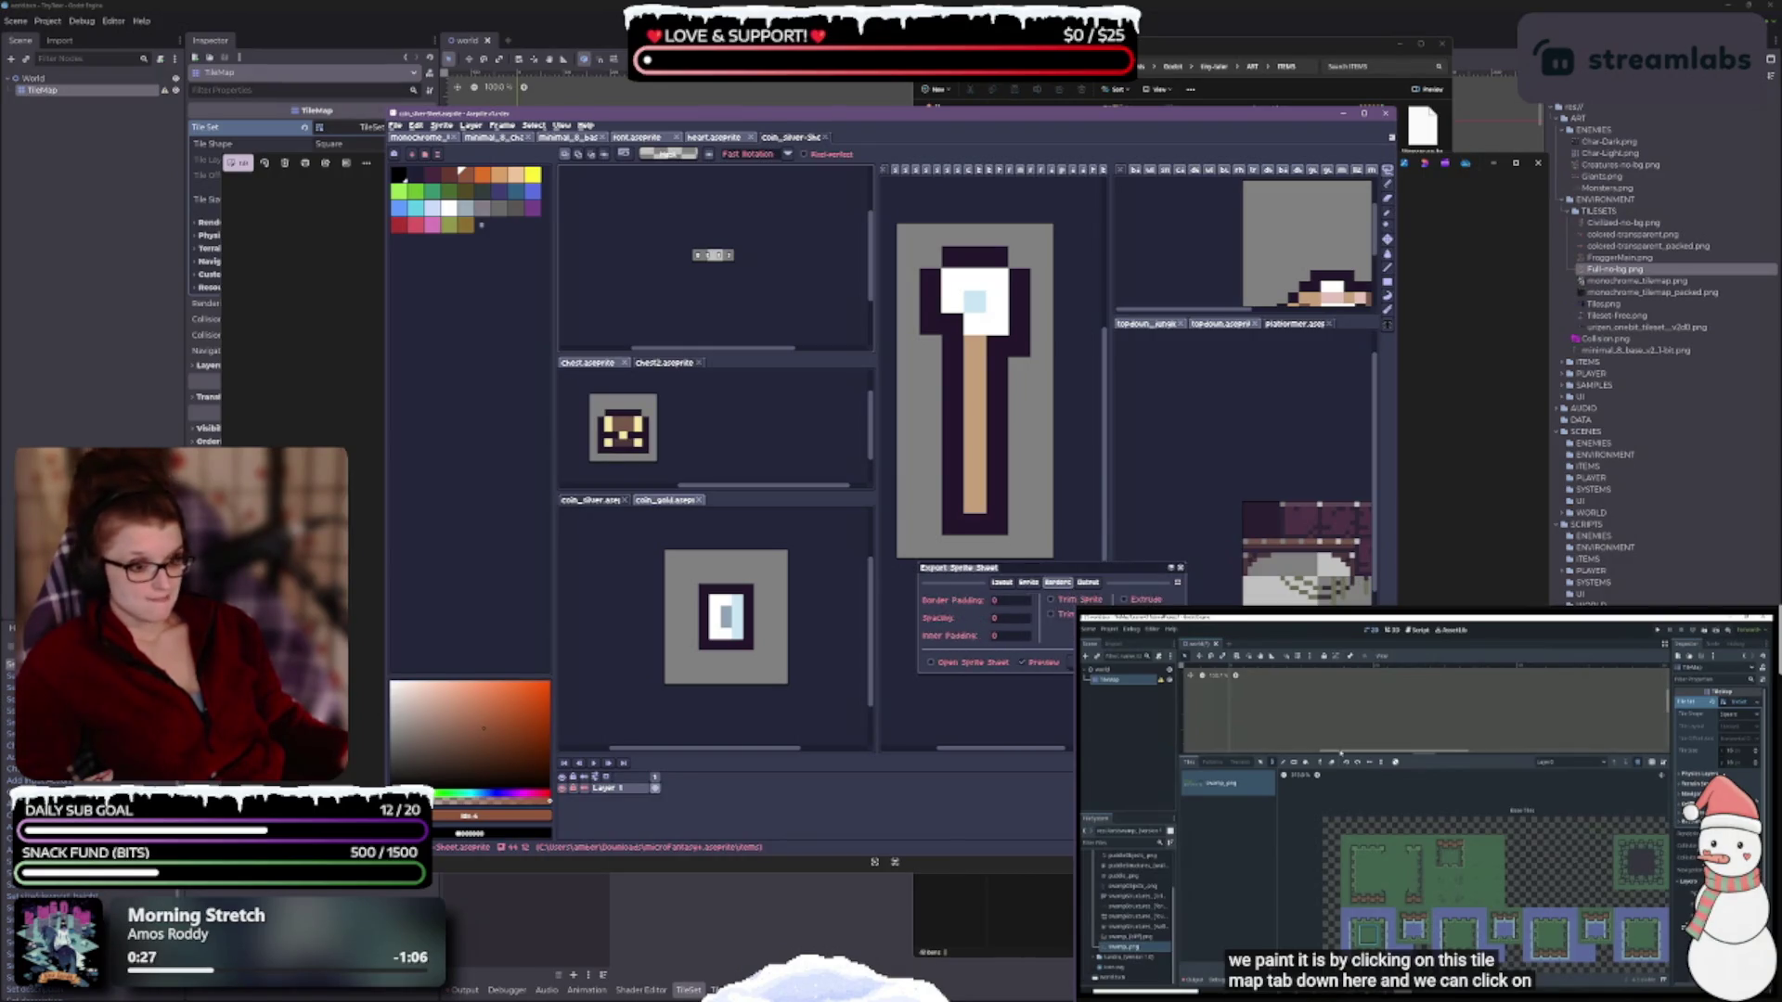
pyautogui.click(1095, 582)
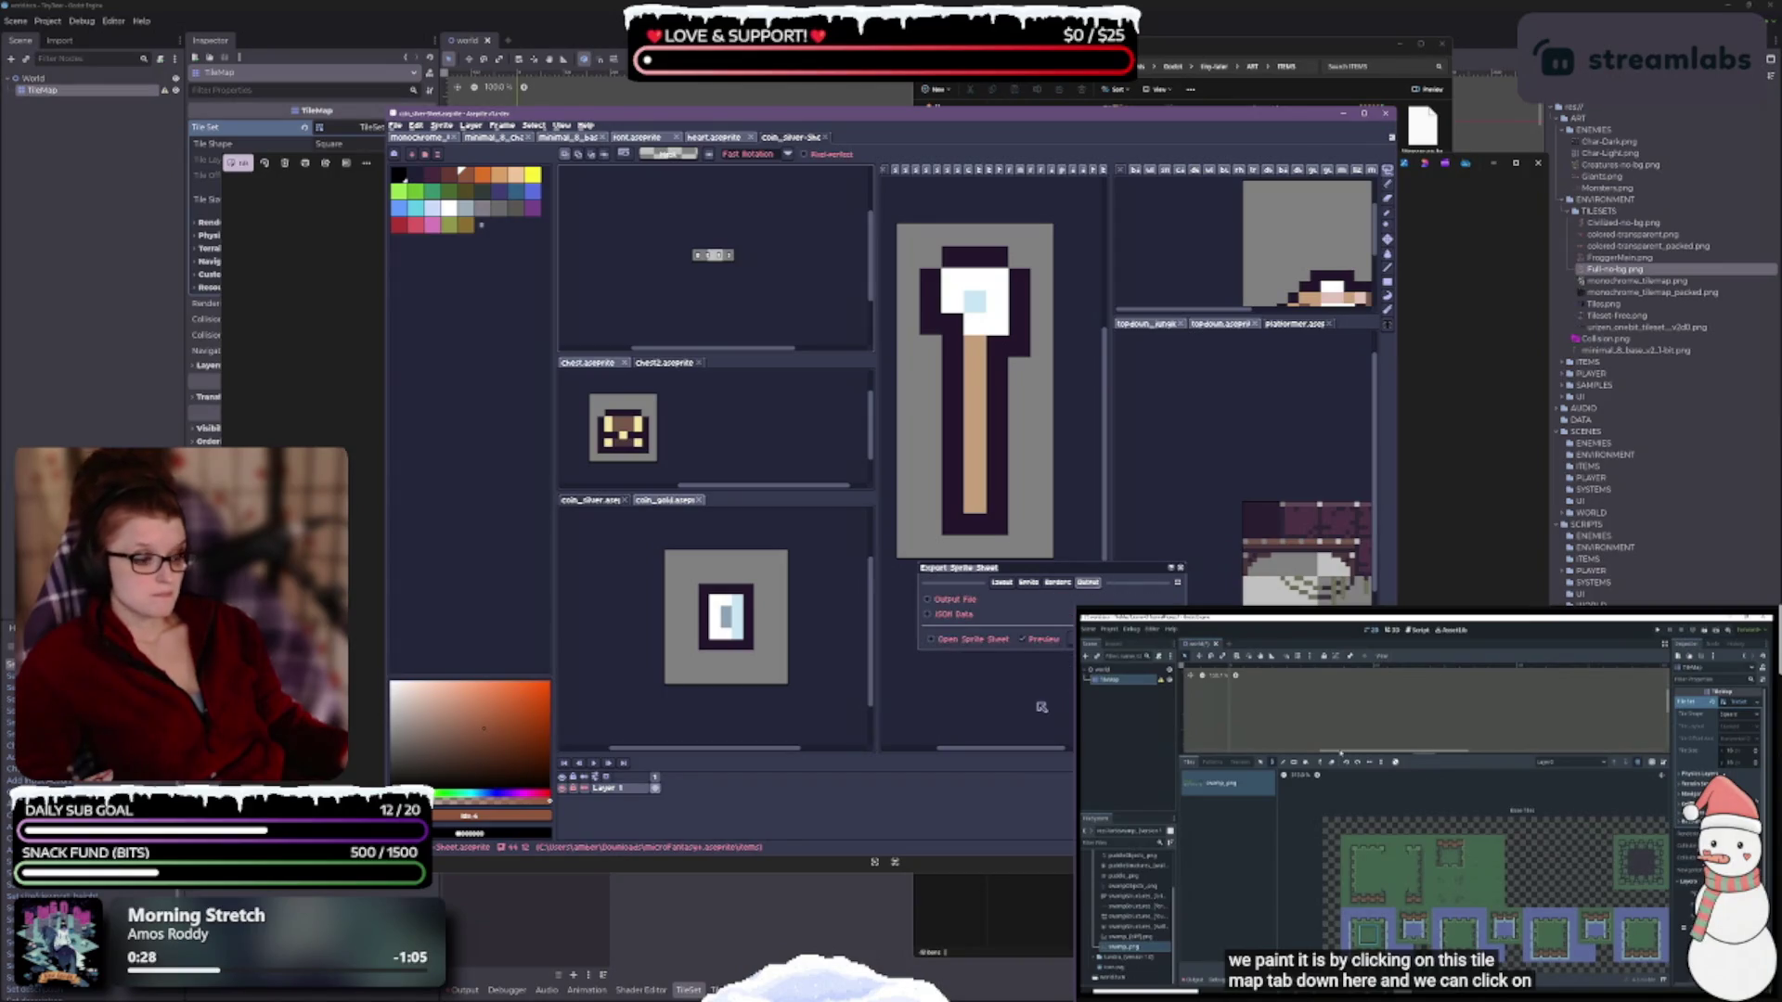
pyautogui.click(947, 601)
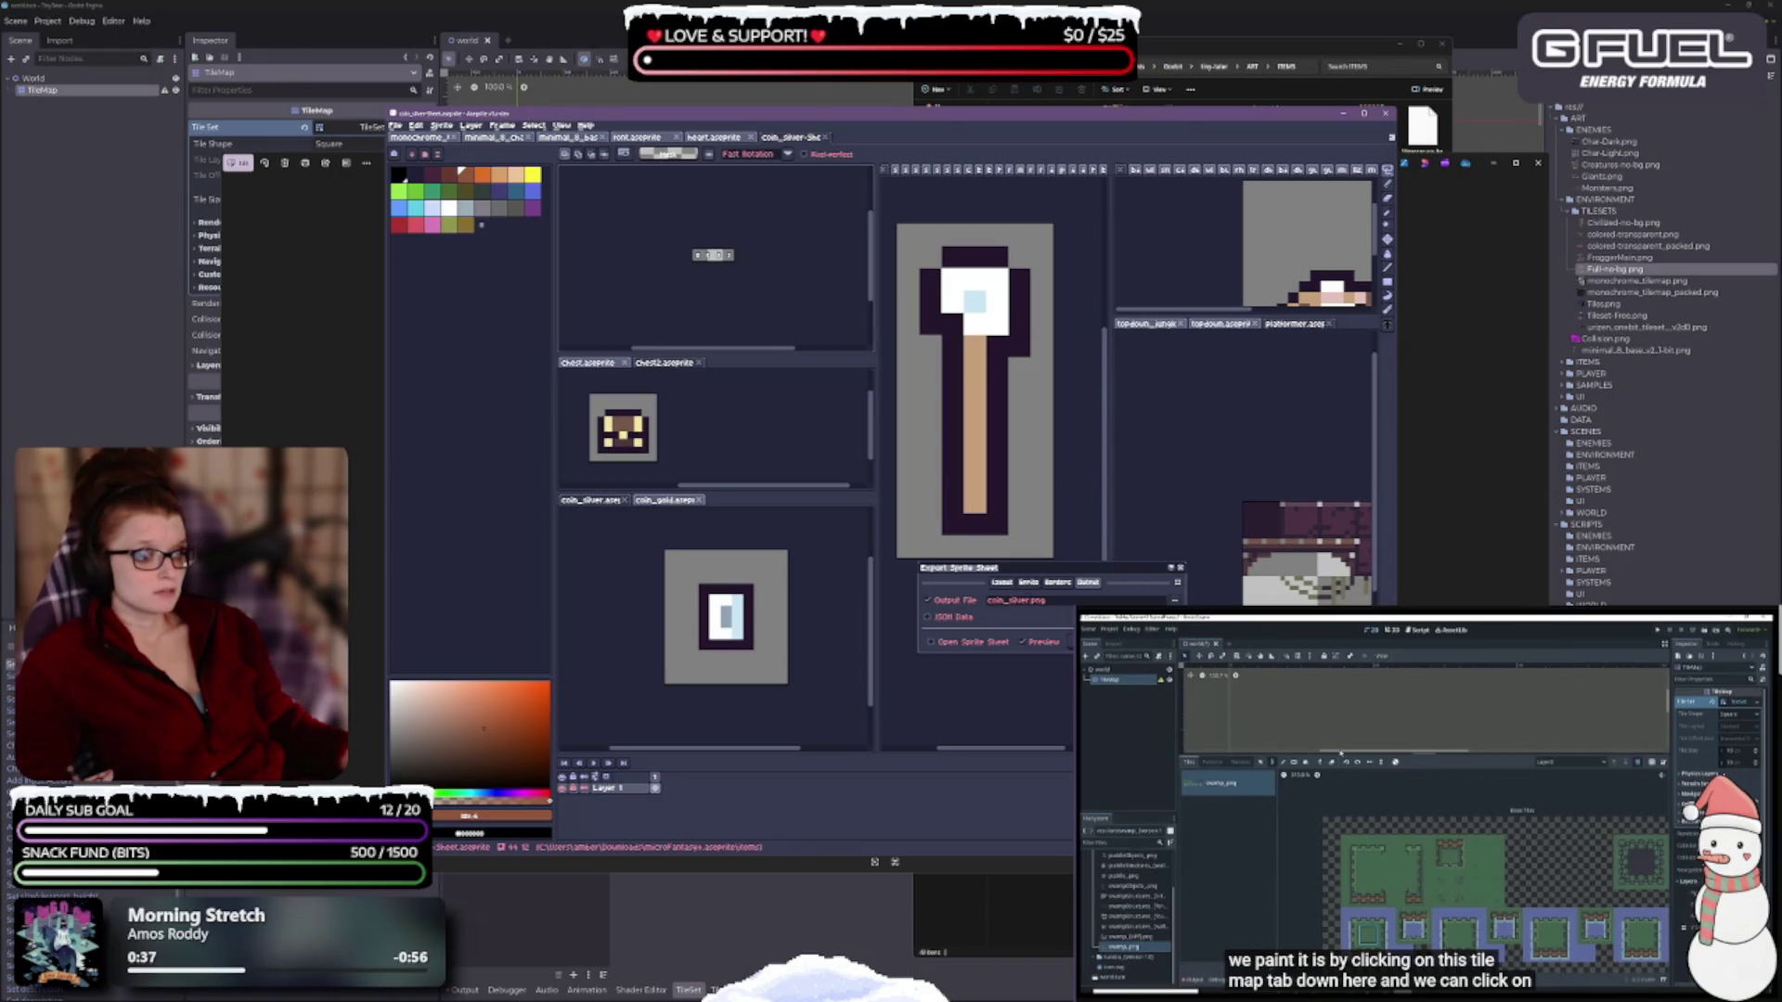
pyautogui.press('Return')
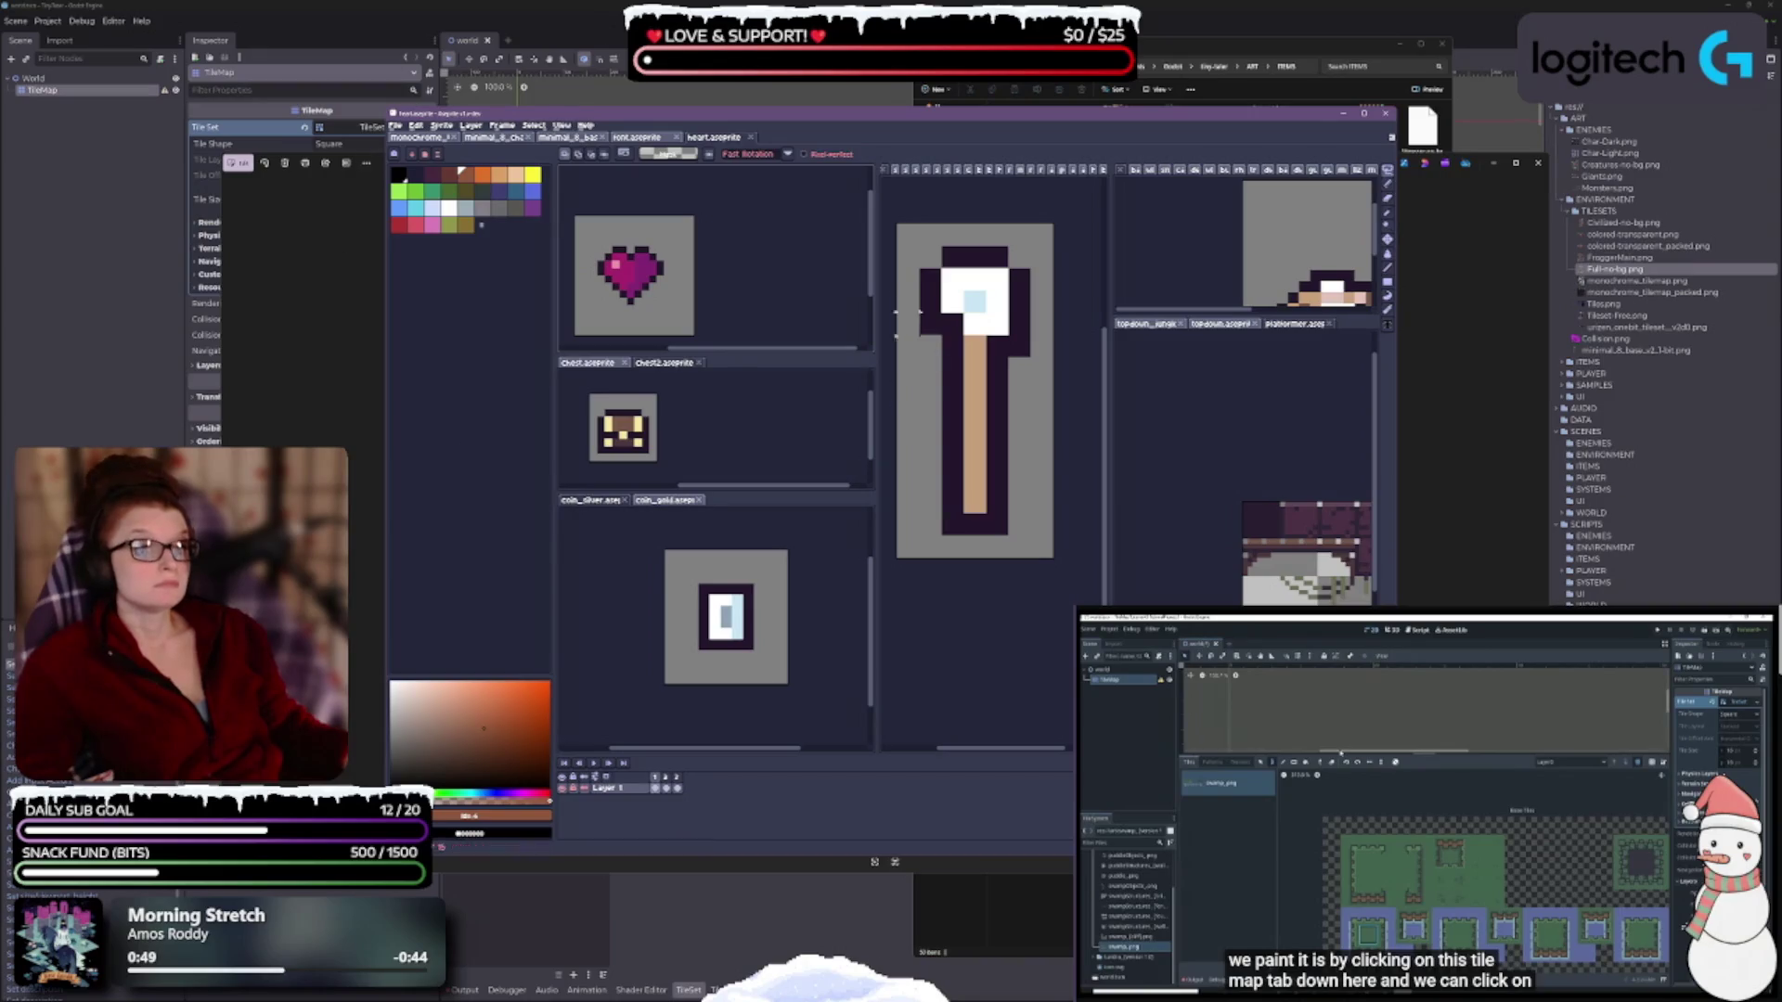
pyautogui.moveTo(801, 120)
pyautogui.mouseDown()
pyautogui.moveTo(699, 719)
pyautogui.moveTo(759, 135)
pyautogui.moveTo(784, 214)
pyautogui.moveTo(790, 158)
pyautogui.moveTo(791, 185)
pyautogui.mouseUp()
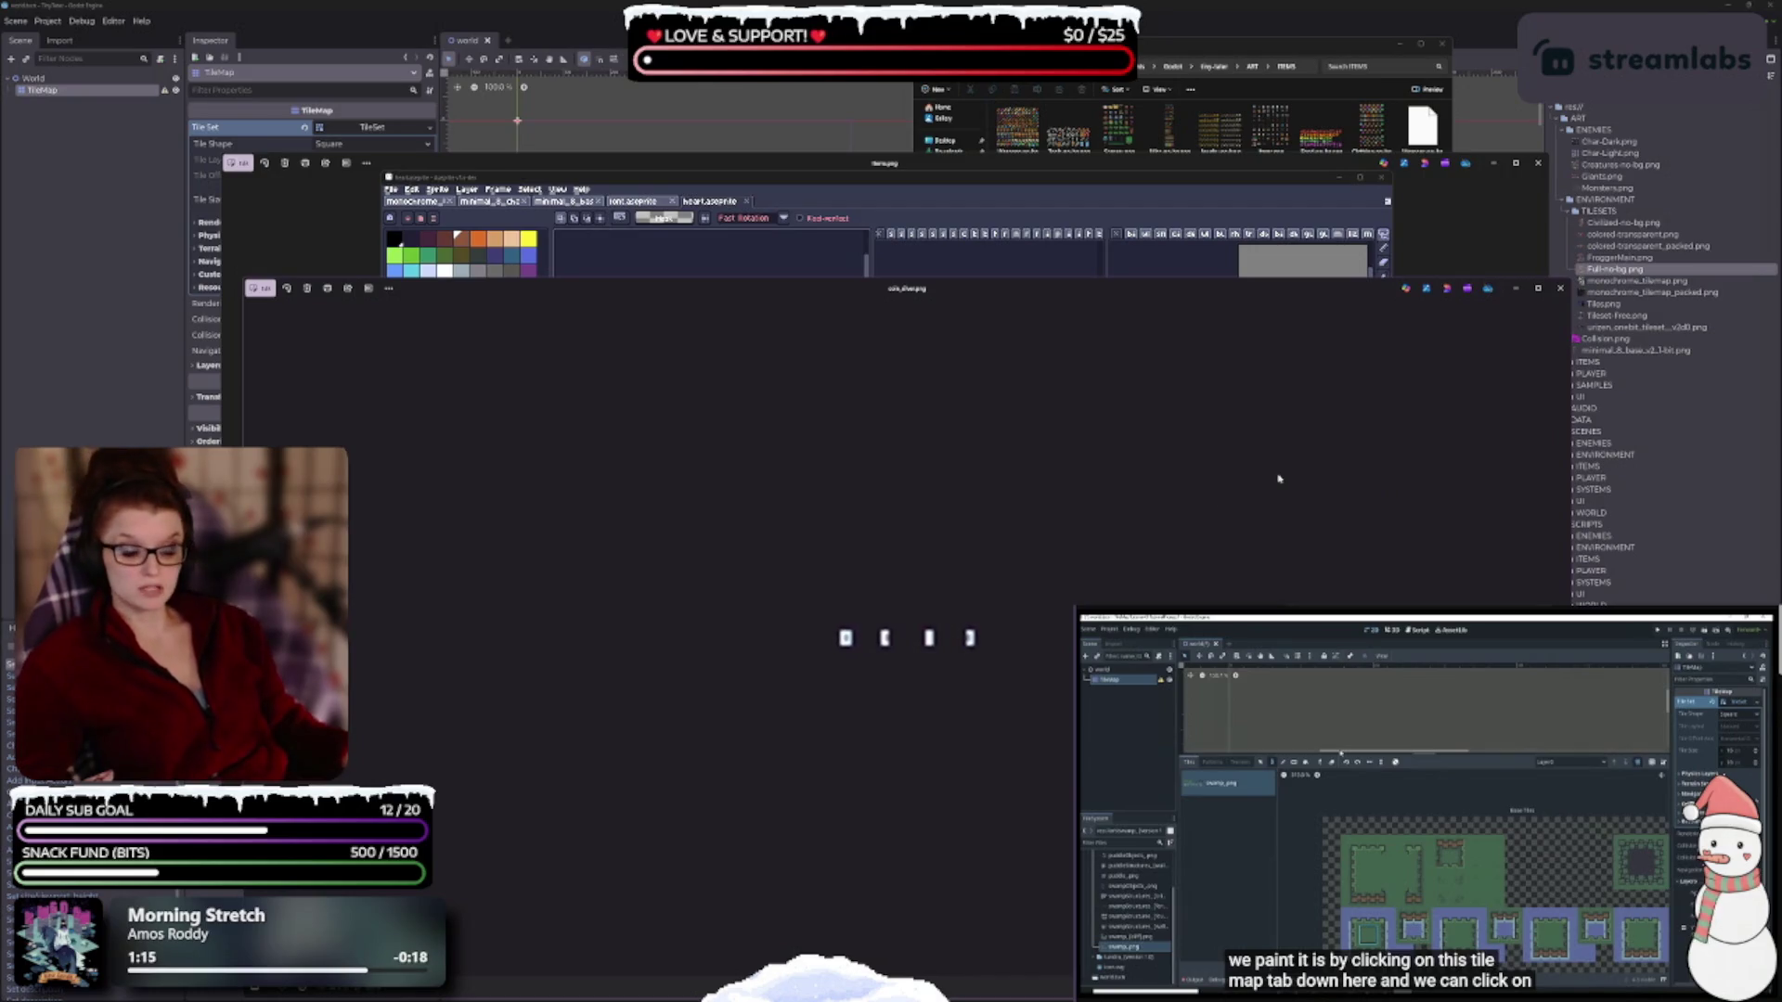
# Enlarge the coin_silver.png preview in Photos, then close the viewer.
pyautogui.doubleClick(935, 287)
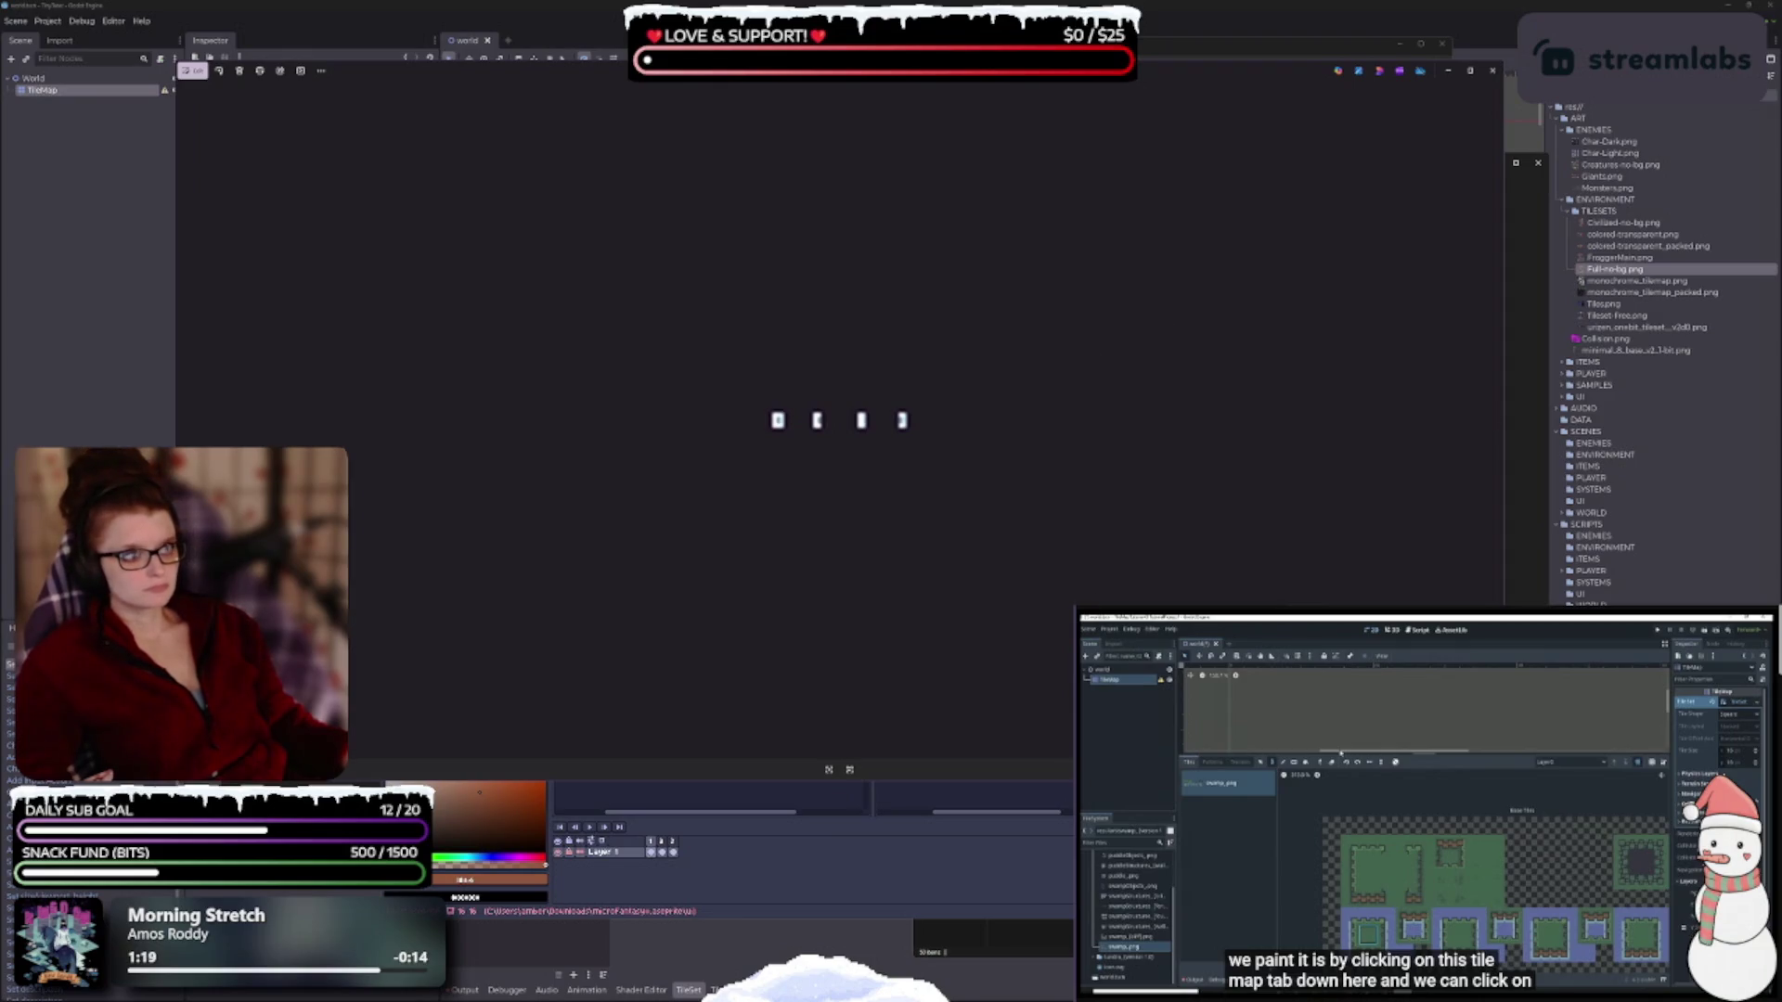
pyautogui.click(1493, 70)
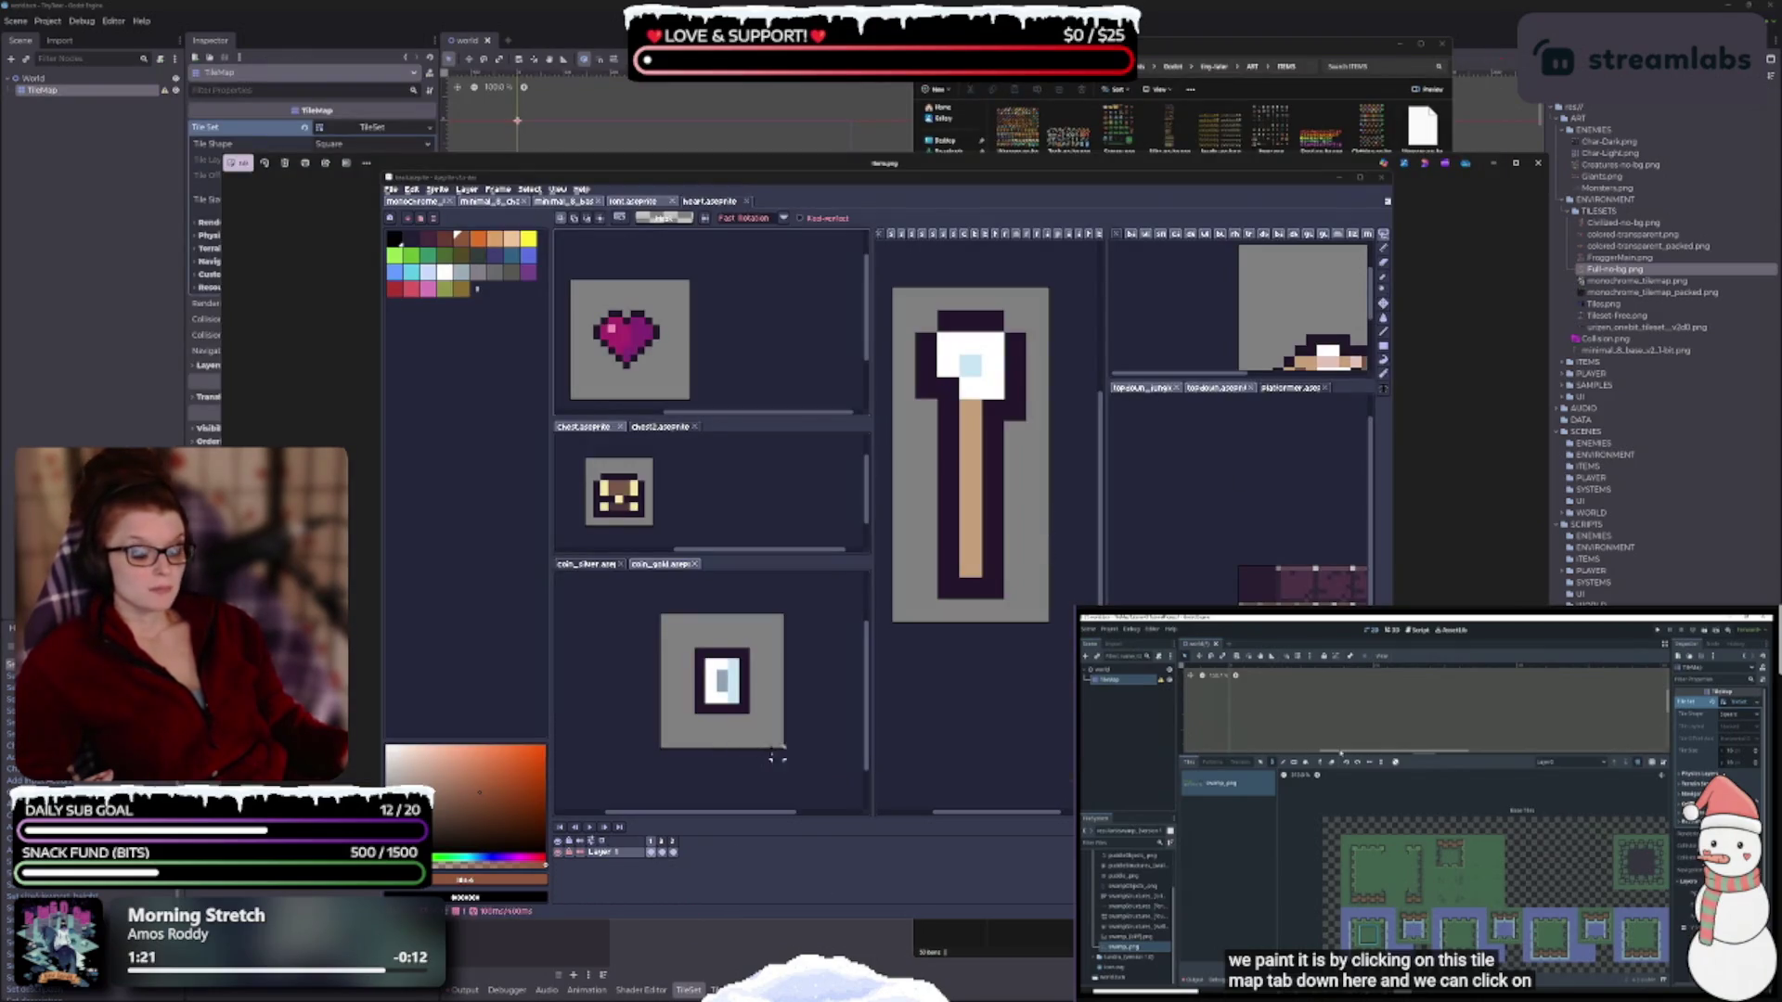
# Close the coin_silver sprite and bring up the File menu's export commands.
pyautogui.scroll(-3, 736, 724)
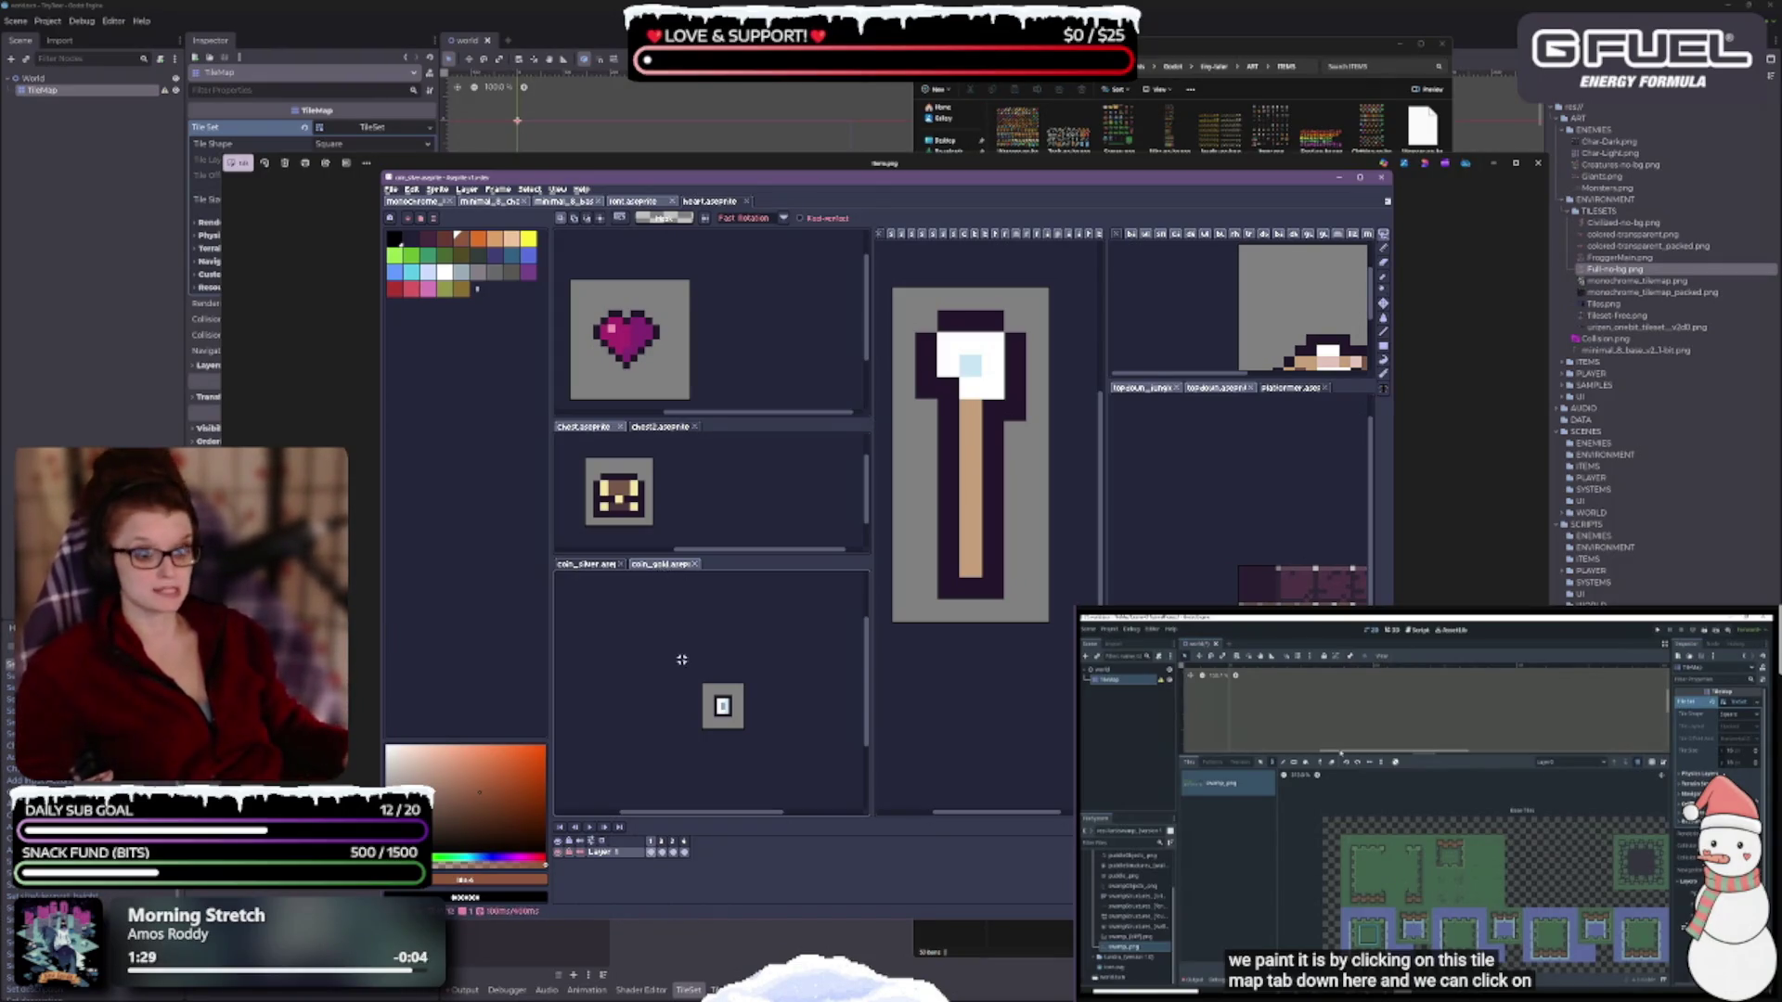
pyautogui.click(621, 564)
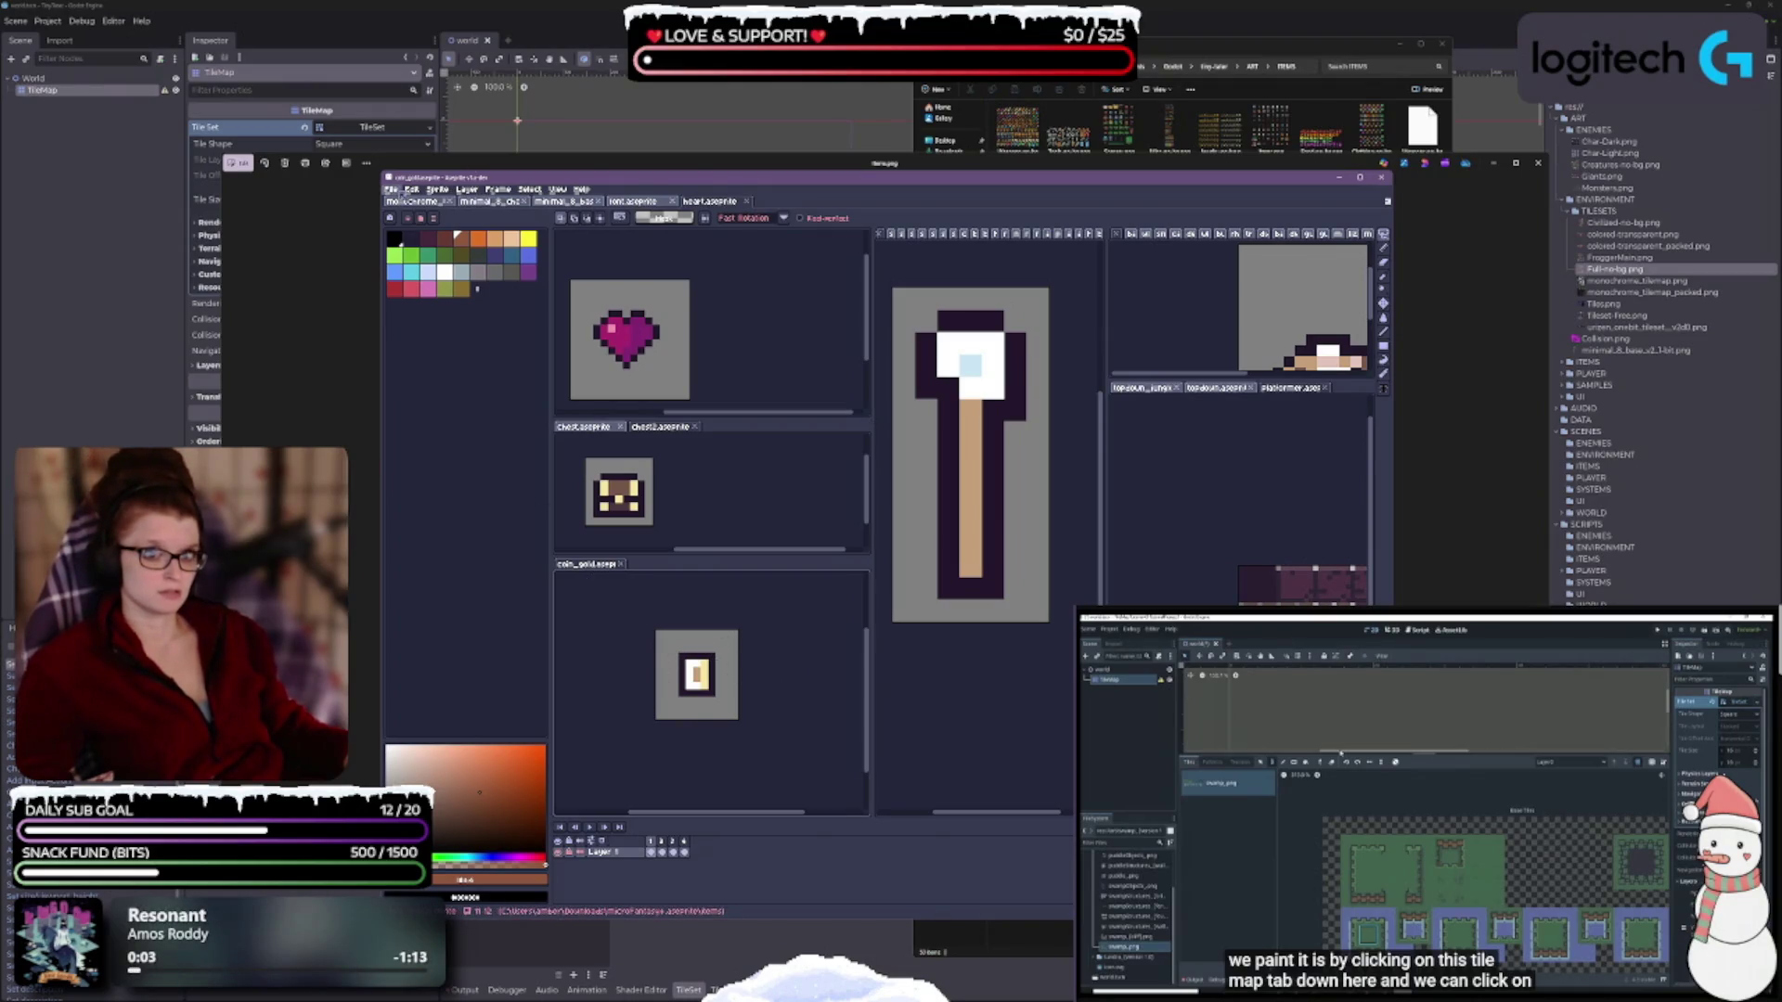
pyautogui.click(391, 189)
pyautogui.moveTo(429, 282)
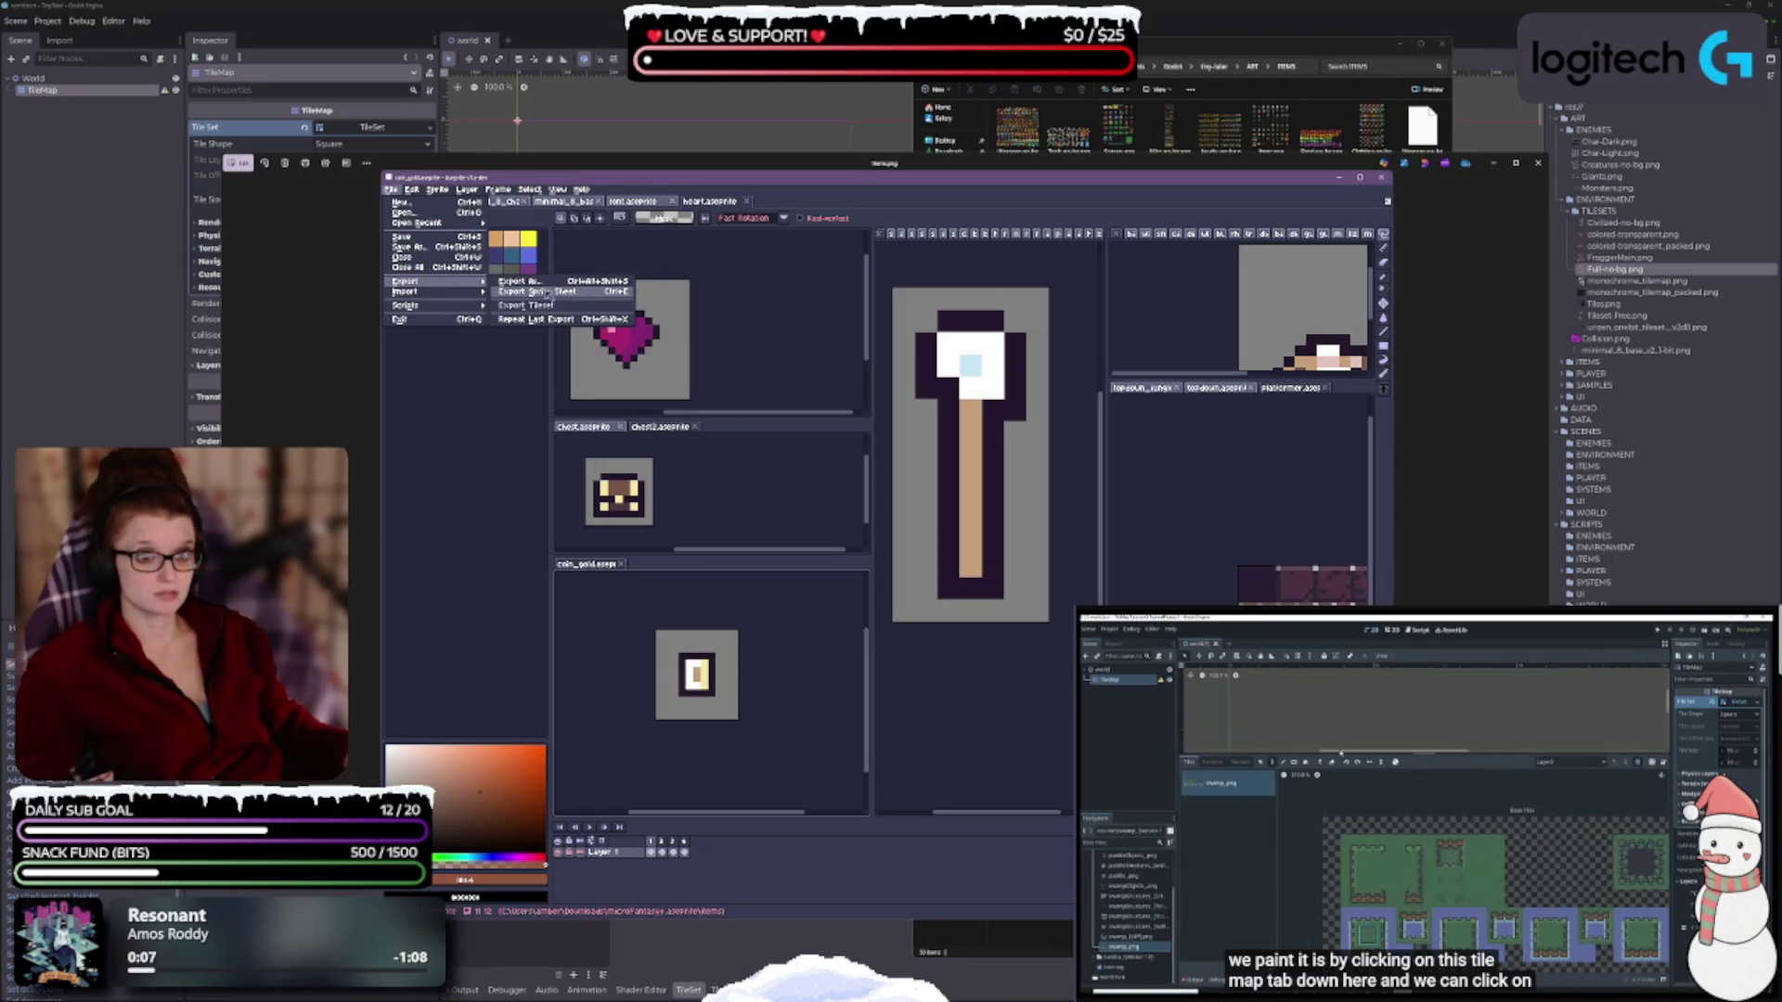
# Review the gold coin's Export Sprite Sheet Layout, Sprite, Borders and Output tabs, then close it.
pyautogui.click(548, 292)
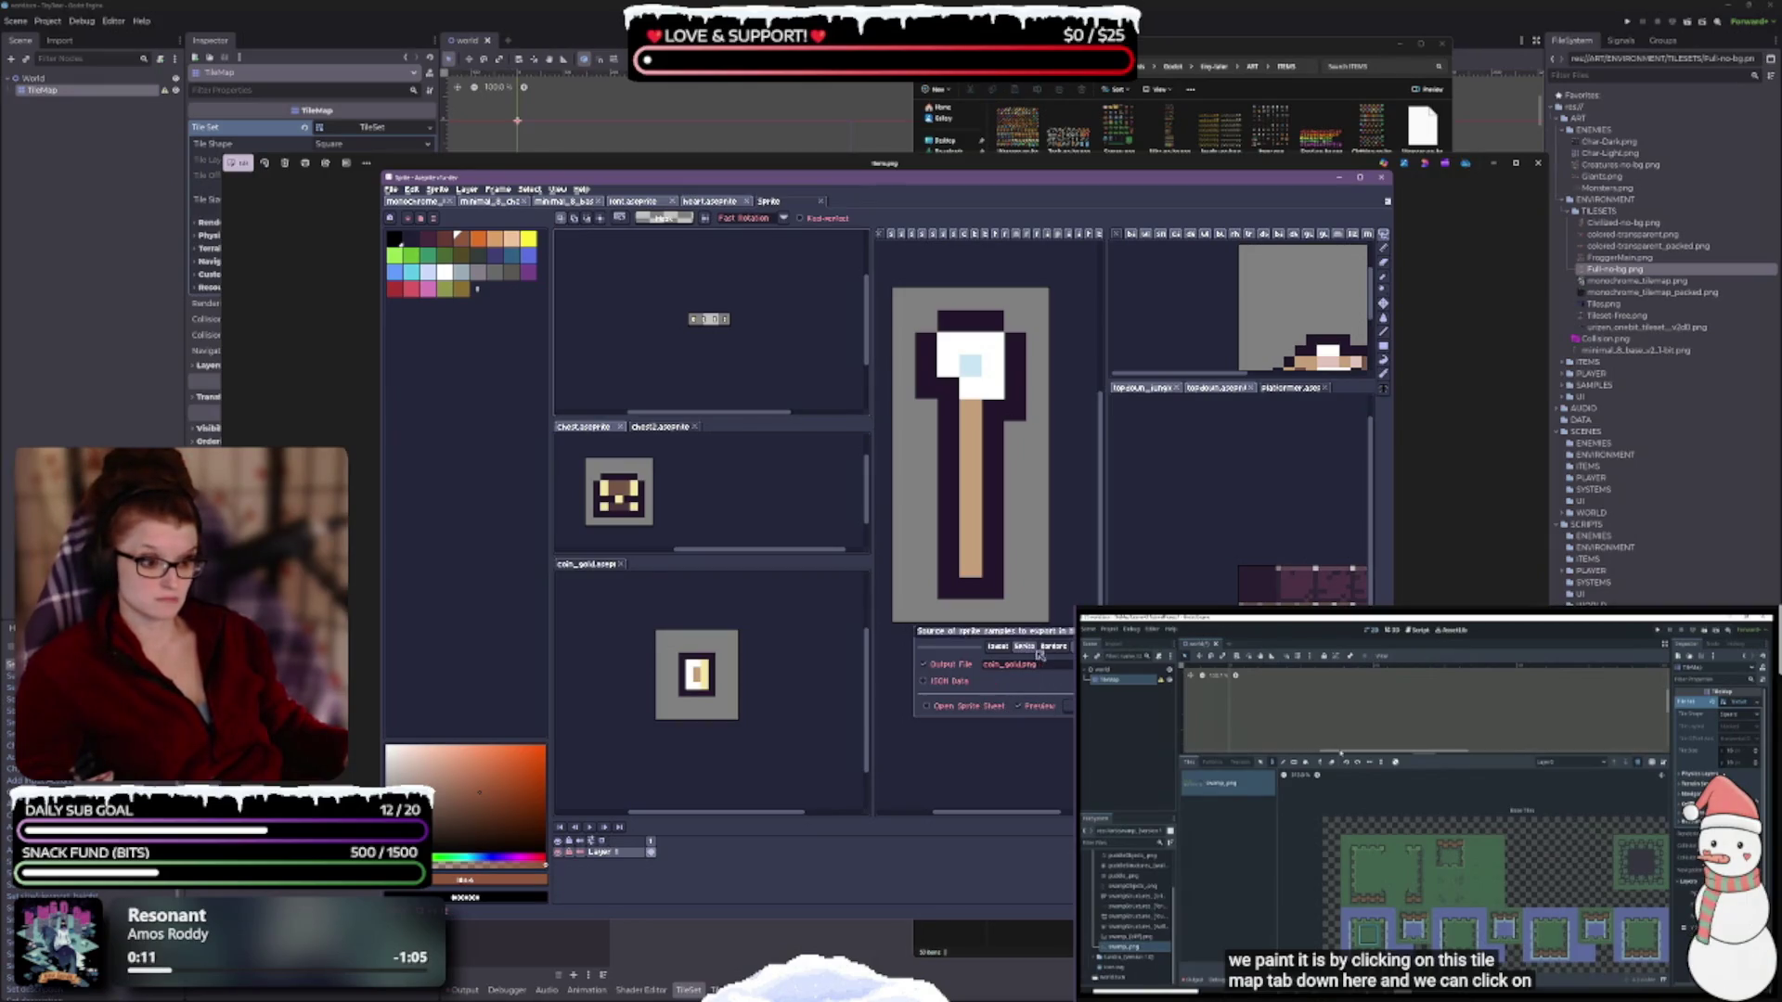
pyautogui.click(999, 647)
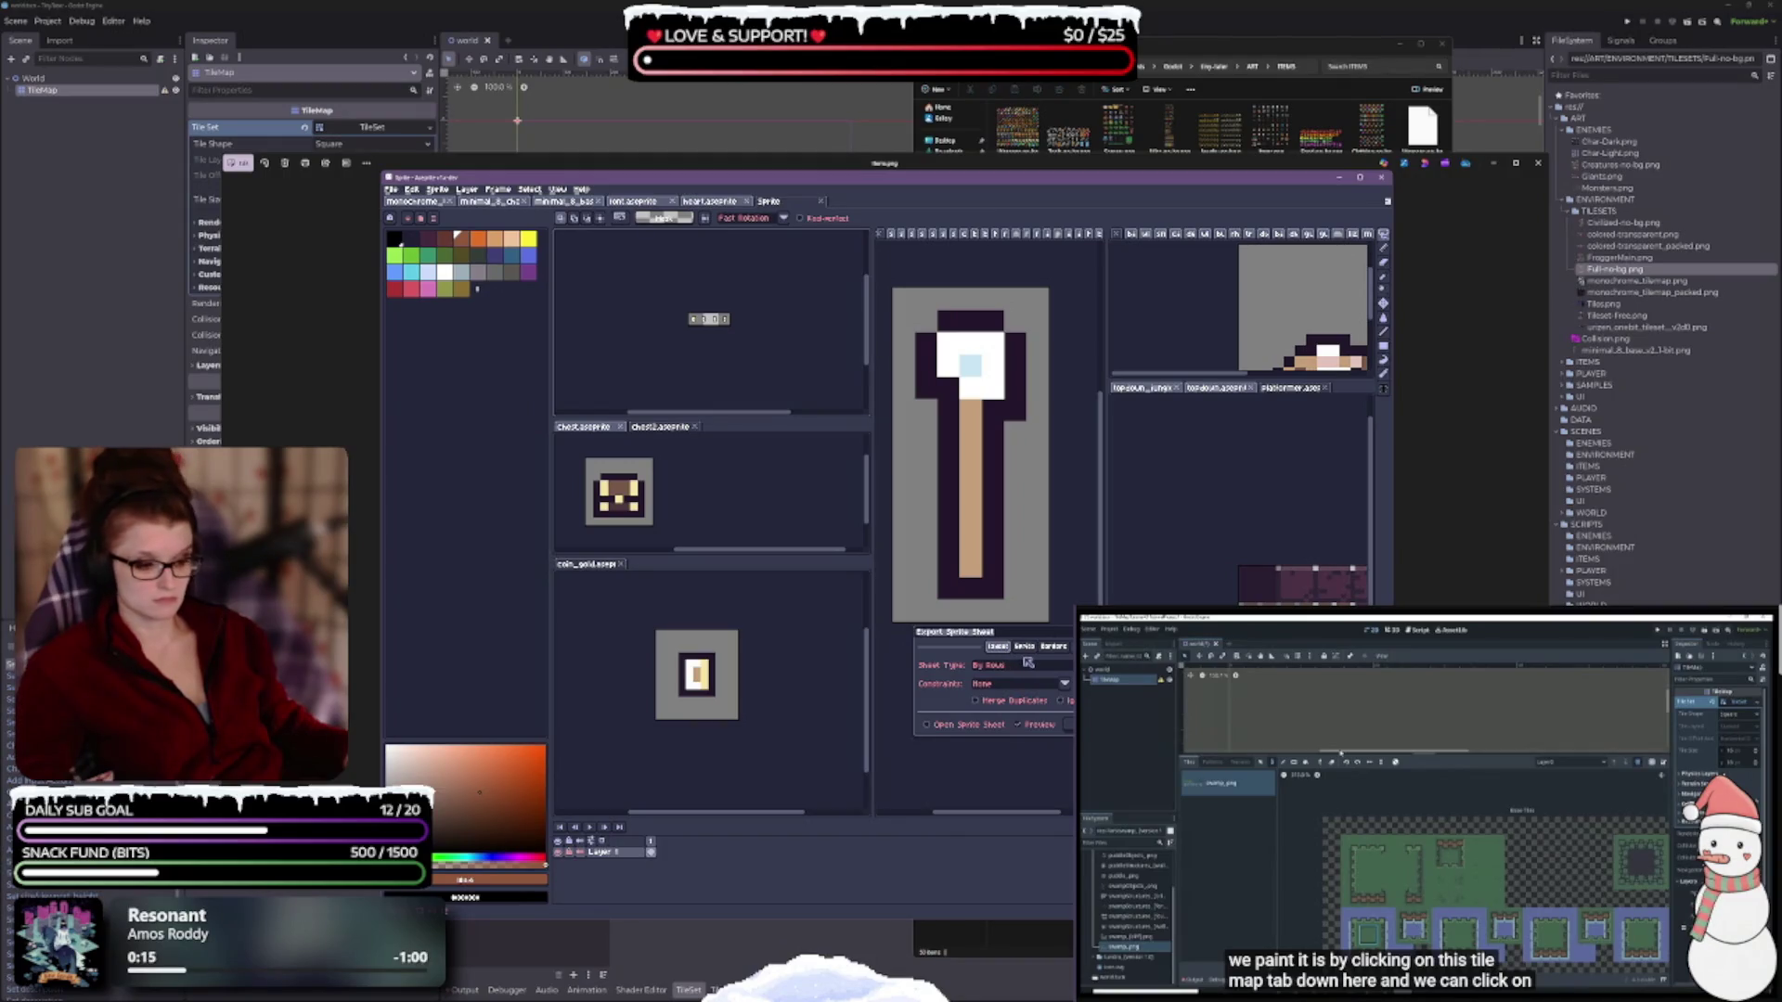
pyautogui.click(1024, 646)
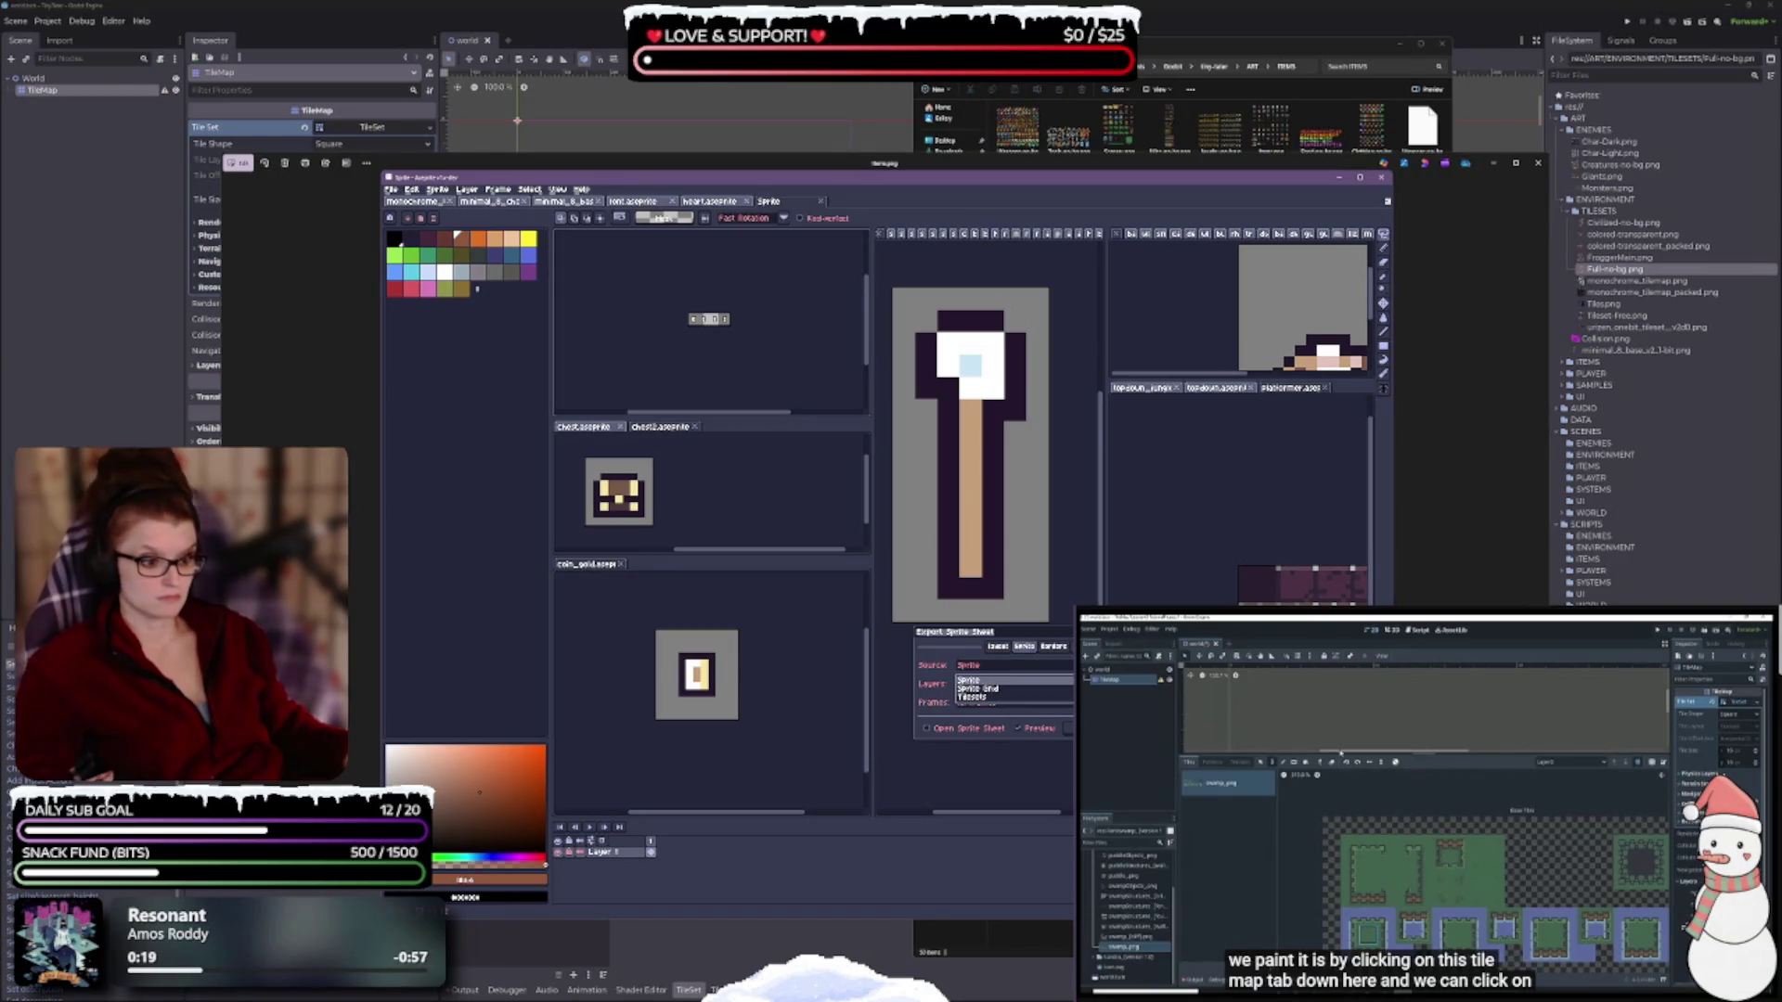
pyautogui.click(1012, 666)
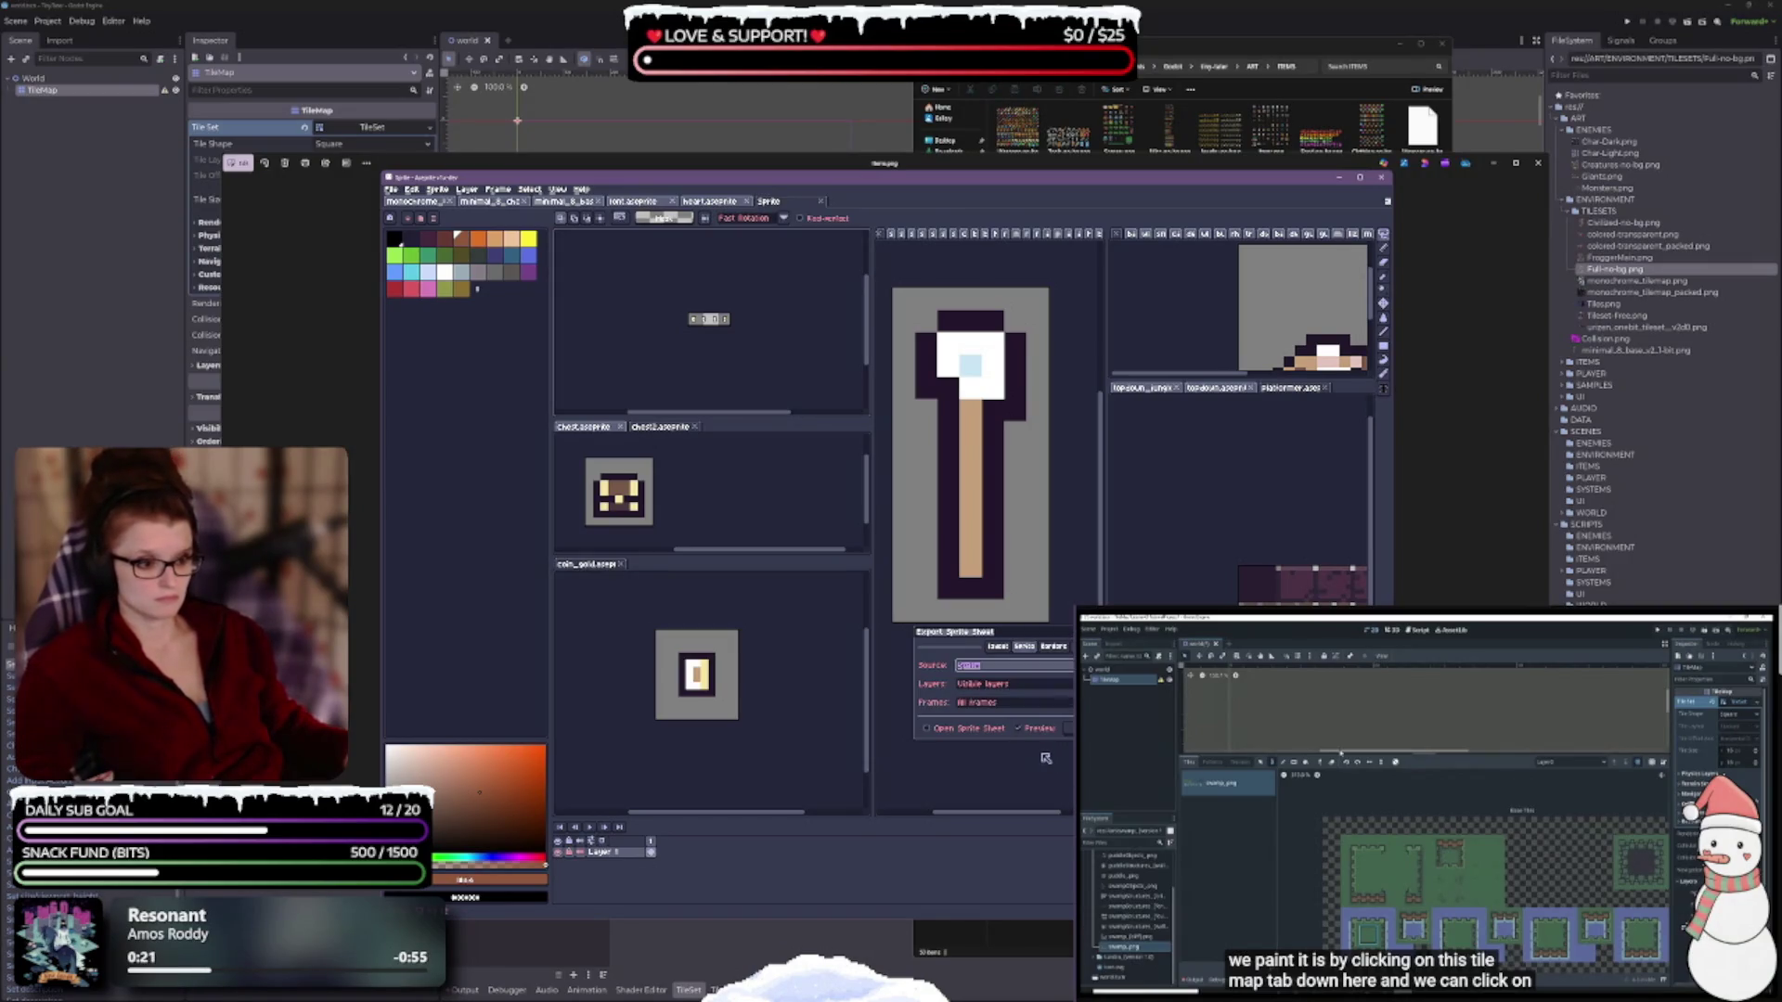
pyautogui.click(1049, 648)
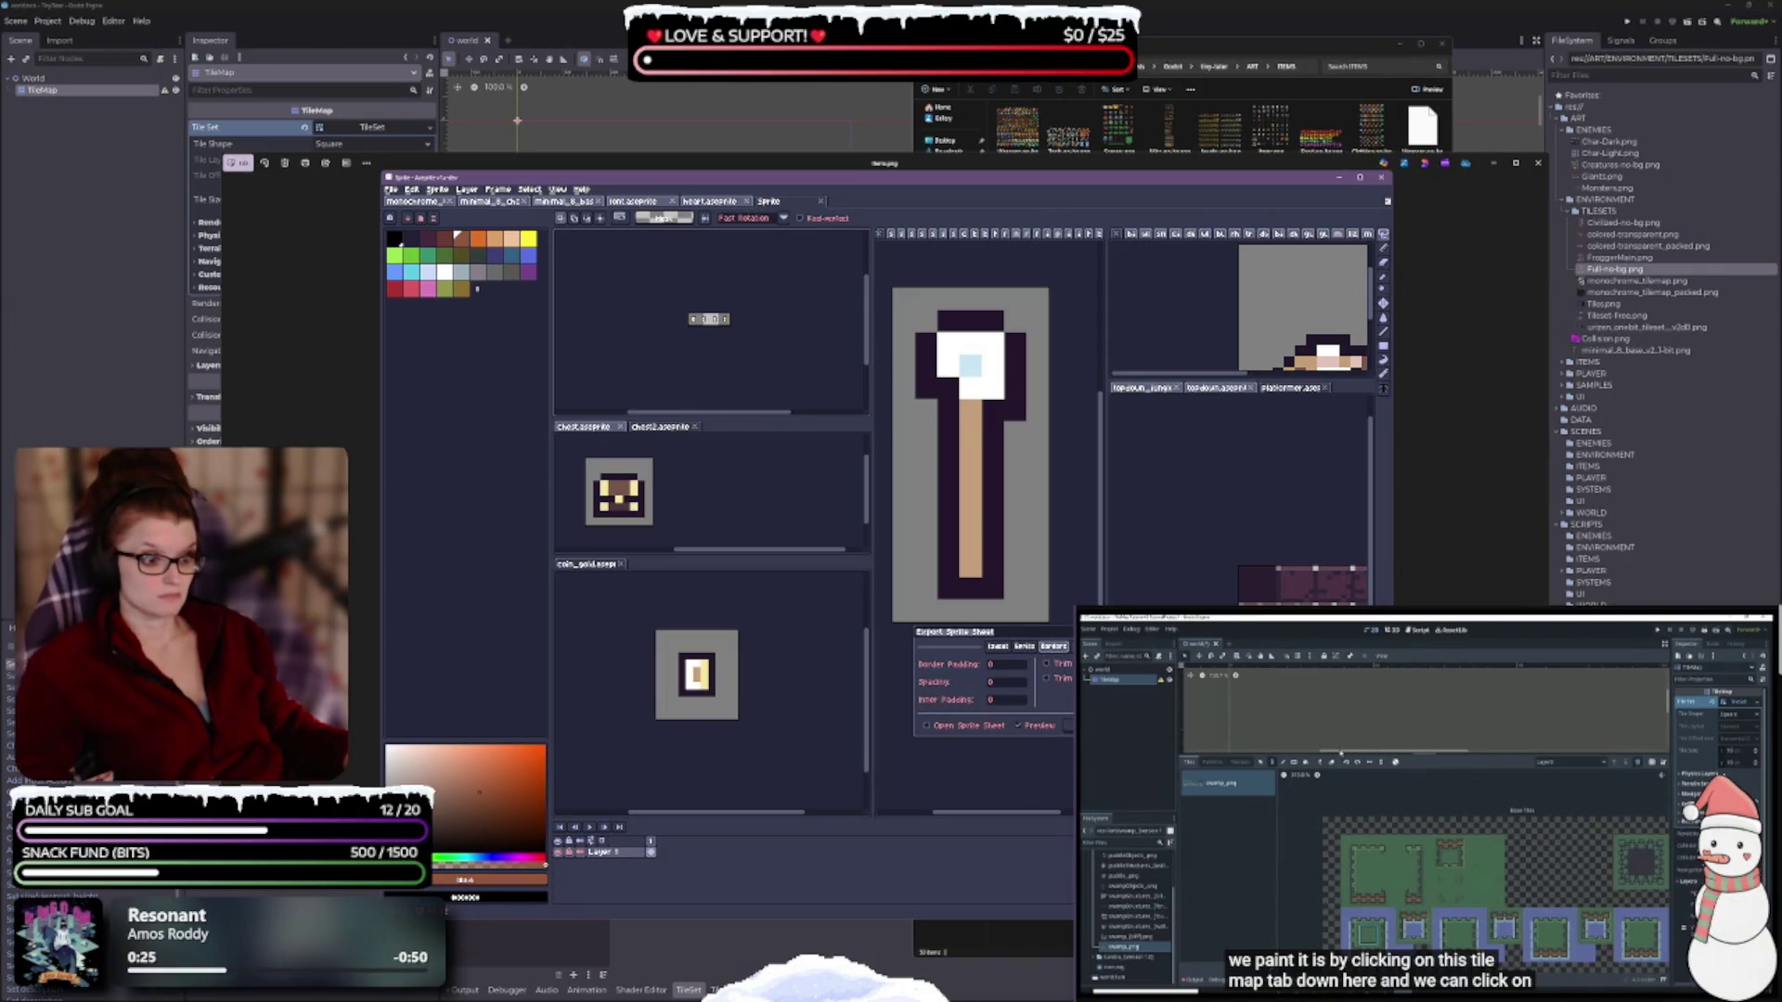
pyautogui.click(1073, 647)
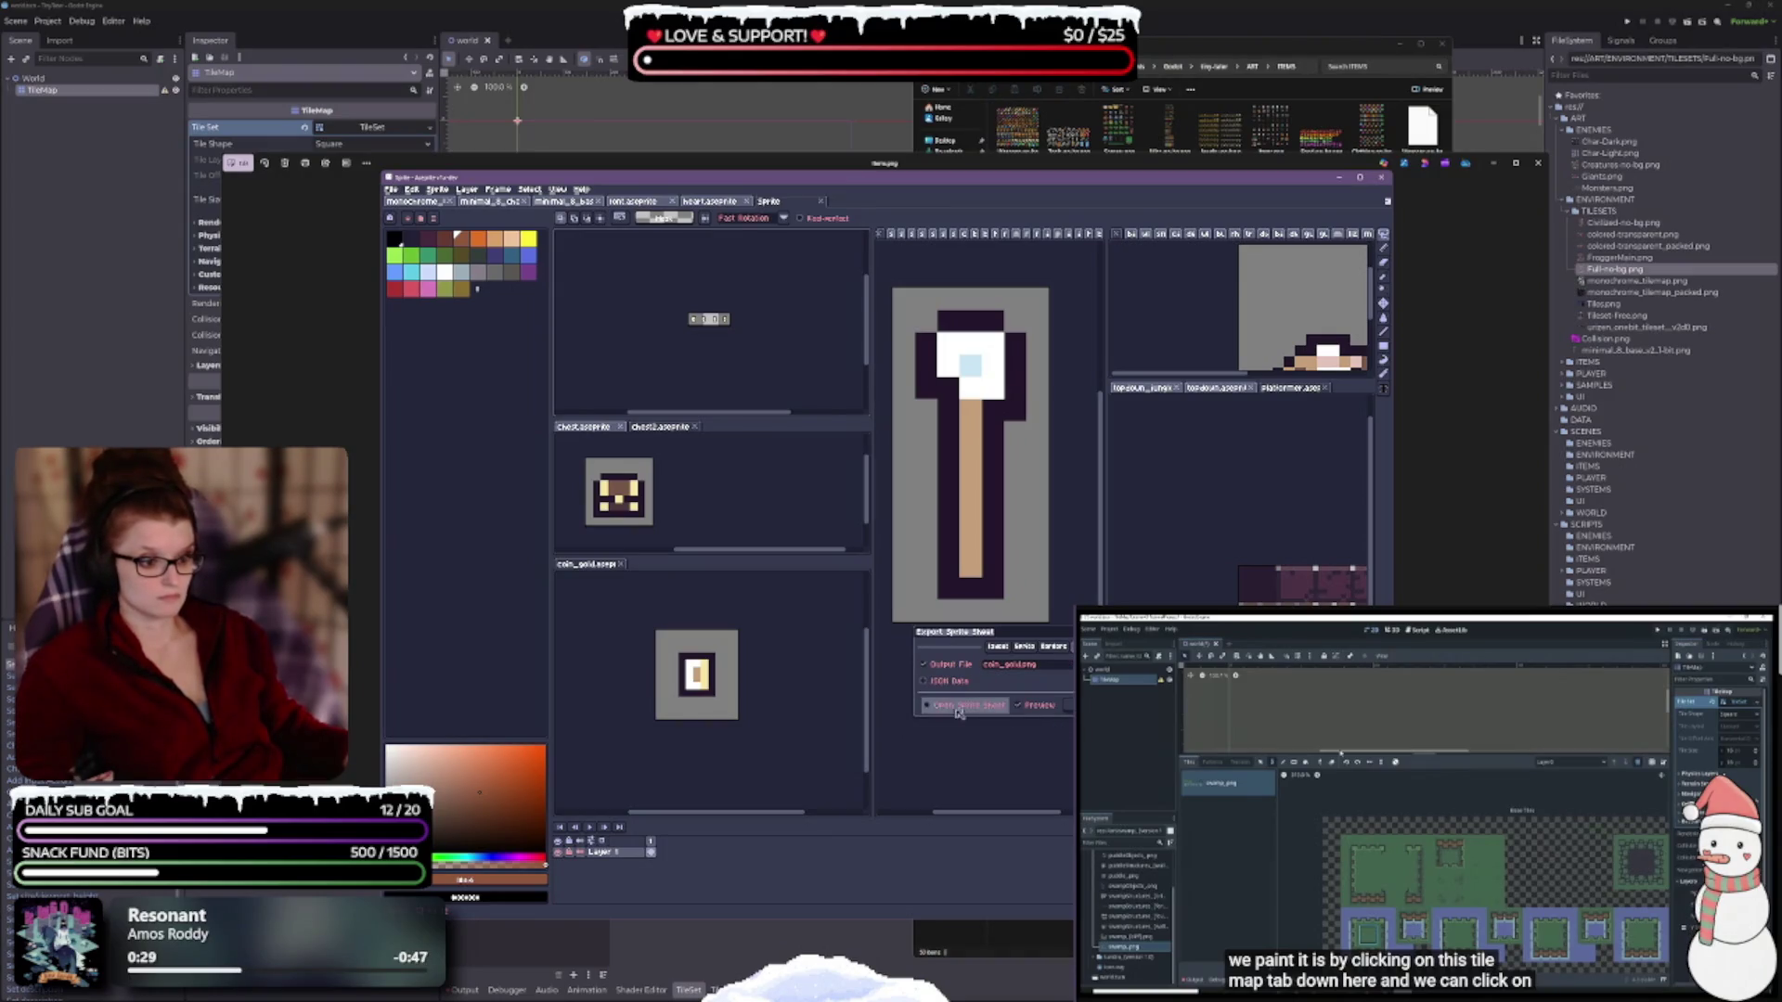
pyautogui.click(1067, 706)
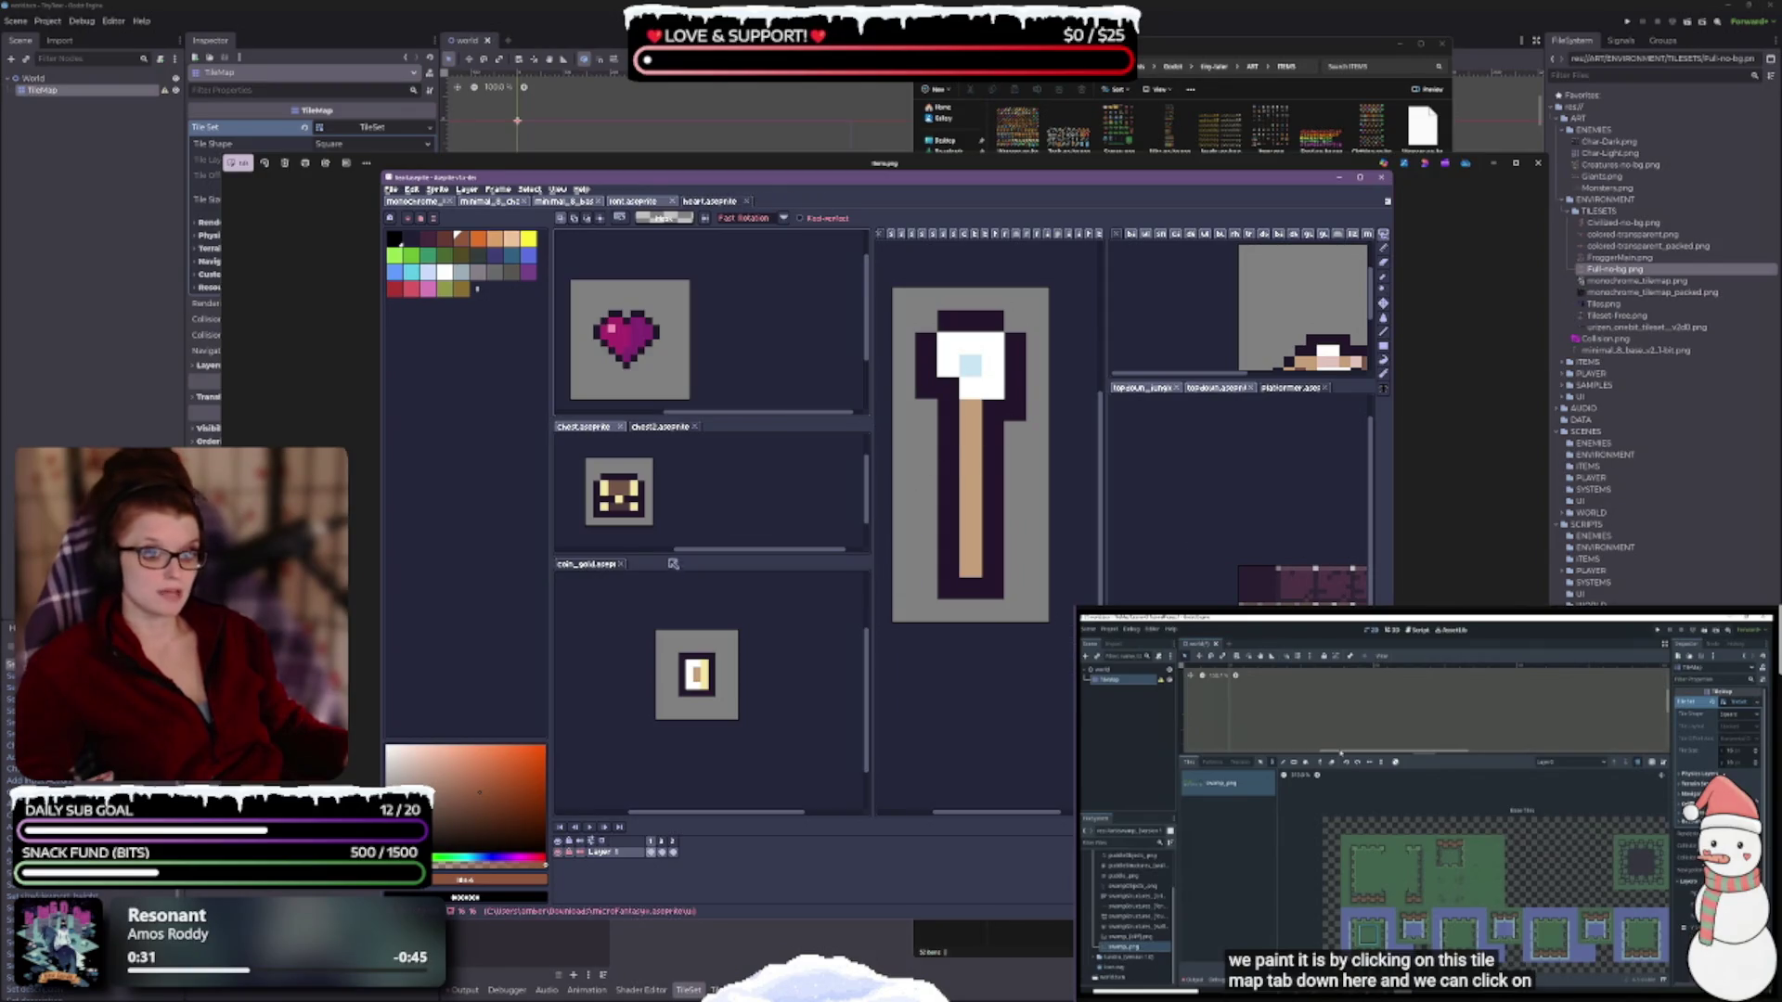
# Close coin_gold, show chest.aseprite with a taller view, and bring the items.png preview forward.
pyautogui.click(620, 563)
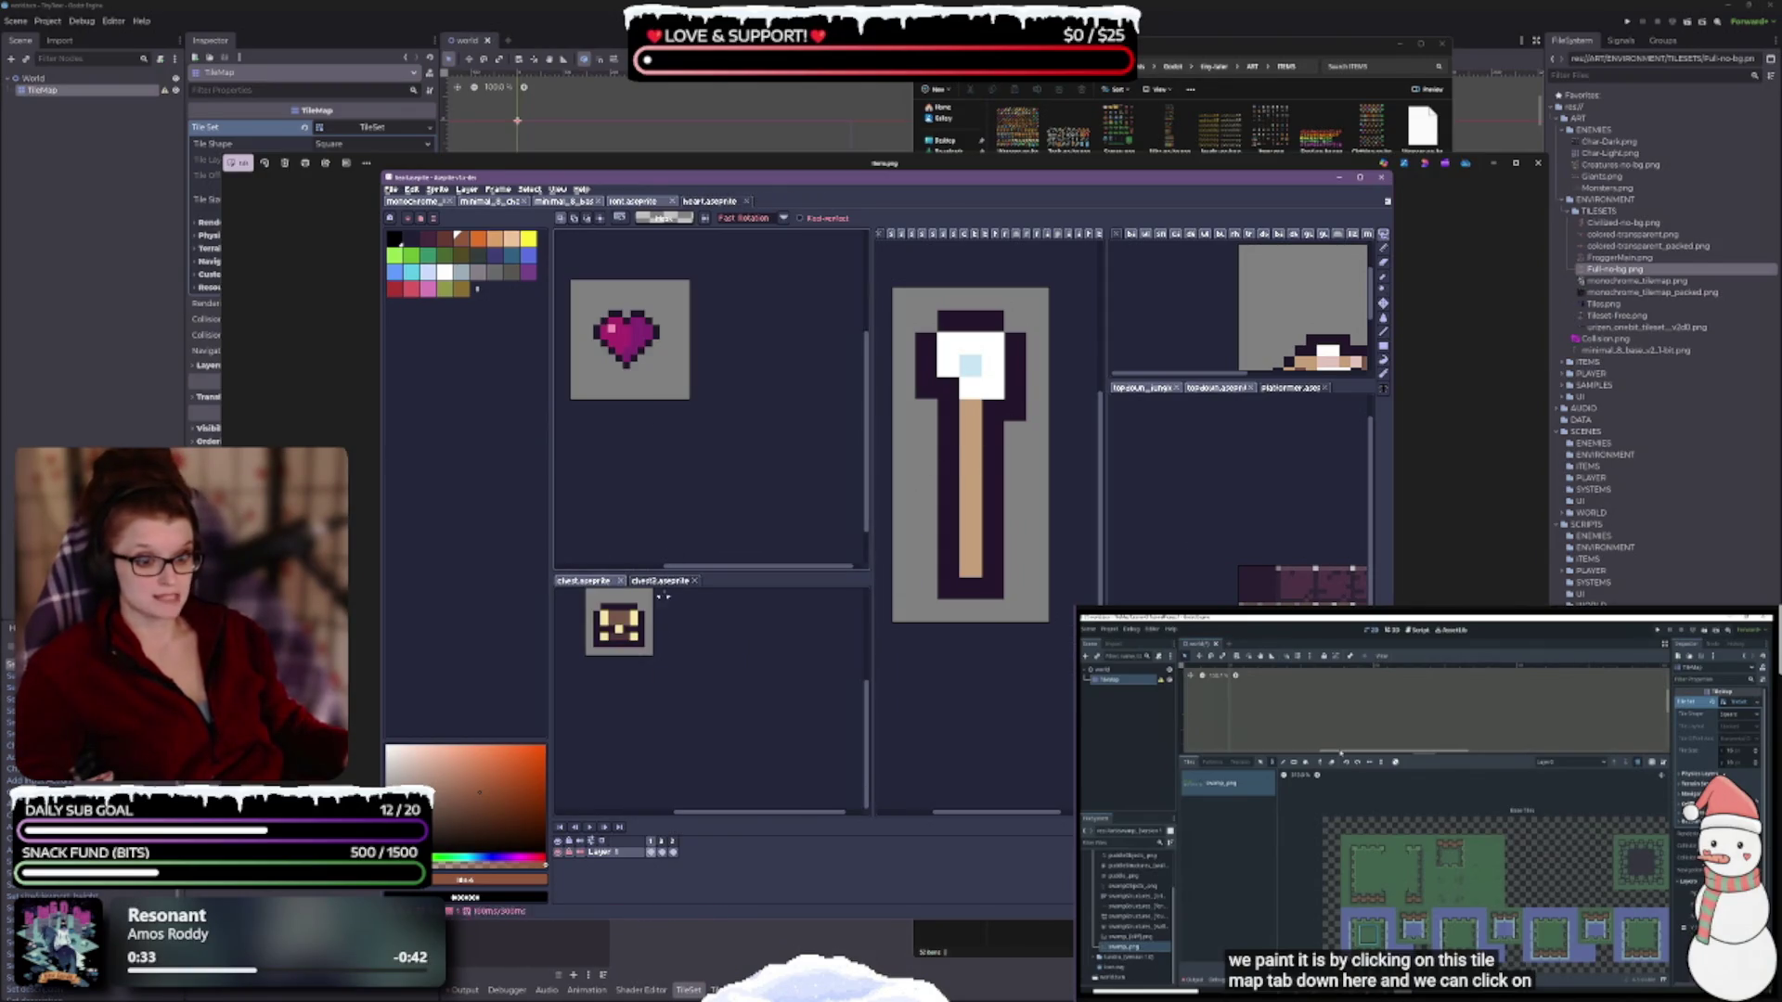
pyautogui.click(612, 582)
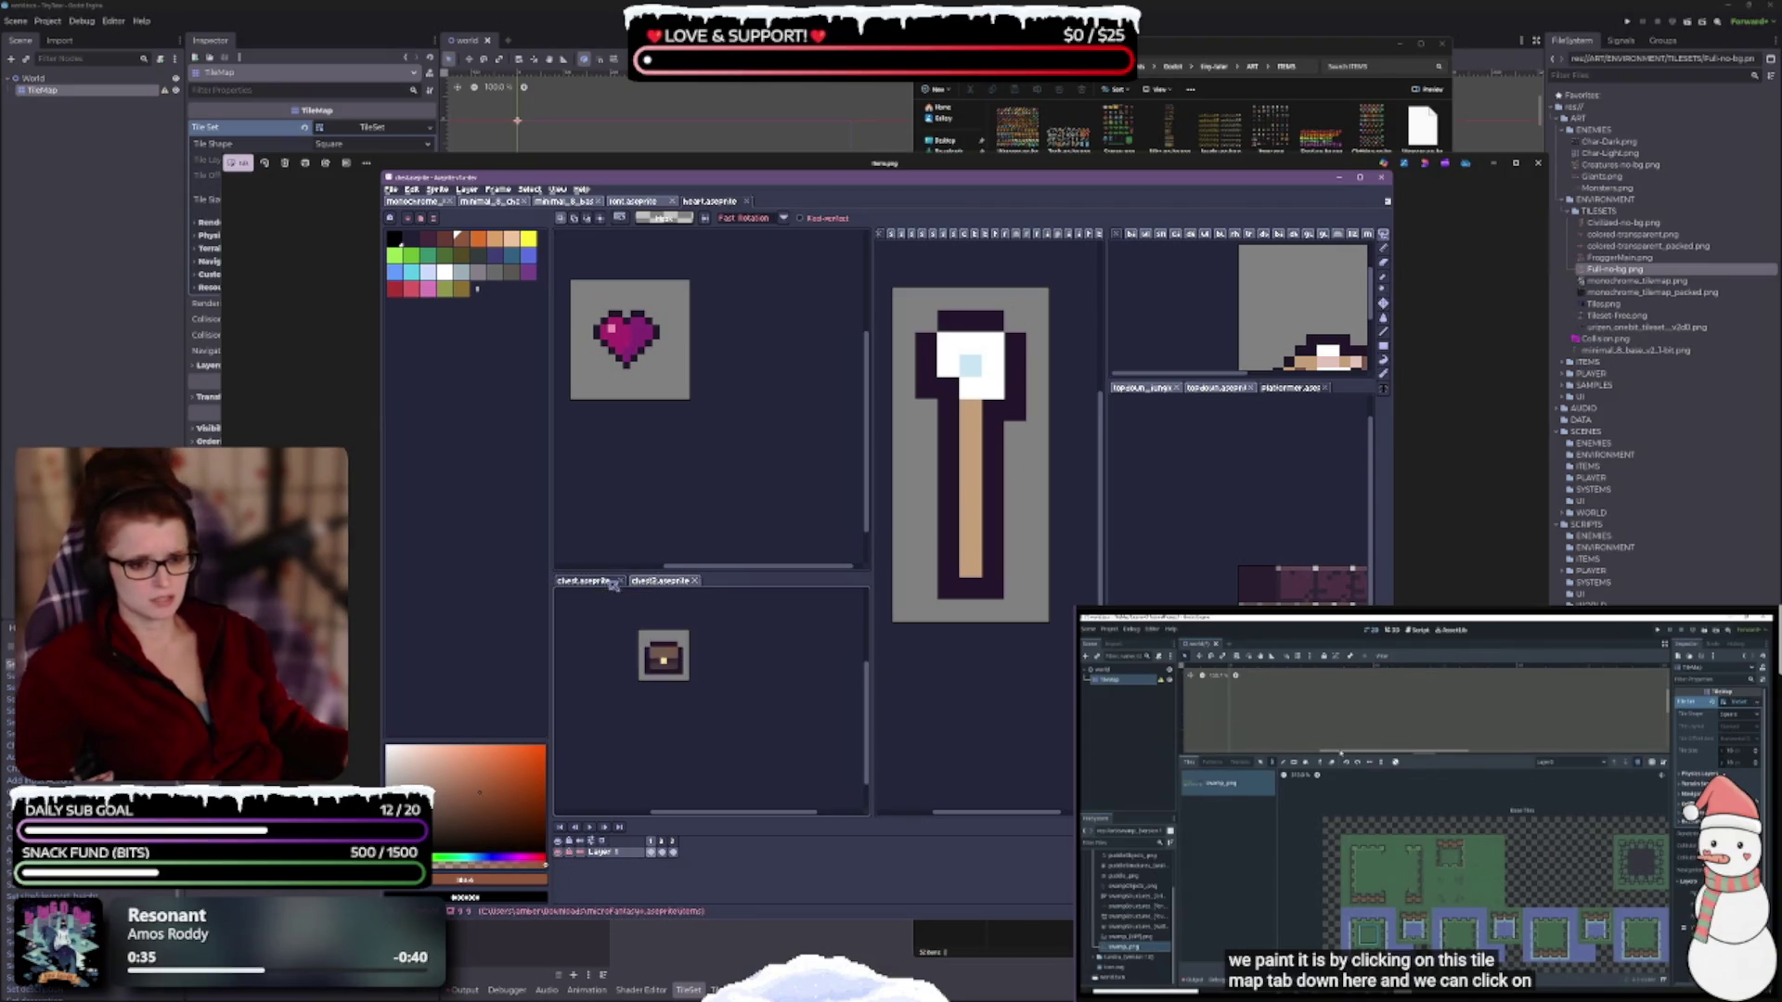
pyautogui.moveTo(756, 575)
pyautogui.mouseDown()
pyautogui.moveTo(761, 612)
pyautogui.moveTo(772, 501)
pyautogui.mouseUp()
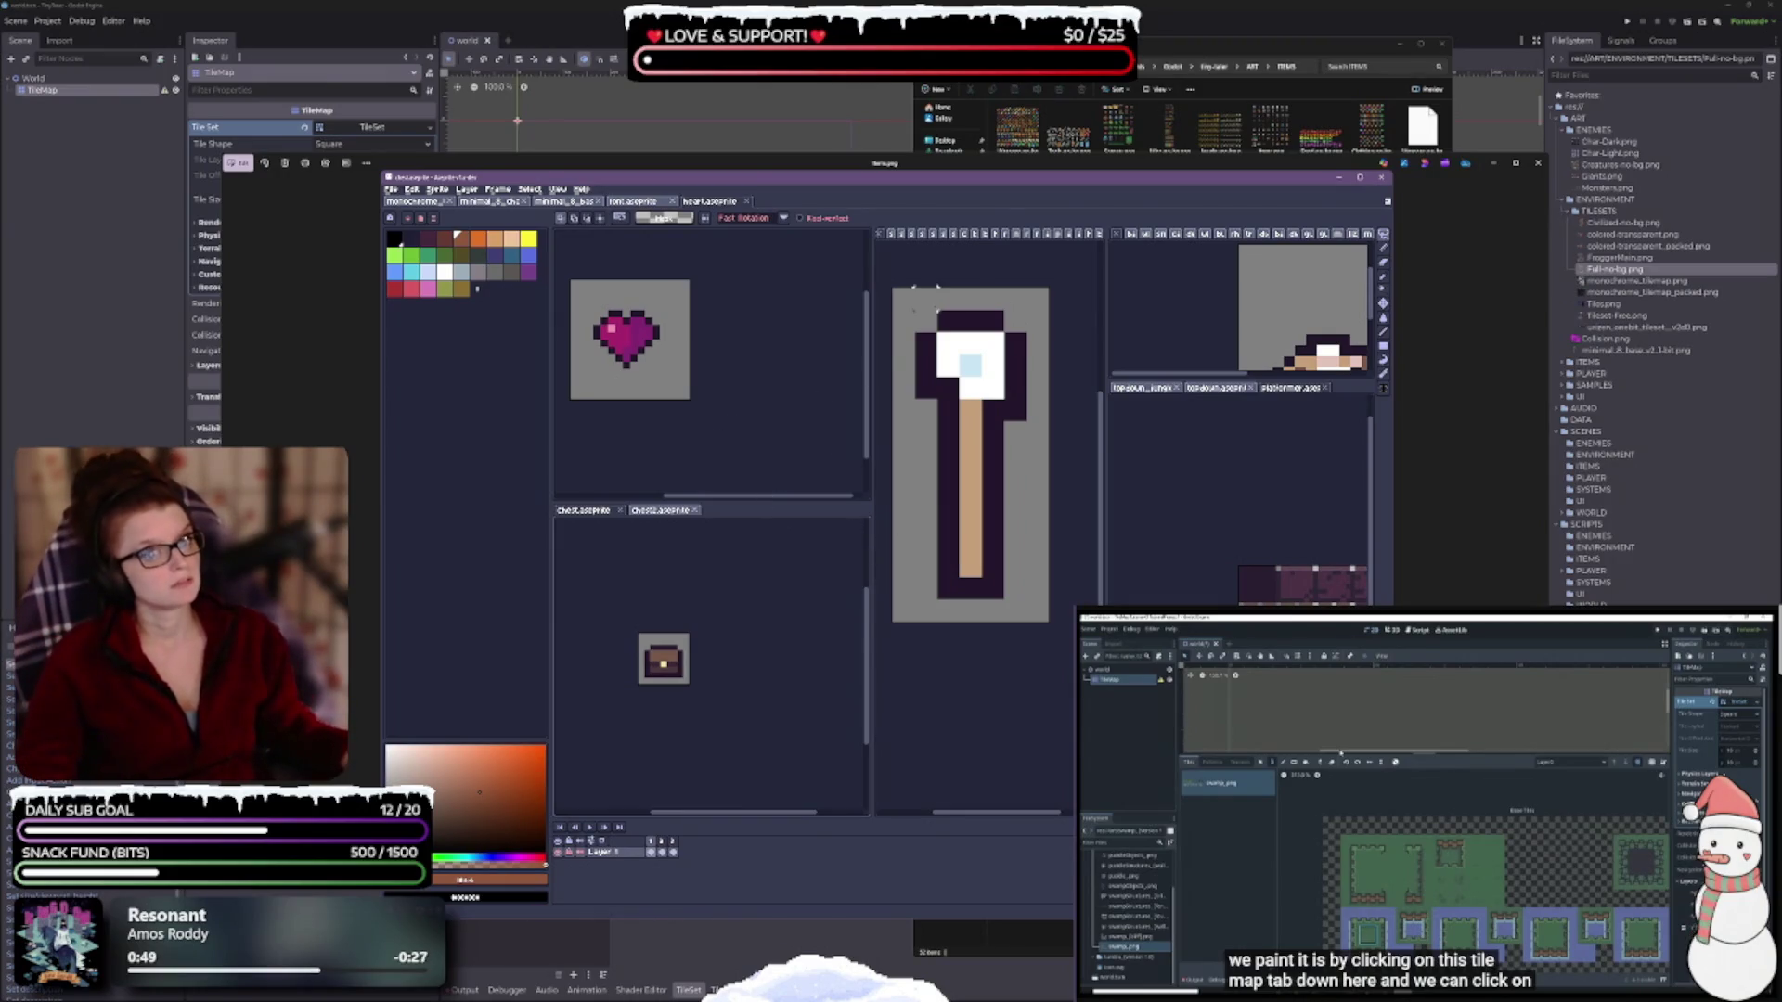
pyautogui.click(1457, 264)
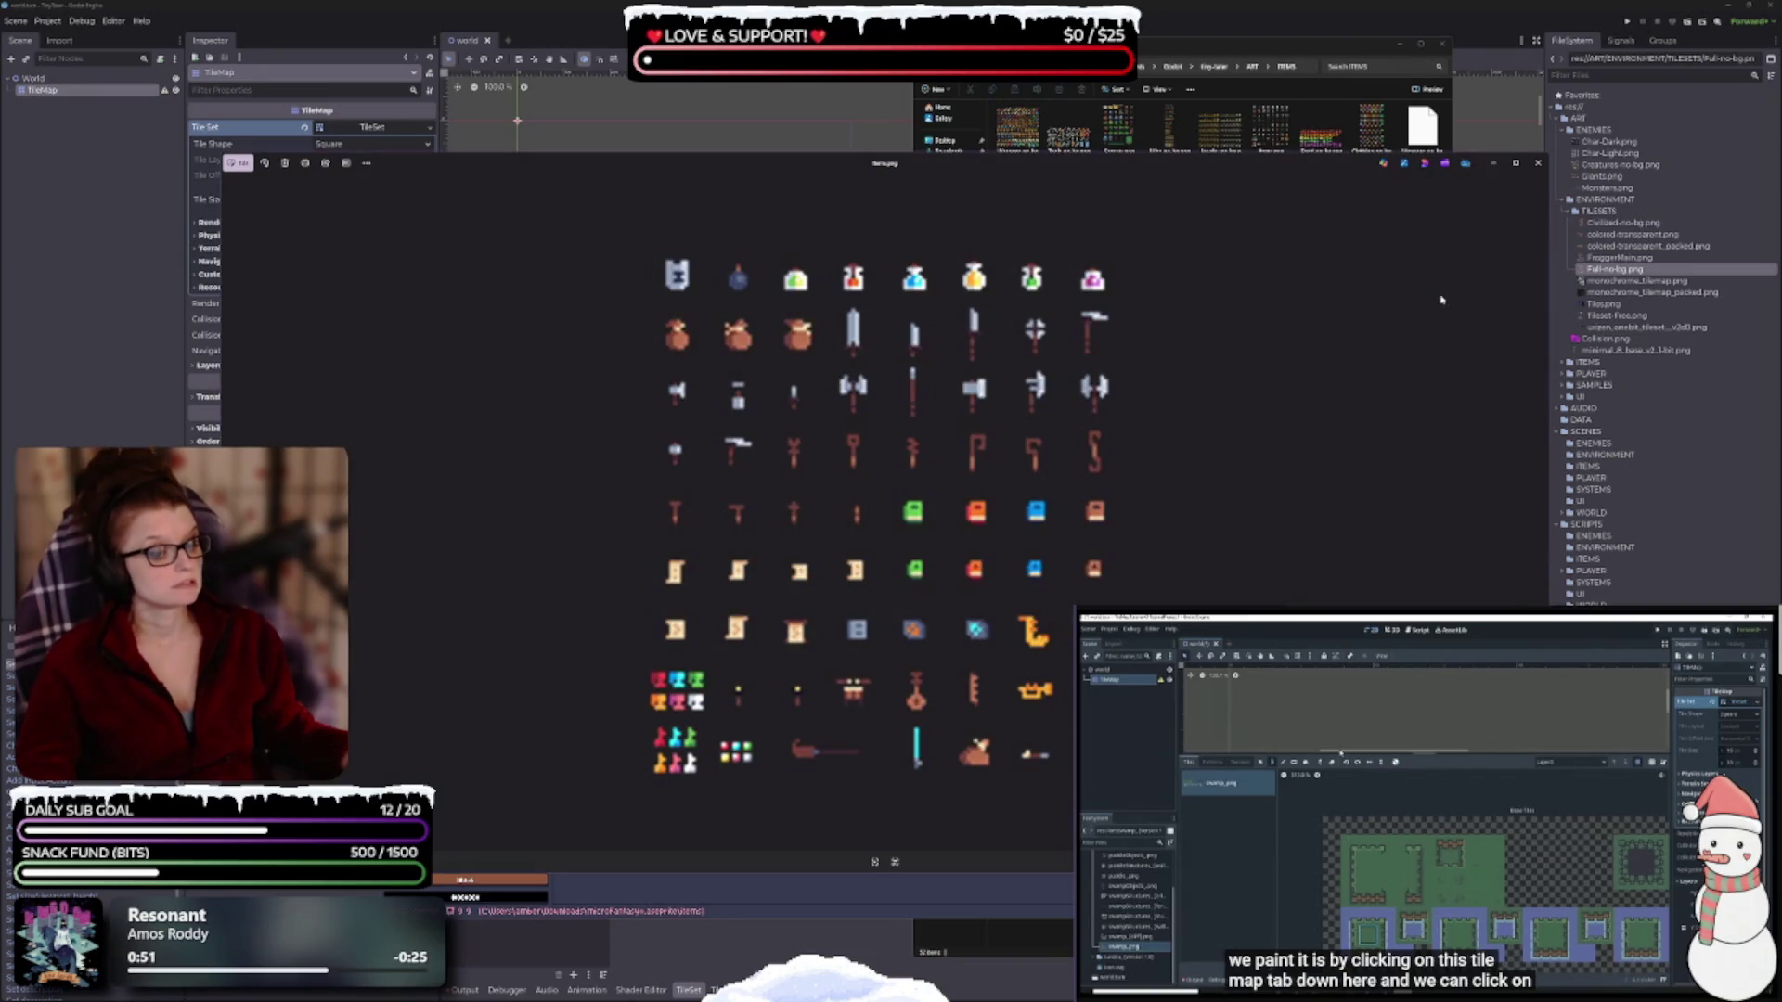
# Close the items.png preview, minimize Aseprite, and open Weapons-no-bg.png from the ITEMS folder.
pyautogui.click(1538, 163)
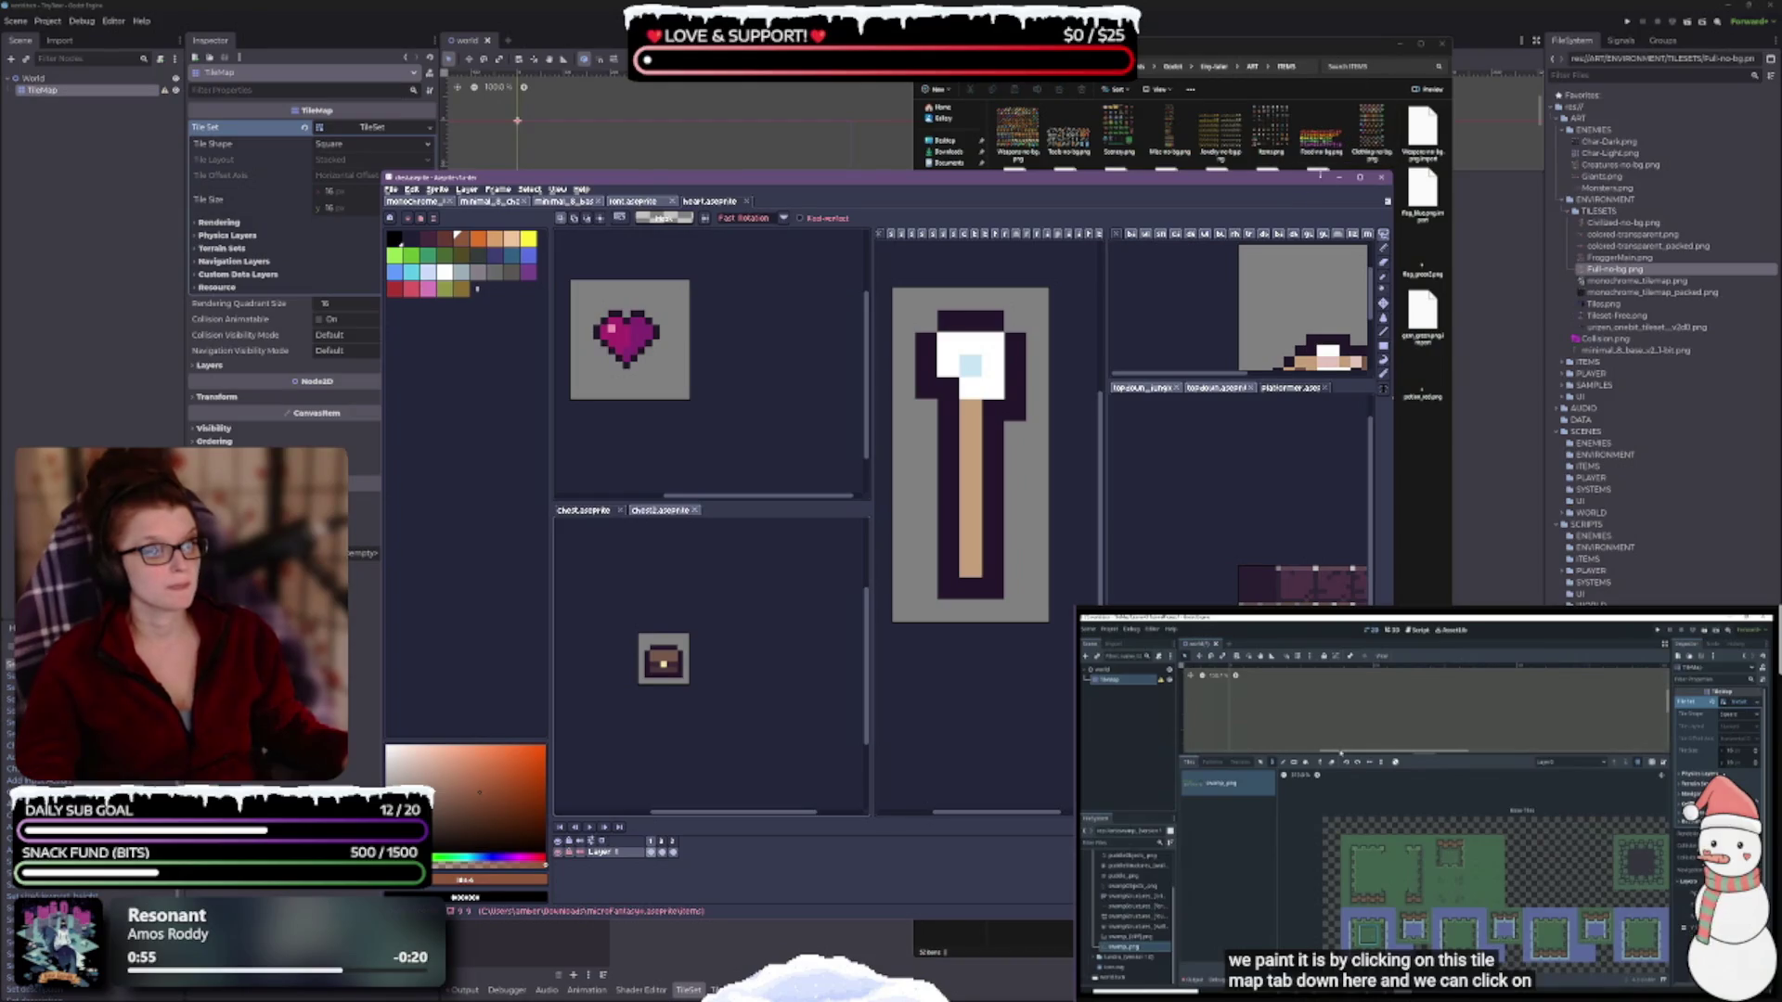
pyautogui.click(1337, 178)
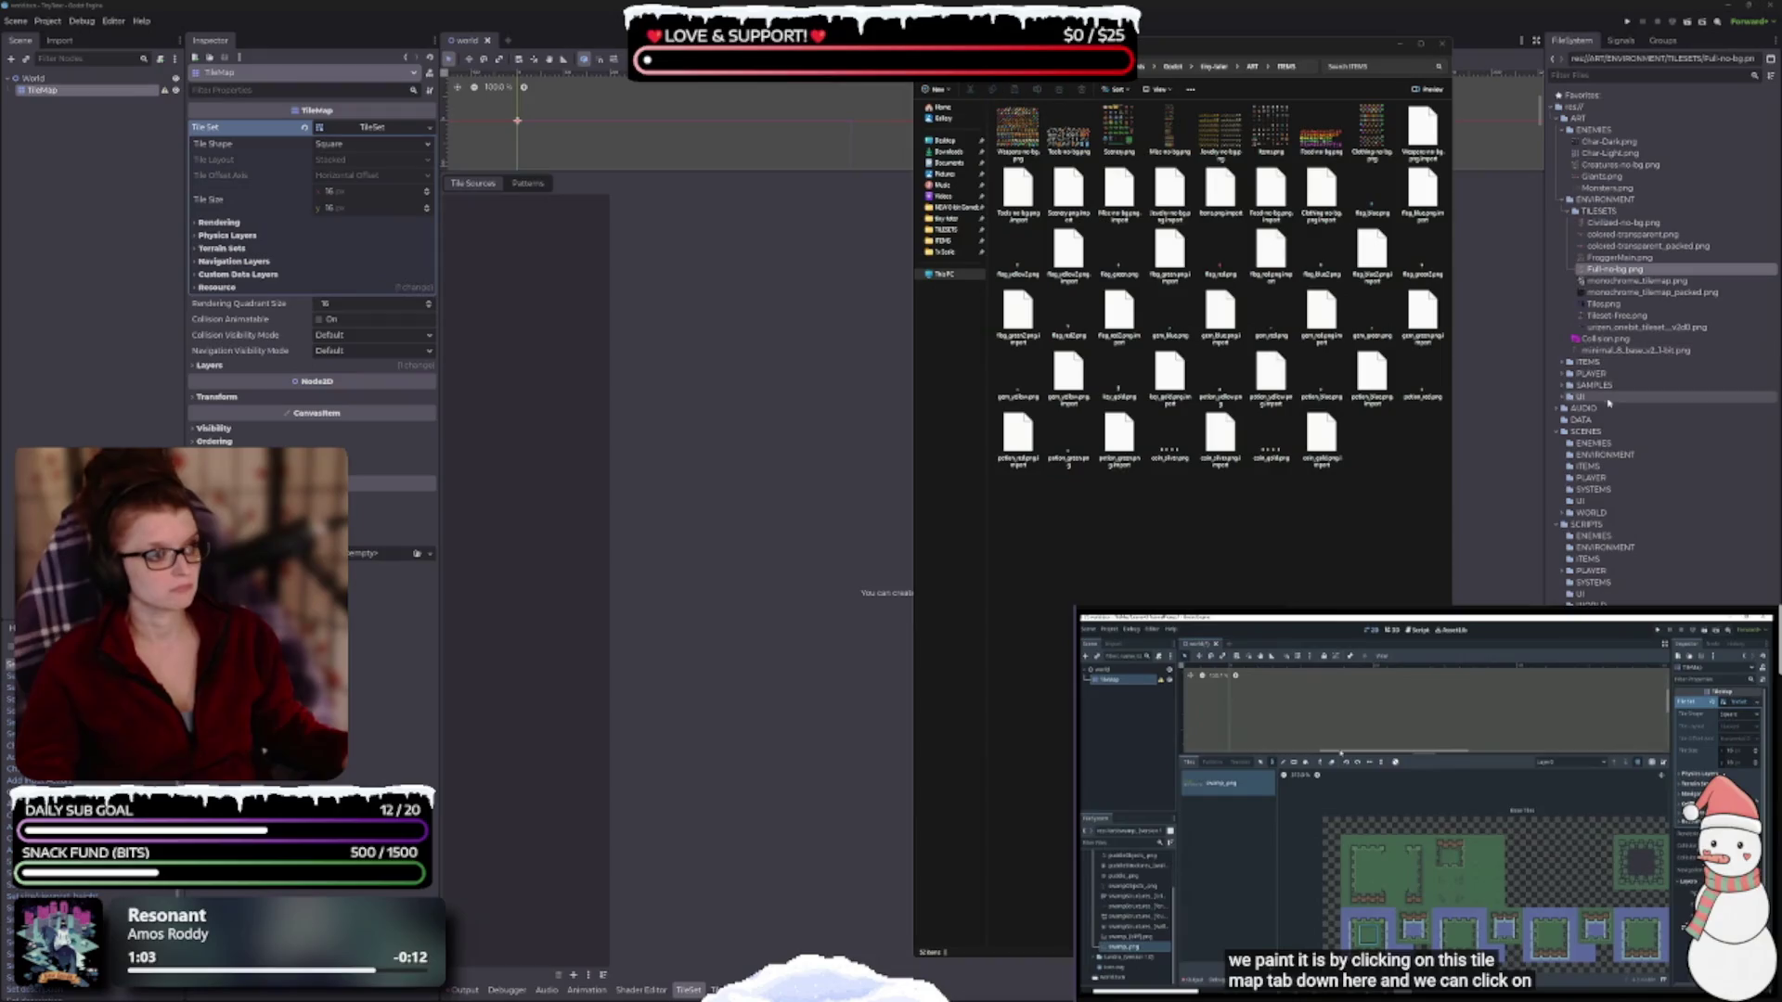
pyautogui.click(1564, 366)
pyautogui.click(1564, 364)
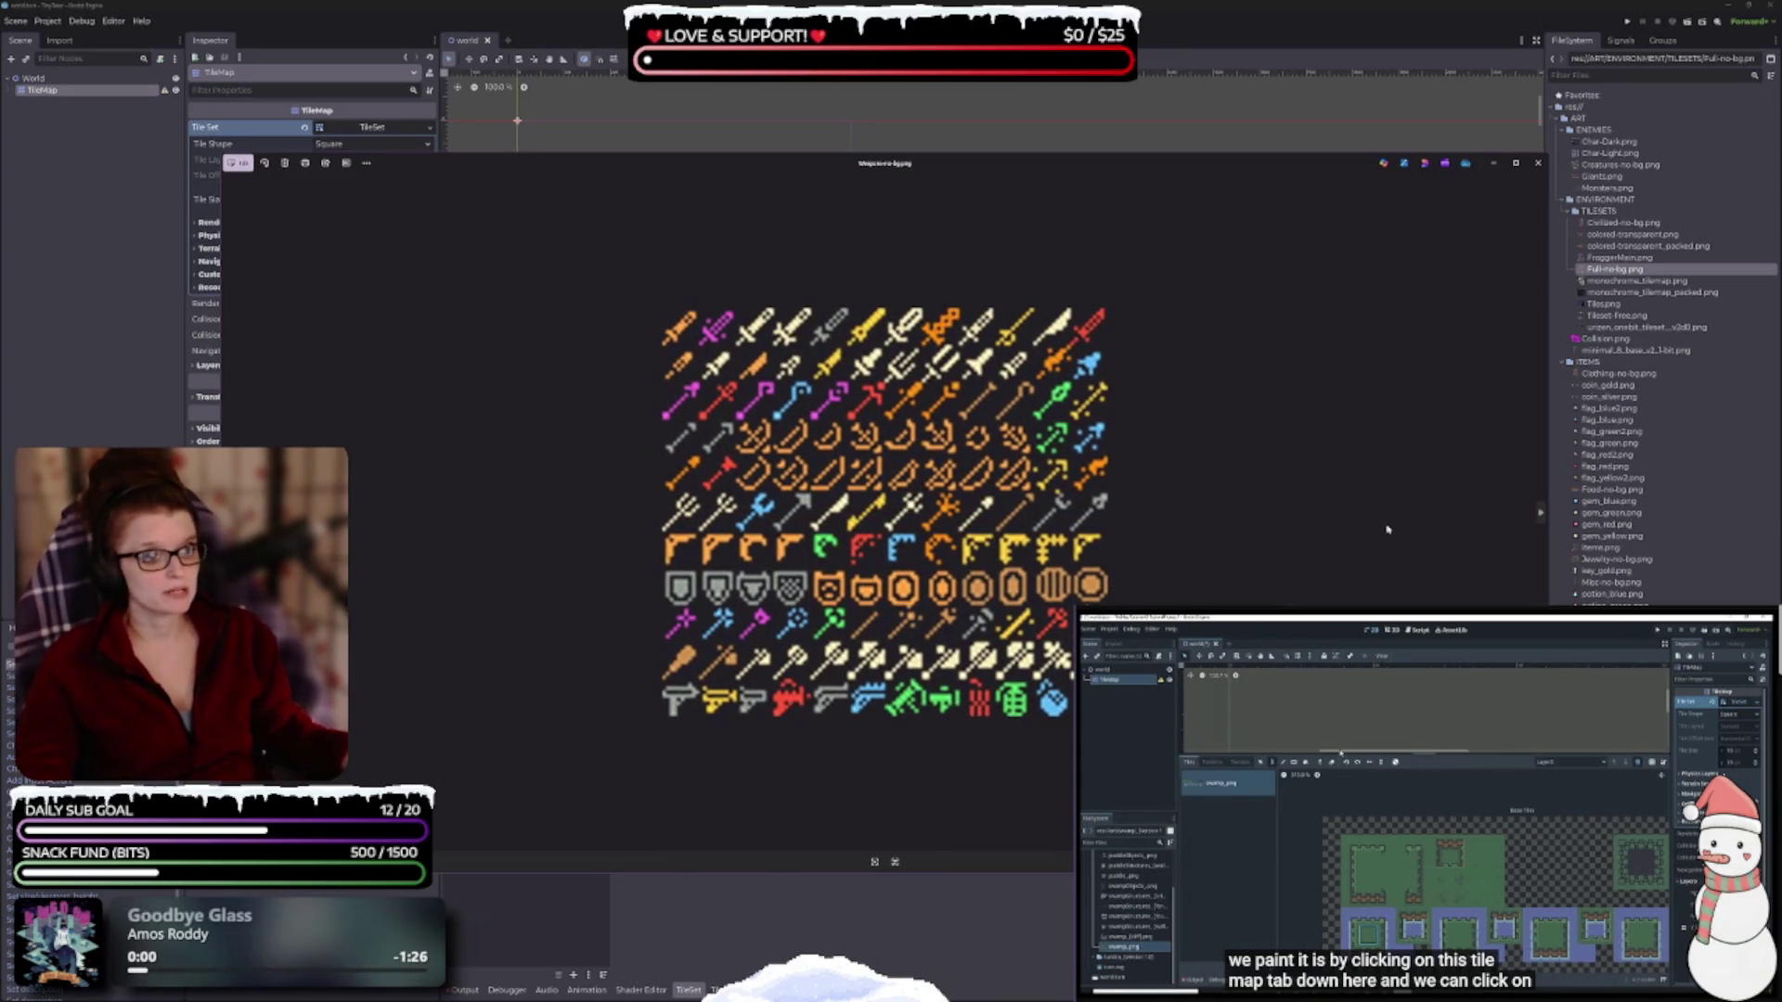
# Step from Sunny.png past potions, keys, items.png and gems to Food-no-bg.png.
pyautogui.click(1540, 511)
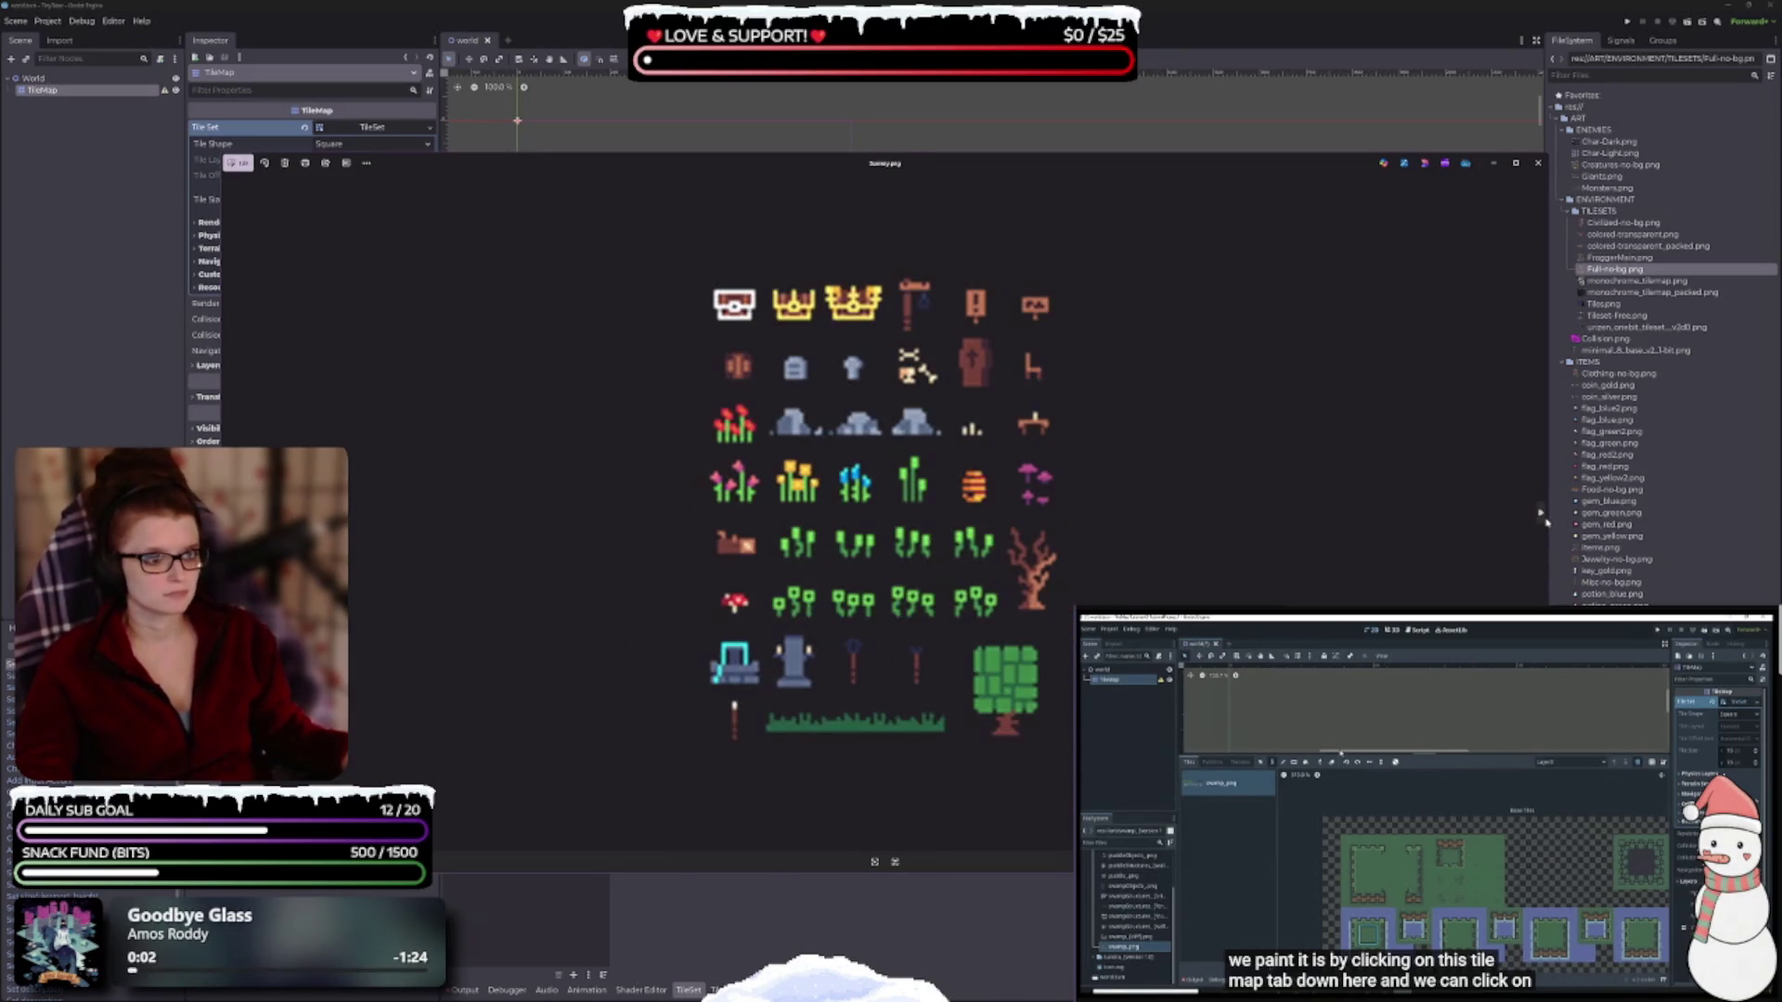
pyautogui.click(1543, 515)
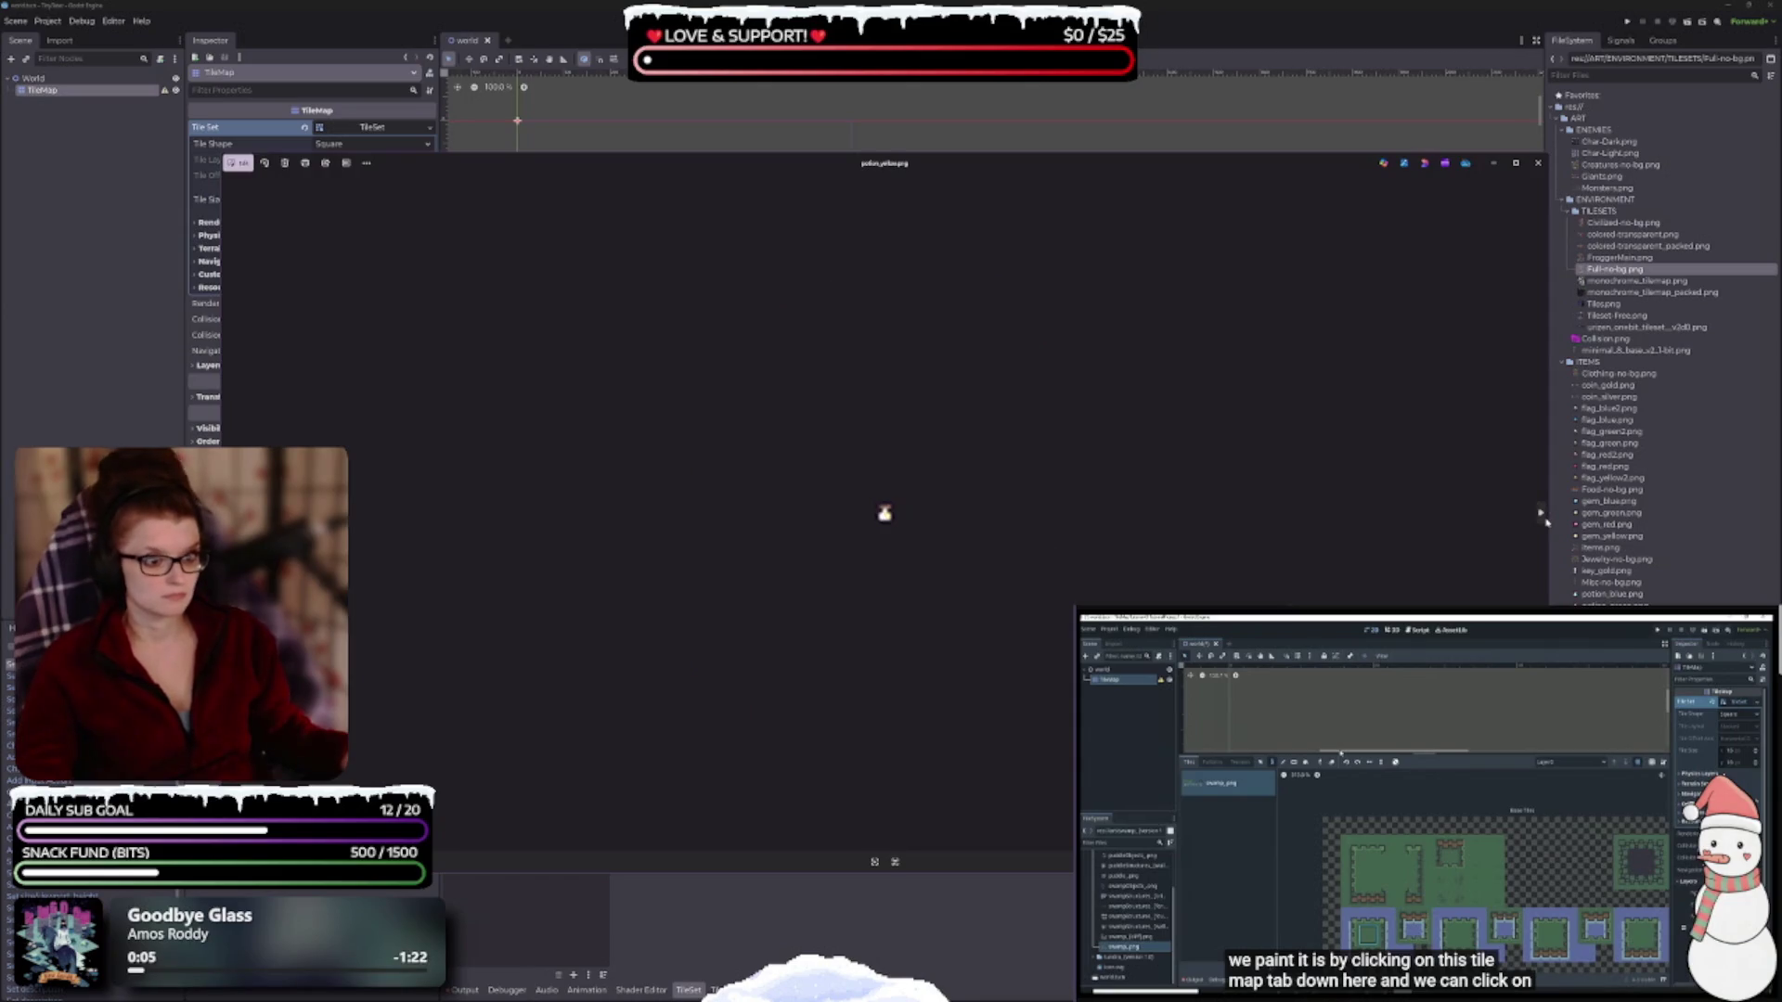
pyautogui.click(1545, 519)
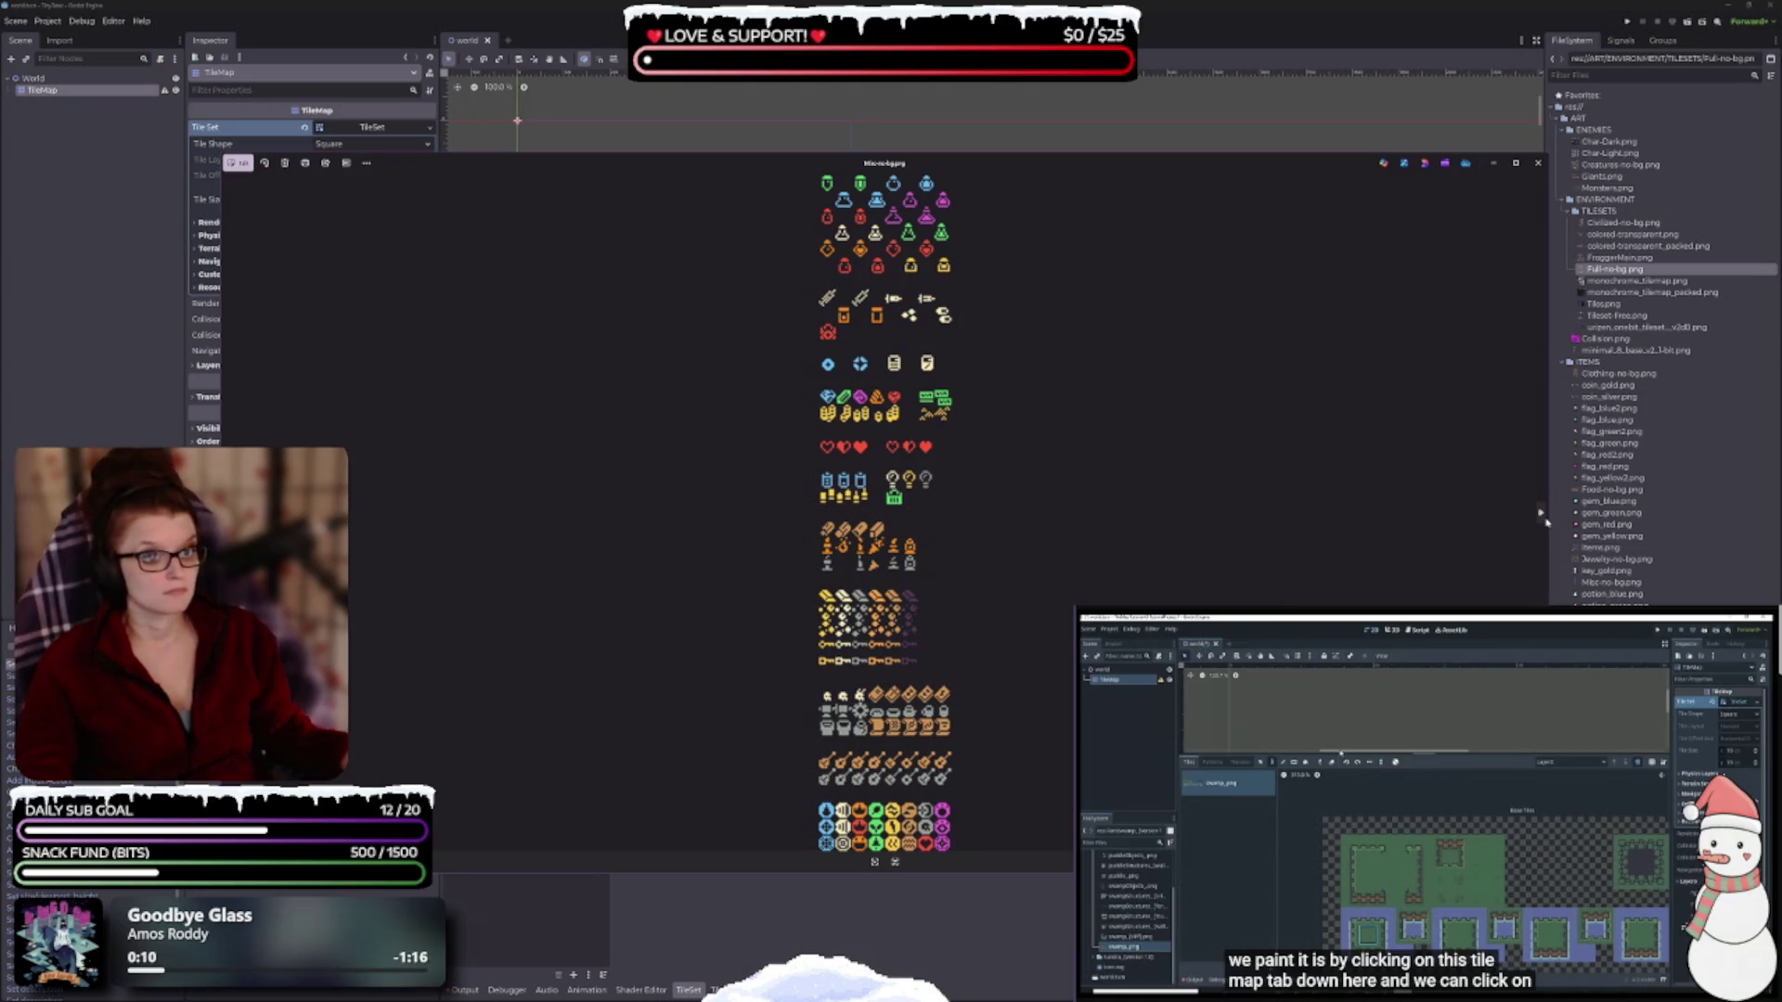
pyautogui.click(1544, 519)
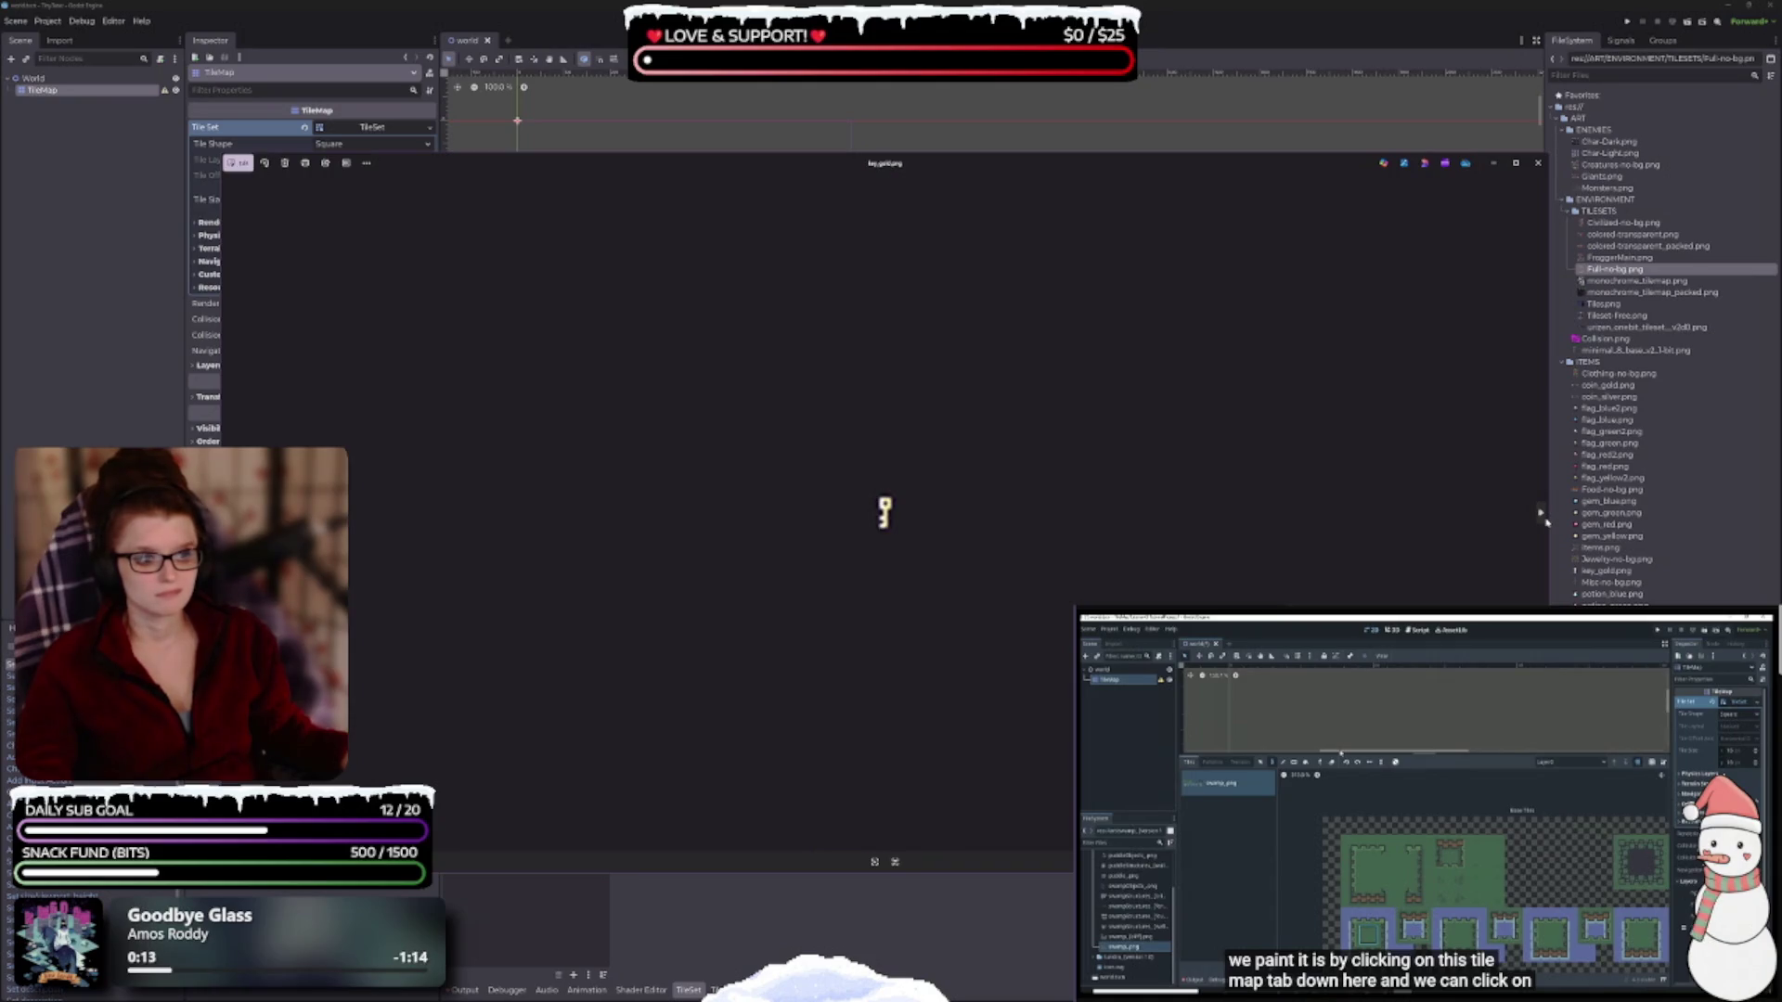
pyautogui.click(1544, 519)
pyautogui.click(1545, 519)
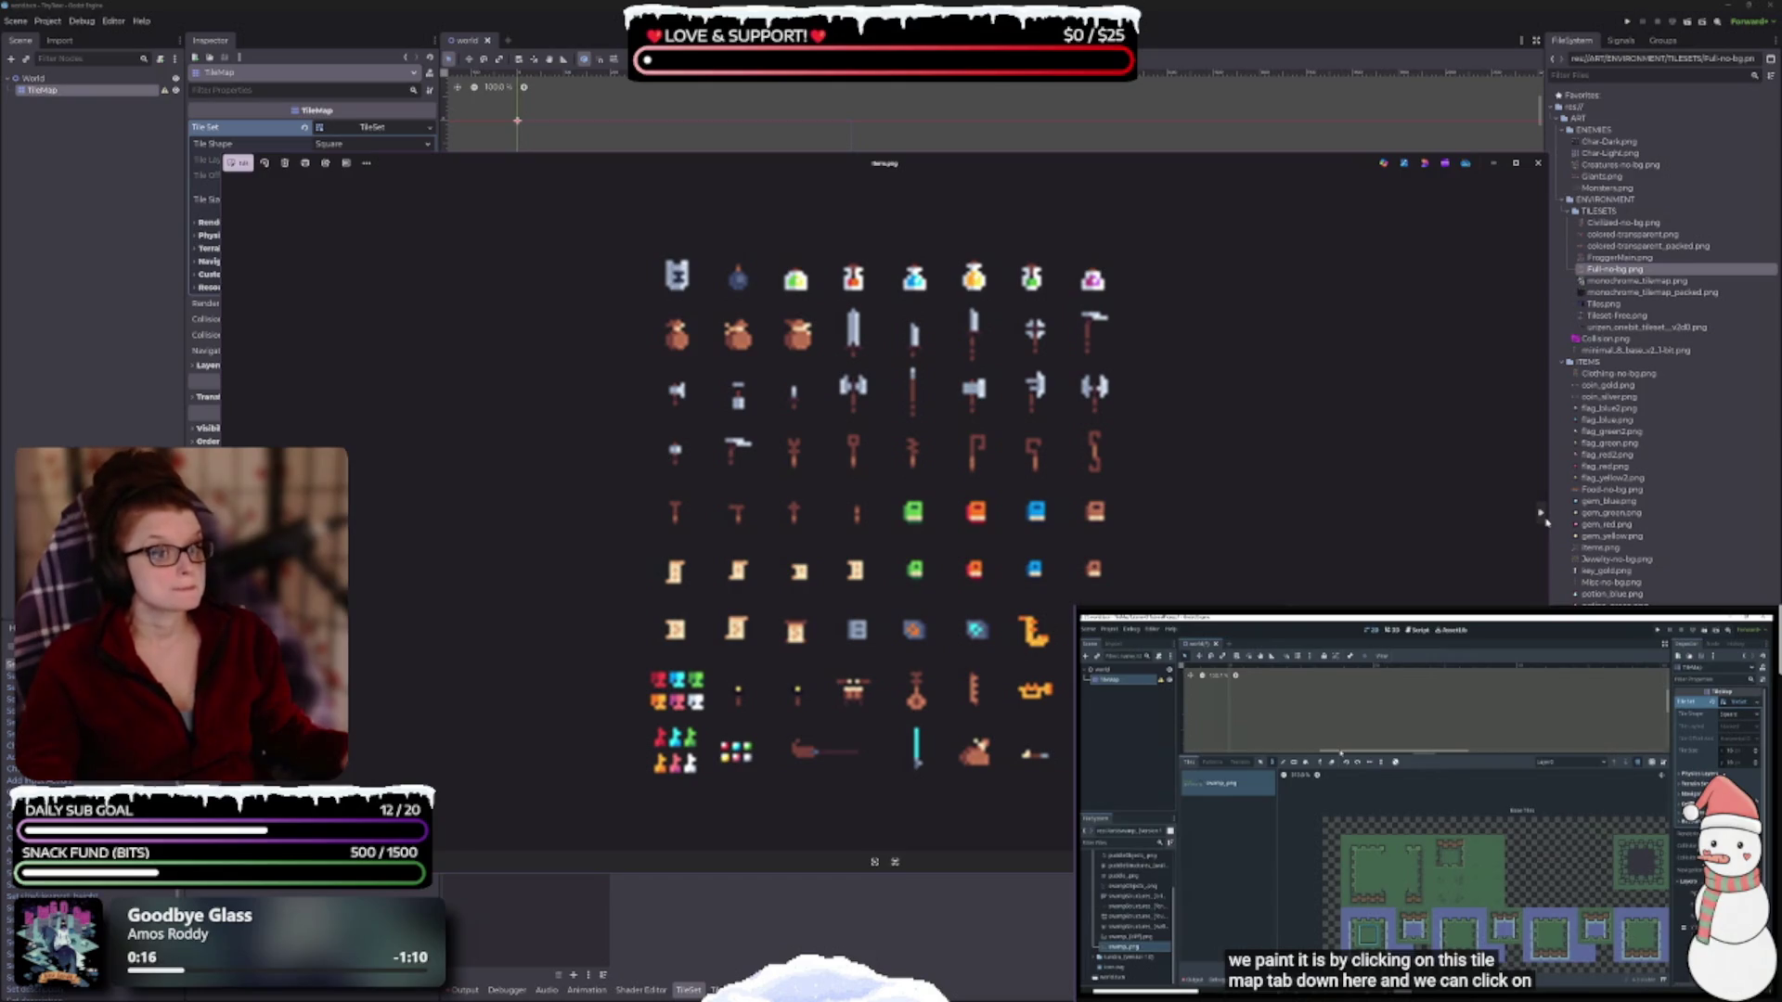
pyautogui.click(1545, 518)
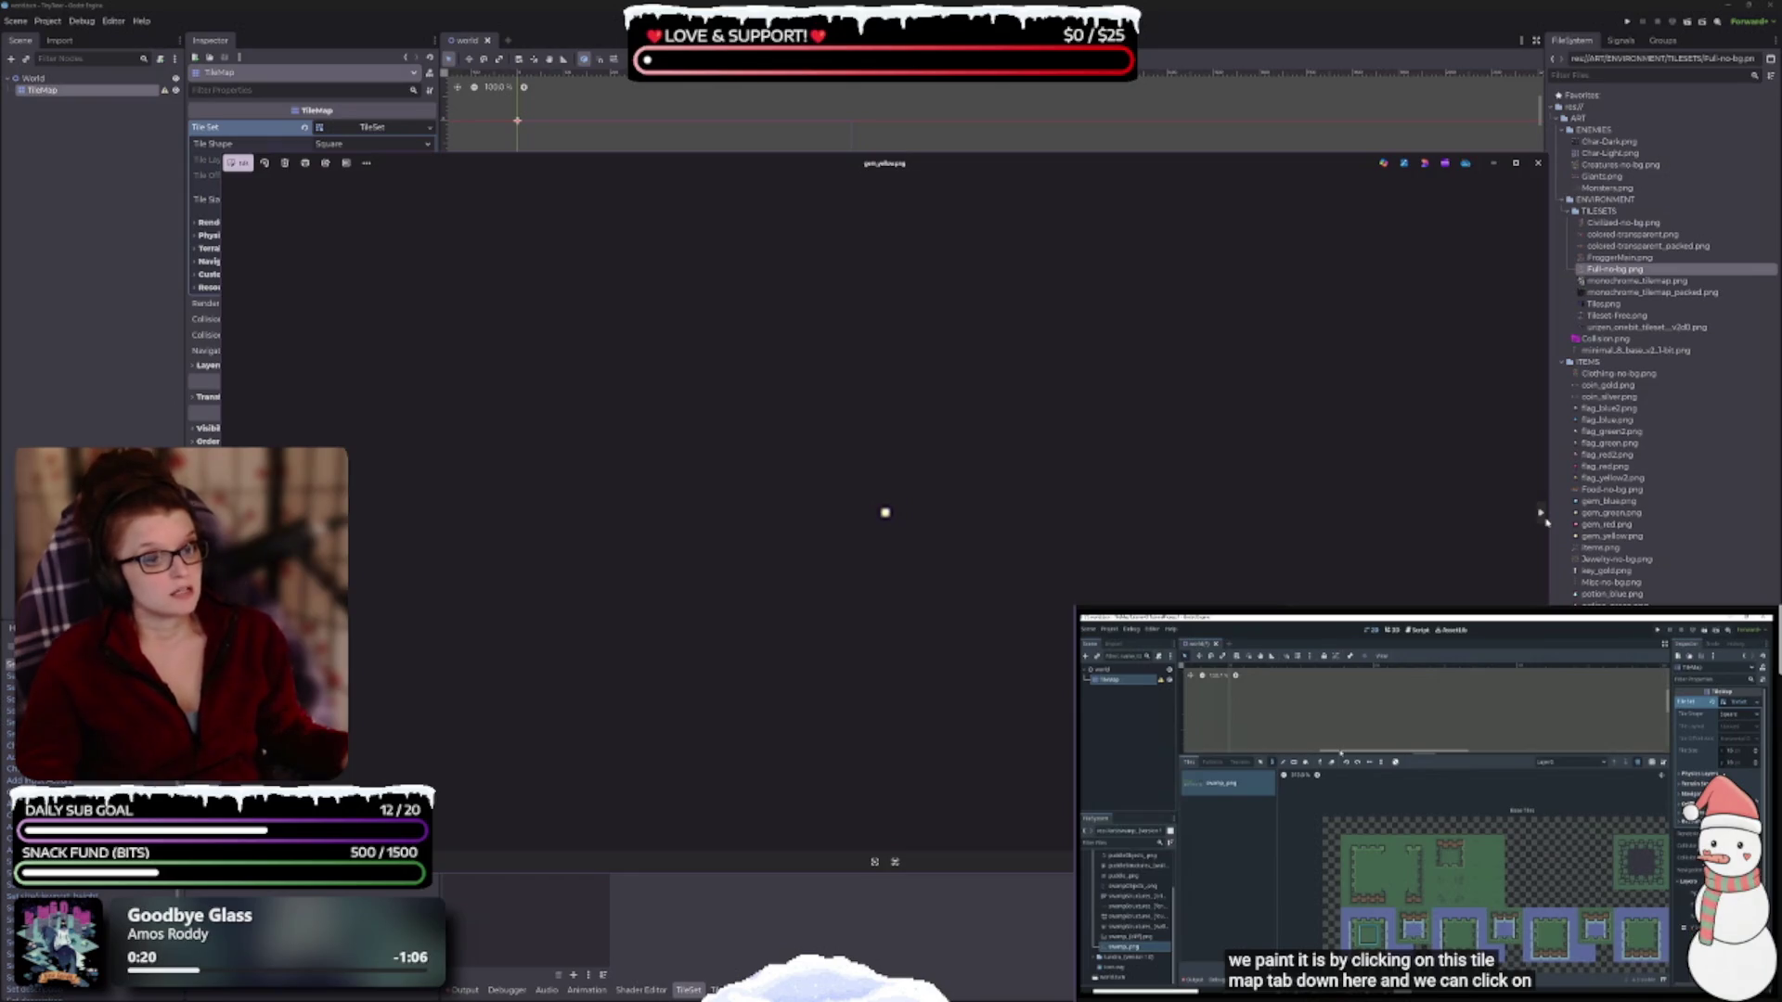
pyautogui.click(1545, 519)
pyautogui.click(1544, 519)
pyautogui.click(1544, 519)
pyautogui.click(1544, 519)
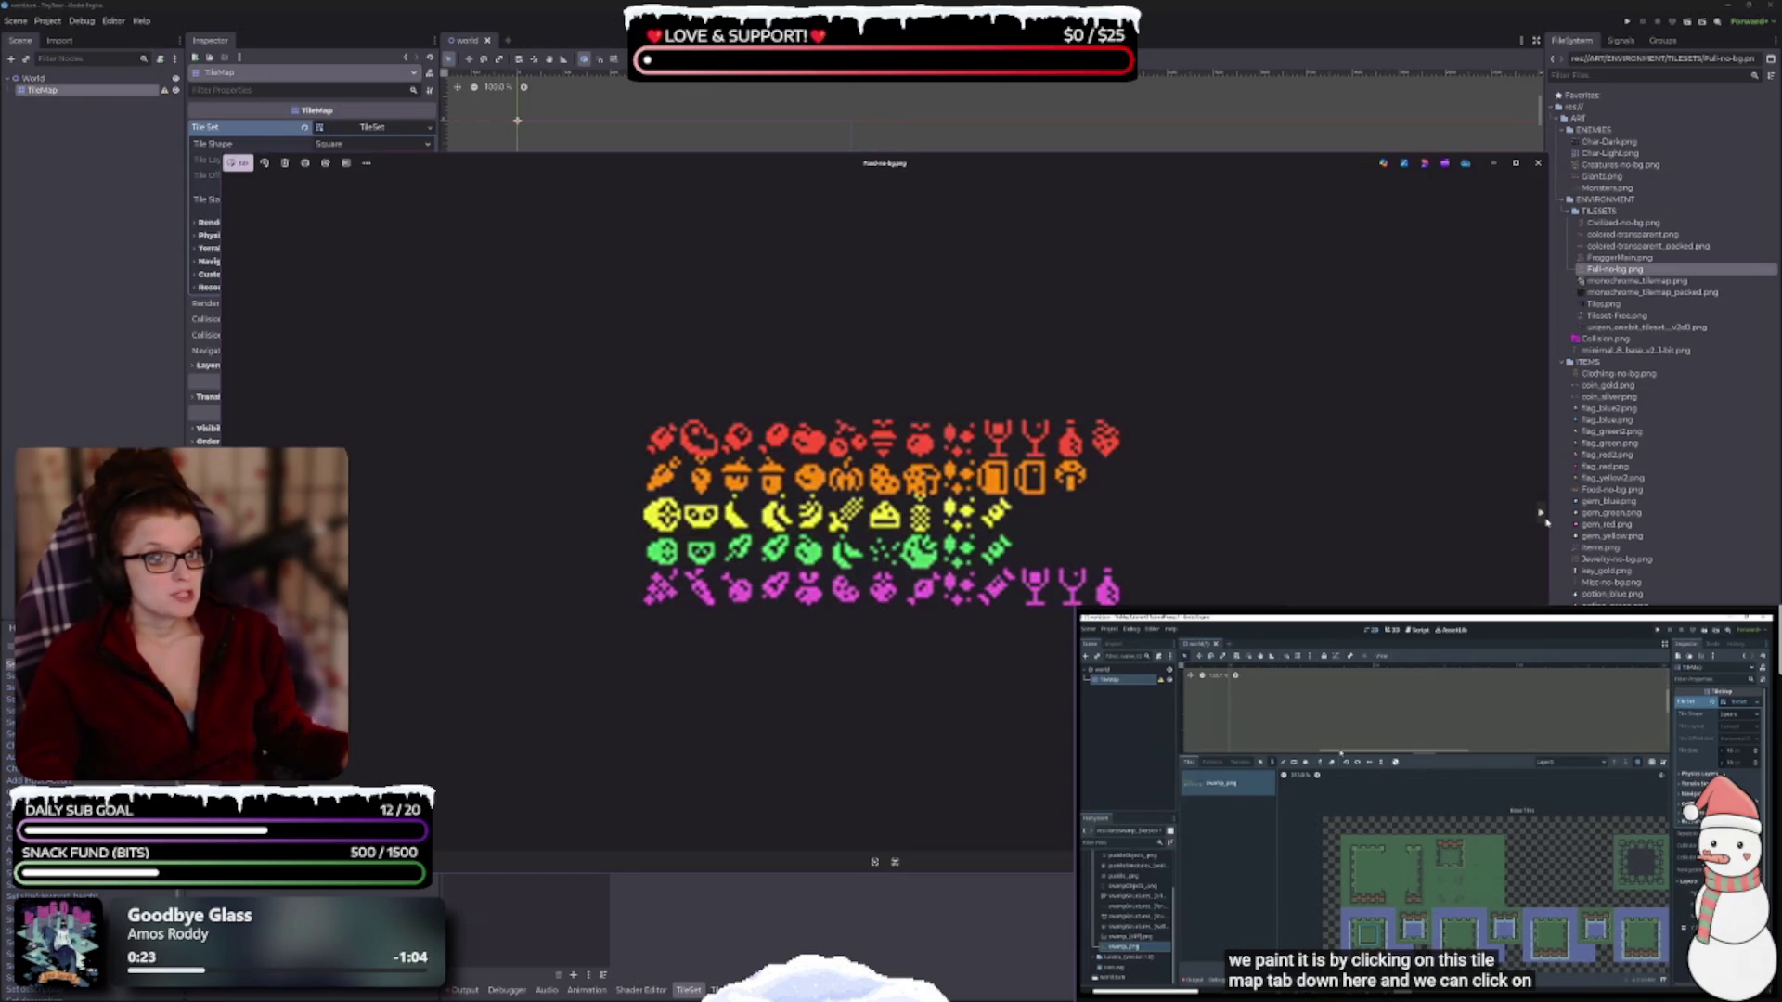
# Continue past the flag and coin sprites to Clothing-no-bg.png, then close the viewer.
pyautogui.click(1545, 519)
pyautogui.click(1544, 518)
pyautogui.click(1544, 519)
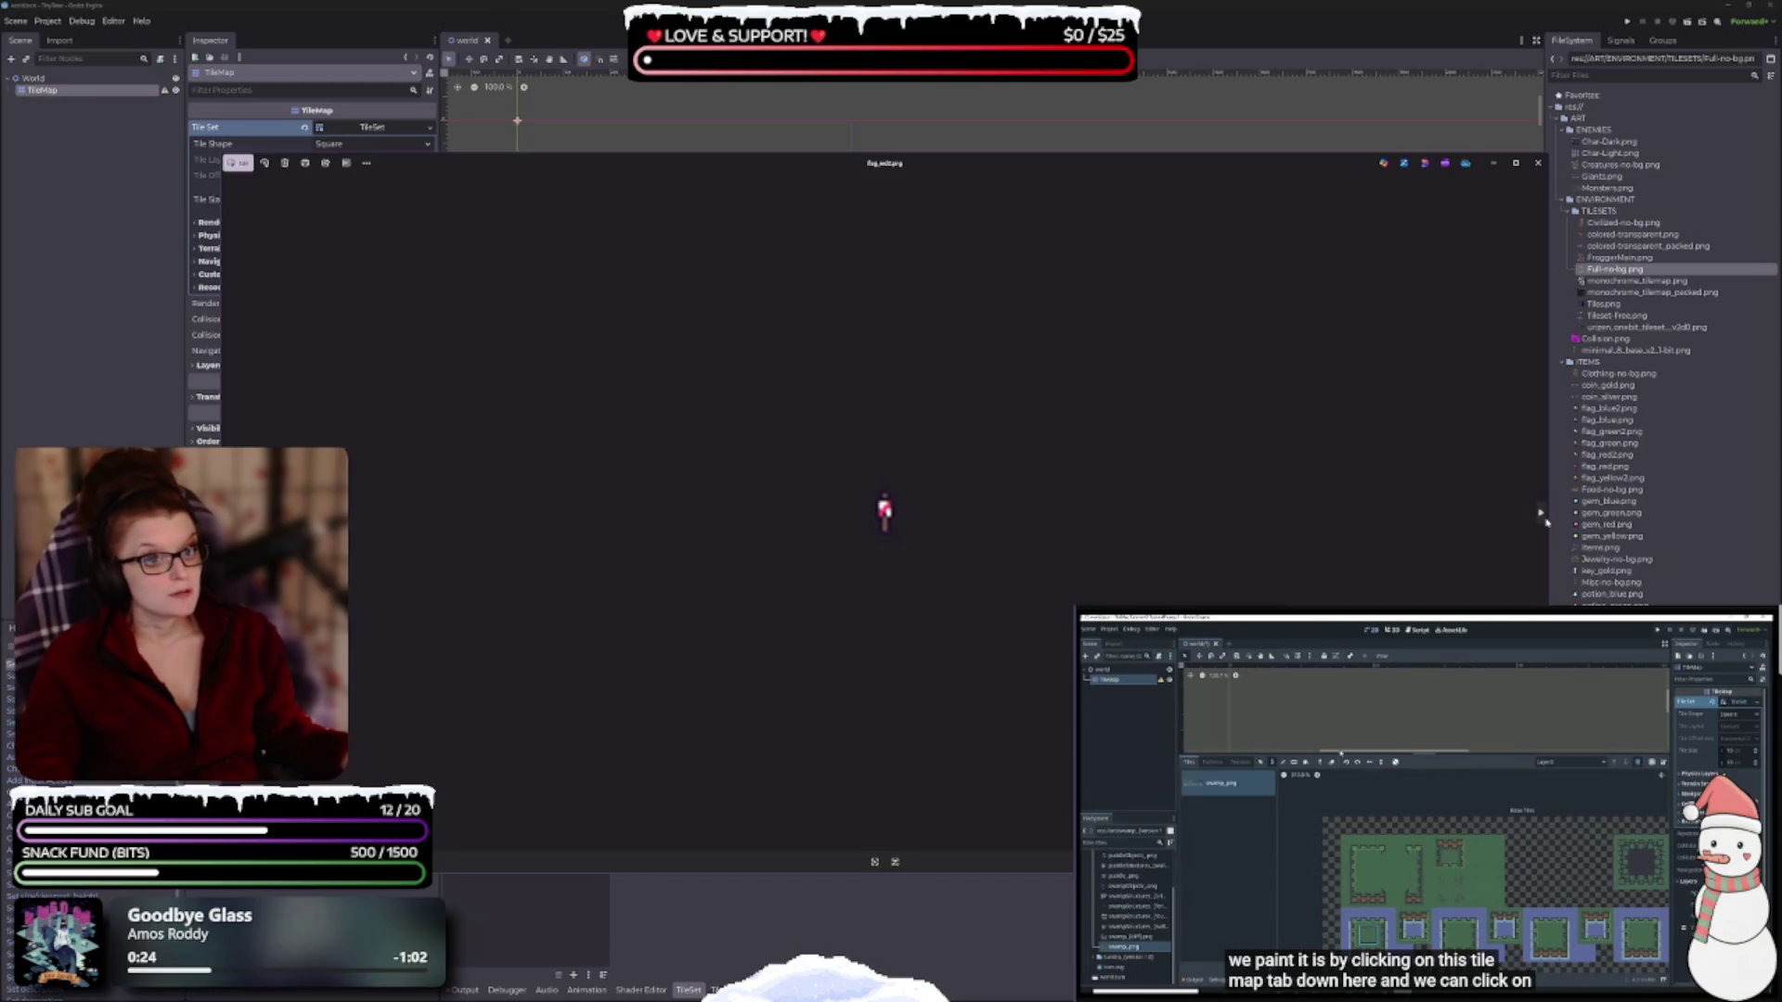
pyautogui.click(1544, 519)
pyautogui.click(1545, 518)
pyautogui.click(1545, 519)
pyautogui.click(1545, 518)
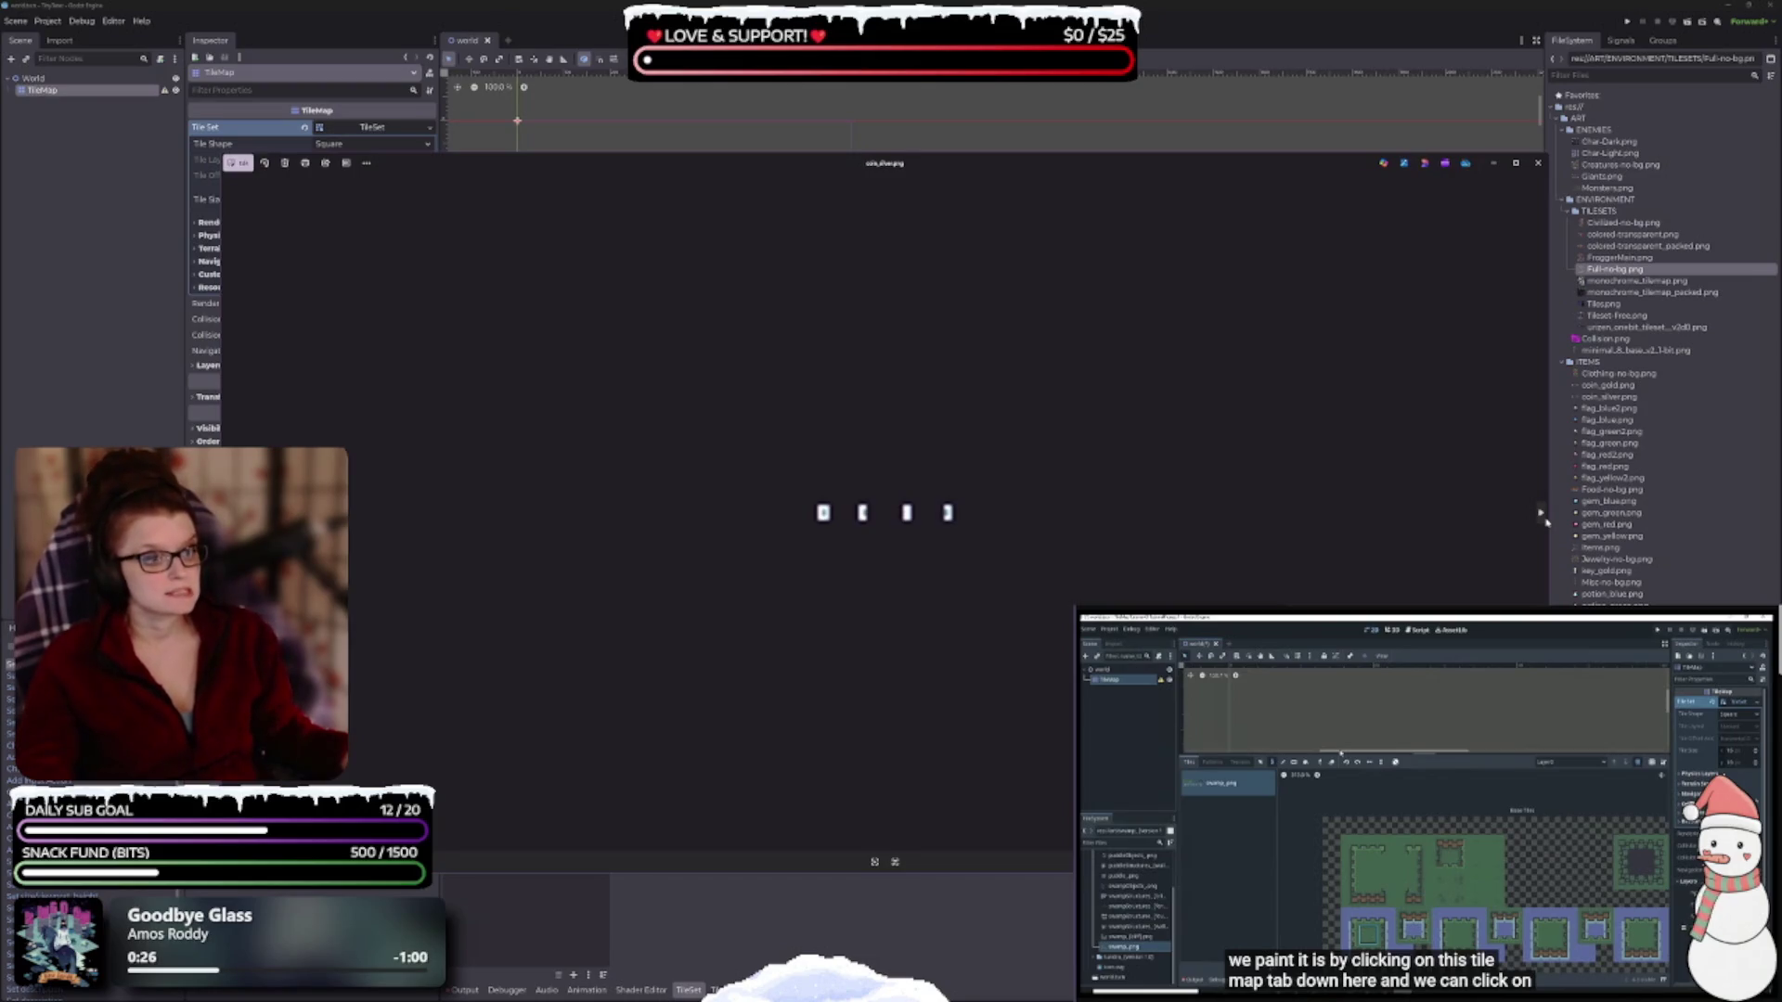
pyautogui.click(1544, 519)
pyautogui.click(1543, 516)
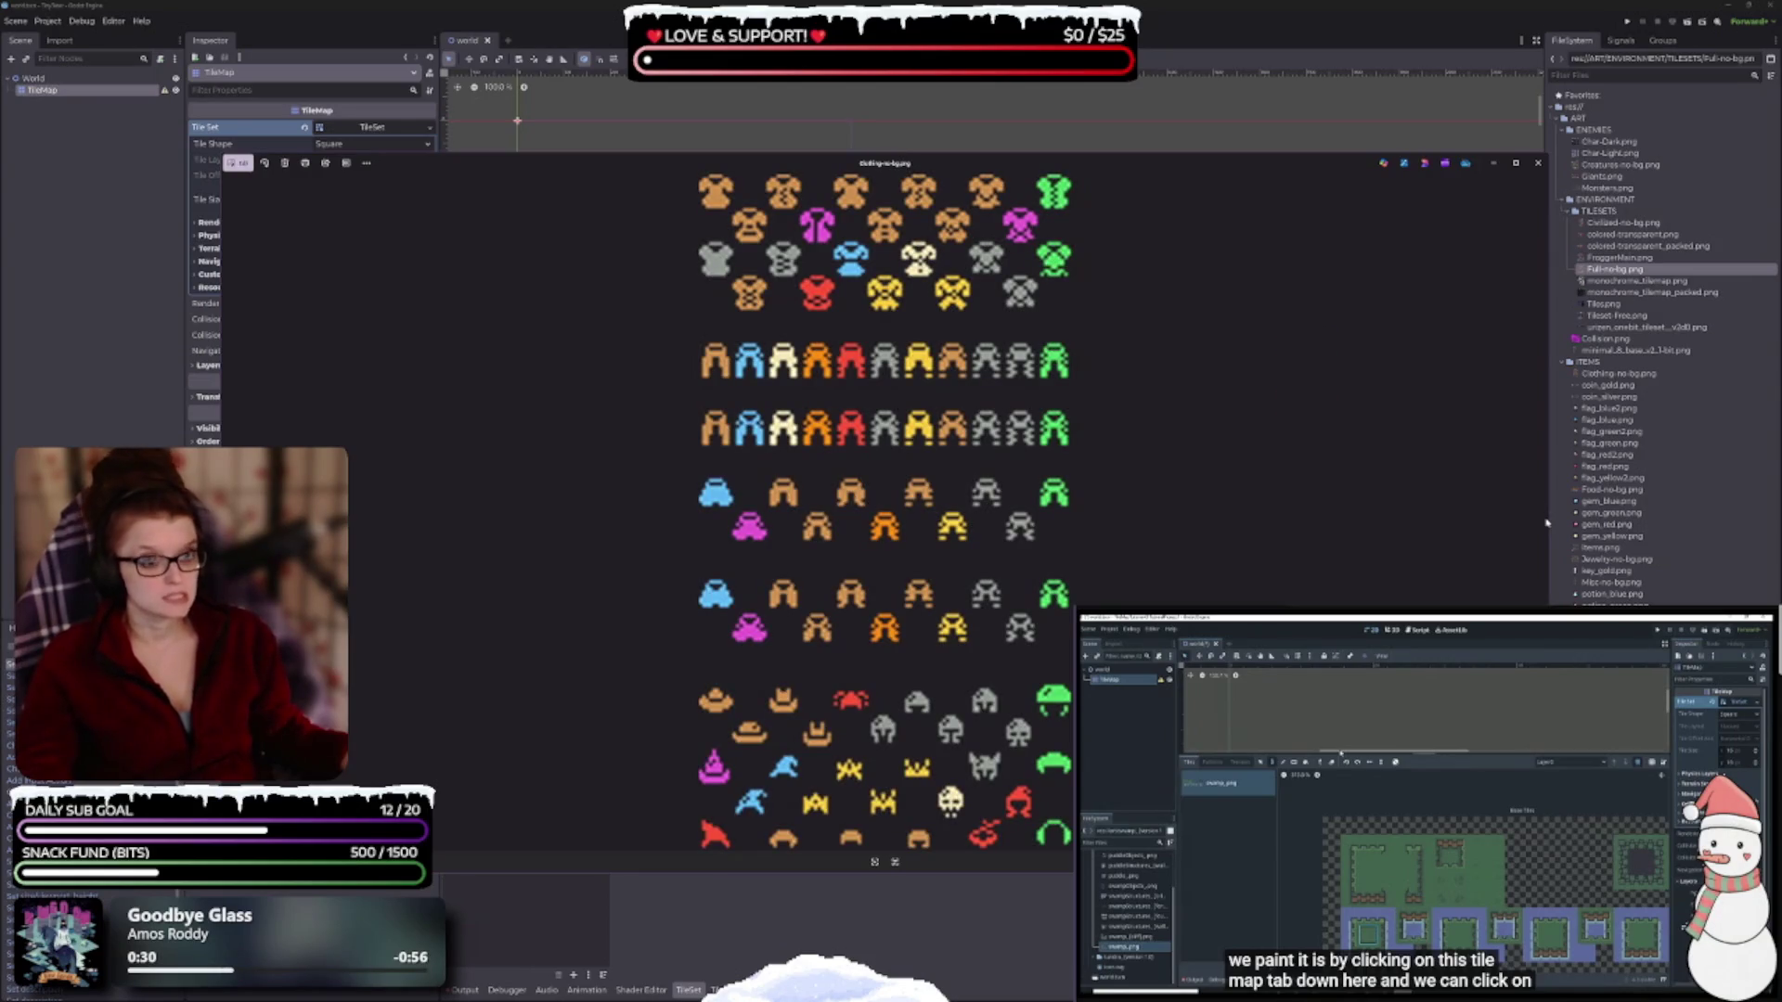
pyautogui.scroll(-1, 1288, 505)
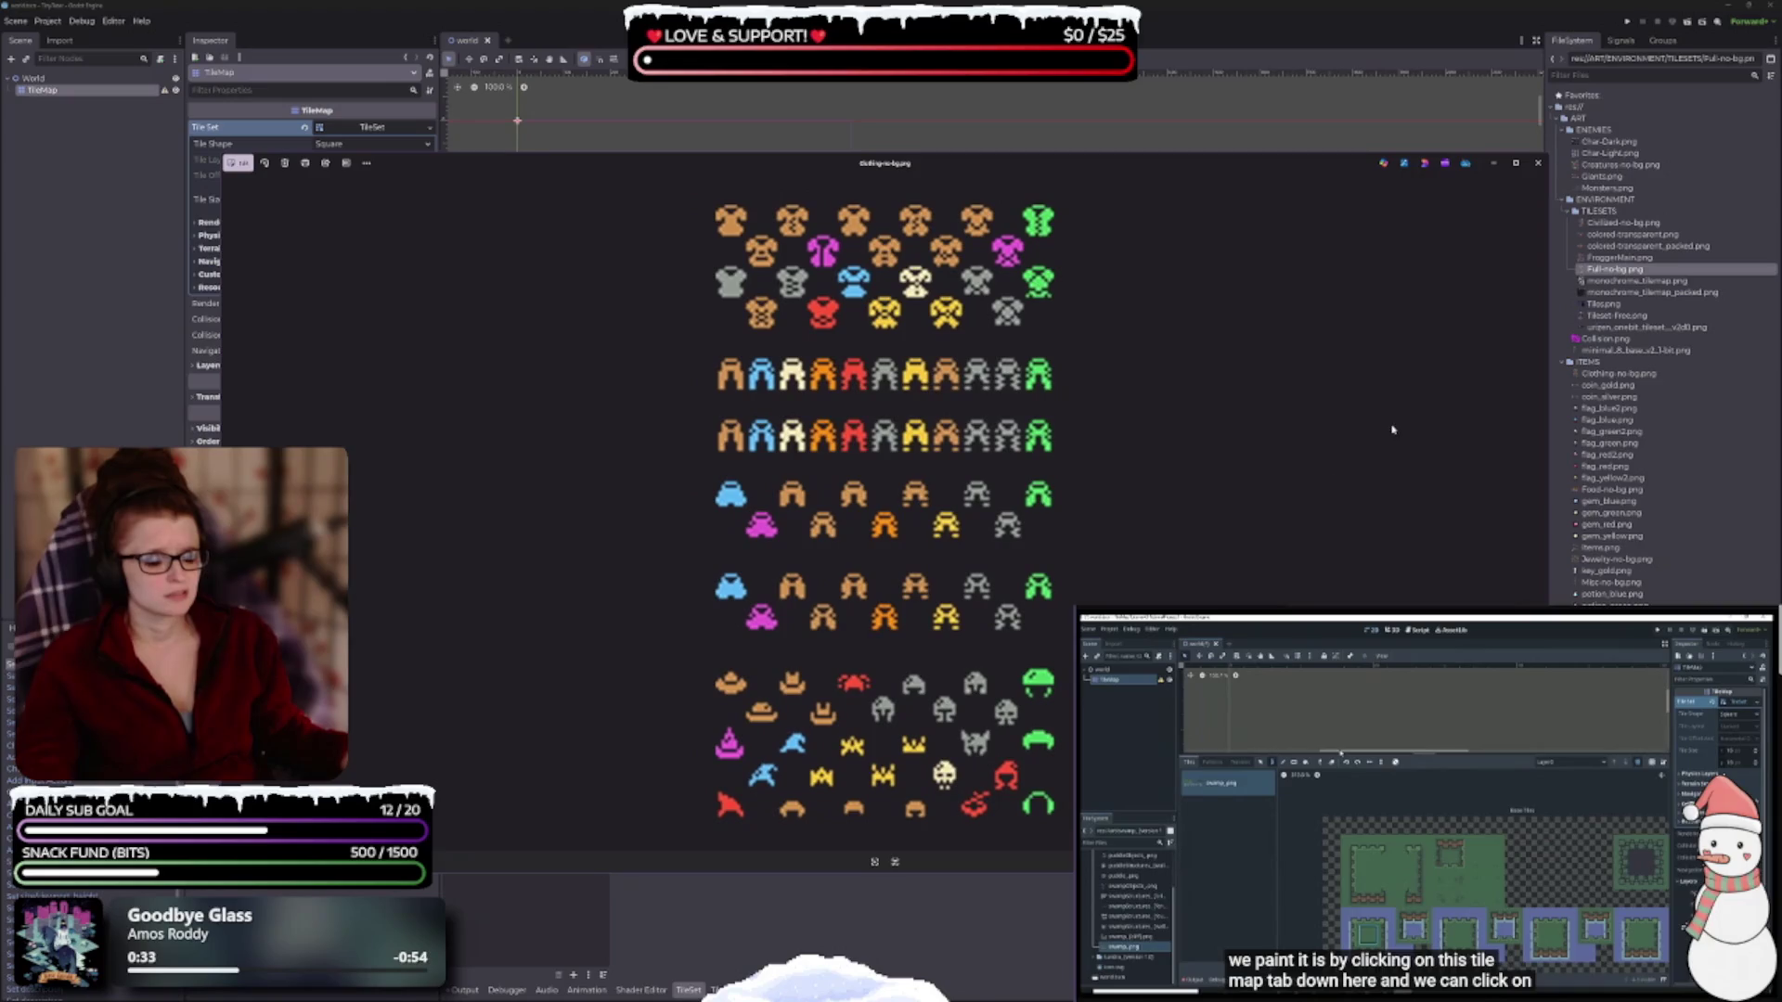
pyautogui.click(1538, 164)
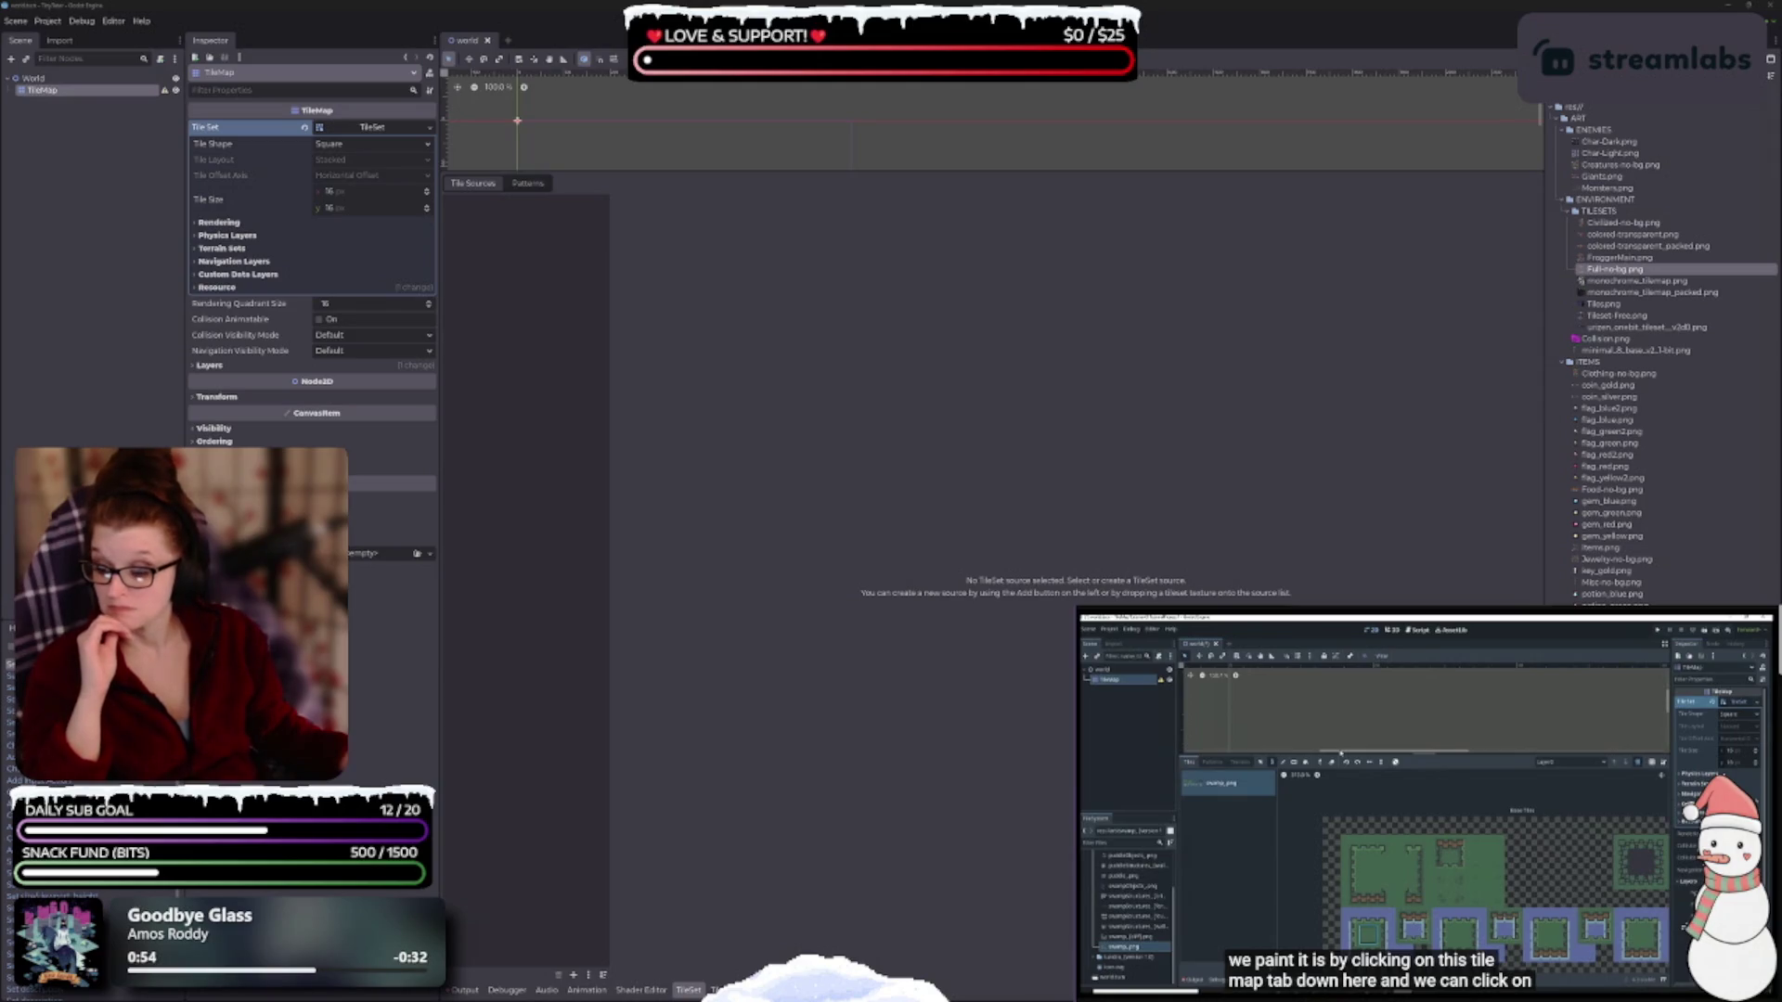
# Navigate from ITEMS to ART › ENVIRONMENT › TILESETS and open the urizen onebit tileset image.
pyautogui.hotkey('alt', 'Tab')
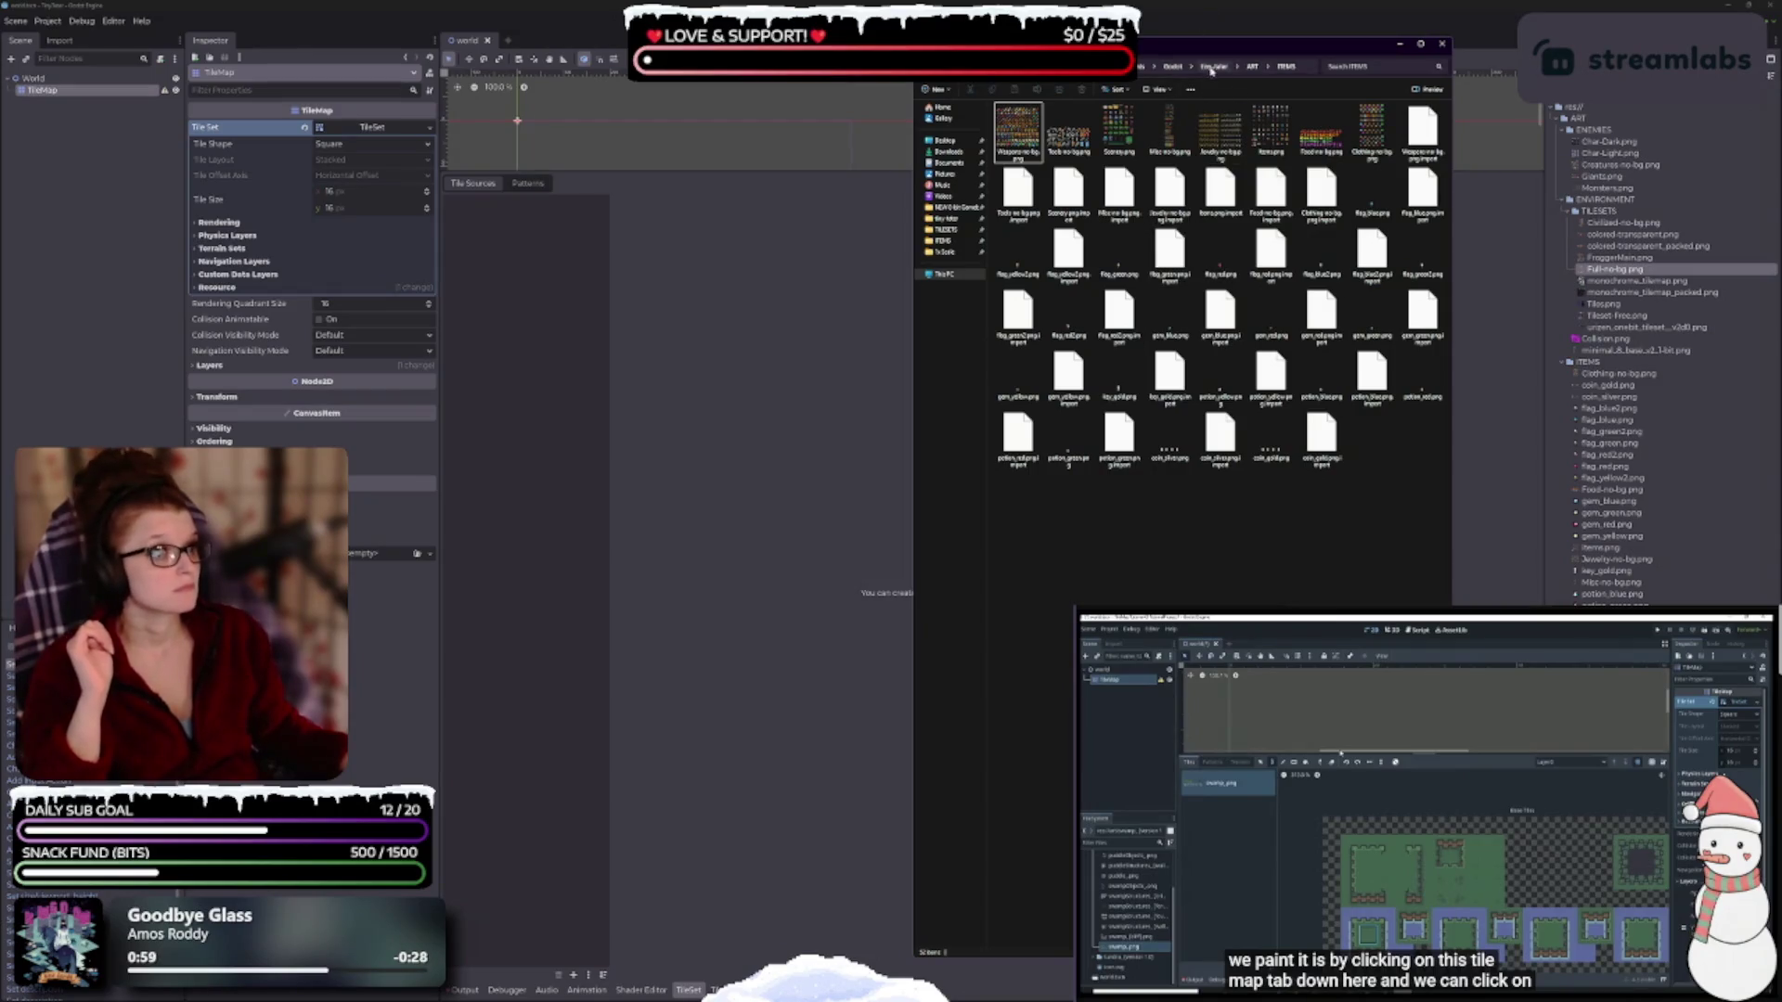
pyautogui.click(1252, 68)
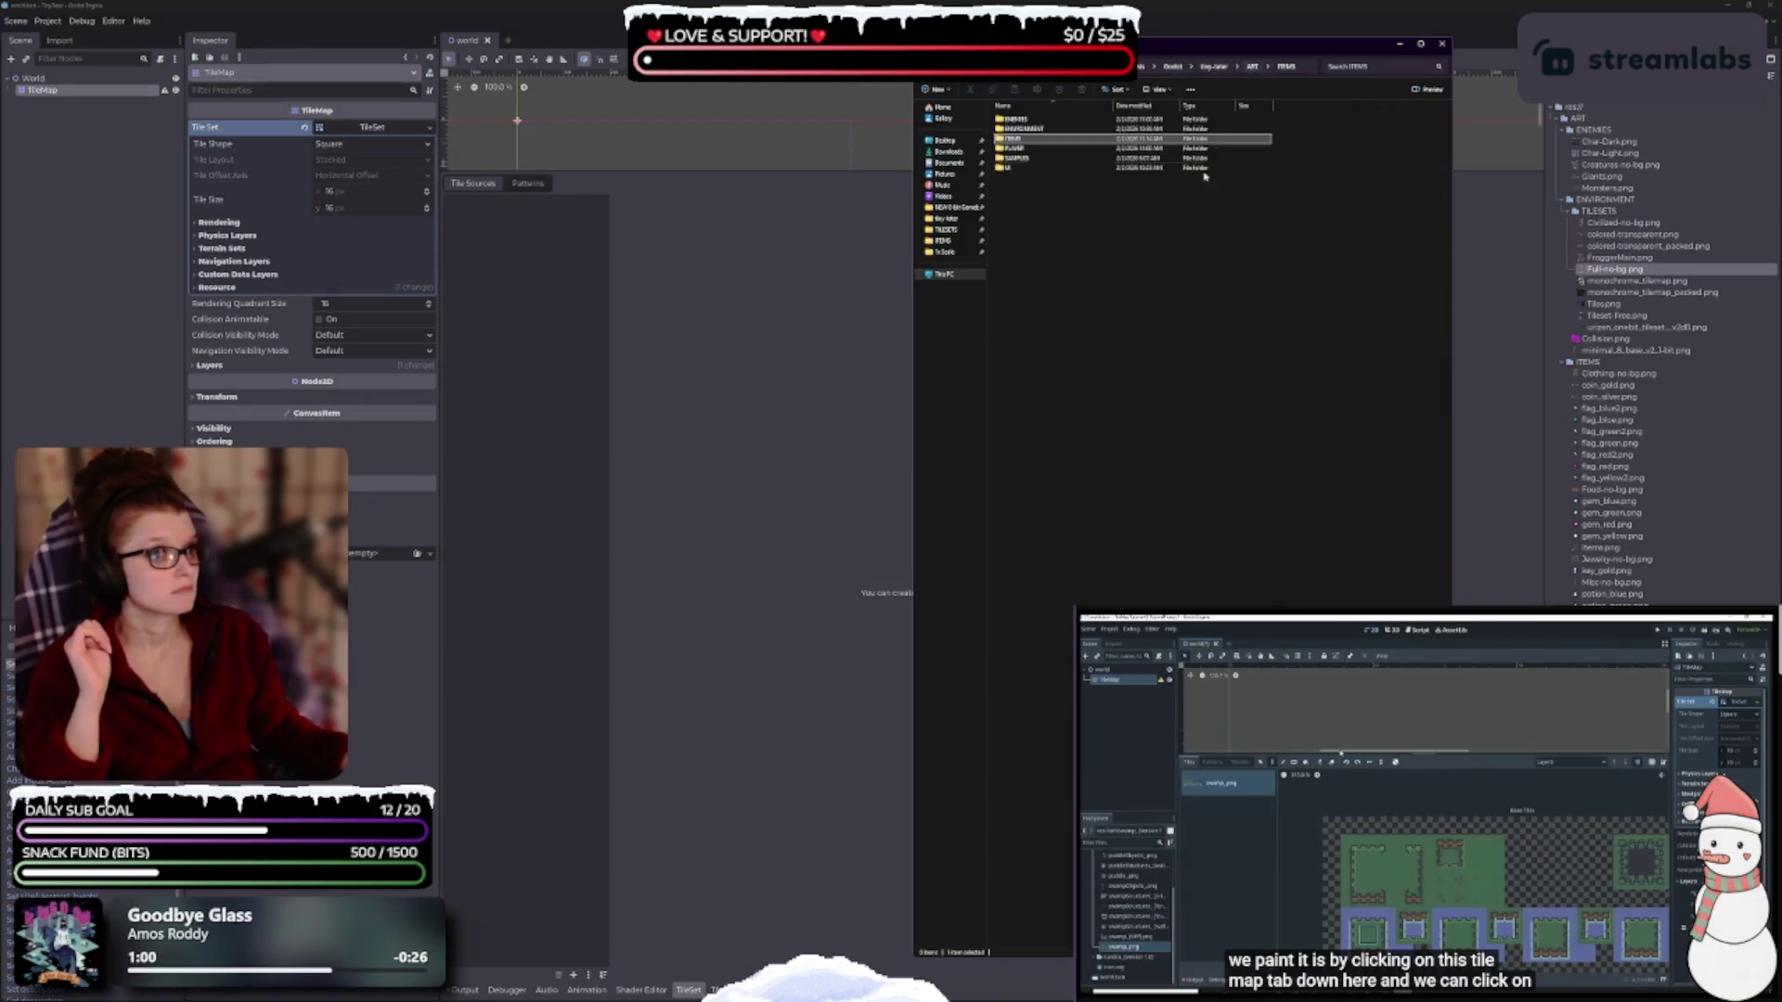
pyautogui.doubleClick(1032, 129)
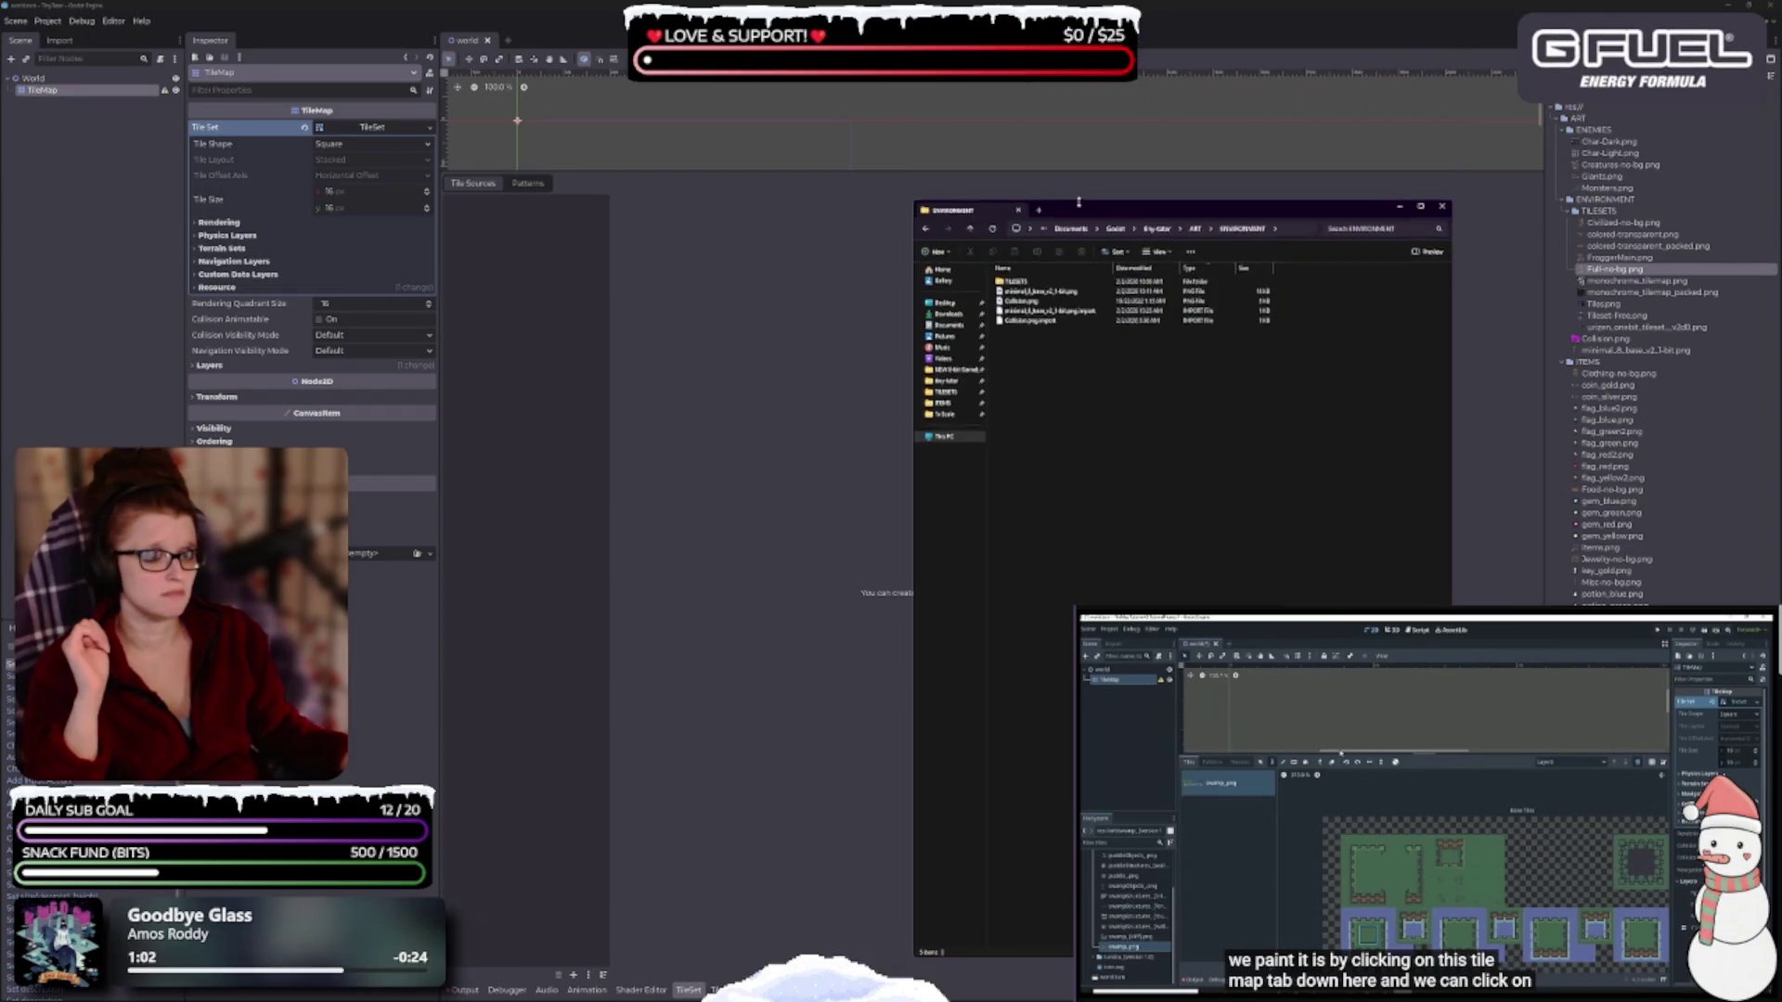
pyautogui.doubleClick(1016, 291)
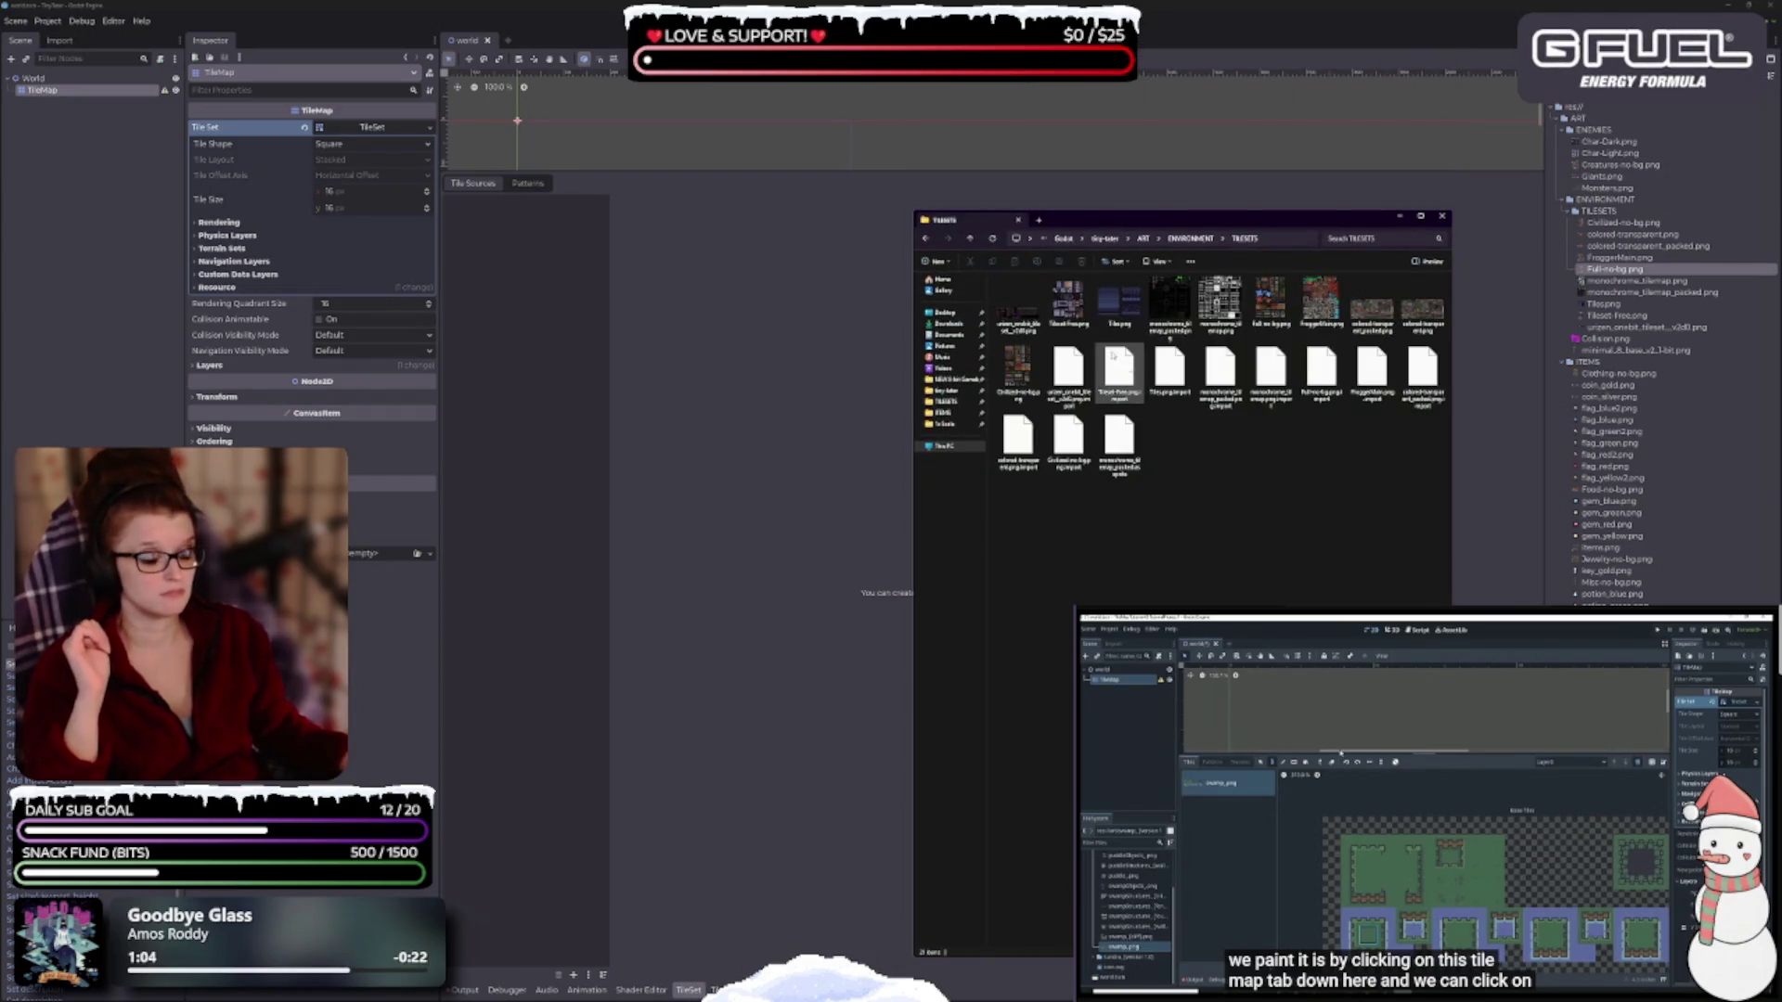
pyautogui.doubleClick(1015, 303)
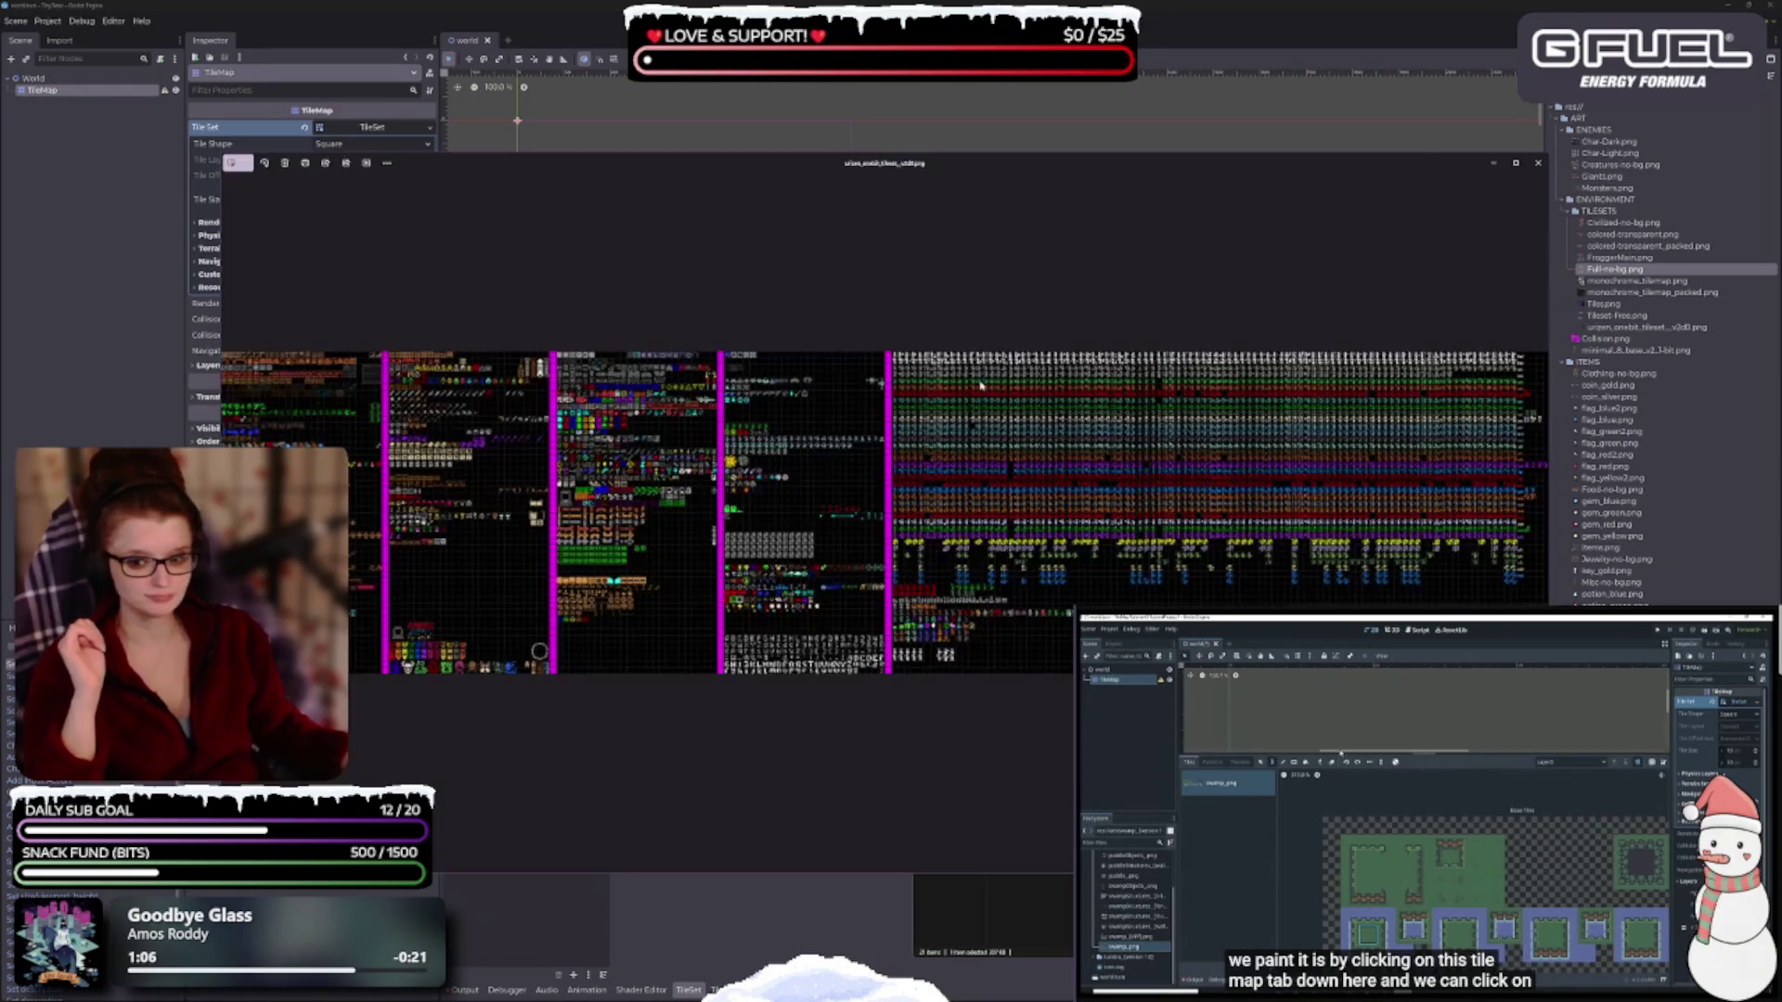
# Zoom and pan around the urizen onebit tileset to inspect its tiles.
pyautogui.scroll(8, 921, 436)
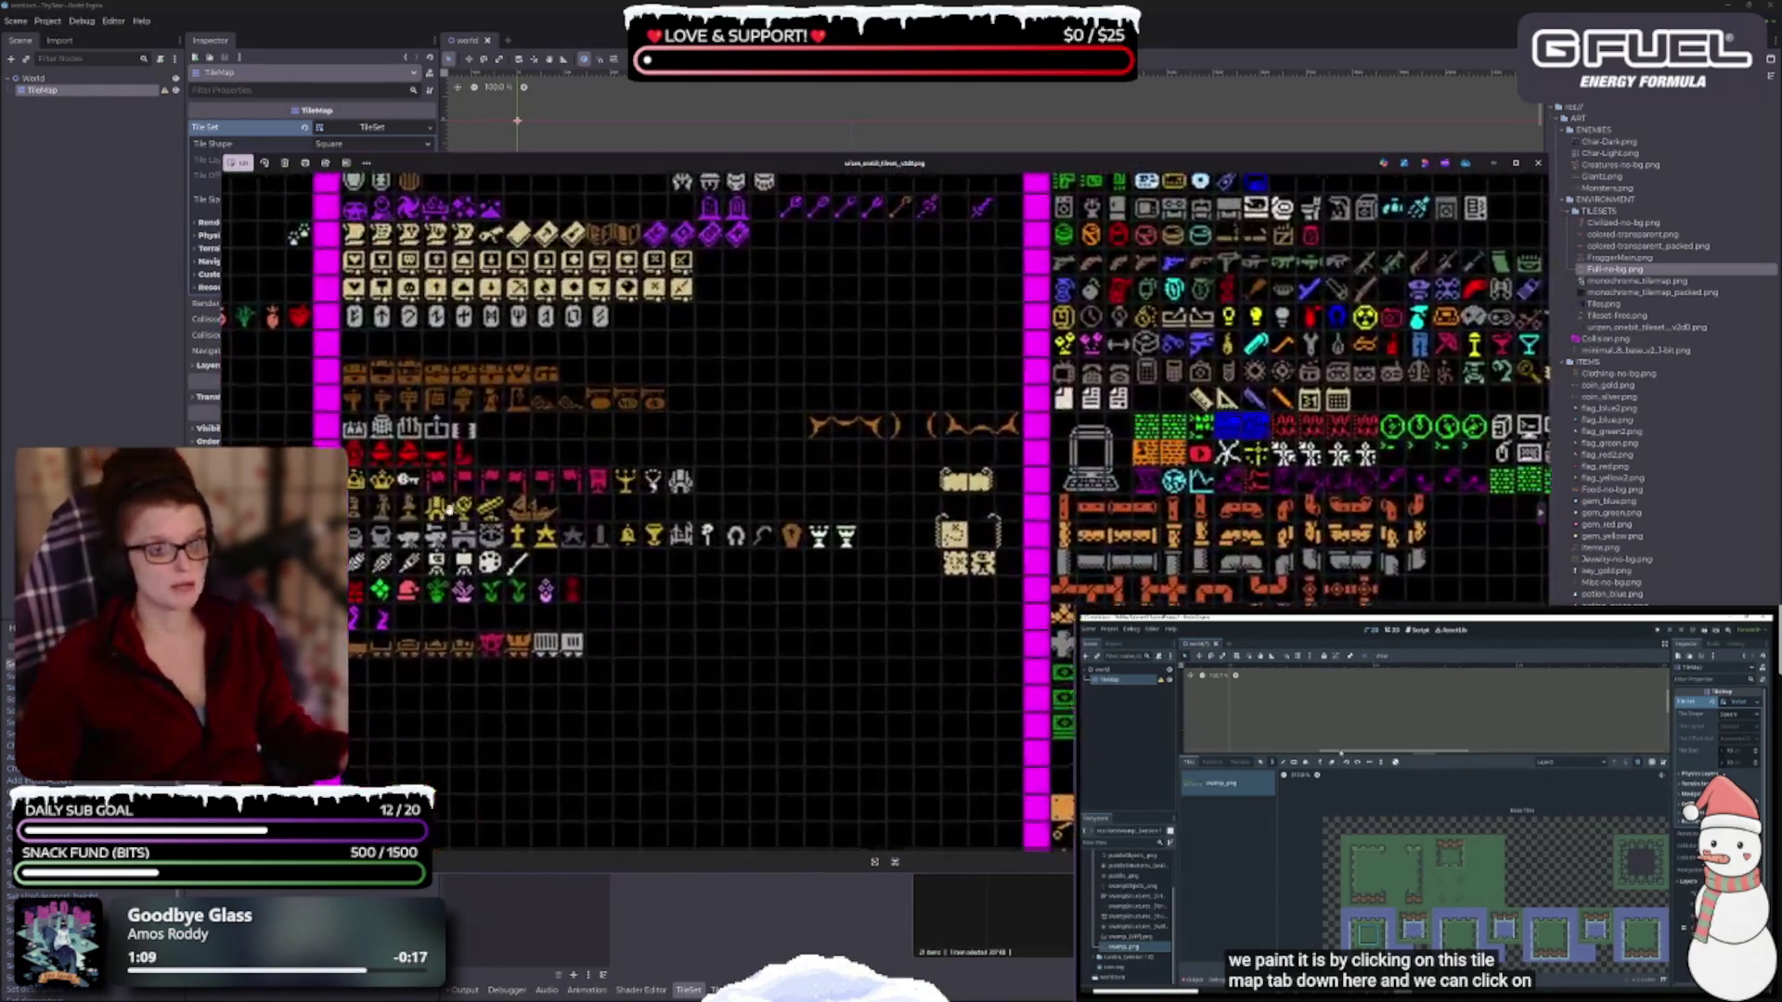
pyautogui.moveTo(448, 509); pyautogui.dragTo(1049, 407)
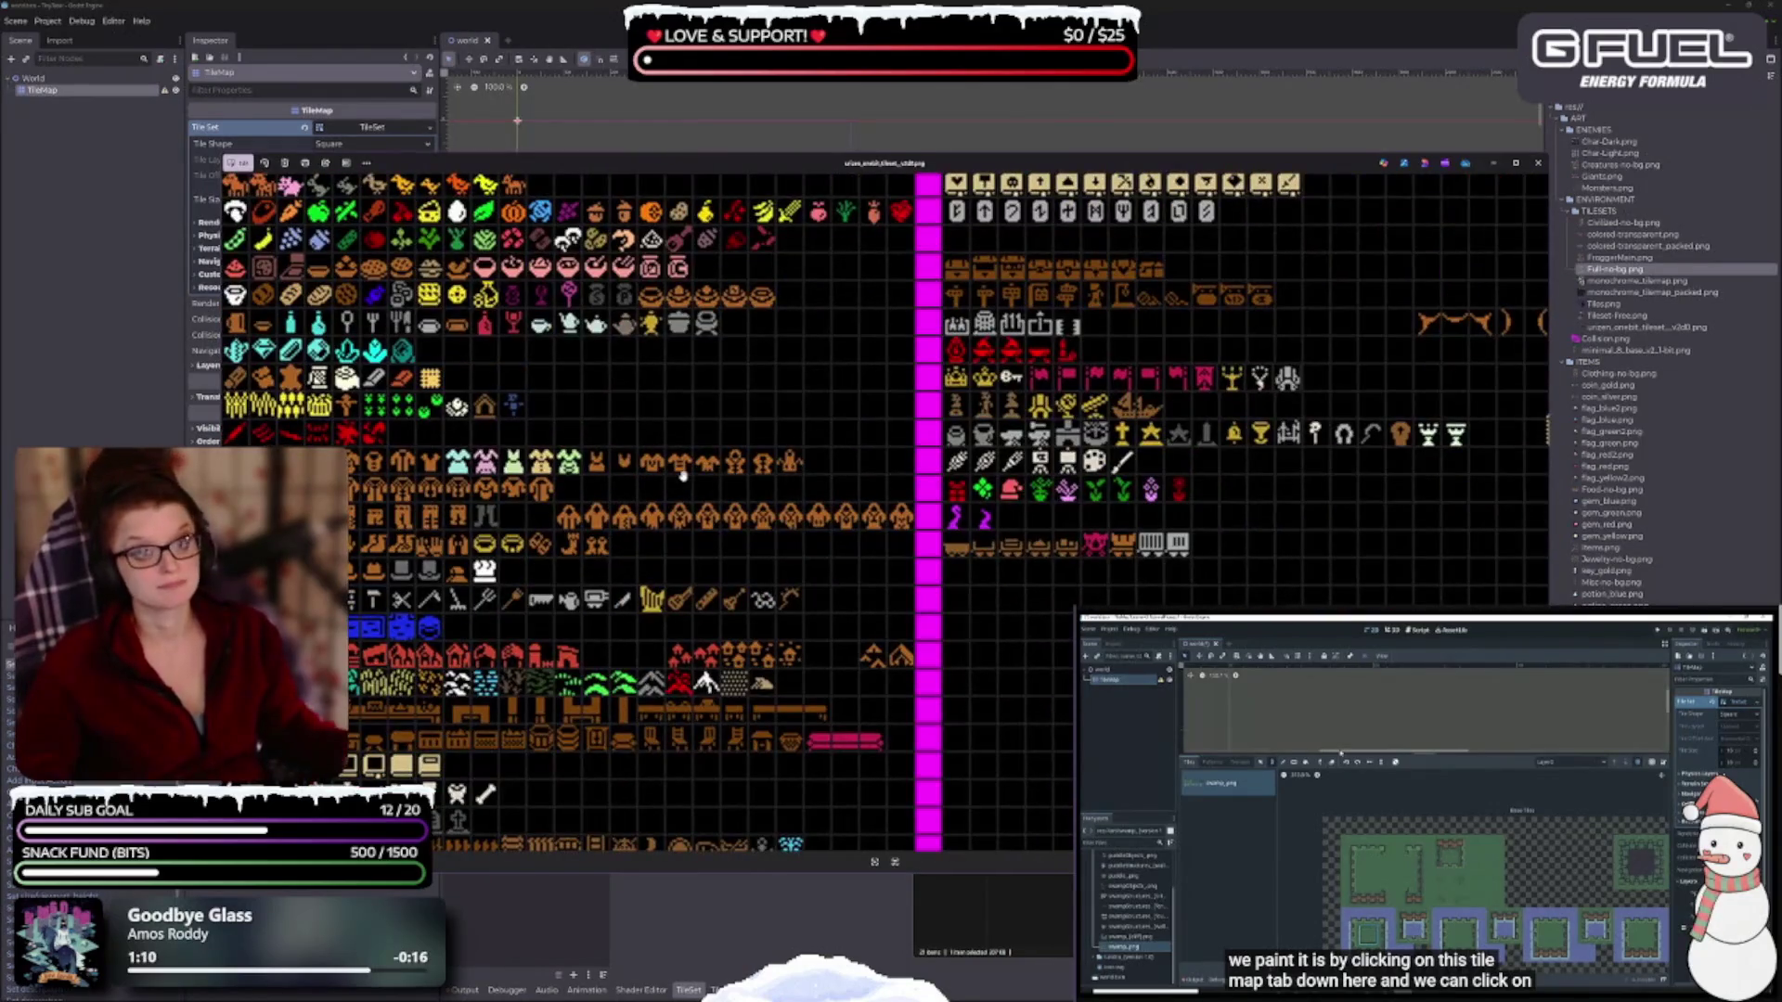
pyautogui.scroll(-3, 731, 499)
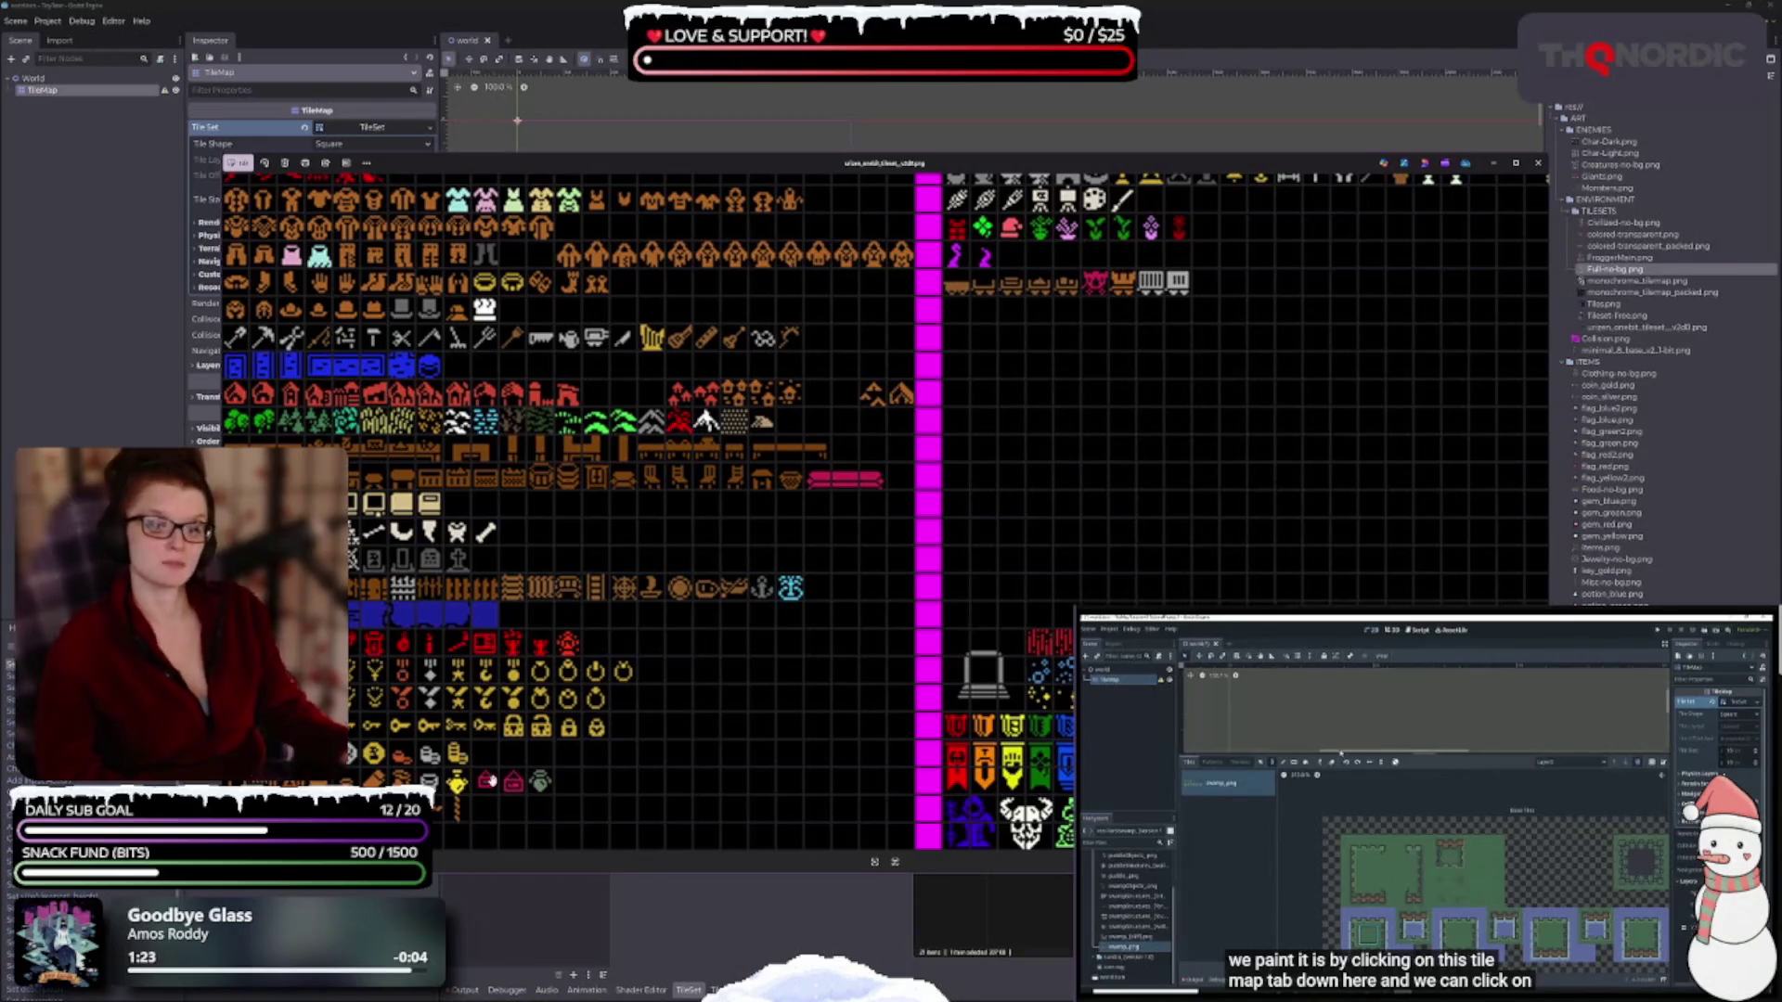
pyautogui.scroll(3, 557, 668)
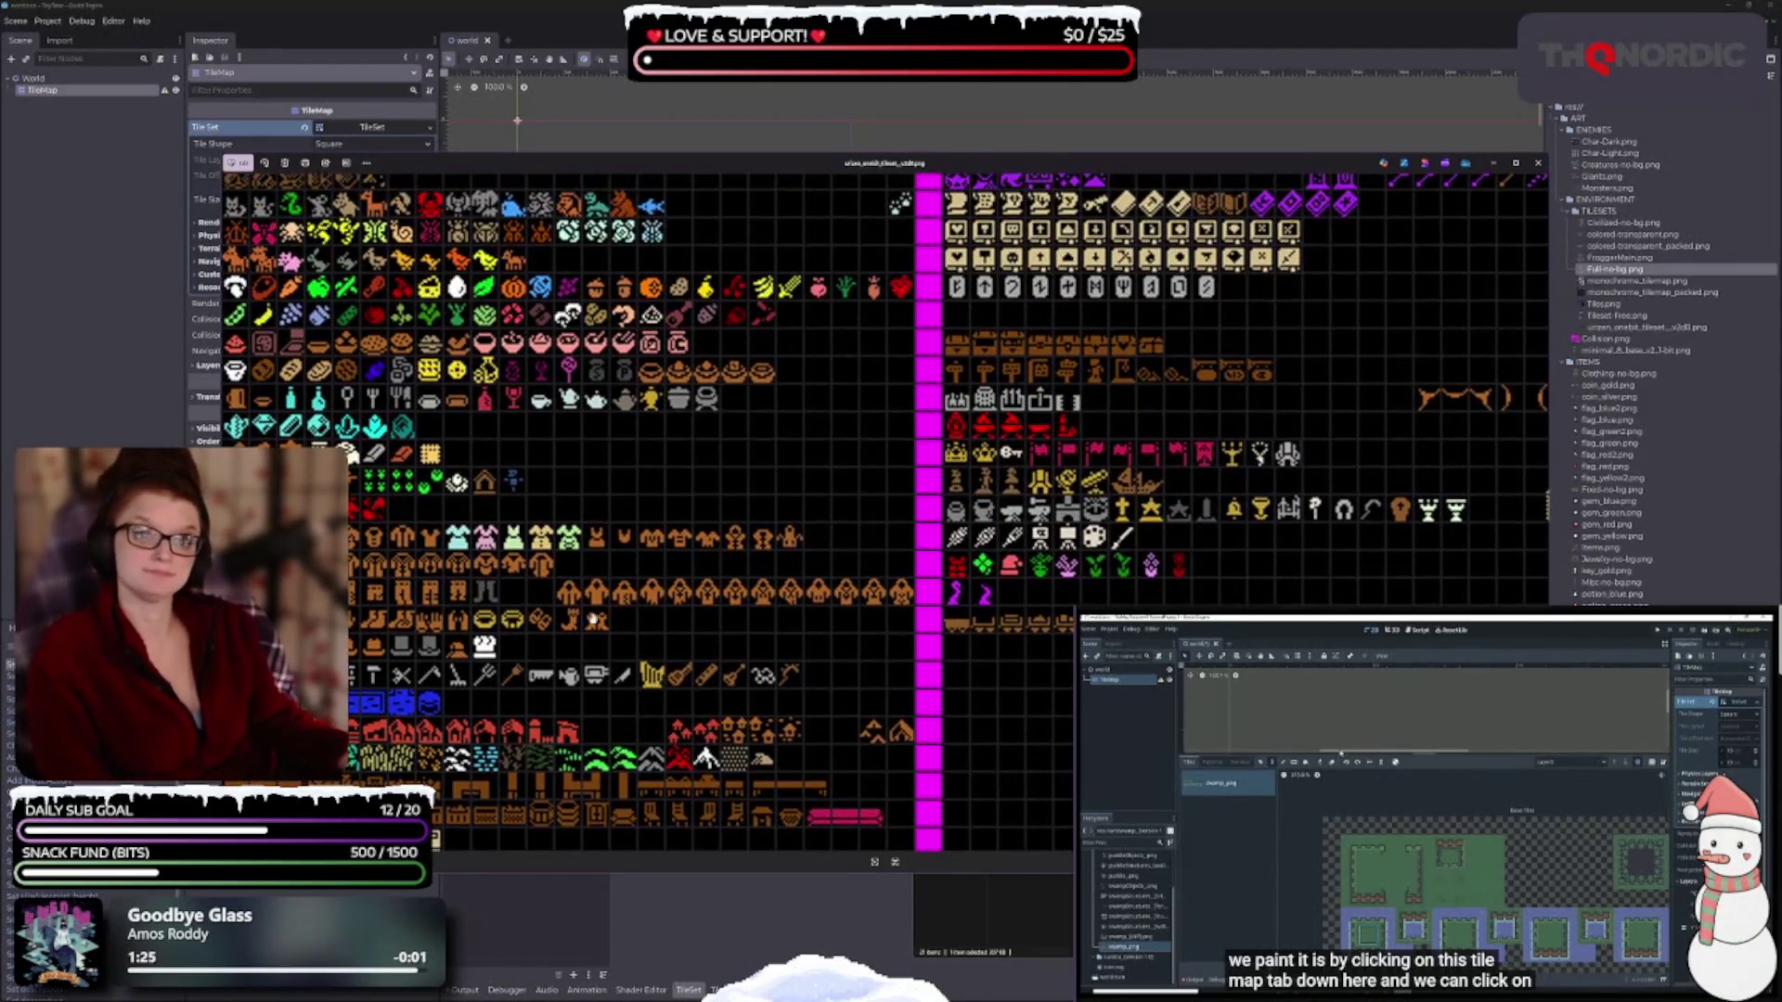
pyautogui.scroll(2, 594, 620)
pyautogui.scroll(1, 525, 690)
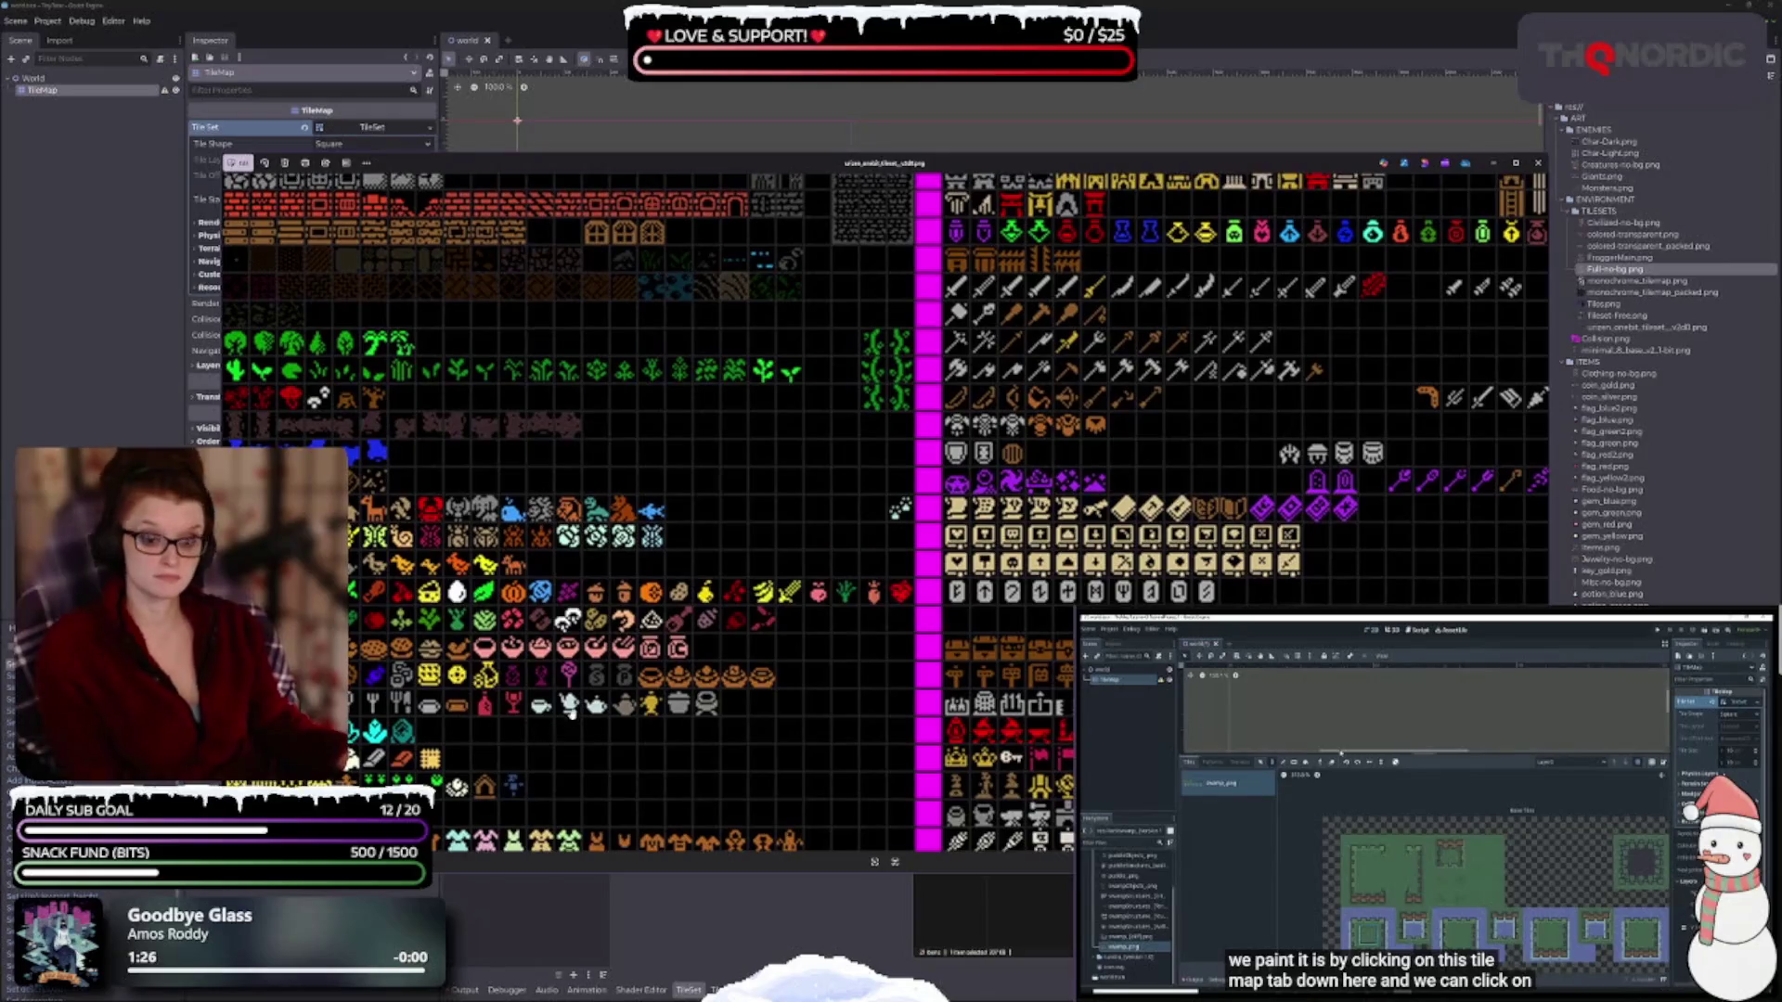
pyautogui.scroll(1, 552, 671)
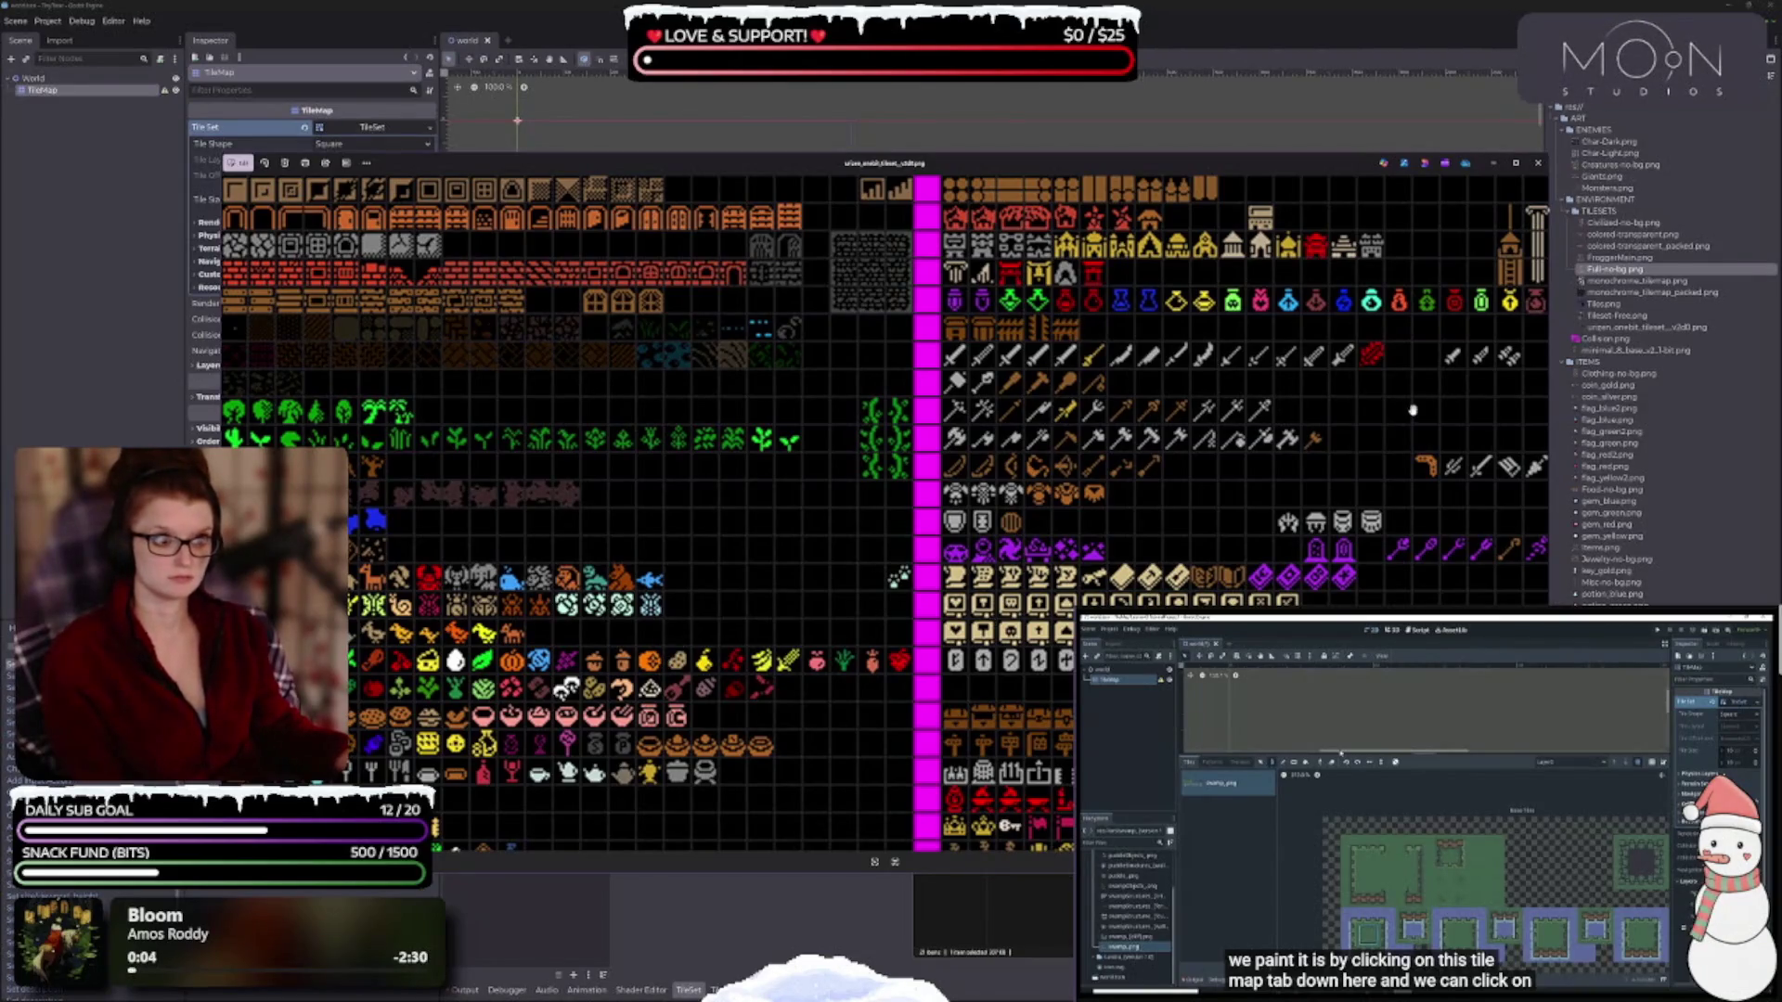
pyautogui.hscroll(2, 1136, 423)
pyautogui.hscroll(1, 1136, 422)
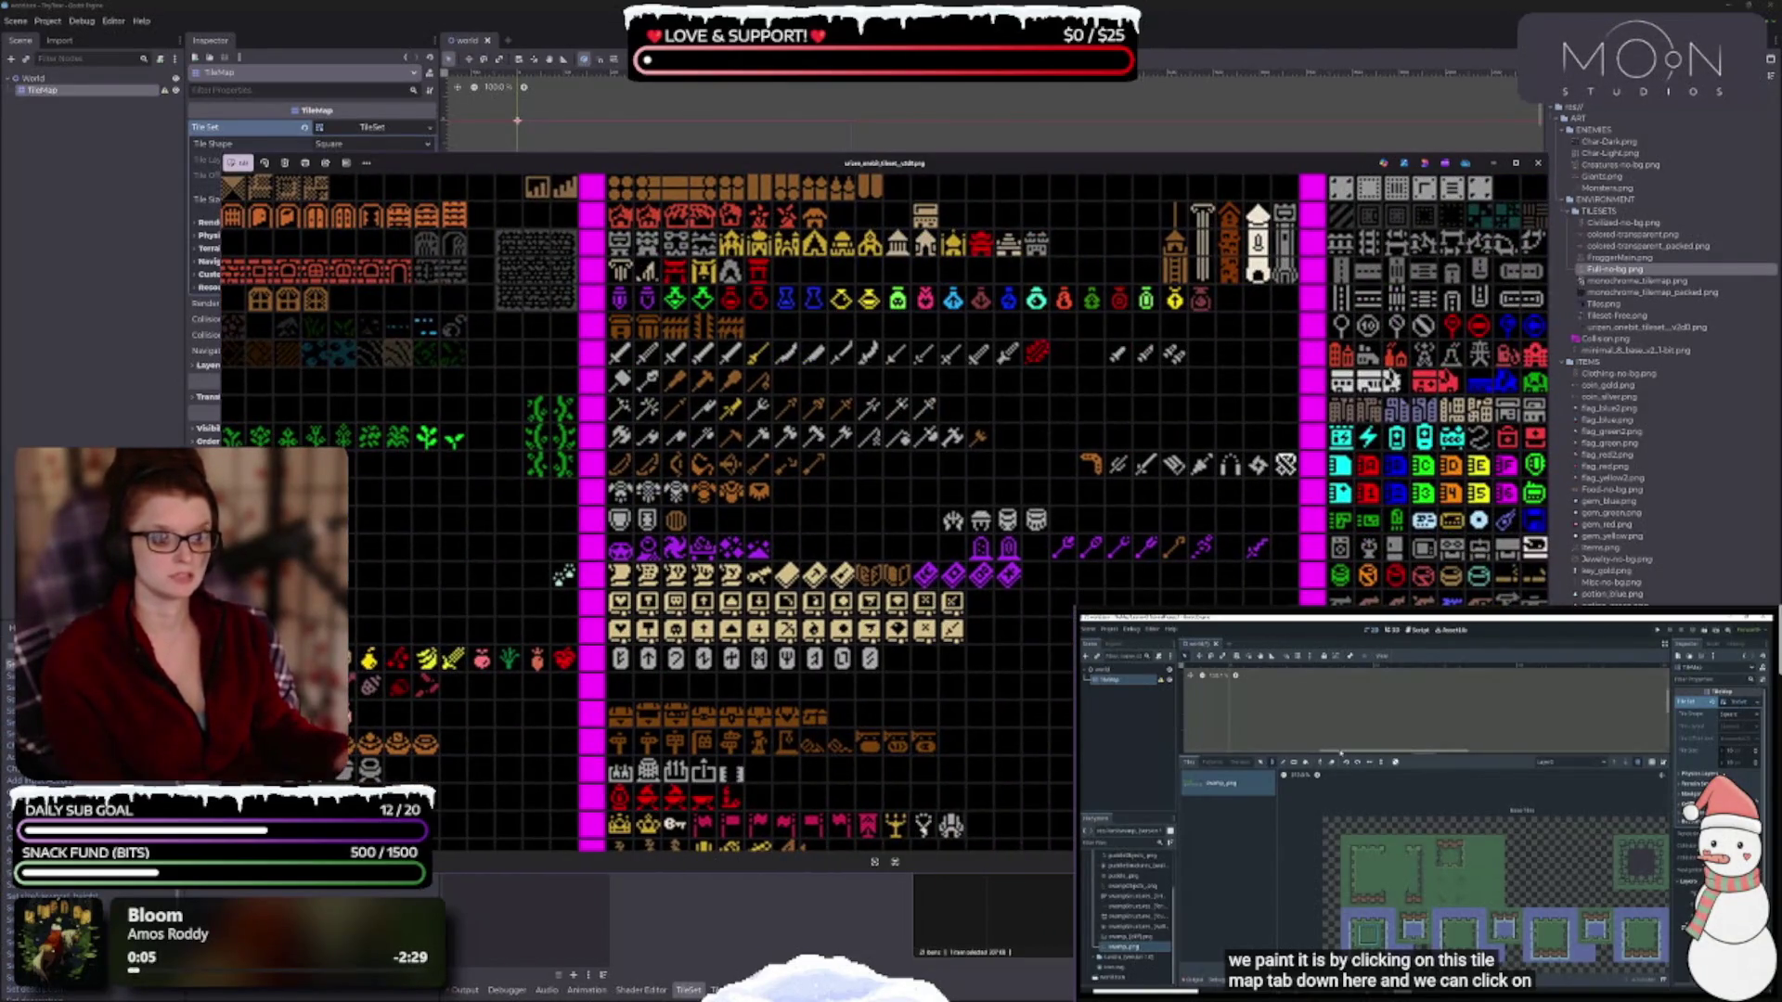
pyautogui.scroll(-2, 1131, 508)
pyautogui.hscroll(1, 1131, 509)
pyautogui.scroll(-2, 1018, 708)
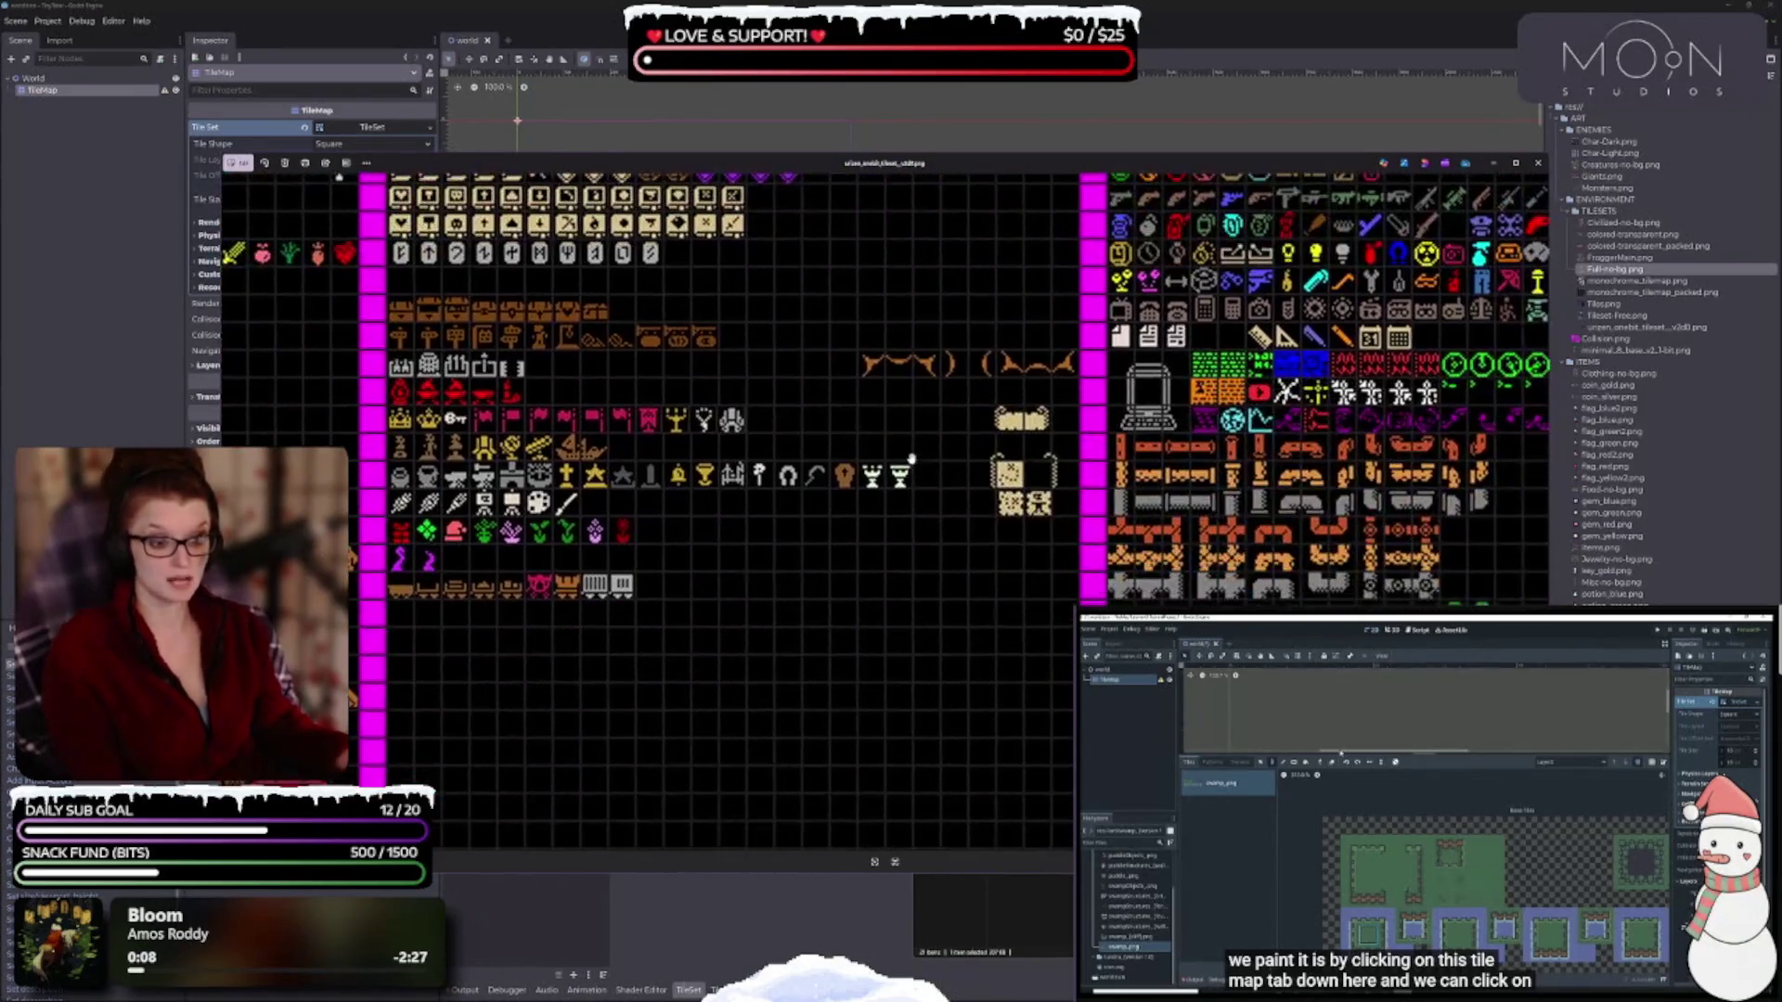
pyautogui.scroll(-4, 910, 501)
pyautogui.hscroll(2, 910, 501)
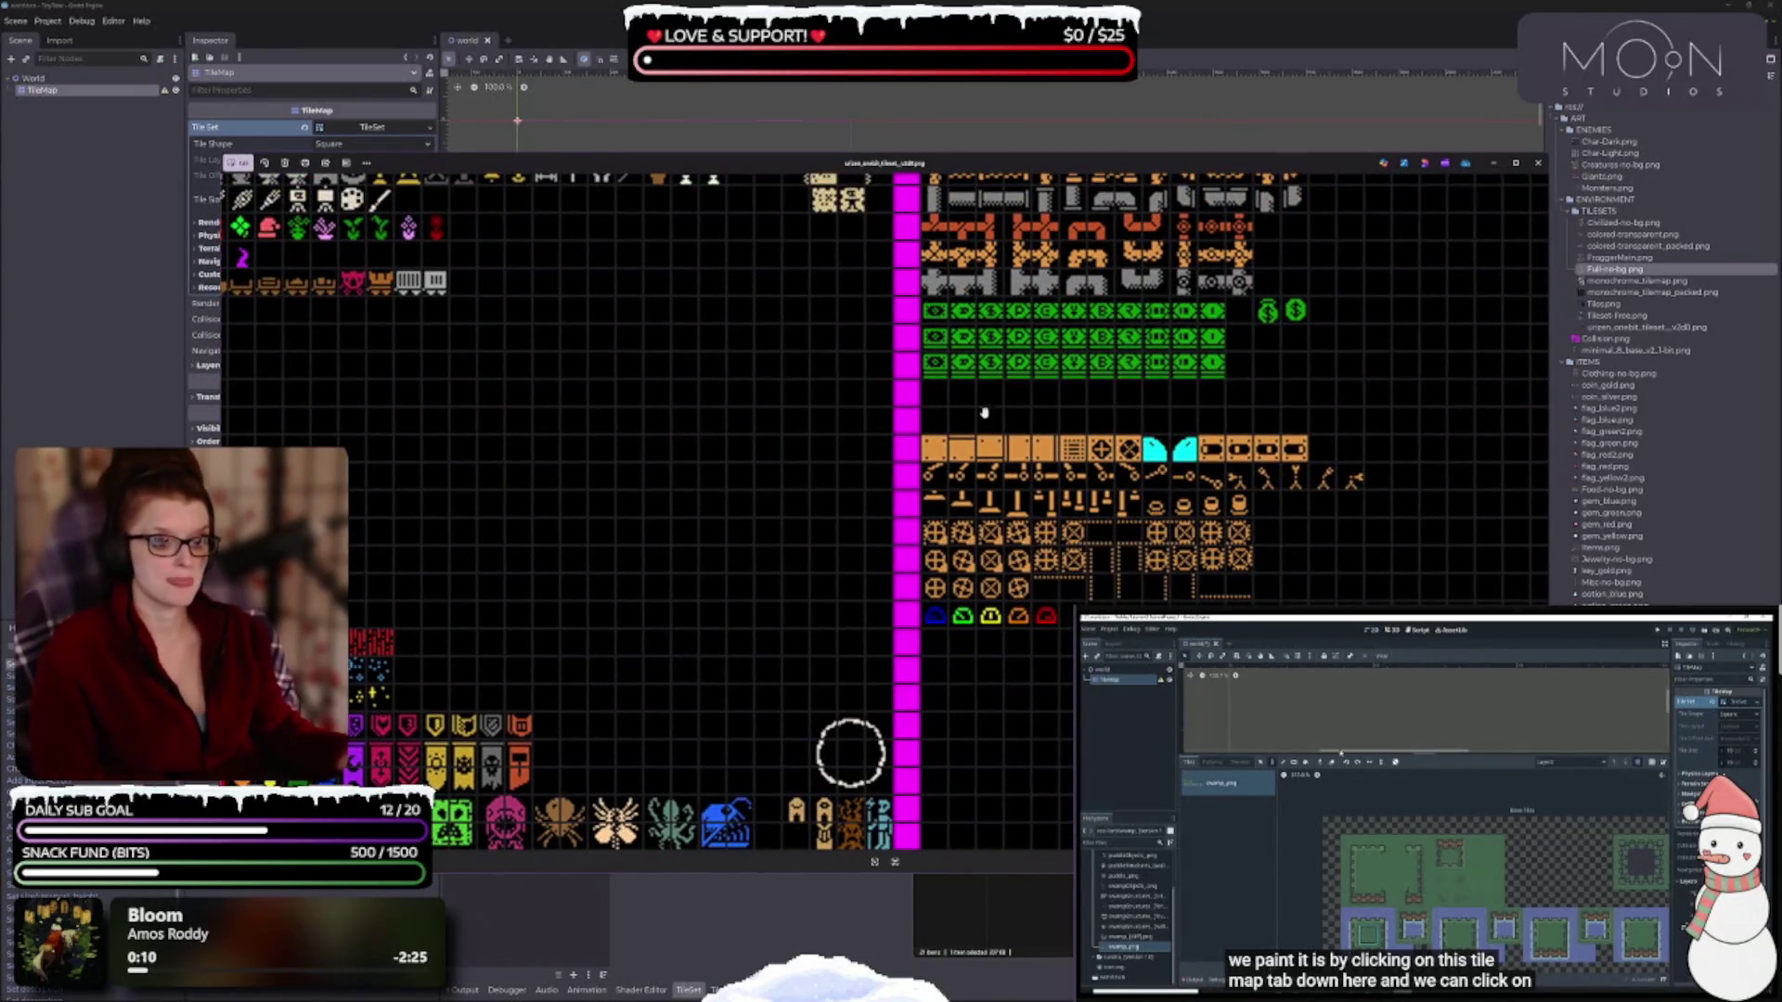
pyautogui.hscroll(2, 948, 398)
pyautogui.scroll(1, 948, 398)
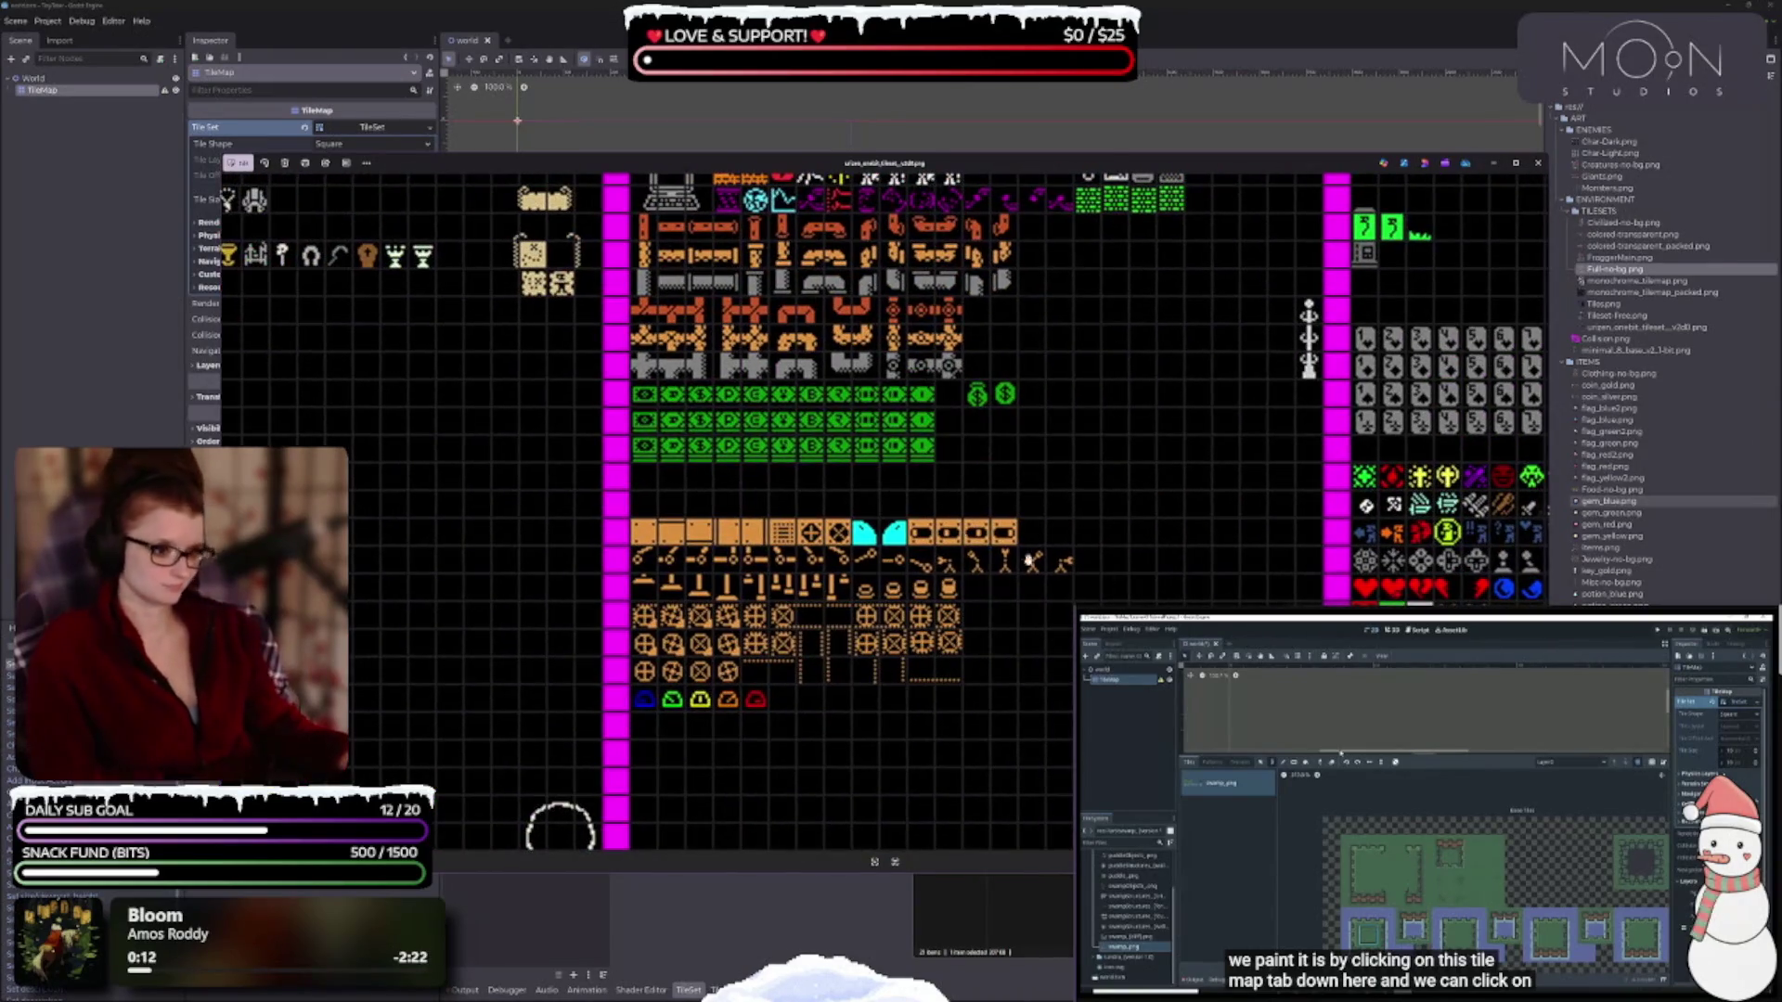
pyautogui.scroll(4, 948, 398)
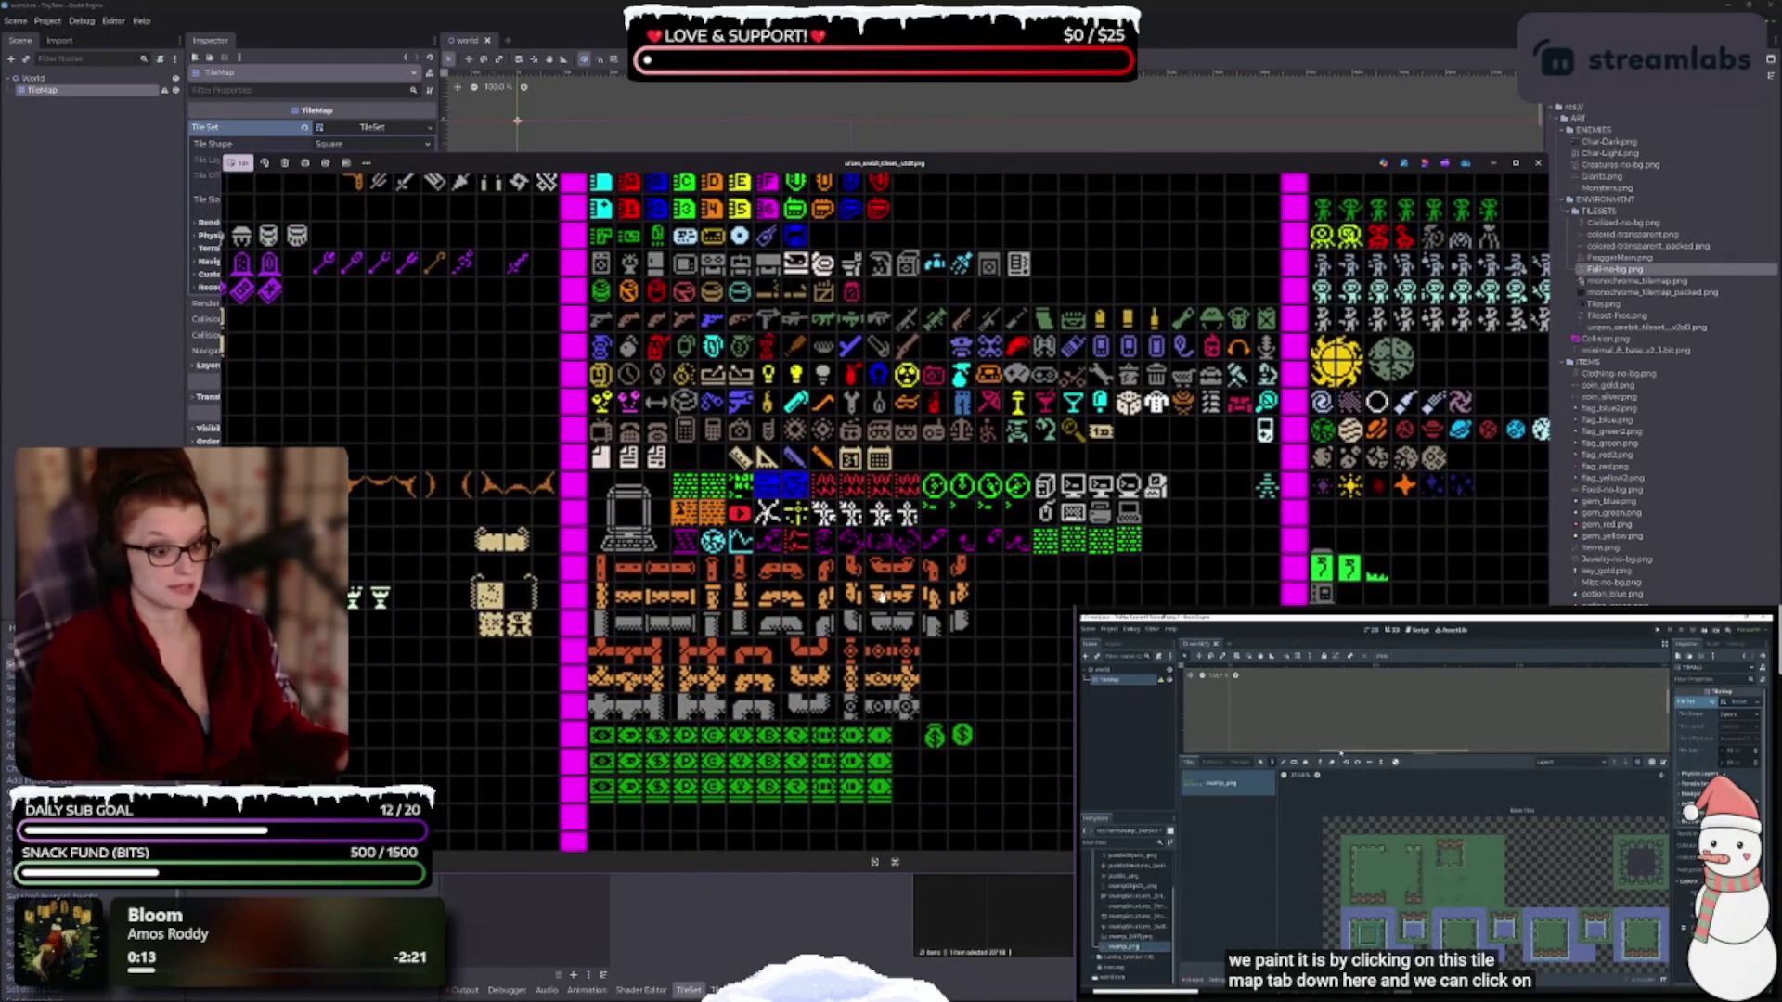
pyautogui.scroll(3, 933, 577)
pyautogui.scroll(1, 881, 386)
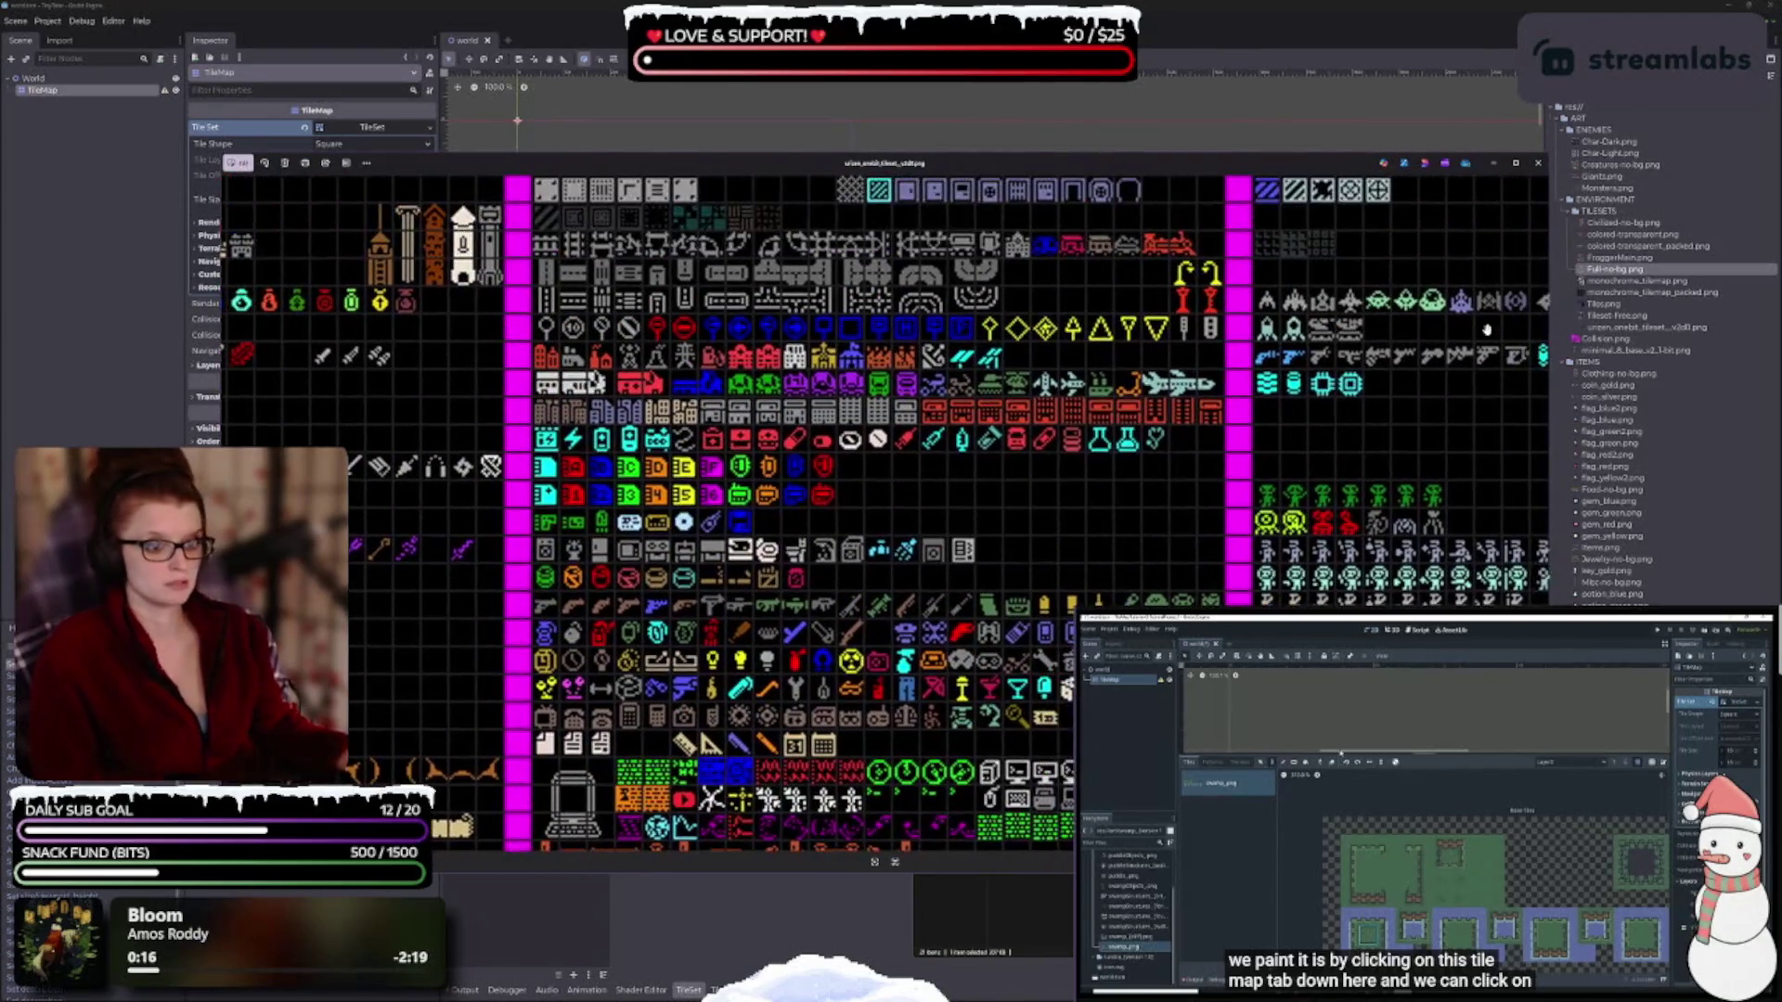
pyautogui.hscroll(8, 966, 600)
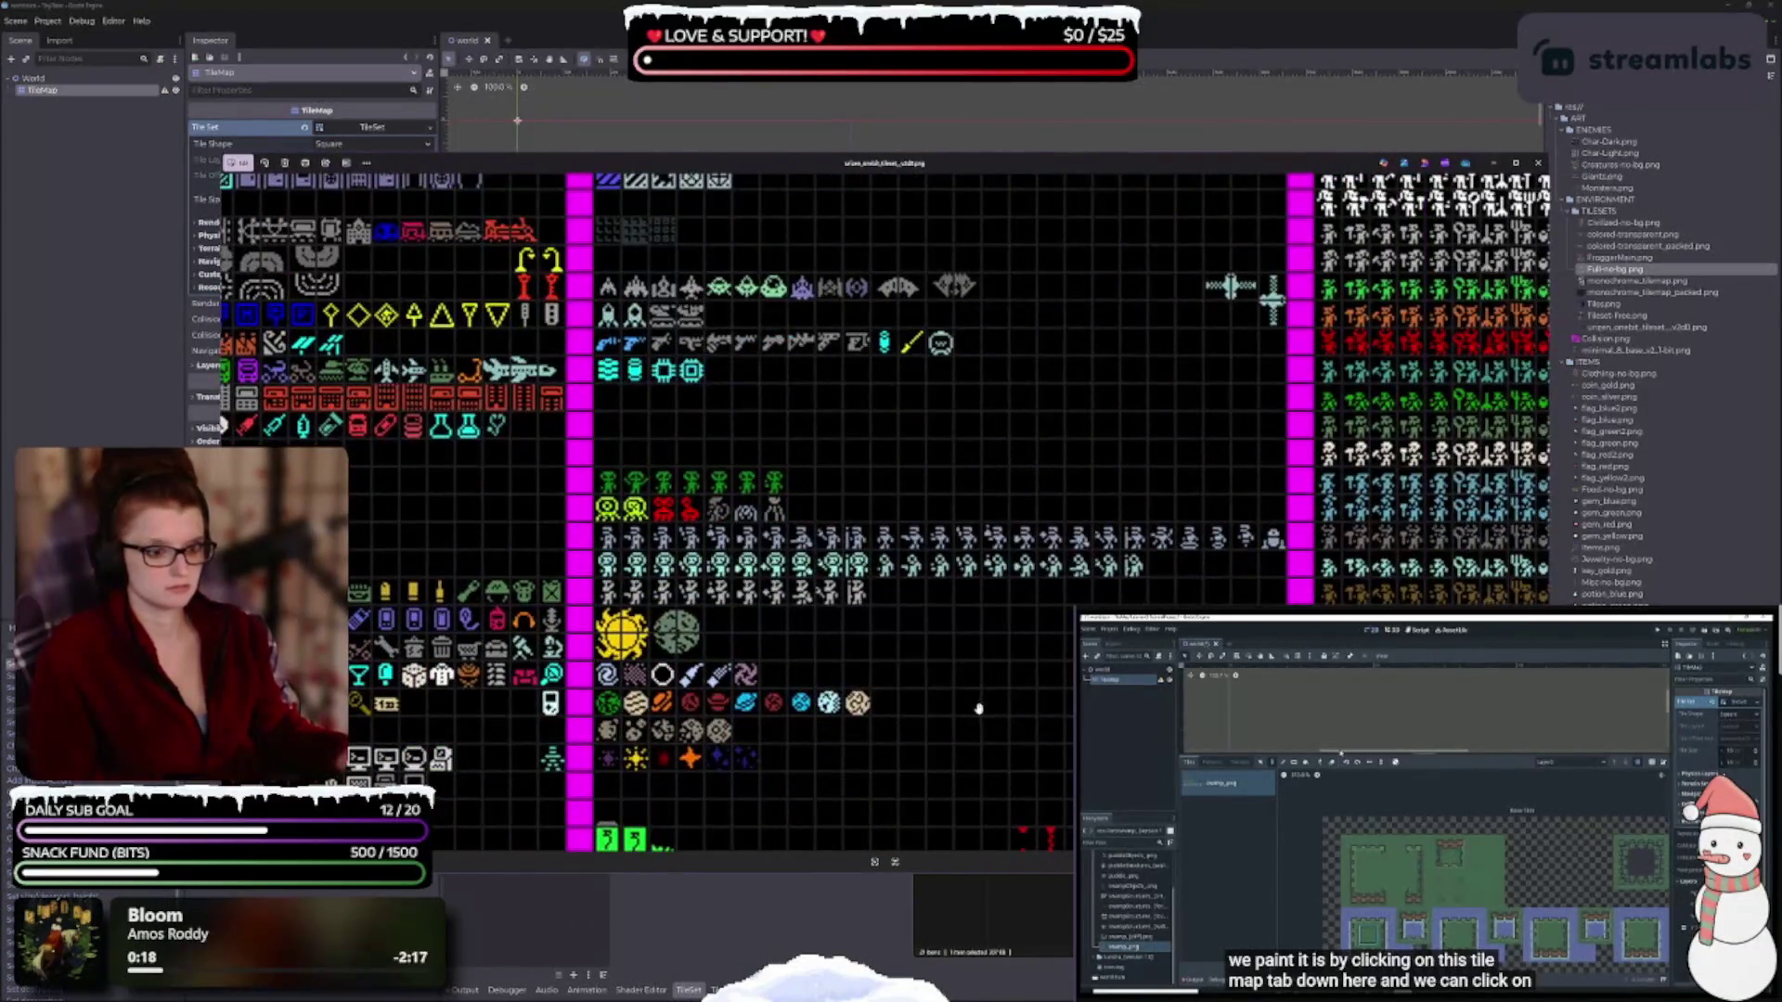
pyautogui.scroll(-8, 935, 599)
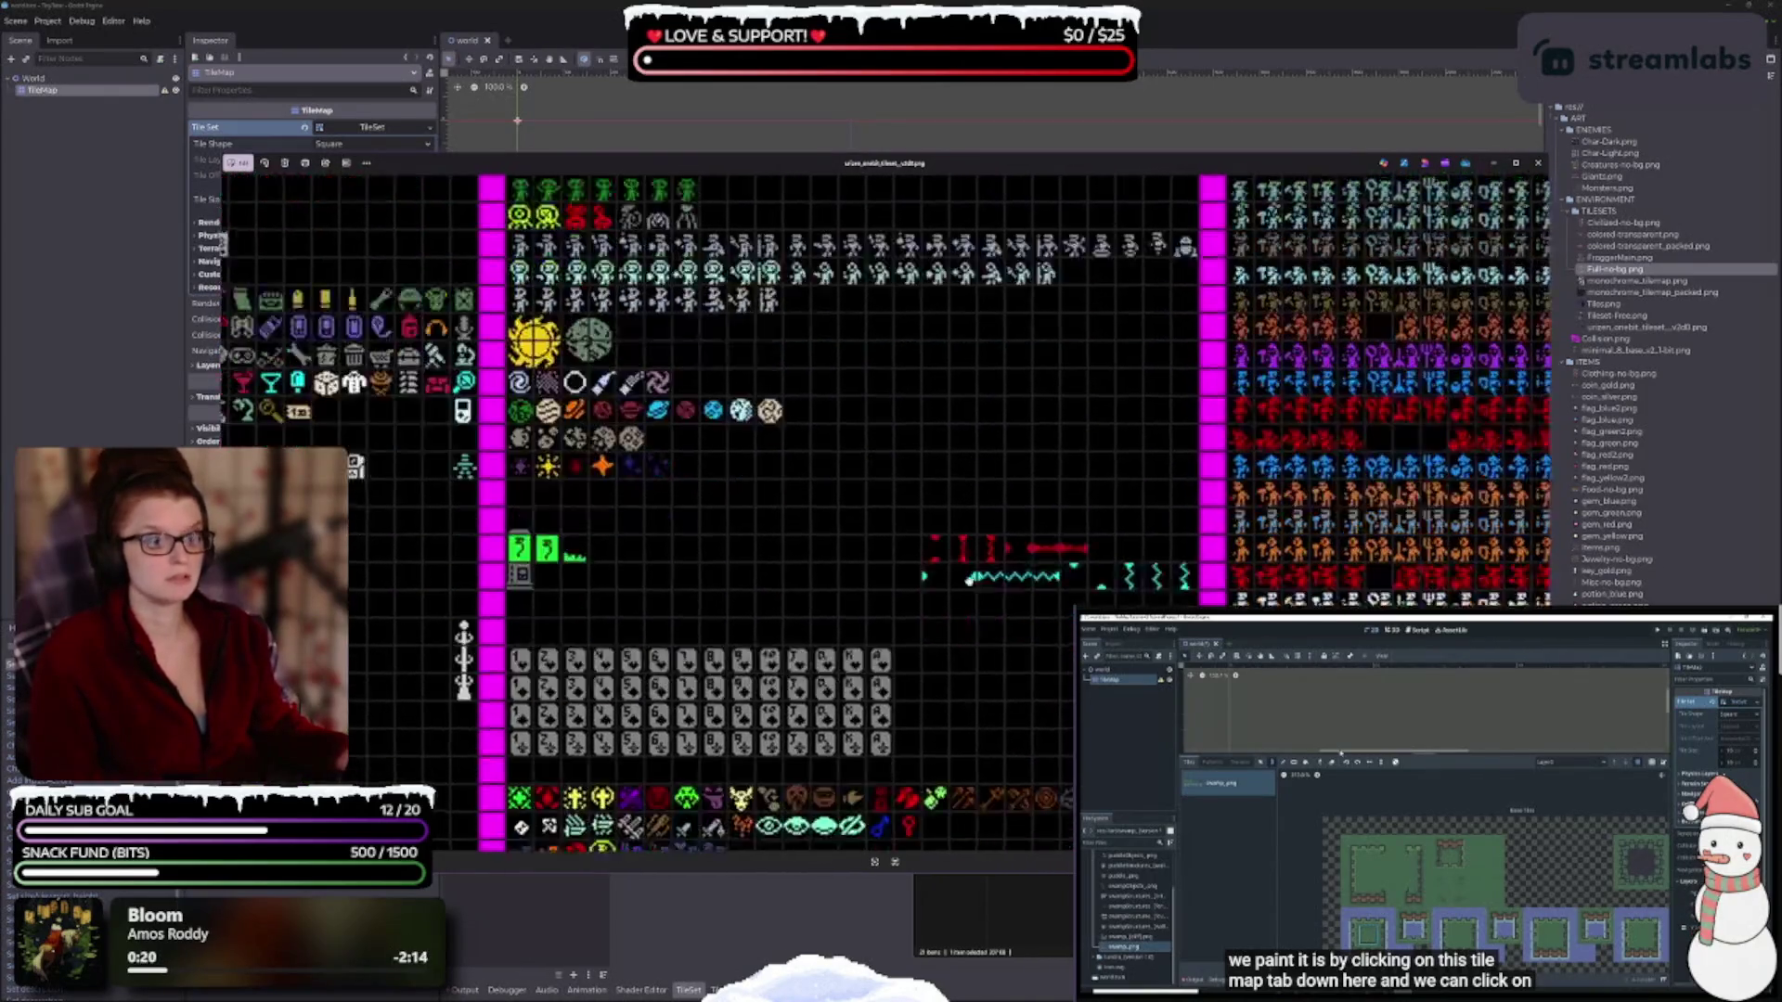
pyautogui.scroll(-1, 934, 598)
pyautogui.scroll(1, 610, 620)
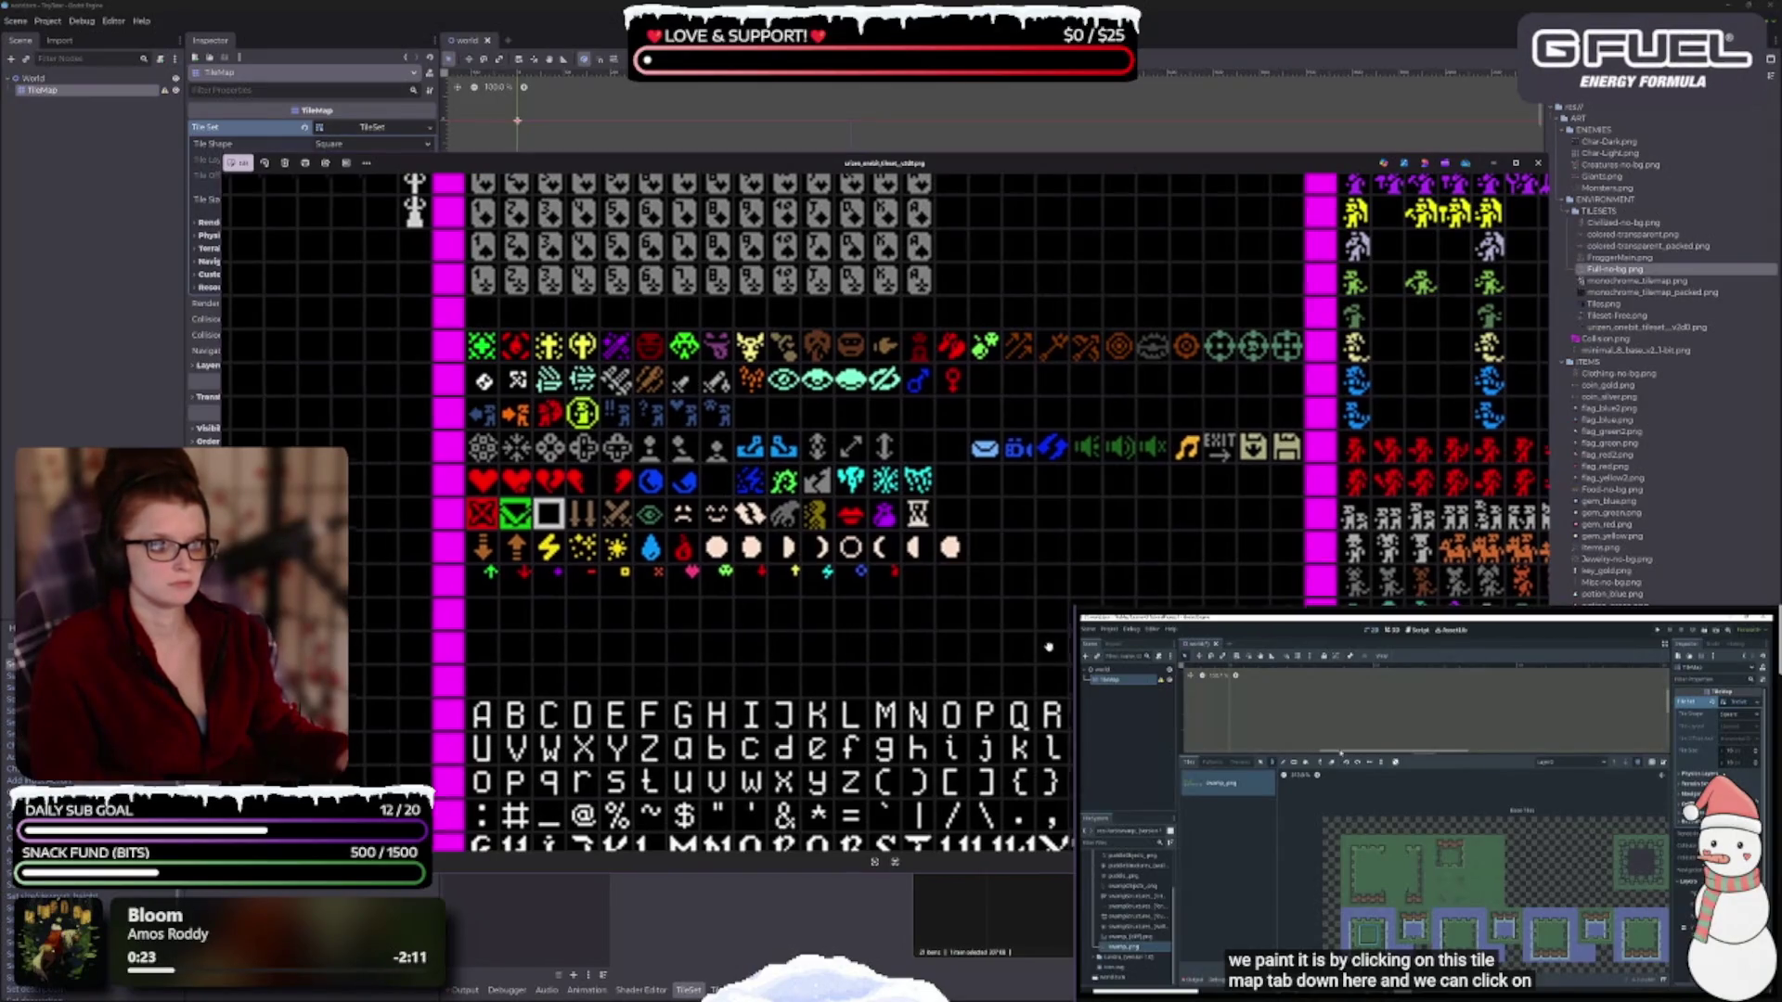
pyautogui.hscroll(2, 1003, 650)
pyautogui.scroll(-1, 1004, 651)
pyautogui.hscroll(9, 1003, 651)
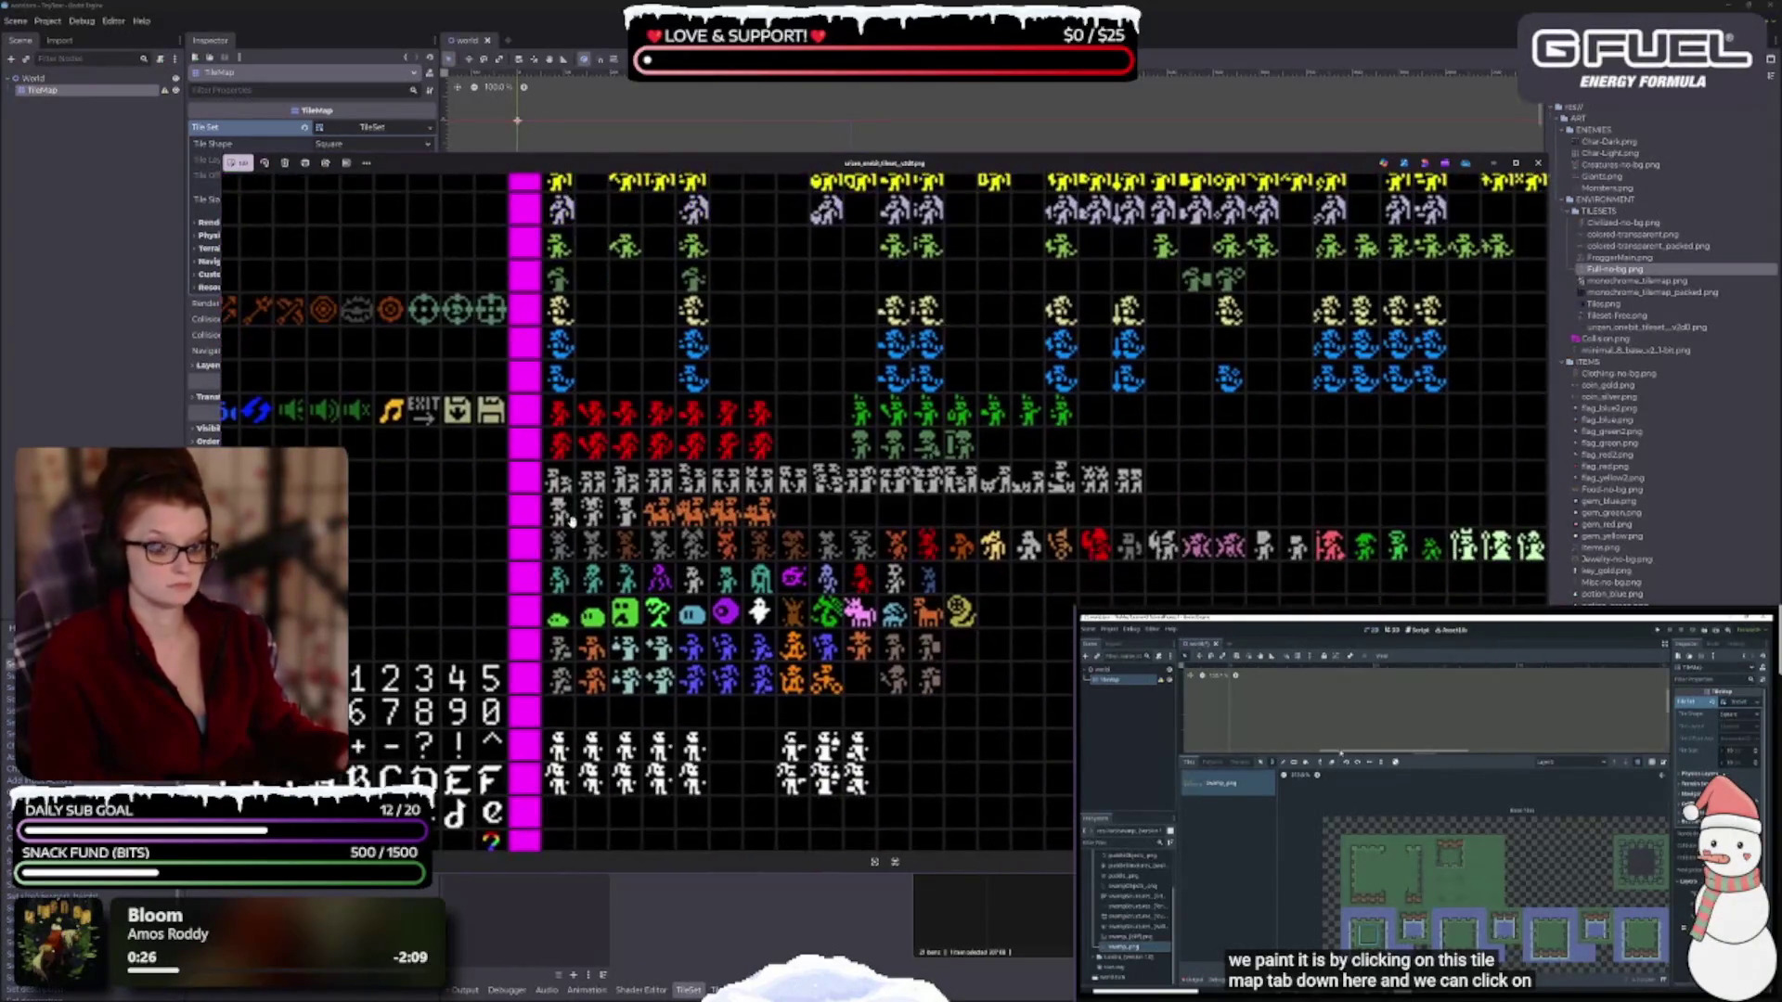
pyautogui.scroll(-8, 1225, 522)
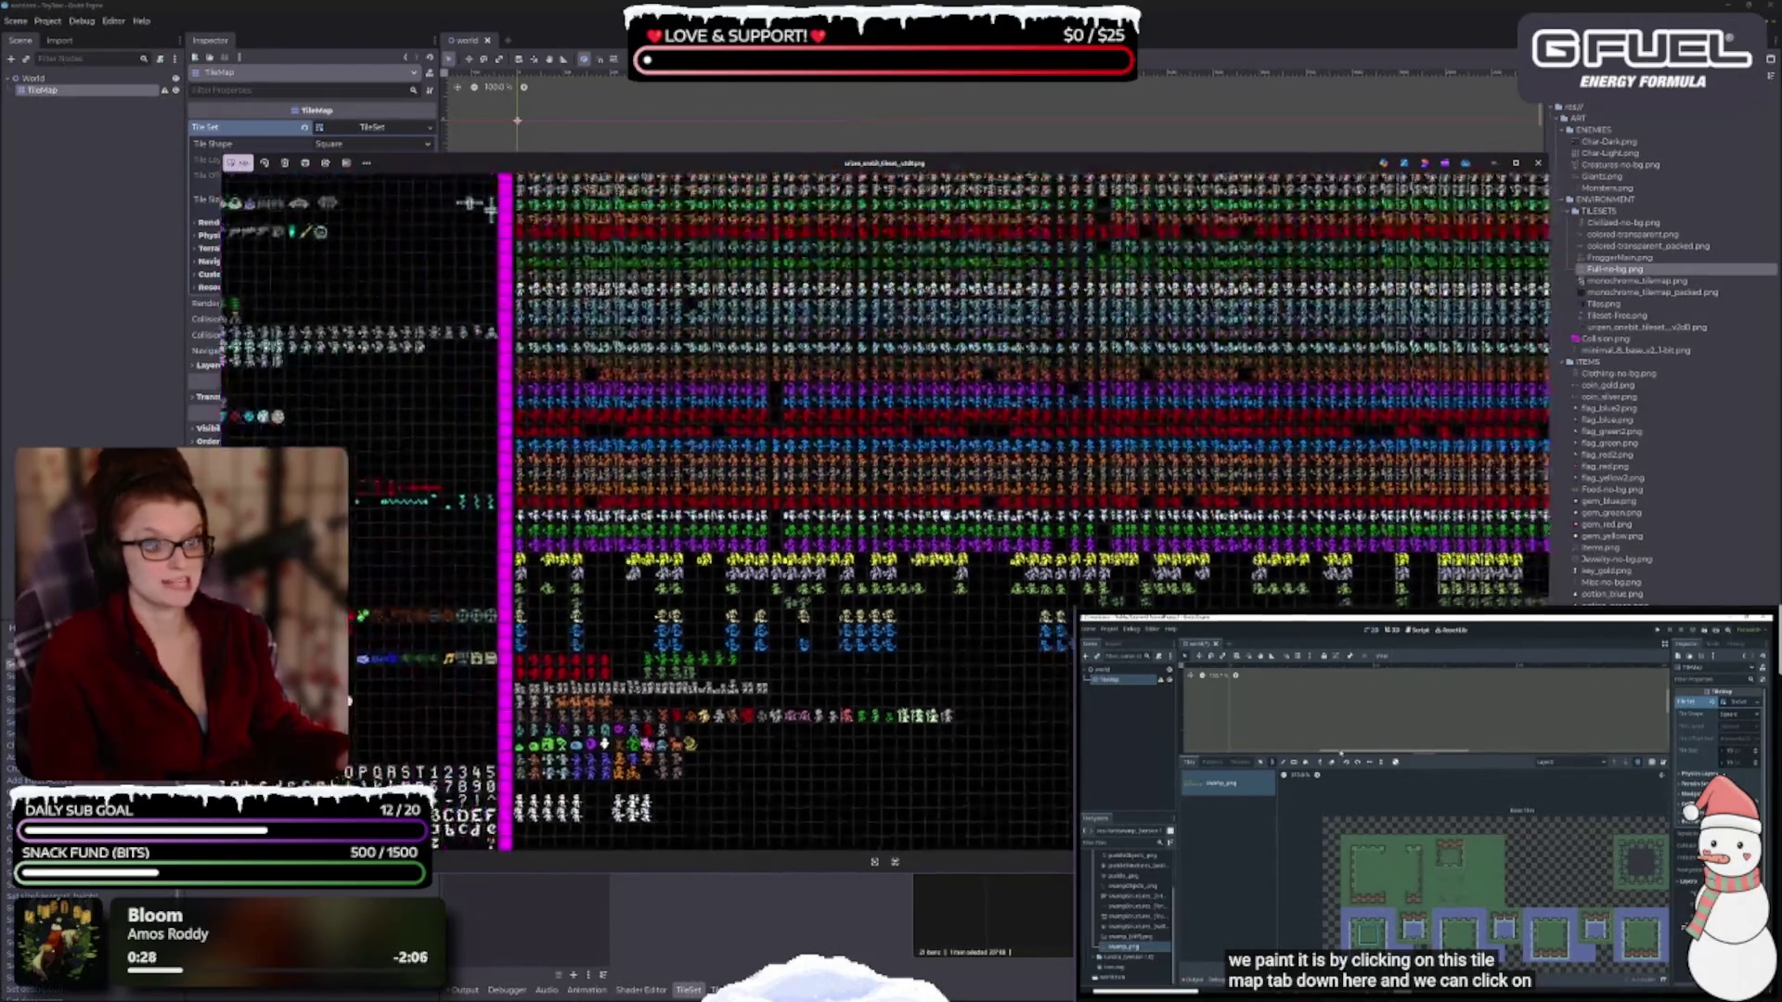
pyautogui.hscroll(1, 645, 745)
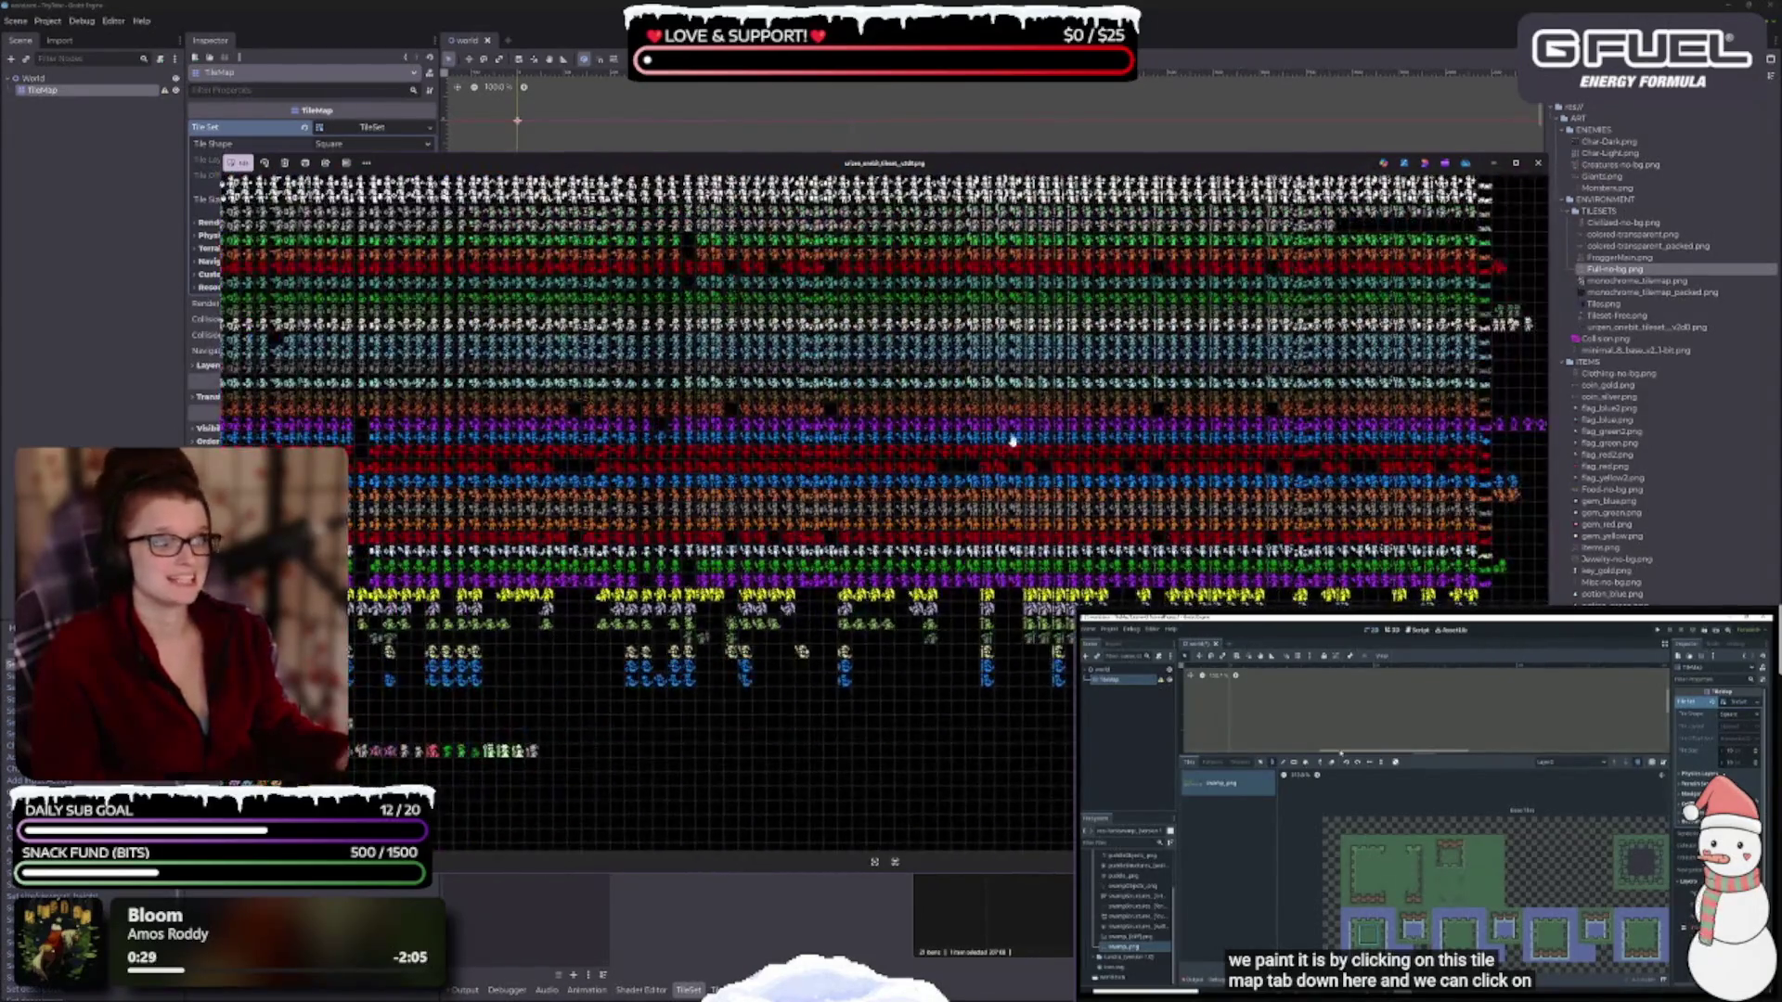
# Advance to monochrome_tilemap_packed.png and open it in the image editor.
pyautogui.click(1544, 516)
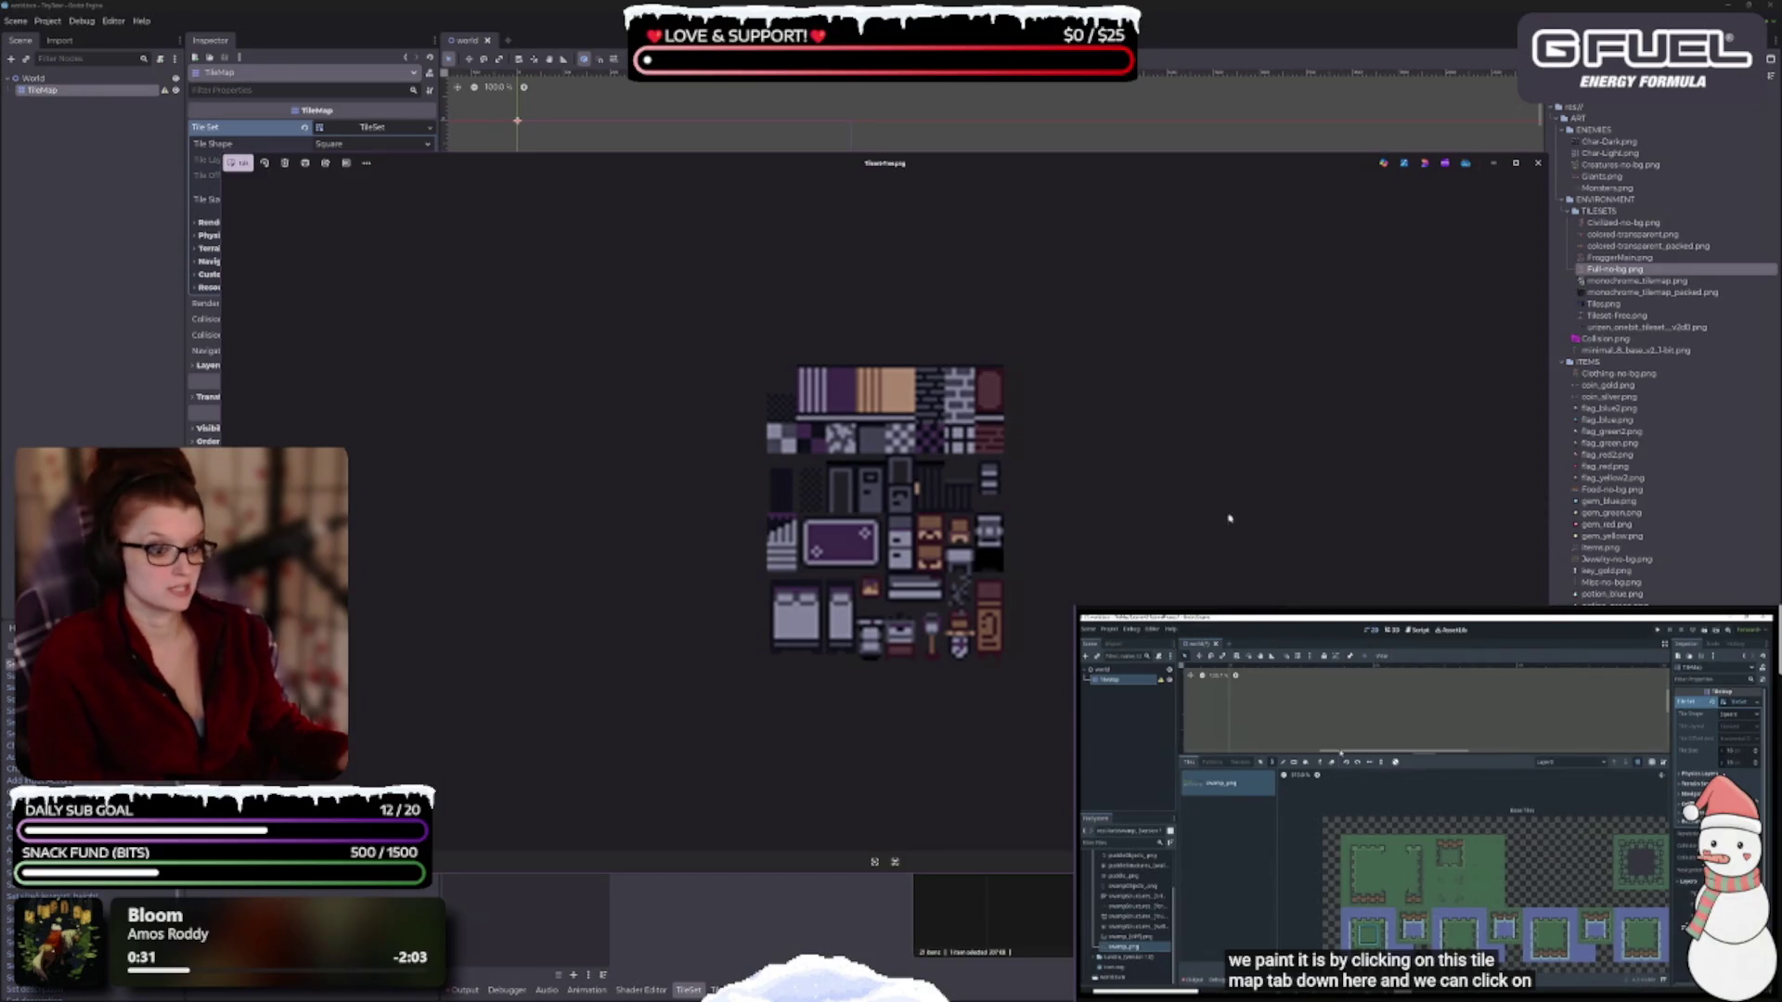
pyautogui.click(1540, 517)
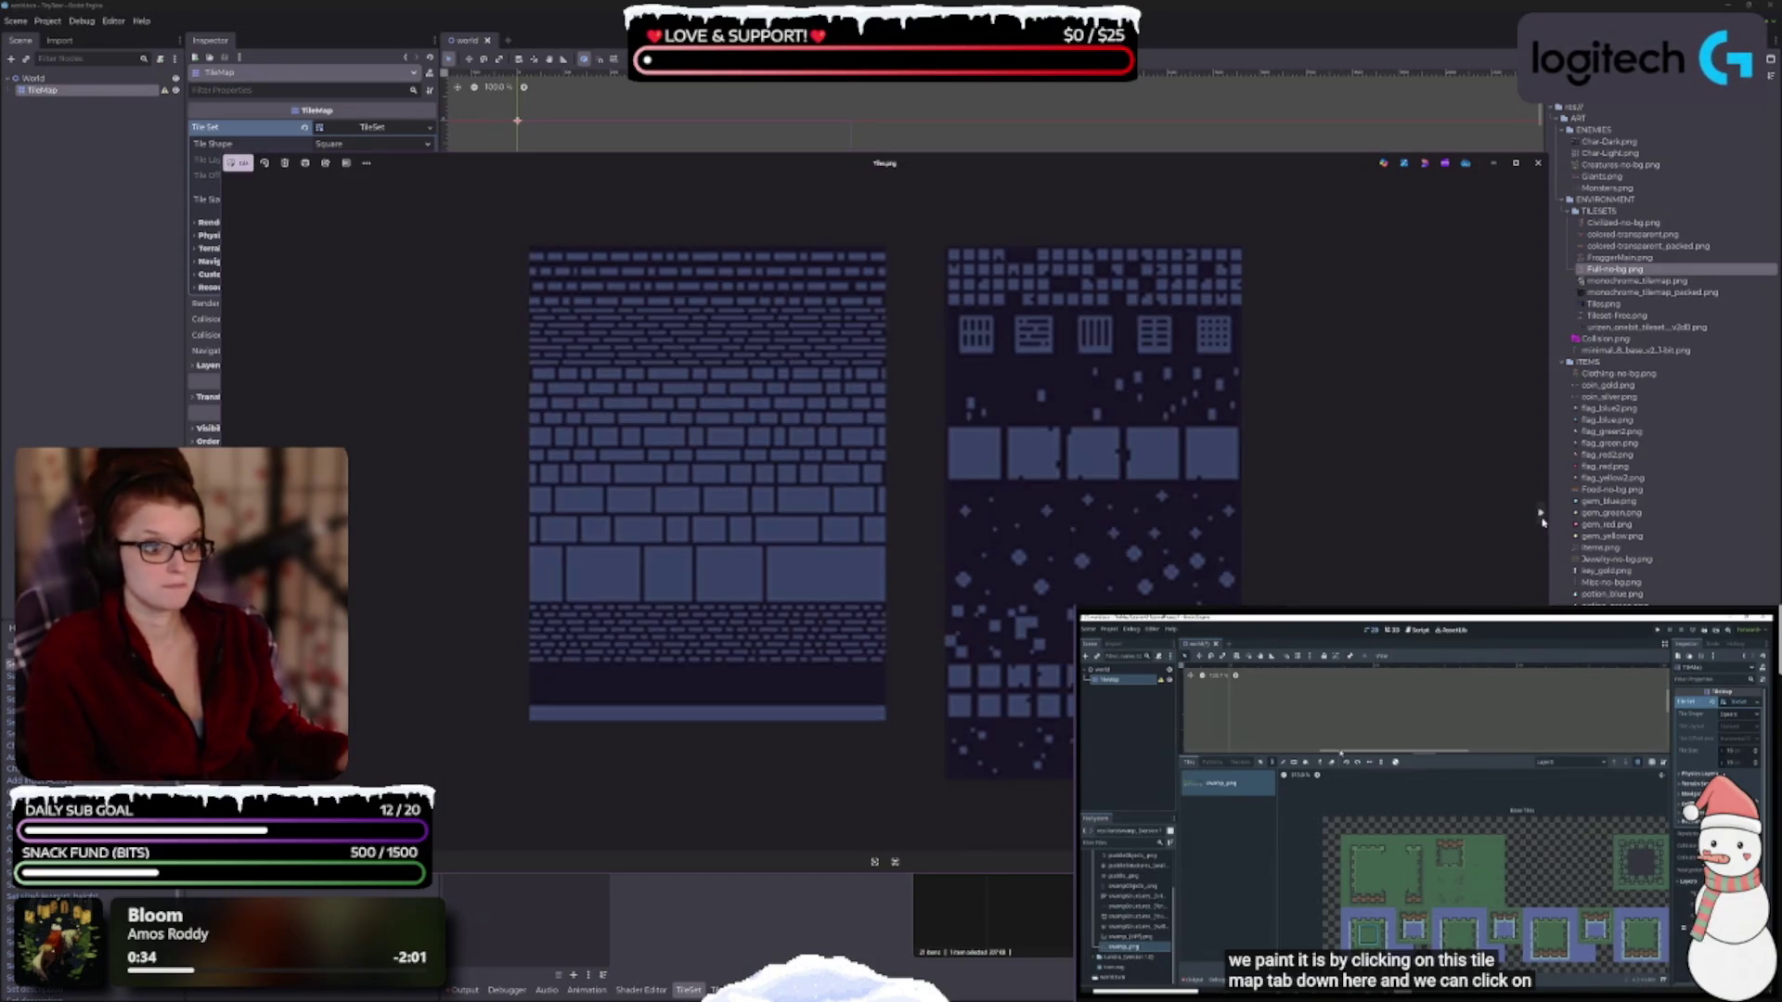
pyautogui.click(1542, 520)
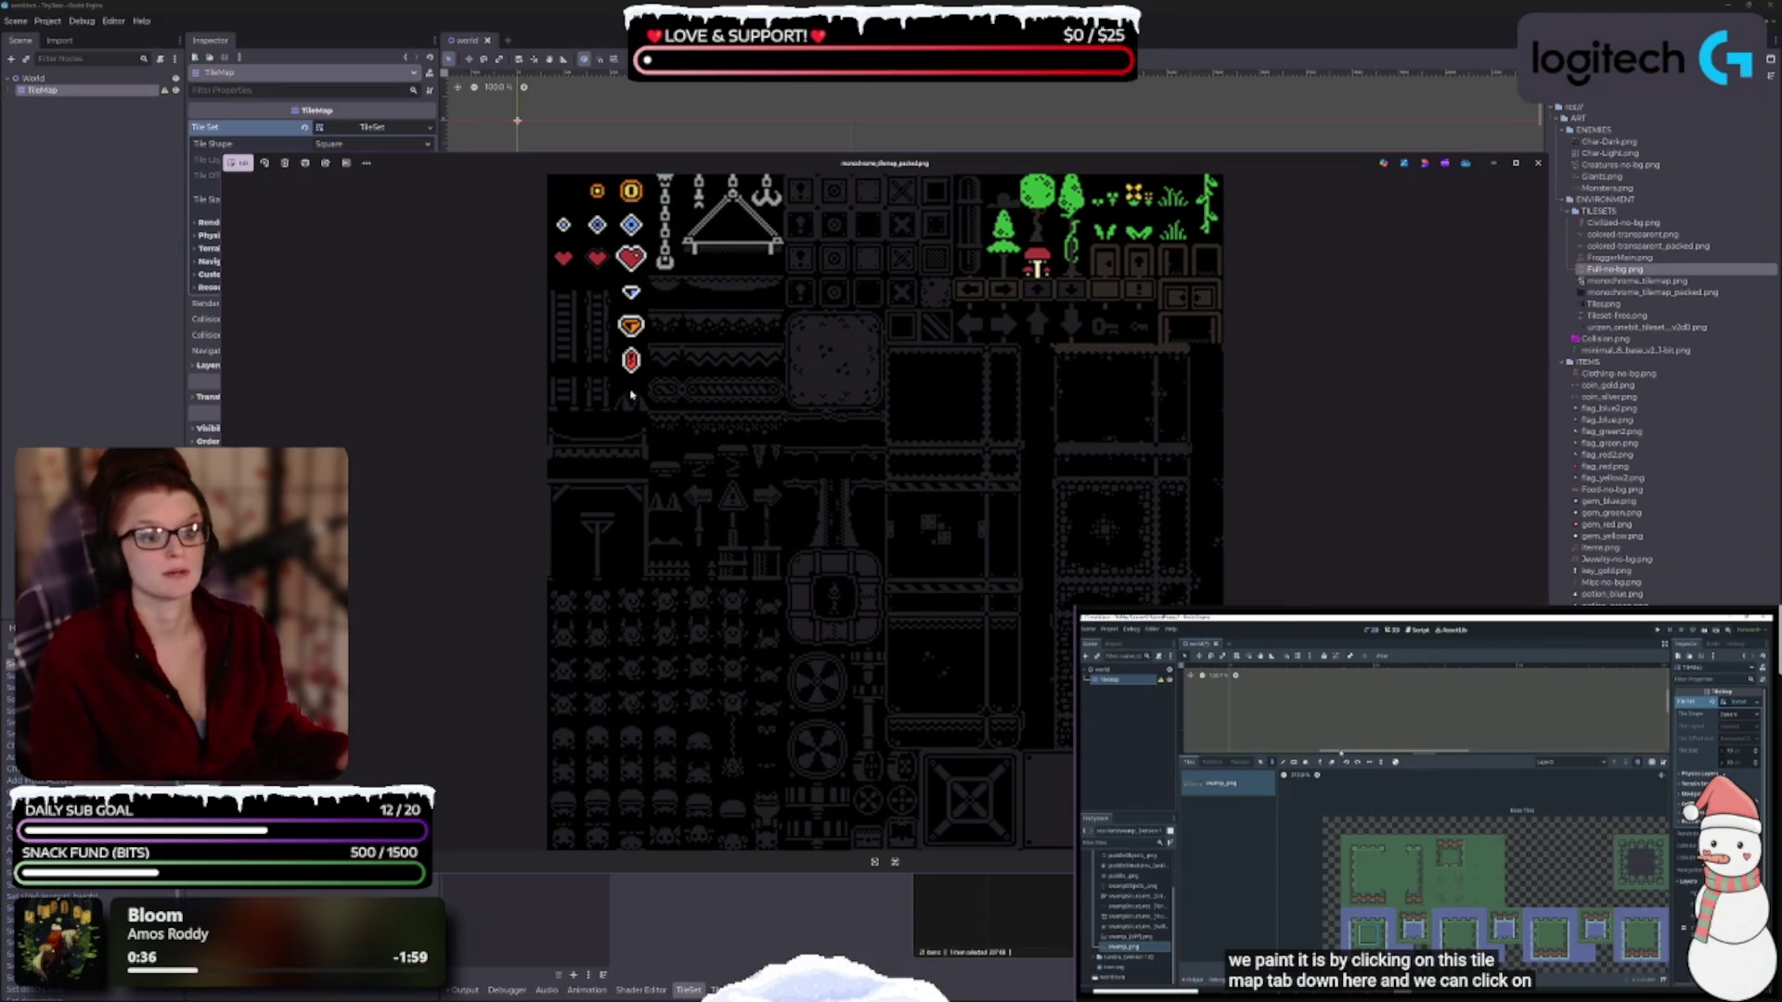
pyautogui.scroll(3, 719, 753)
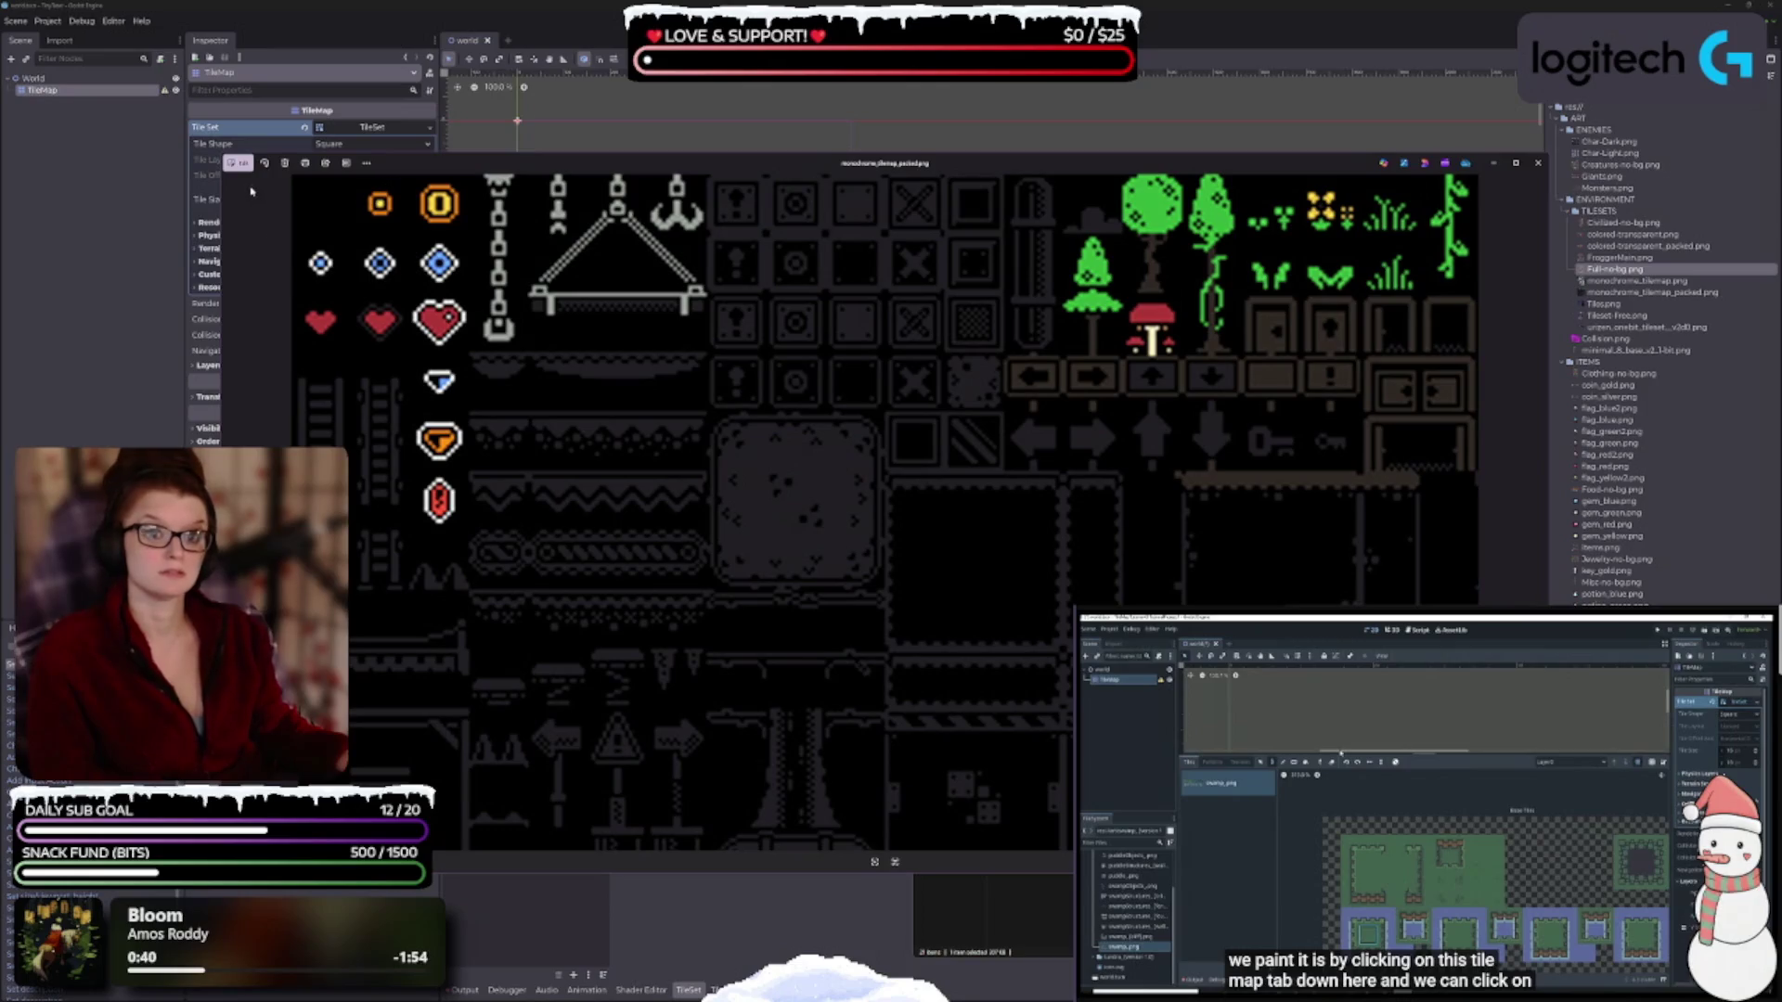
pyautogui.click(239, 164)
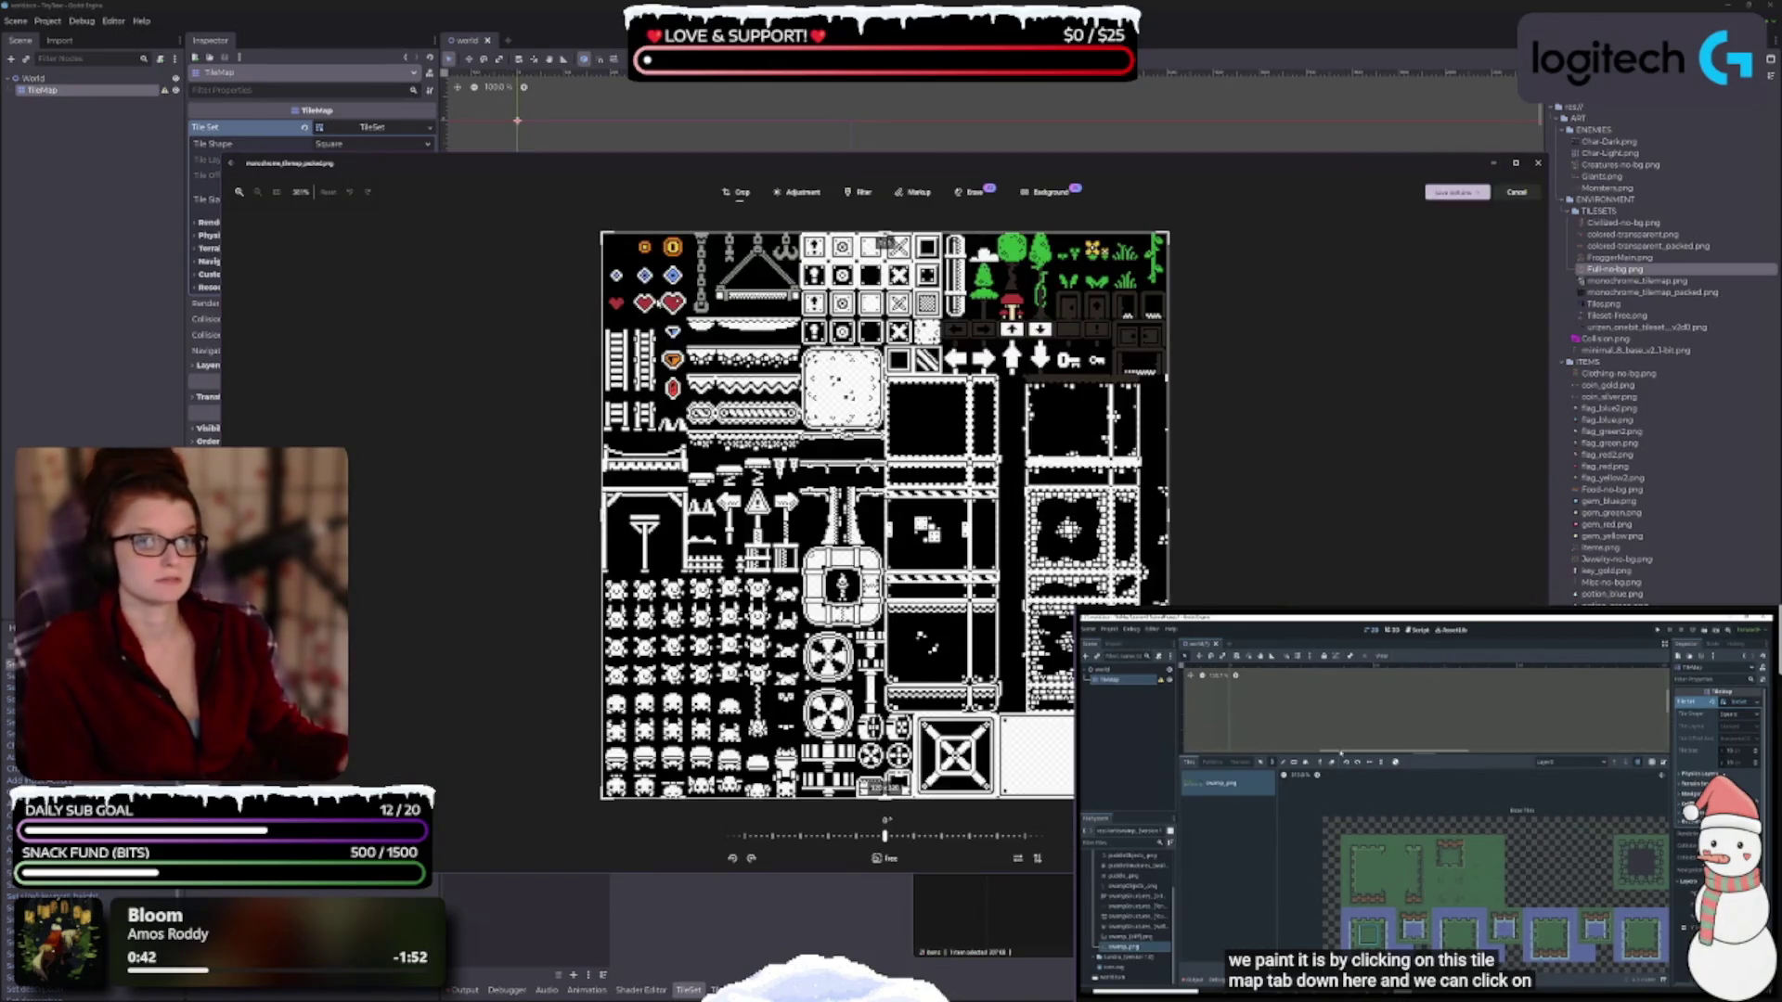
# Zoom in and trim the crop down to the column holding the top orange tile.
pyautogui.scroll(5, 670, 342)
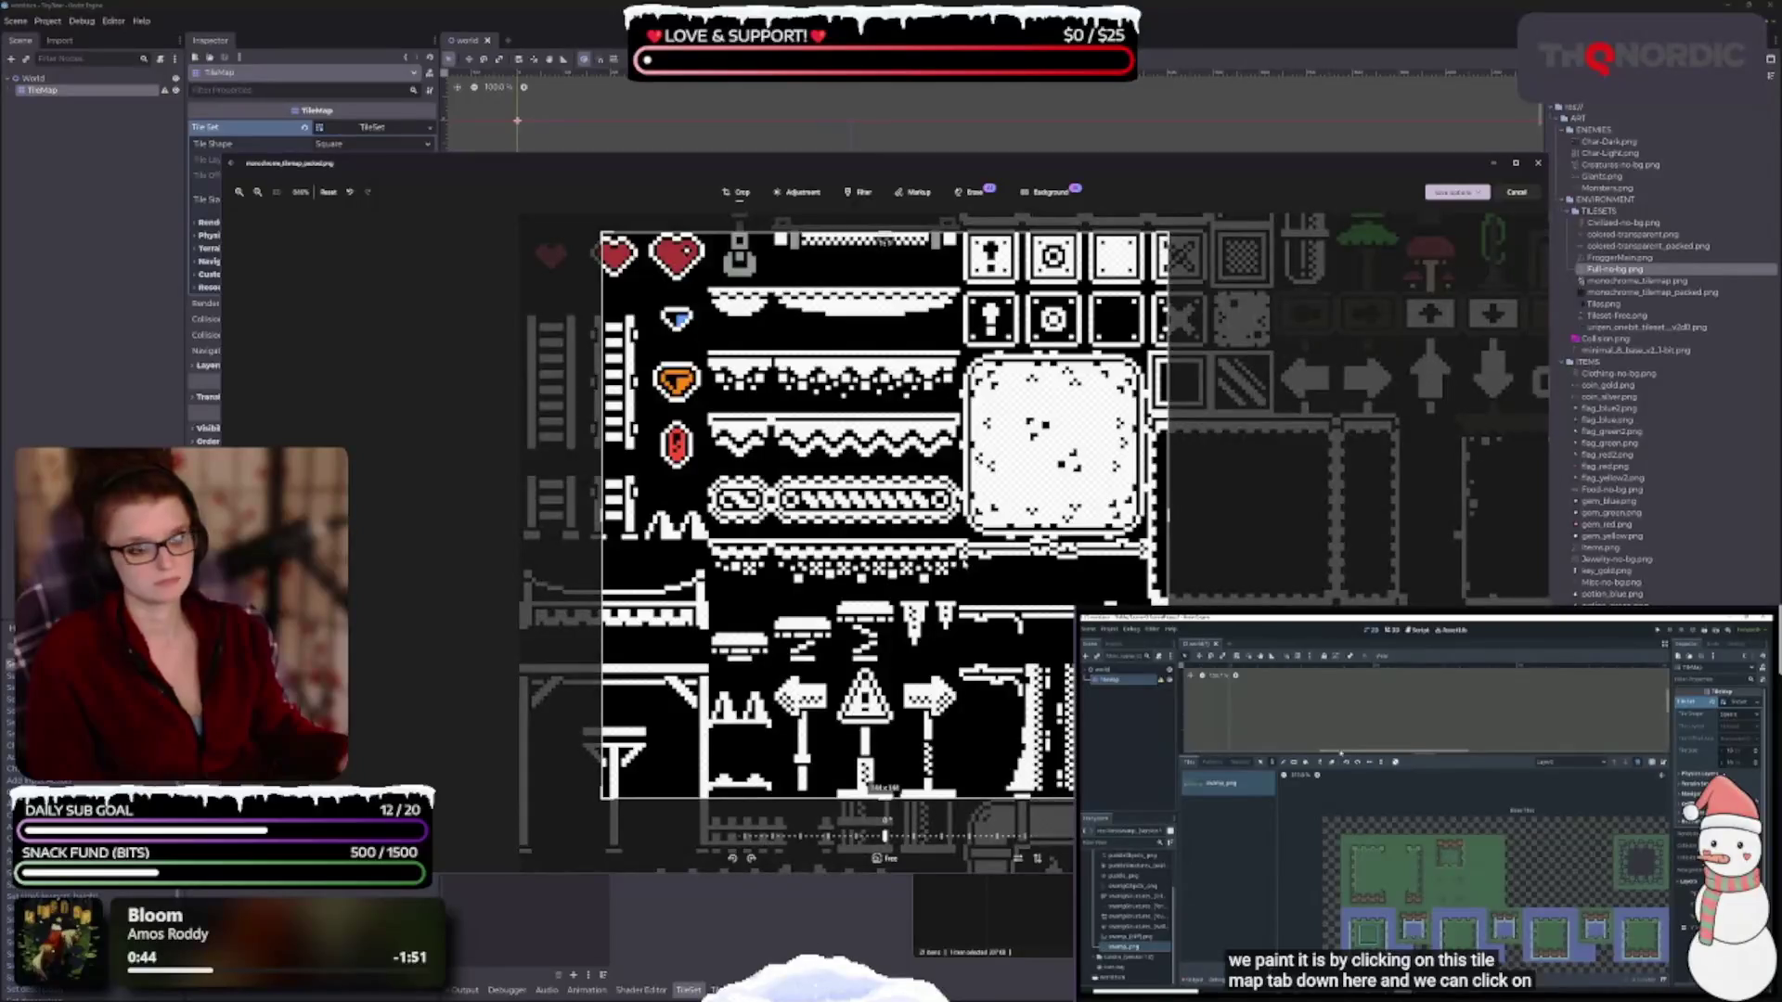
pyautogui.scroll(5, 703, 297)
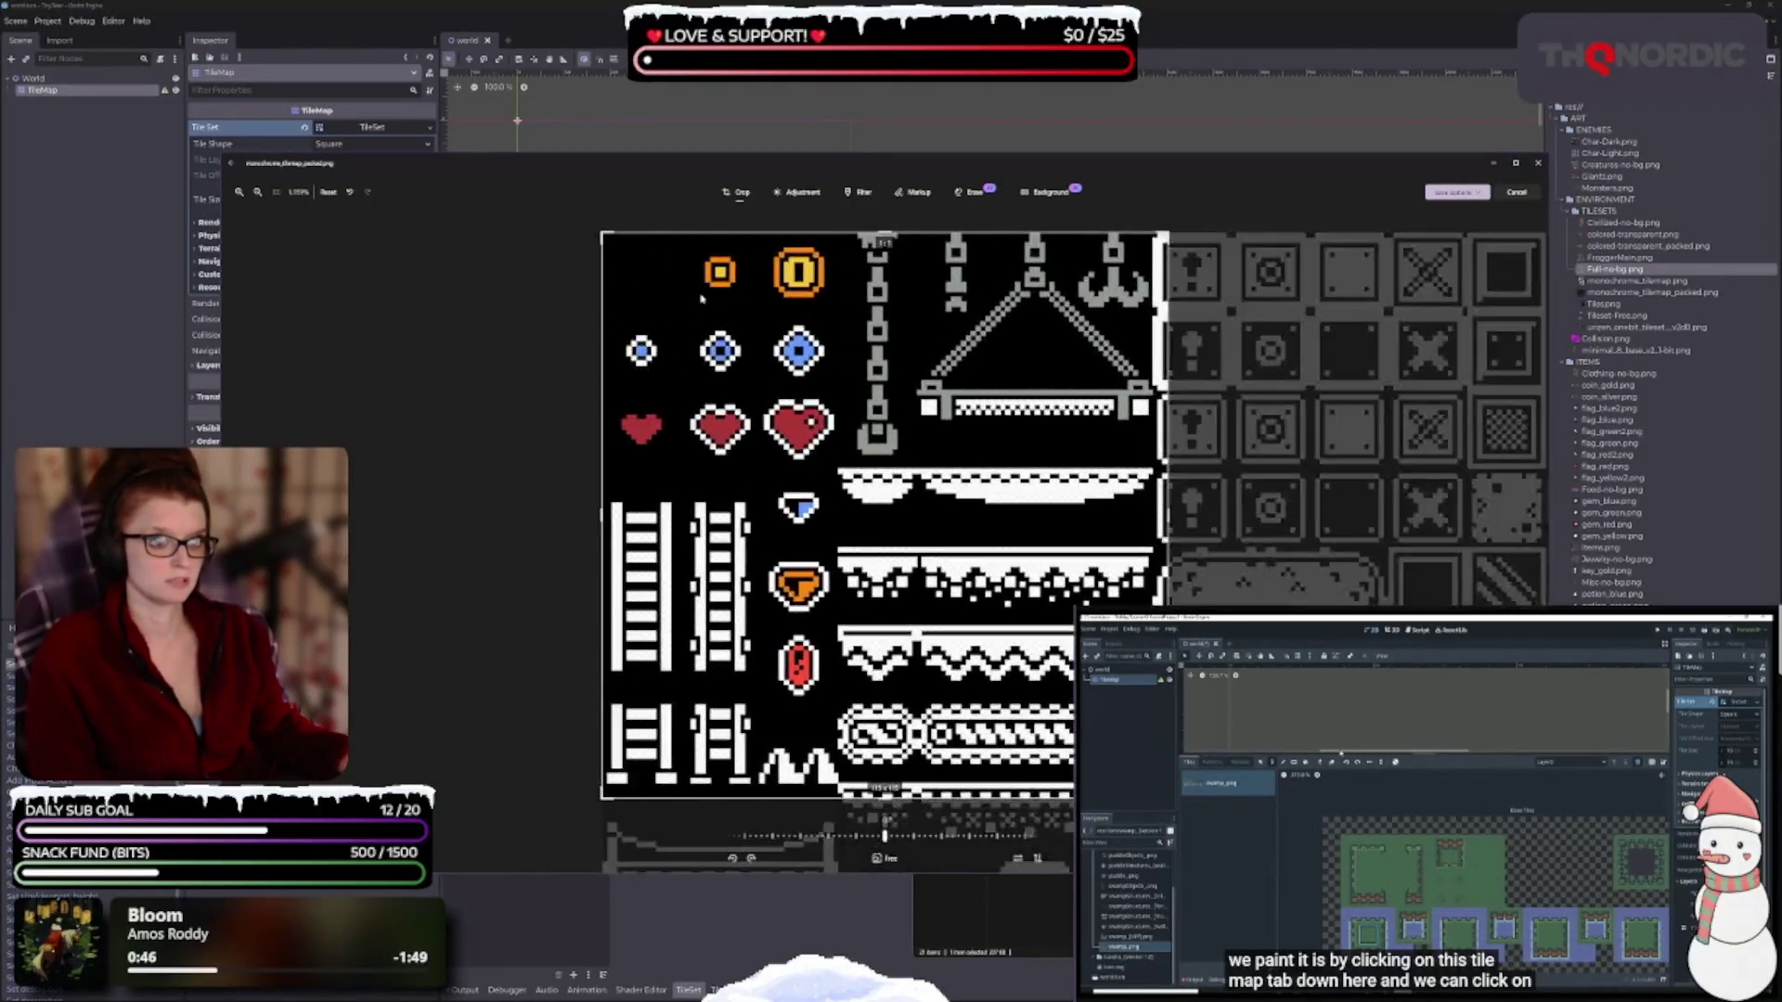
pyautogui.scroll(2, 702, 297)
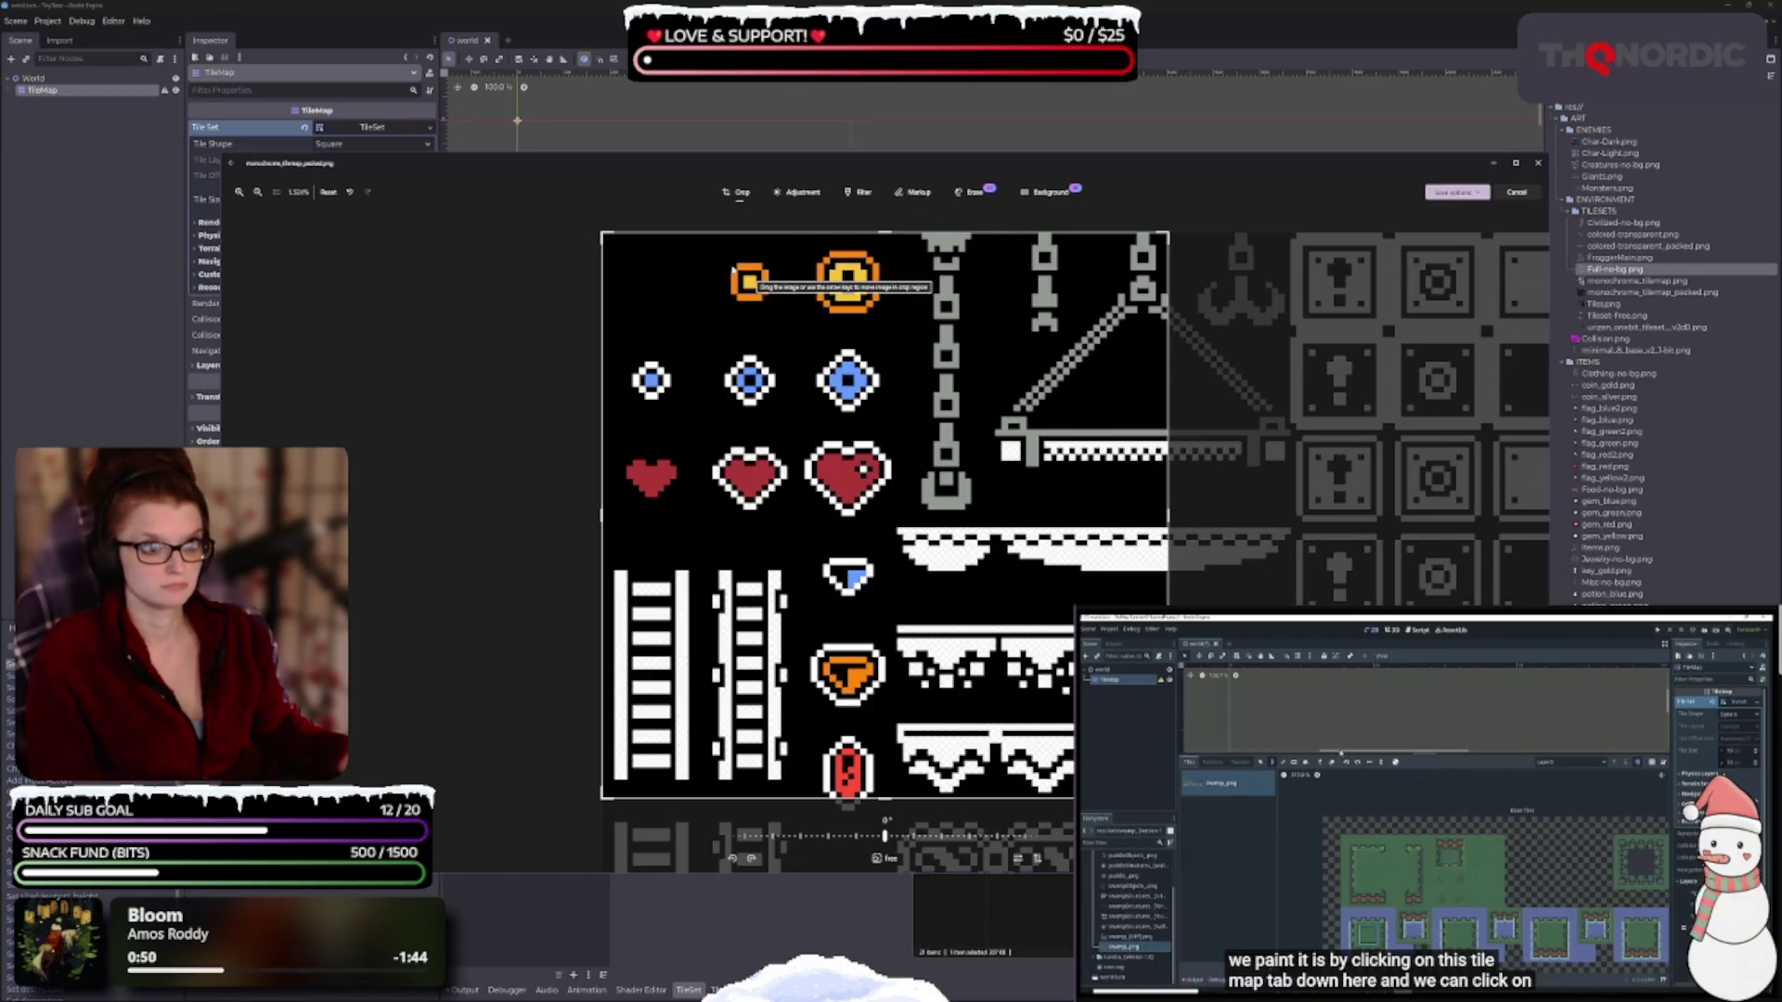
pyautogui.moveTo(735, 270); pyautogui.dragTo(759, 299)
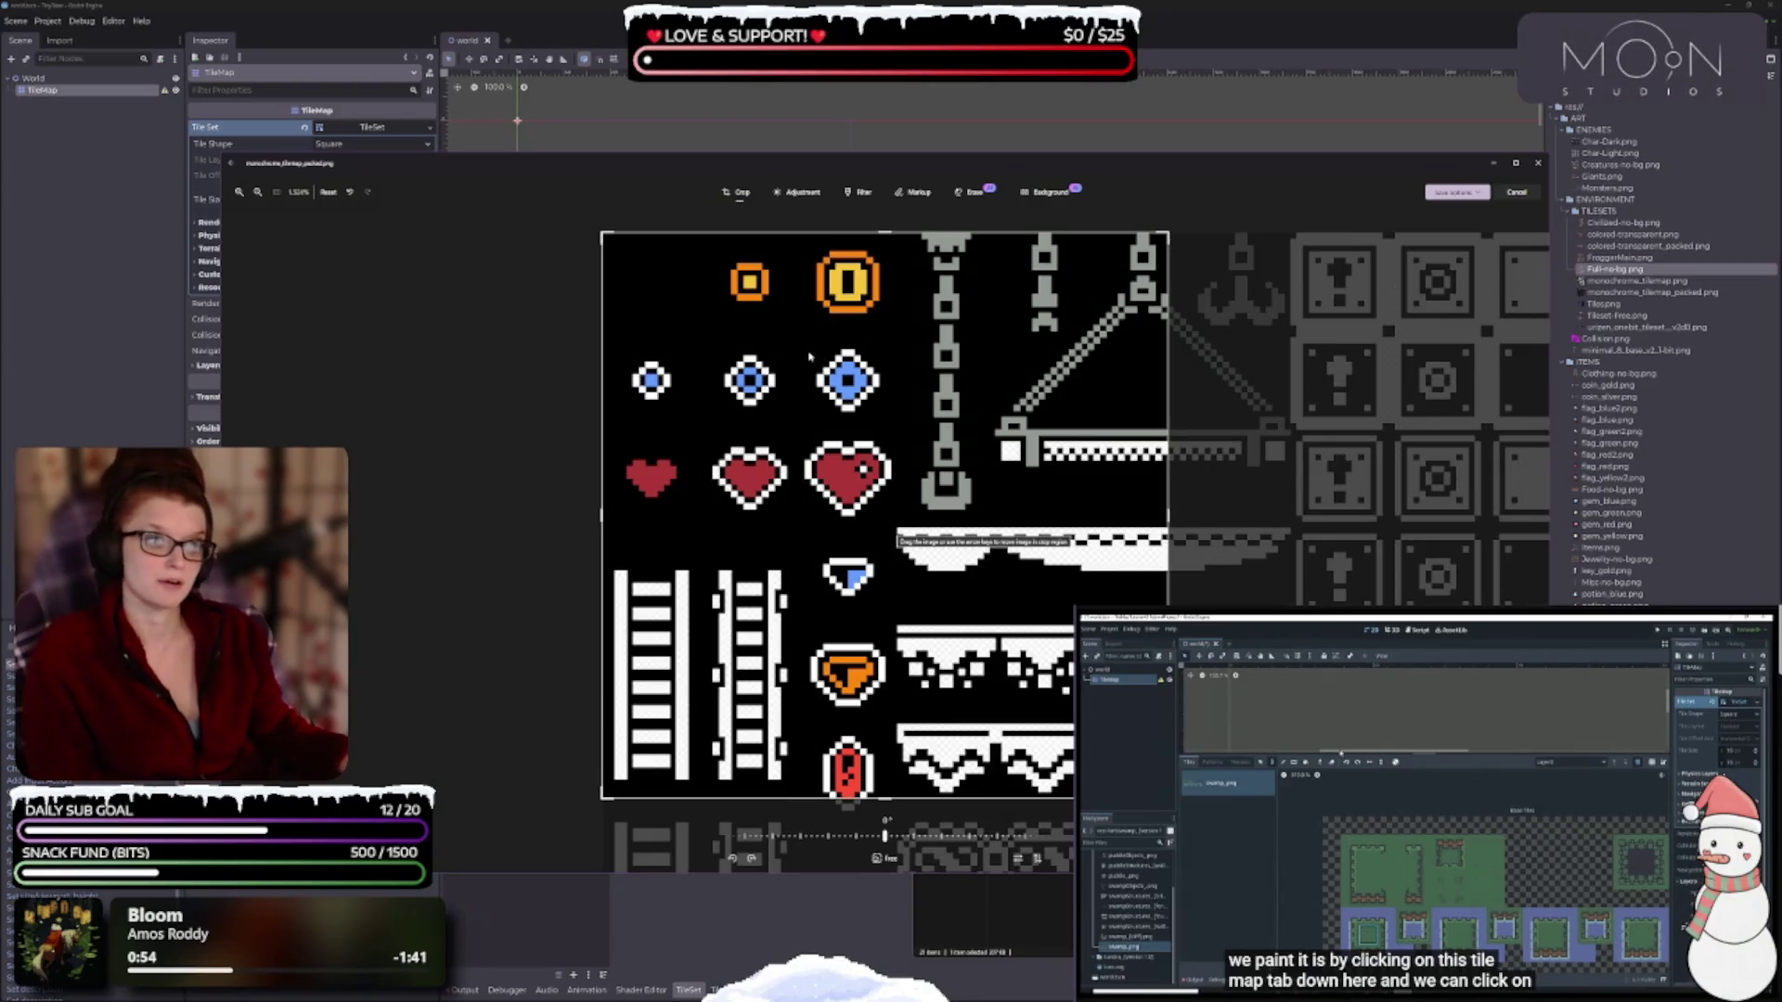
pyautogui.moveTo(1170, 237); pyautogui.dragTo(776, 238)
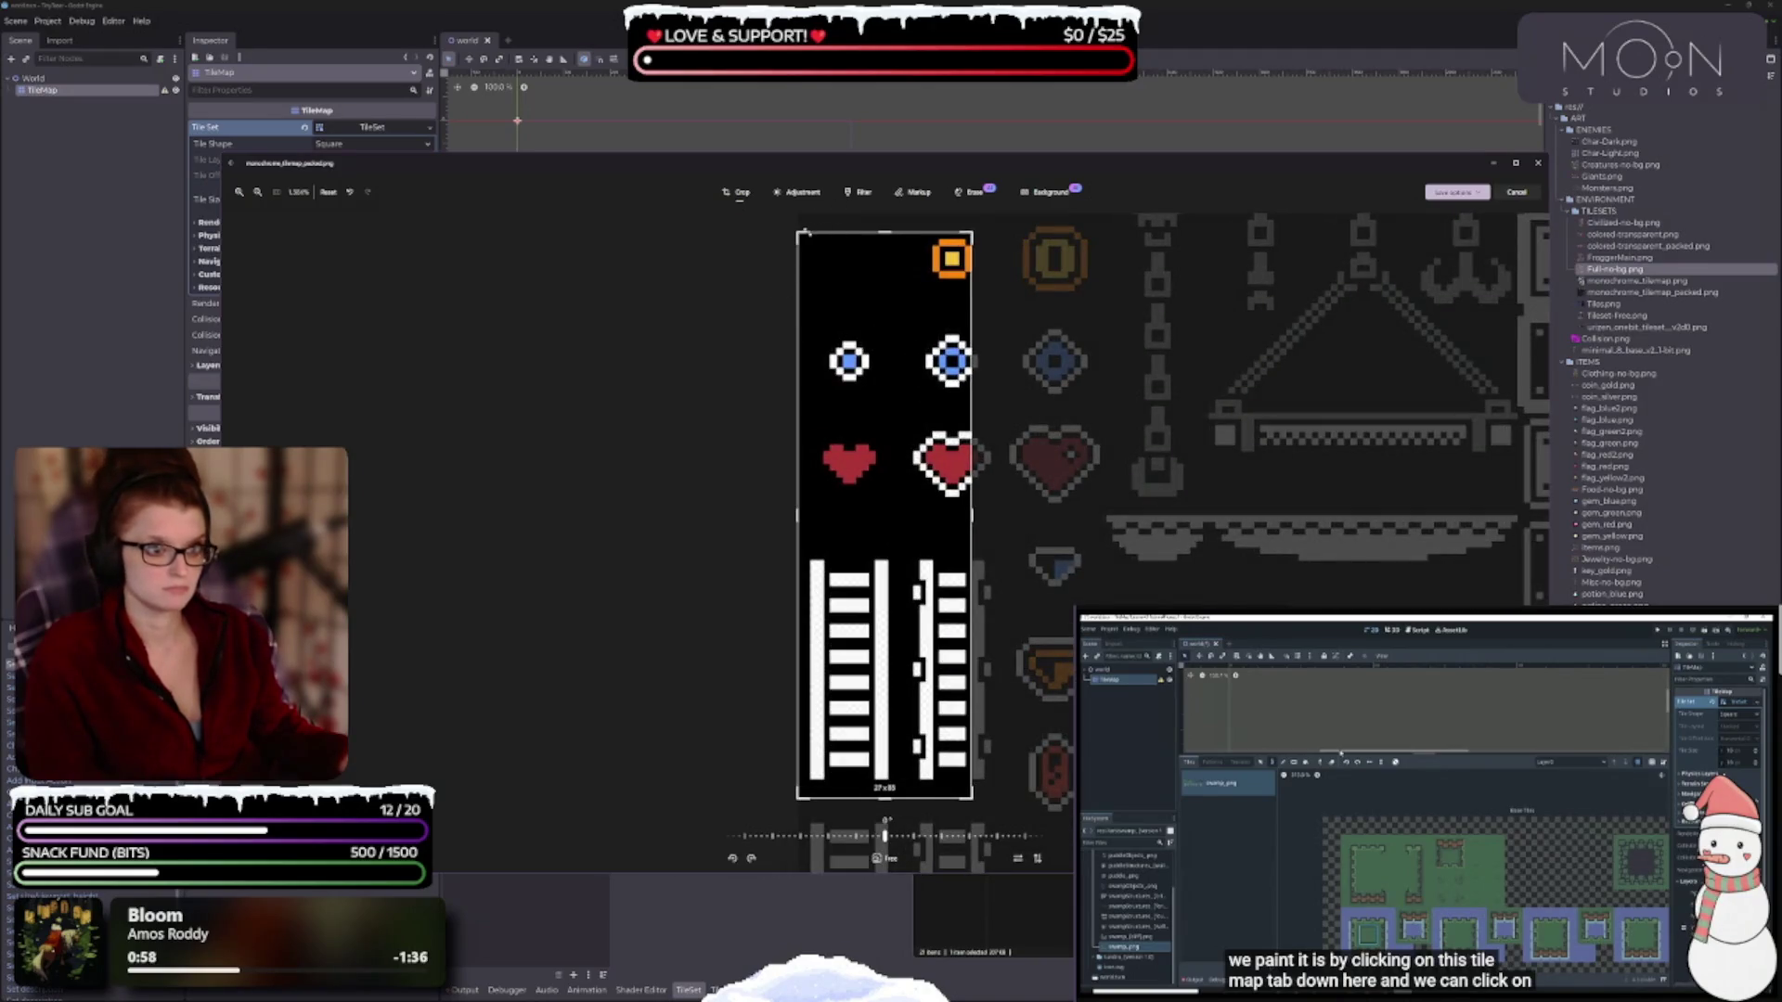
pyautogui.moveTo(803, 233); pyautogui.dragTo(919, 233)
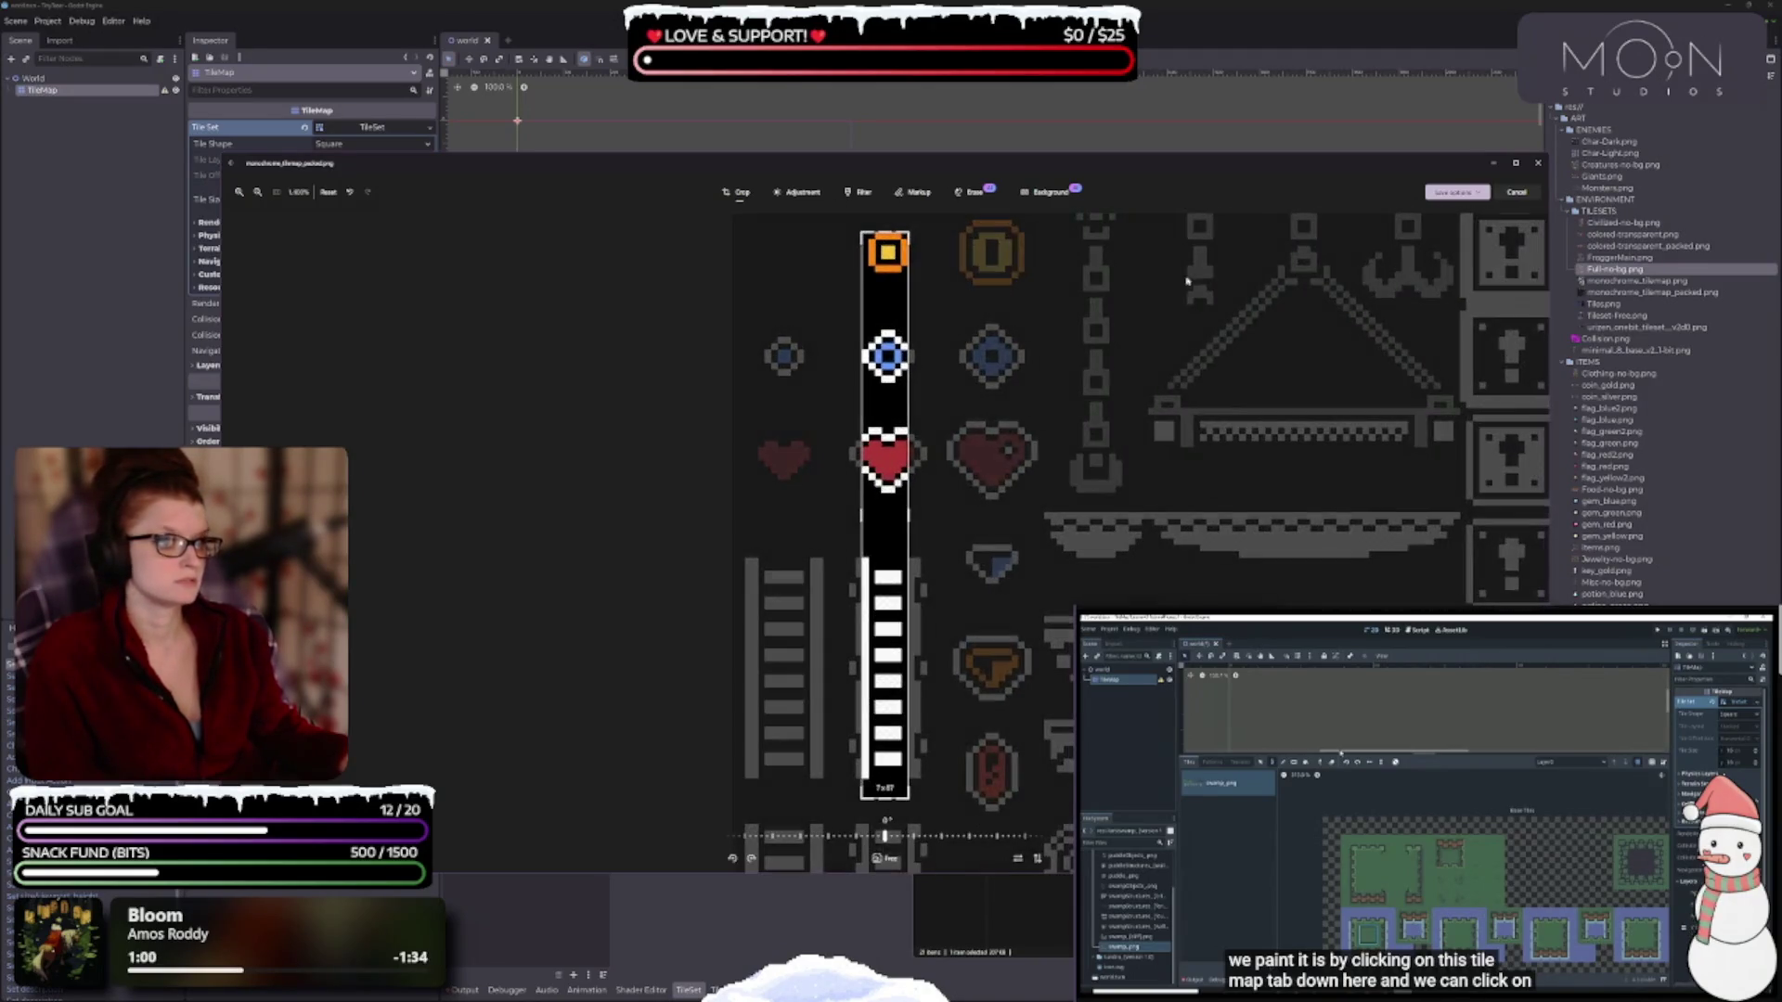
pyautogui.moveTo(894, 808); pyautogui.dragTo(898, 276)
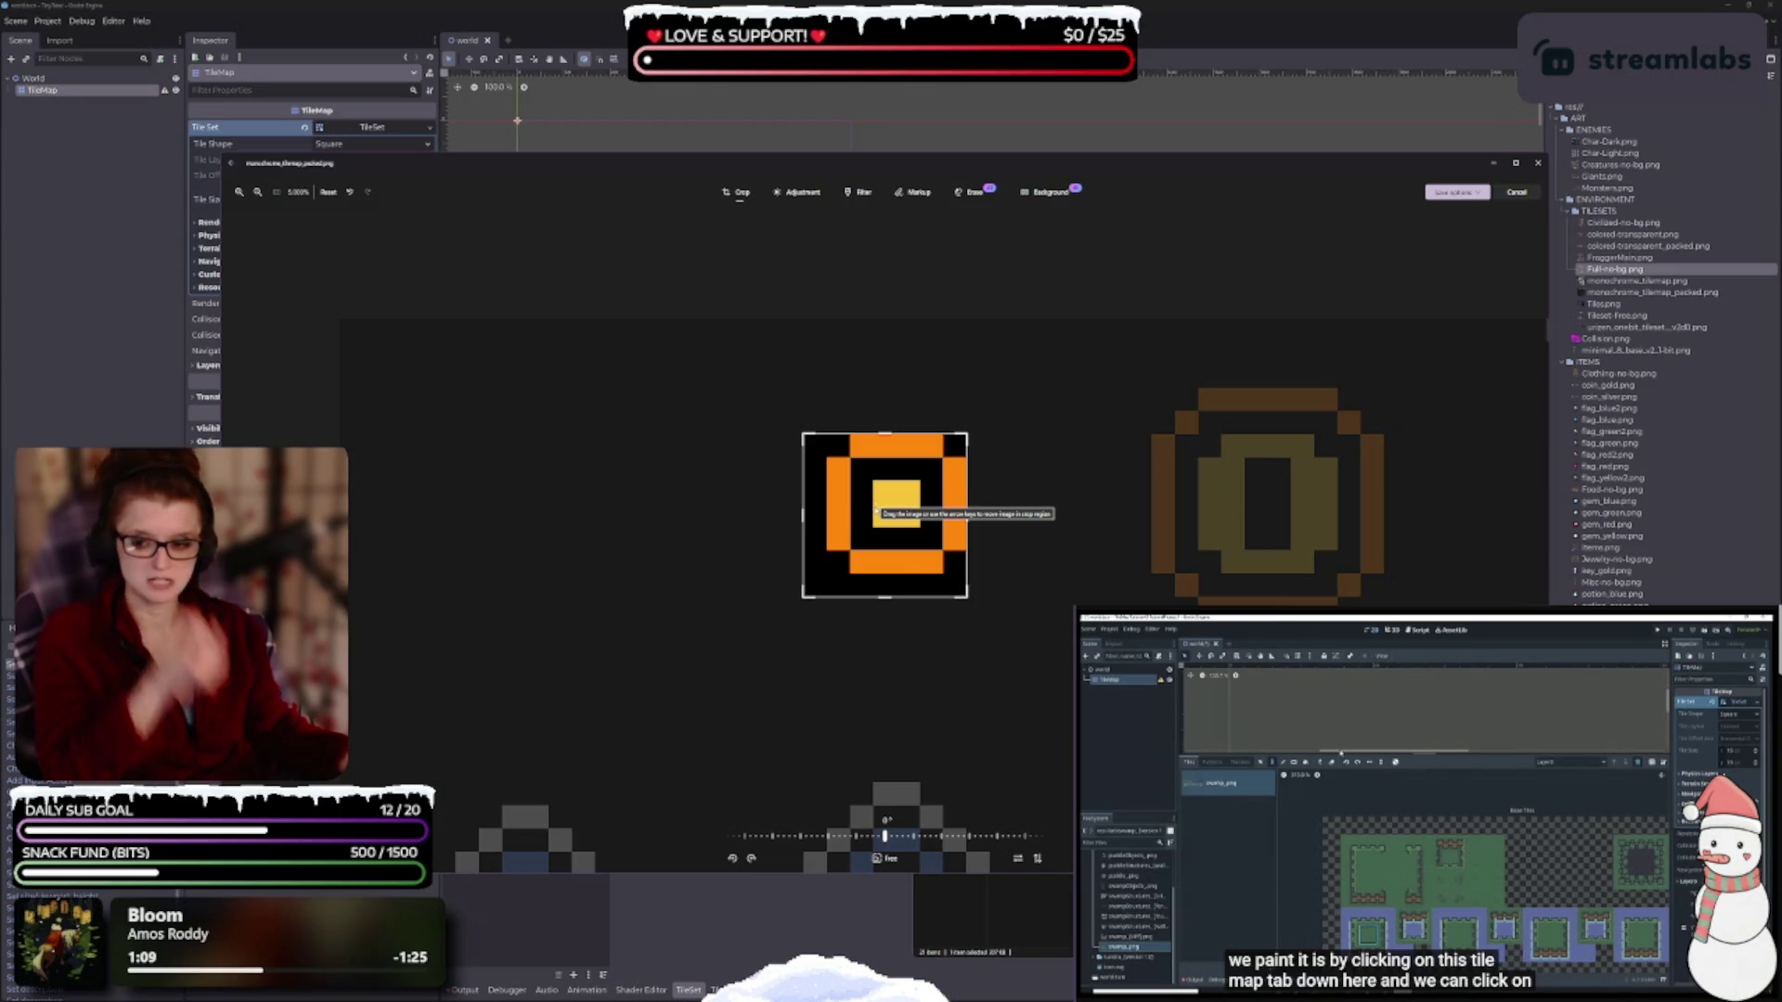
# Fine-tune the crop to the 6x6 orange tile, then cancel the edit.
pyautogui.moveTo(798, 517)
pyautogui.mouseDown()
pyautogui.moveTo(780, 515)
pyautogui.moveTo(804, 516)
pyautogui.mouseUp()
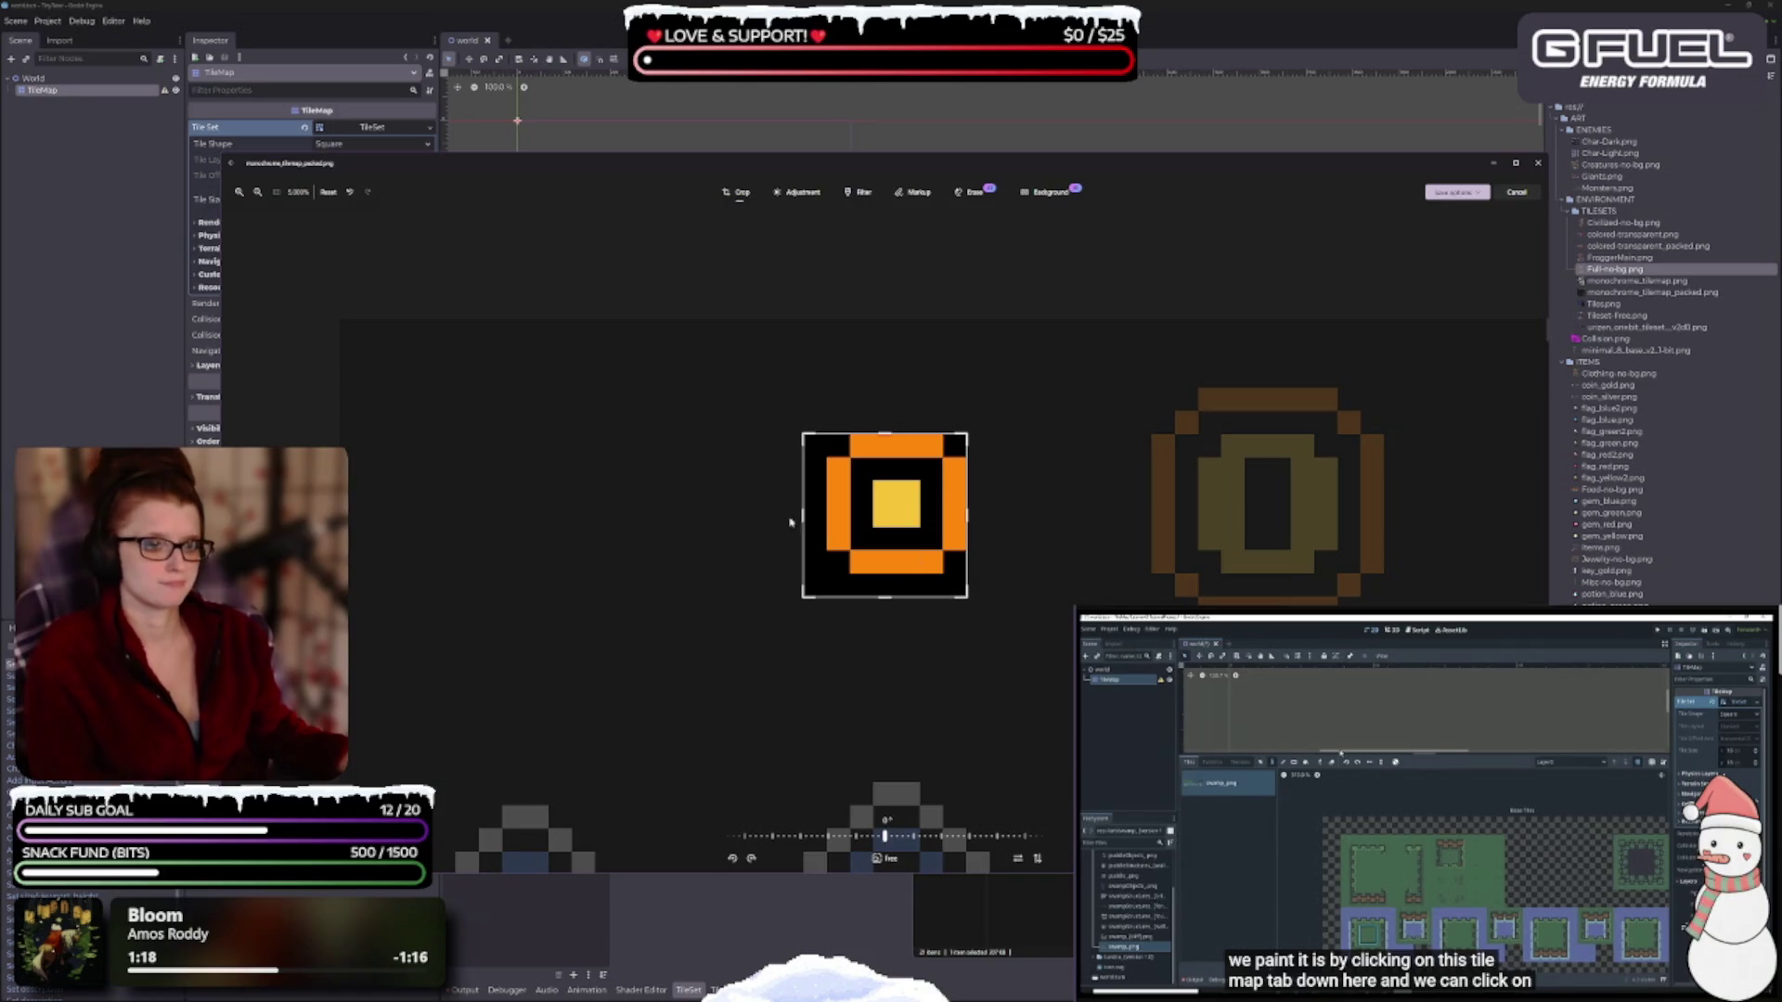
pyautogui.moveTo(800, 517); pyautogui.dragTo(822, 517)
pyautogui.moveTo(875, 598); pyautogui.dragTo(875, 575)
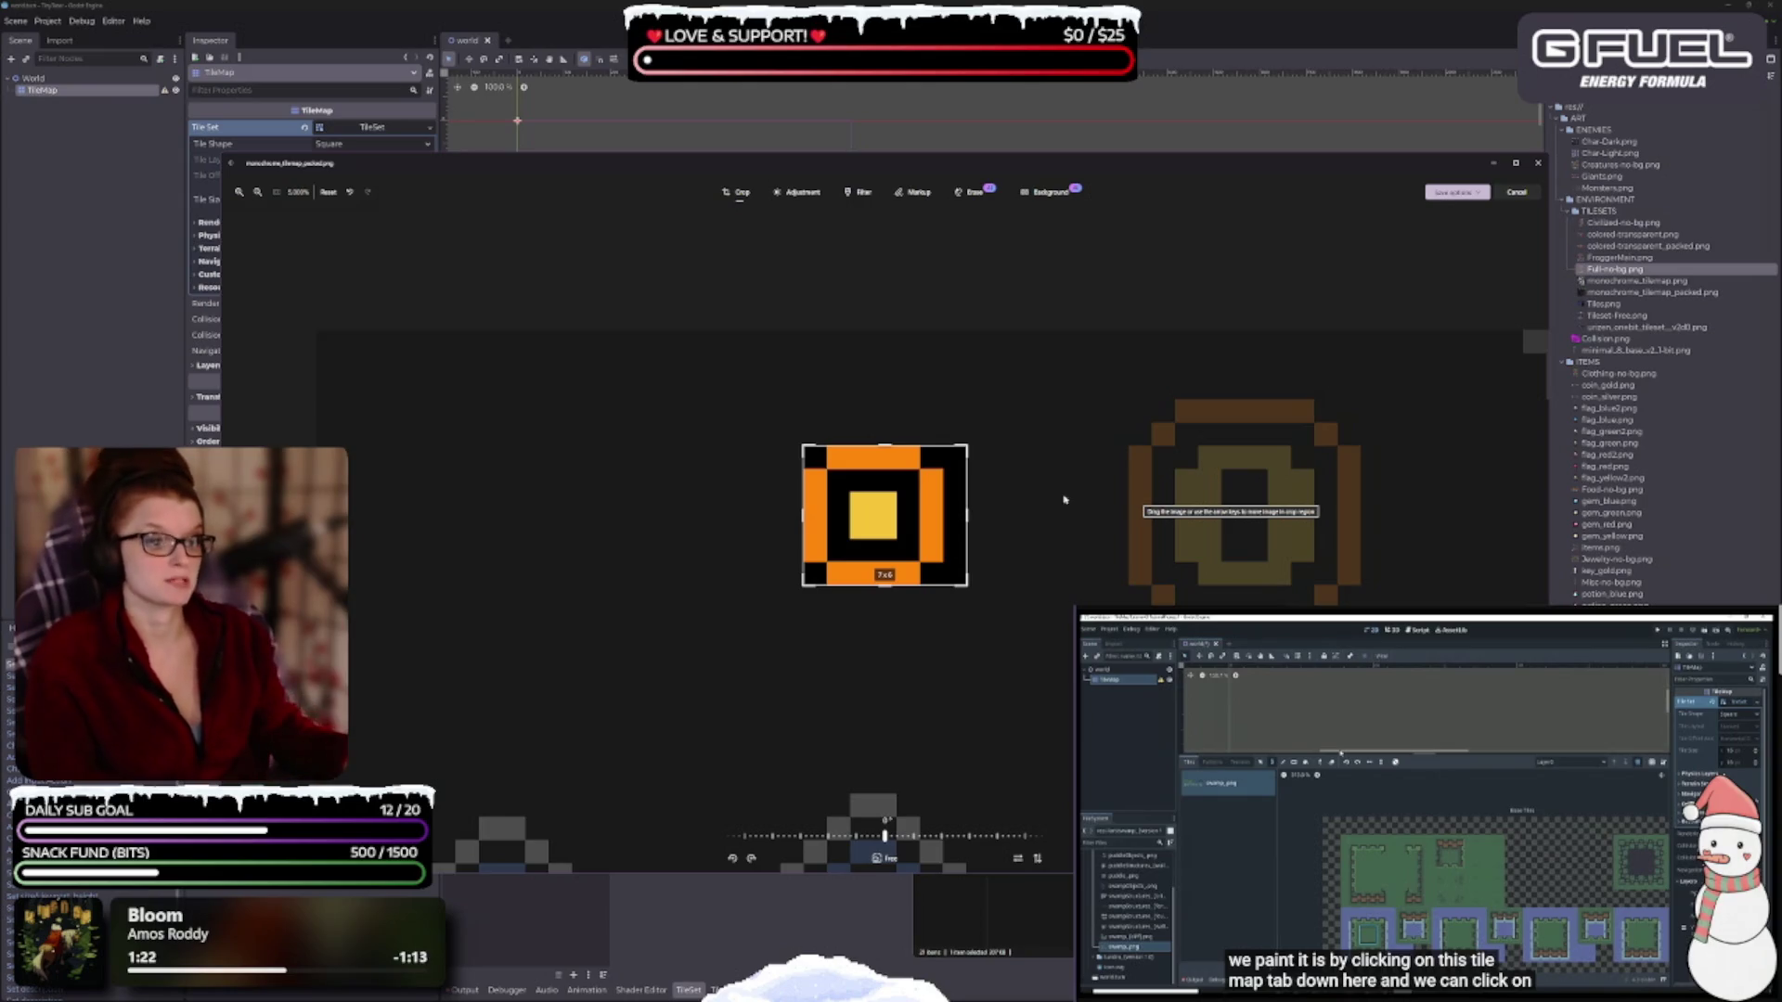
pyautogui.moveTo(967, 515); pyautogui.dragTo(947, 515)
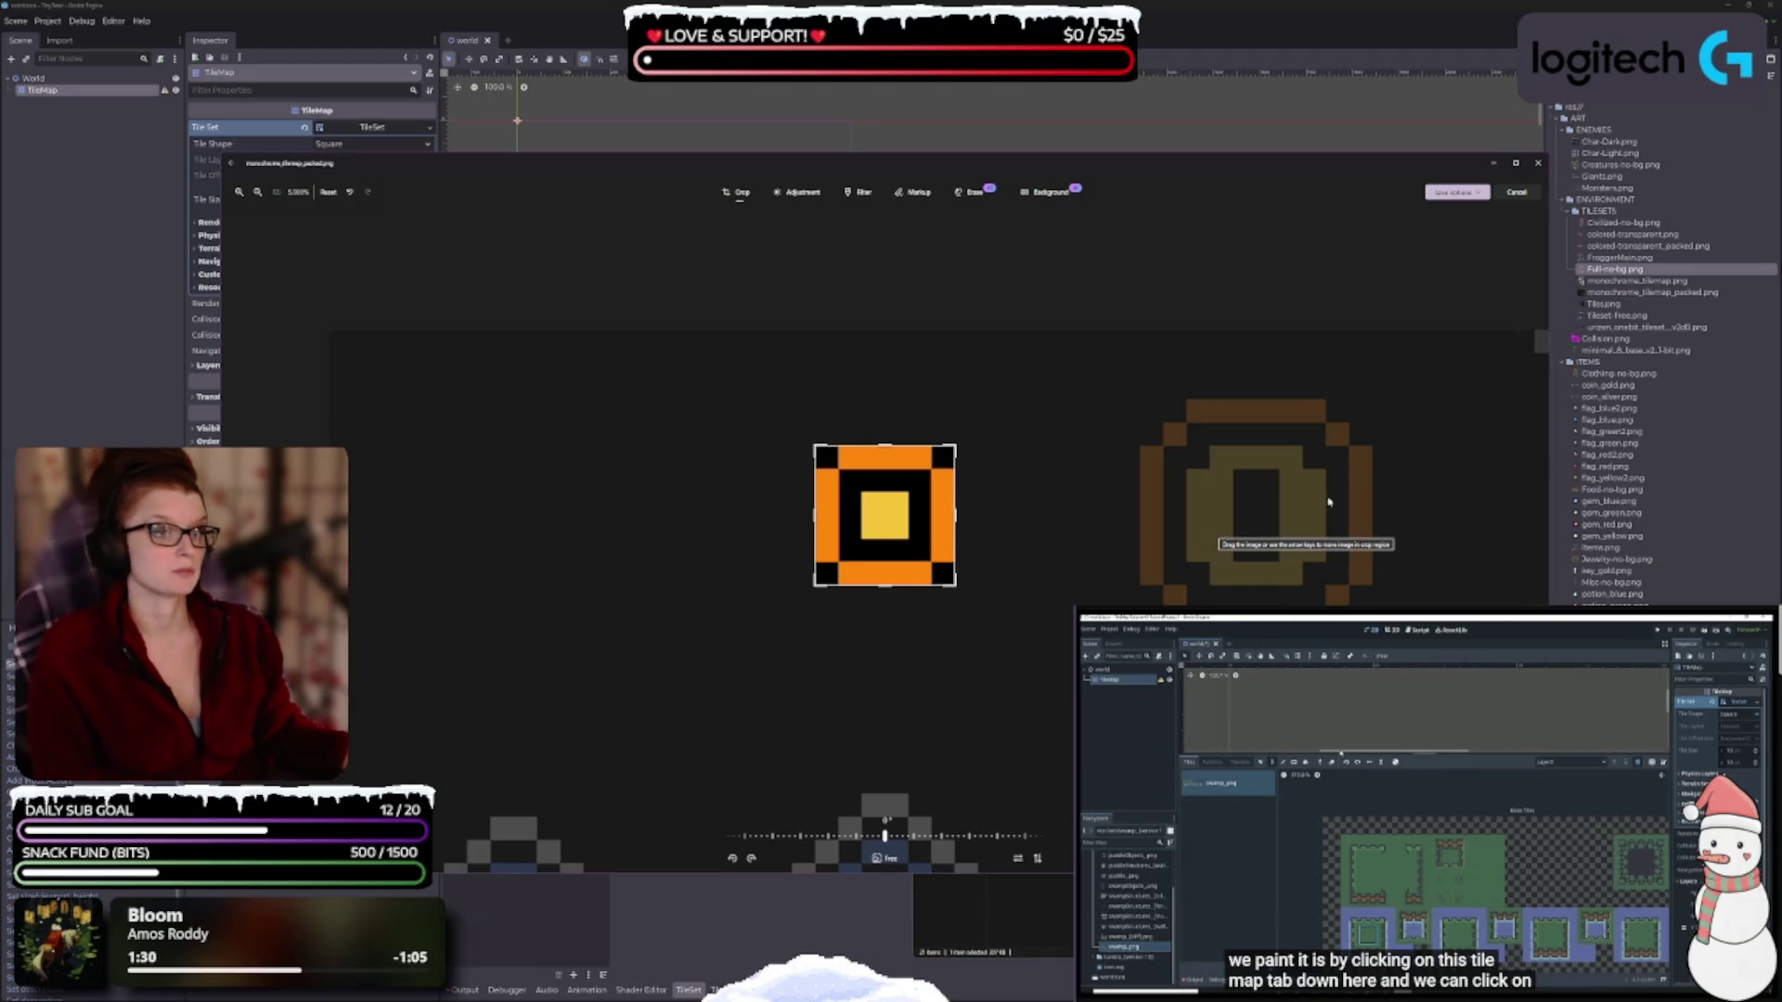
pyautogui.click(1518, 193)
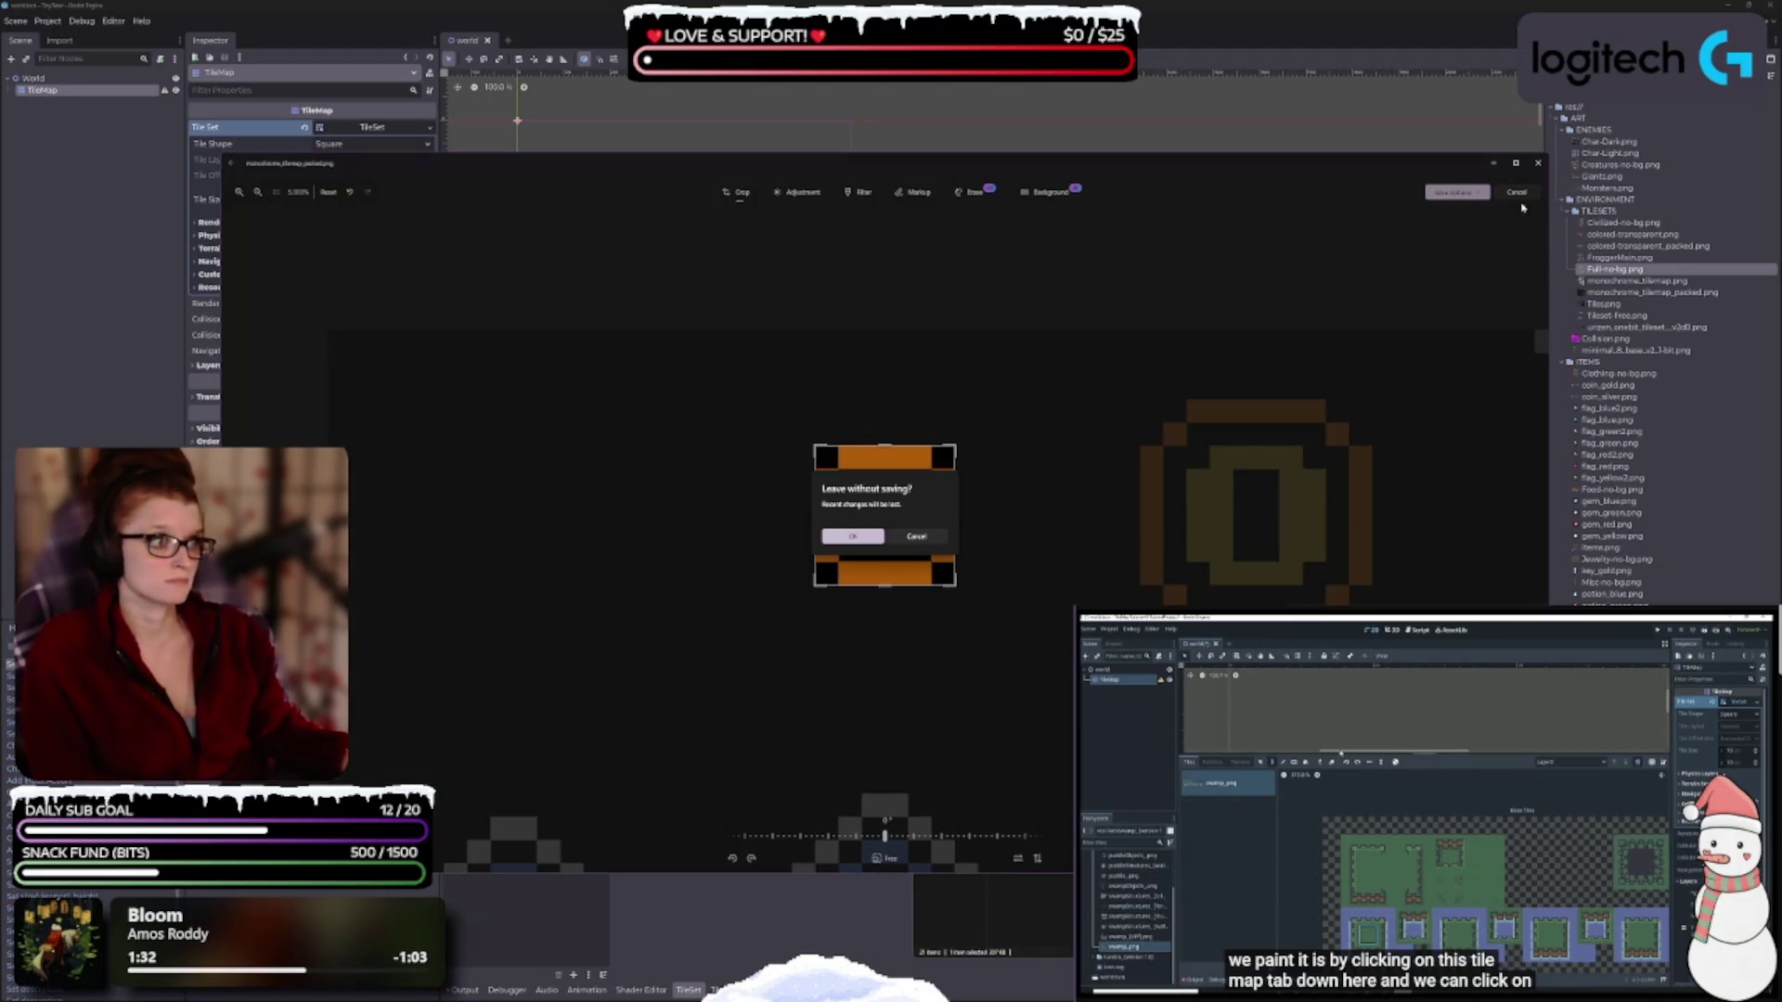
# Confirm leaving without saving the crop and close the monochrome tilesheet viewer.
pyautogui.click(859, 538)
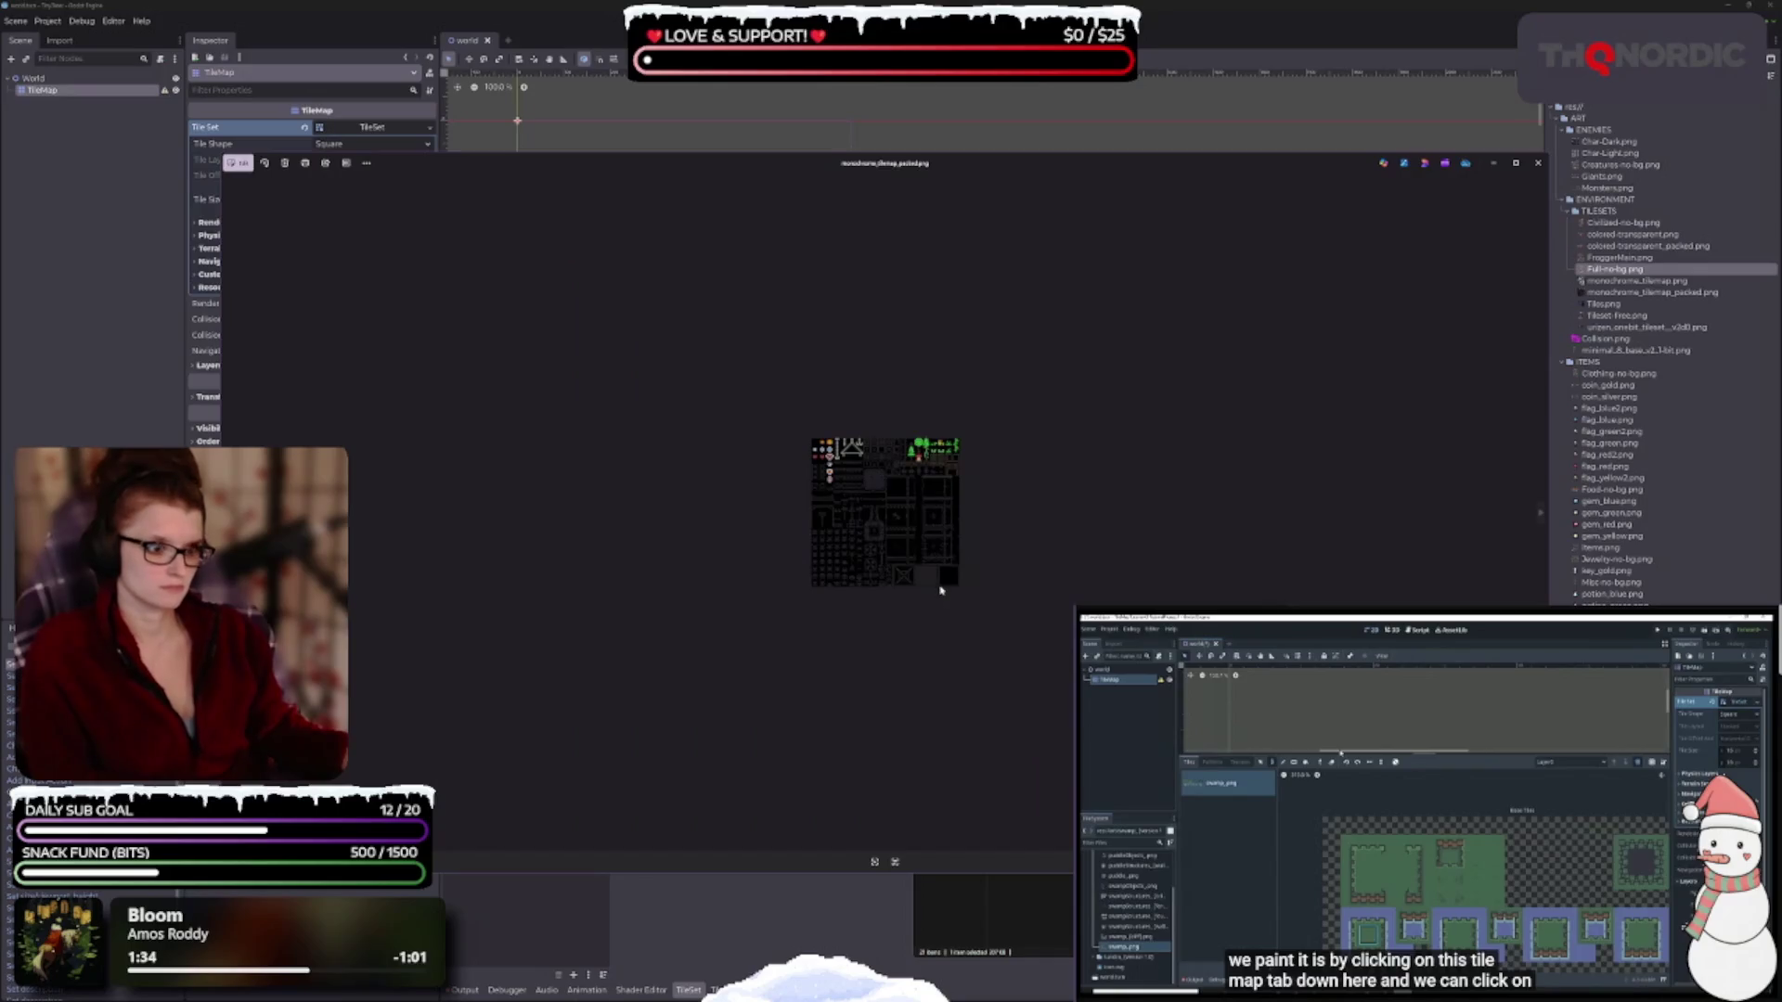
pyautogui.scroll(3, 932, 591)
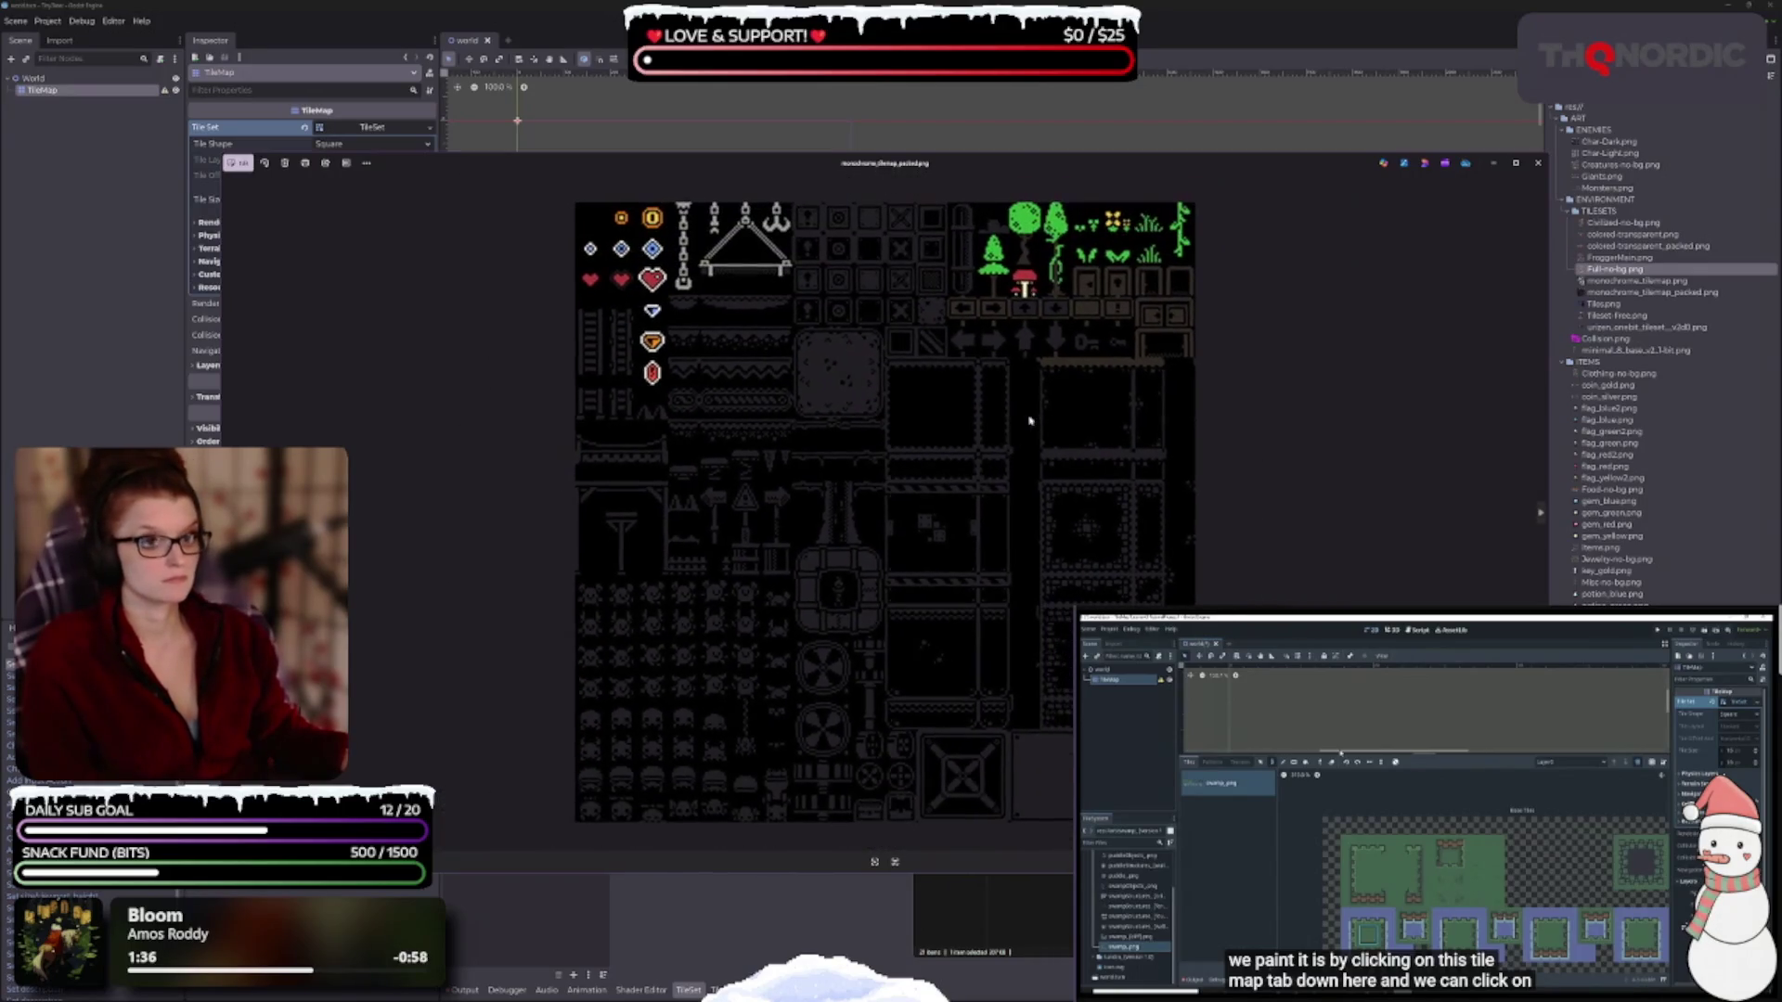
pyautogui.click(1537, 165)
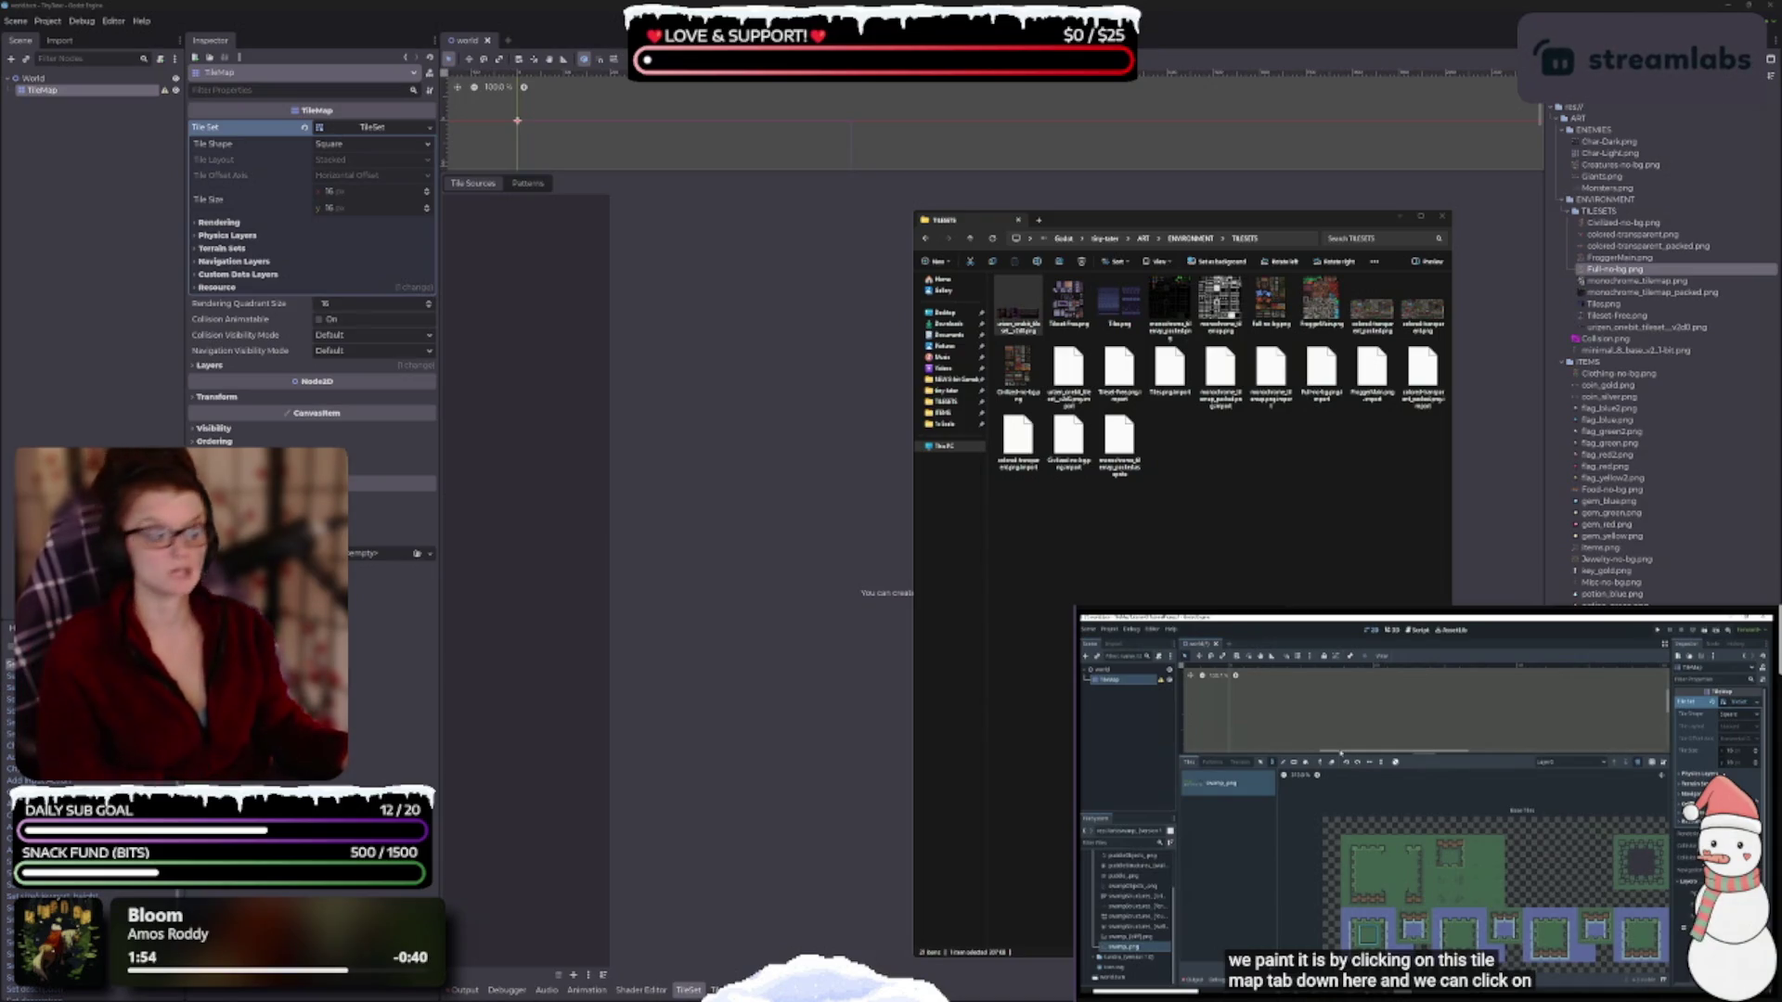
# Go up to ENVIRONMENT, open an image, flip through three more sprites, and close the viewer.
pyautogui.click(1187, 240)
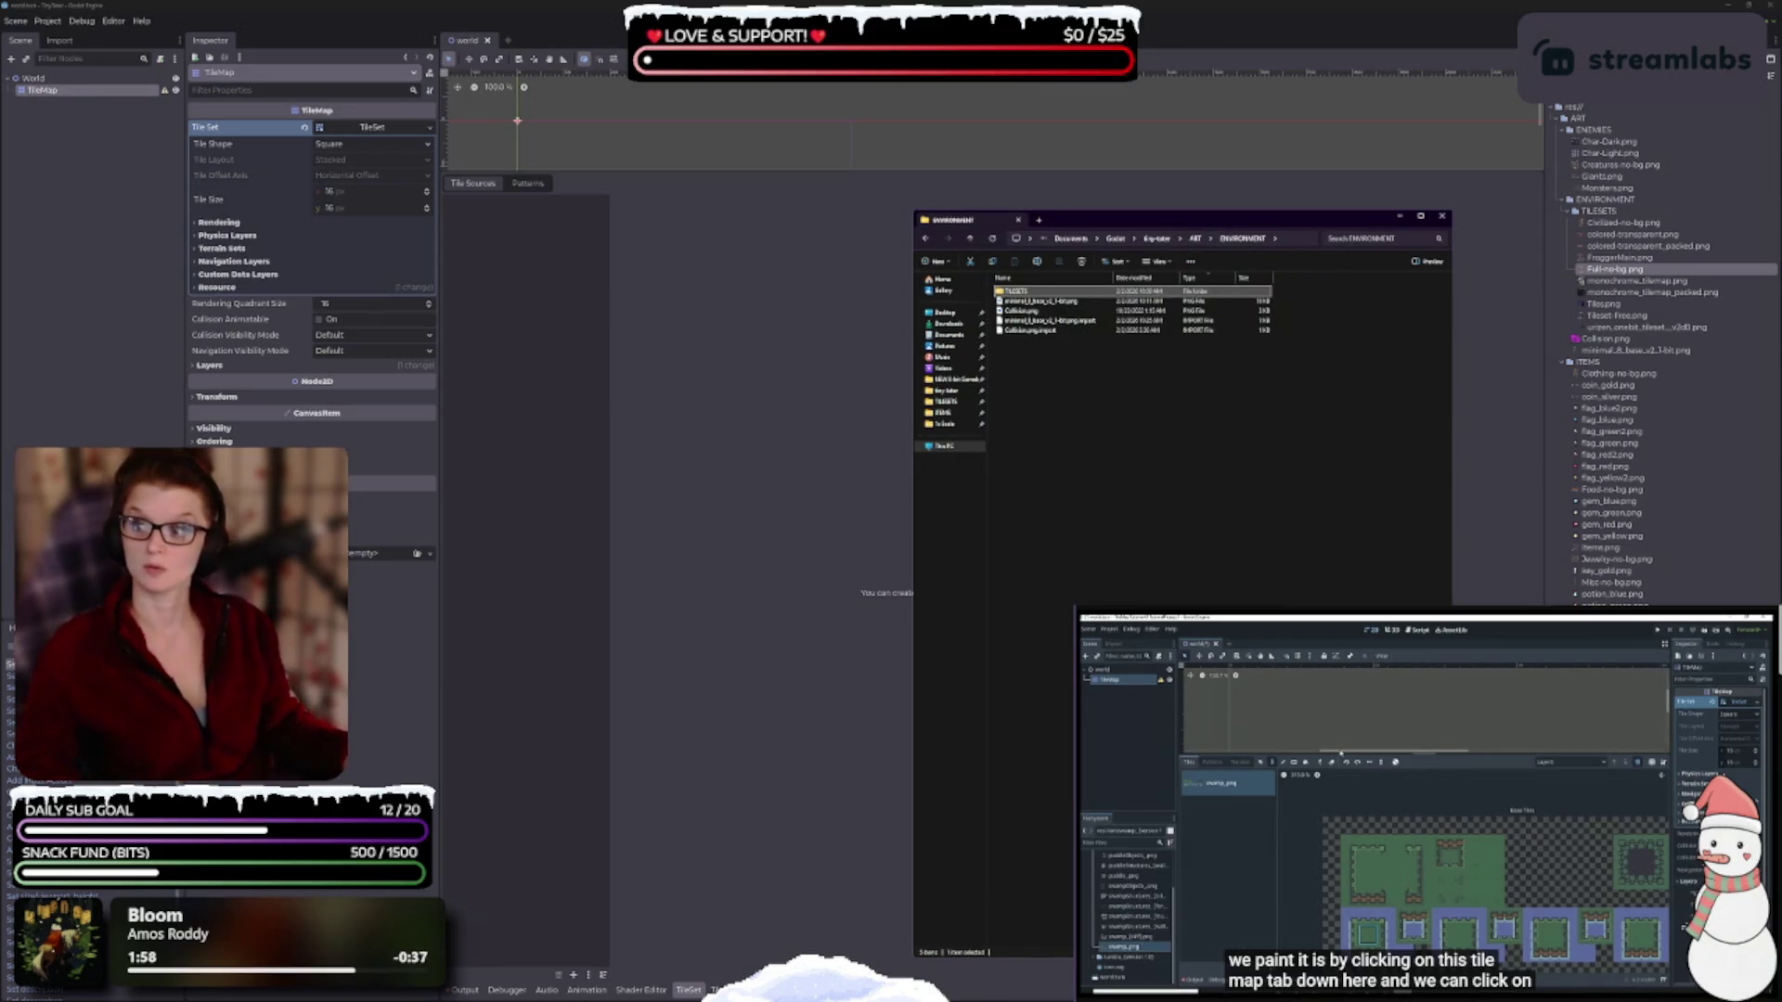
pyautogui.doubleClick(1021, 310)
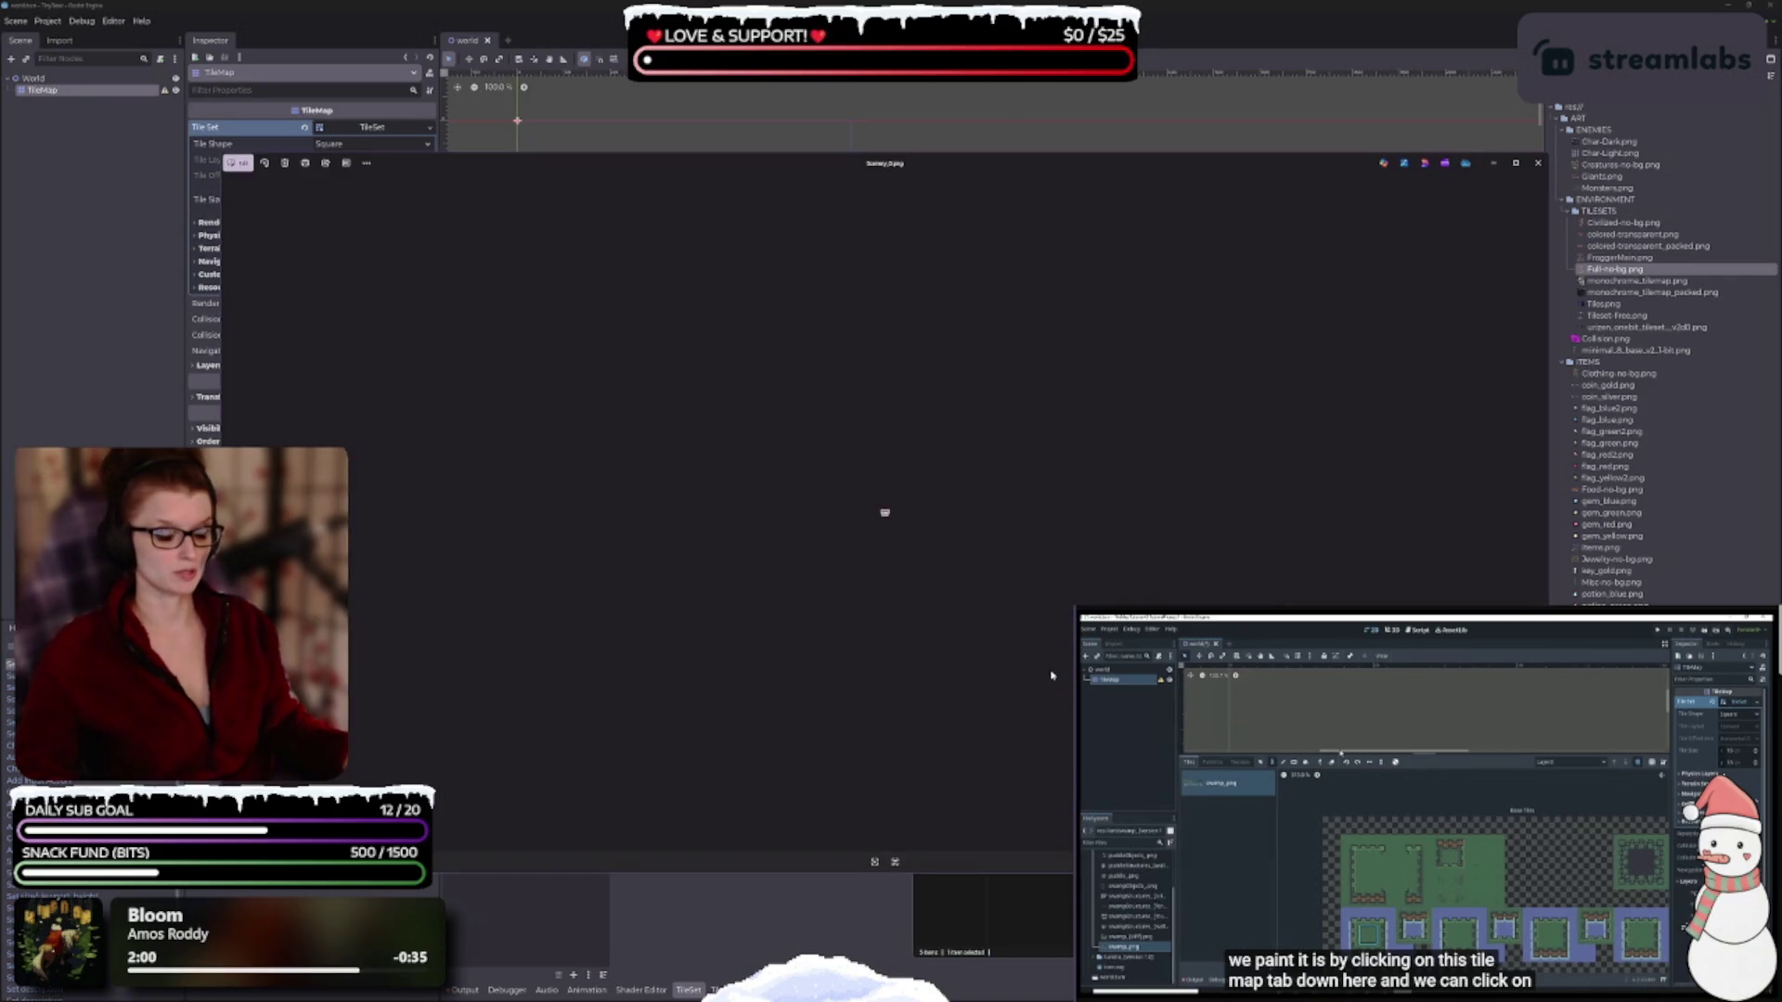
pyautogui.scroll(2, 861, 548)
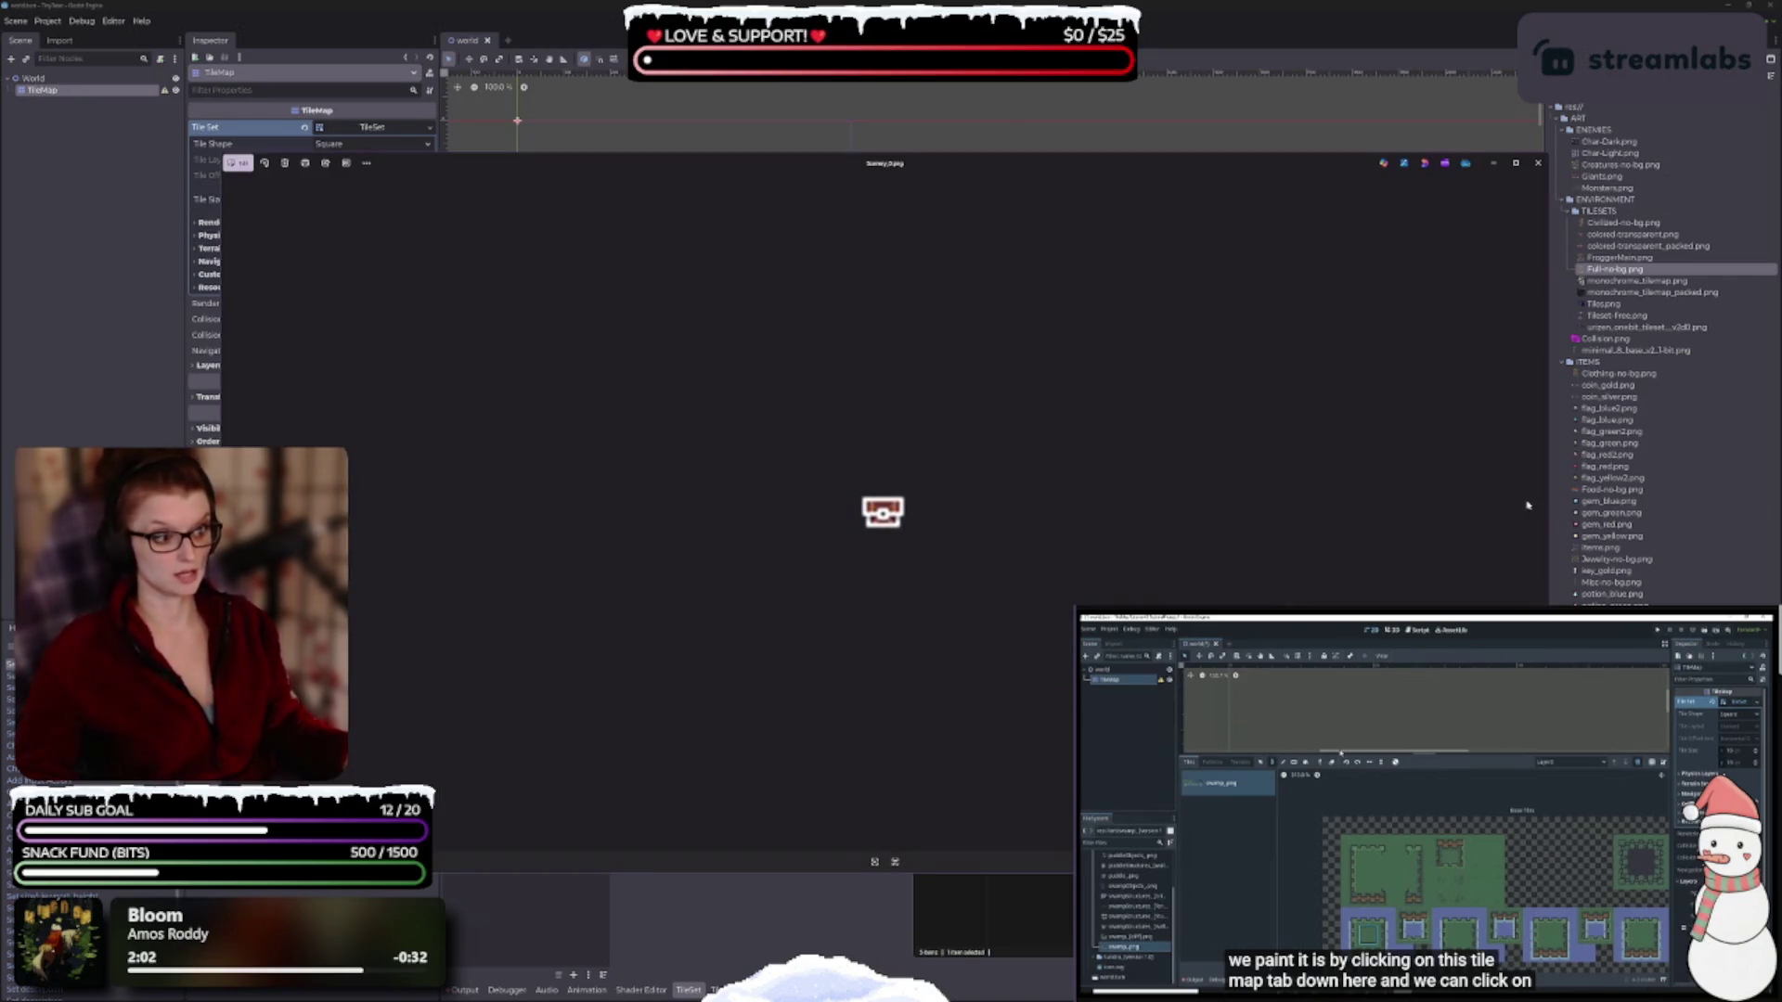
pyautogui.press('Right')
pyautogui.press('Right')
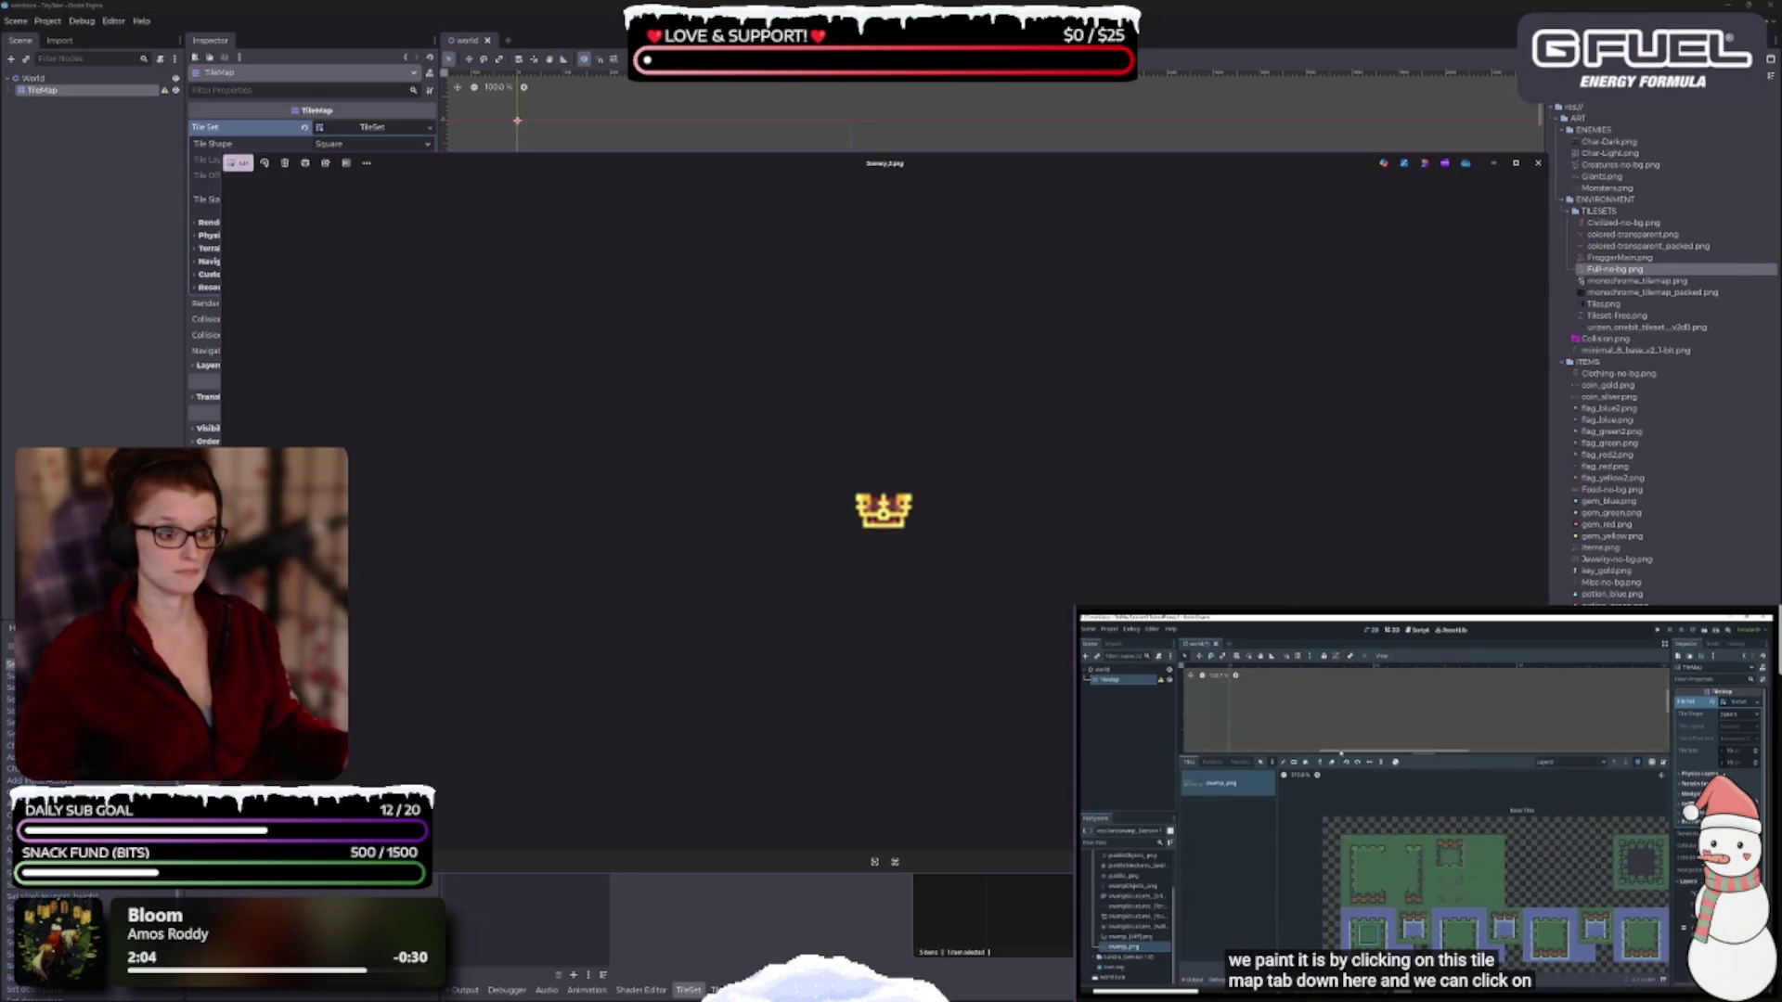
pyautogui.press('Right')
pyautogui.press('Right')
pyautogui.press('Right')
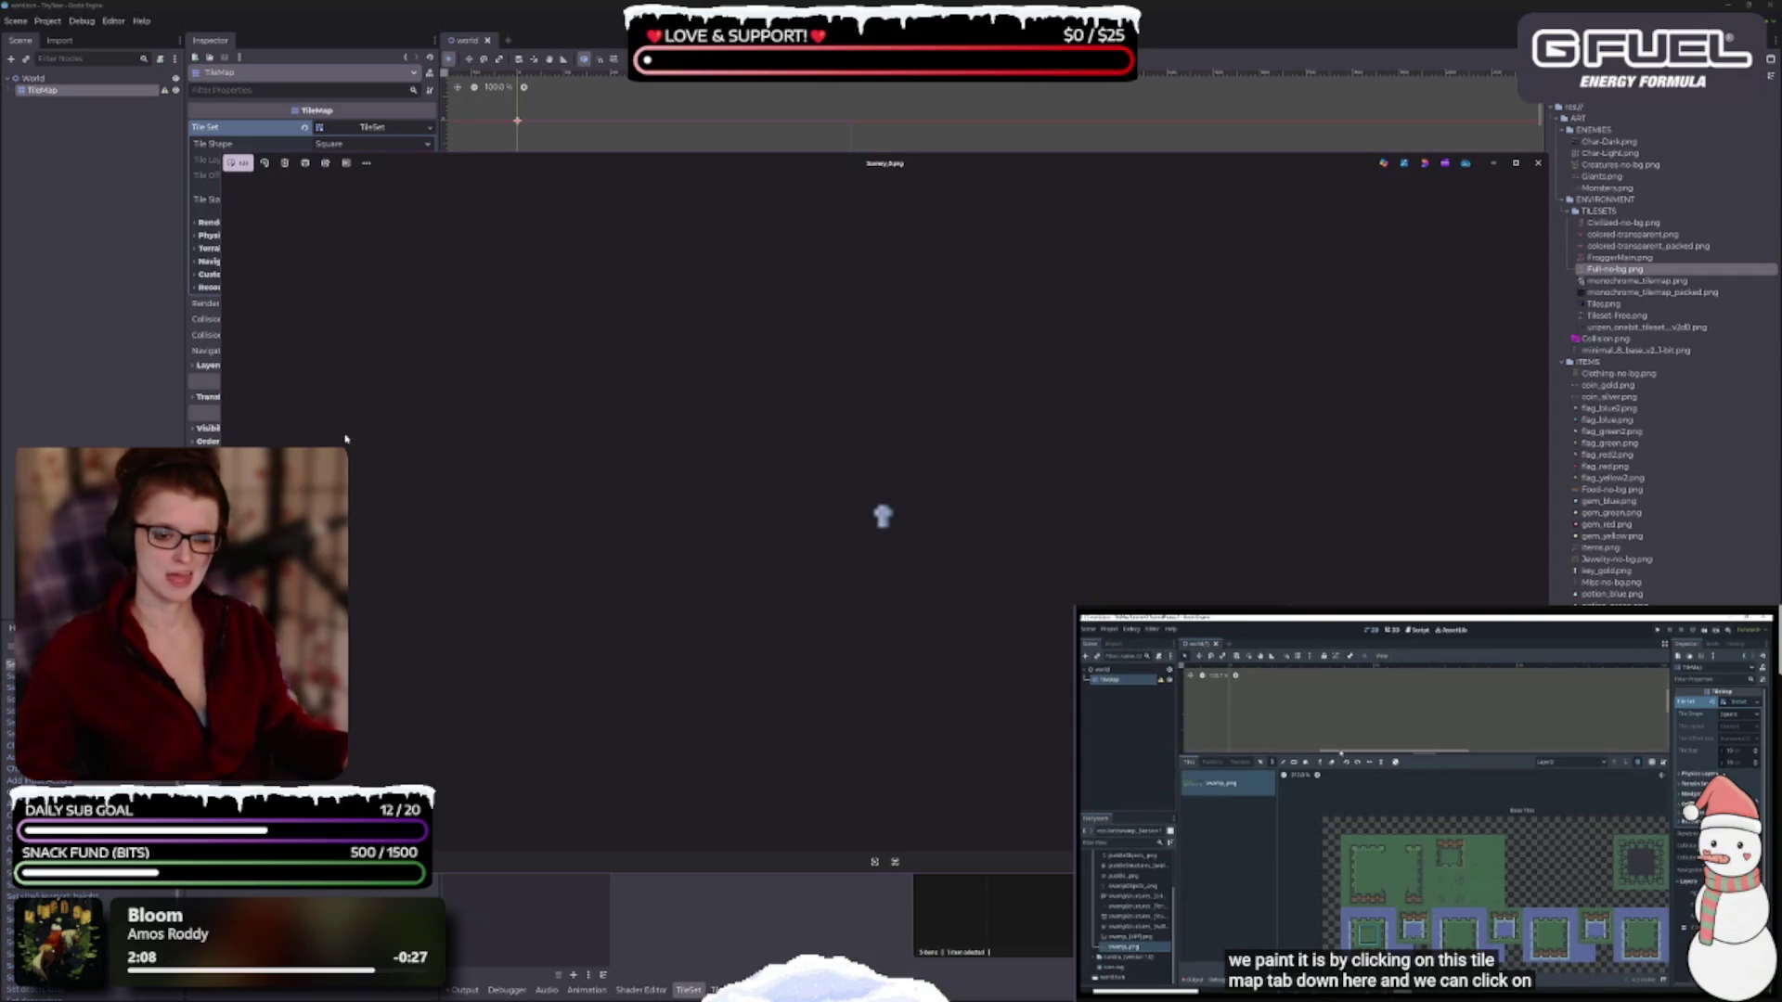
pyautogui.press('Right')
pyautogui.press('Right')
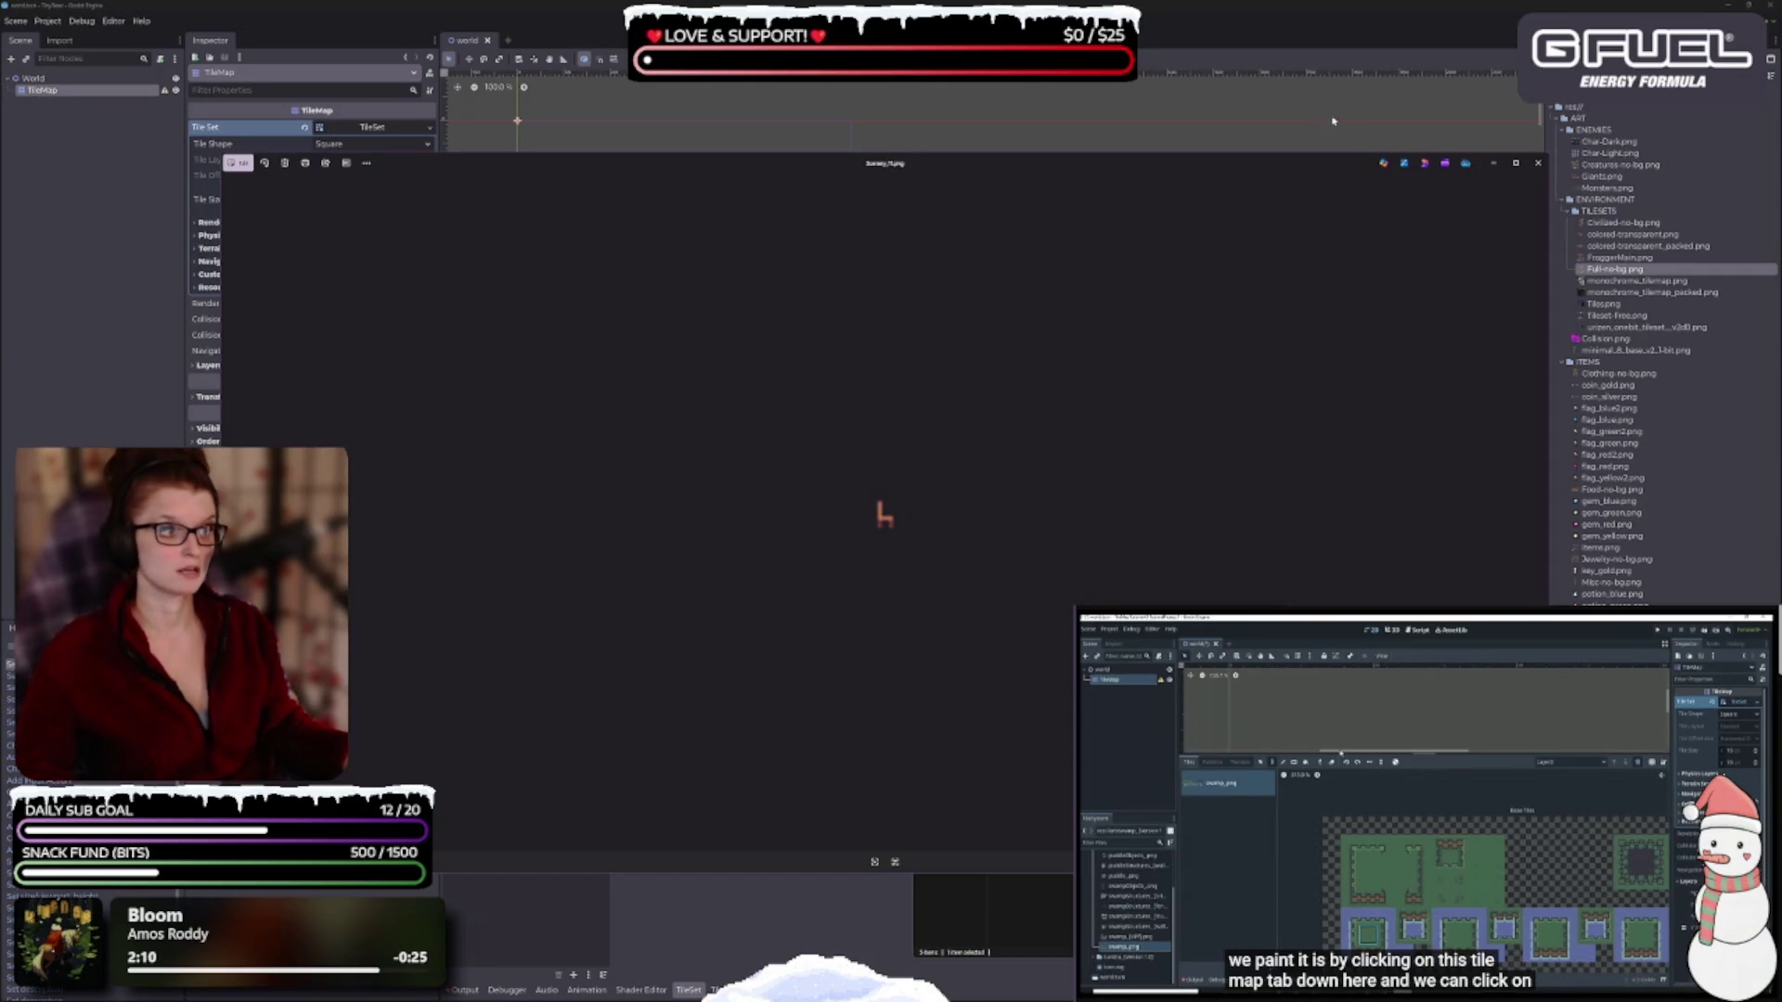
pyautogui.click(1537, 164)
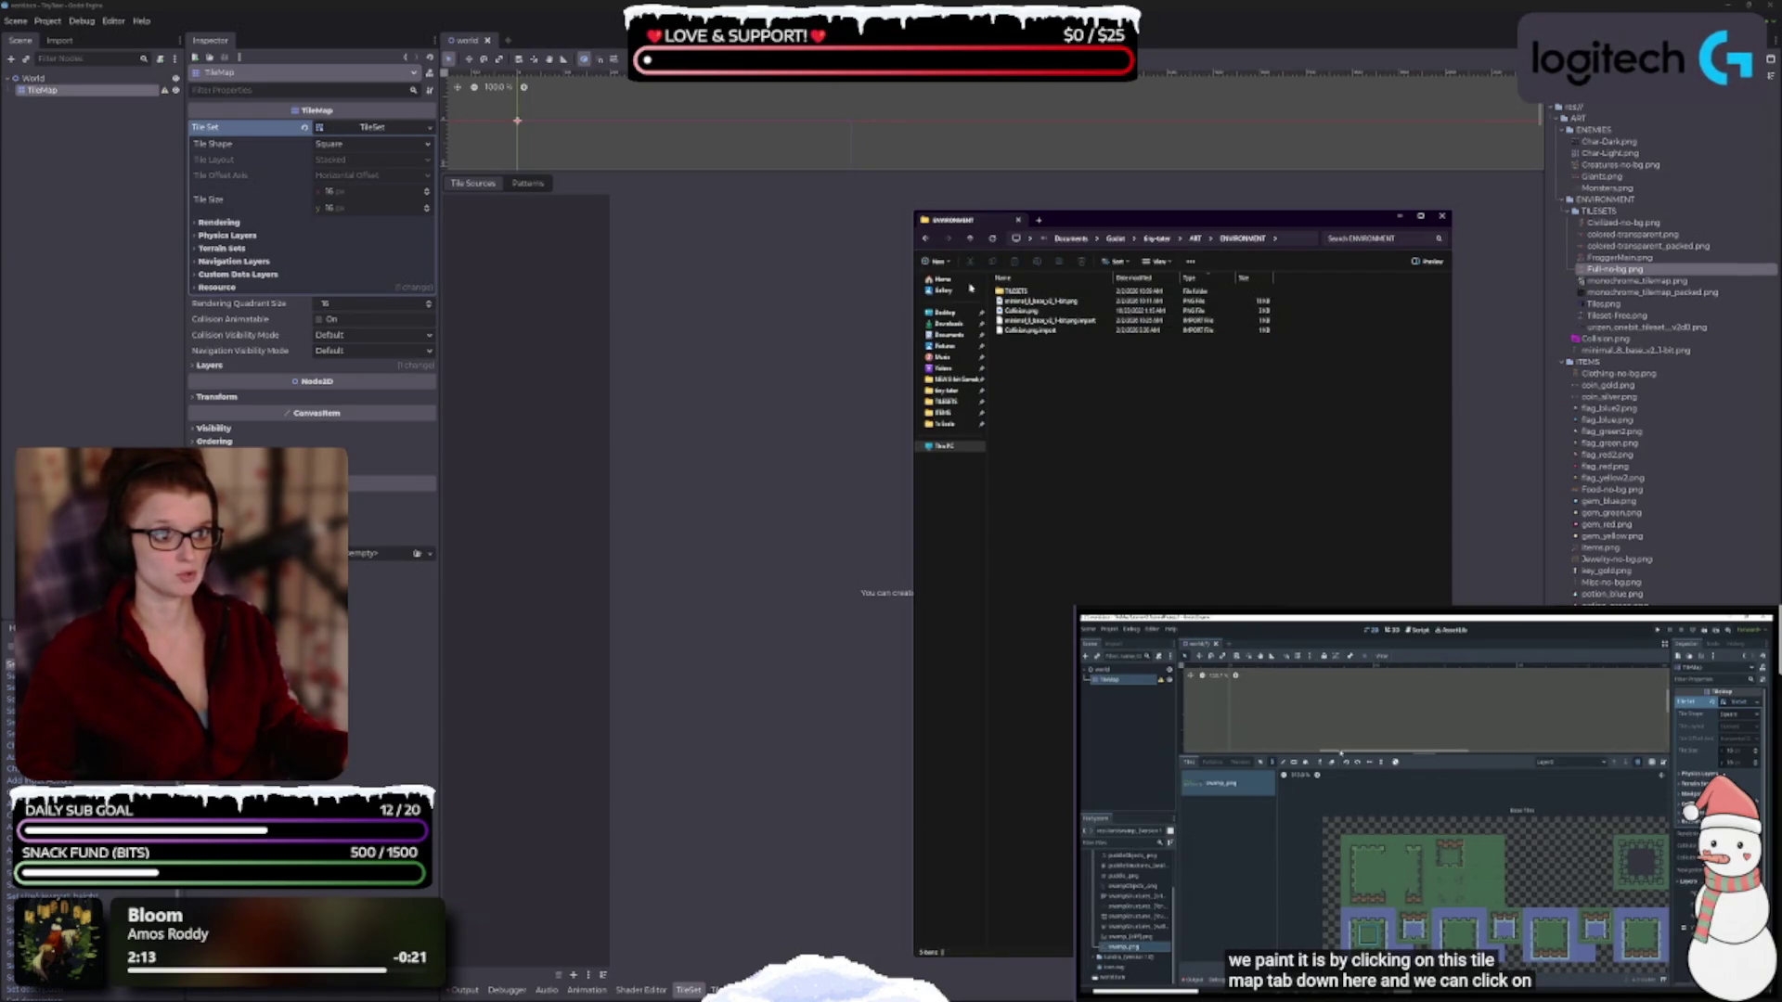
# Create a folder named TILES inside ENVIRONMENT and select it.
pyautogui.hotkey('ctrl', 'shift', 'n')
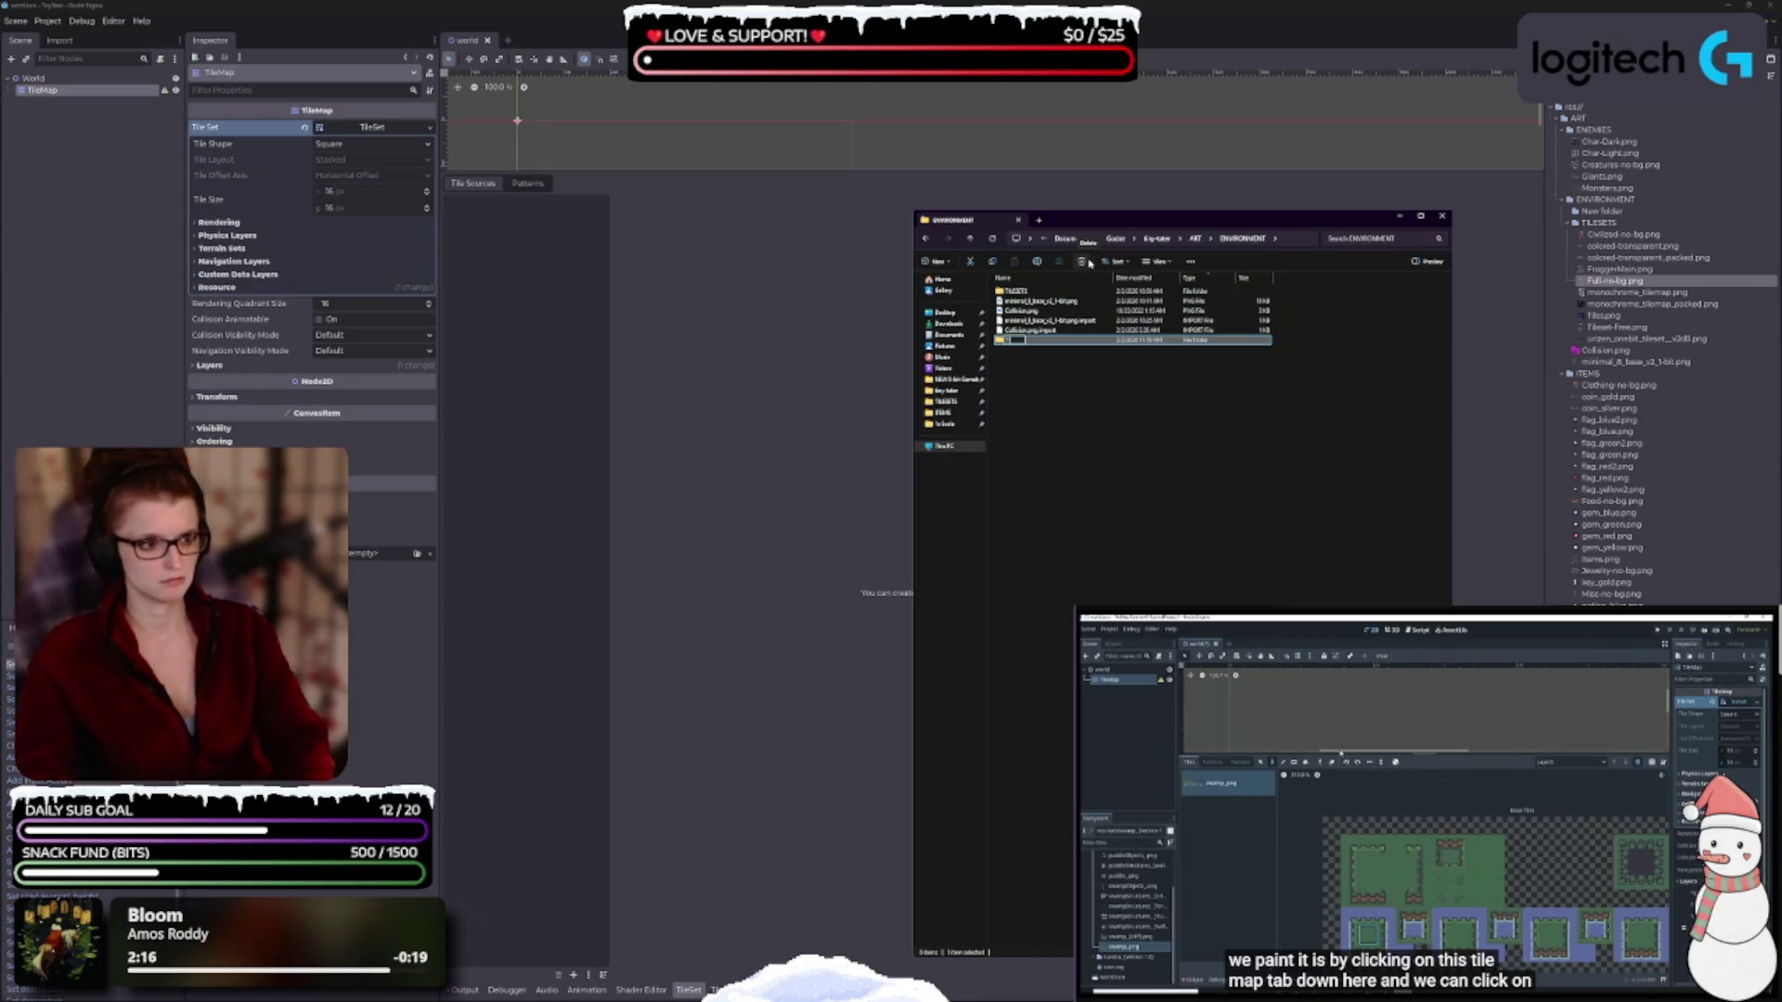
pyautogui.write('LES')
pyautogui.press('Return')
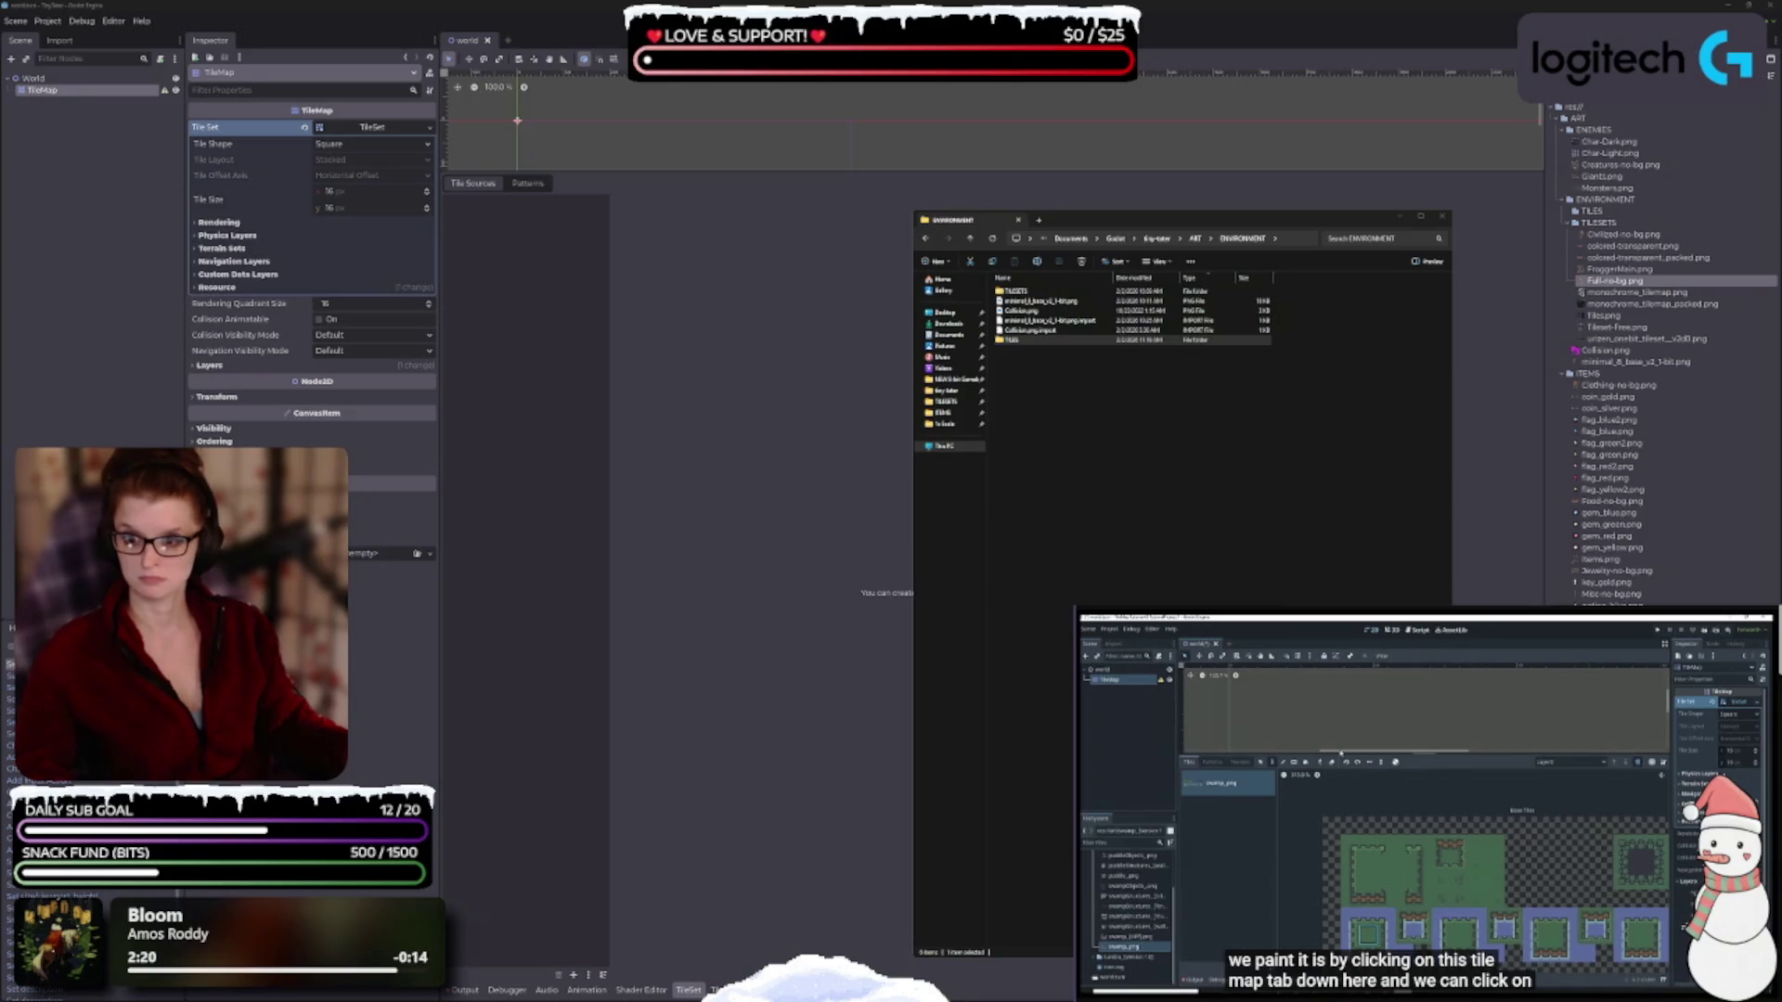
pyautogui.click(1002, 340)
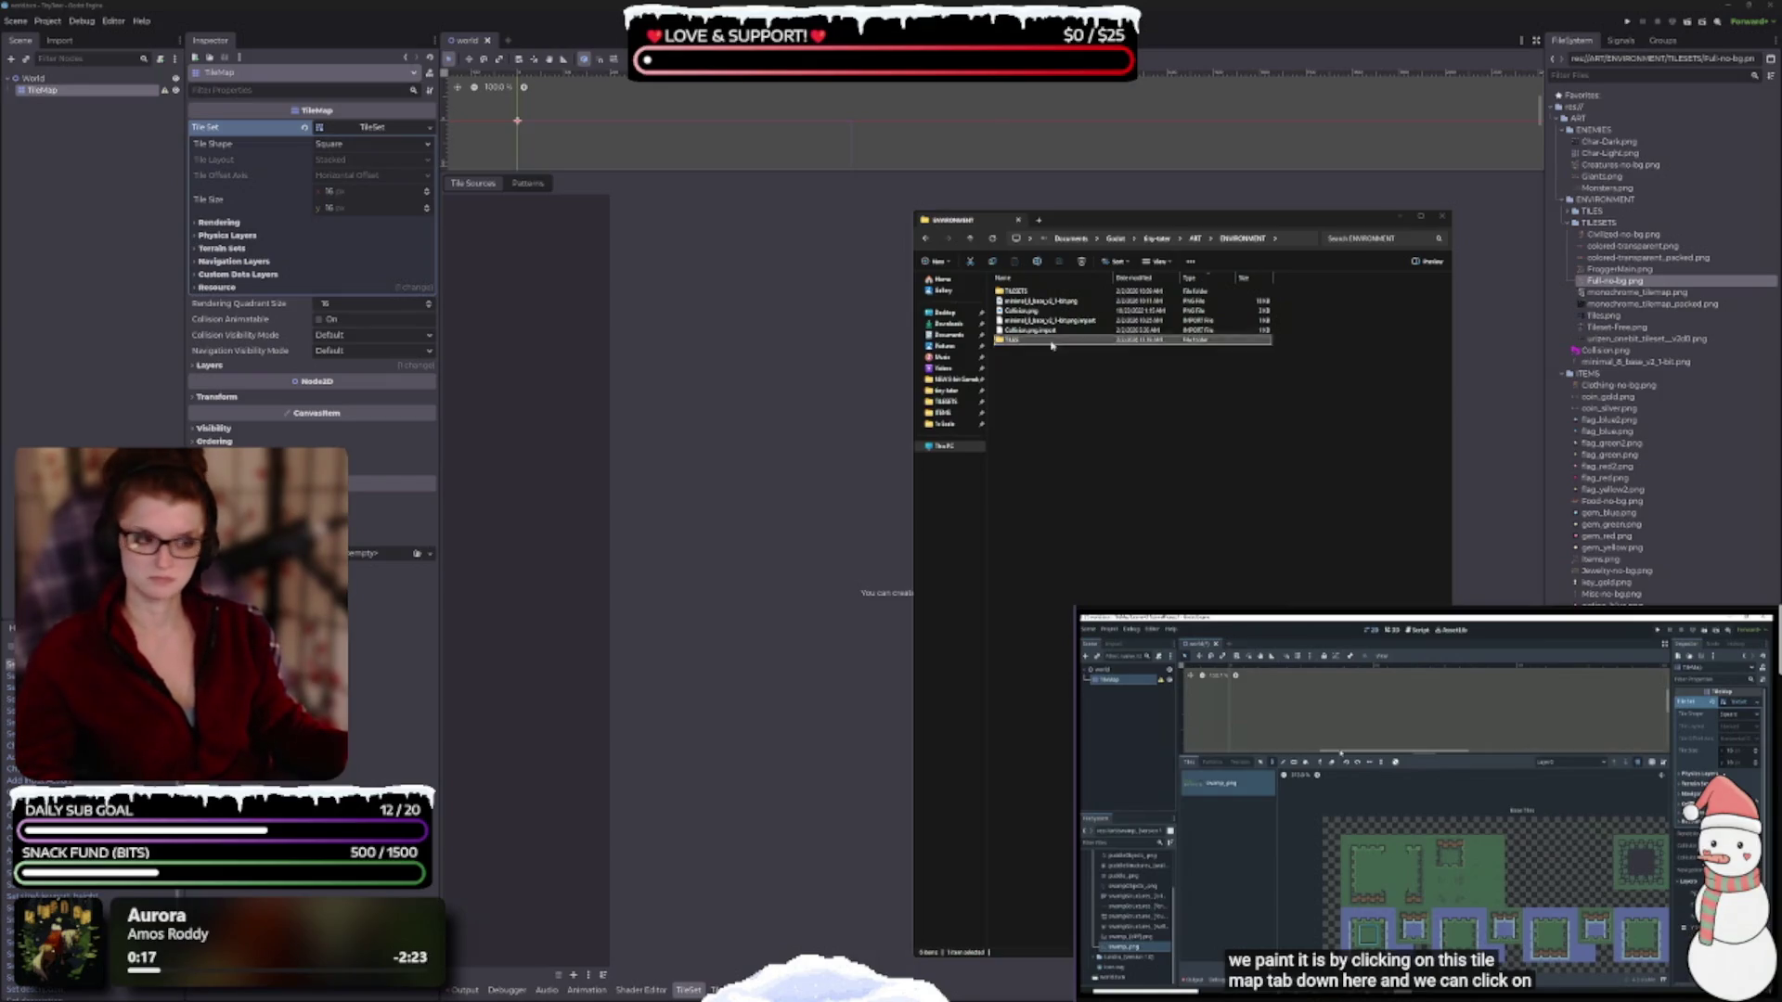
# Go up to ART, open the PLAYER folder, and close the sprite preview.
pyautogui.click(1194, 240)
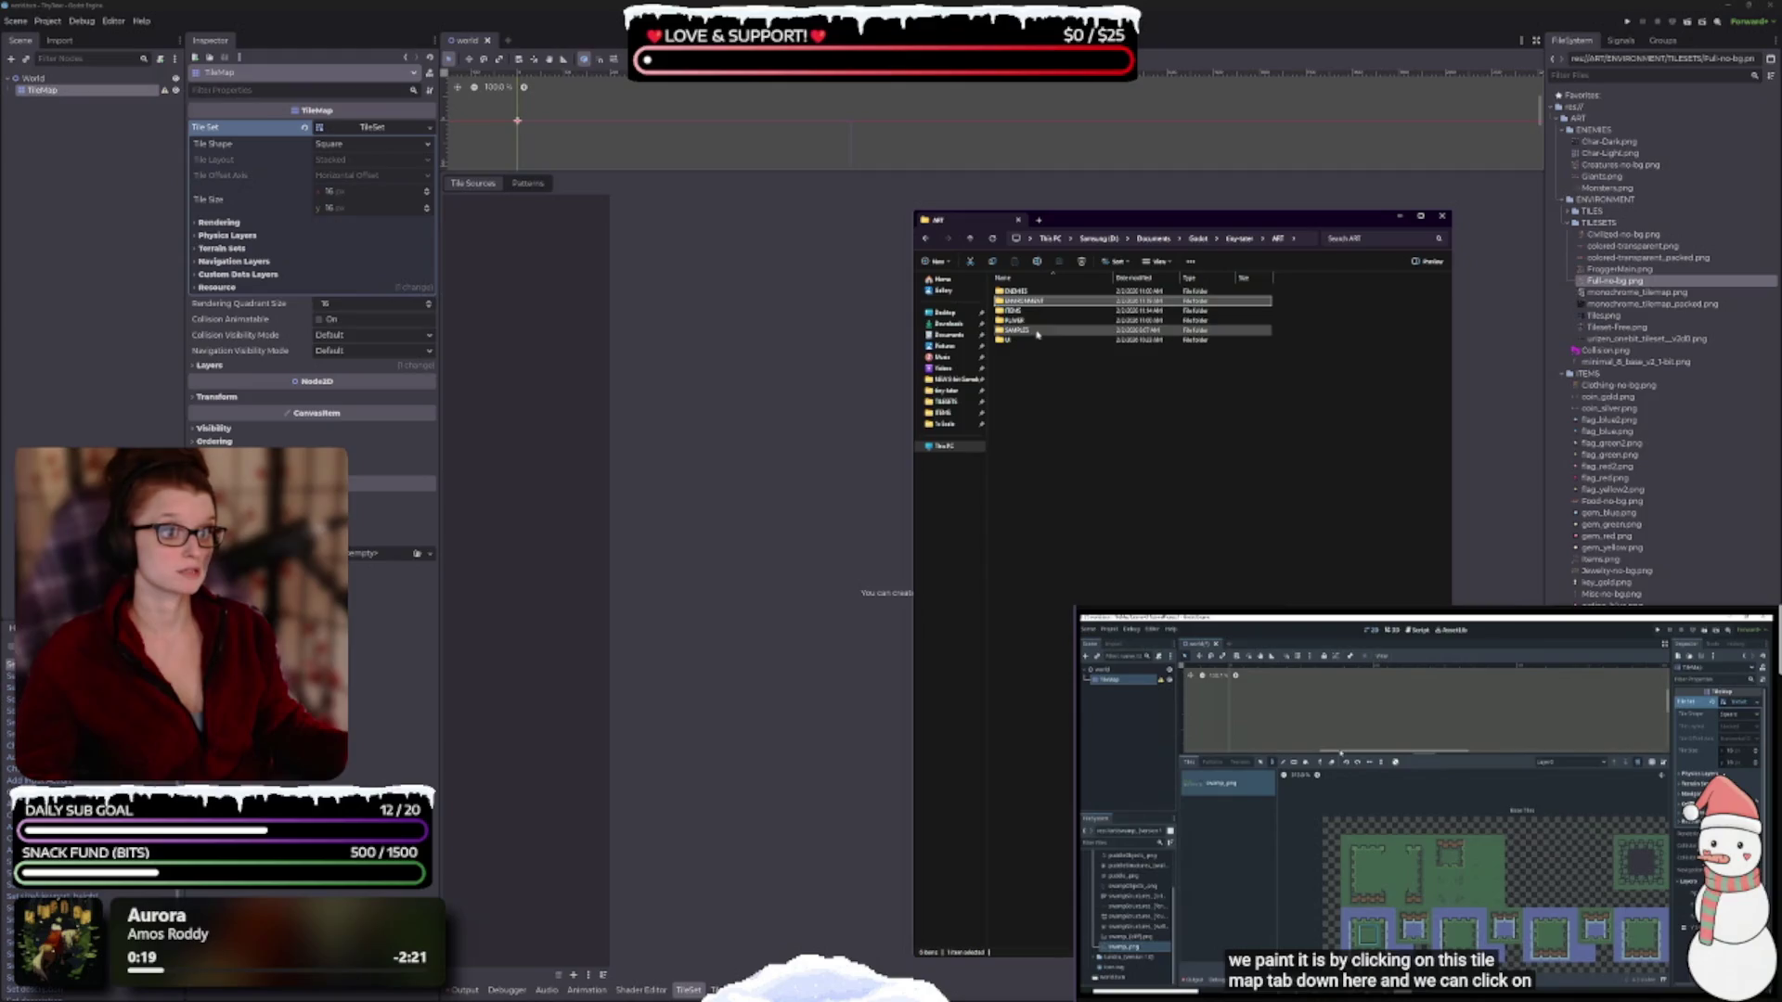
pyautogui.doubleClick(1016, 319)
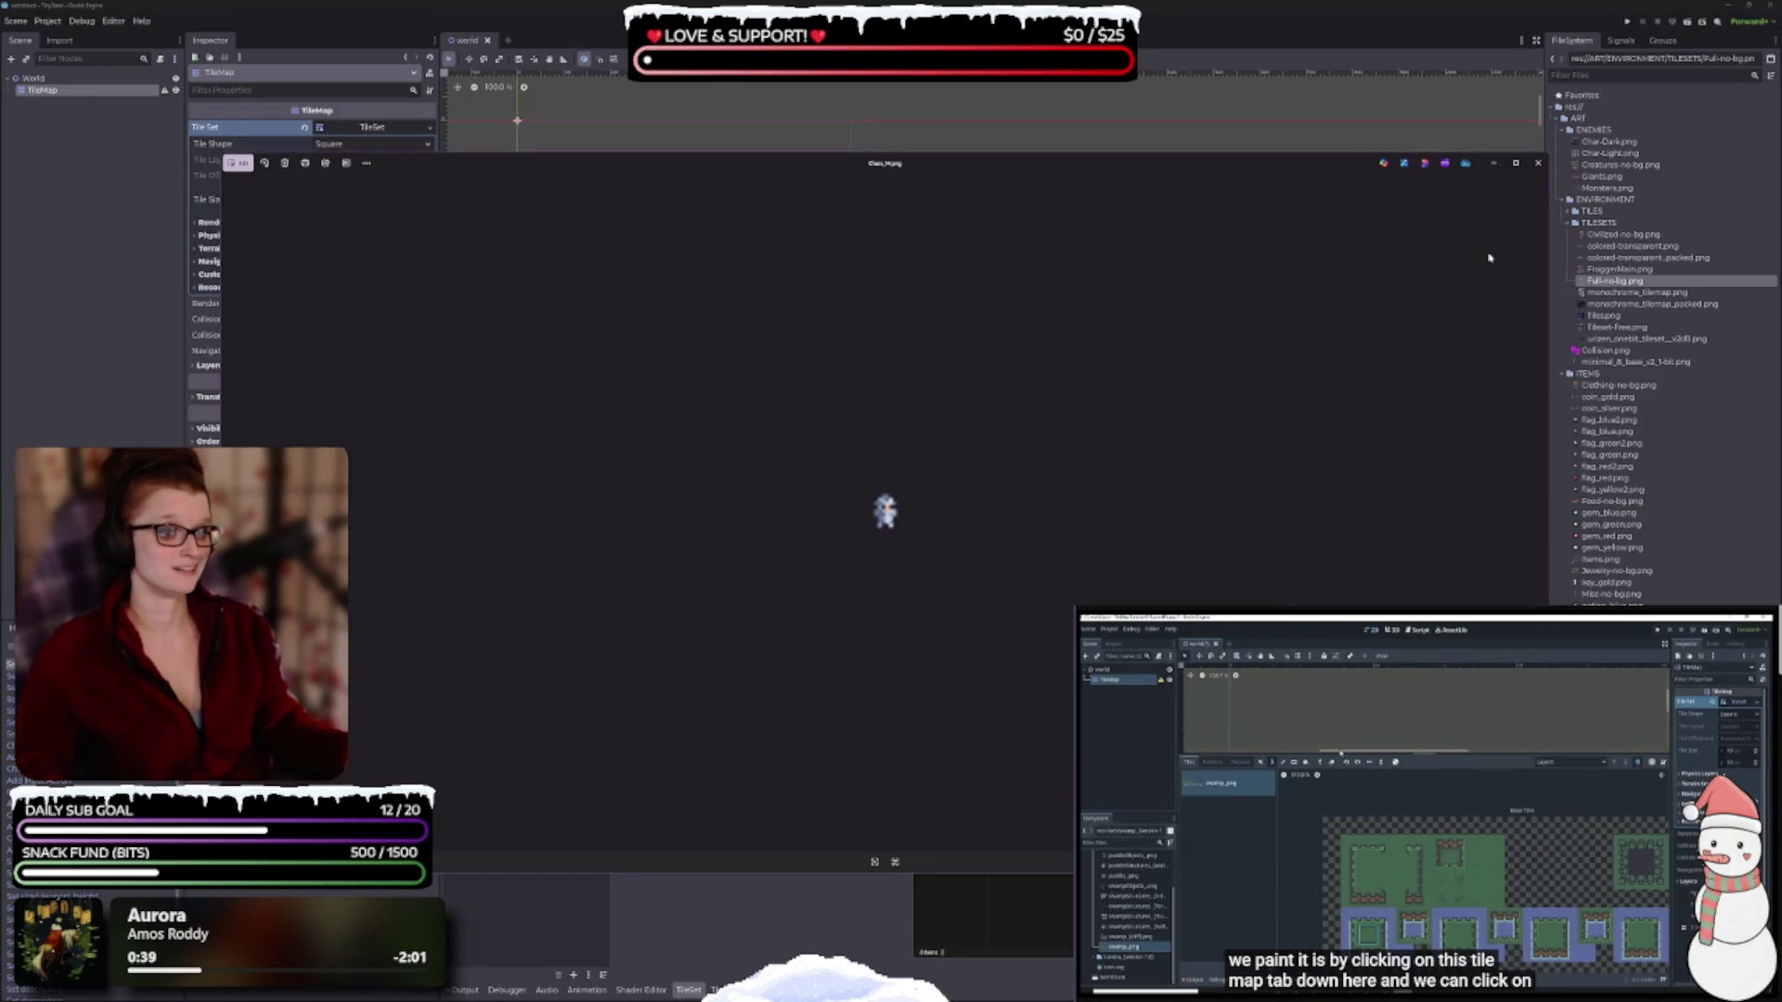
pyautogui.click(1538, 163)
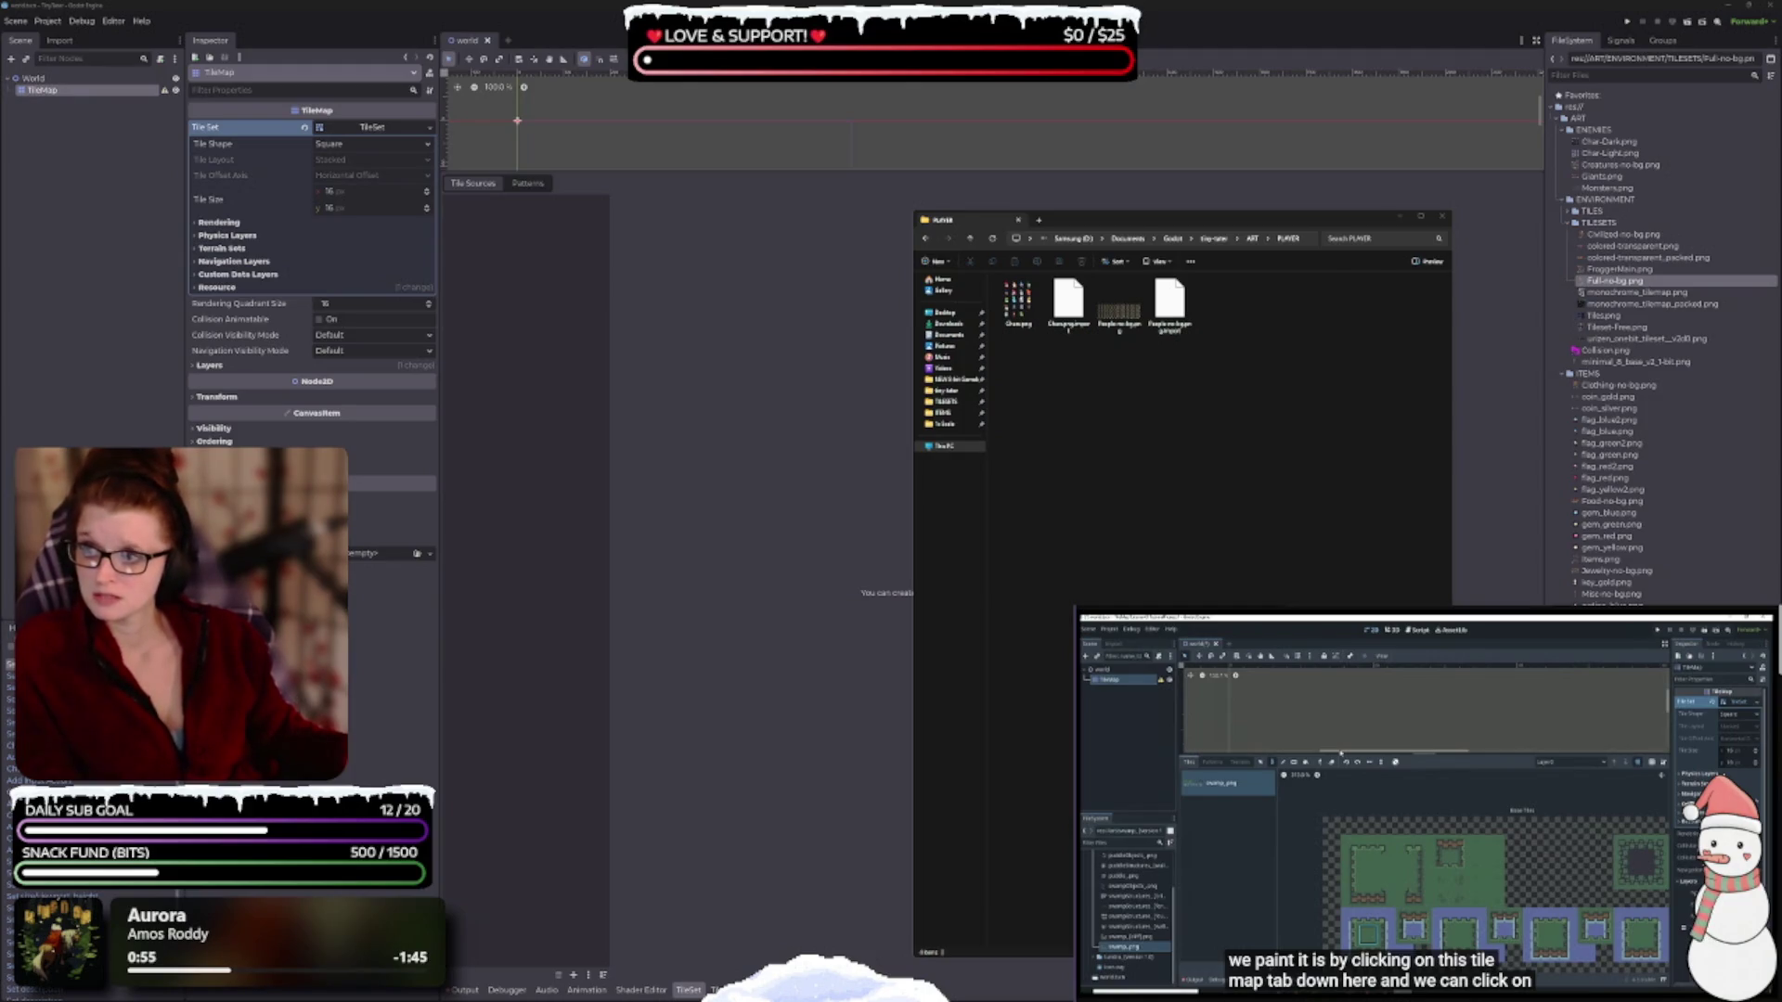
# Flip through the sprite sheets in Photos to the wizard sheet, close it, and return to Aseprite.
pyautogui.scroll(3, 1027, 553)
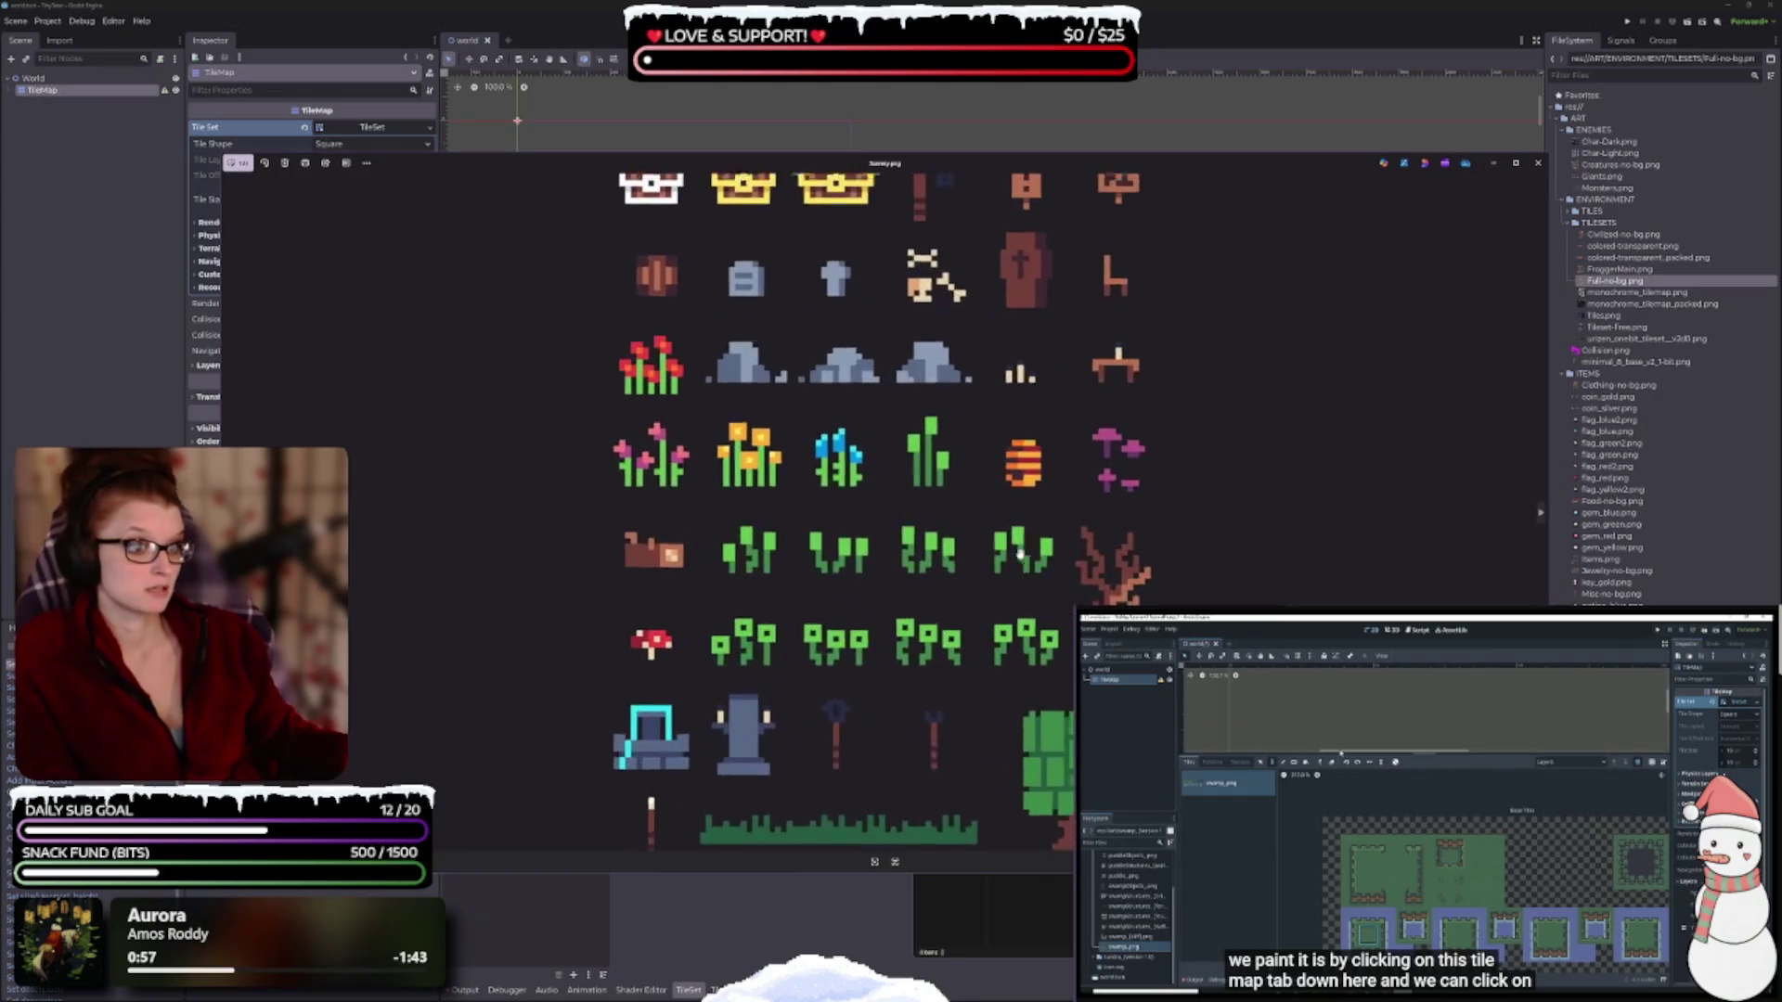
pyautogui.scroll(-2, 1026, 553)
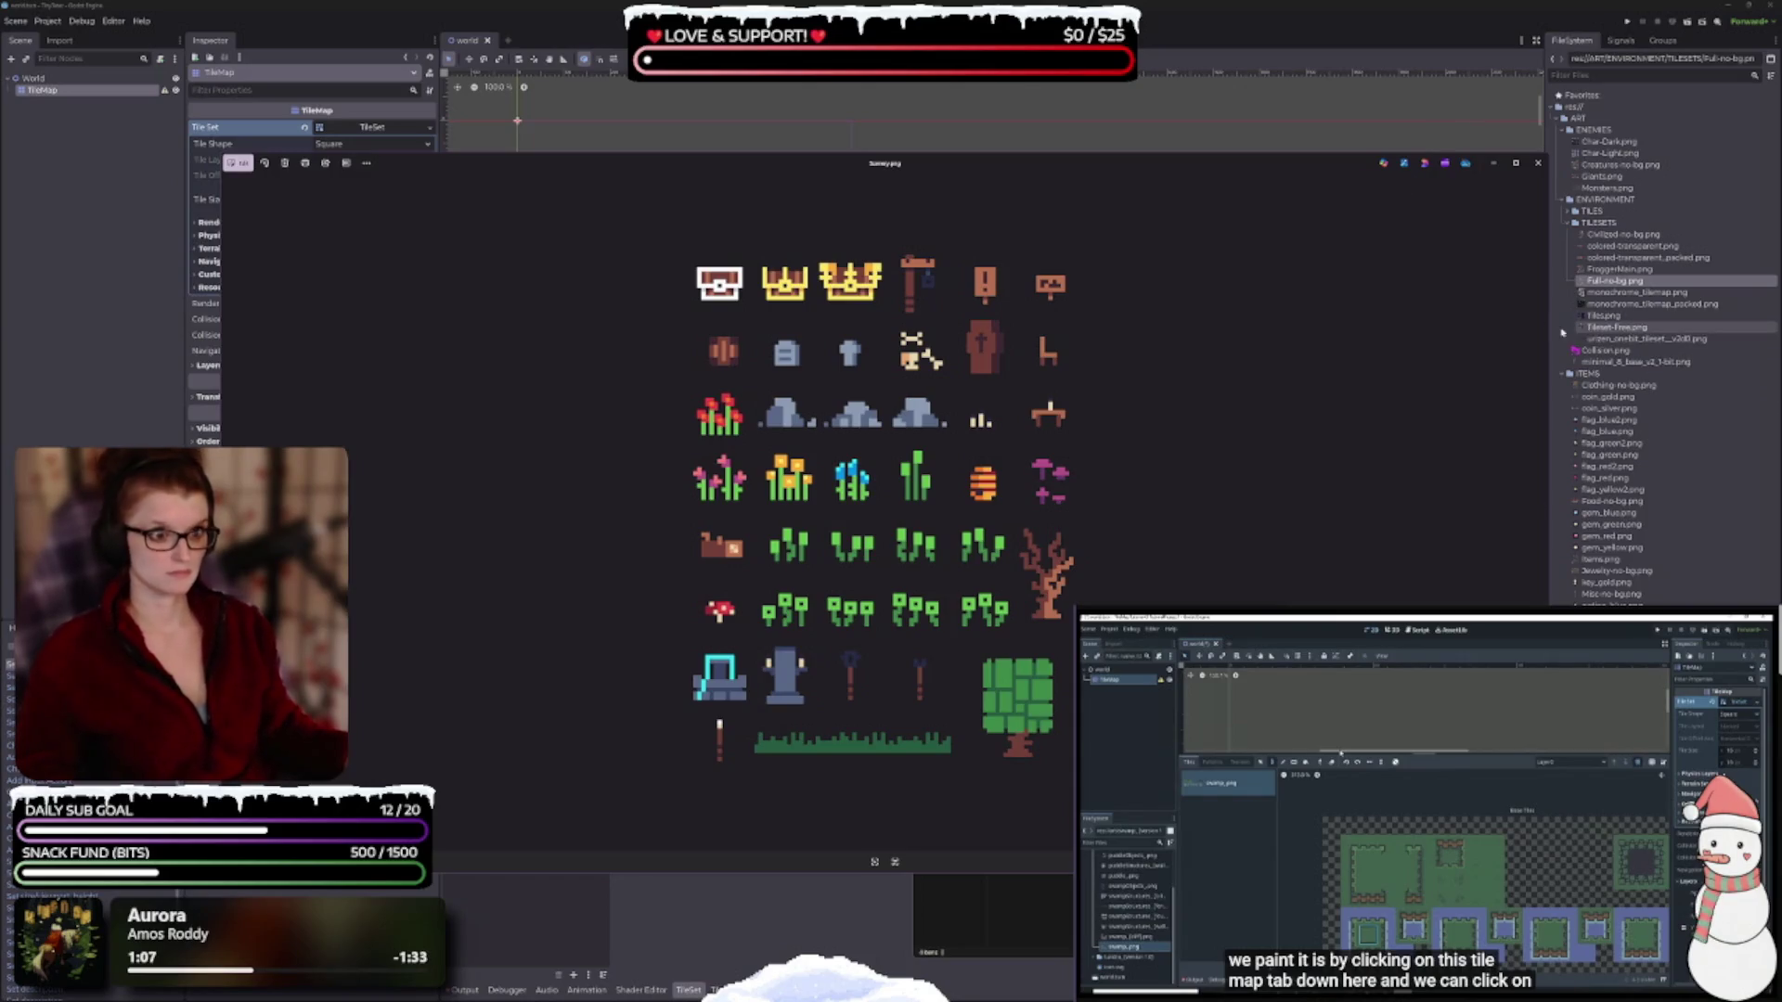
pyautogui.click(1541, 512)
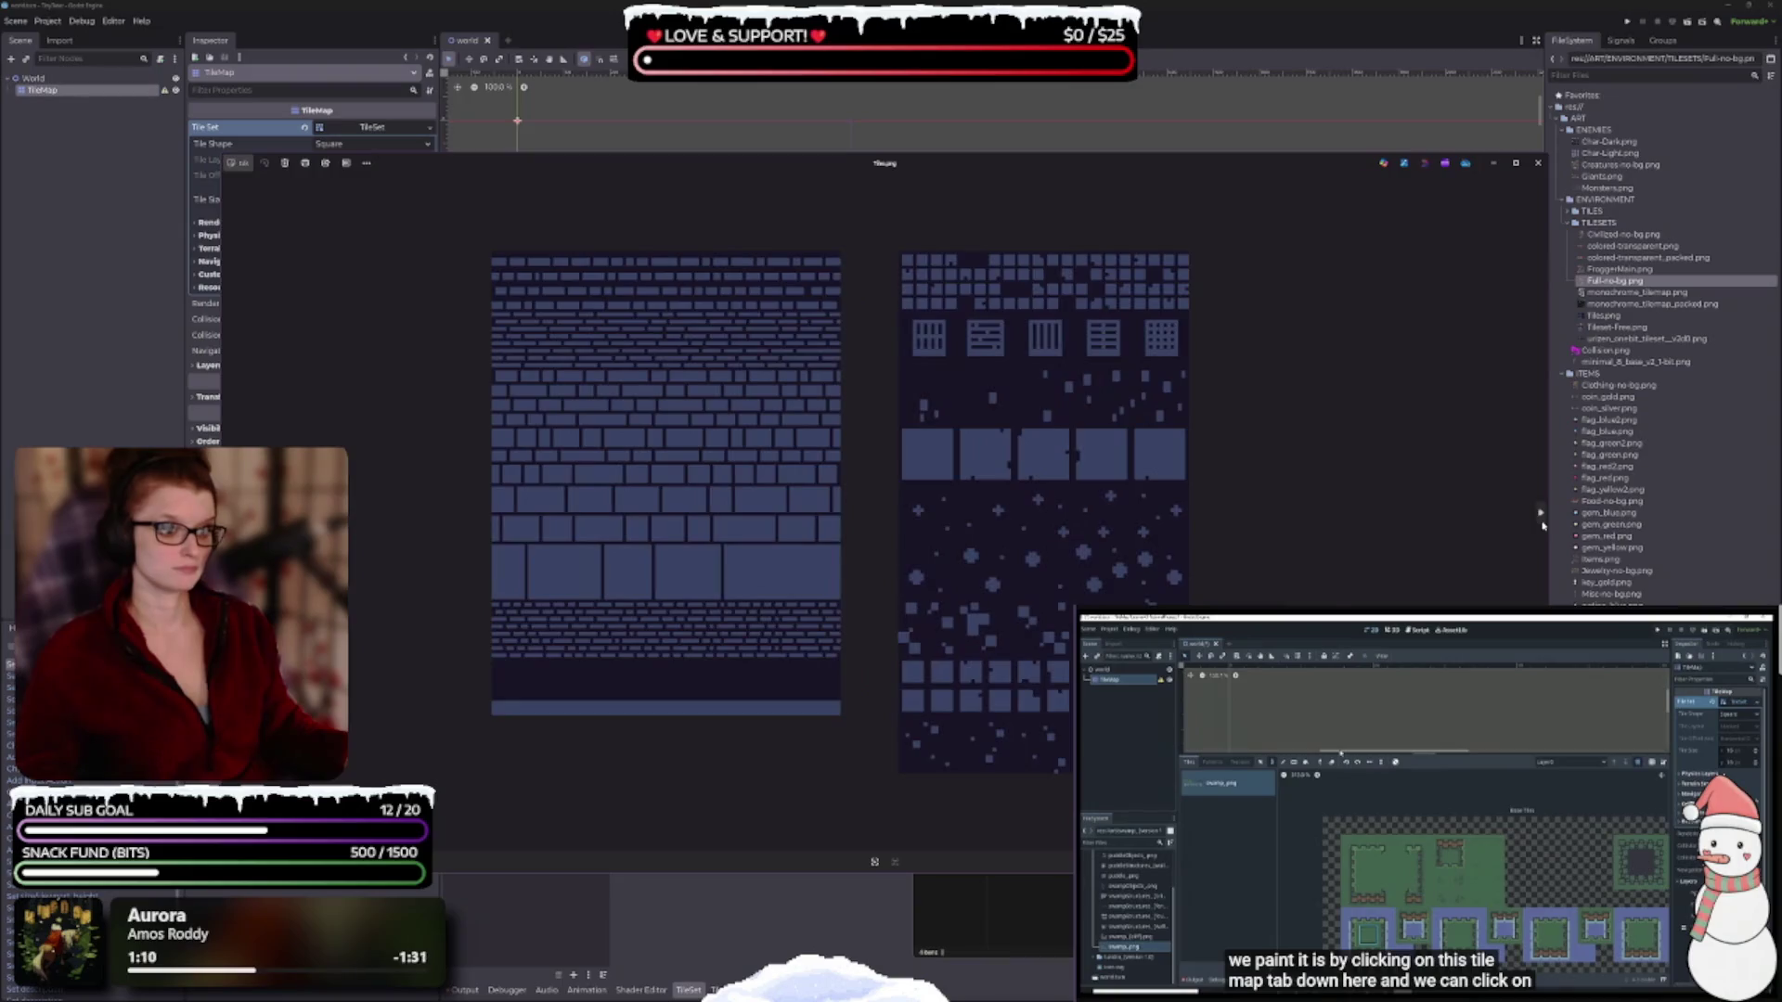
pyautogui.click(1540, 512)
pyautogui.click(1543, 525)
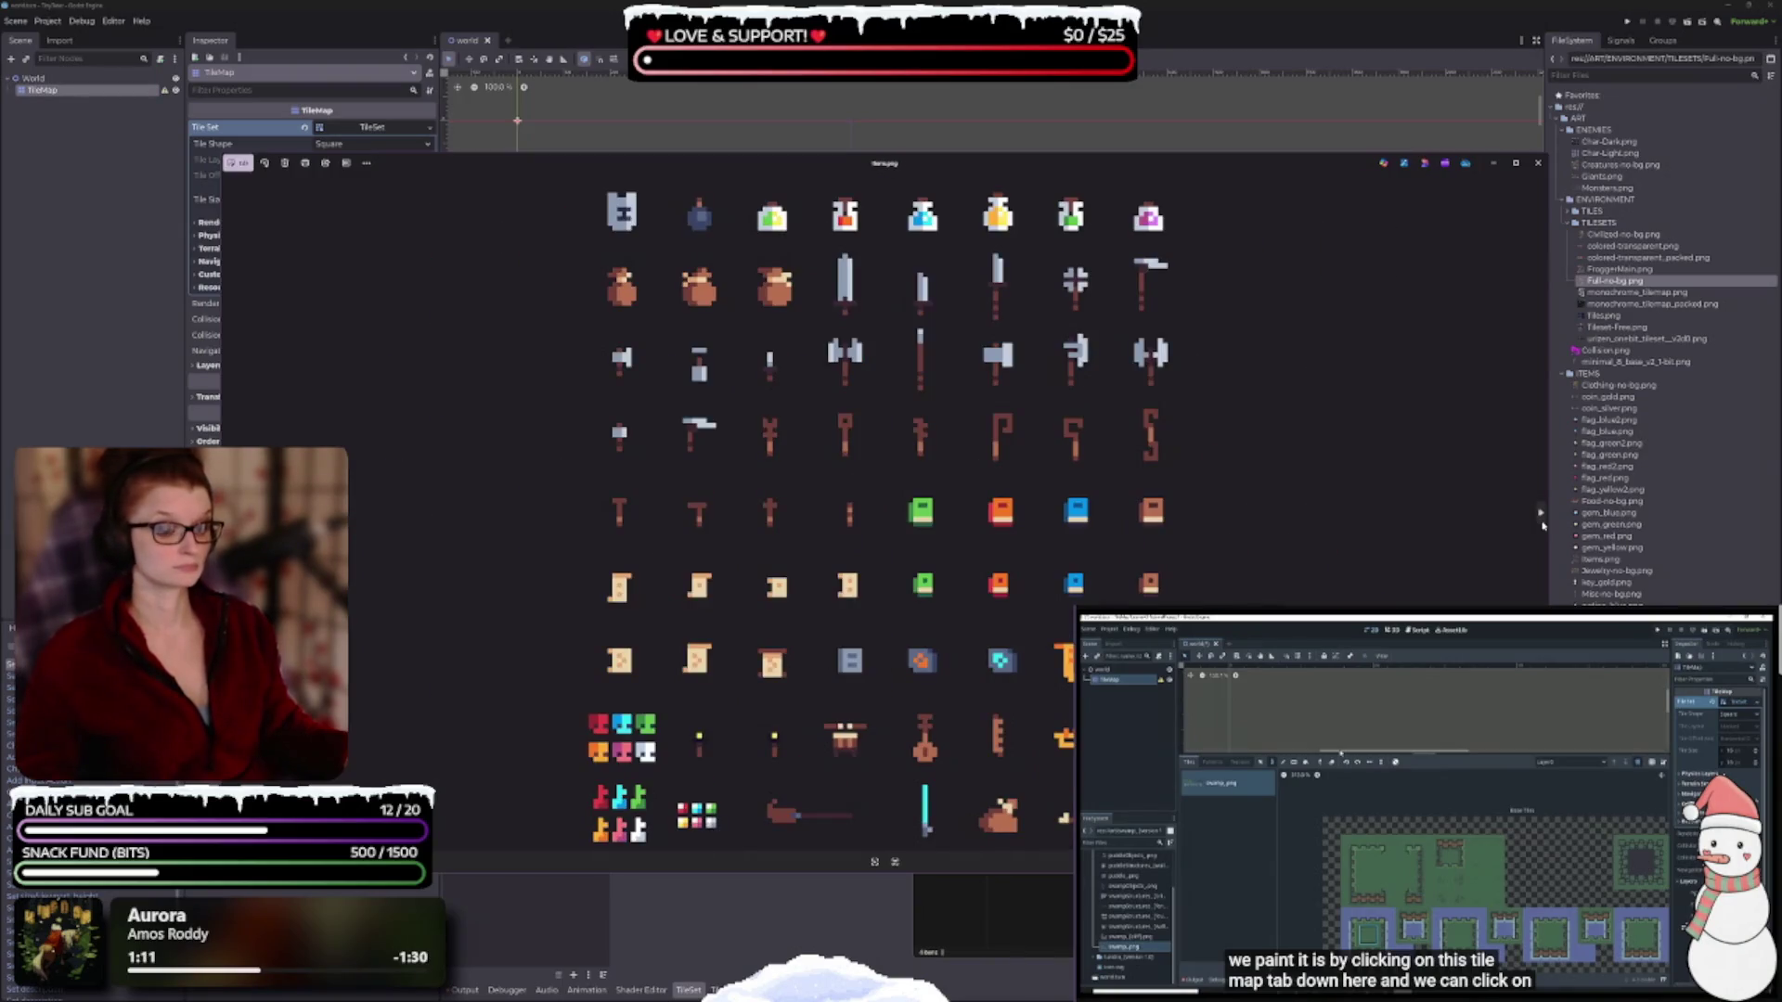
pyautogui.click(1542, 524)
pyautogui.click(1543, 525)
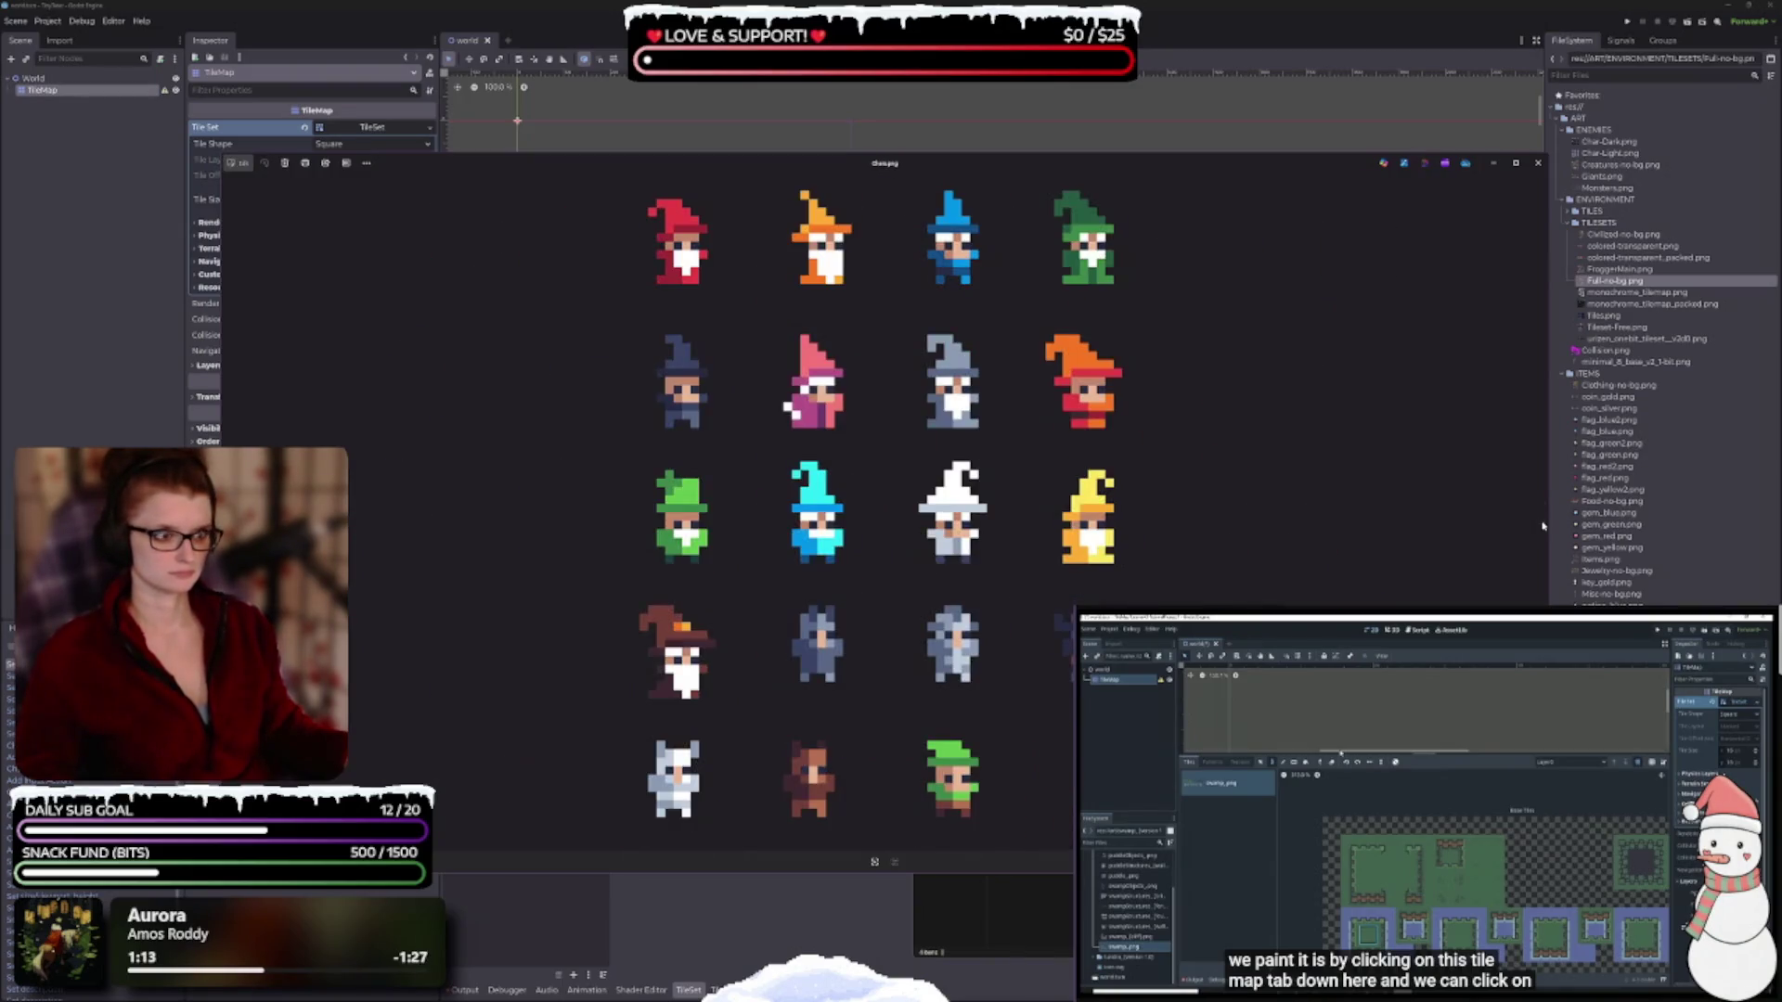
pyautogui.click(1538, 163)
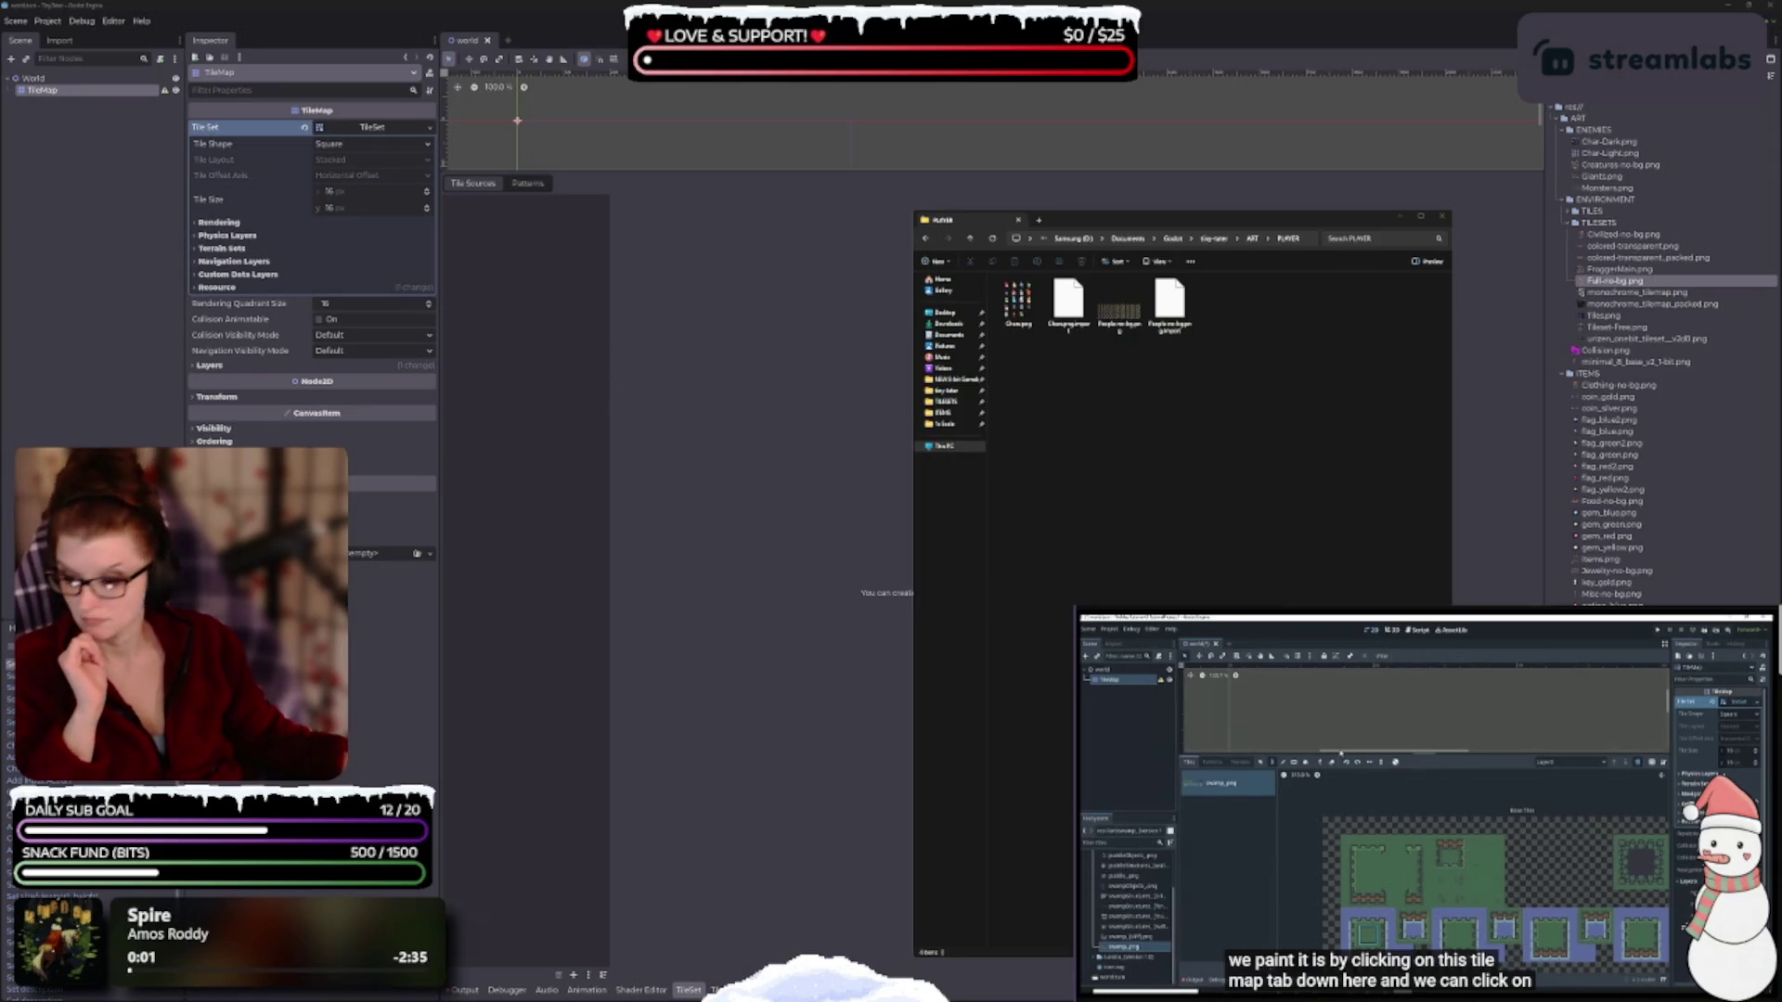
pyautogui.hotkey('alt', 'Tab')
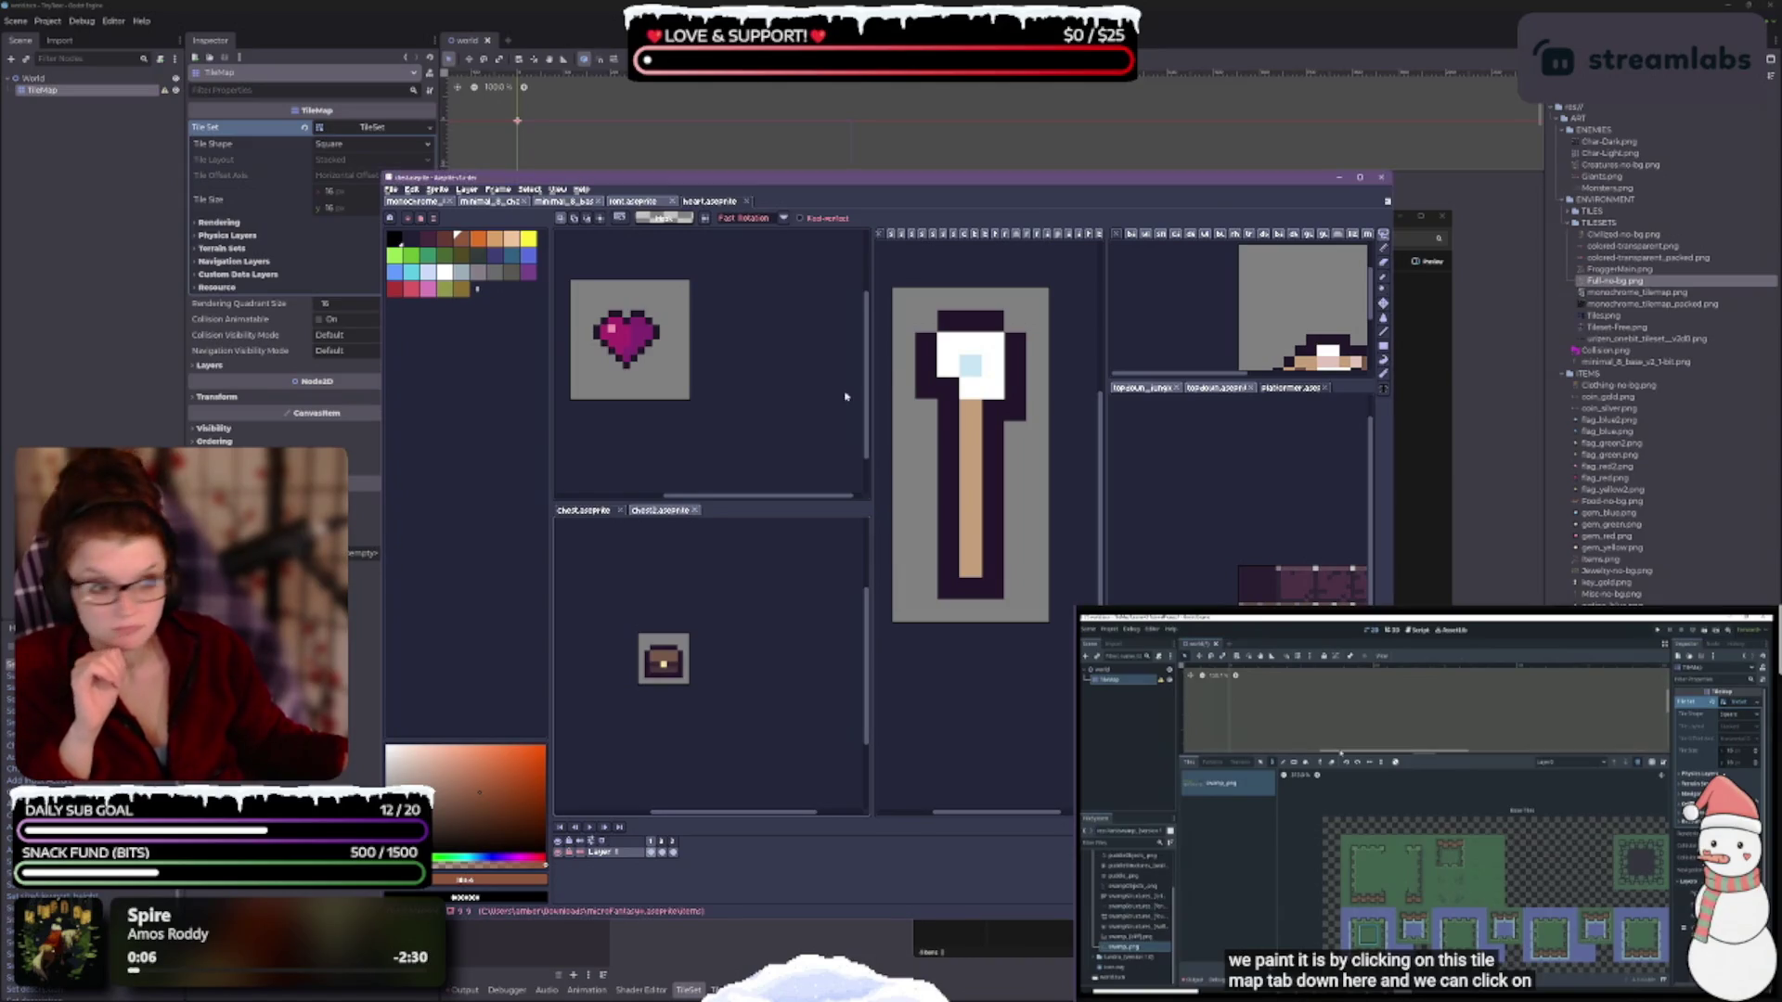
# Close the characters.aseprite tab to bring the minimal tileset sheet into view.
pyautogui.scroll(2, 794, 406)
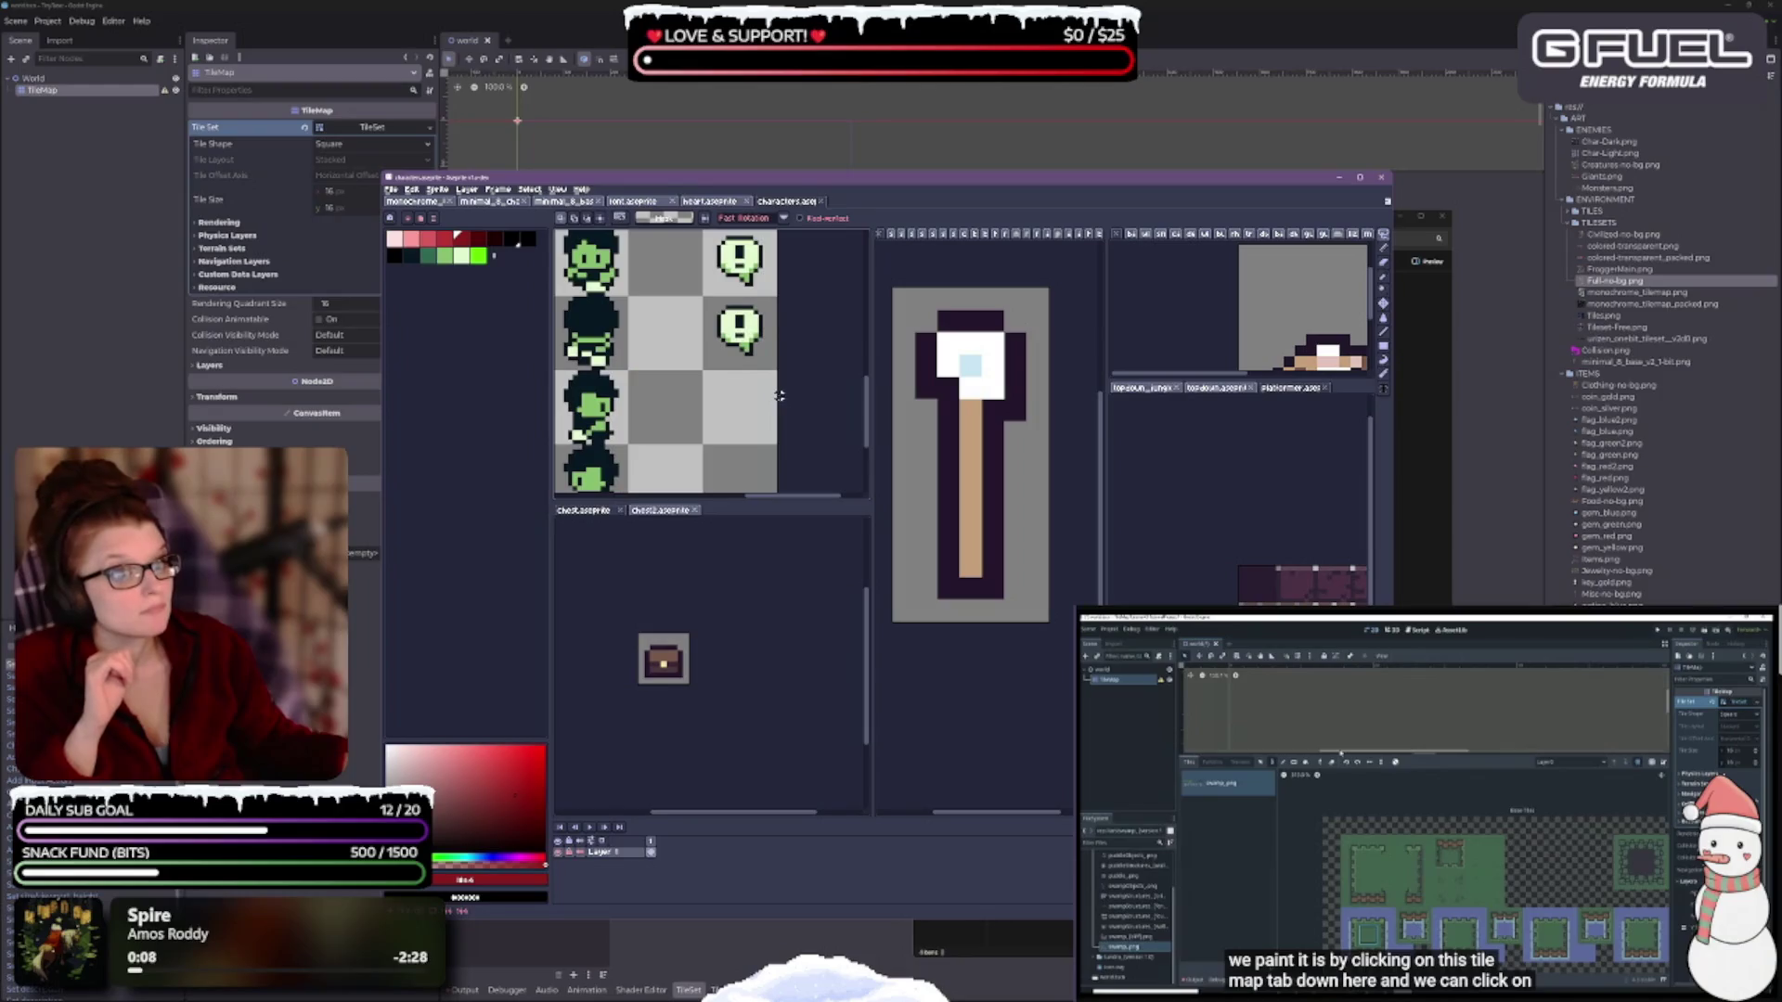
pyautogui.click(821, 201)
pyautogui.click(821, 202)
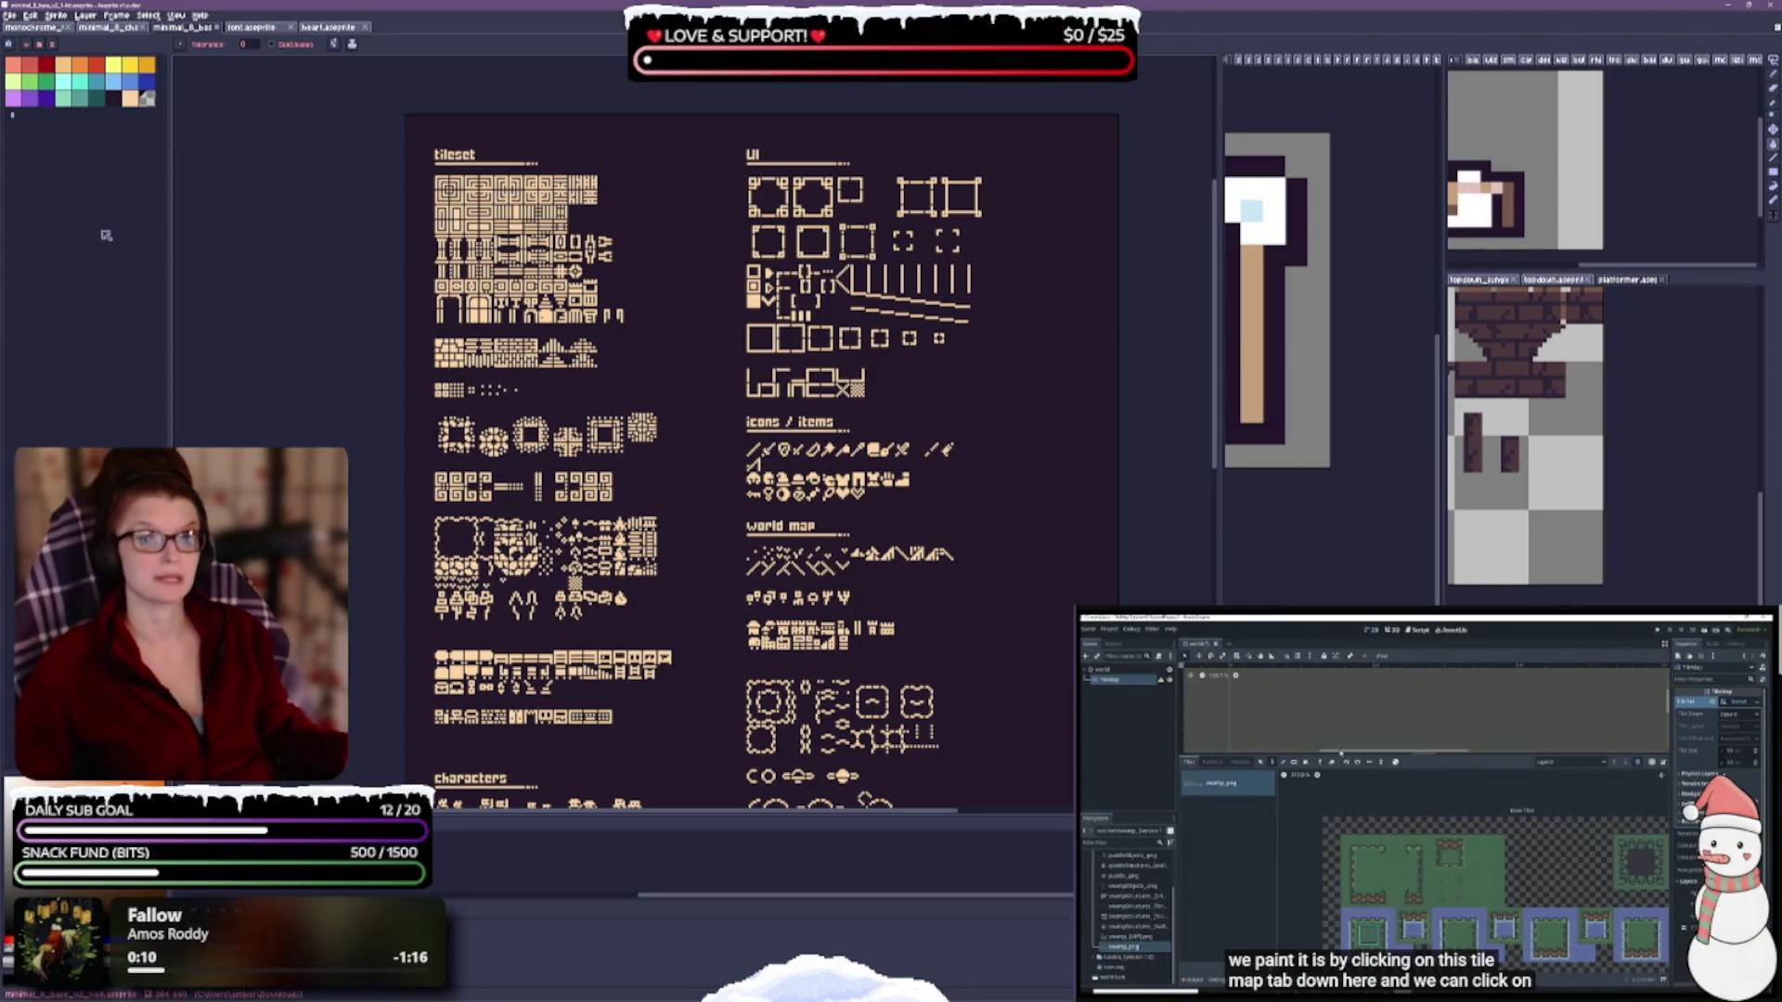
# Hide and reshow the dark purple background, then delete and restore the tileset artwork.
pyautogui.hotkey('ctrl', 'z')
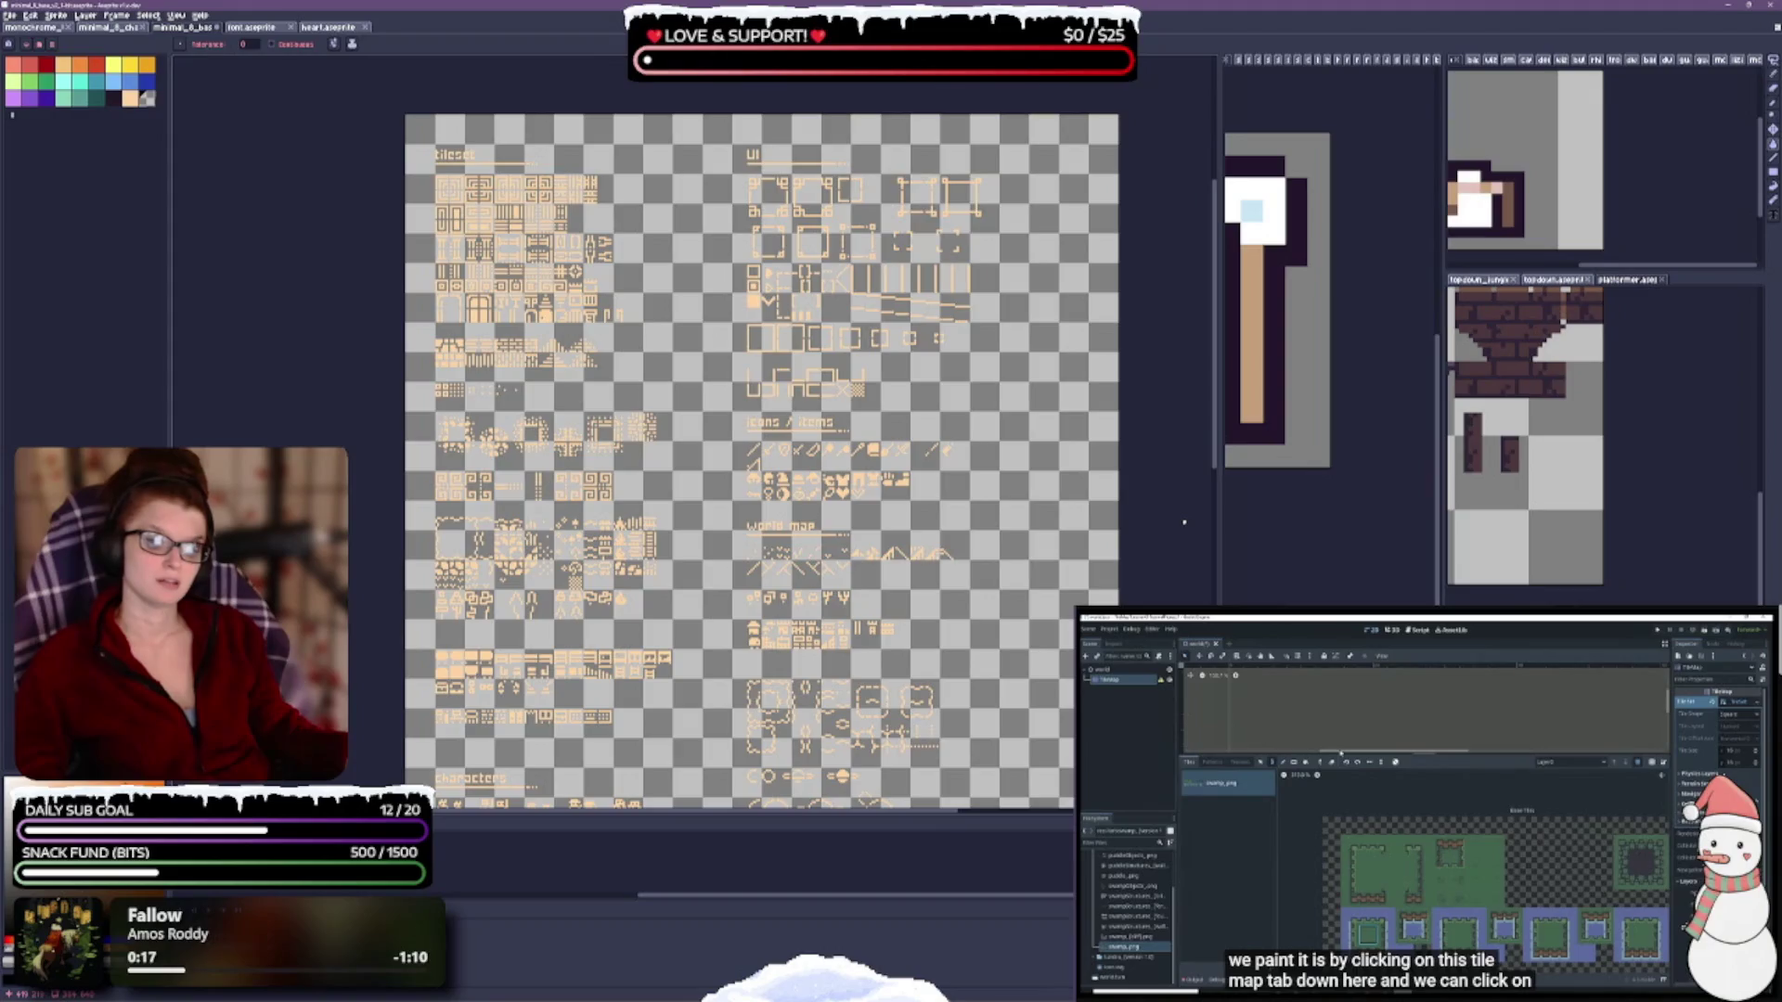
pyautogui.click(724, 426)
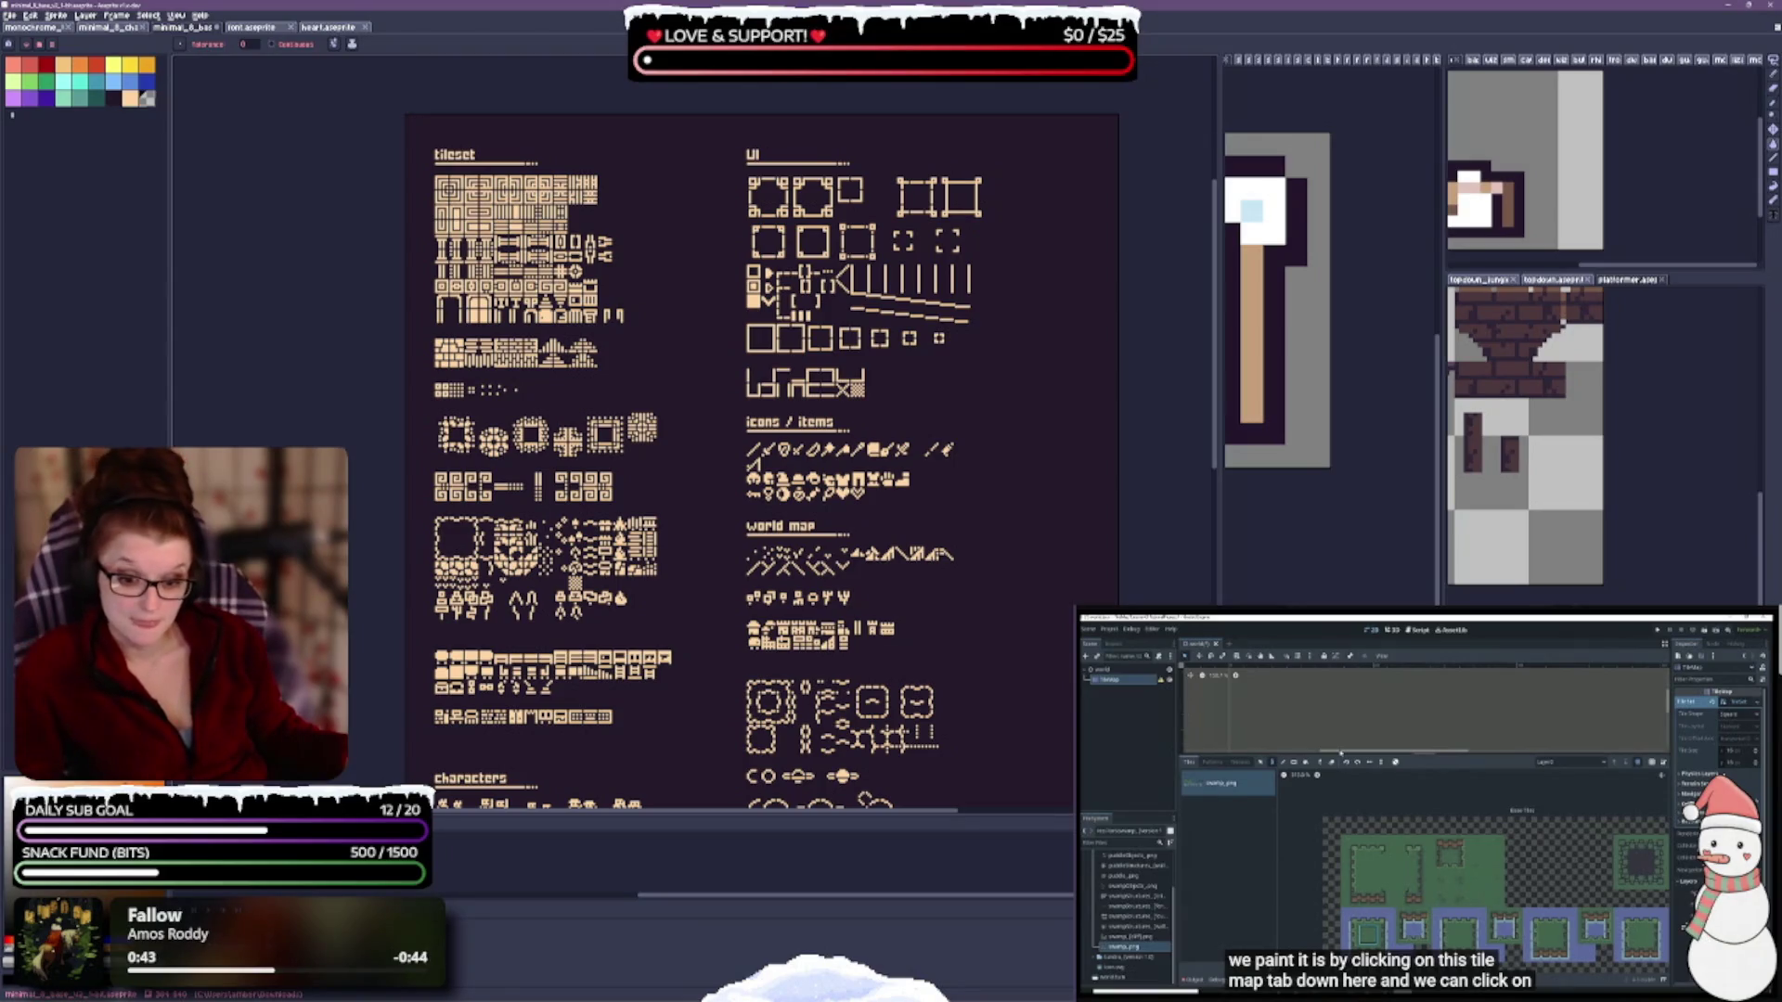
pyautogui.press('Delete')
pyautogui.hotkey('ctrl', 'z')
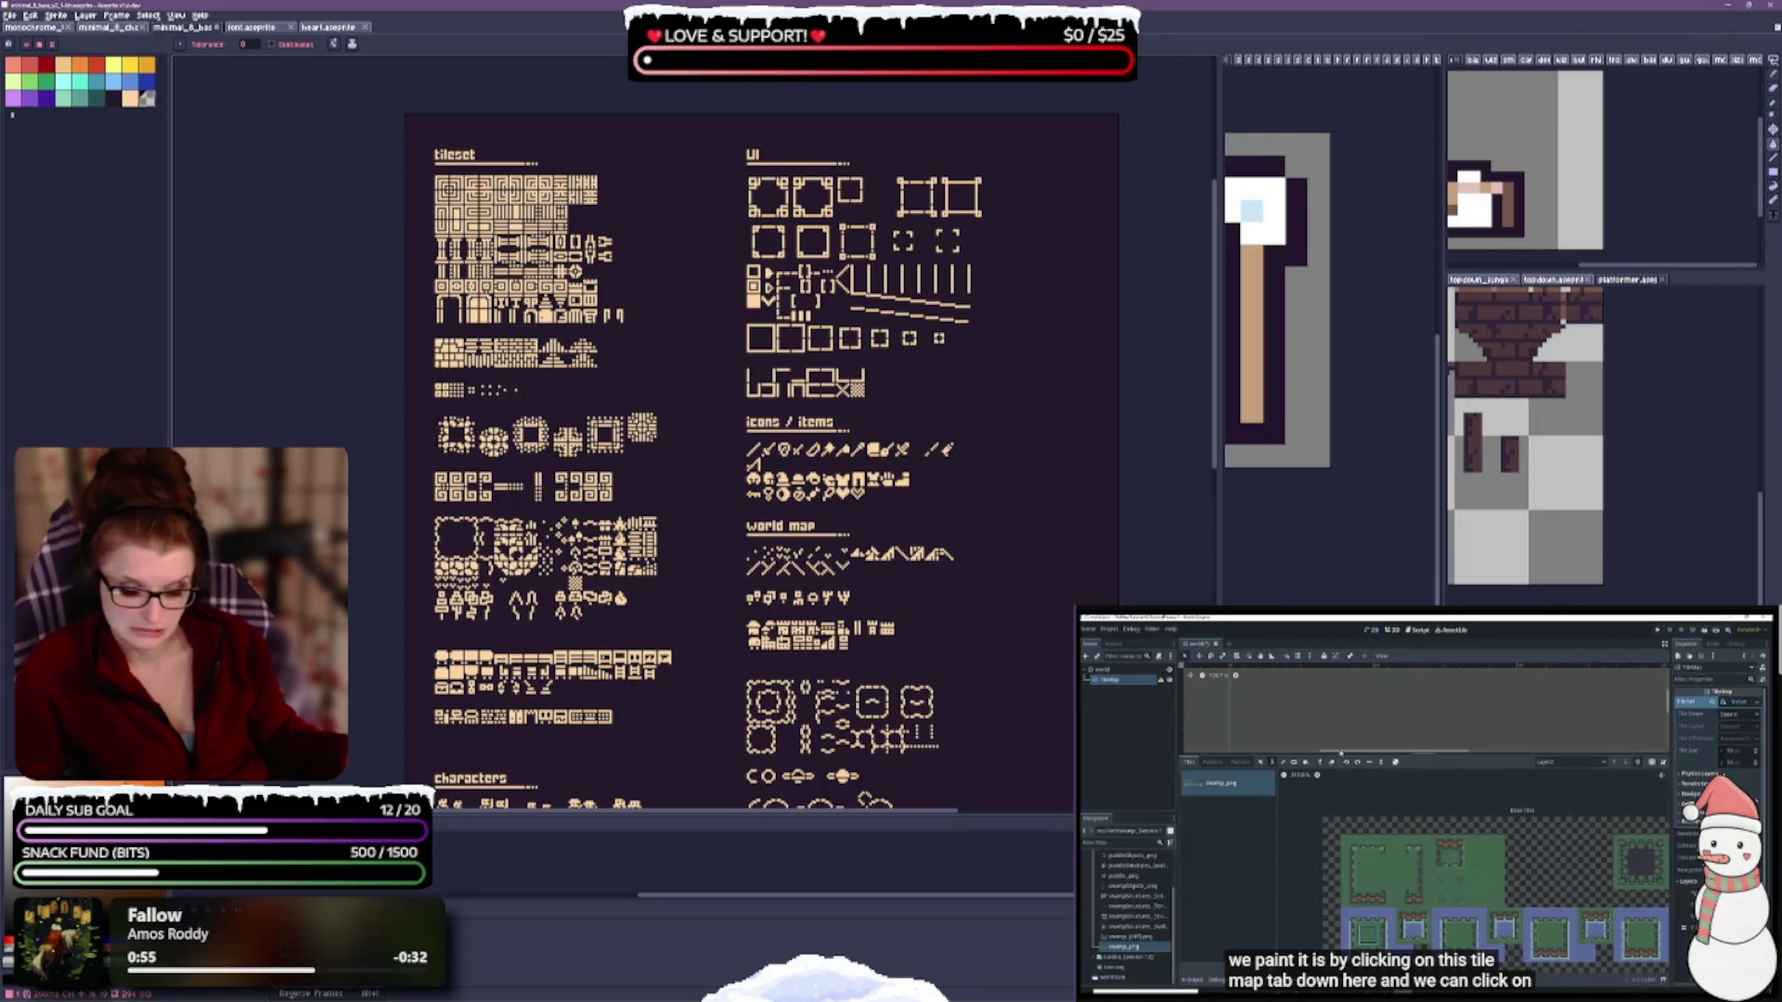
# Open and cancel Frame Properties, then hide the tile artwork layer.
pyautogui.press('p')
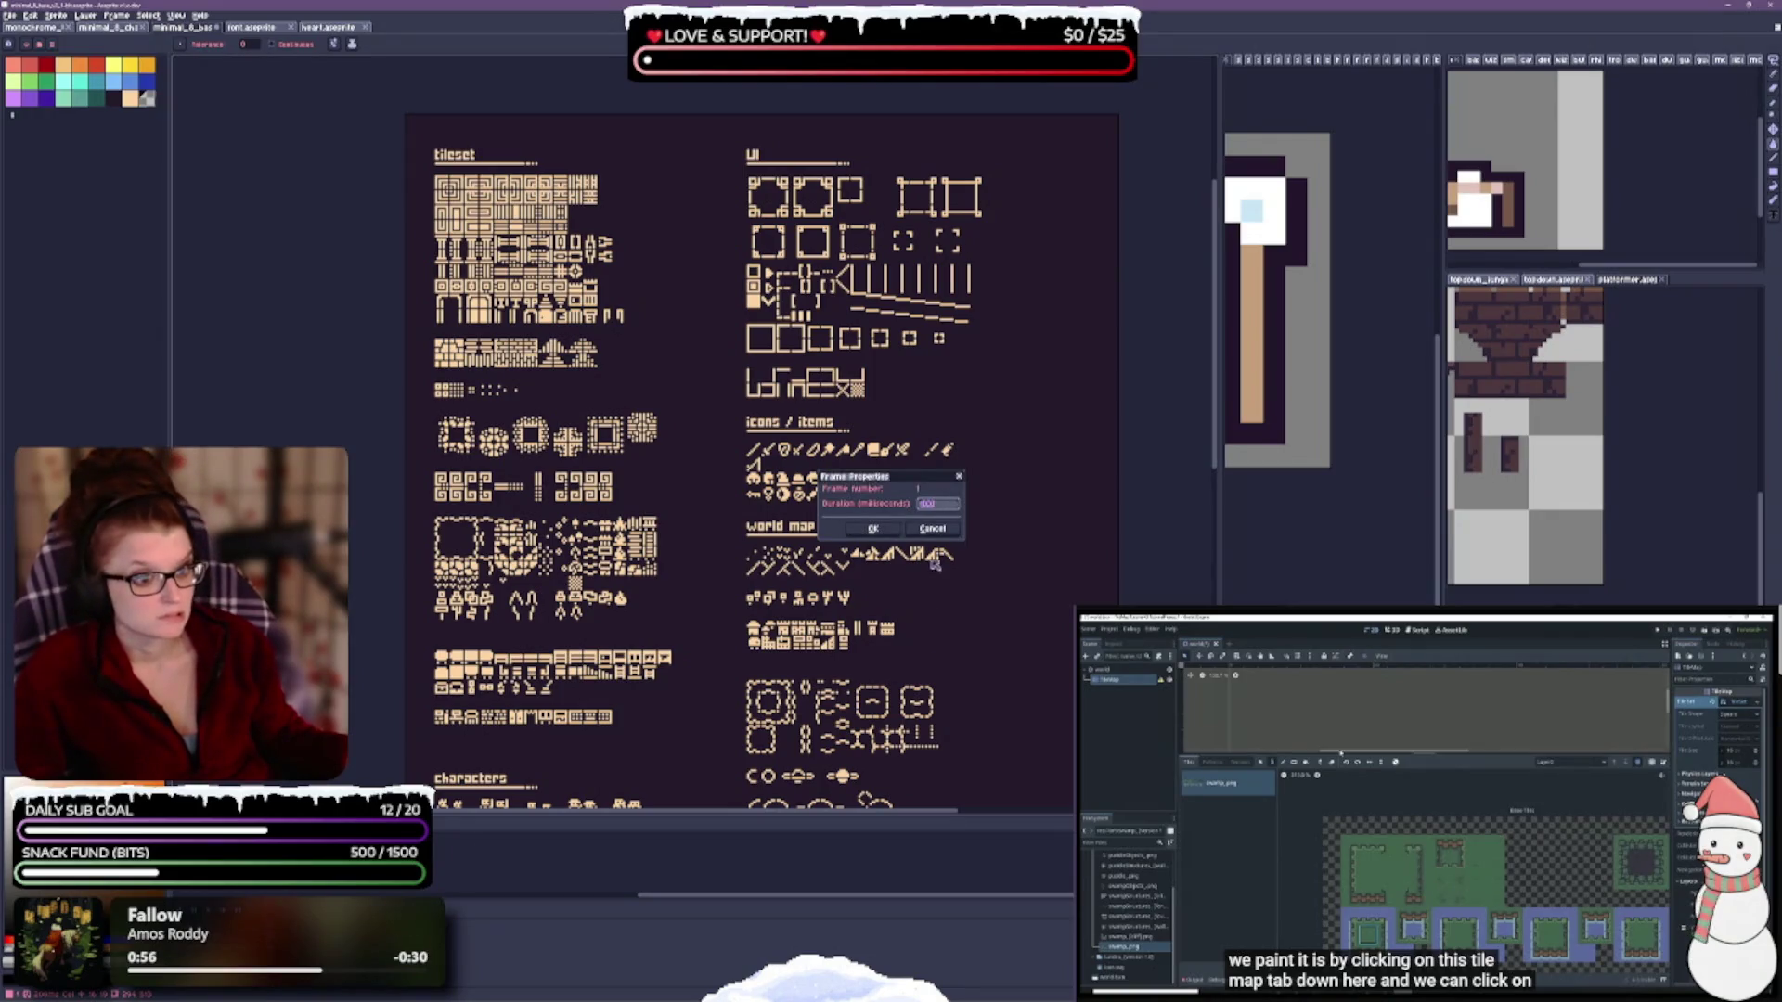
pyautogui.click(945, 534)
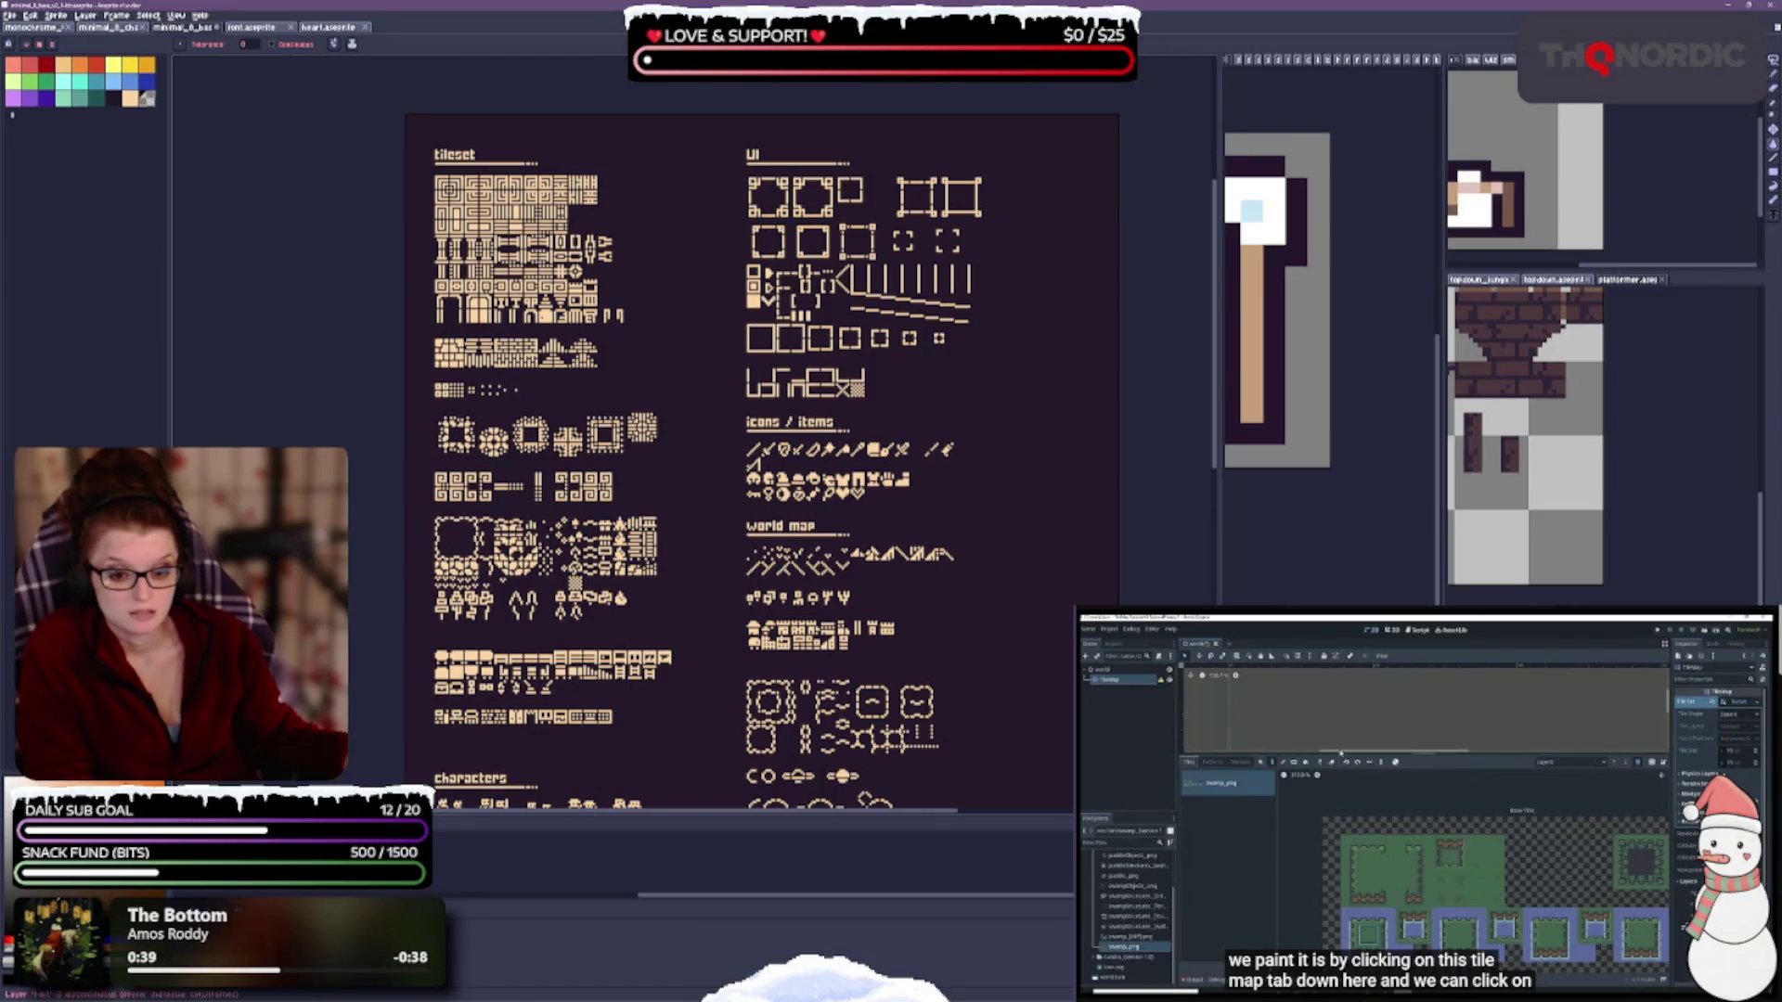
pyautogui.press('Delete')
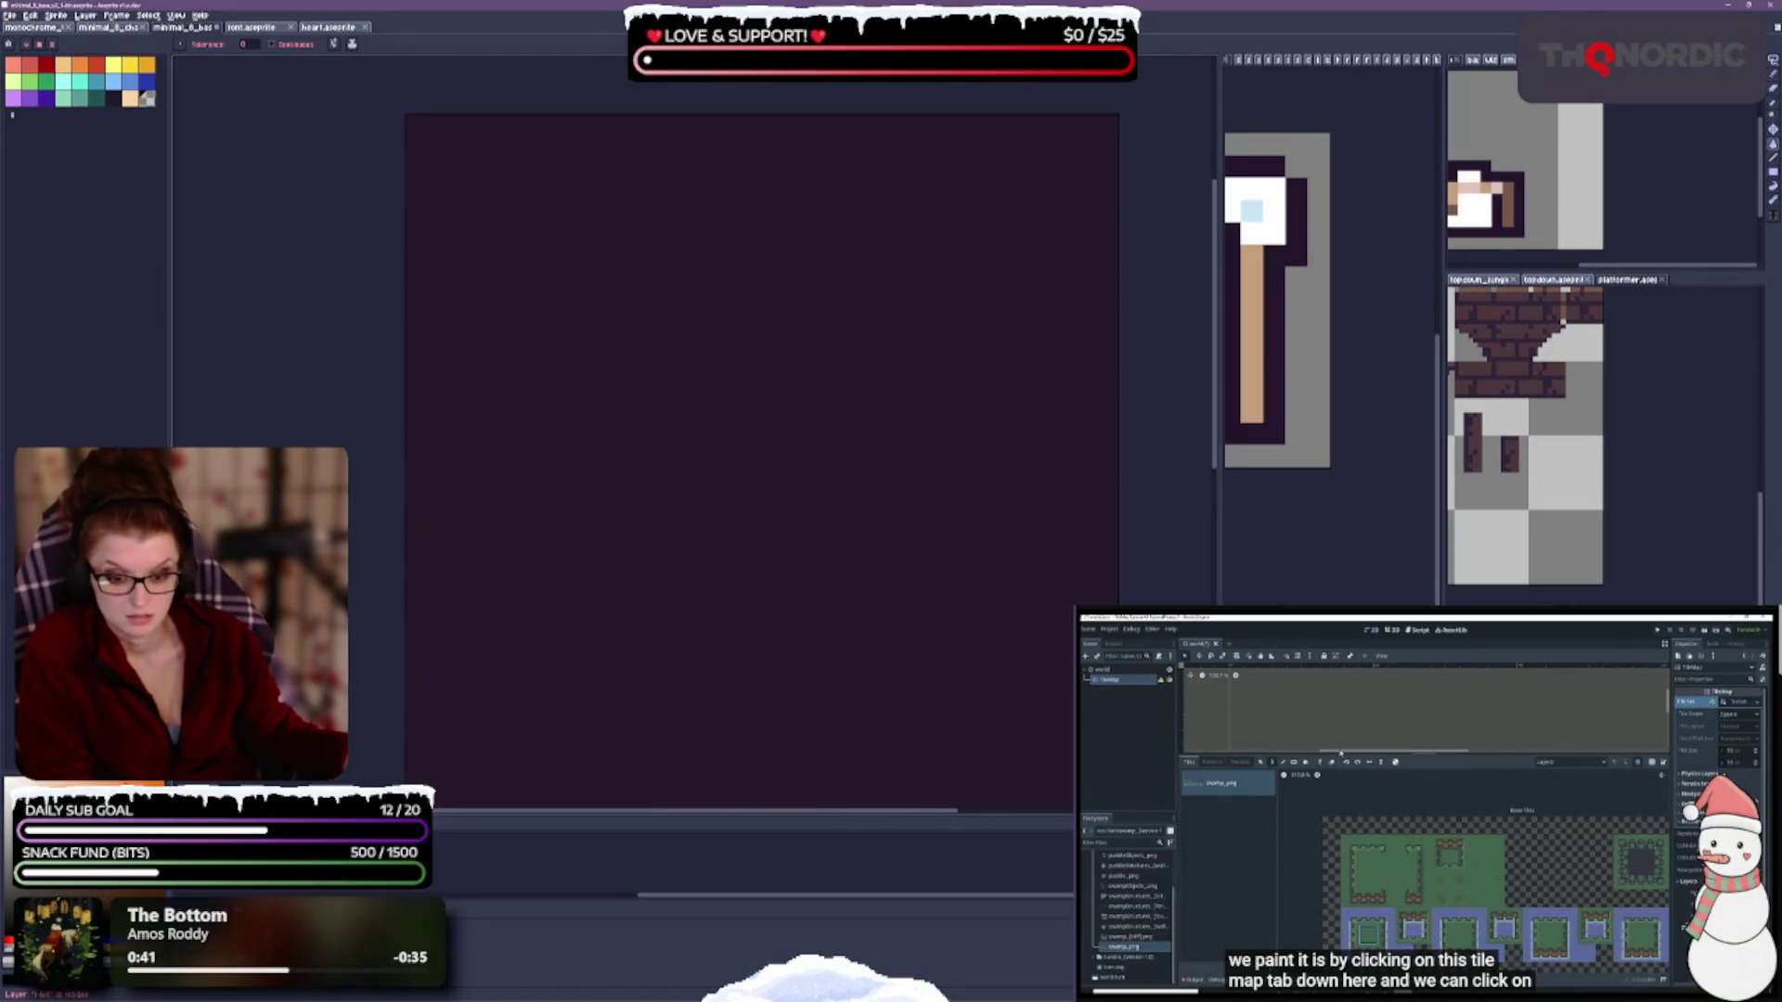
# Toggle the tile artwork layer's visibility several times, ending with it shown.
pyautogui.hotkey('ctrl', 'z')
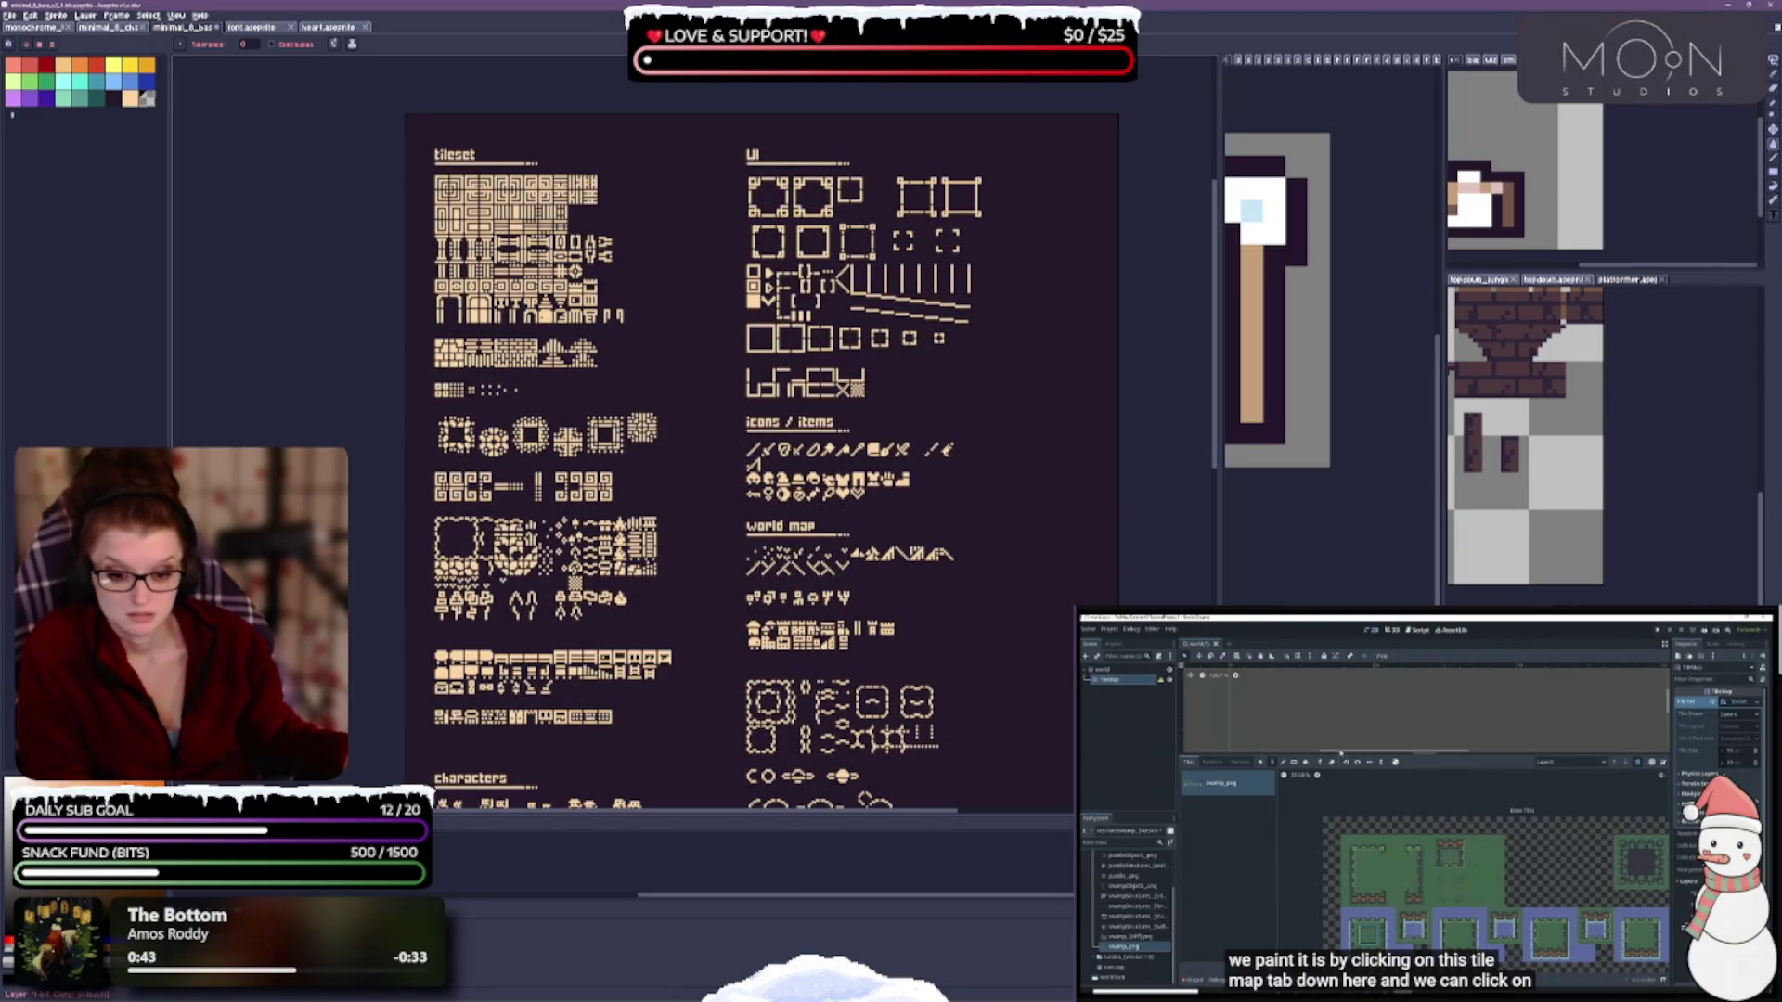
pyautogui.hotkey('ctrl', 'z')
pyautogui.hotkey('ctrl', 'z')
pyautogui.hotkey('ctrl', 'z')
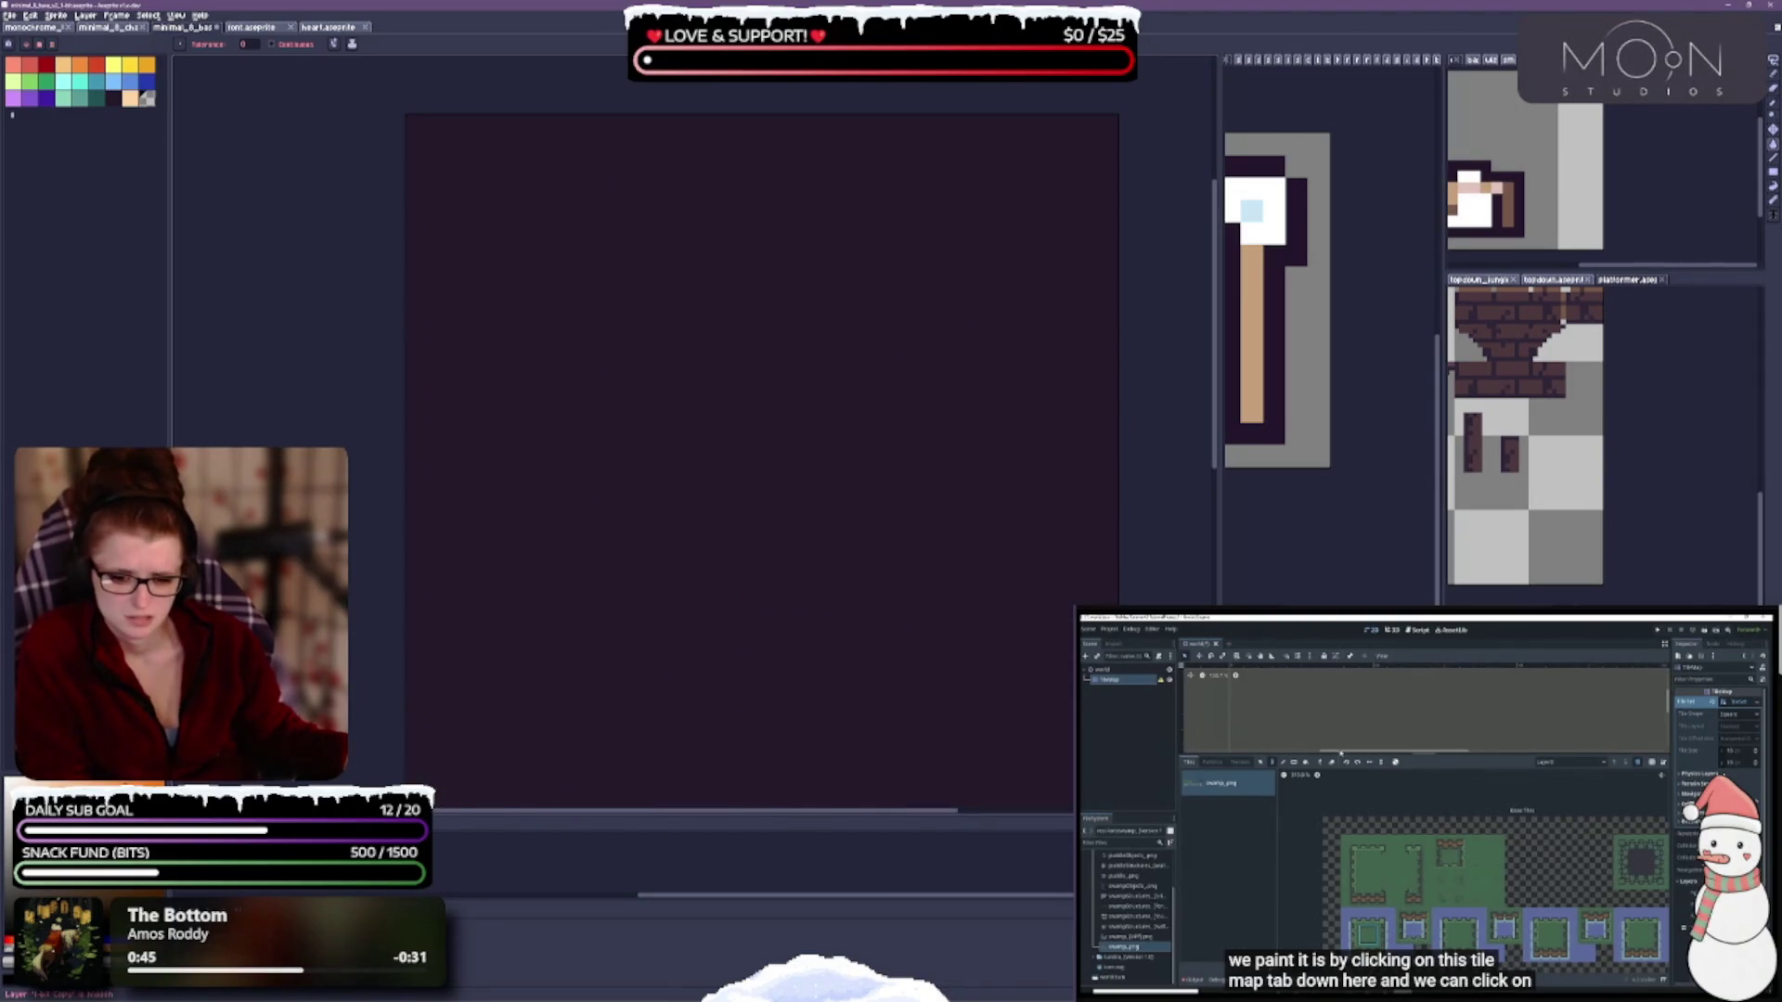
pyautogui.hotkey('ctrl', 'z')
pyautogui.hotkey('ctrl', 'z')
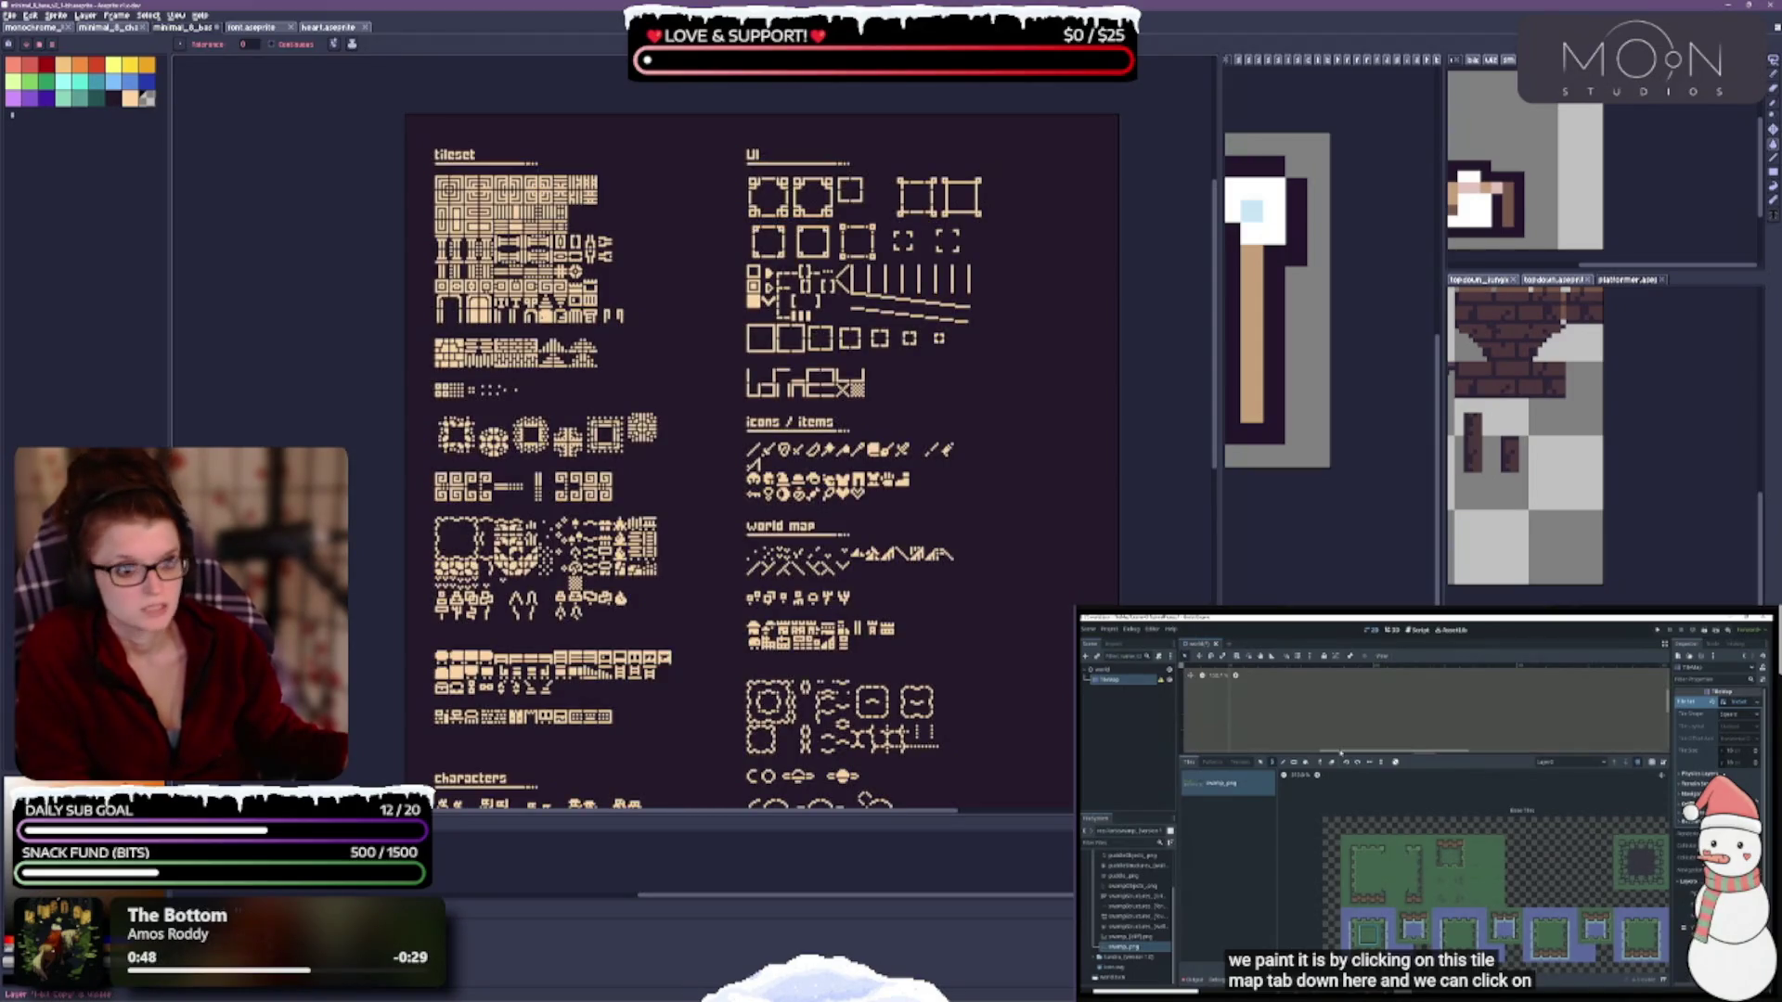
pyautogui.hotkey('ctrl', 'z')
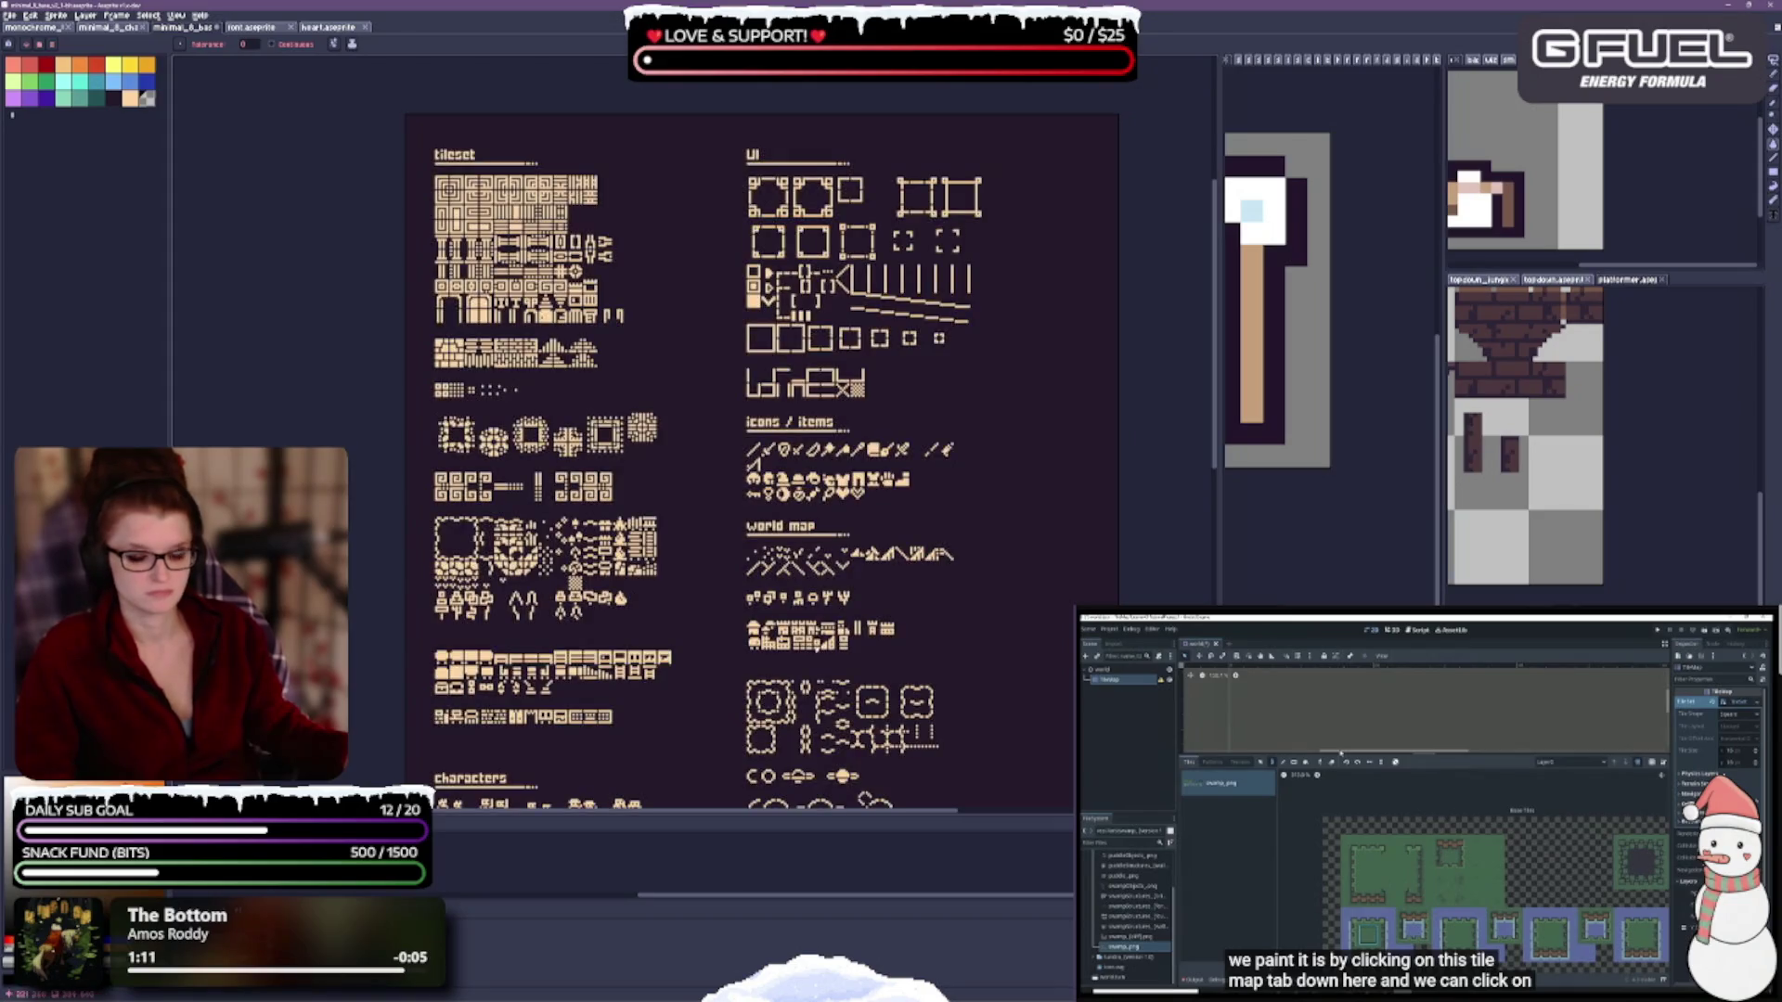
# Drag the panel splitter down to enlarge the canvas area.
pyautogui.scroll(-3, 690, 572)
pyautogui.scroll(3, 710, 591)
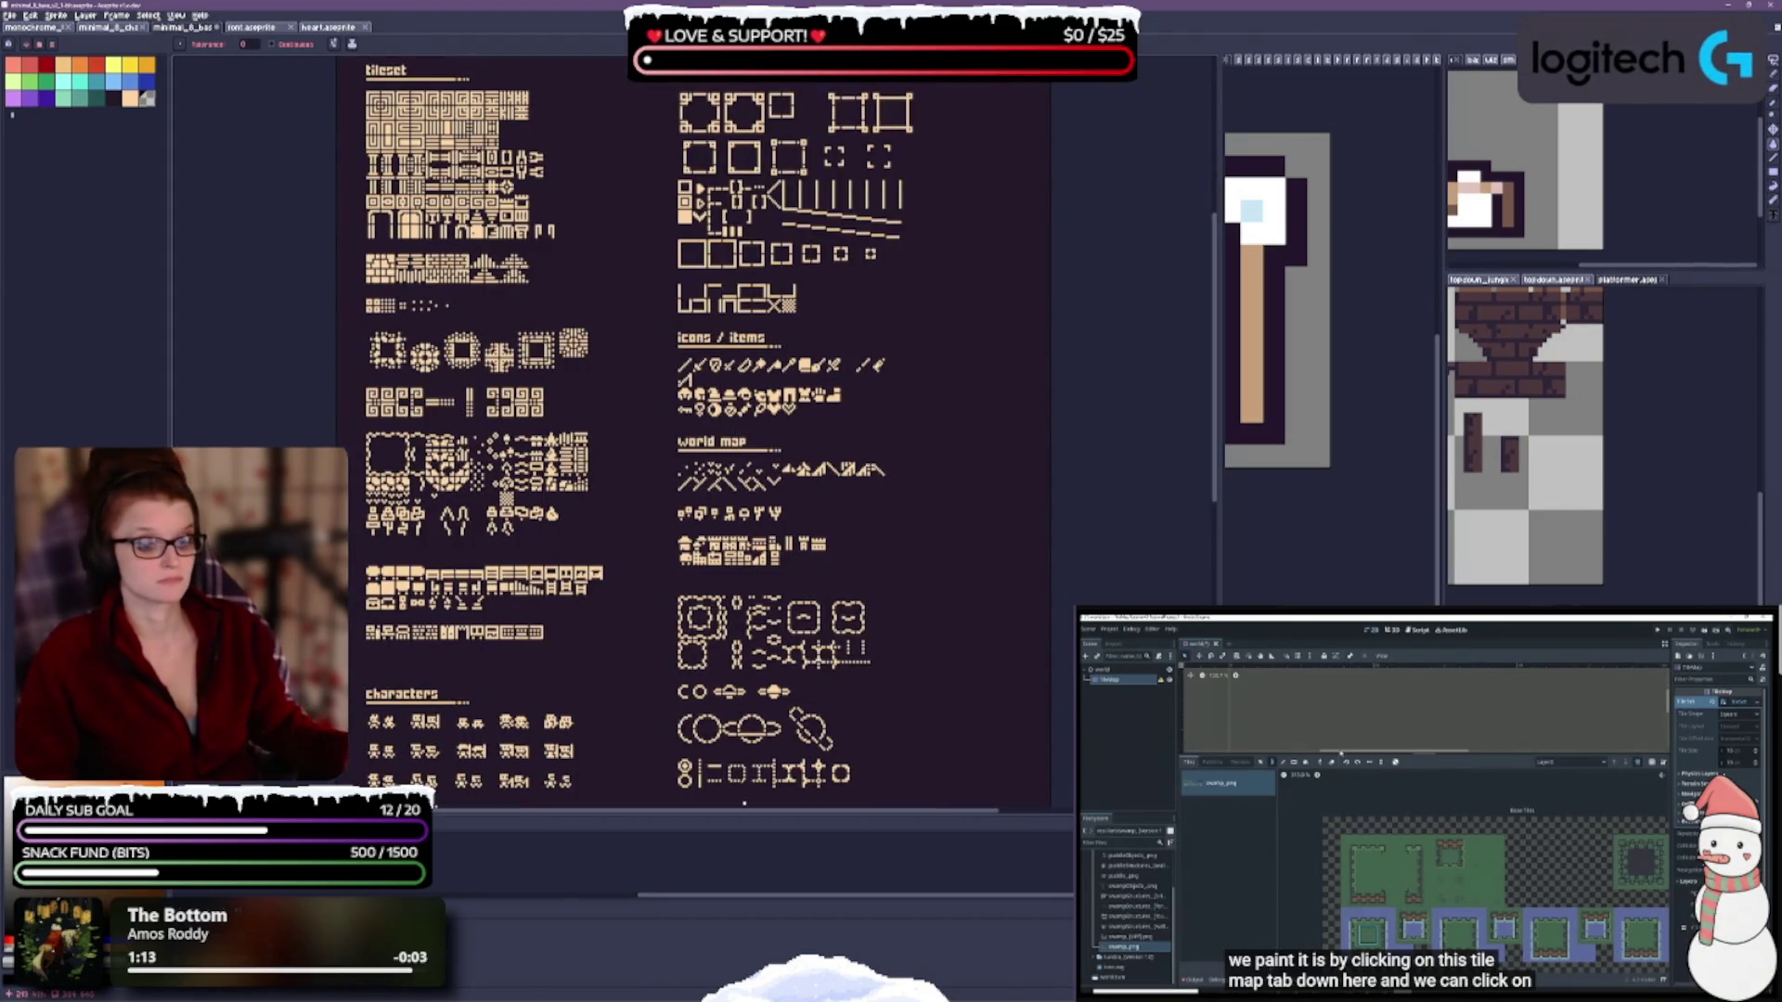
pyautogui.moveTo(733, 817); pyautogui.dragTo(739, 855)
pyautogui.scroll(-2, 688, 581)
pyautogui.scroll(-3, 683, 578)
pyautogui.scroll(1, 685, 454)
pyautogui.scroll(-1, 685, 455)
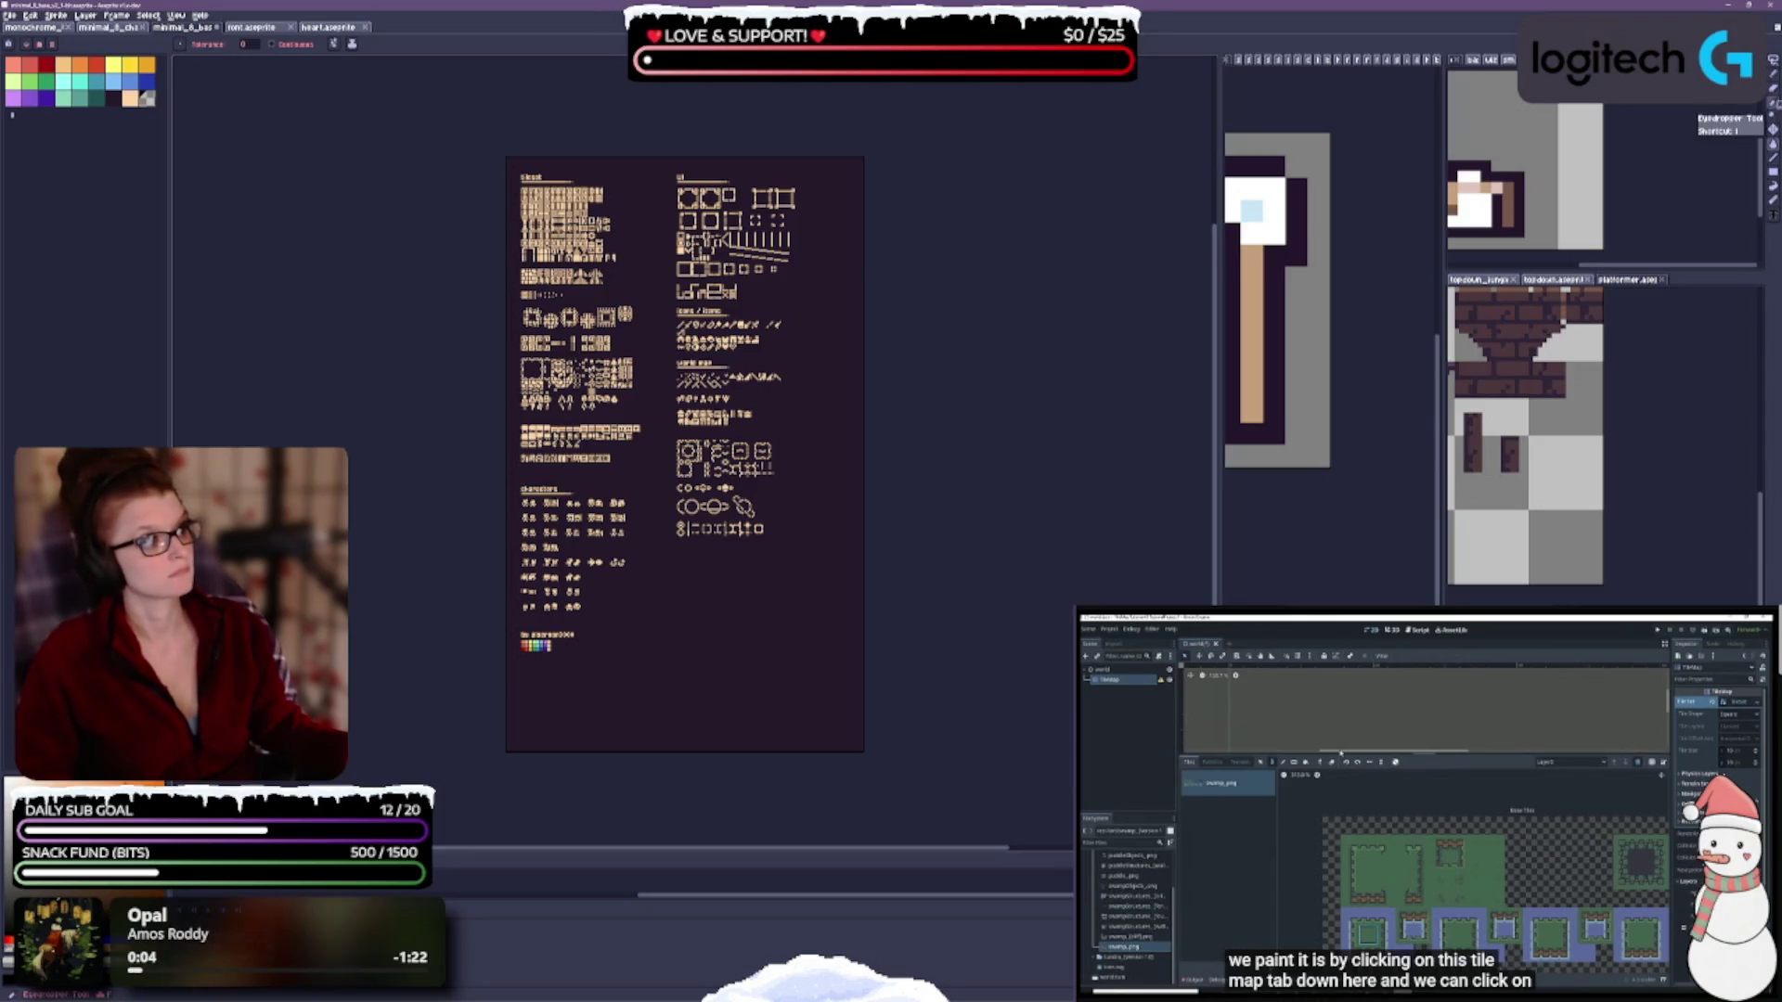
# Draw a filled rectangle over the whole sheet, then undo it.
pyautogui.click(1771, 173)
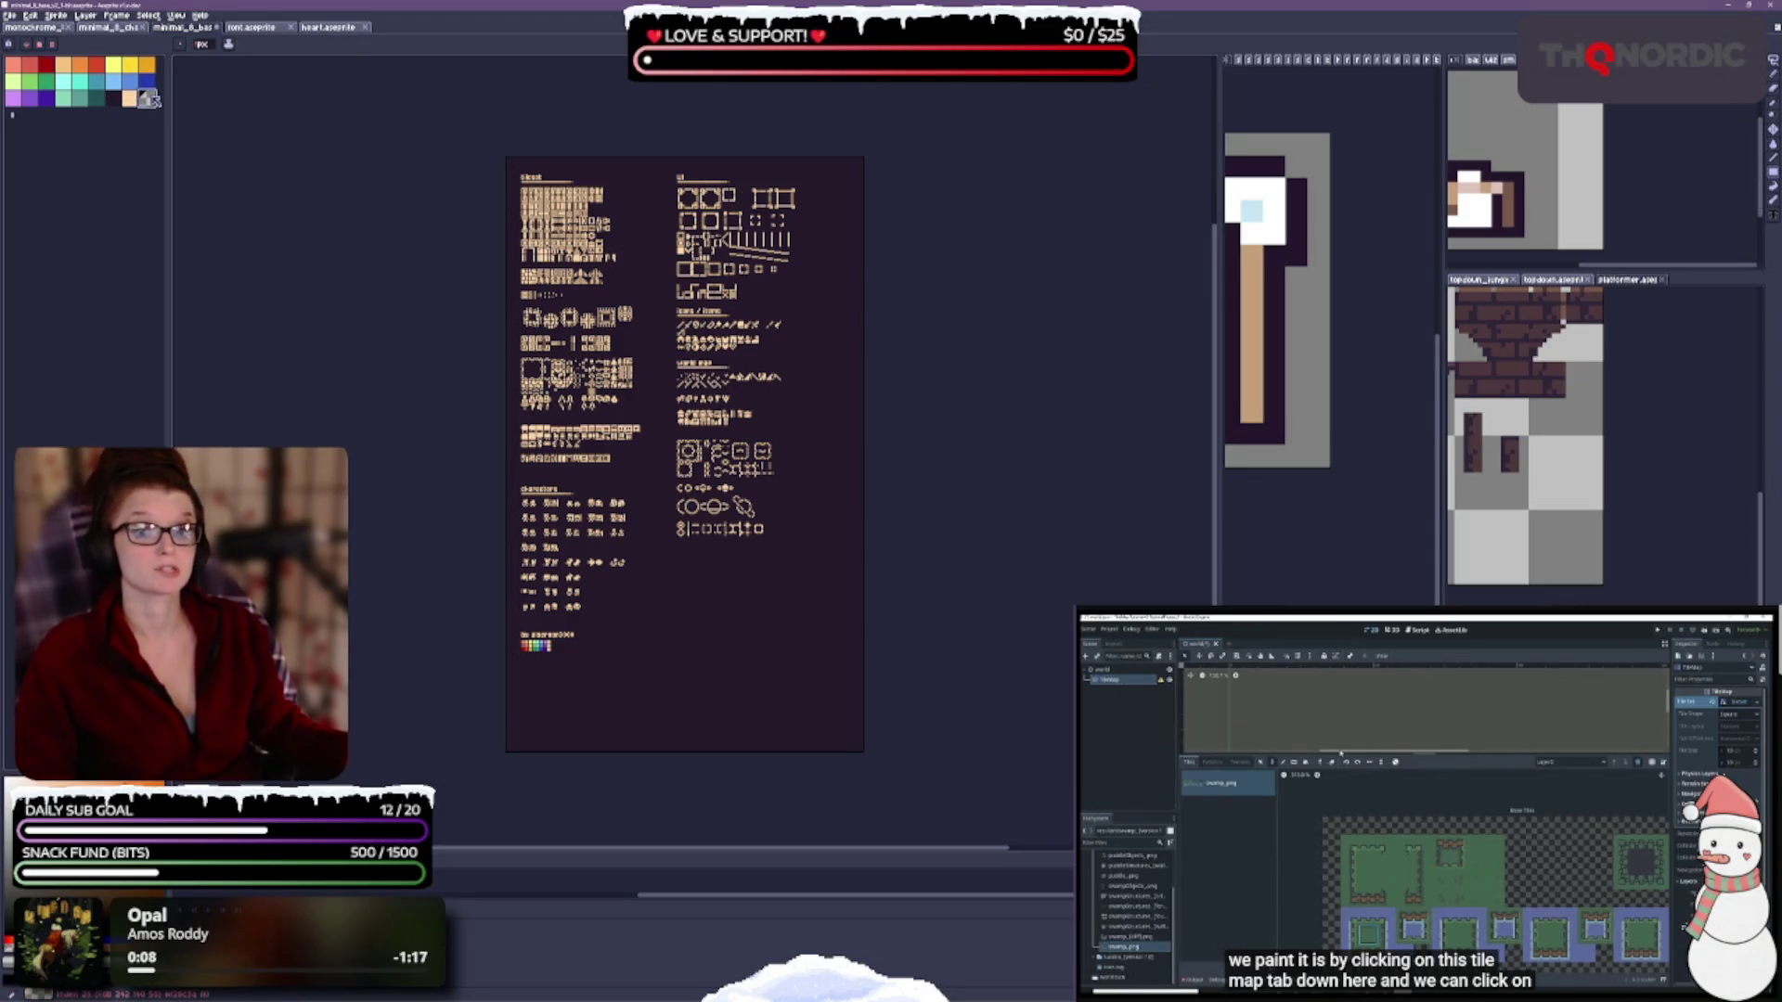
pyautogui.moveTo(463, 131); pyautogui.dragTo(962, 733)
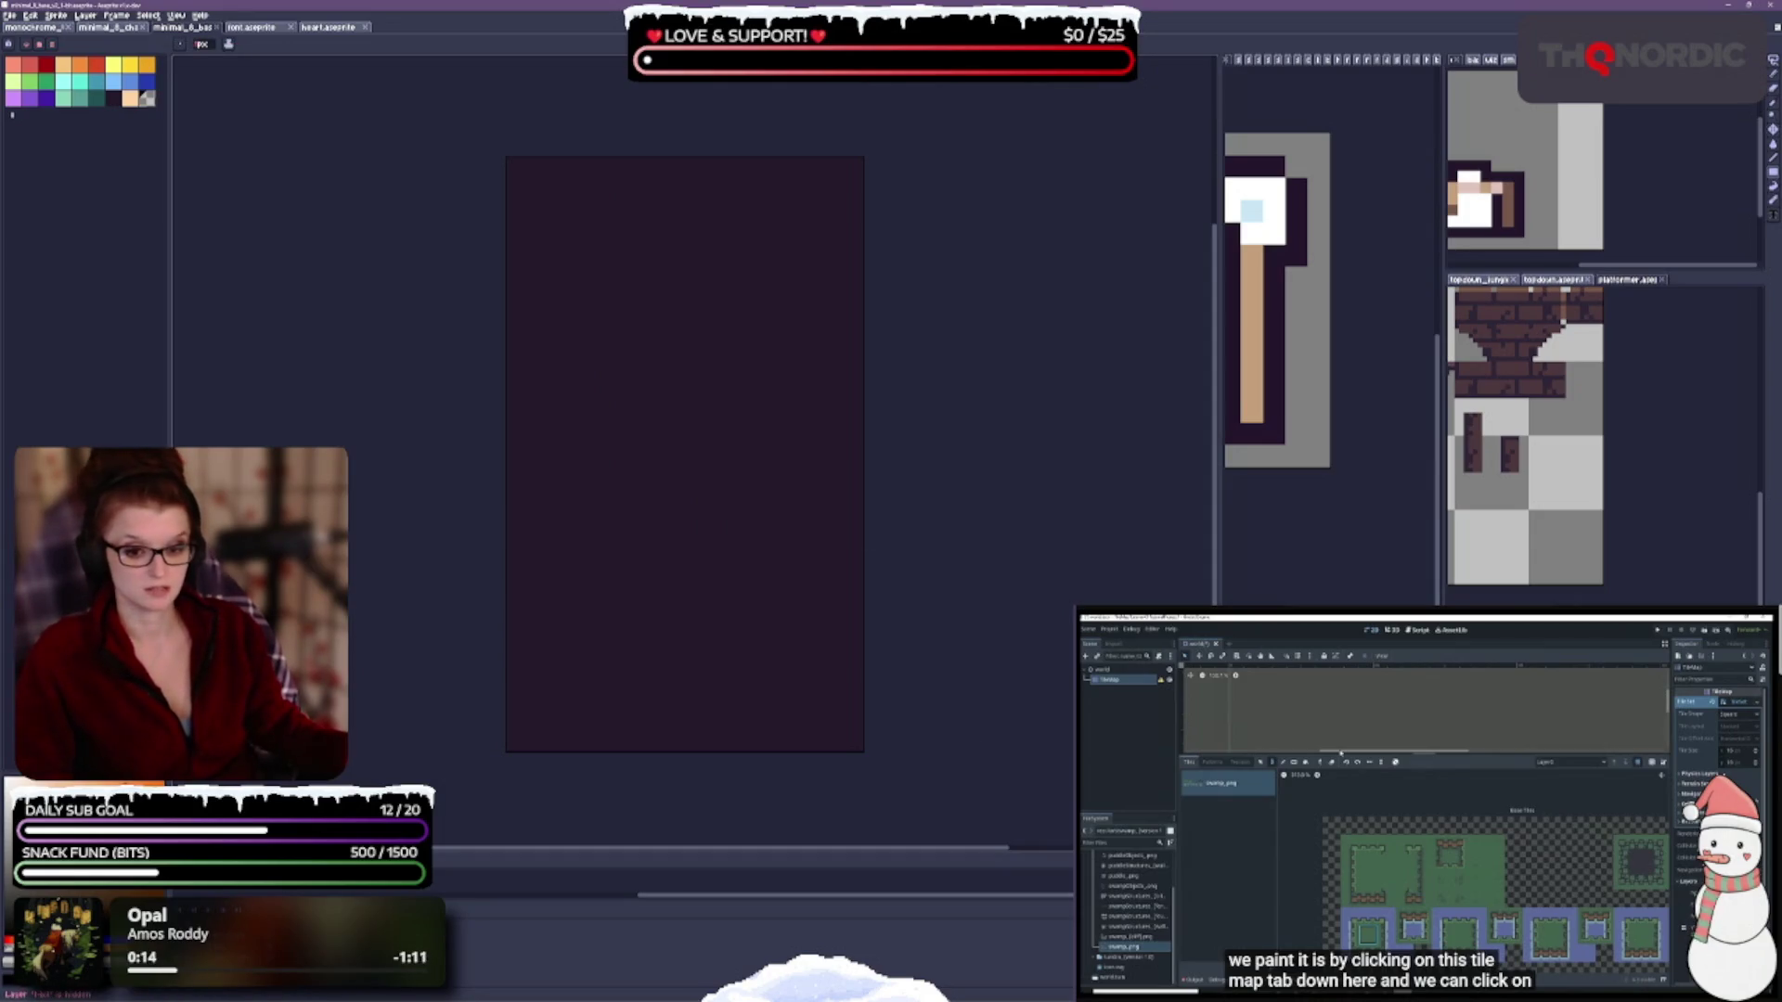
pyautogui.hotkey('ctrl', 'z')
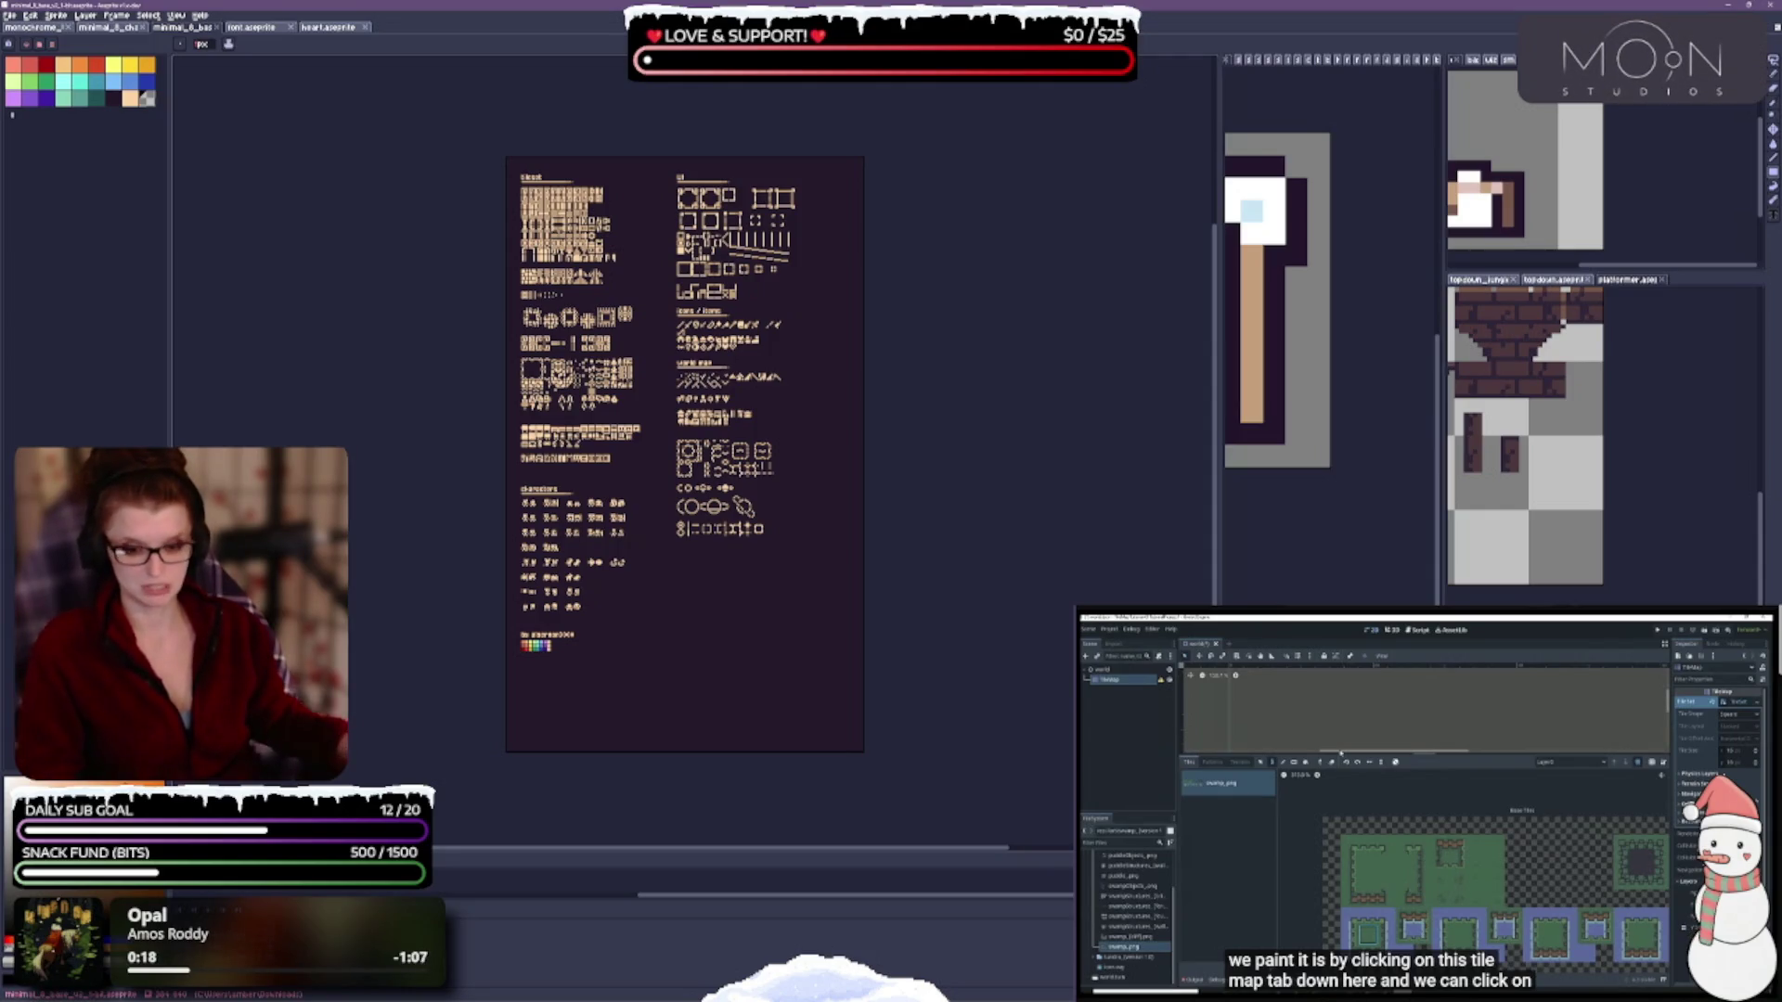
# Close Layer Properties without renaming the layer, then save the tileset file.
pyautogui.hotkey('shift', 'p')
pyautogui.write('wall_corn')
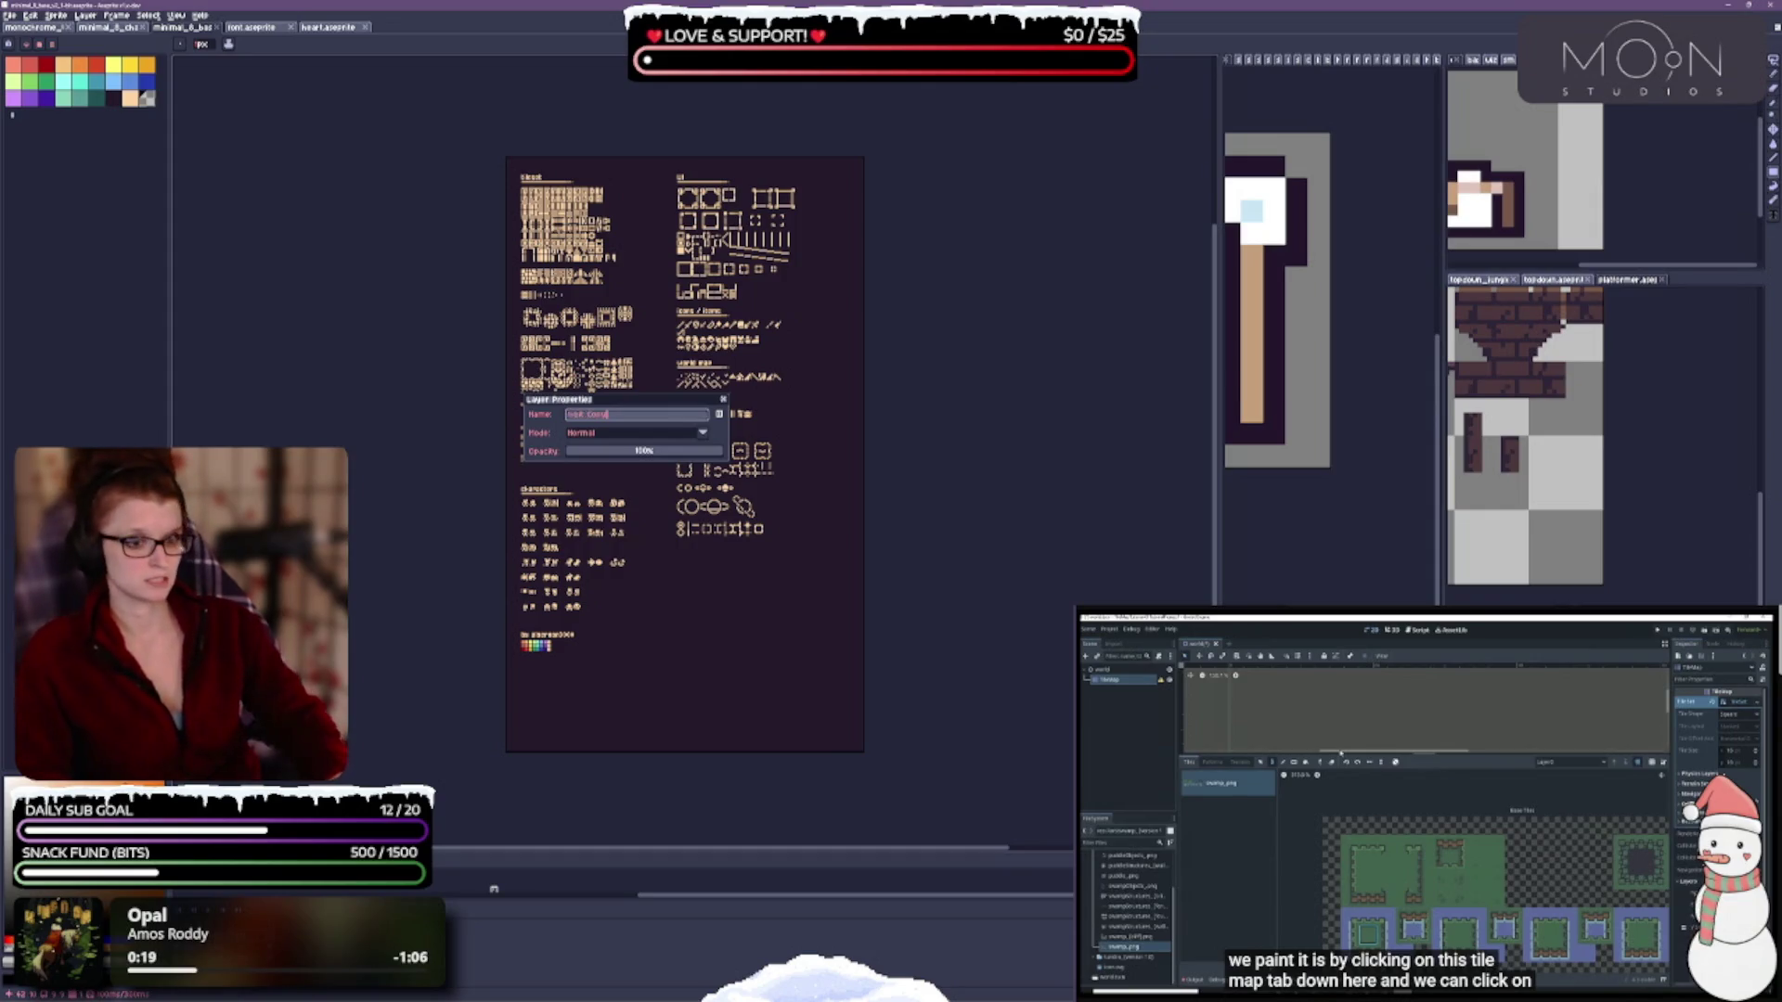
pyautogui.press('BackSpace')
pyautogui.press('BackSpace')
pyautogui.press('BackSpace')
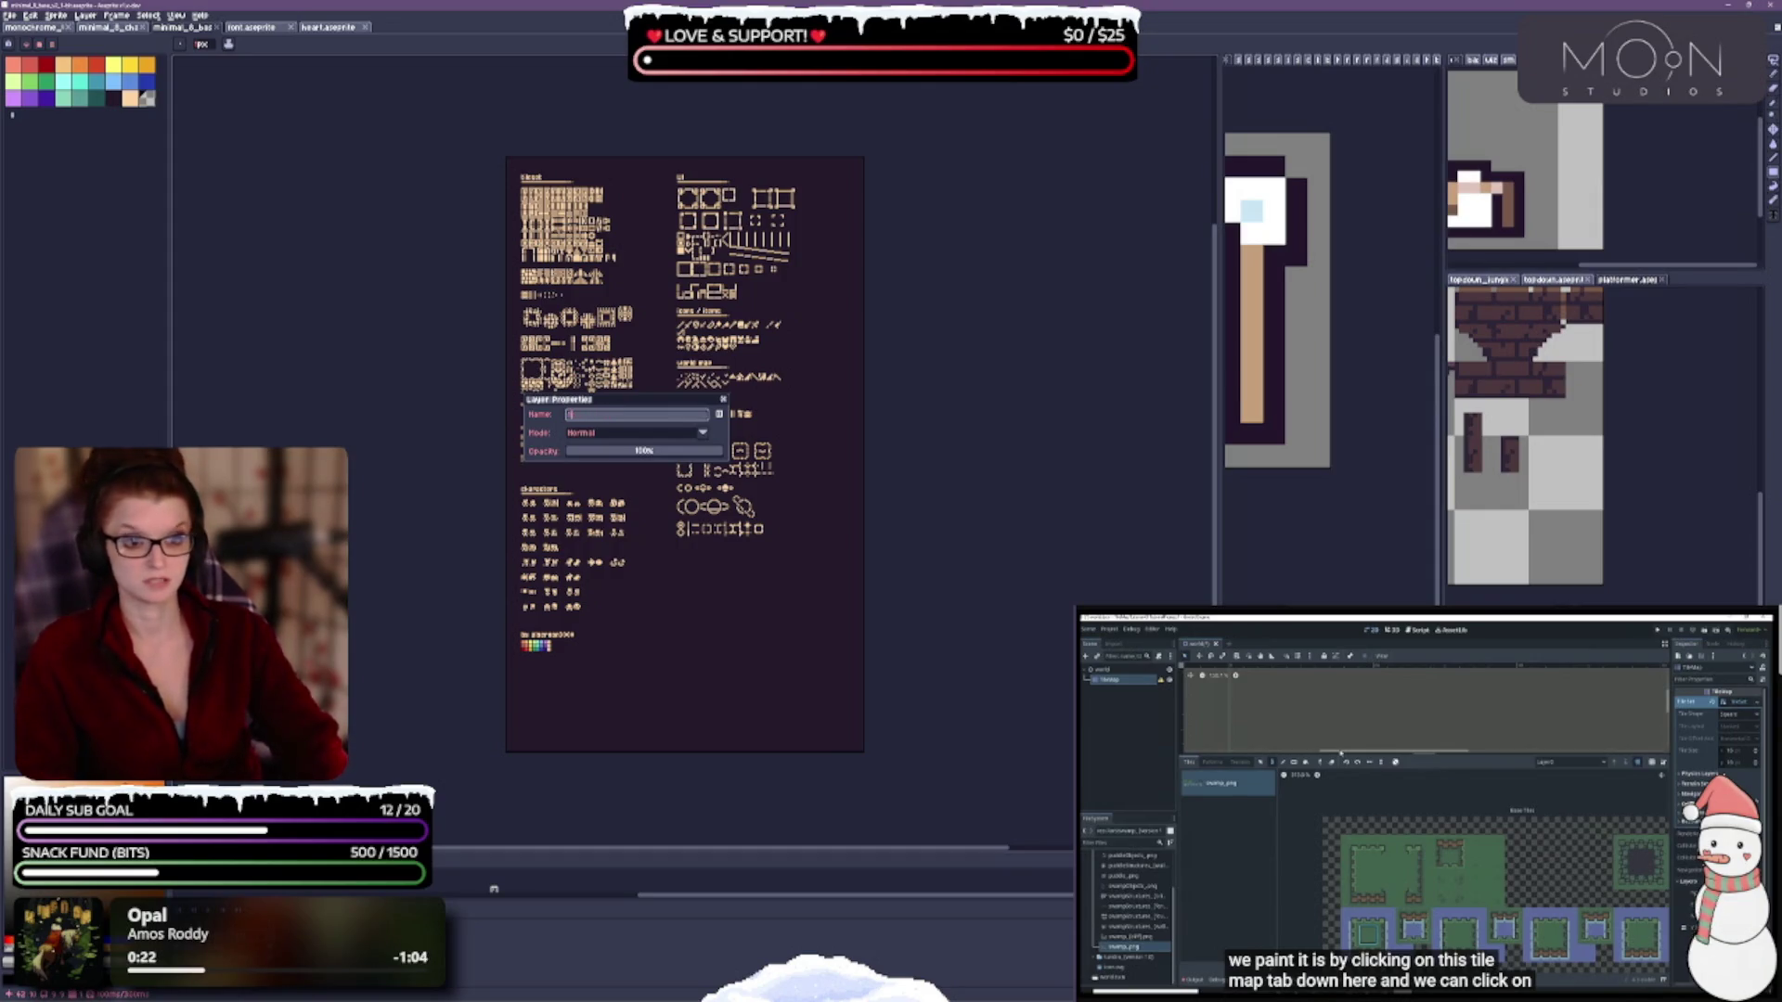
pyautogui.press('Return')
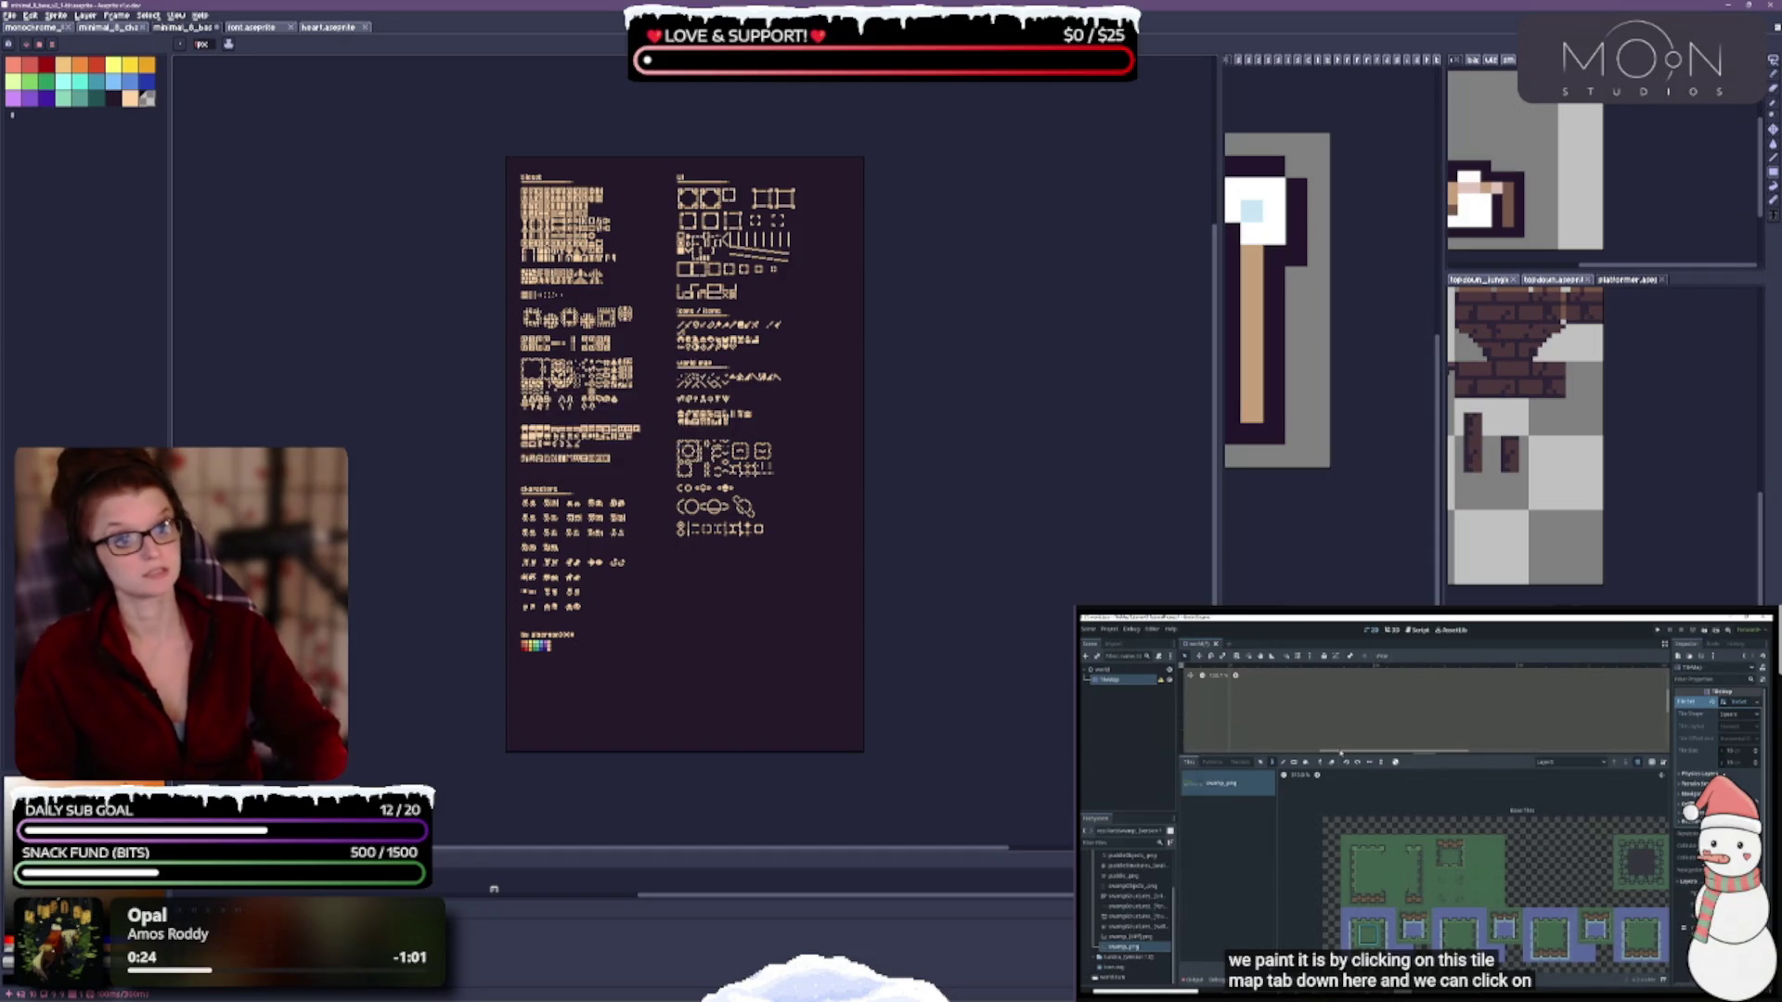
pyautogui.hotkey('ctrl', 's')
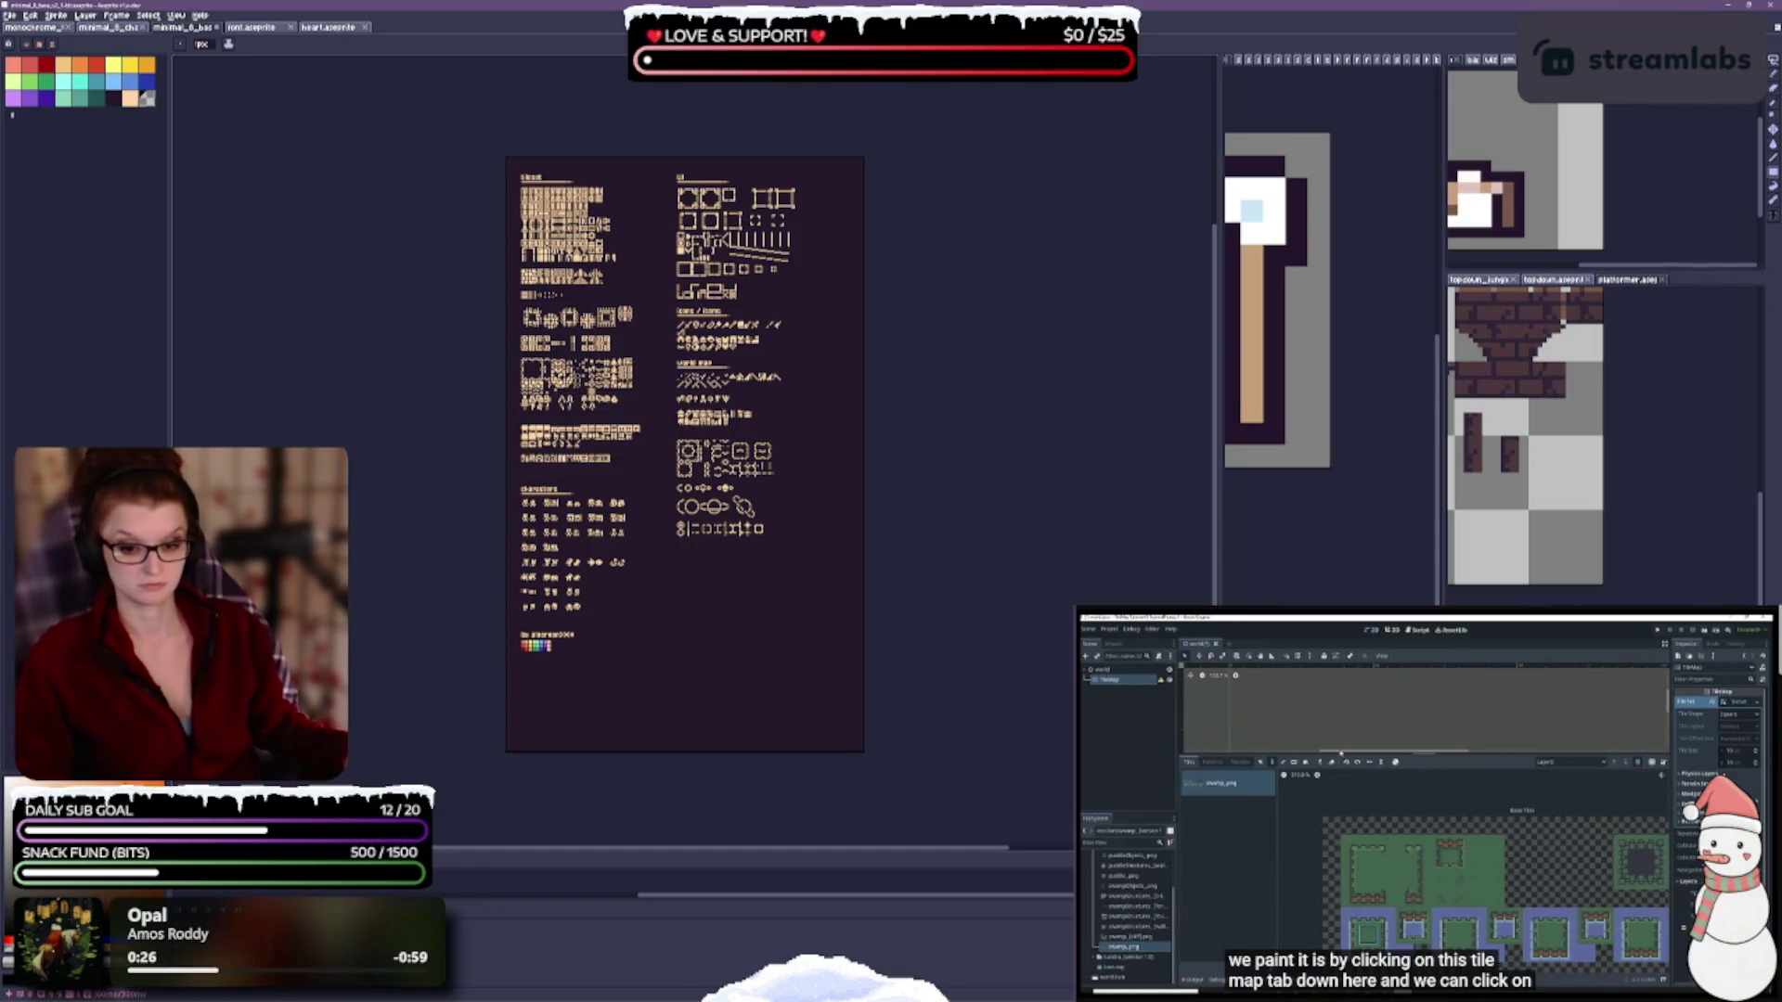
# Give the artwork layer a different blend mode in Layer Properties.
pyautogui.scroll(3, 714, 592)
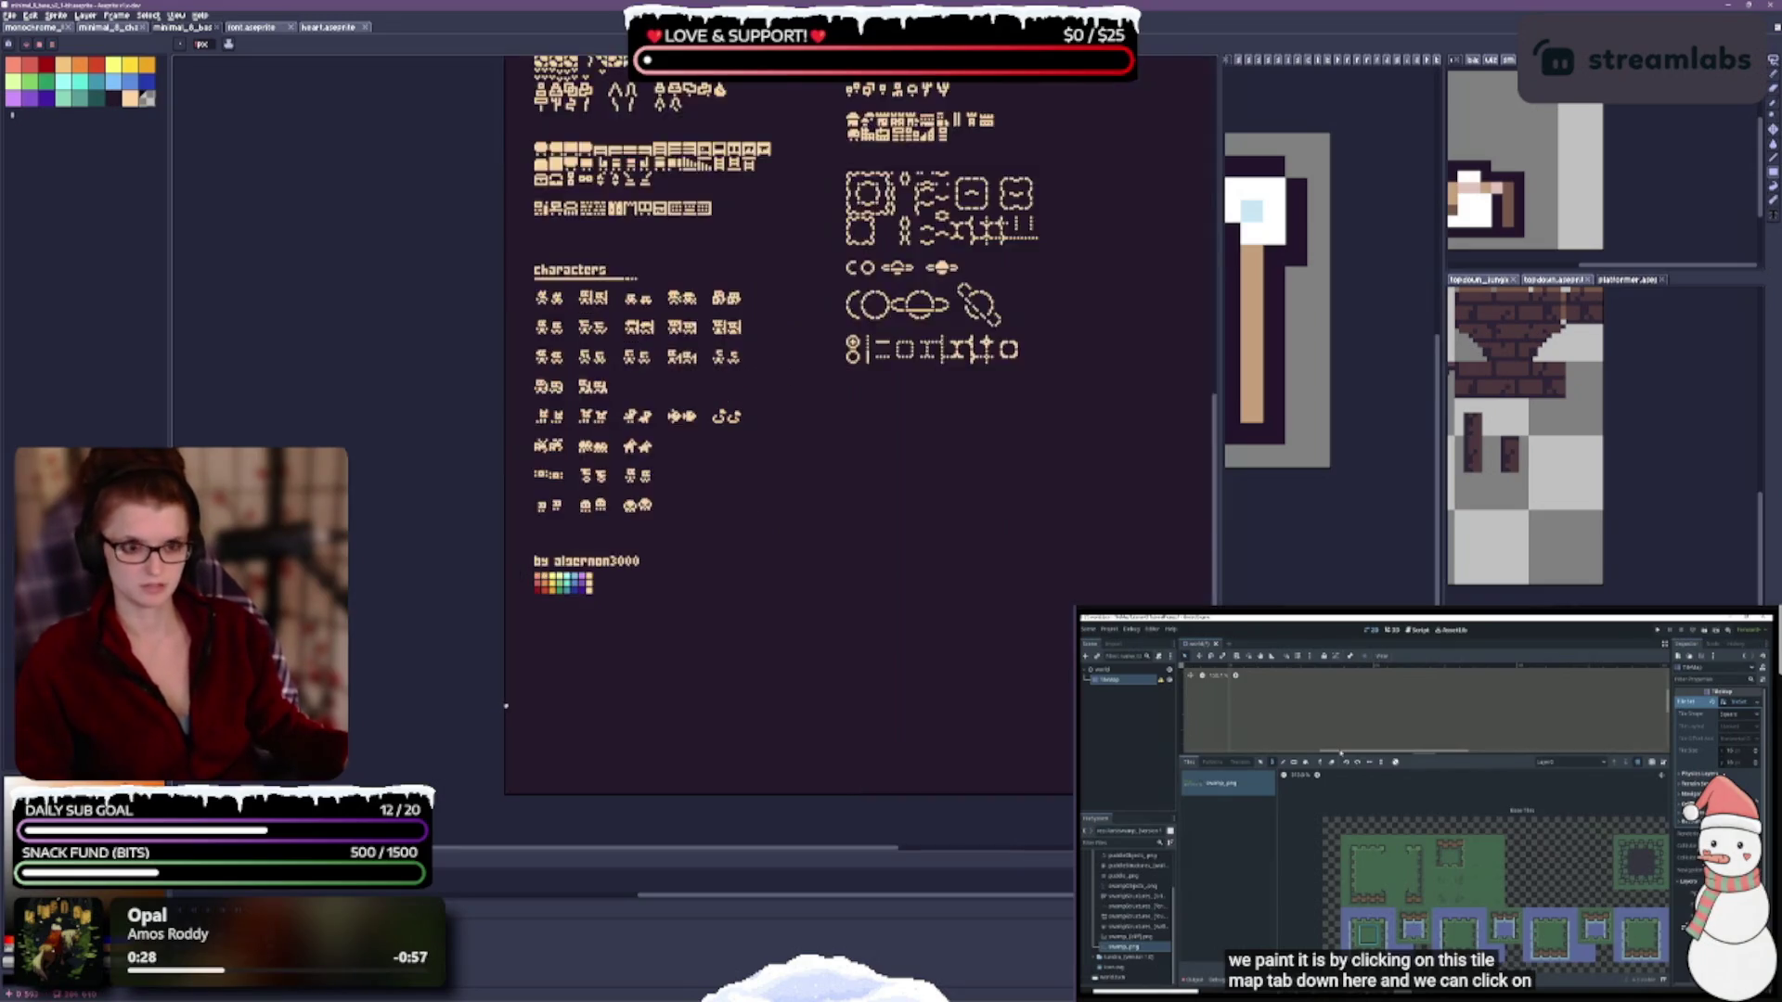
pyautogui.scroll(-6, 715, 592)
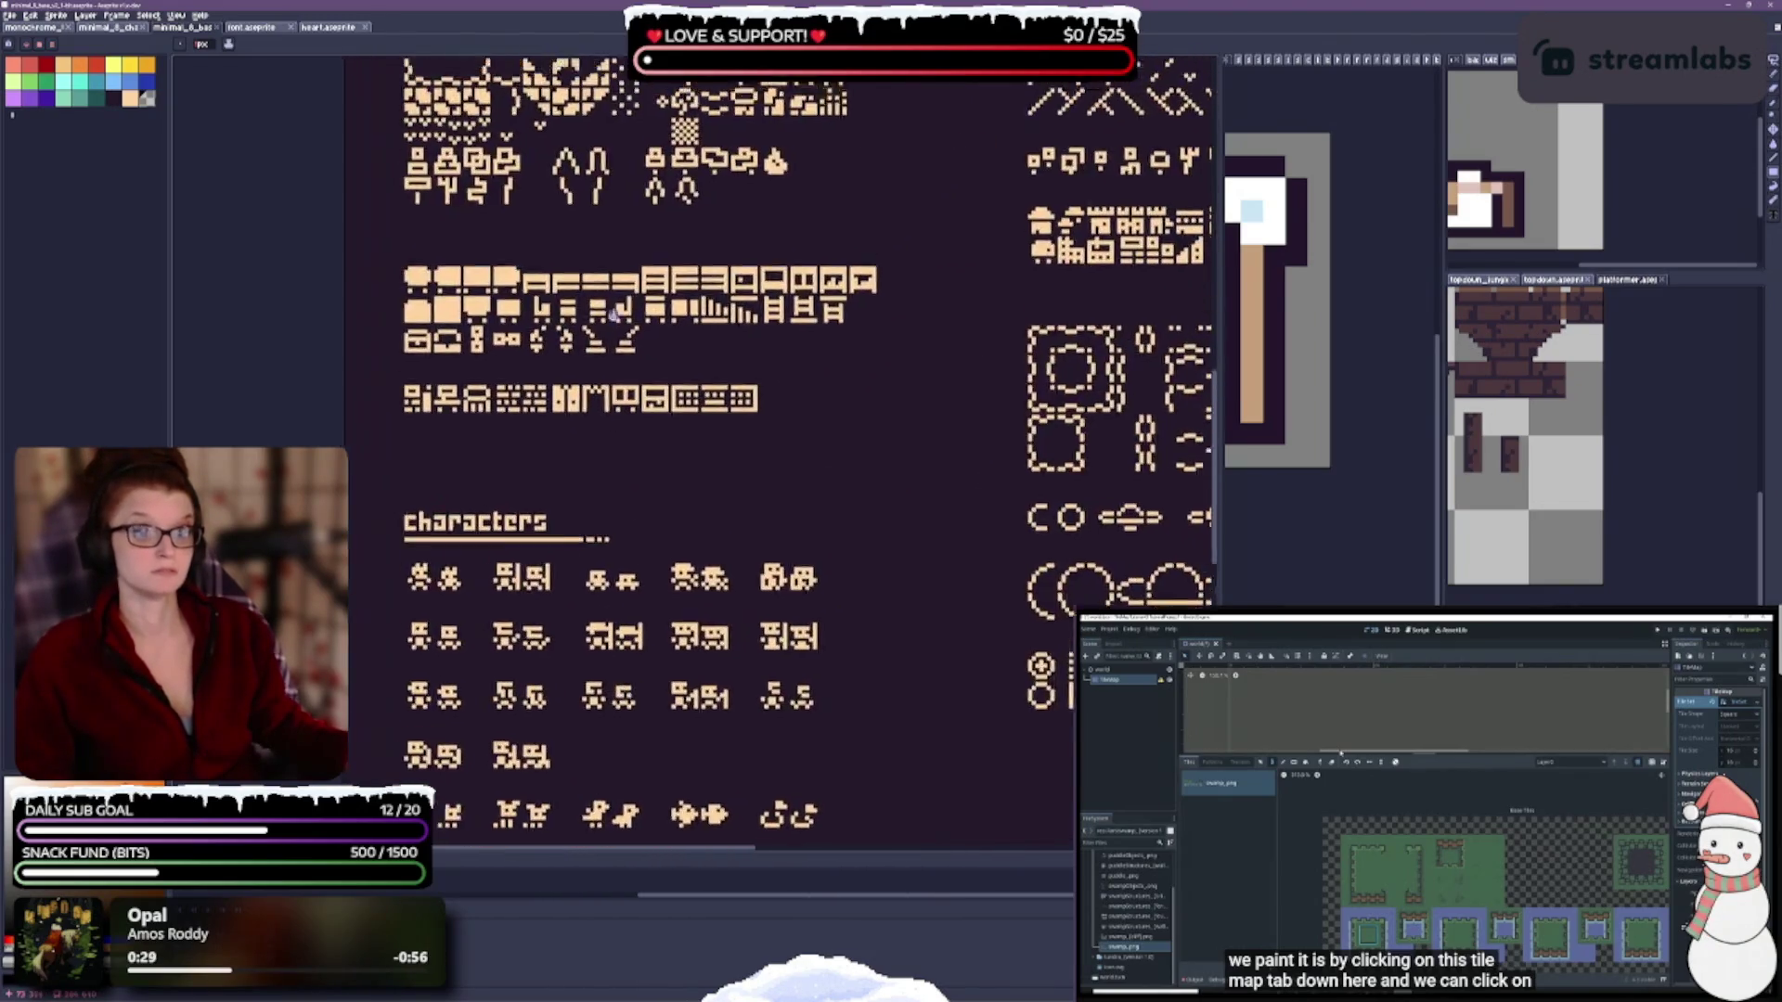
pyautogui.scroll(3, 645, 515)
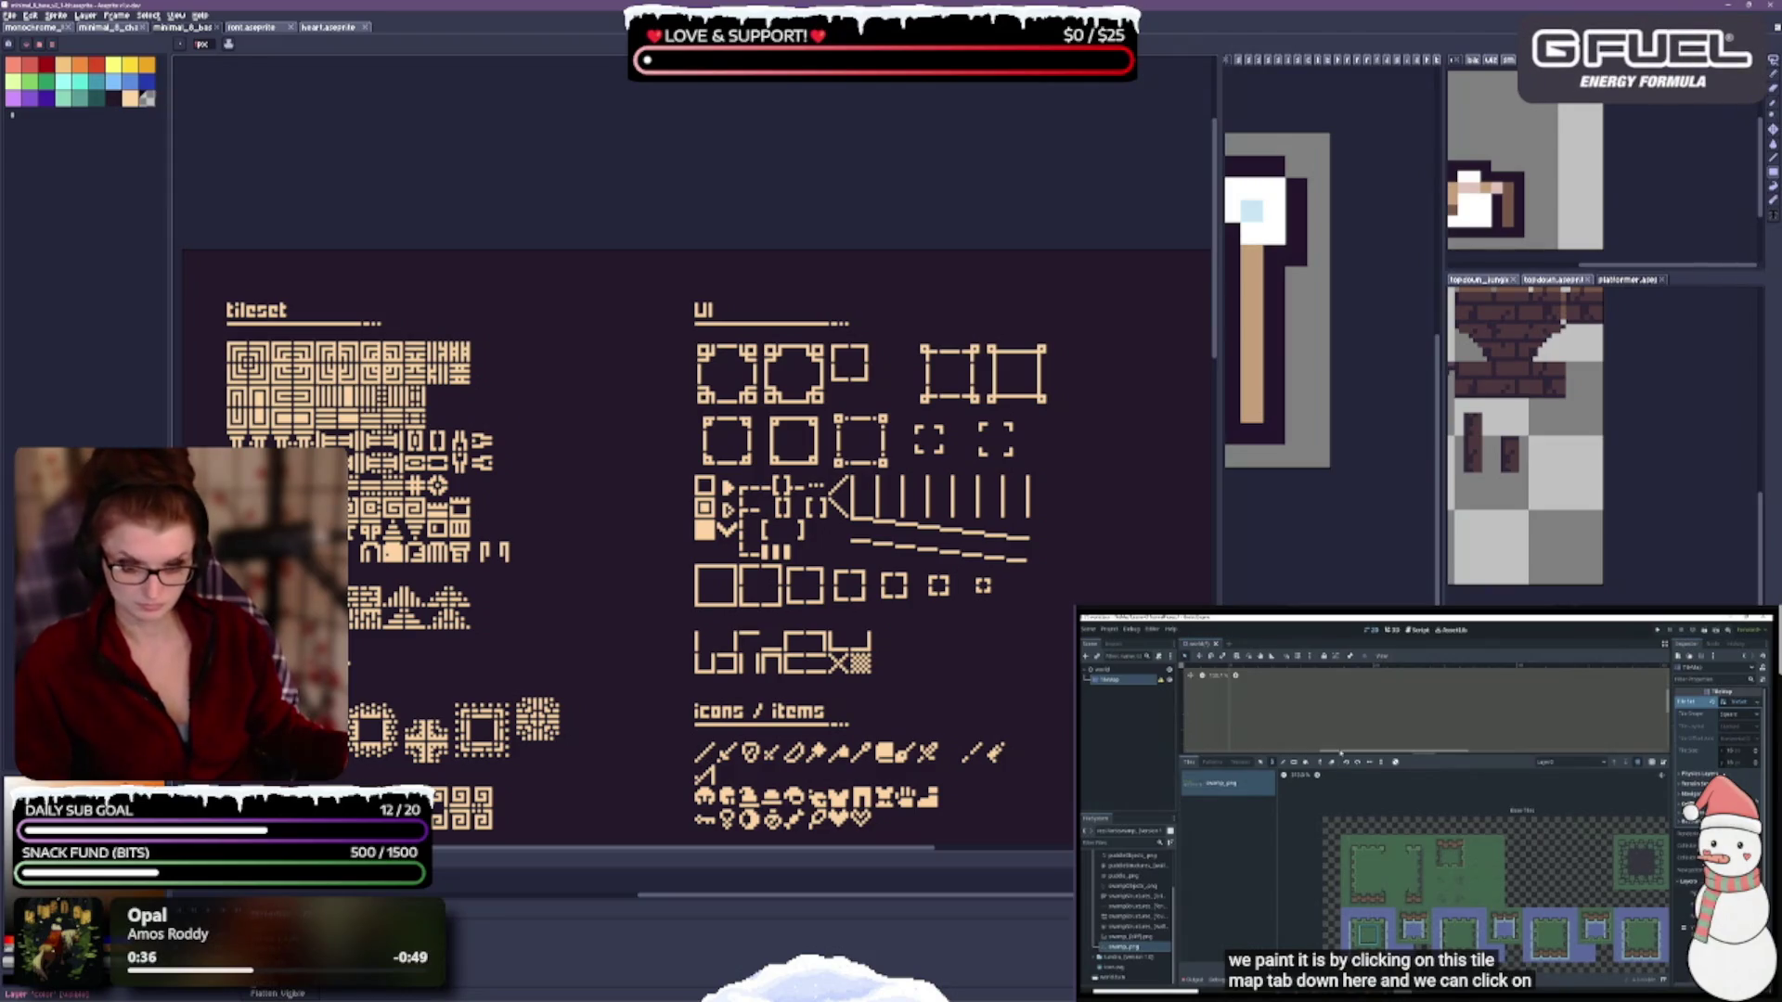
pyautogui.hotkey('shift', 'p')
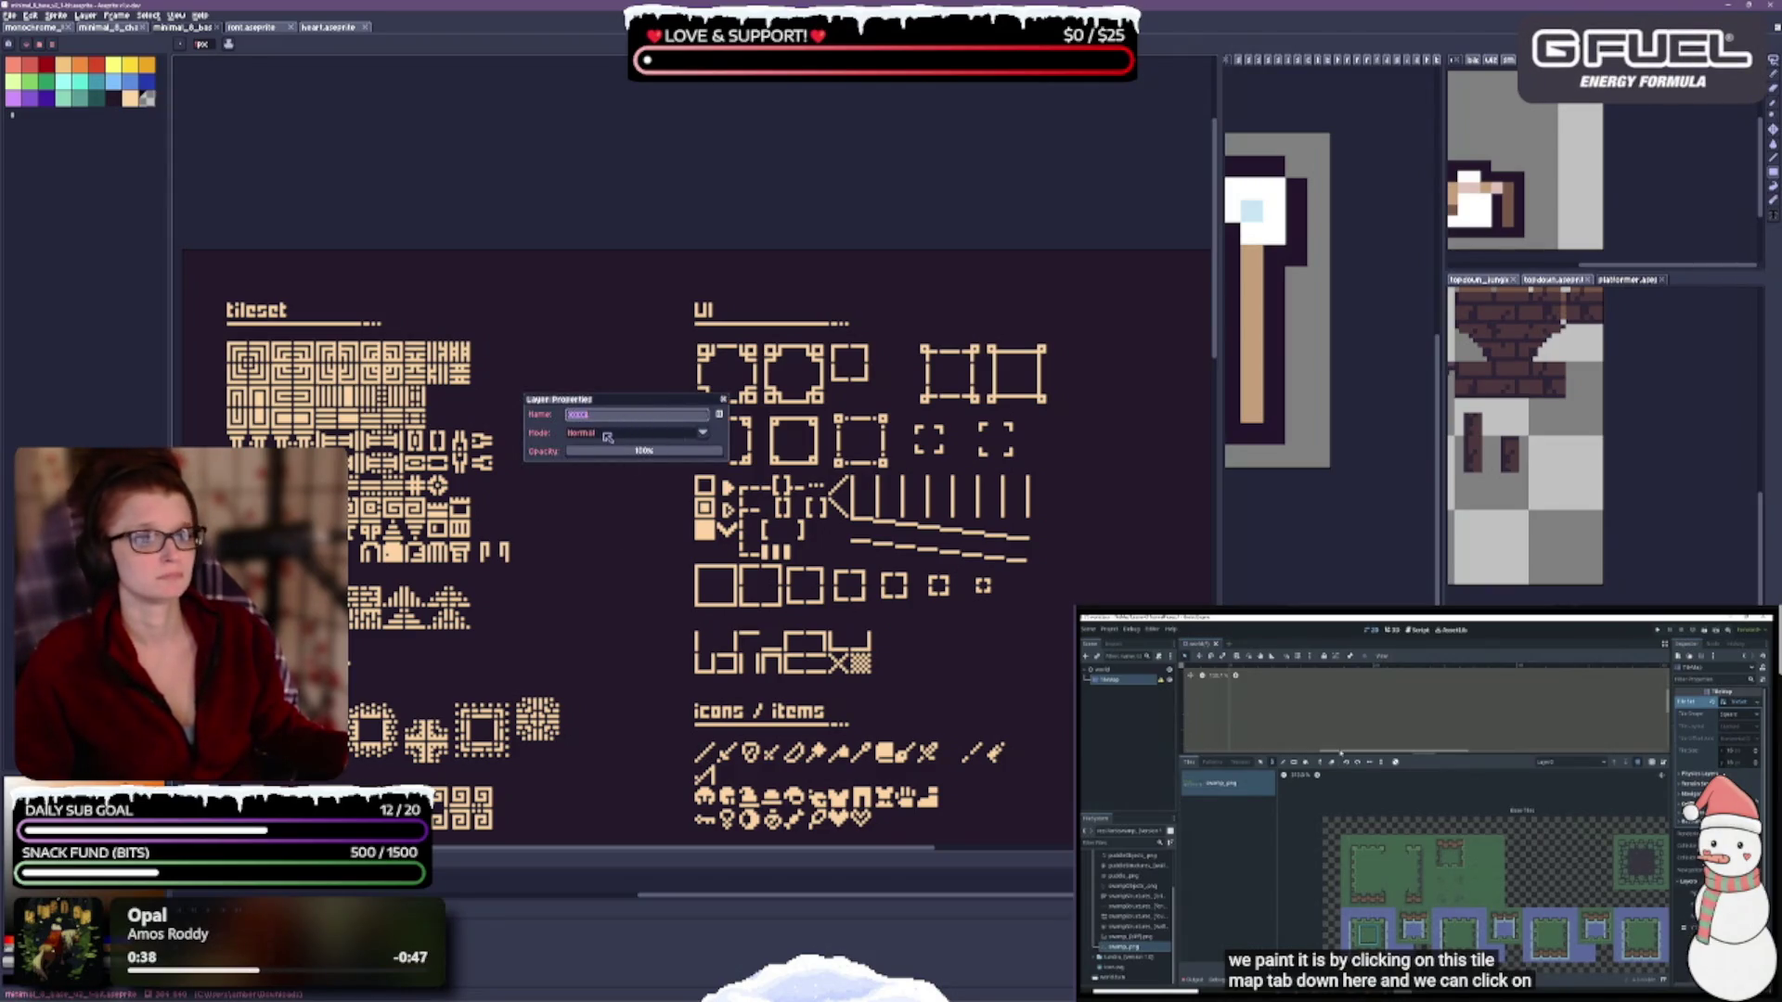
pyautogui.click(608, 436)
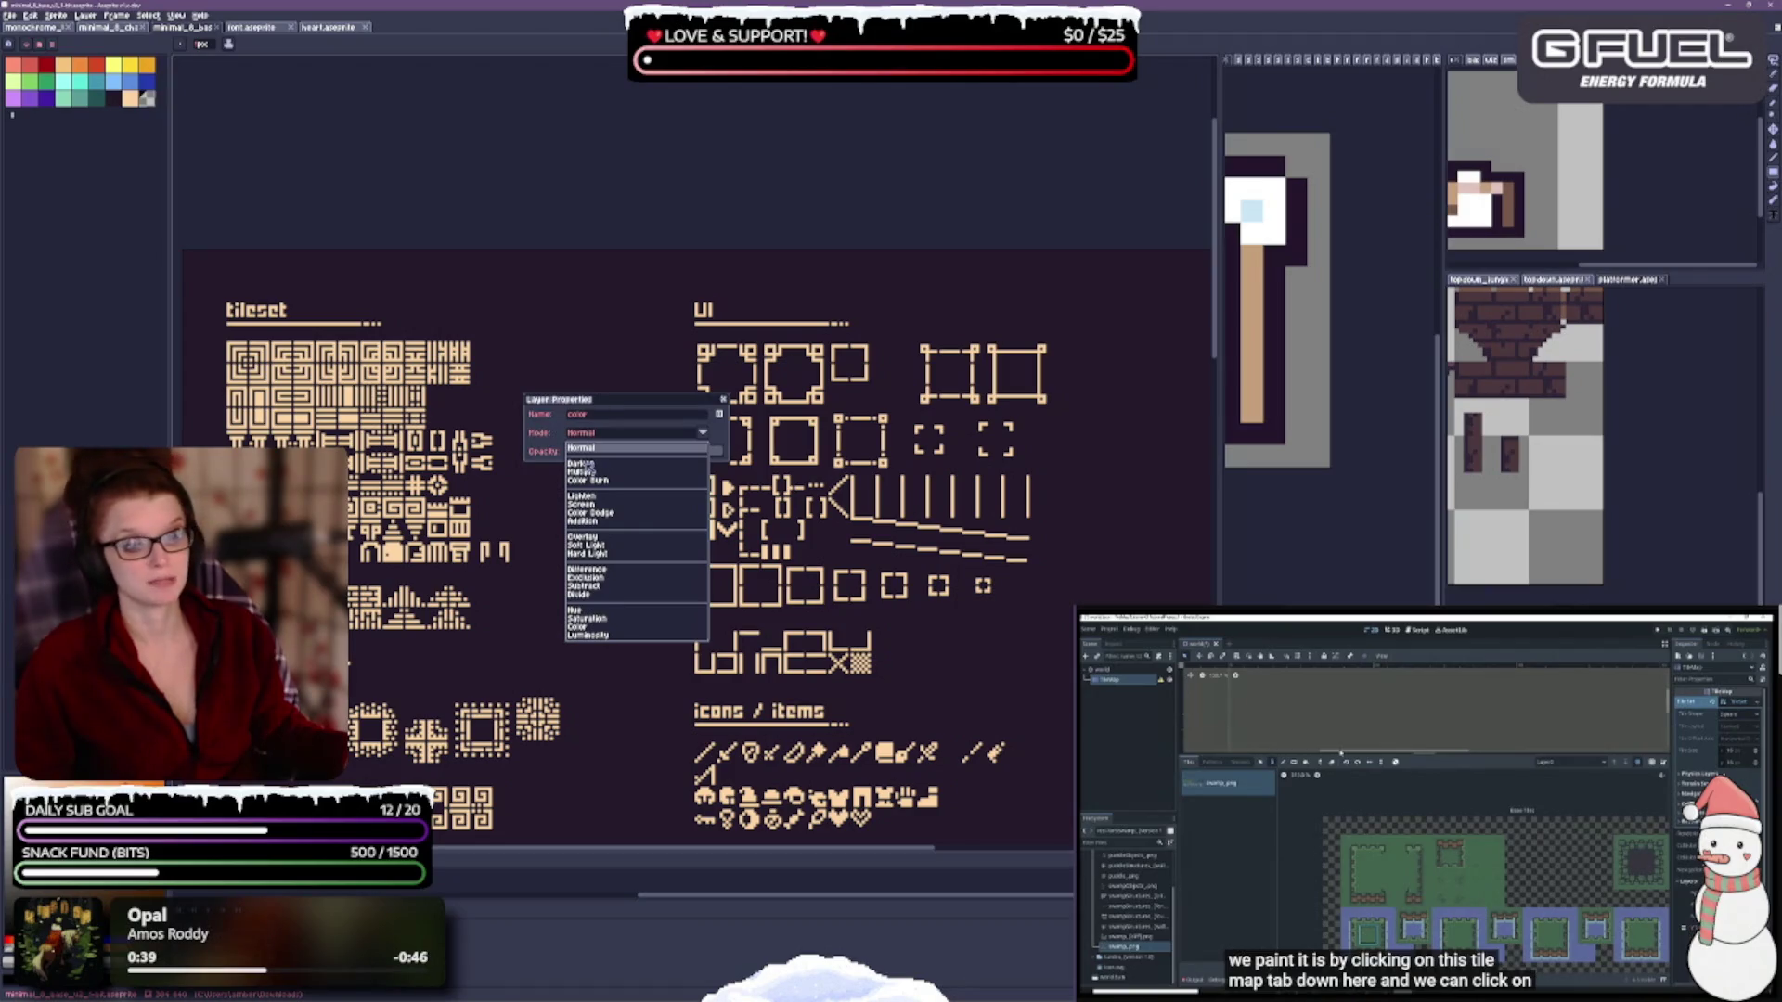
pyautogui.click(589, 470)
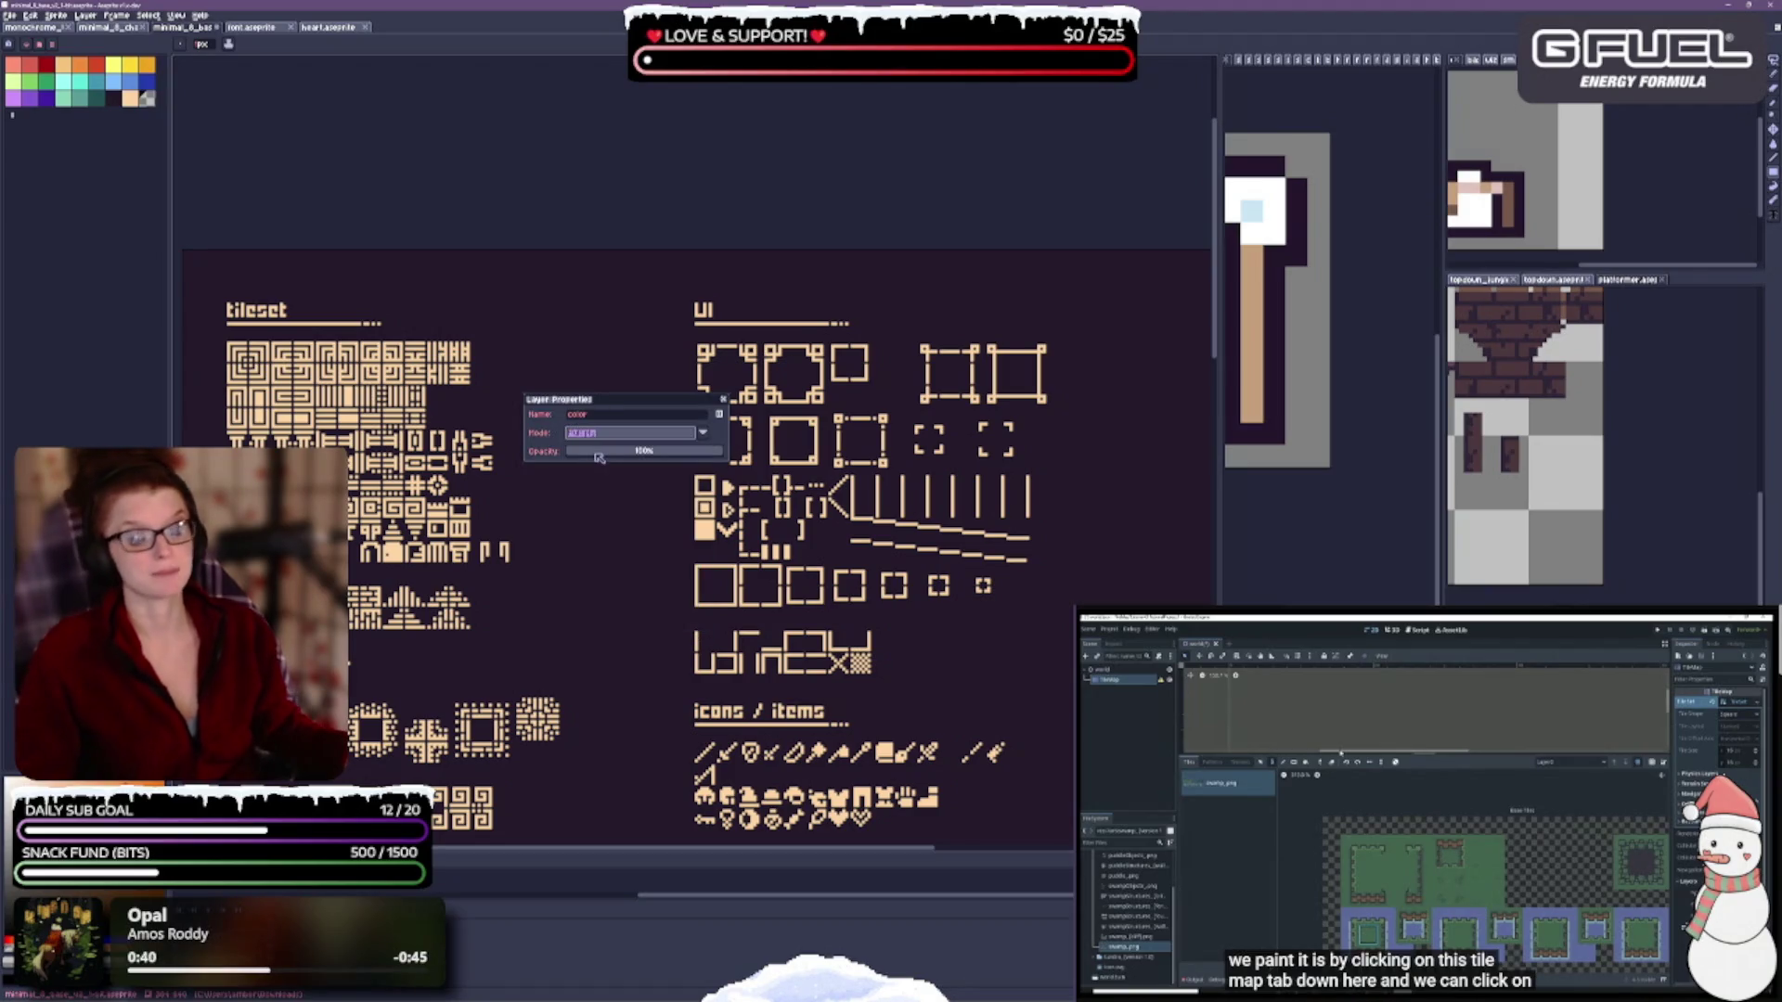
pyautogui.click(723, 400)
pyautogui.moveTo(482, 583)
pyautogui.mouseDown()
pyautogui.moveTo(593, 583)
pyautogui.moveTo(671, 517)
pyautogui.mouseUp()
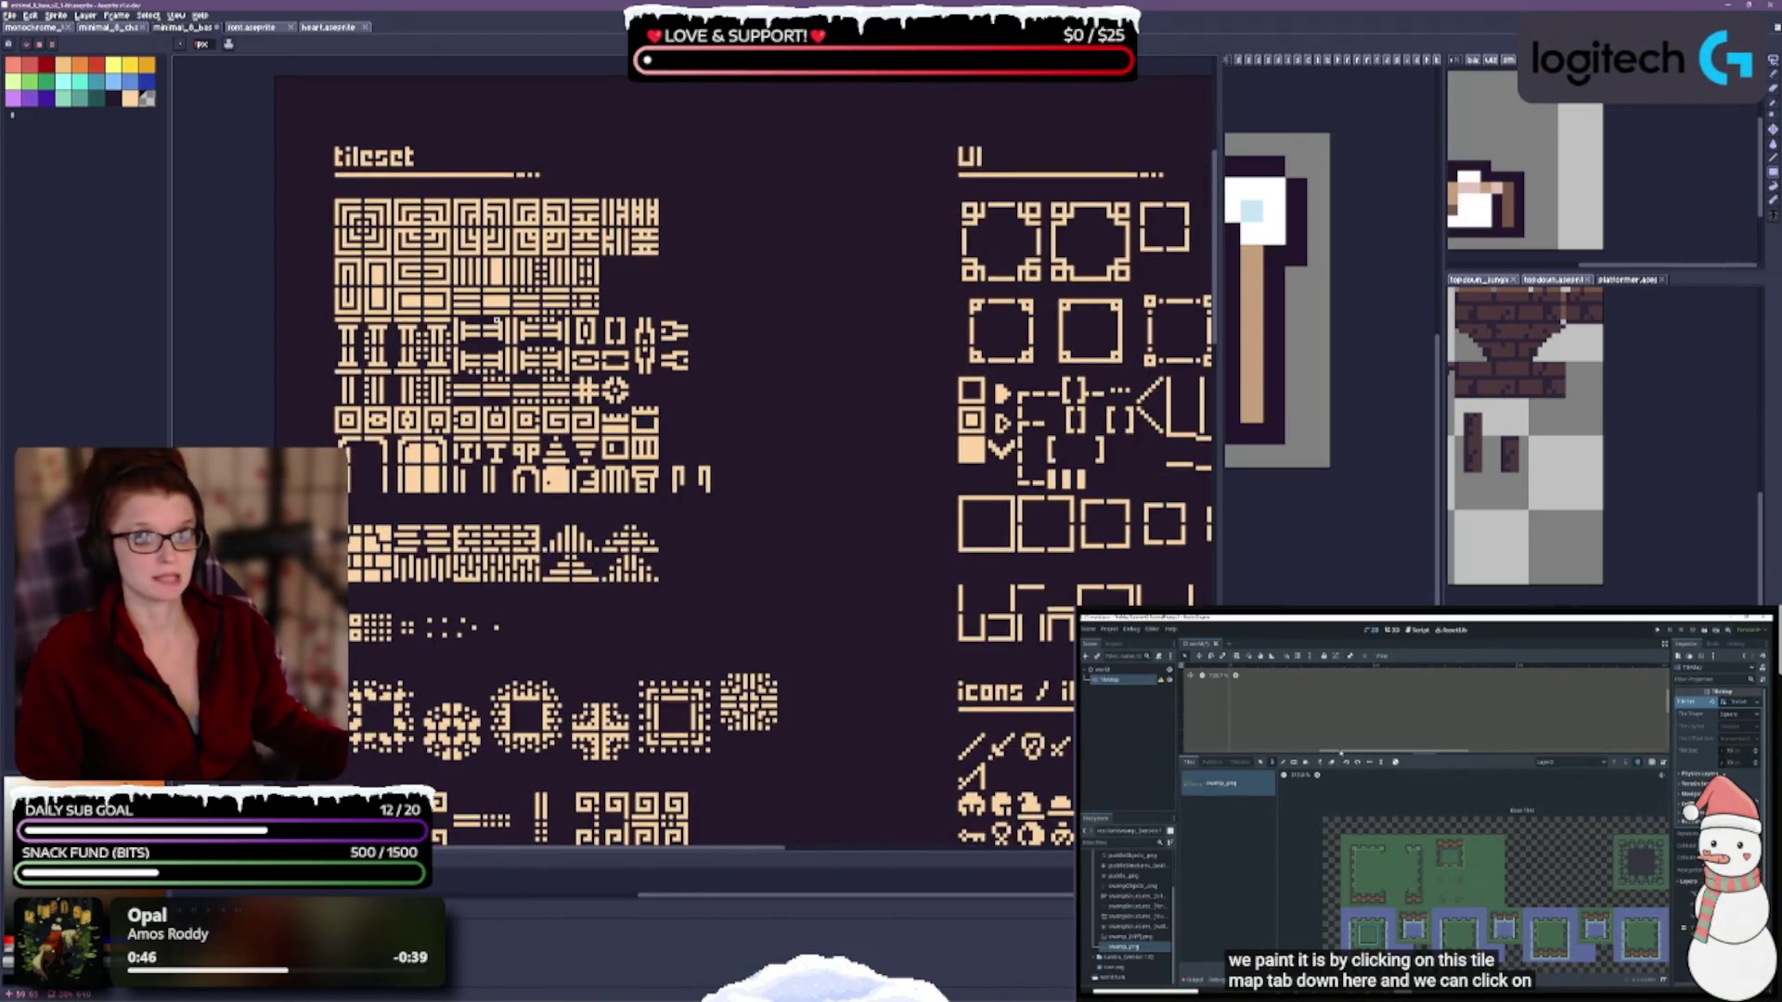
pyautogui.scroll(3, 565, 395)
pyautogui.hscroll(-3, 502, 443)
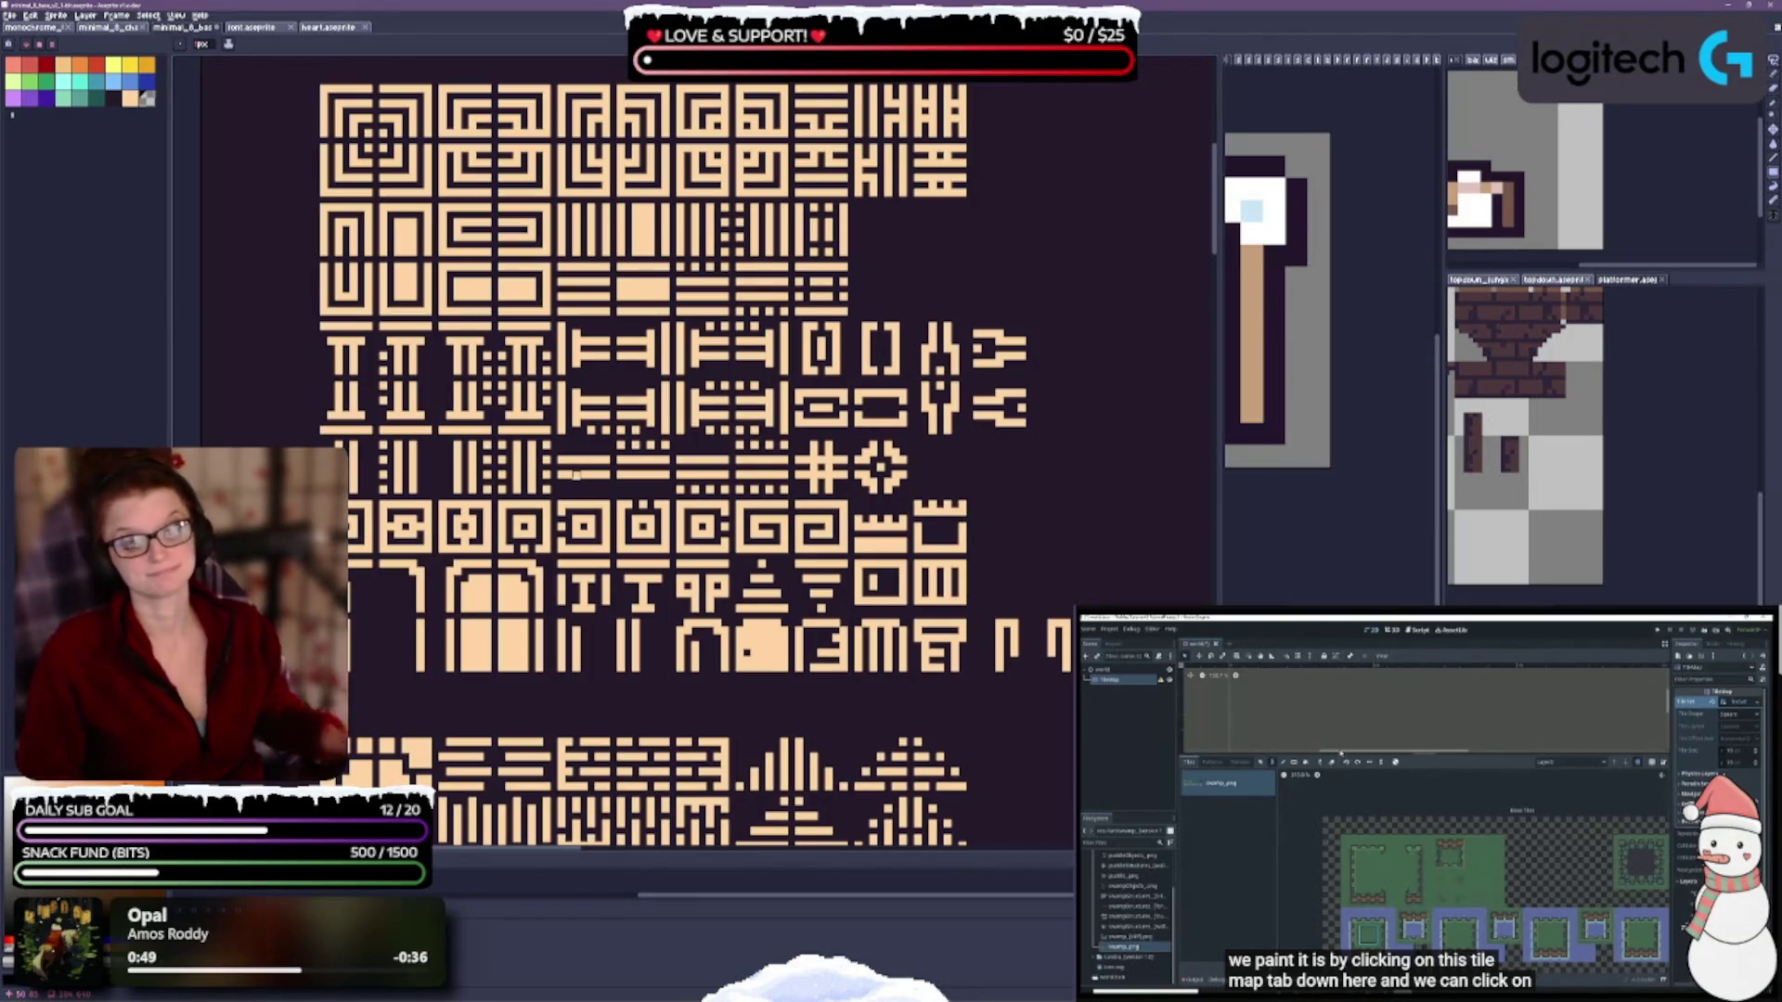
pyautogui.scroll(-5, 747, 585)
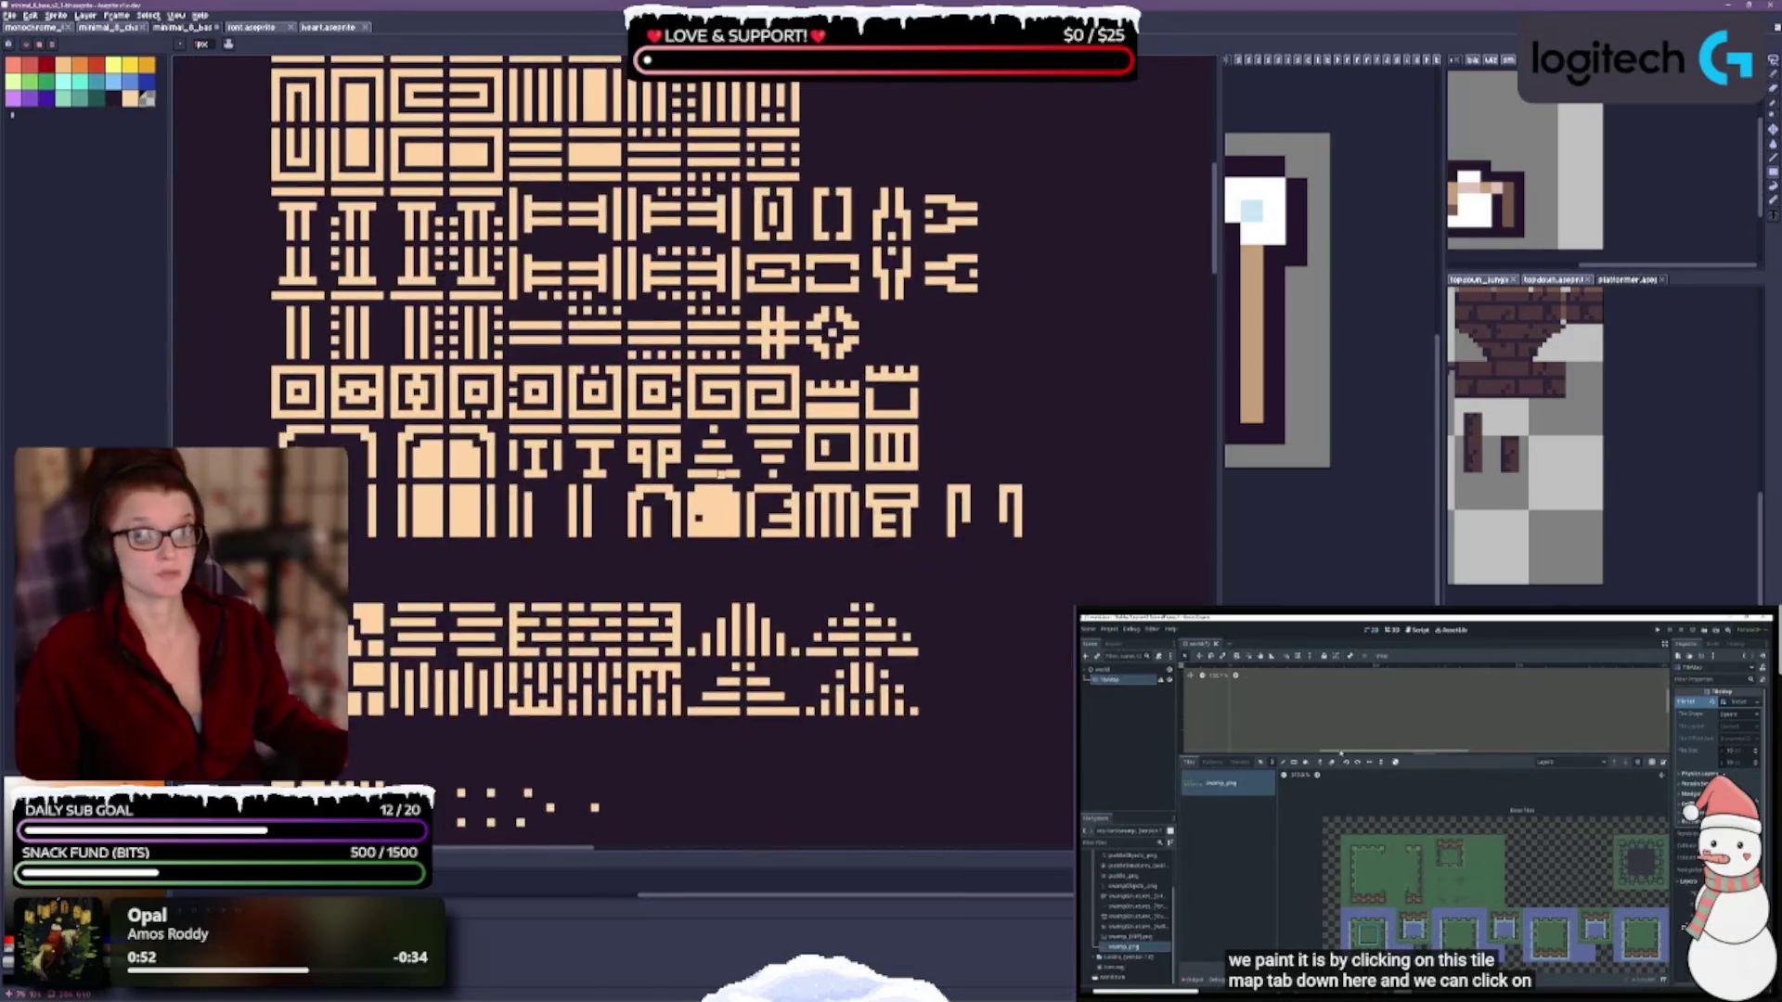
pyautogui.scroll(-10, 782, 695)
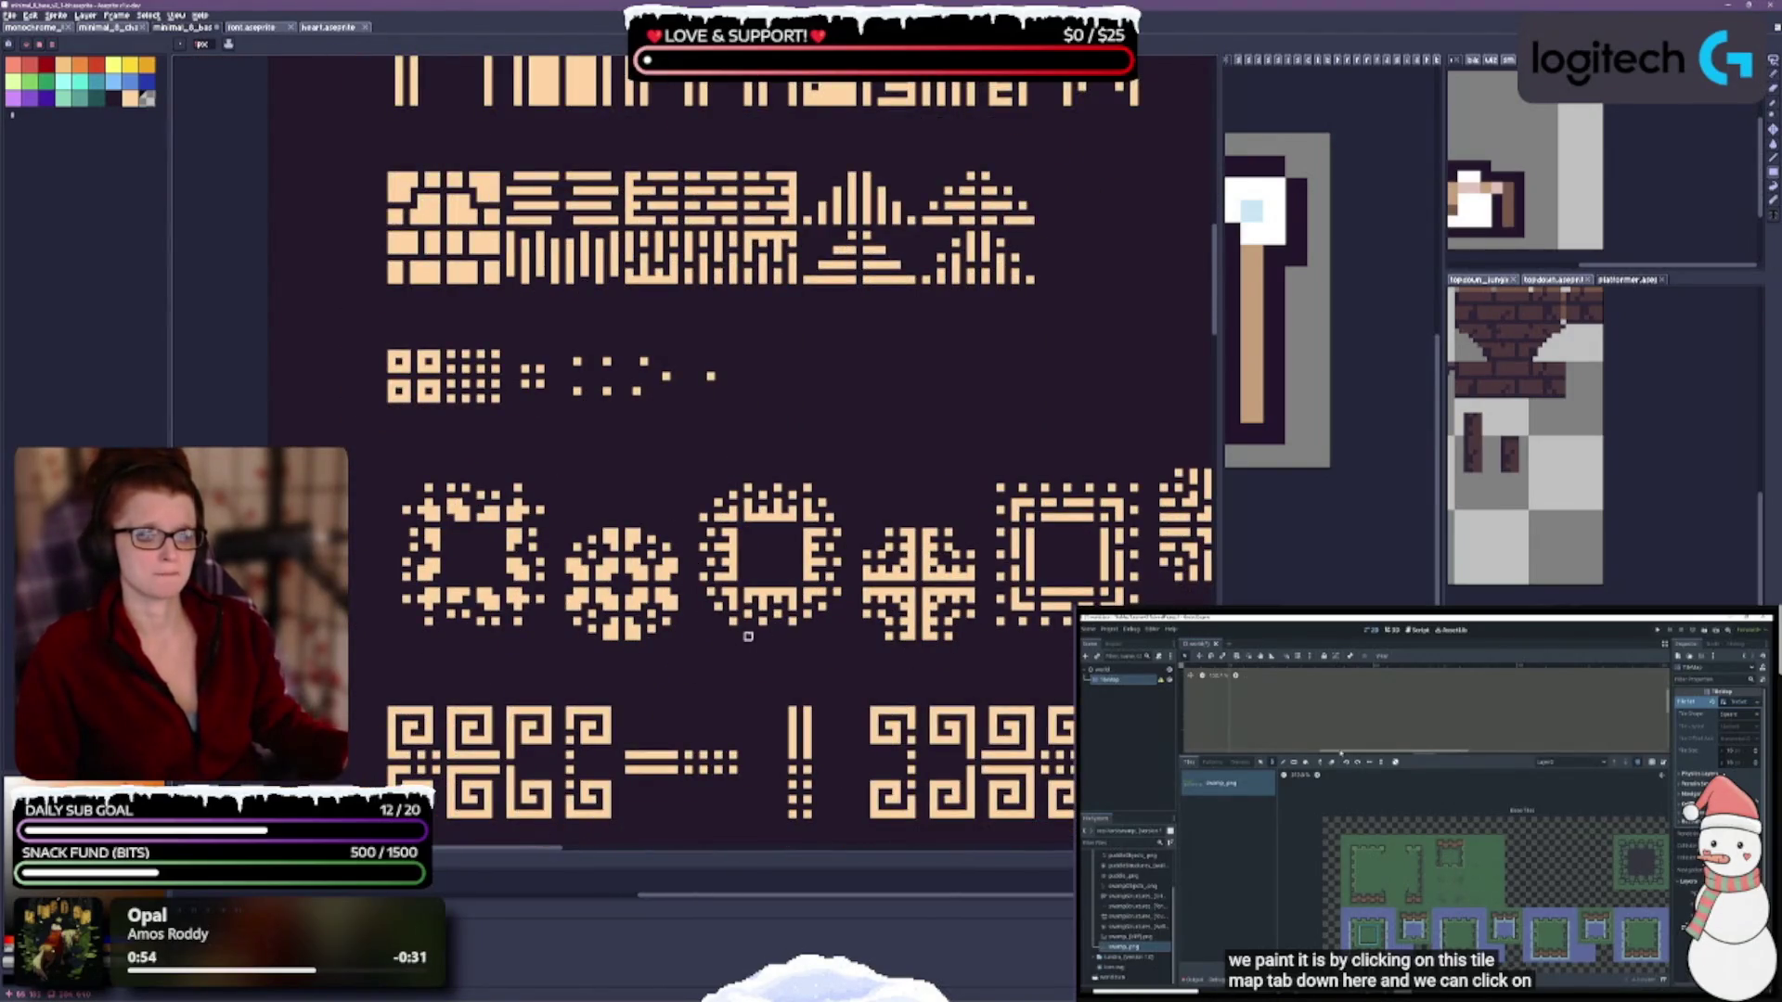
pyautogui.scroll(-2, 625, 482)
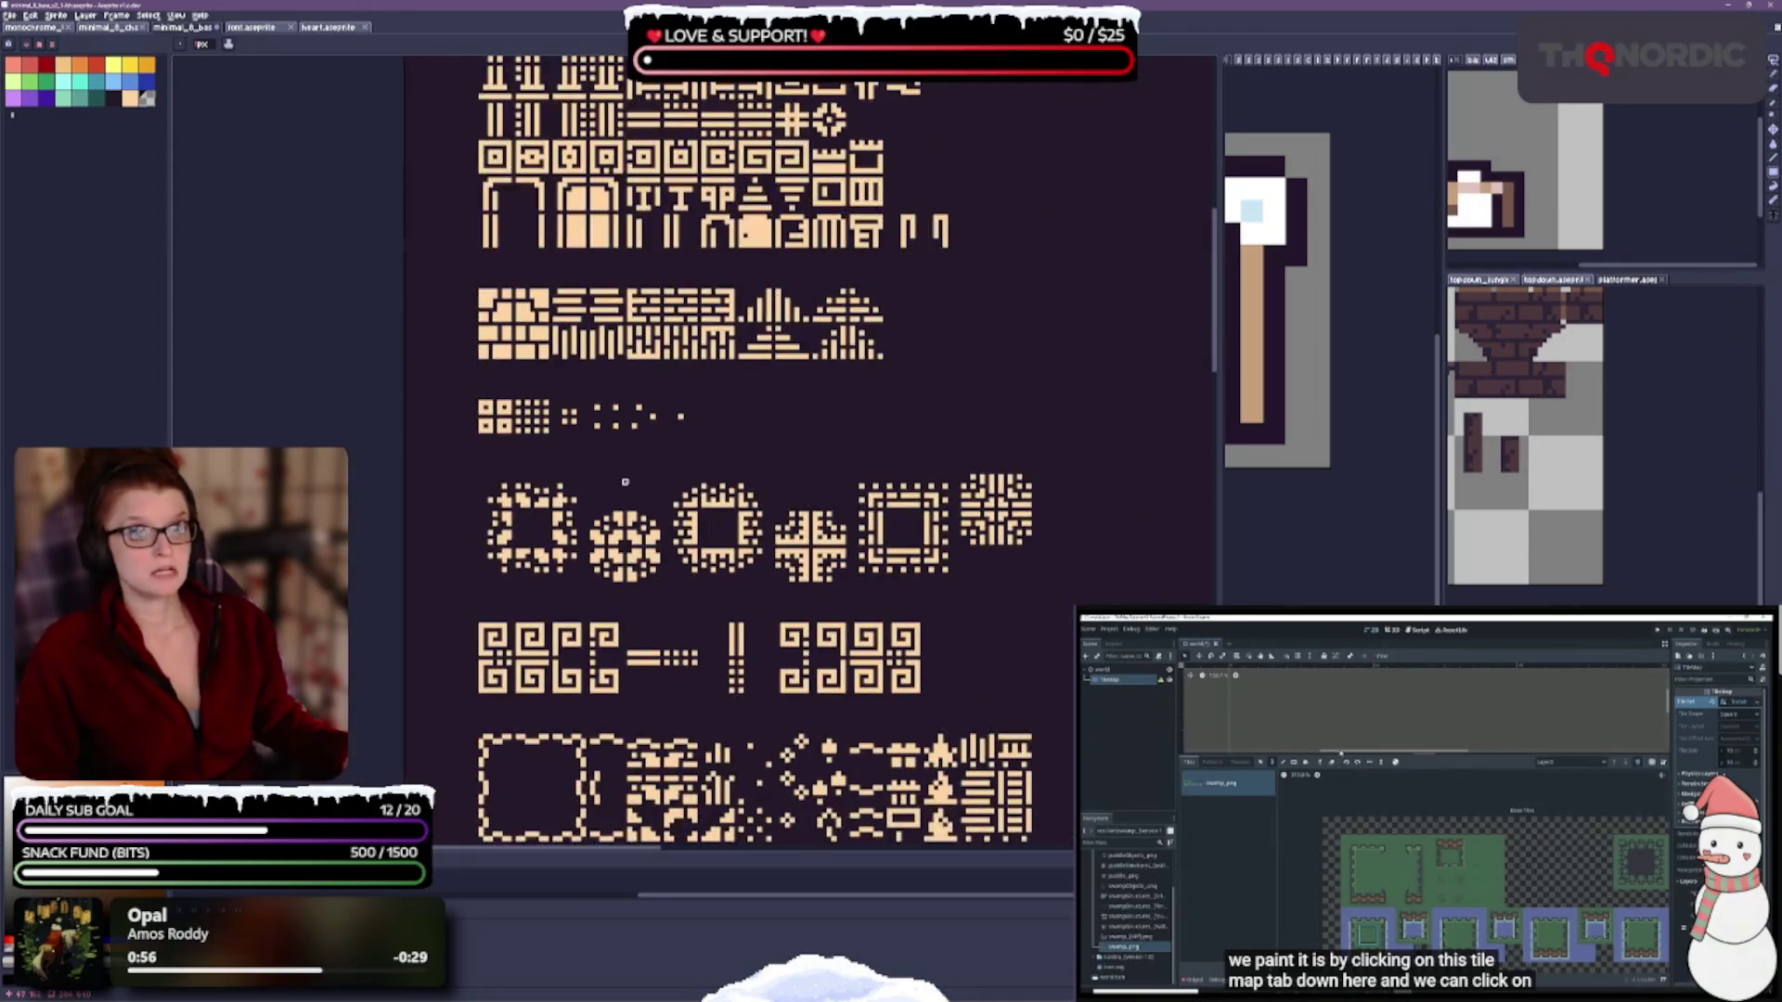
pyautogui.scroll(2, 578, 372)
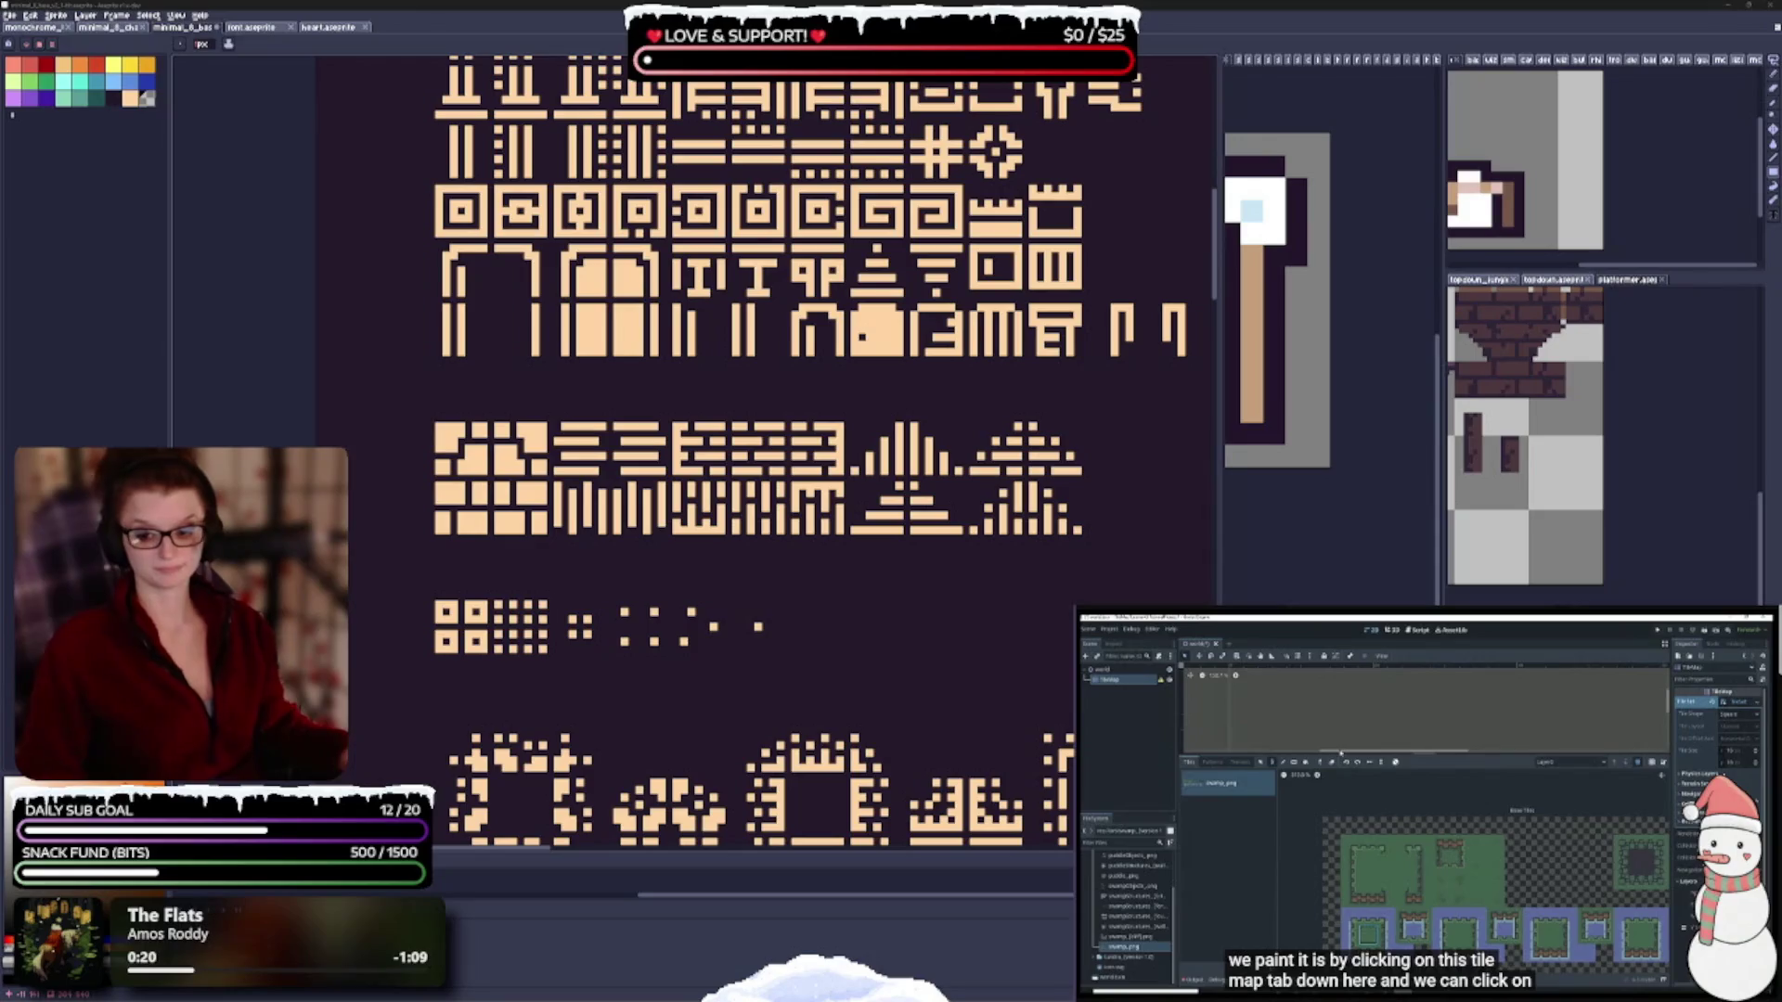
pyautogui.moveTo(914, 242); pyautogui.dragTo(914, 493)
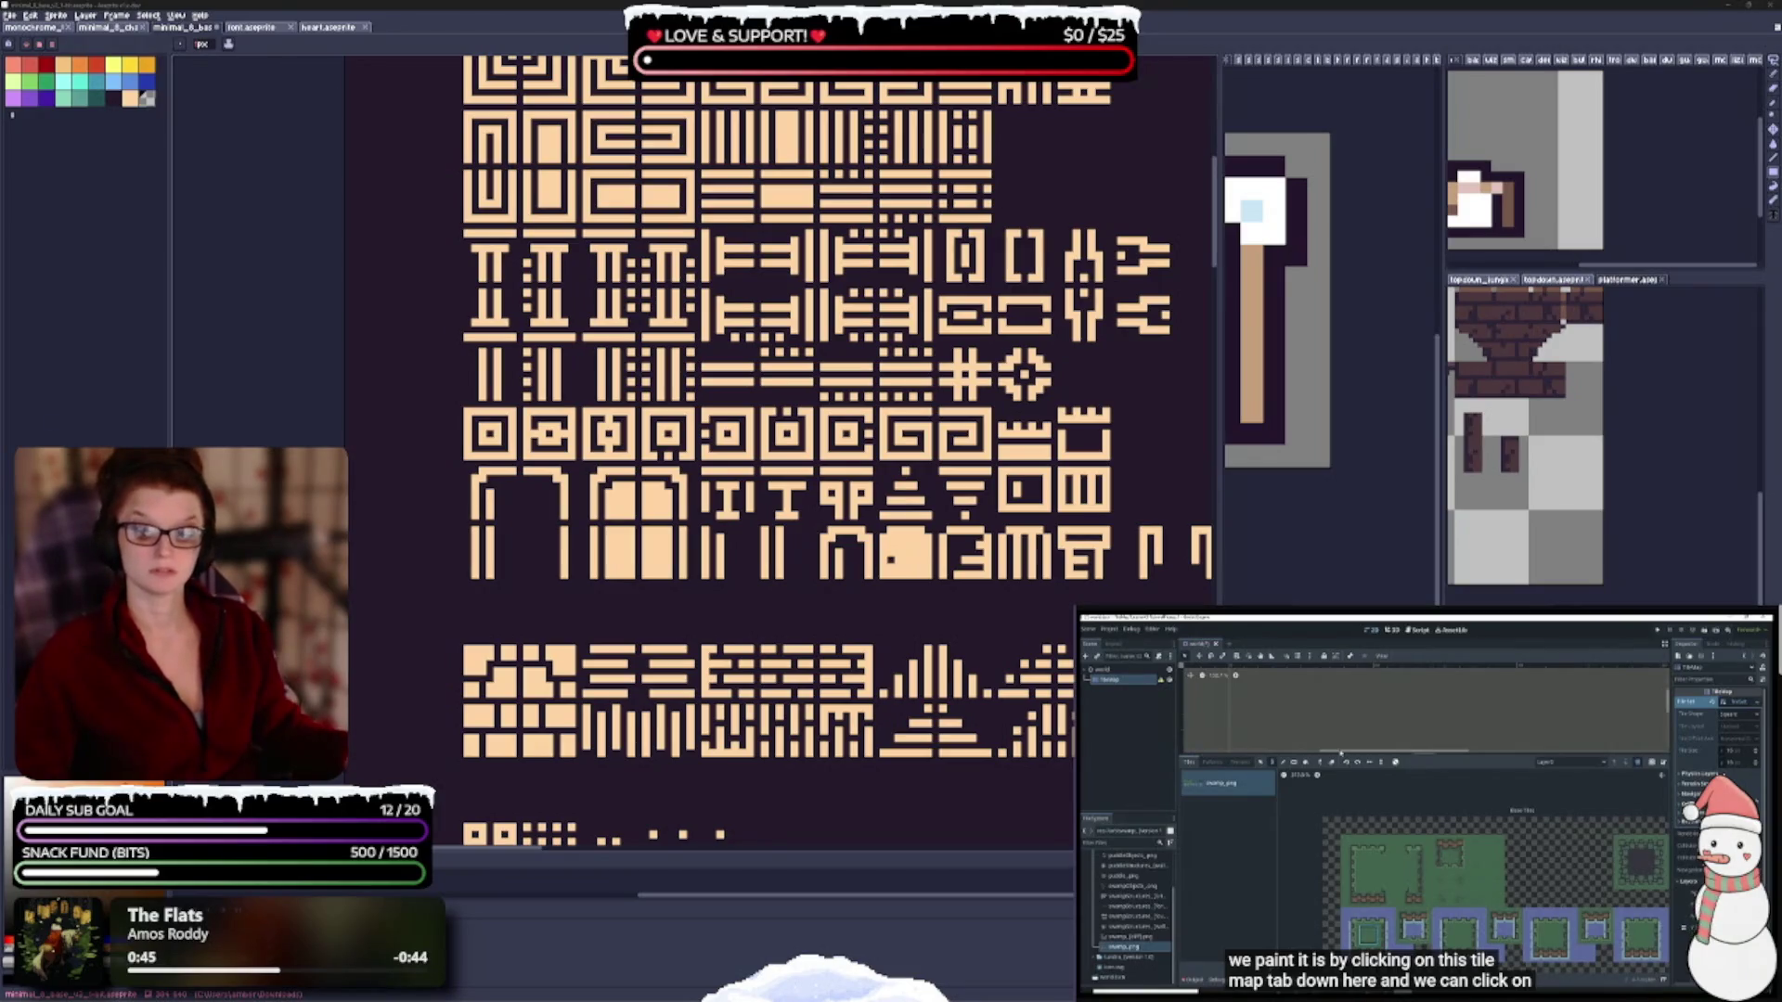
pyautogui.scroll(-1, 794, 568)
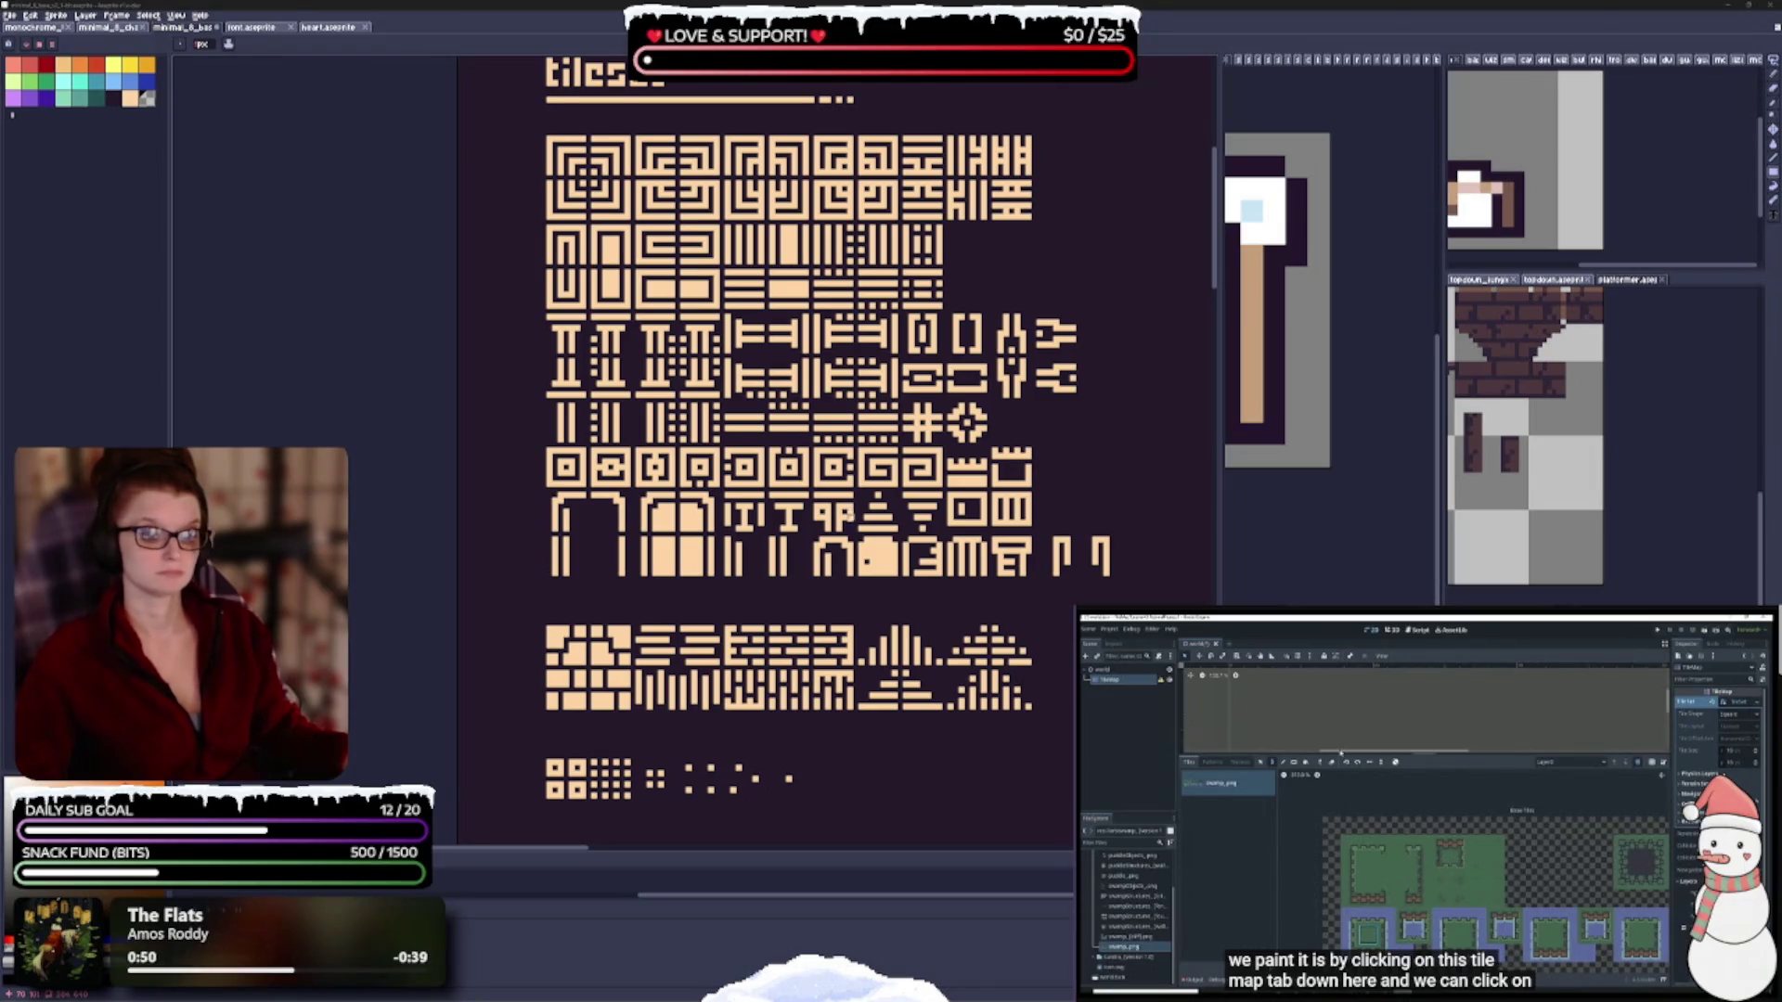
pyautogui.scroll(1, 852, 515)
pyautogui.scroll(1, 886, 464)
pyautogui.moveTo(866, 599); pyautogui.dragTo(835, 569)
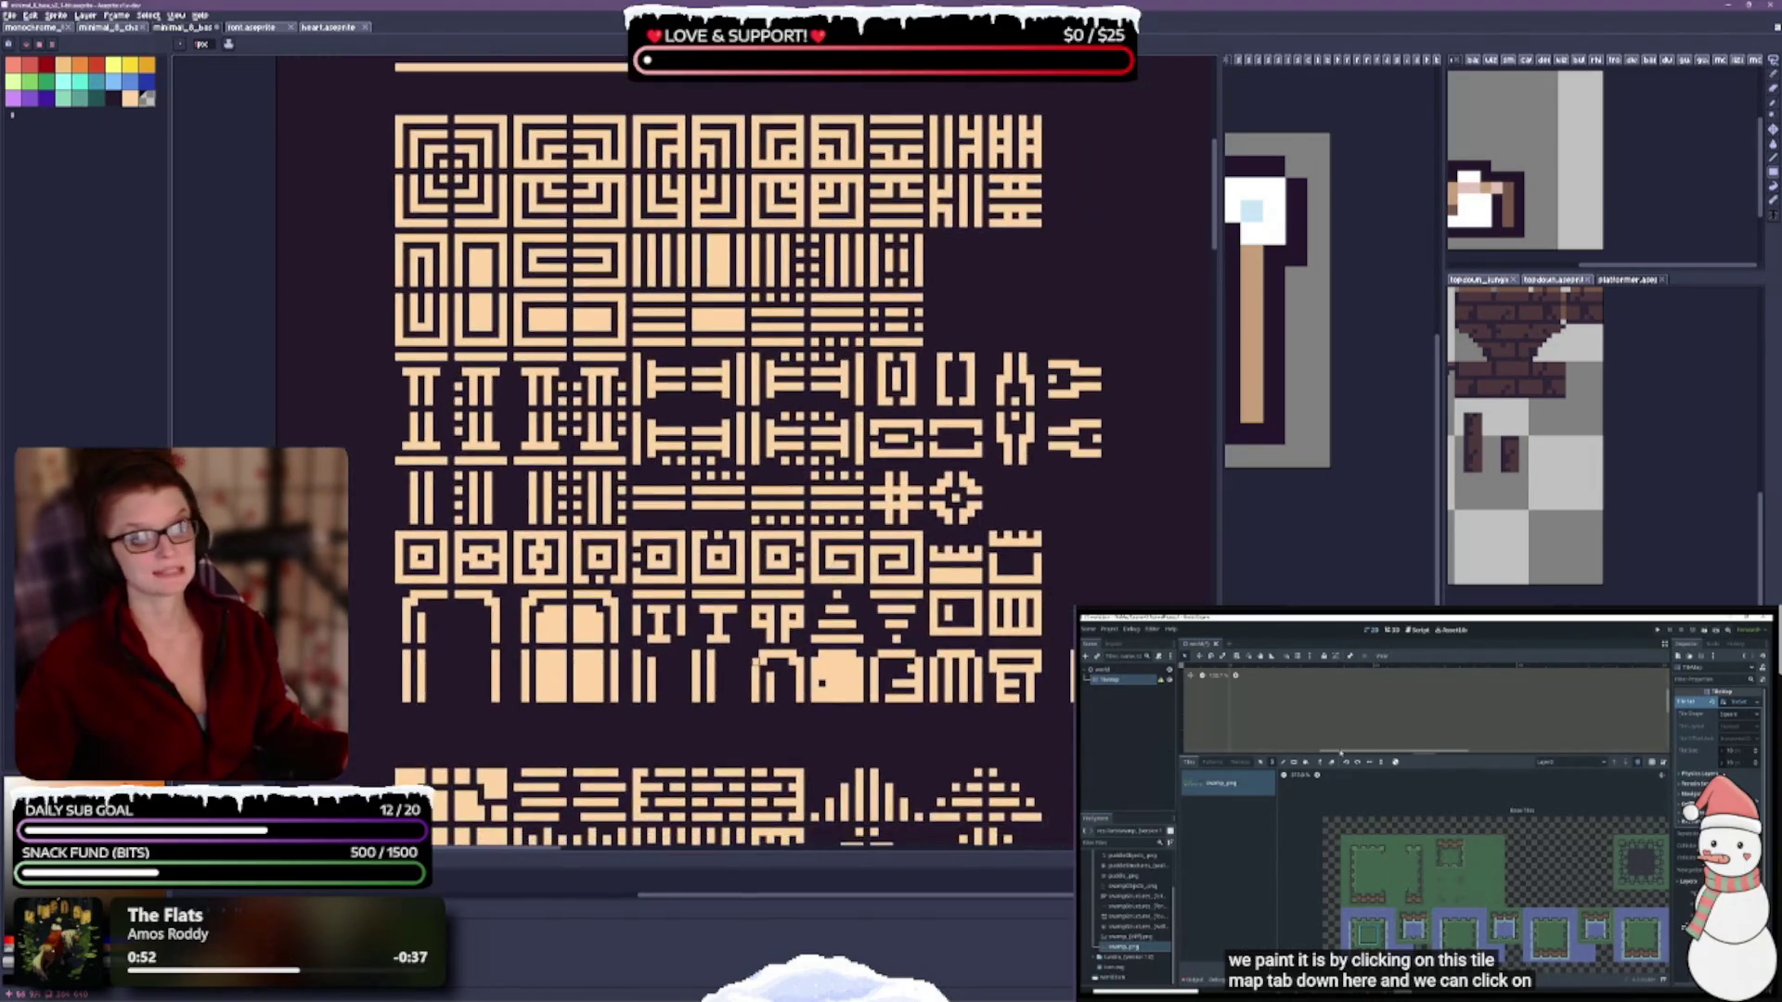
pyautogui.moveTo(740, 691)
pyautogui.mouseDown()
pyautogui.moveTo(700, 663)
pyautogui.moveTo(723, 688)
pyautogui.mouseUp()
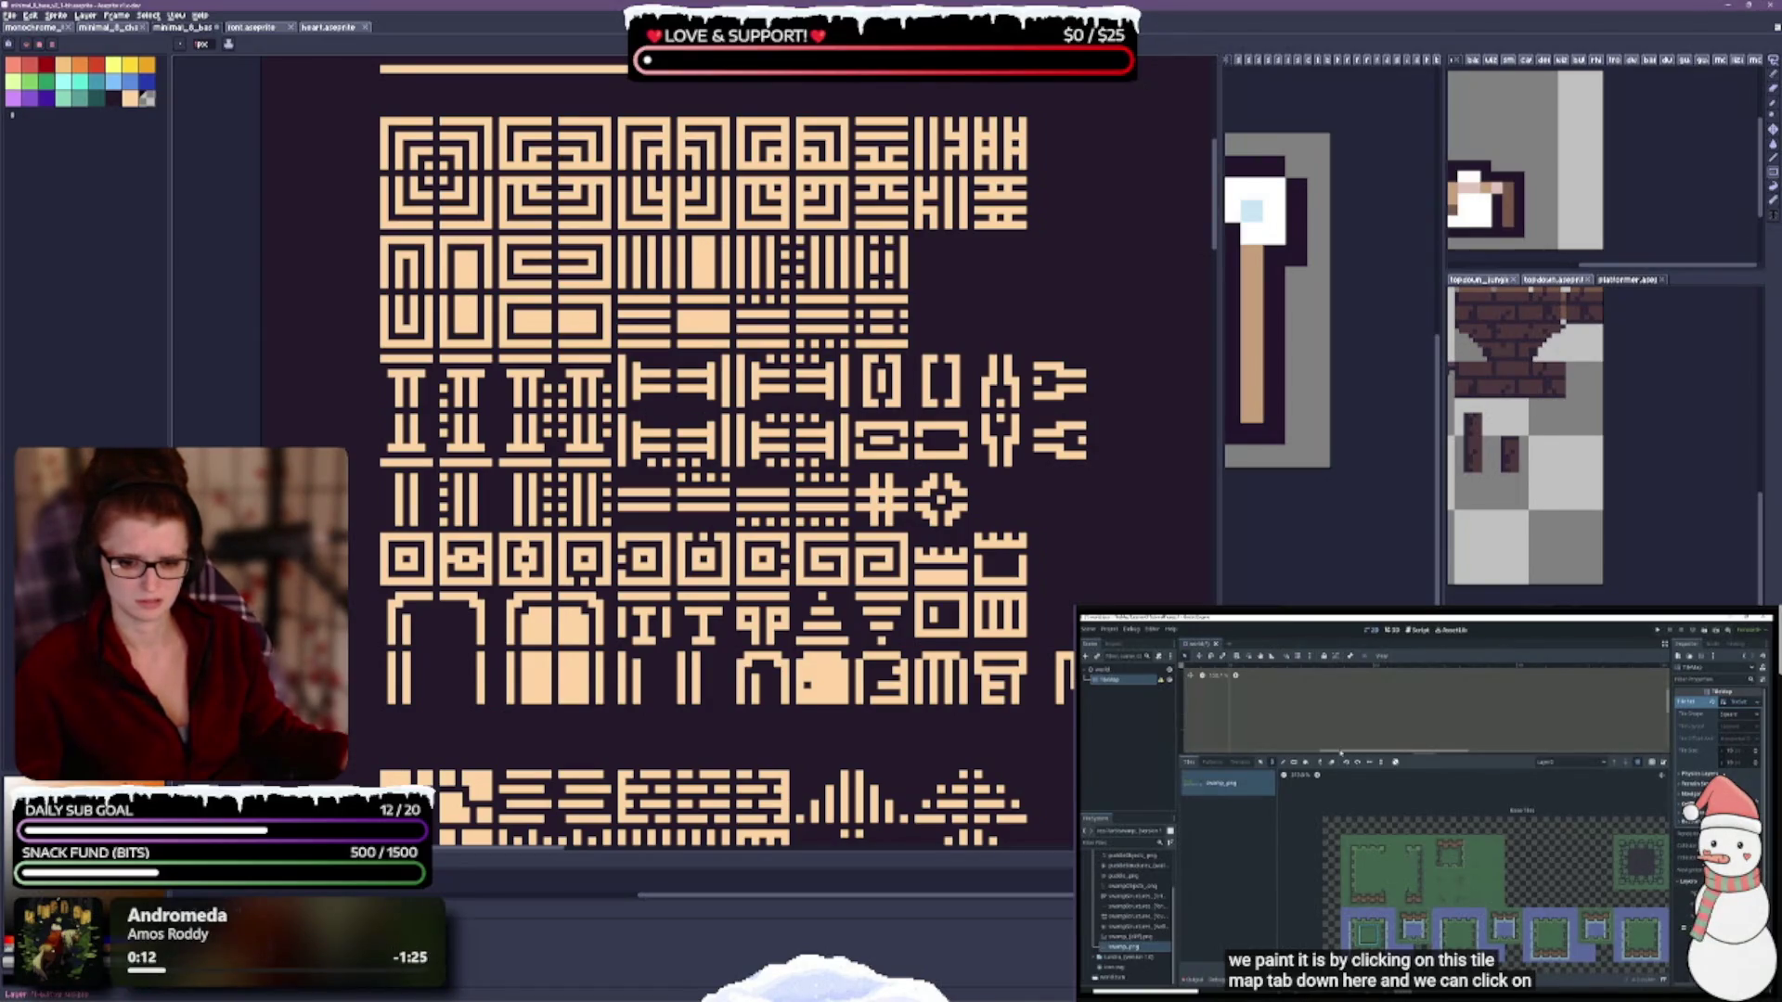
pyautogui.hotkey('shift', 'x')
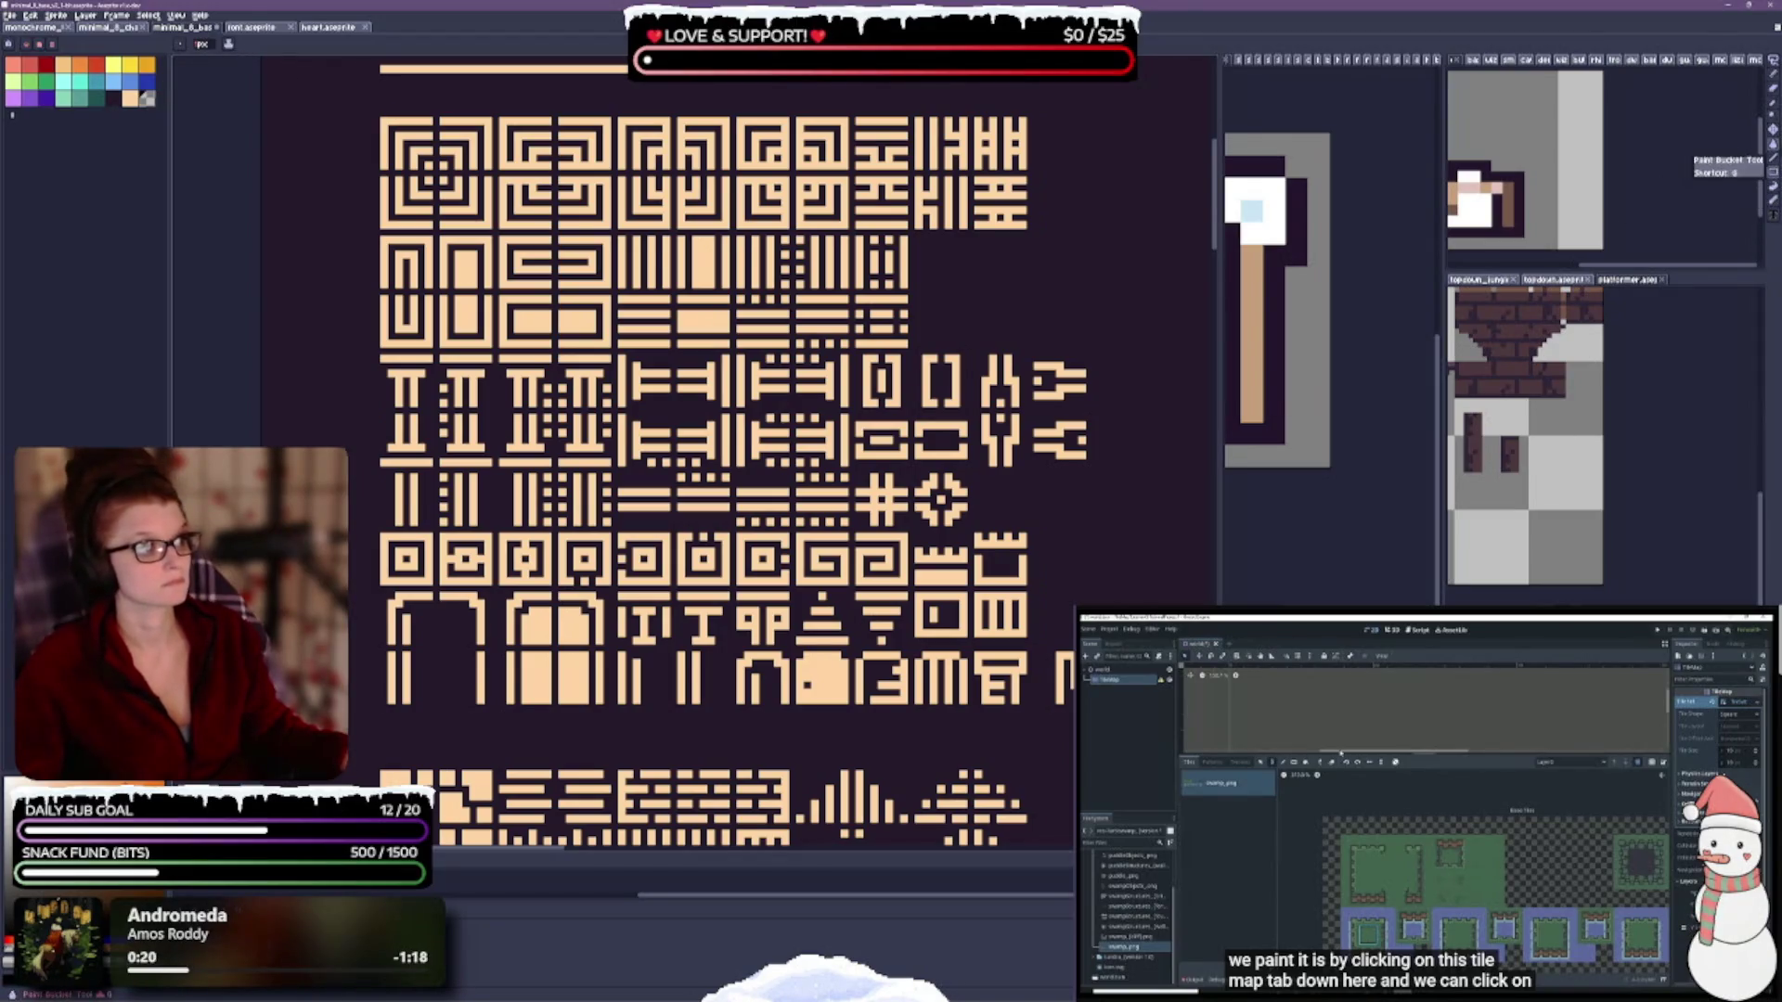
pyautogui.click(1773, 144)
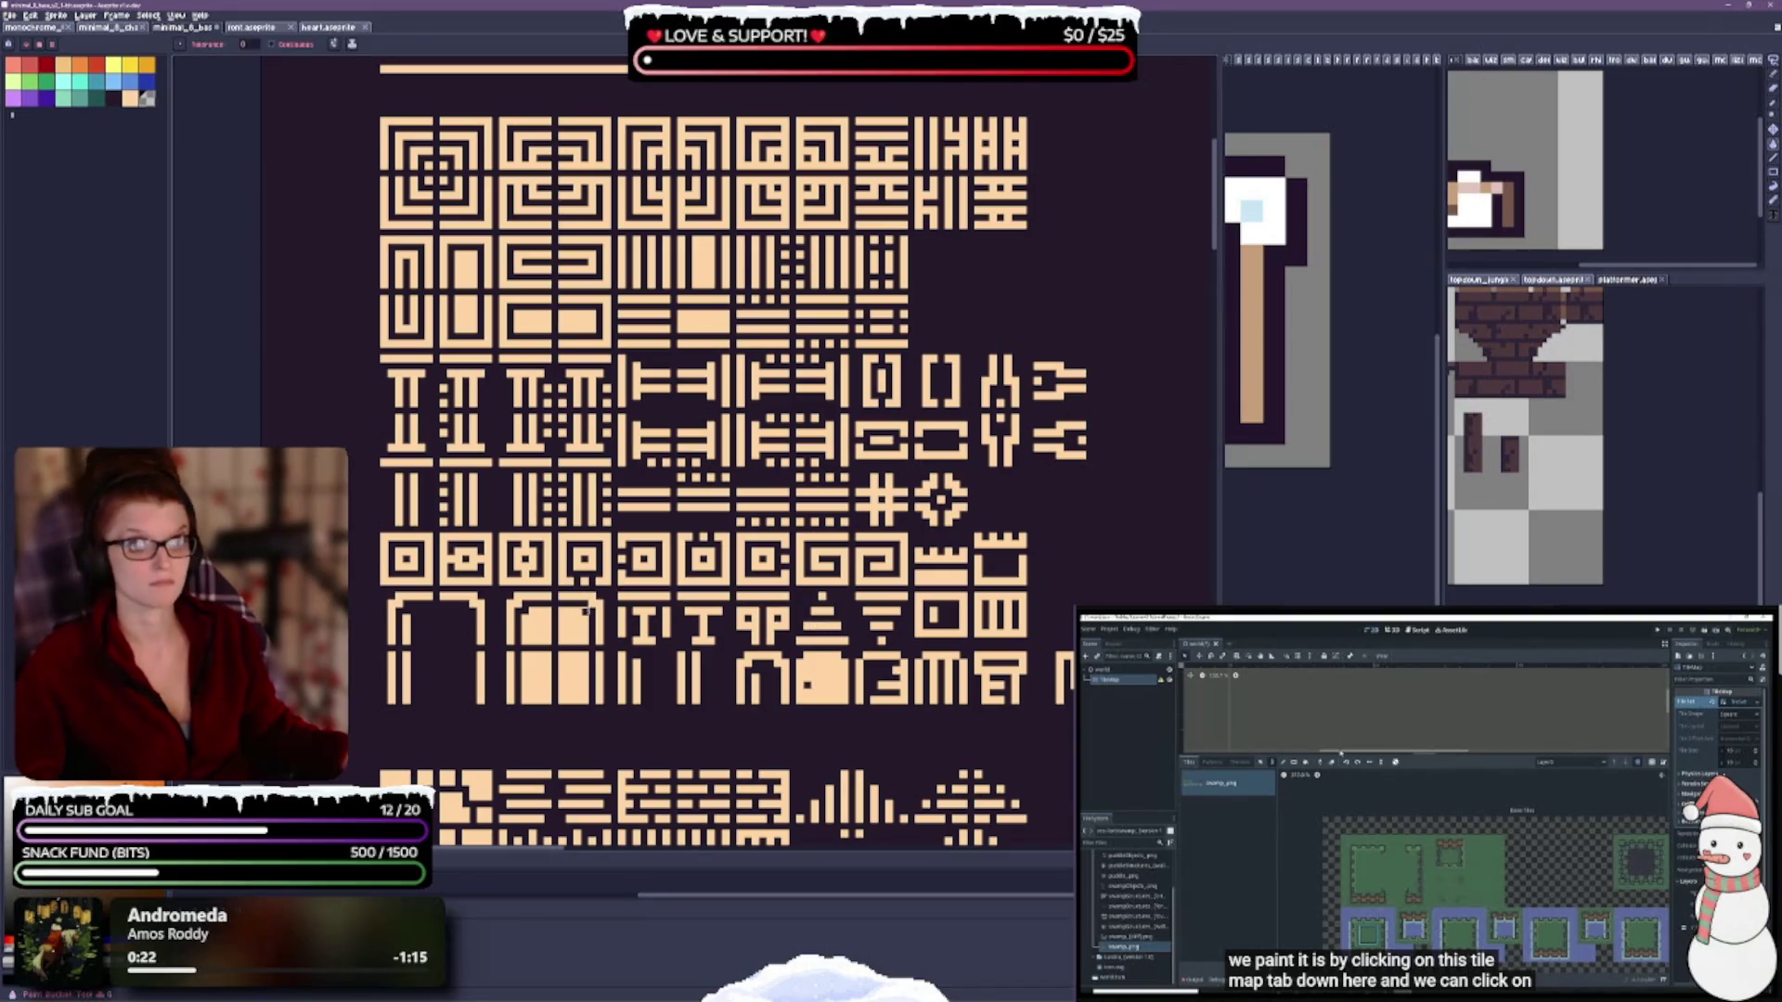
# Open and close the Paint Bucket tool's options dropdown.
pyautogui.click(334, 44)
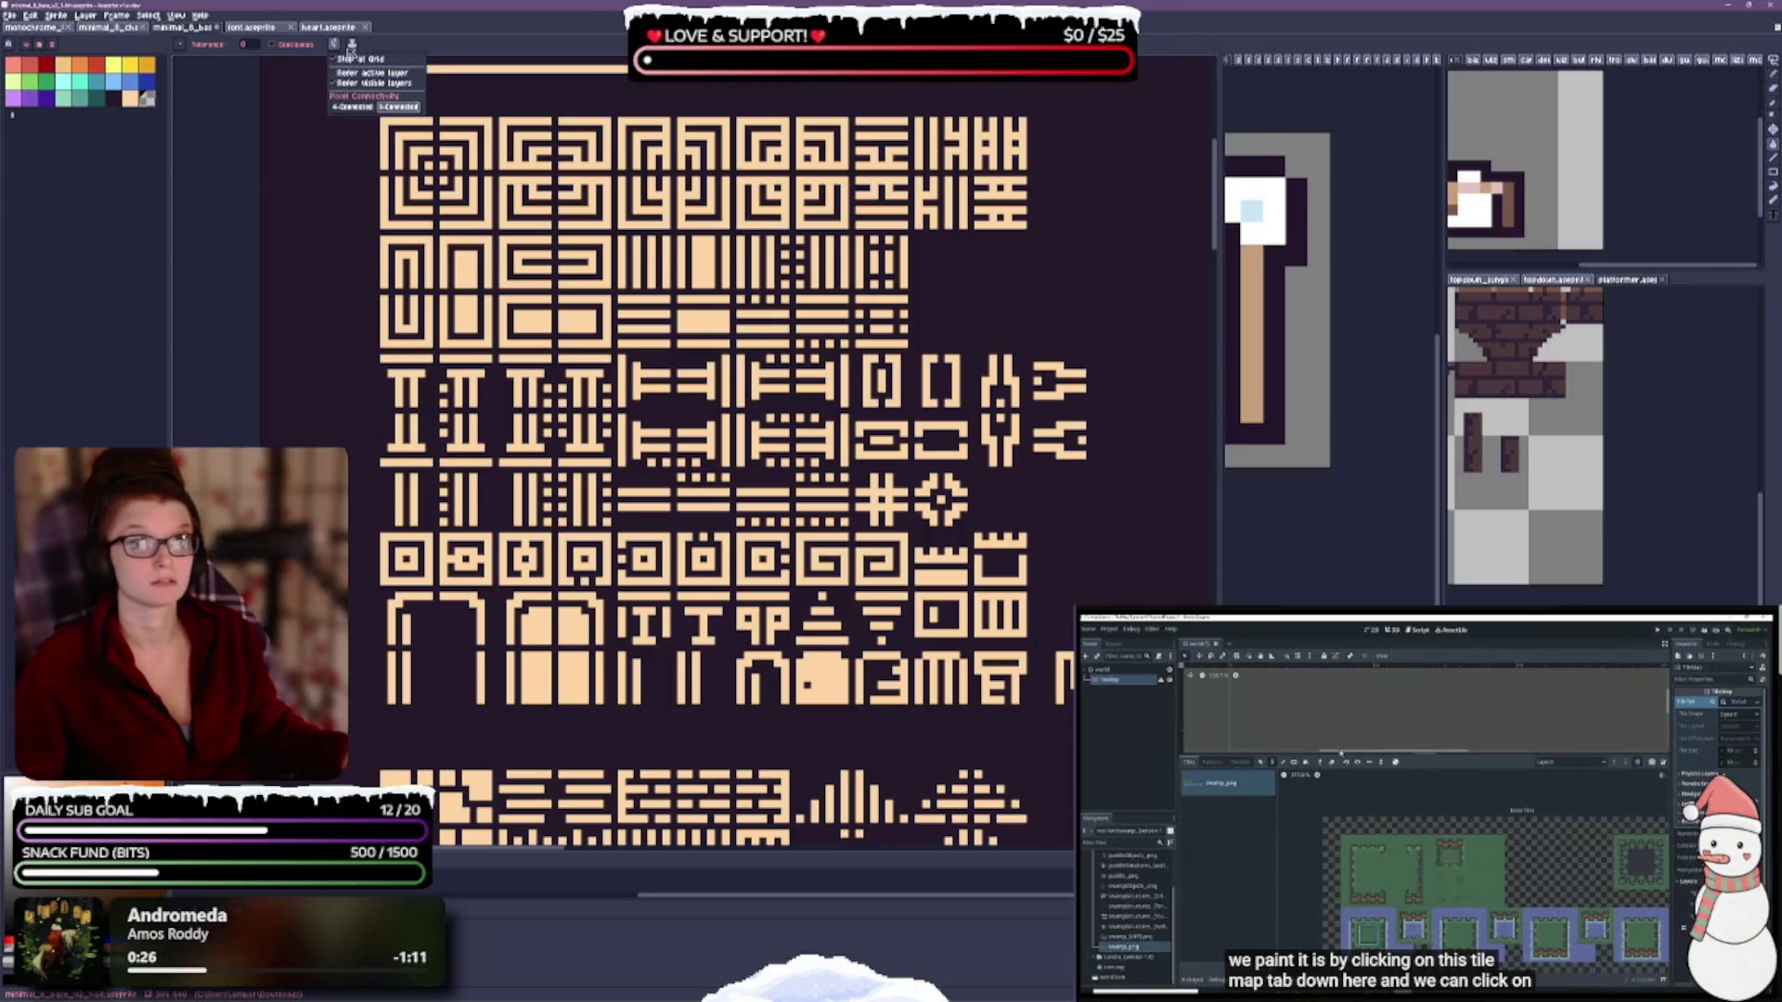
pyautogui.click(351, 47)
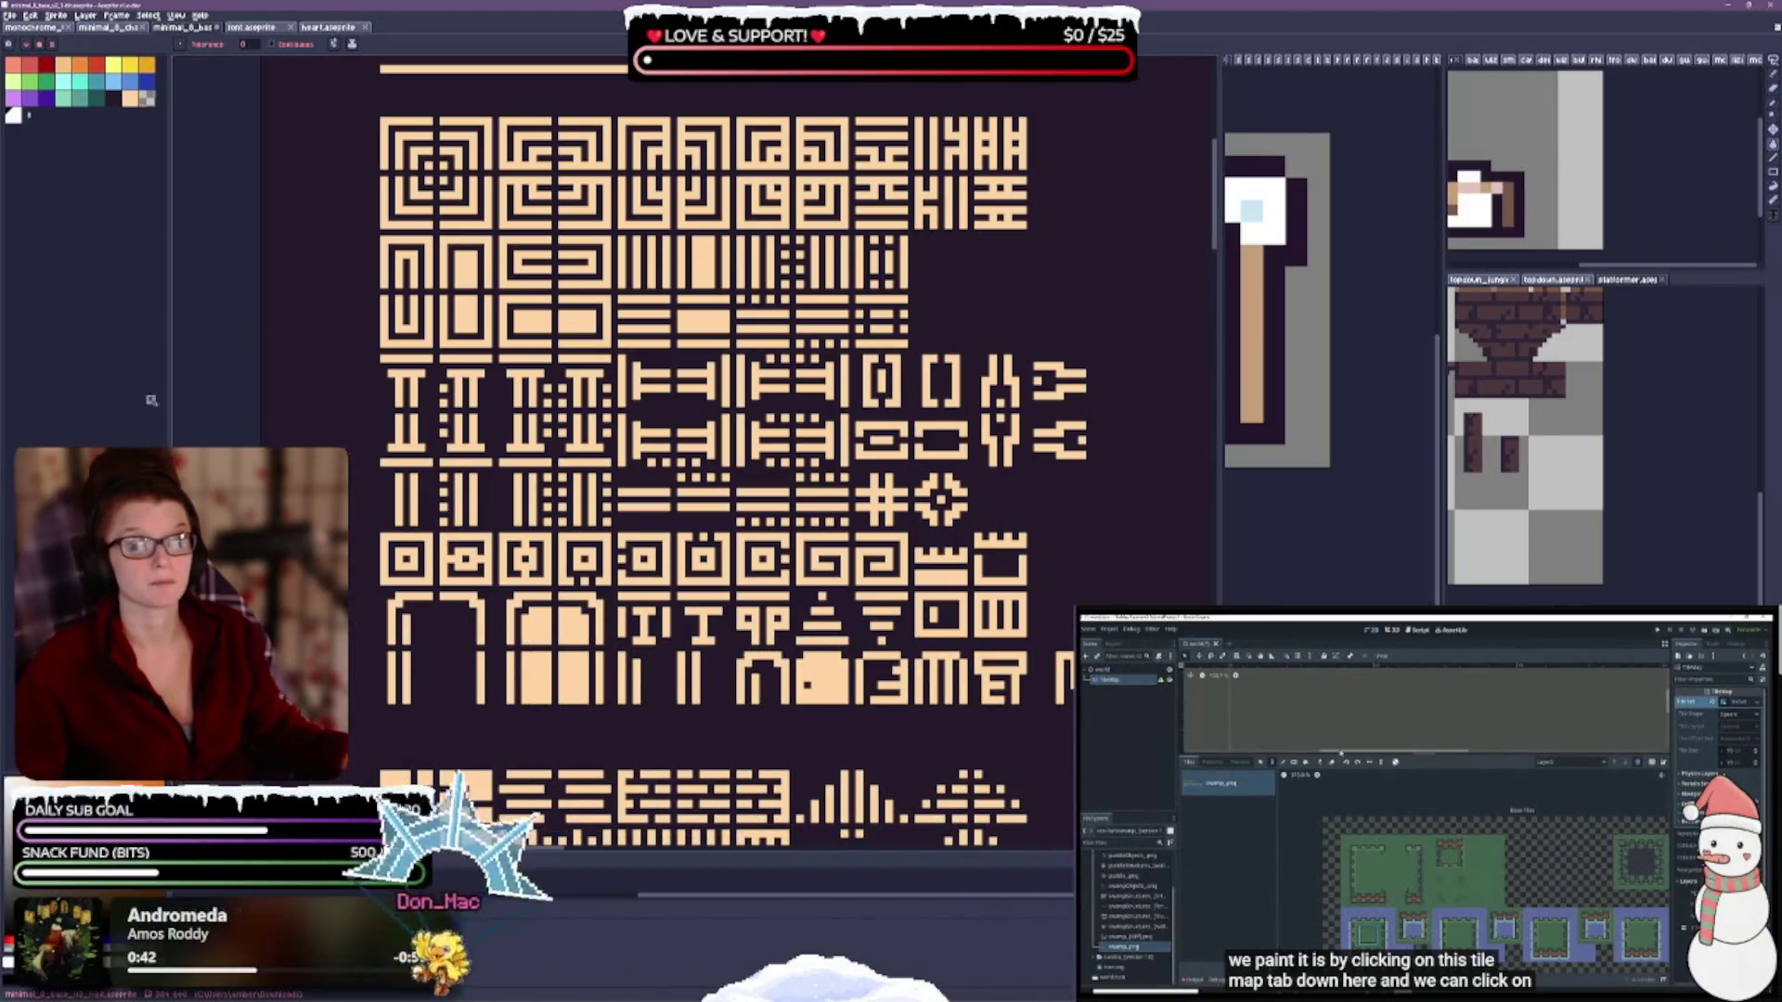
# Revert the tan tiles back to white and reposition the sheet slightly.
pyautogui.hotkey('ctrl', 'z')
pyautogui.scroll(-3, 738, 455)
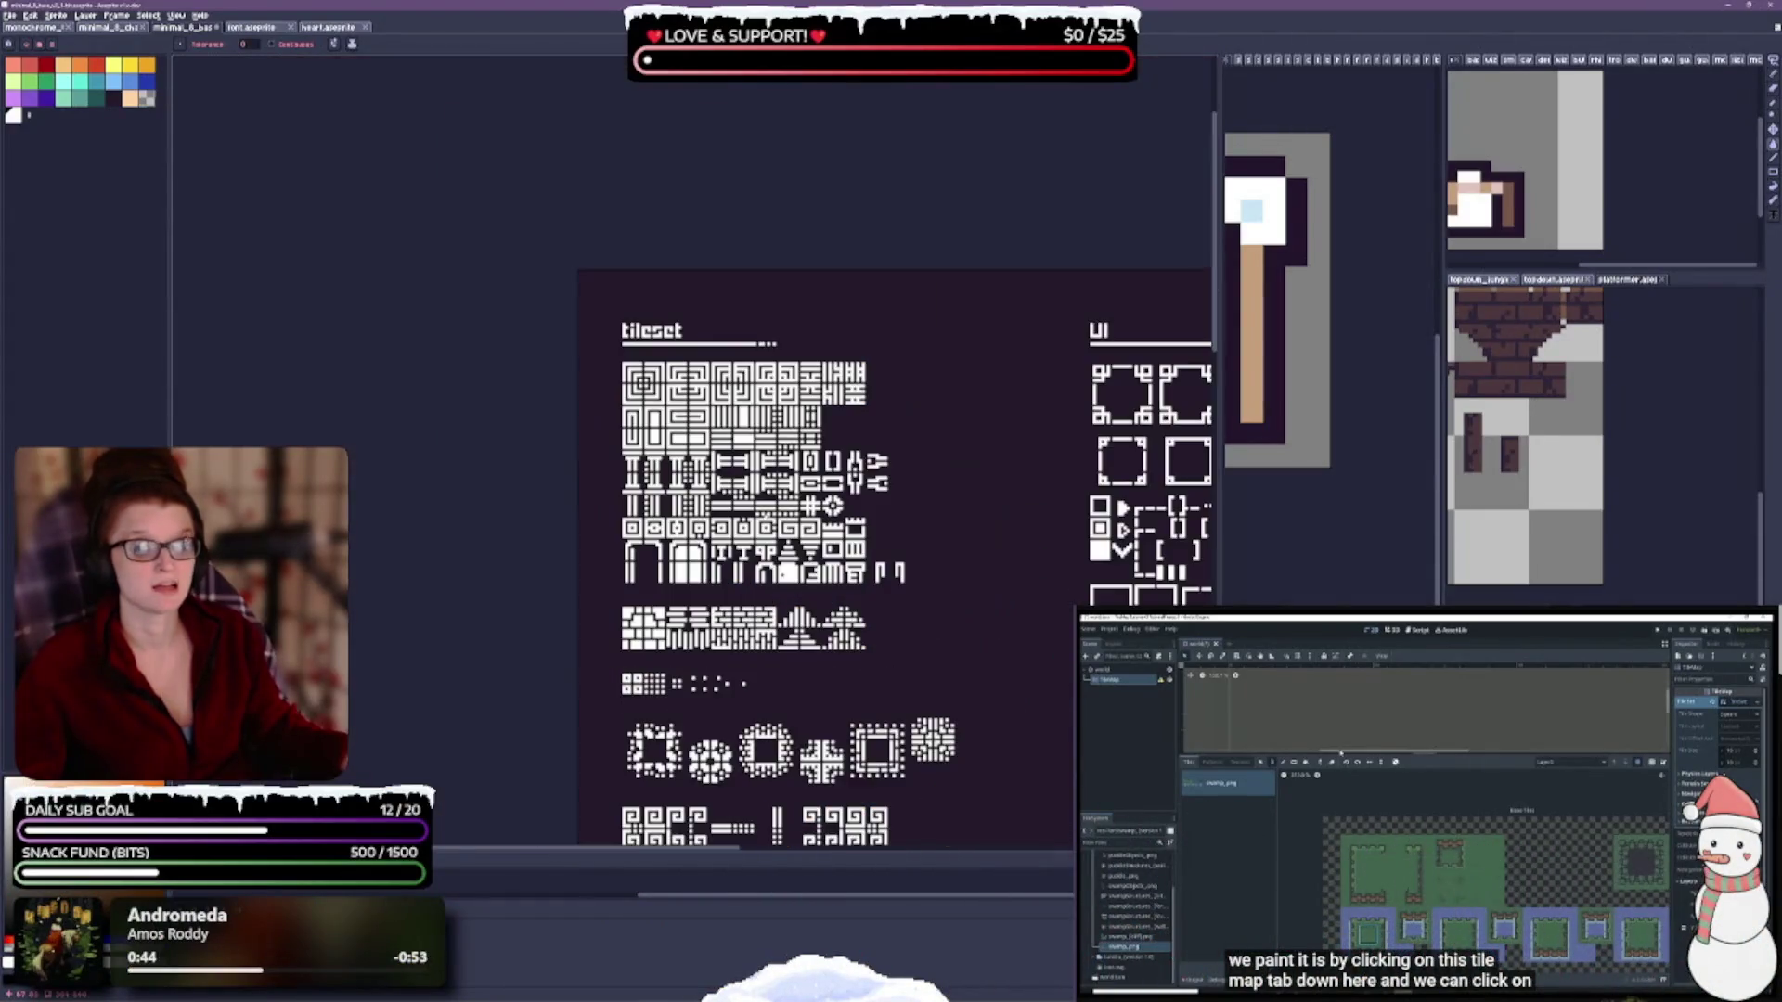
pyautogui.scroll(1, 742, 492)
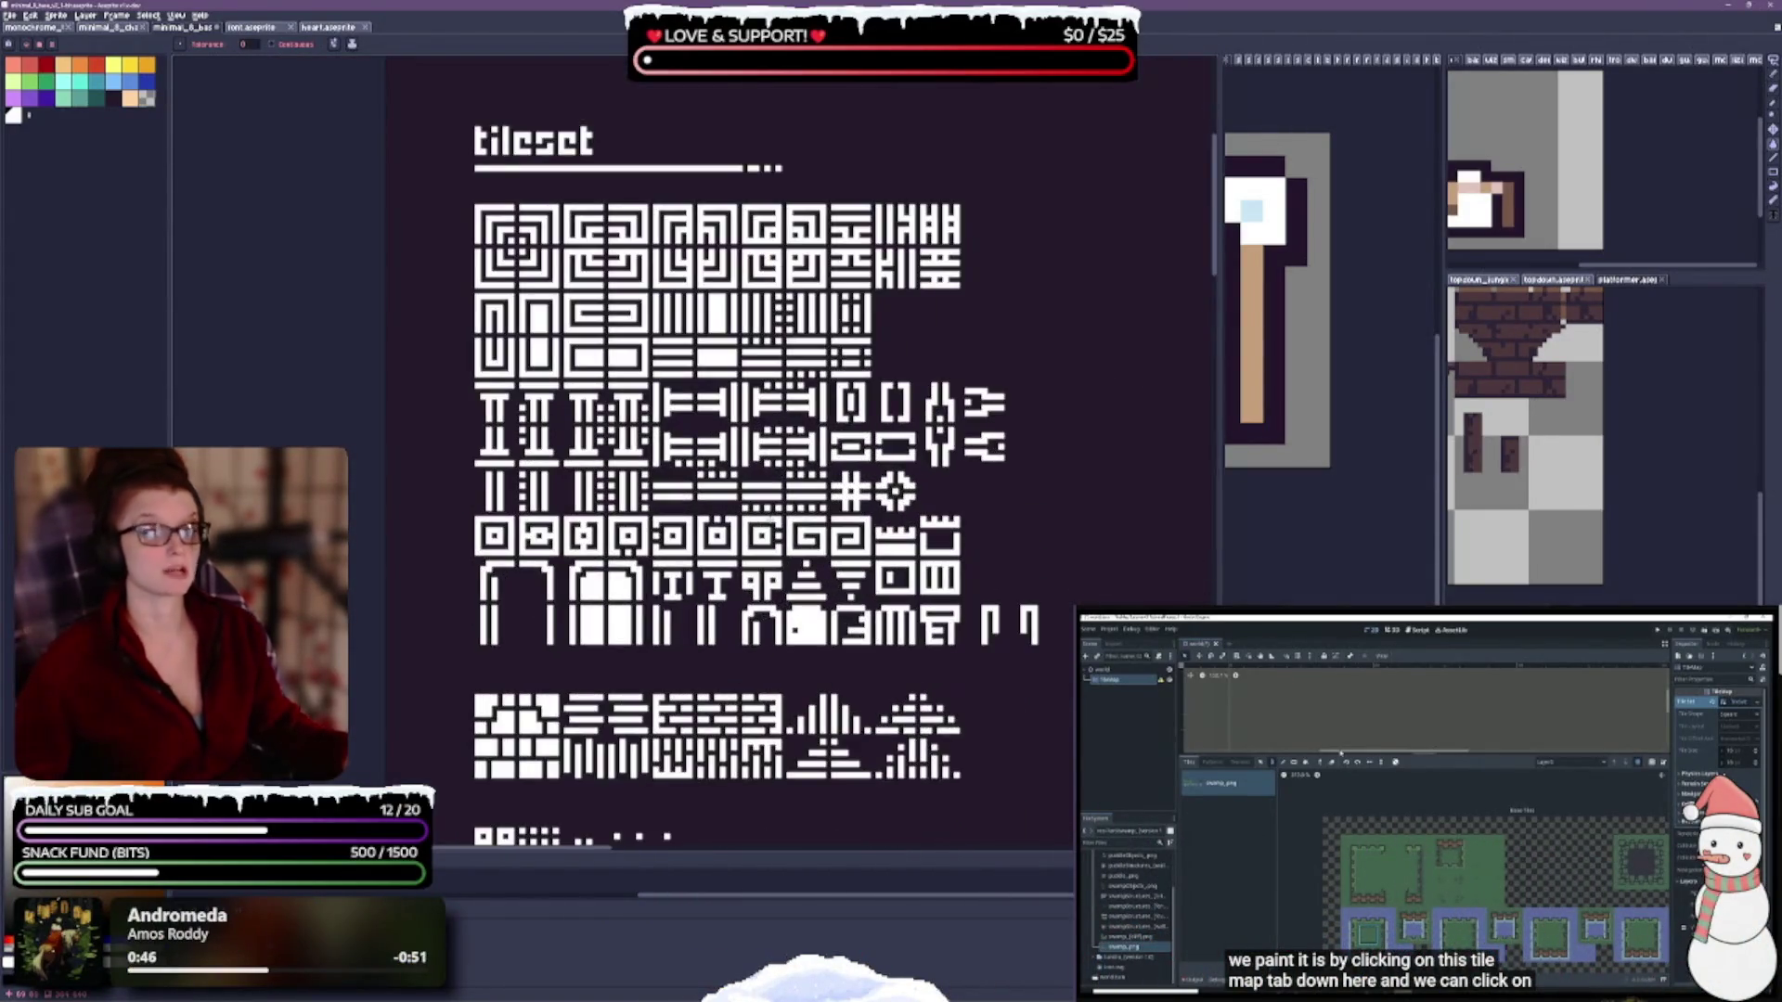
pyautogui.scroll(1, 770, 520)
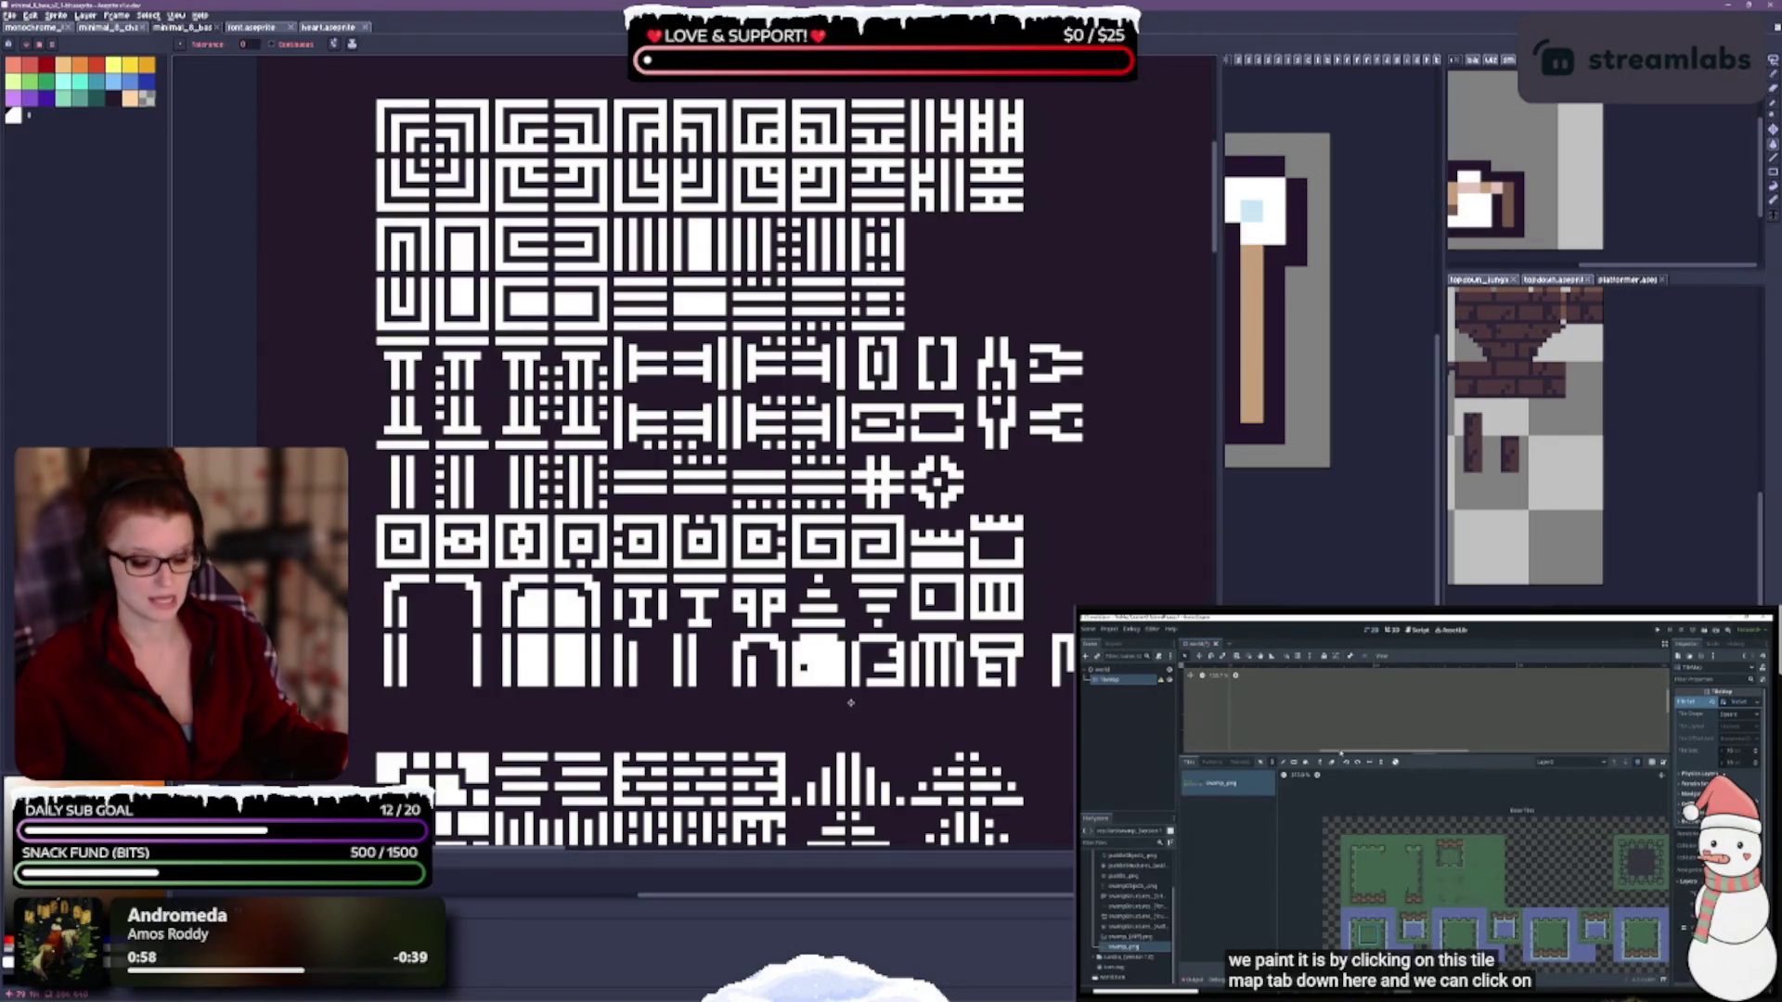
pyautogui.moveTo(696, 564); pyautogui.dragTo(705, 553)
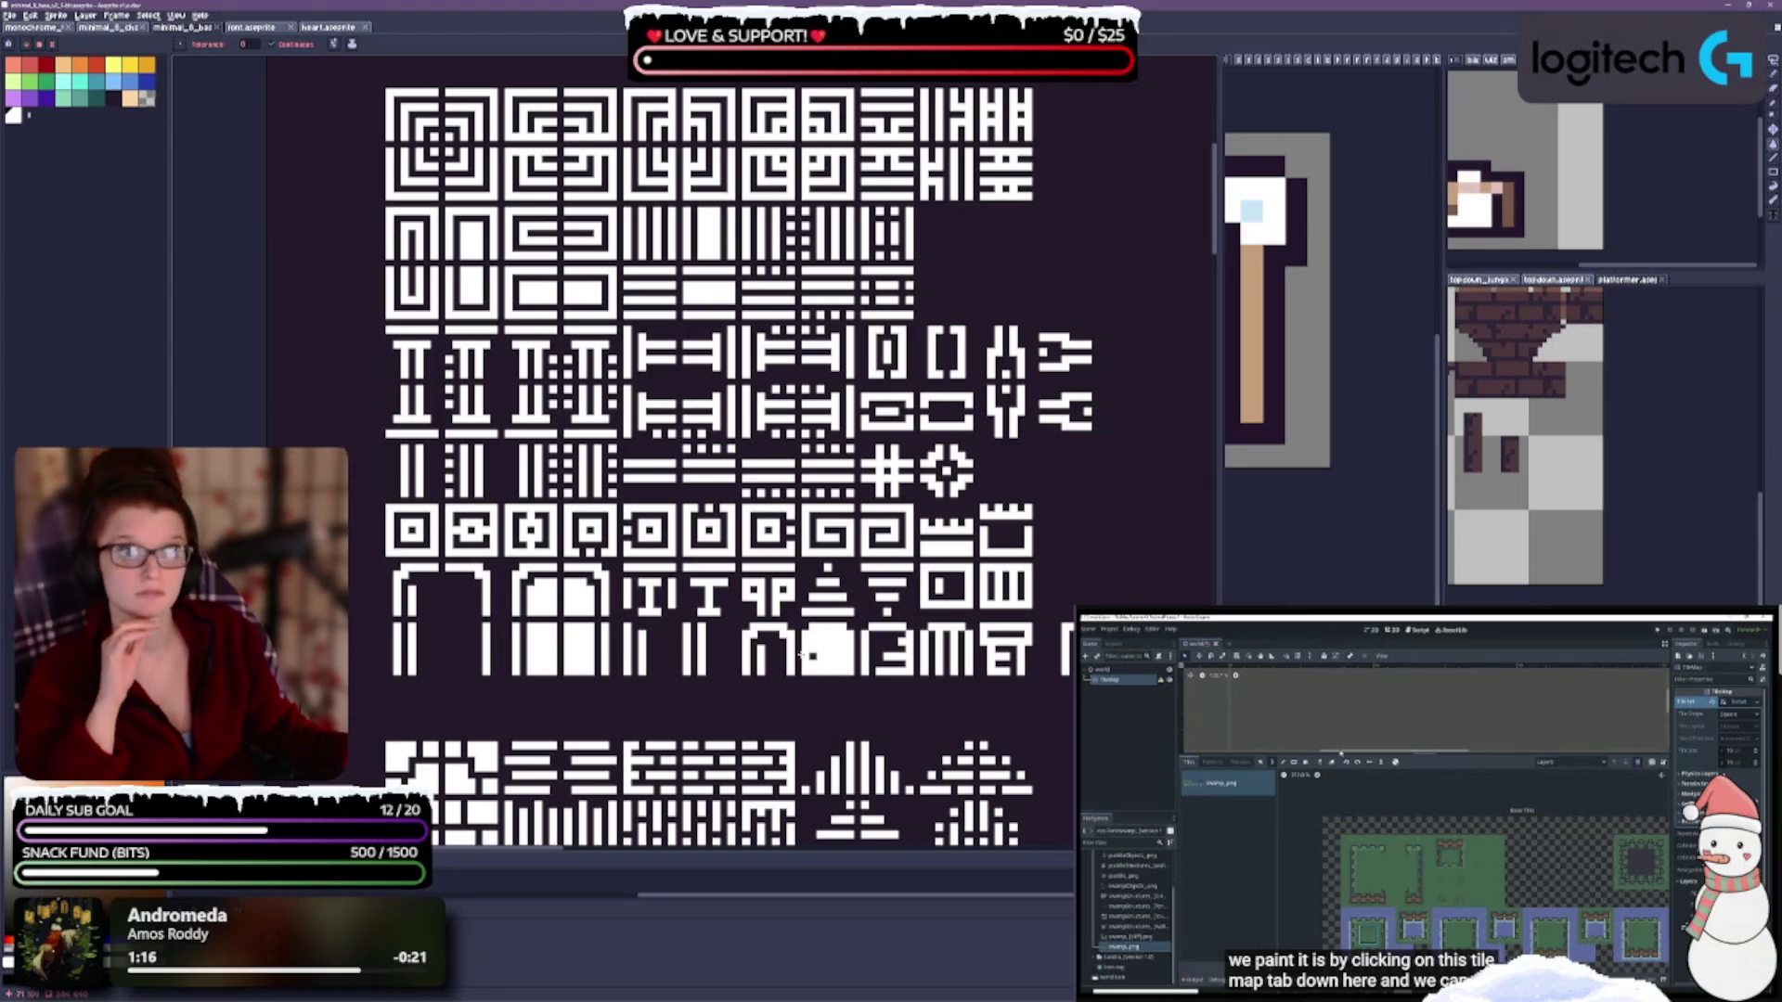
# Pick the tan swatch from the palette as the paint colour.
pyautogui.scroll(-2, 706, 445)
pyautogui.scroll(-2, 706, 445)
pyautogui.scroll(2, 835, 445)
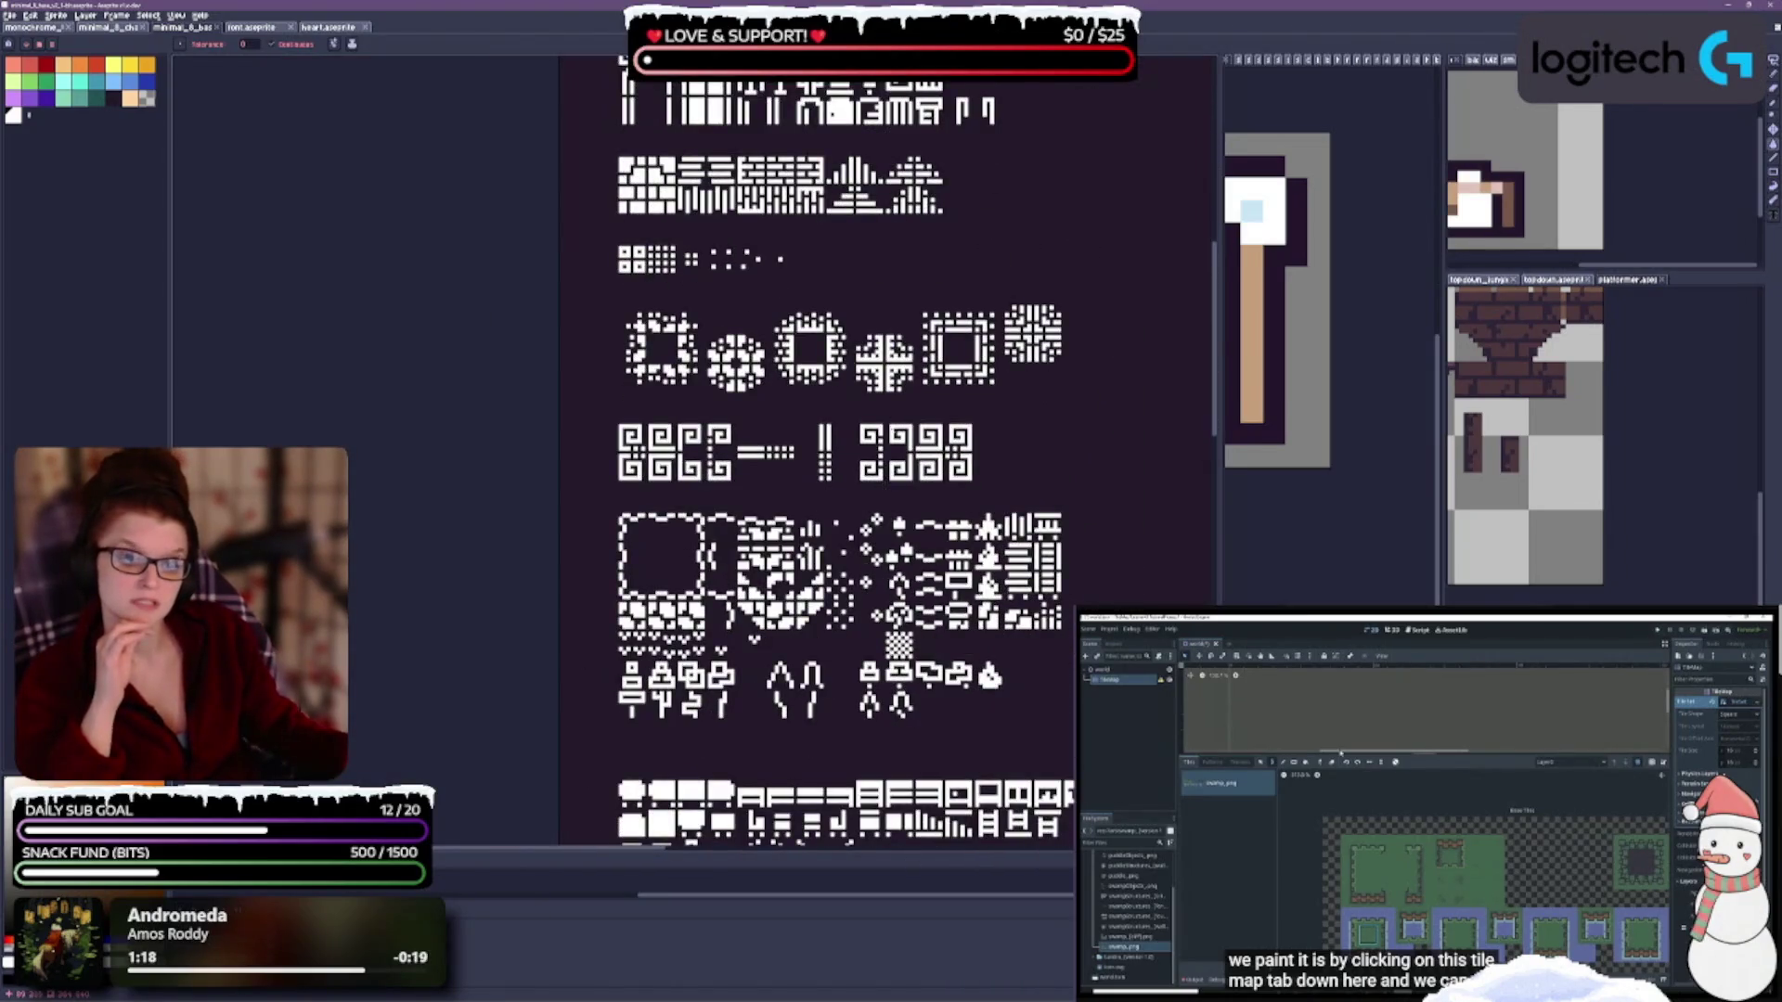
pyautogui.scroll(-10, 789, 445)
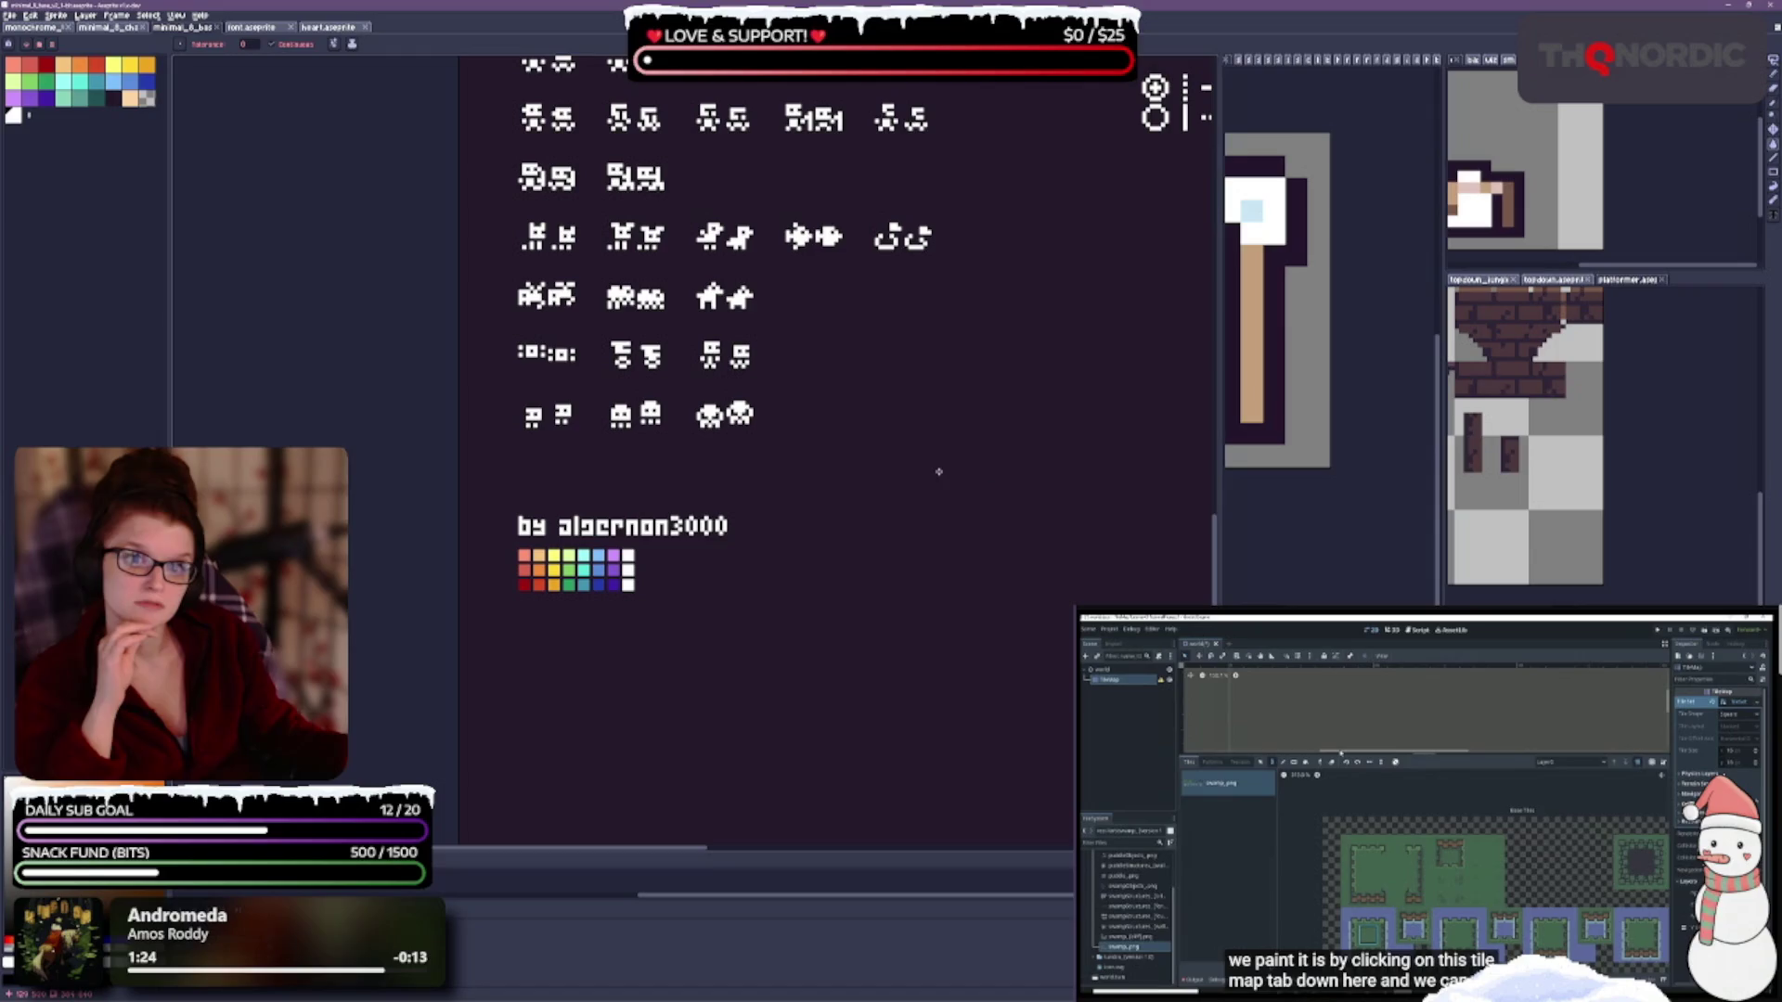
pyautogui.scroll(-2, 956, 478)
pyautogui.scroll(5, 929, 511)
pyautogui.scroll(2, 785, 618)
pyautogui.scroll(4, 786, 618)
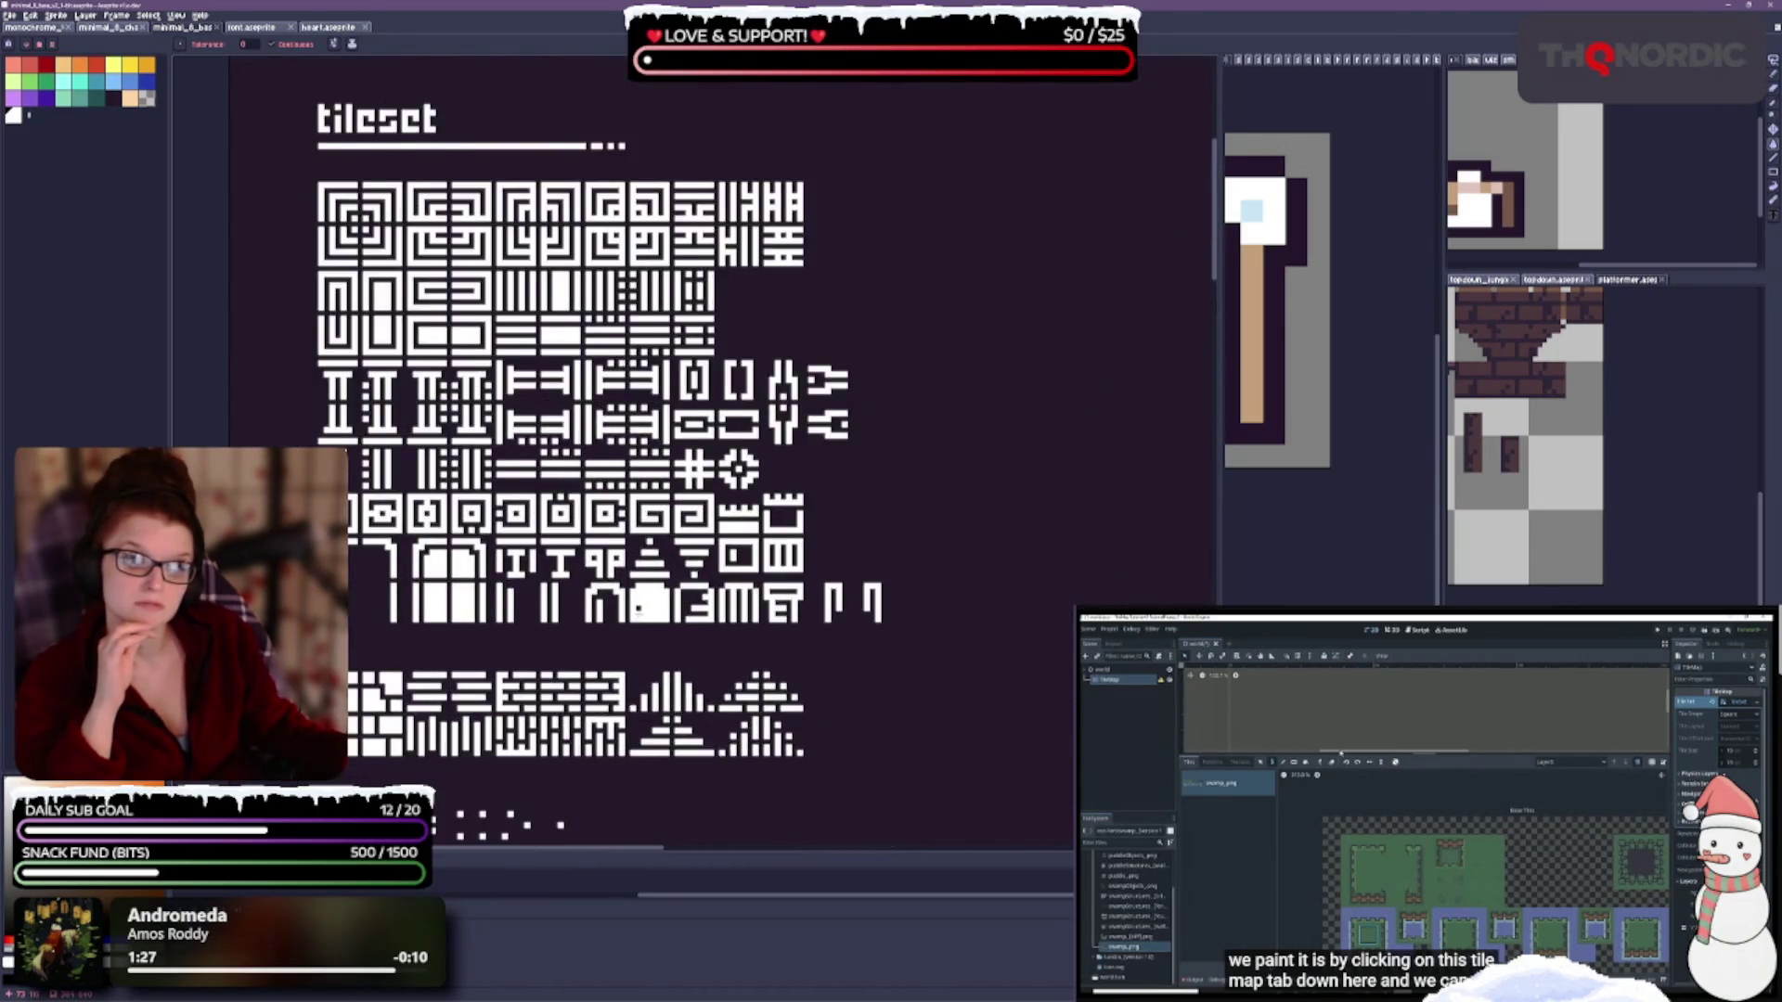
pyautogui.scroll(2, 594, 445)
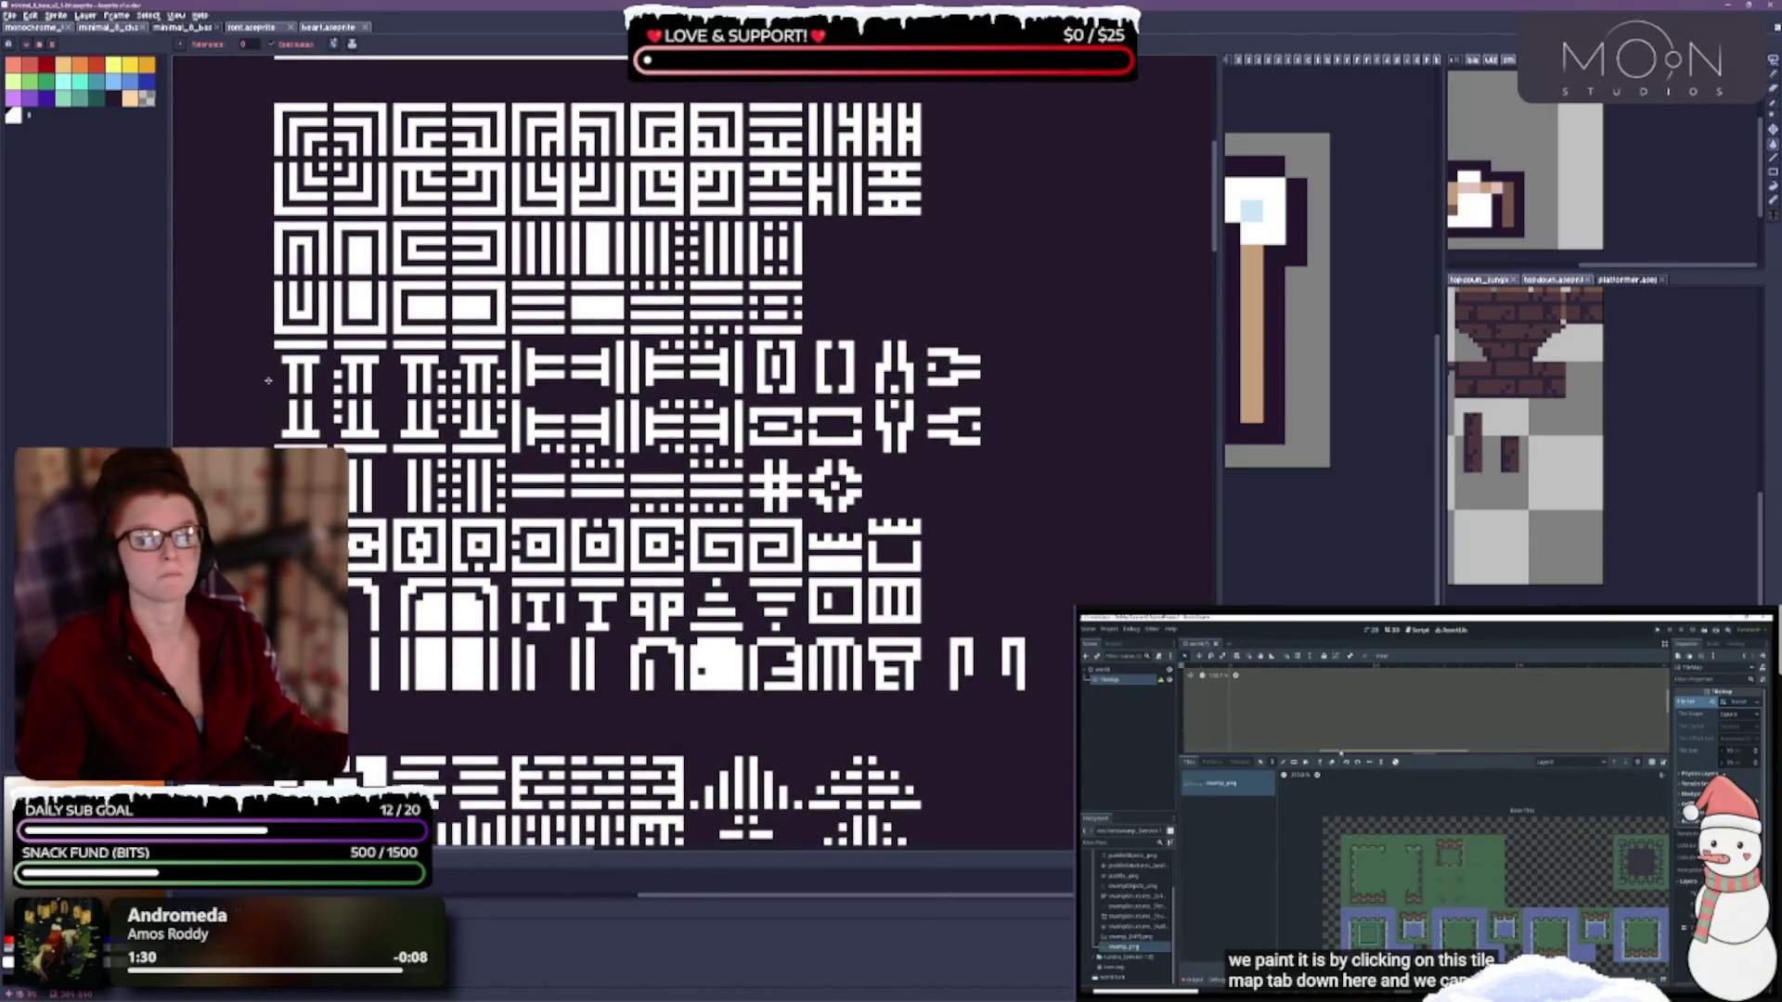
pyautogui.click(130, 98)
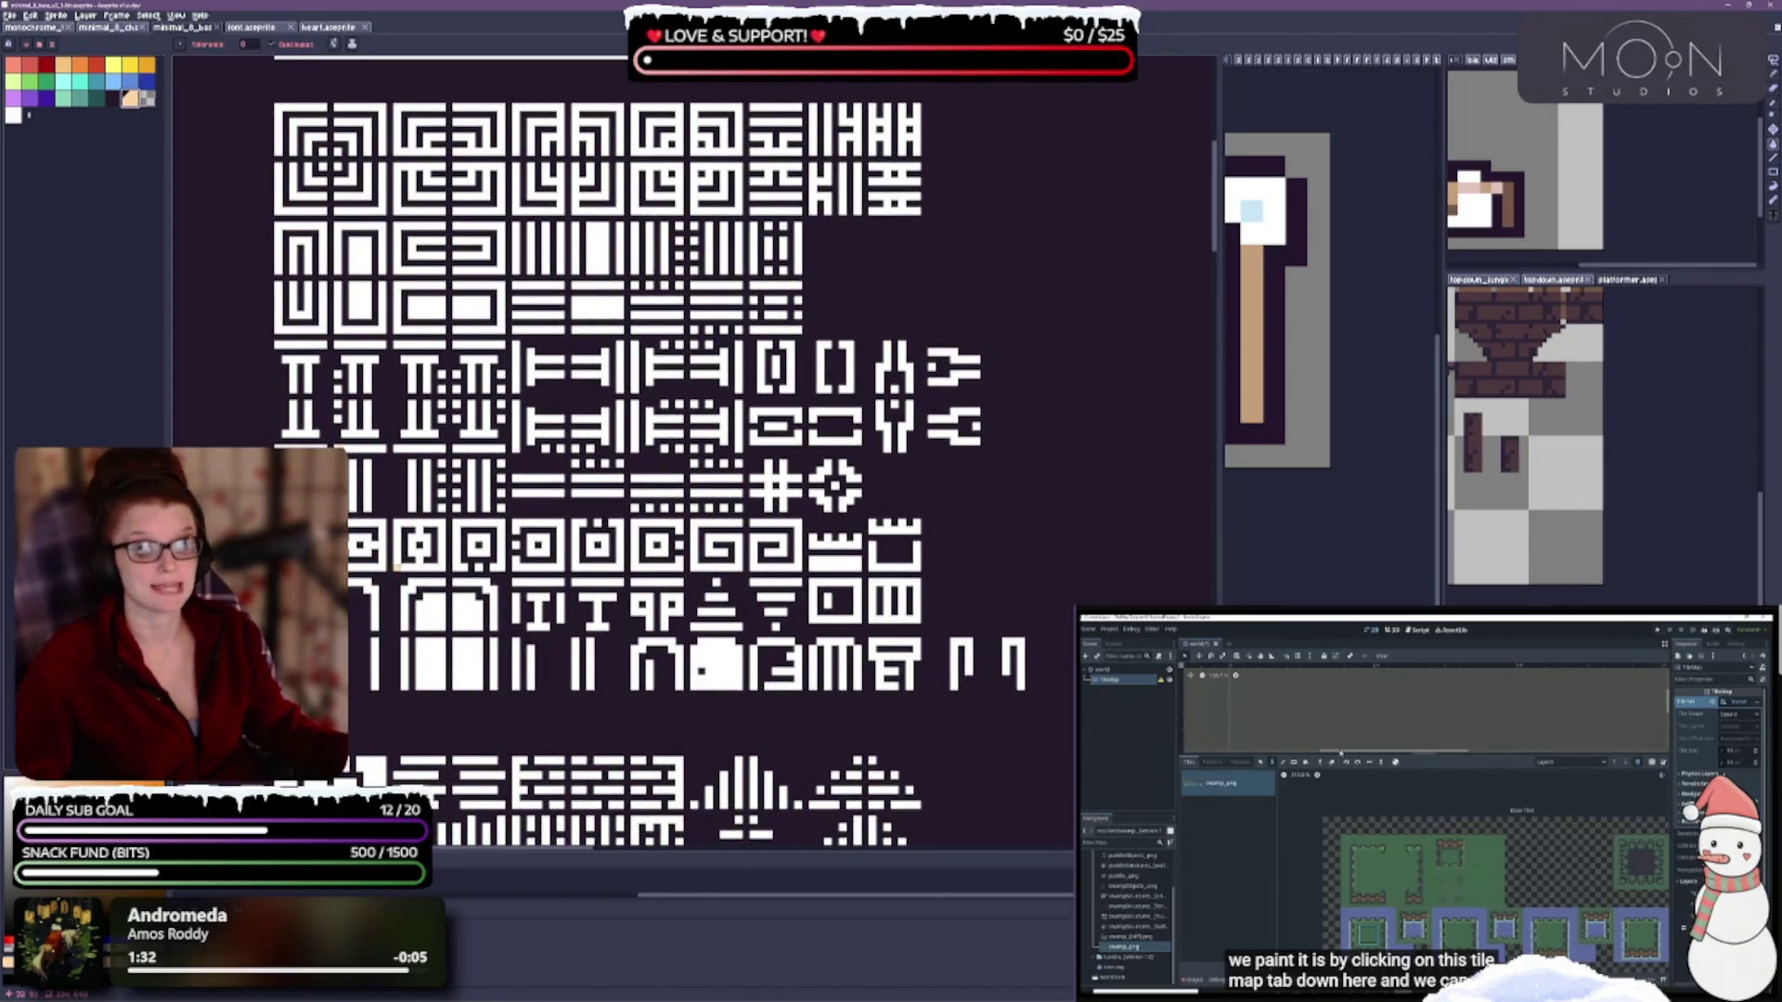
pyautogui.scroll(-1, 812, 636)
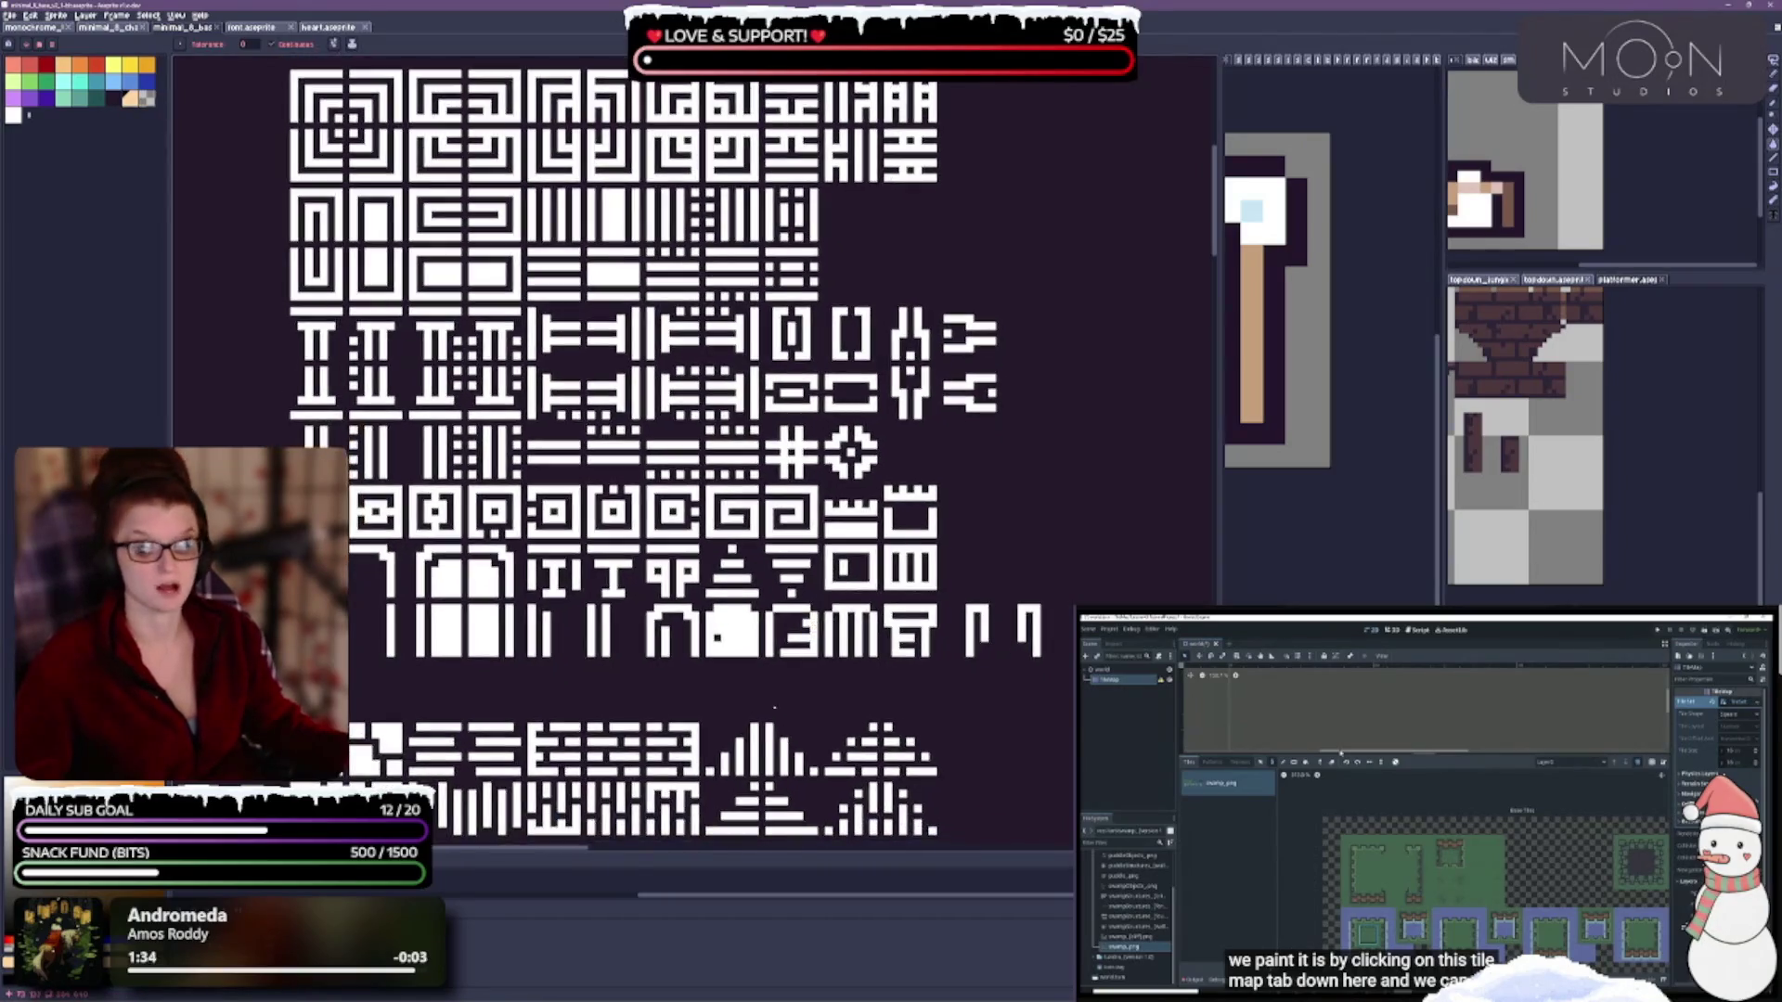
# Fill the leftmost arch tile's vertical bar and corner with tan, then choose red as the paint colour.
pyautogui.click(390, 639)
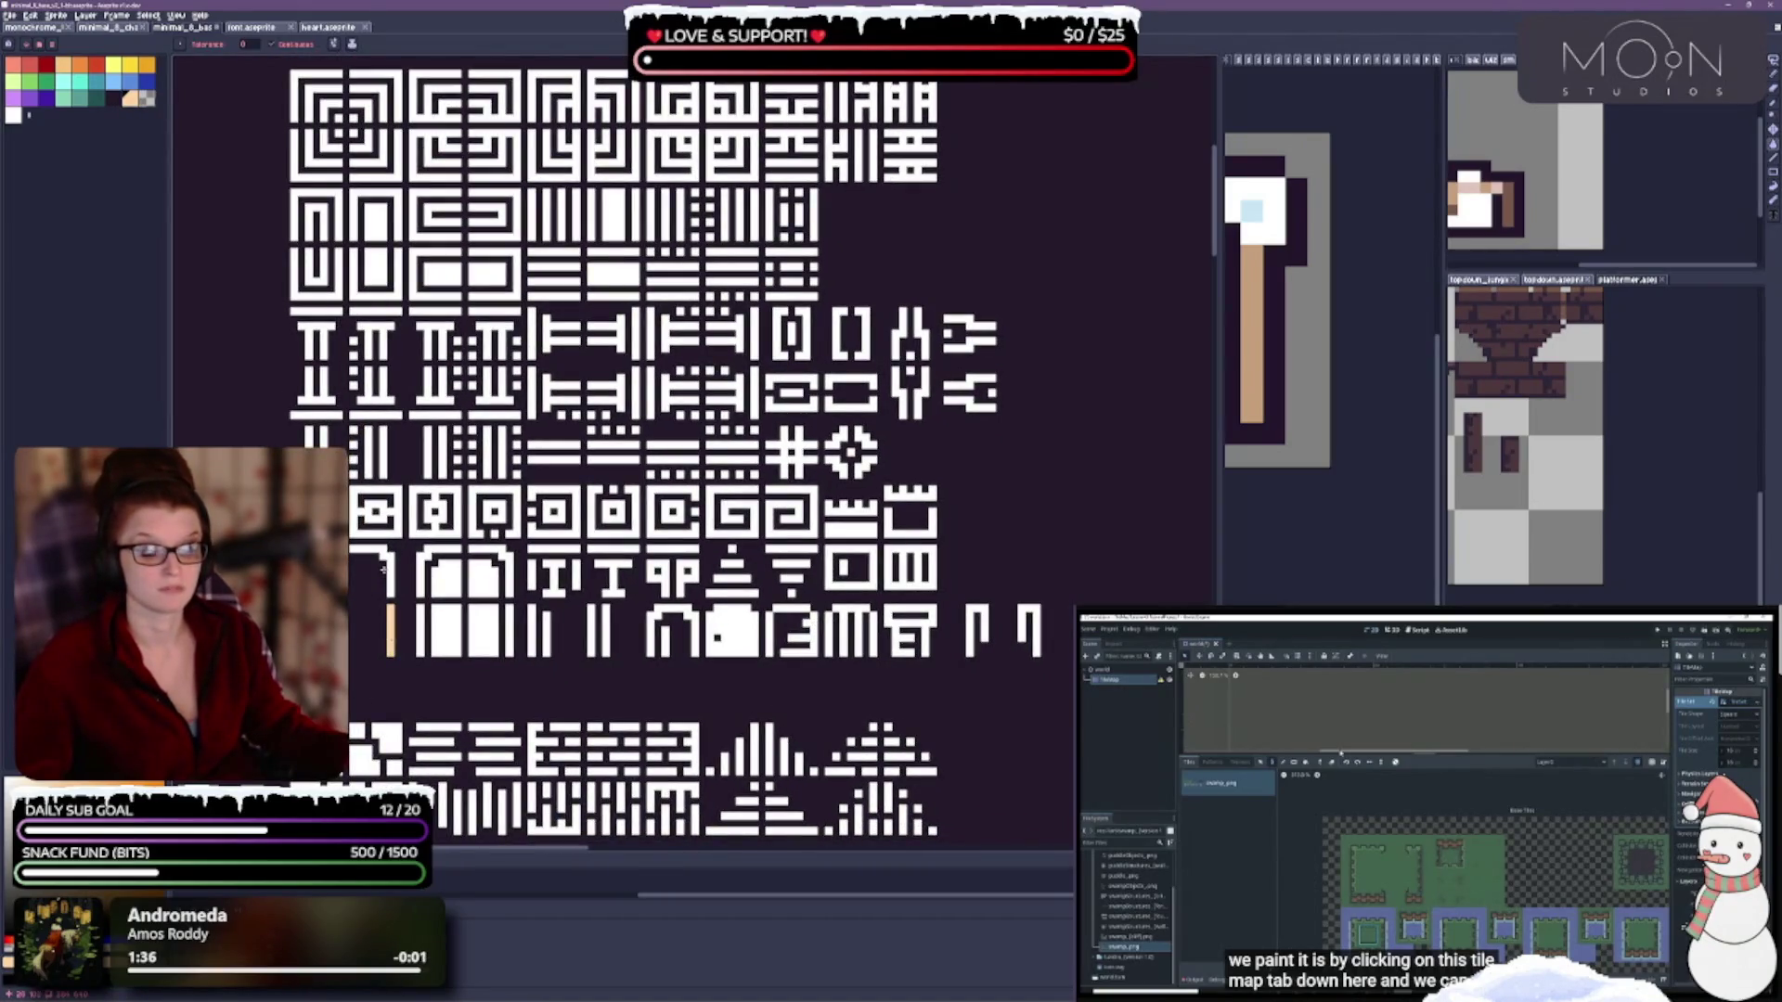
pyautogui.click(385, 560)
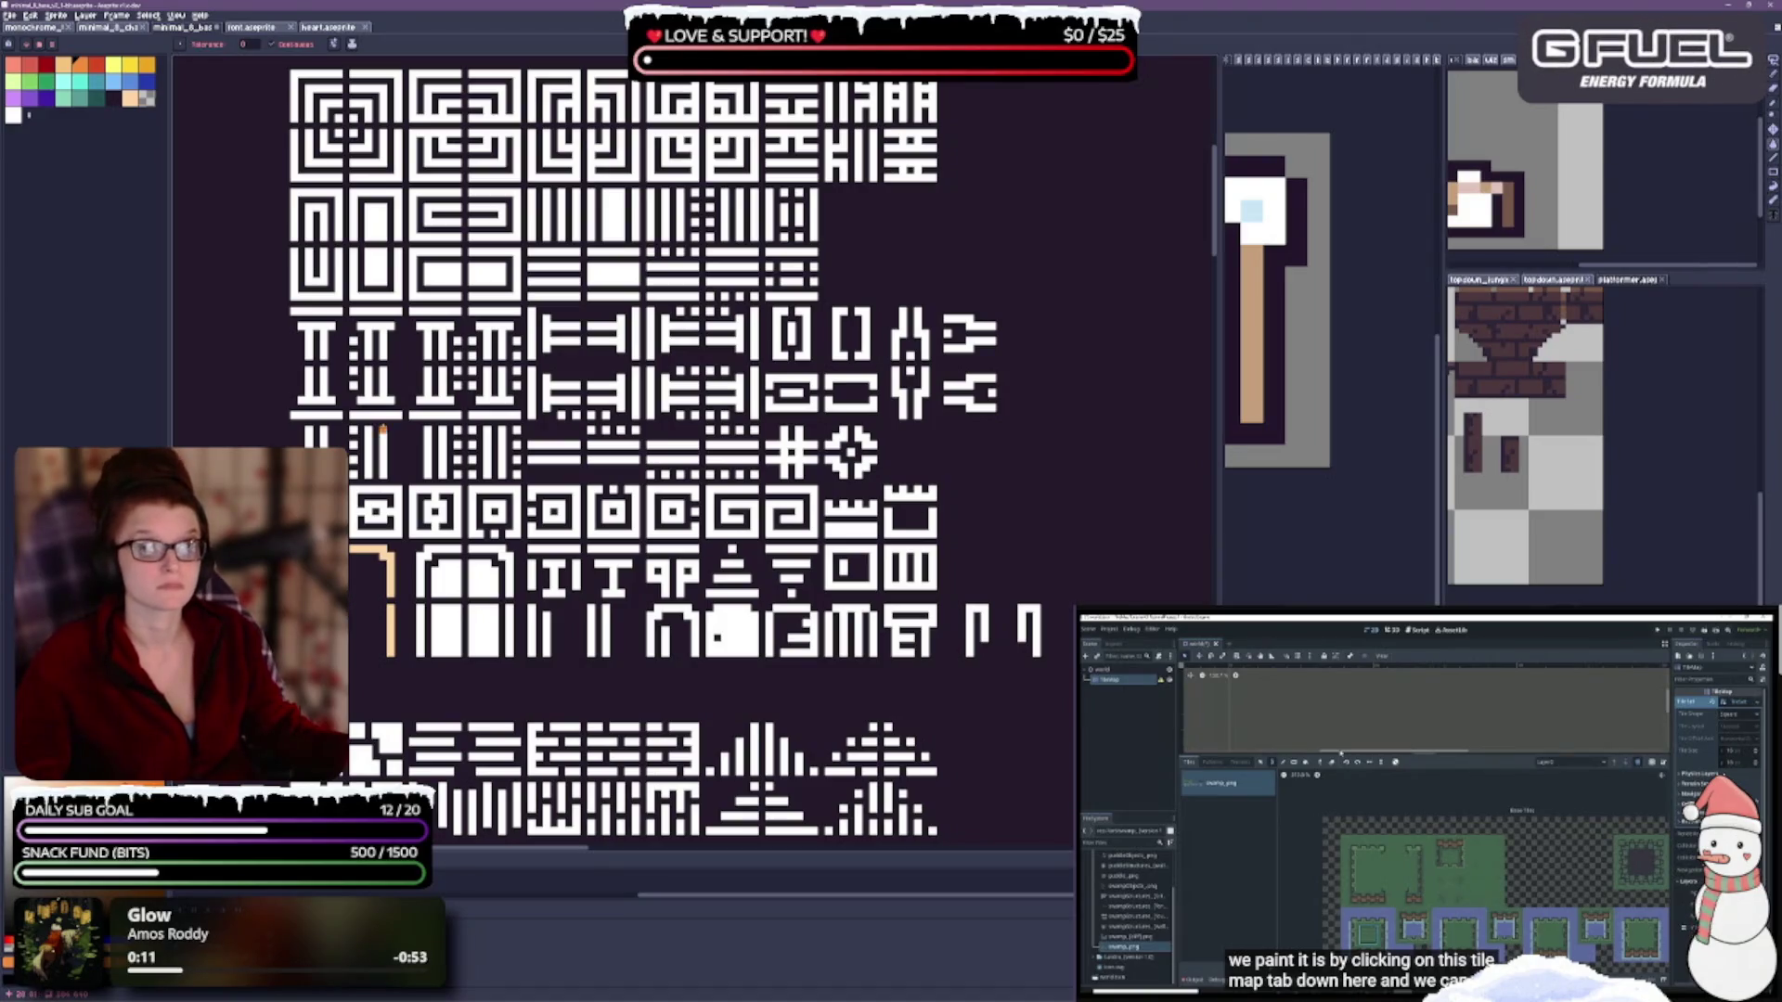
pyautogui.click(93, 70)
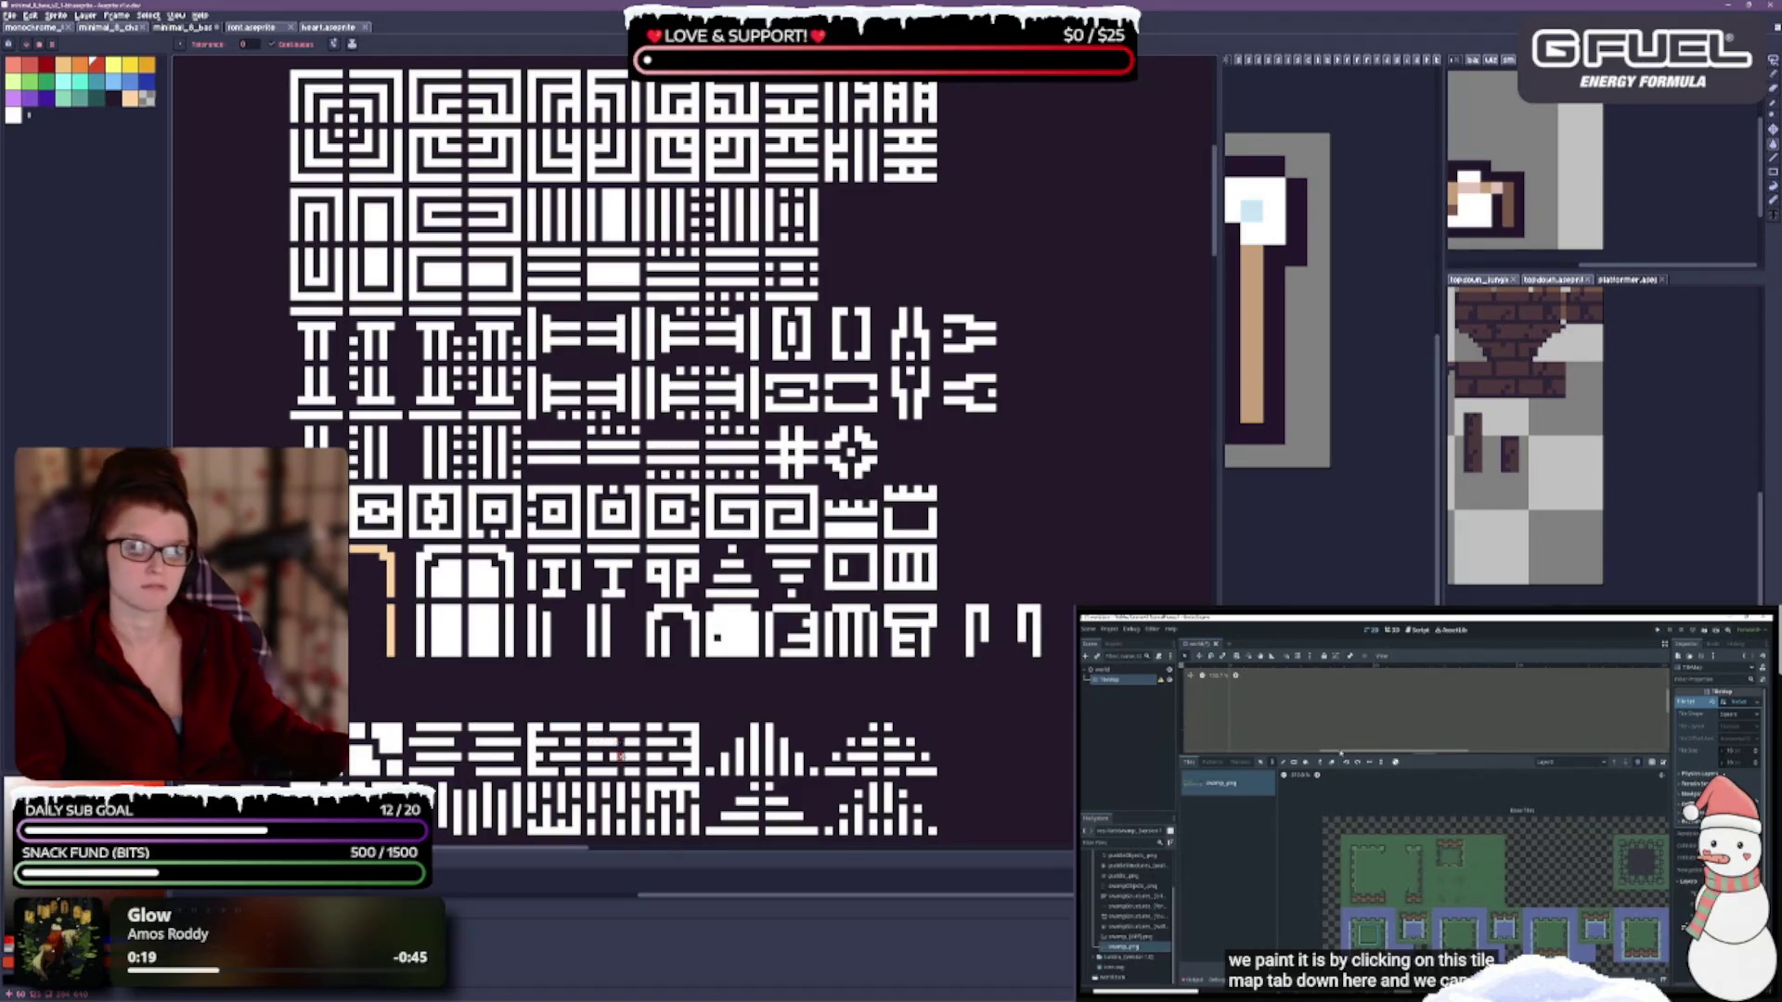
# Switch to the Lasso tool, then to the Eyedropper tool.
pyautogui.scroll(-1, 617, 631)
pyautogui.scroll(1, 658, 677)
pyautogui.scroll(-1, 658, 678)
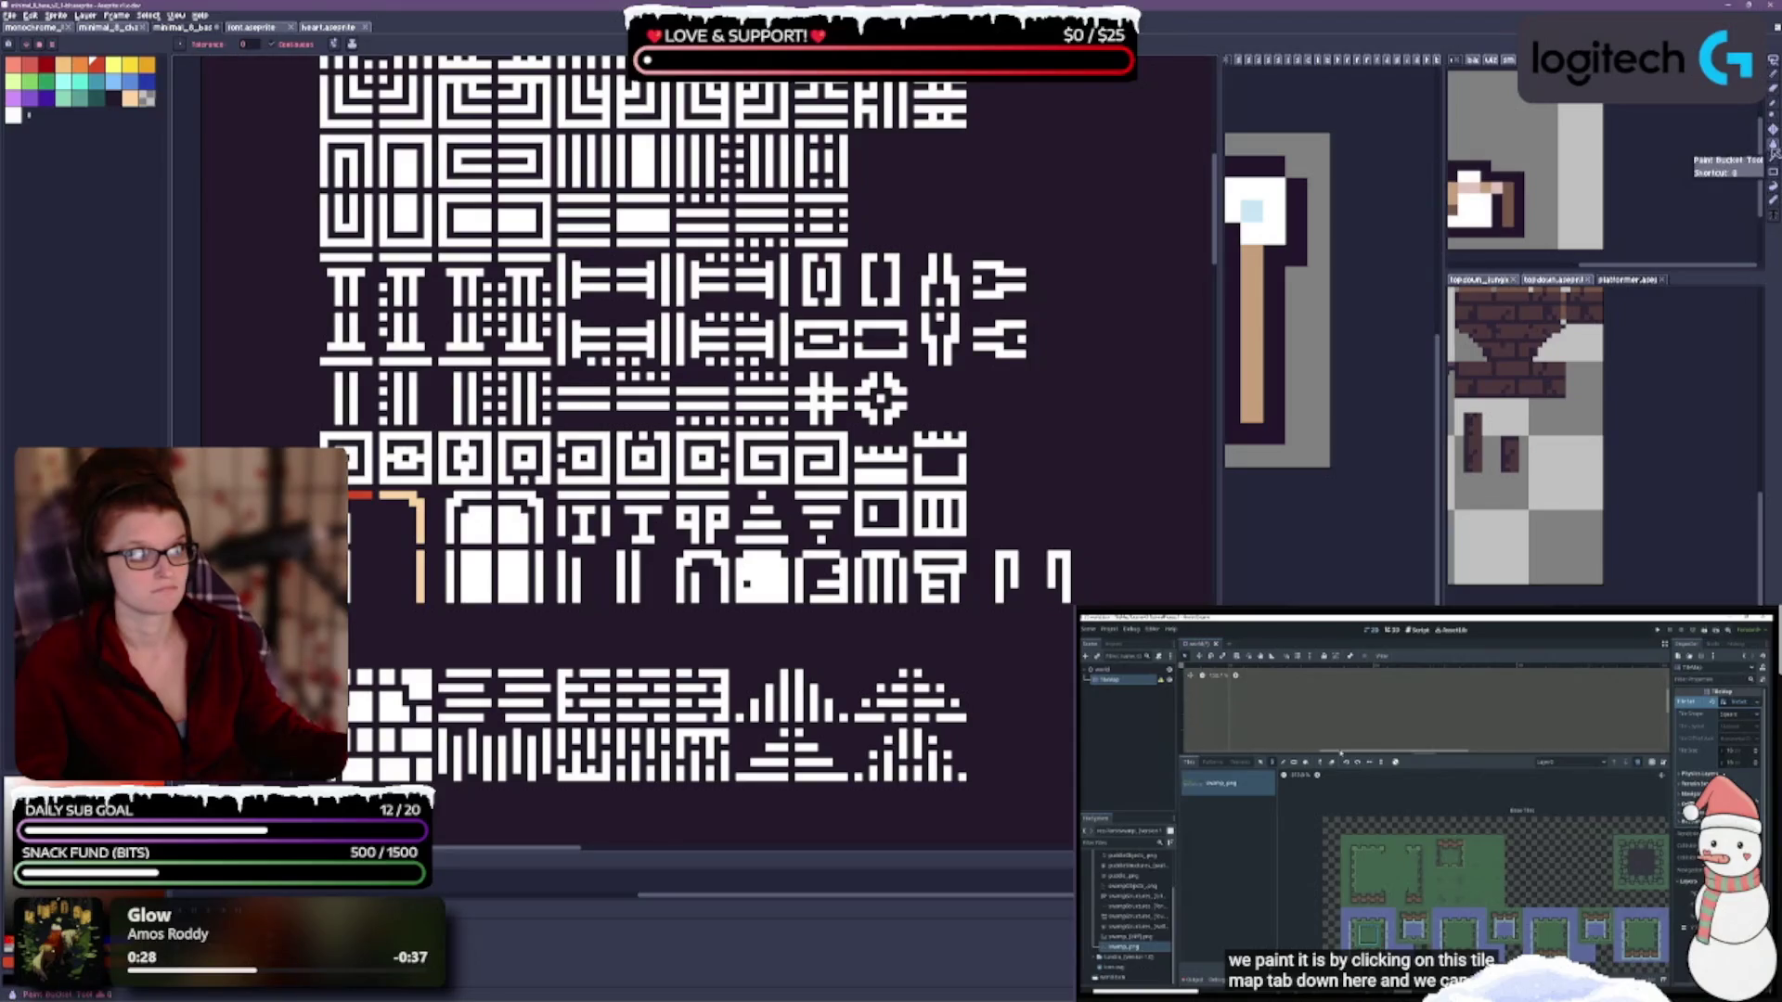
pyautogui.click(1771, 60)
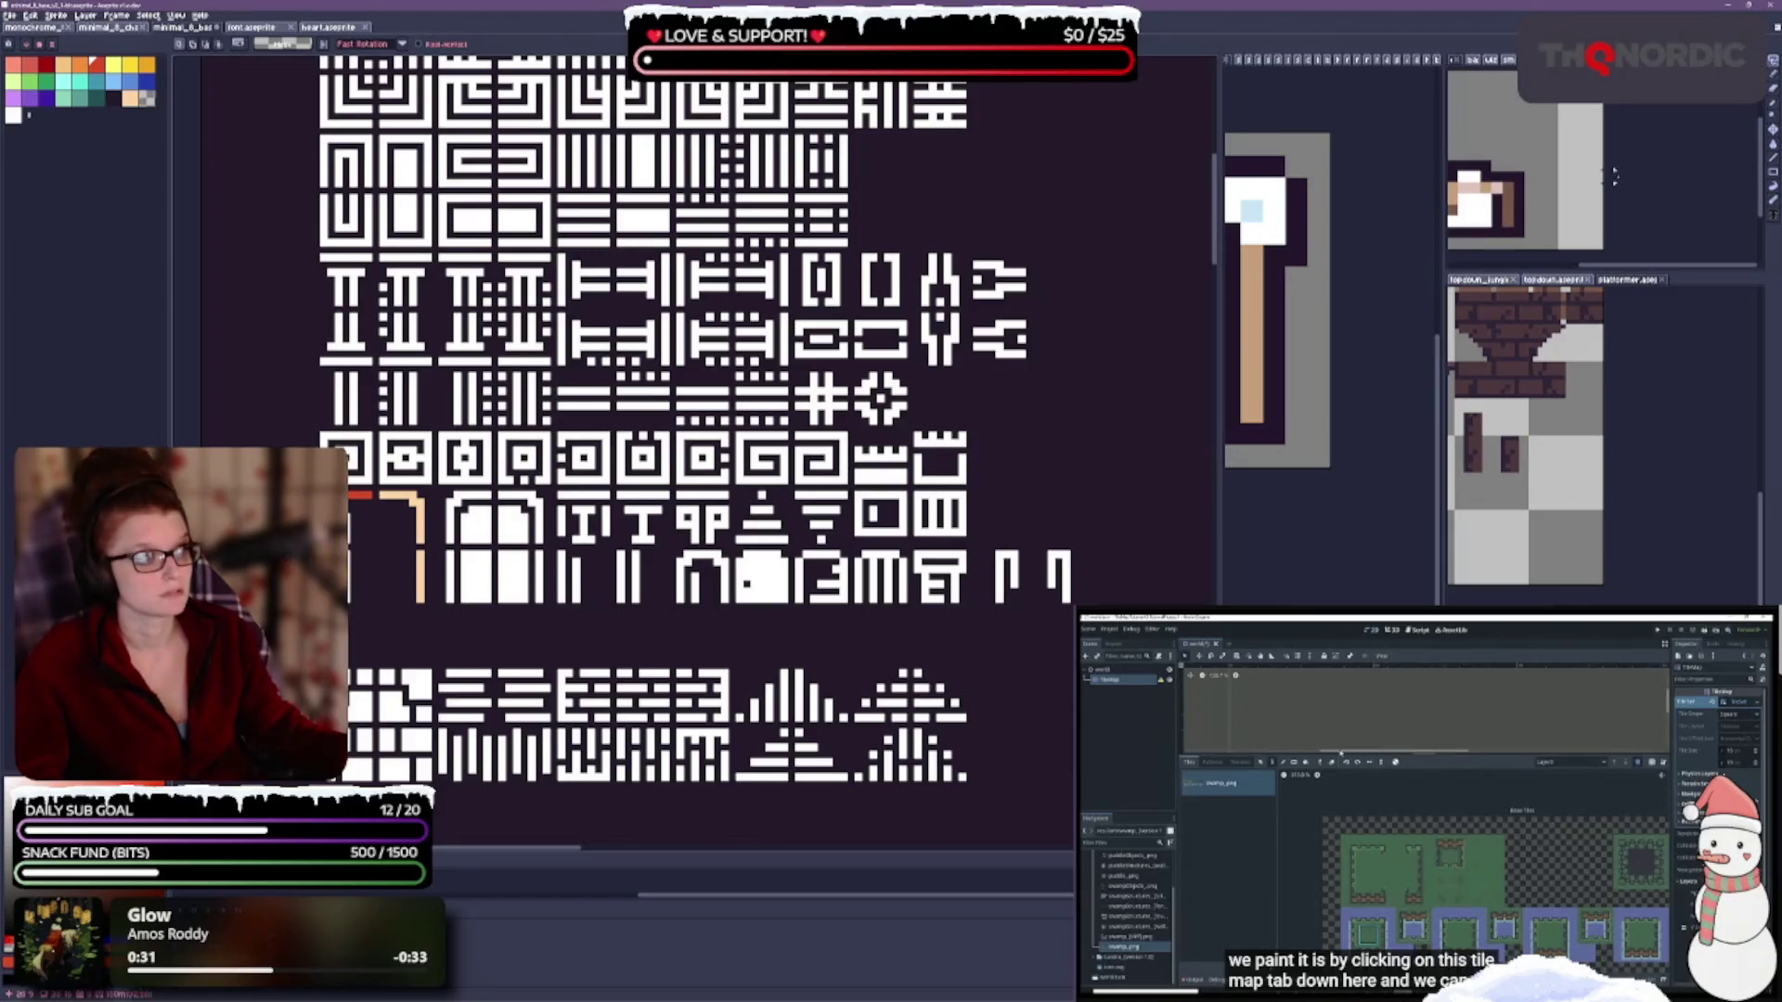
pyautogui.click(1773, 116)
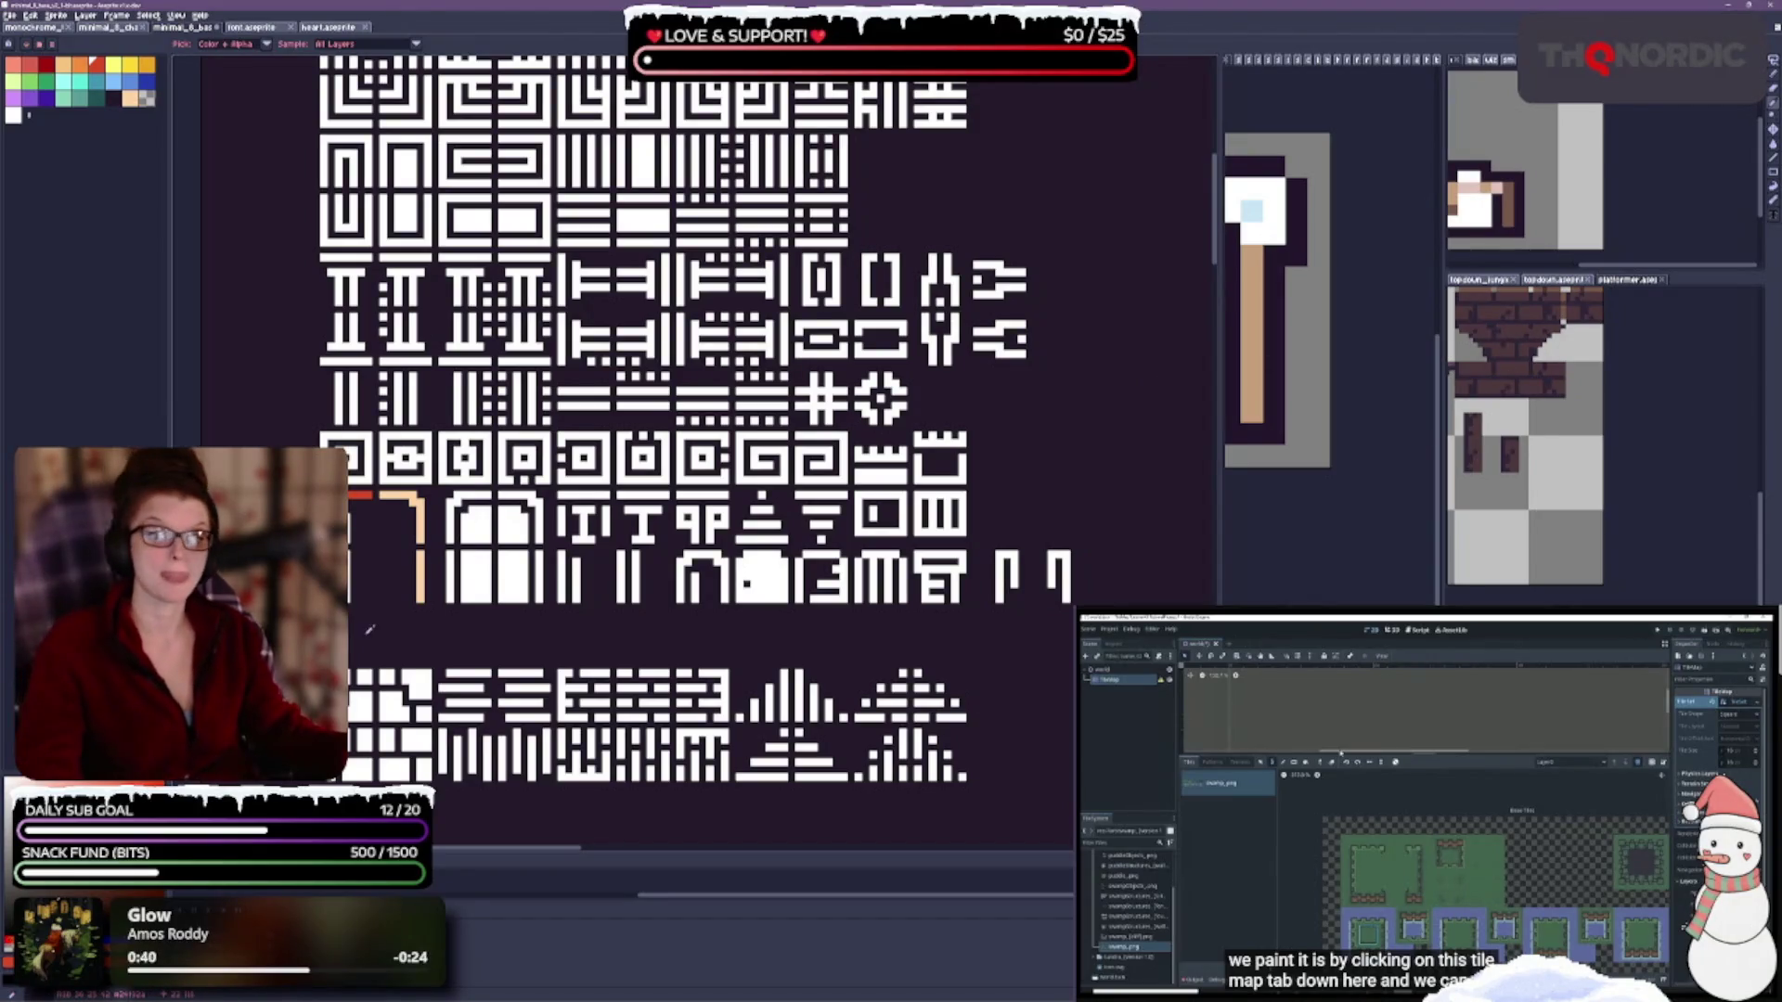
pyautogui.scroll(-5, 499, 513)
pyautogui.scroll(-3, 500, 513)
pyautogui.scroll(3, 660, 324)
pyautogui.scroll(-5, 660, 324)
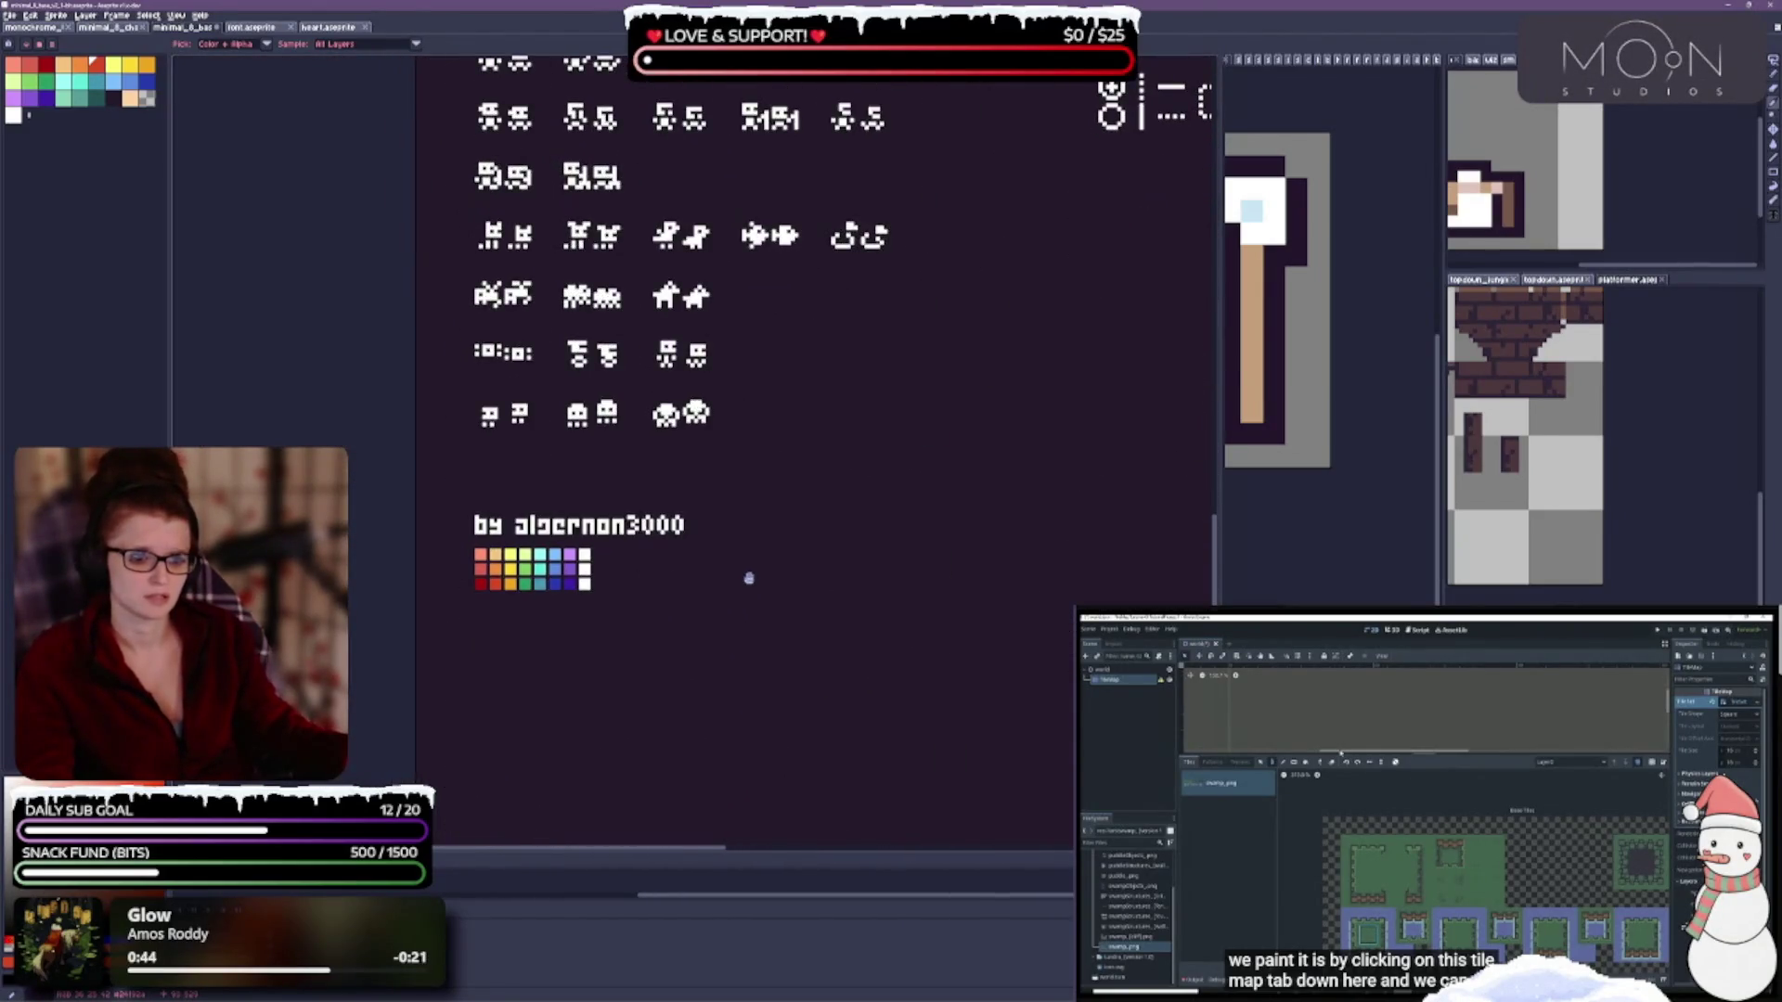
pyautogui.scroll(1, 744, 576)
pyautogui.scroll(-5, 766, 546)
pyautogui.scroll(5, 766, 548)
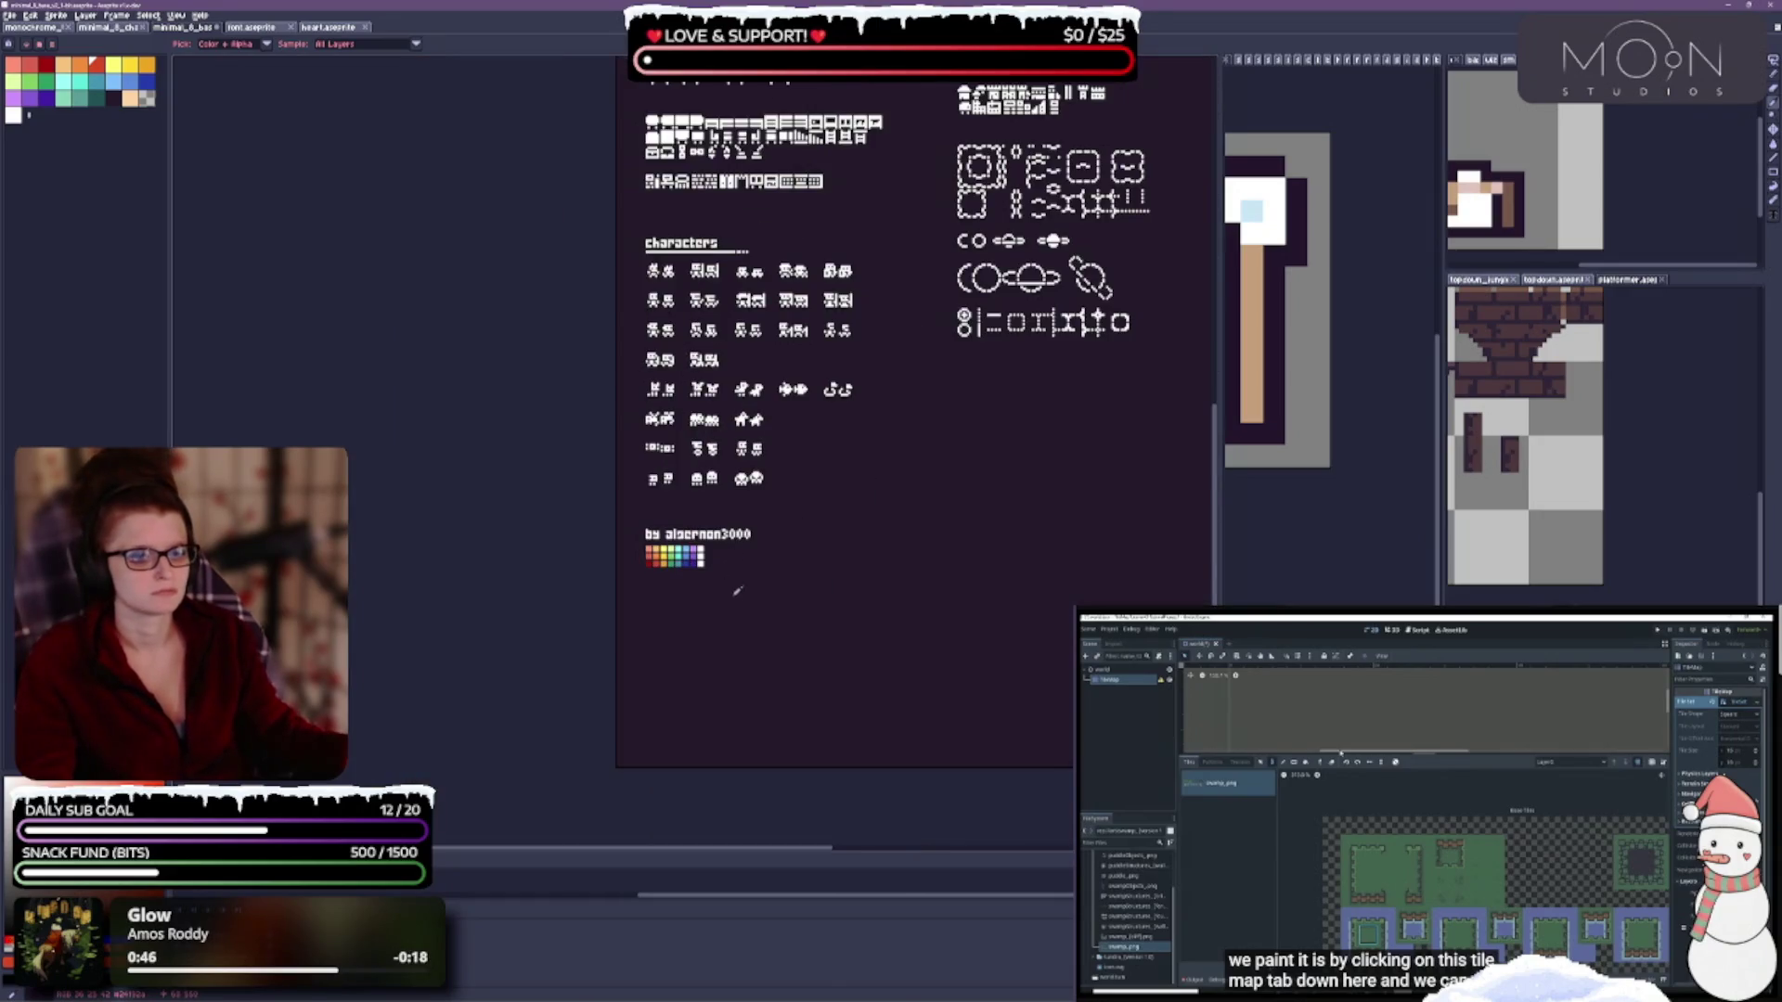
pyautogui.scroll(10, 676, 684)
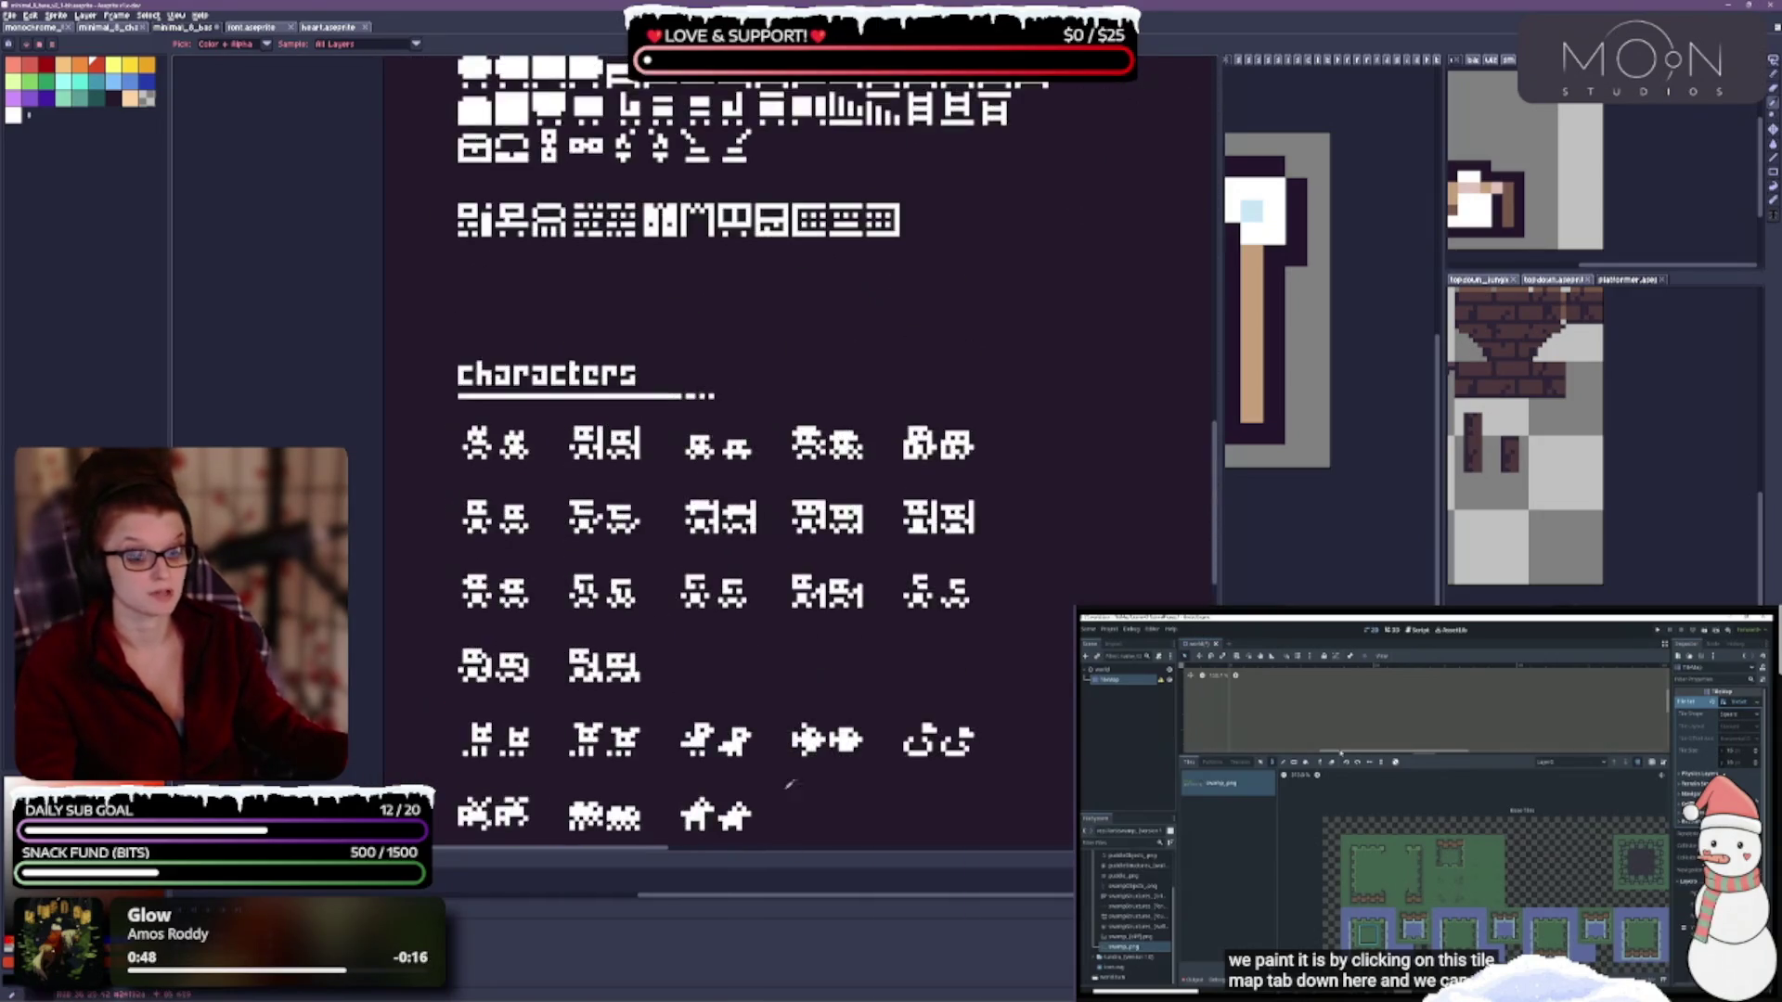
pyautogui.scroll(-1, 619, 332)
pyautogui.scroll(4, 645, 636)
pyautogui.moveTo(647, 636); pyautogui.dragTo(631, 644)
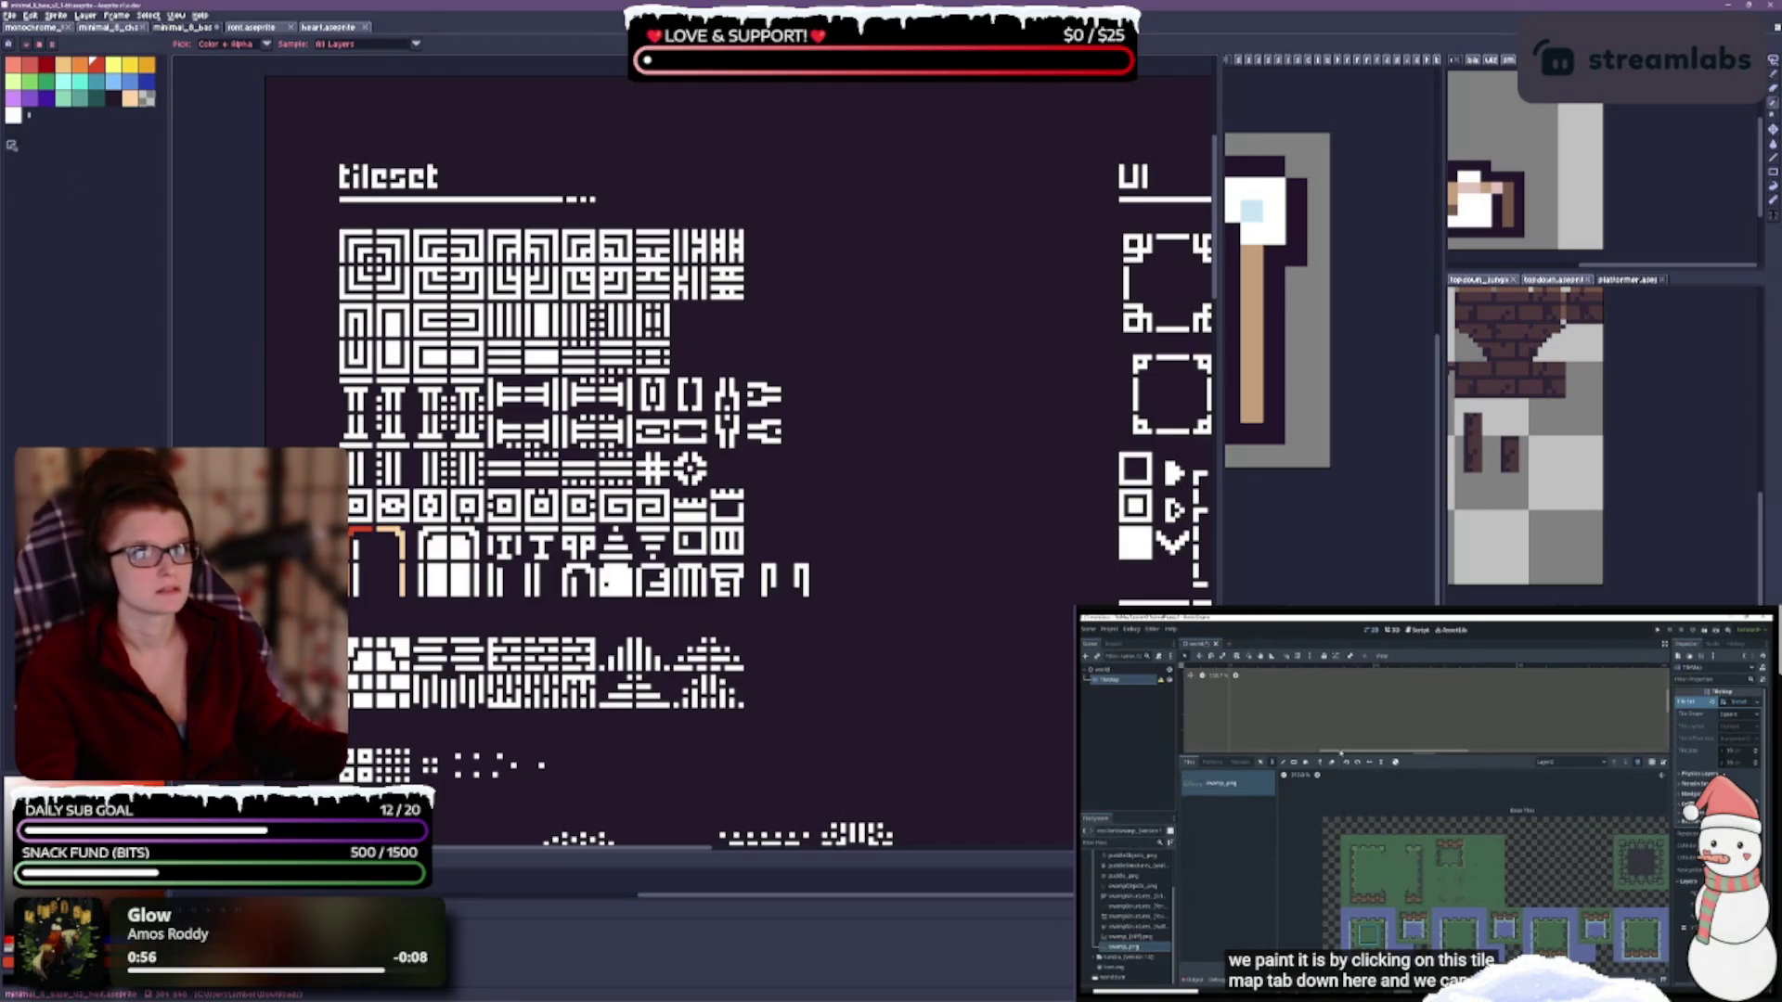
# Pan the colourful tilemap sheet, sample a colour from it, and return to the white minimal tileset.
pyautogui.click(47, 28)
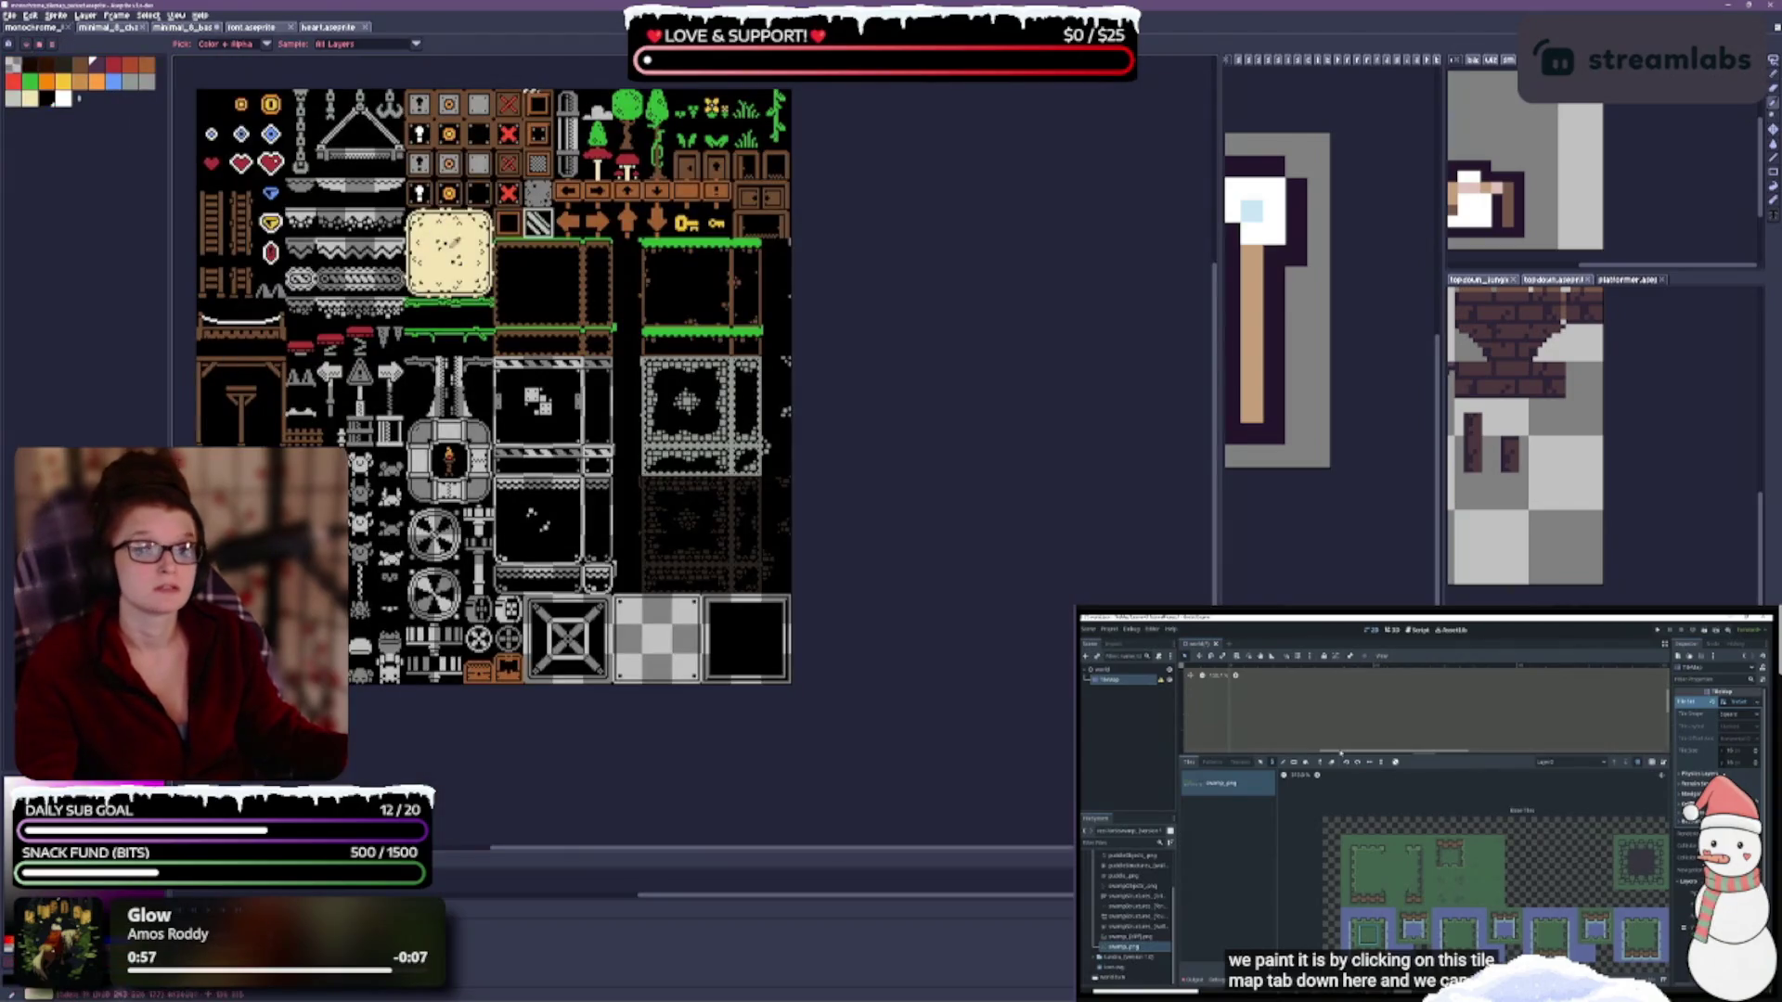
pyautogui.moveTo(460, 276); pyautogui.dragTo(527, 406)
pyautogui.moveTo(600, 221); pyautogui.dragTo(641, 186)
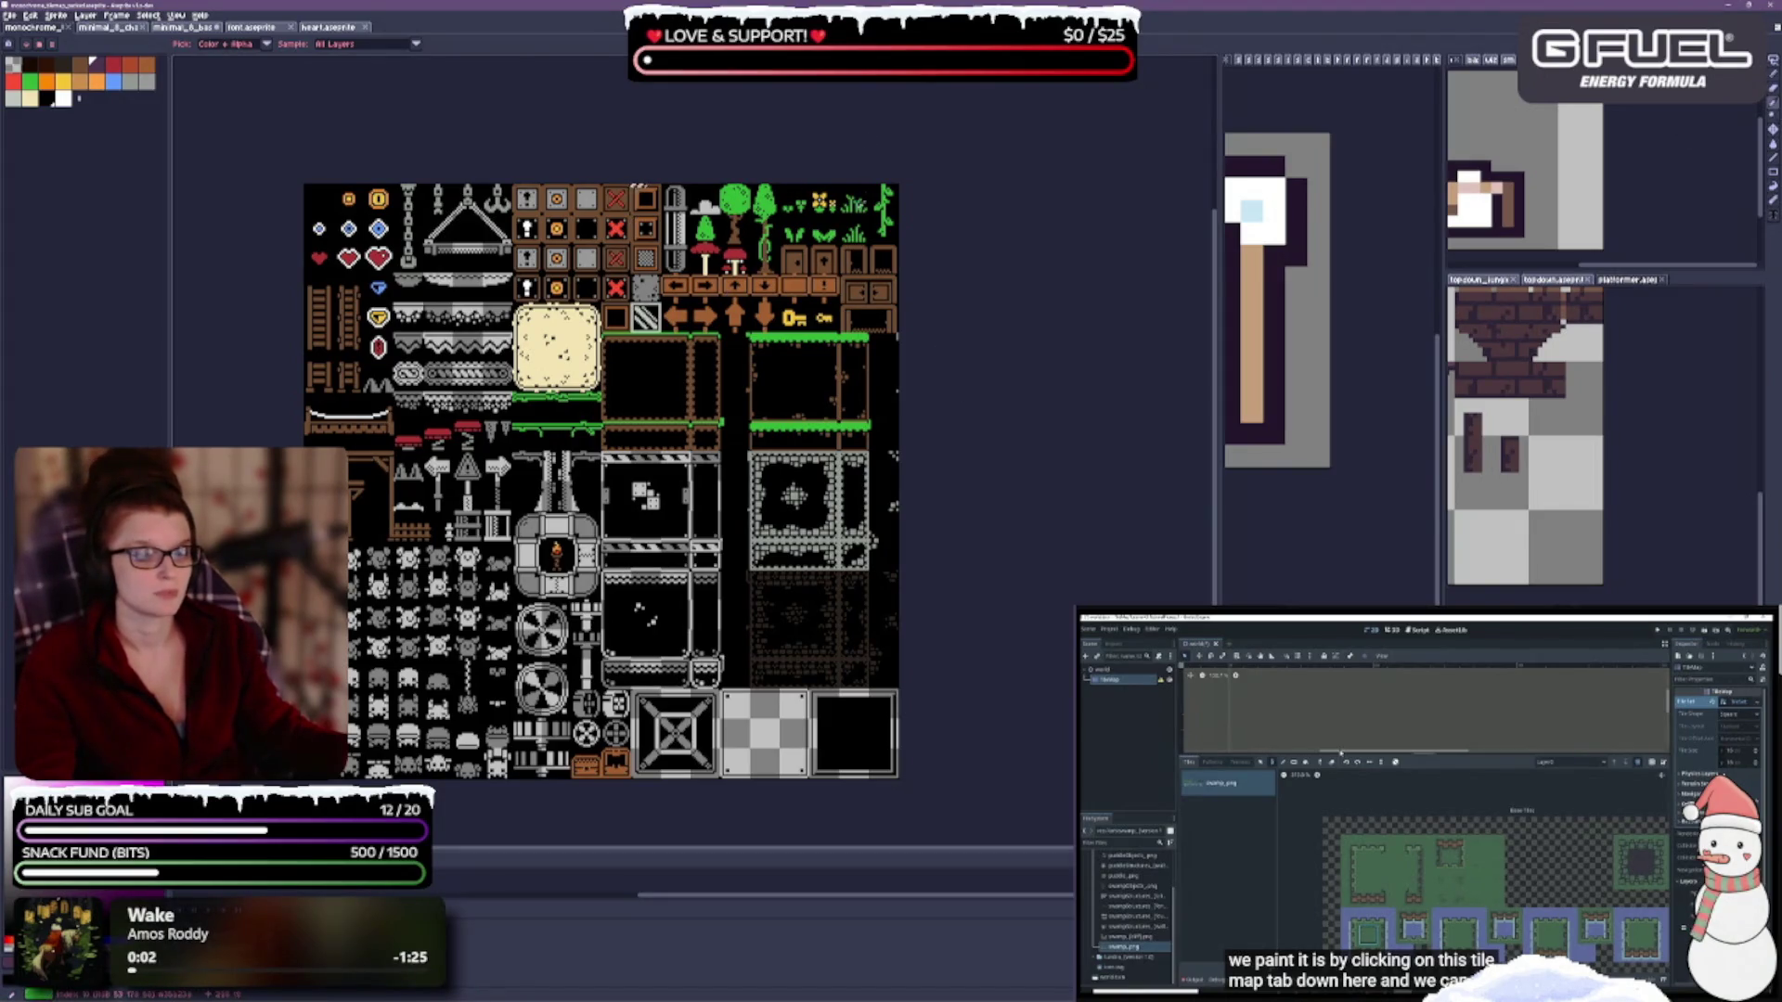
pyautogui.click(640, 185)
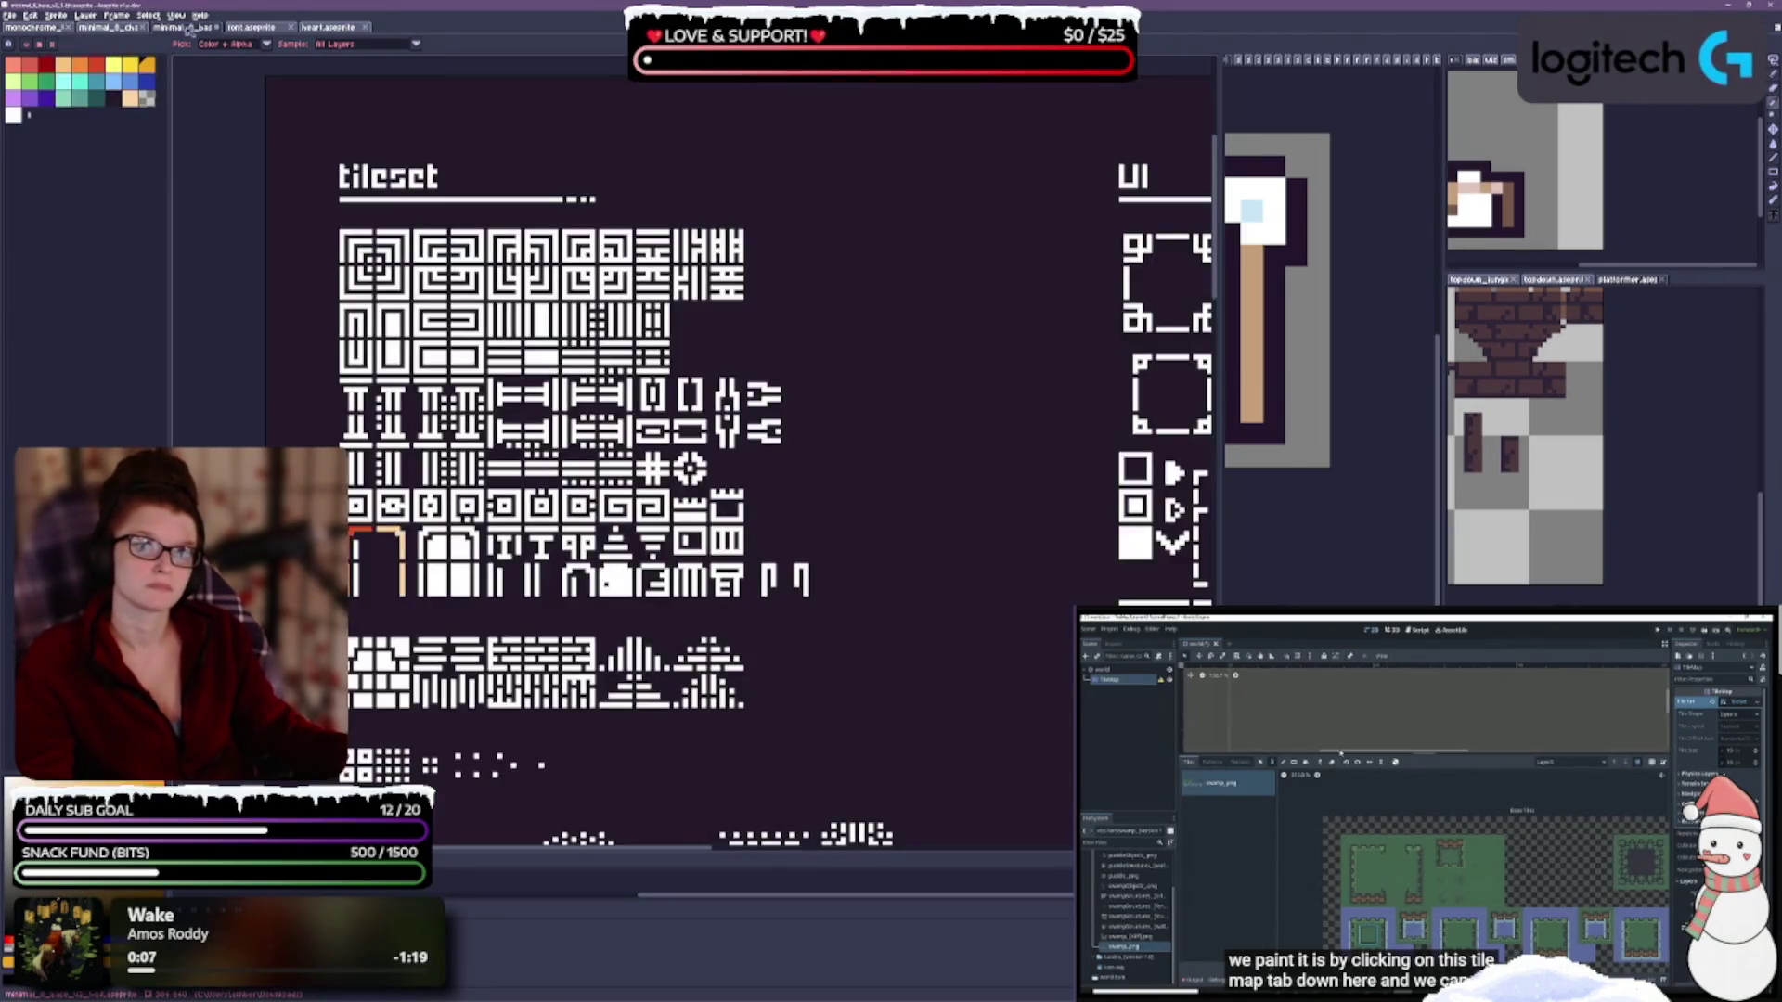
pyautogui.click(186, 28)
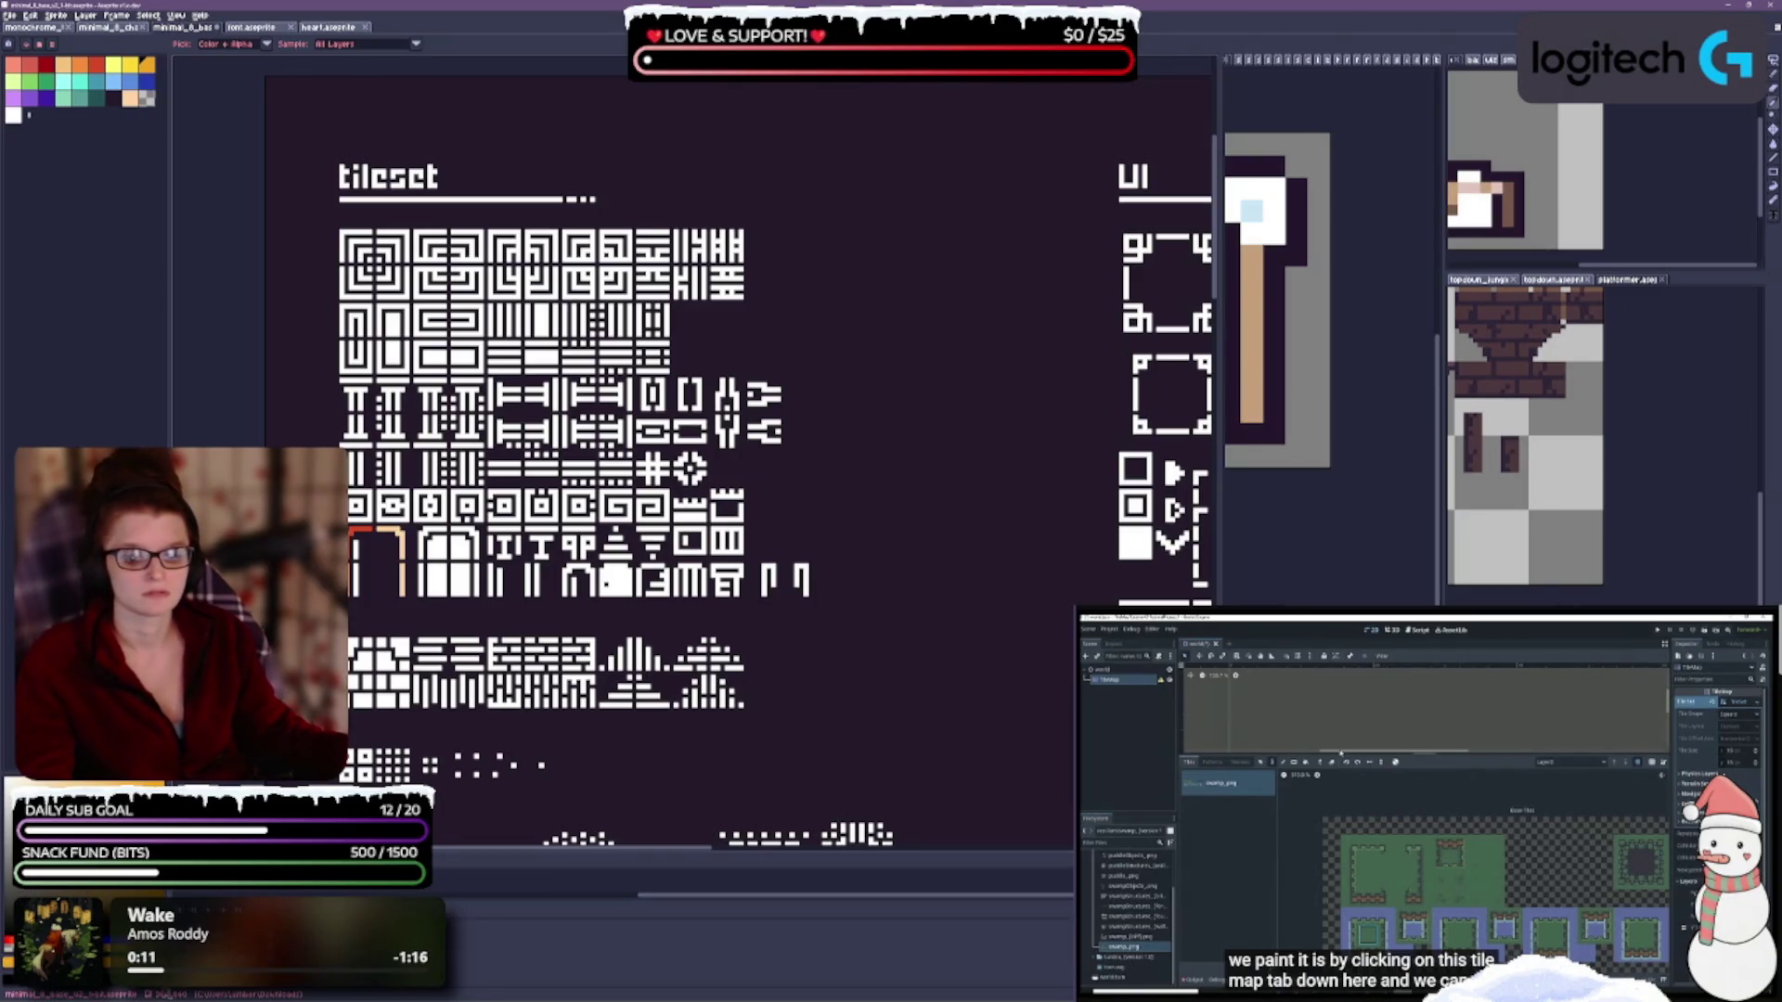
pyautogui.scroll(-1, 738, 451)
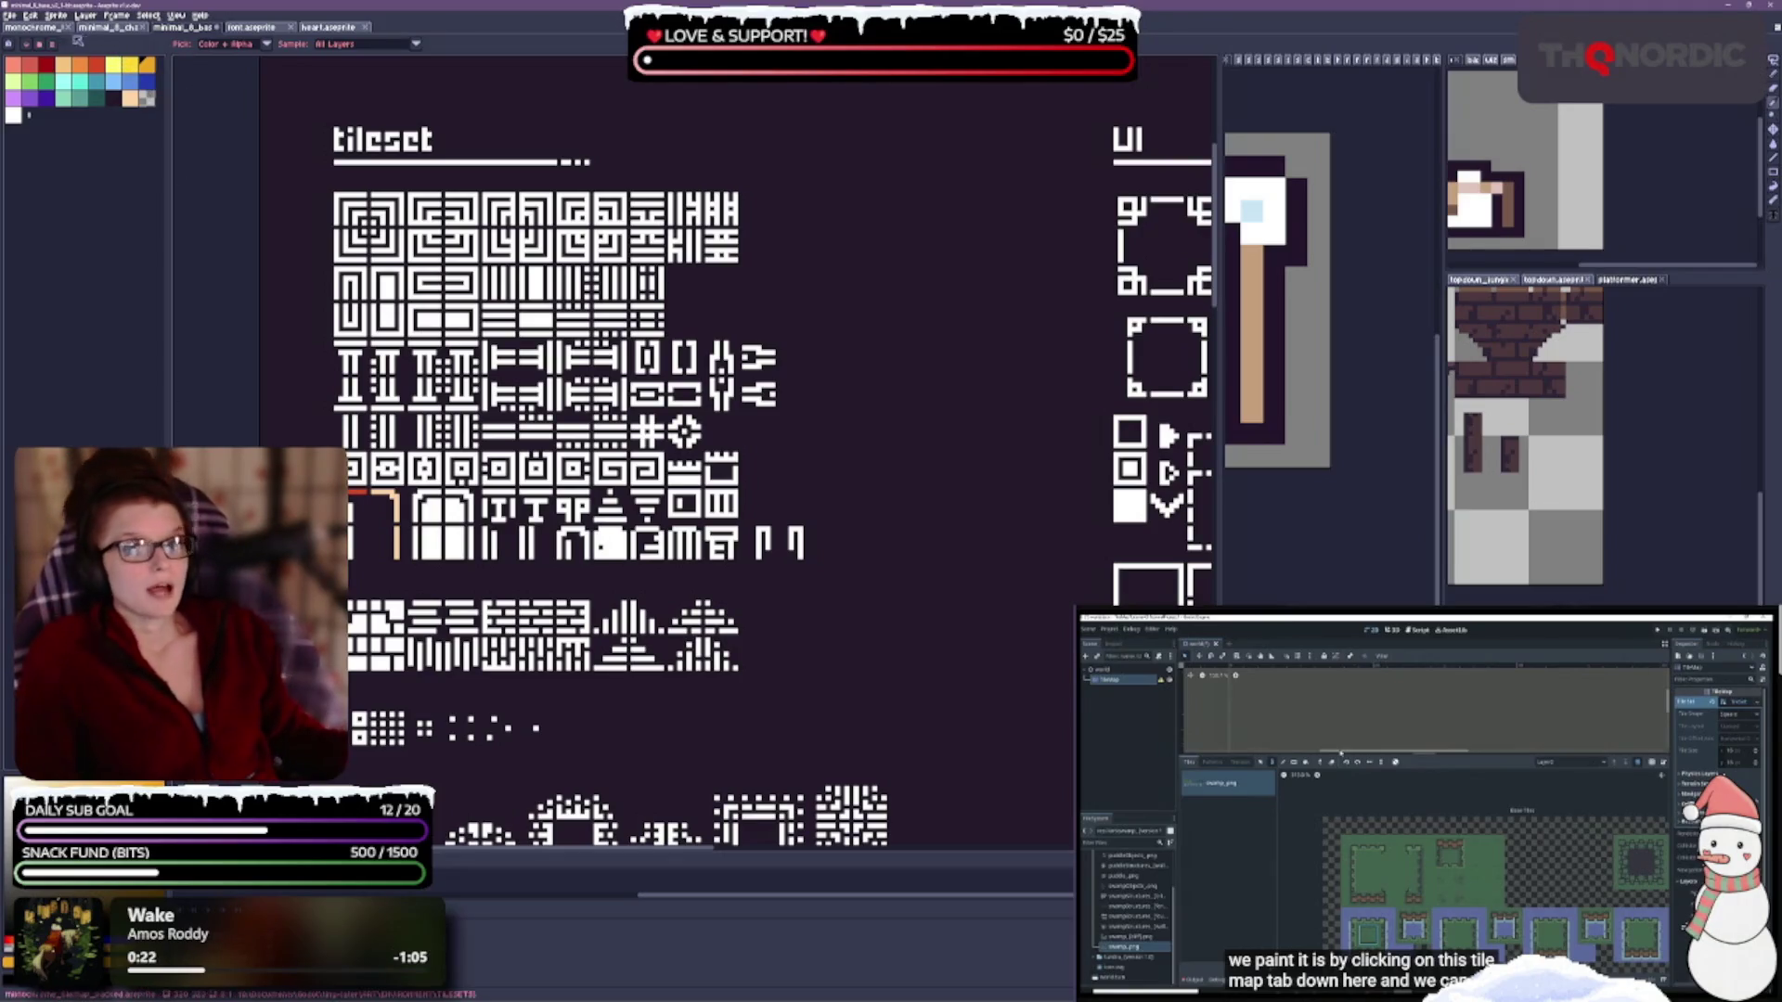
# Dock the colourful tilemap in the right pane beside the white tileset and resize that pane.
pyautogui.moveTo(42, 27)
pyautogui.mouseDown()
pyautogui.moveTo(1199, 277)
pyautogui.moveTo(1276, 594)
pyautogui.moveTo(1365, 325)
pyautogui.moveTo(1411, 367)
pyautogui.moveTo(868, 855)
pyautogui.moveTo(692, 861)
pyautogui.mouseUp()
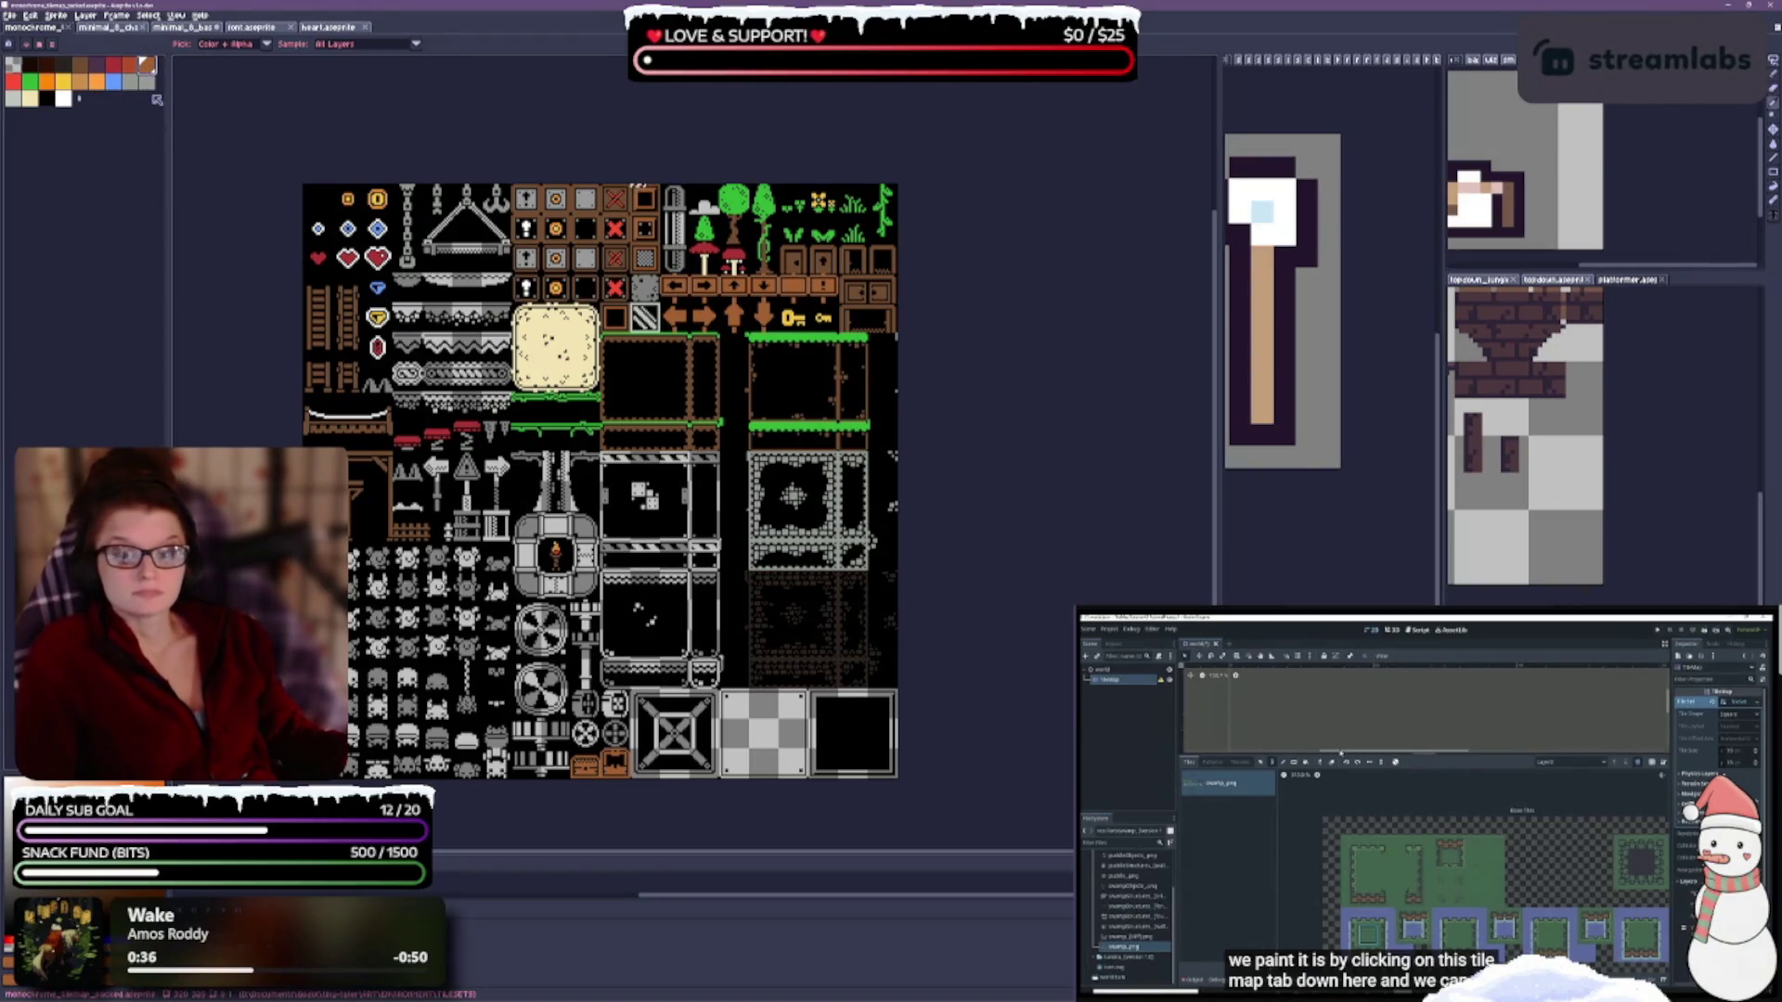
pyautogui.moveTo(33, 27)
pyautogui.mouseDown()
pyautogui.moveTo(177, 186)
pyautogui.moveTo(1234, 464)
pyautogui.moveTo(1246, 560)
pyautogui.mouseUp()
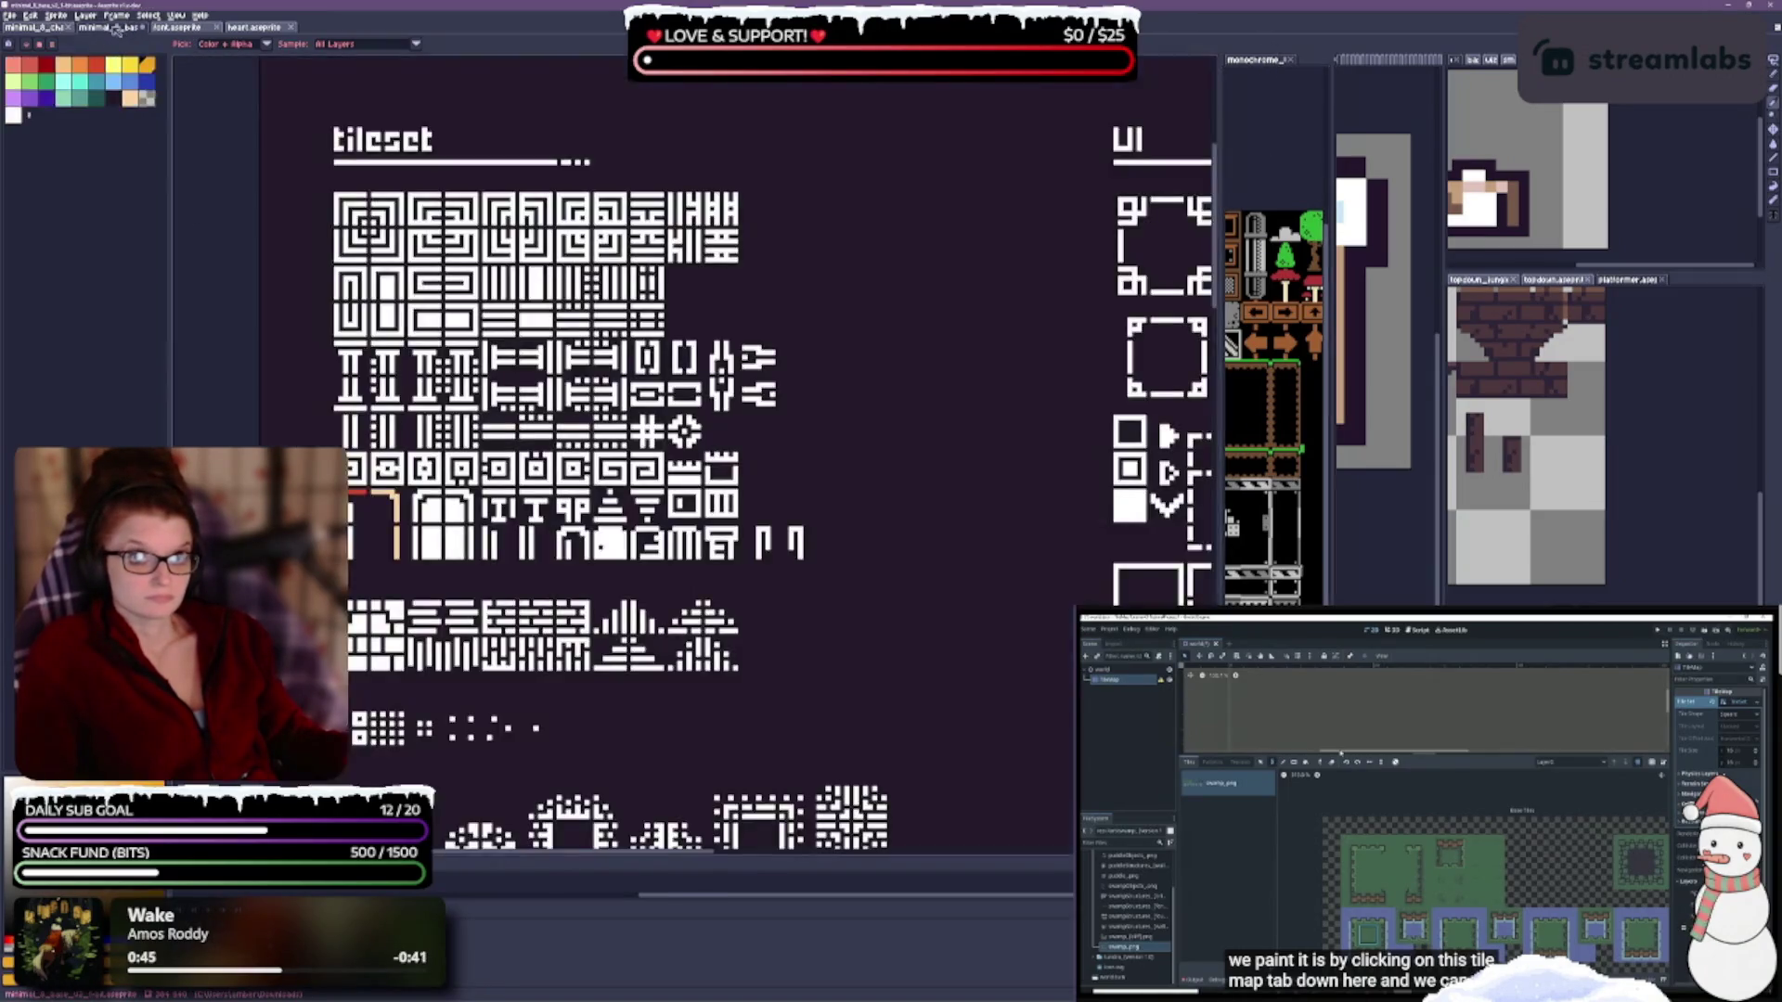
pyautogui.click(107, 27)
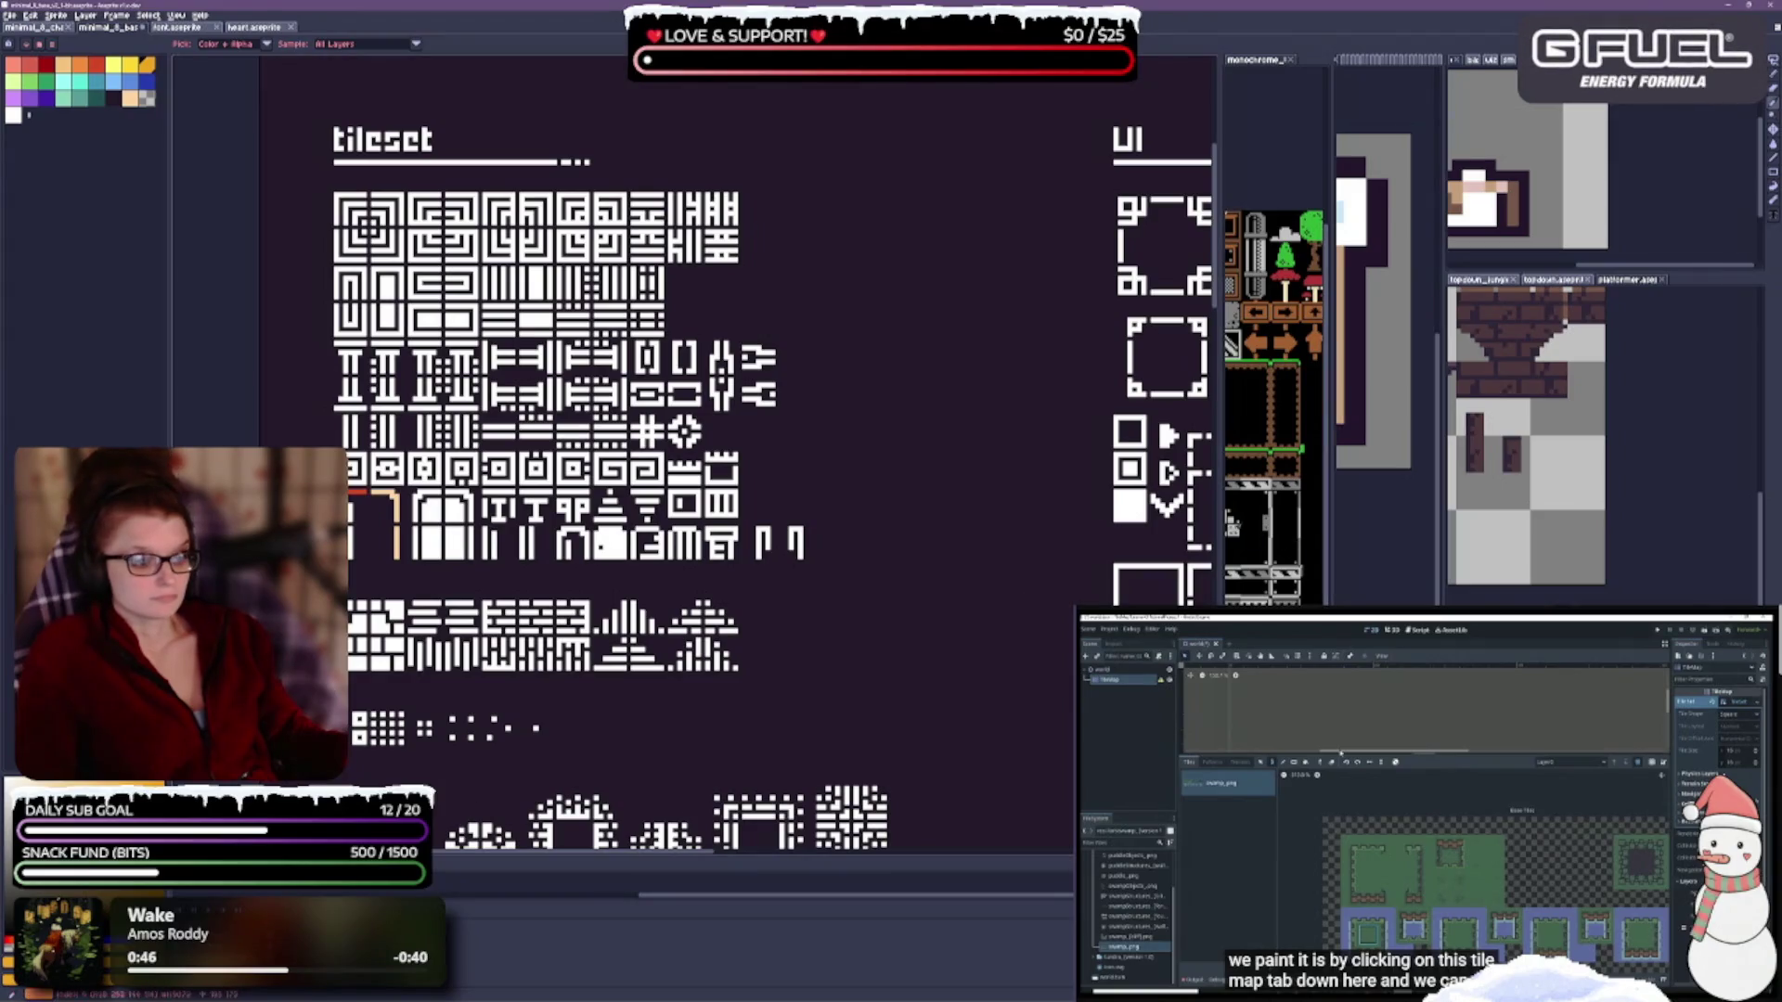
pyautogui.moveTo(1232, 527); pyautogui.dragTo(1069, 525)
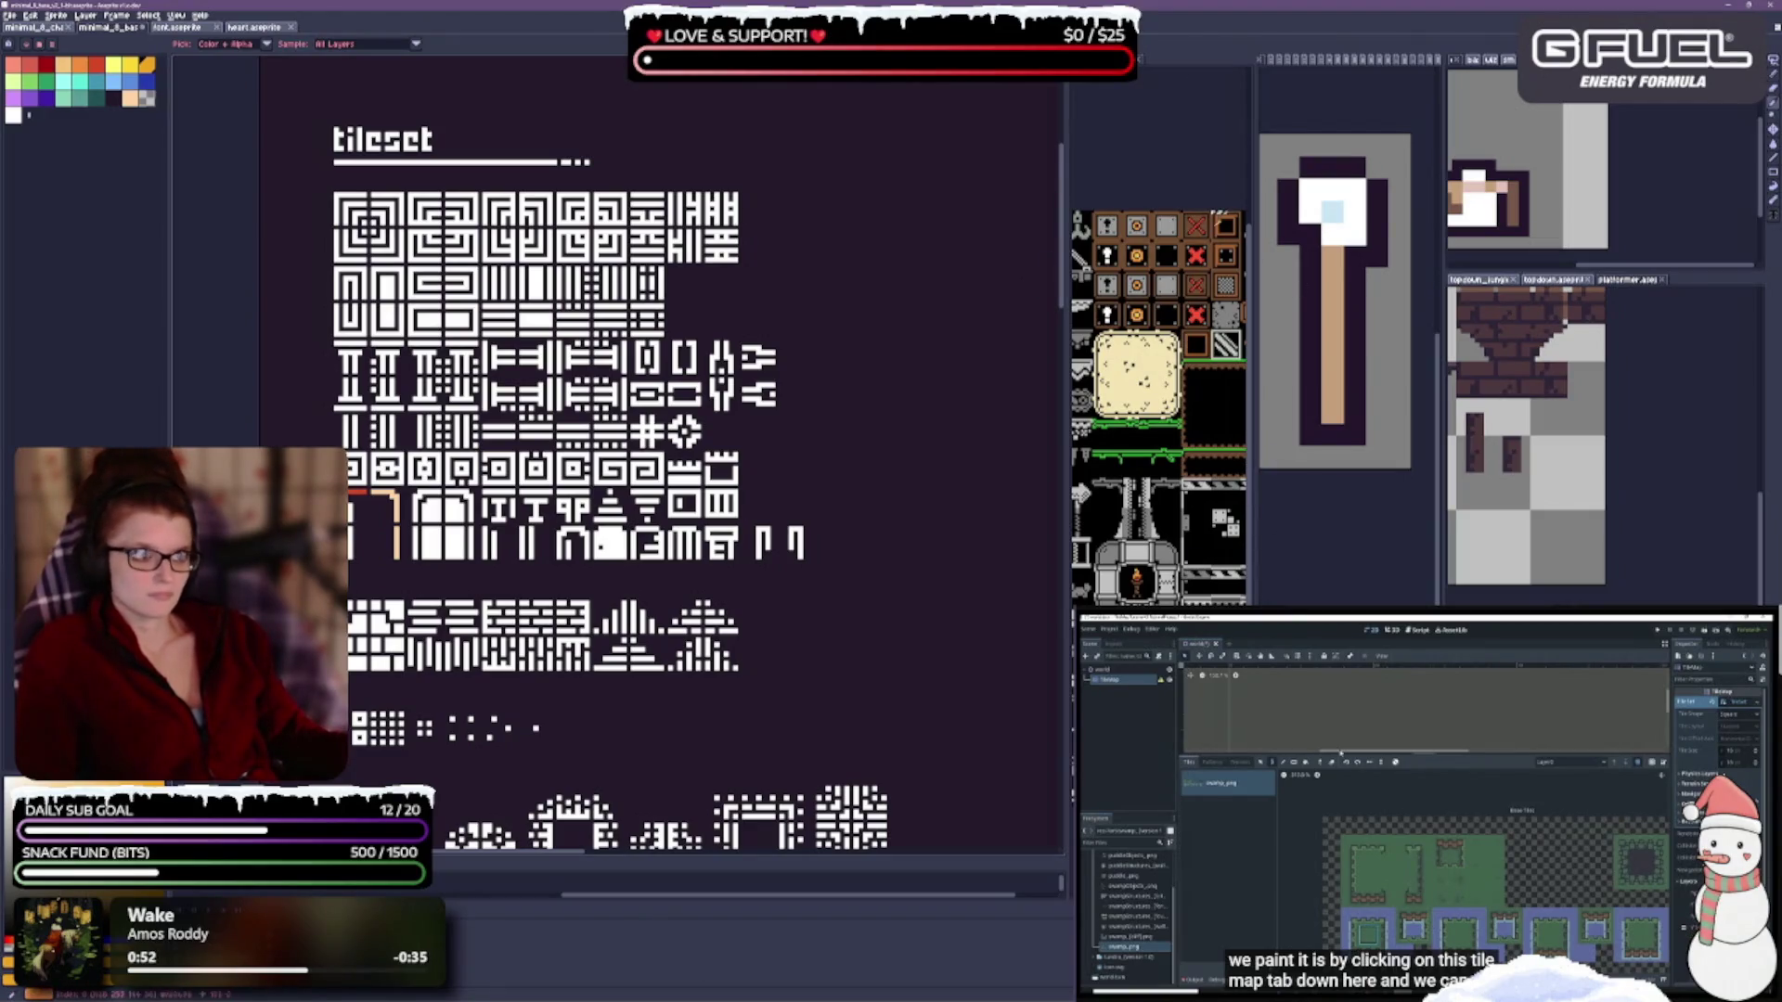
# Activate the docked tilemap pane, cycle open sprites with Ctrl+Tab, and switch to the Eraser with E.
pyautogui.click(1077, 243)
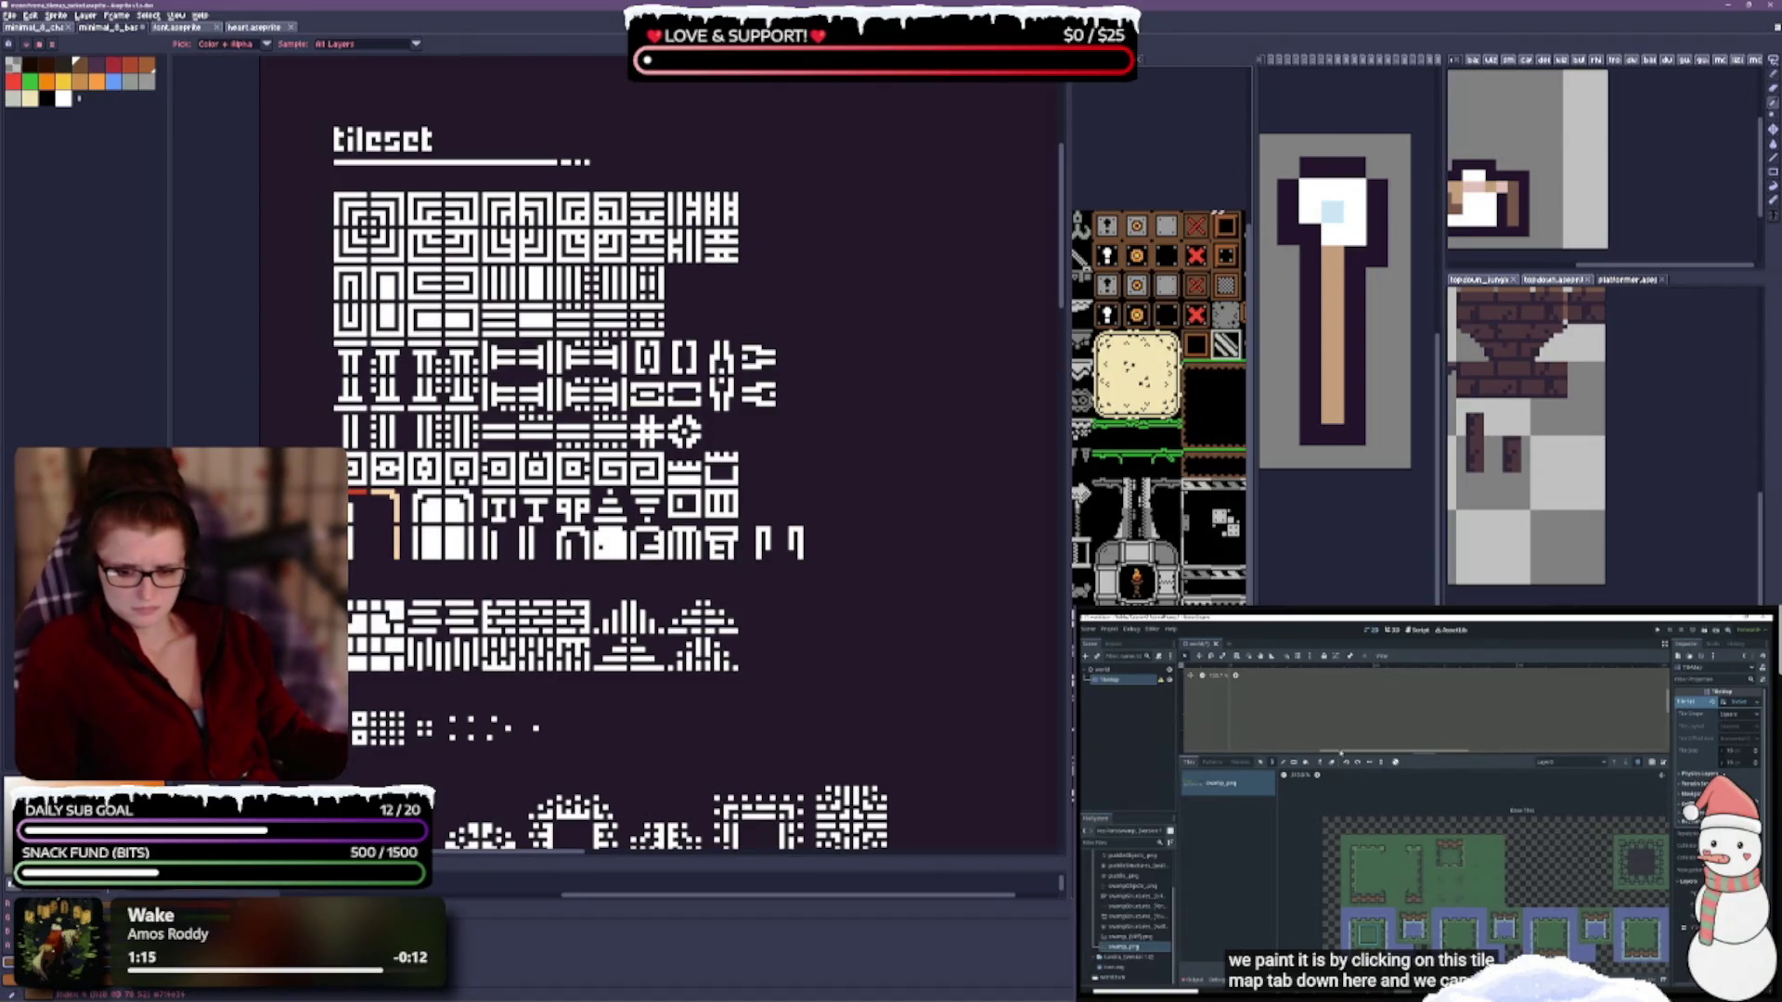
pyautogui.hotkey('ctrl', 'Tab')
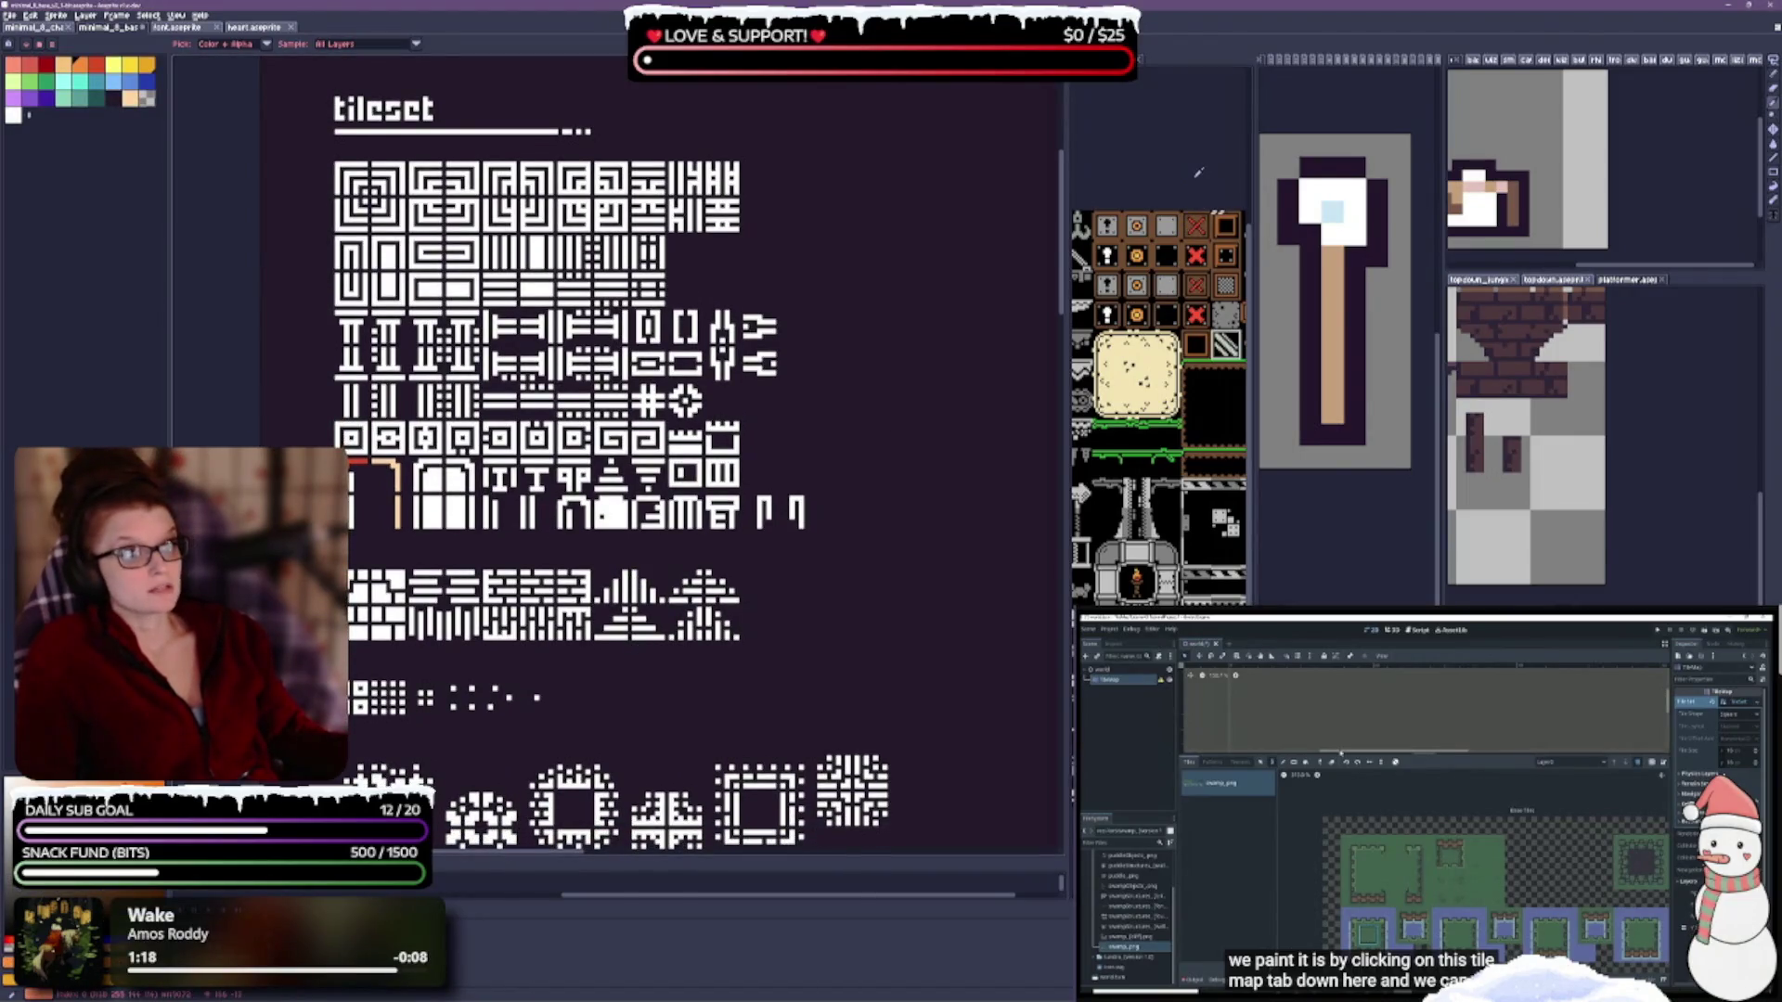
pyautogui.hotkey('ctrl', 'Tab')
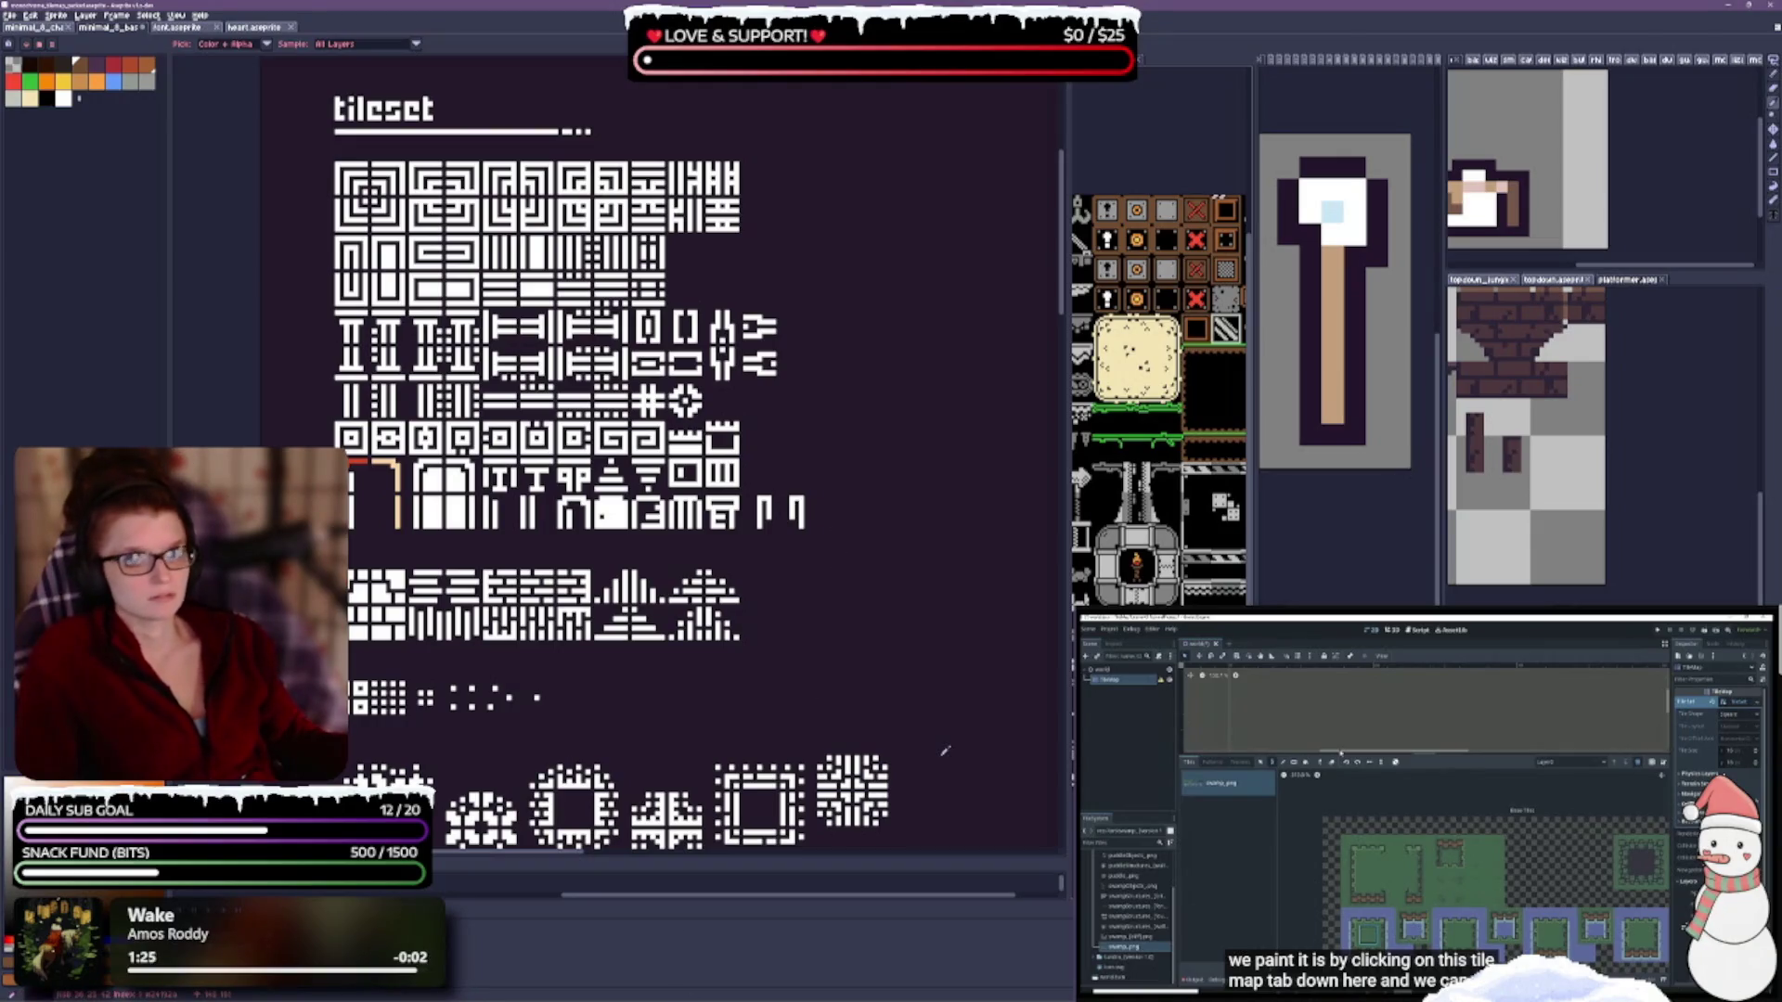
pyautogui.press('e')
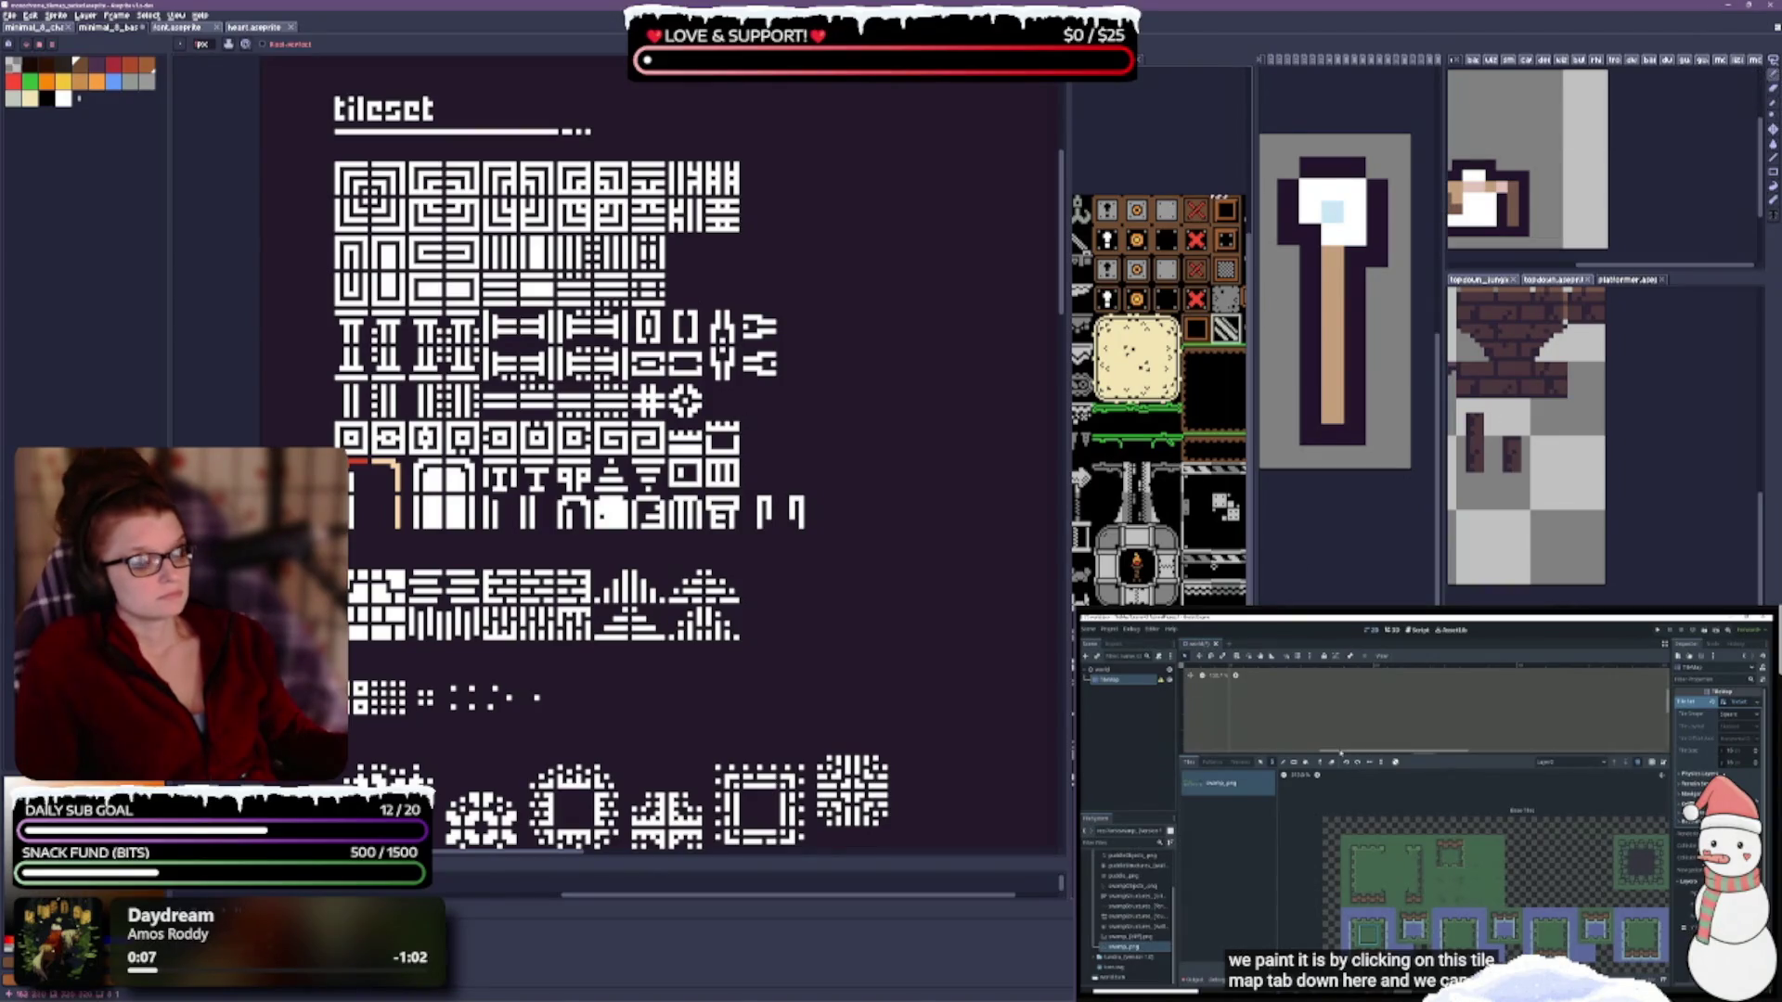
pyautogui.hotkey('ctrl', 'Tab')
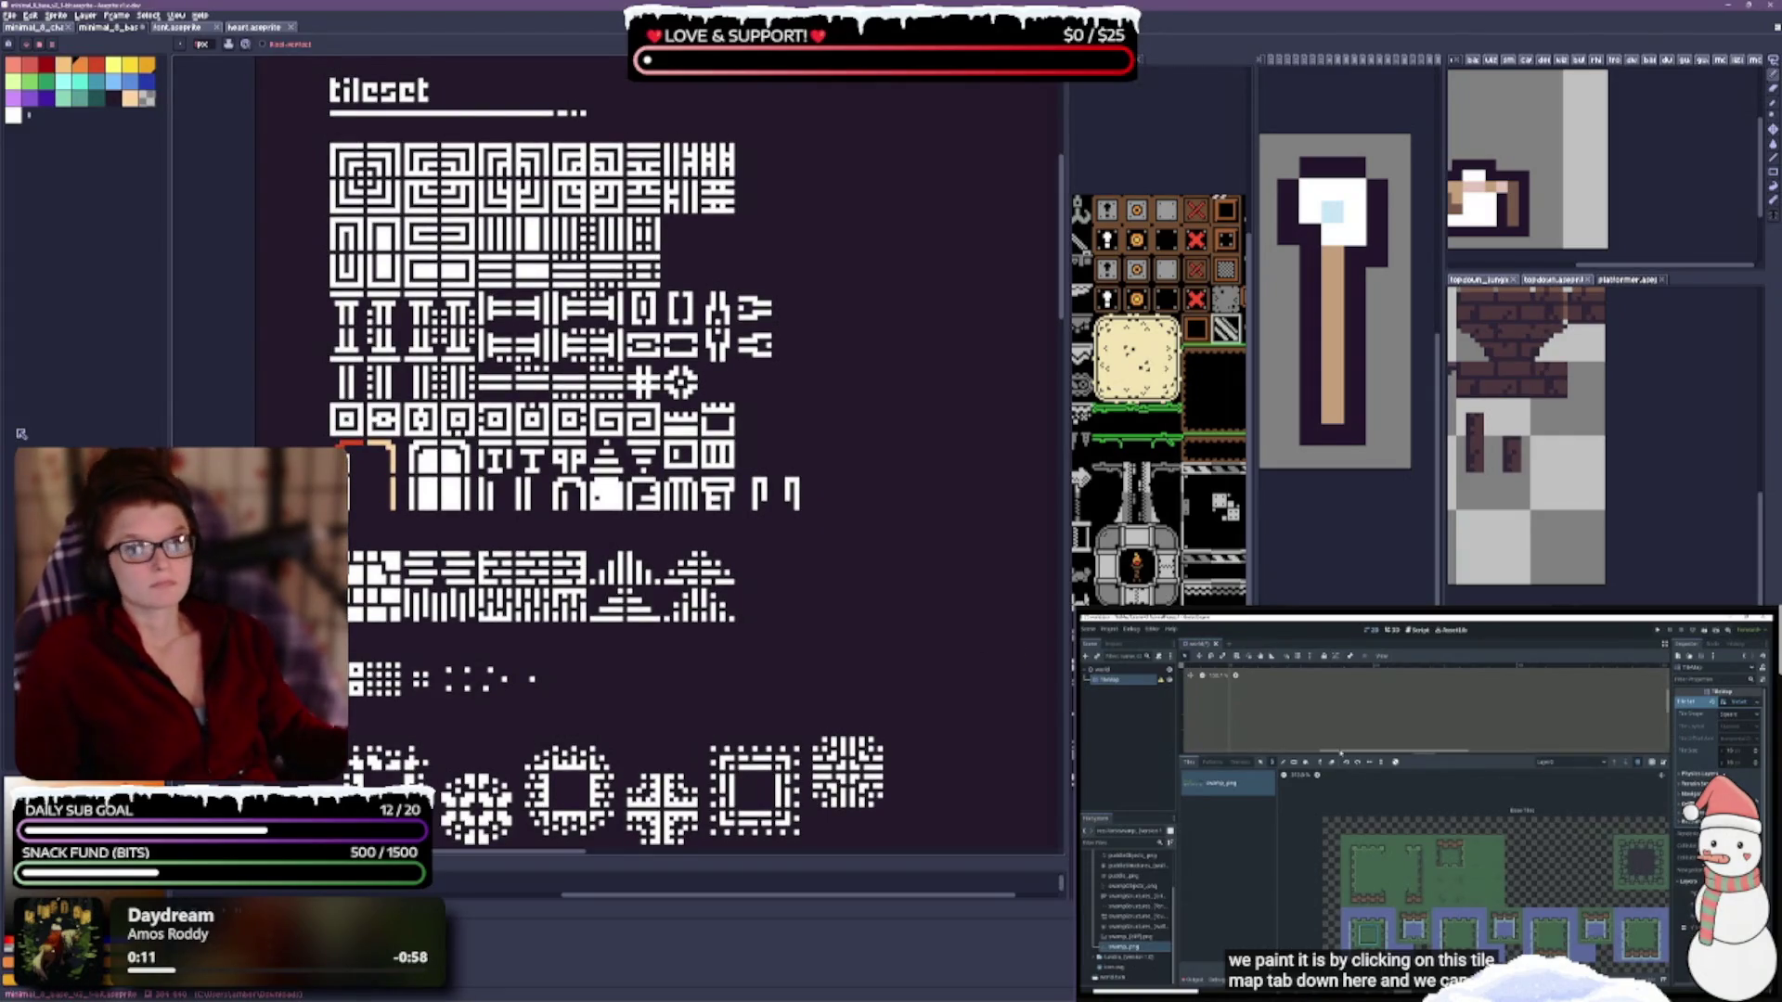
pyautogui.hotkey('ctrl', 'Tab')
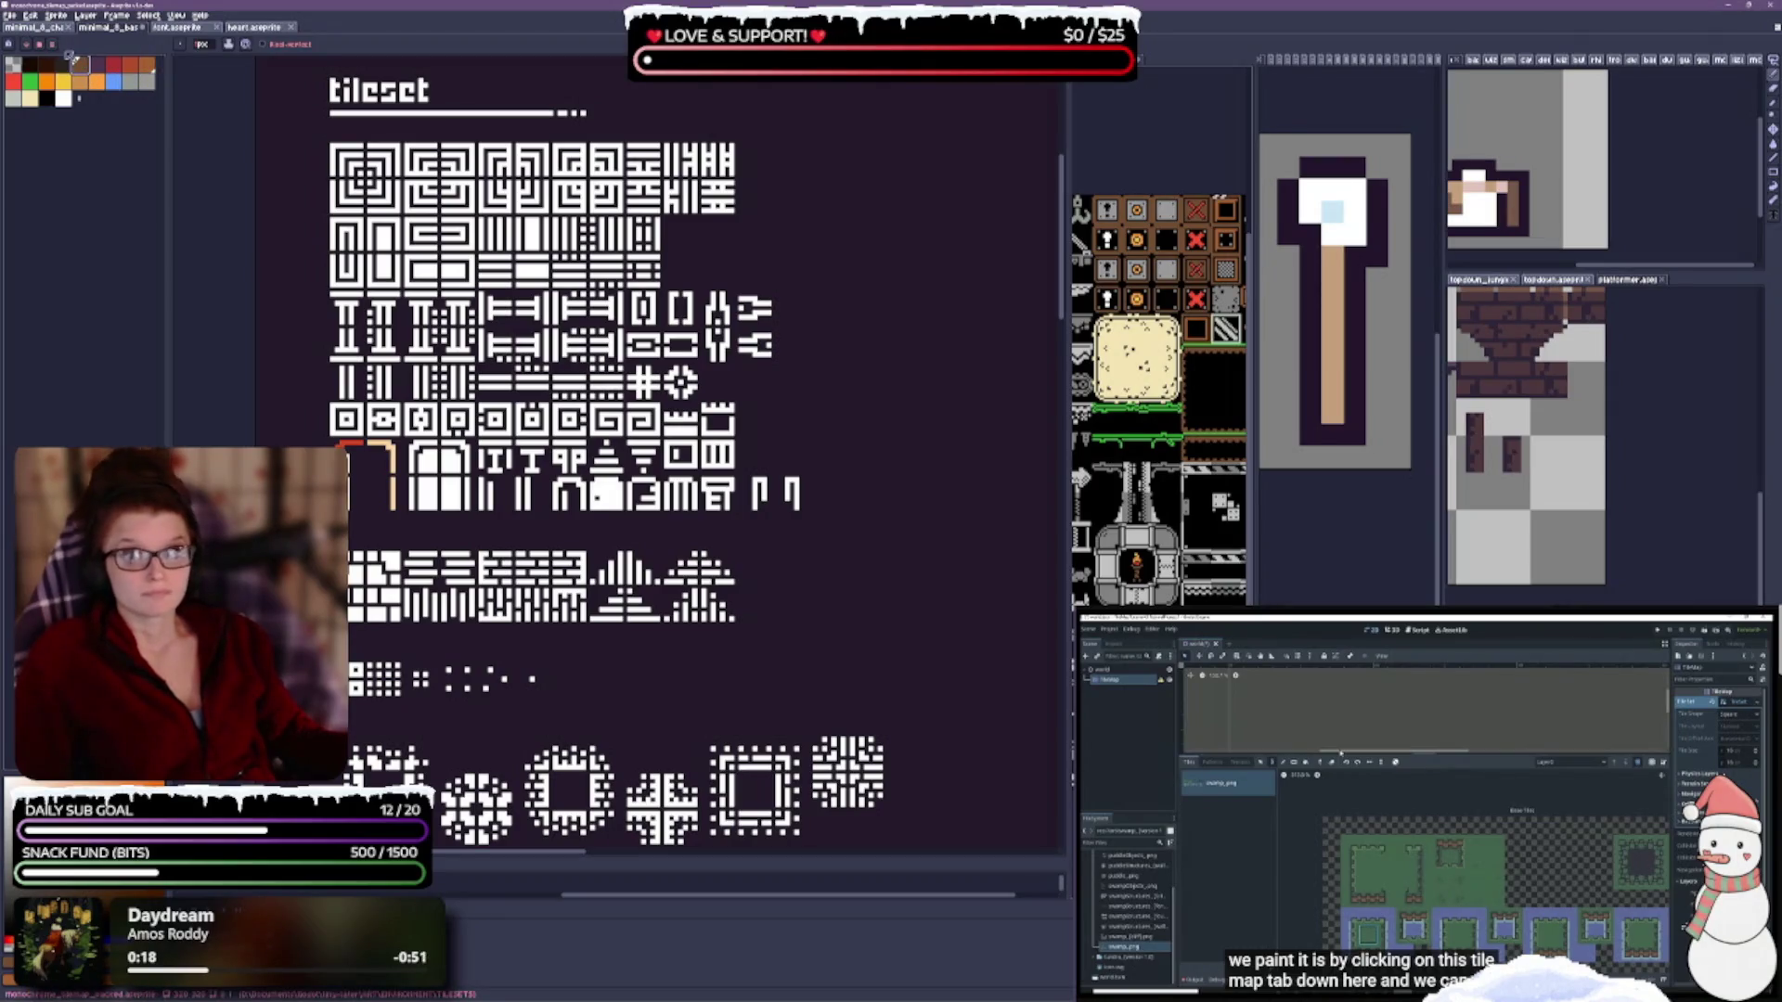
pyautogui.click(60, 48)
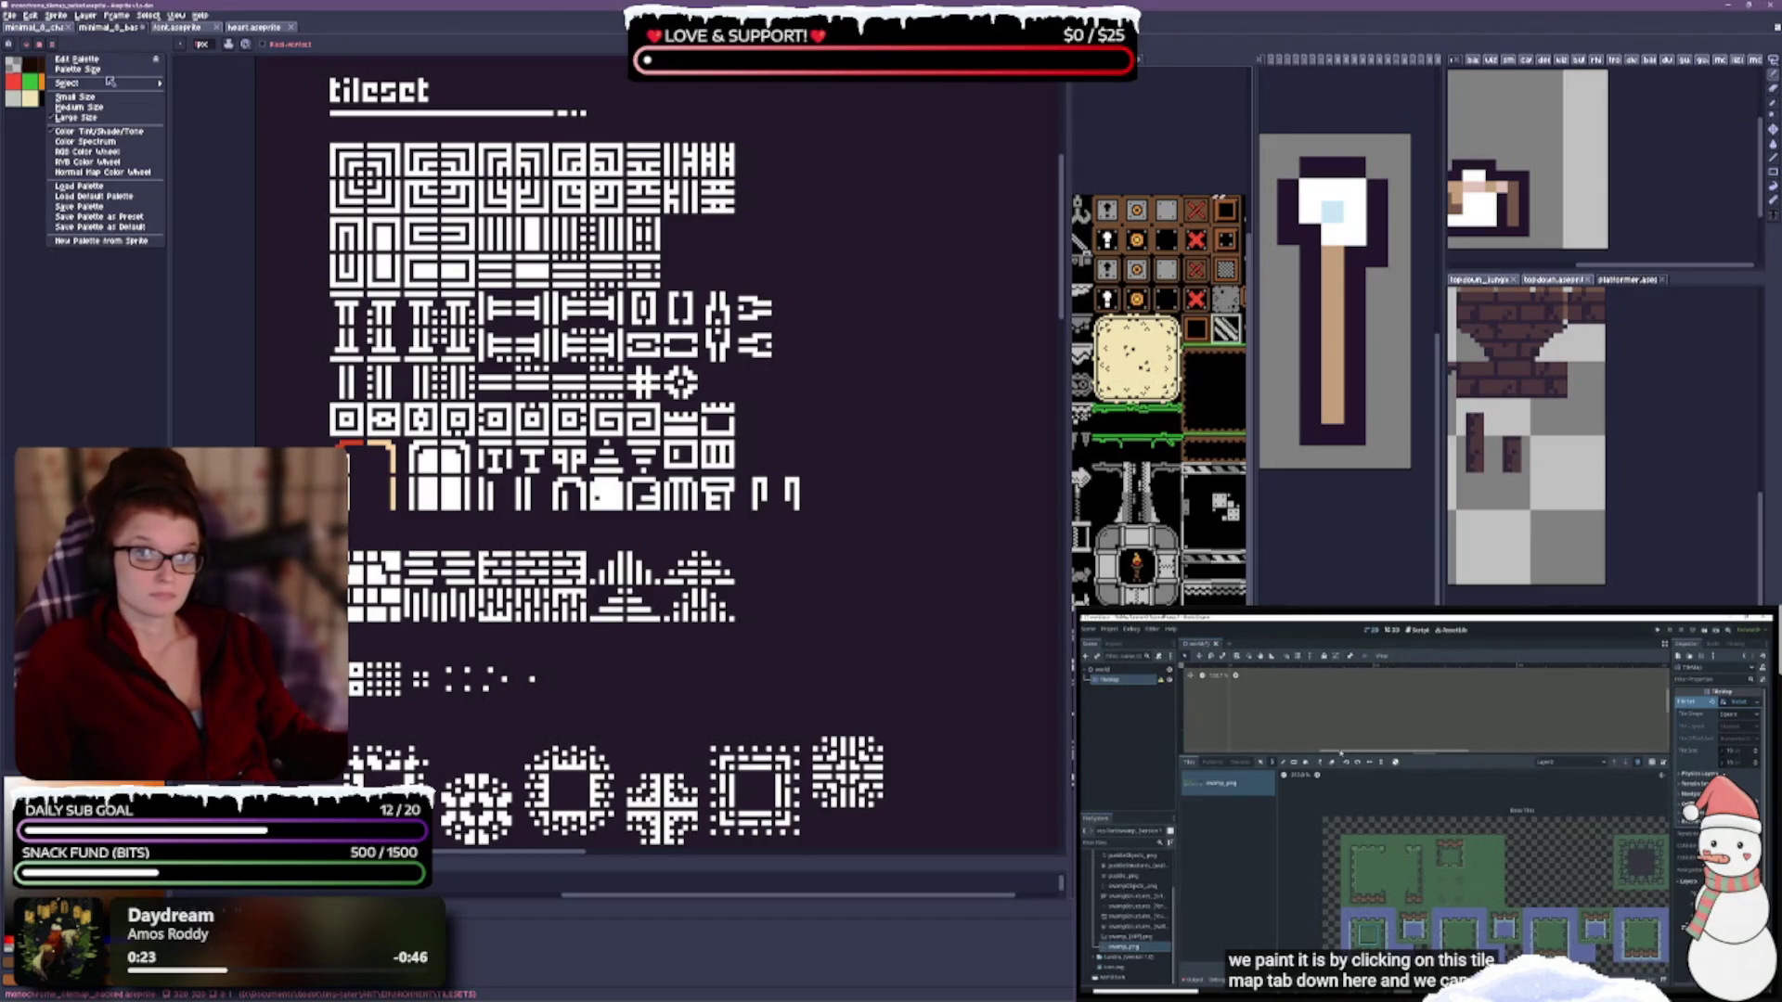
pyautogui.moveTo(111, 86)
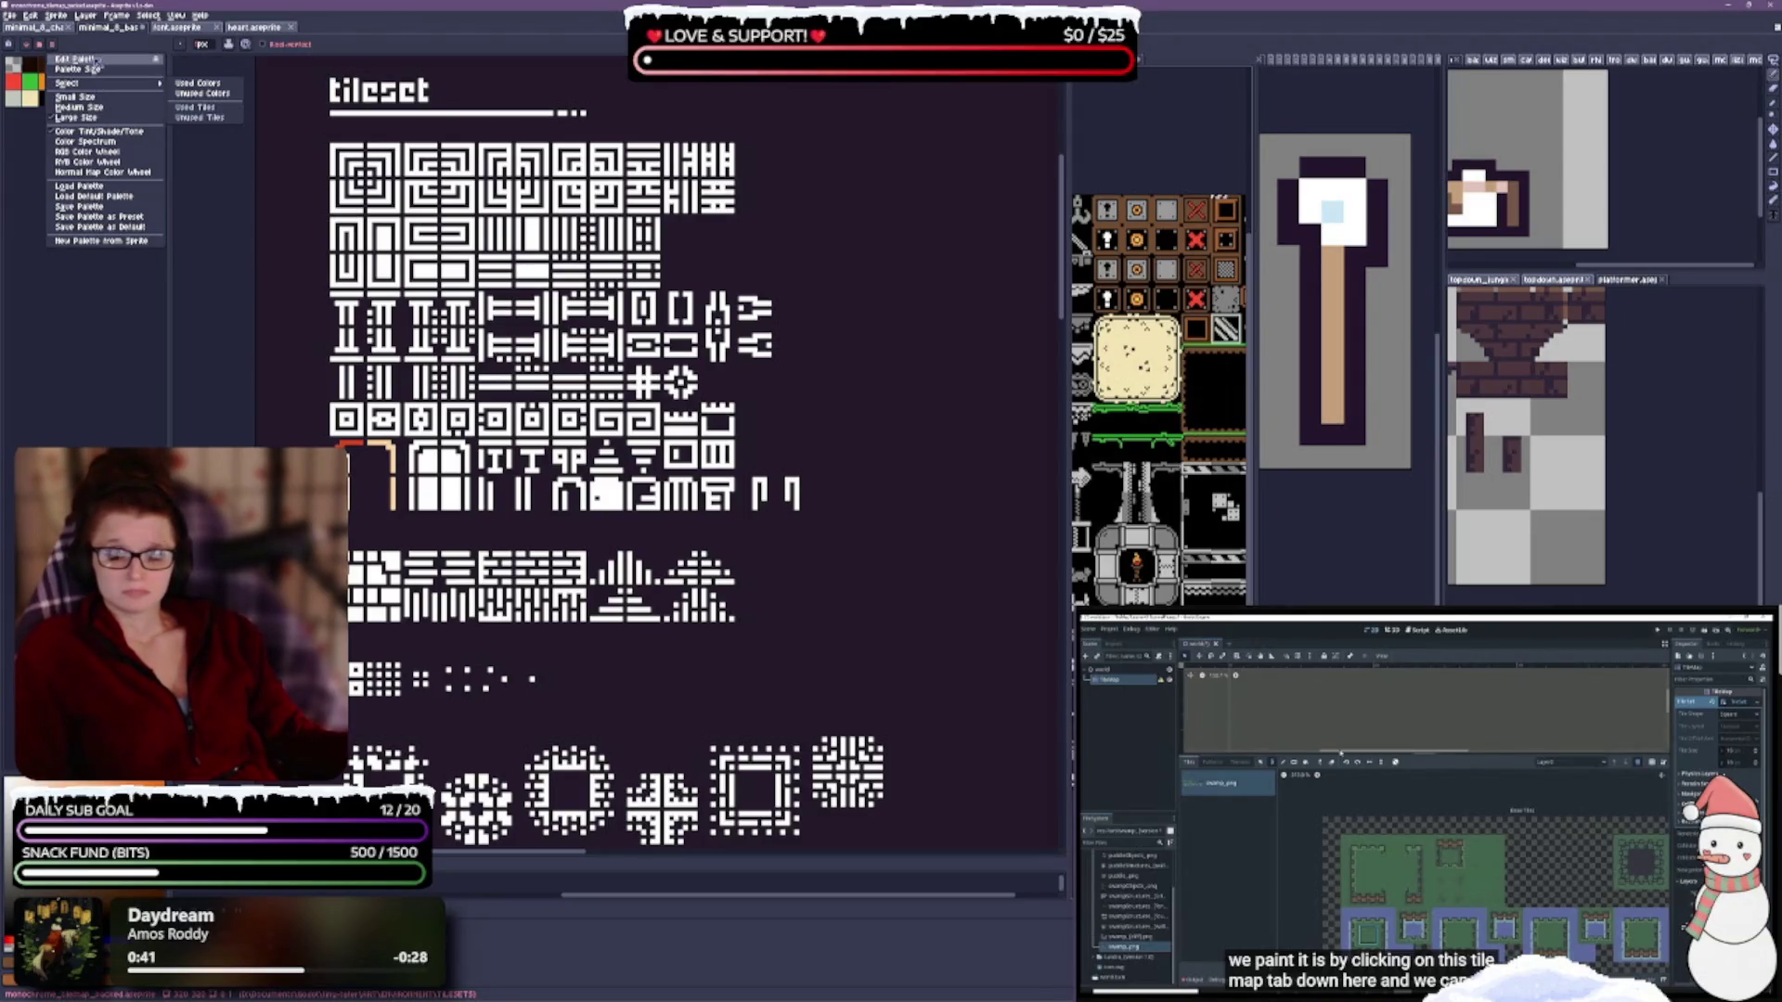
pyautogui.click(96, 61)
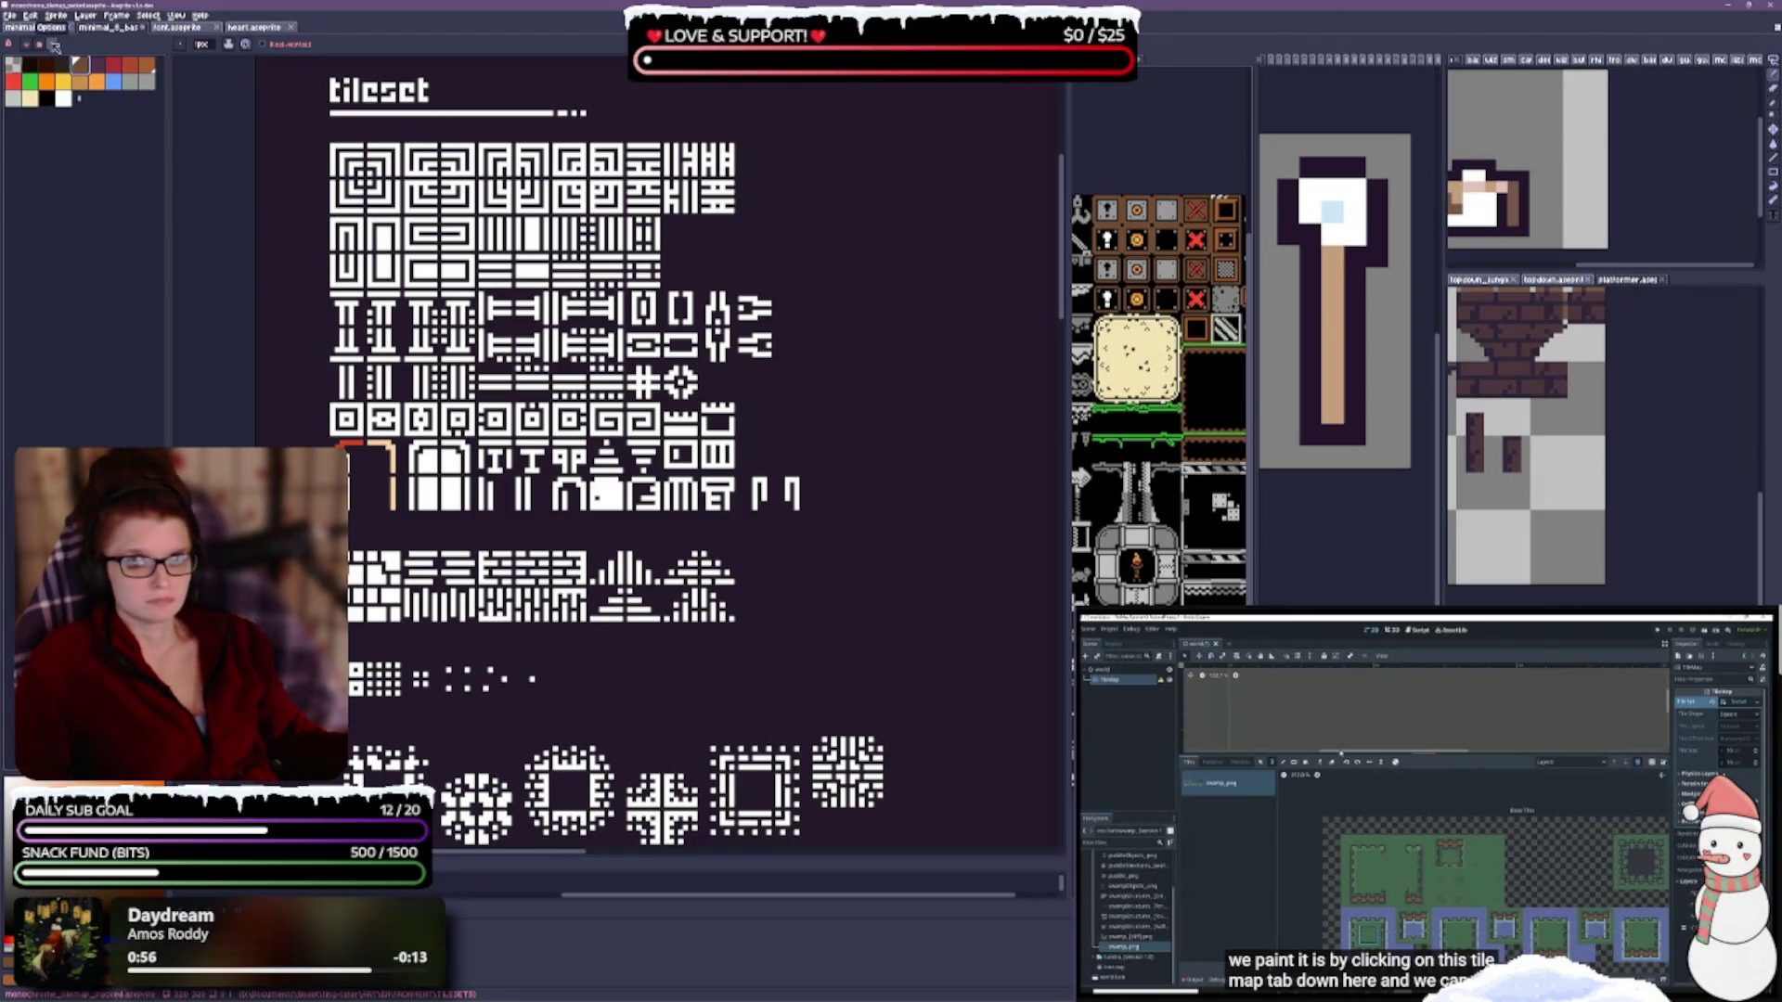
pyautogui.click(55, 46)
pyautogui.click(71, 345)
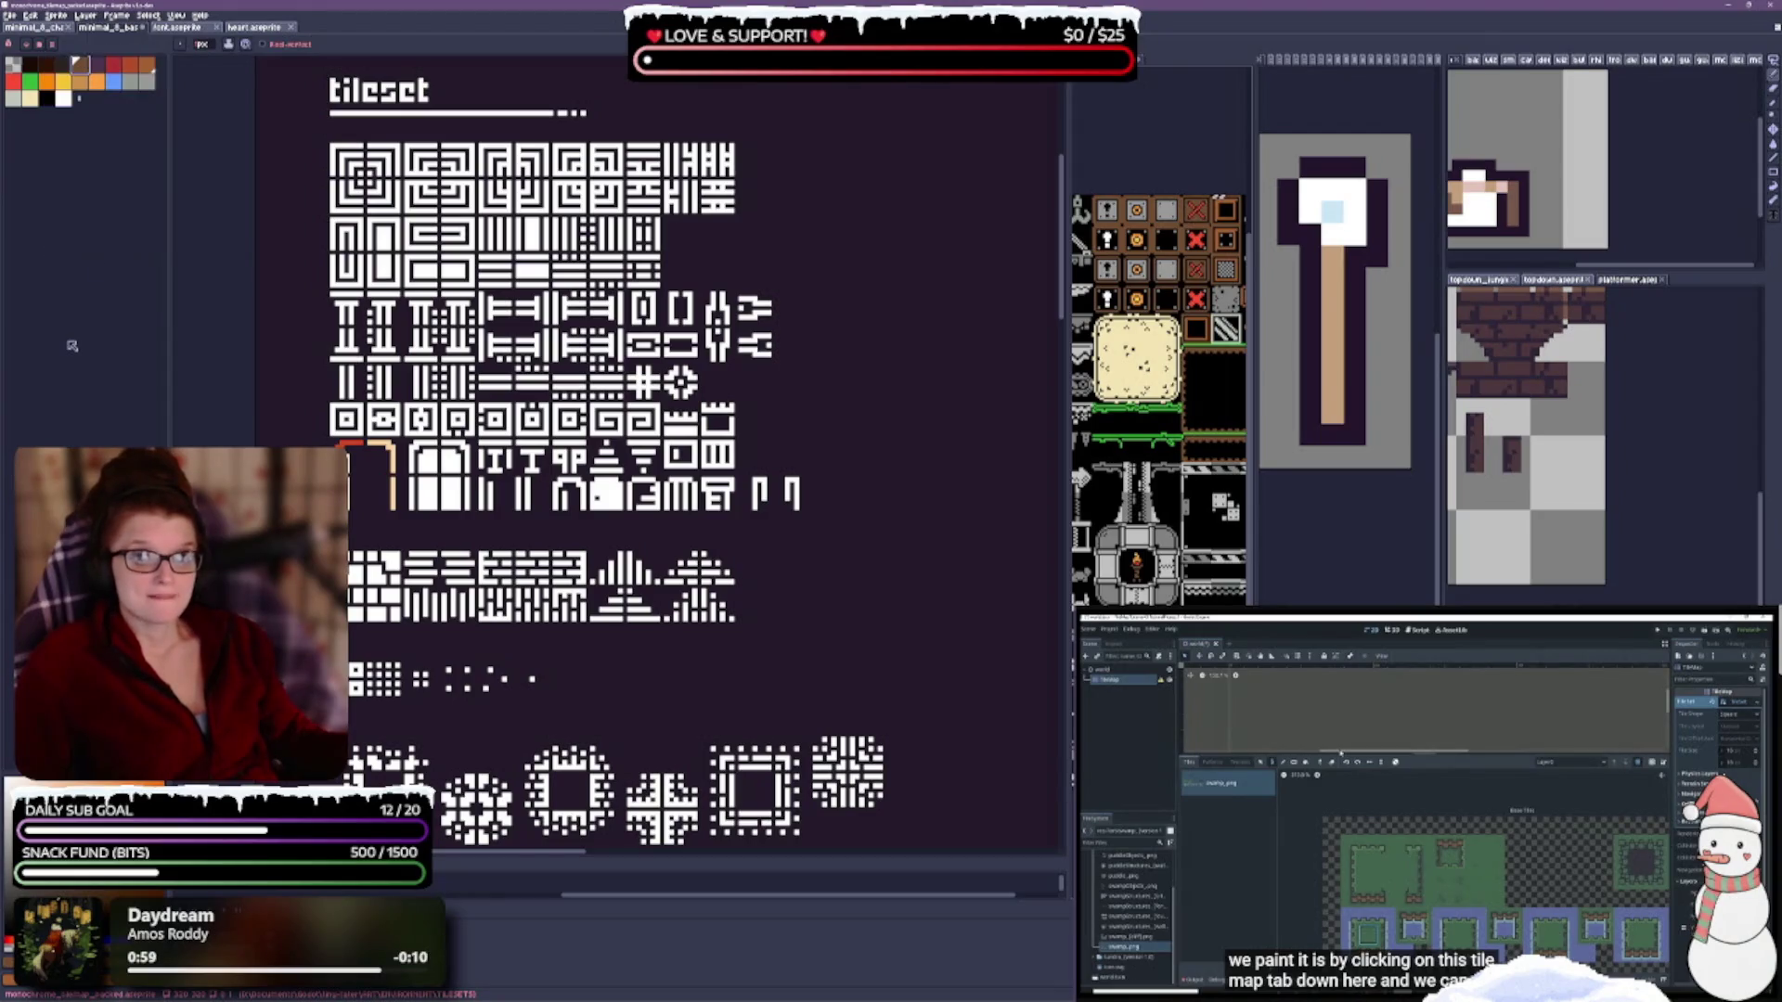
pyautogui.click(11, 15)
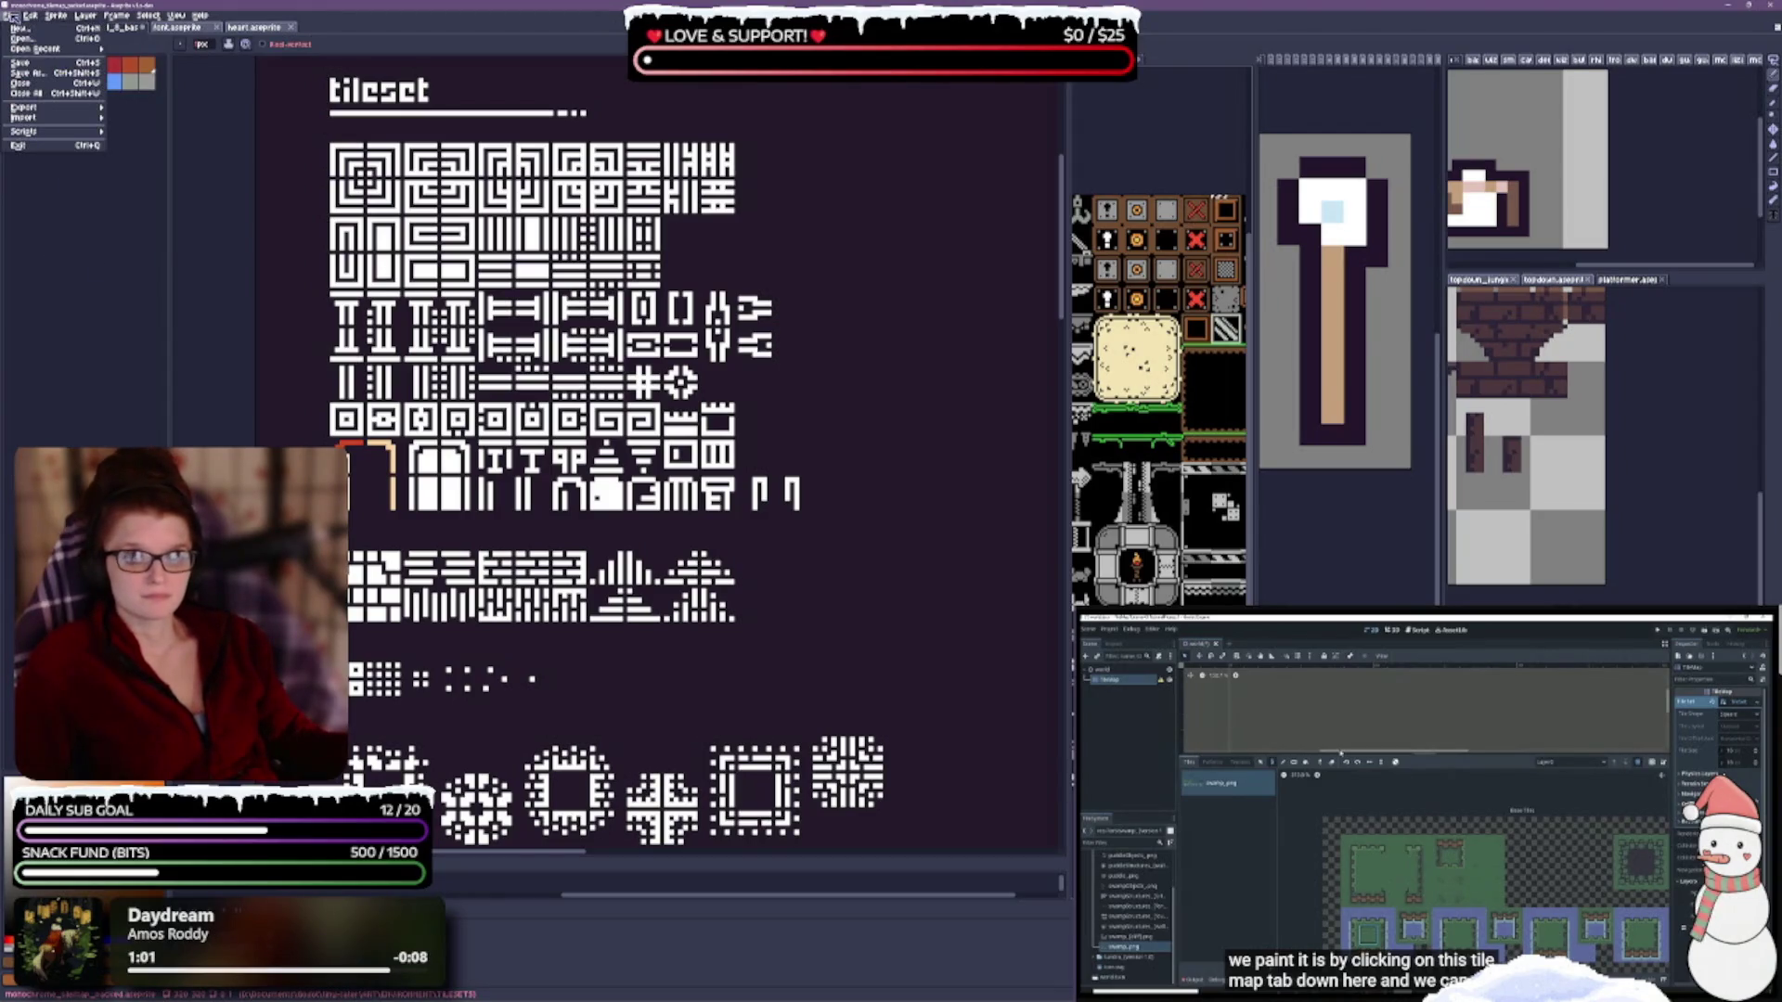
pyautogui.moveTo(31, 15)
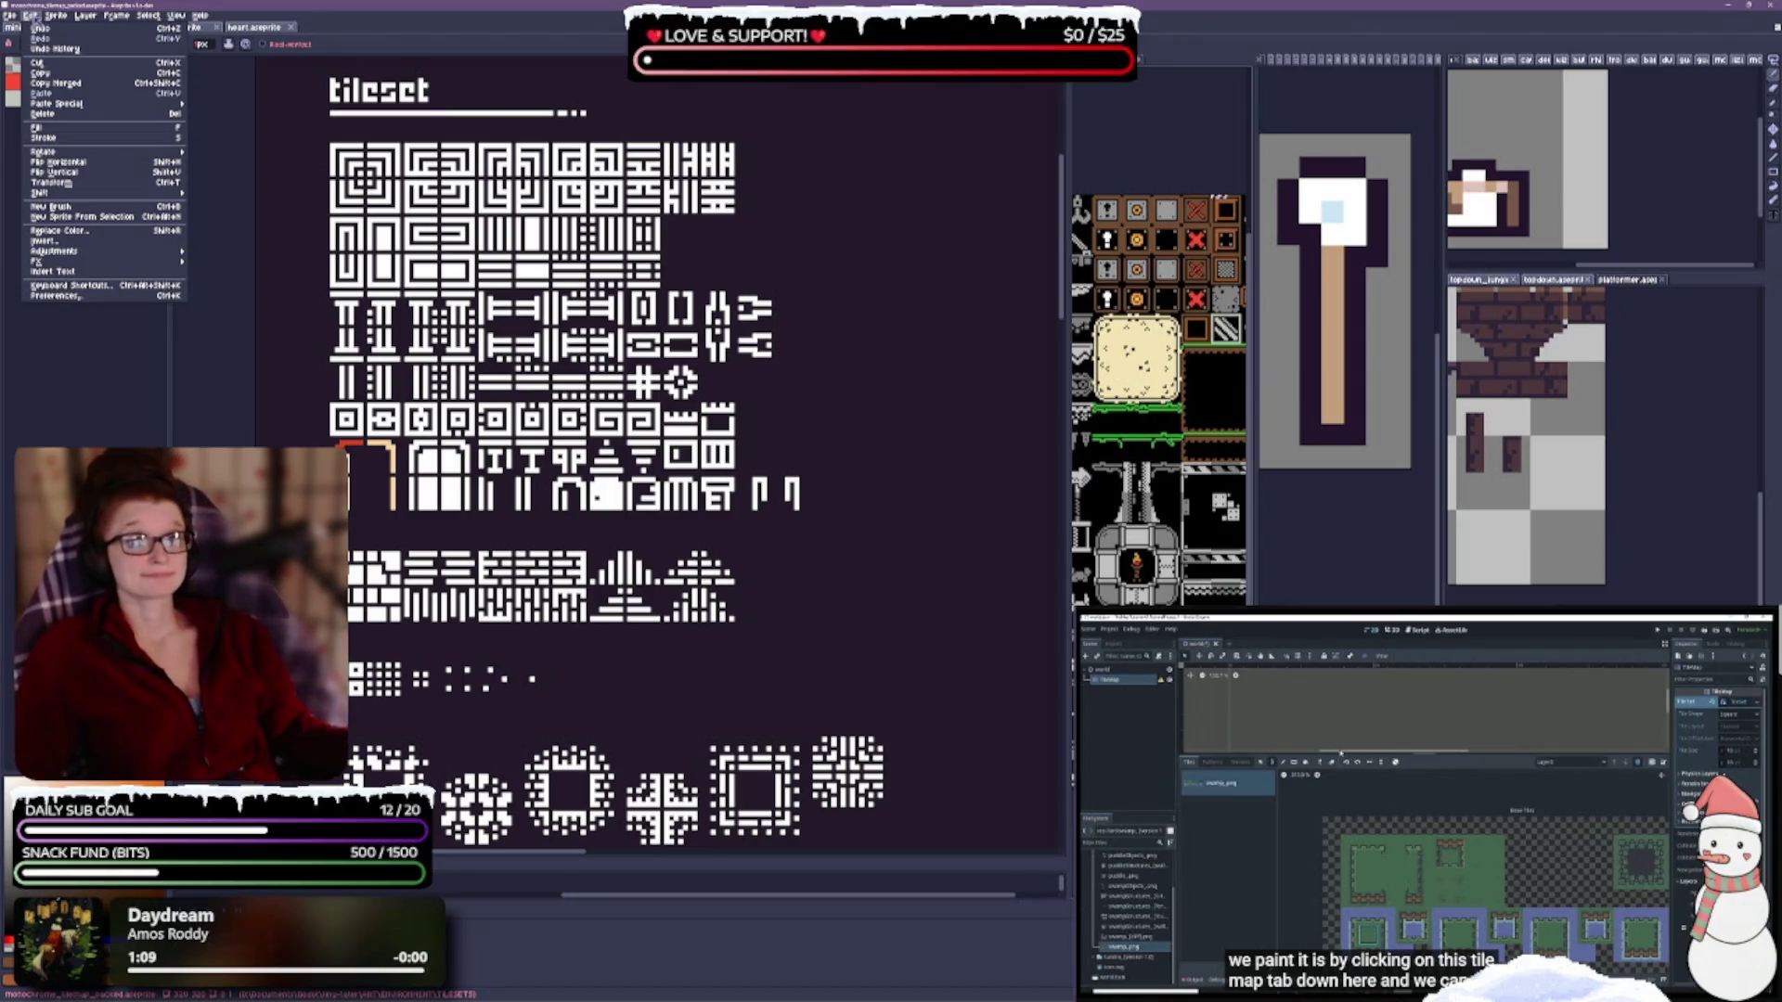
pyautogui.click(30, 16)
pyautogui.click(52, 16)
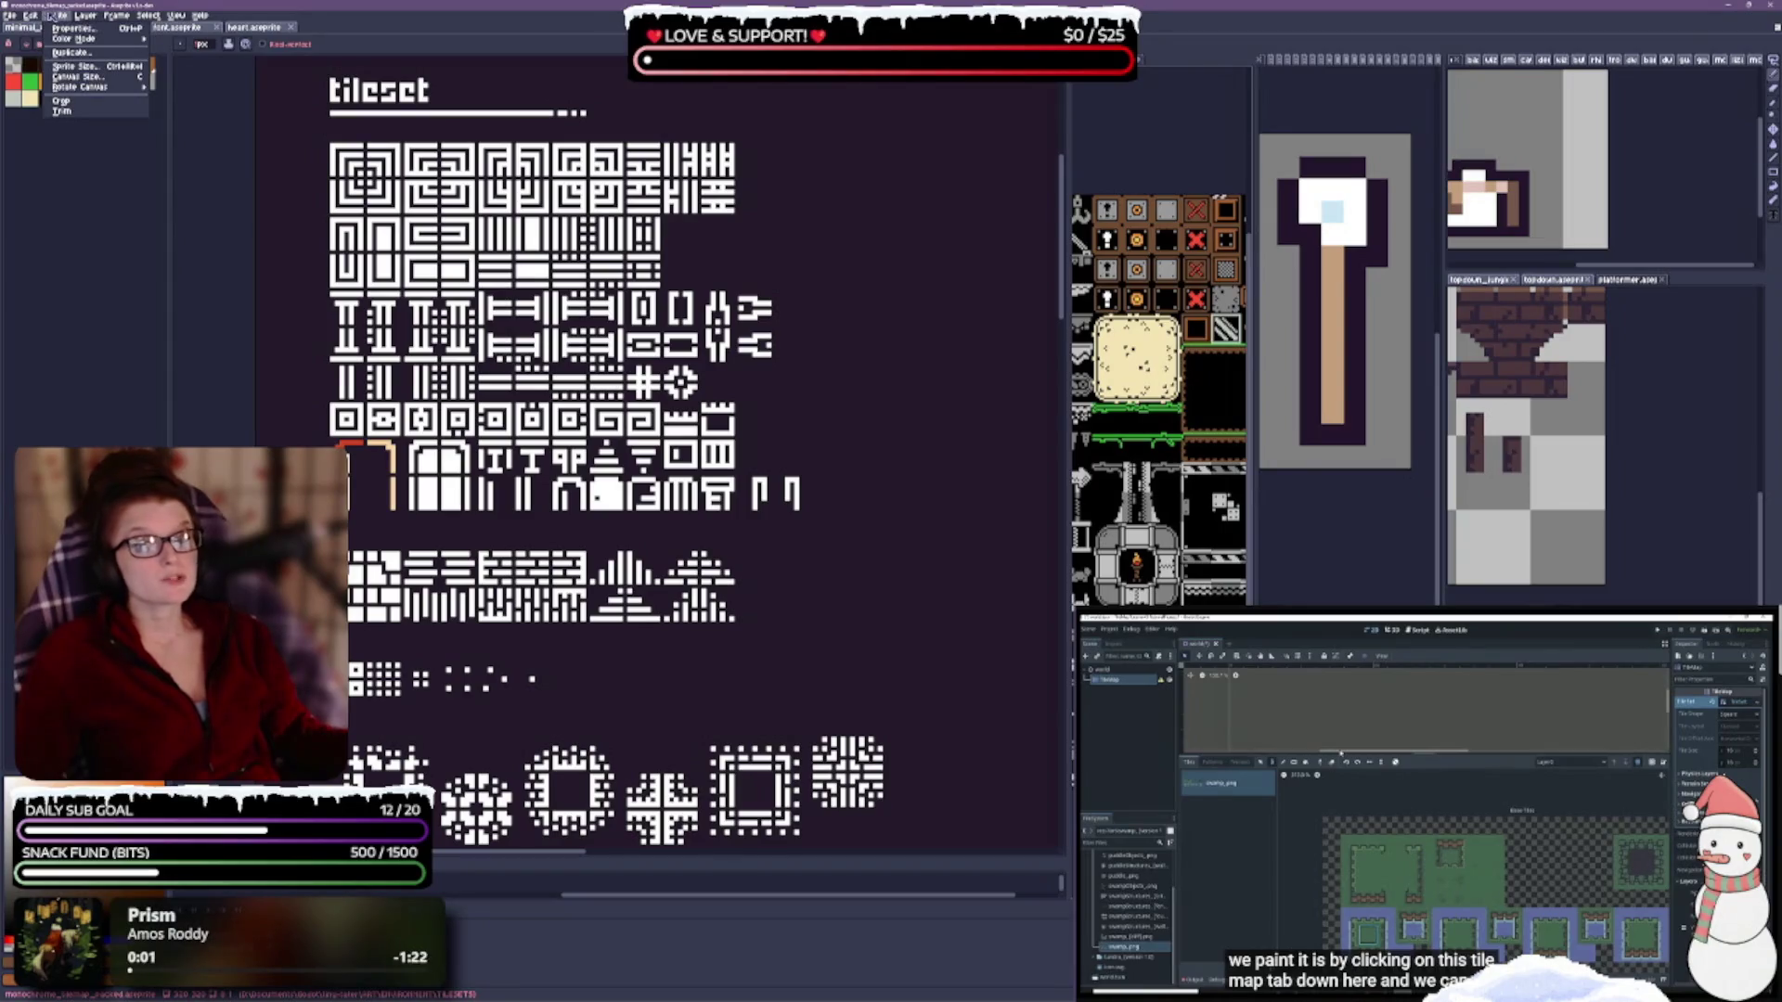
pyautogui.click(78, 15)
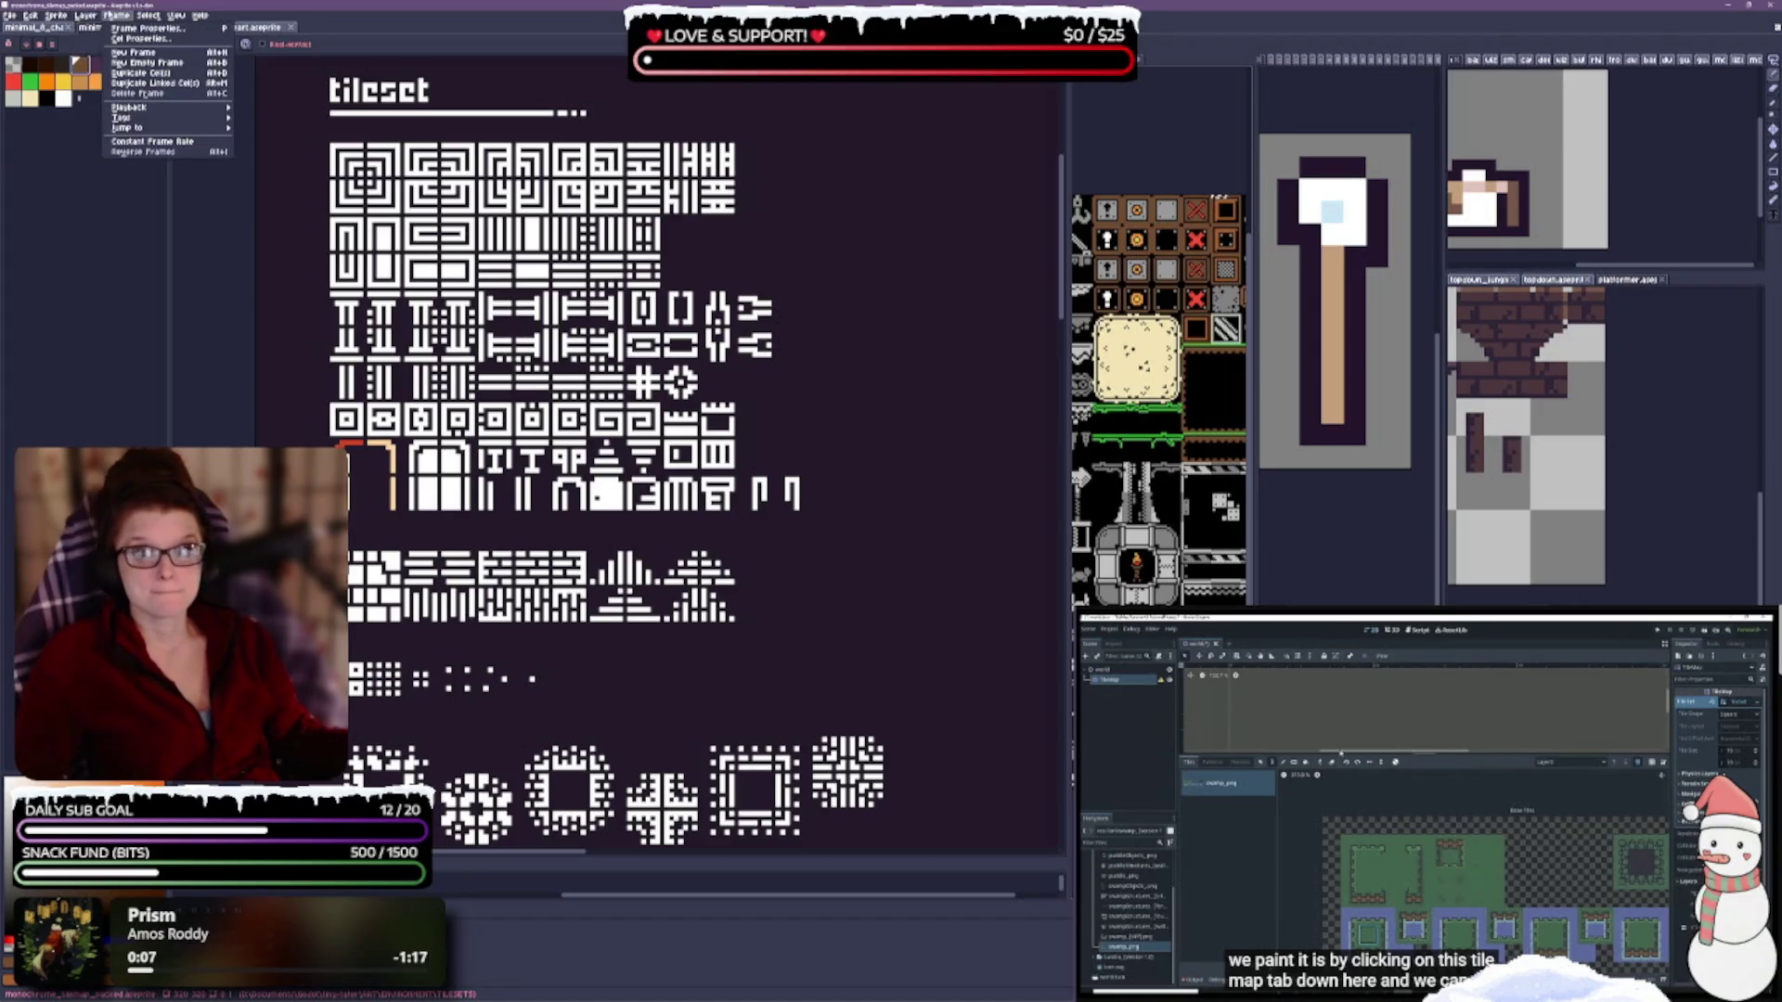
pyautogui.click(151, 16)
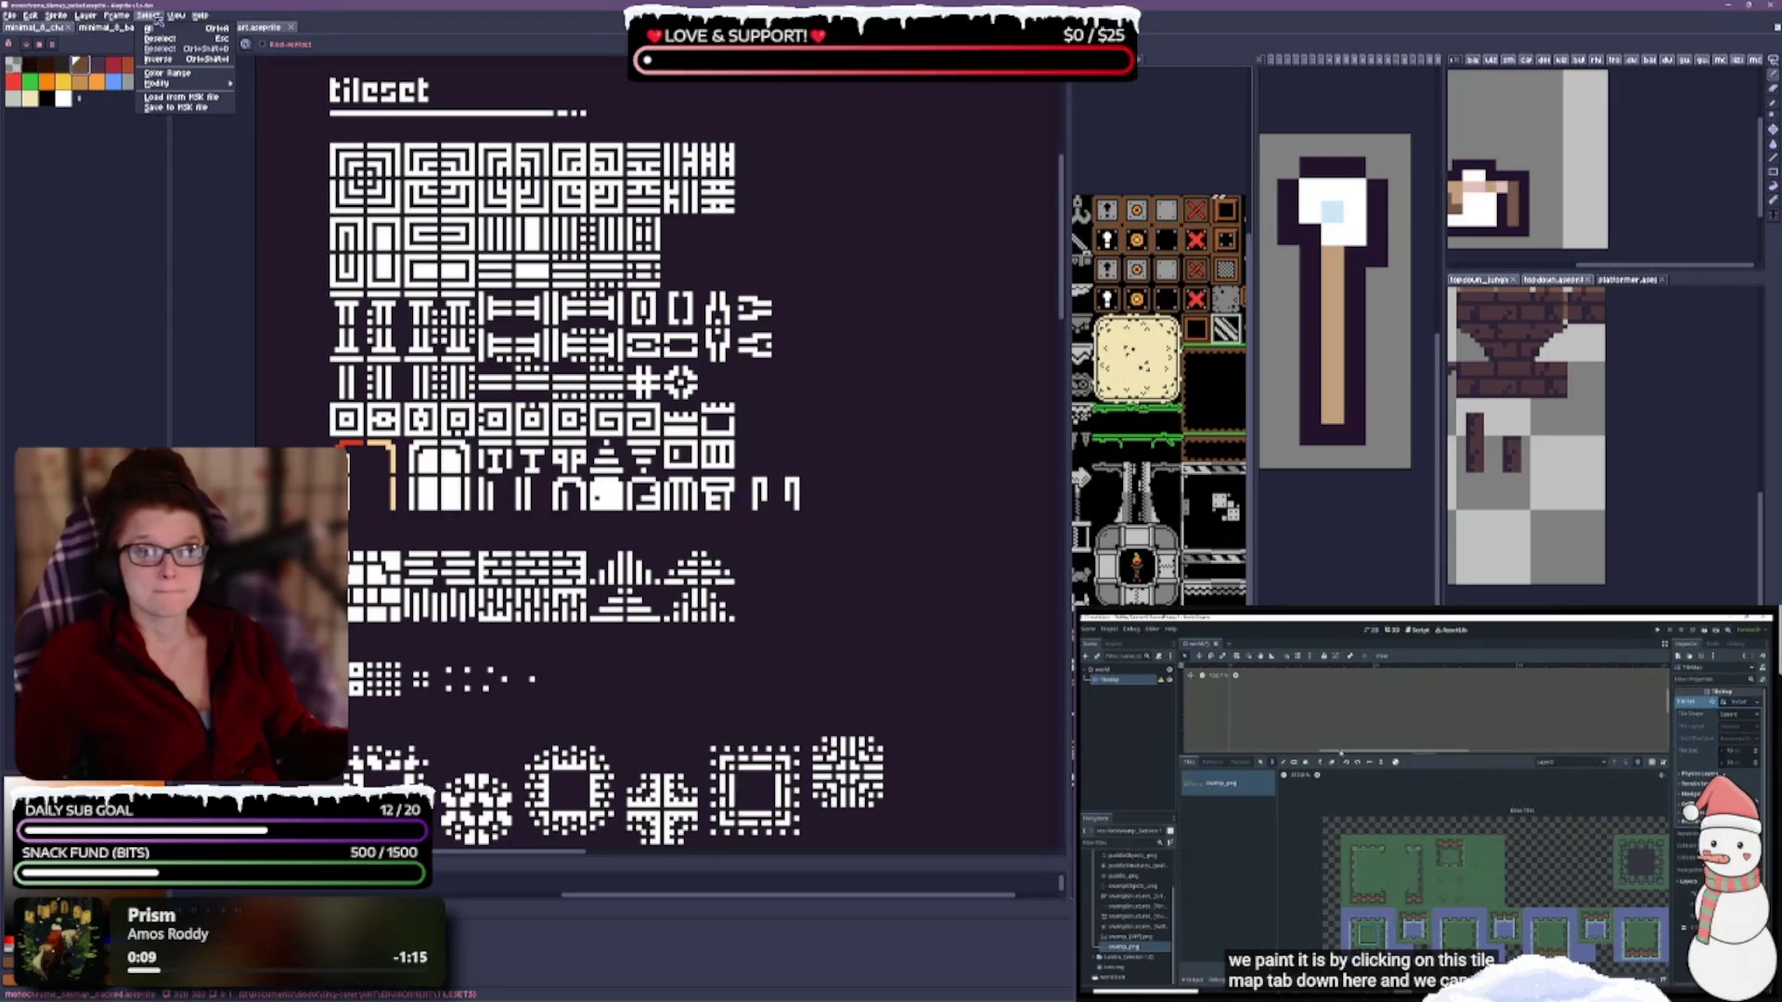
pyautogui.moveTo(173, 18)
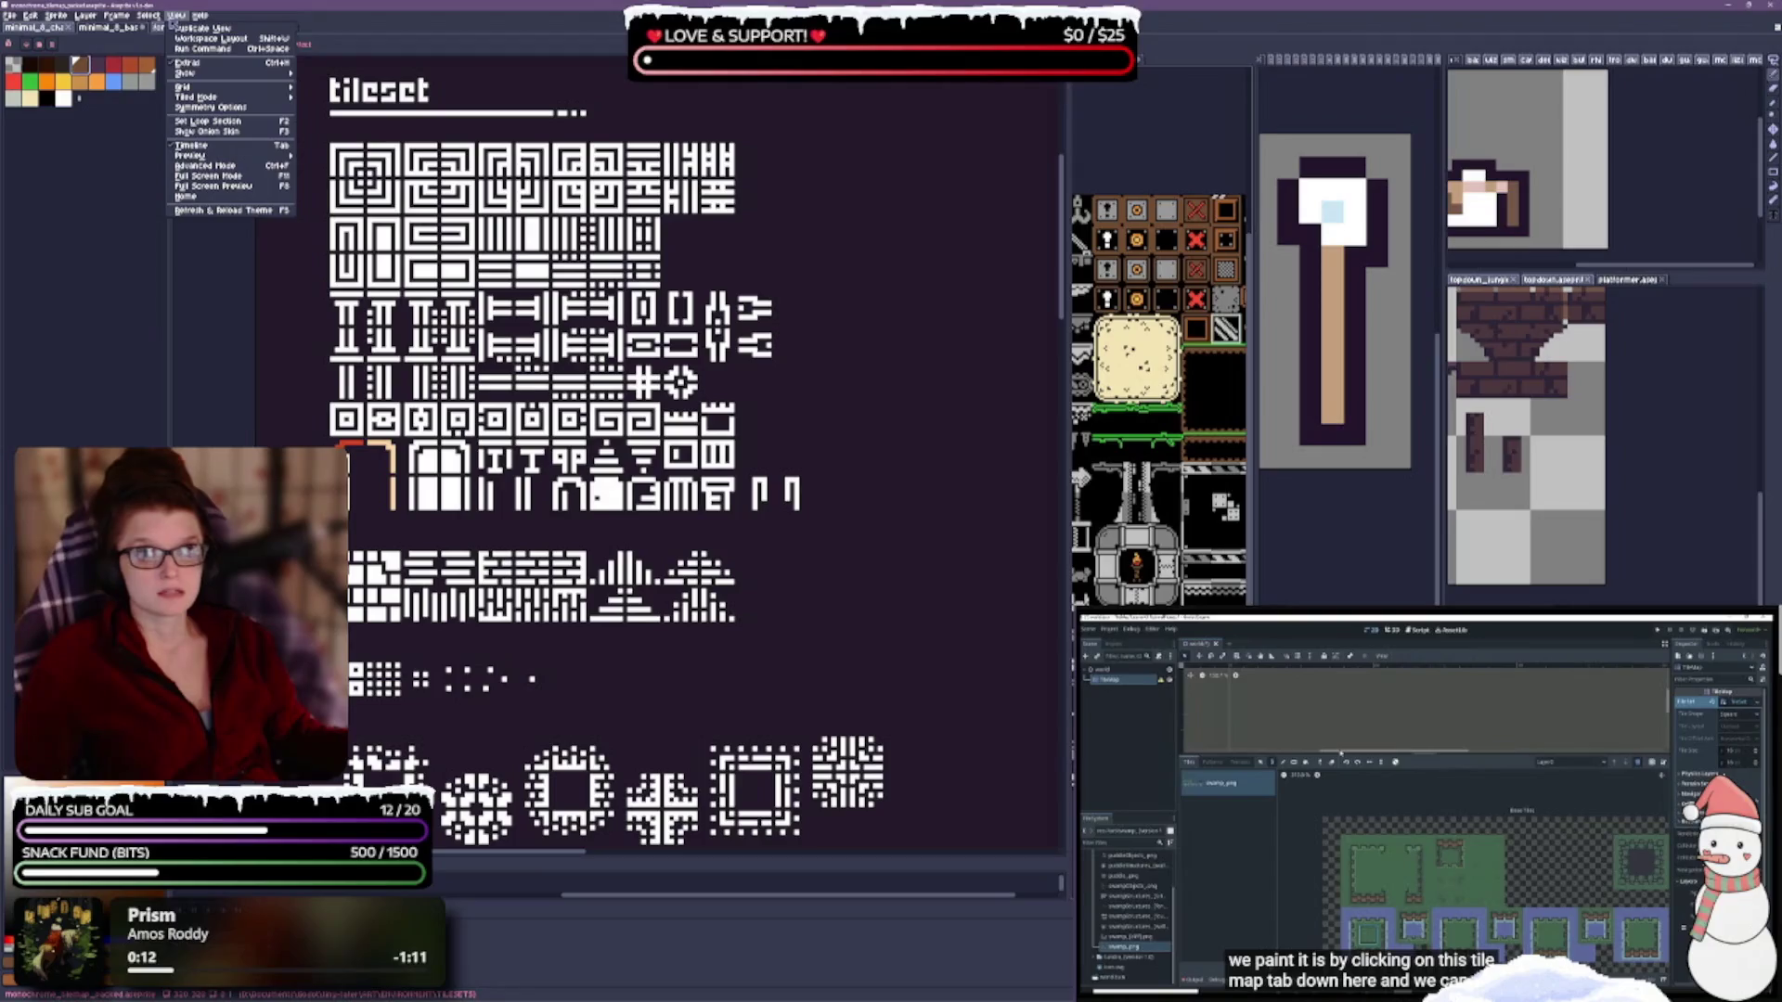
pyautogui.press('Escape')
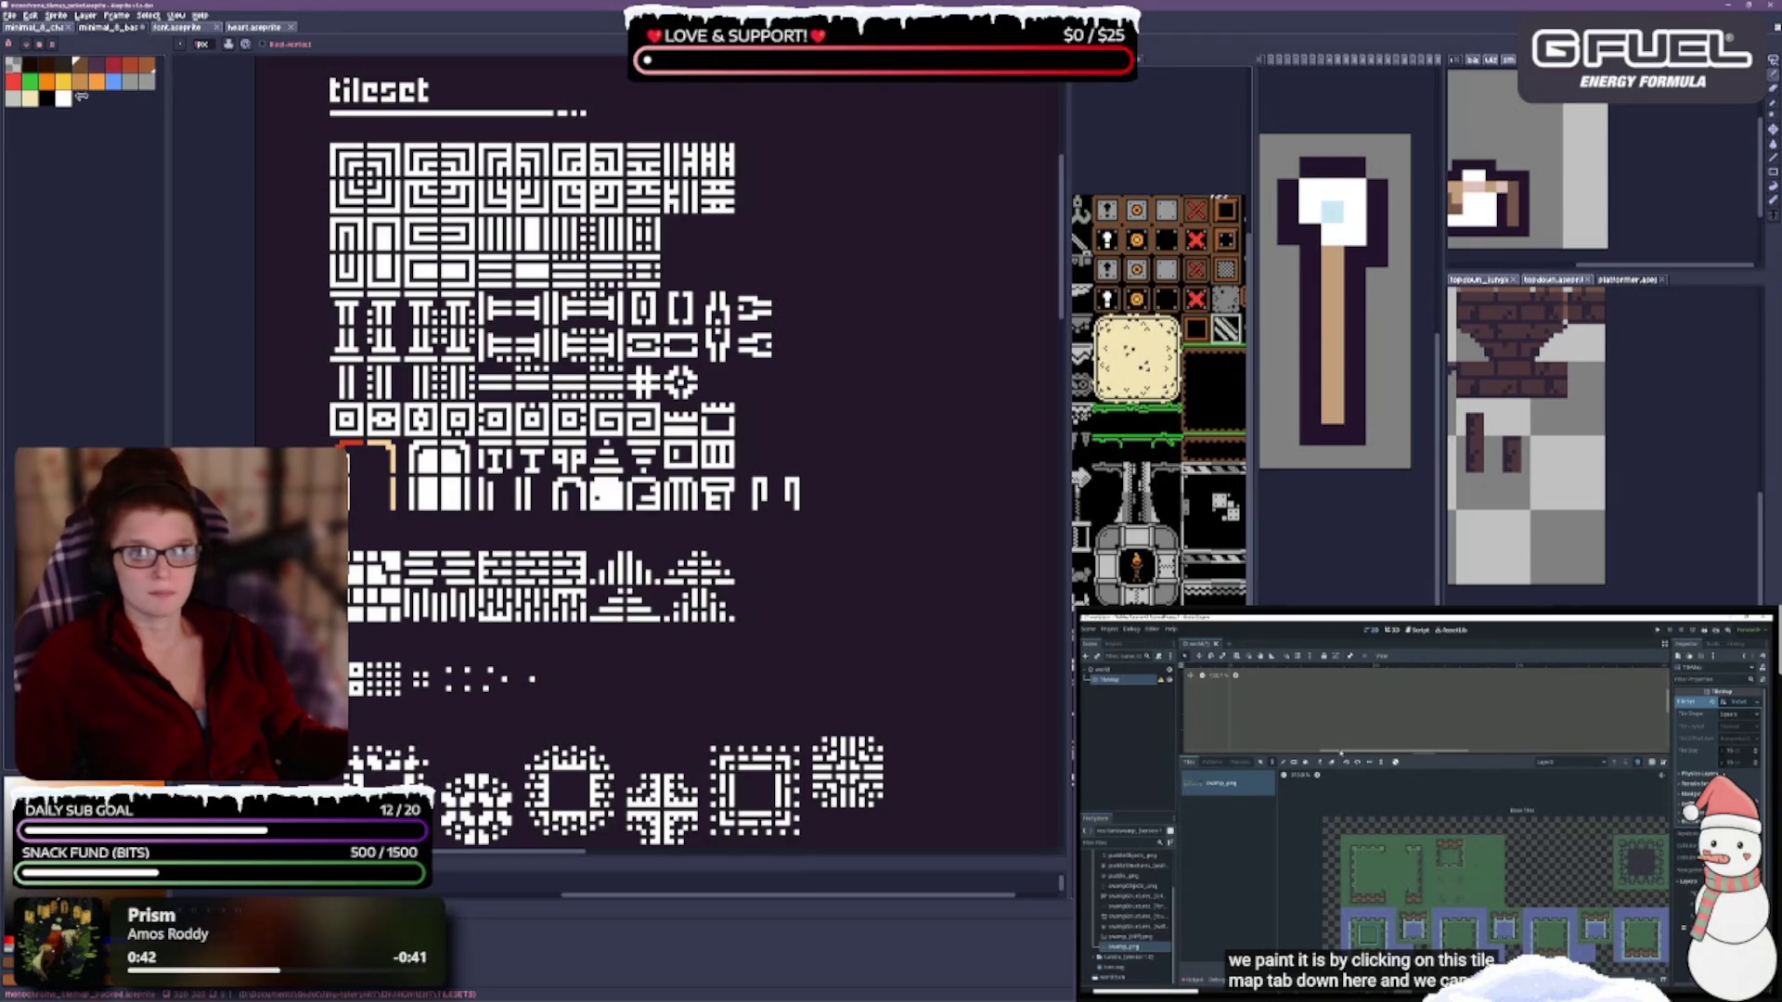
pyautogui.hotkey('ctrl', 'Tab')
# Scroll down the white tileset, make the colourful tilemap pane active, and scroll it down too.
pyautogui.scroll(-1, 923, 281)
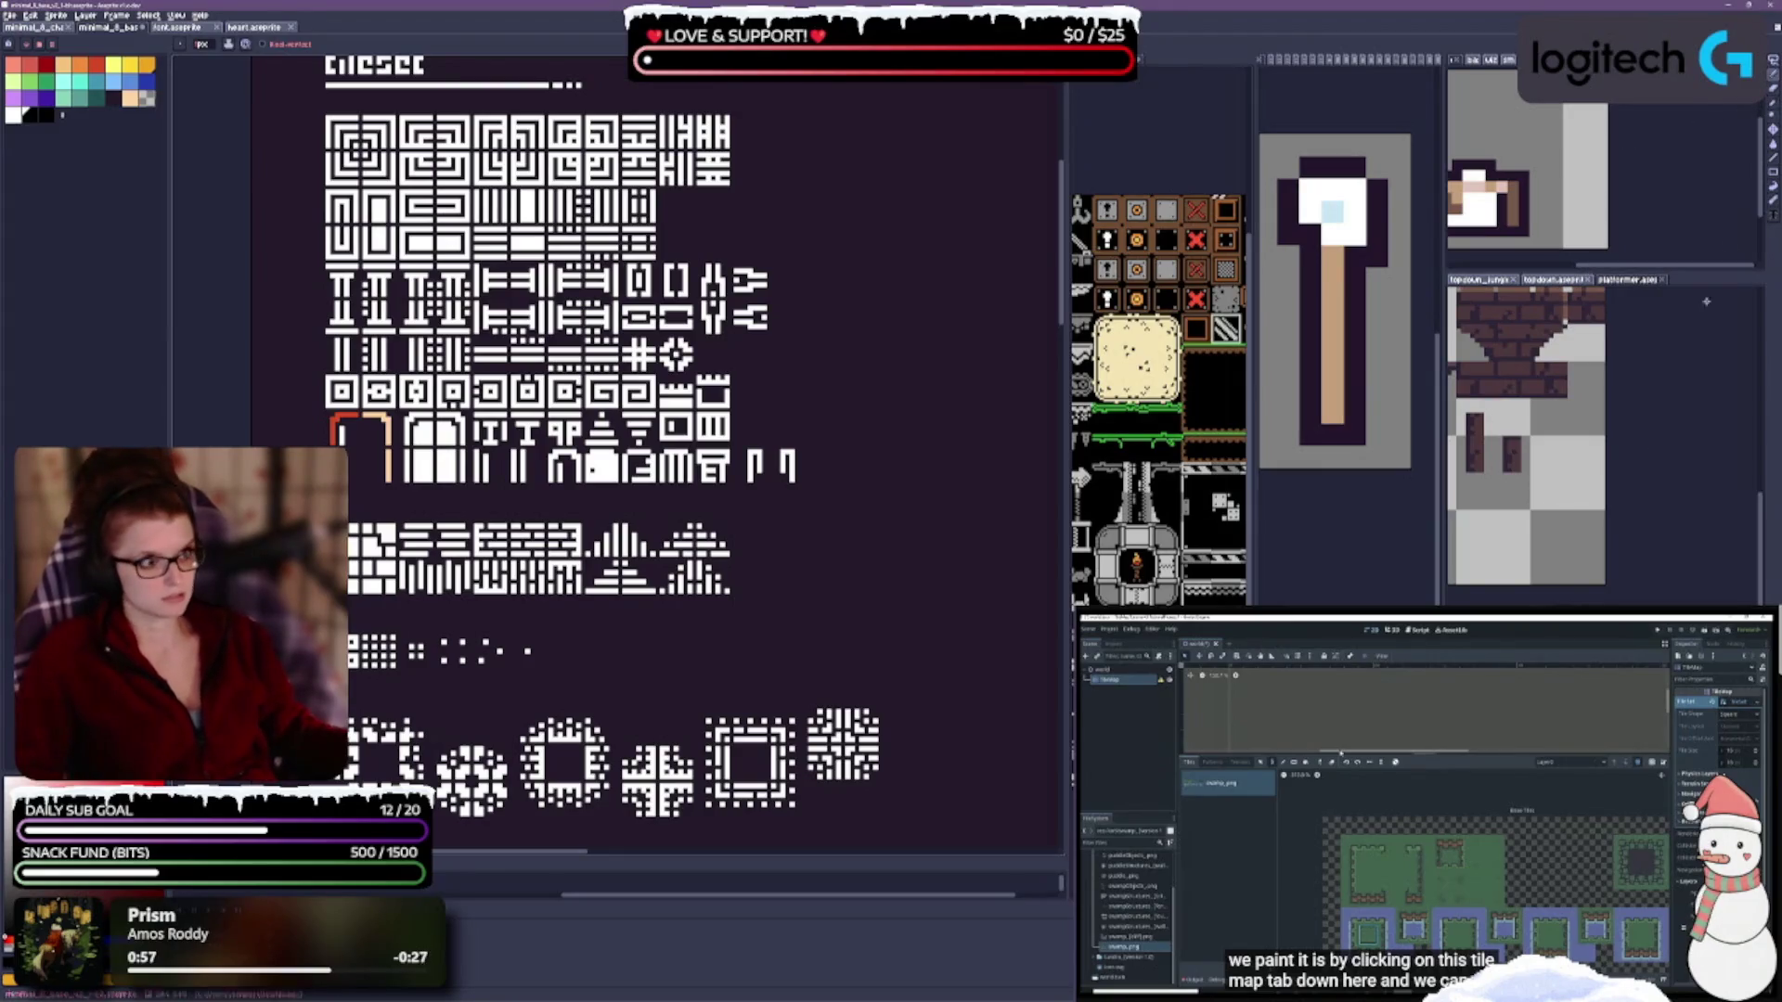
pyautogui.click(1184, 218)
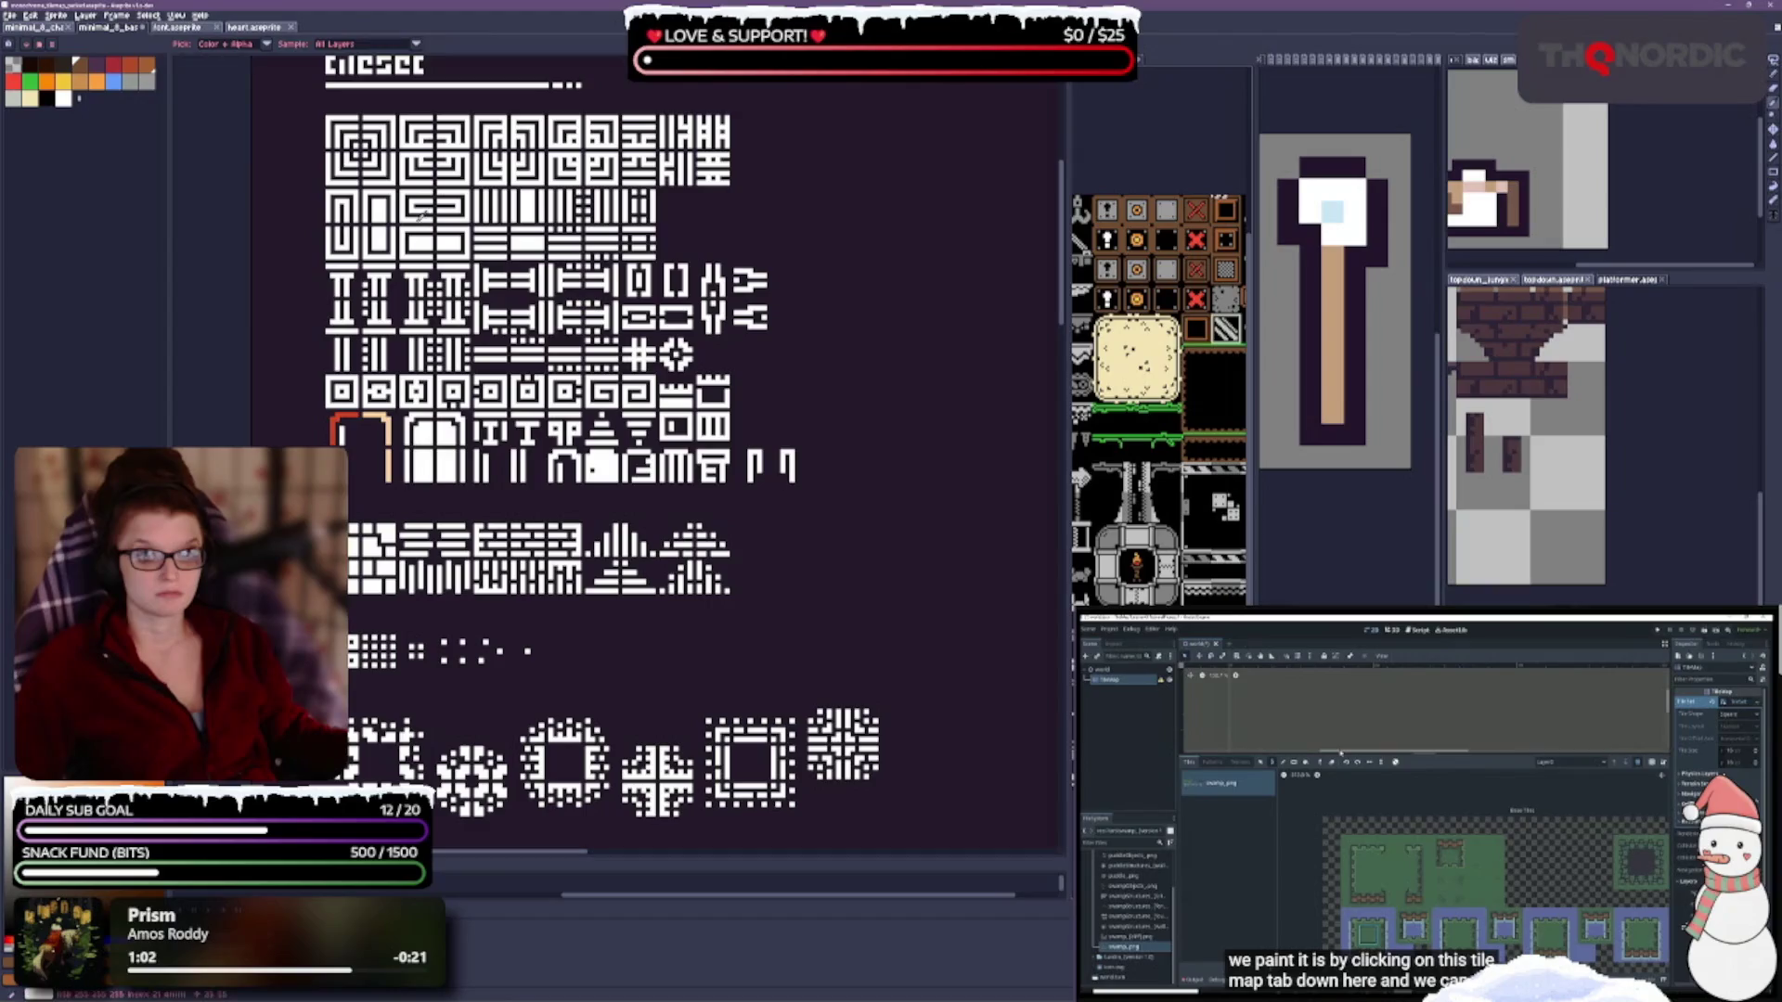
pyautogui.scroll(-2, 581, 236)
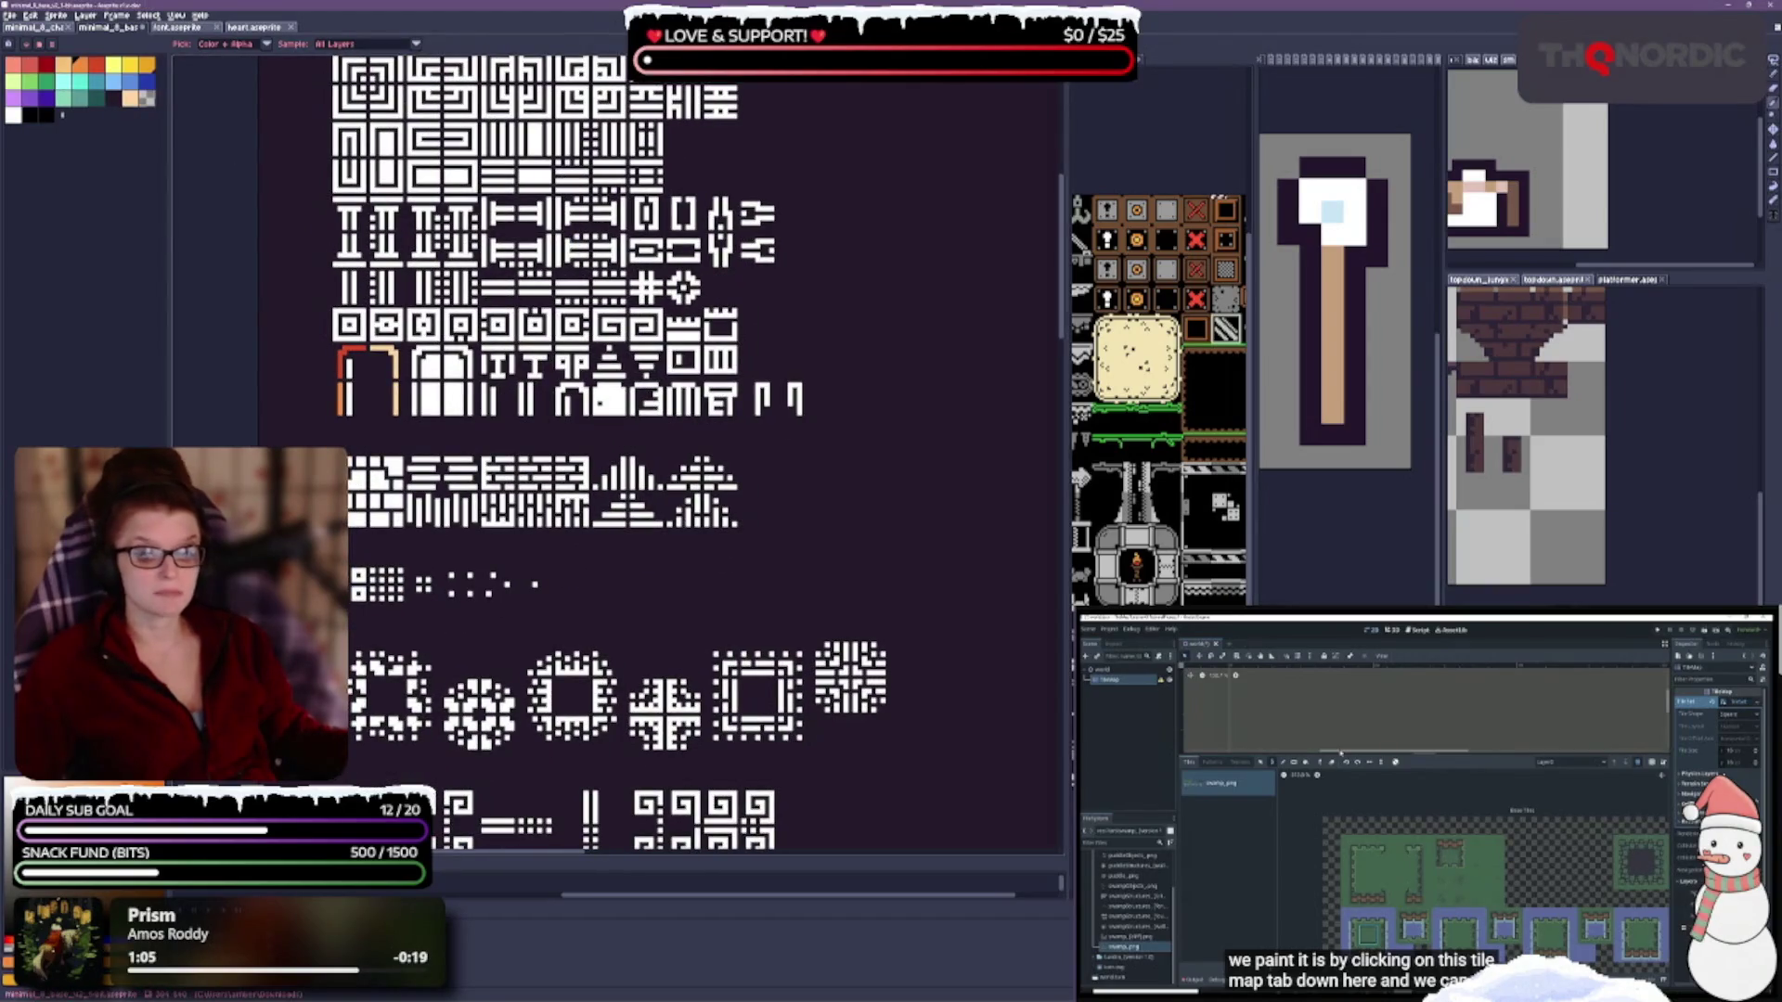
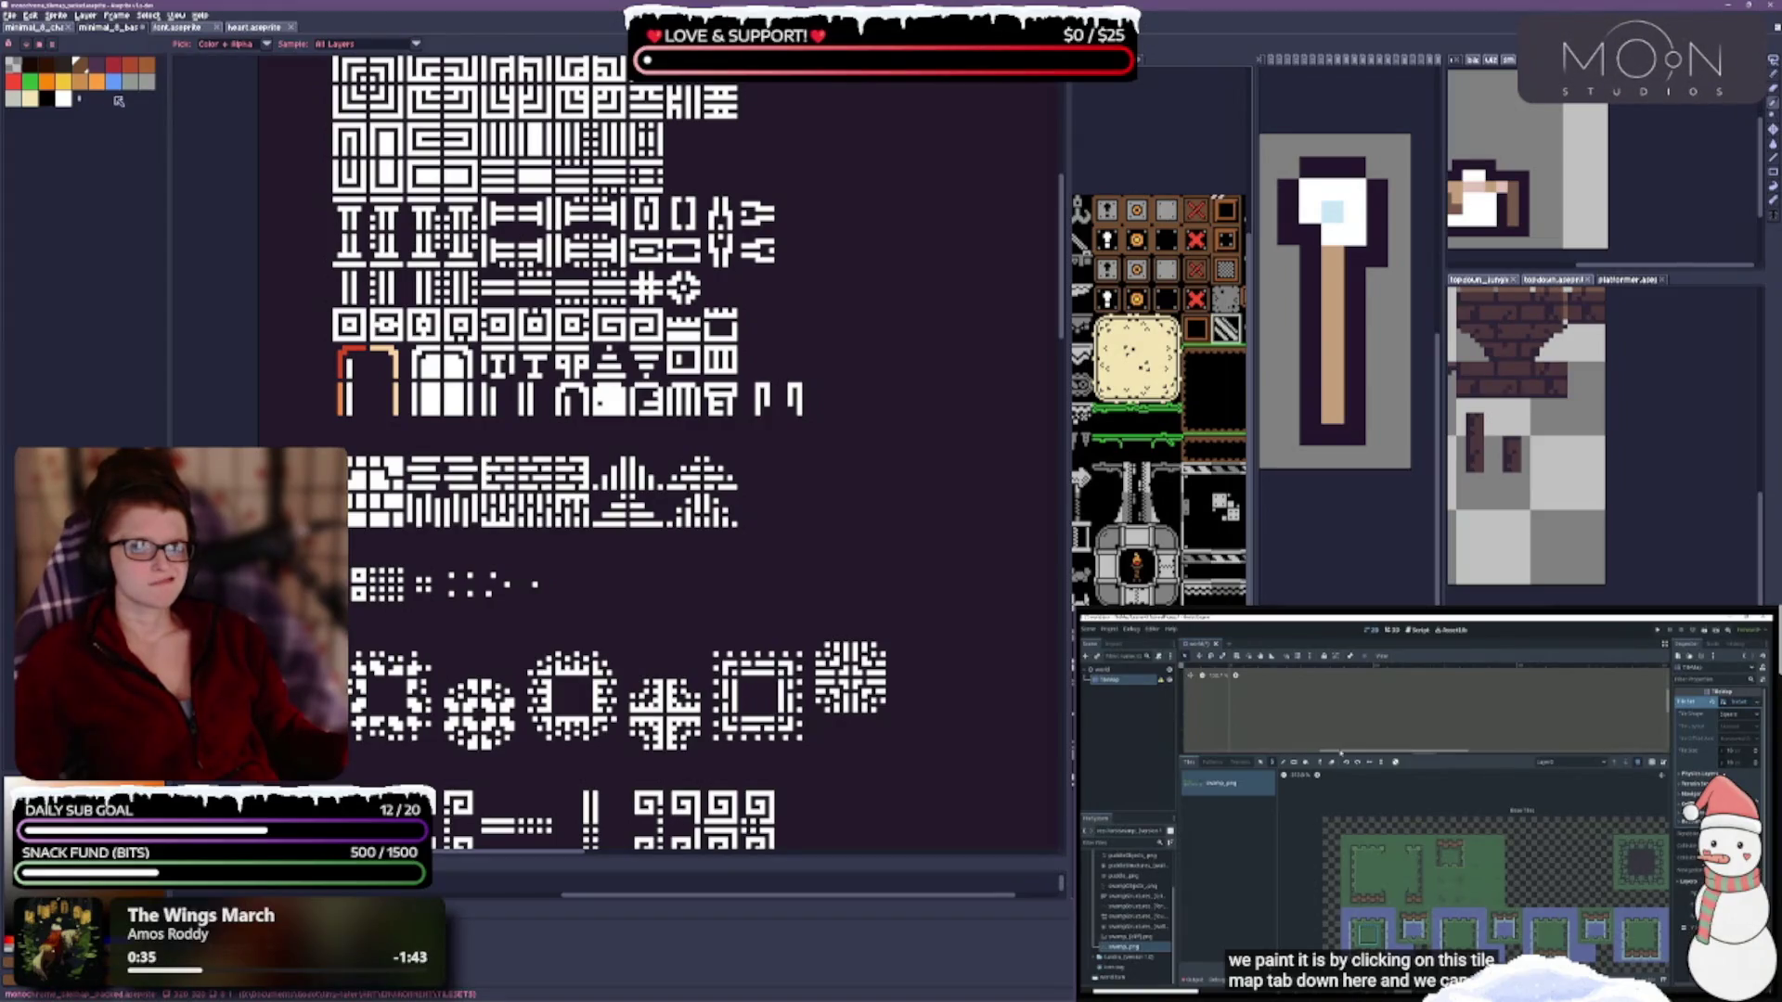
# Switch to the other open tileset copy and check the orange tile's cel bounds.
pyautogui.hotkey('ctrl', 'Tab')
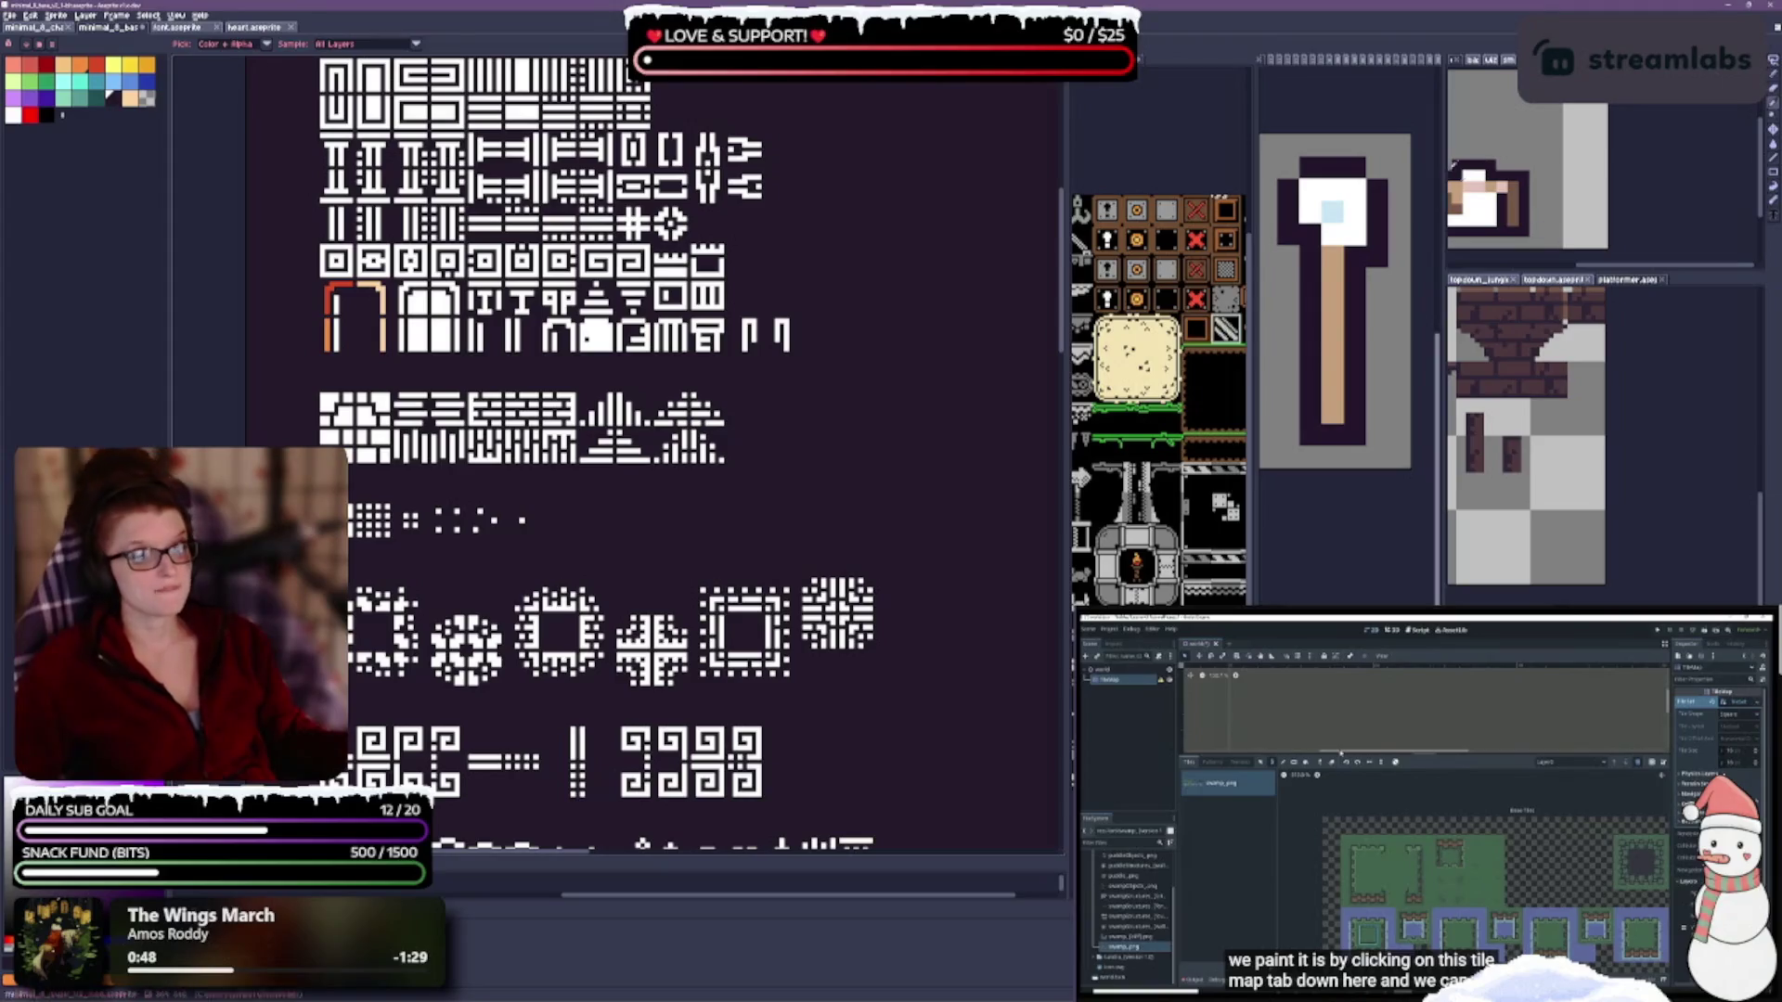
pyautogui.press('v')
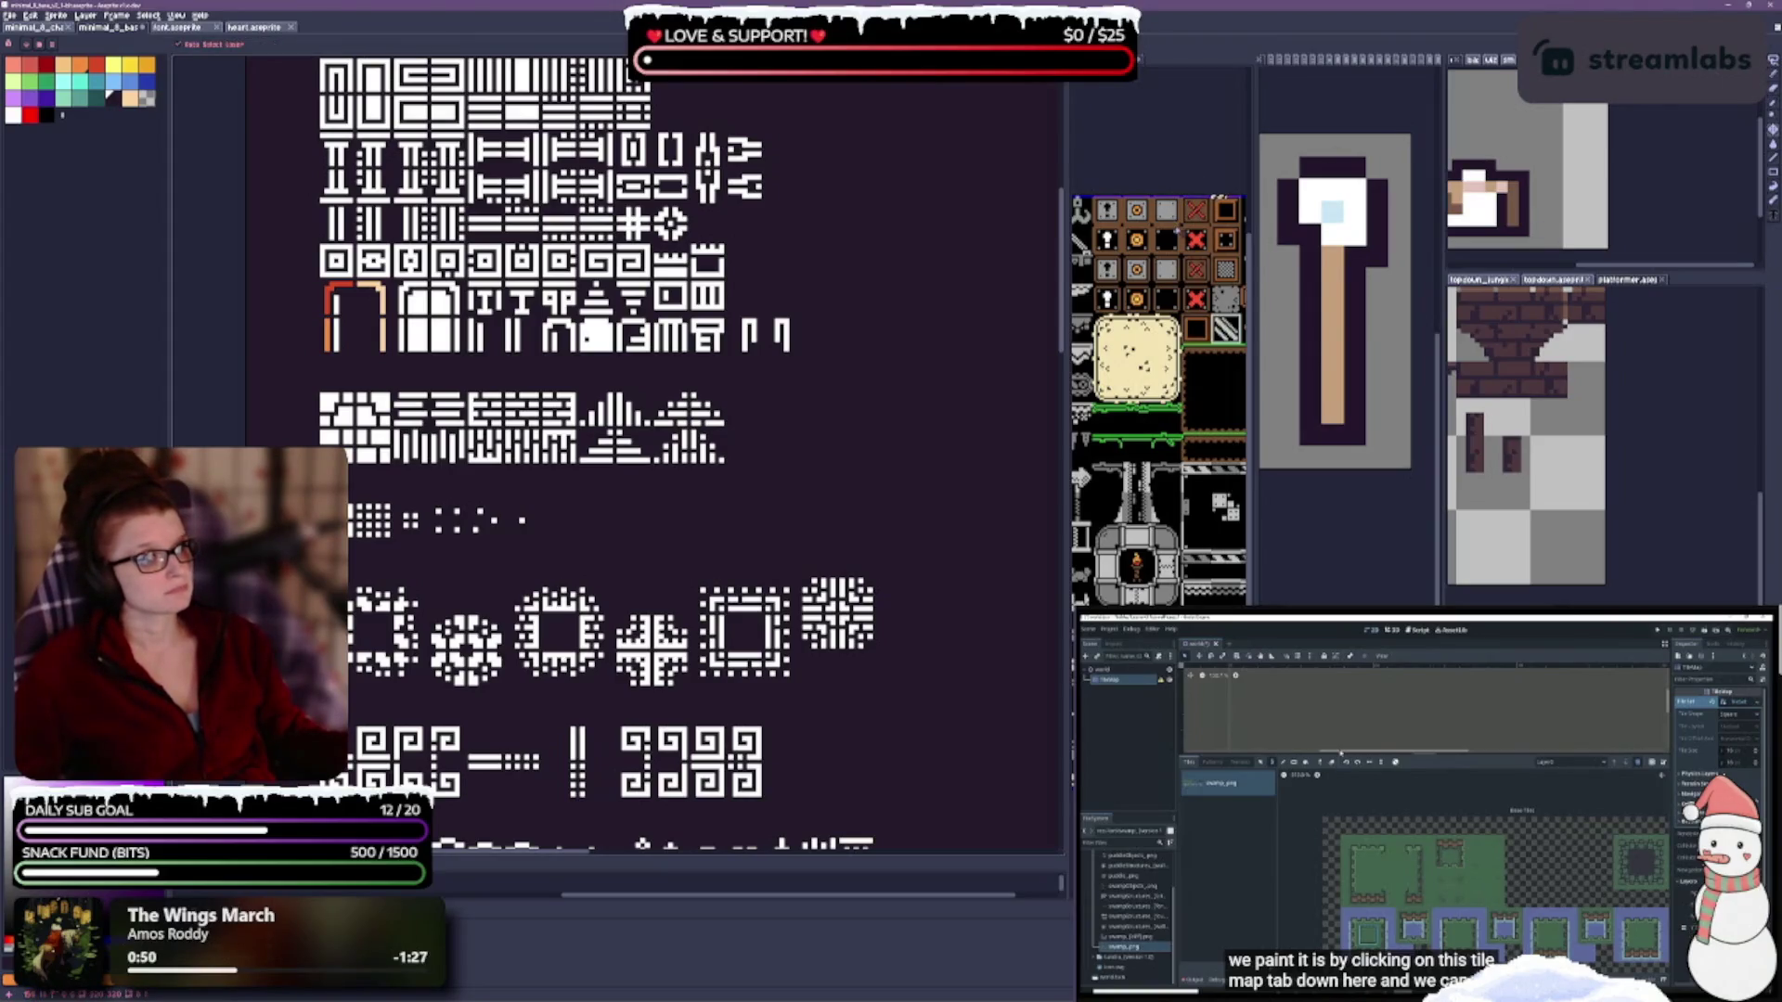
pyautogui.press('i')
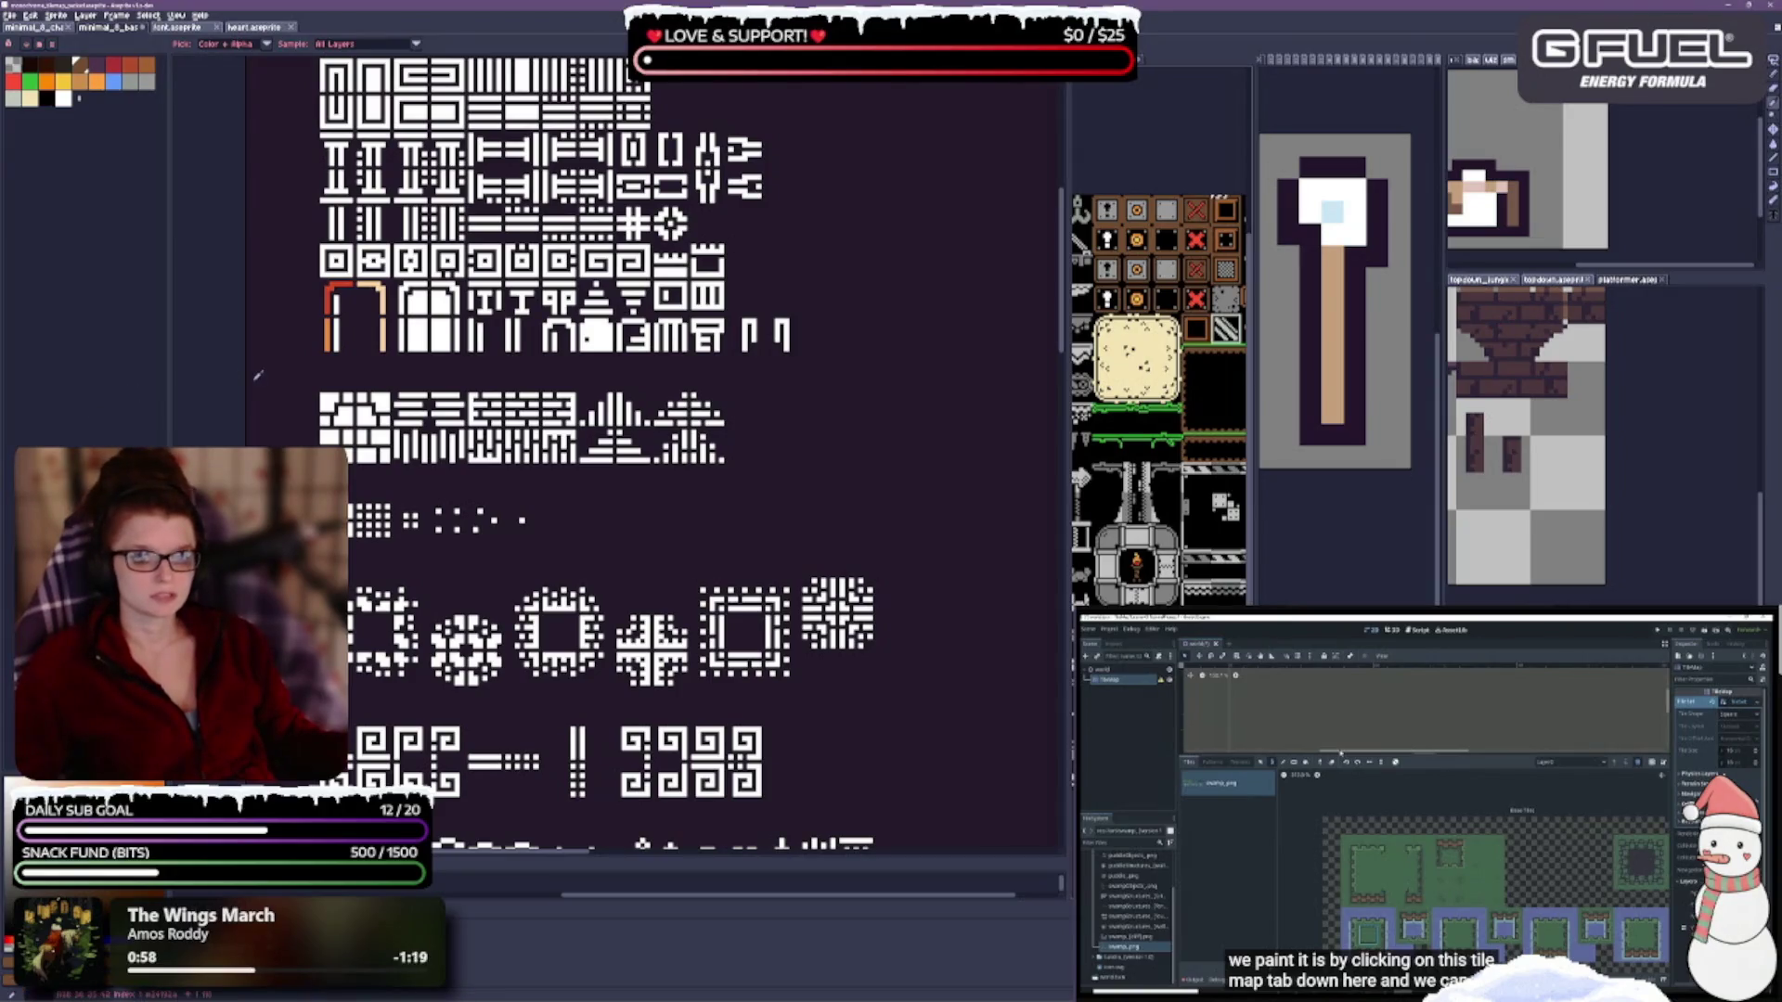
pyautogui.scroll(-1, 332, 396)
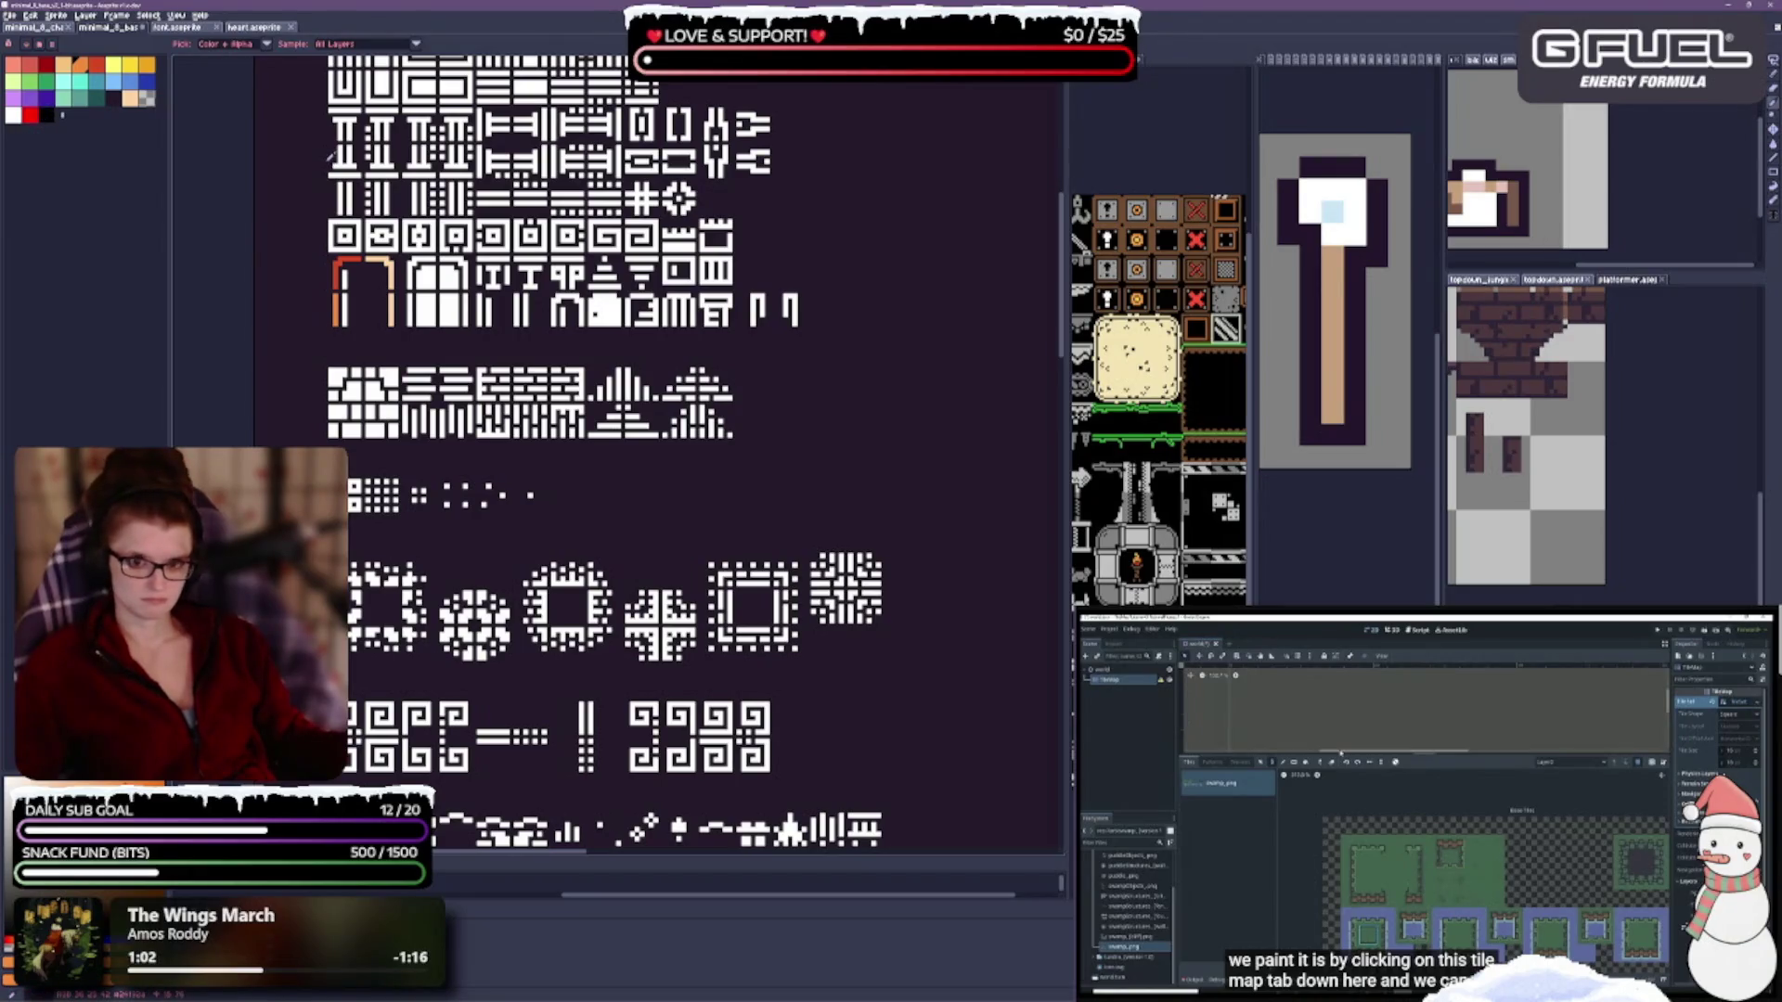
pyautogui.press('ctrl')
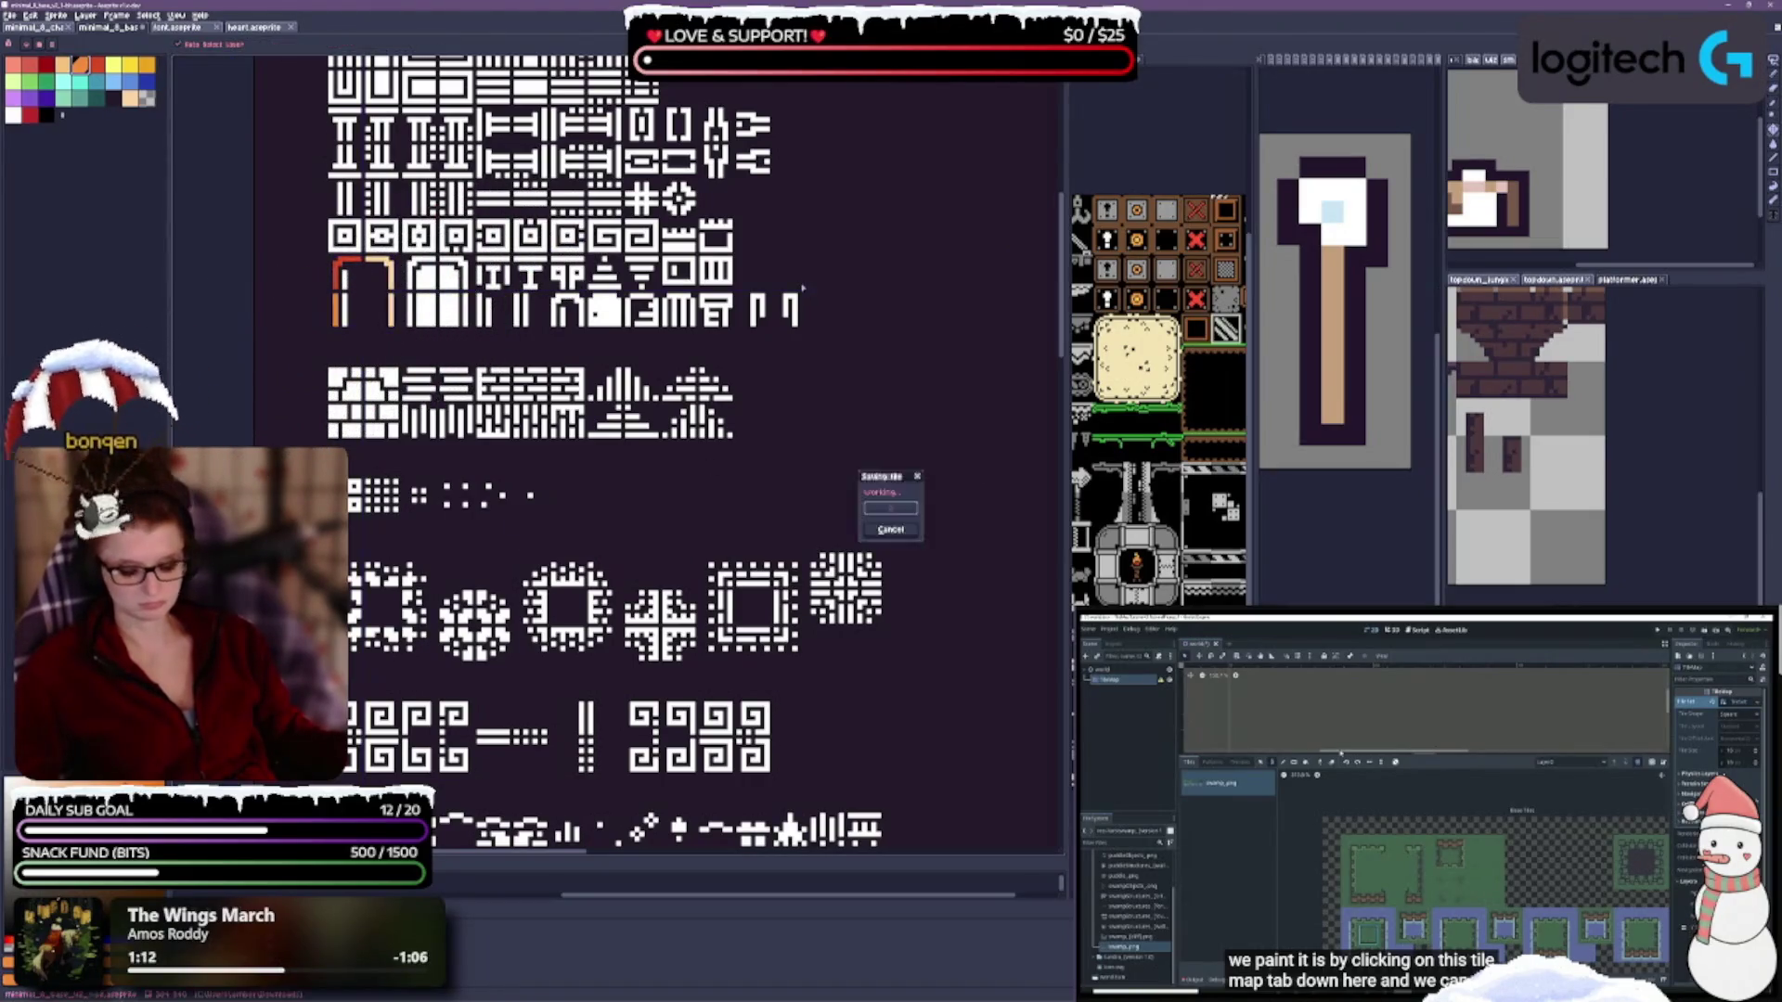
# Scroll down to the characters section, select the Pencil tool, and return to the tileset section.
pyautogui.scroll(-3, 707, 417)
pyautogui.scroll(-10, 707, 417)
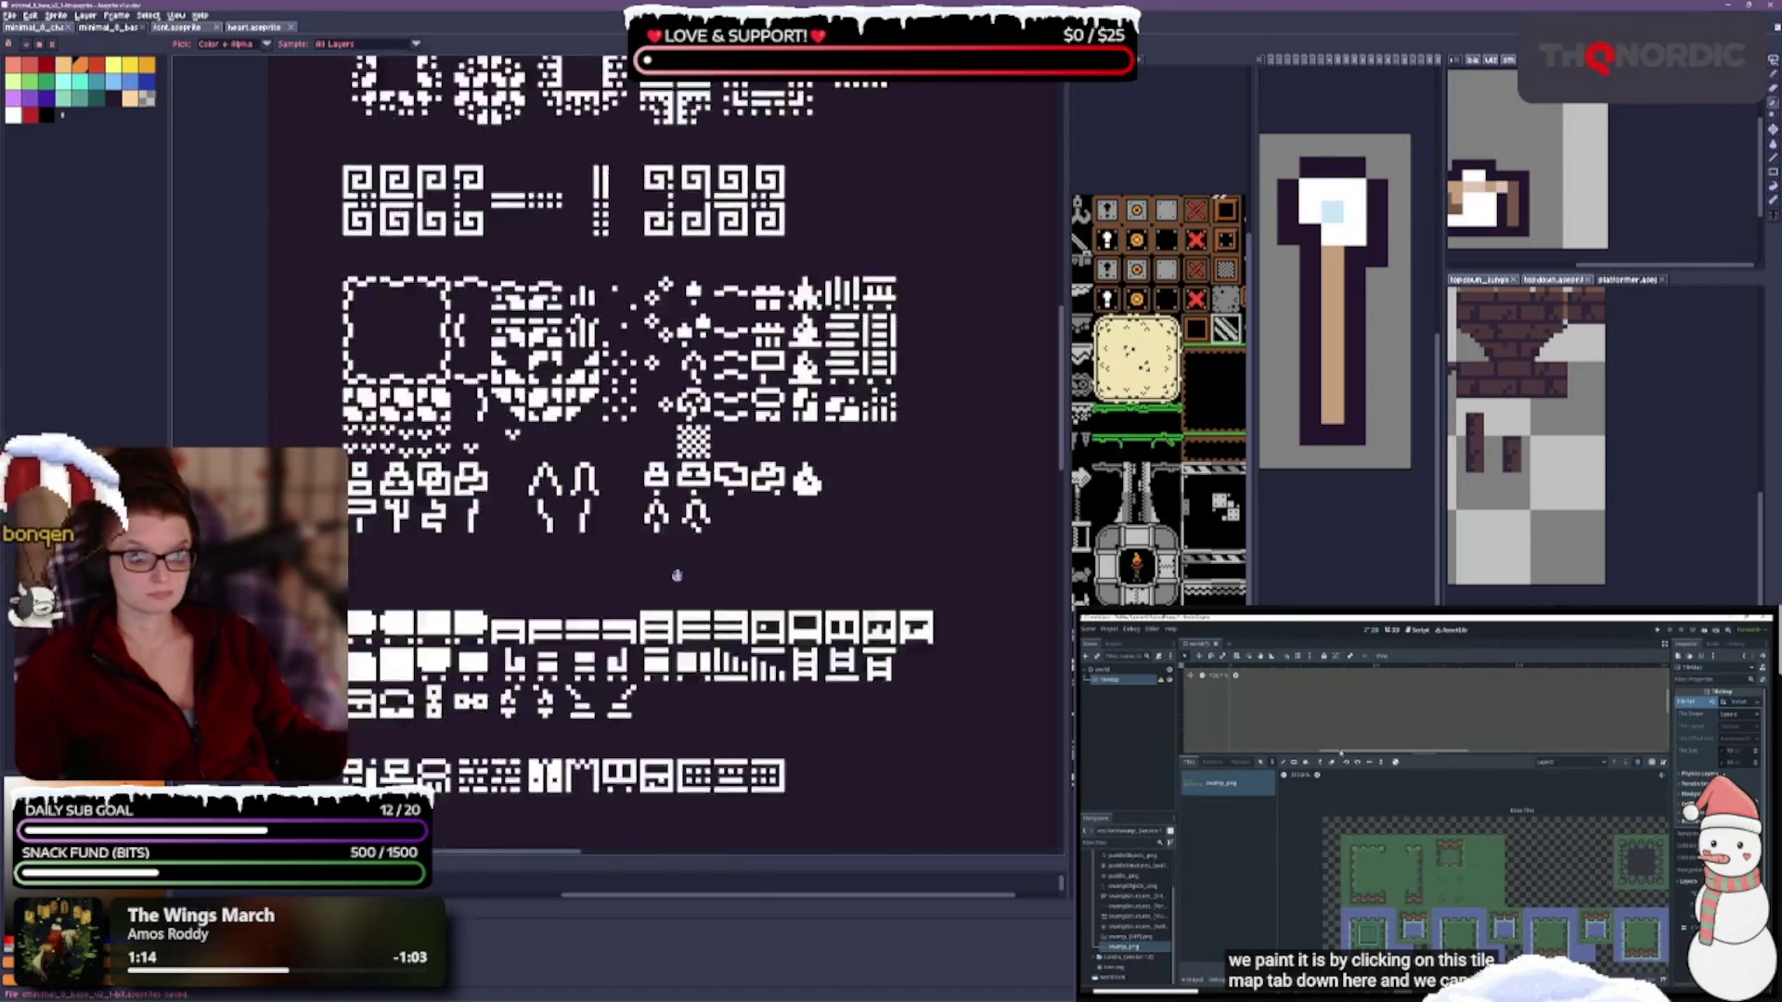
pyautogui.scroll(-5, 595, 679)
pyautogui.scroll(-2, 596, 680)
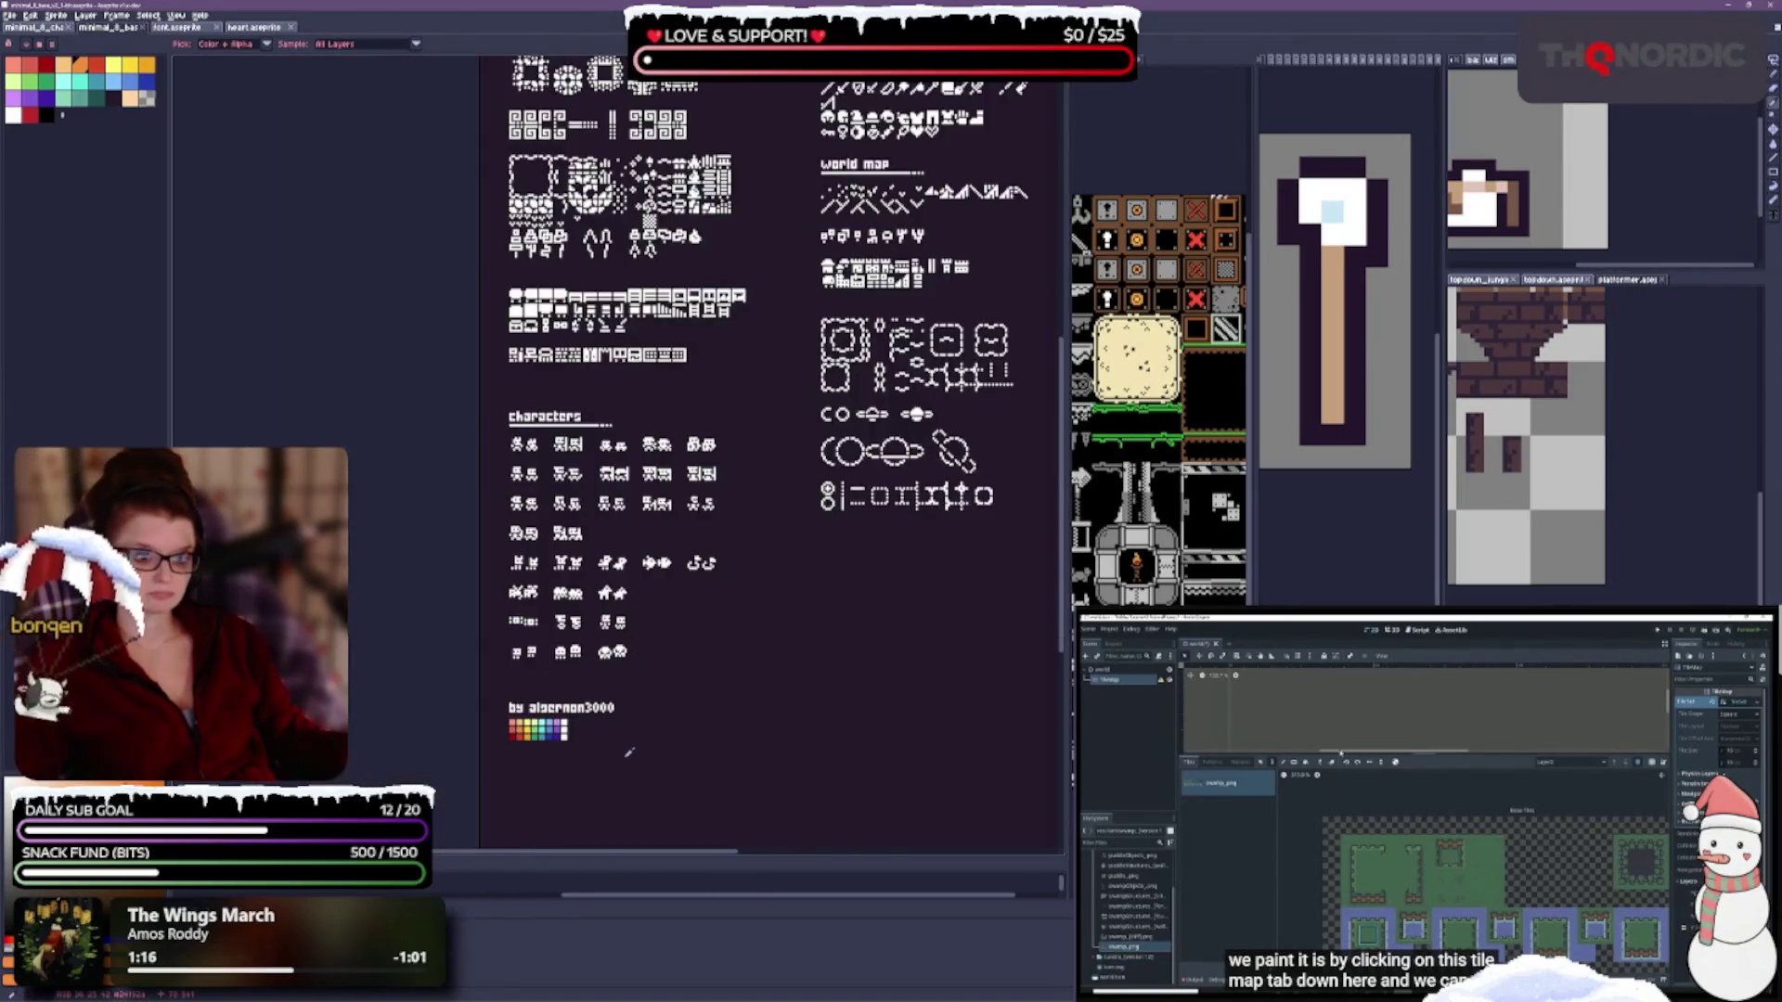
pyautogui.scroll(3, 656, 466)
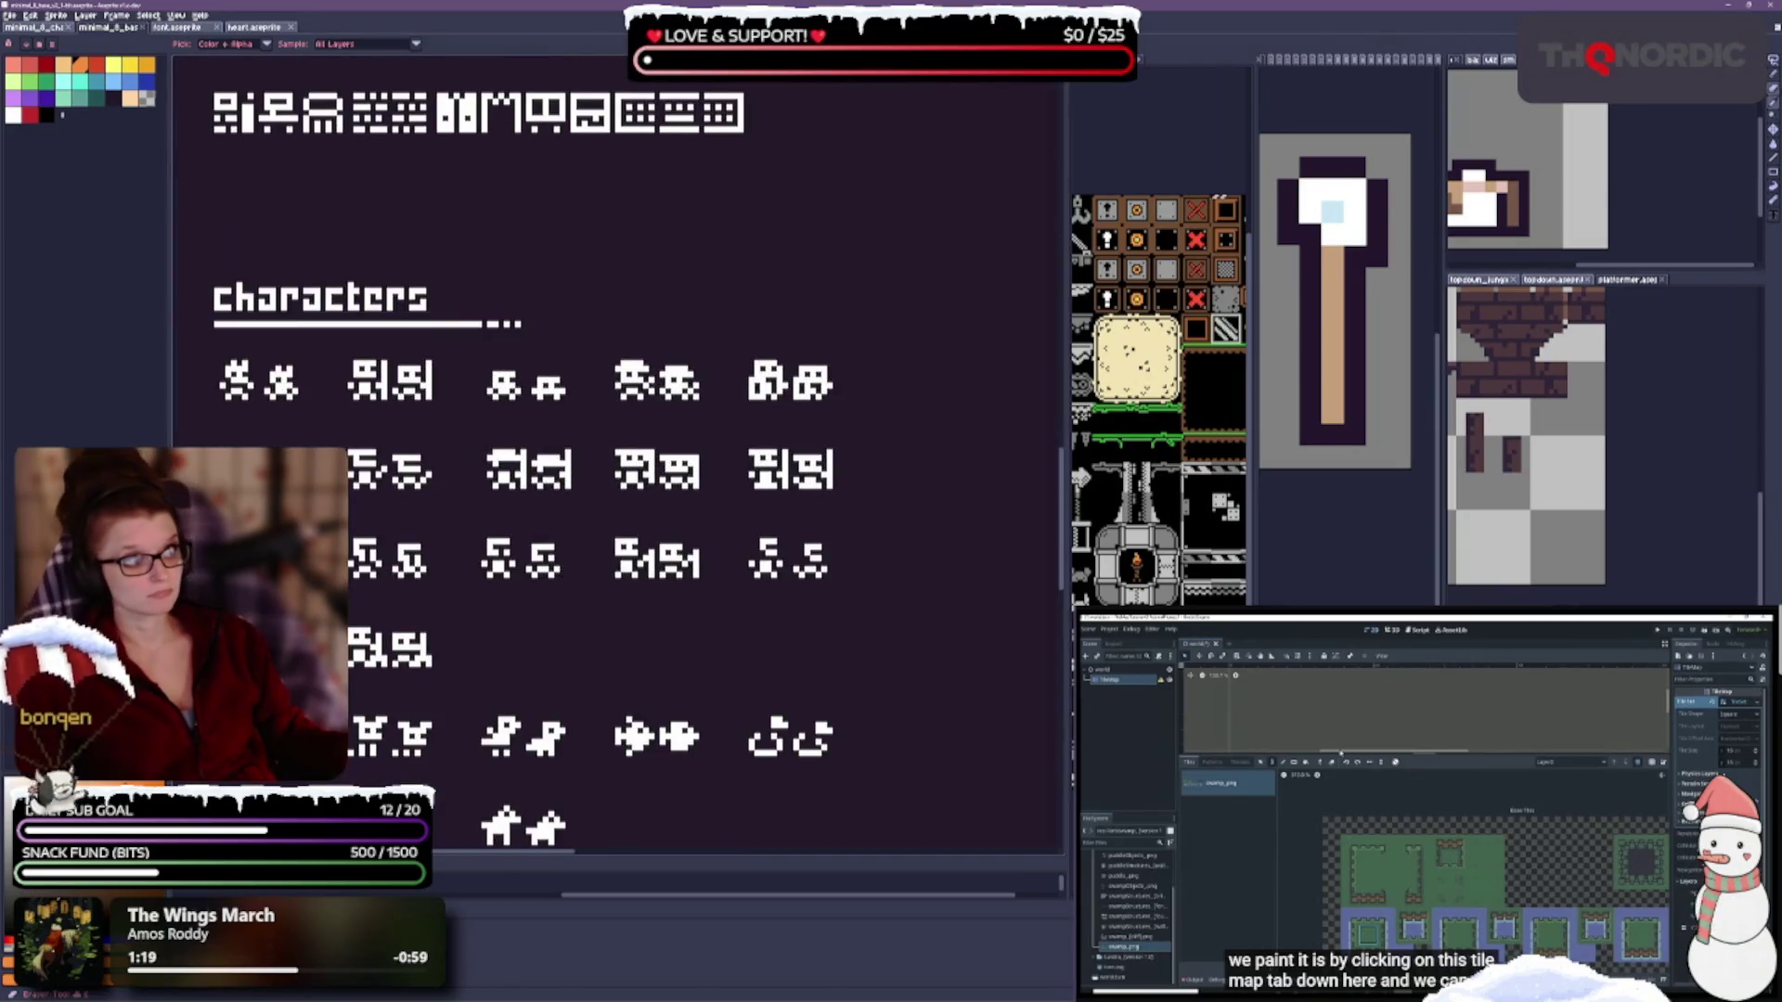
pyautogui.click(1774, 76)
pyautogui.scroll(-3, 651, 492)
pyautogui.scroll(-2, 651, 492)
pyautogui.scroll(4, 671, 573)
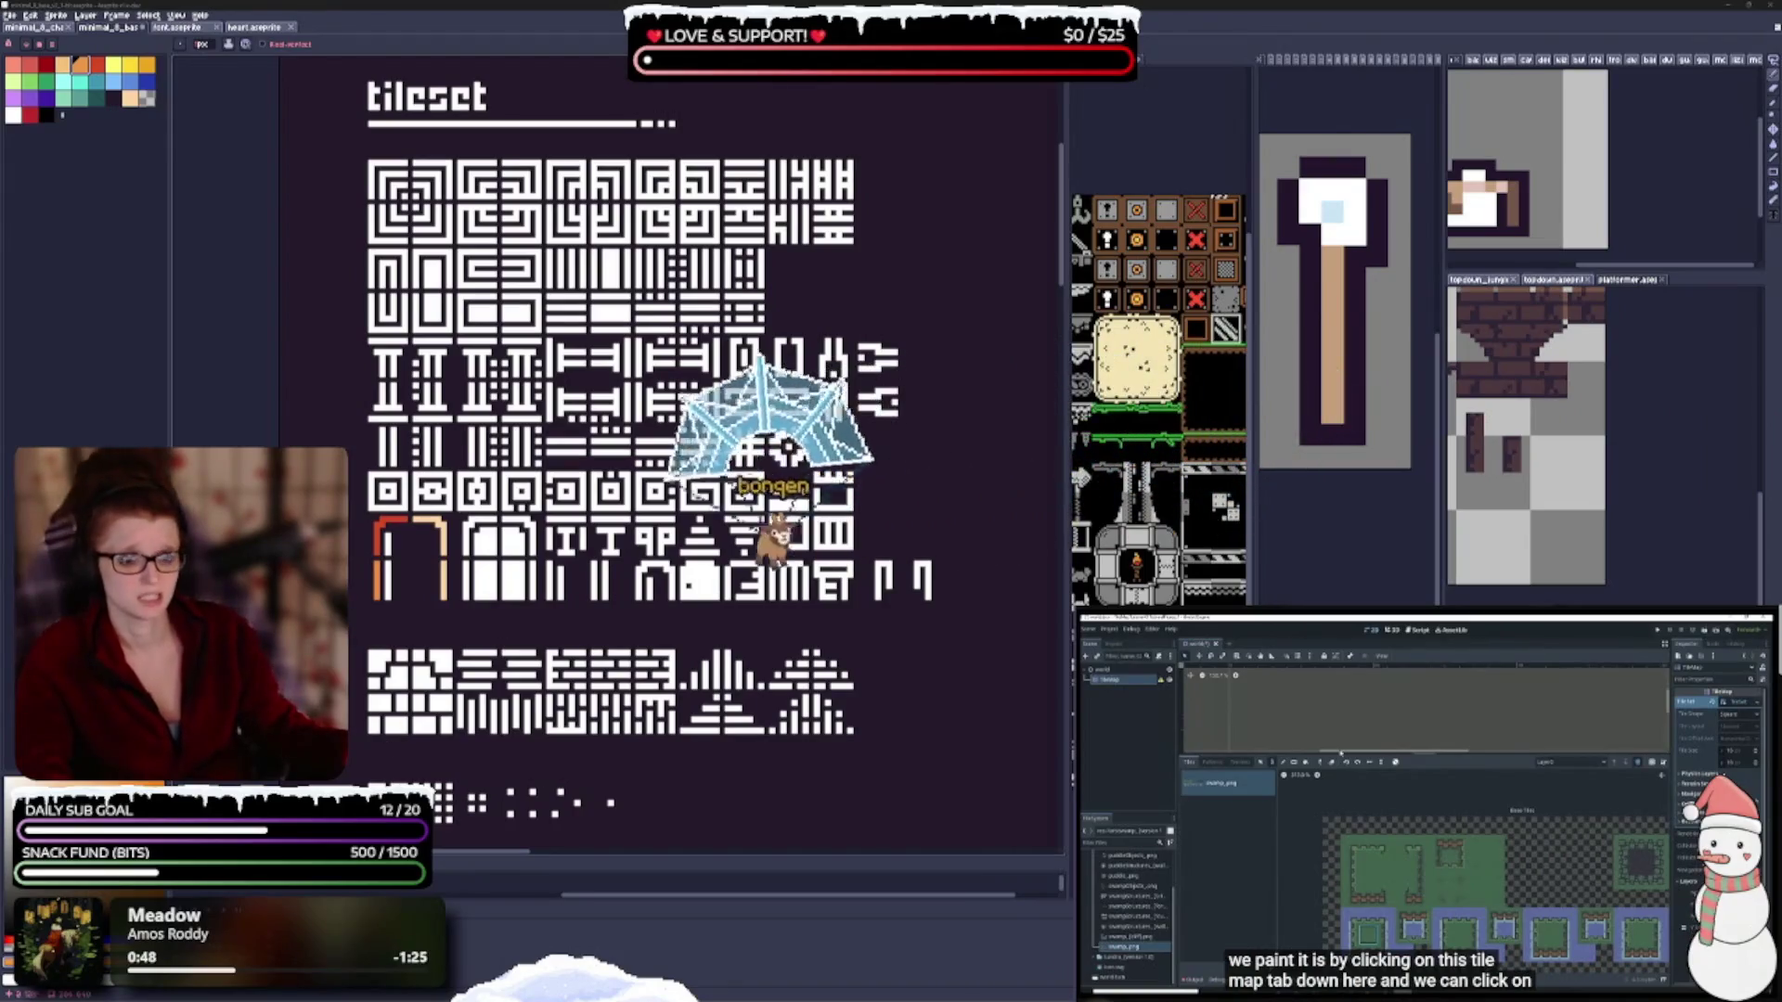
# Switch to the tileset with the shorter palette and open the Edit menu.
pyautogui.hotkey('ctrl', 'Tab')
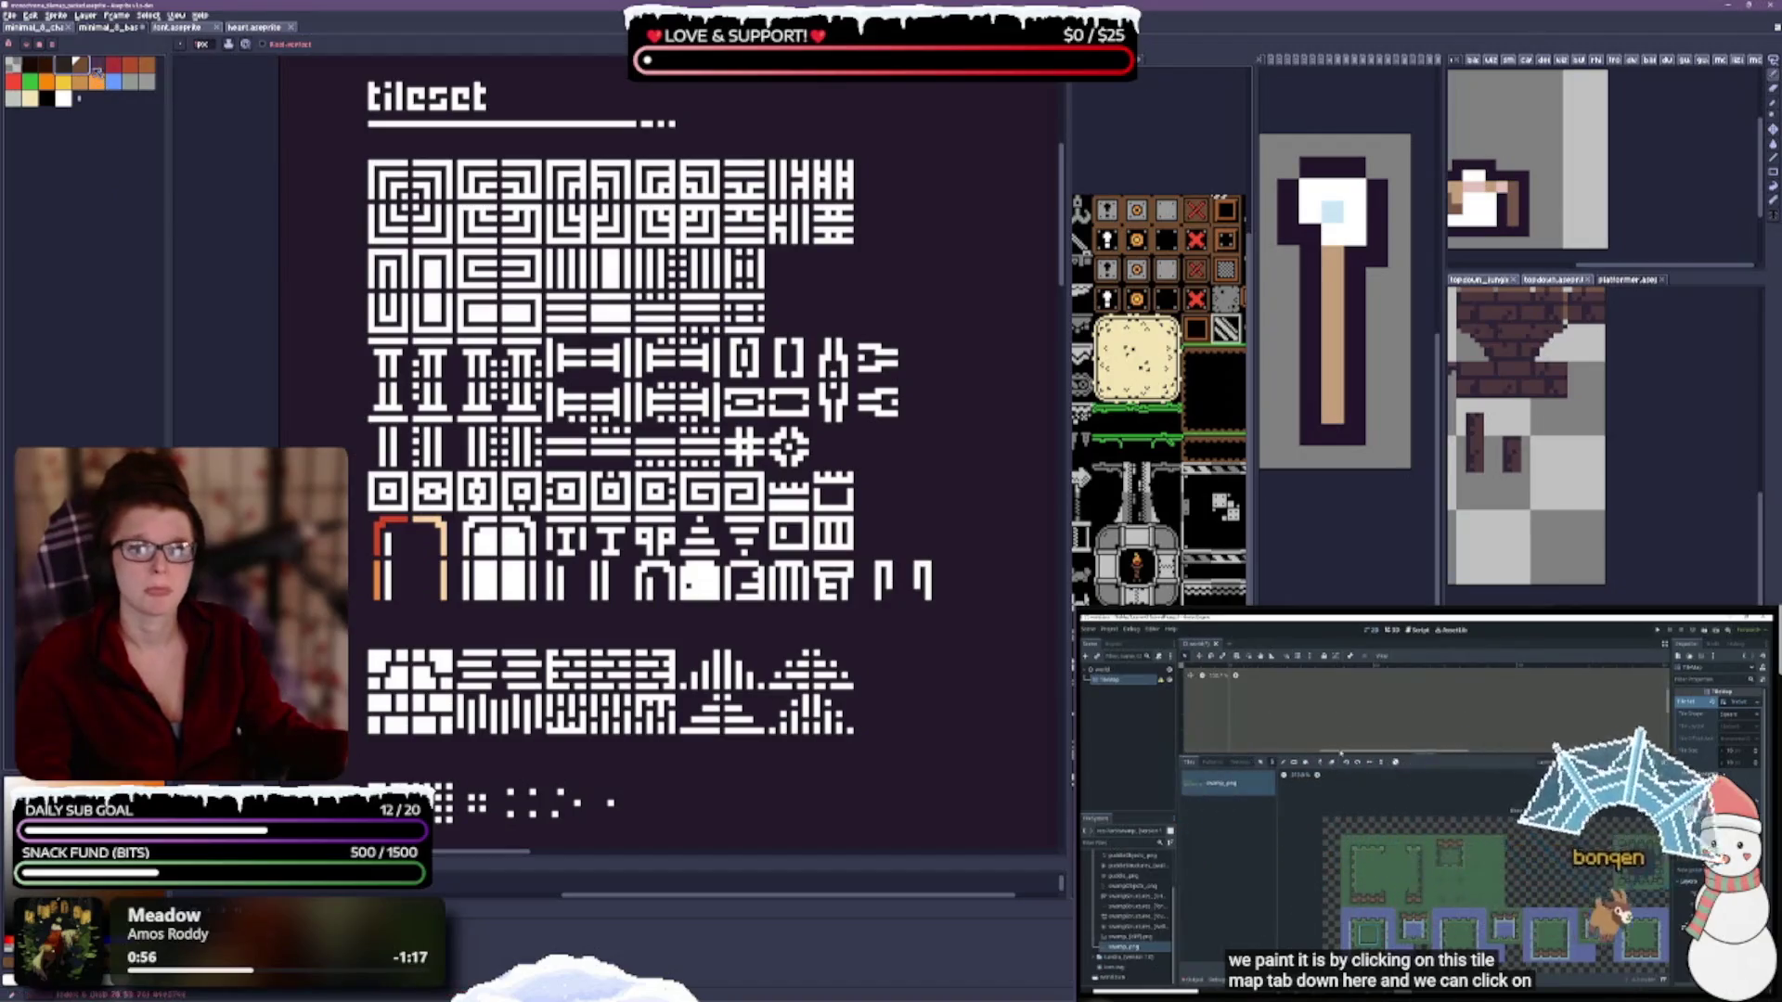
pyautogui.click(30, 15)
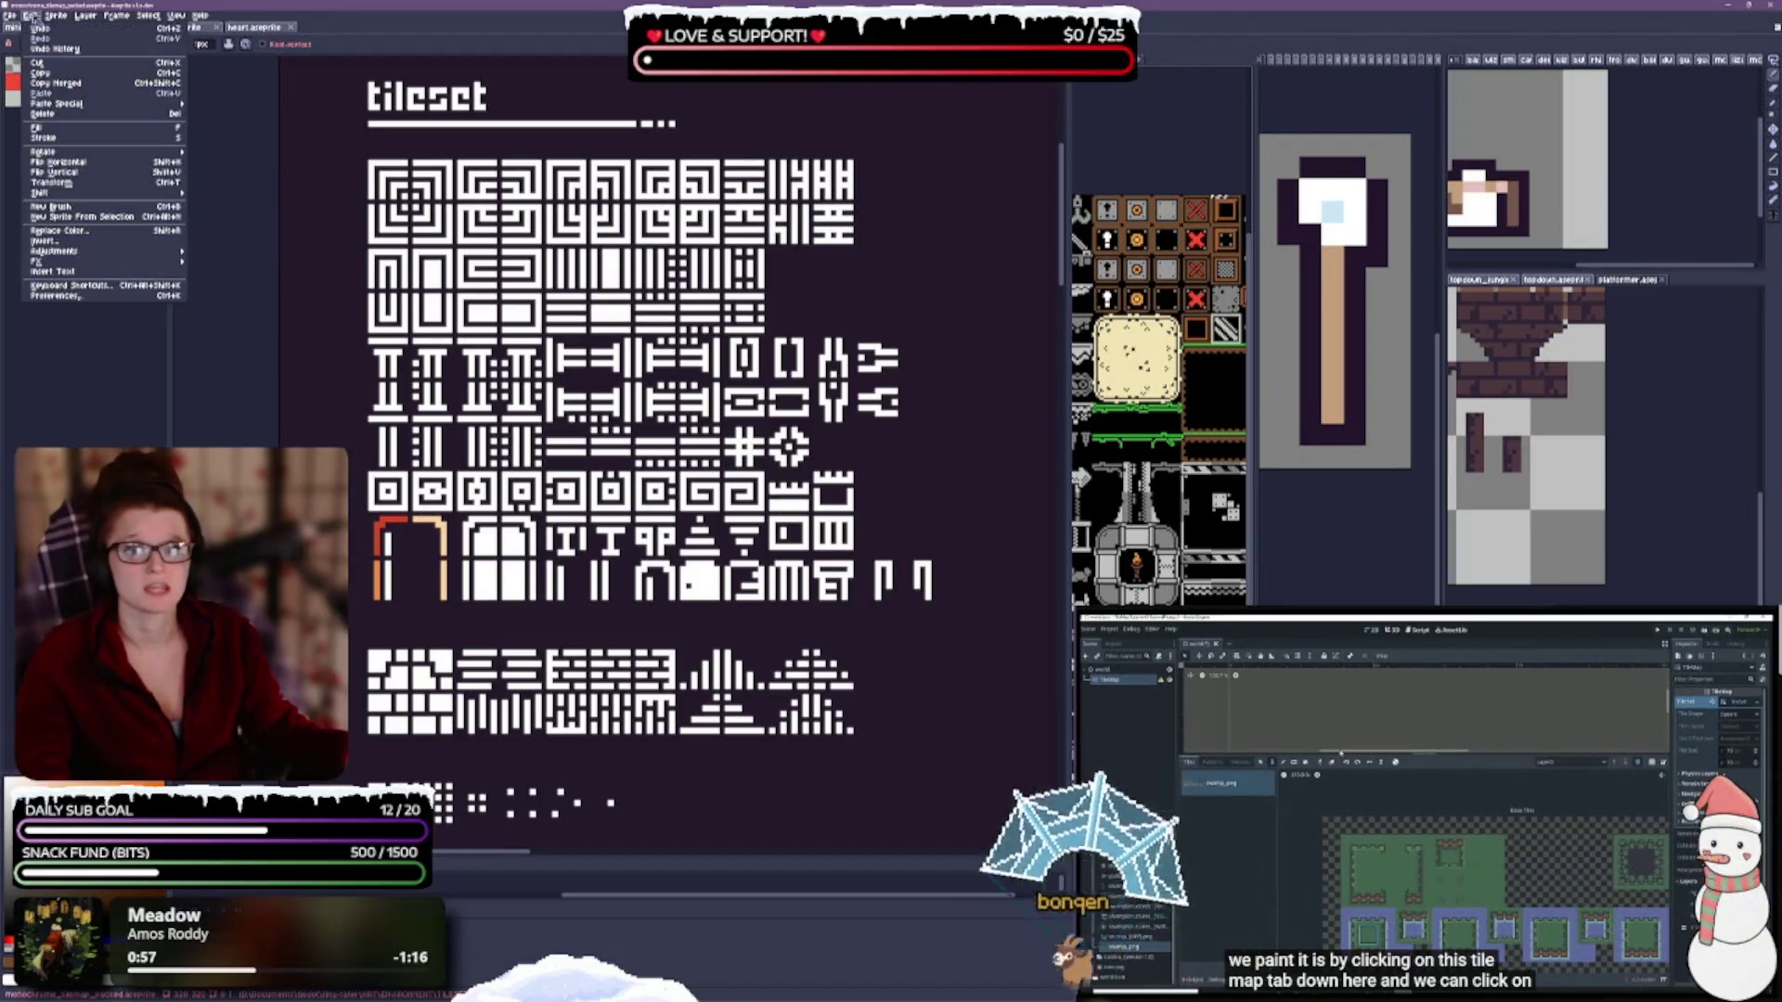
# Copy the selected palette colours and switch to the other tileset file.
pyautogui.click(69, 80)
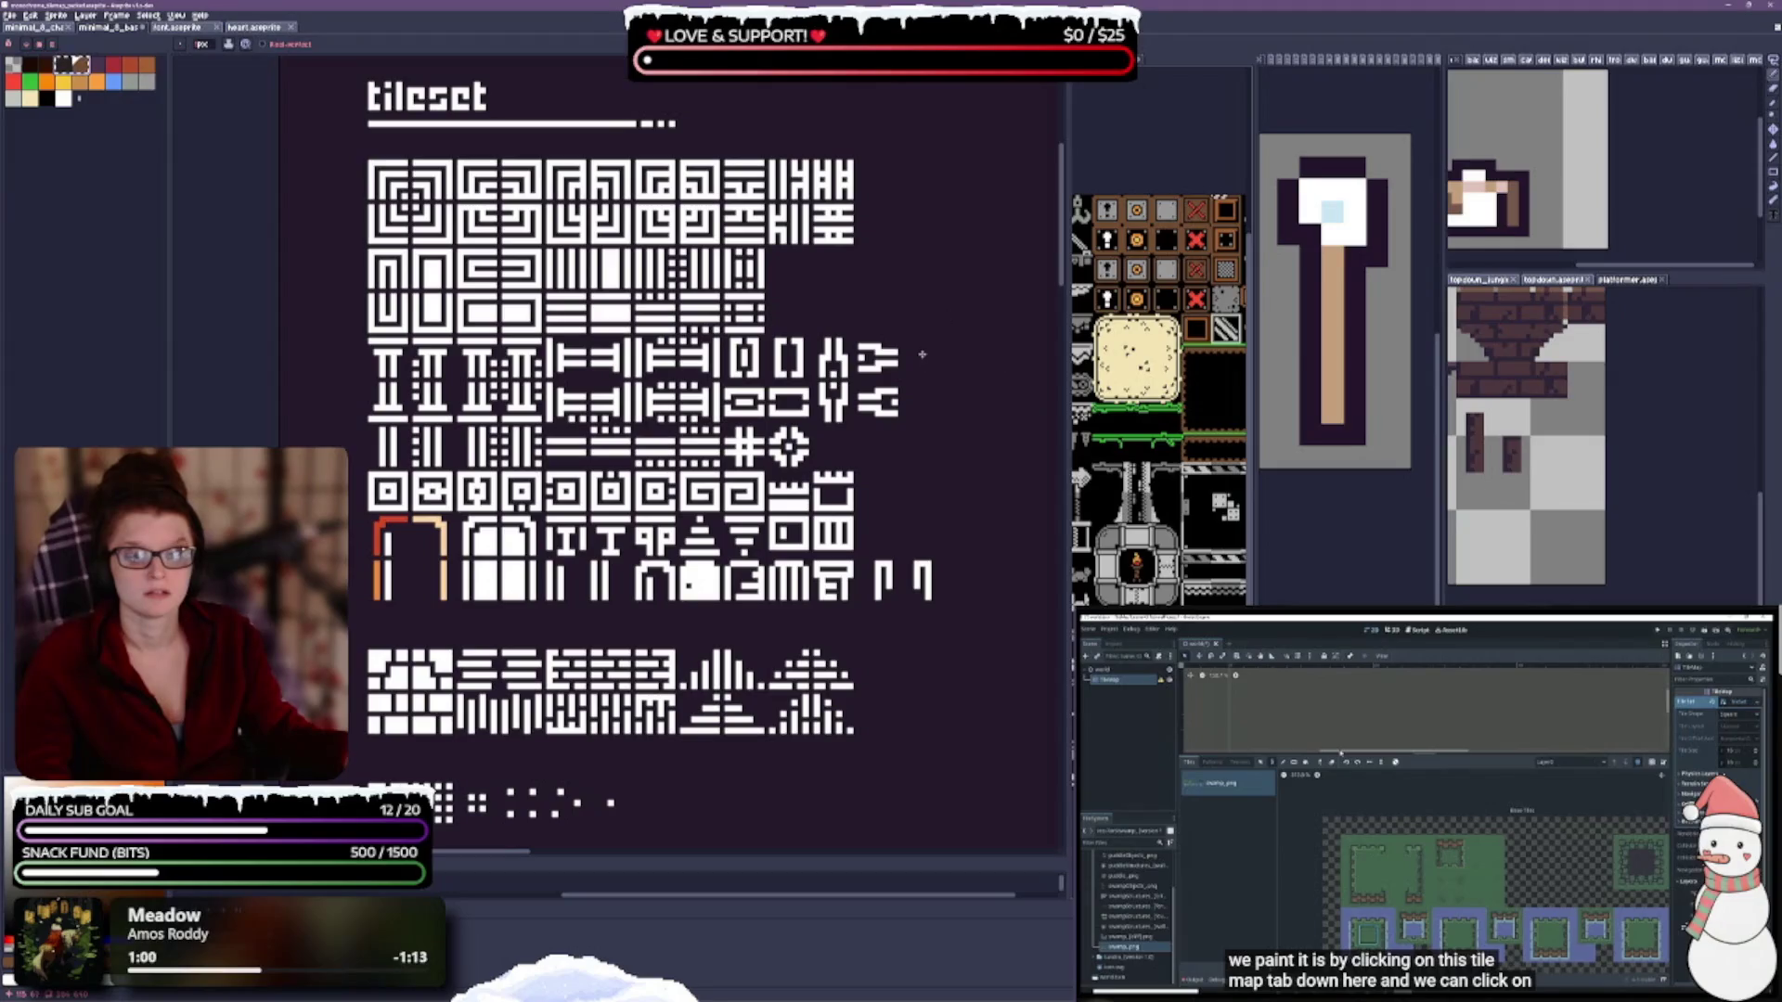
pyautogui.hotkey('ctrl', 'Tab')
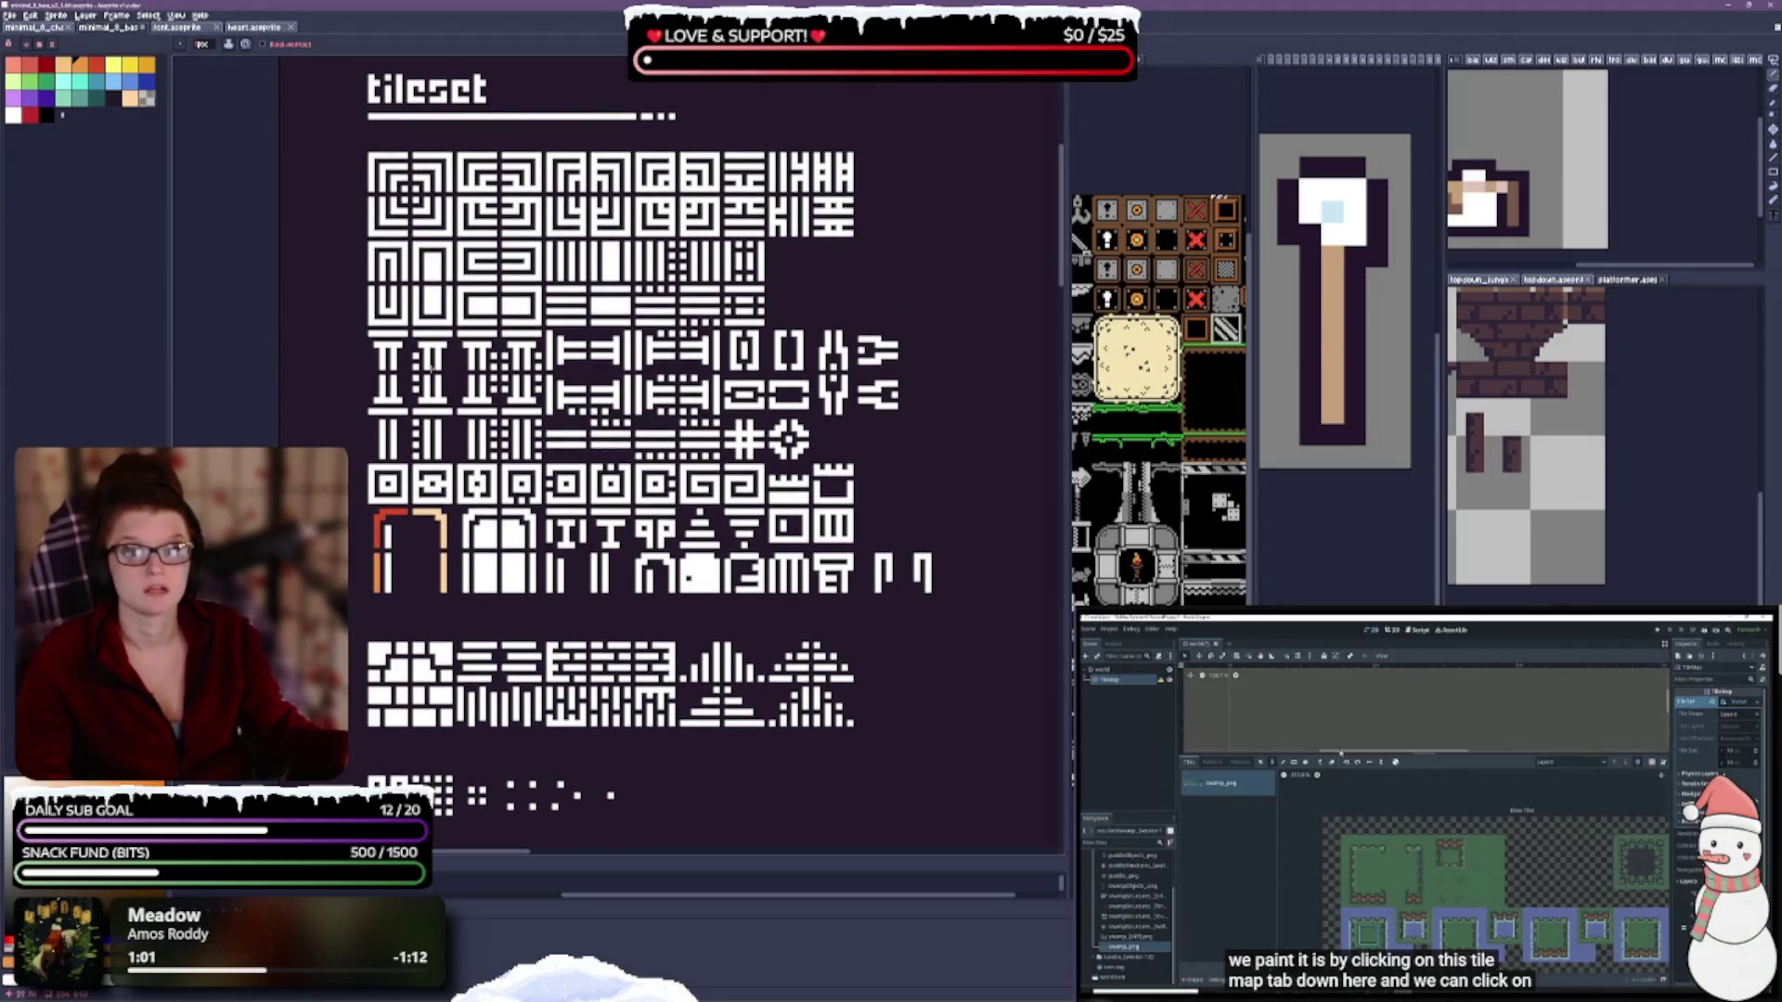
pyautogui.hotkey('ctrl', 'v')
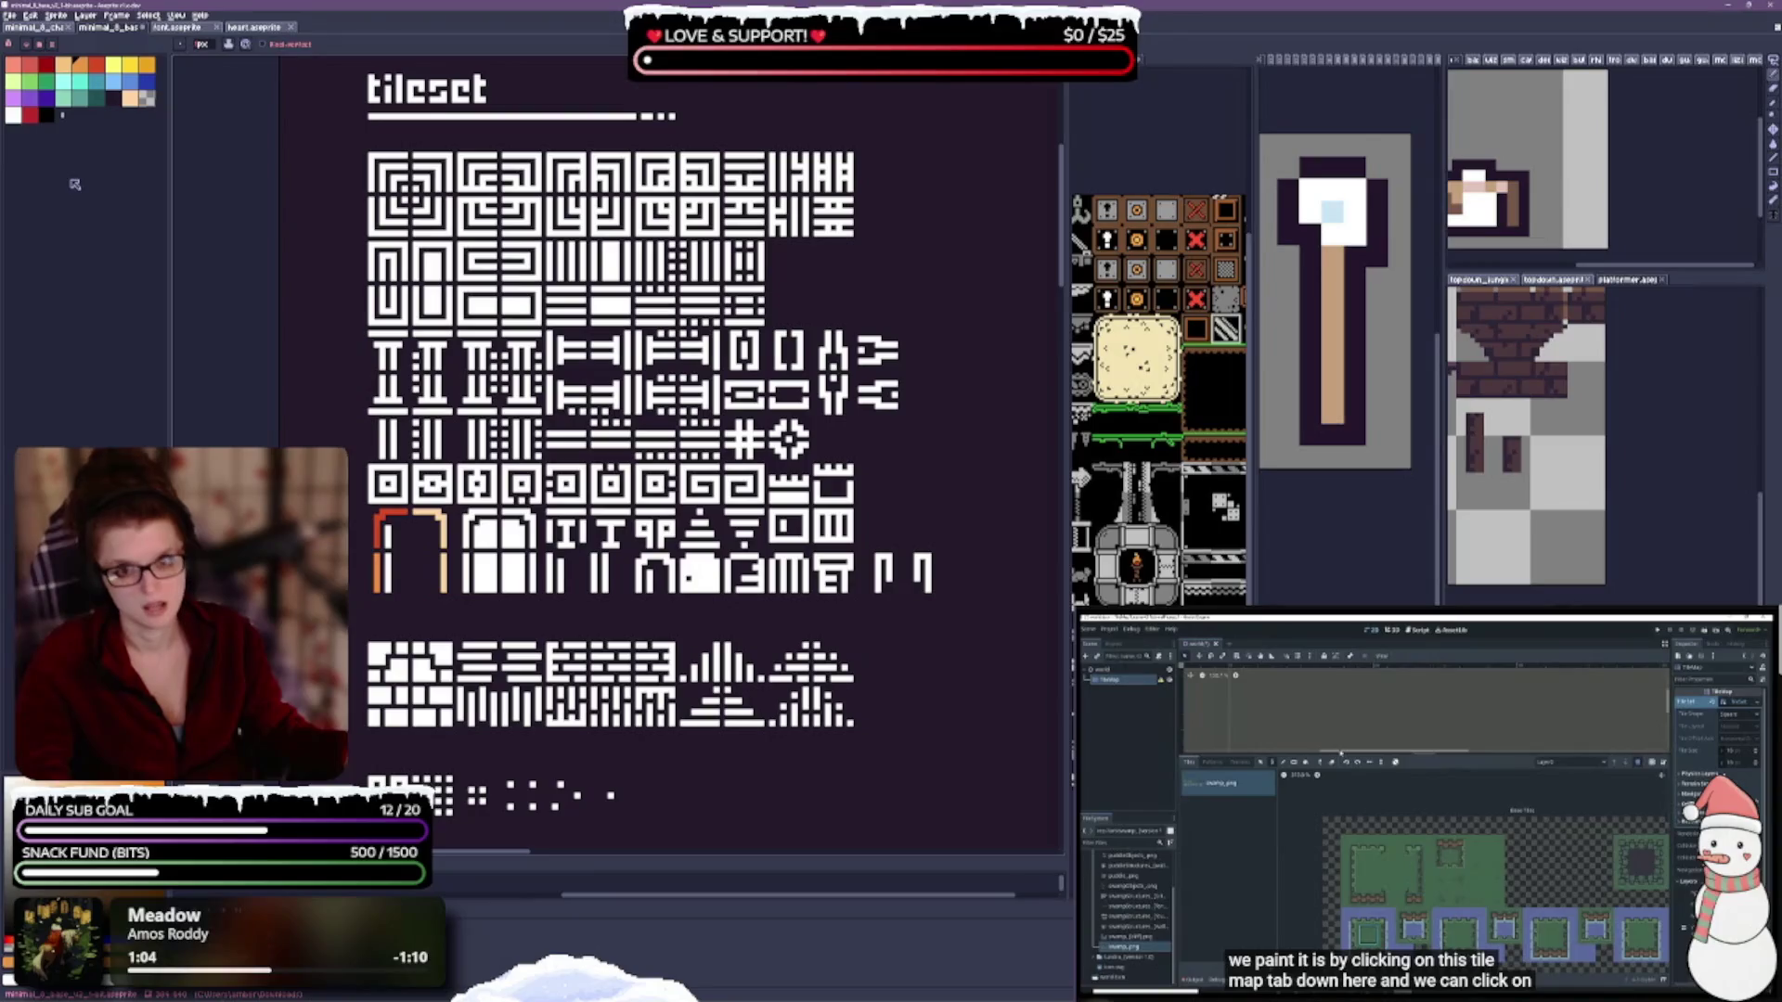
# Cancel Paste Special and select the black palette slot as the paste target.
pyautogui.click(31, 16)
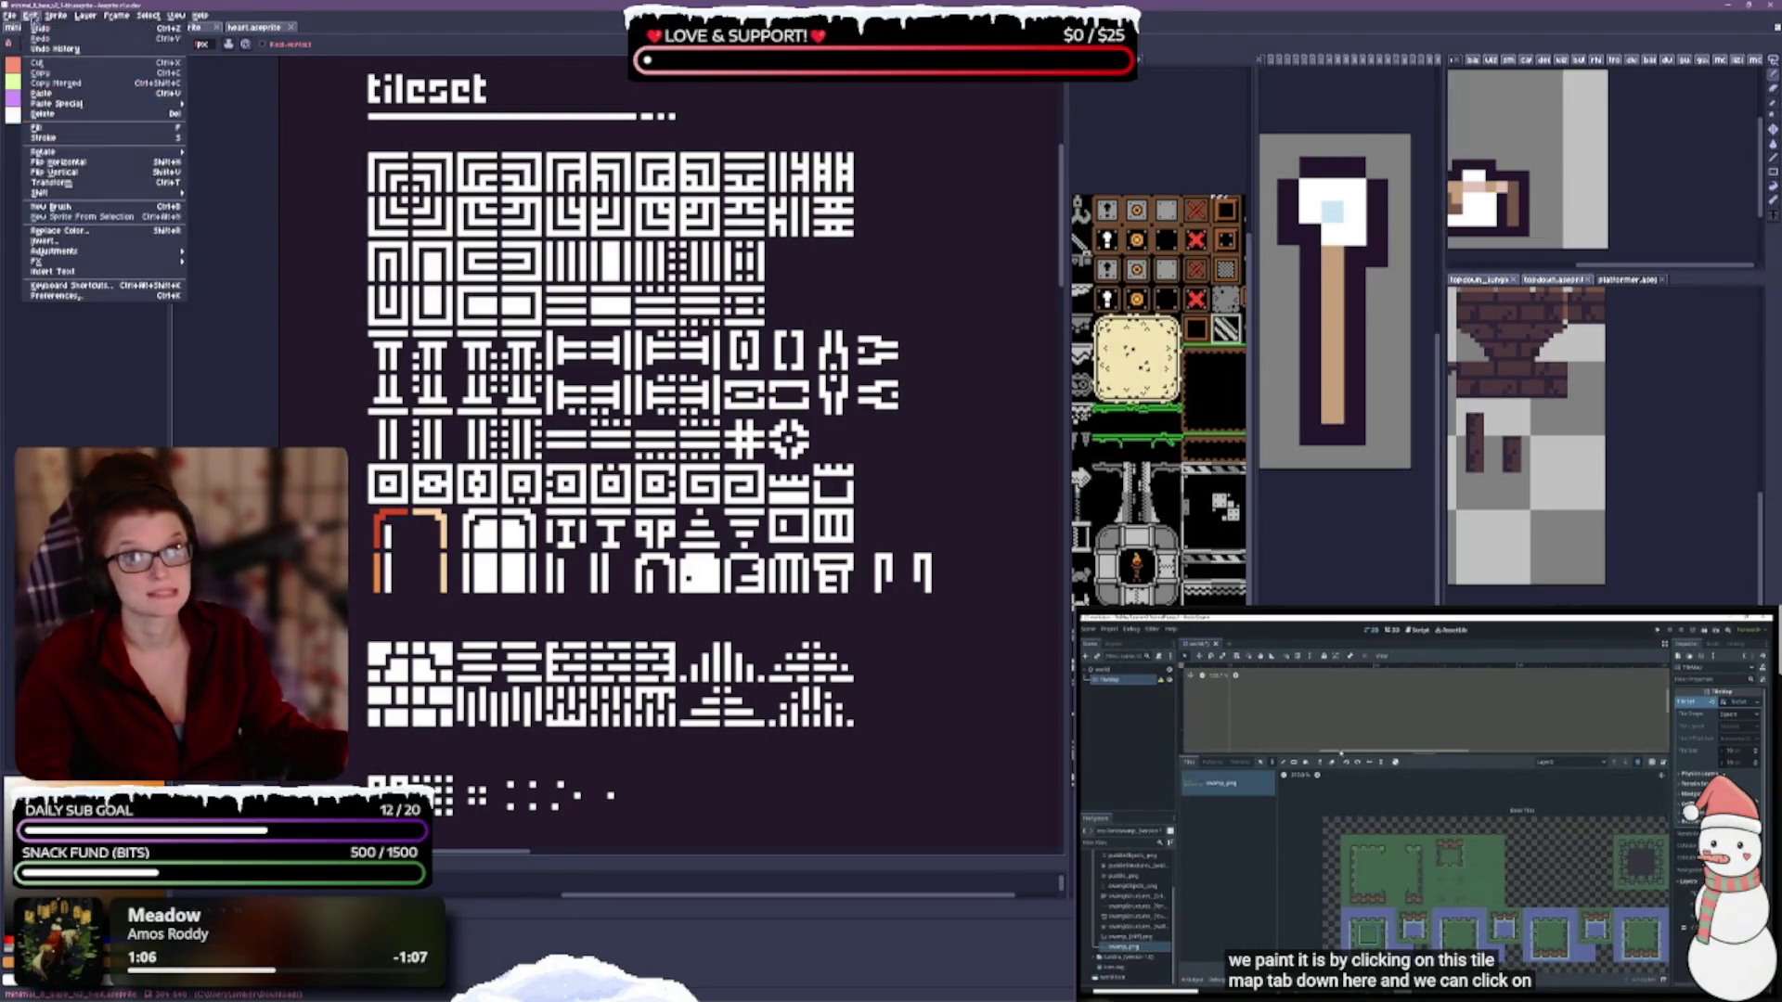
pyautogui.moveTo(97, 106)
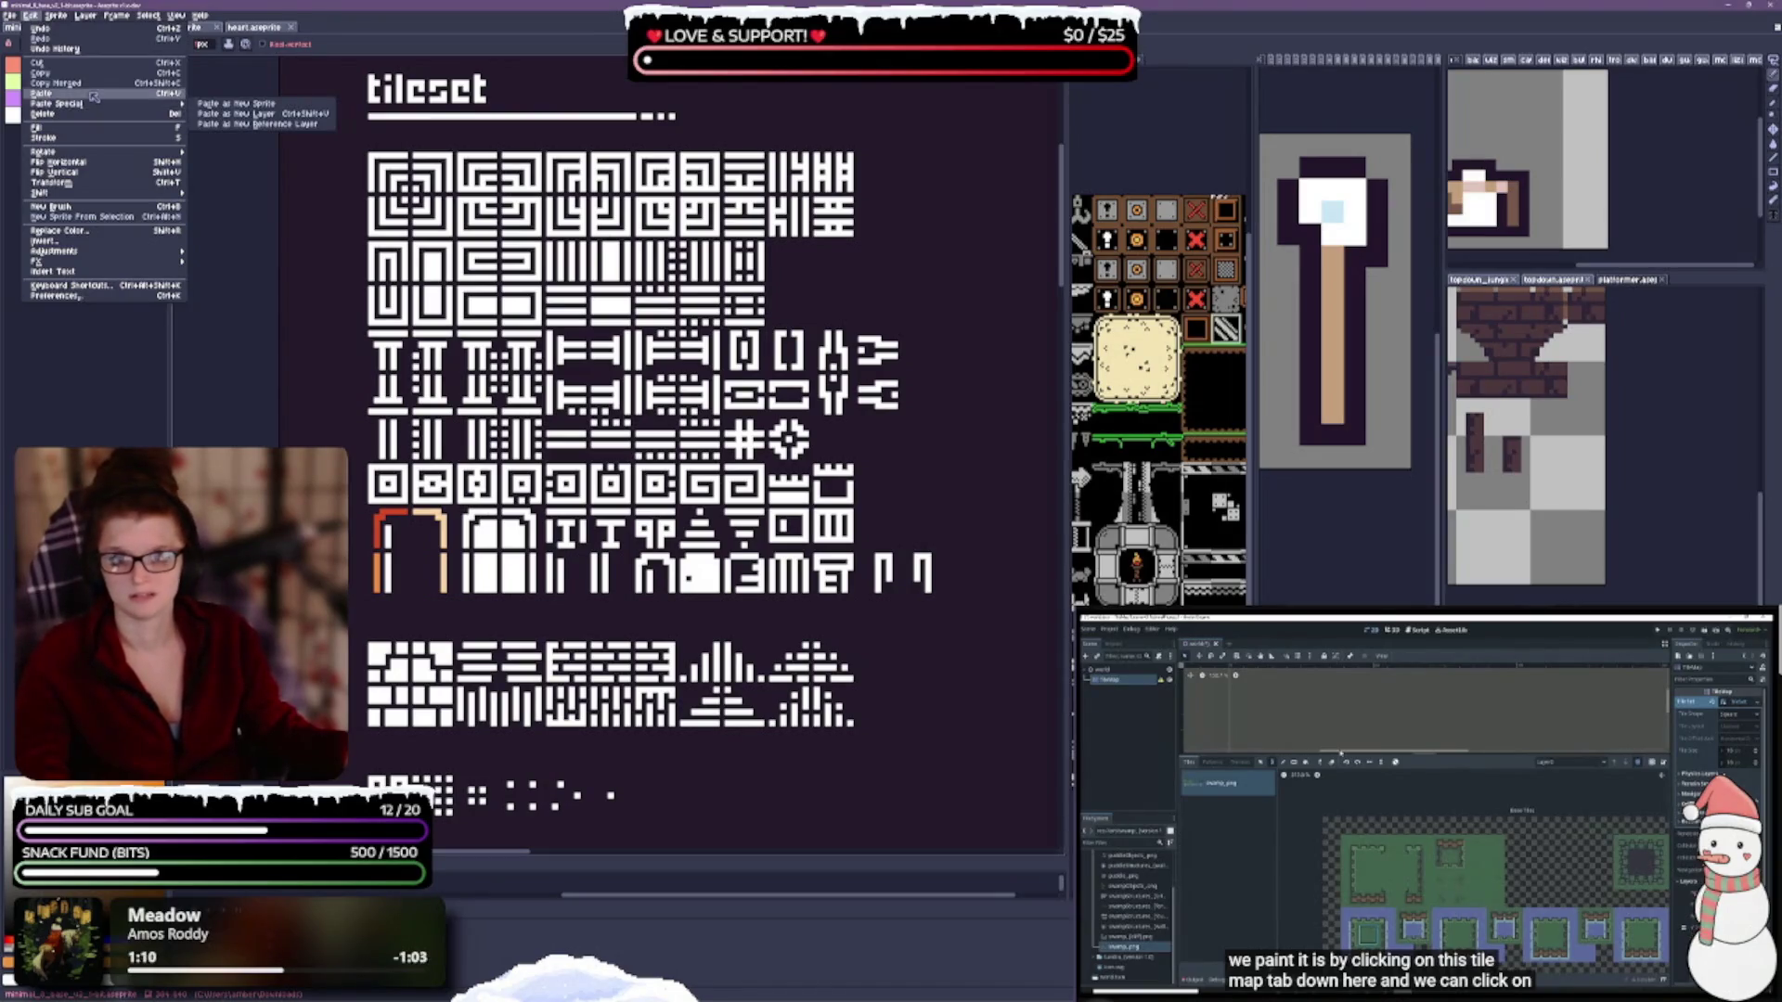
pyautogui.press('Escape')
pyautogui.click(43, 117)
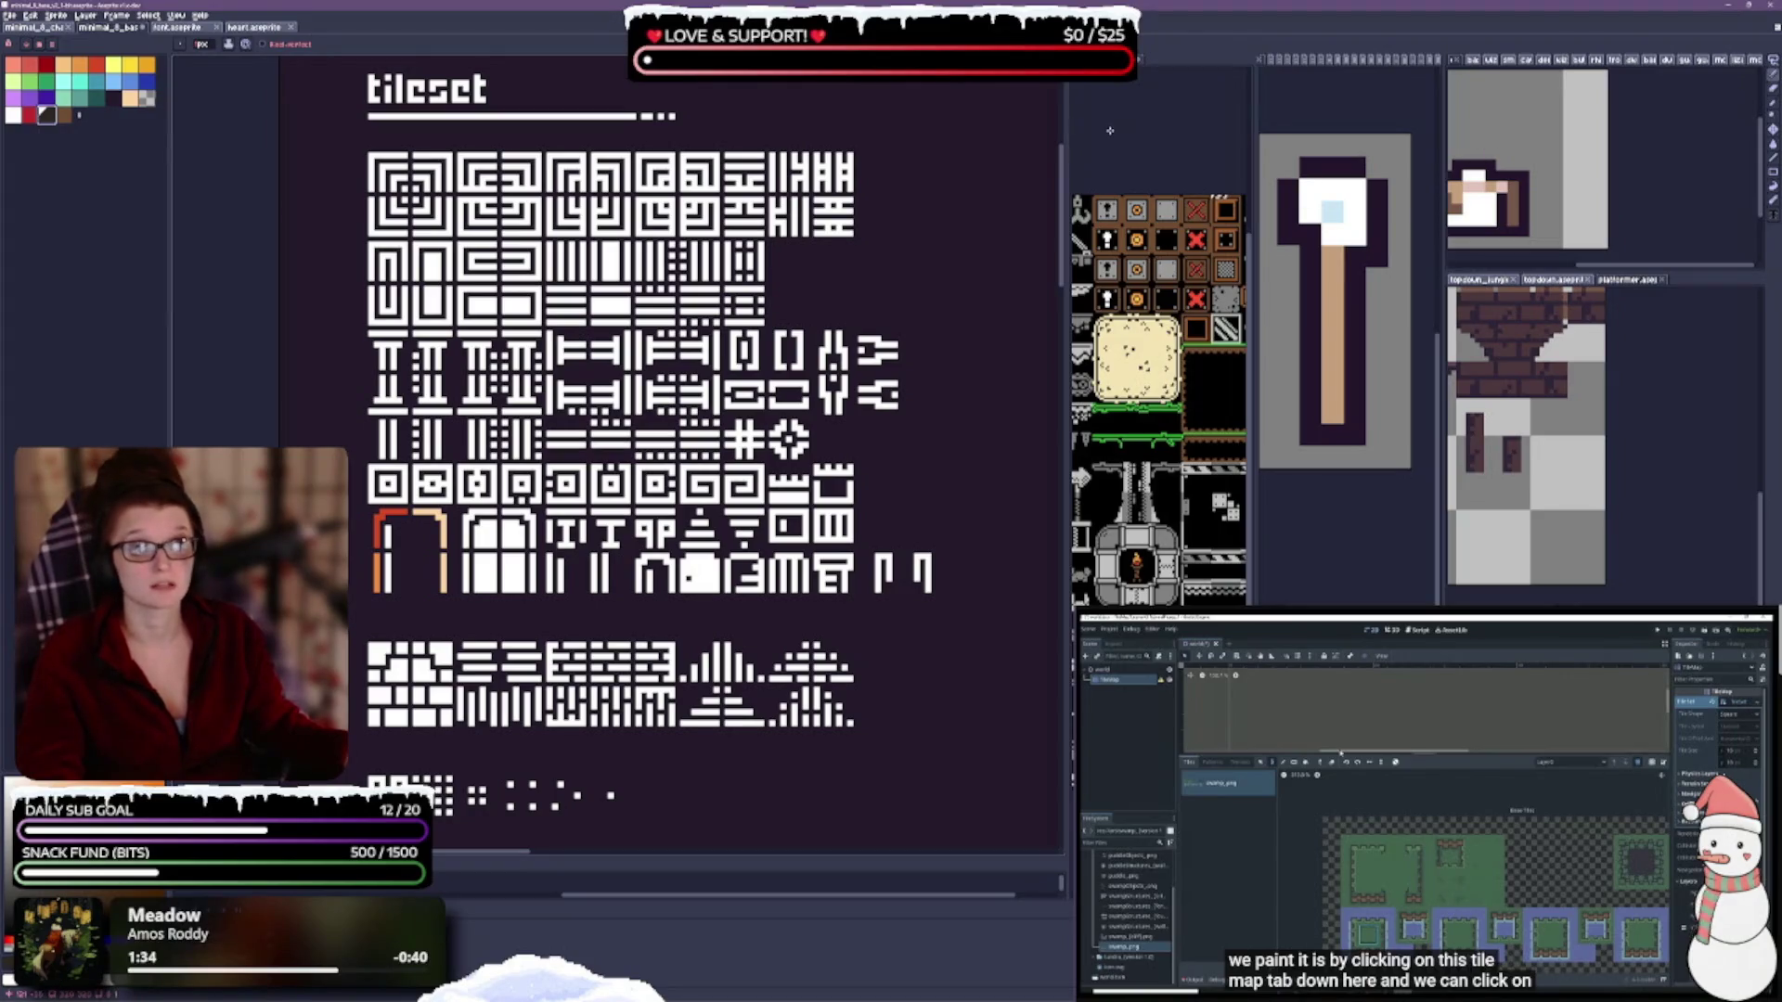
# Add empty slots to the tileset palette and paste the copied orange and brown colours.
pyautogui.click(1021, 139)
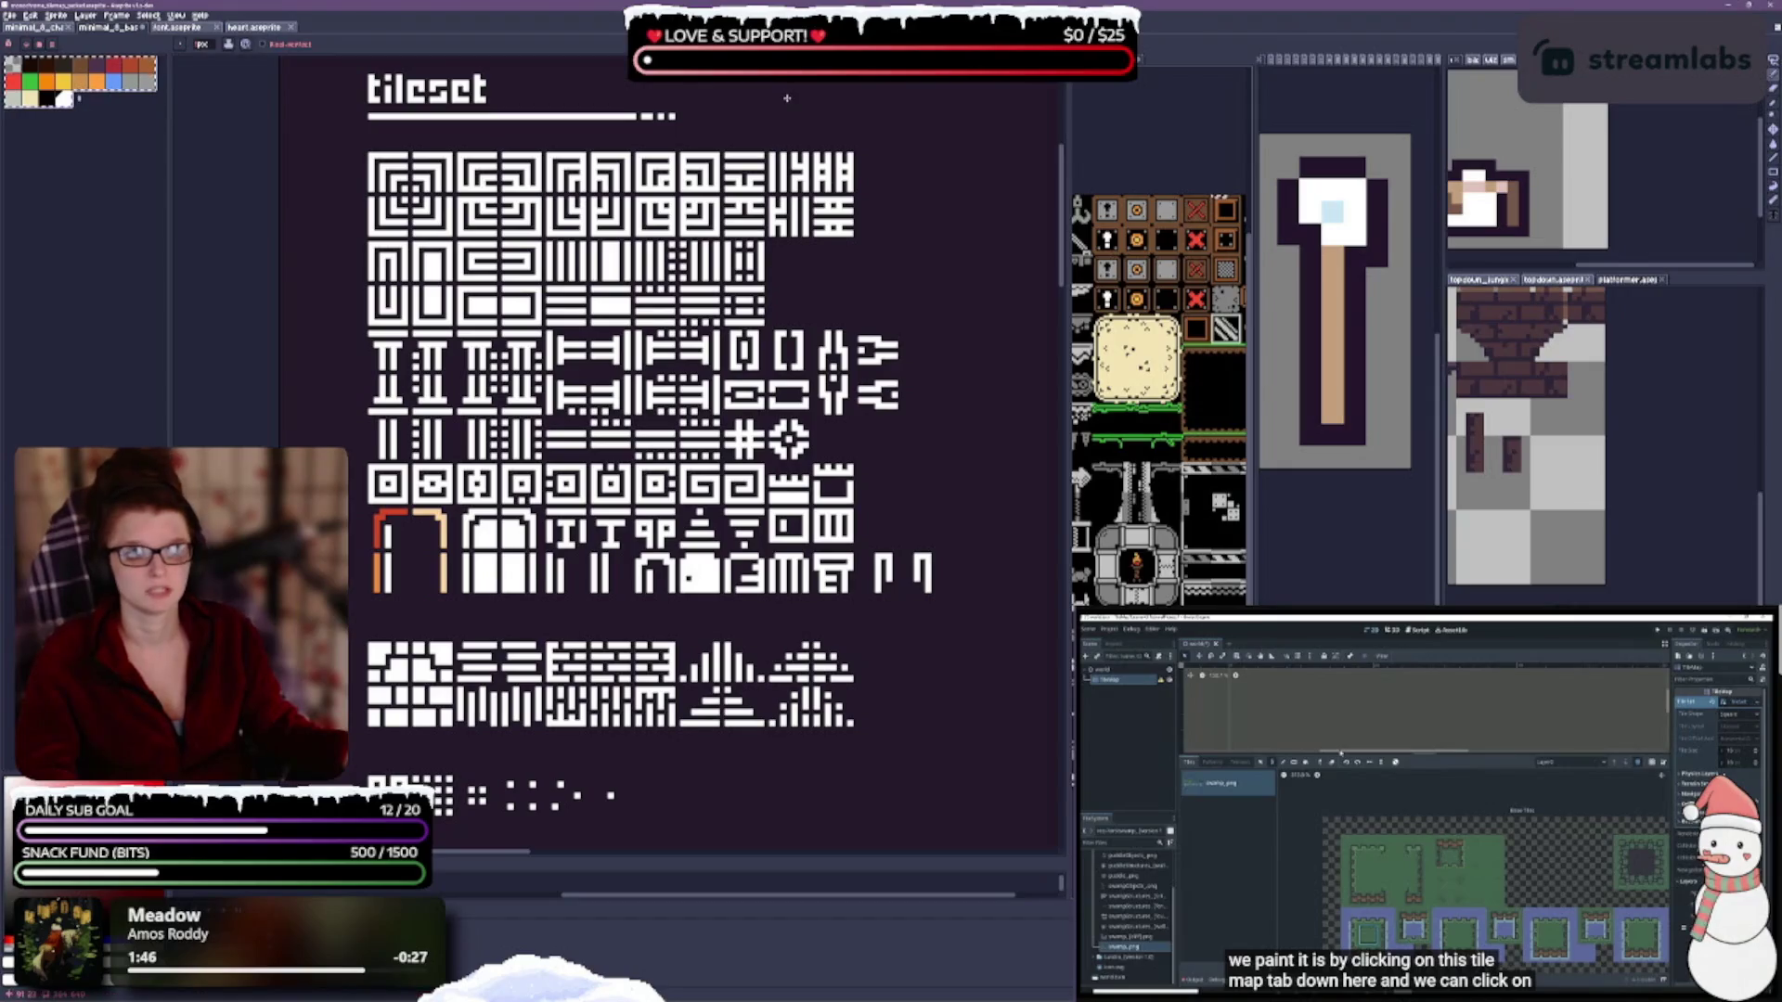
pyautogui.hotkey('ctrl', 'Tab')
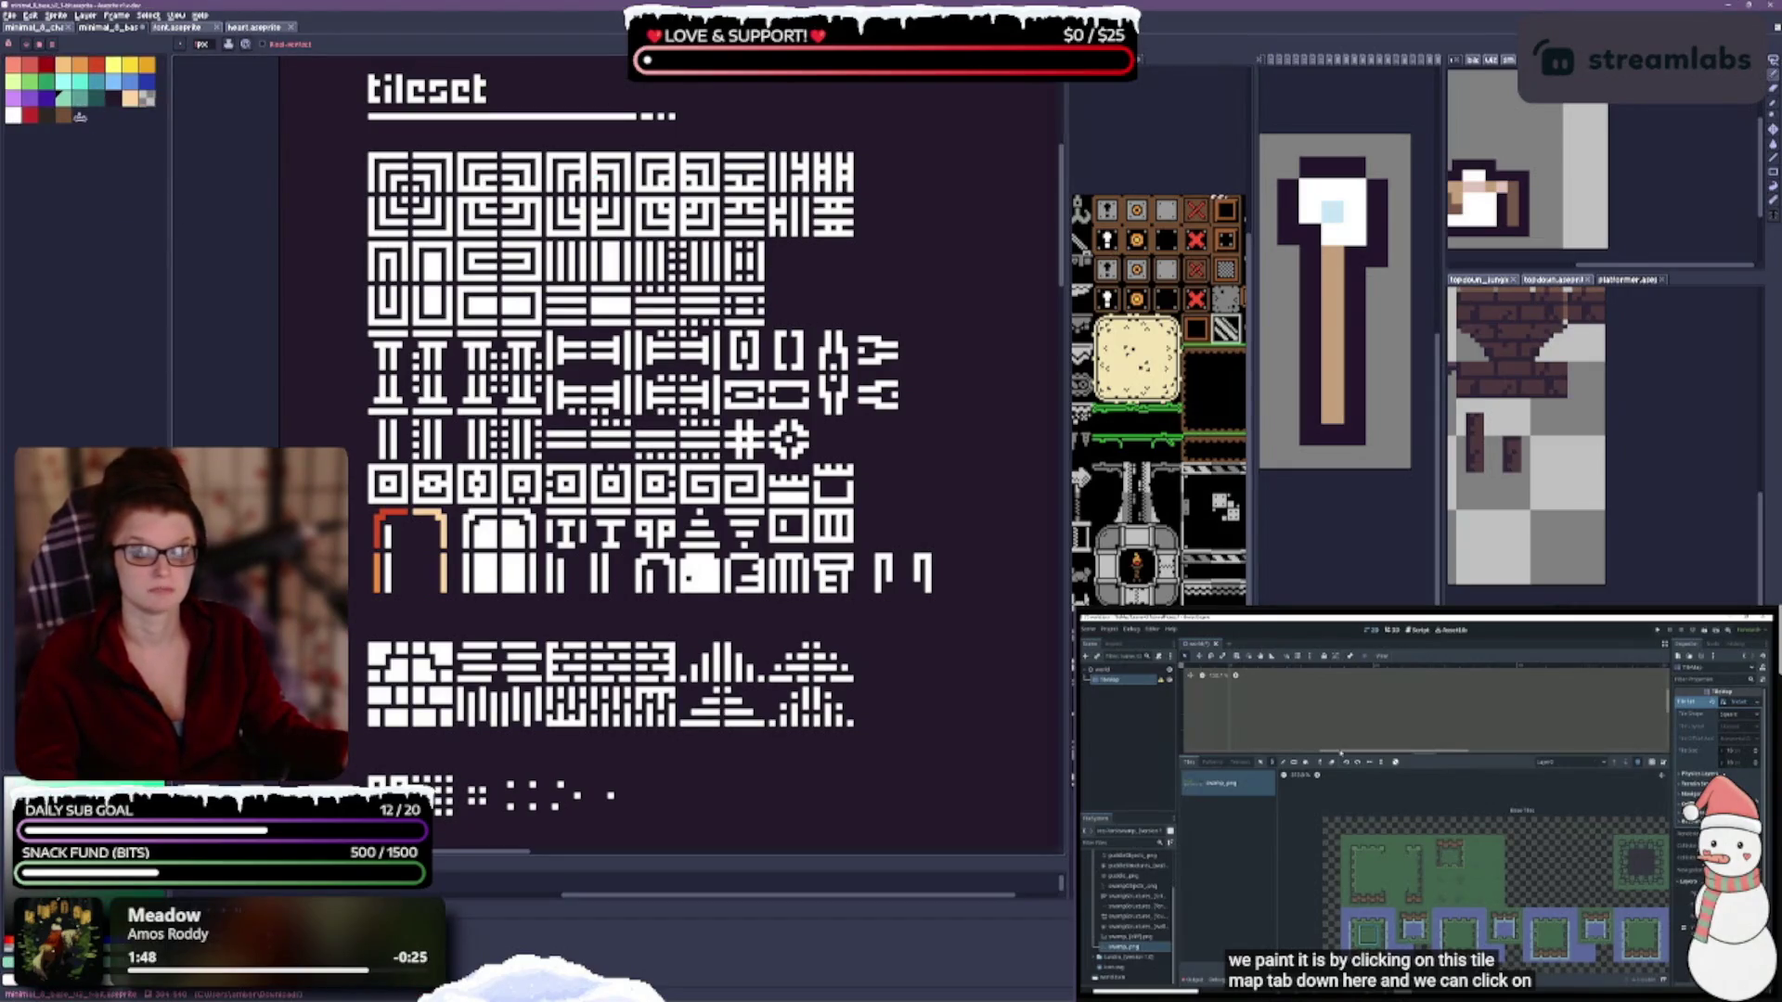
pyautogui.moveTo(77, 112); pyautogui.dragTo(121, 168)
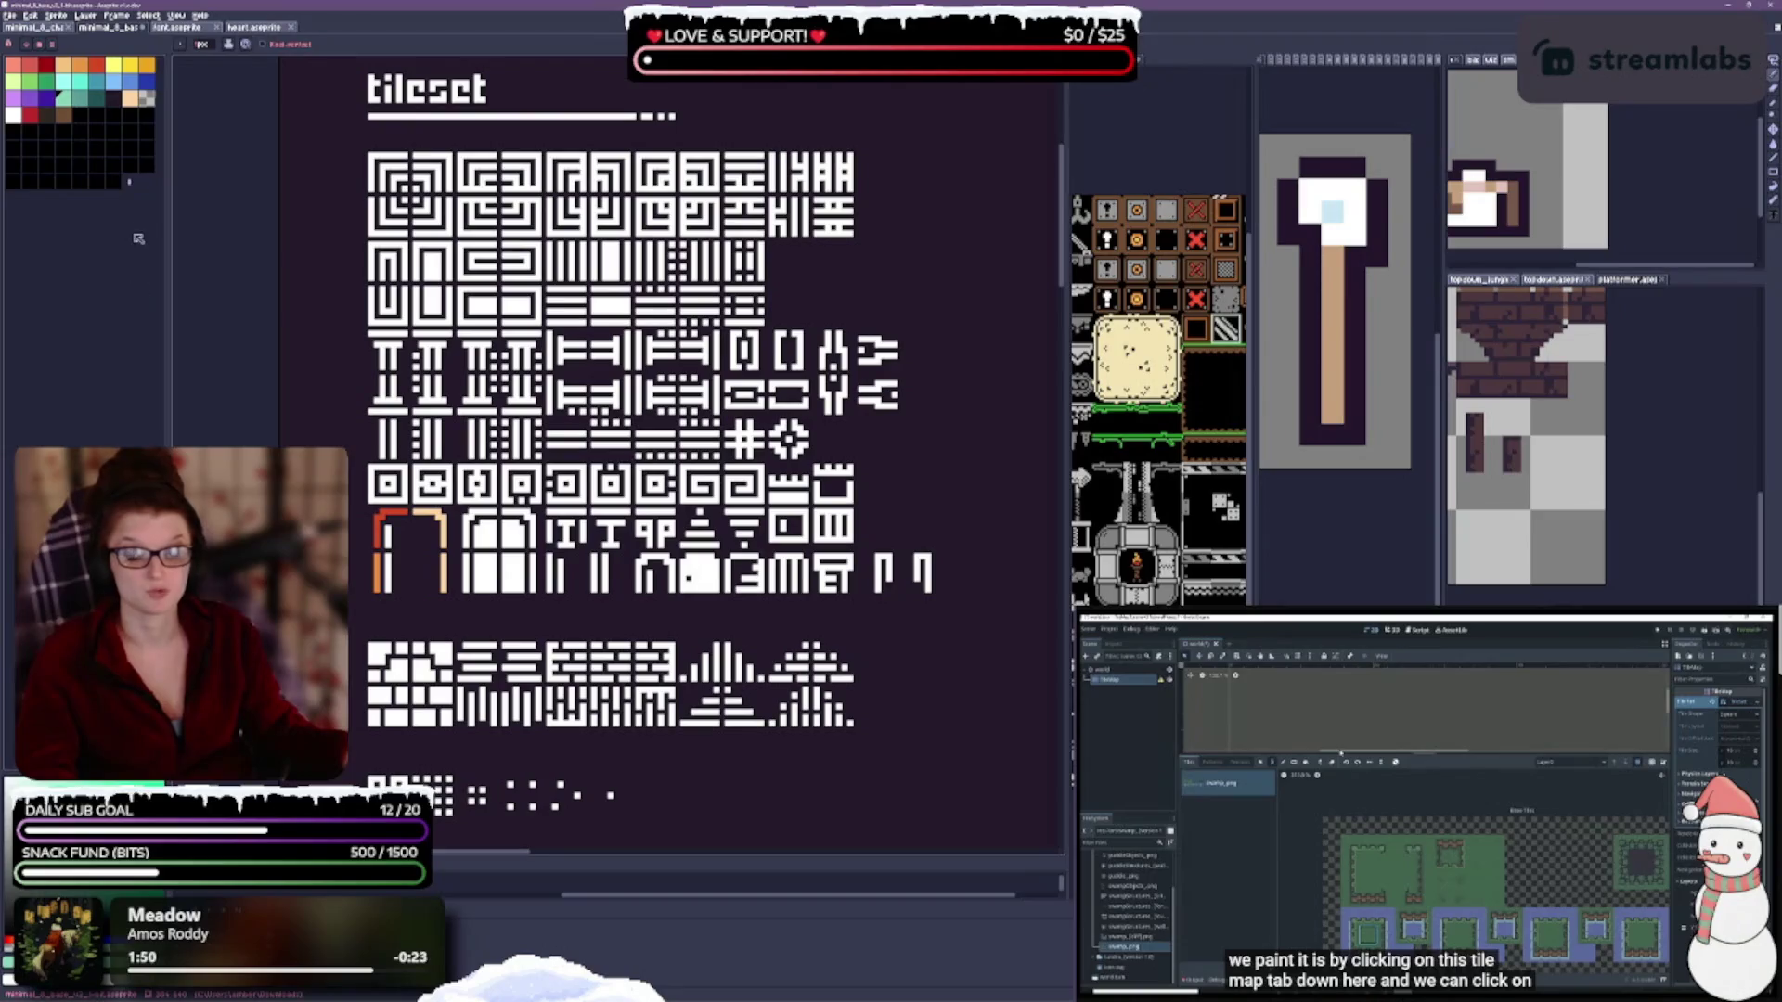
pyautogui.hotkey('ctrl', 'v')
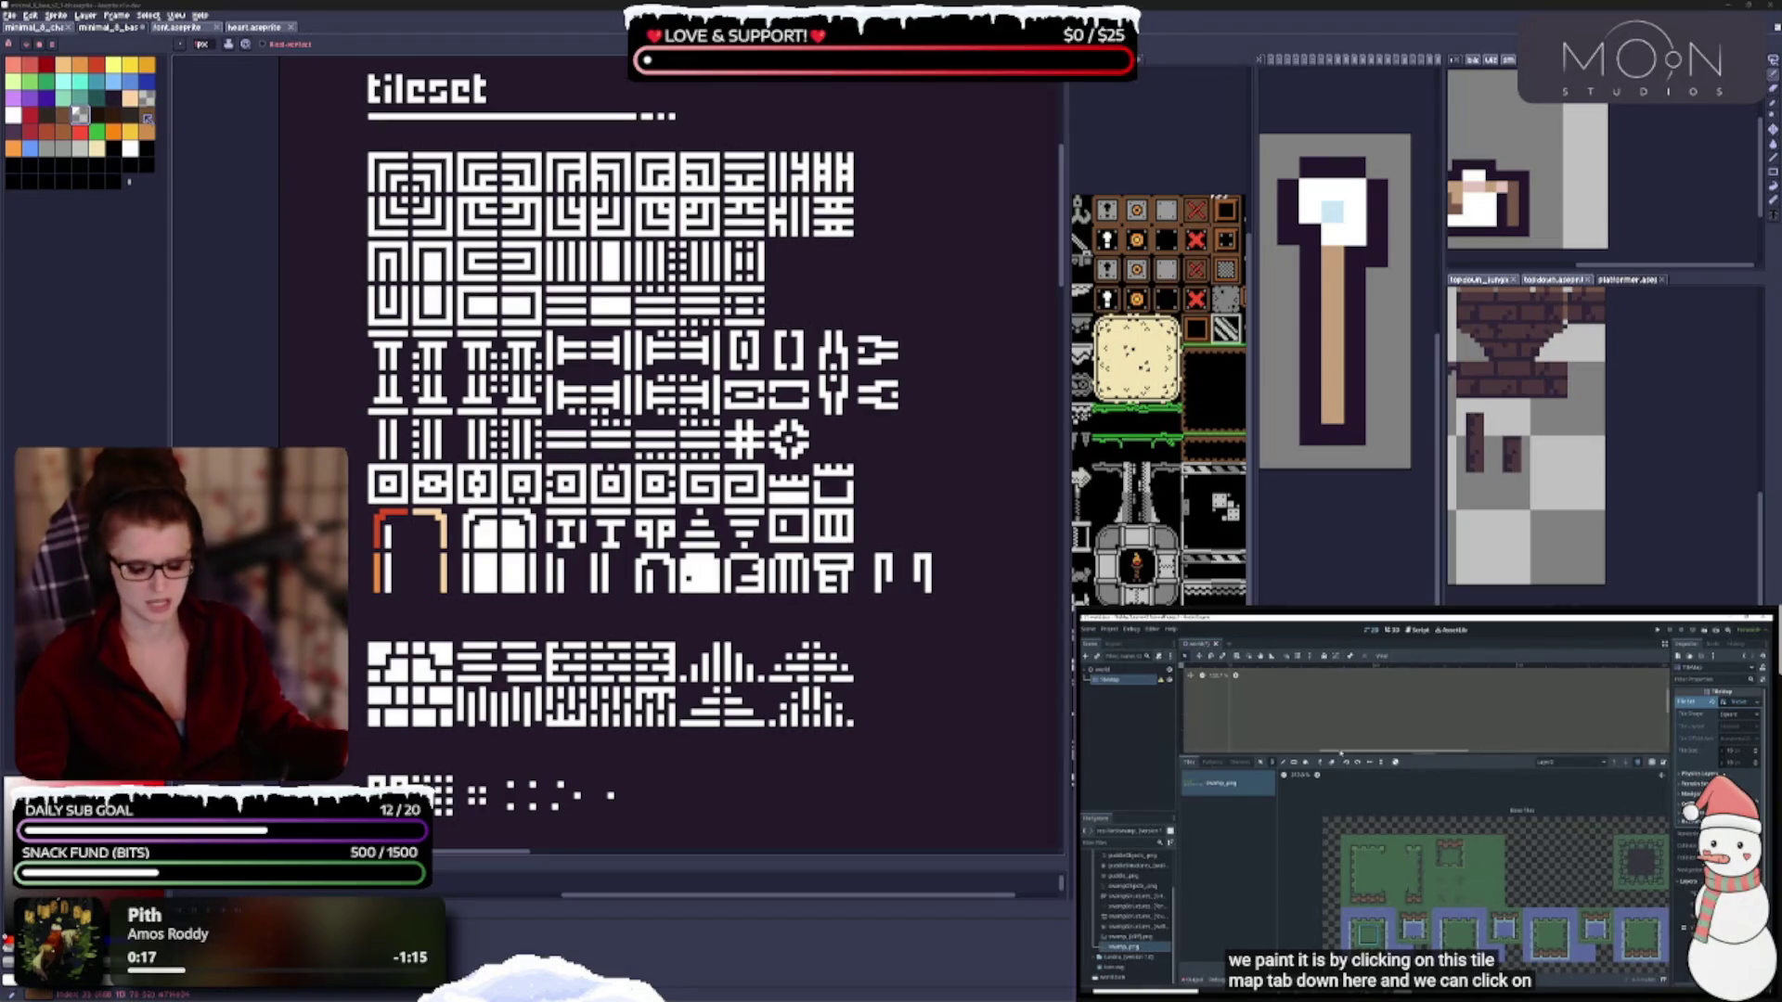
# Draw a brown rectangle frame over the arch tile with the Rectangle tool.
pyautogui.click(144, 112)
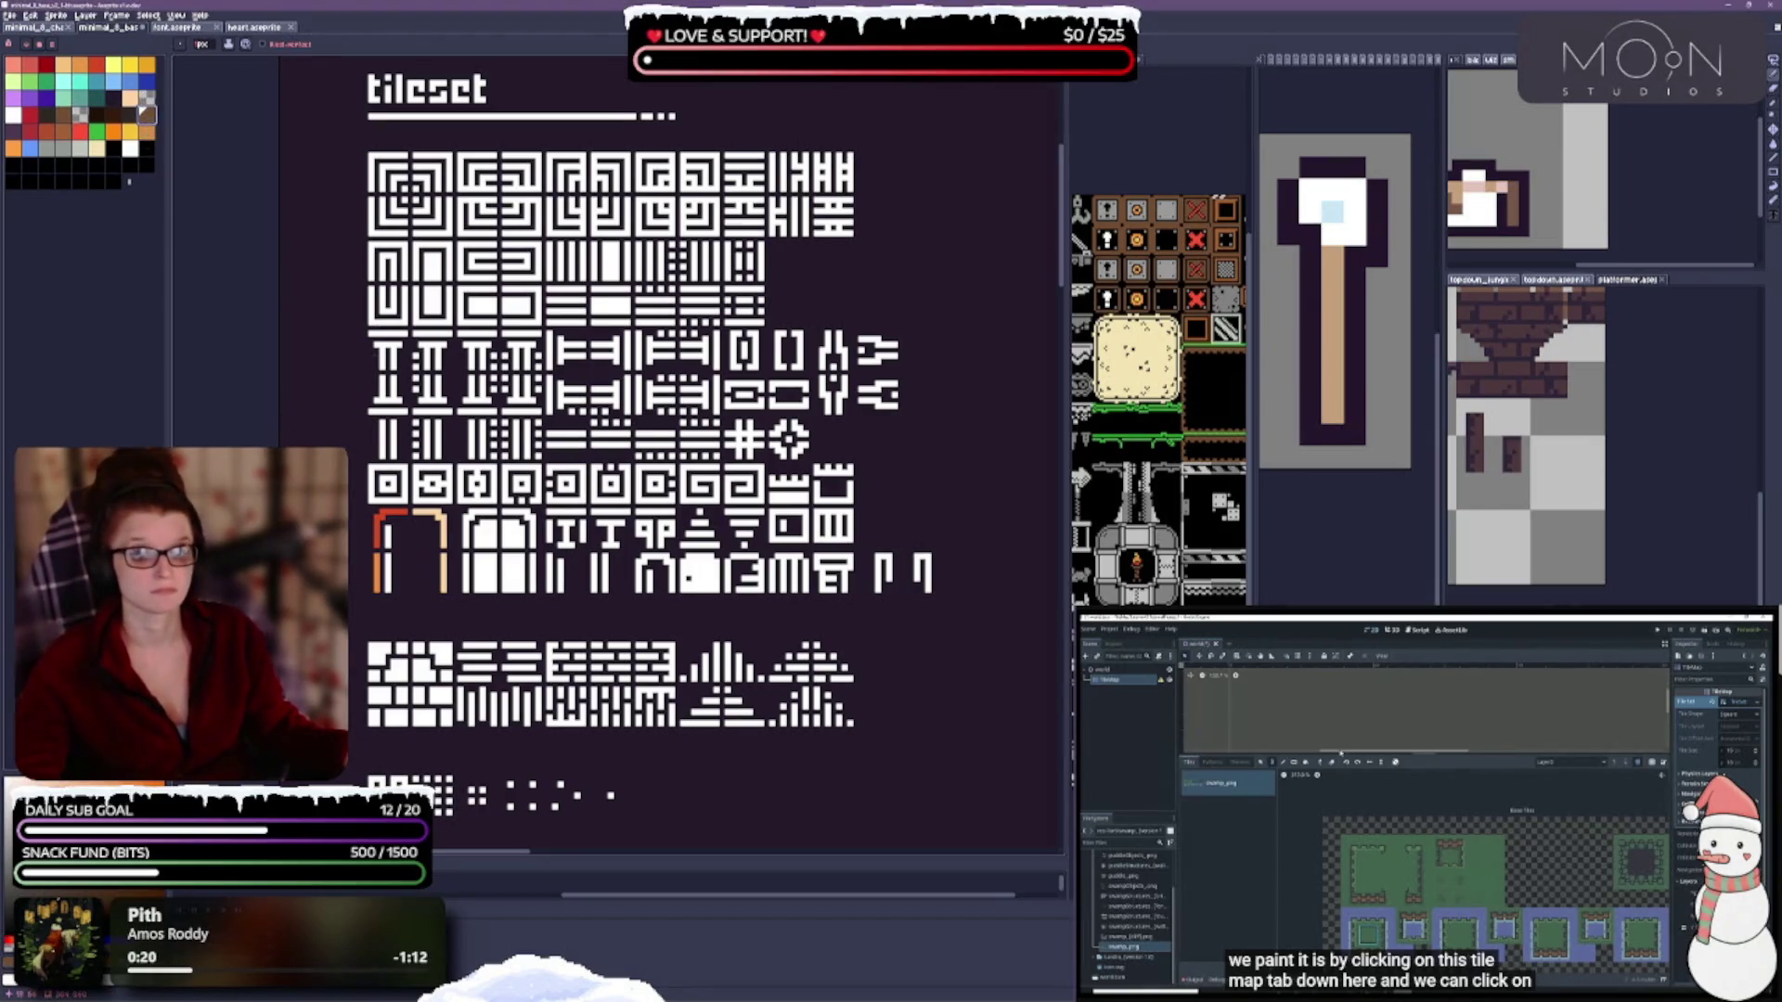
pyautogui.scroll(1, 392, 529)
pyautogui.scroll(1, 380, 464)
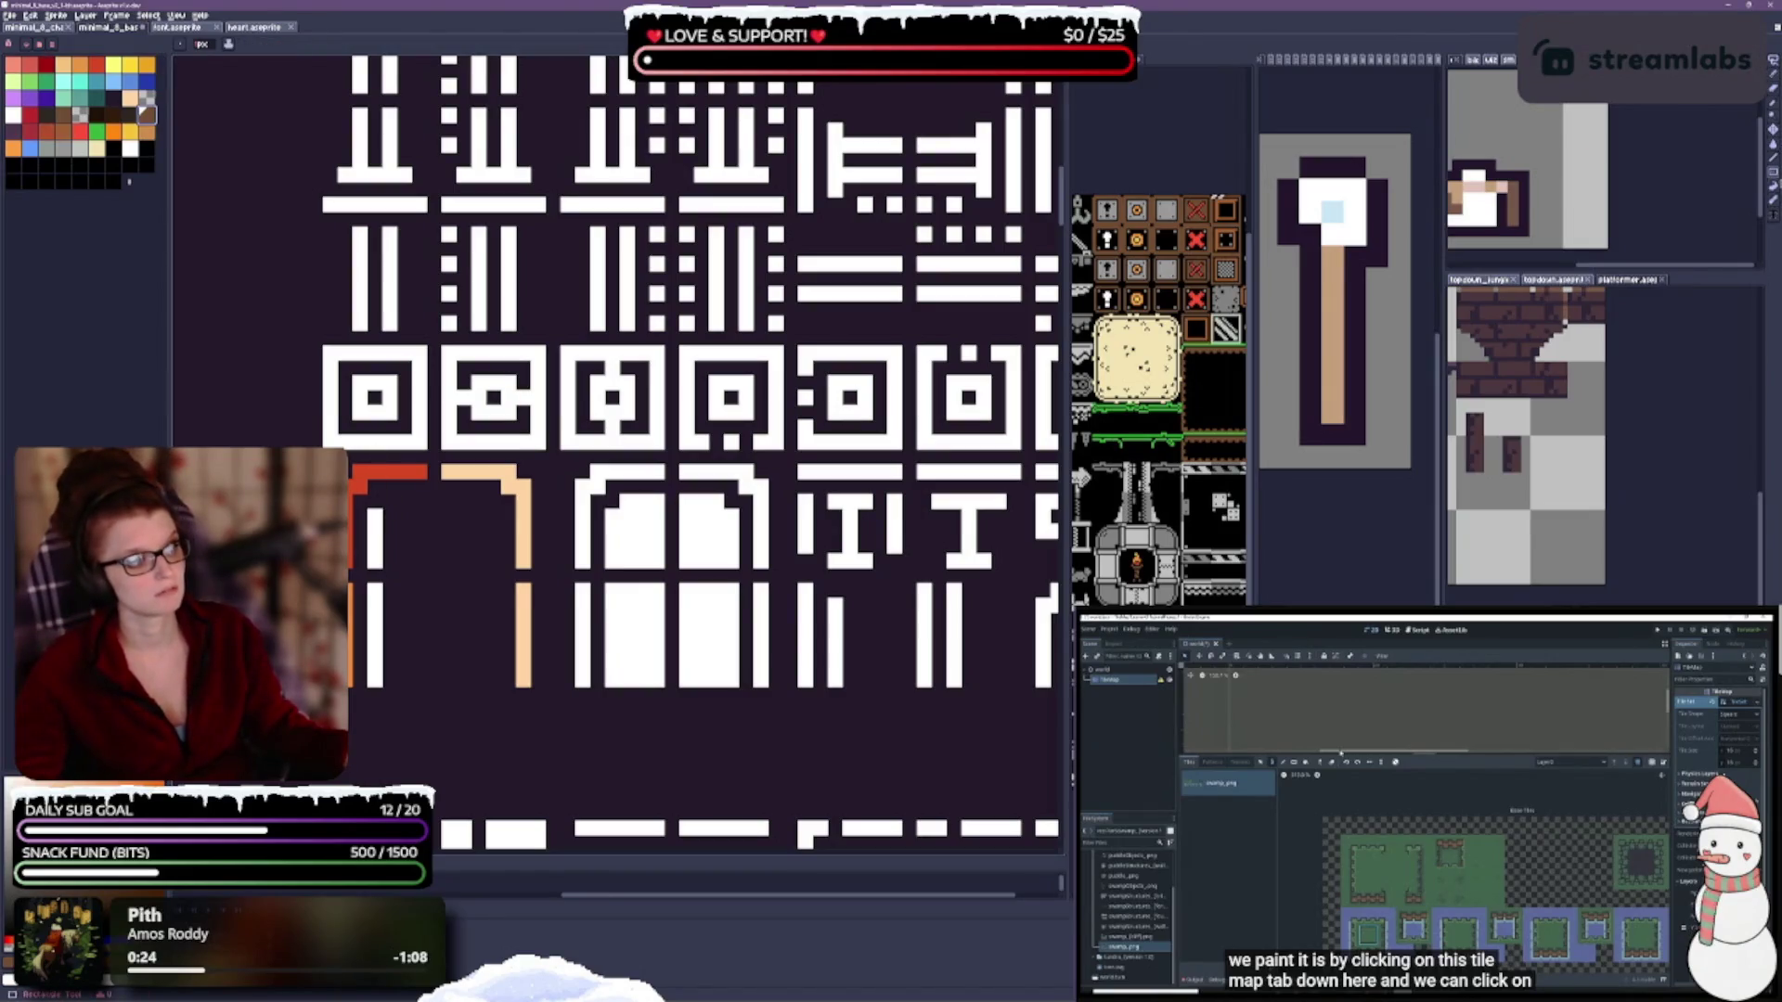
pyautogui.click(1775, 180)
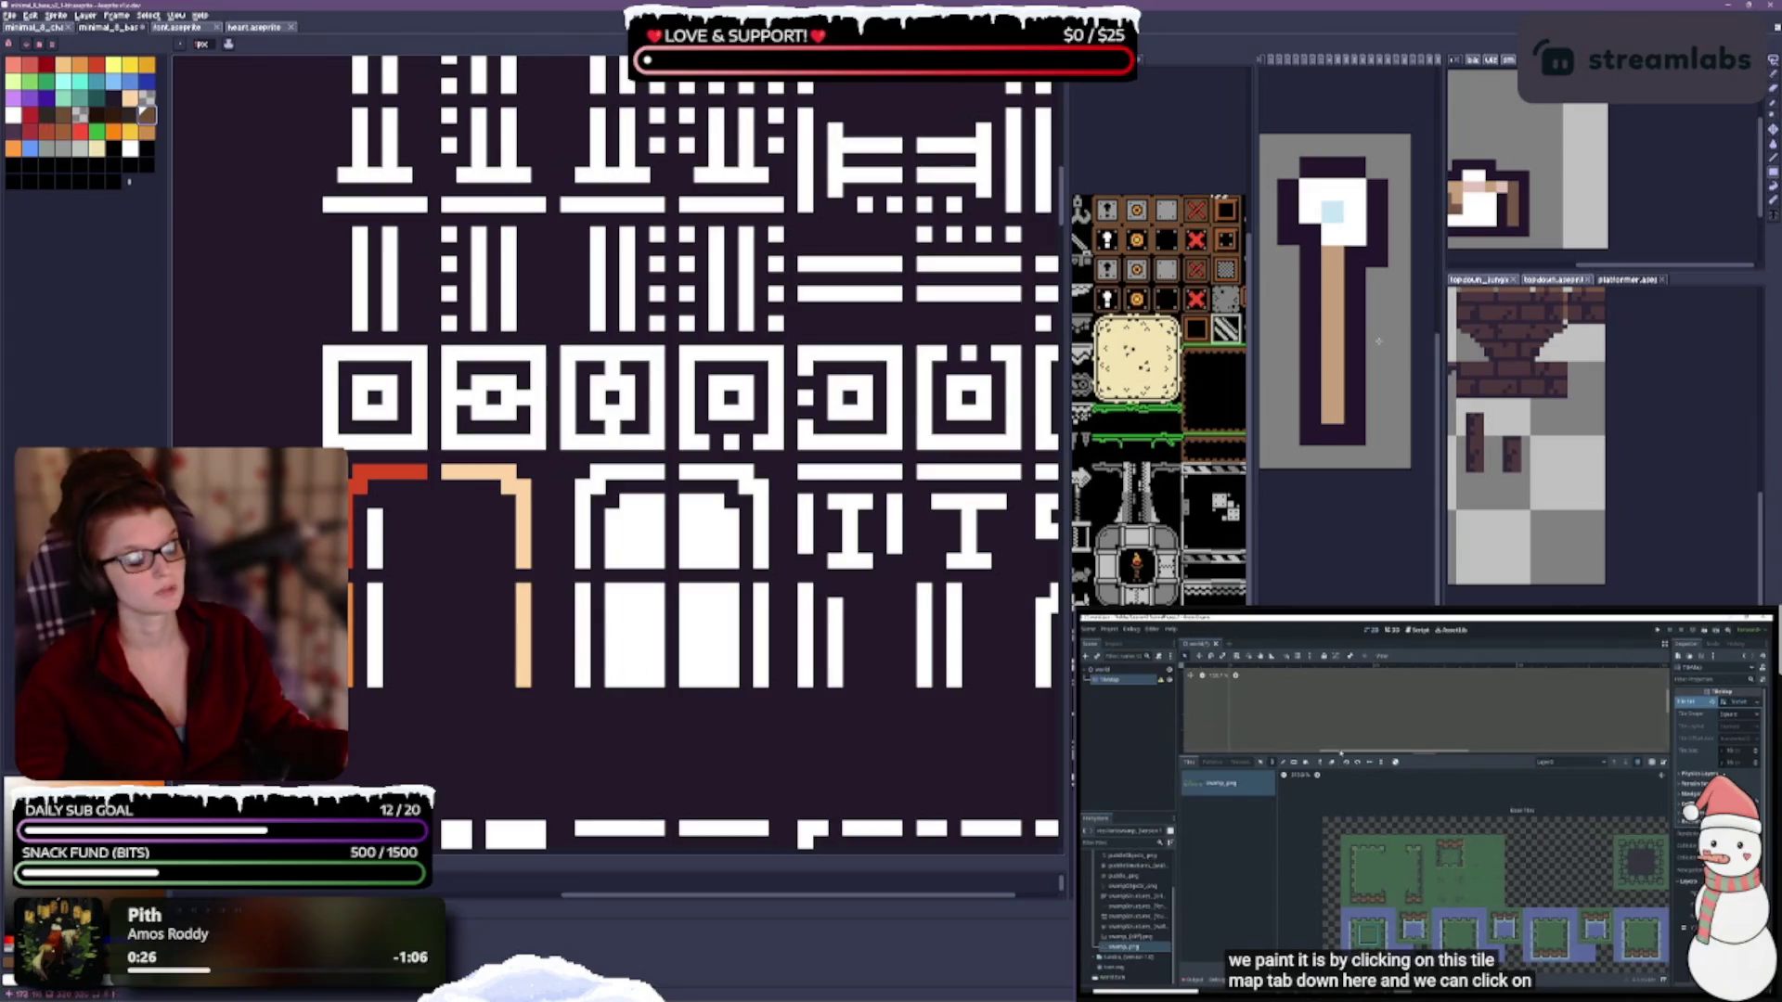
pyautogui.moveTo(353, 468)
pyautogui.mouseDown()
pyautogui.moveTo(443, 629)
pyautogui.moveTo(526, 690)
pyautogui.mouseUp()
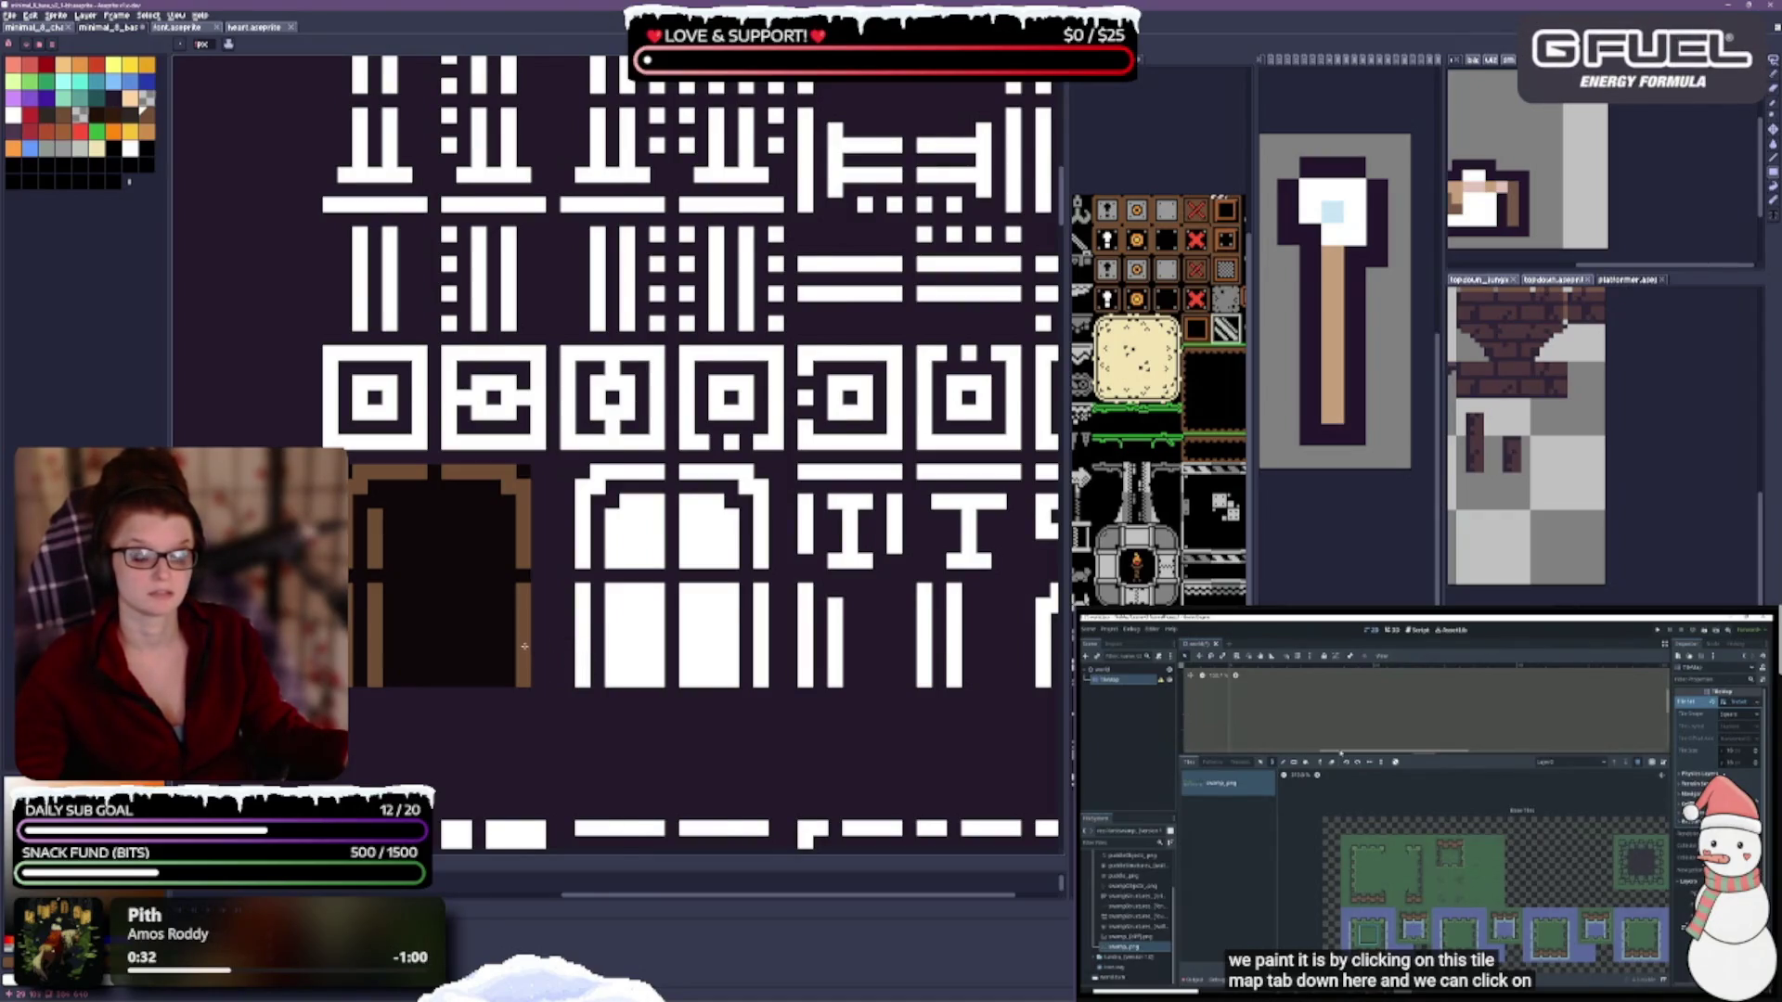
# Hide the background to check the brown doorway against transparency.
pyautogui.scroll(-2, 580, 665)
pyautogui.scroll(-1, 710, 452)
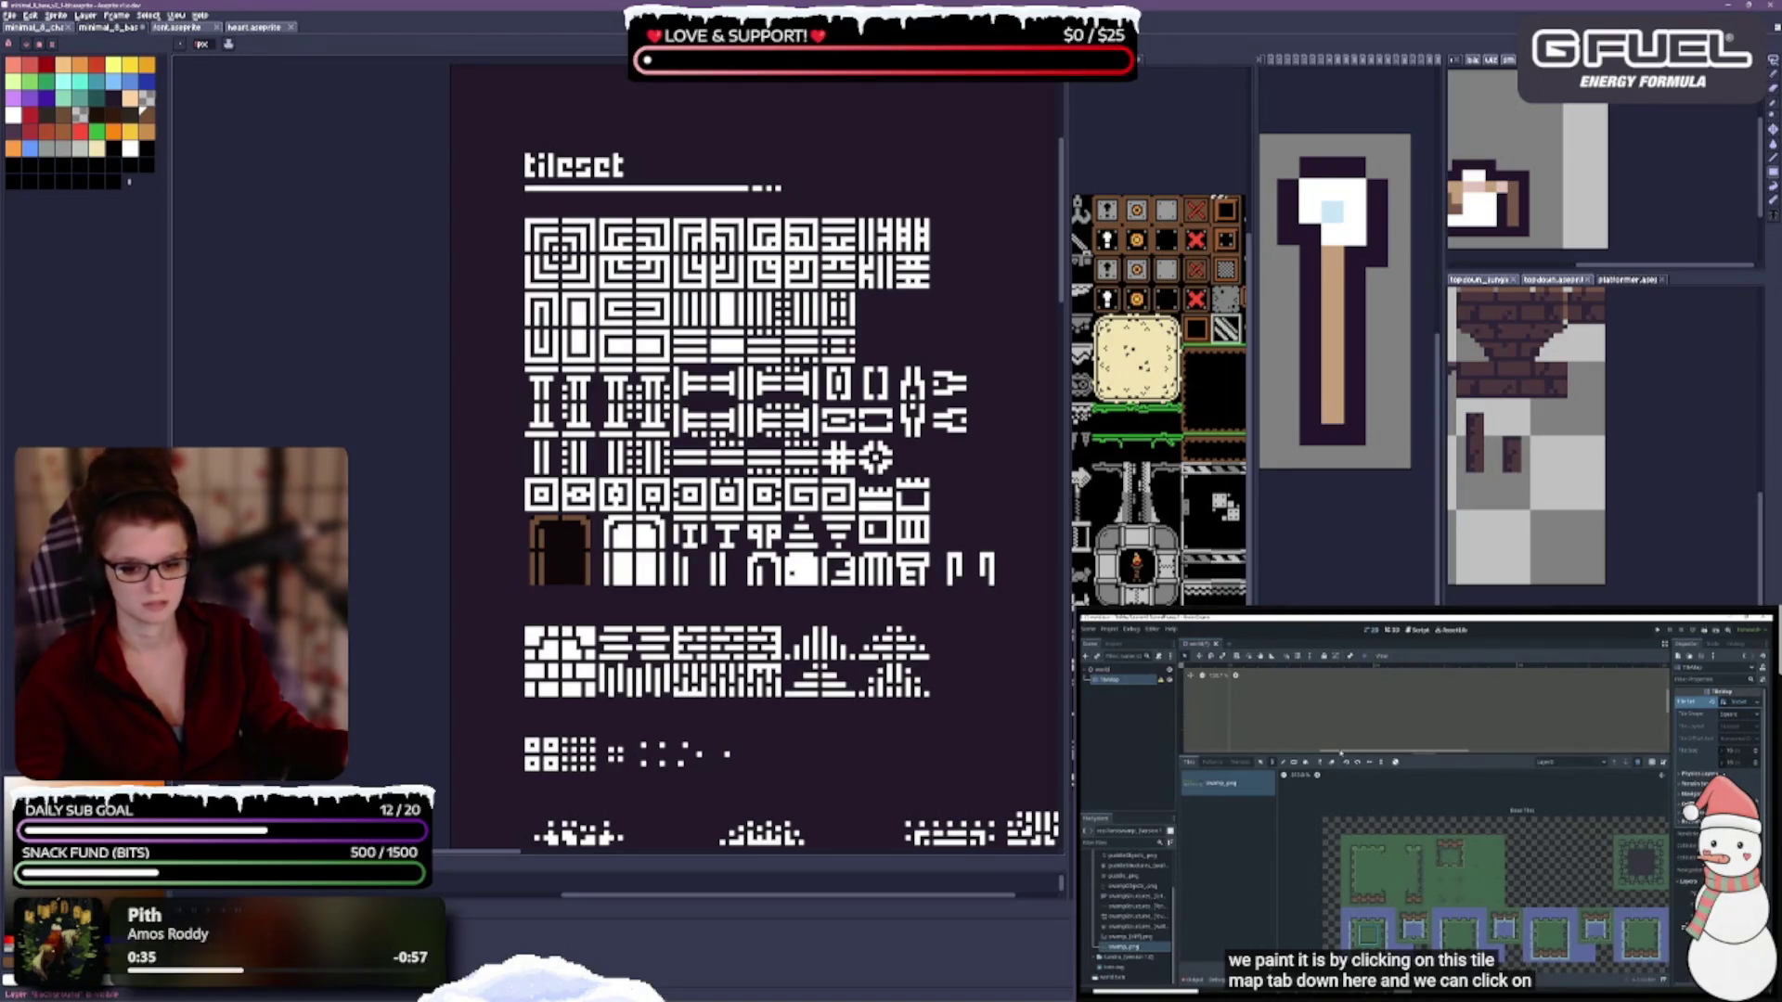
pyautogui.hotkey('shift', 'v')
pyautogui.hotkey('shift', 'v')
pyautogui.scroll(3, 646, 543)
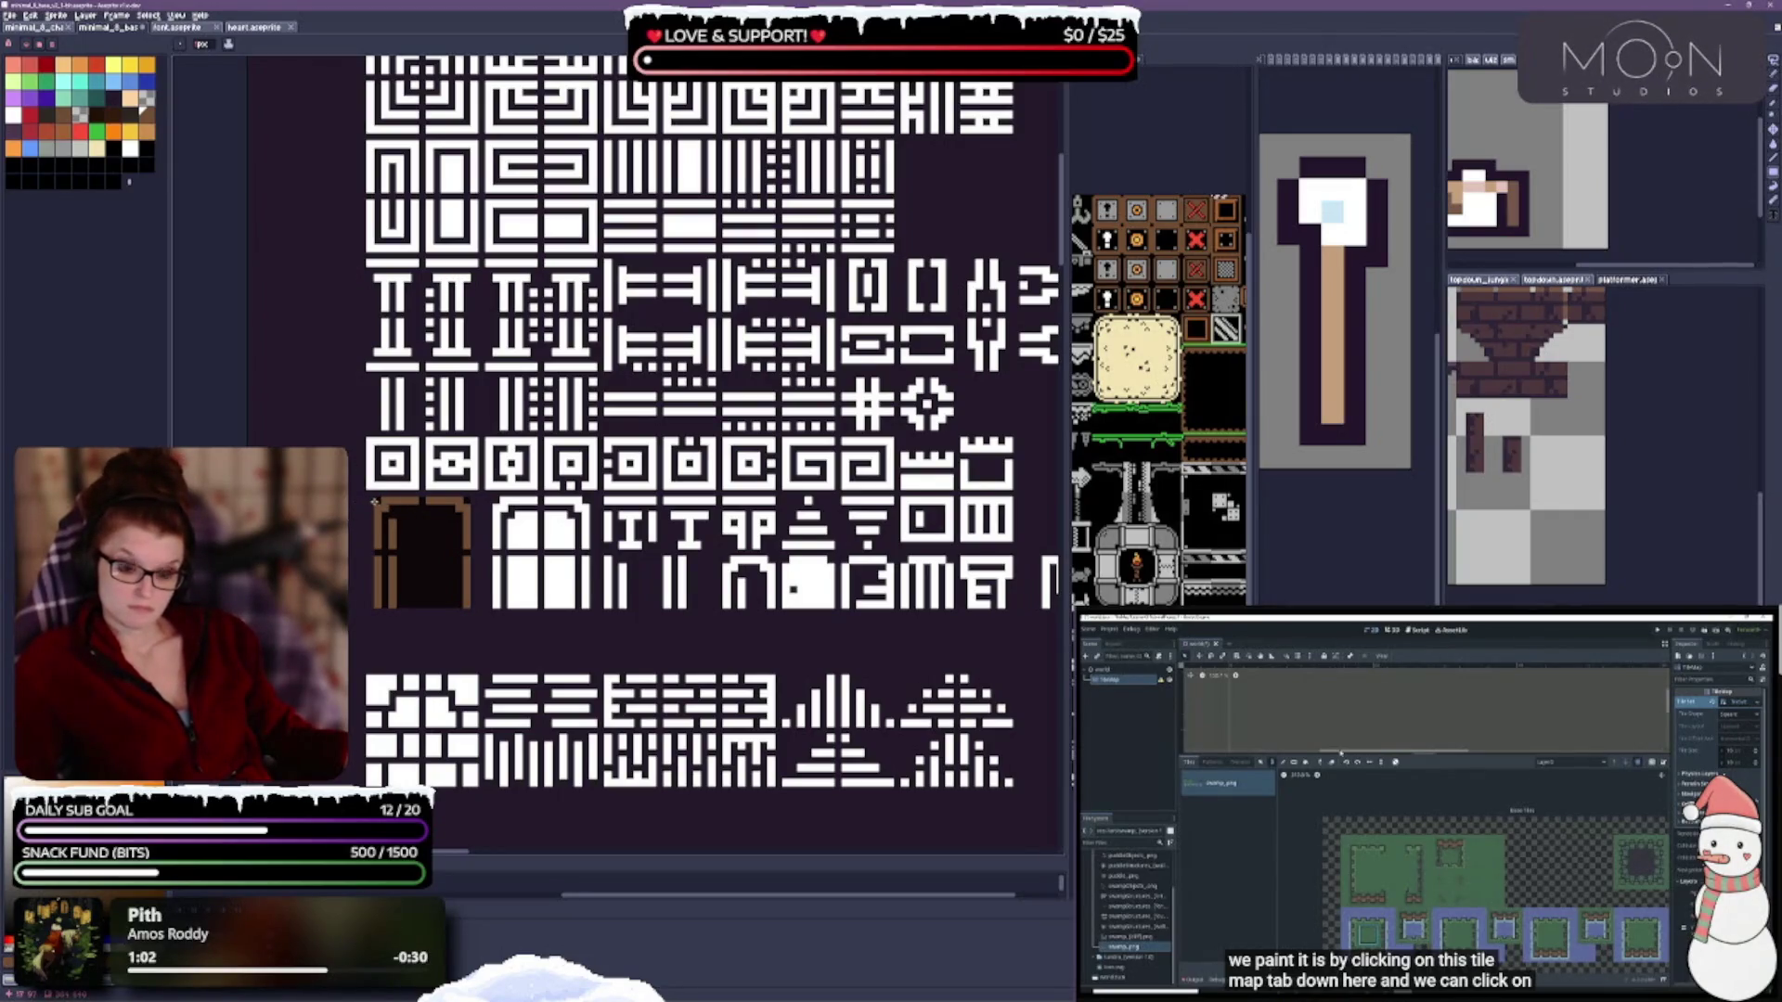
pyautogui.click(1378, 346)
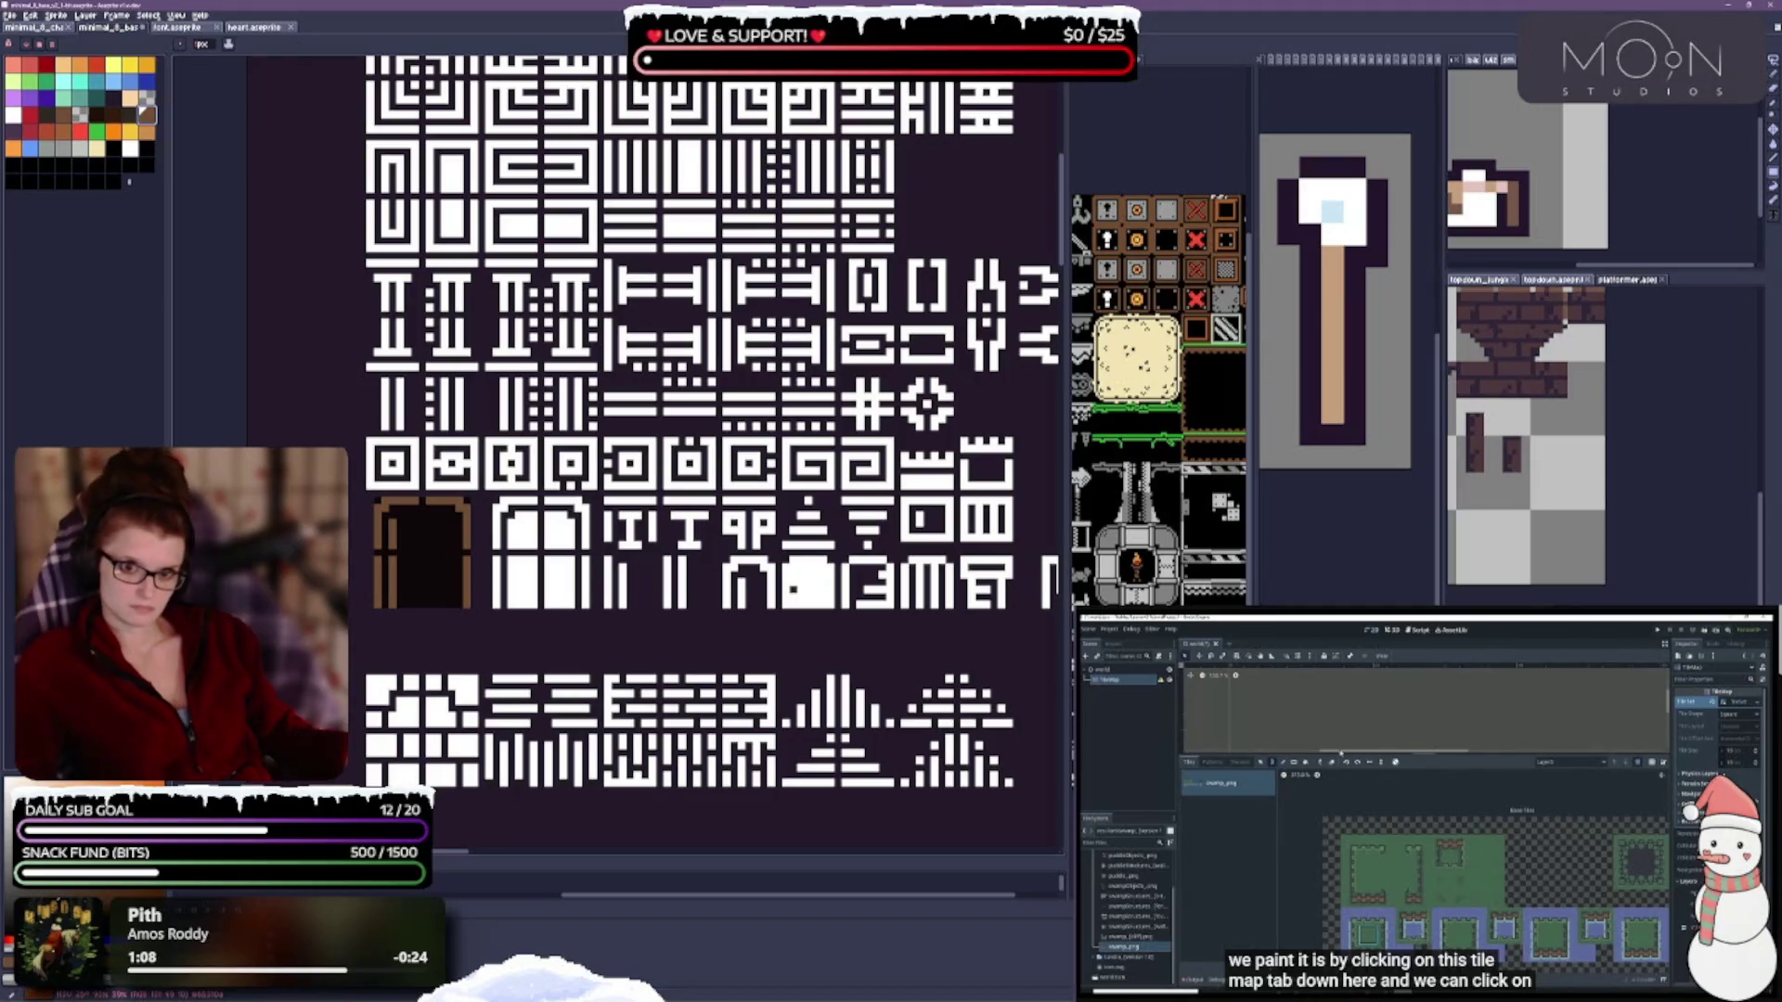
pyautogui.scroll(-2, 385, 509)
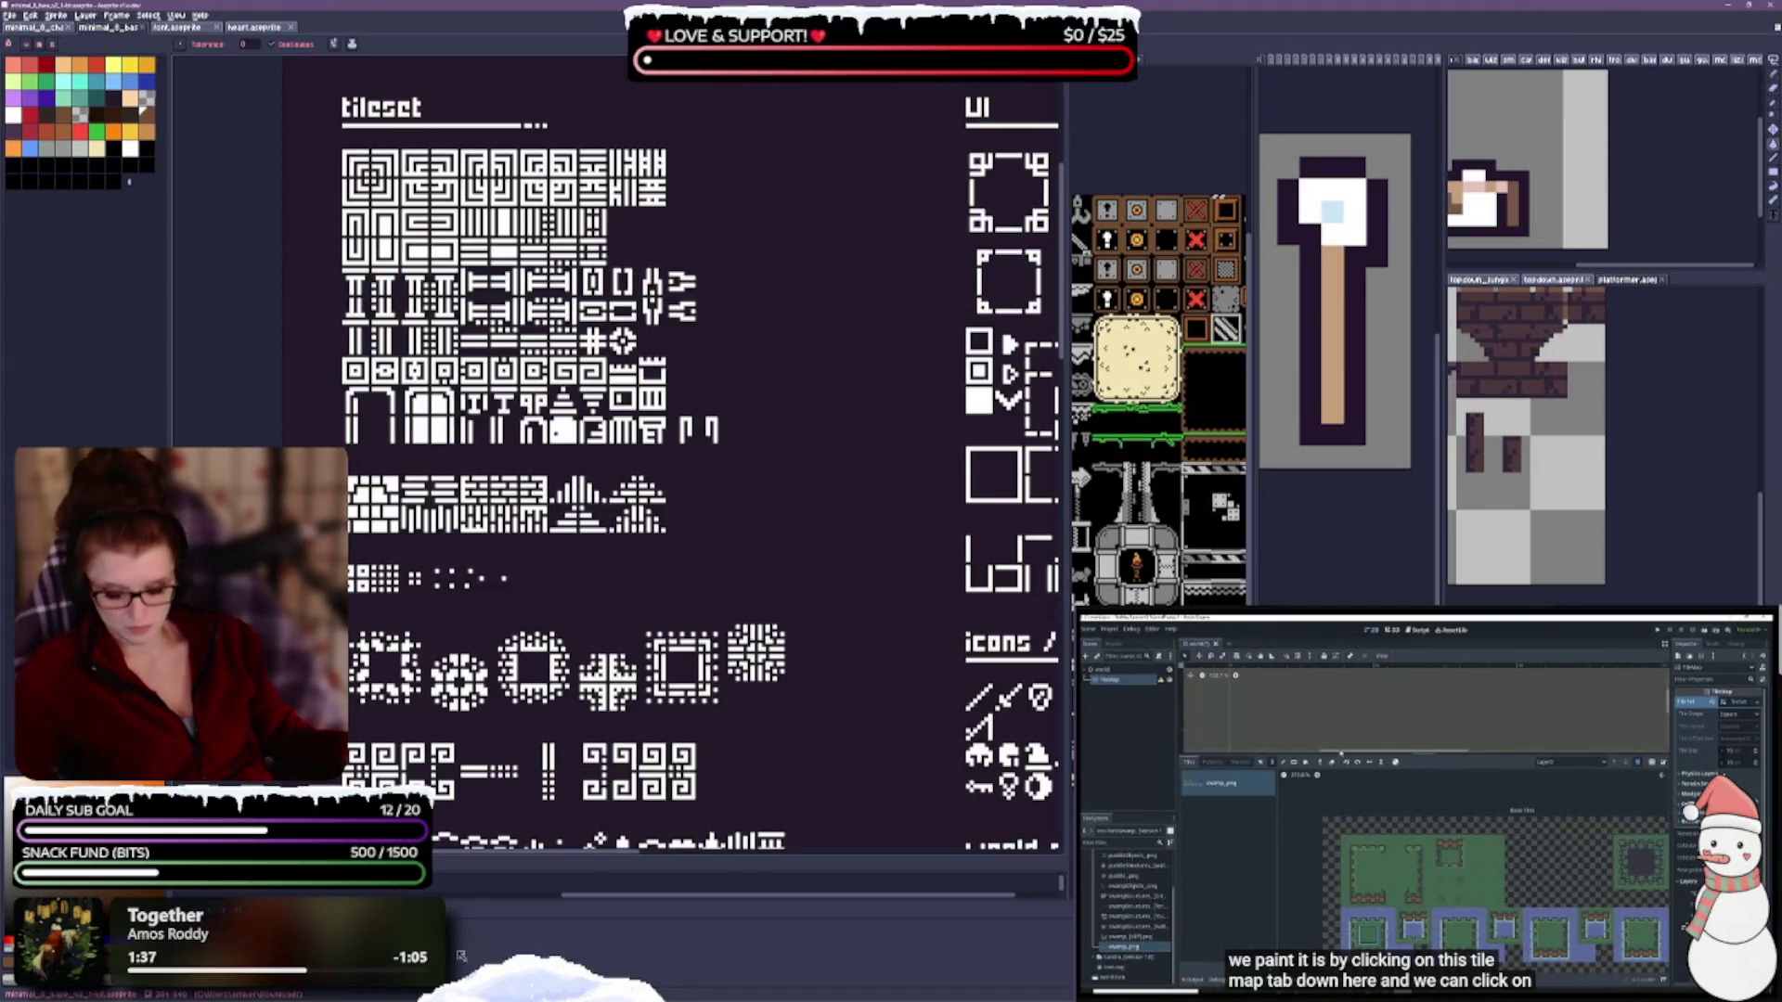
# In Layer Properties, give the 'color' layer Multiply mode and 100% opacity.
pyautogui.hotkey('shift', 'p')
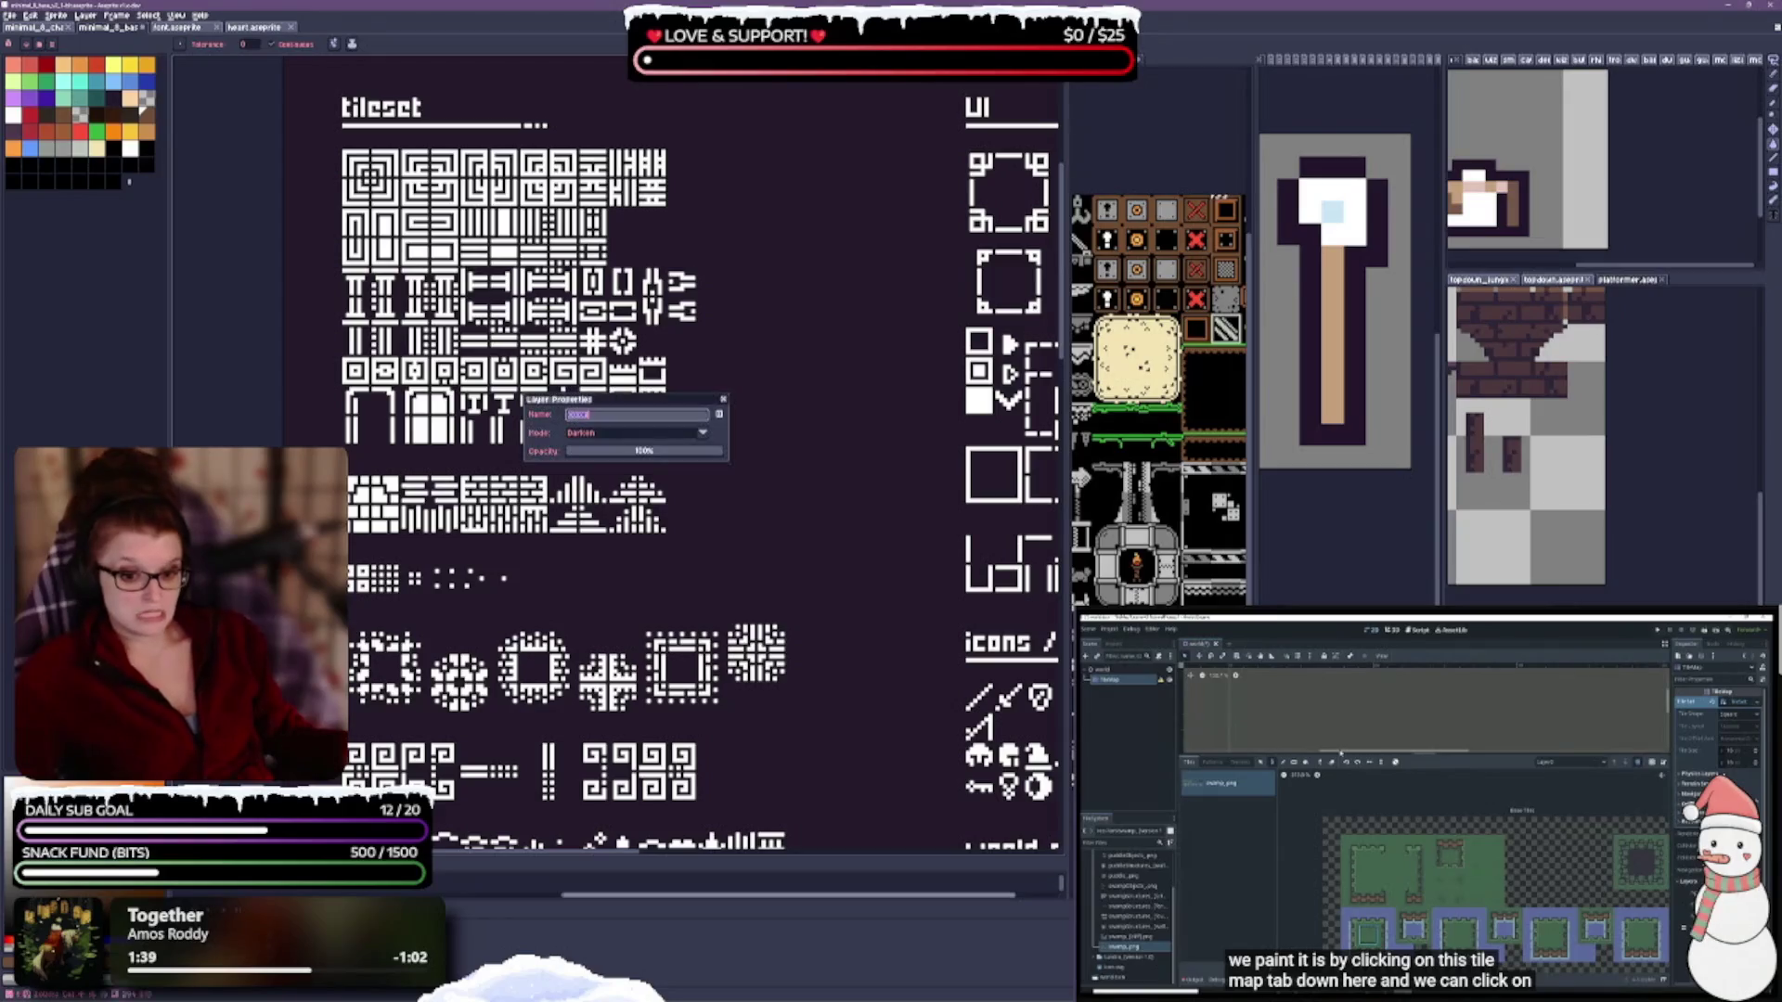
pyautogui.click(646, 437)
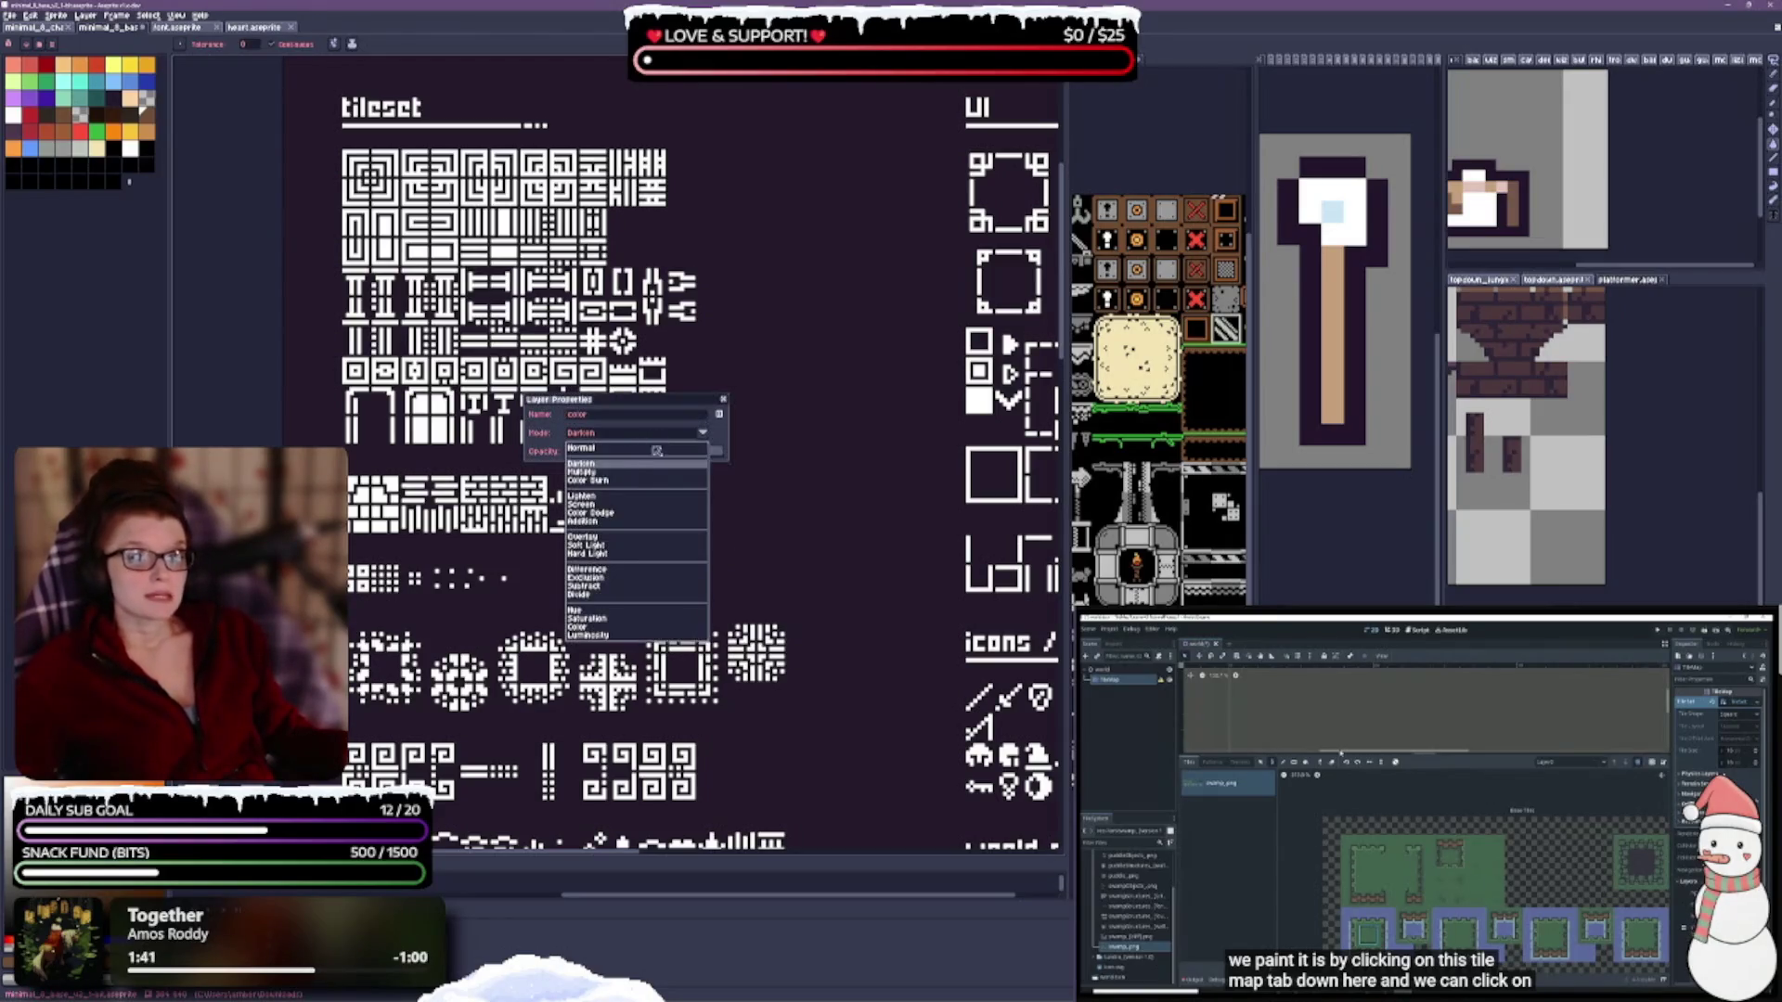
pyautogui.click(617, 476)
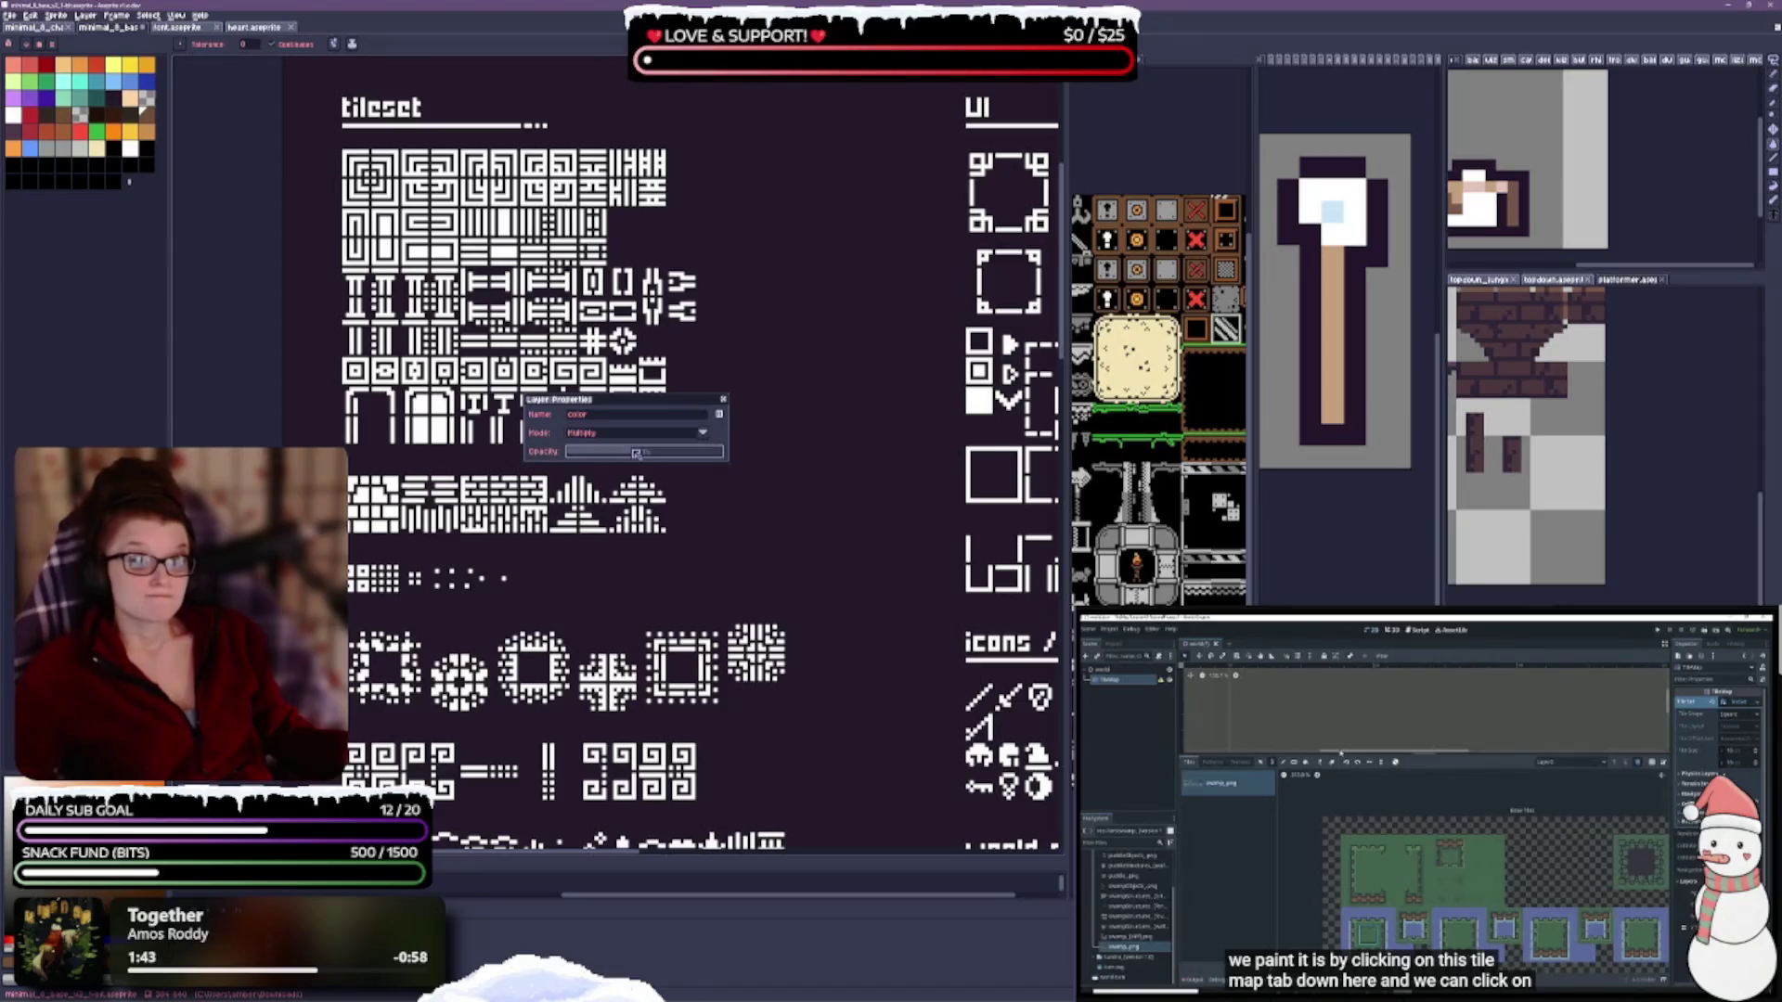
pyautogui.moveTo(637, 452); pyautogui.dragTo(735, 440)
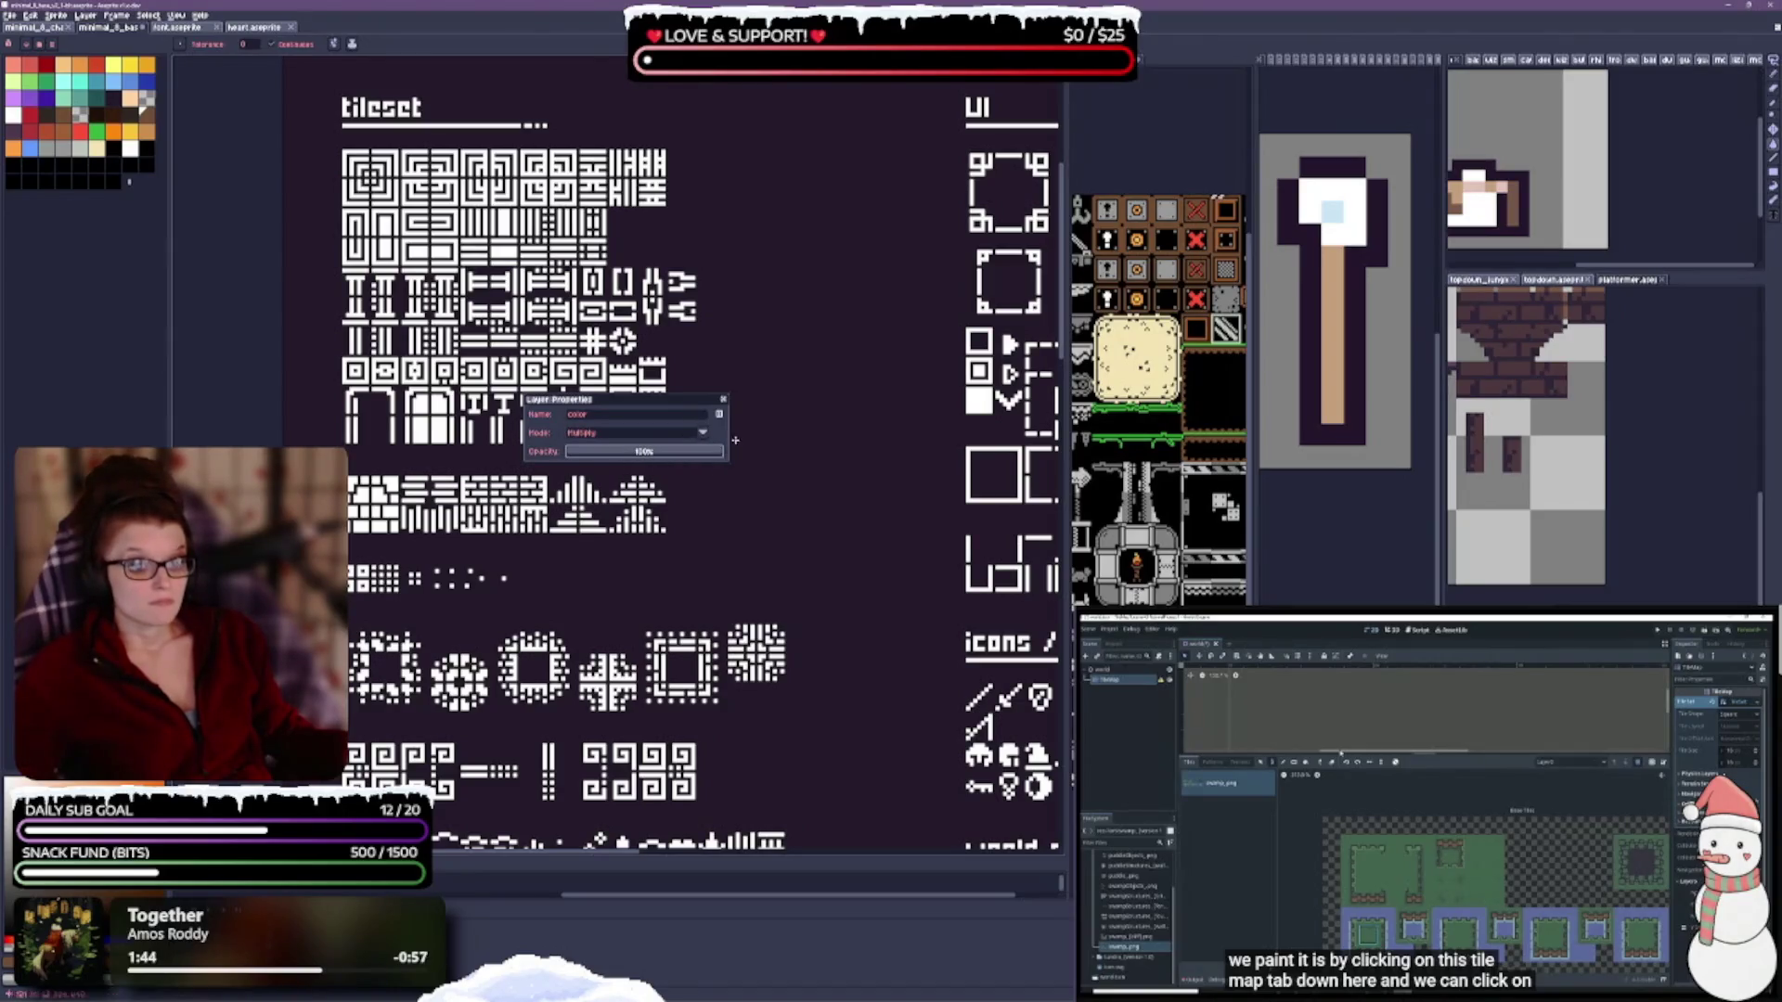
pyautogui.click(723, 400)
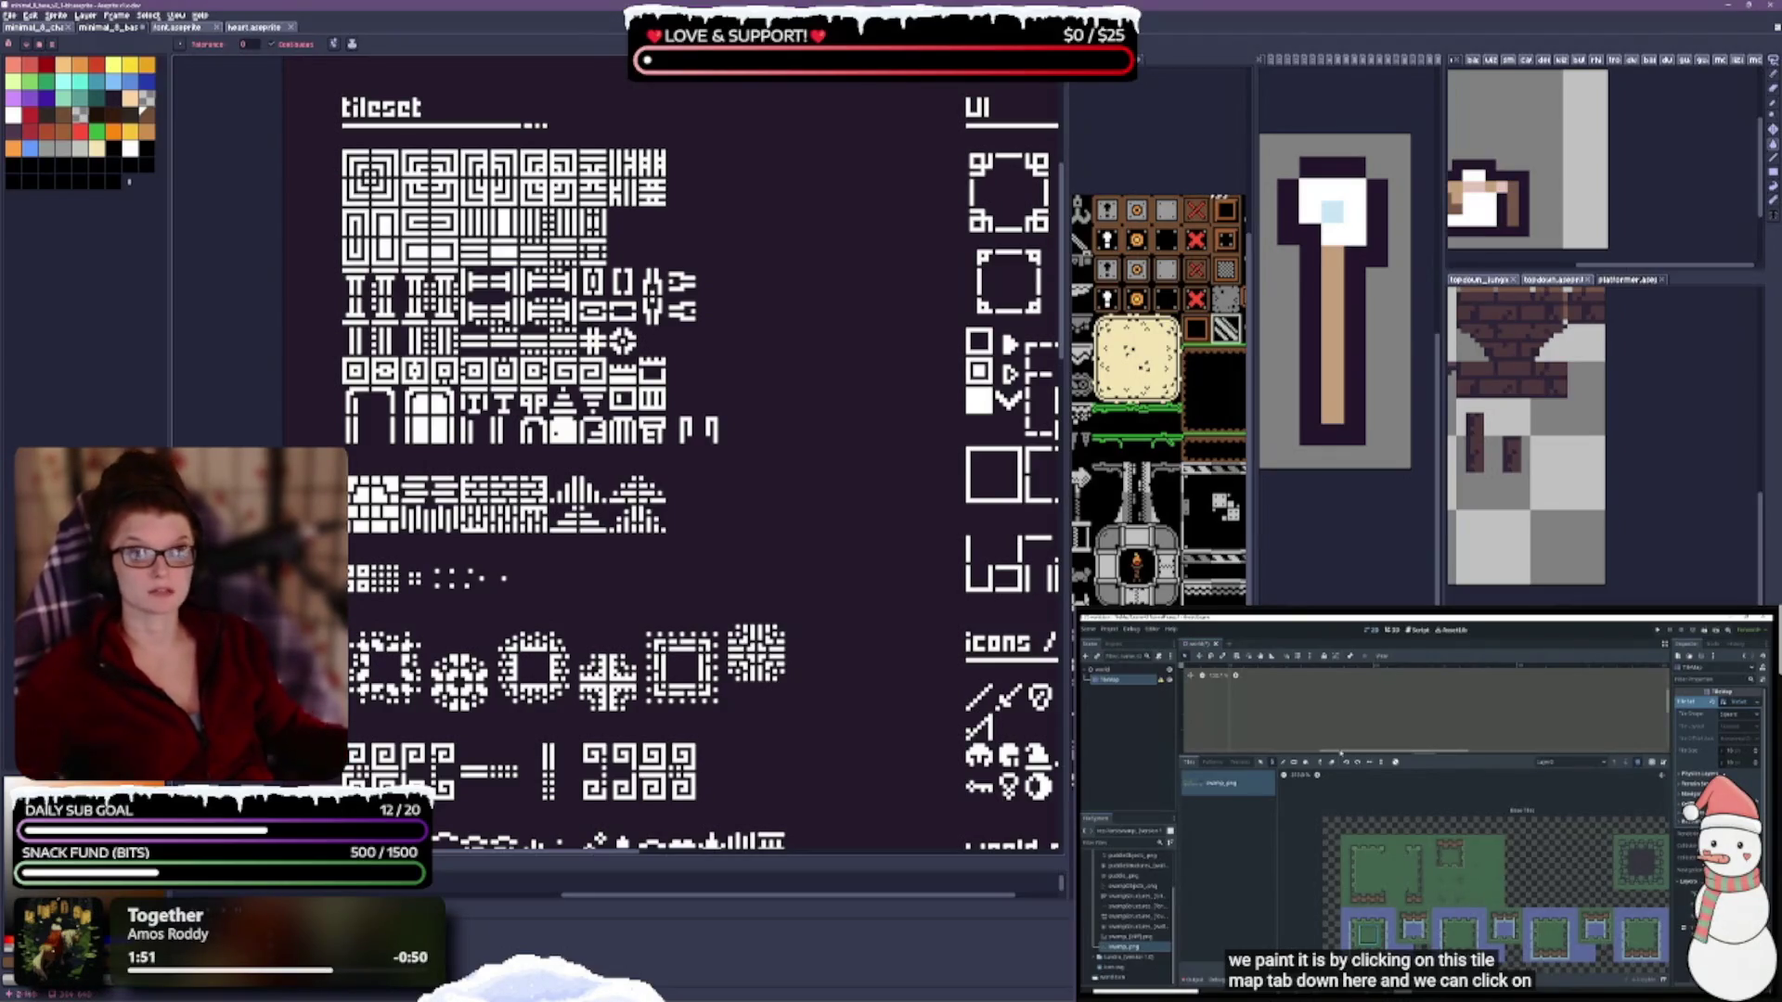
pyautogui.press('b')
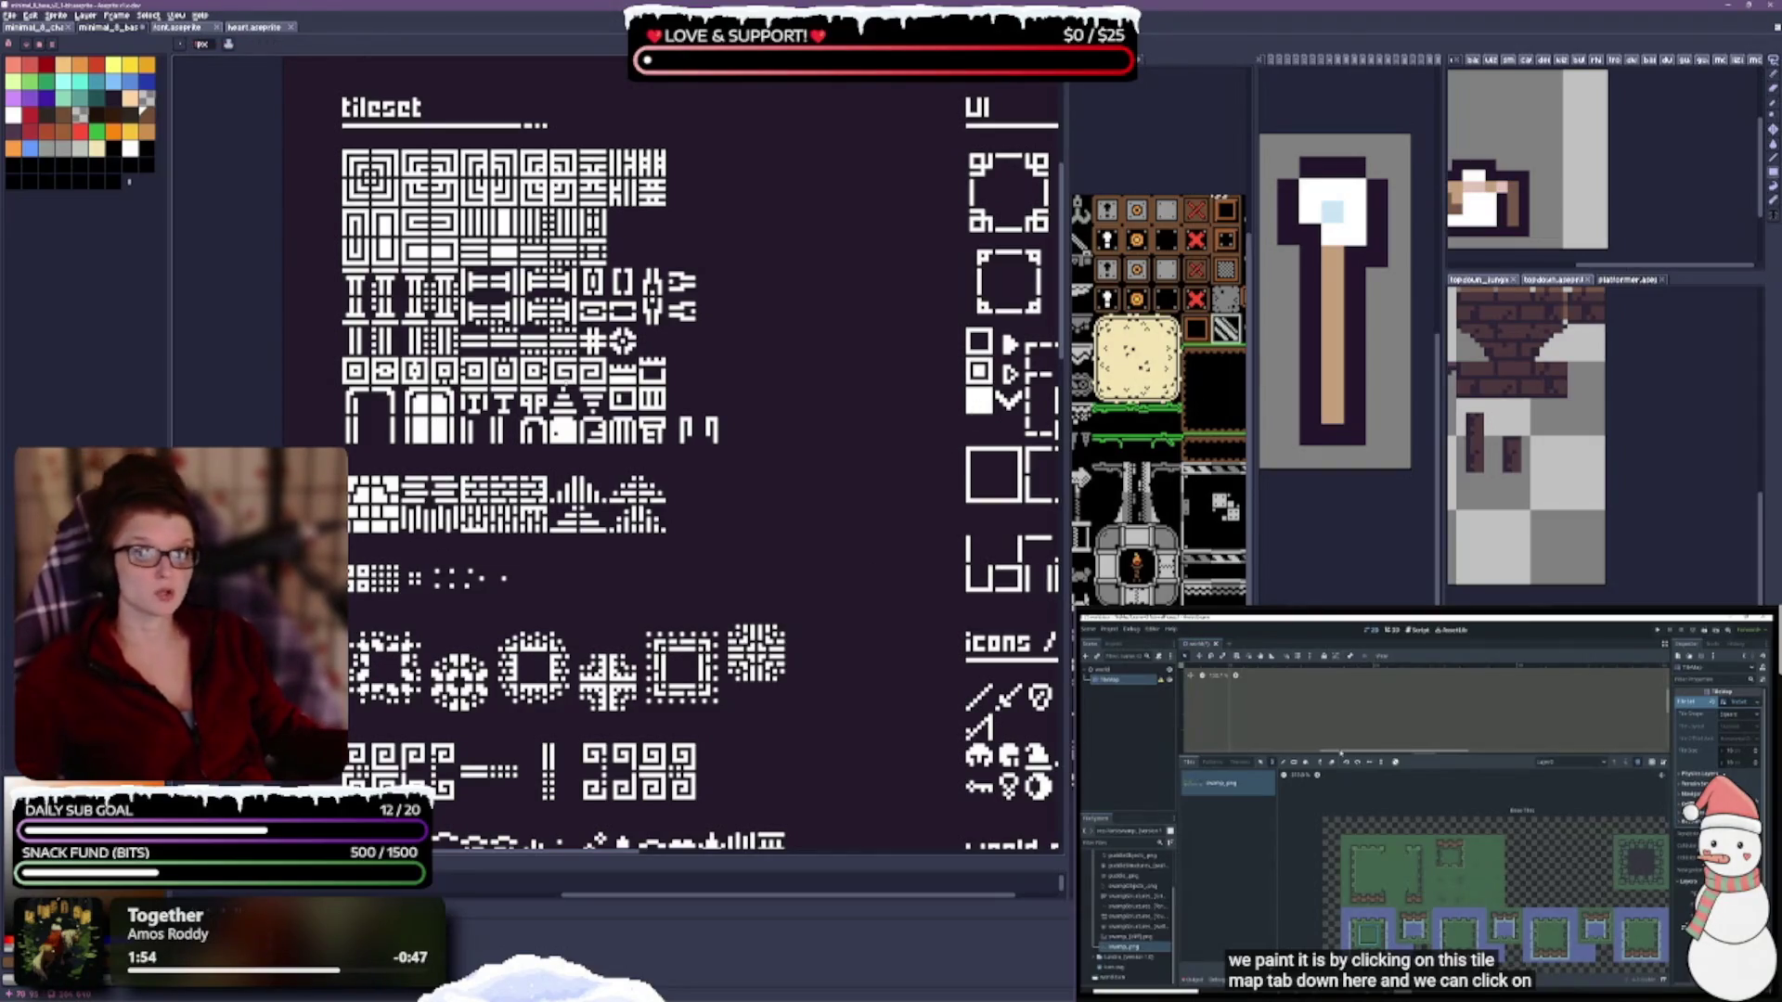
pyautogui.scroll(1, 372, 400)
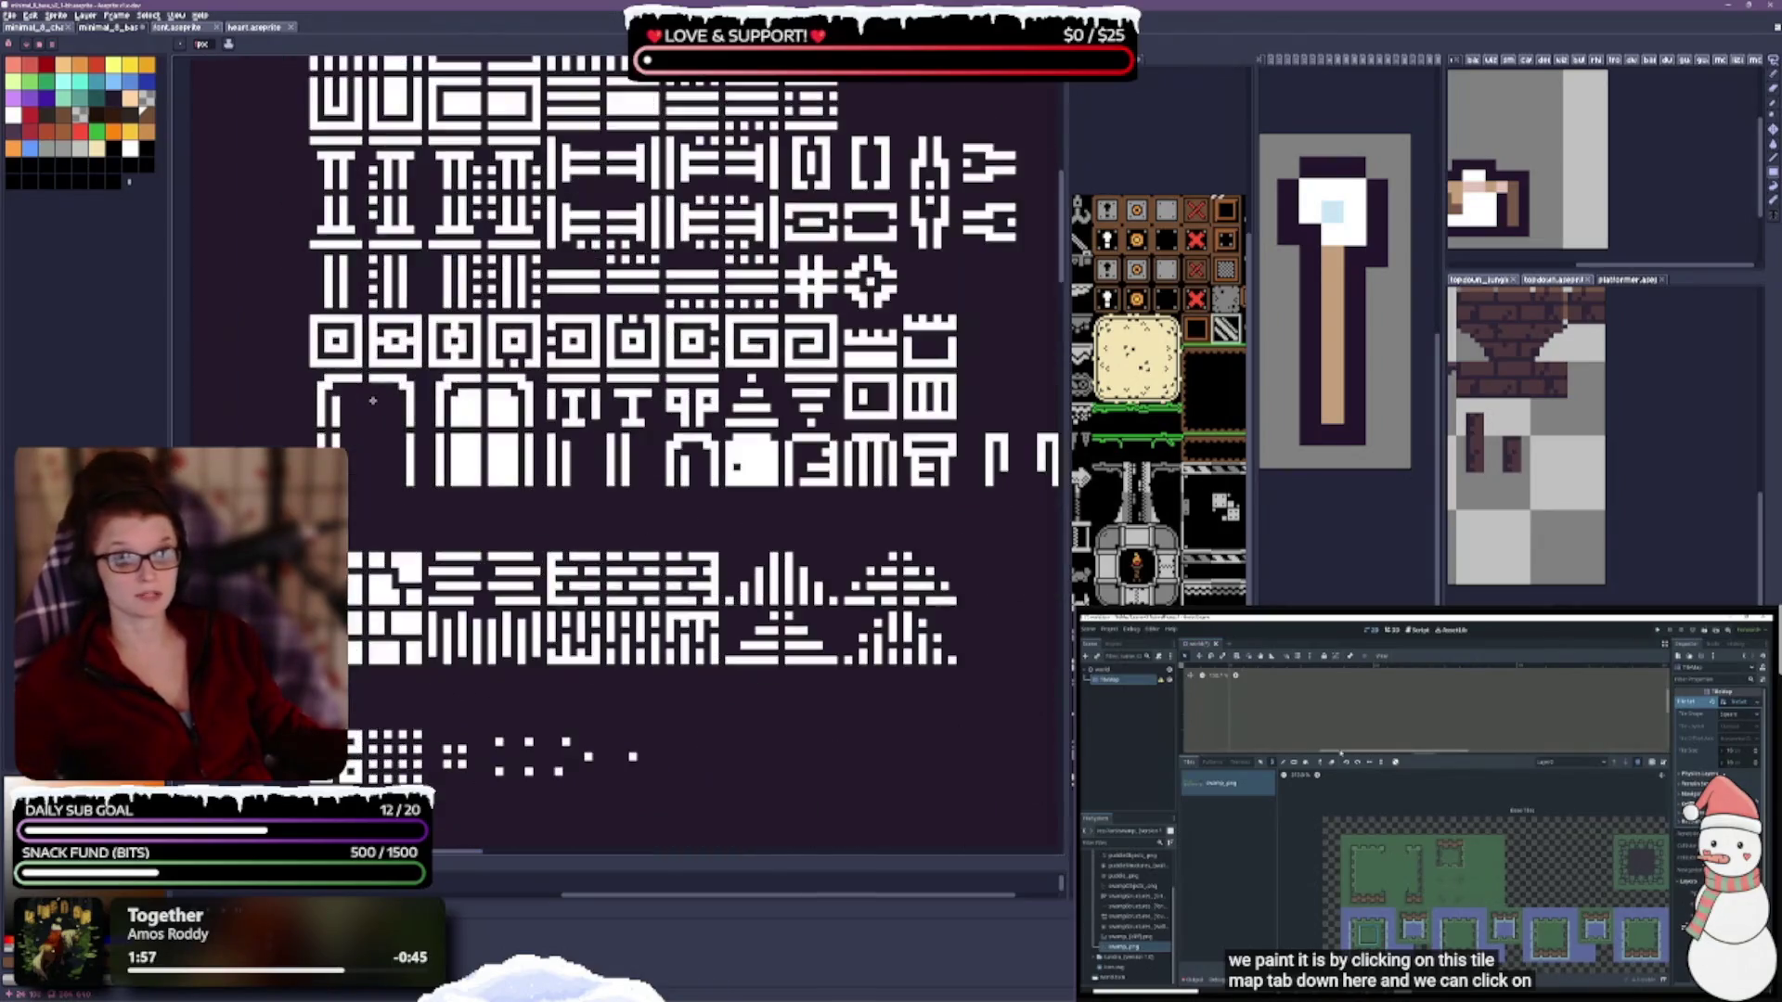
# Paint and undo a test dark block in the arch tile, then hide the dark background.
pyautogui.moveTo(320, 375); pyautogui.dragTo(406, 479)
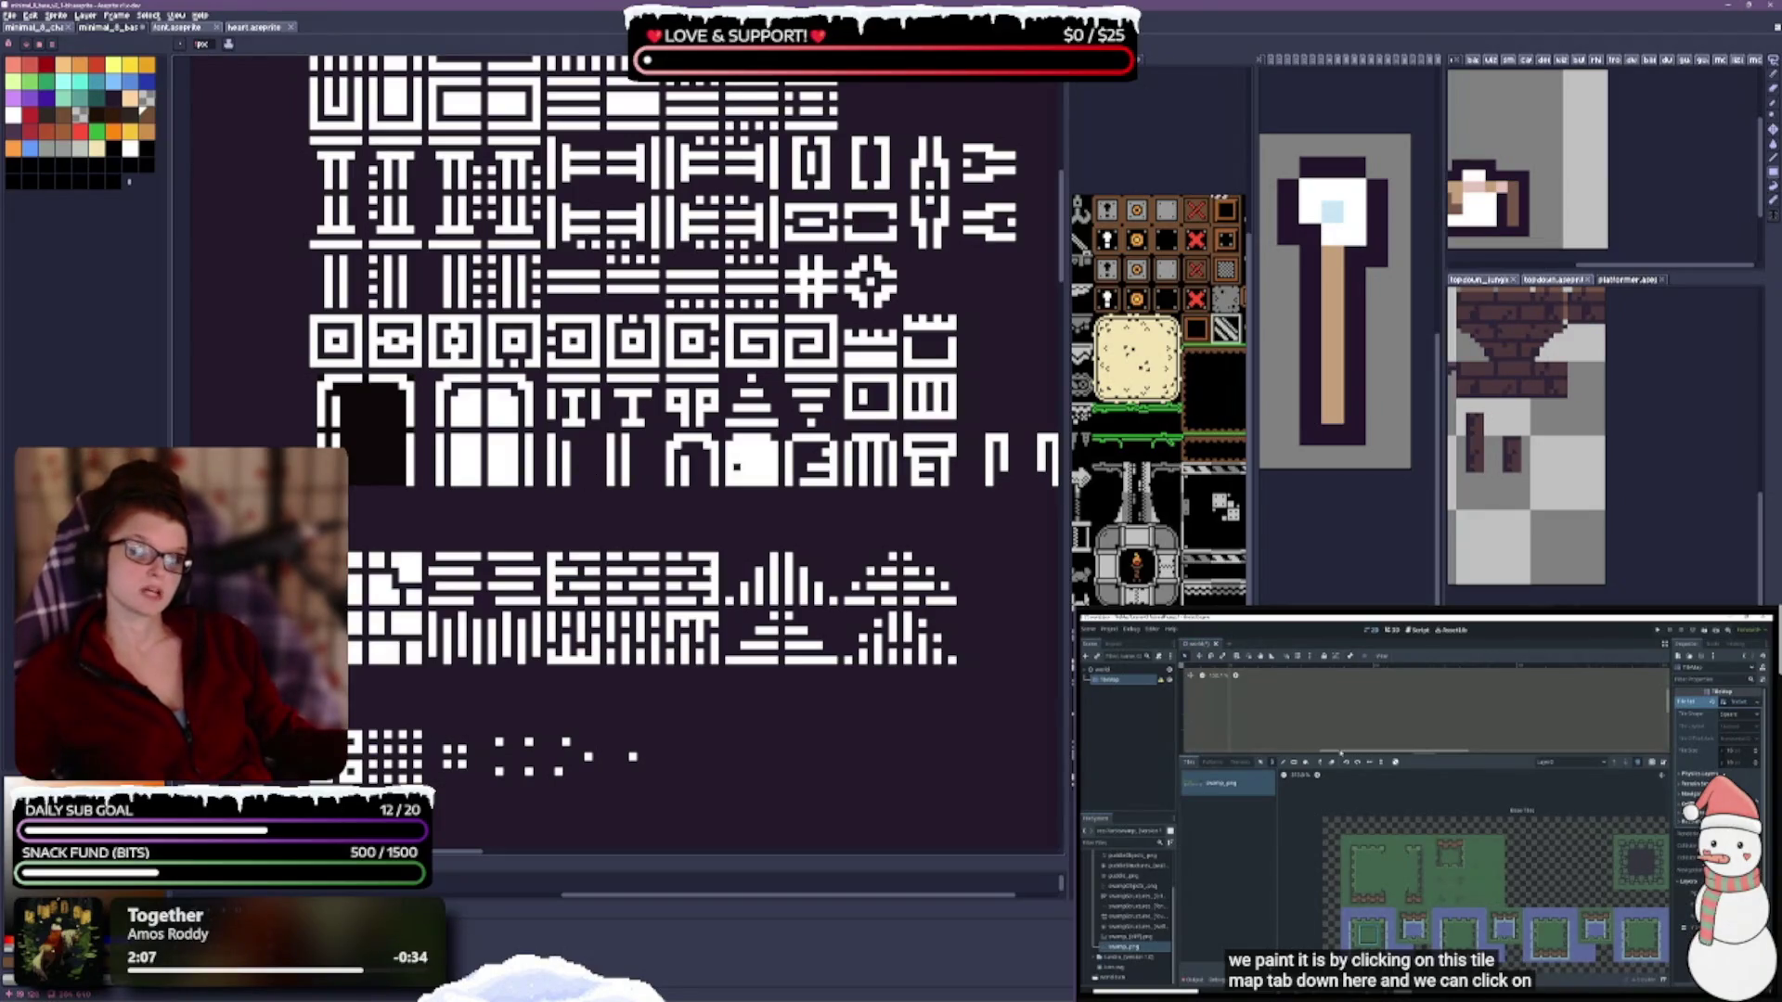
pyautogui.hotkey('ctrl', 'z')
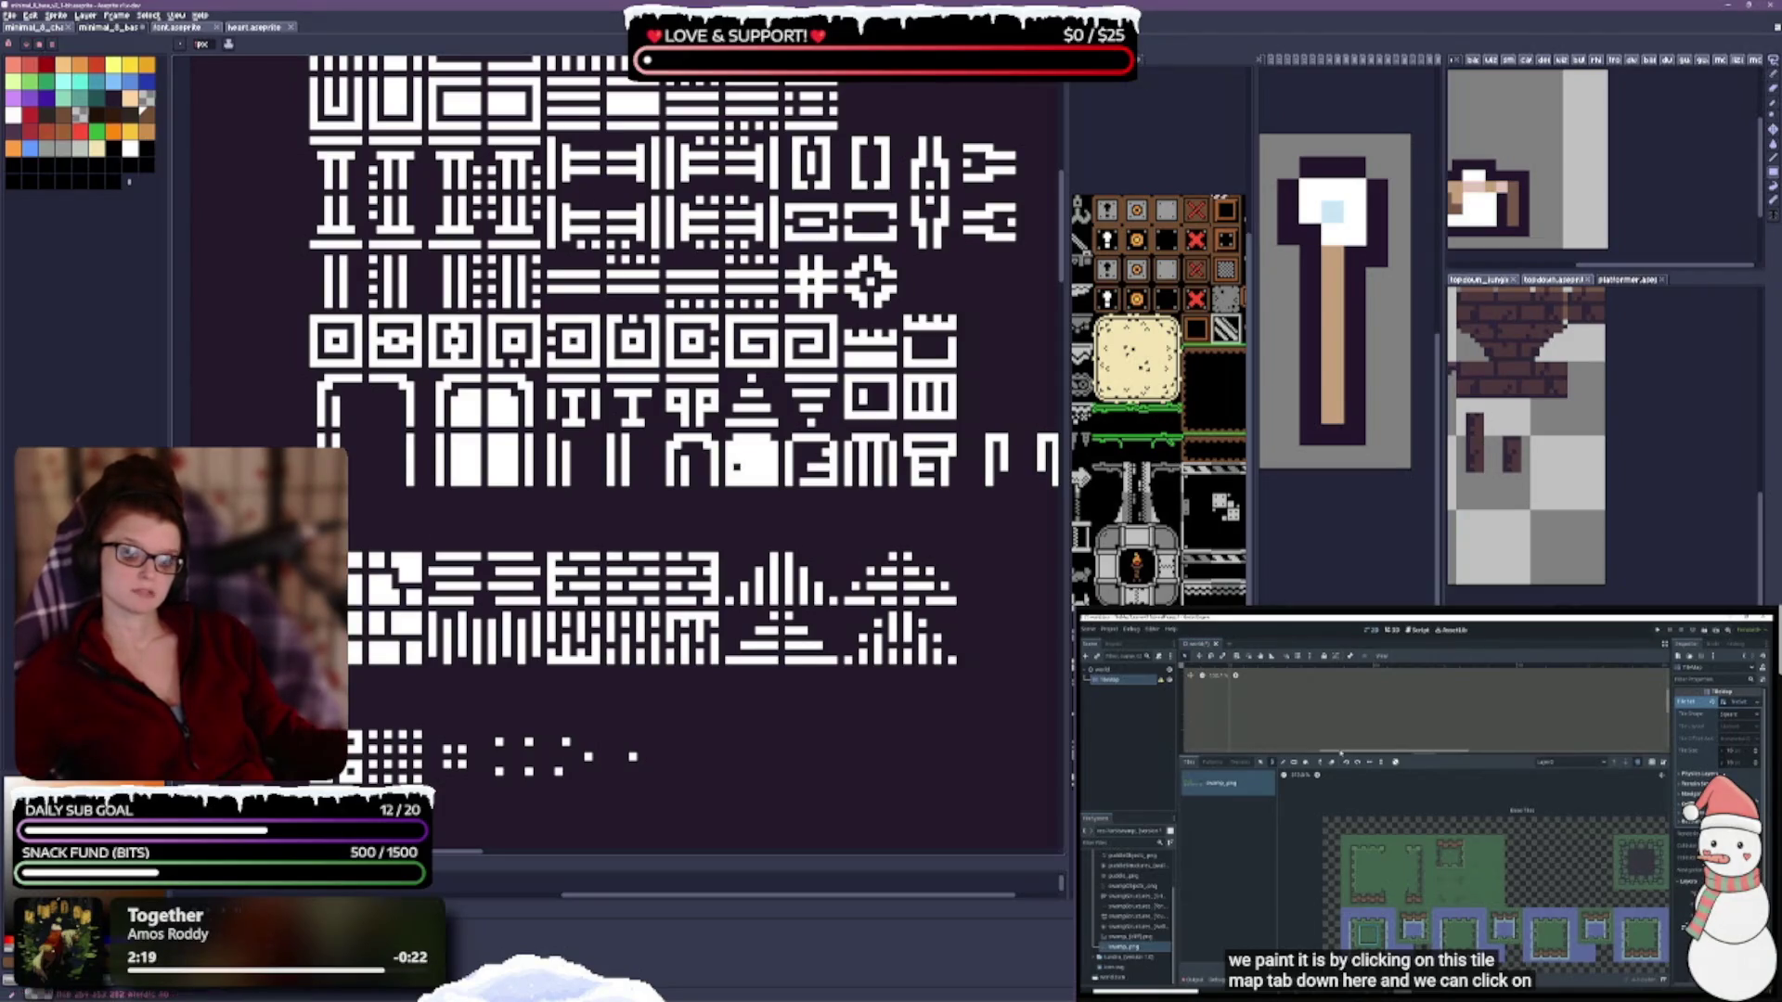
pyautogui.hotkey('ctrl', 'z')
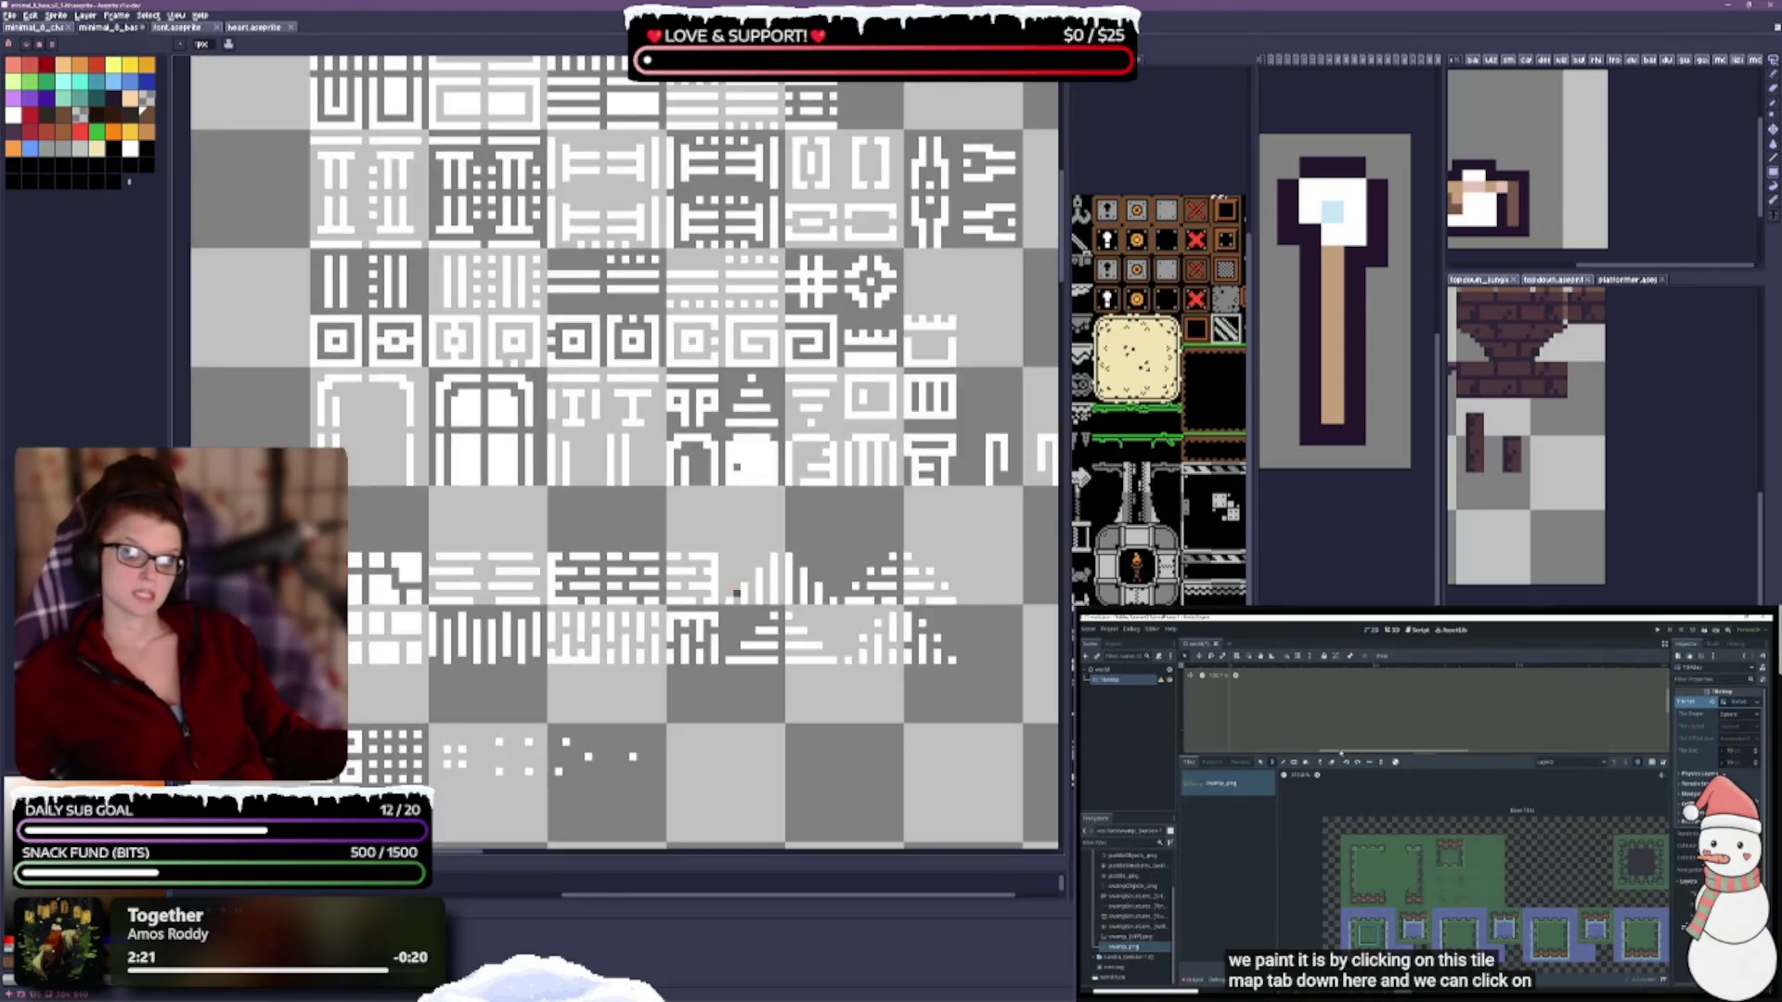
# Select the arch tile, try a brown fill, and undo it.
pyautogui.moveTo(320, 377)
pyautogui.mouseDown()
pyautogui.moveTo(395, 490)
pyautogui.moveTo(410, 481)
pyautogui.mouseUp()
pyautogui.press('Delete')
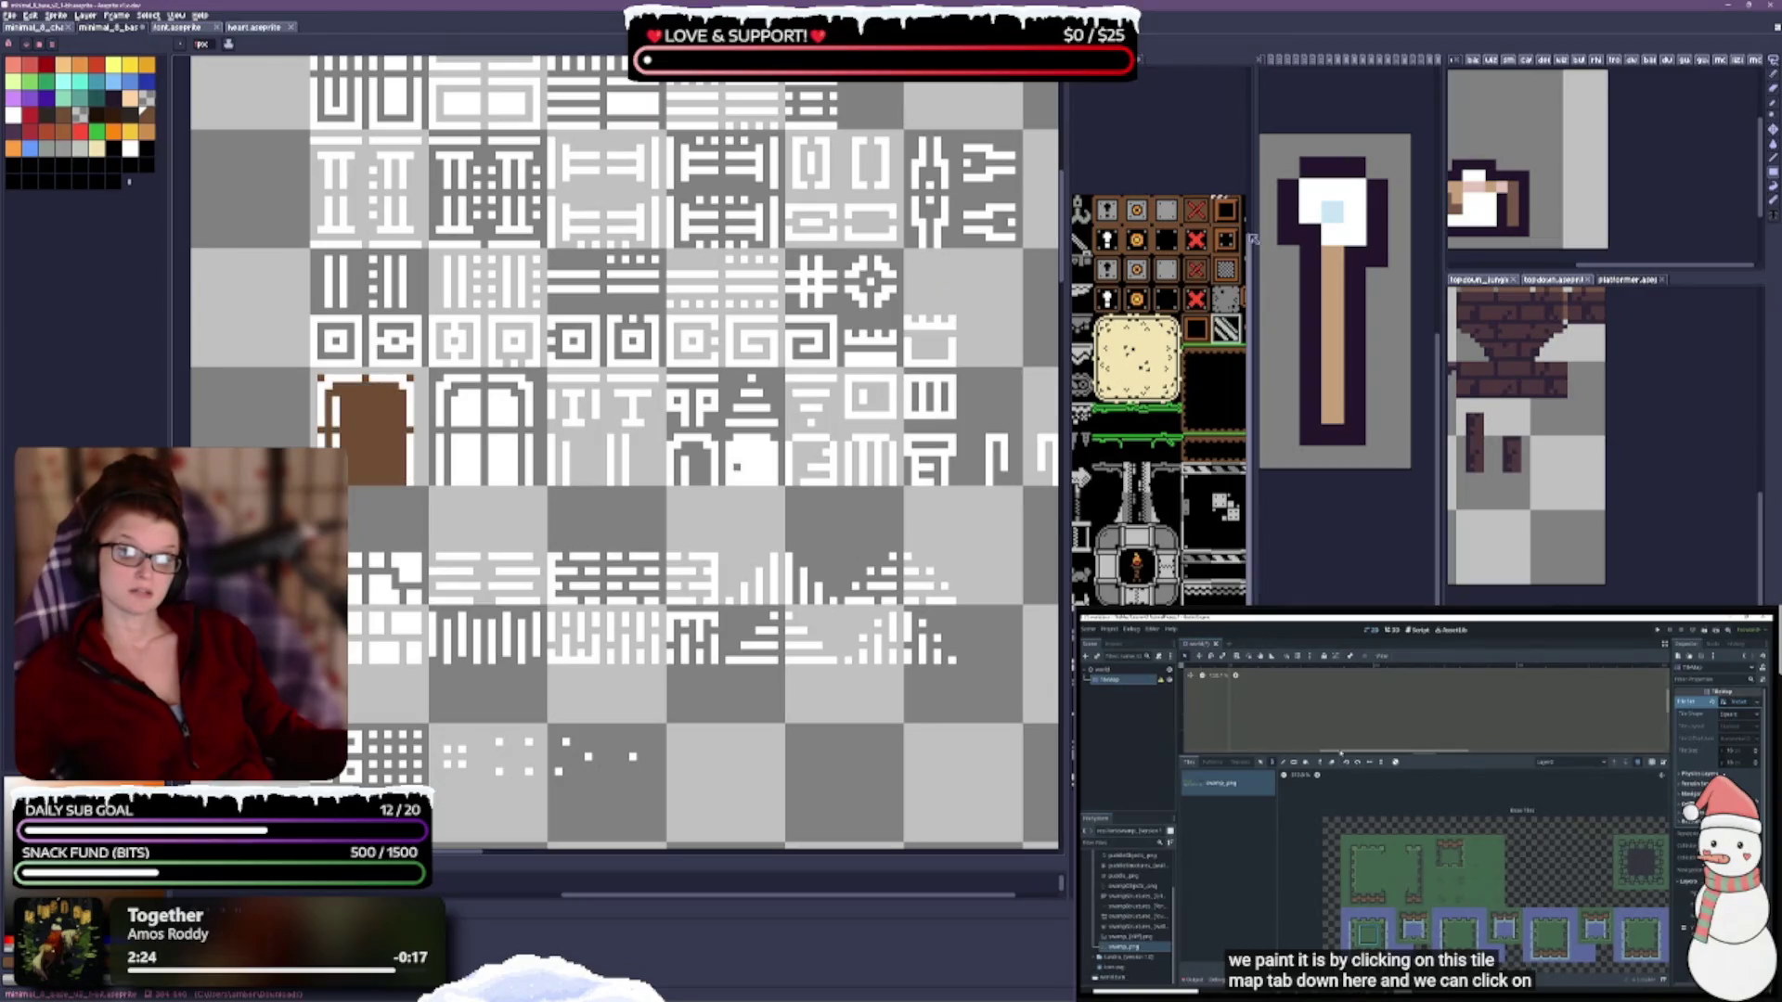
pyautogui.hotkey('ctrl', 'z')
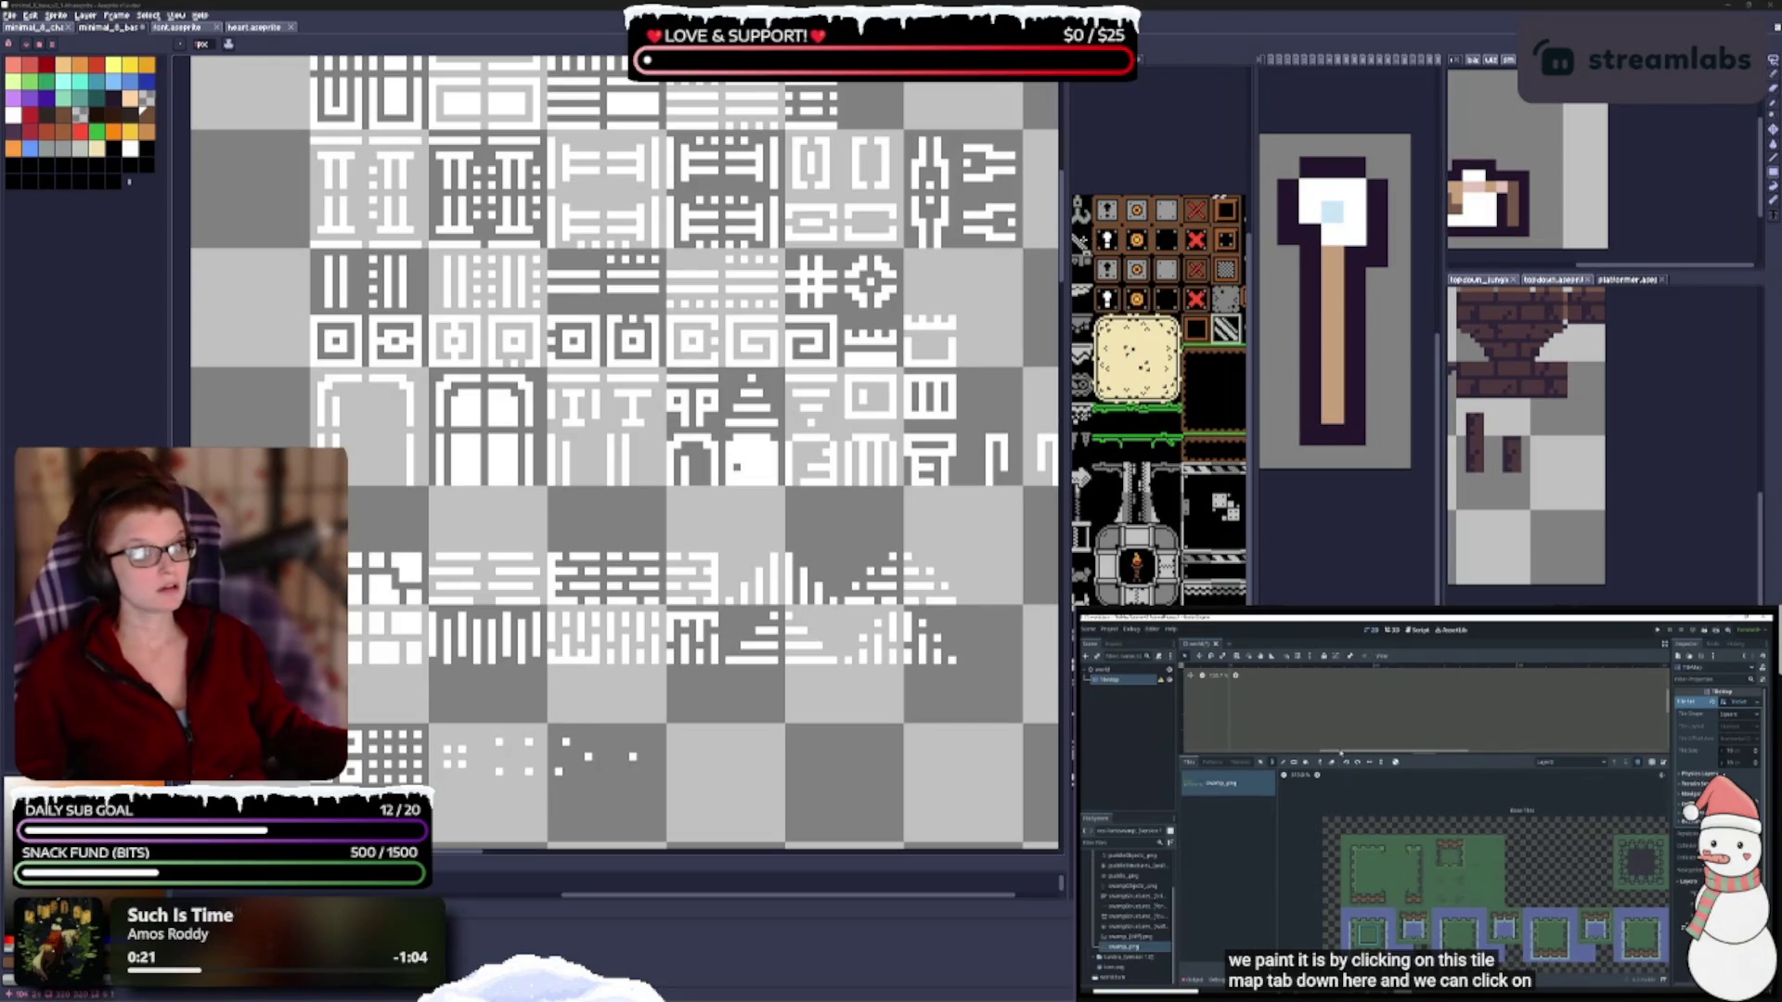
pyautogui.click(1067, 227)
# Widen the reference sheet pane and toggle its brown background layer, leaving it hidden.
pyautogui.moveTo(1067, 227)
pyautogui.mouseDown()
pyautogui.moveTo(734, 226)
pyautogui.moveTo(836, 227)
pyautogui.mouseUp()
pyautogui.moveTo(1139, 313); pyautogui.dragTo(1339, 314)
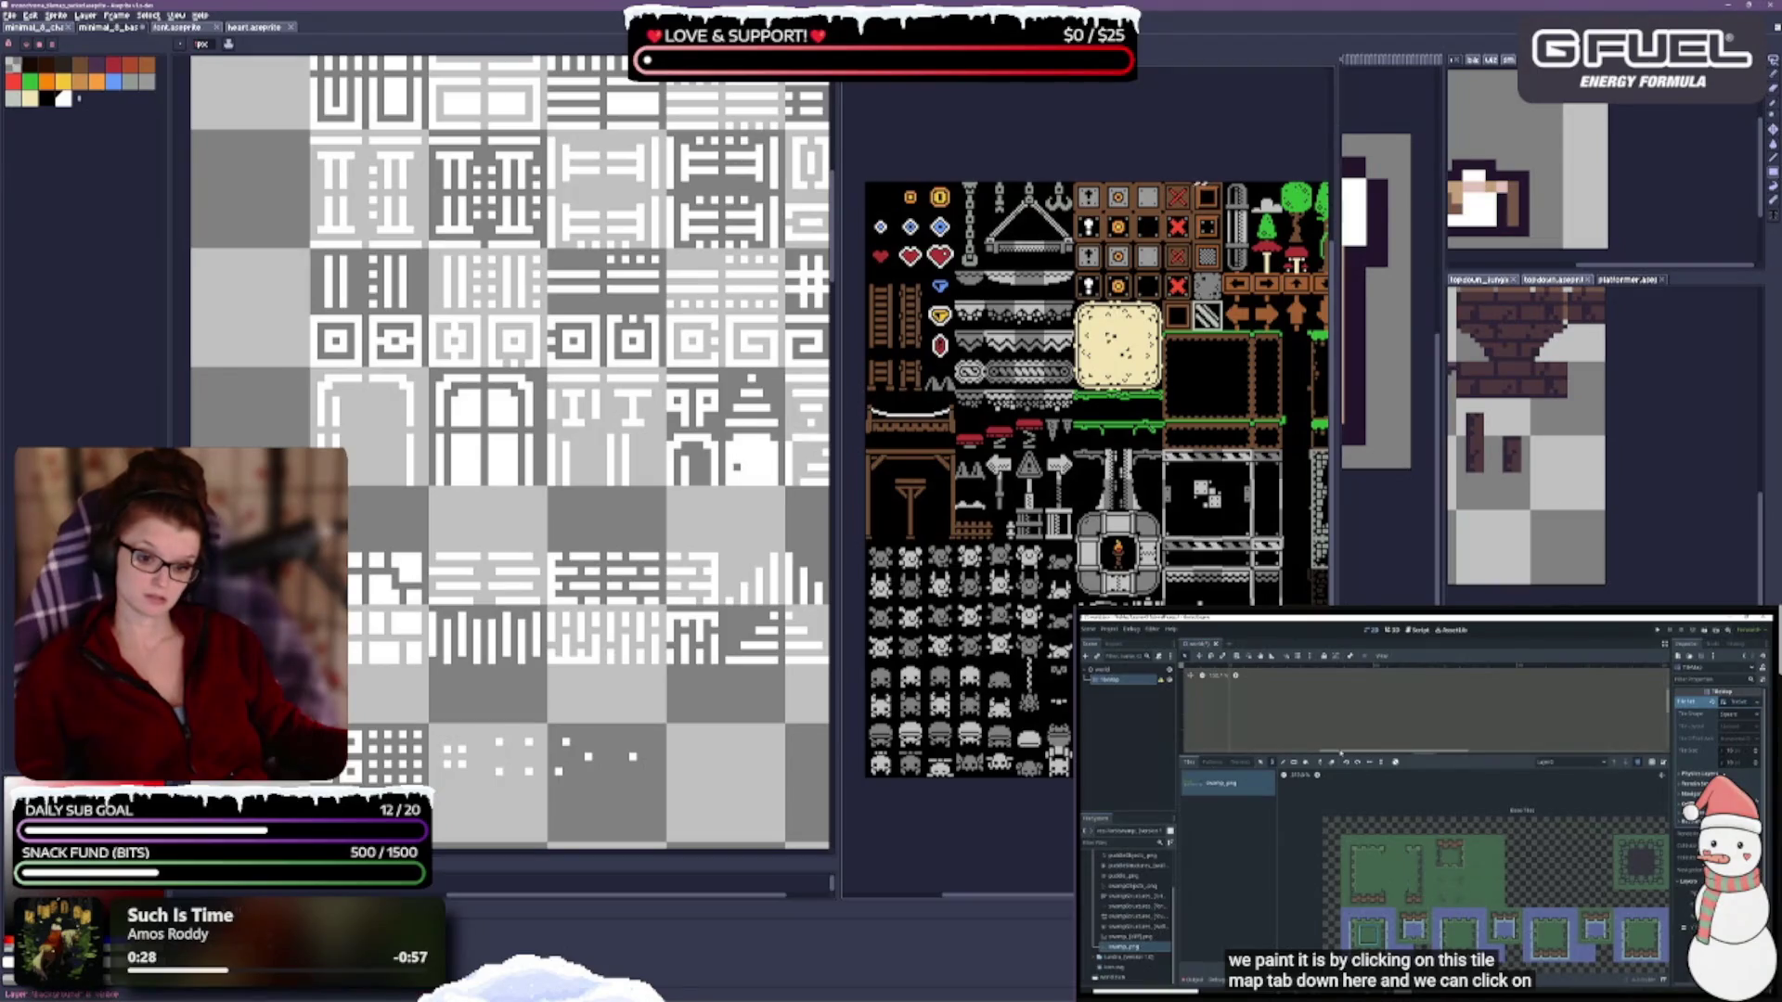
pyautogui.hotkey('ctrl', 'z')
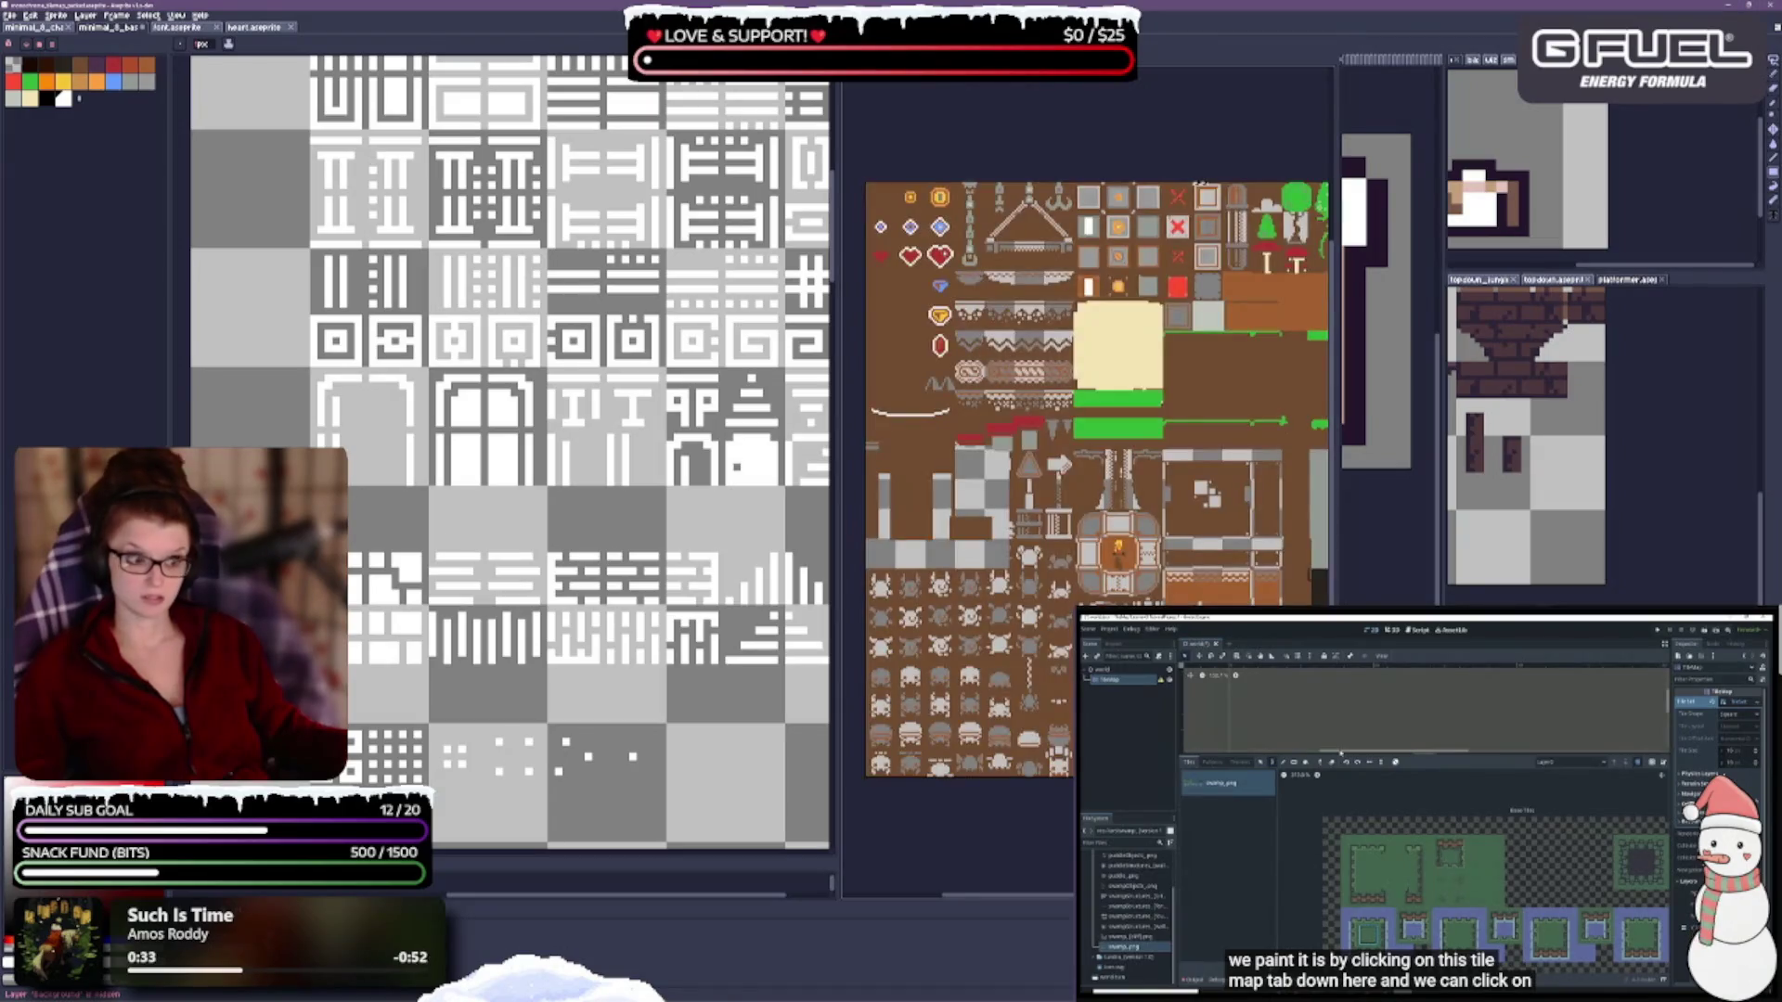
pyautogui.hotkey('ctrl', 'z')
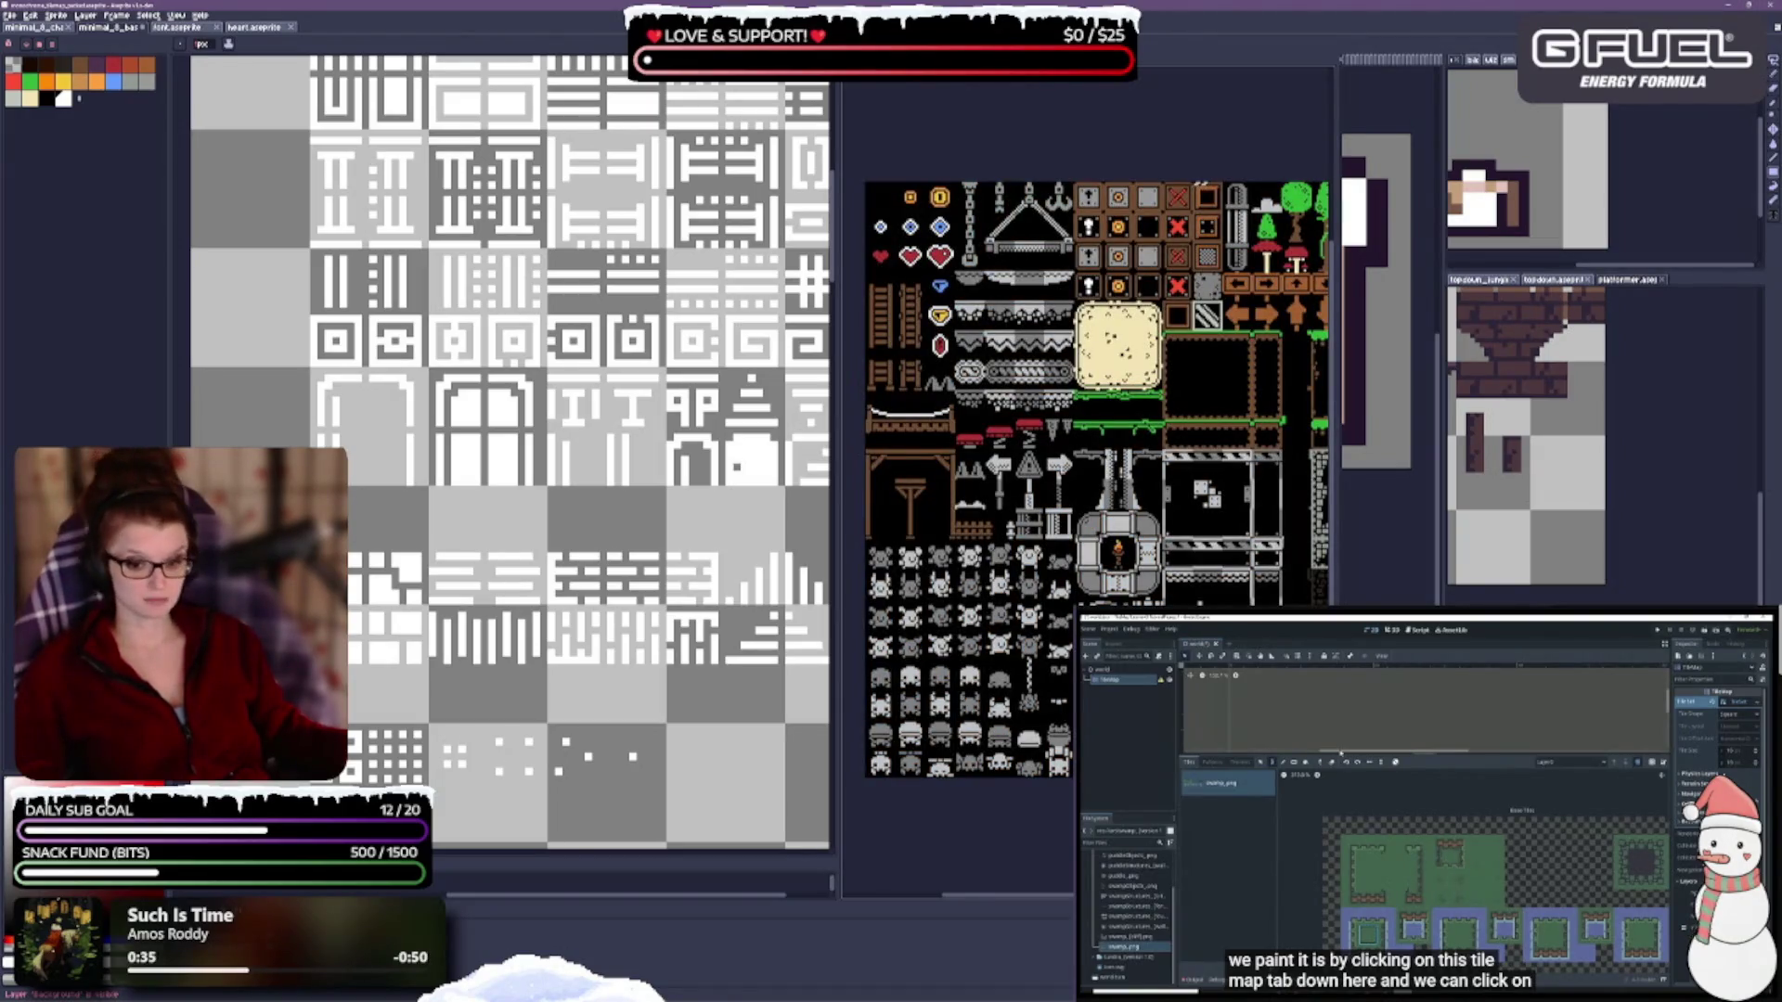
pyautogui.hotkey('ctrl', 'y')
pyautogui.hotkey('ctrl', 'z')
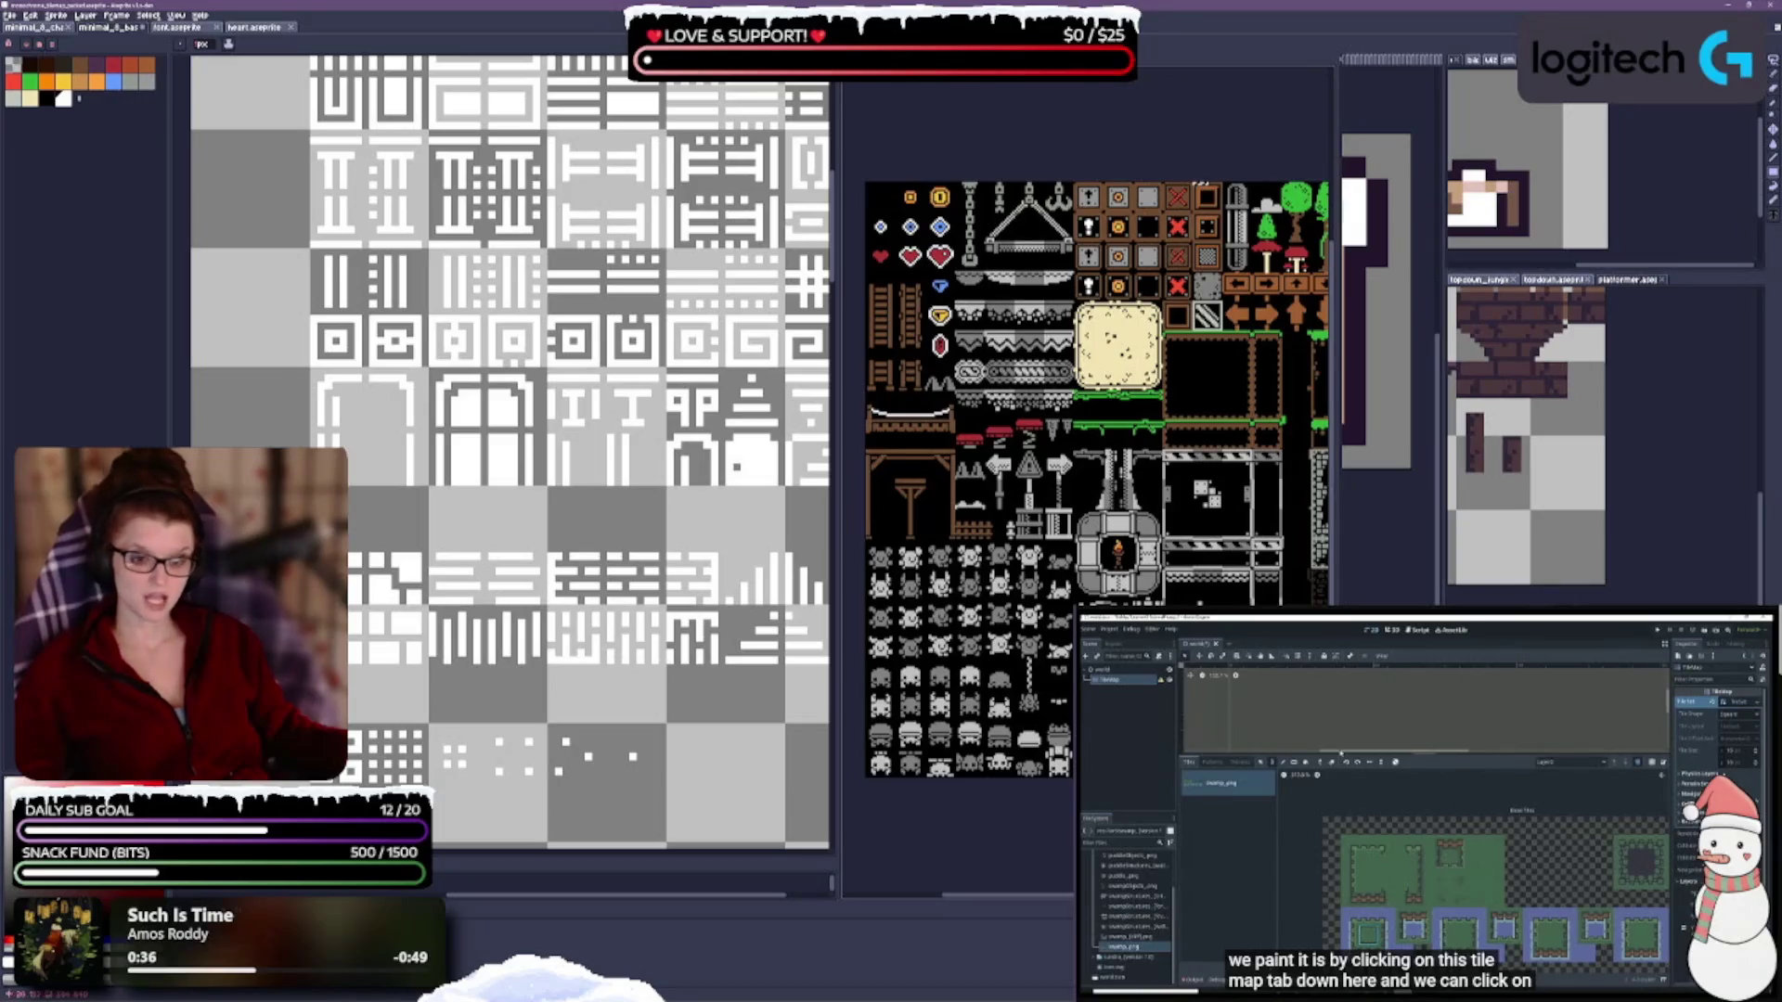
# Switch the side pane to the white tileset, resize the panes, and pan it into view.
pyautogui.hotkey('ctrl', 'Tab')
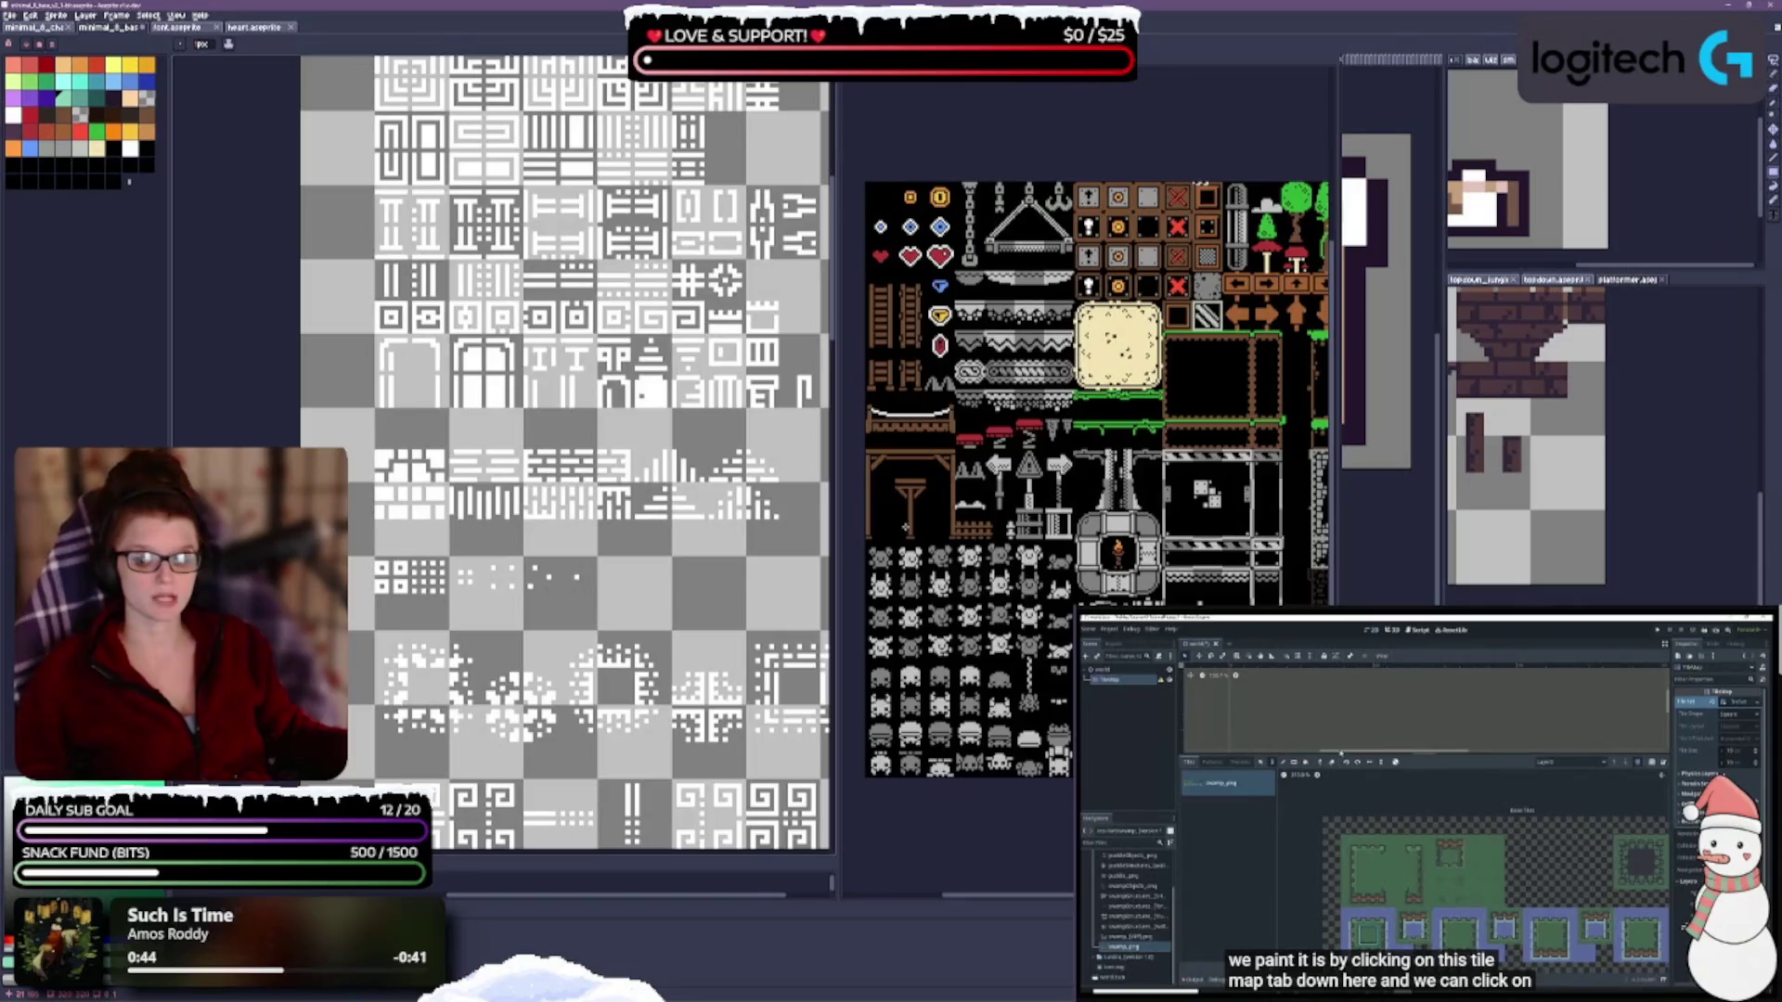
pyautogui.scroll(-1, 1091, 417)
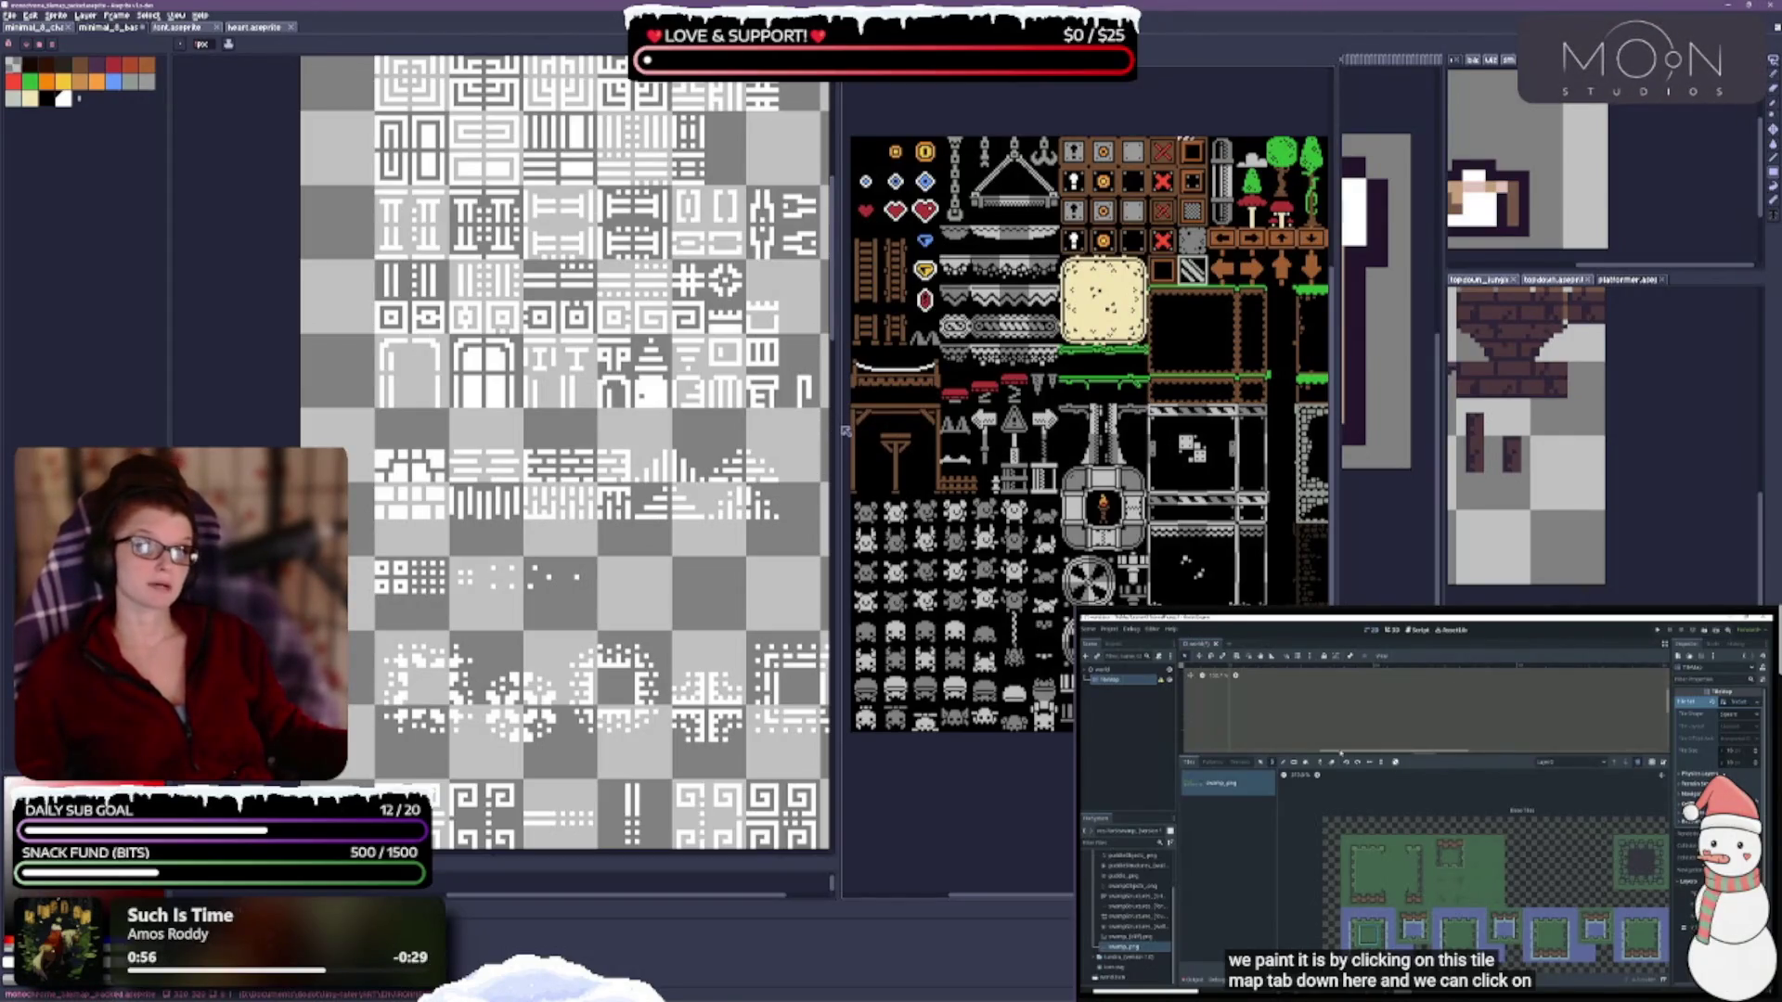
pyautogui.moveTo(836, 423); pyautogui.dragTo(1285, 423)
pyautogui.click(942, 430)
pyautogui.moveTo(942, 430); pyautogui.dragTo(948, 475)
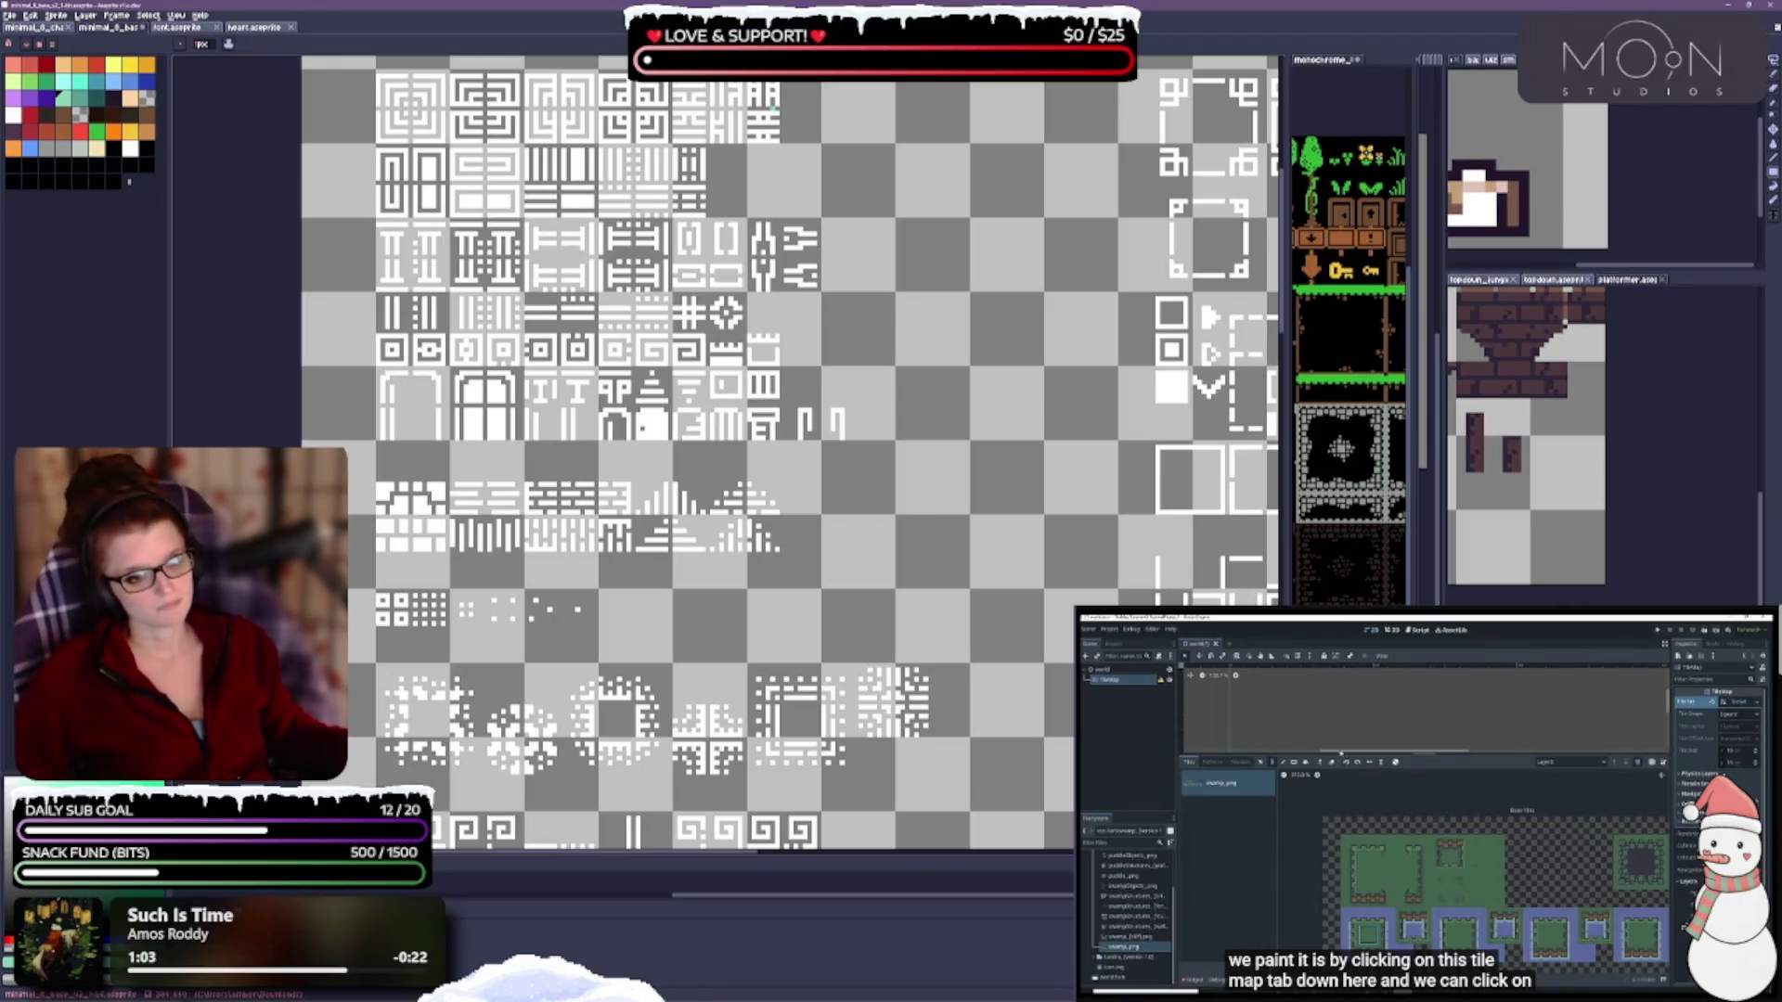
# Show the background, fill it with the Paint Bucket, save, and colour the arch tile brown.
pyautogui.click(708, 580)
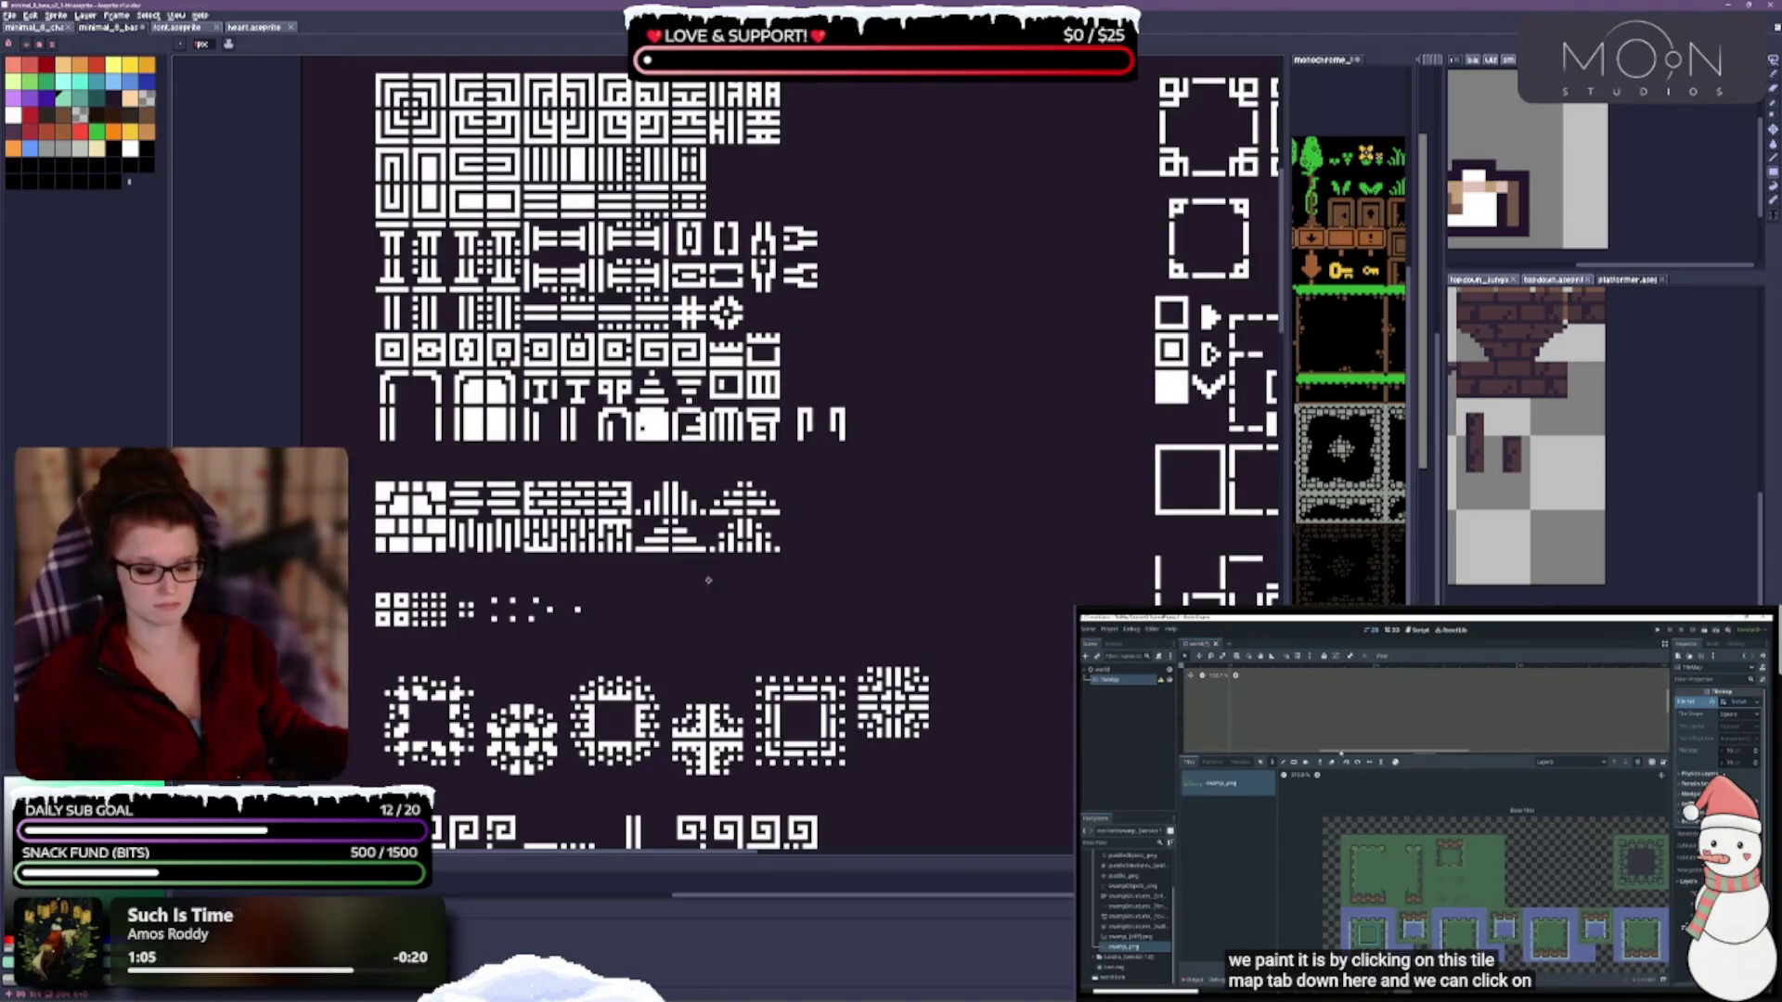
pyautogui.moveTo(782, 447); pyautogui.dragTo(780, 508)
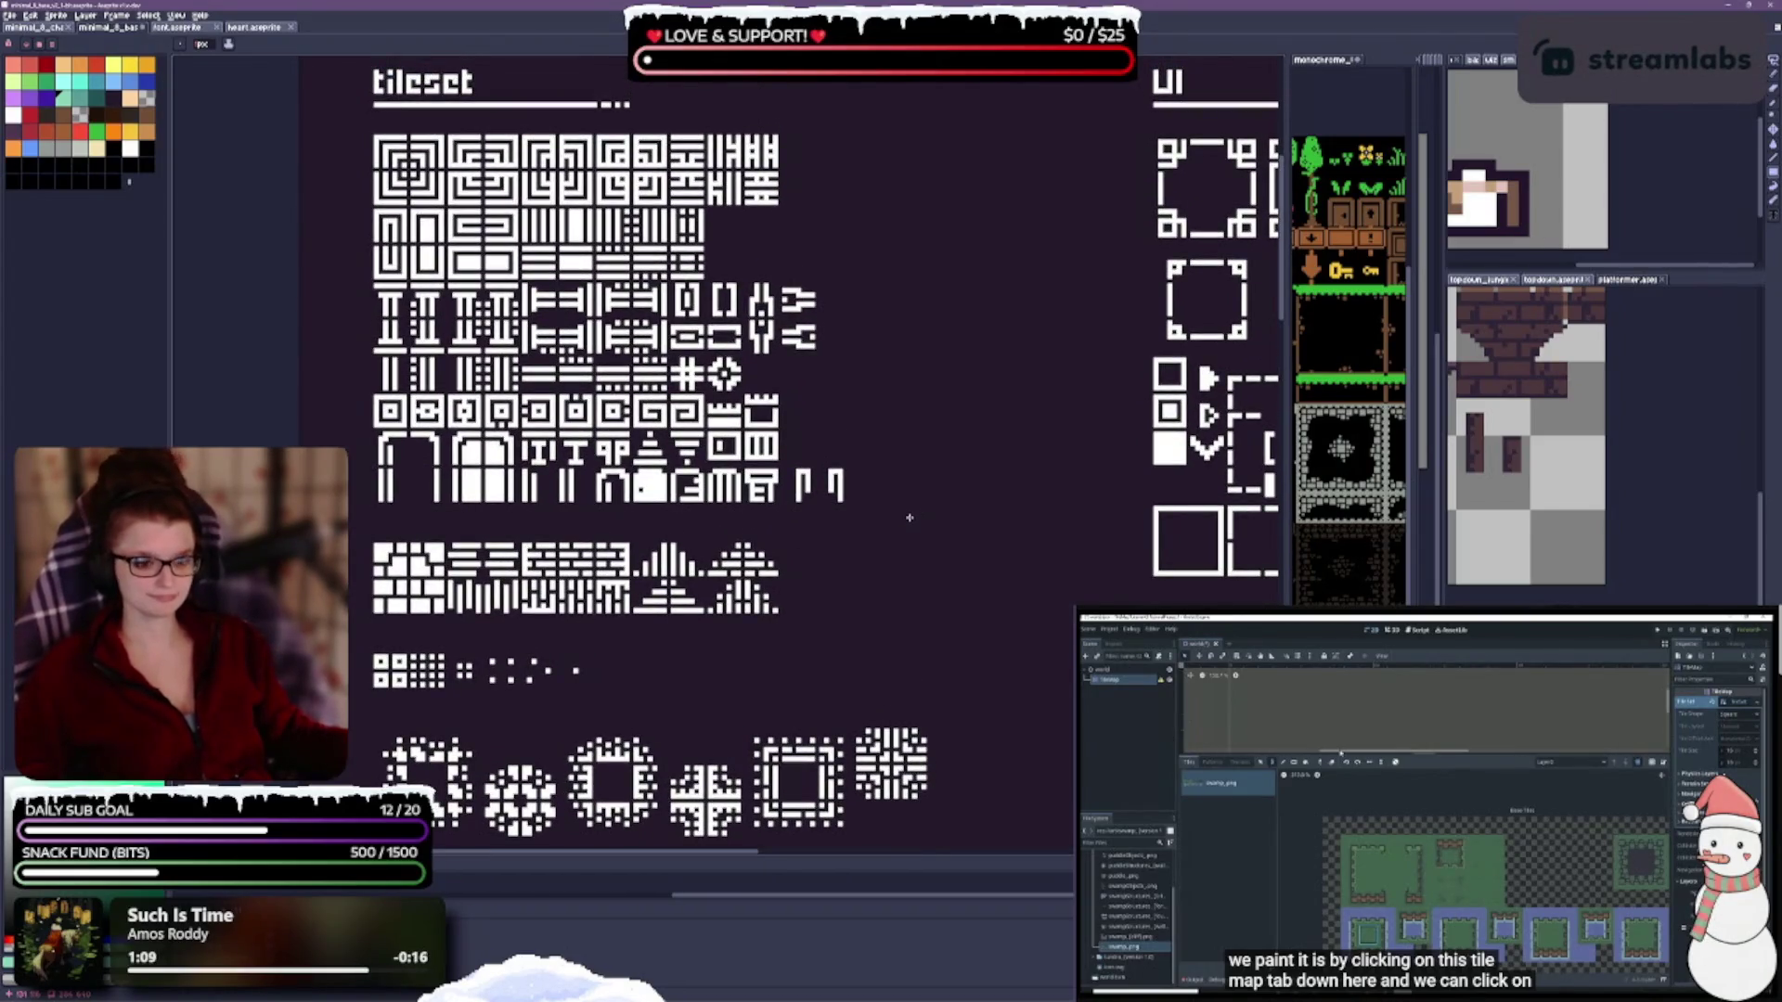
pyautogui.press('g')
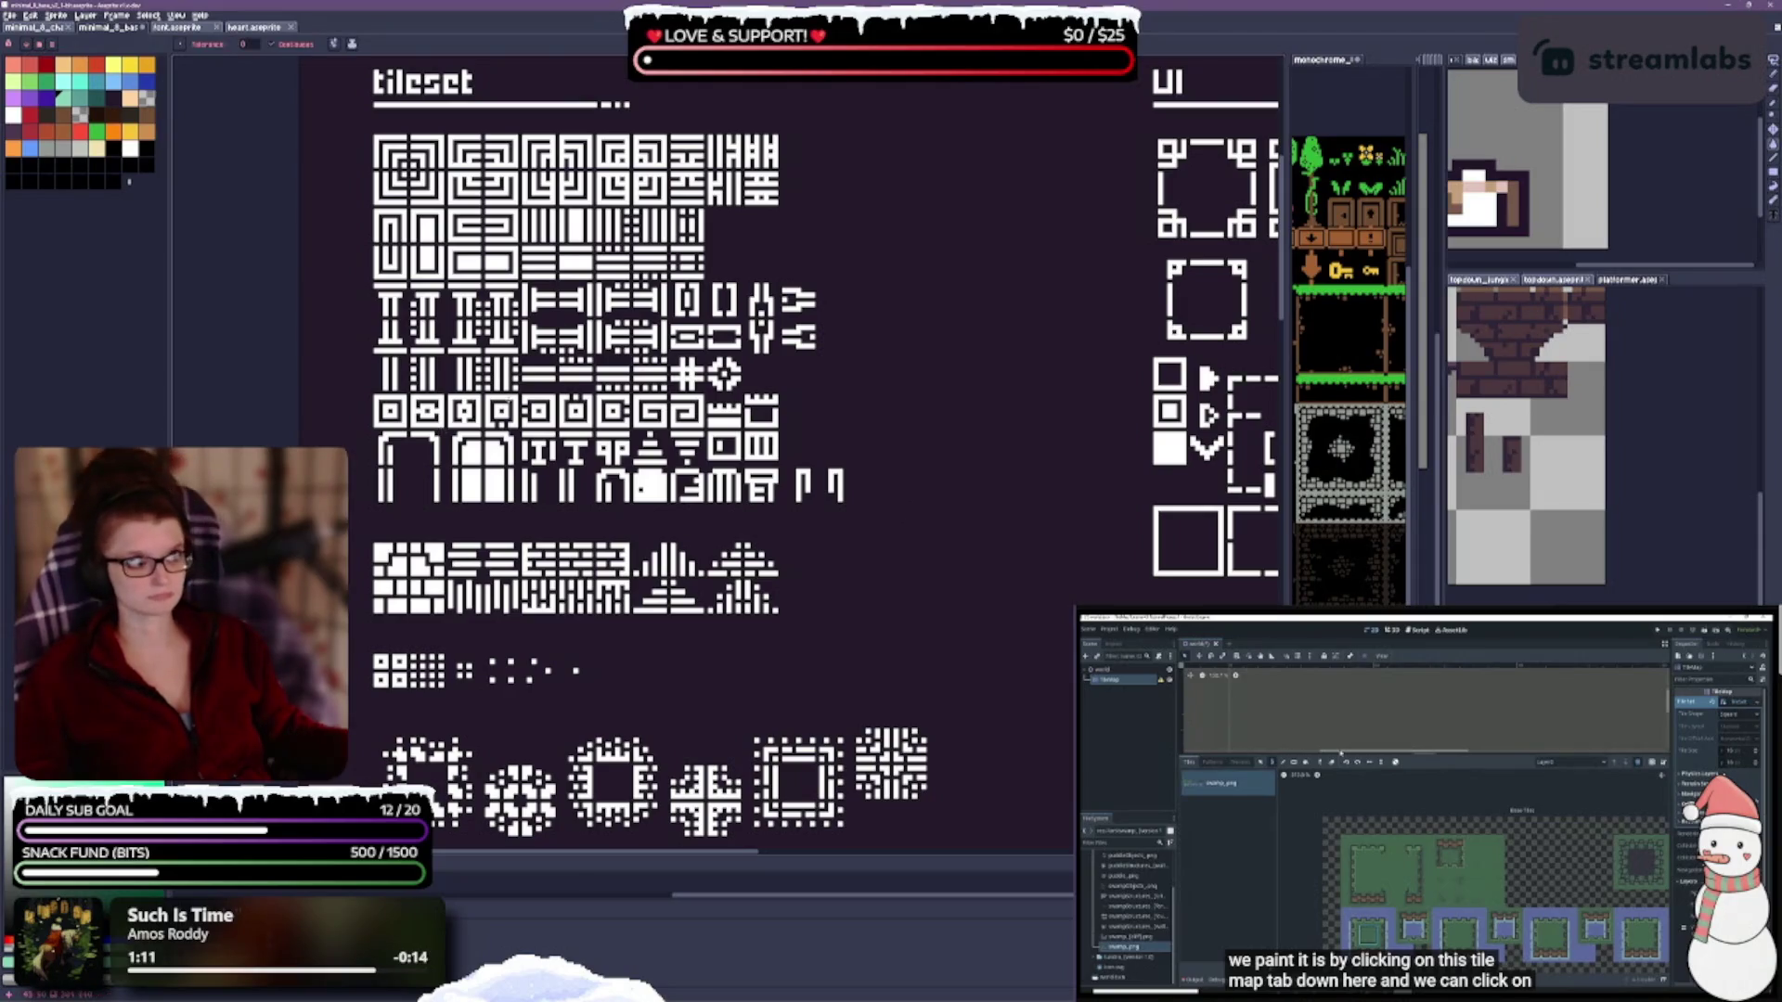
pyautogui.click(111, 183)
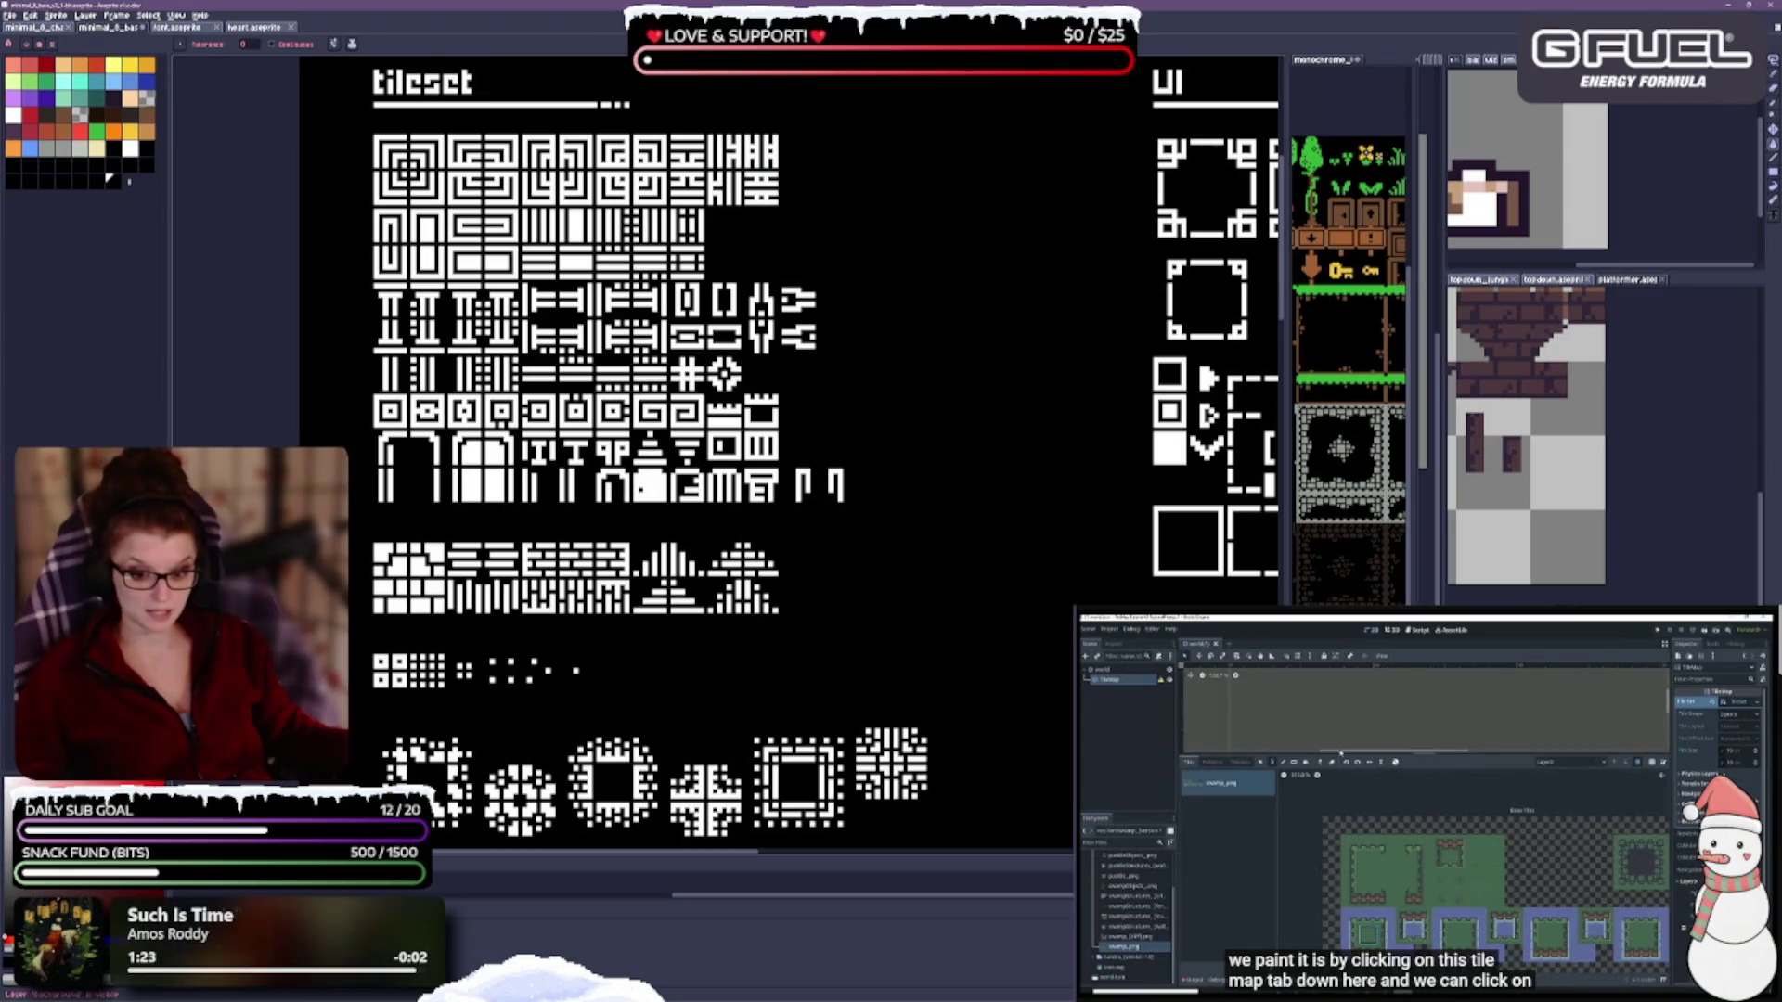
pyautogui.hotkey('ctrl', 's')
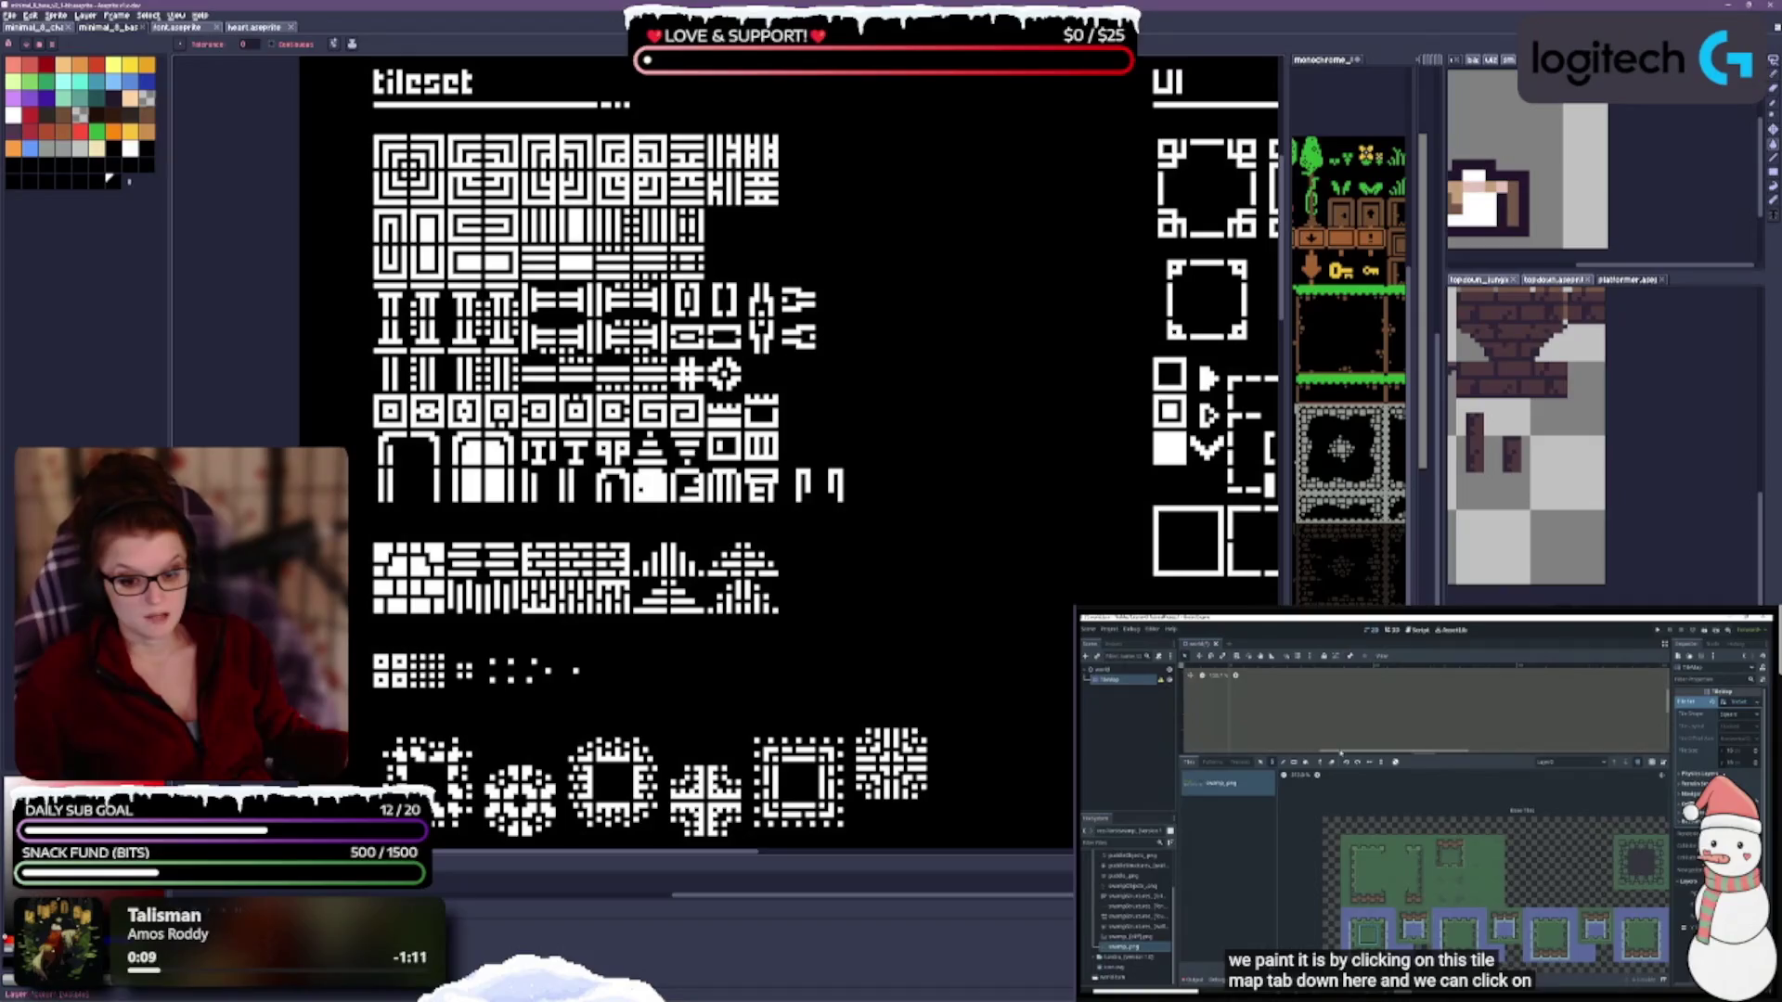
pyautogui.click(385, 464)
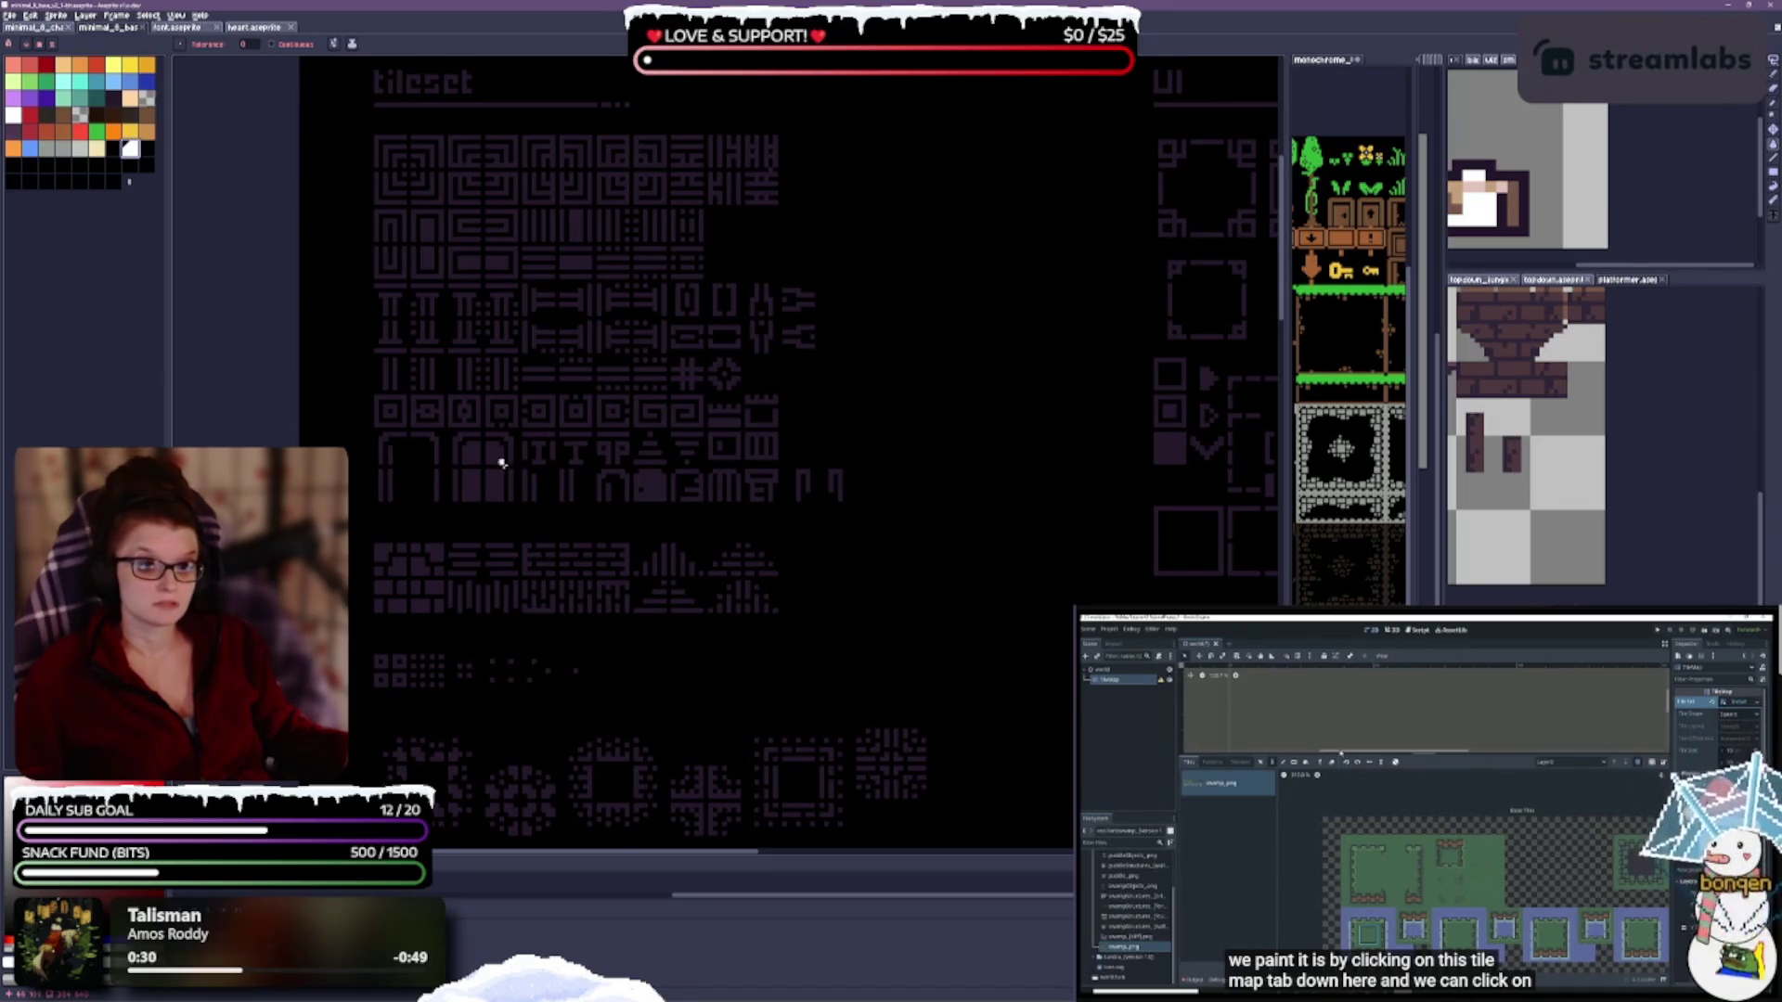
pyautogui.scroll(-5, 743, 533)
pyautogui.scroll(3, 814, 603)
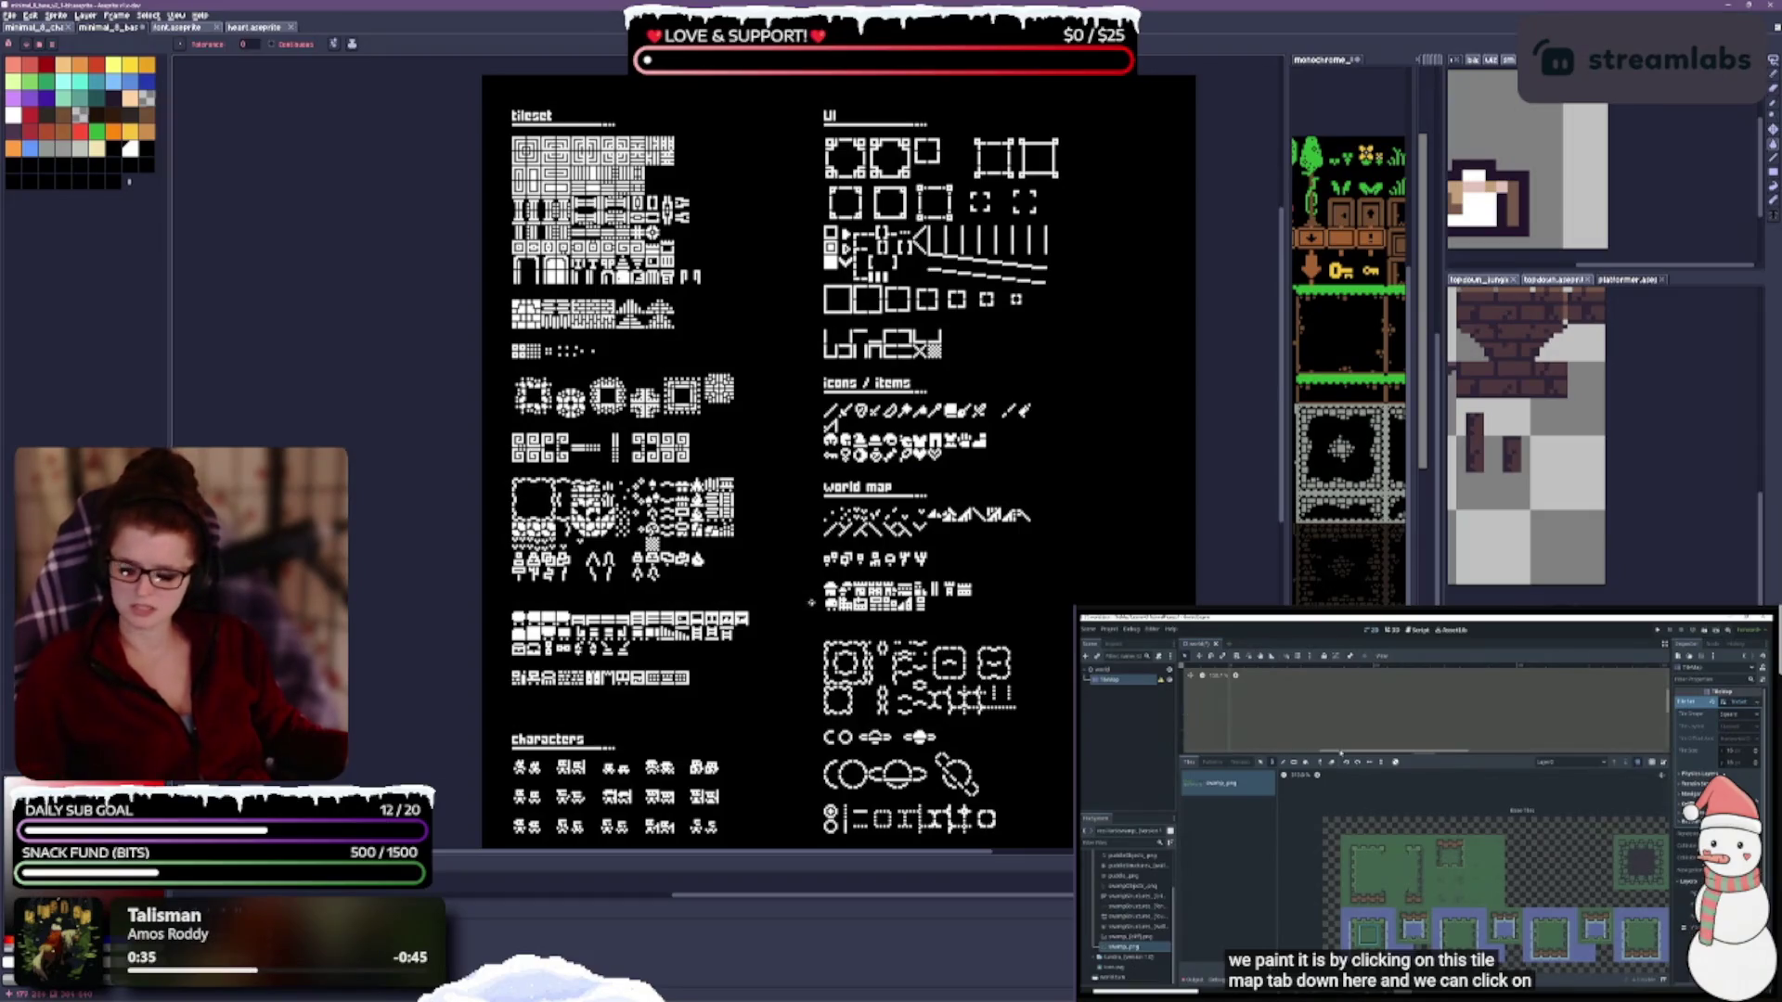
pyautogui.scroll(-3, 1070, 547)
pyautogui.scroll(2, 1070, 548)
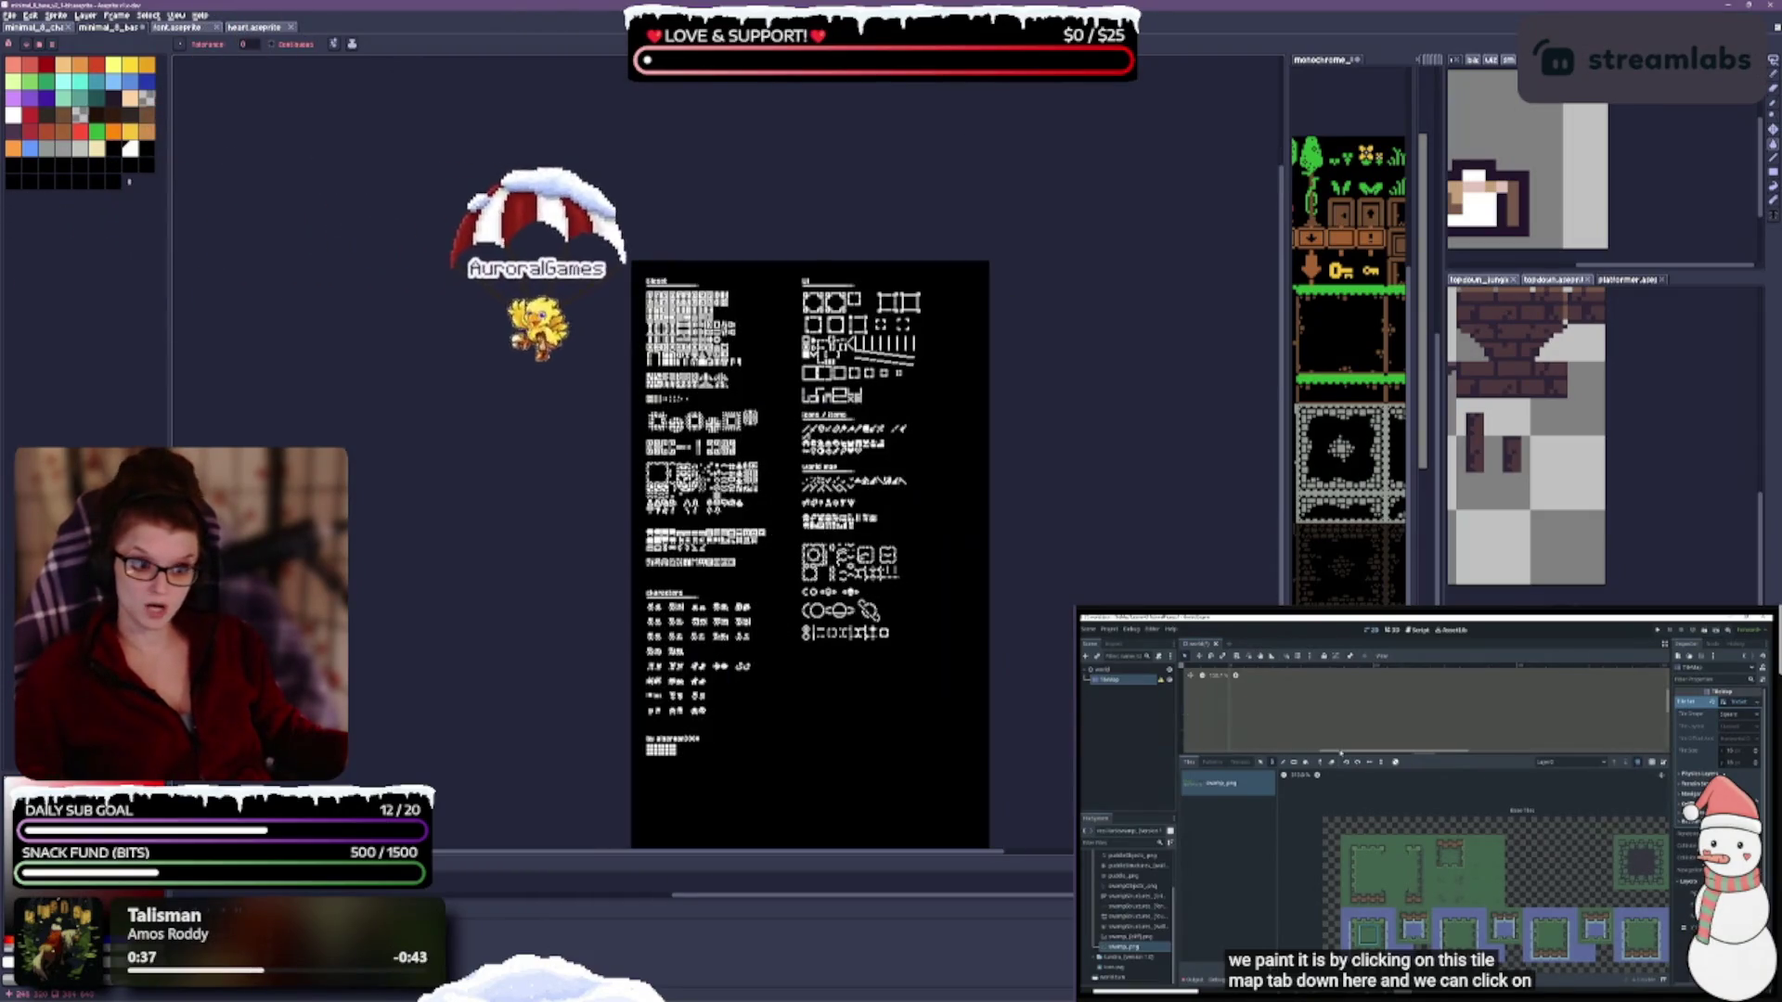
pyautogui.moveTo(1070, 548); pyautogui.dragTo(1018, 394)
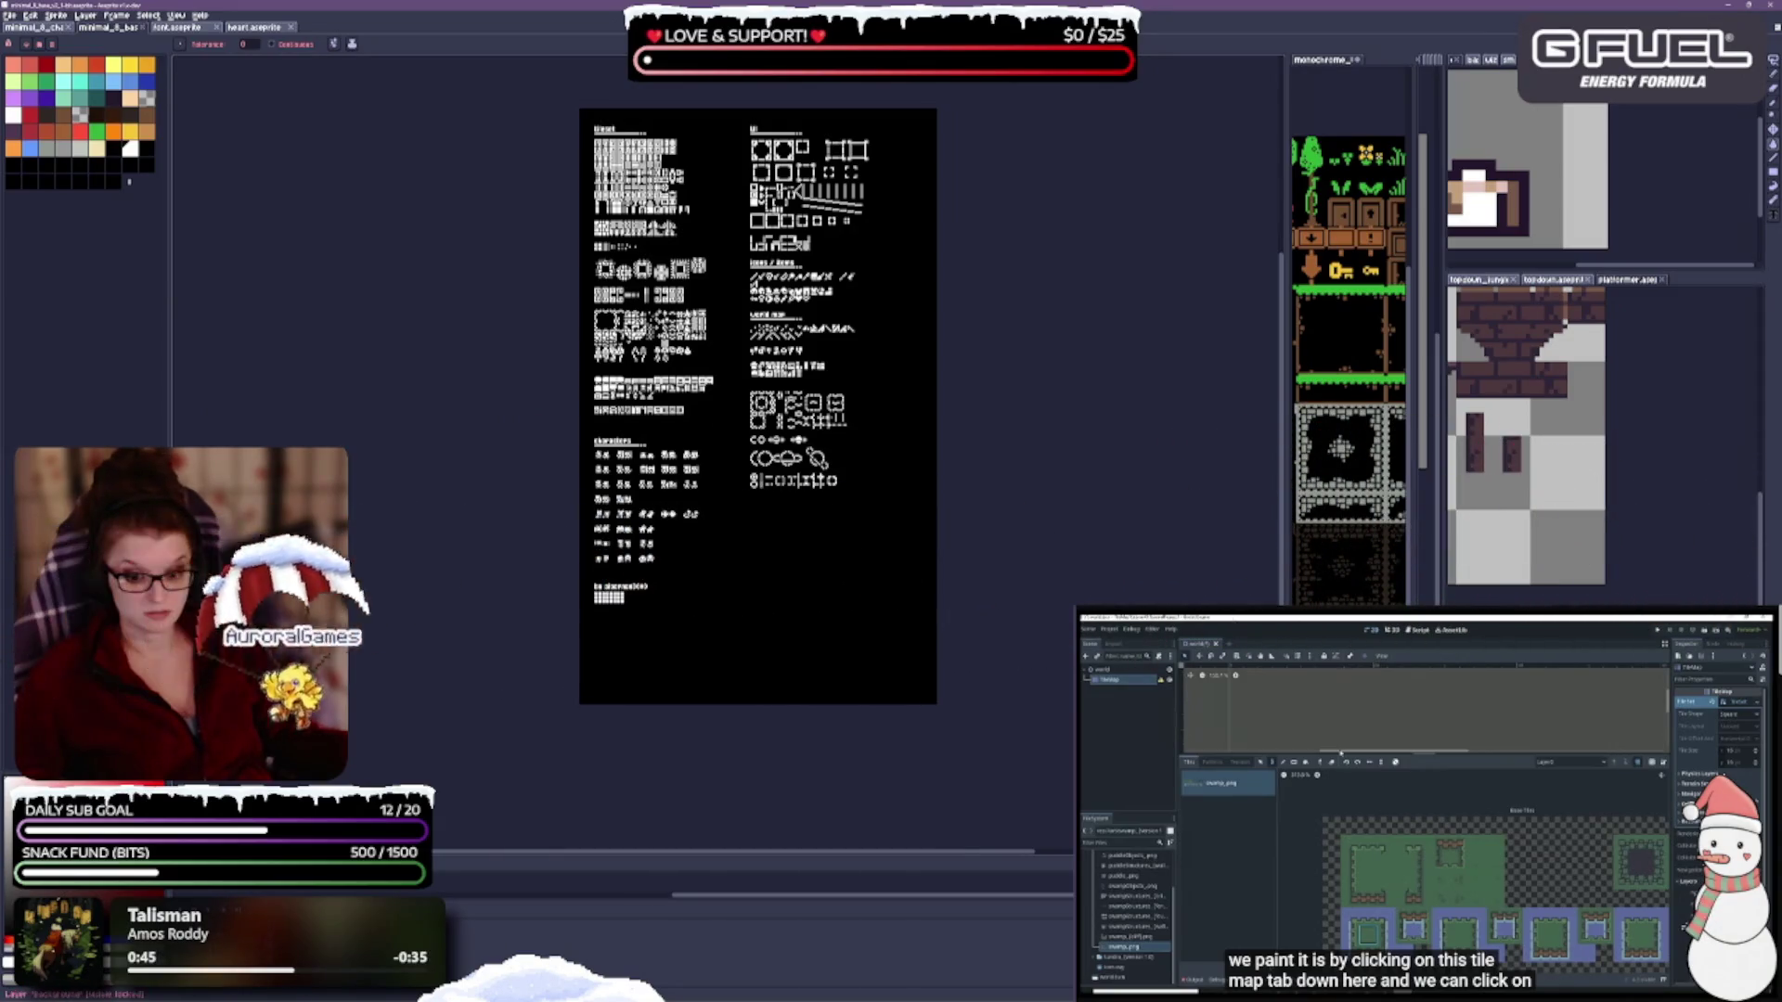
pyautogui.scroll(3, 720, 589)
pyautogui.scroll(-1, 585, 625)
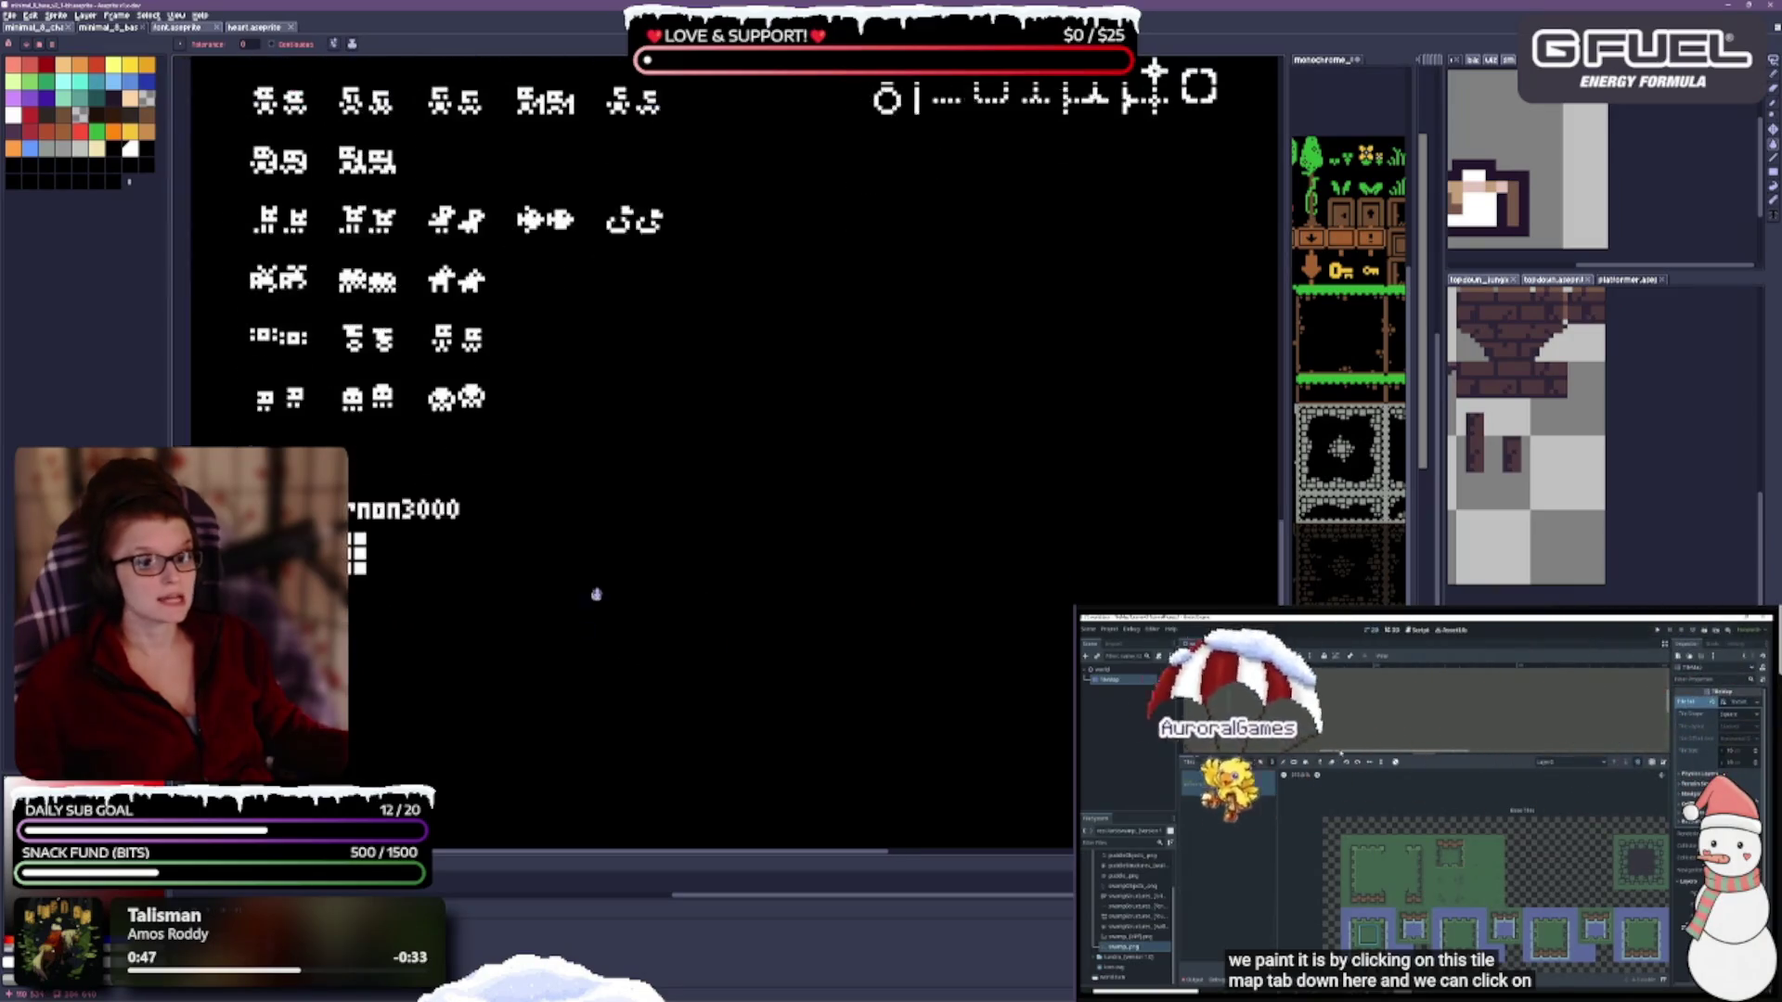
pyautogui.scroll(-3, 758, 570)
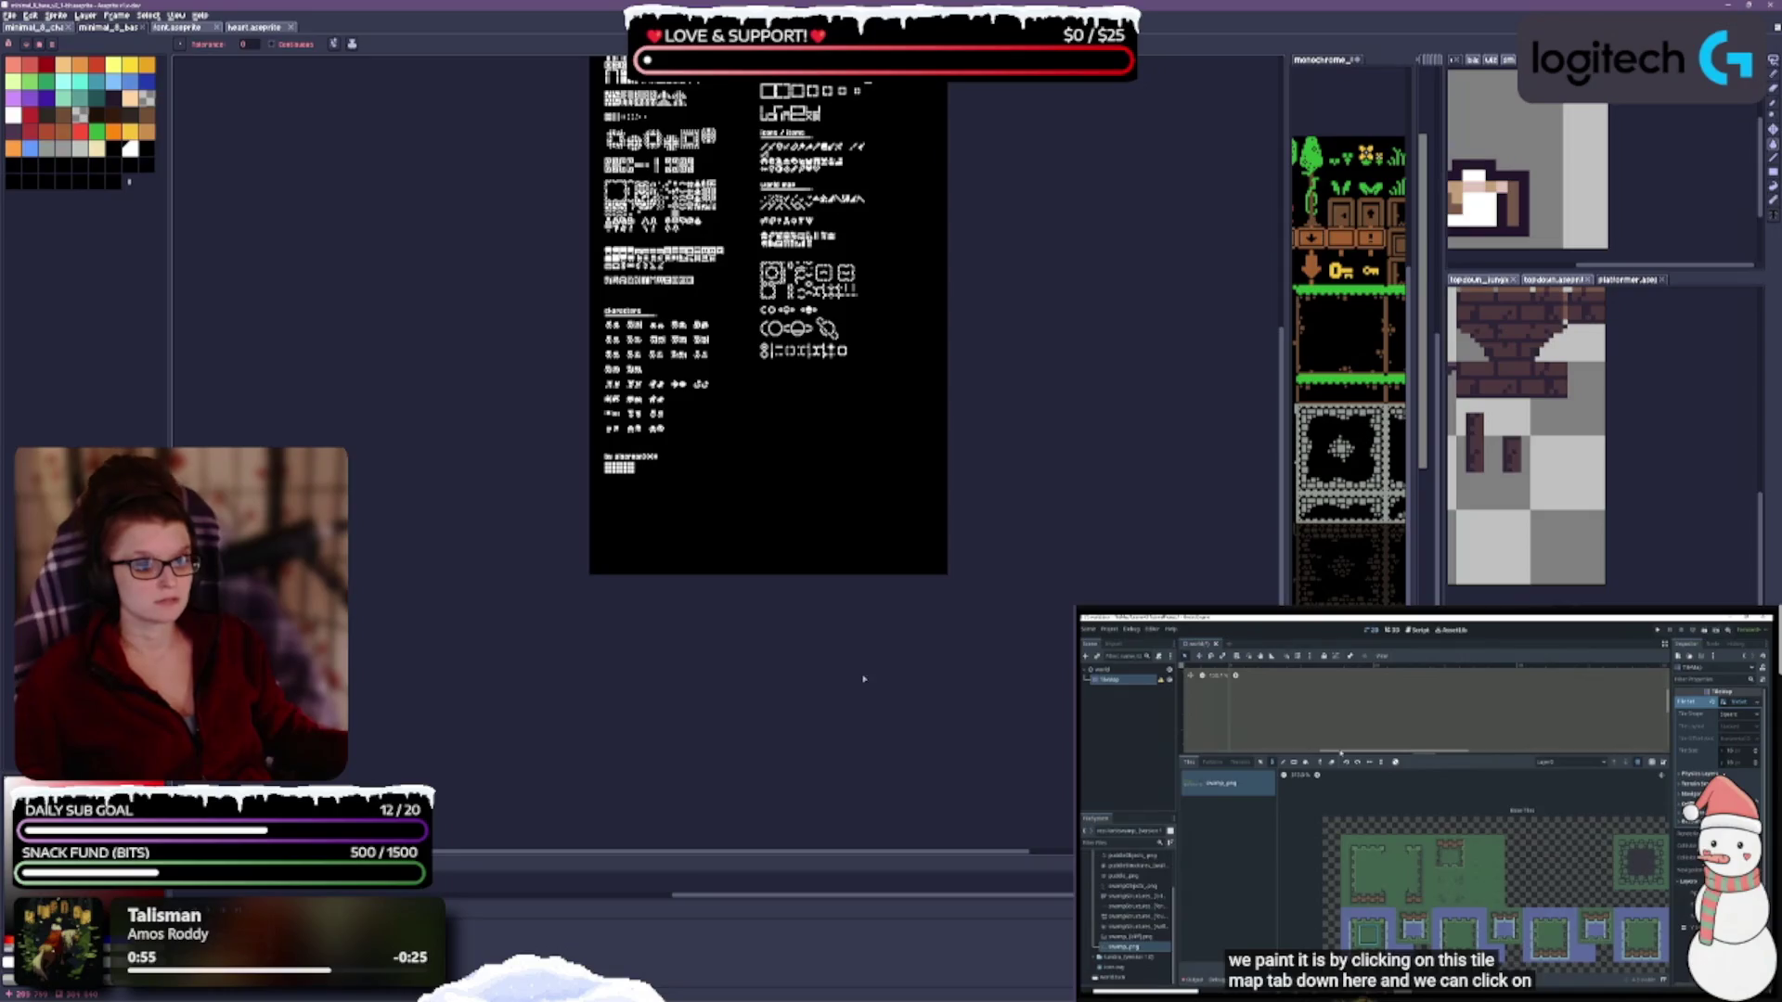
pyautogui.scroll(3, 807, 798)
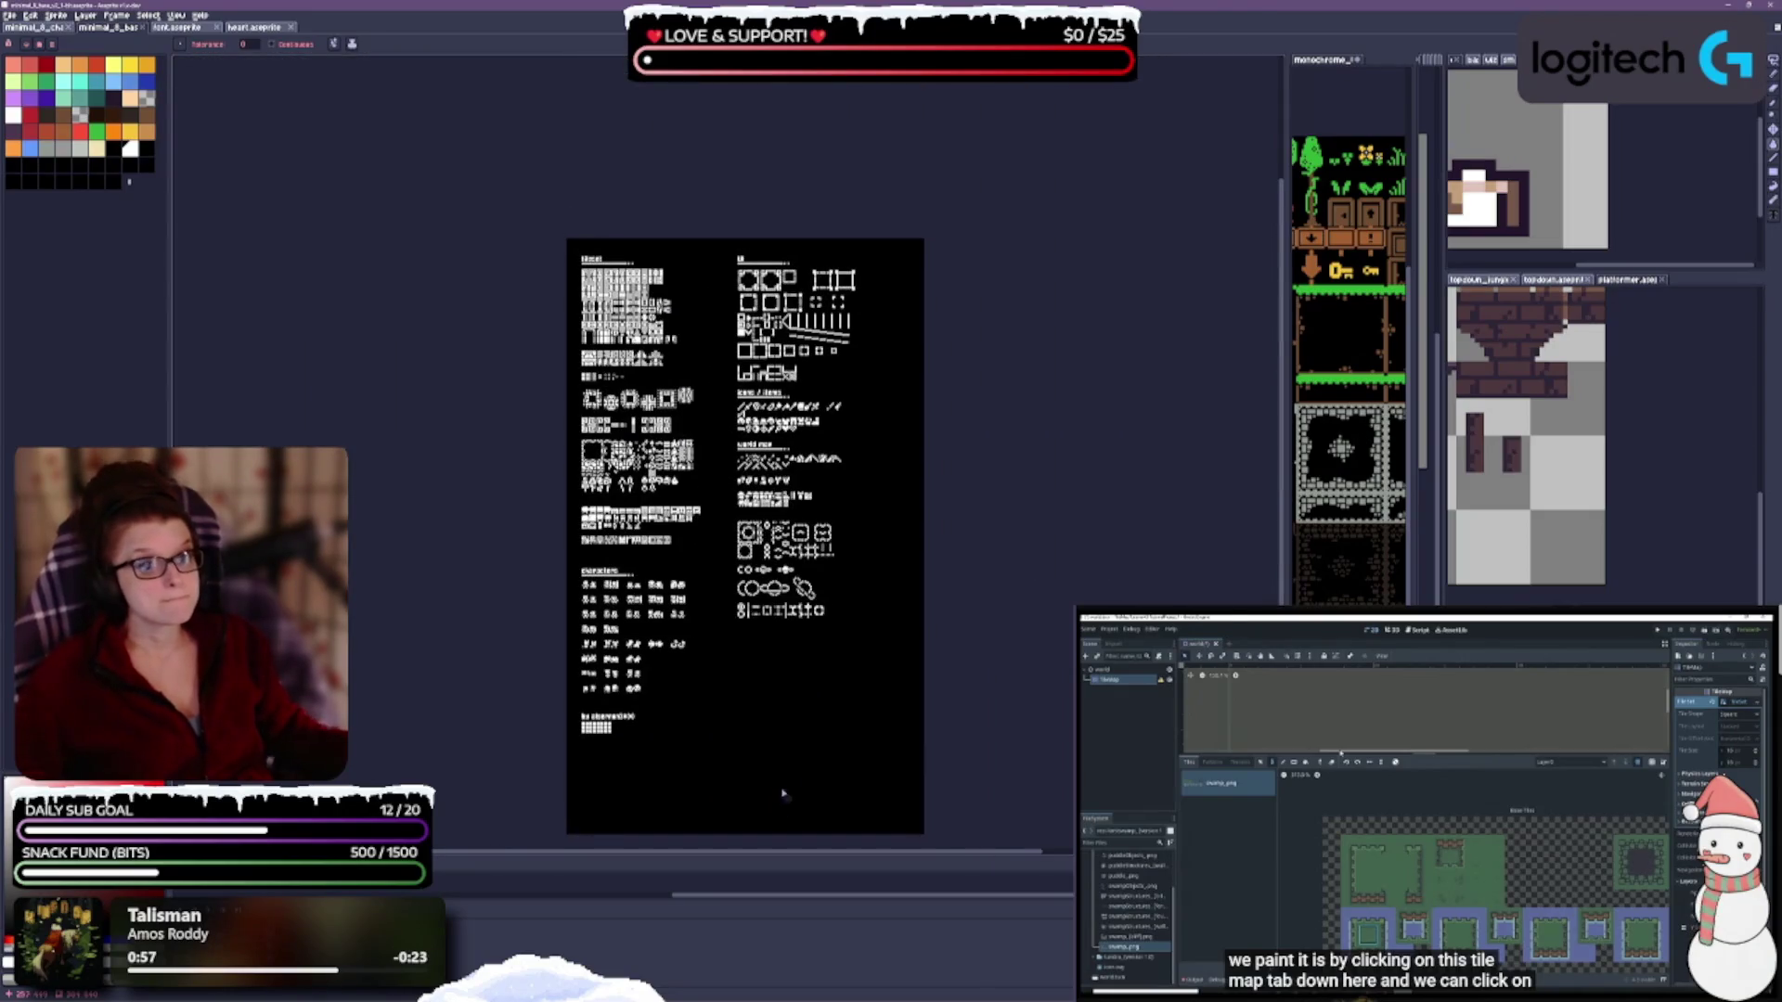
pyautogui.scroll(-1, 846, 580)
pyautogui.press('b')
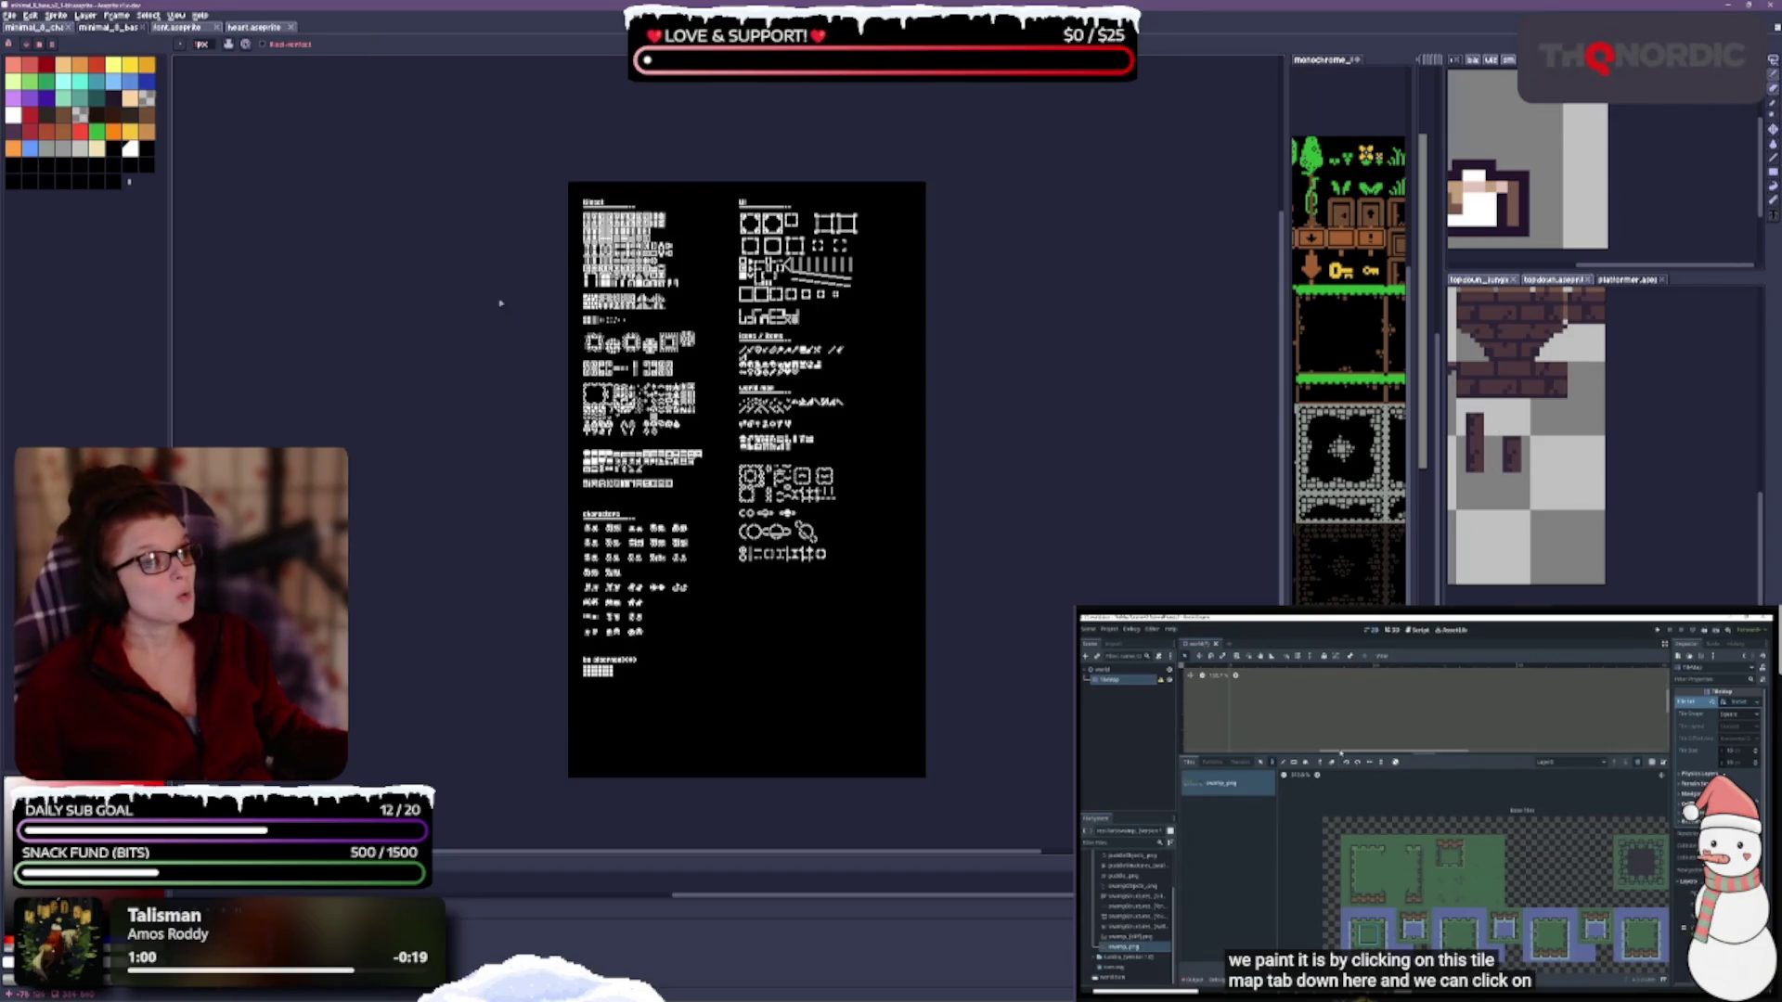
pyautogui.scroll(2, 574, 192)
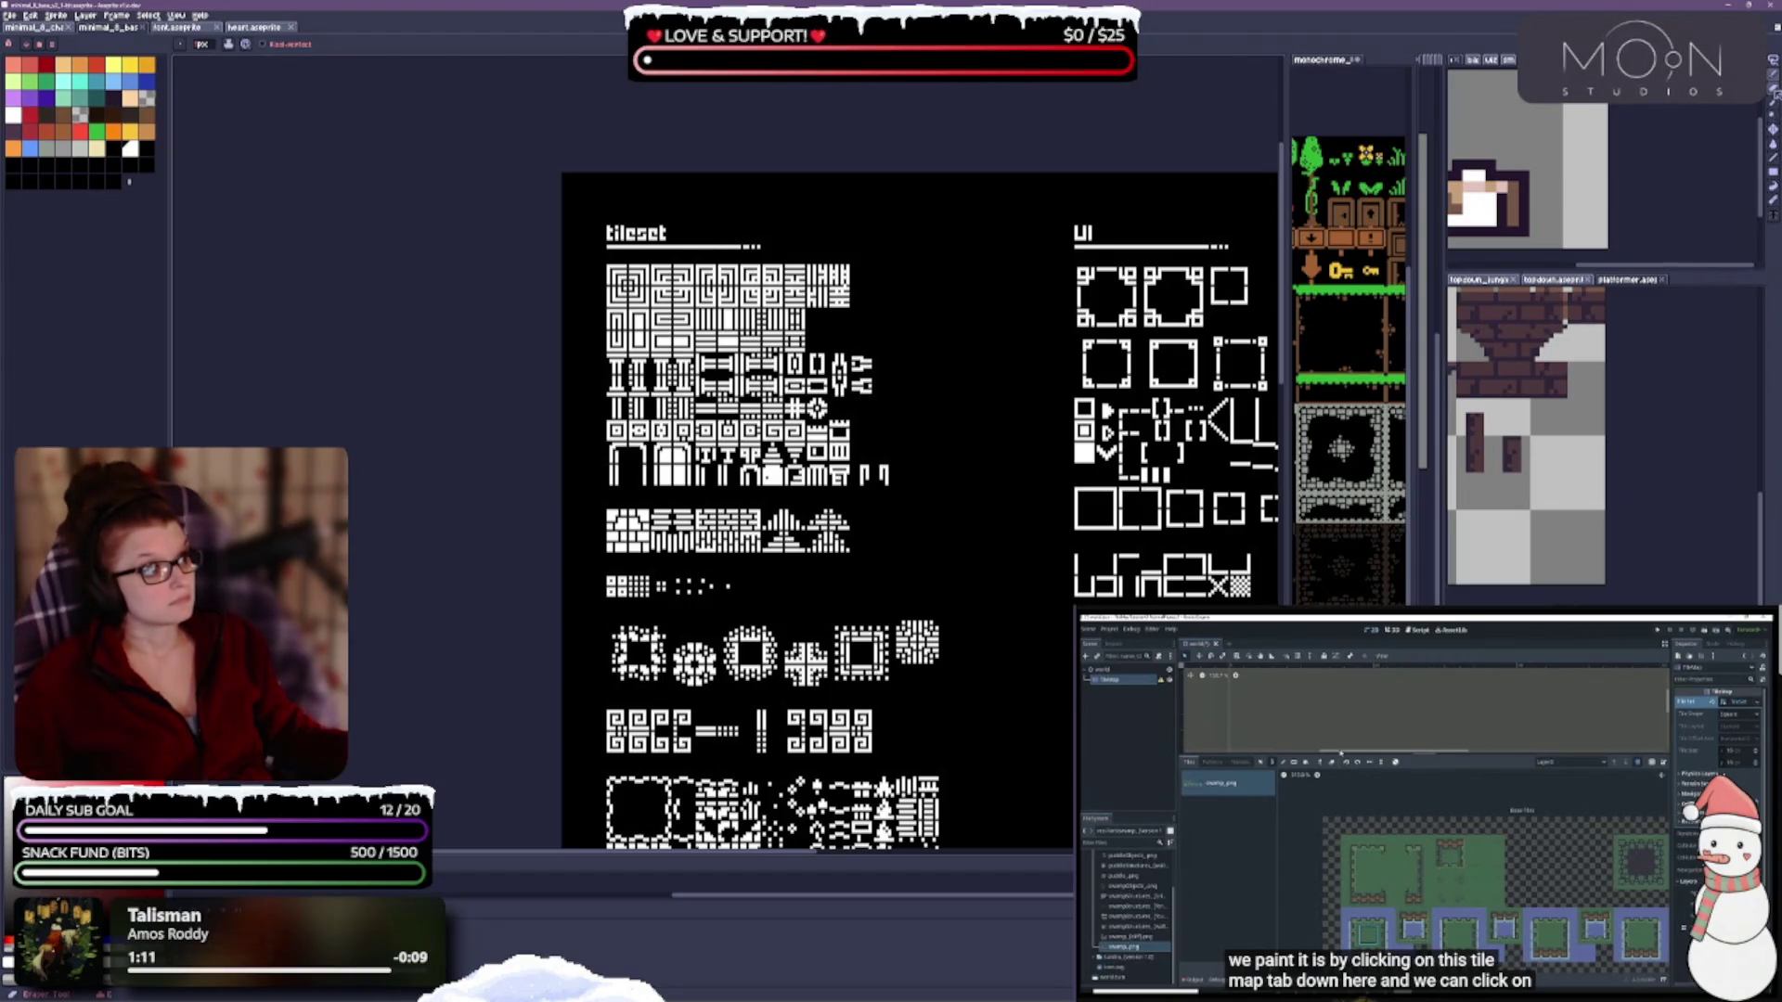
pyautogui.click(1773, 118)
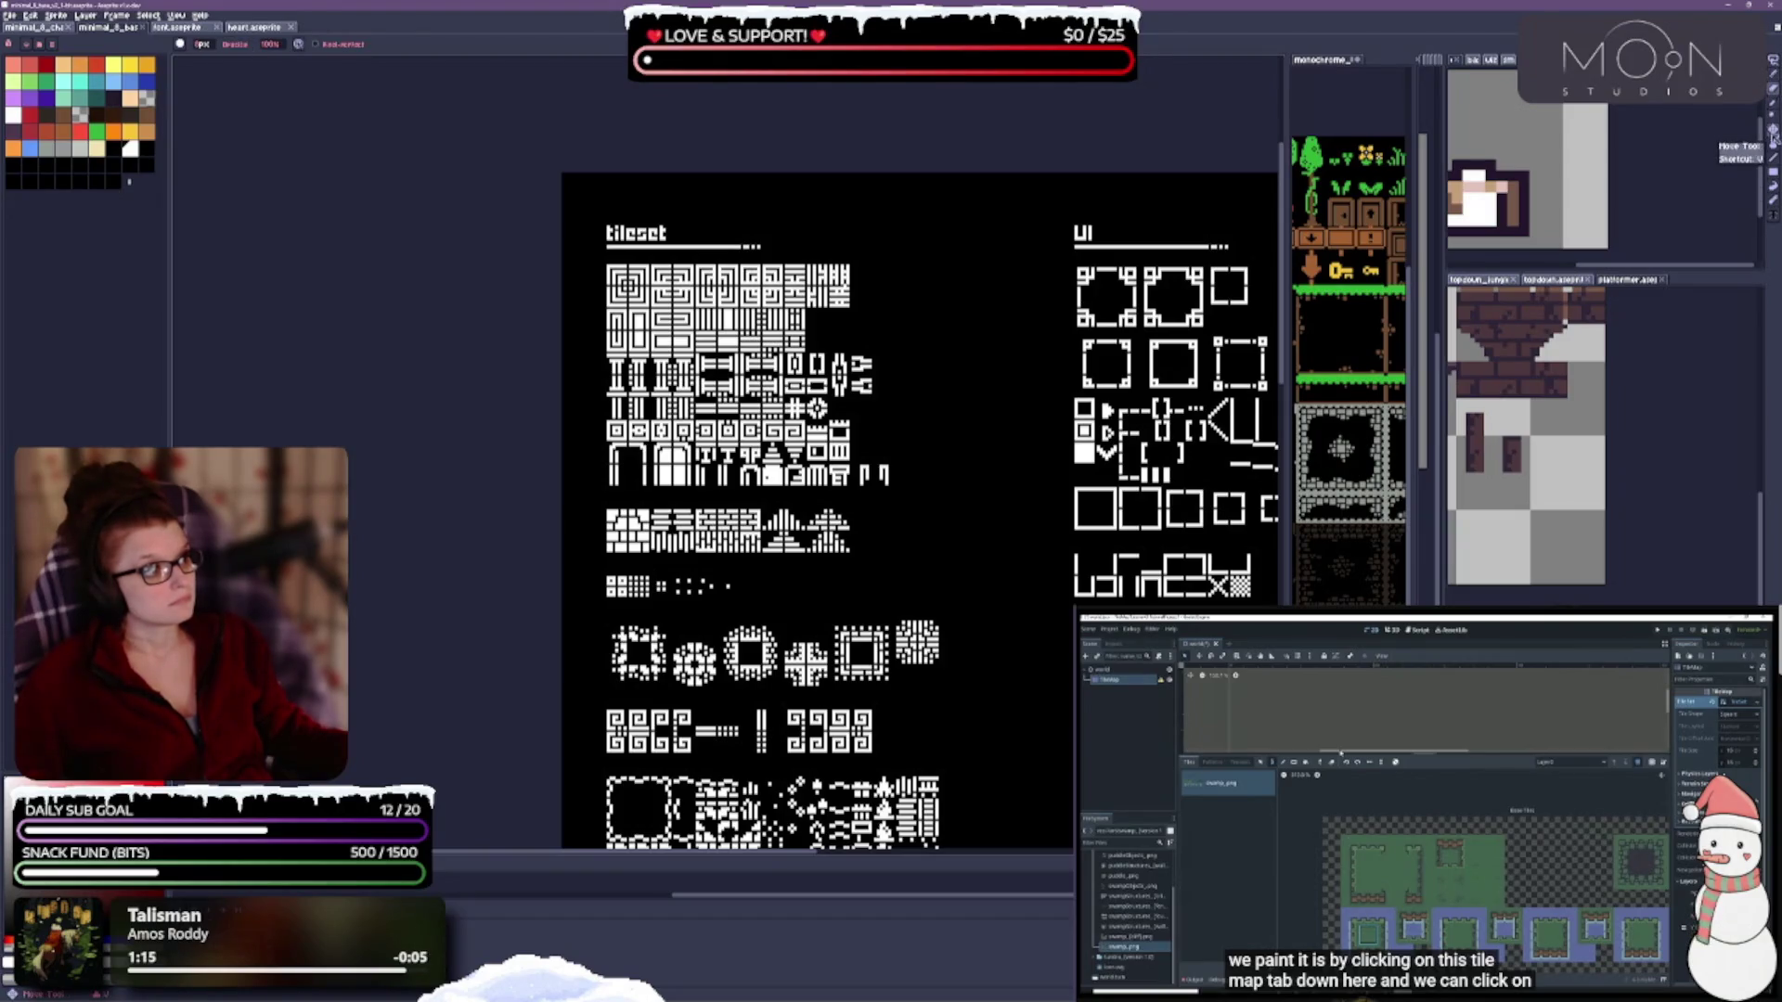
pyautogui.click(1773, 137)
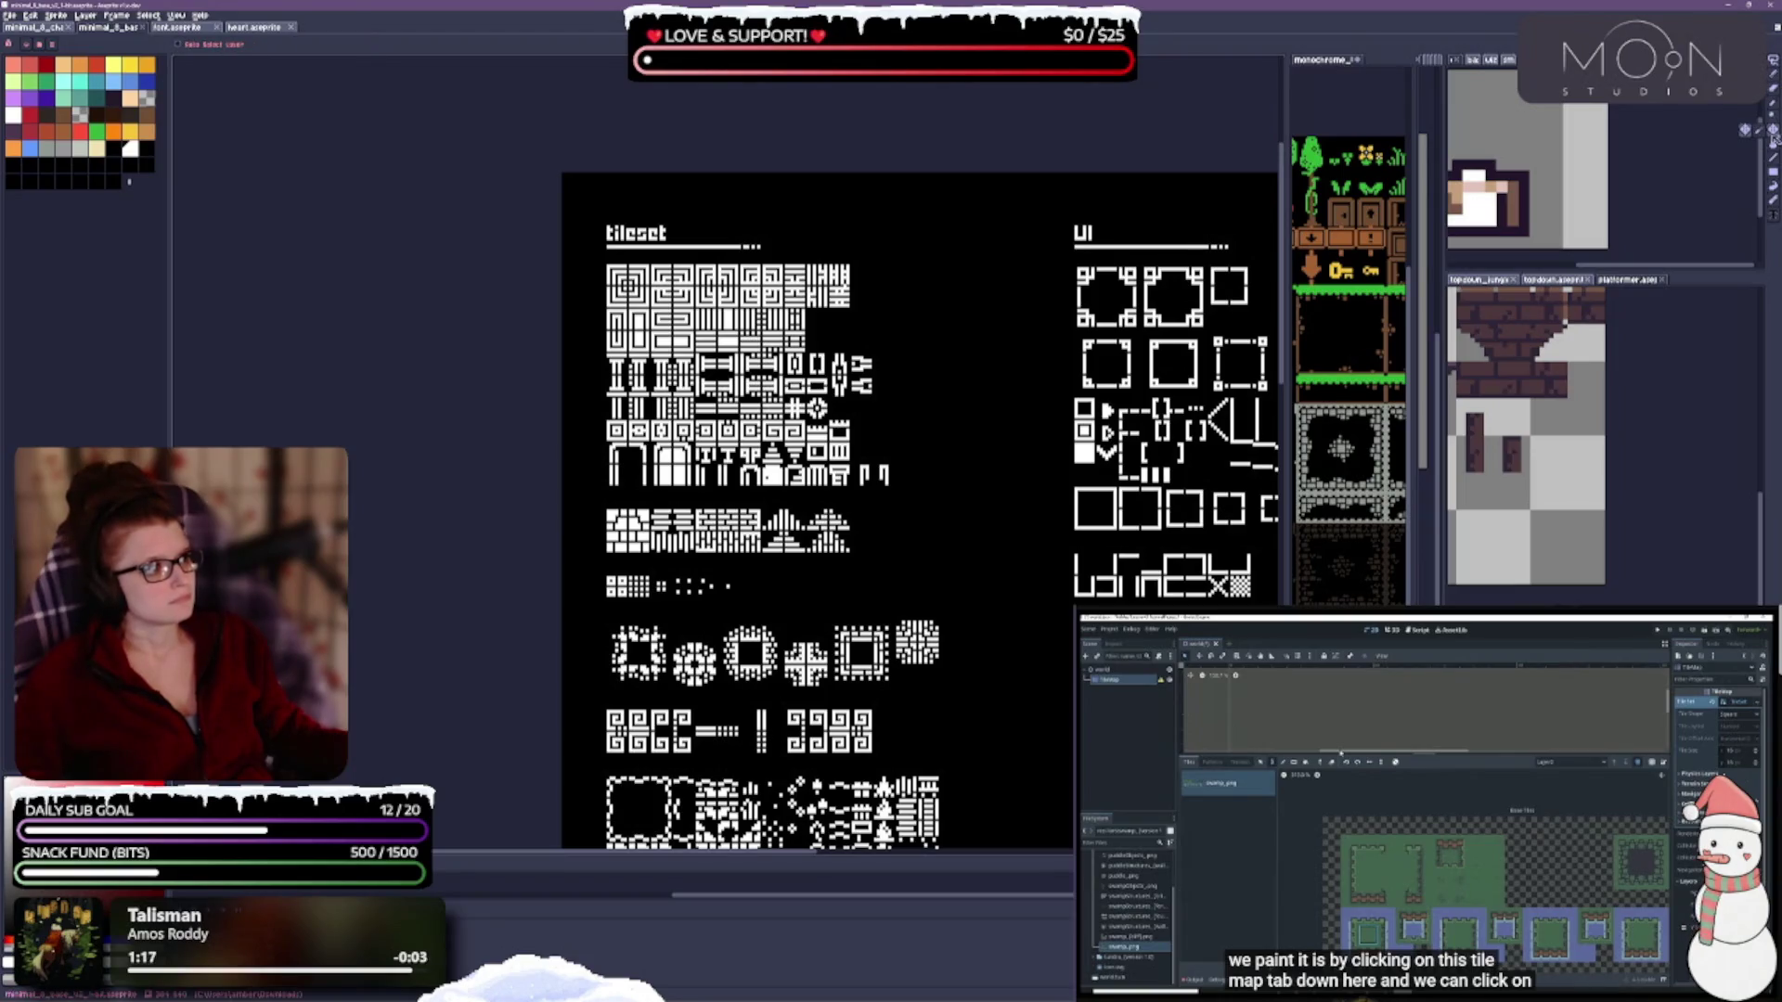
pyautogui.moveTo(661, 373); pyautogui.dragTo(336, 290)
pyautogui.scroll(-3, 740, 517)
pyautogui.scroll(2, 740, 517)
pyautogui.moveTo(663, 568)
pyautogui.mouseDown()
pyautogui.moveTo(704, 700)
pyautogui.moveTo(823, 684)
pyautogui.mouseUp()
pyautogui.press('m')
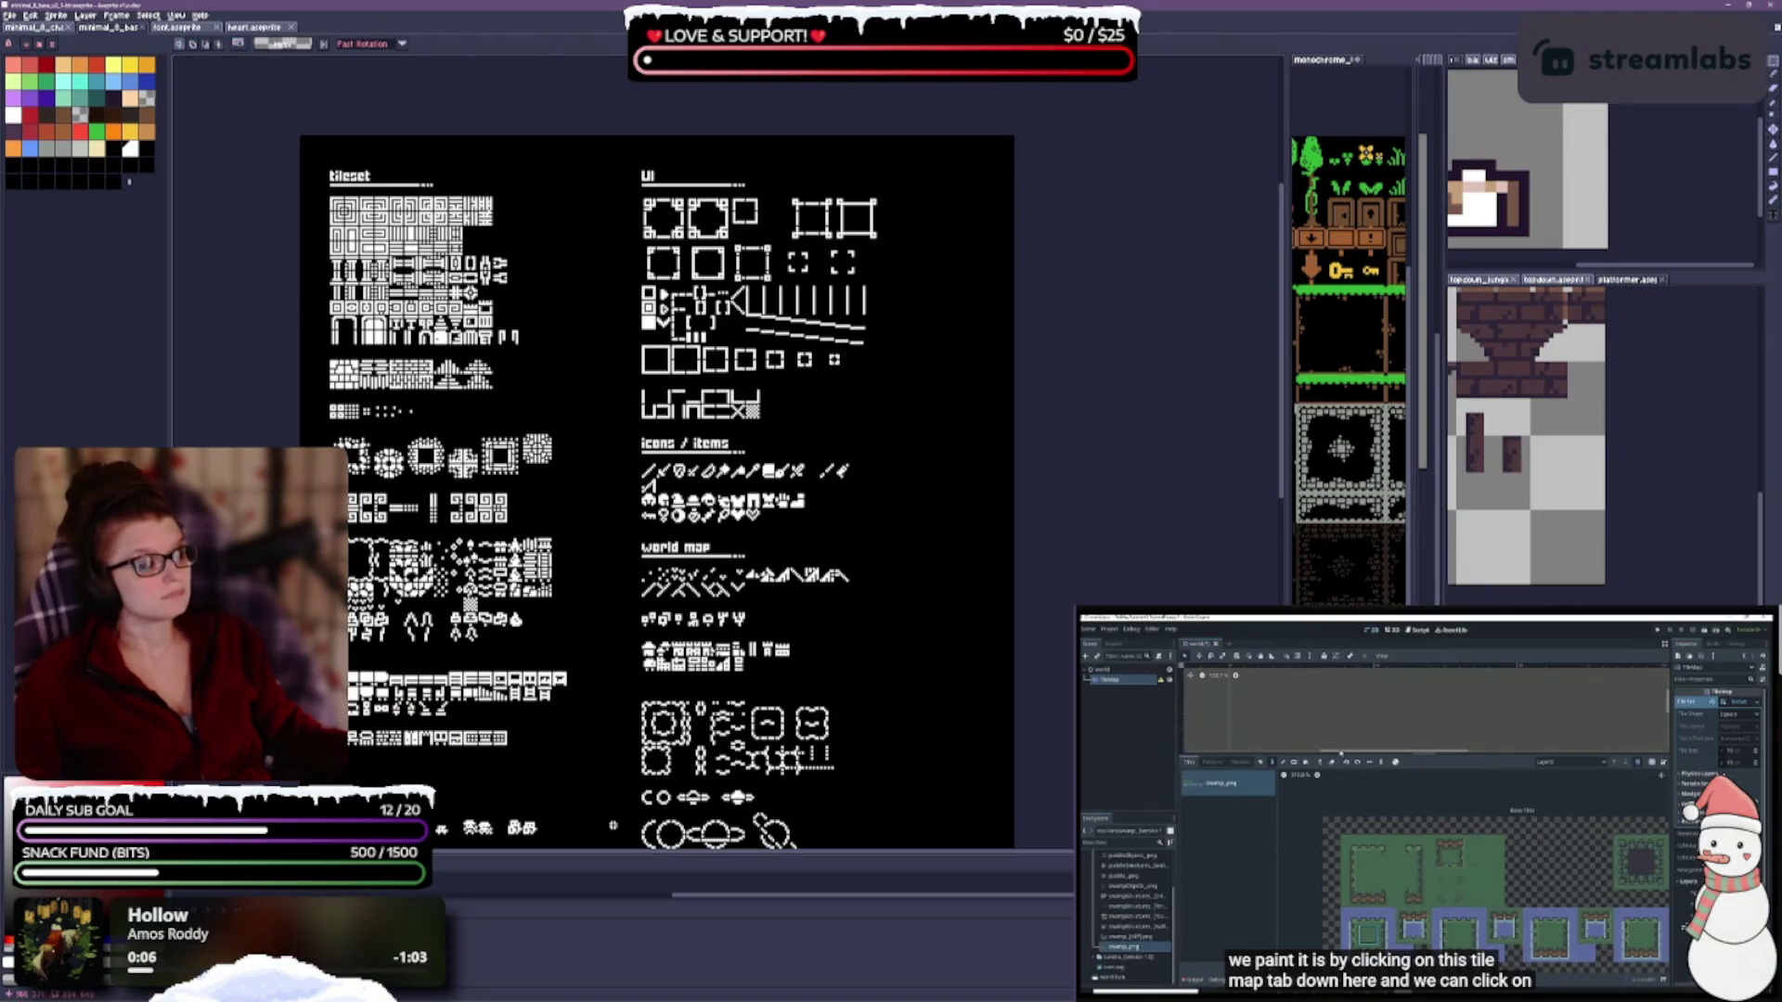
pyautogui.moveTo(705, 492); pyautogui.dragTo(792, 525)
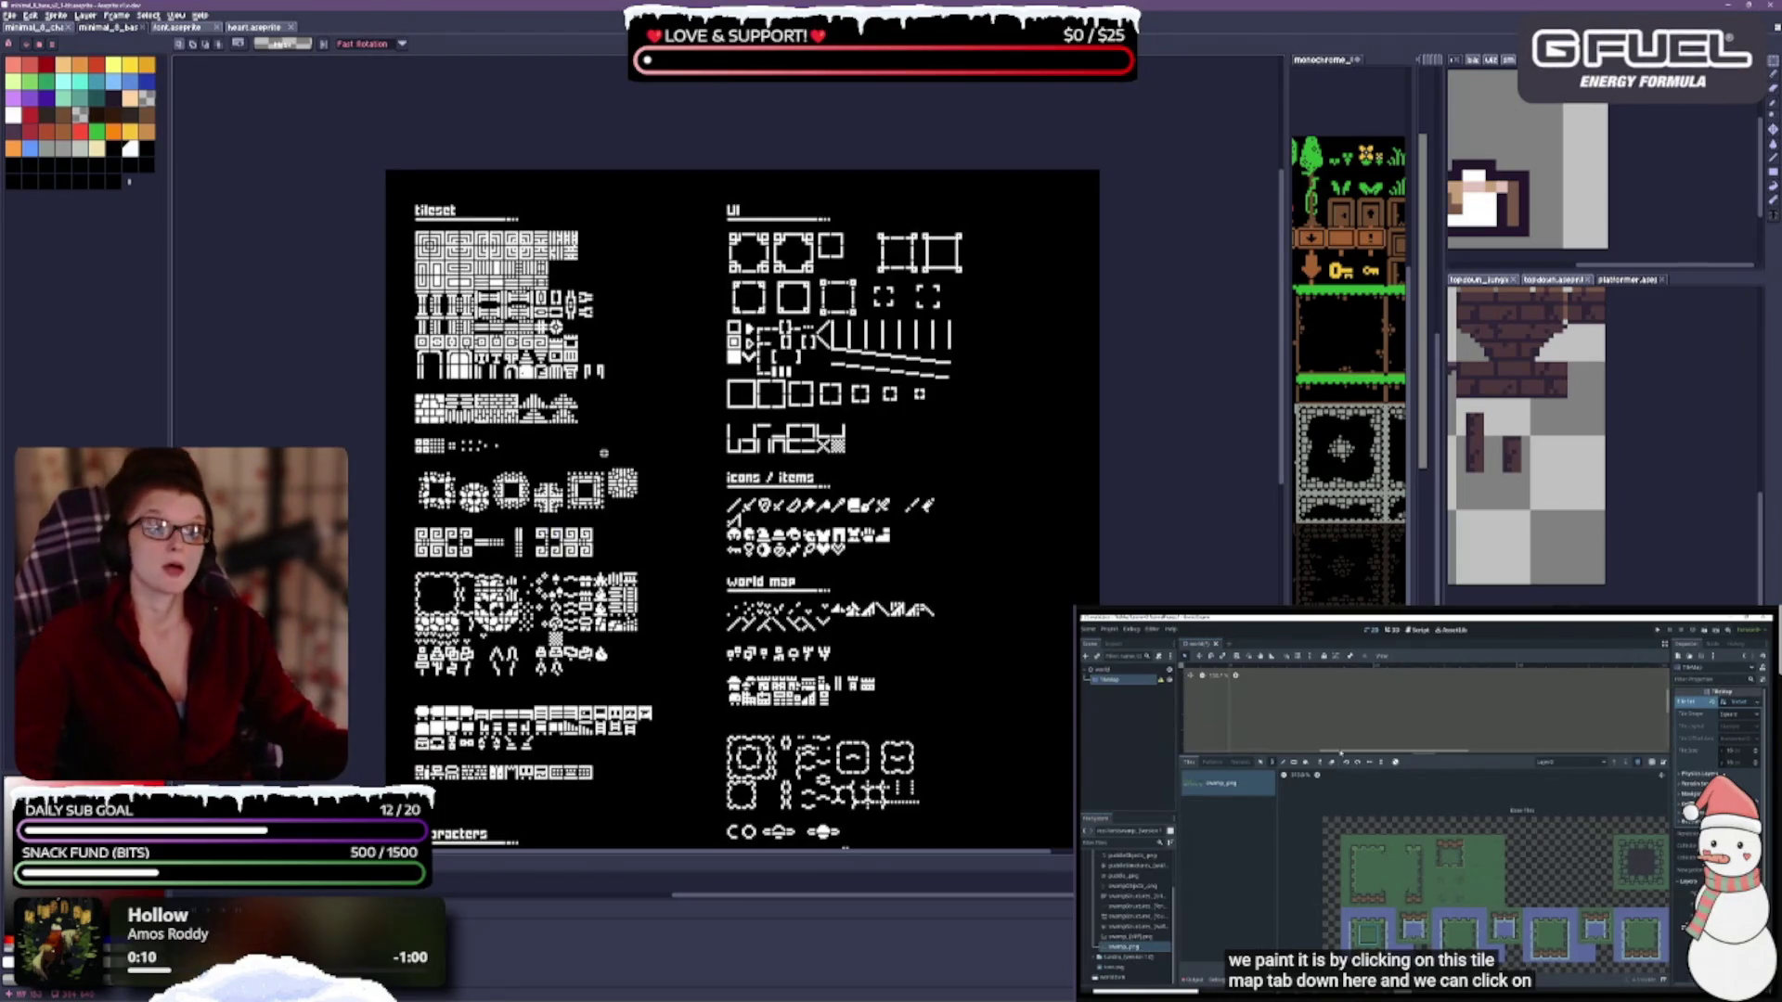
pyautogui.scroll(1, 664, 335)
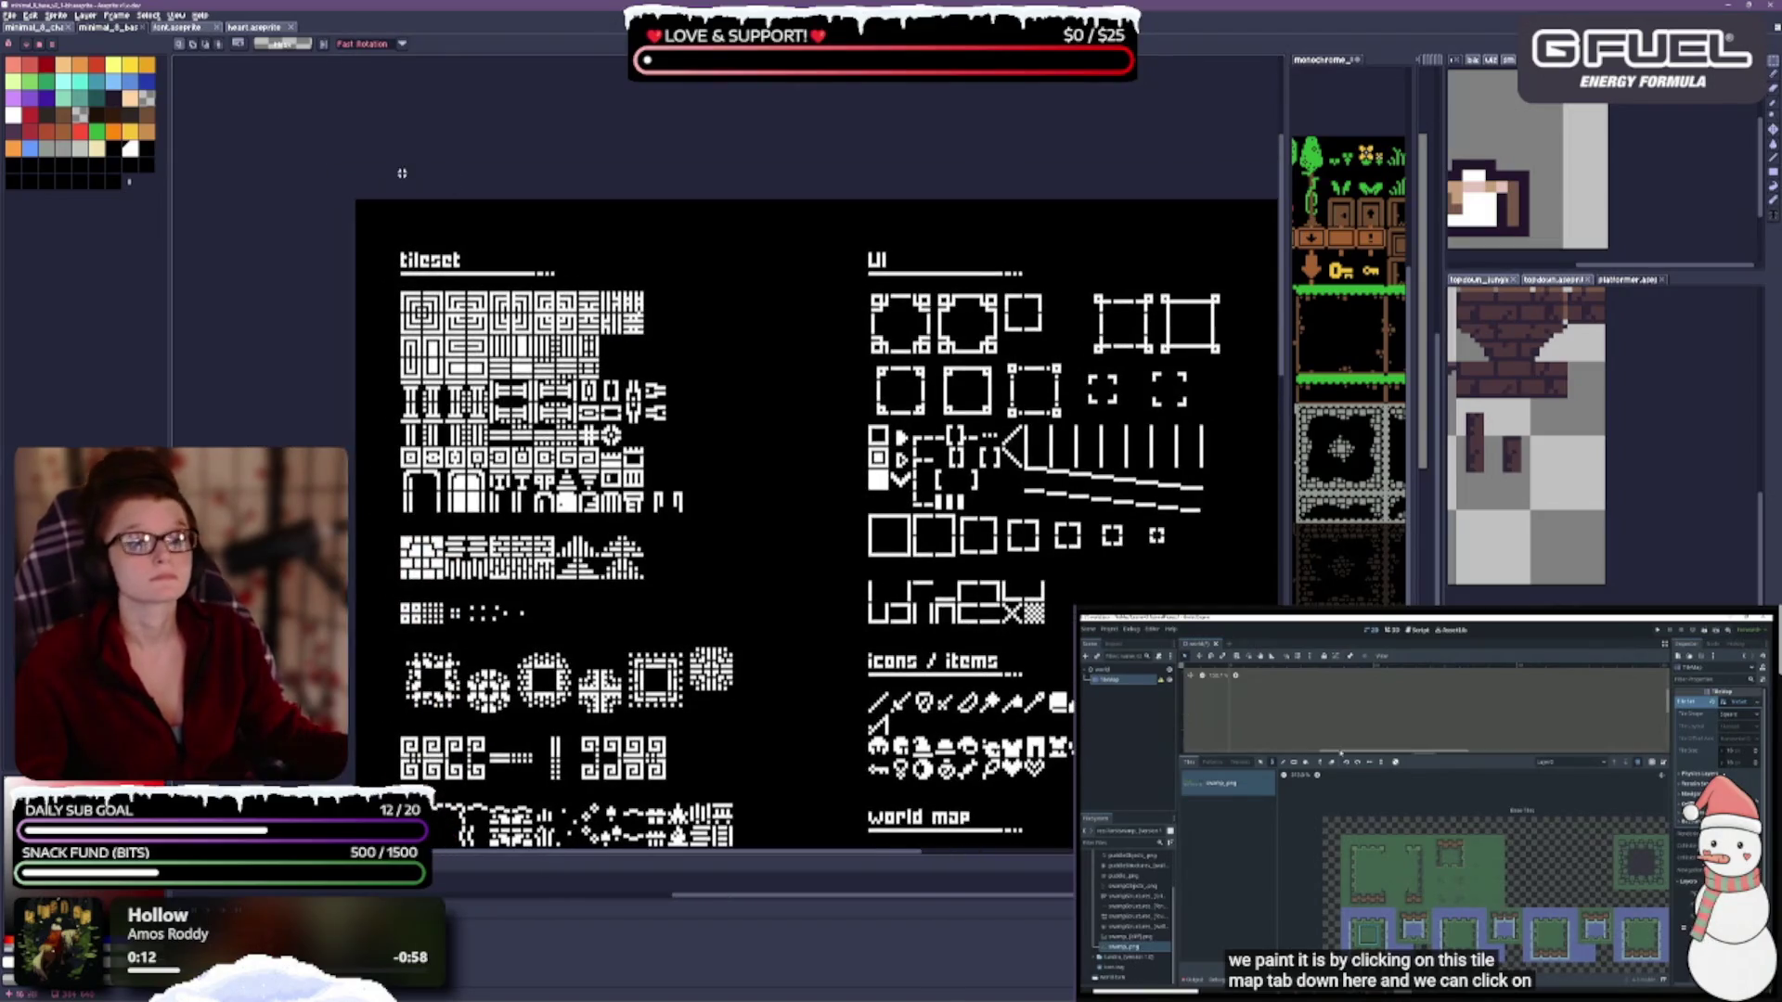
pyautogui.scroll(1, 378, 373)
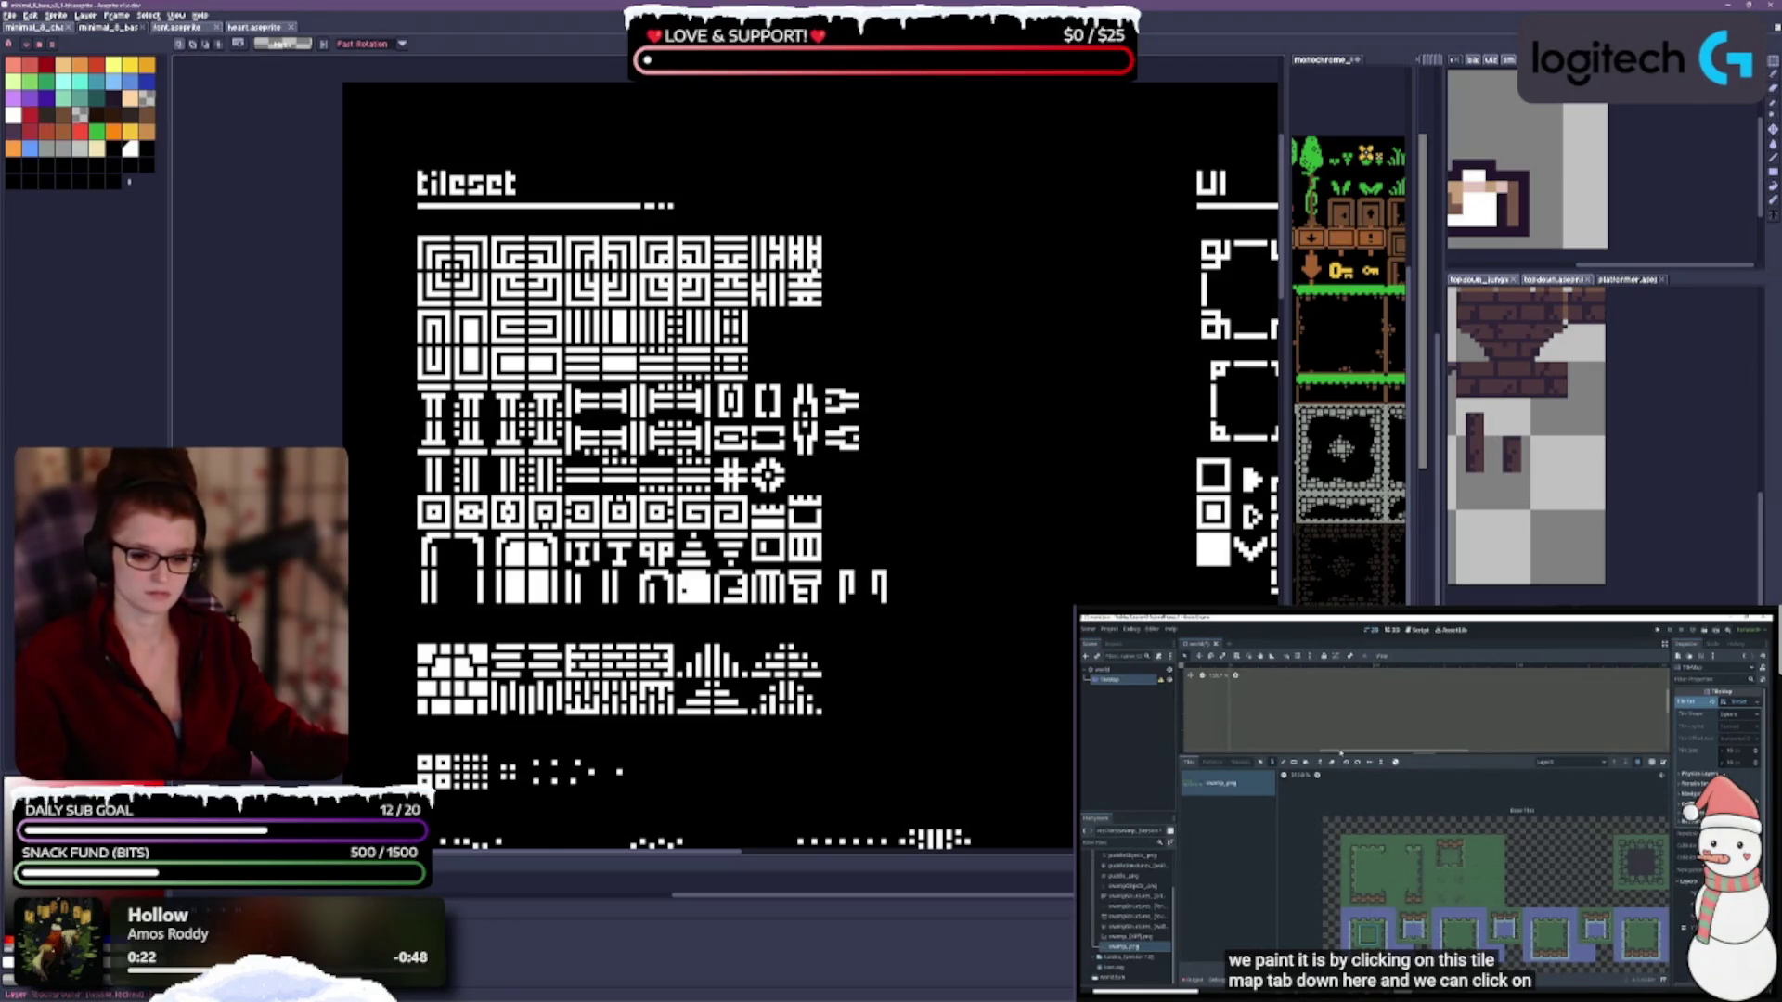
# Lower the Background layer's opacity to about 37% in Layer Properties.
pyautogui.hotkey('shift', 'p')
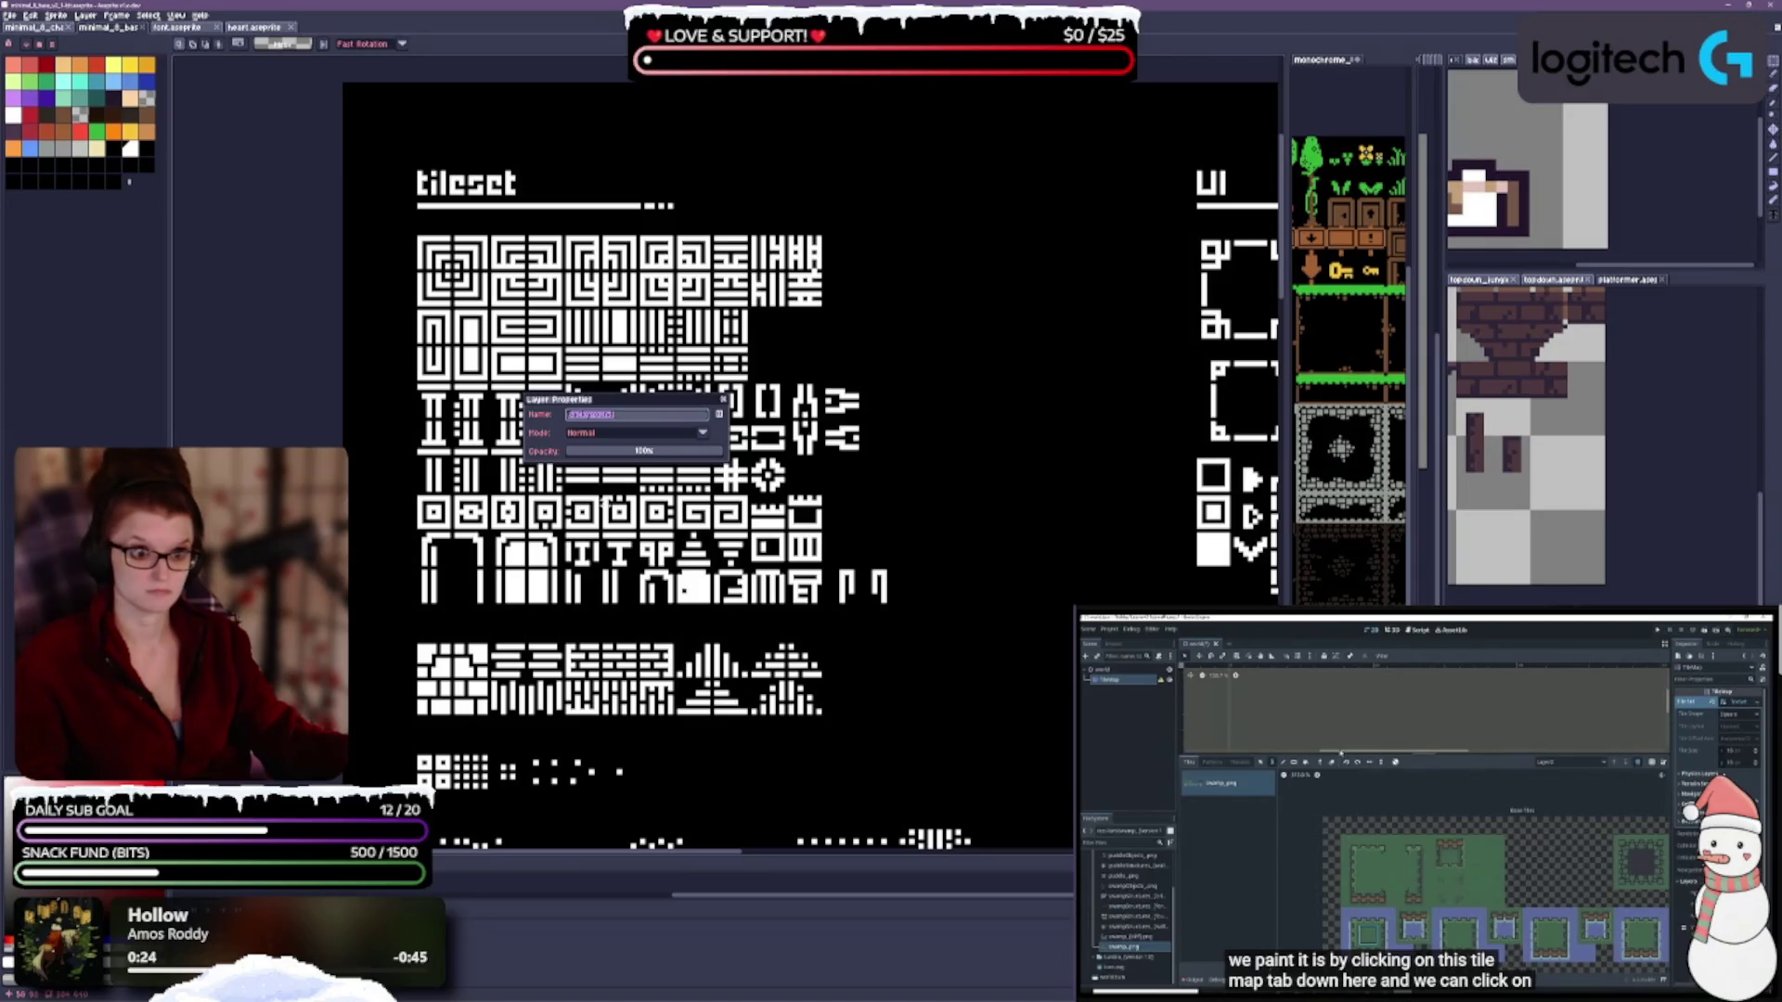
pyautogui.moveTo(629, 450); pyautogui.dragTo(599, 451)
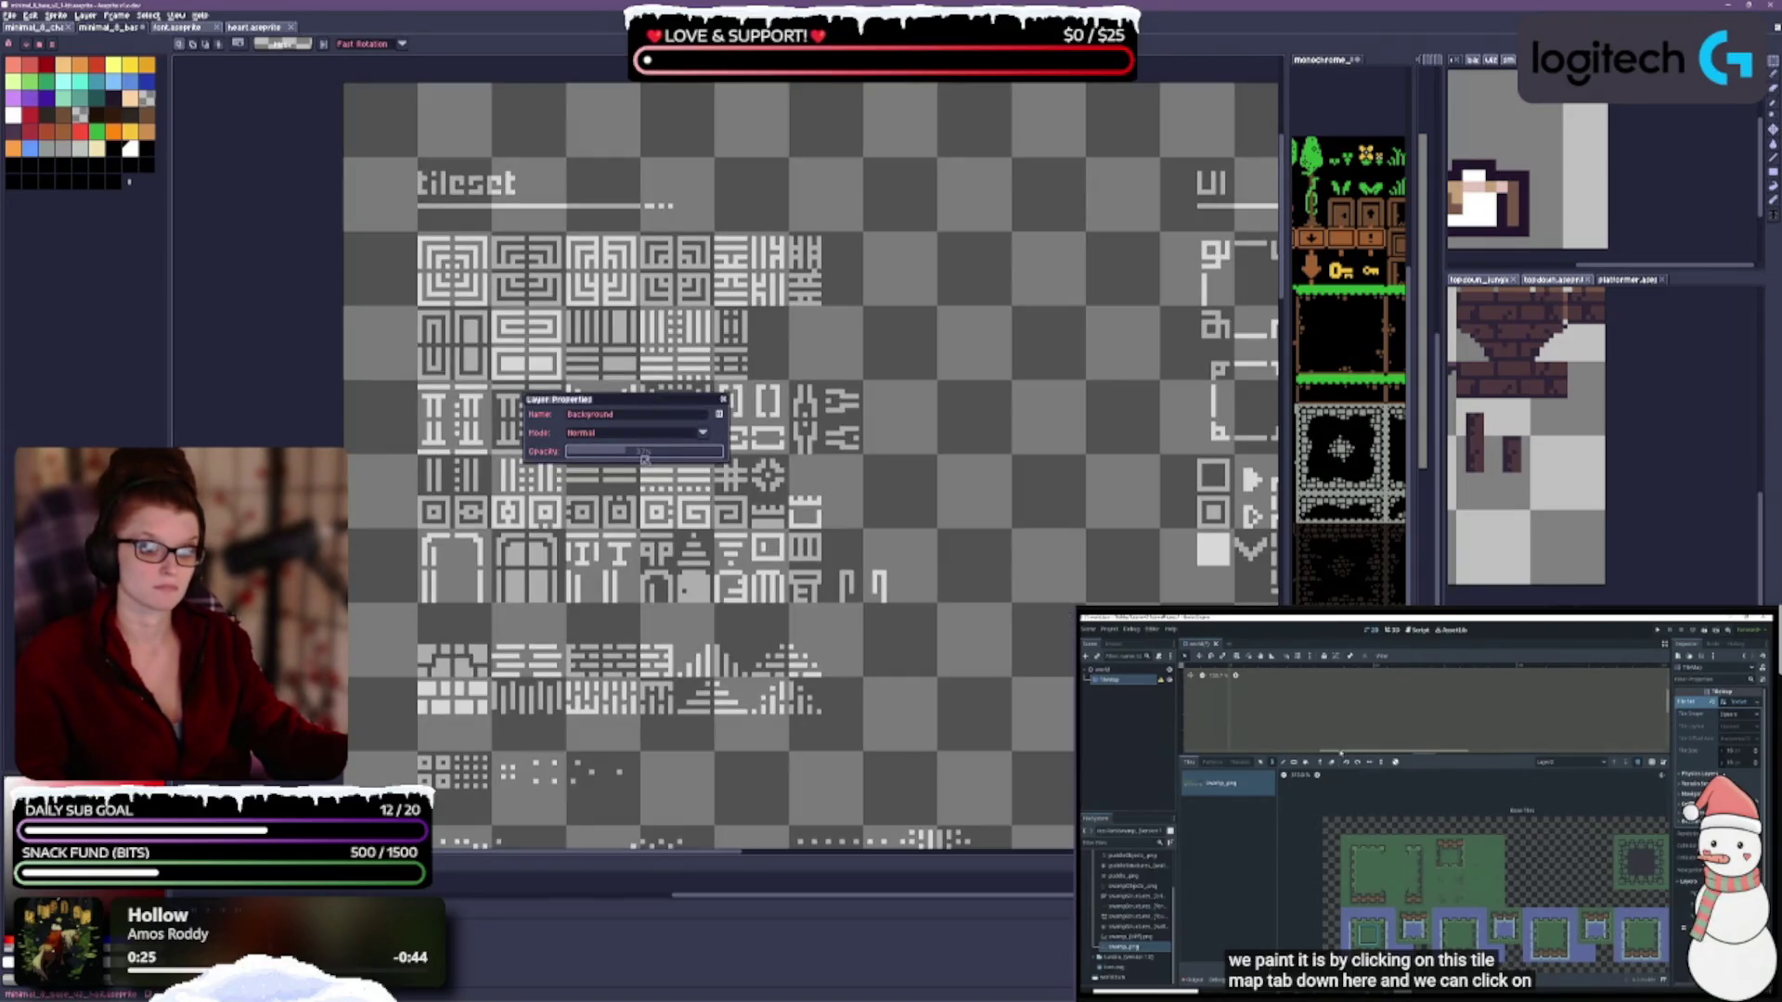
pyautogui.click(725, 400)
pyautogui.scroll(-1, 858, 573)
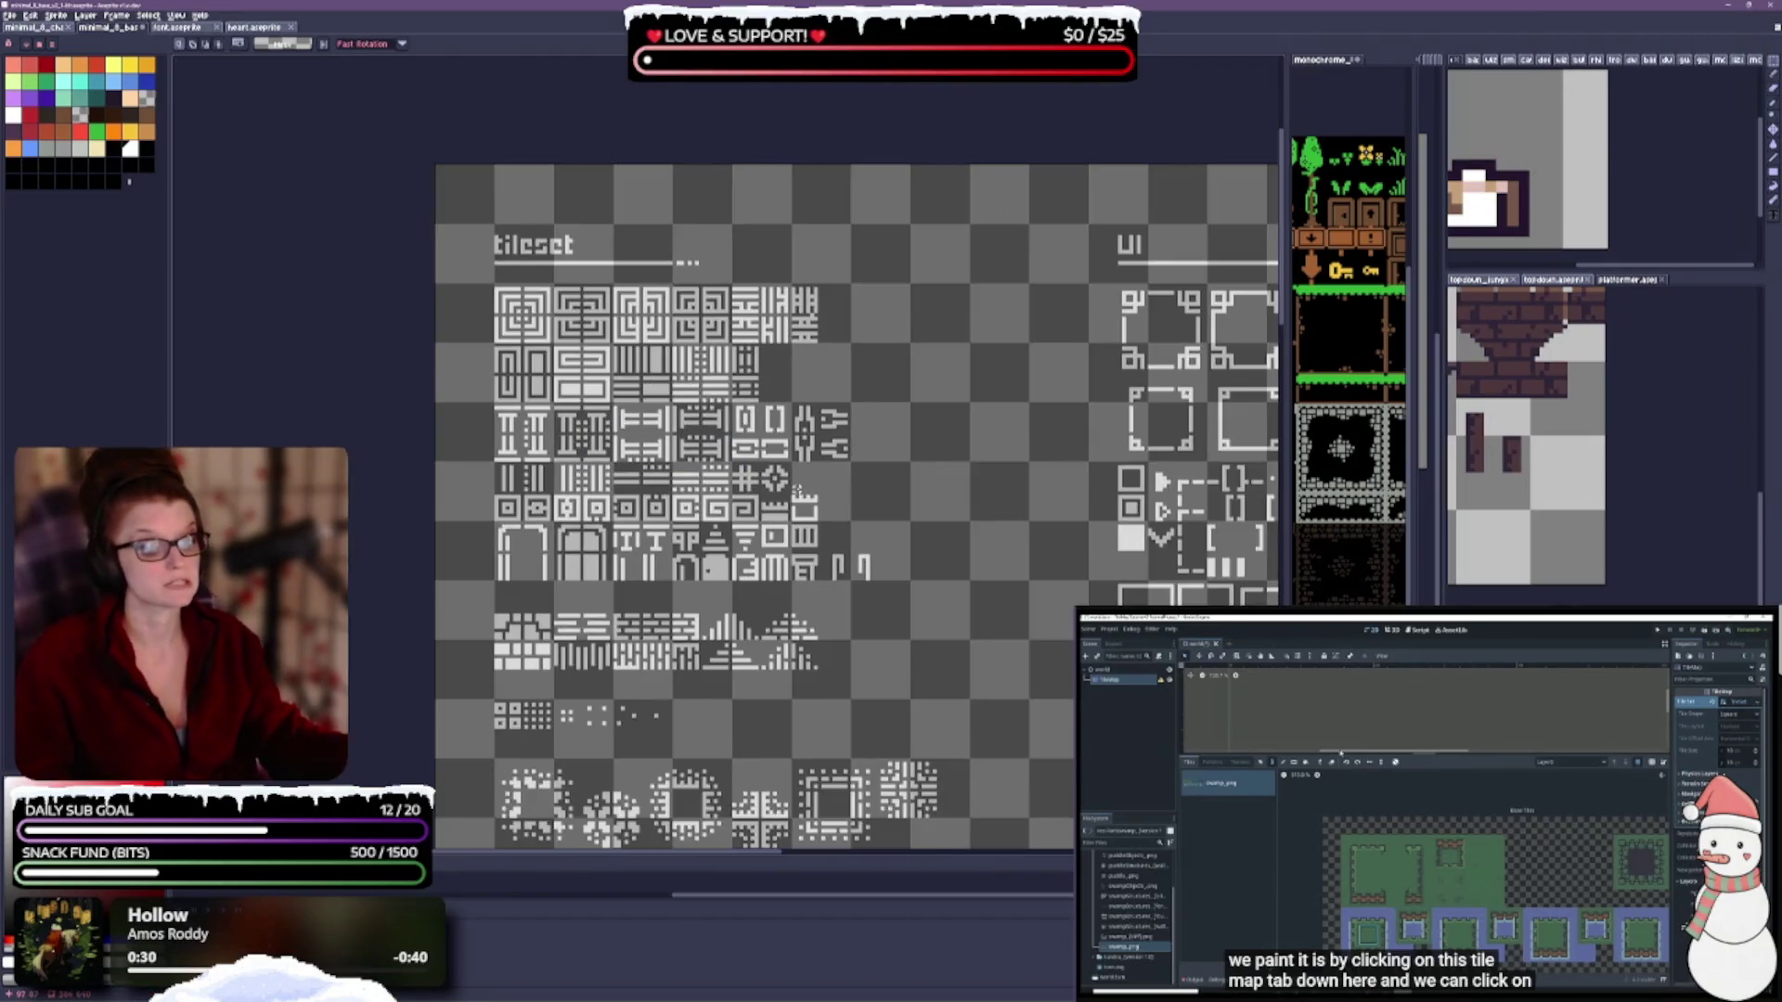
pyautogui.scroll(1, 564, 304)
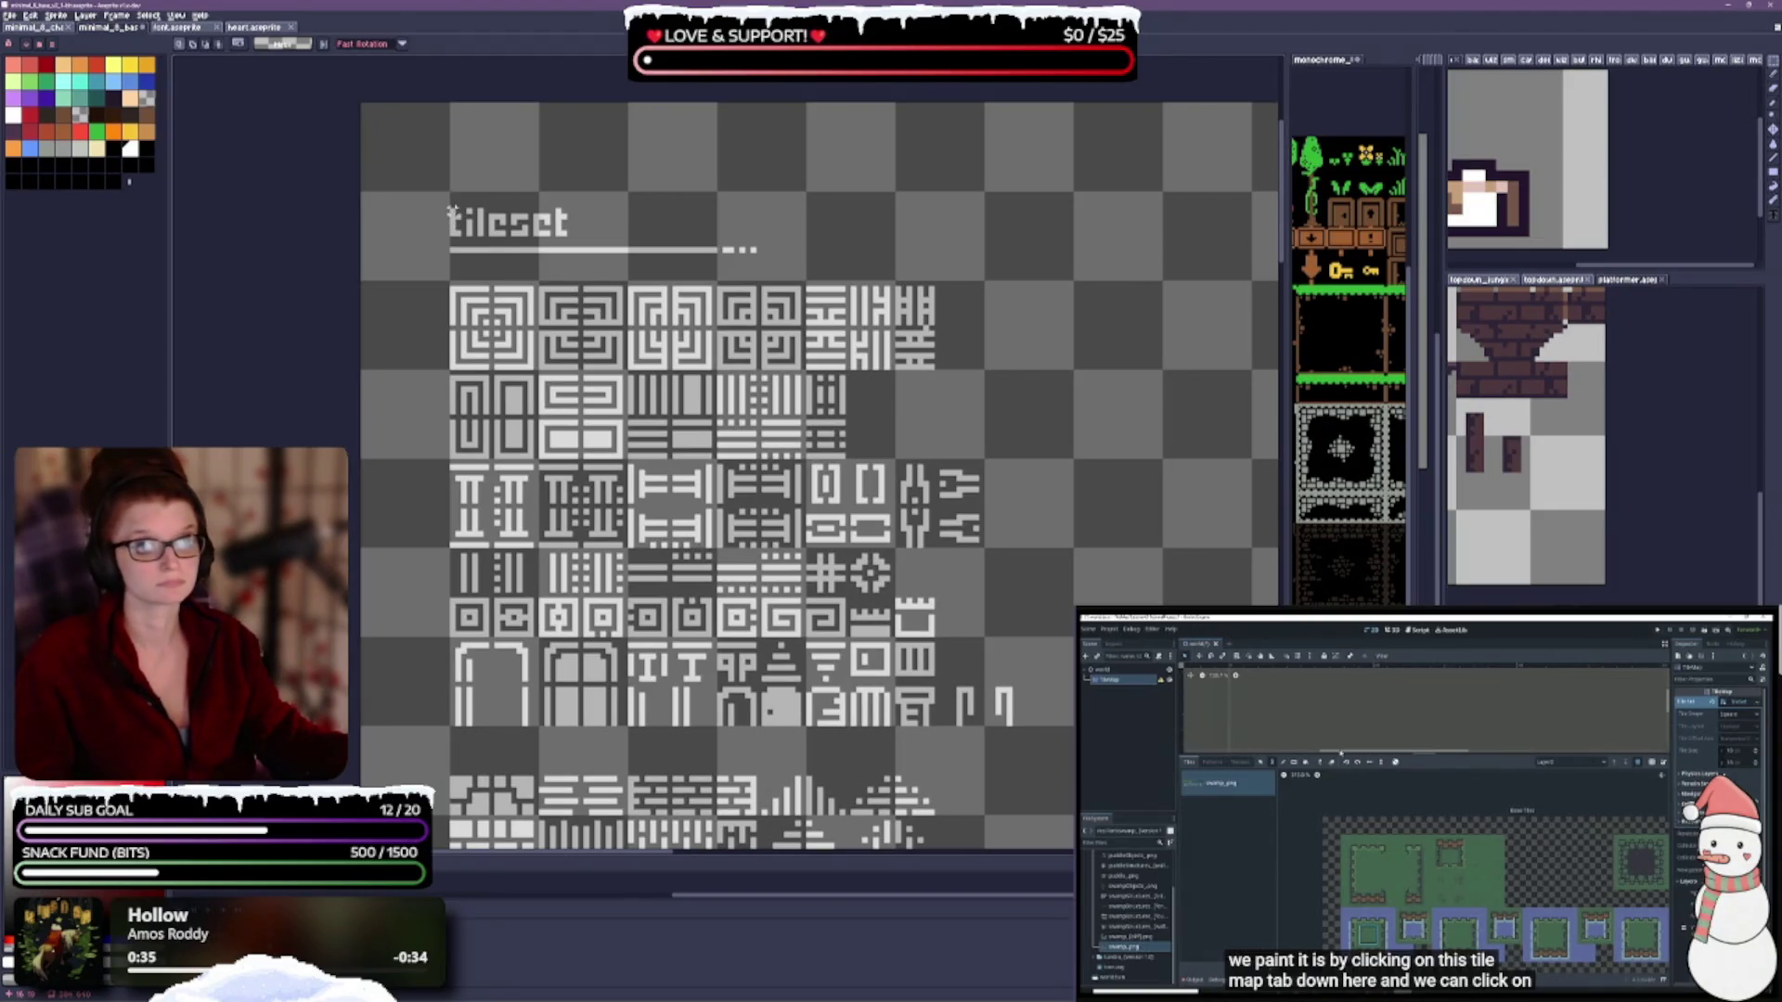
# Drag a rectangular marquee over the tileset, stretching it across the sheet.
pyautogui.moveTo(449, 208)
pyautogui.mouseDown()
pyautogui.moveTo(576, 316)
pyautogui.moveTo(640, 412)
pyautogui.moveTo(1193, 549)
pyautogui.moveTo(1139, 561)
pyautogui.mouseUp()
pyautogui.scroll(-1, 1139, 562)
pyautogui.moveTo(914, 565); pyautogui.dragTo(591, 550)
pyautogui.moveTo(1272, 548)
pyautogui.mouseDown()
pyautogui.moveTo(919, 549)
pyautogui.moveTo(1104, 580)
pyautogui.moveTo(1096, 845)
pyautogui.moveTo(1125, 845)
pyautogui.moveTo(1101, 844)
pyautogui.moveTo(1099, 742)
pyautogui.mouseUp()
pyautogui.scroll(-2, 1104, 702)
pyautogui.scroll(-1, 1101, 845)
# Finish the rectangular selection around the whole sprite sheet.
pyautogui.scroll(-2, 1090, 804)
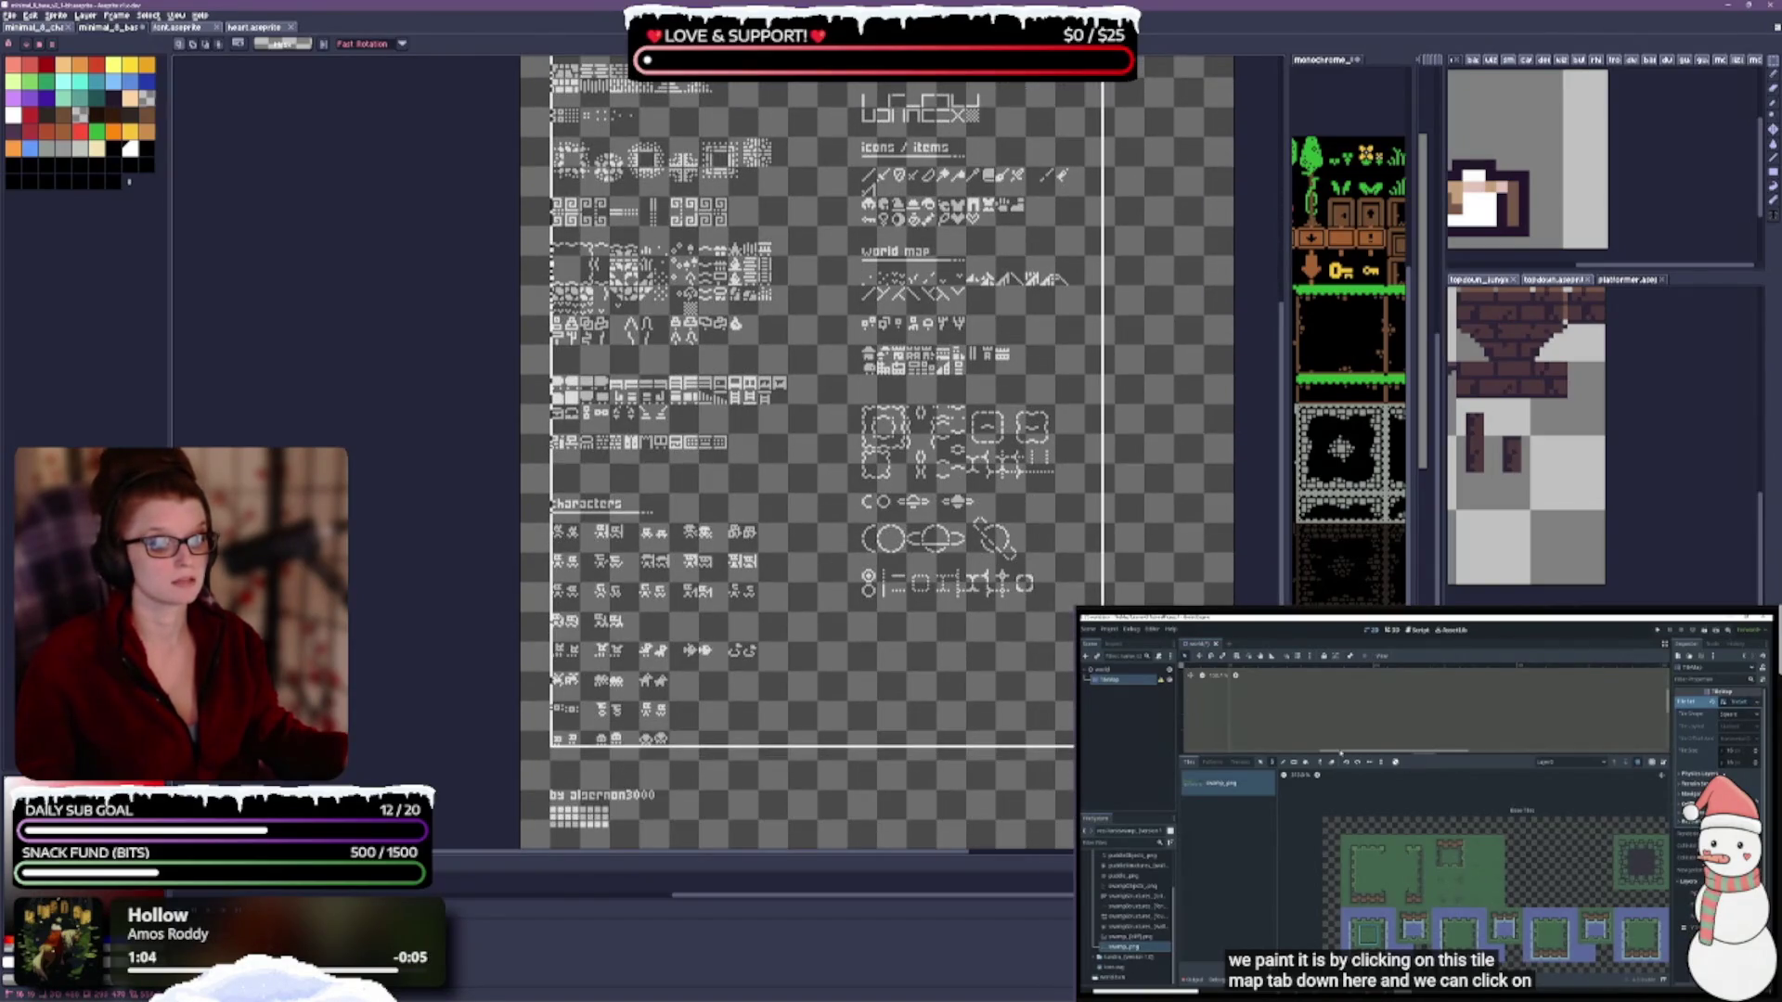
pyautogui.moveTo(1099, 743); pyautogui.dragTo(1099, 743)
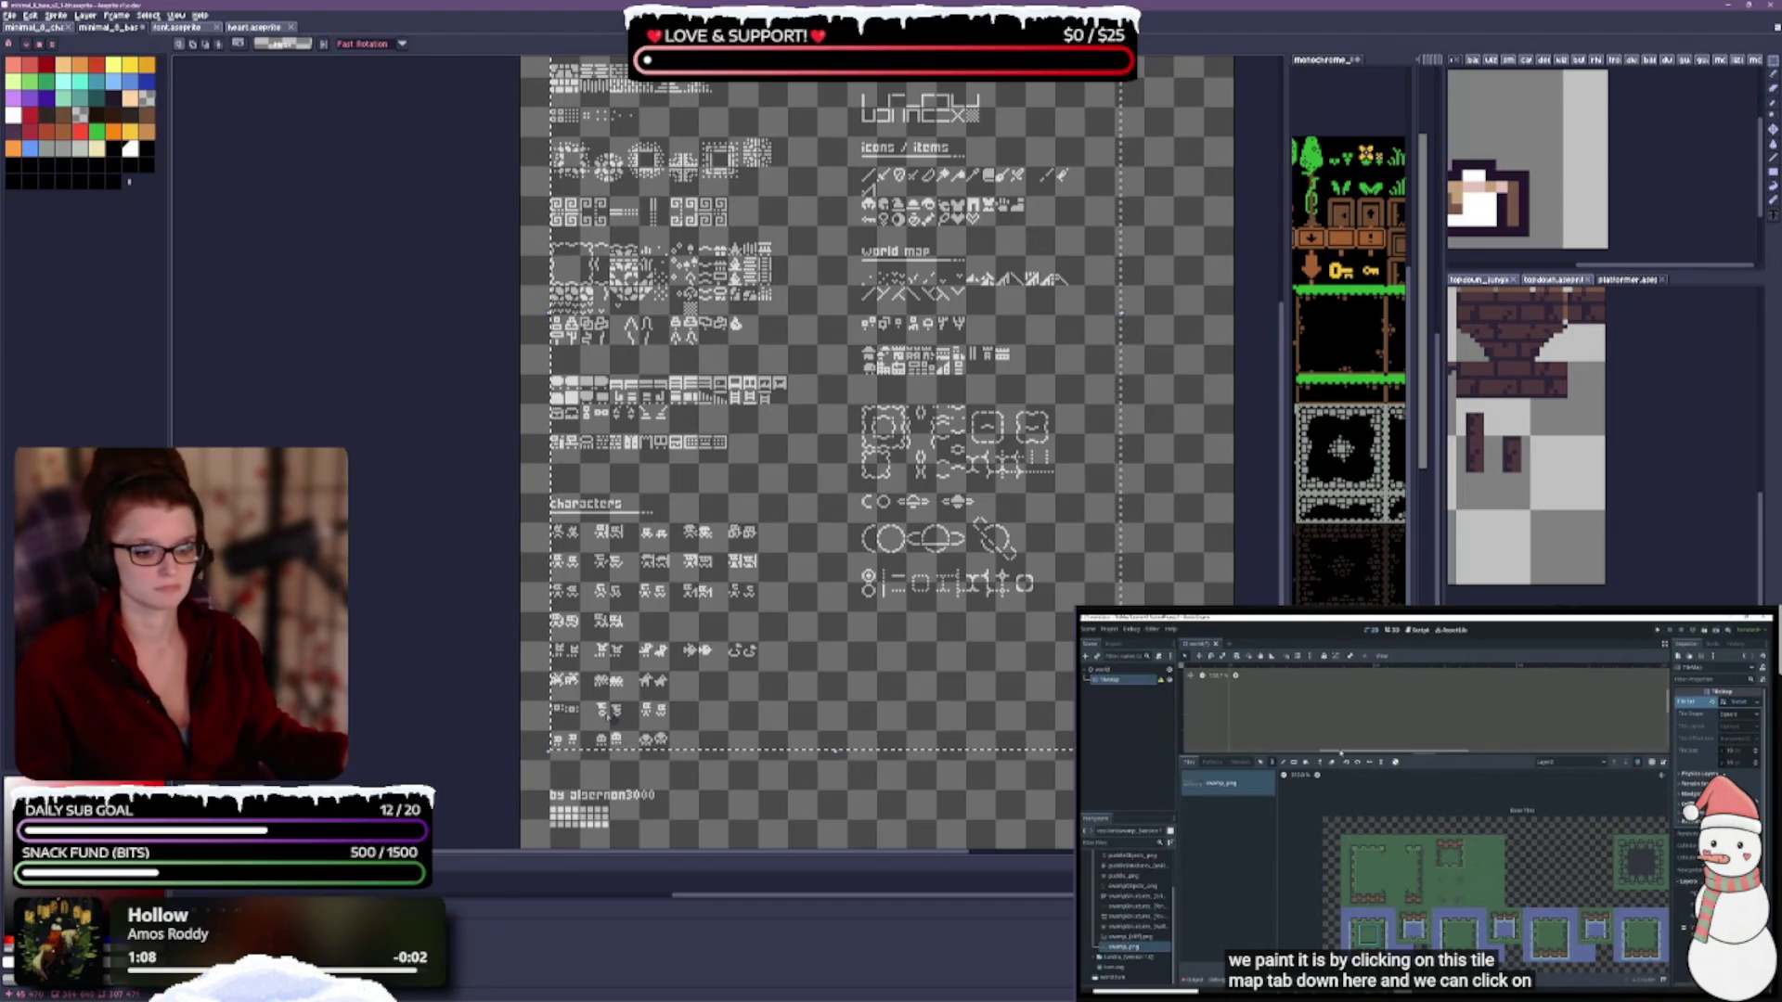
pyautogui.scroll(5, 612, 713)
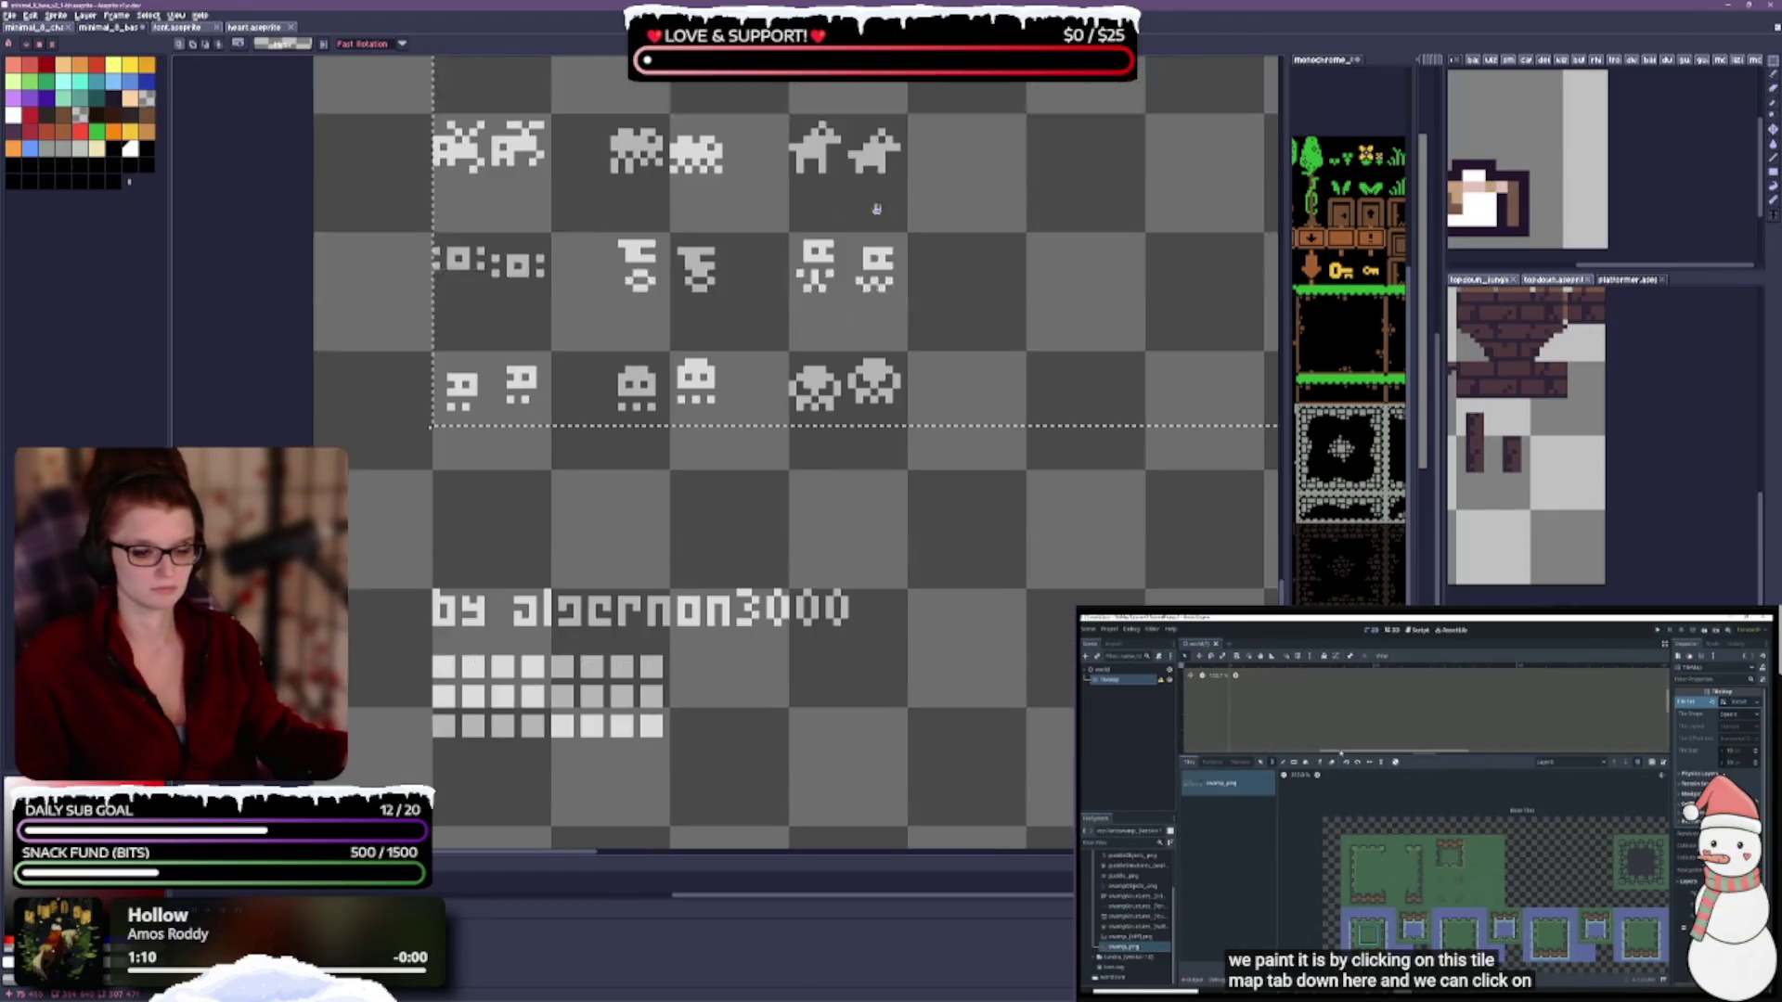
pyautogui.scroll(-1, 877, 209)
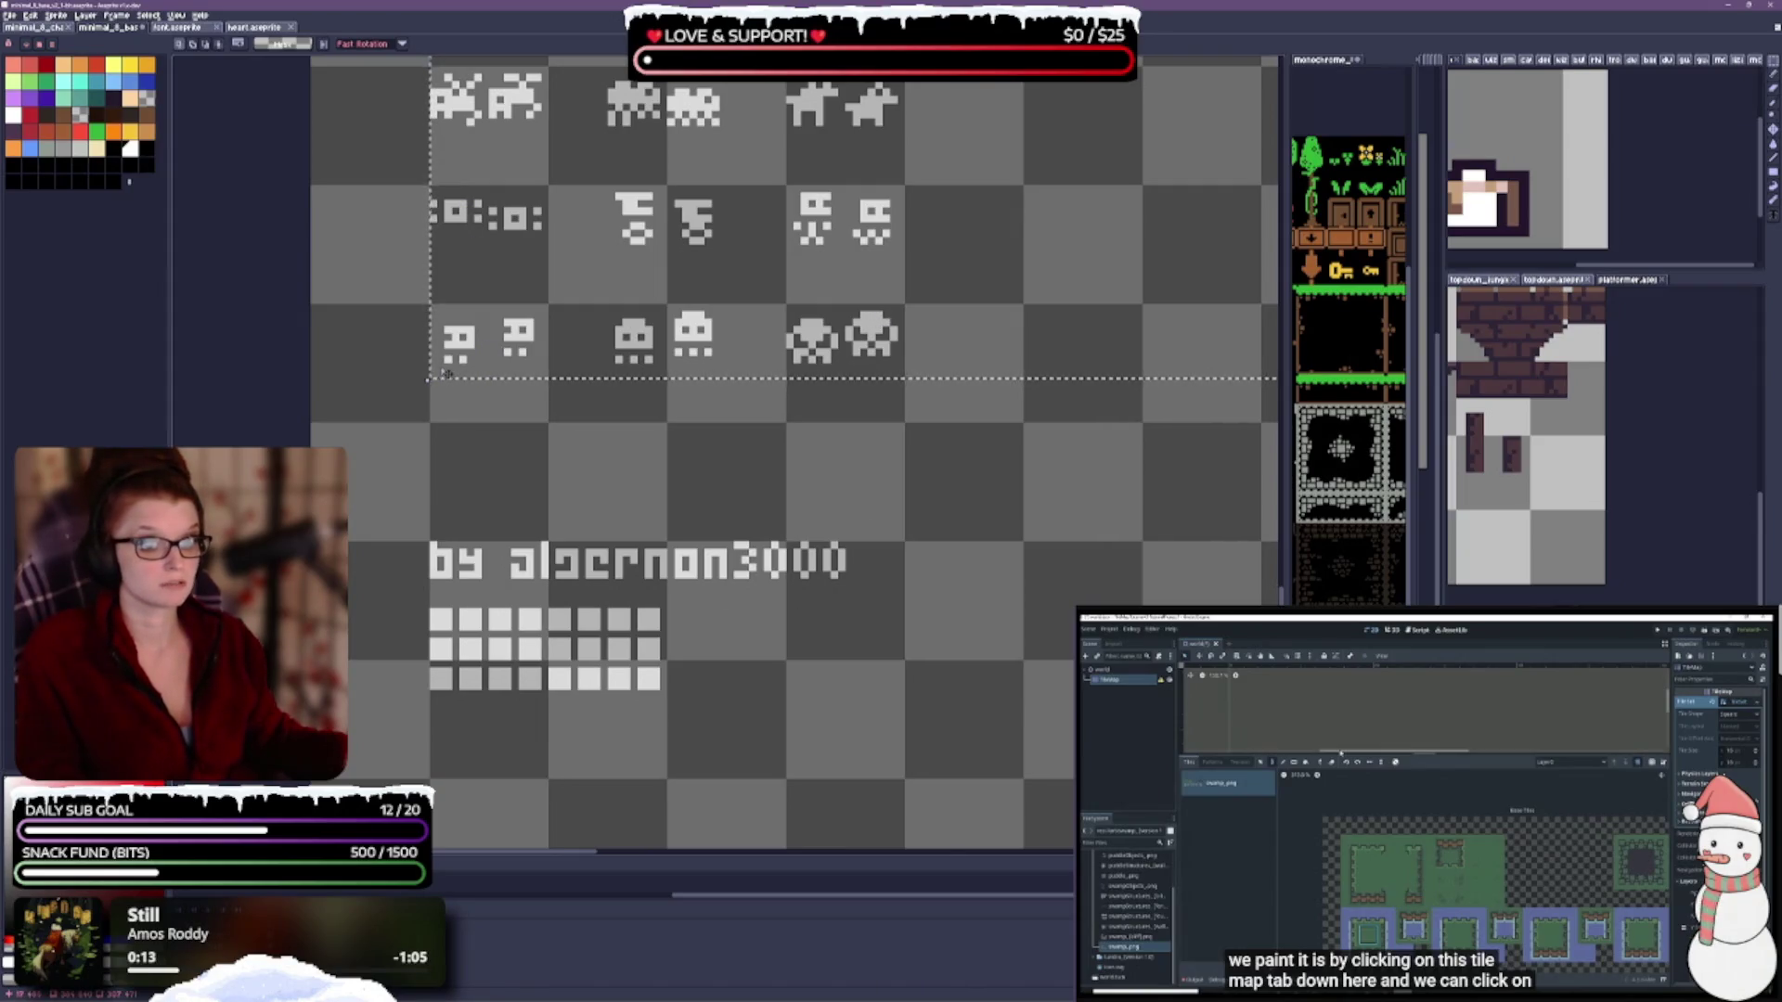
pyautogui.scroll(-1, 447, 374)
pyautogui.hscroll(2, 564, 390)
pyautogui.scroll(-1, 706, 401)
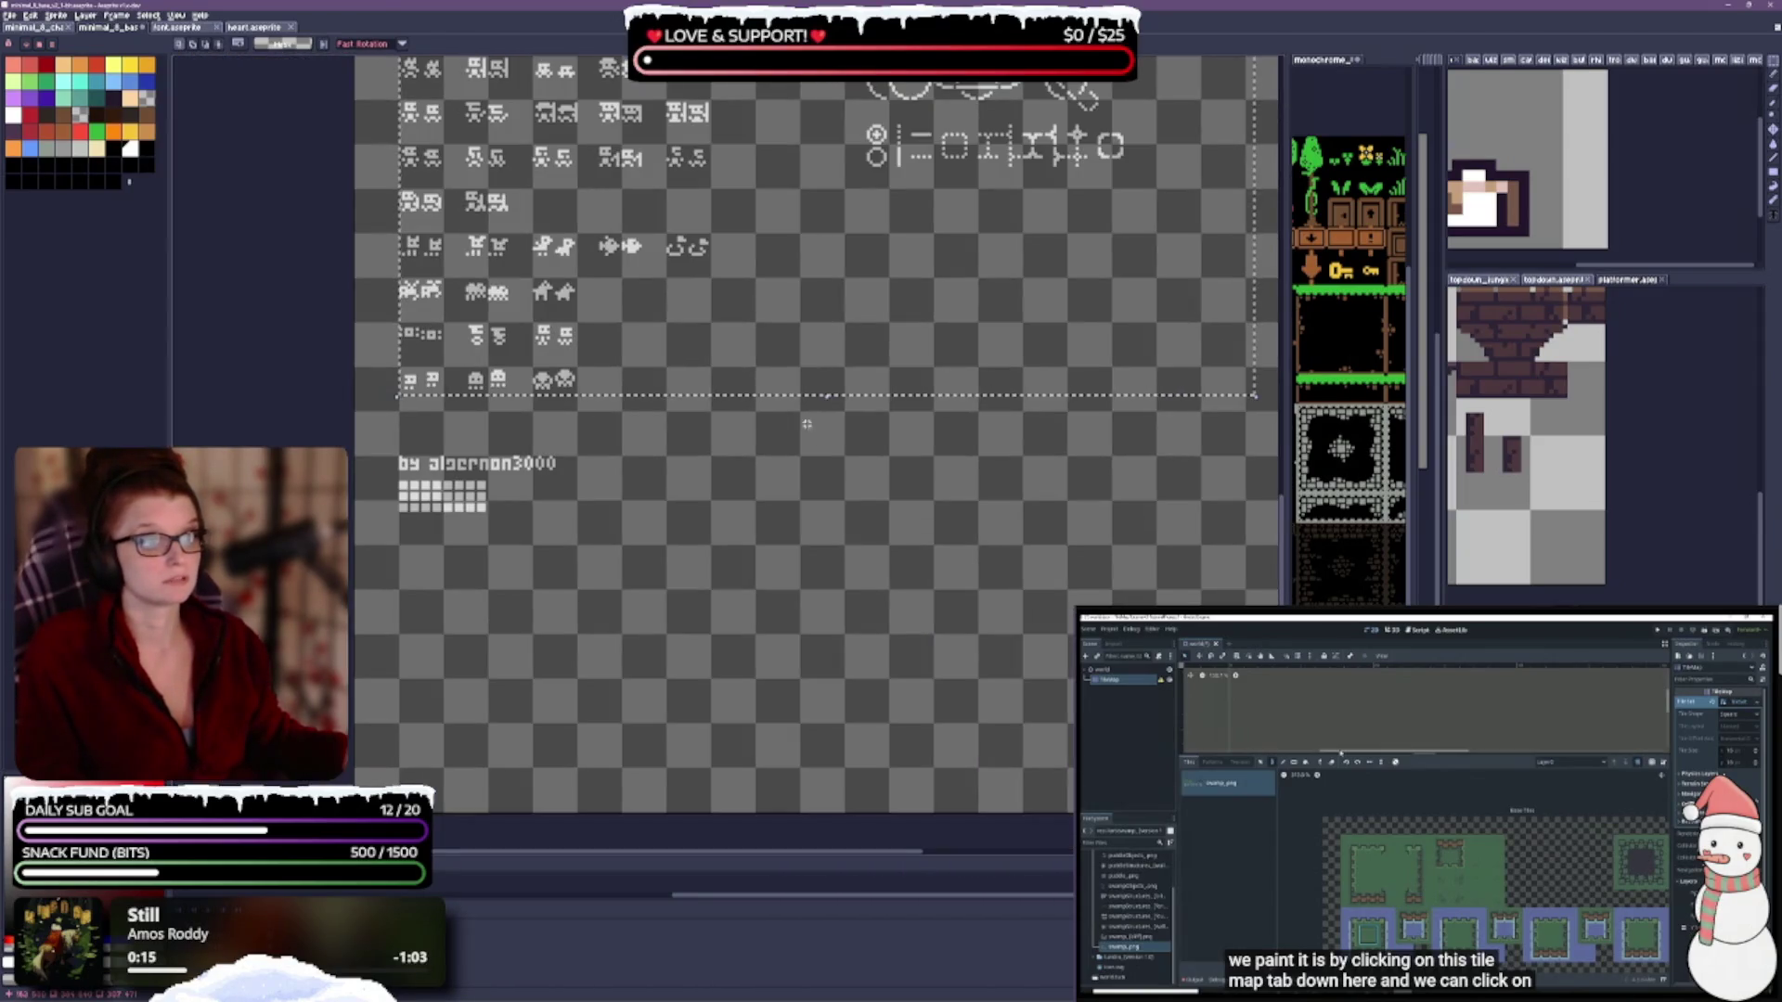
pyautogui.scroll(2, 518, 404)
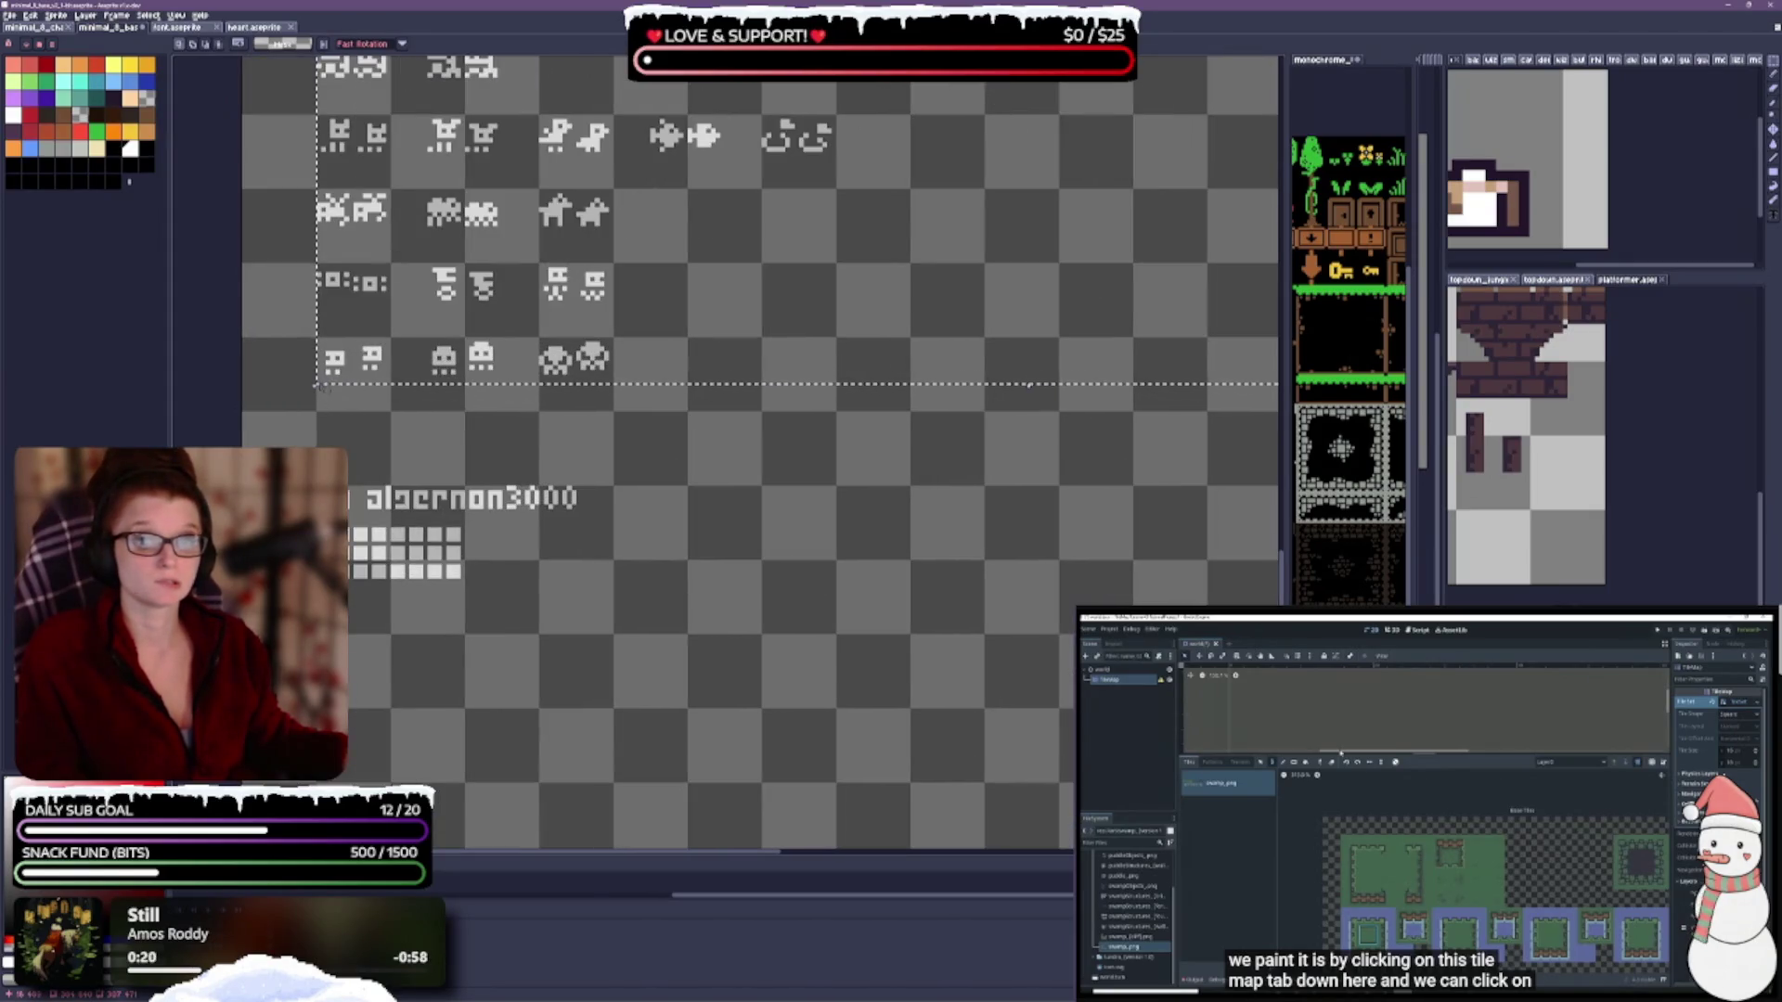
# Trim the selection's bottom-left corner, right edge and left edge tightly to the artwork.
pyautogui.moveTo(328, 384); pyautogui.dragTo(328, 379)
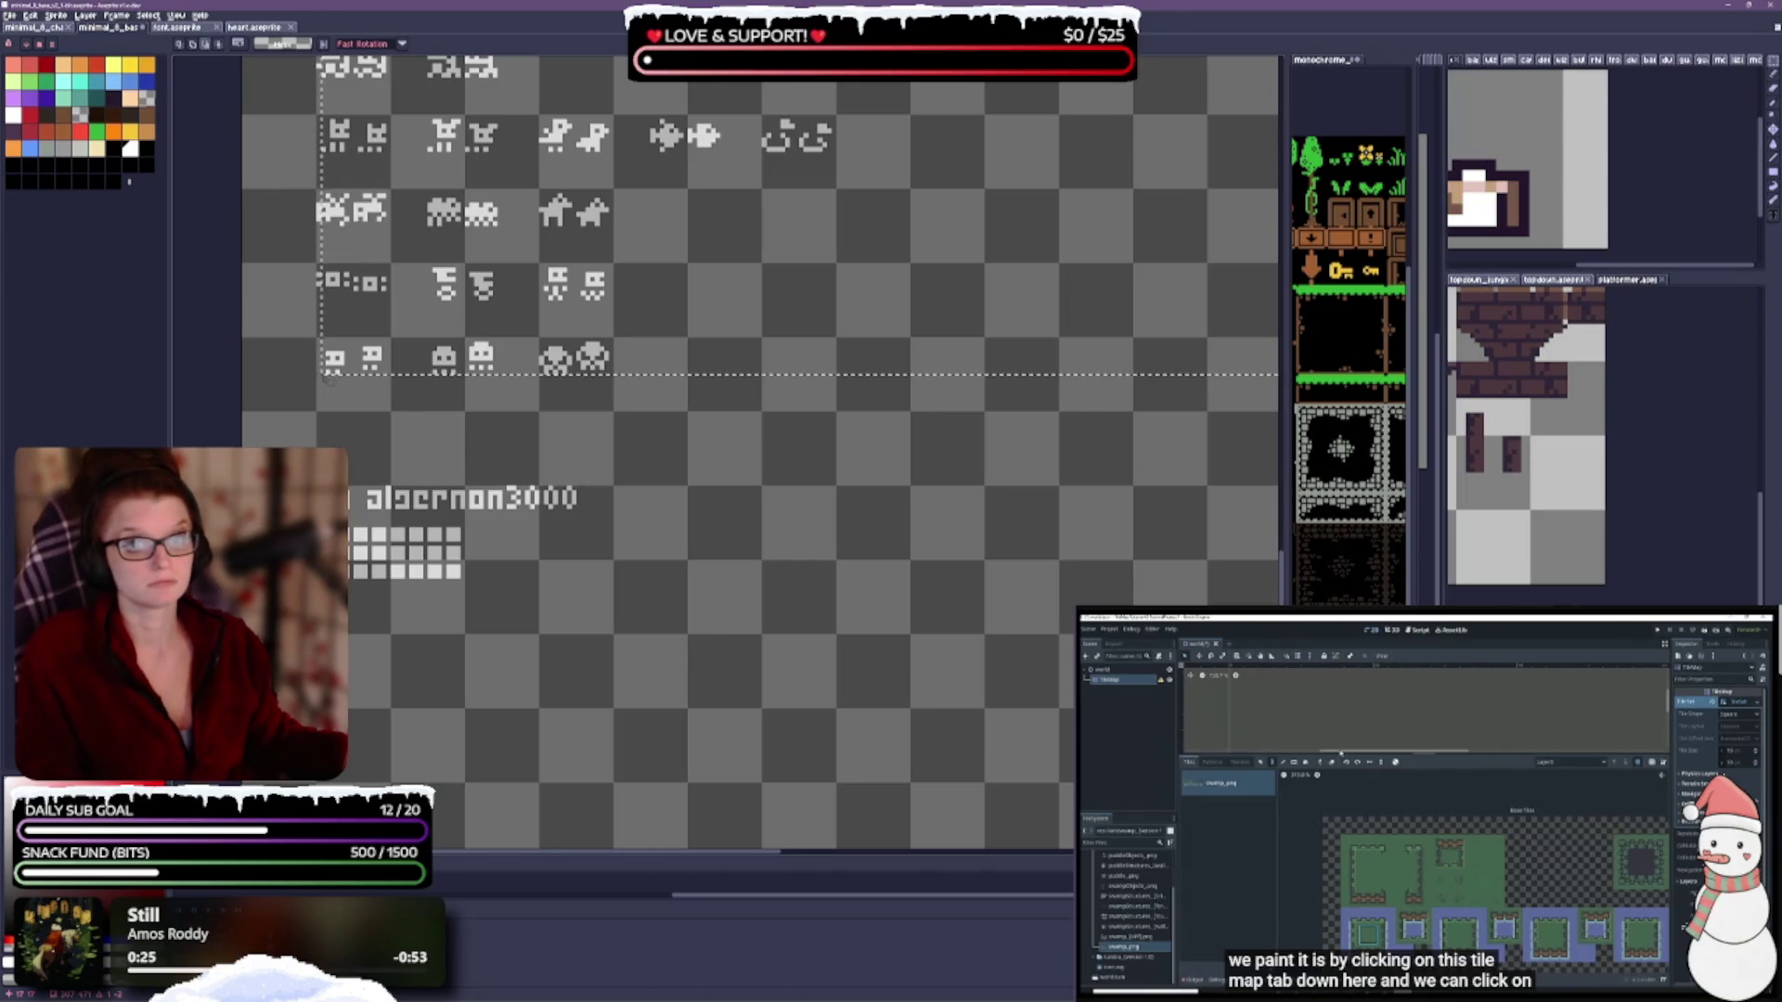
pyautogui.moveTo(424, 376)
pyautogui.mouseDown()
pyautogui.moveTo(586, 589)
pyautogui.moveTo(434, 700)
pyautogui.moveTo(373, 710)
pyautogui.moveTo(797, 497)
pyautogui.mouseUp()
pyautogui.scroll(10, 800, 501)
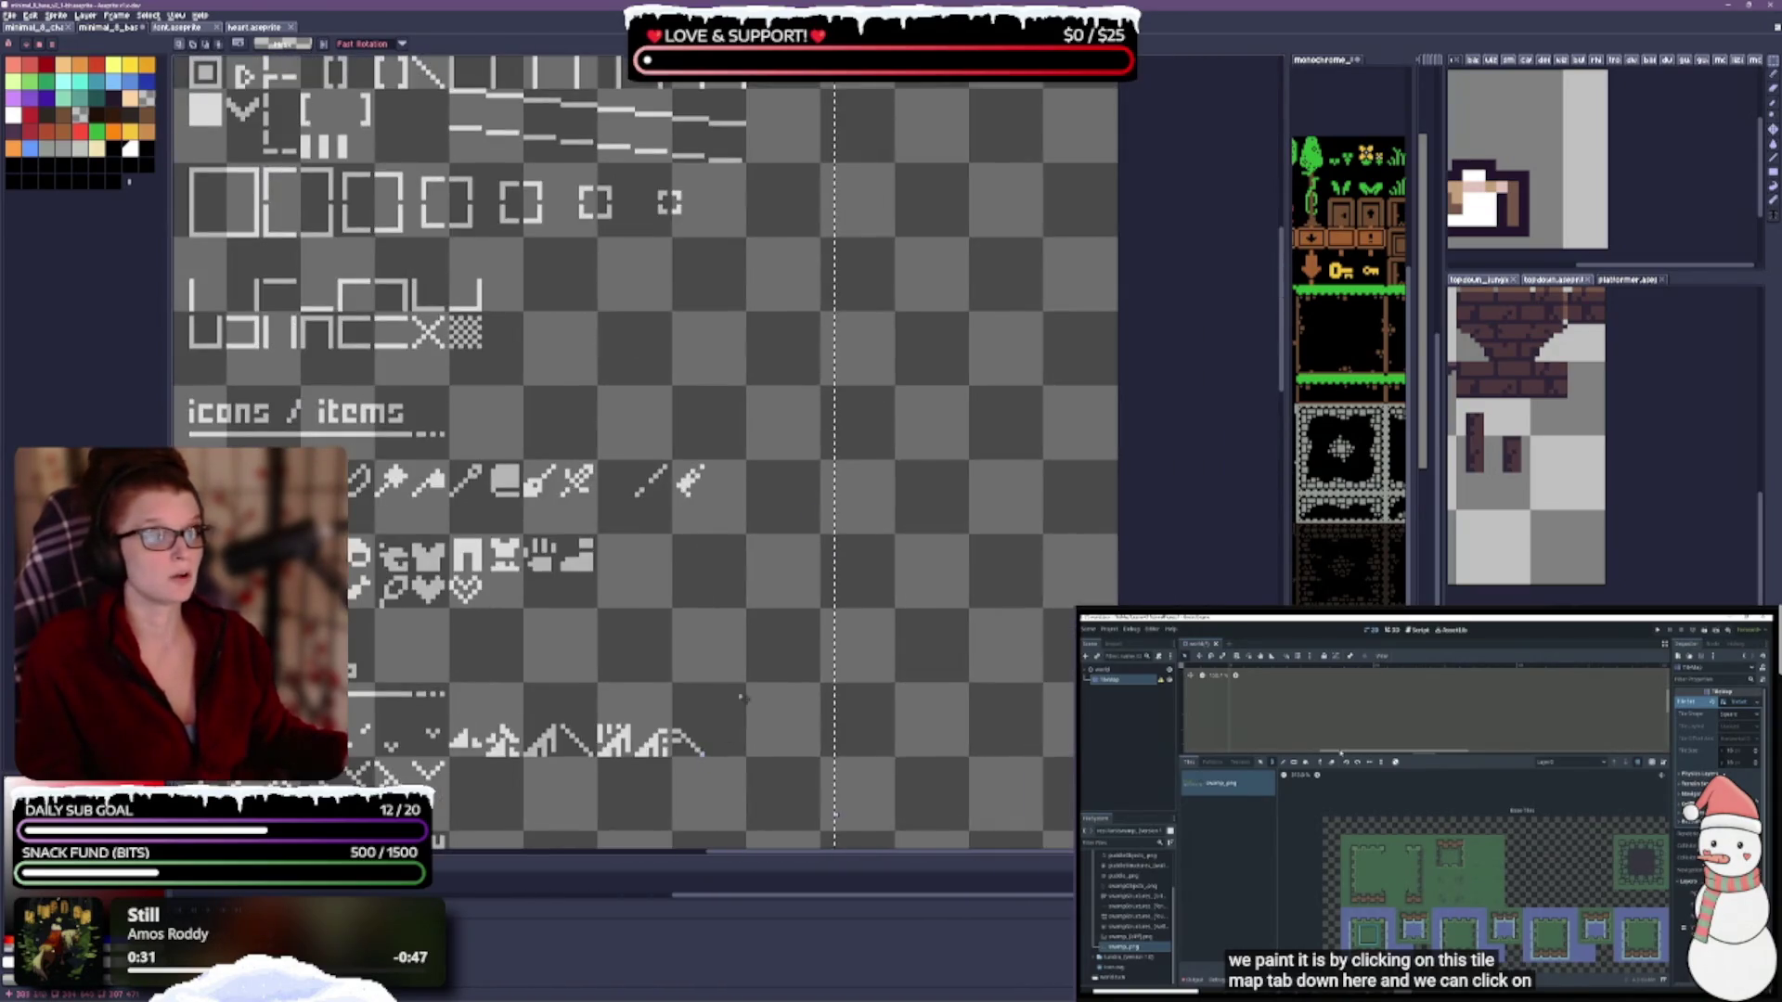
pyautogui.scroll(3, 866, 660)
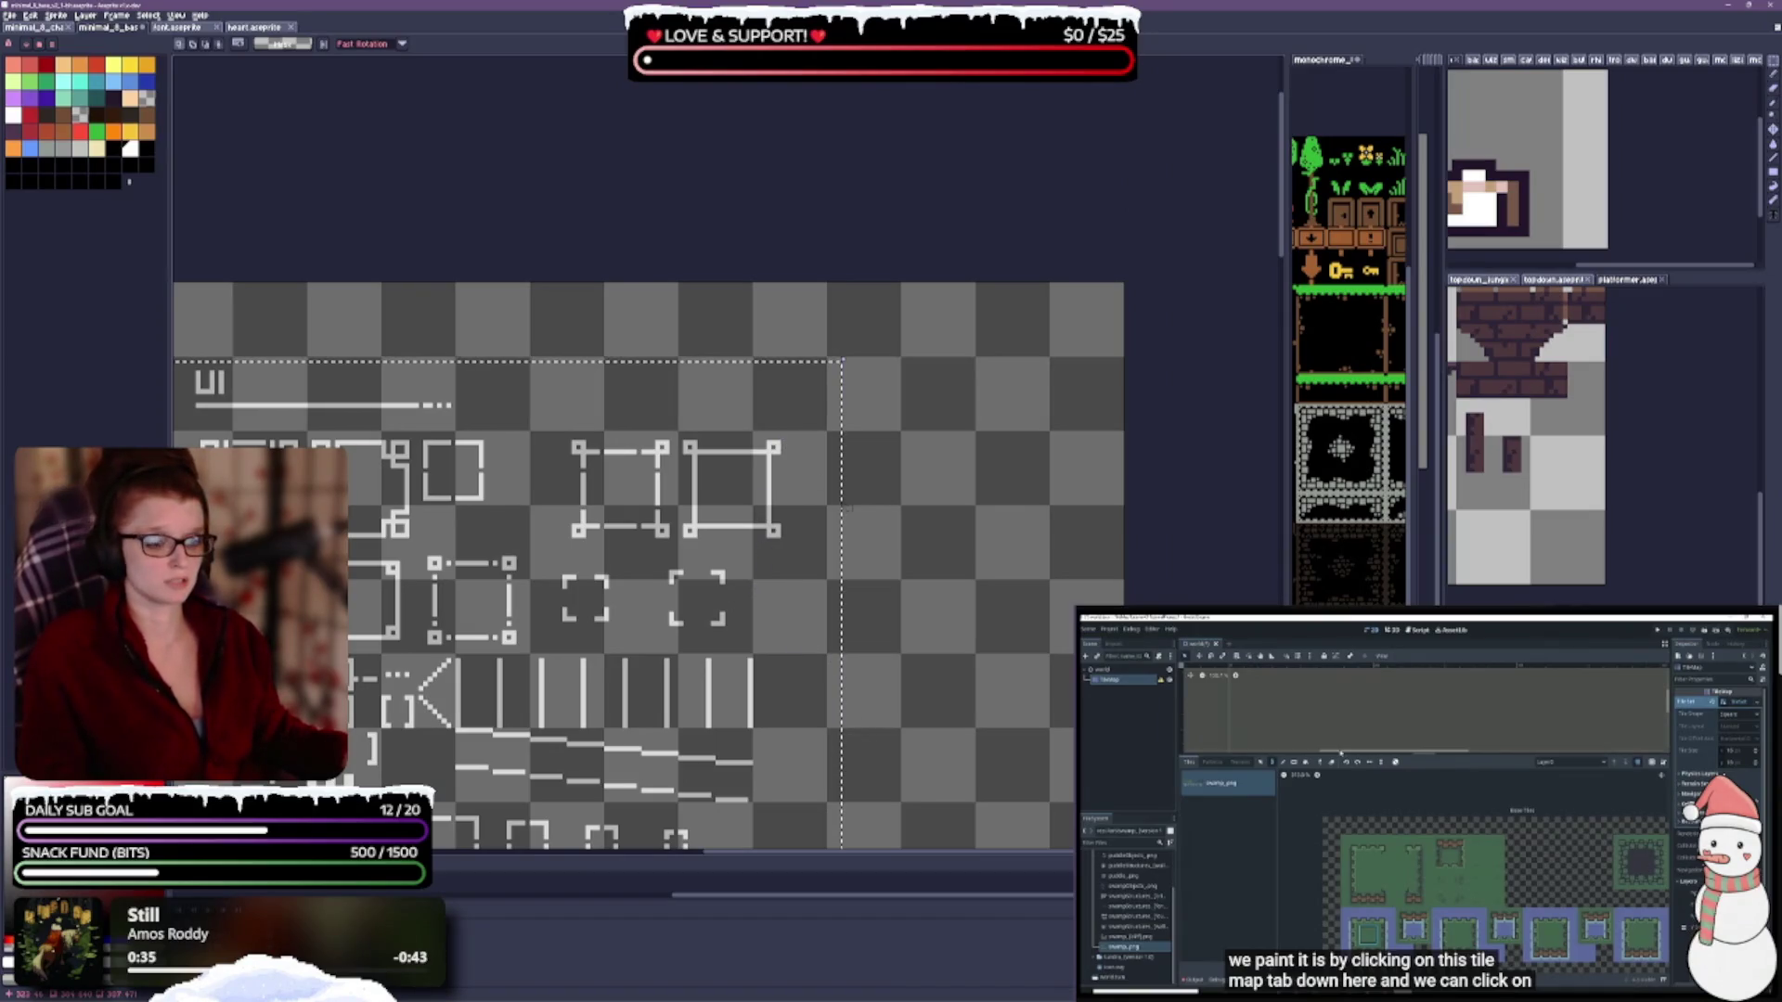
pyautogui.moveTo(842, 506); pyautogui.dragTo(782, 505)
pyautogui.hscroll(-5, 548, 492)
pyautogui.scroll(-2, 548, 492)
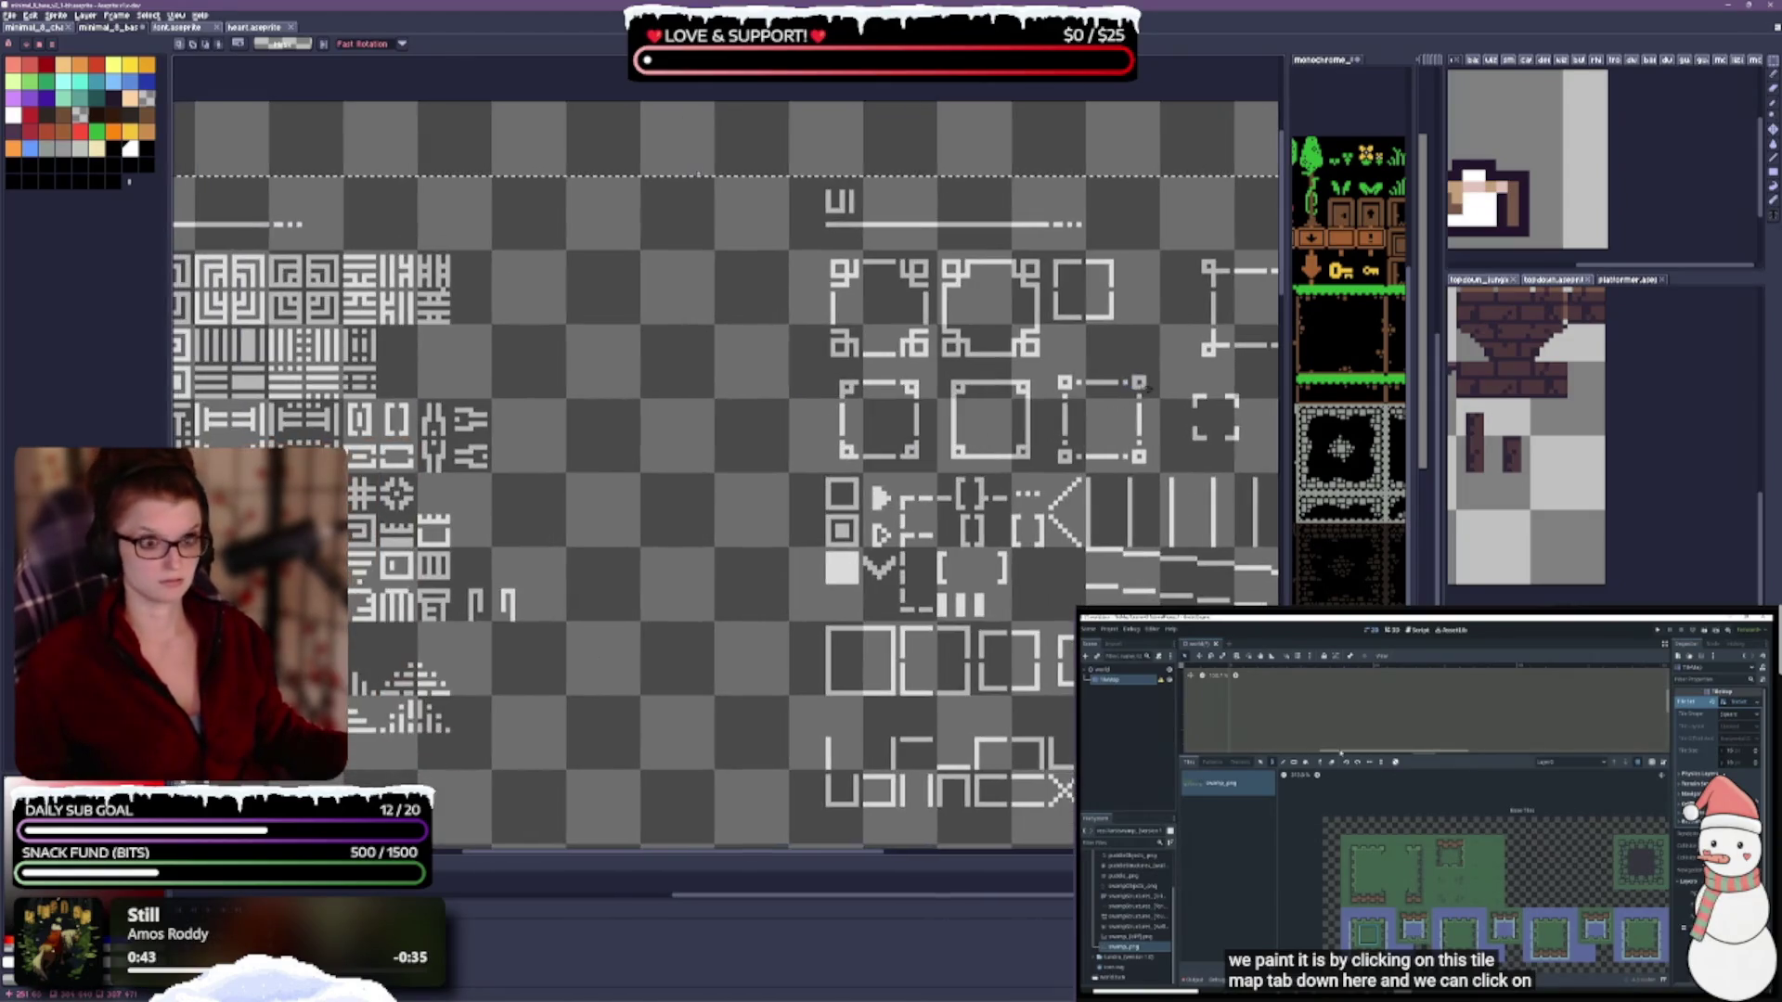
pyautogui.hscroll(-3, 548, 483)
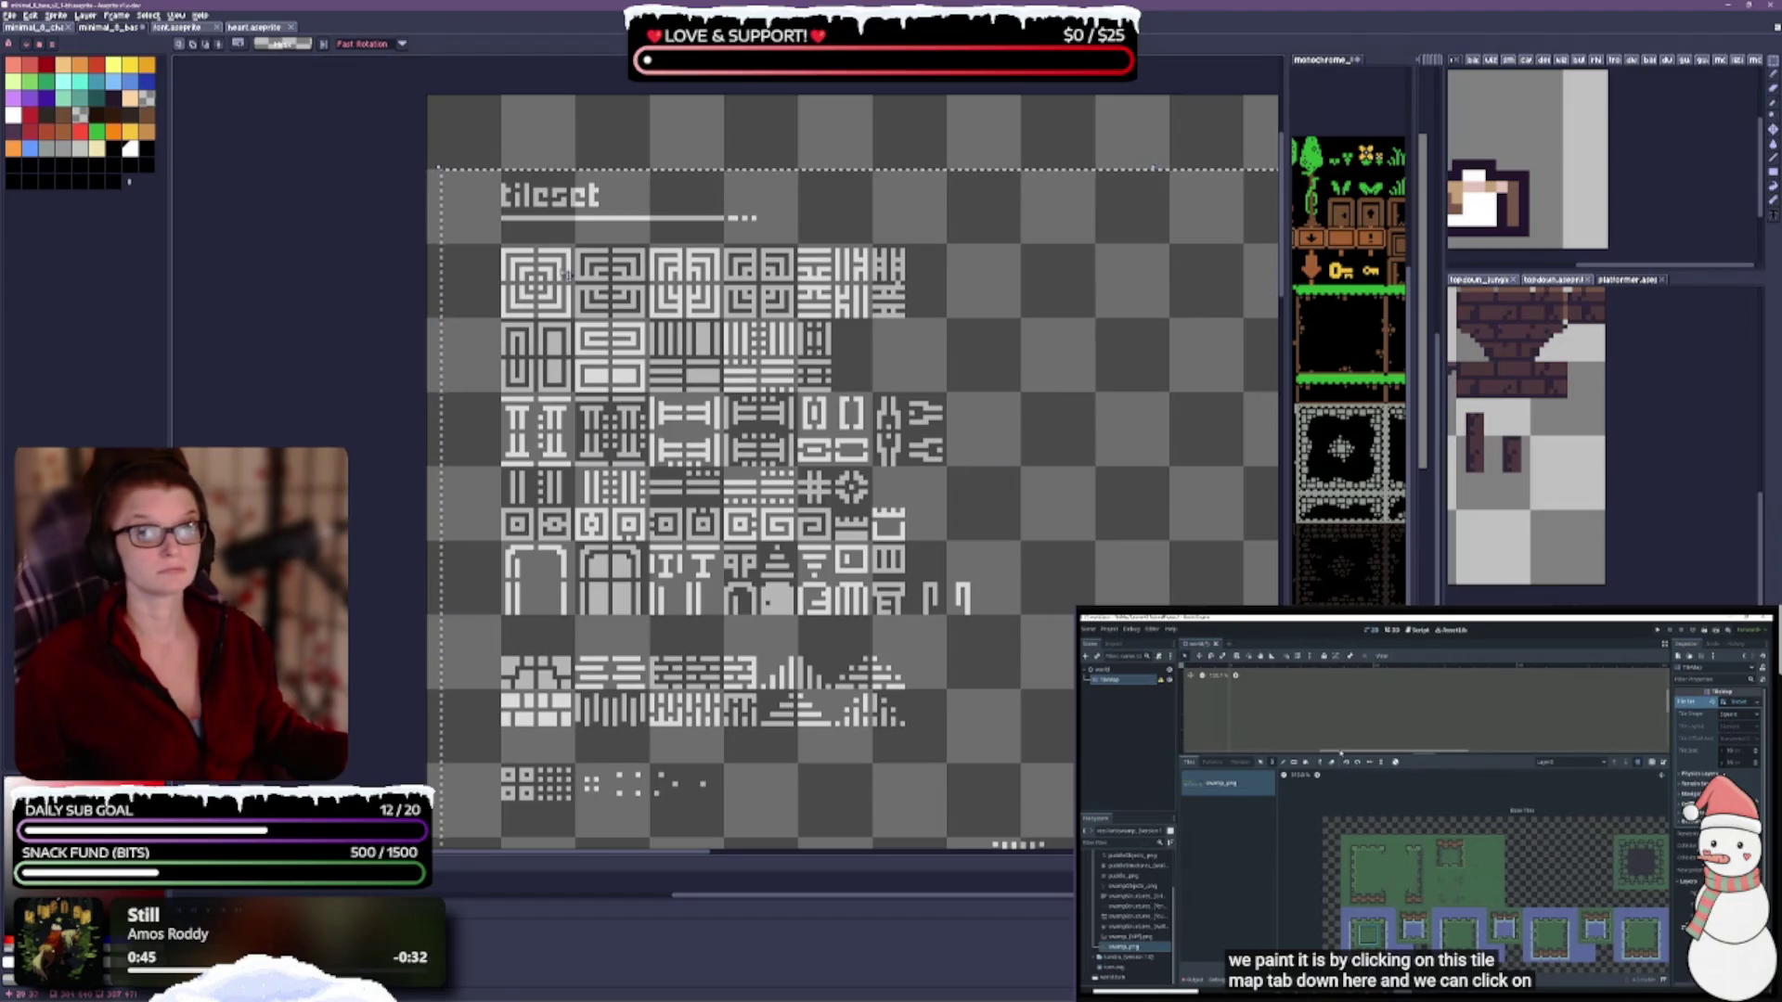
pyautogui.moveTo(442, 479)
pyautogui.mouseDown()
pyautogui.moveTo(493, 474)
pyautogui.moveTo(502, 490)
pyautogui.moveTo(922, 567)
pyautogui.mouseUp()
# Select a thin horizontal strip across the sprite sheet with the Rectangular Marquee.
pyautogui.scroll(-3, 607, 498)
pyautogui.scroll(1, 712, 520)
pyautogui.scroll(1, 731, 579)
pyautogui.scroll(1, 594, 557)
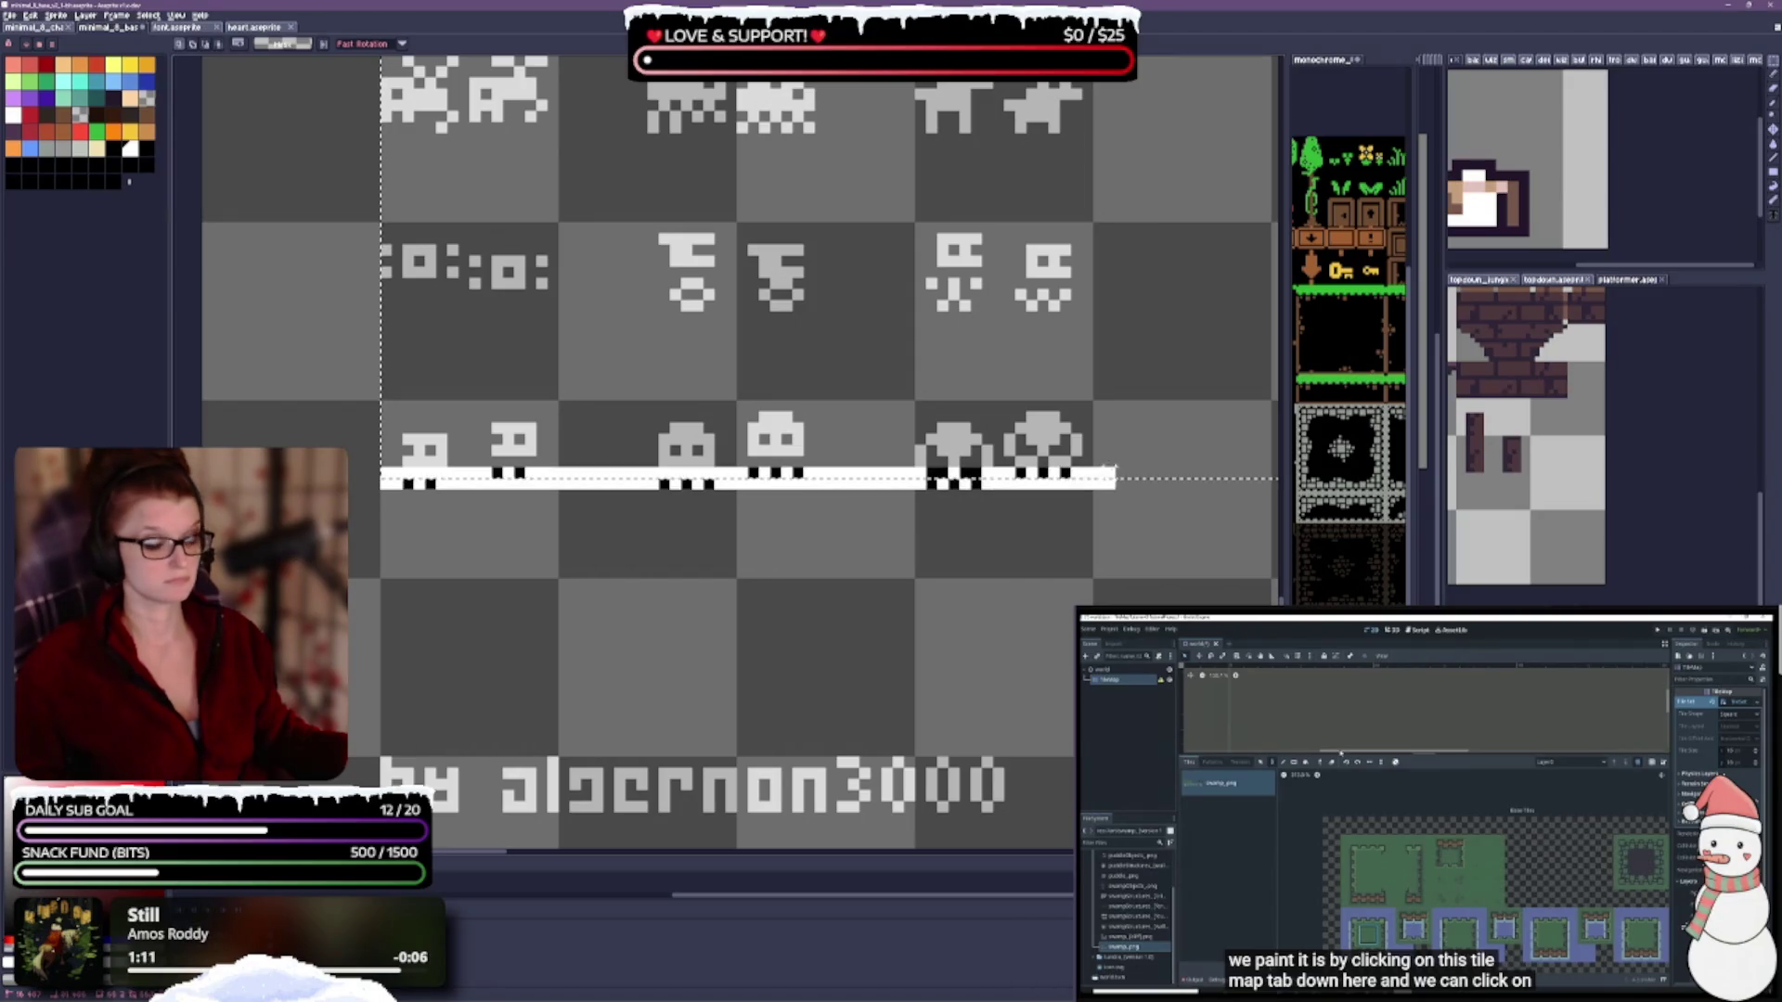
pyautogui.hscroll(5, 715, 455)
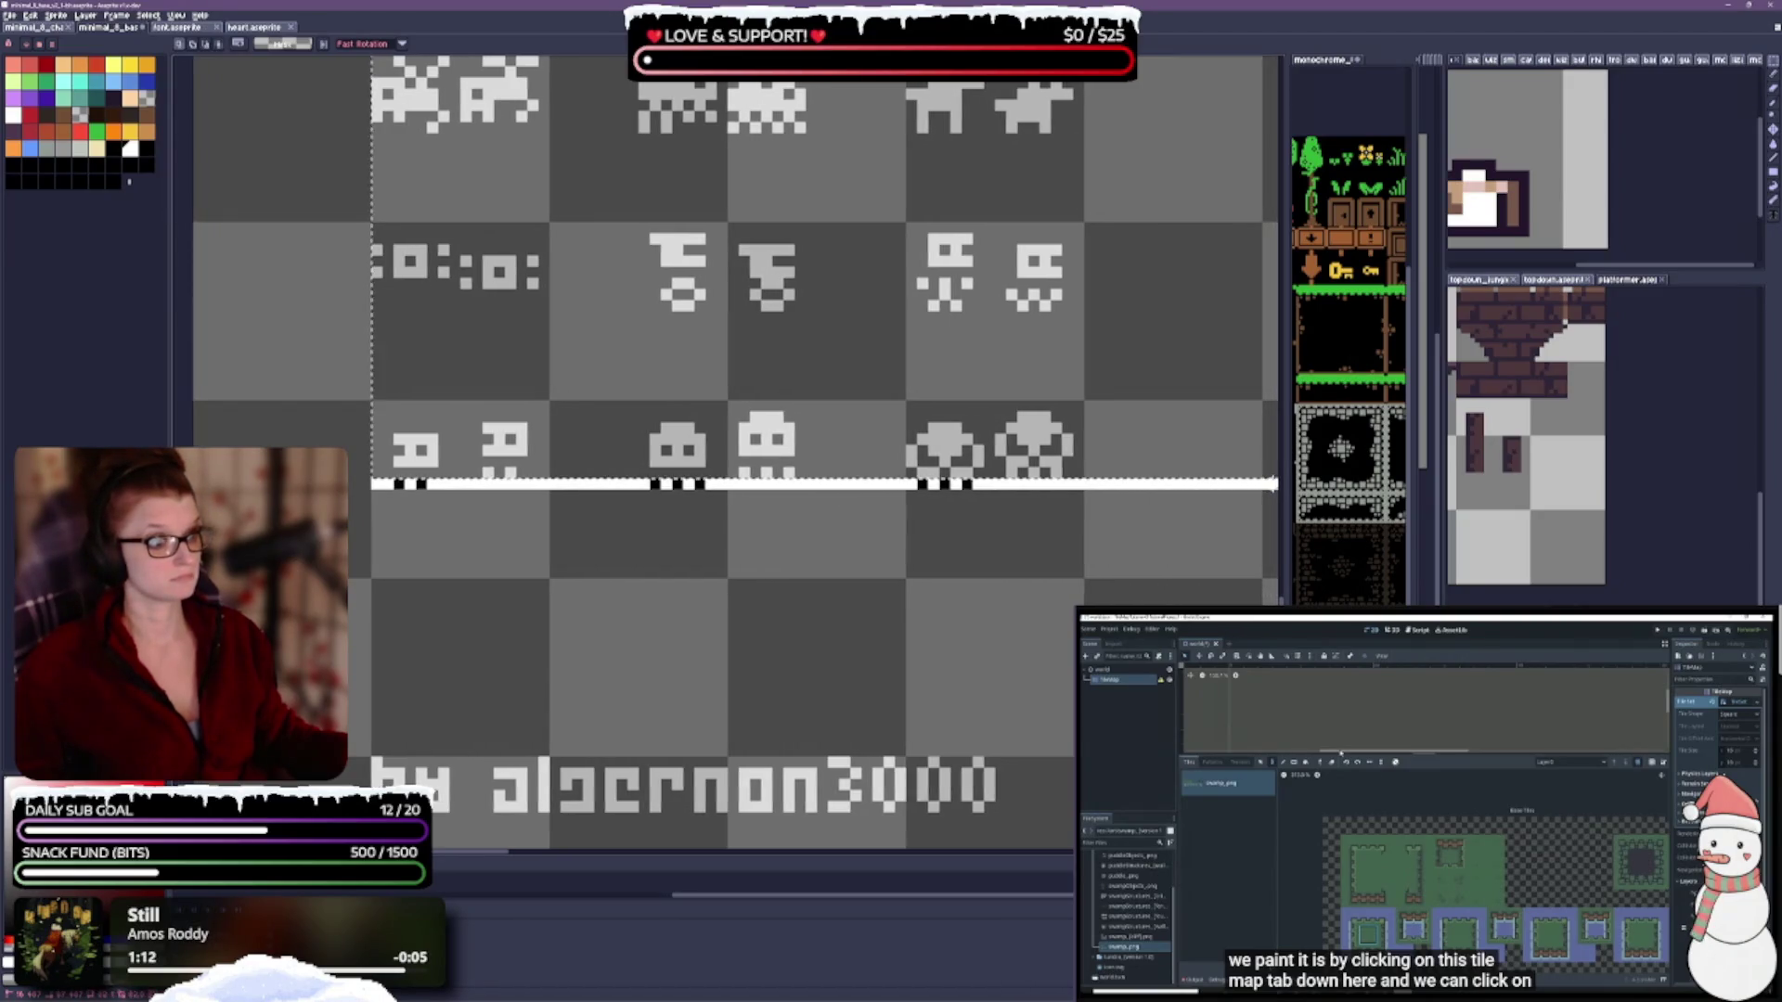
pyautogui.hscroll(8, 715, 455)
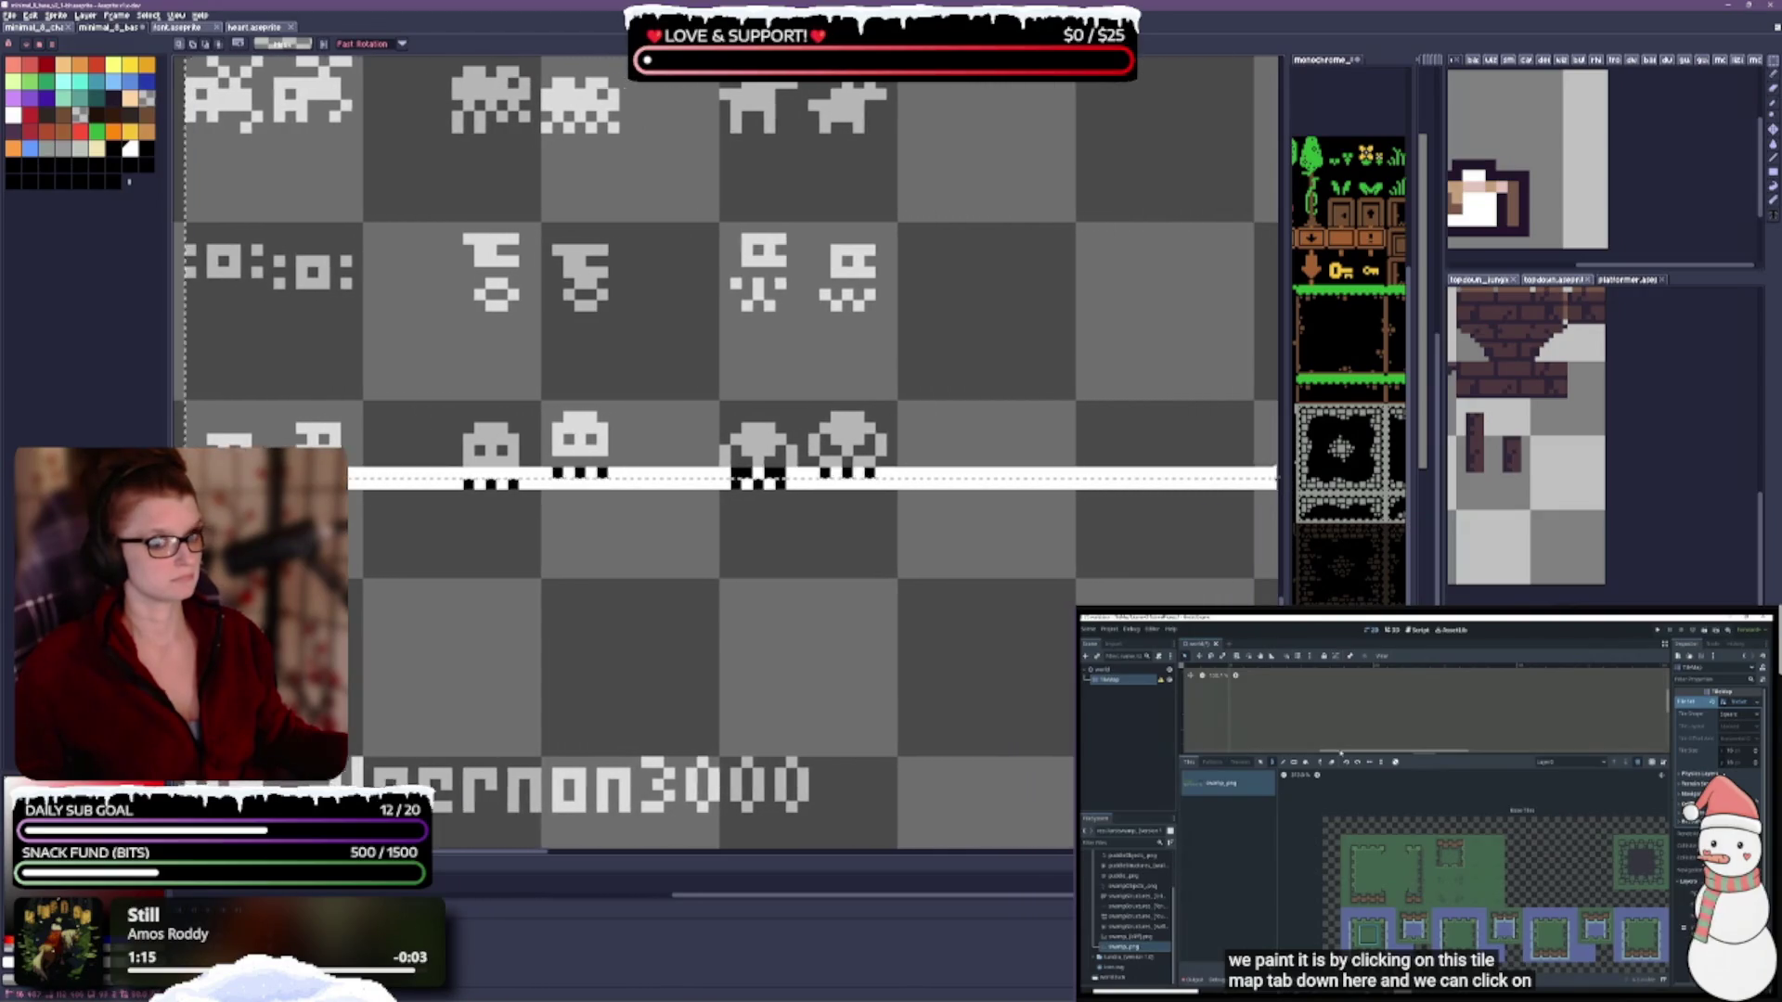
pyautogui.hscroll(15, 715, 454)
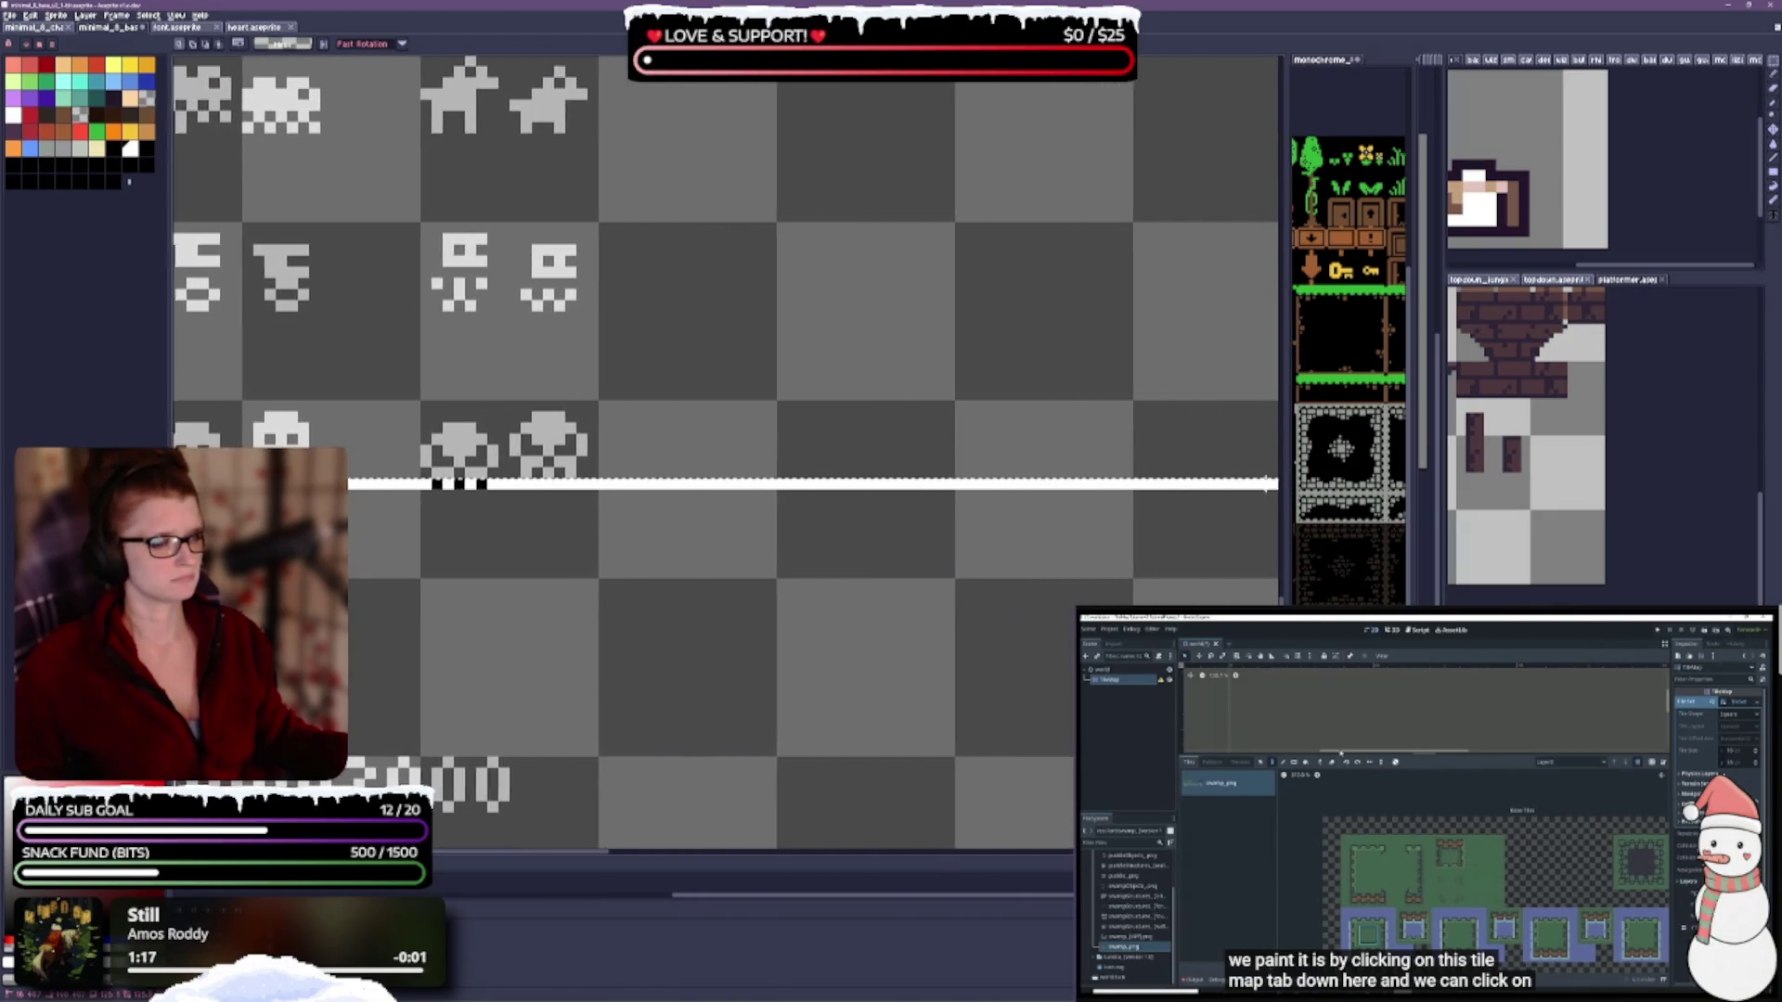
pyautogui.hscroll(10, 715, 455)
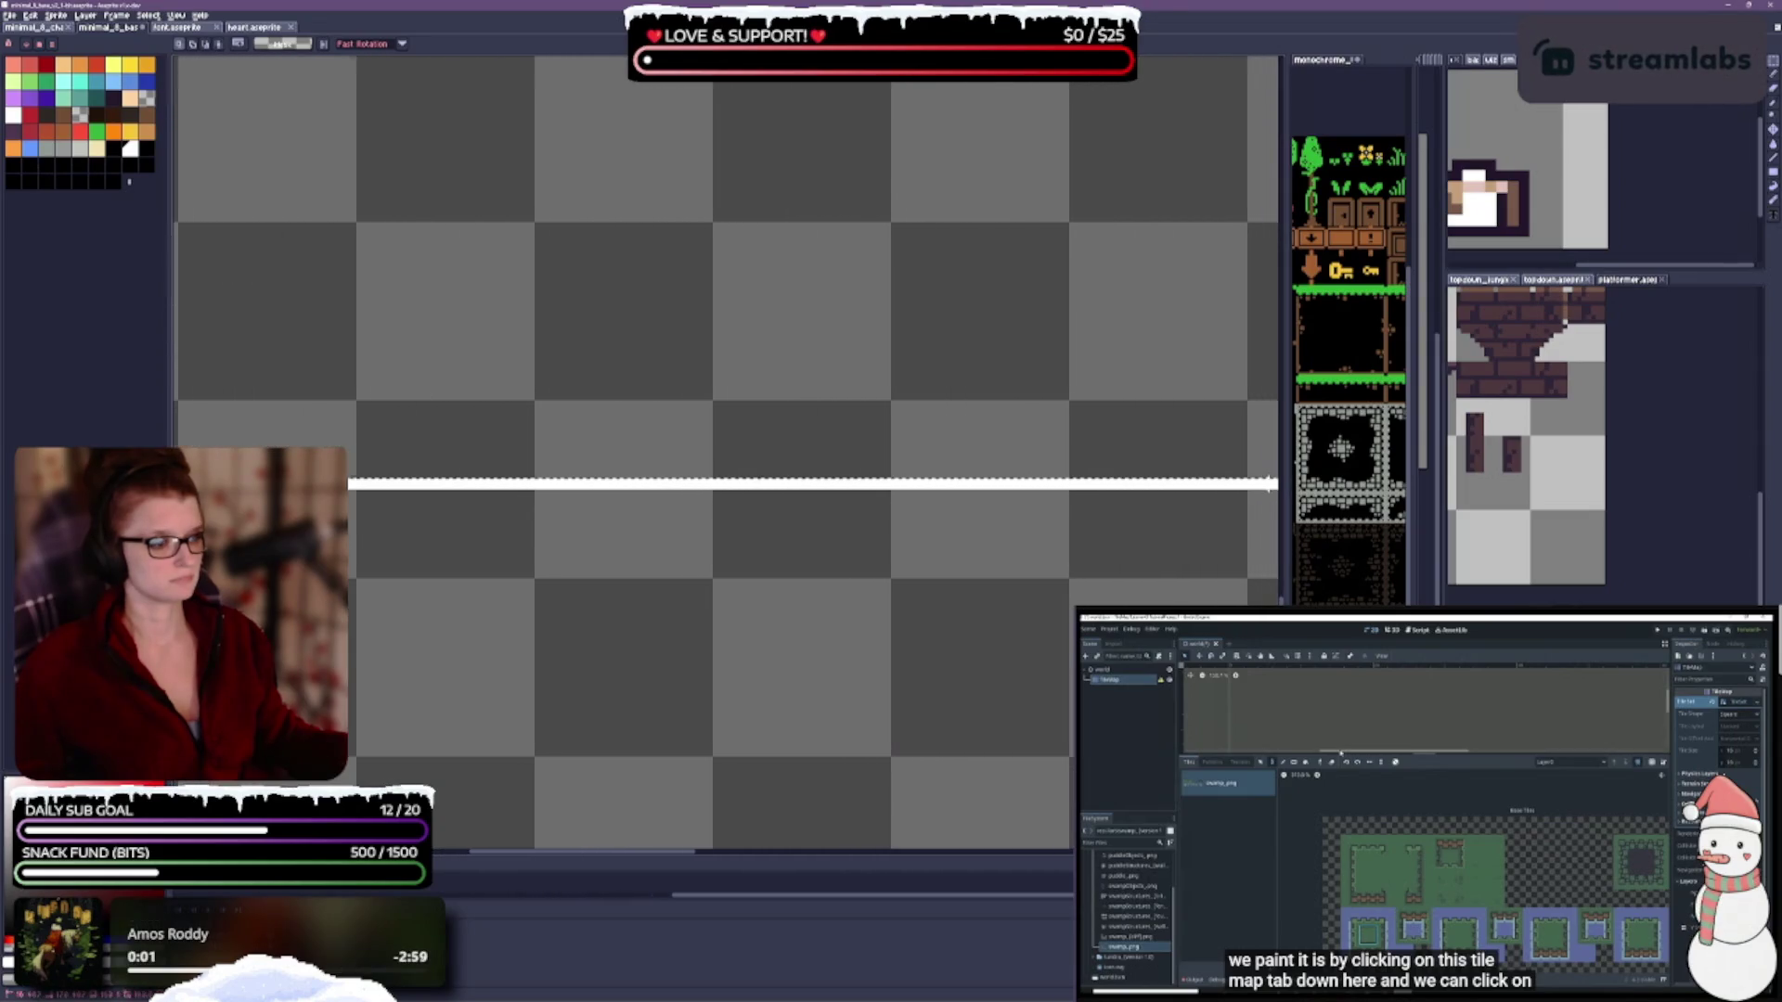
pyautogui.hscroll(10, 715, 455)
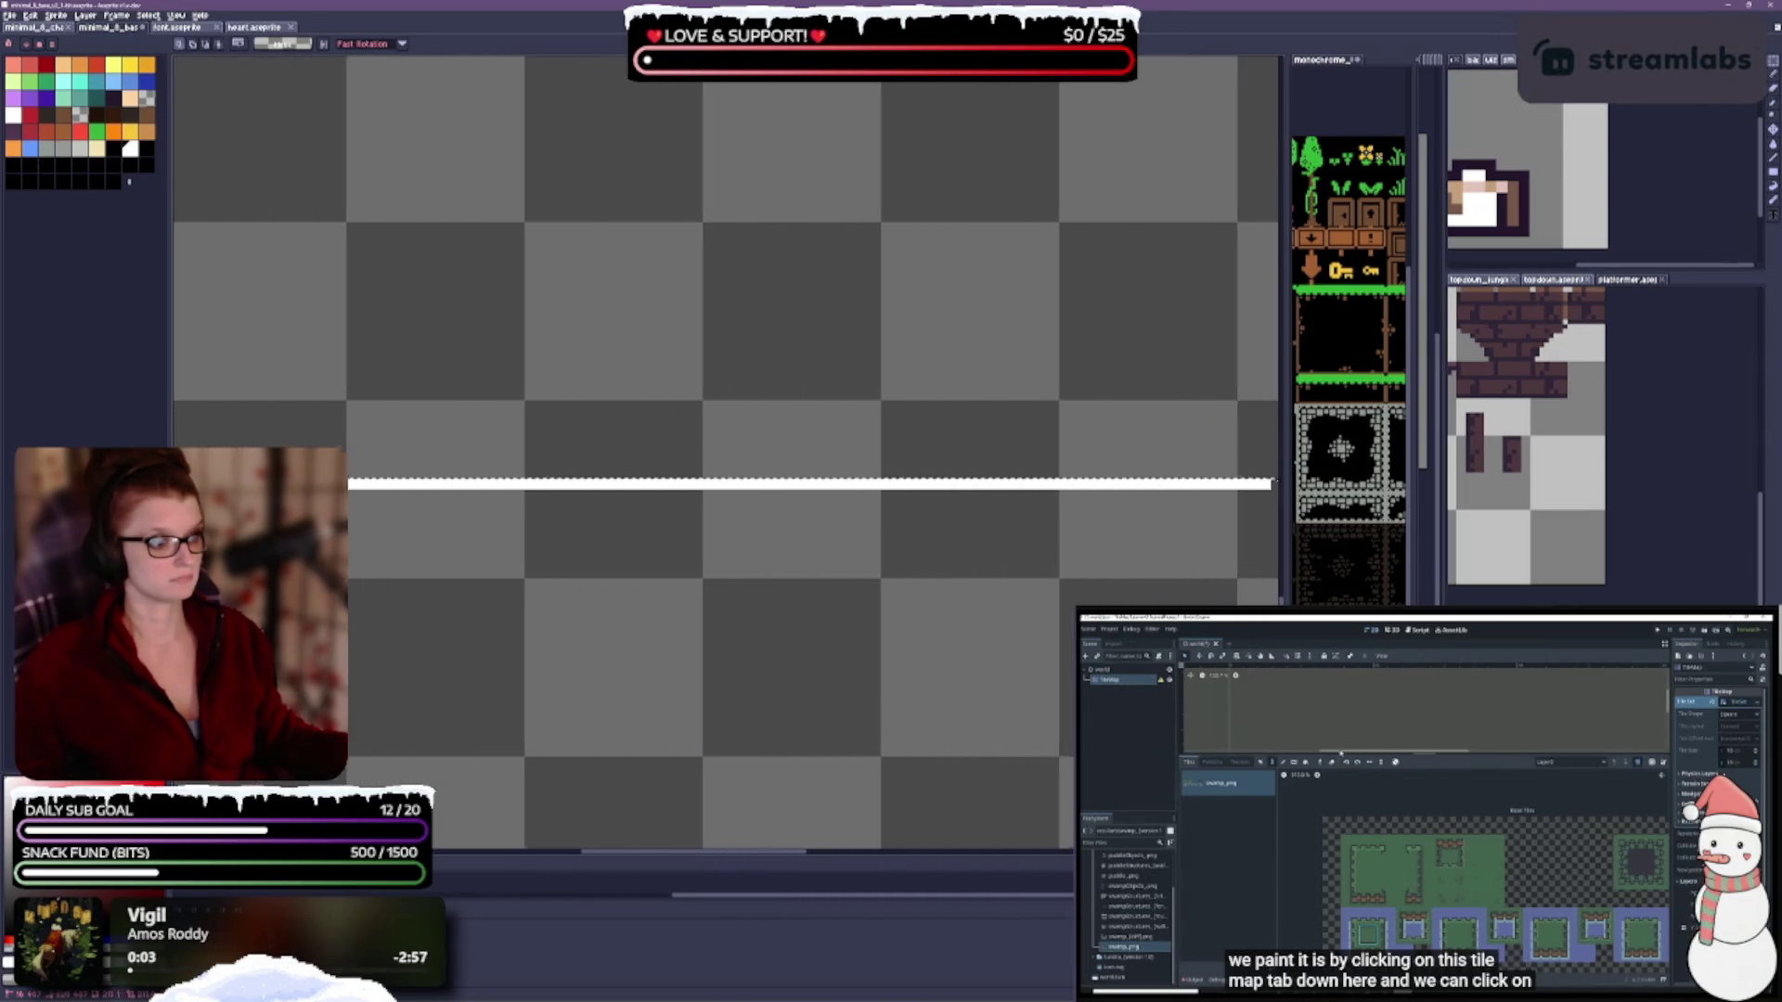
pyautogui.hscroll(5, 714, 455)
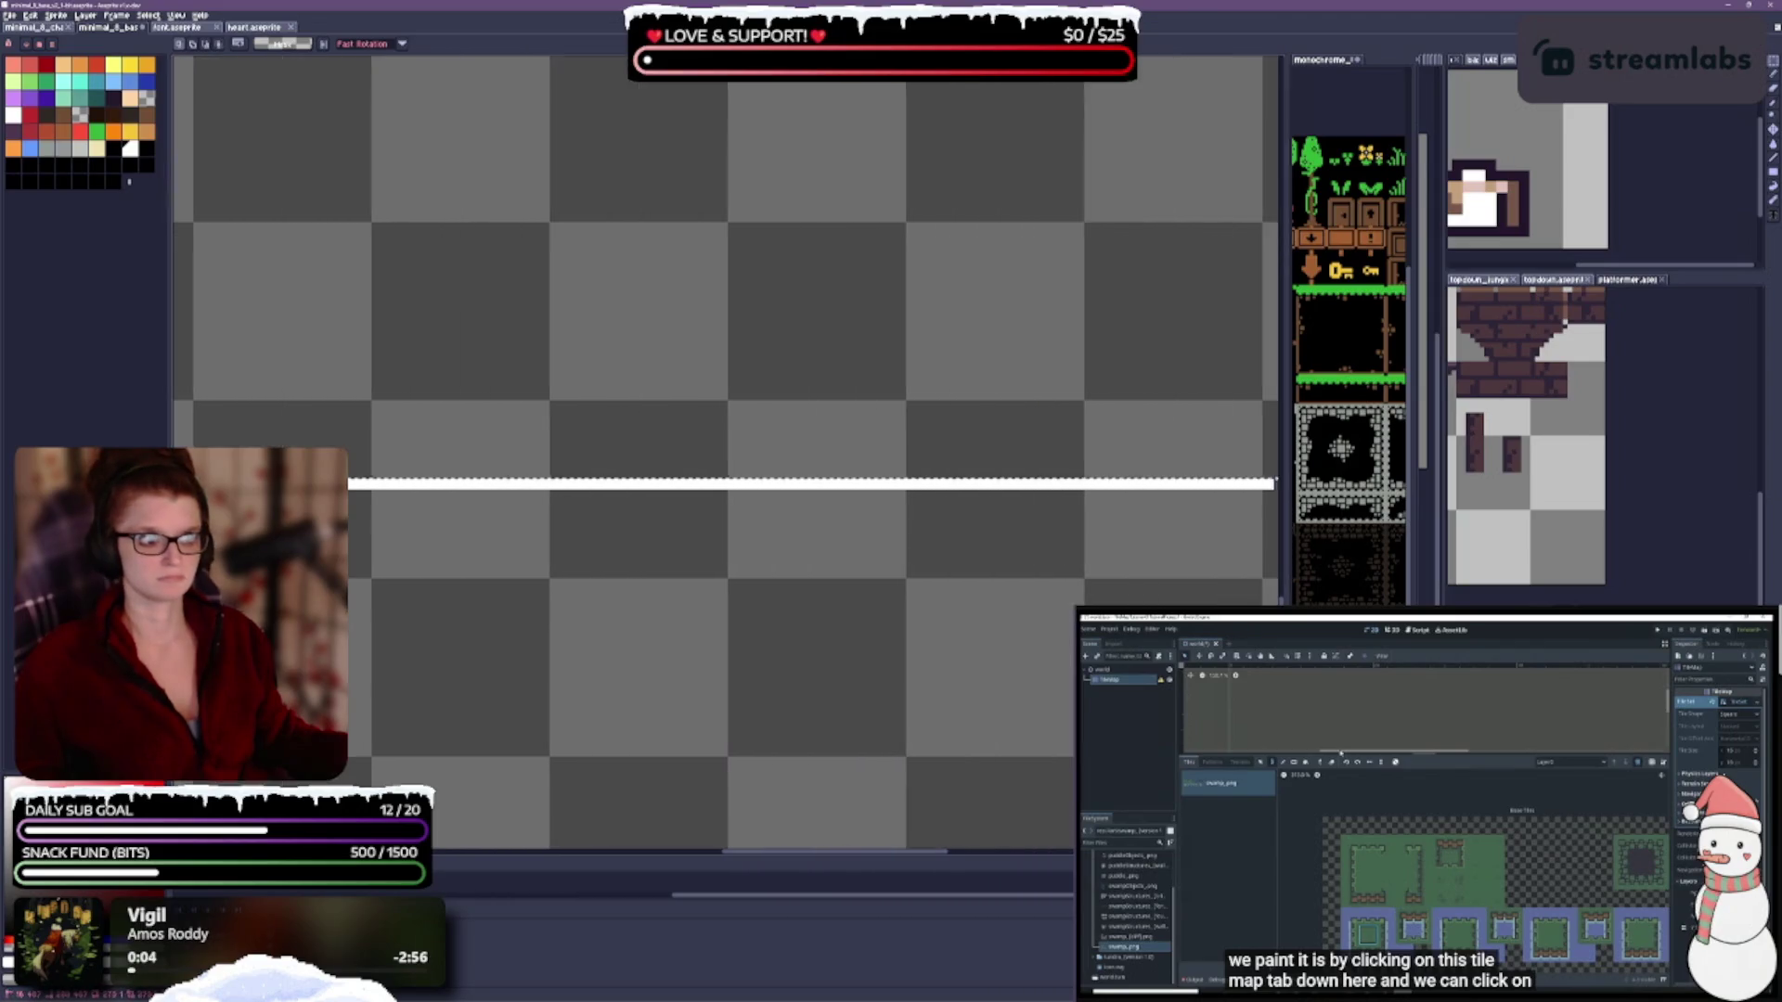
pyautogui.hscroll(4, 1232, 483)
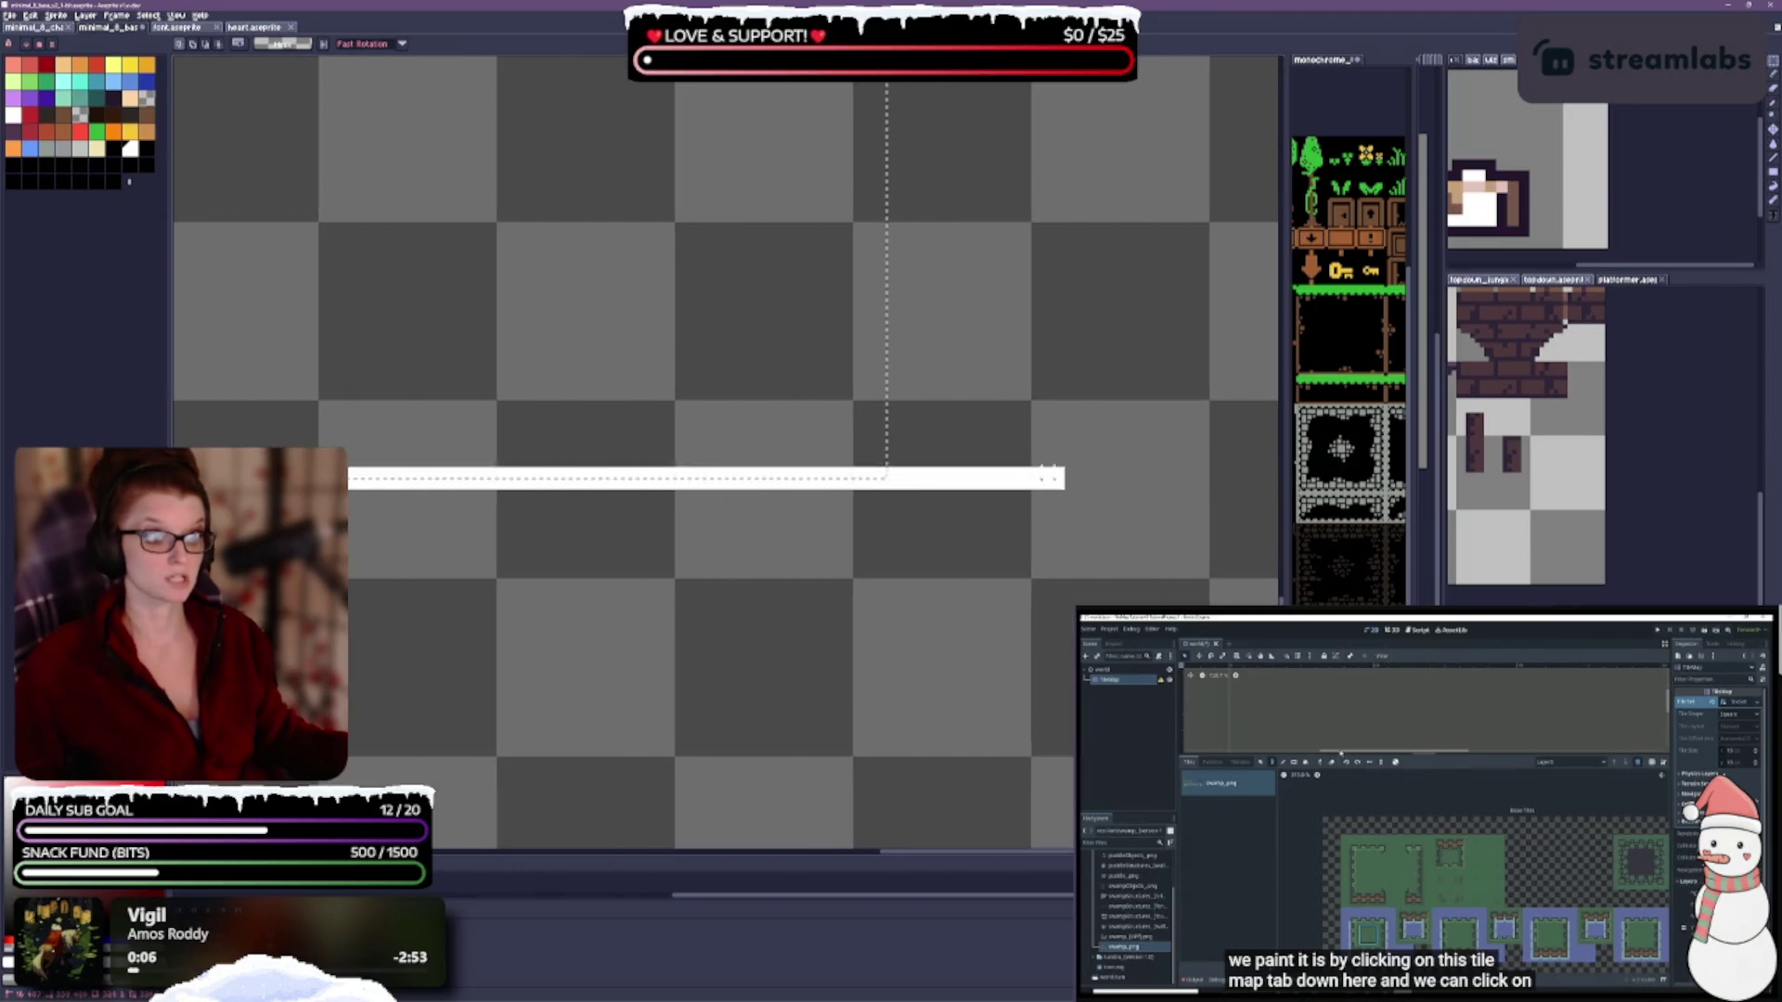
pyautogui.moveTo(891, 483); pyautogui.dragTo(887, 484)
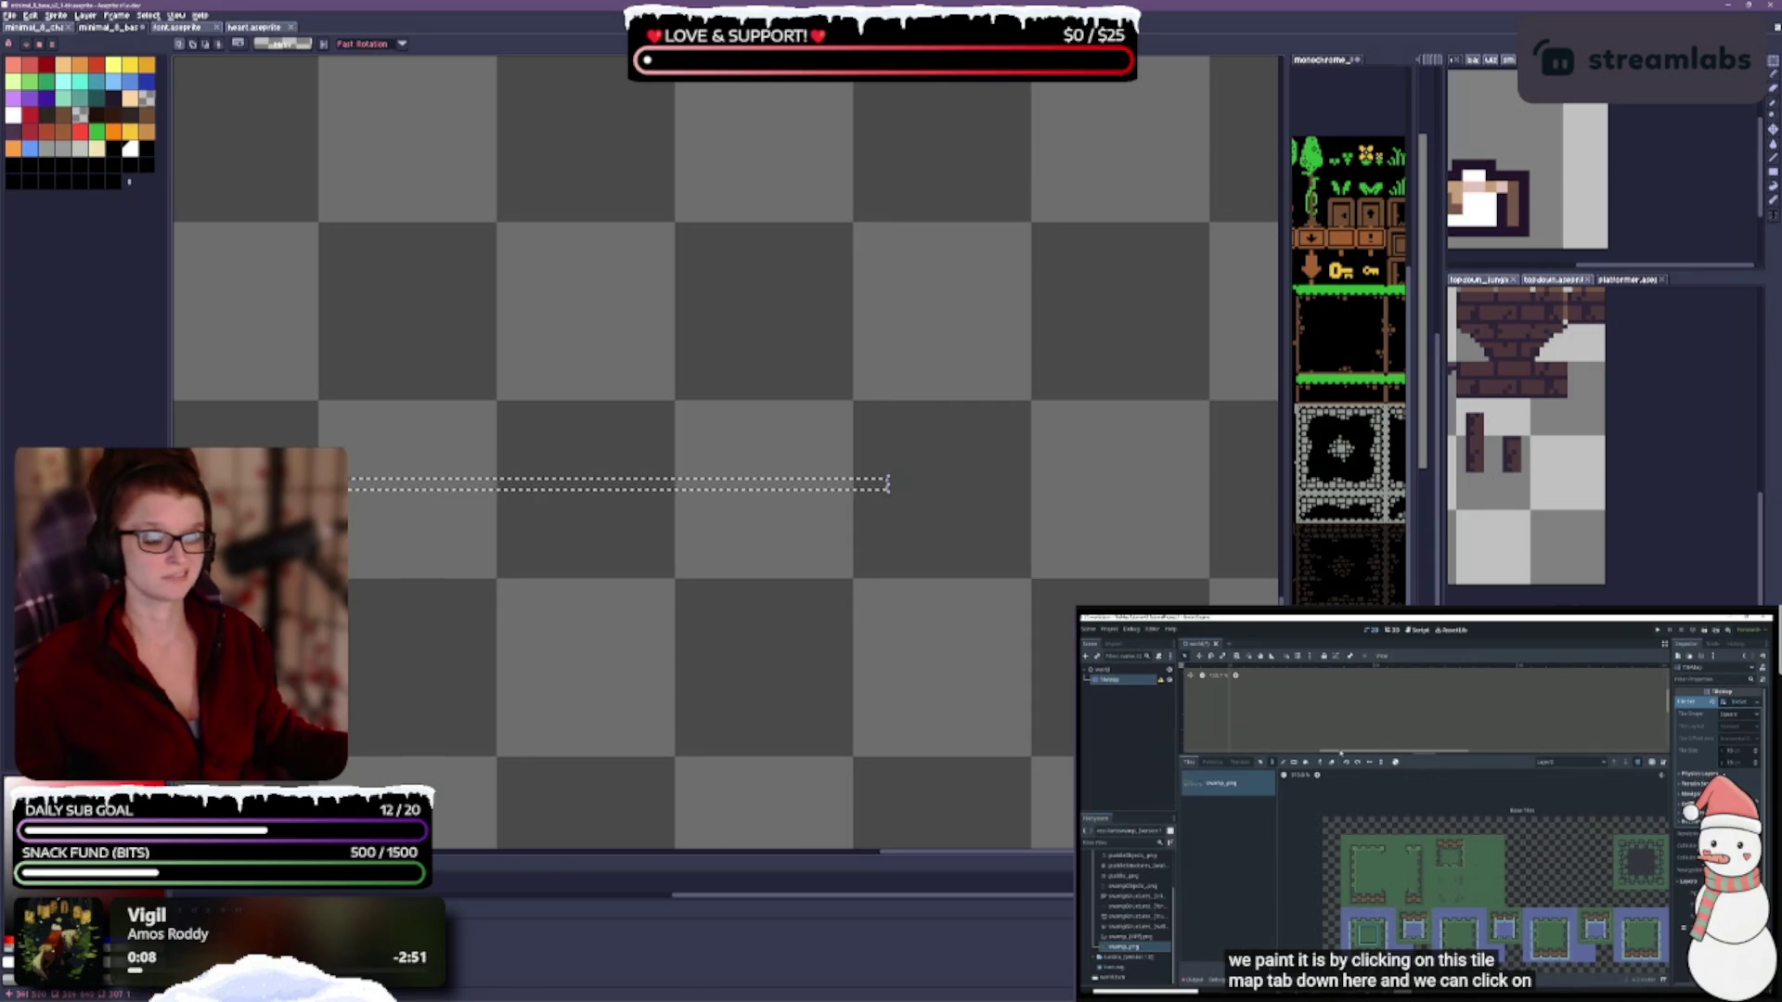
# Zoom out to the full sheet and clear the selection.
pyautogui.scroll(-3, 839, 637)
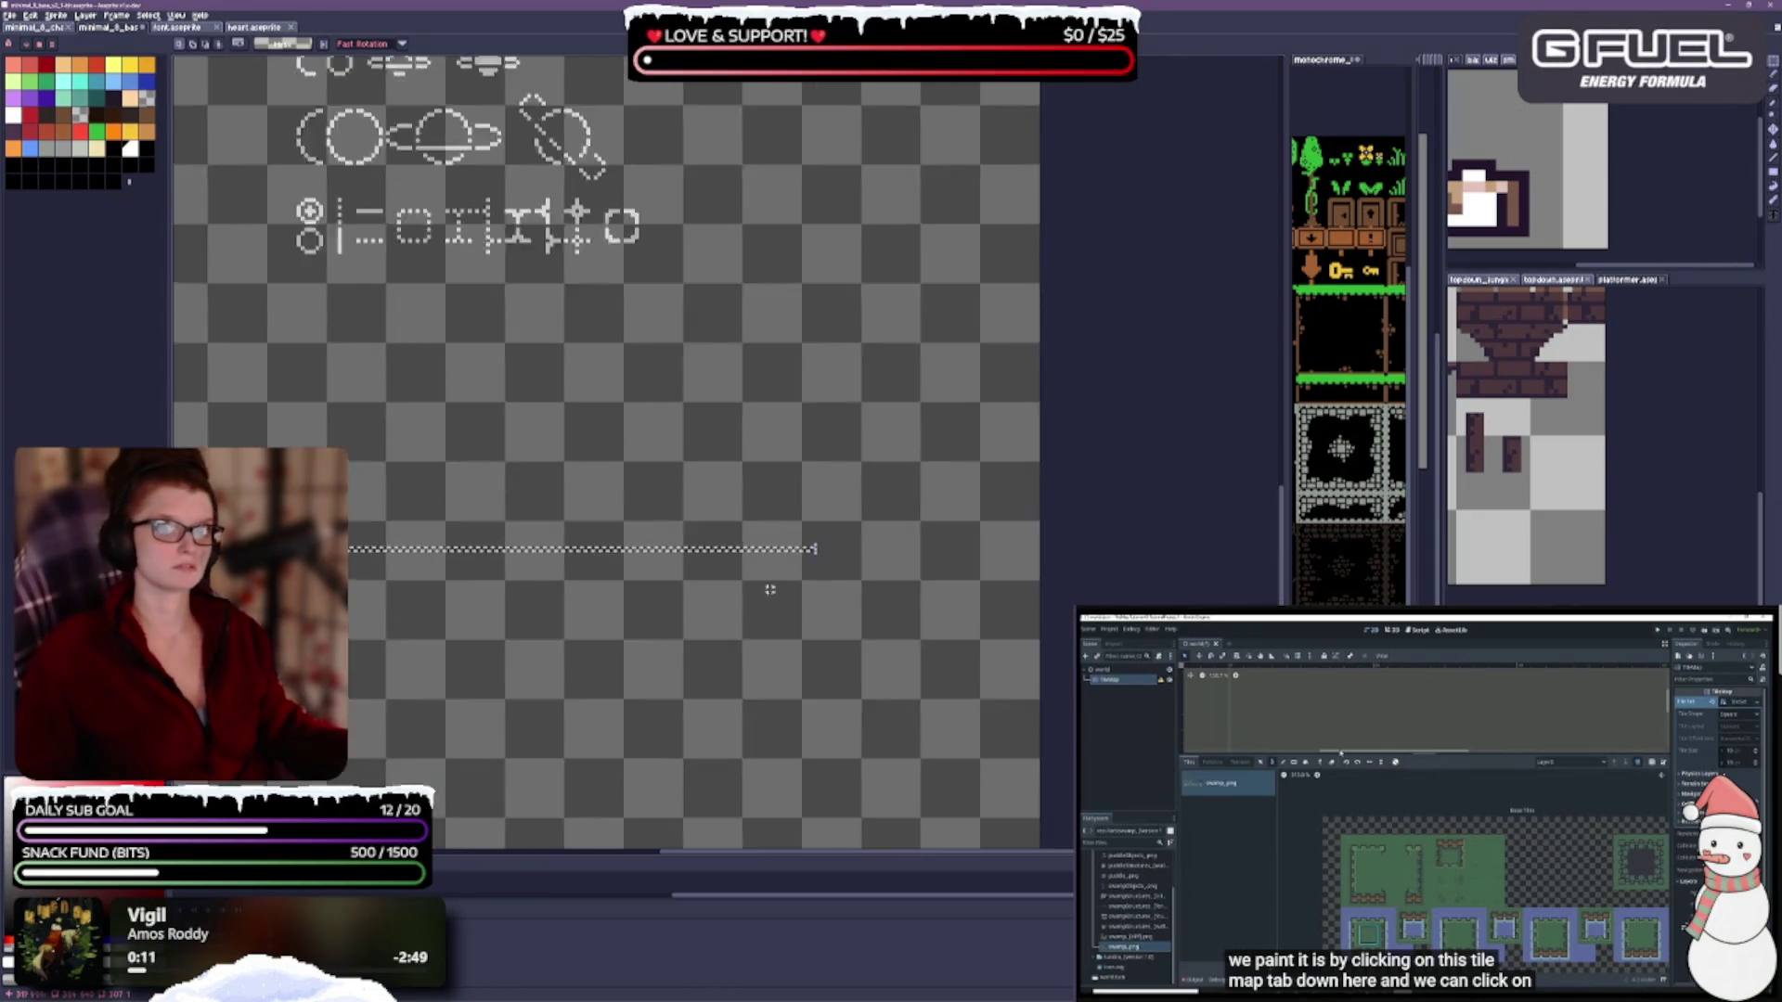
pyautogui.scroll(-2, 629, 665)
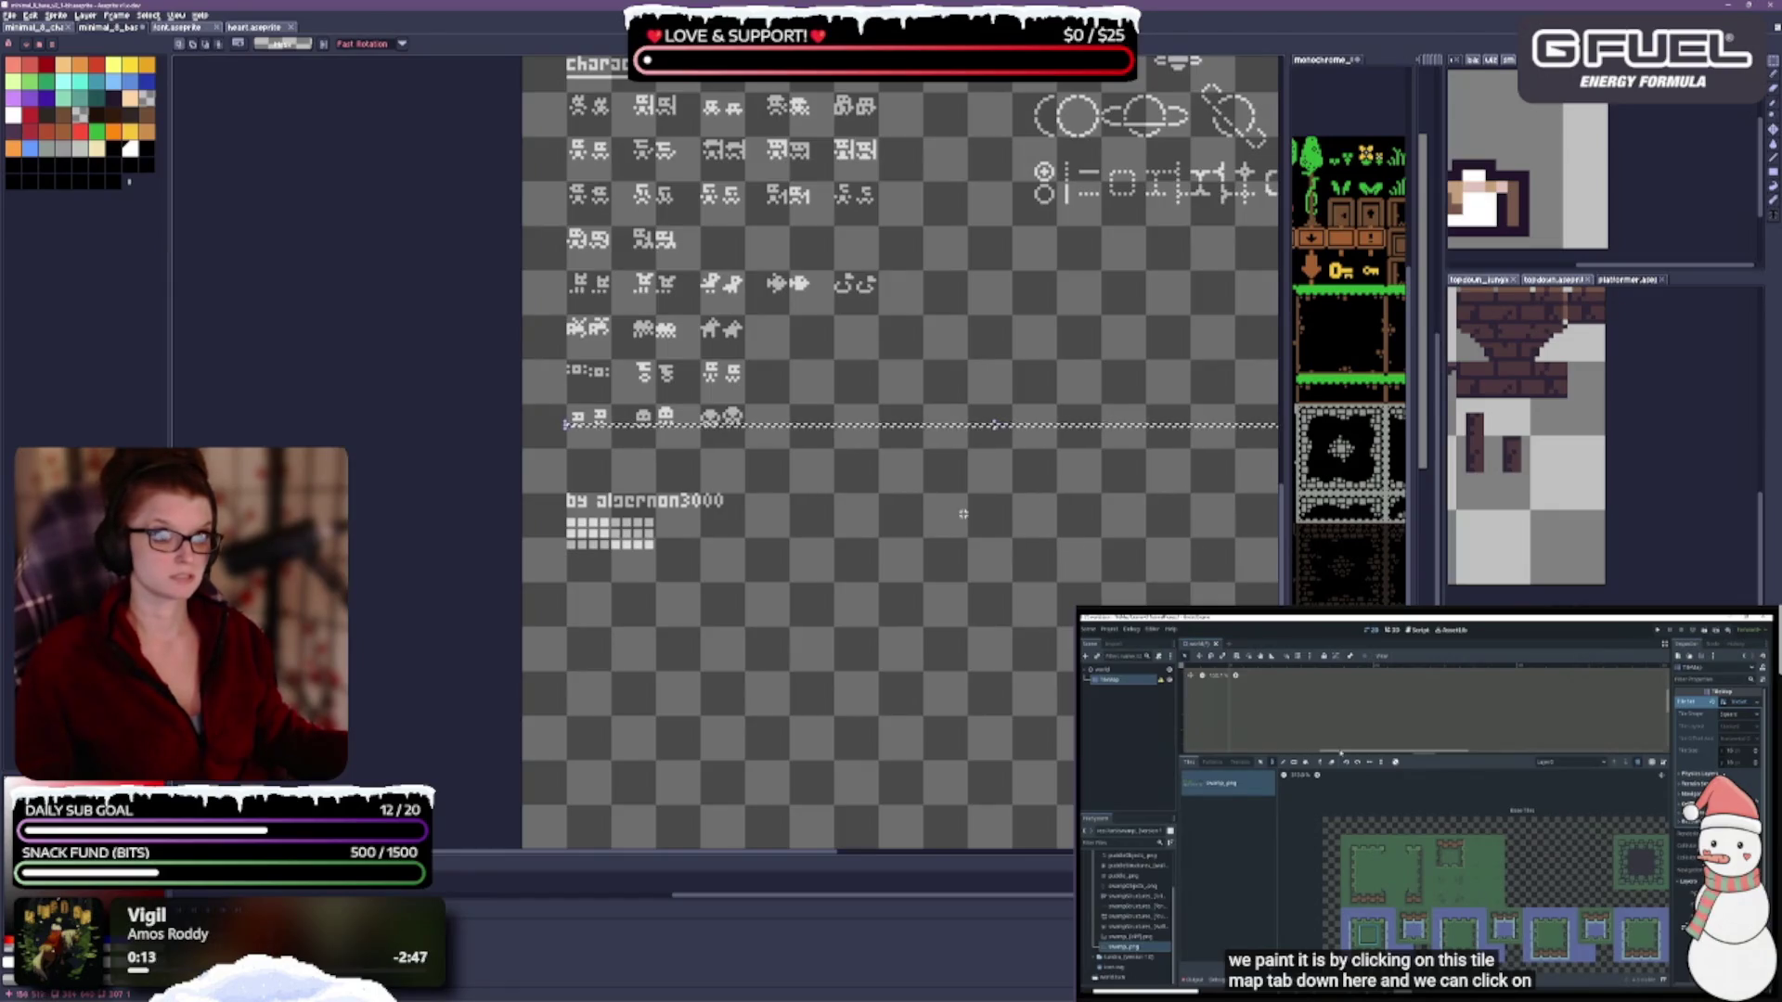
pyautogui.scroll(-1, 1091, 450)
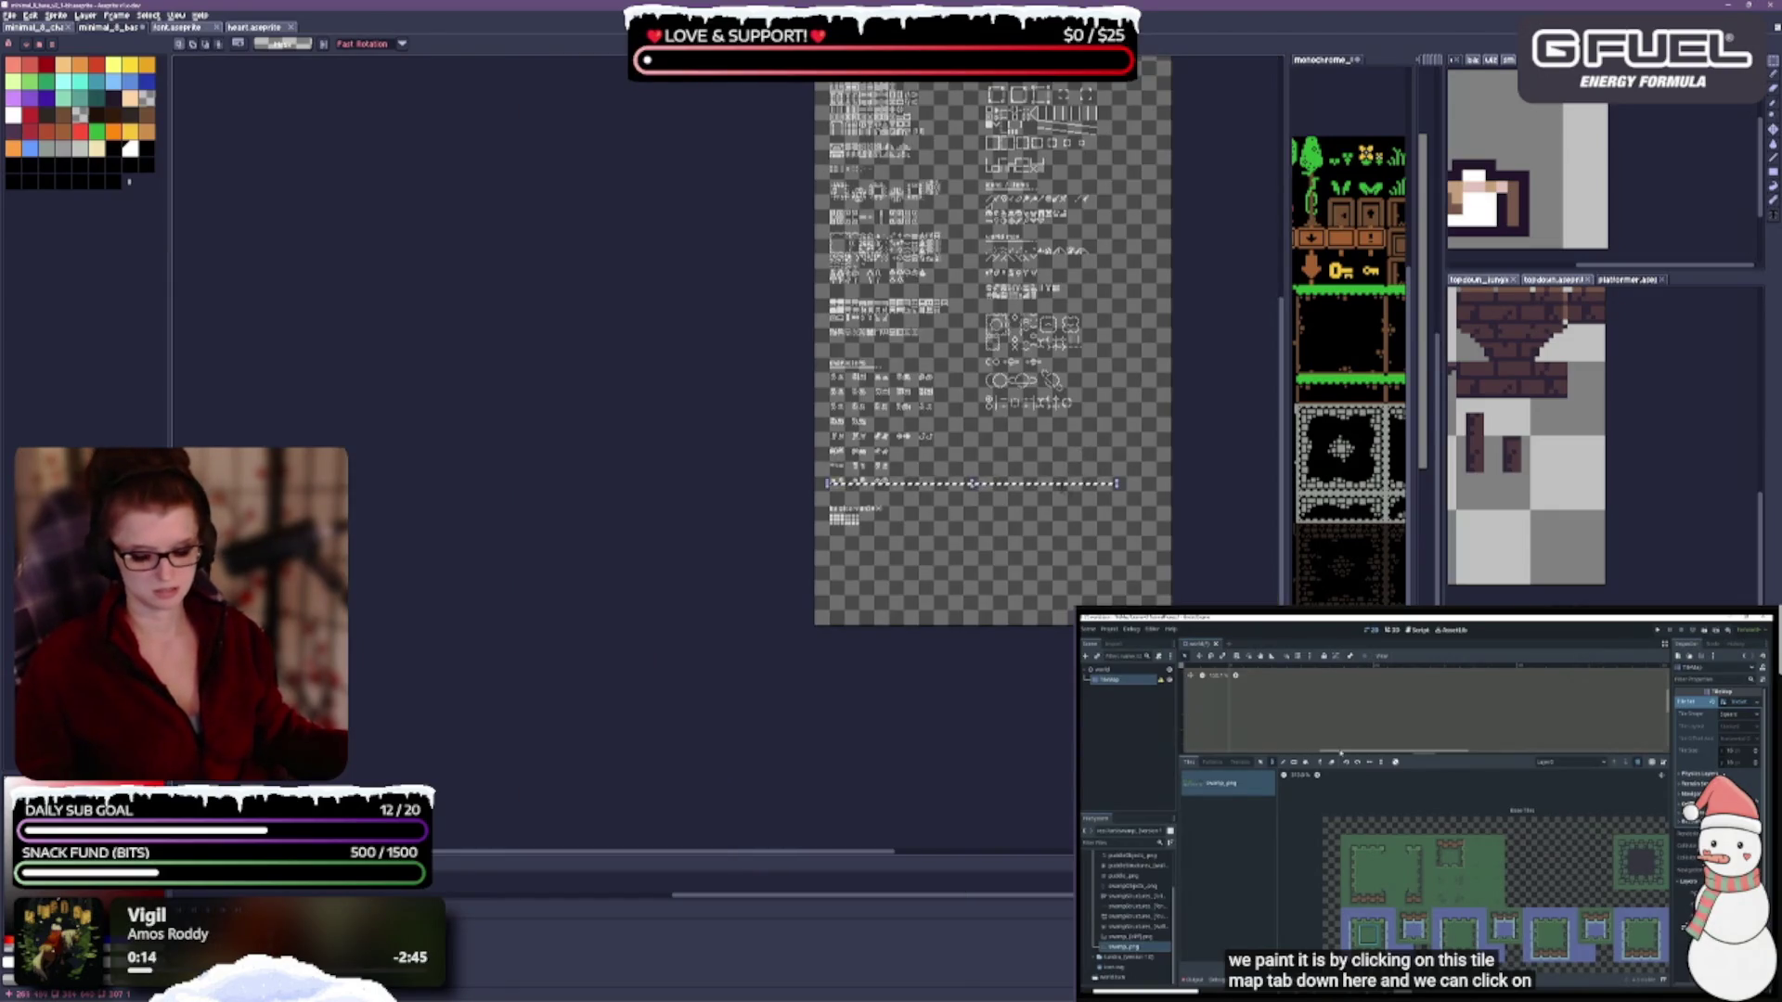
pyautogui.hotkey('ctrl', 'd')
# Raise the Background layer's opacity to 100% for solid black behind the tiles.
pyautogui.moveTo(985, 536)
pyautogui.mouseDown()
pyautogui.moveTo(891, 650)
pyautogui.moveTo(718, 582)
pyautogui.mouseUp()
pyautogui.scroll(2, 746, 478)
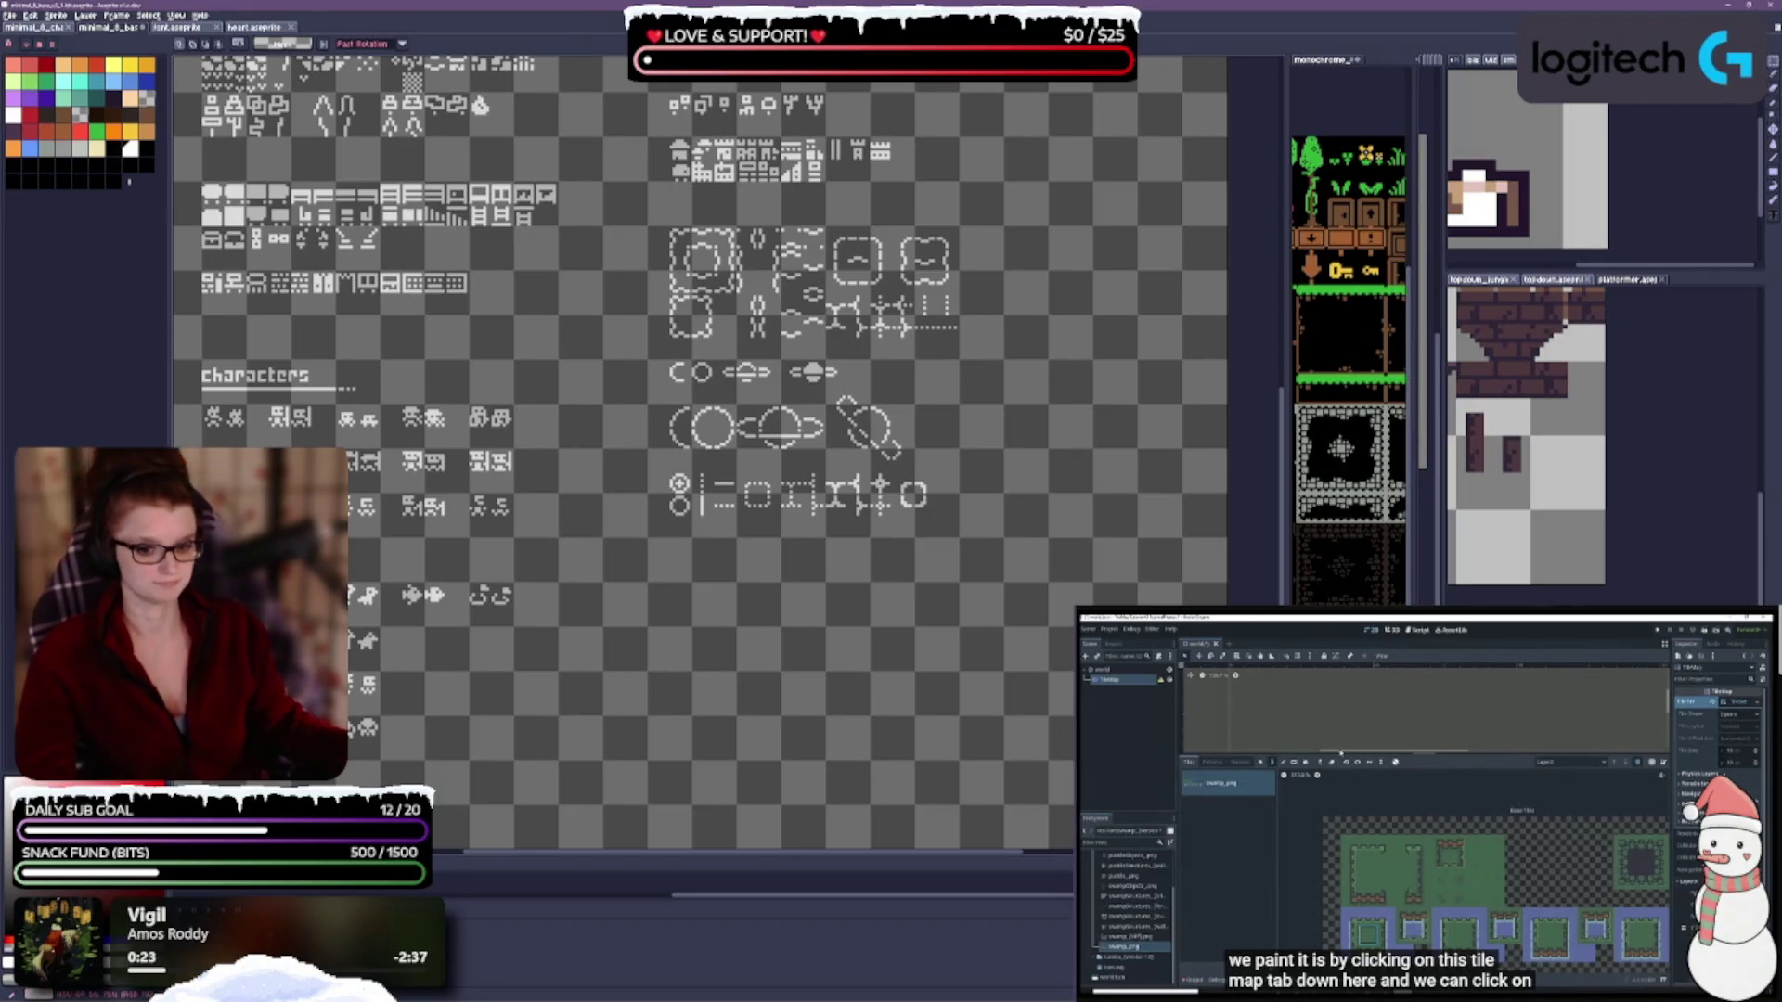
pyautogui.hotkey('shift', 'p')
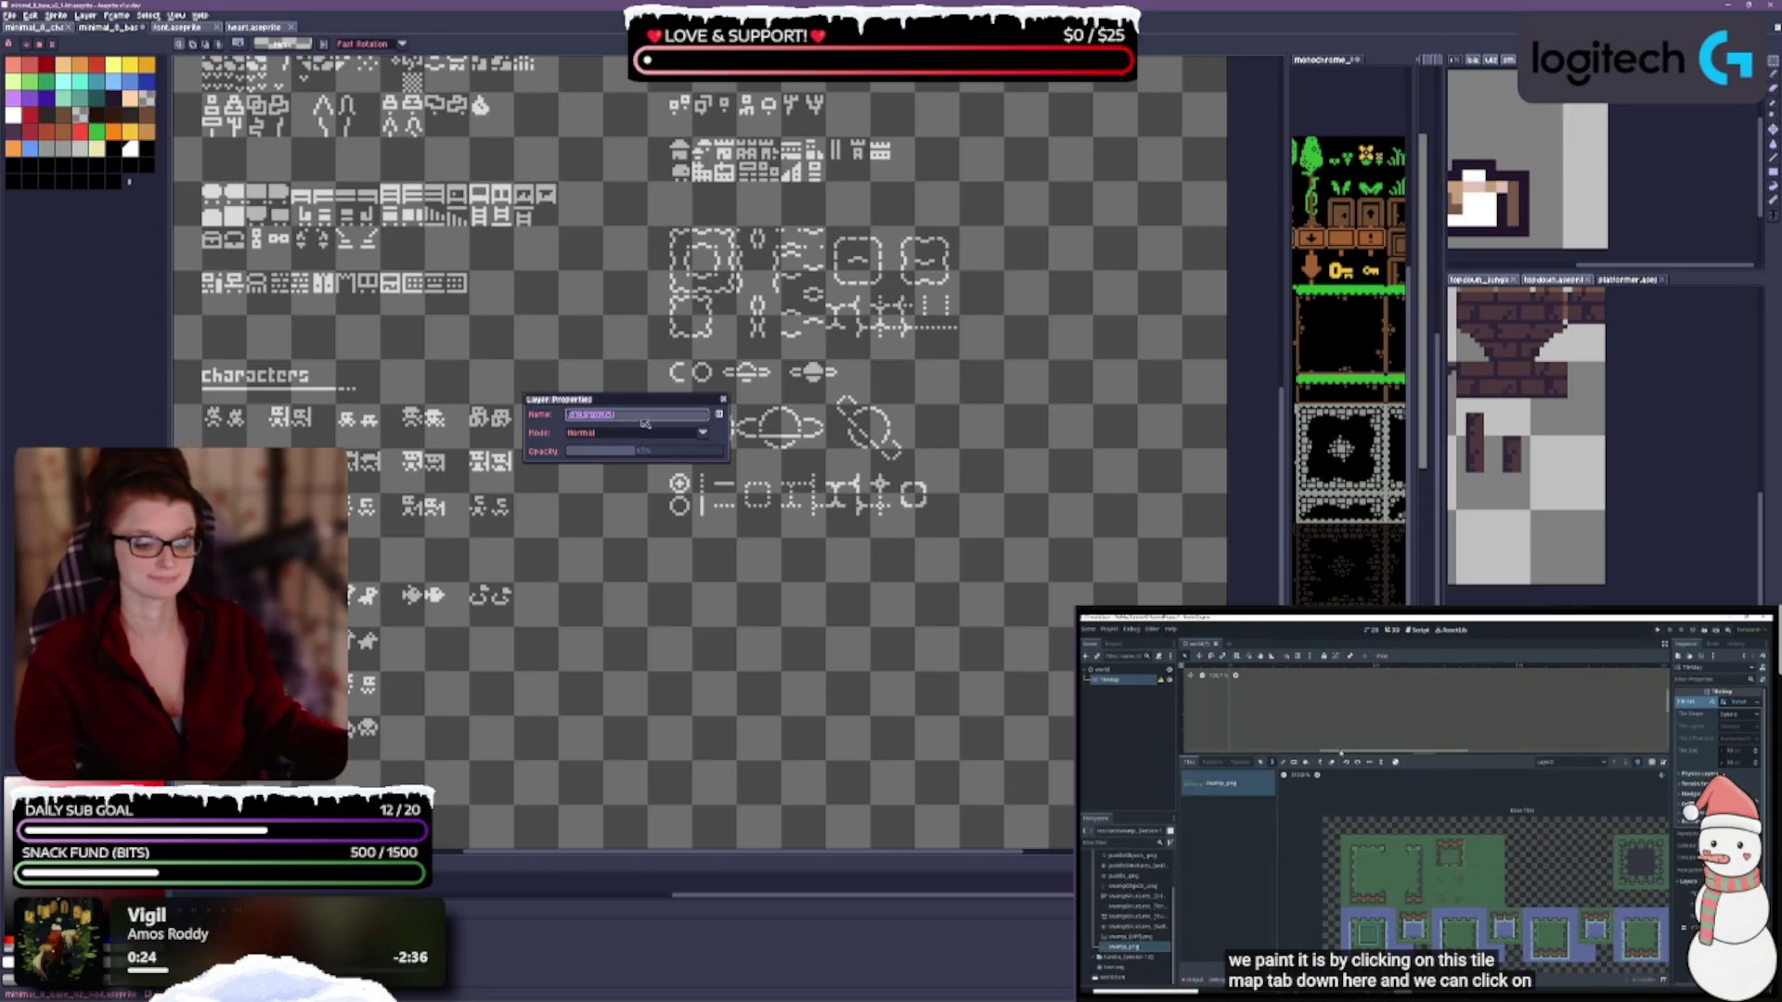
pyautogui.click(680, 455)
pyautogui.moveTo(680, 455); pyautogui.dragTo(724, 454)
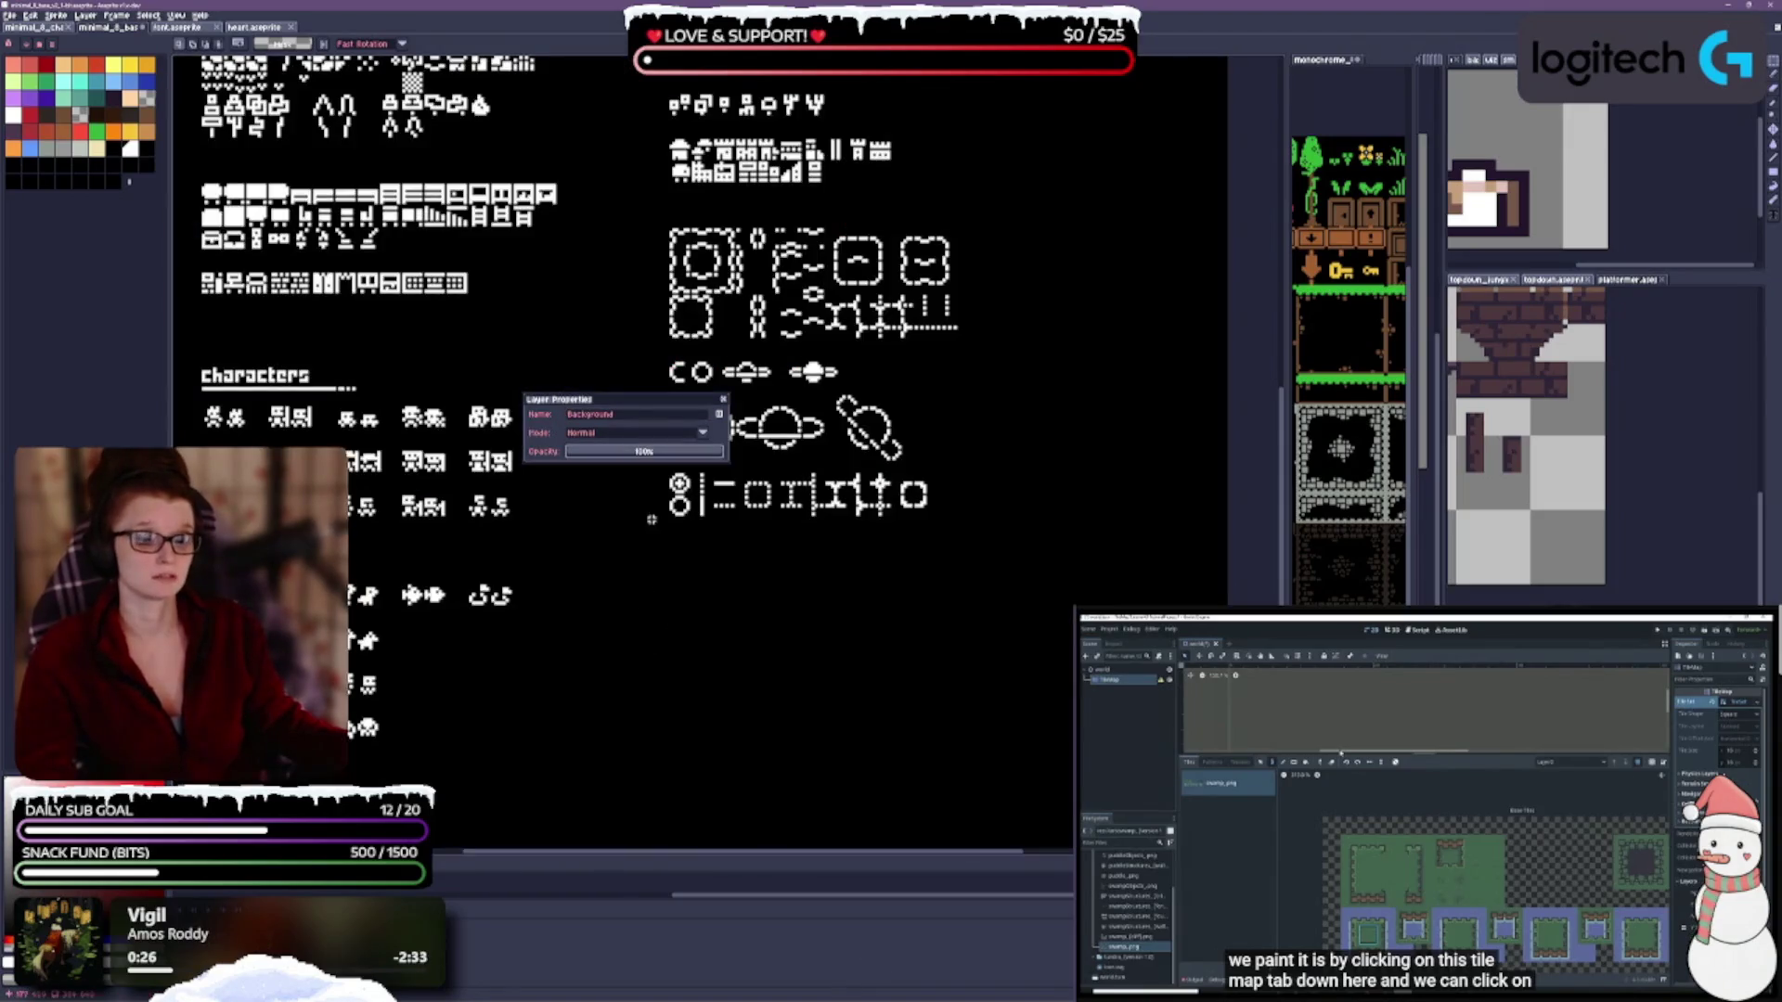
pyautogui.click(723, 400)
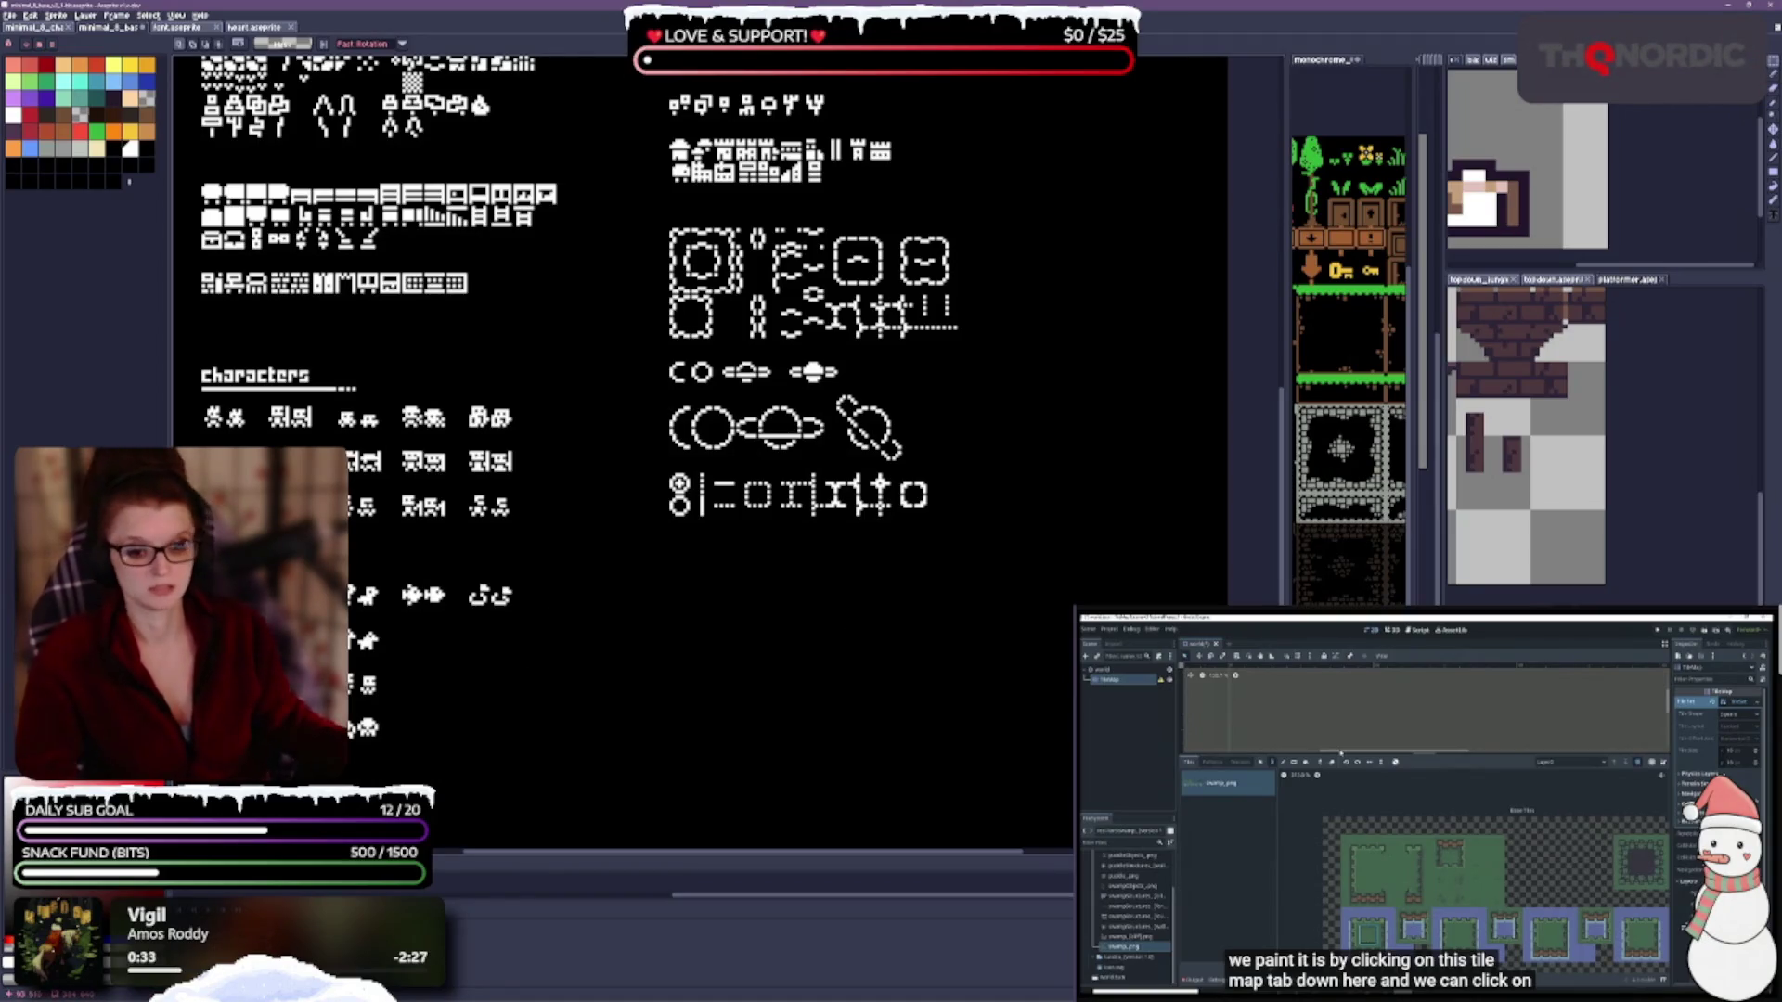
# Set the color layer's blend mode to Hue.
pyautogui.hotkey('shift', 'p')
pyautogui.click(704, 434)
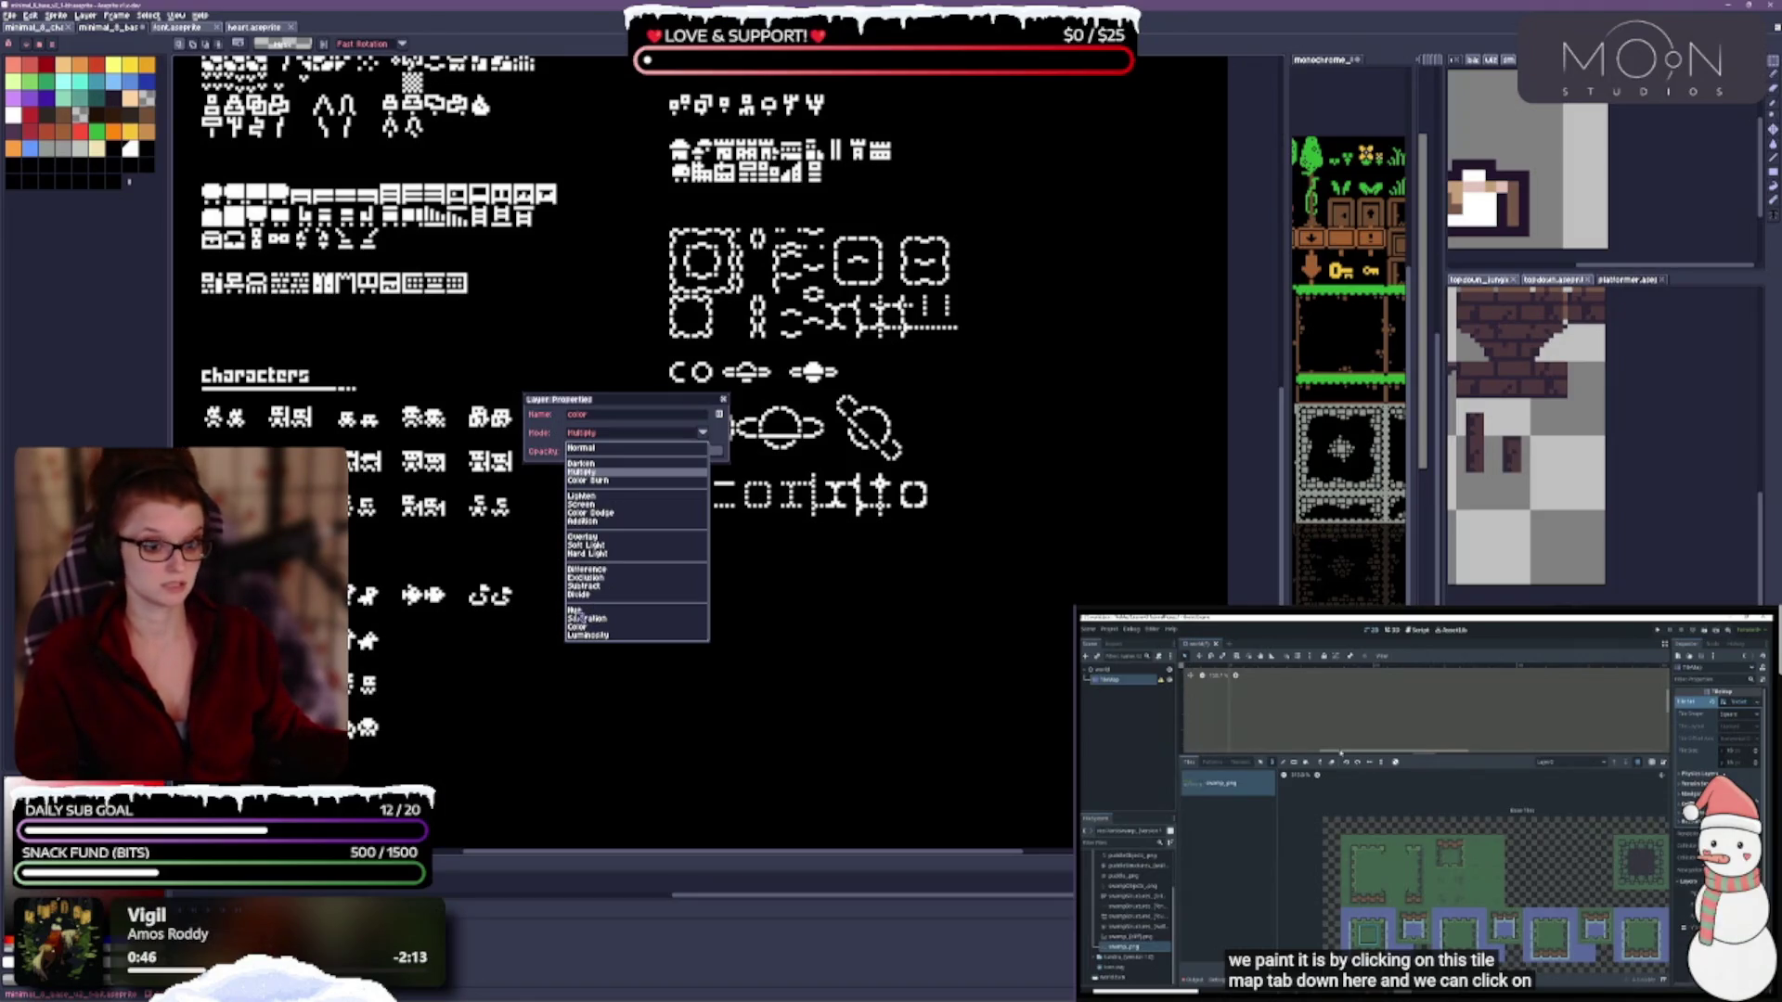
pyautogui.click(575, 610)
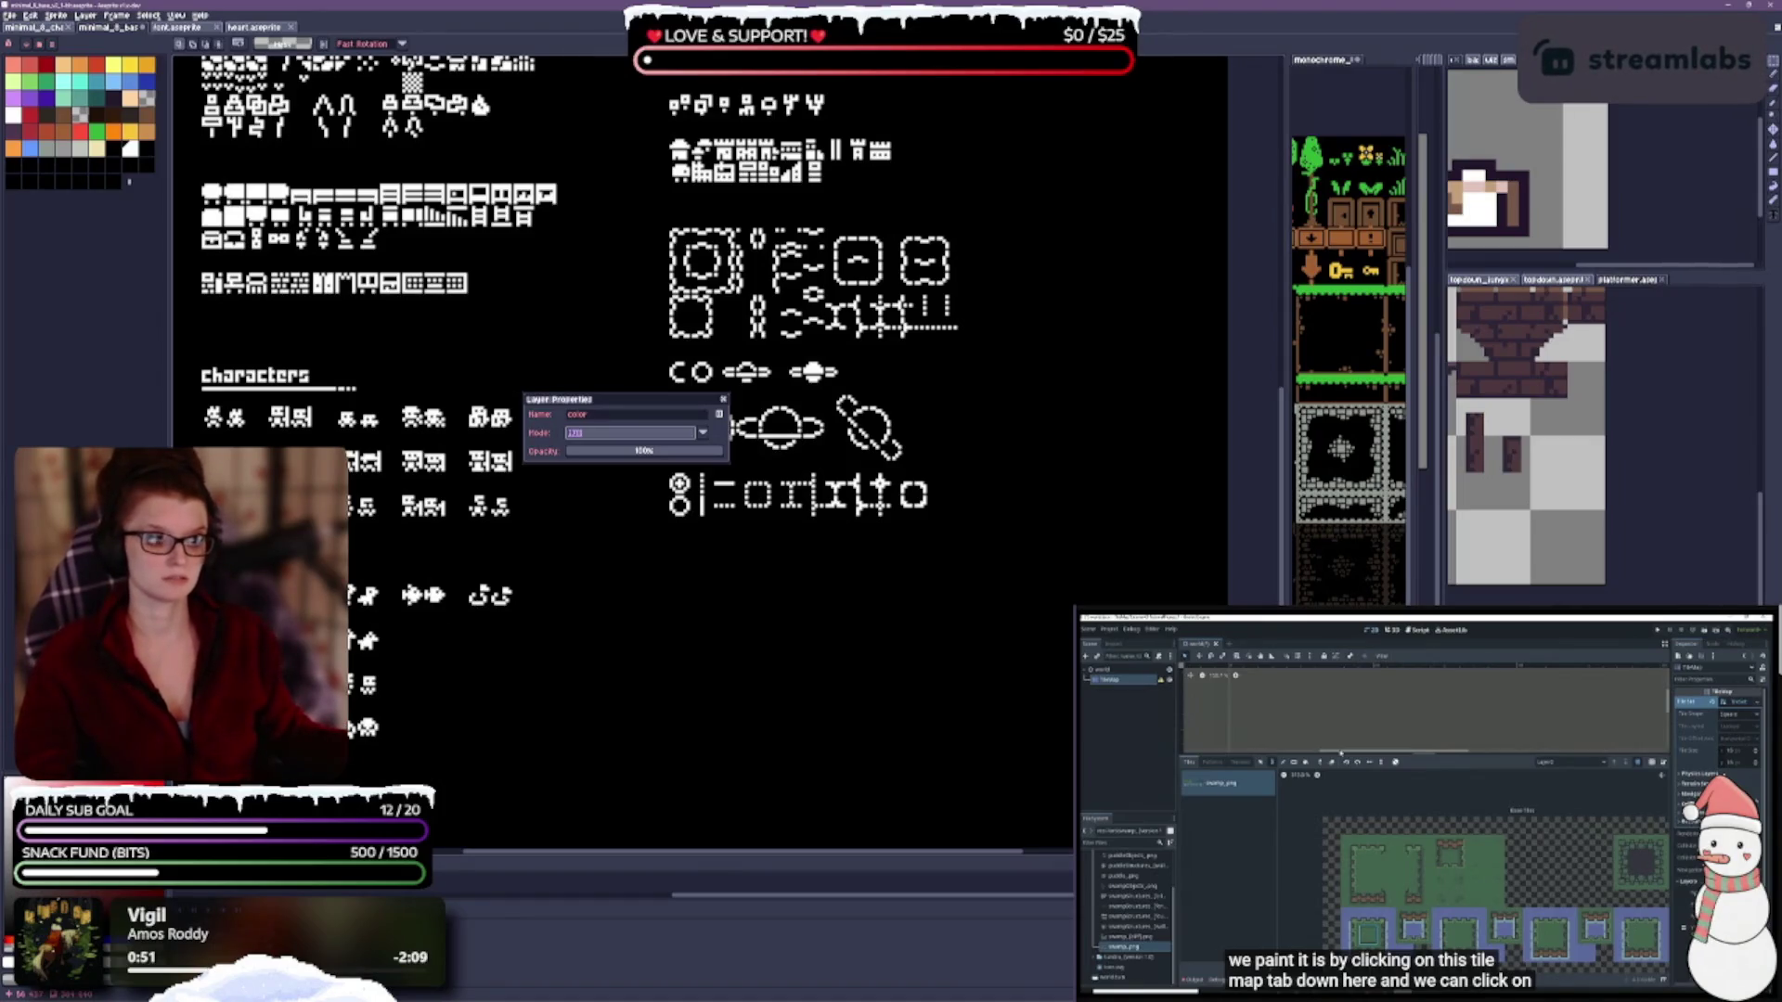
# Select the Paint Bucket and move the layer settings window off the artwork.
pyautogui.press('g')
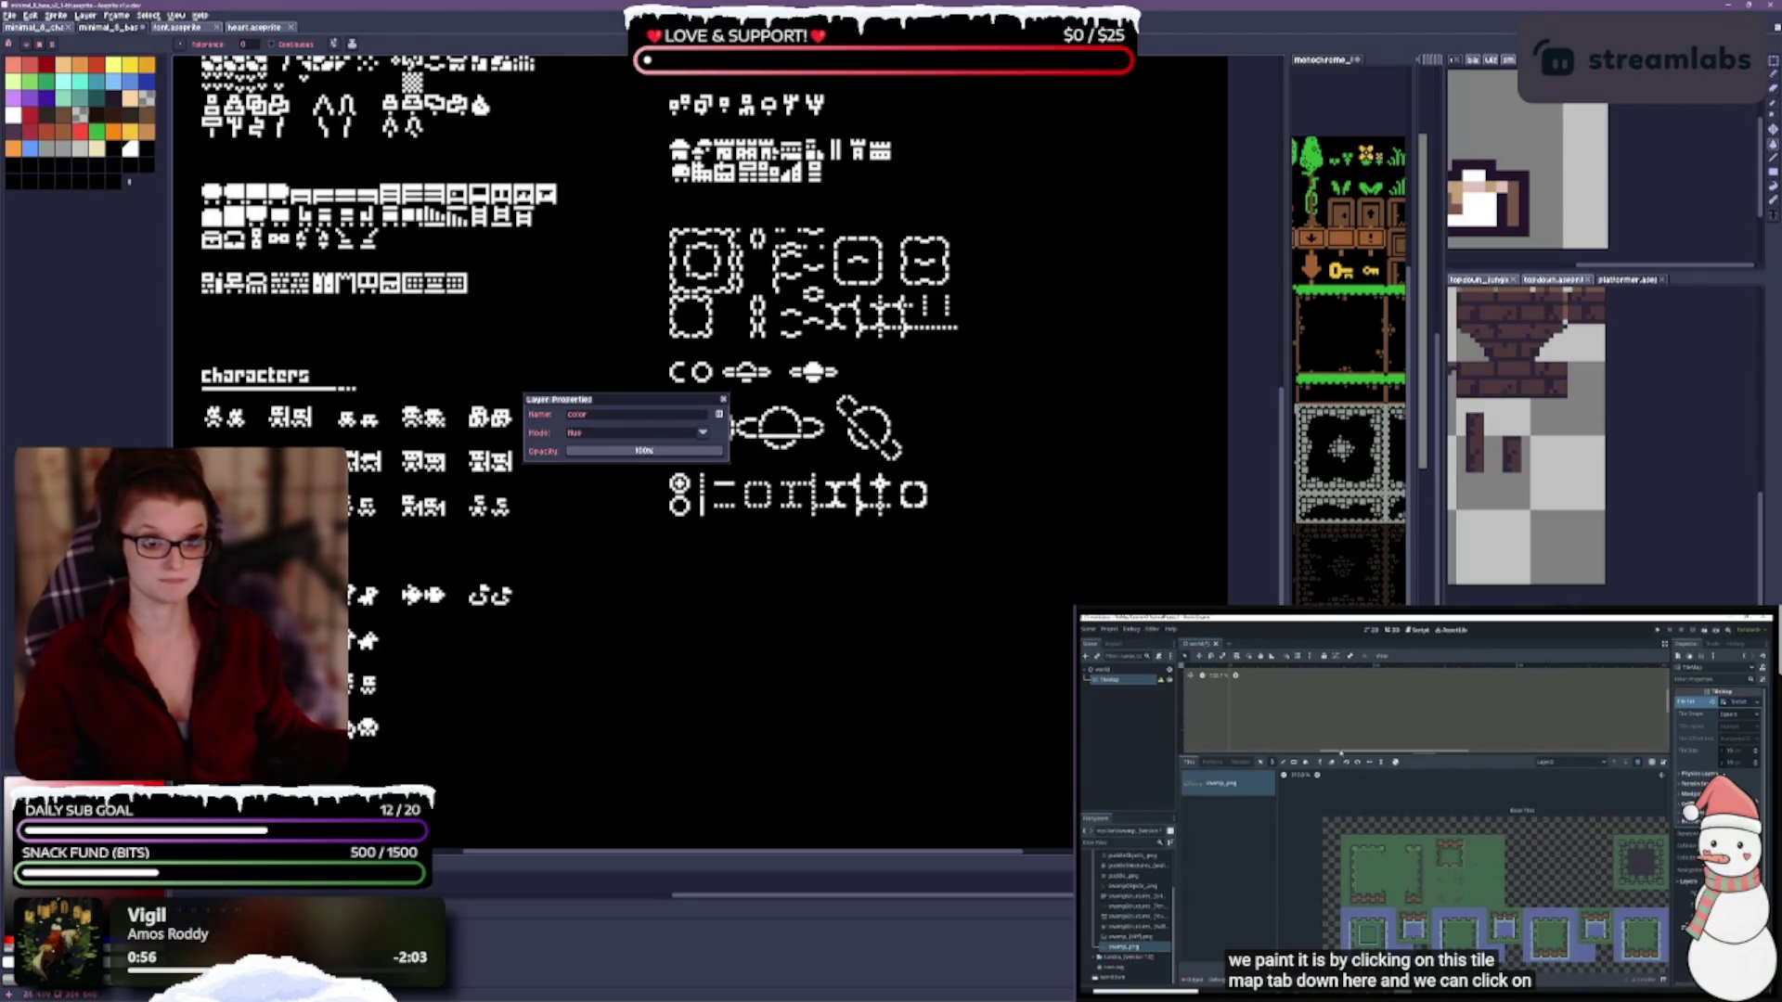
pyautogui.moveTo(392, 558); pyautogui.dragTo(475, 666)
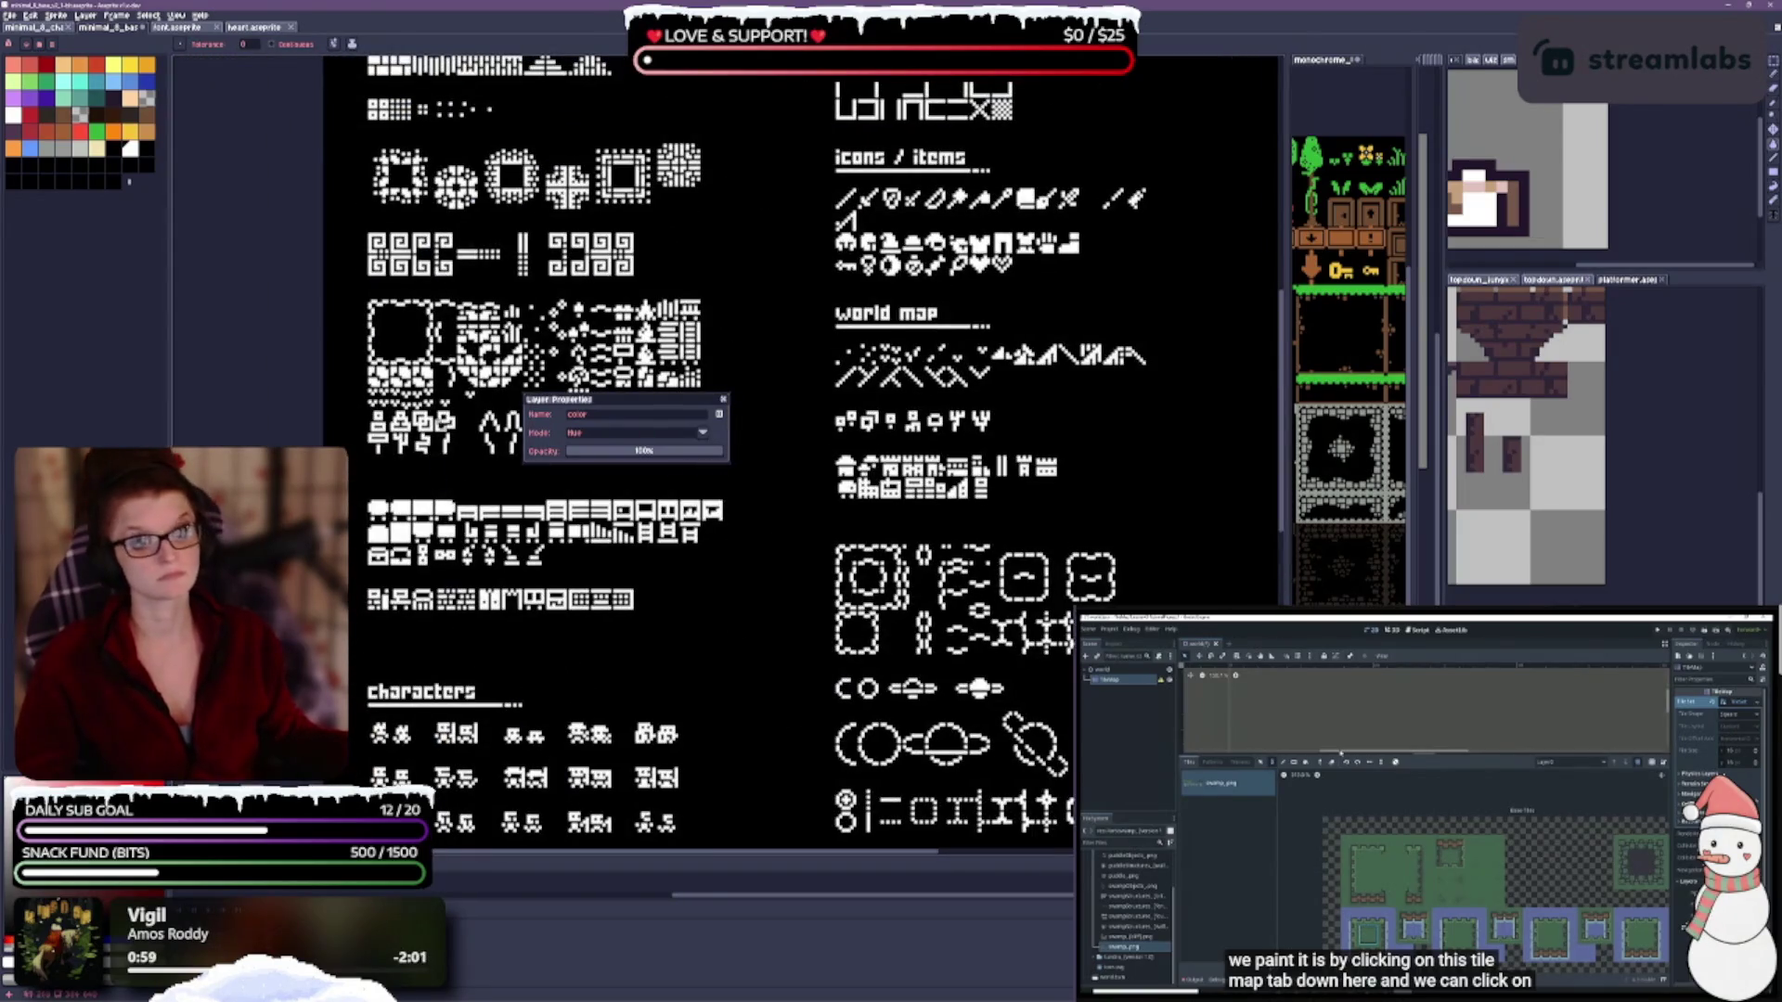
pyautogui.moveTo(446, 556); pyautogui.dragTo(489, 819)
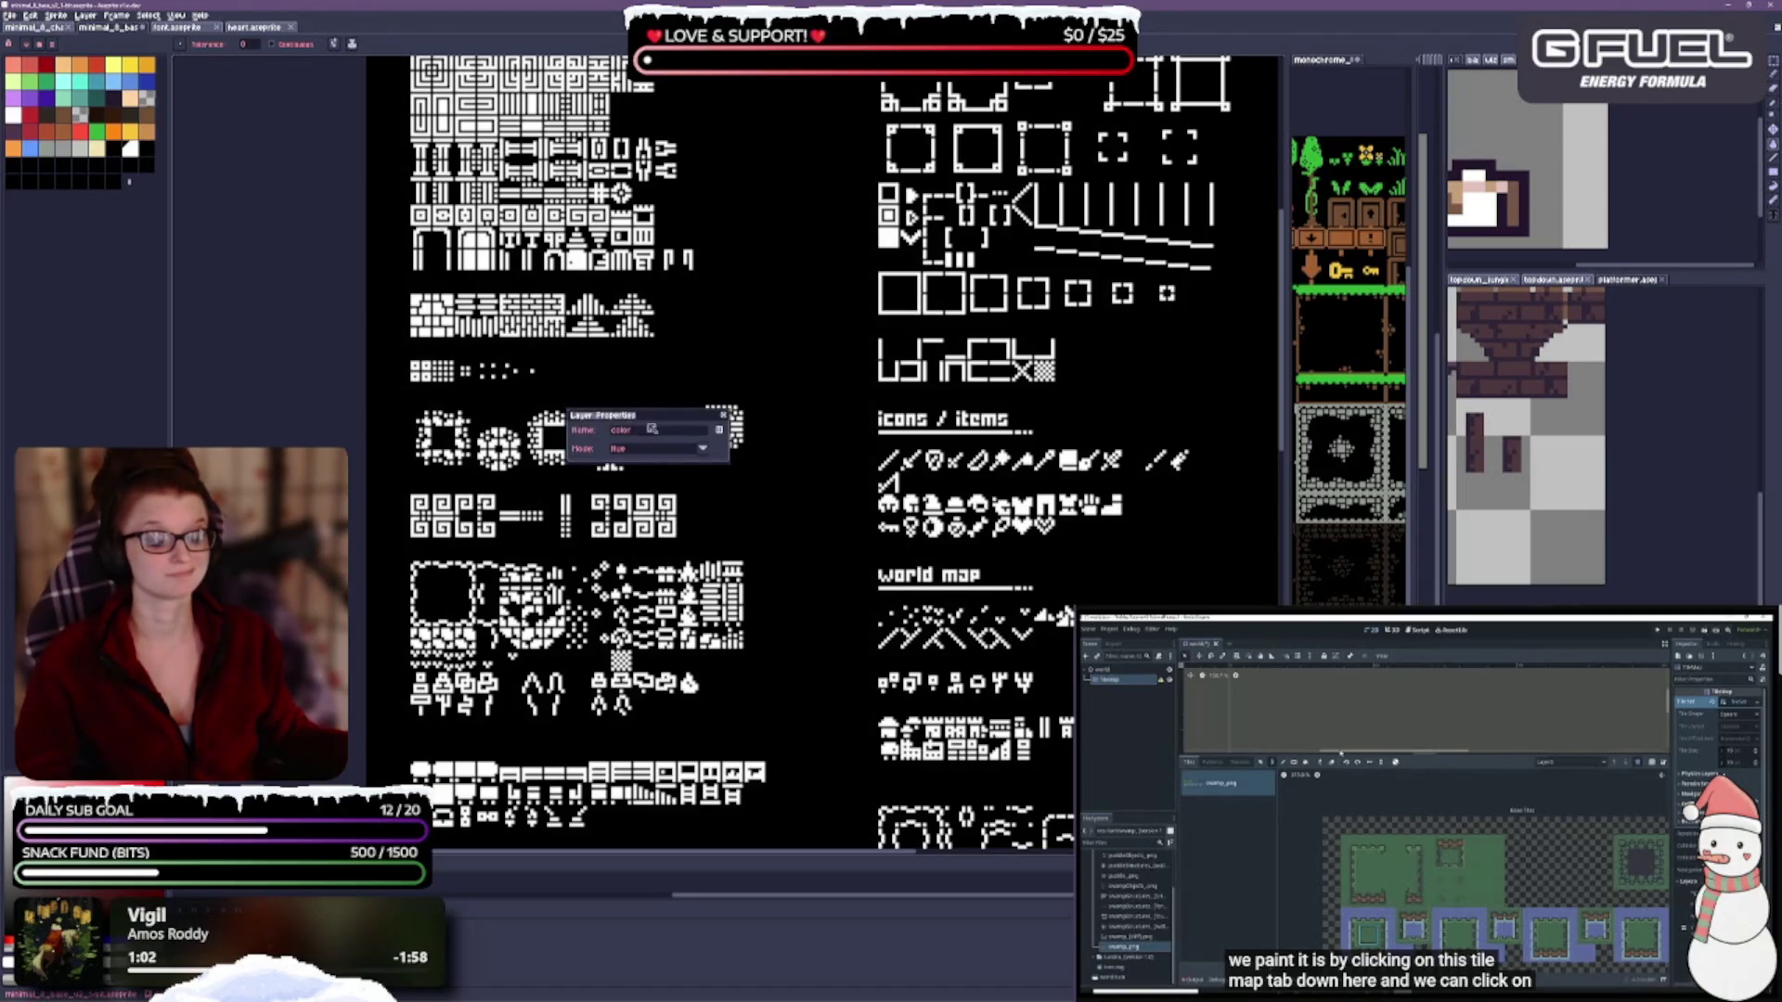
pyautogui.moveTo(660, 406)
pyautogui.mouseDown()
pyautogui.moveTo(763, 576)
pyautogui.moveTo(647, 642)
pyautogui.mouseUp()
pyautogui.moveTo(538, 581); pyautogui.dragTo(165, 408)
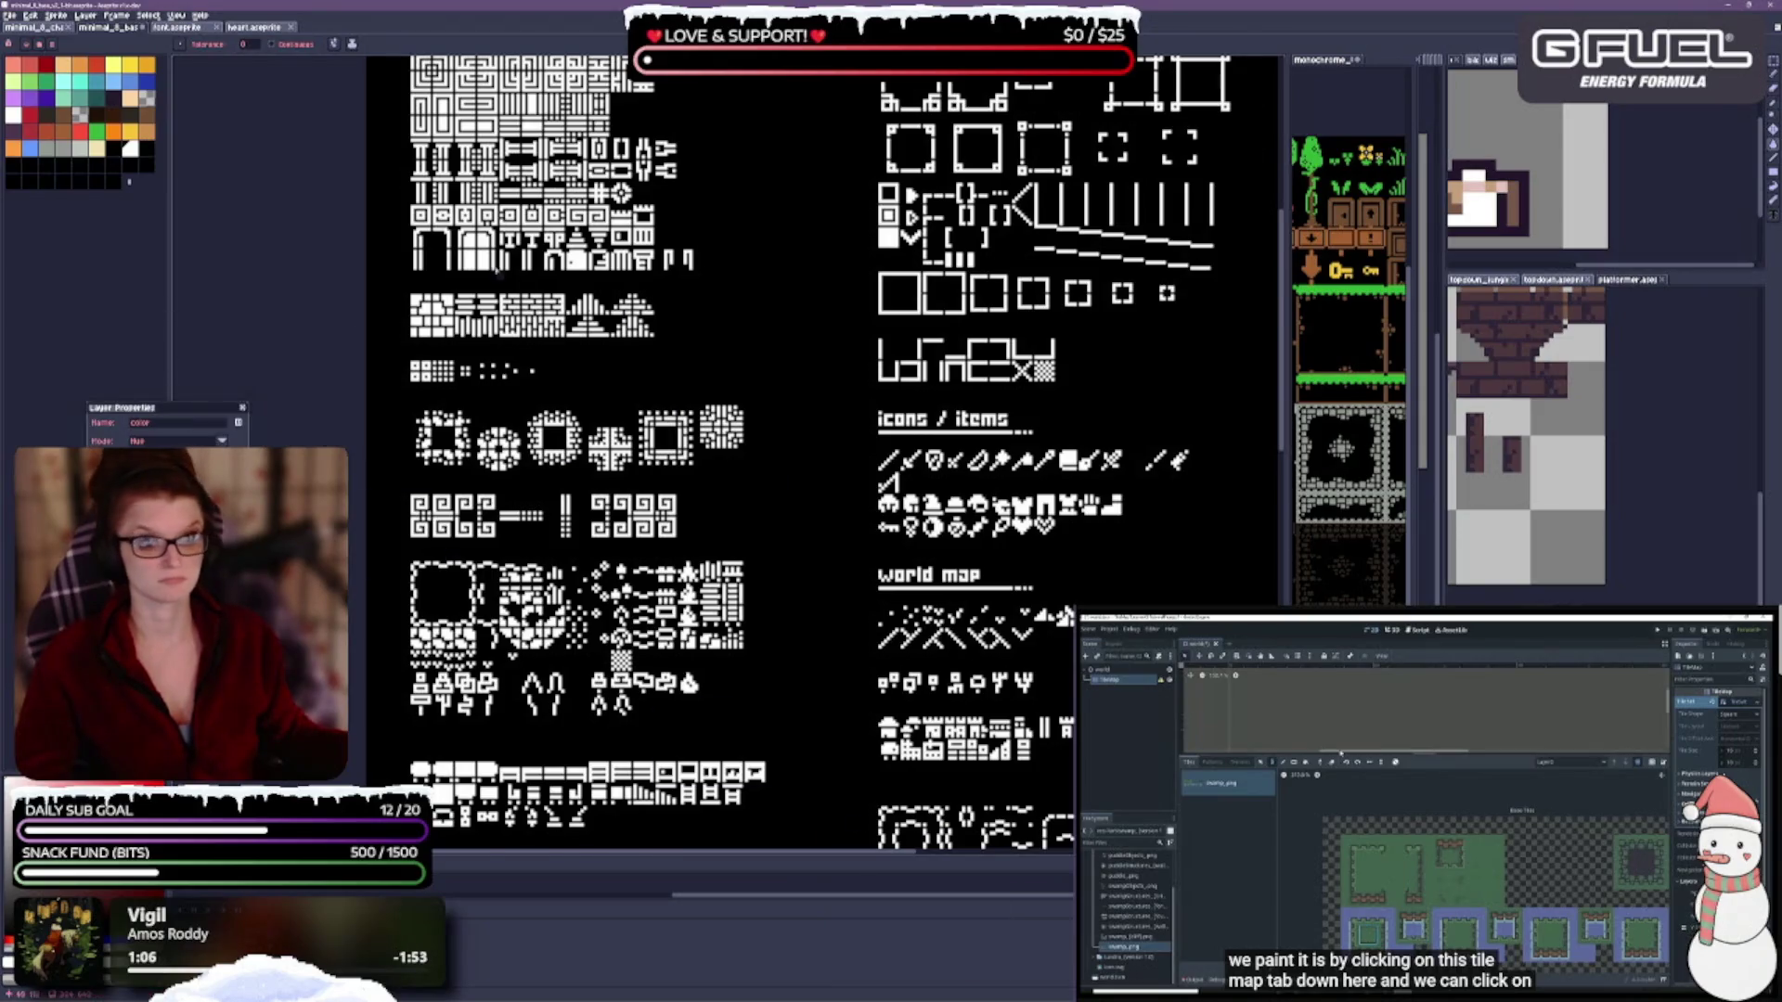
pyautogui.scroll(2, 441, 232)
pyautogui.scroll(-2, 591, 433)
pyautogui.scroll(1, 650, 520)
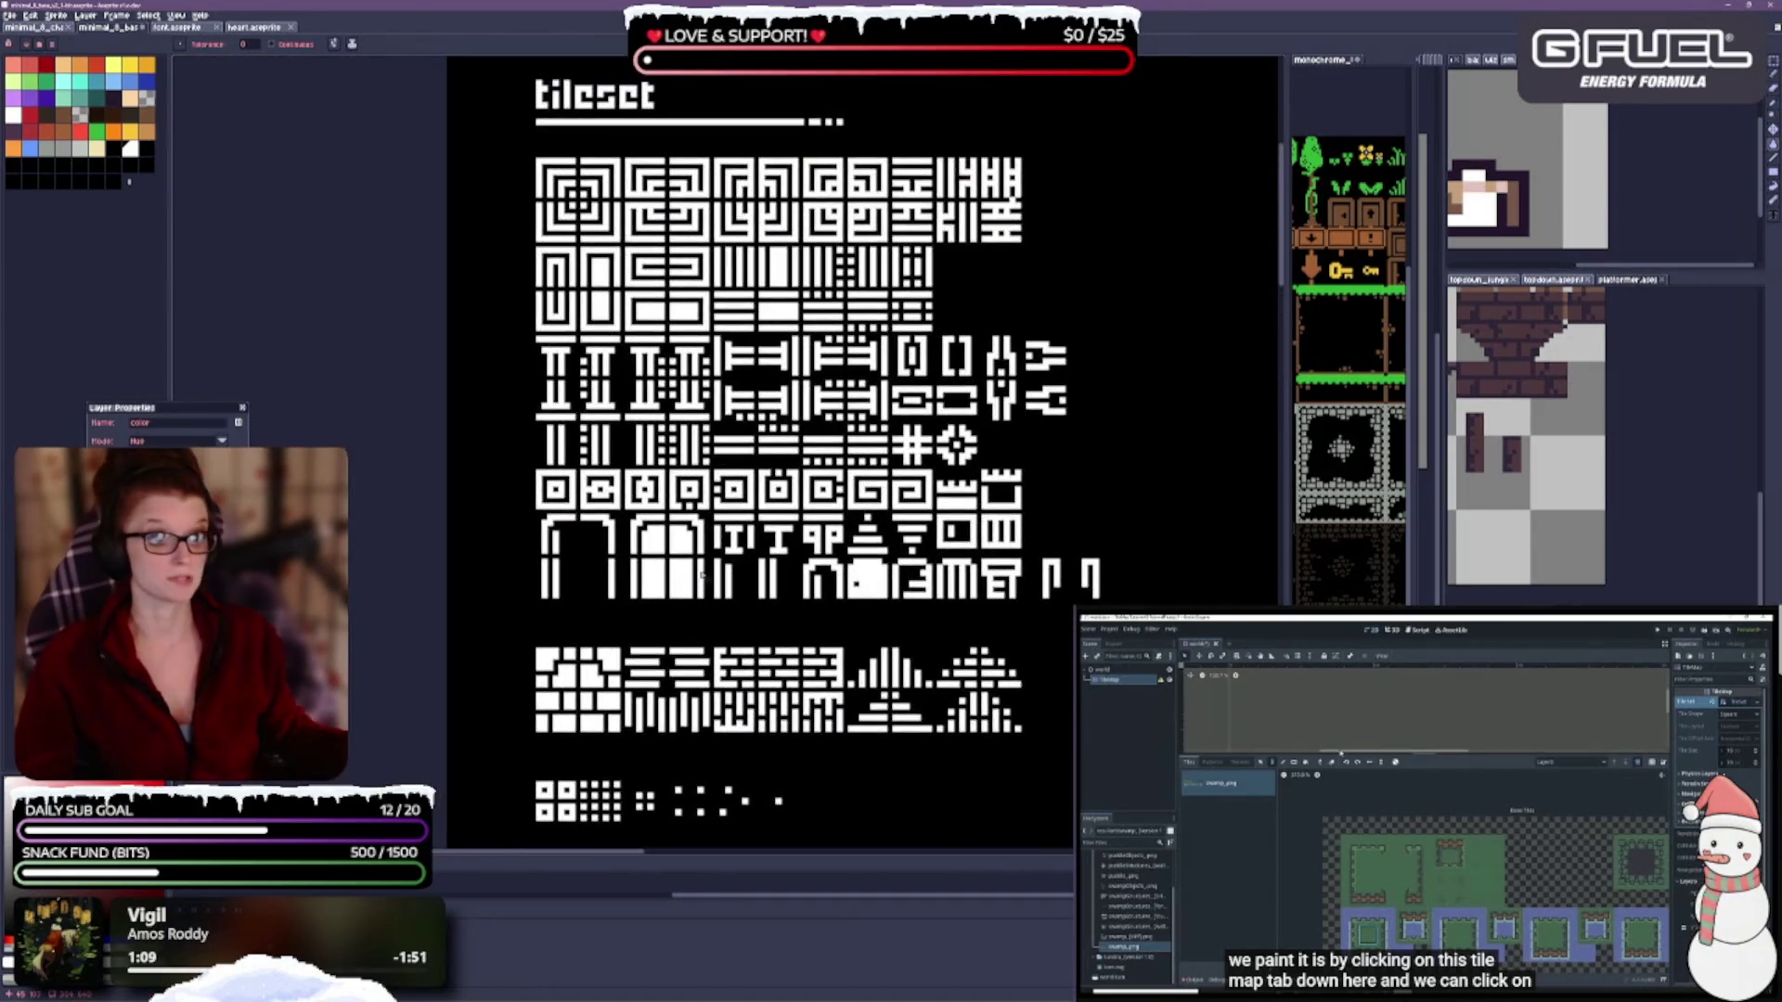
# Test Multiply blending and a blue title fill on the color layer, undoing both.
pyautogui.scroll(-1, 539, 464)
pyautogui.scroll(1, 640, 483)
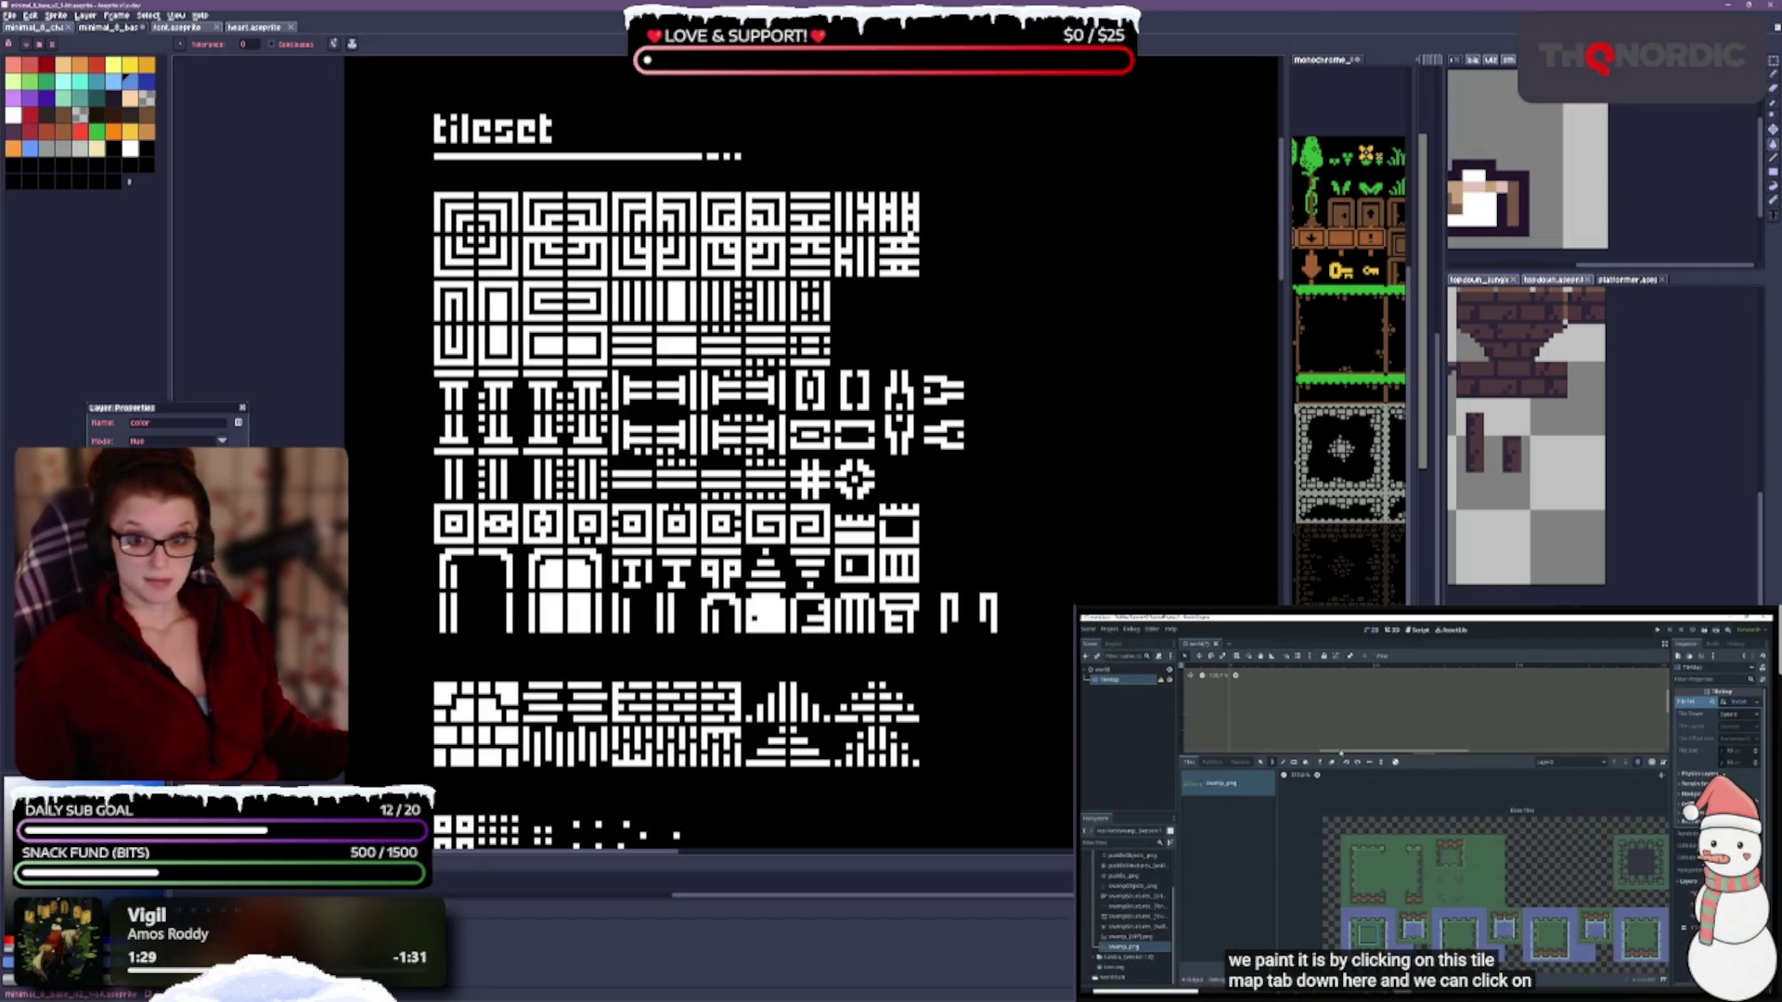
pyautogui.scroll(-1, 177, 441)
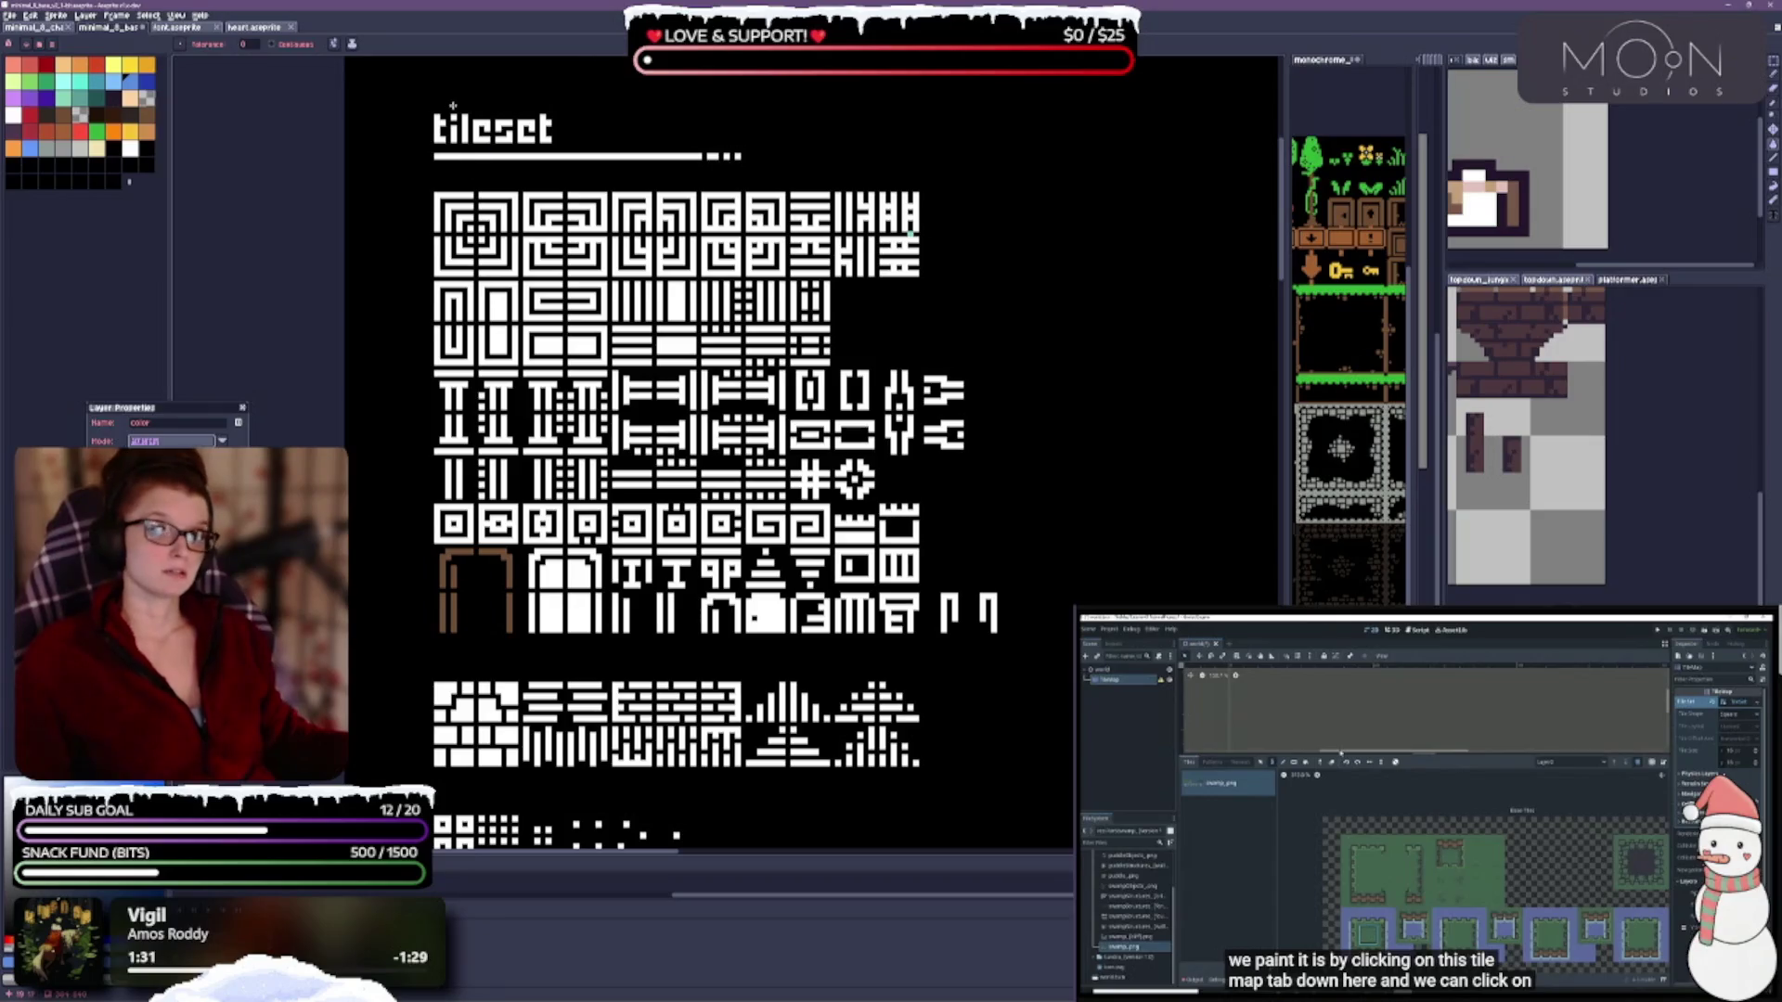
pyautogui.press('Return')
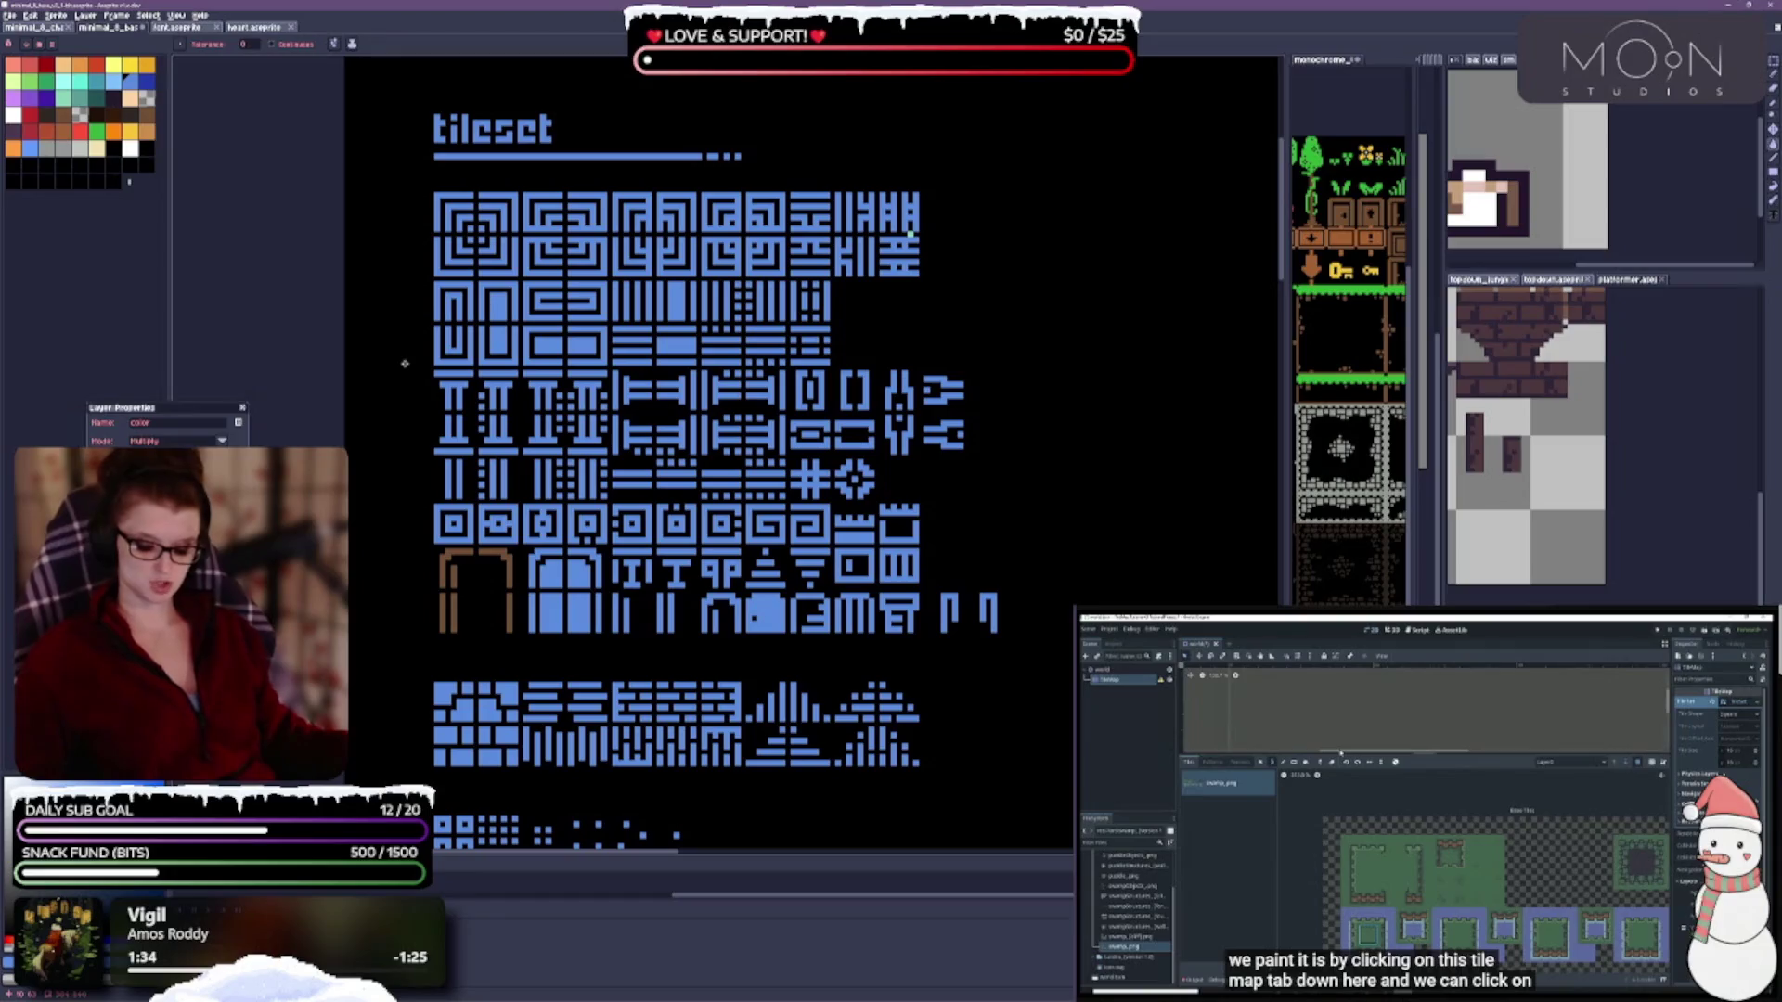
pyautogui.hotkey('ctrl', 'z')
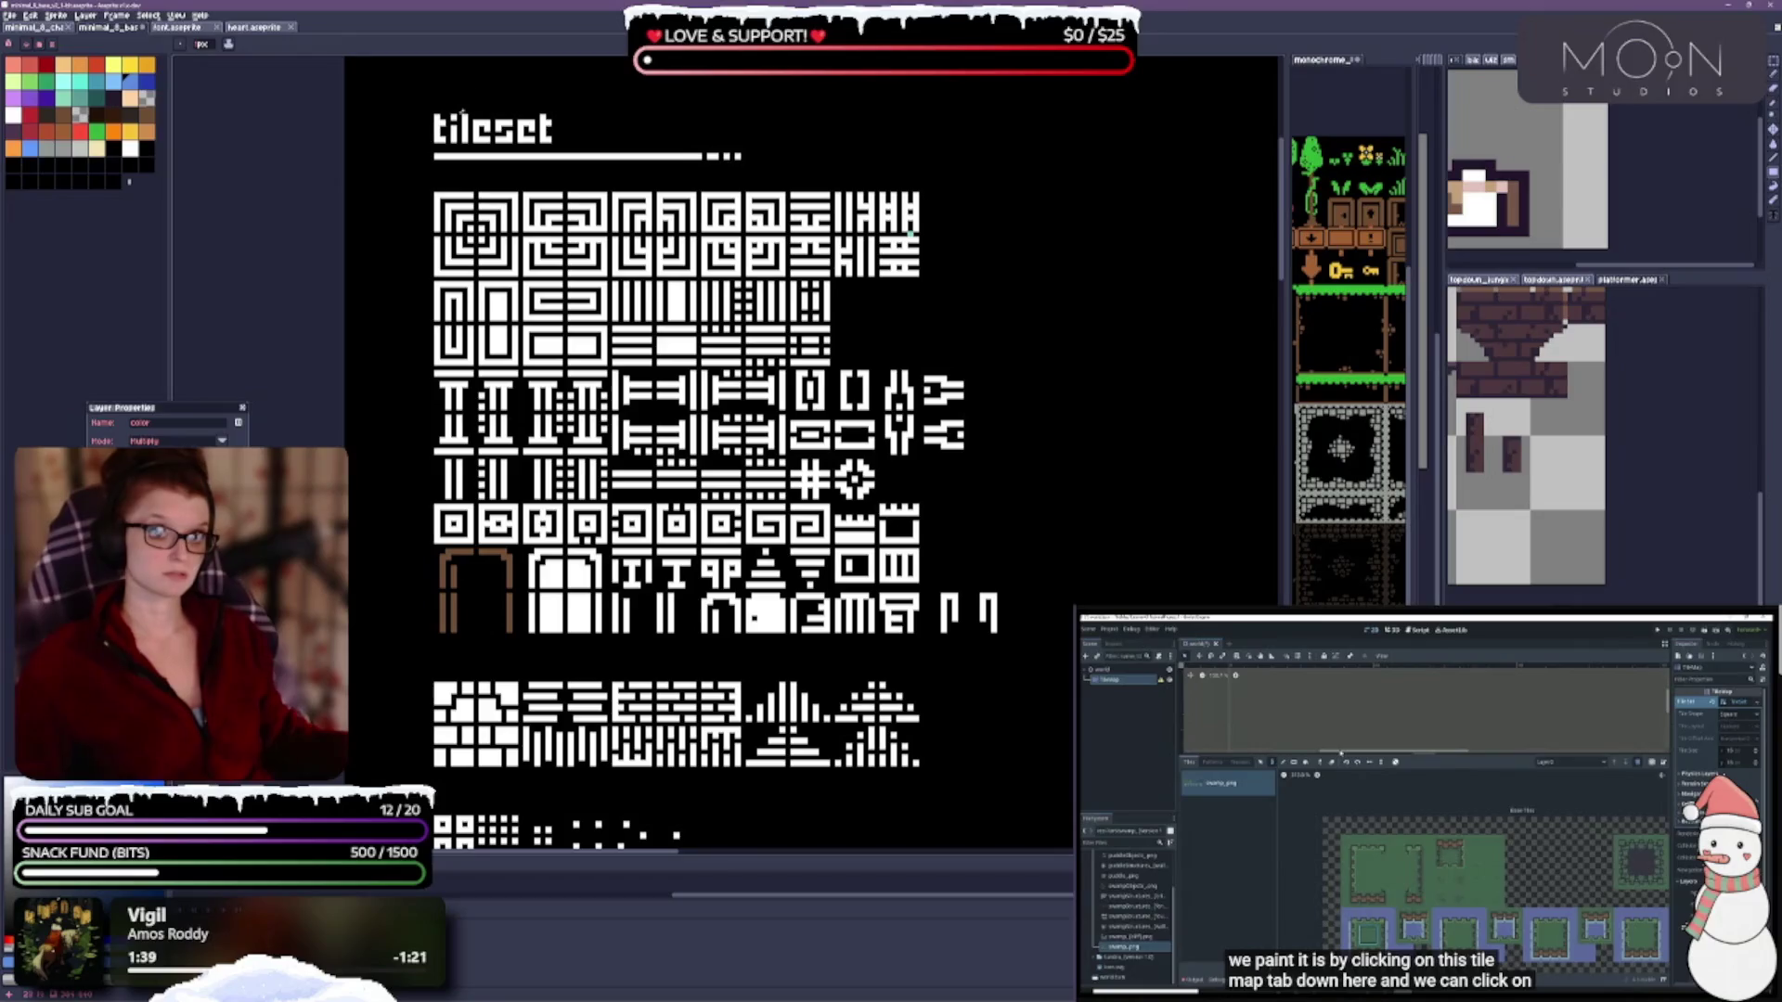
pyautogui.click(436, 118)
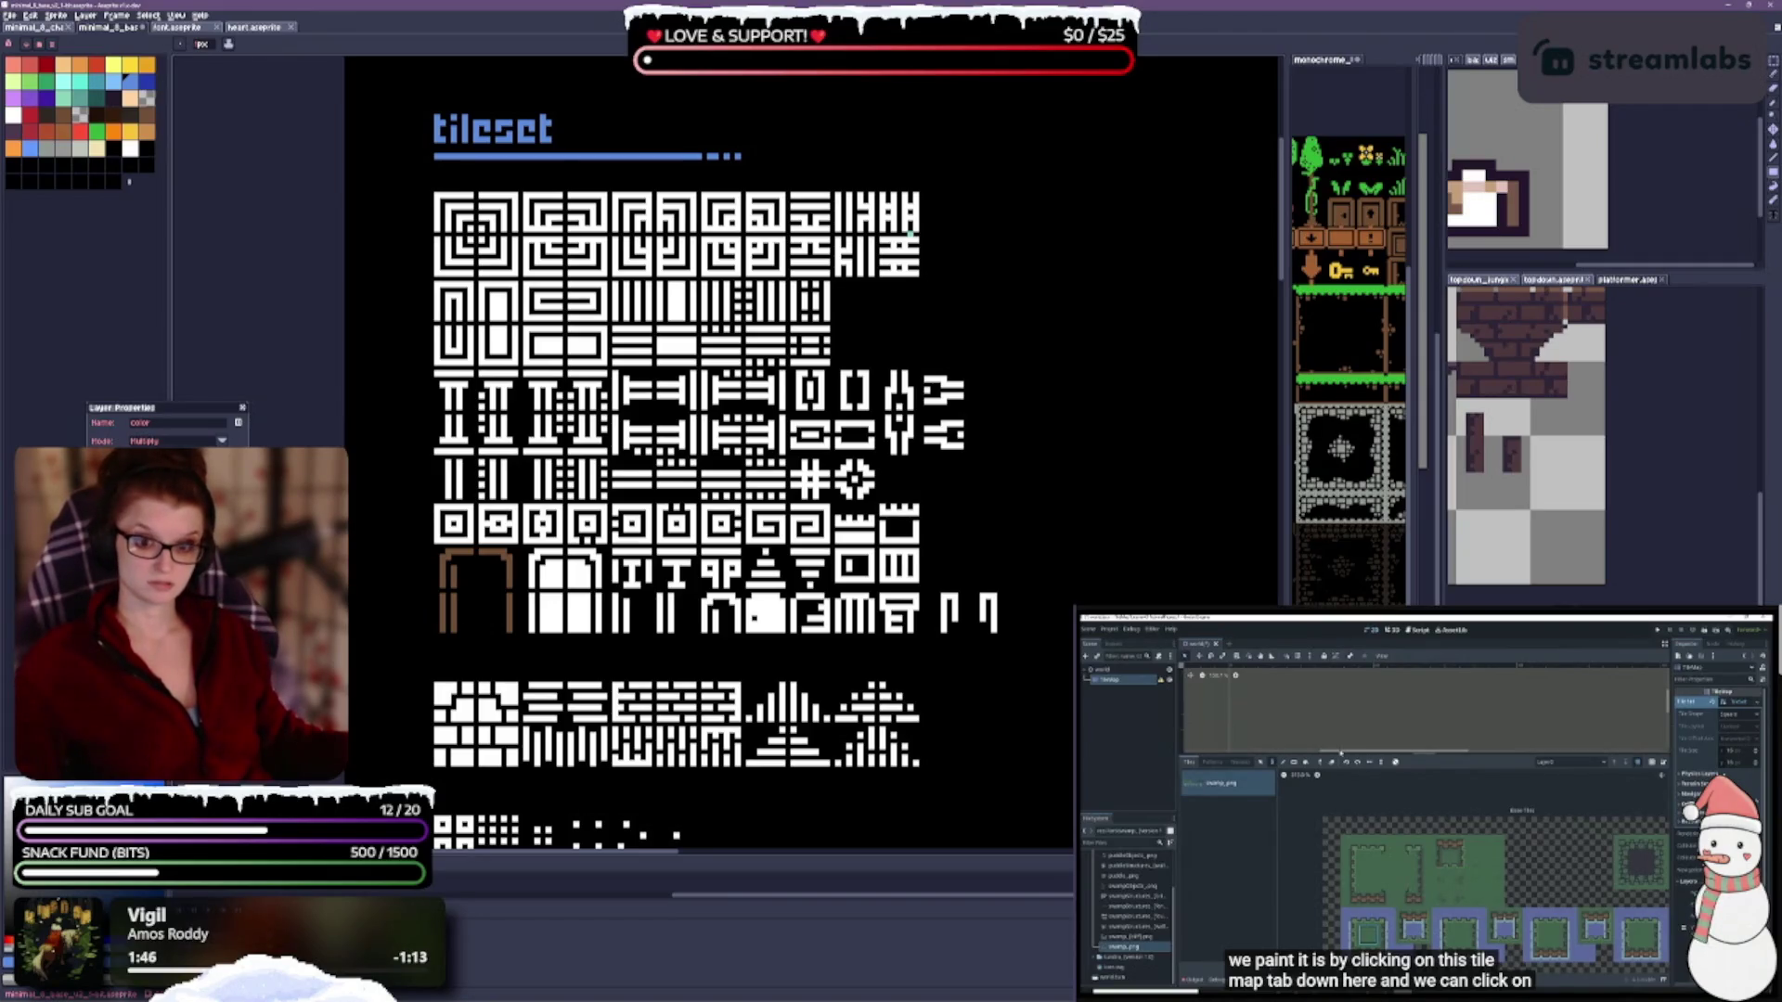
pyautogui.hotkey('ctrl', 'z')
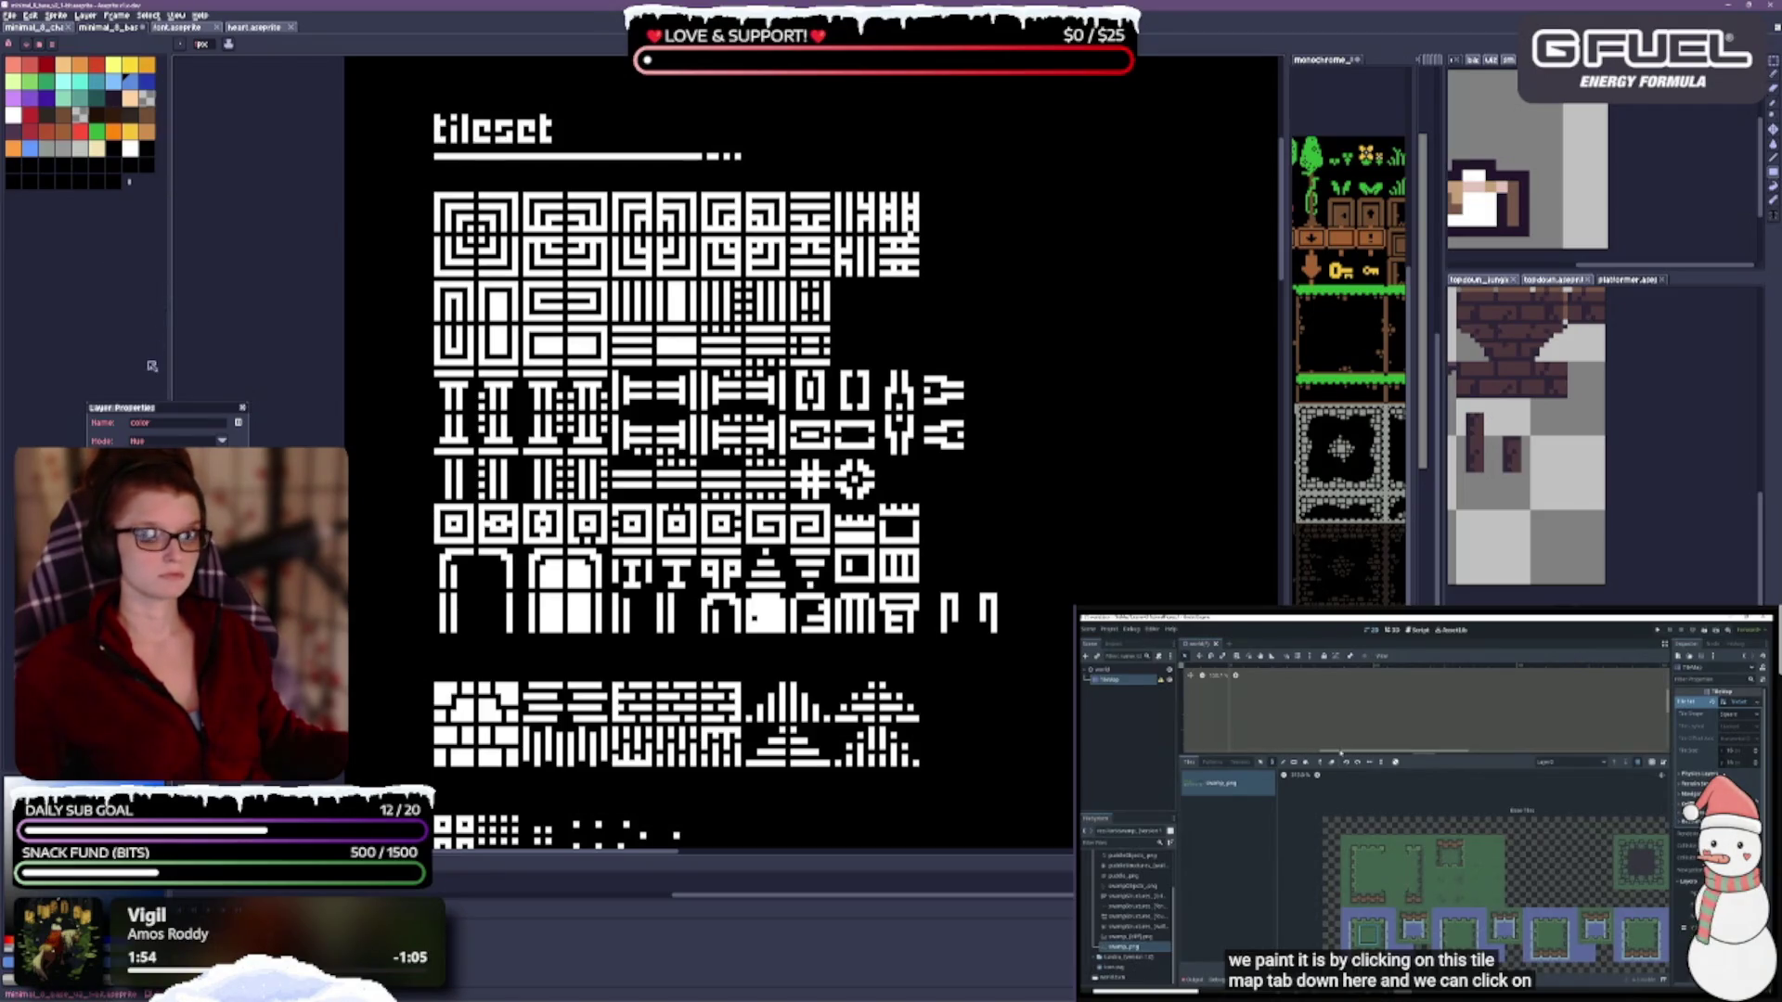
# Switch the color layer to Color blending, keeping the title blue and archways brown on black.
pyautogui.scroll(-1, 223, 442)
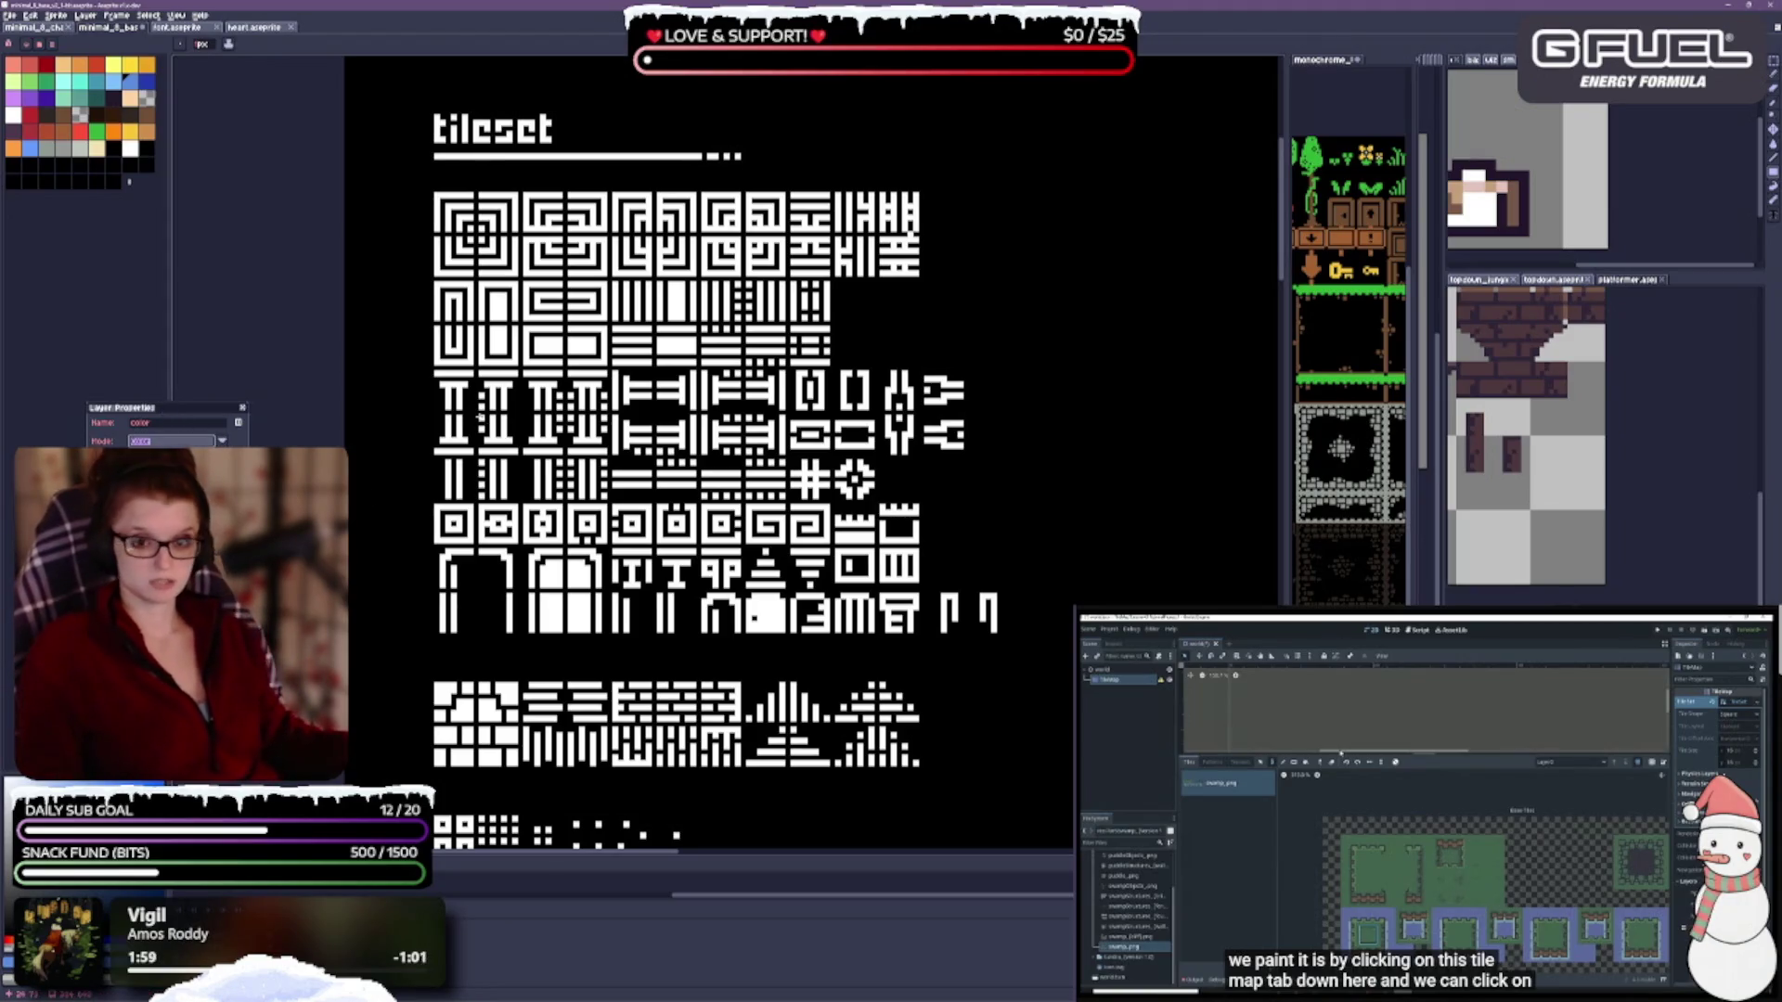
pyautogui.press('Return')
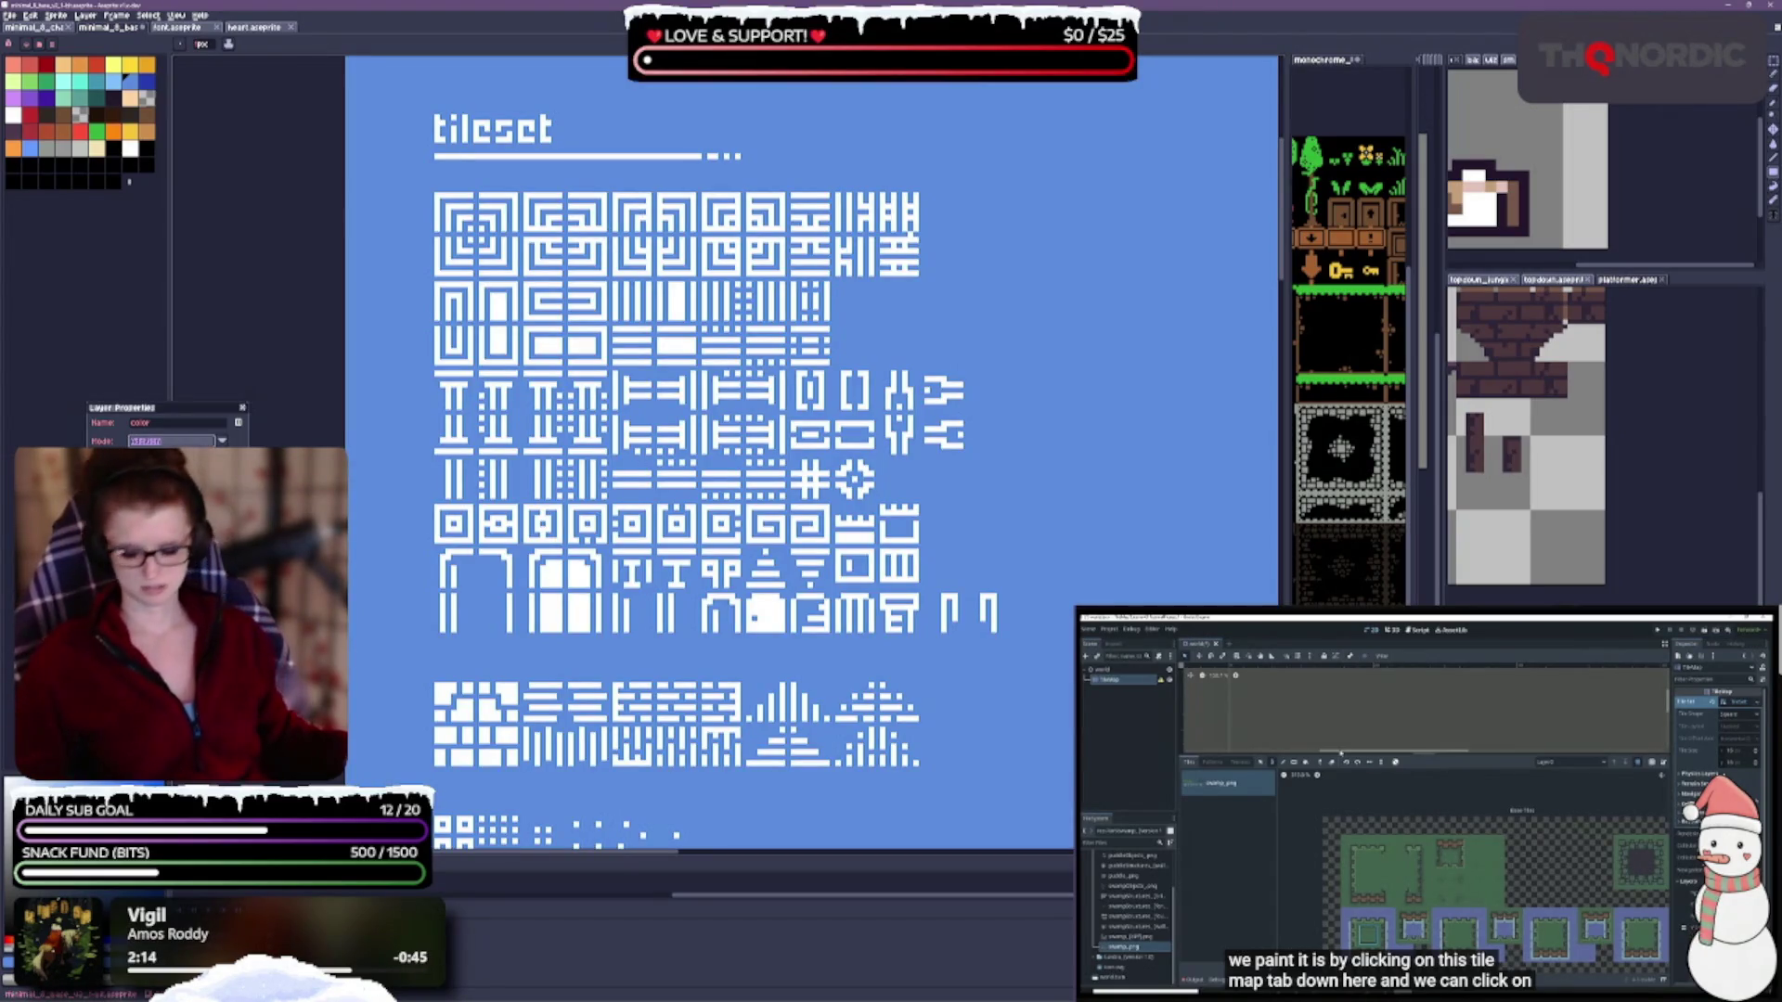
pyautogui.press('Down')
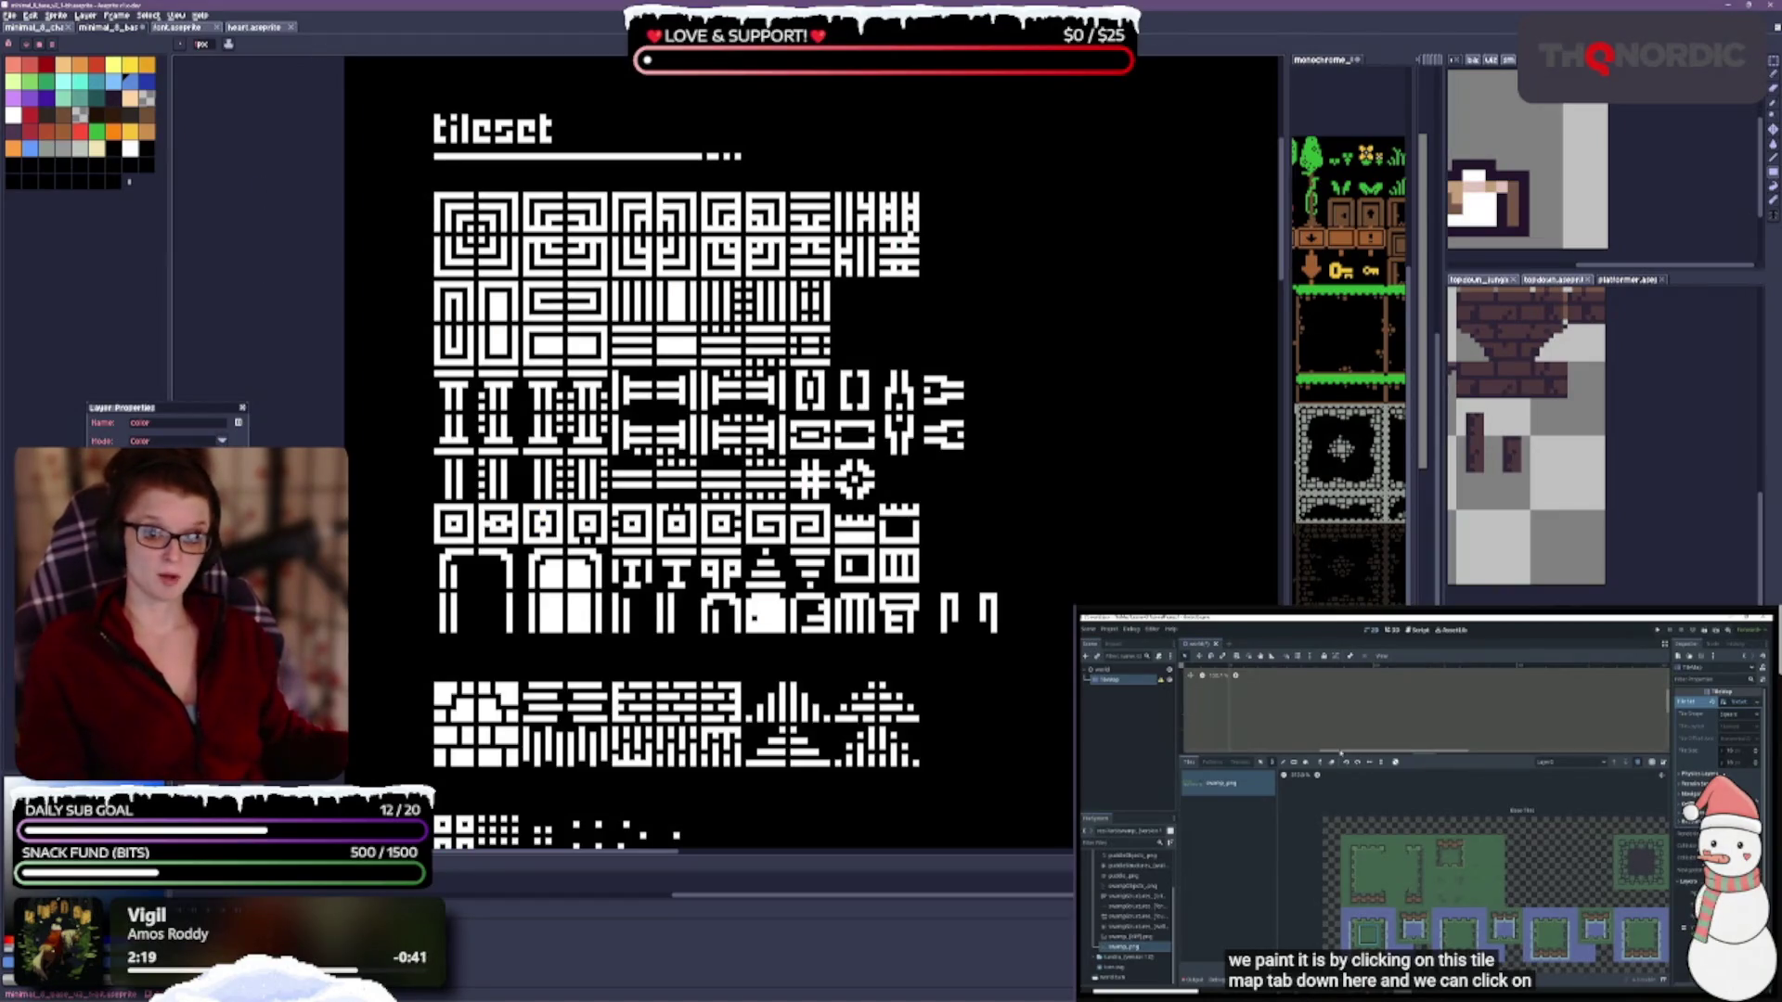
pyautogui.press('Down')
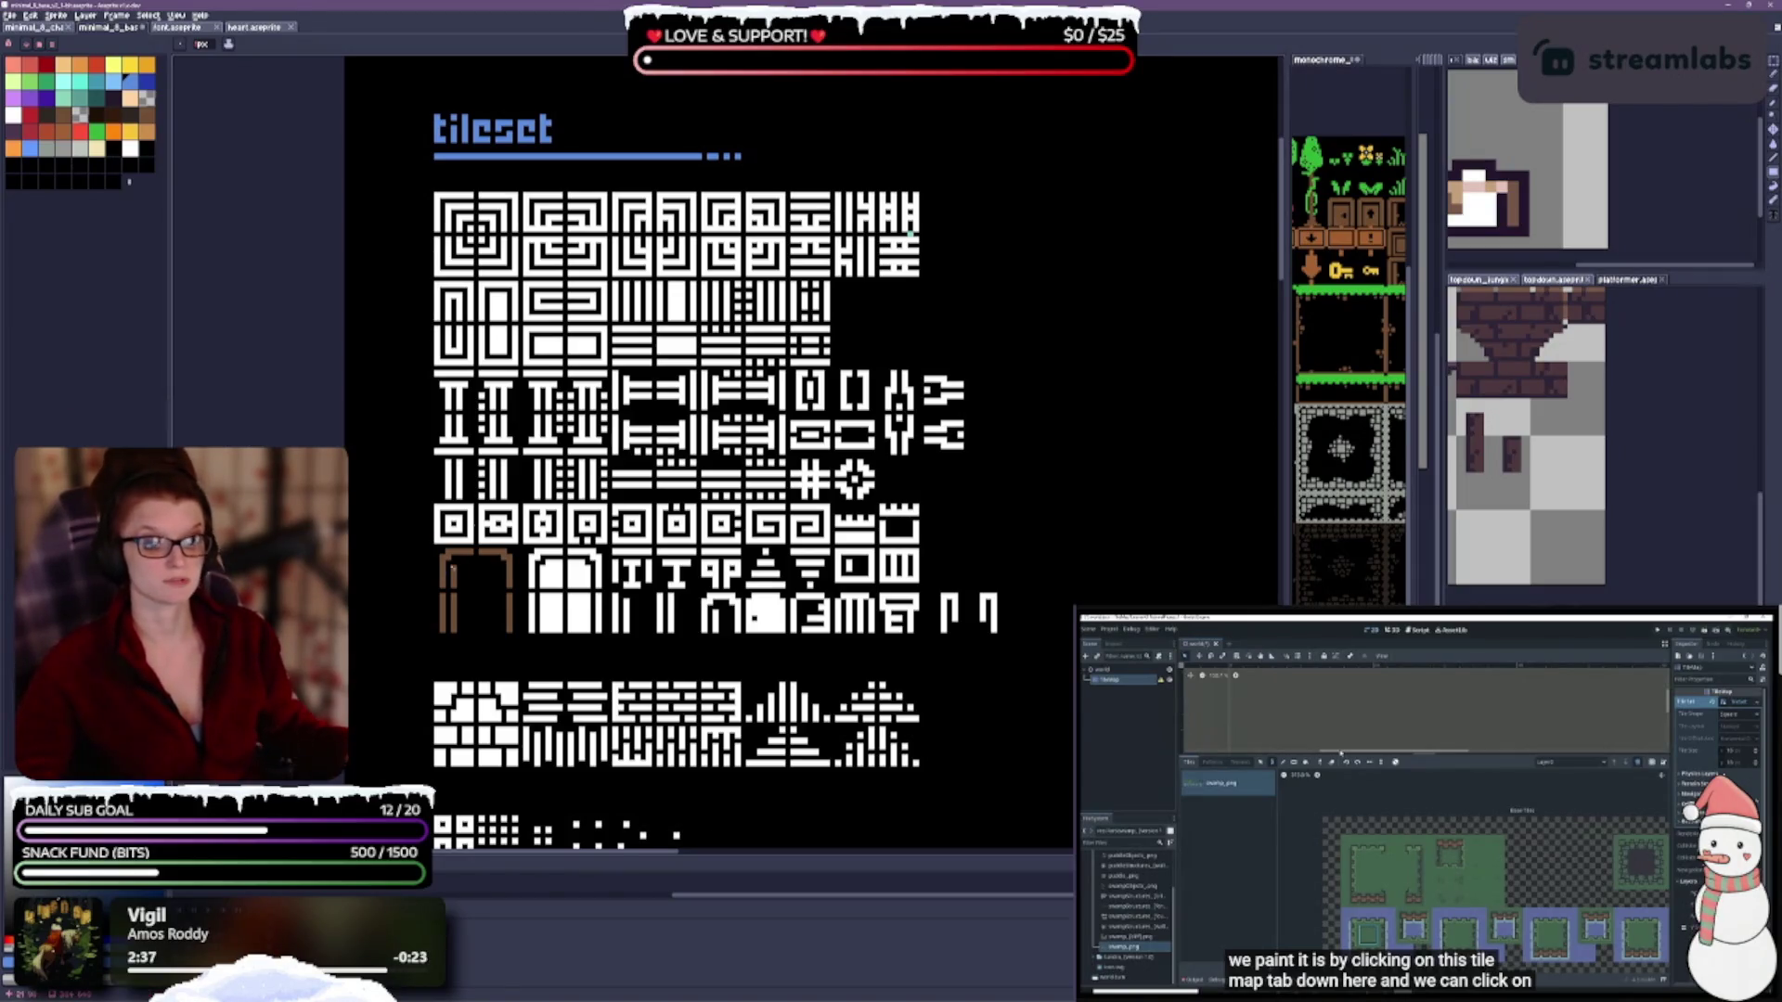
pyautogui.scroll(-5, 1118, 263)
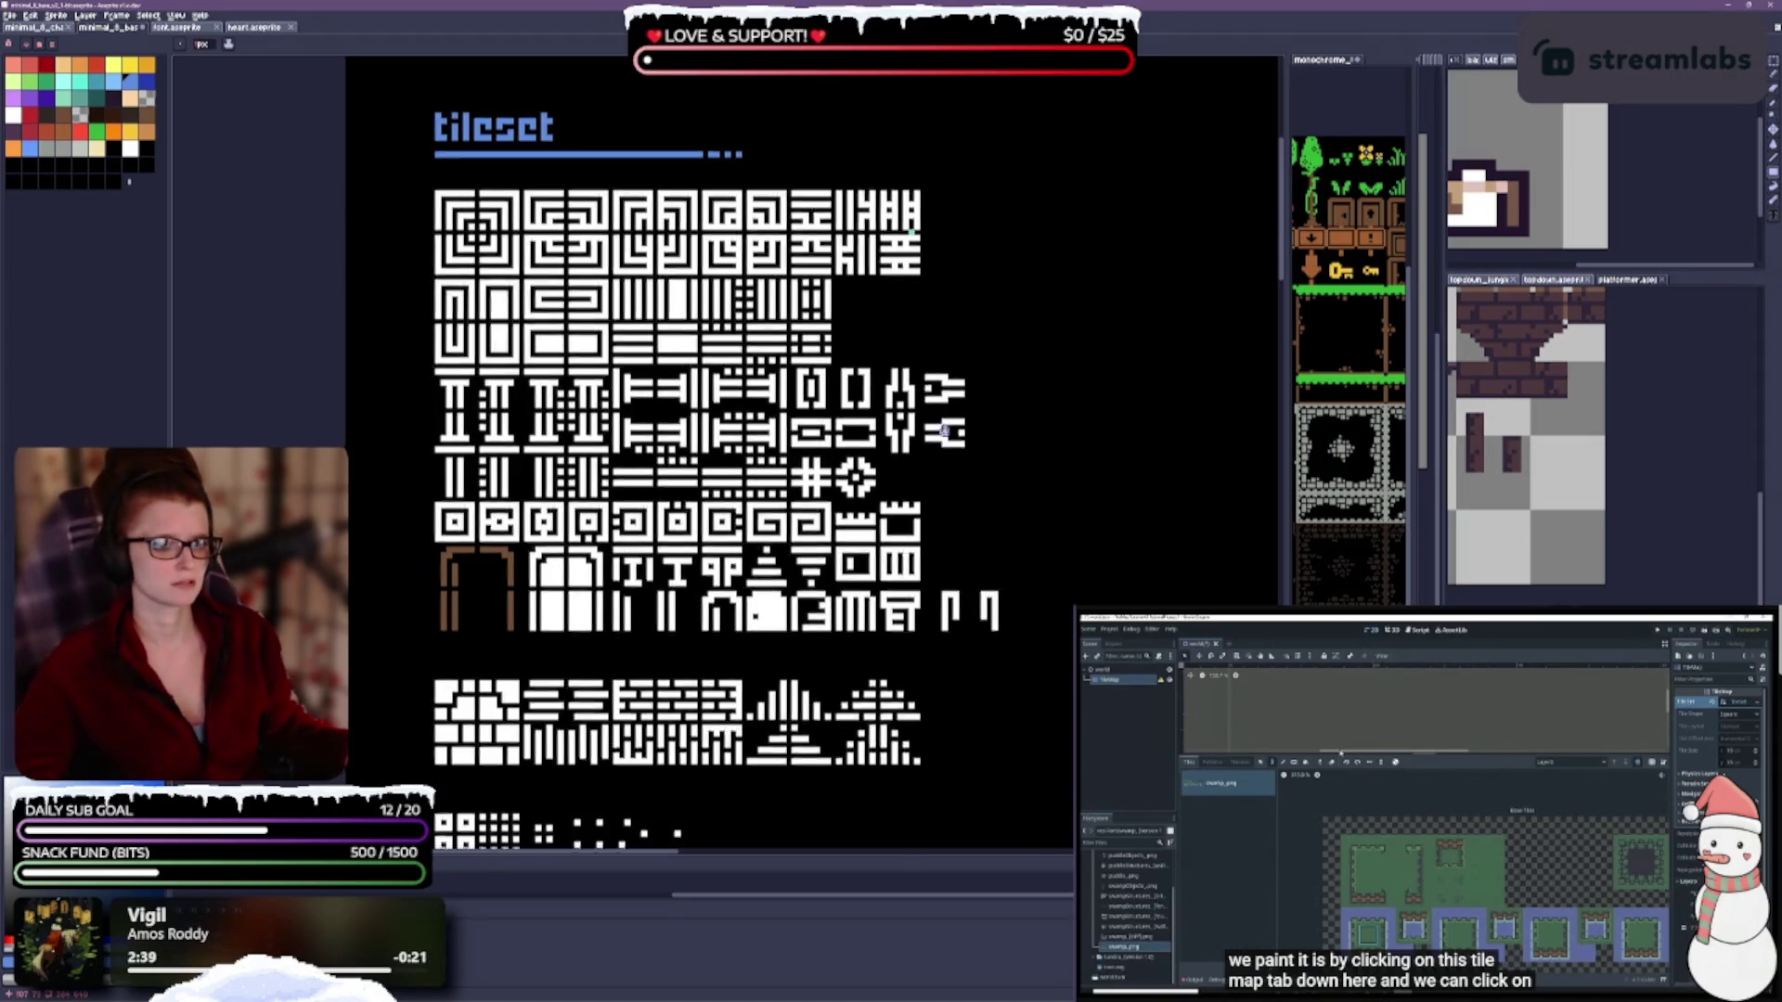
pyautogui.scroll(3, 722, 446)
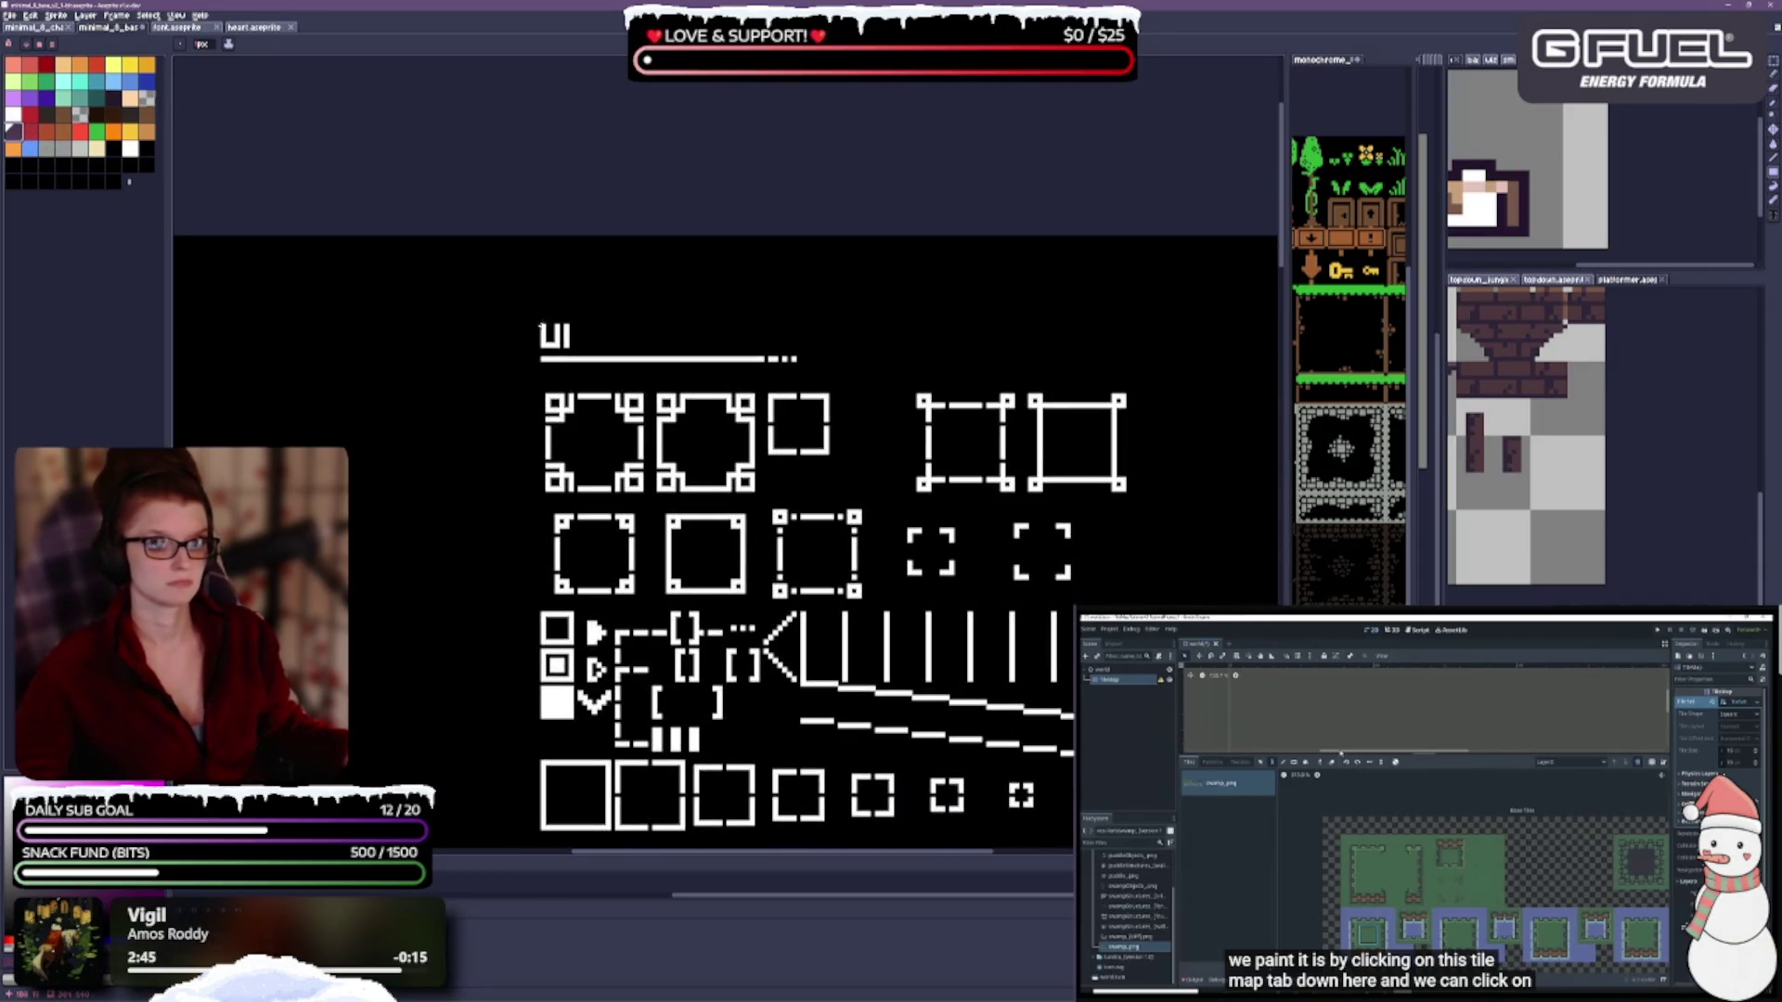
# Tint the UI label and its underline dark purple.
pyautogui.moveTo(542, 327); pyautogui.dragTo(824, 370)
pyautogui.scroll(-5, 983, 453)
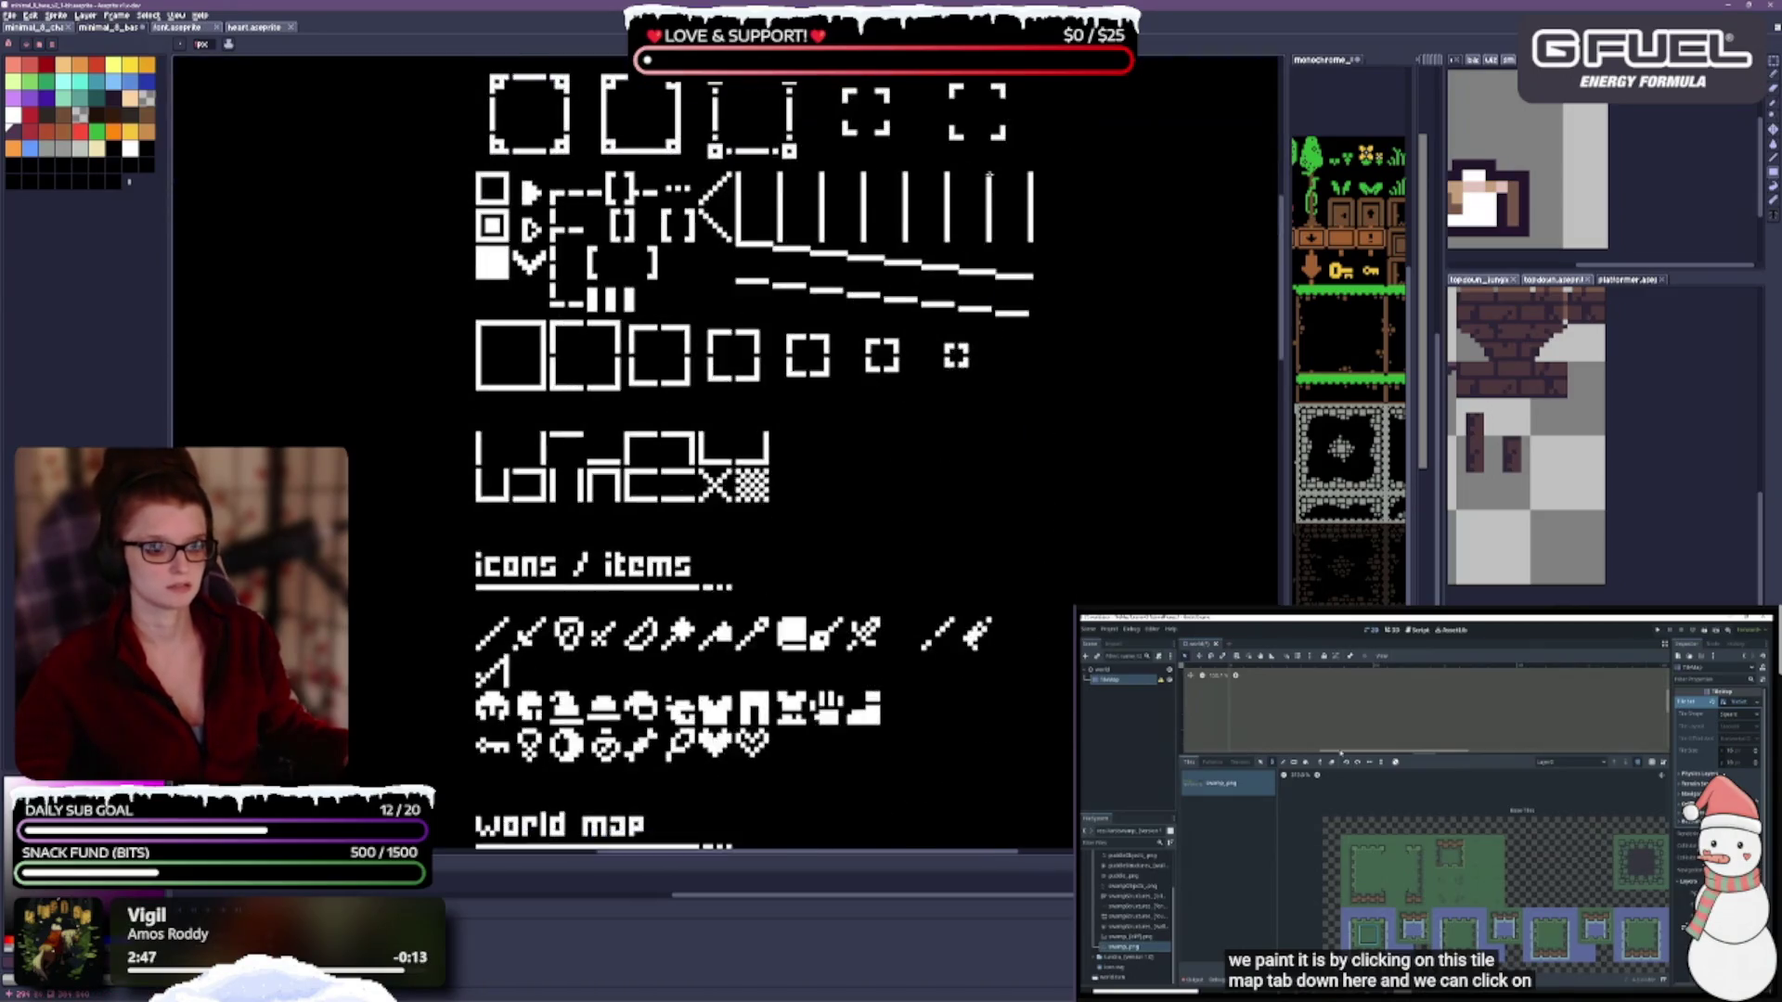
pyautogui.scroll(-5, 863, 573)
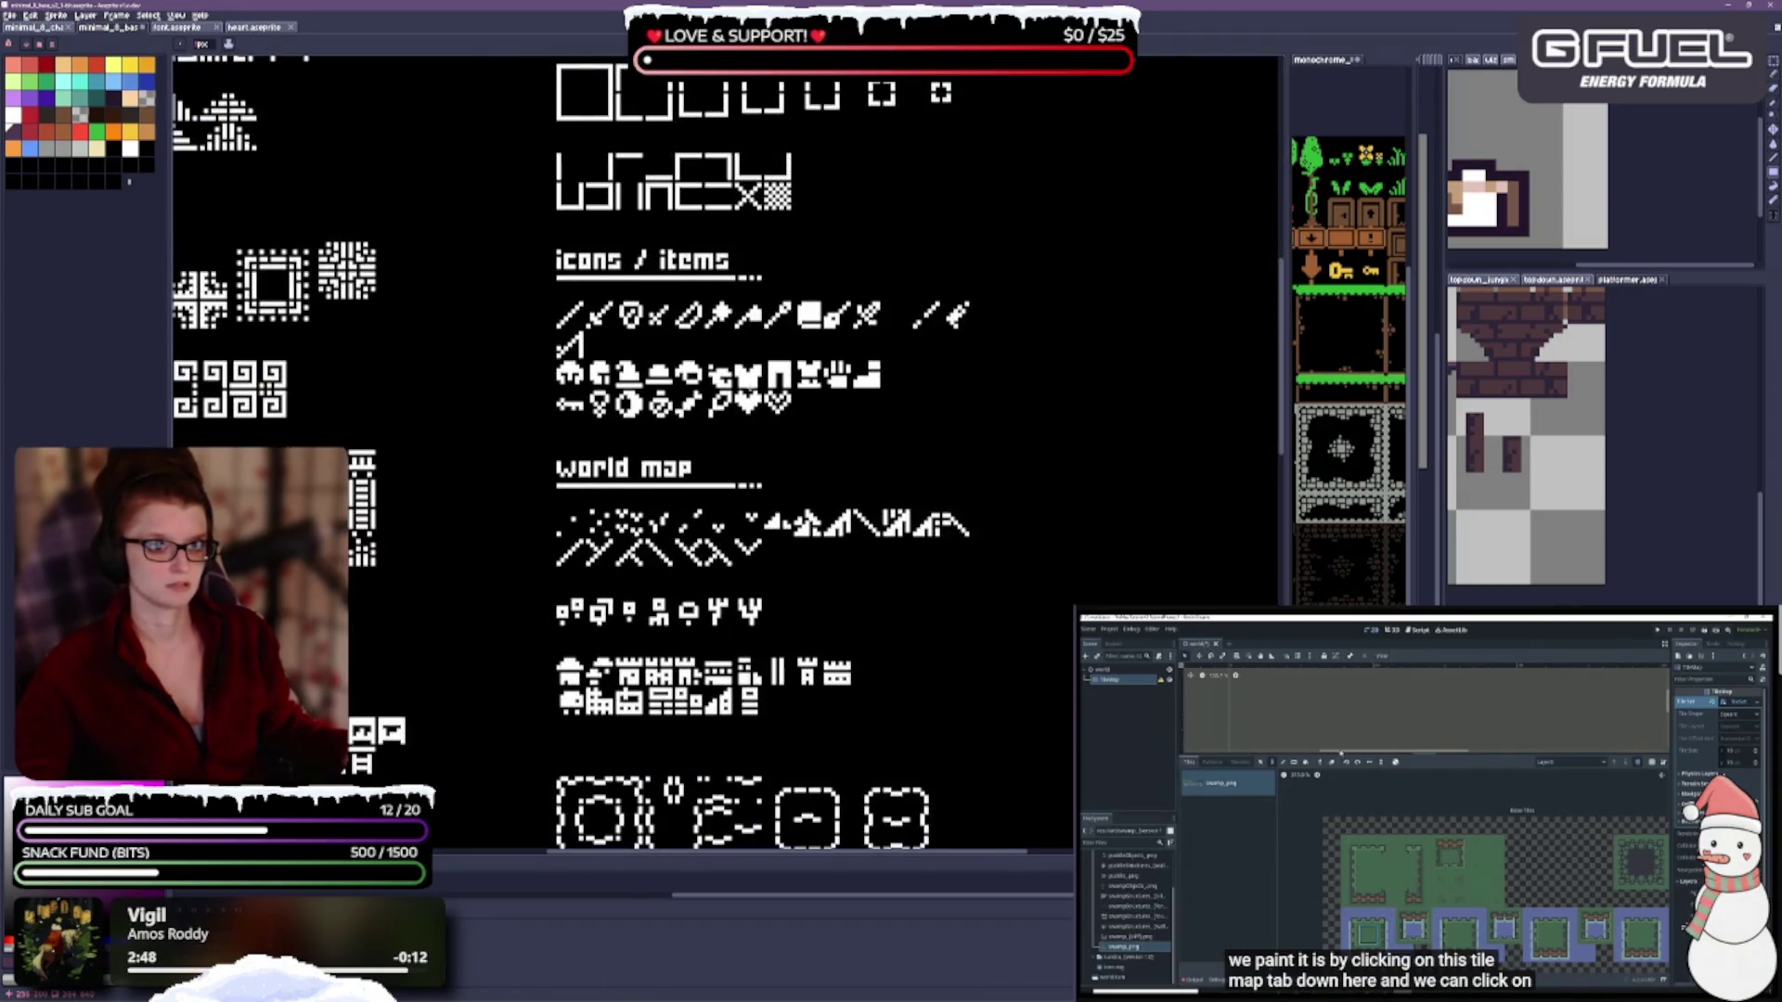
pyautogui.scroll(1, 808, 478)
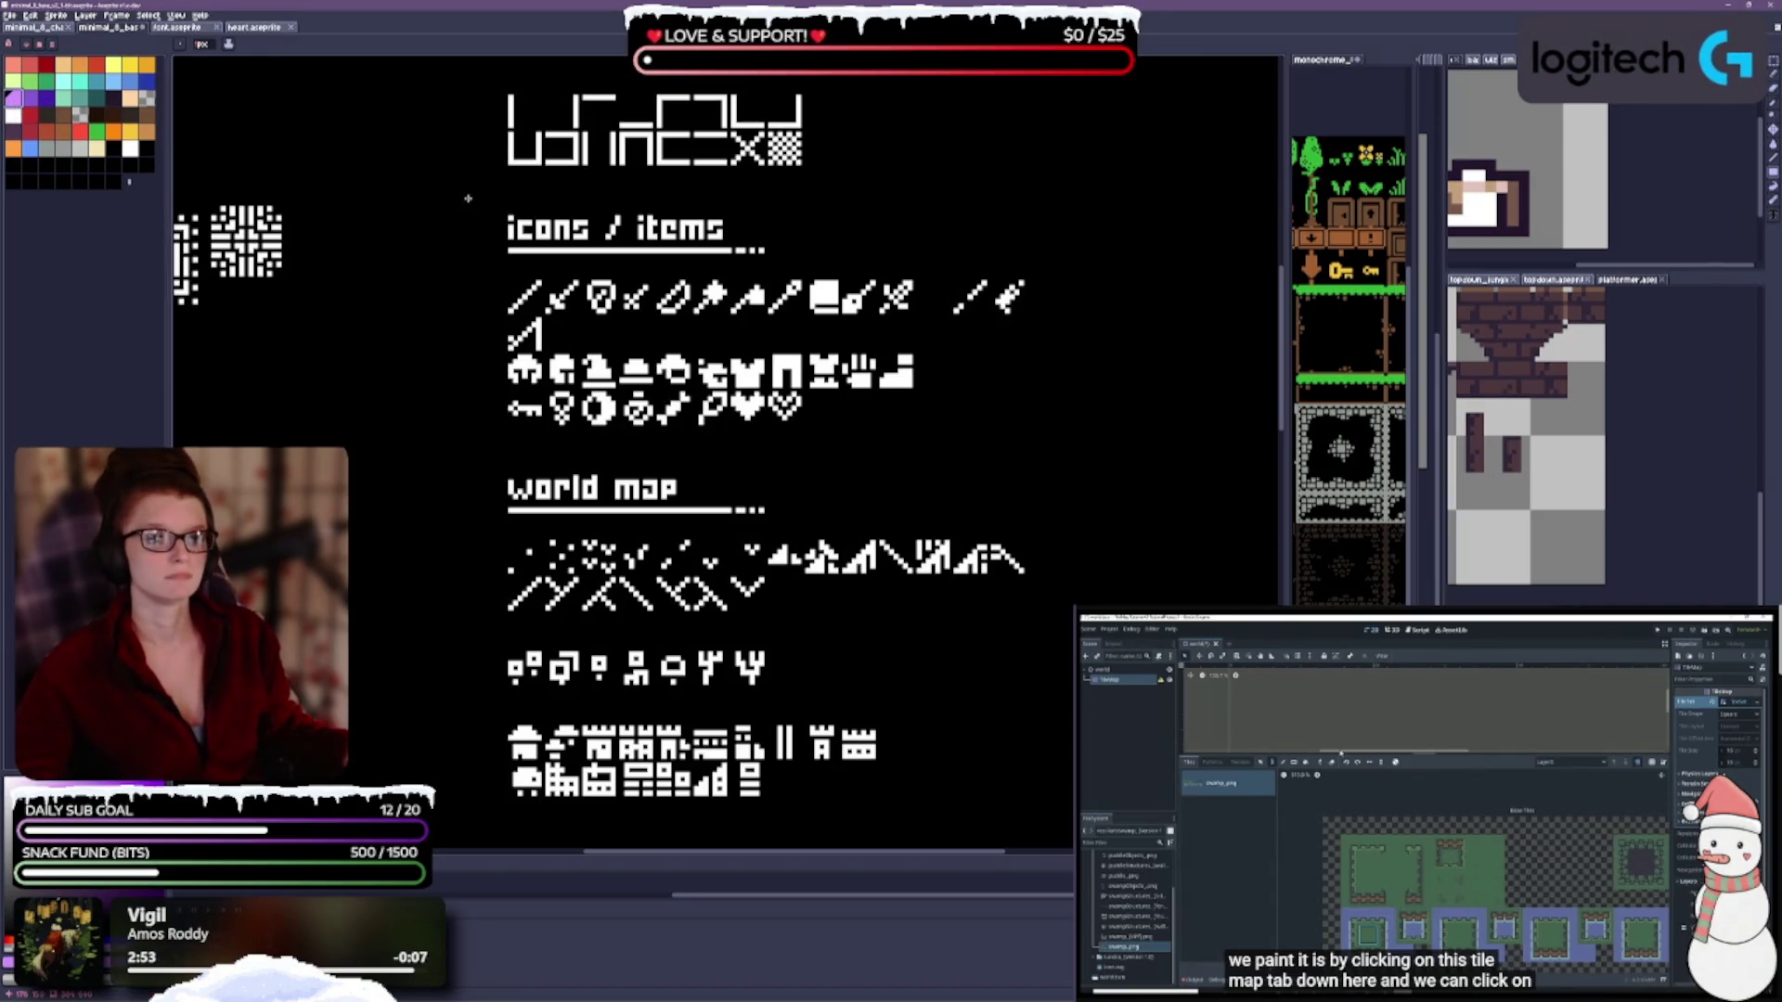
pyautogui.scroll(5, 742, 307)
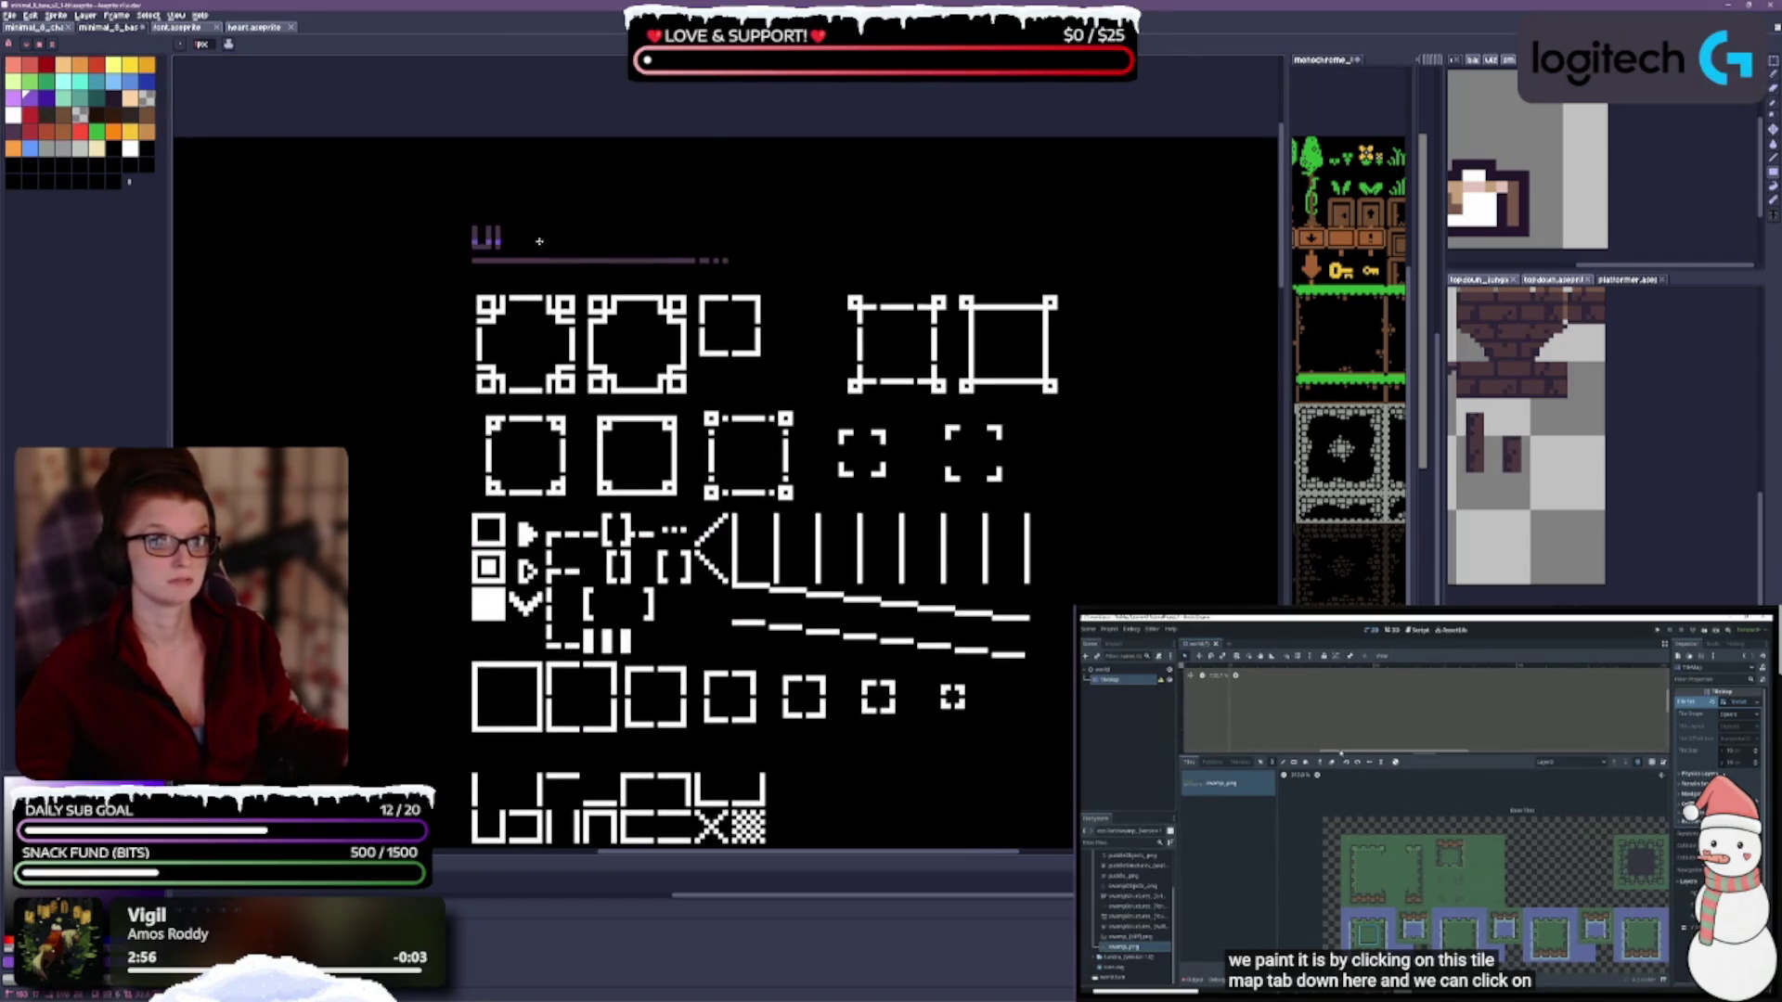
pyautogui.scroll(-3, 961, 339)
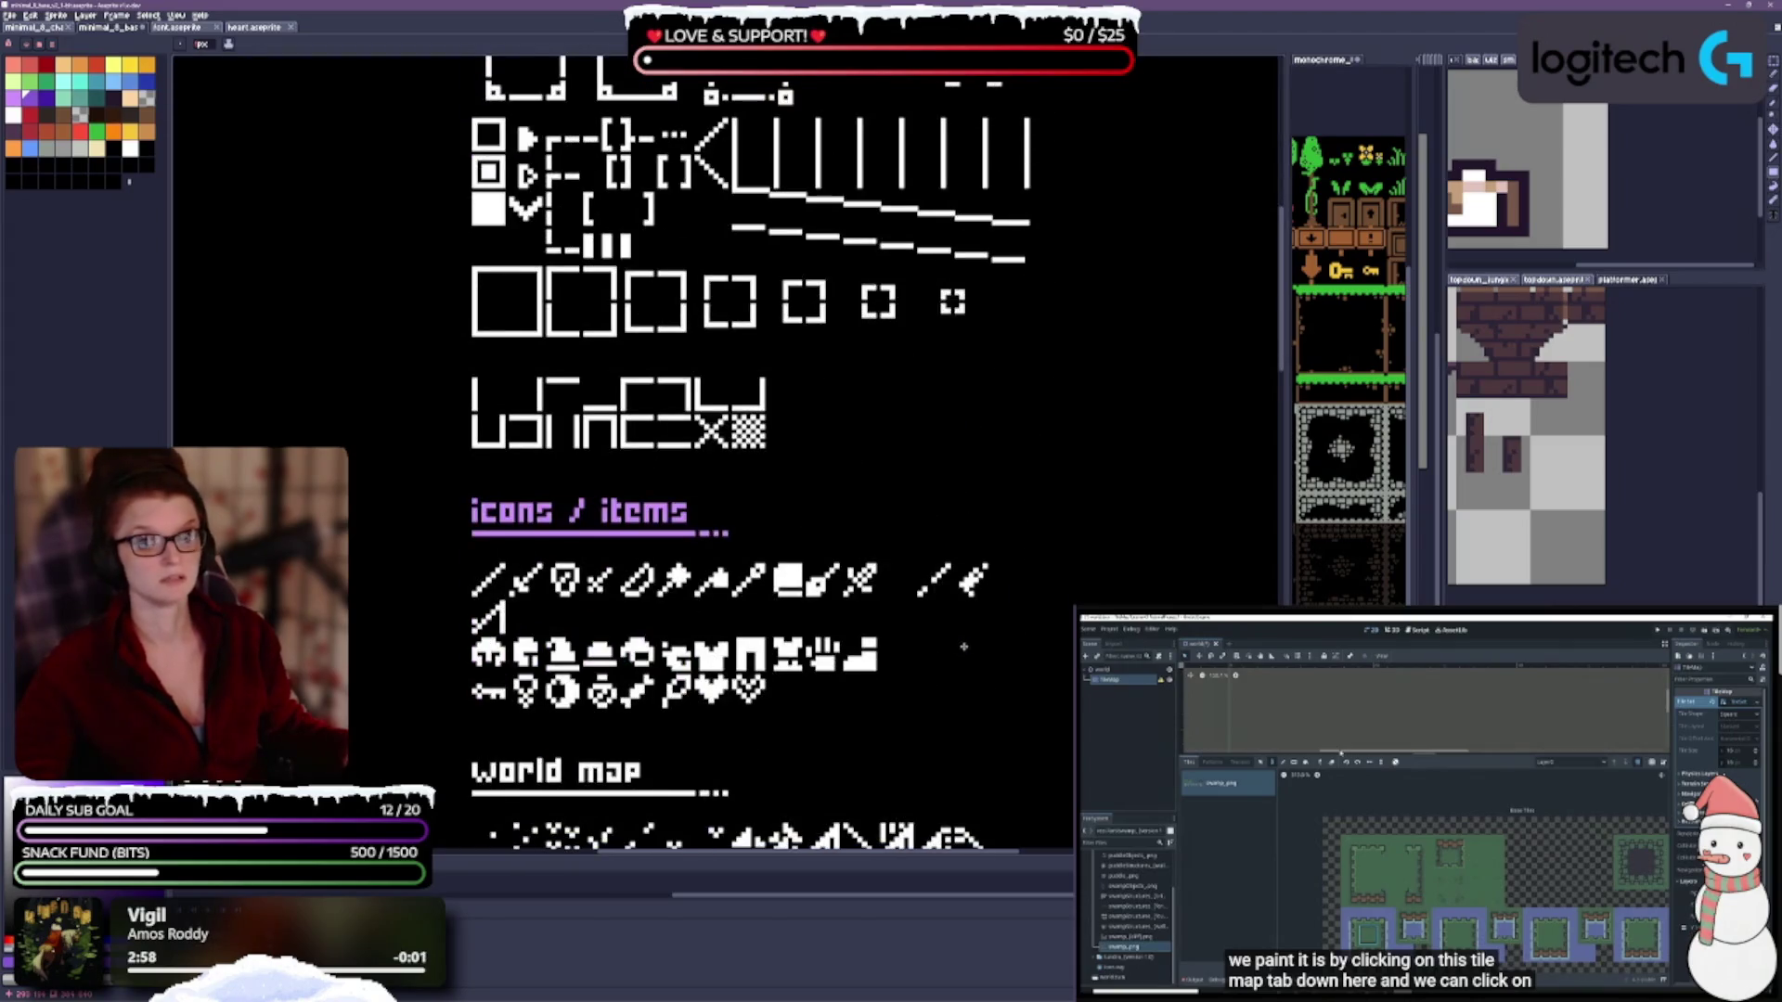
pyautogui.scroll(-2, 963, 647)
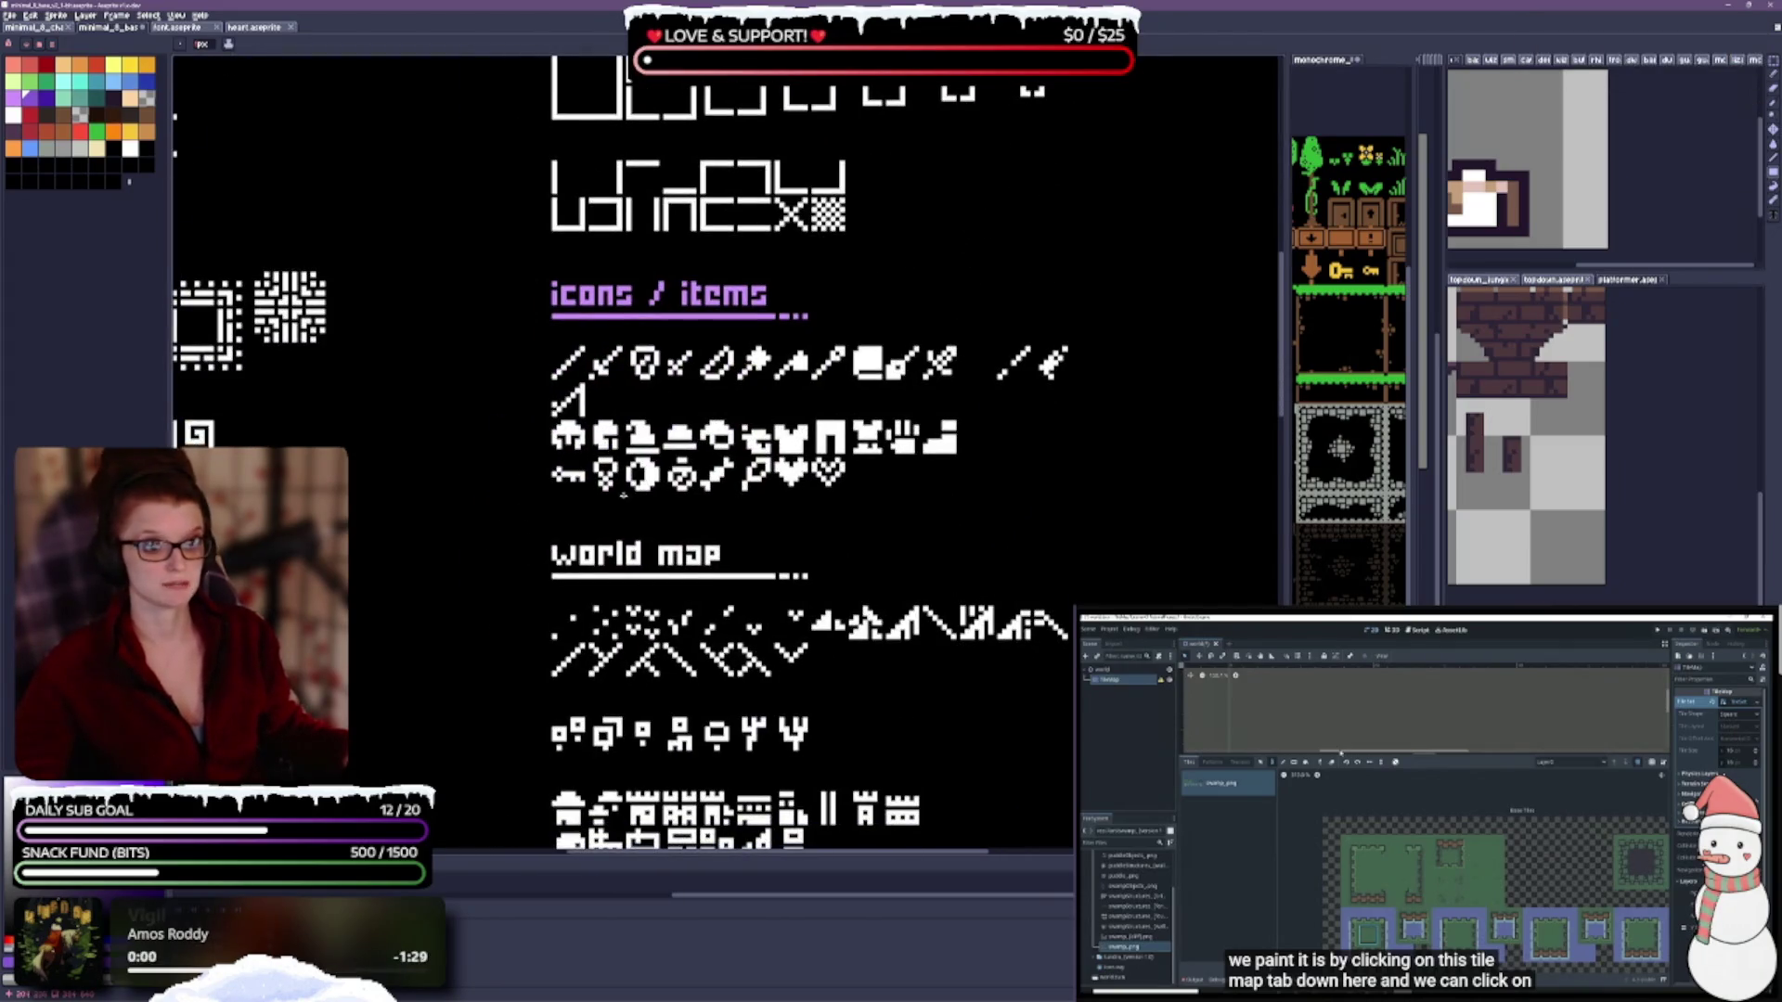
pyautogui.scroll(-2, 869, 627)
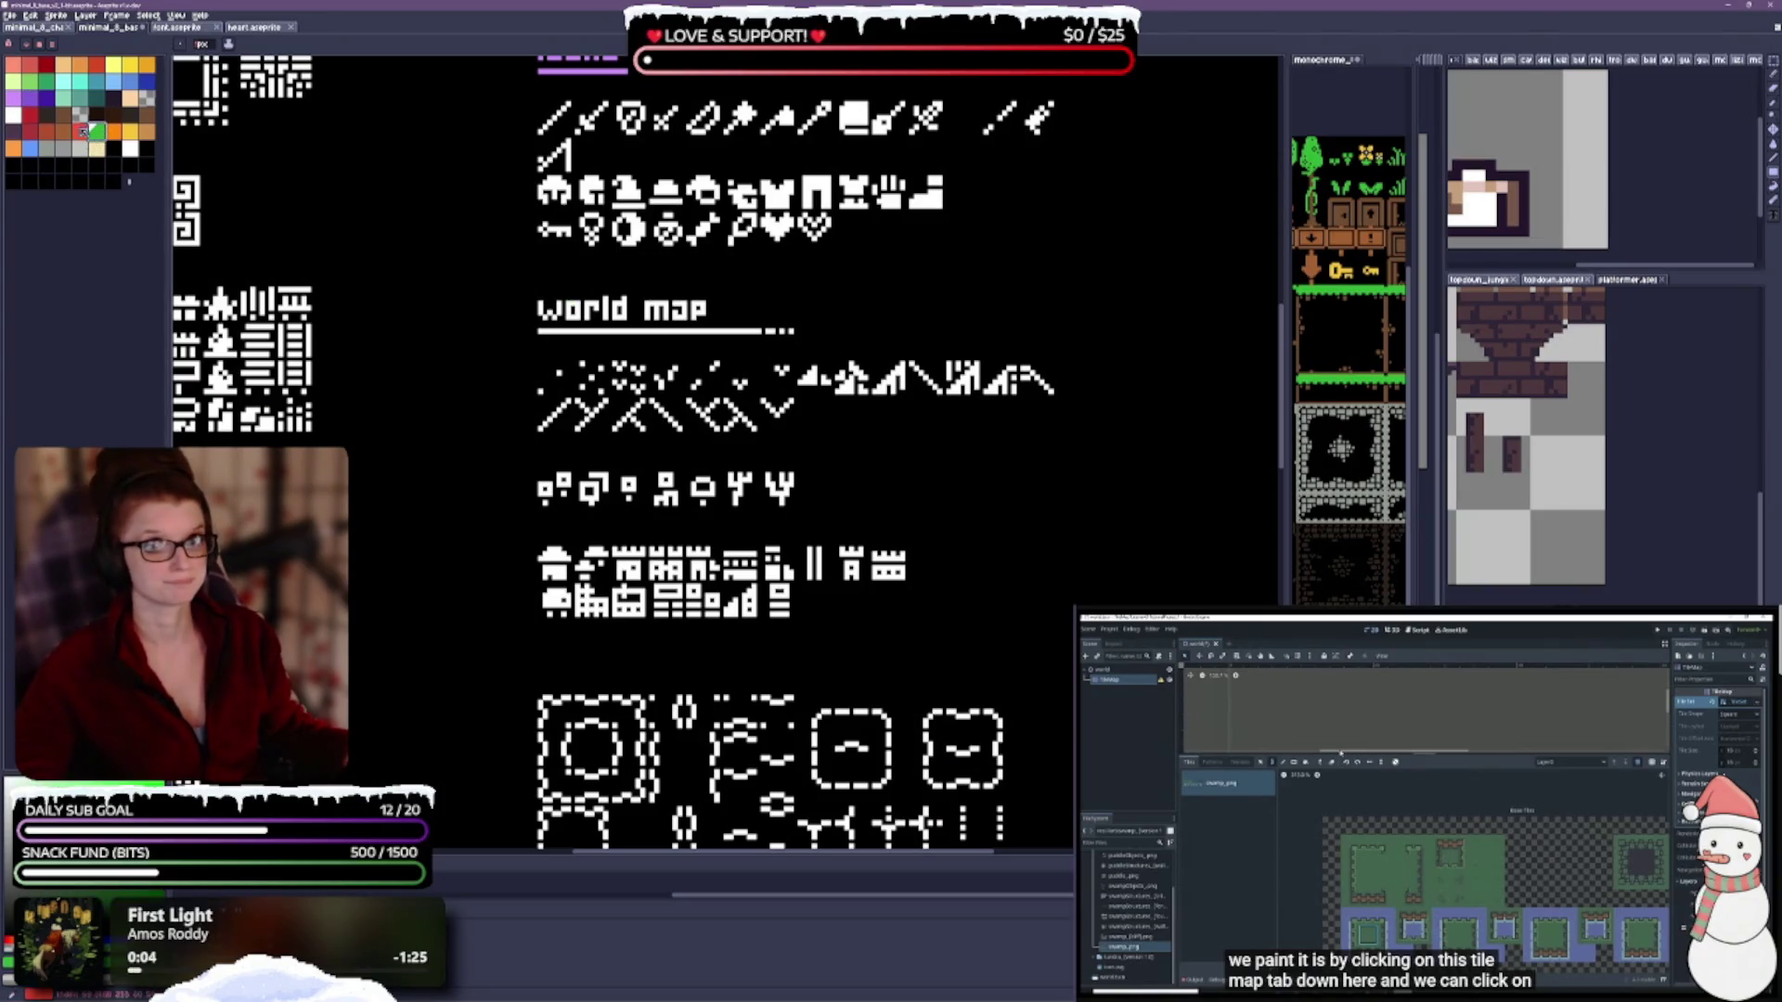
# Pick green from the palette and fill the 'world map' heading.
pyautogui.click(45, 82)
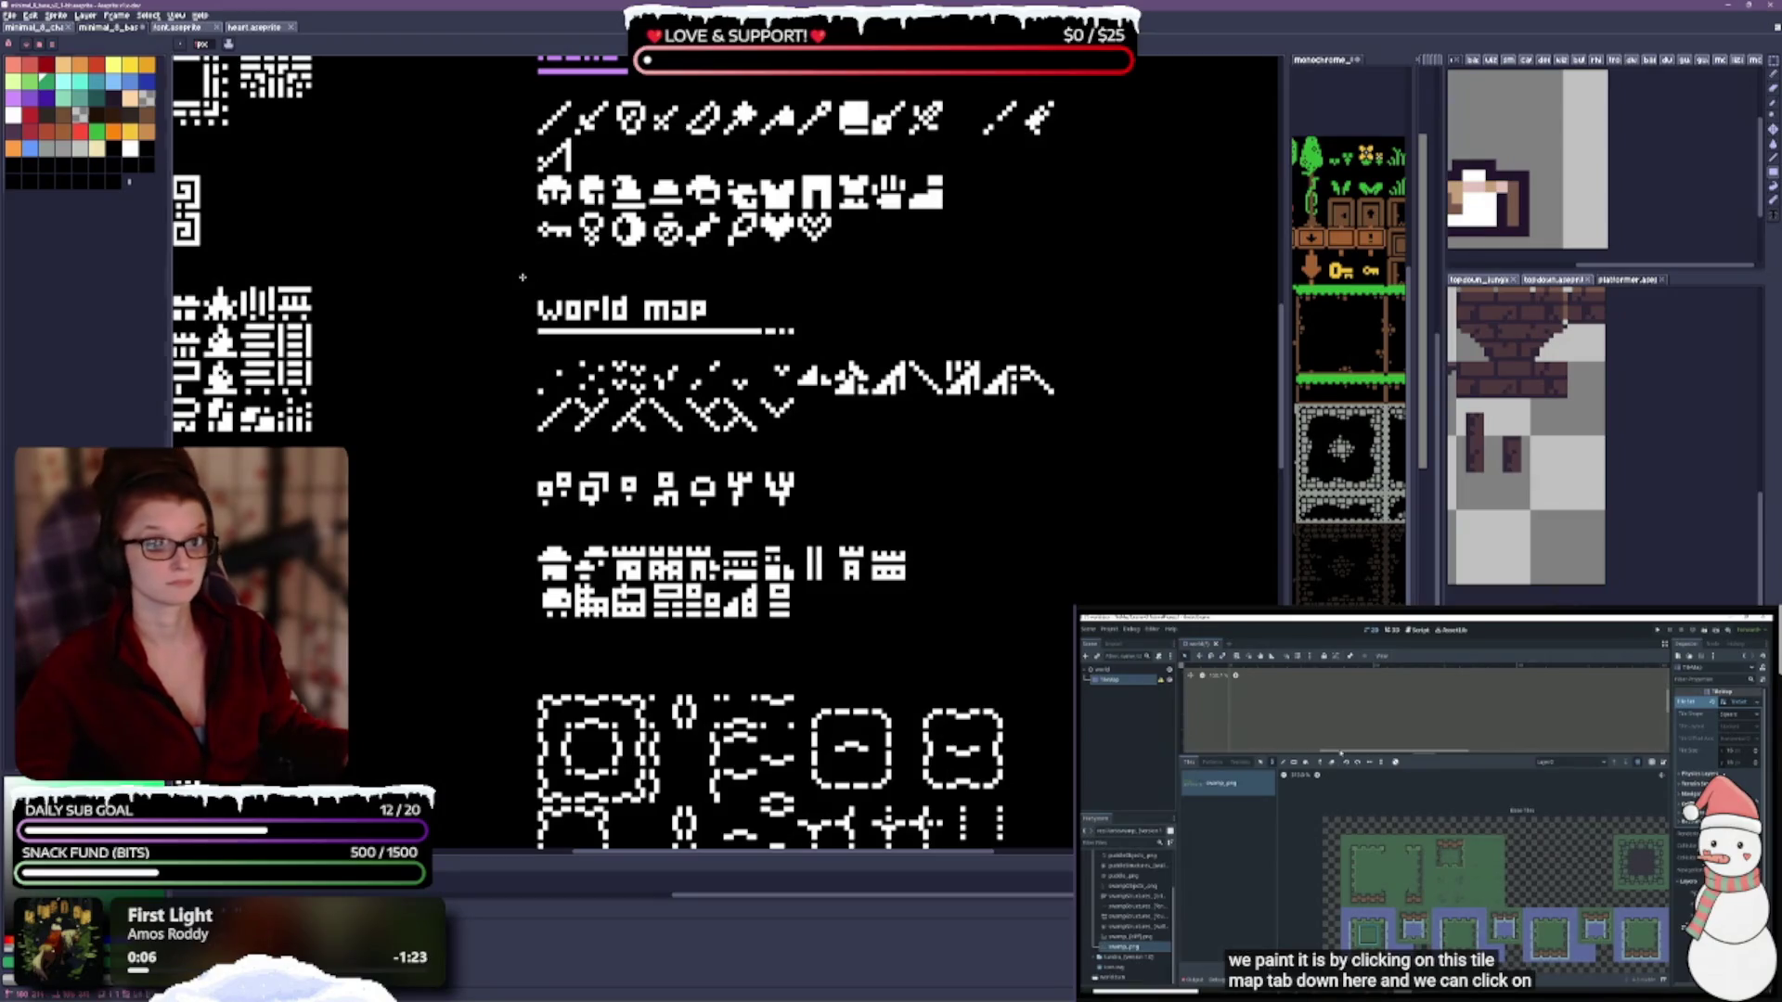
pyautogui.click(817, 336)
pyautogui.scroll(-5, 858, 546)
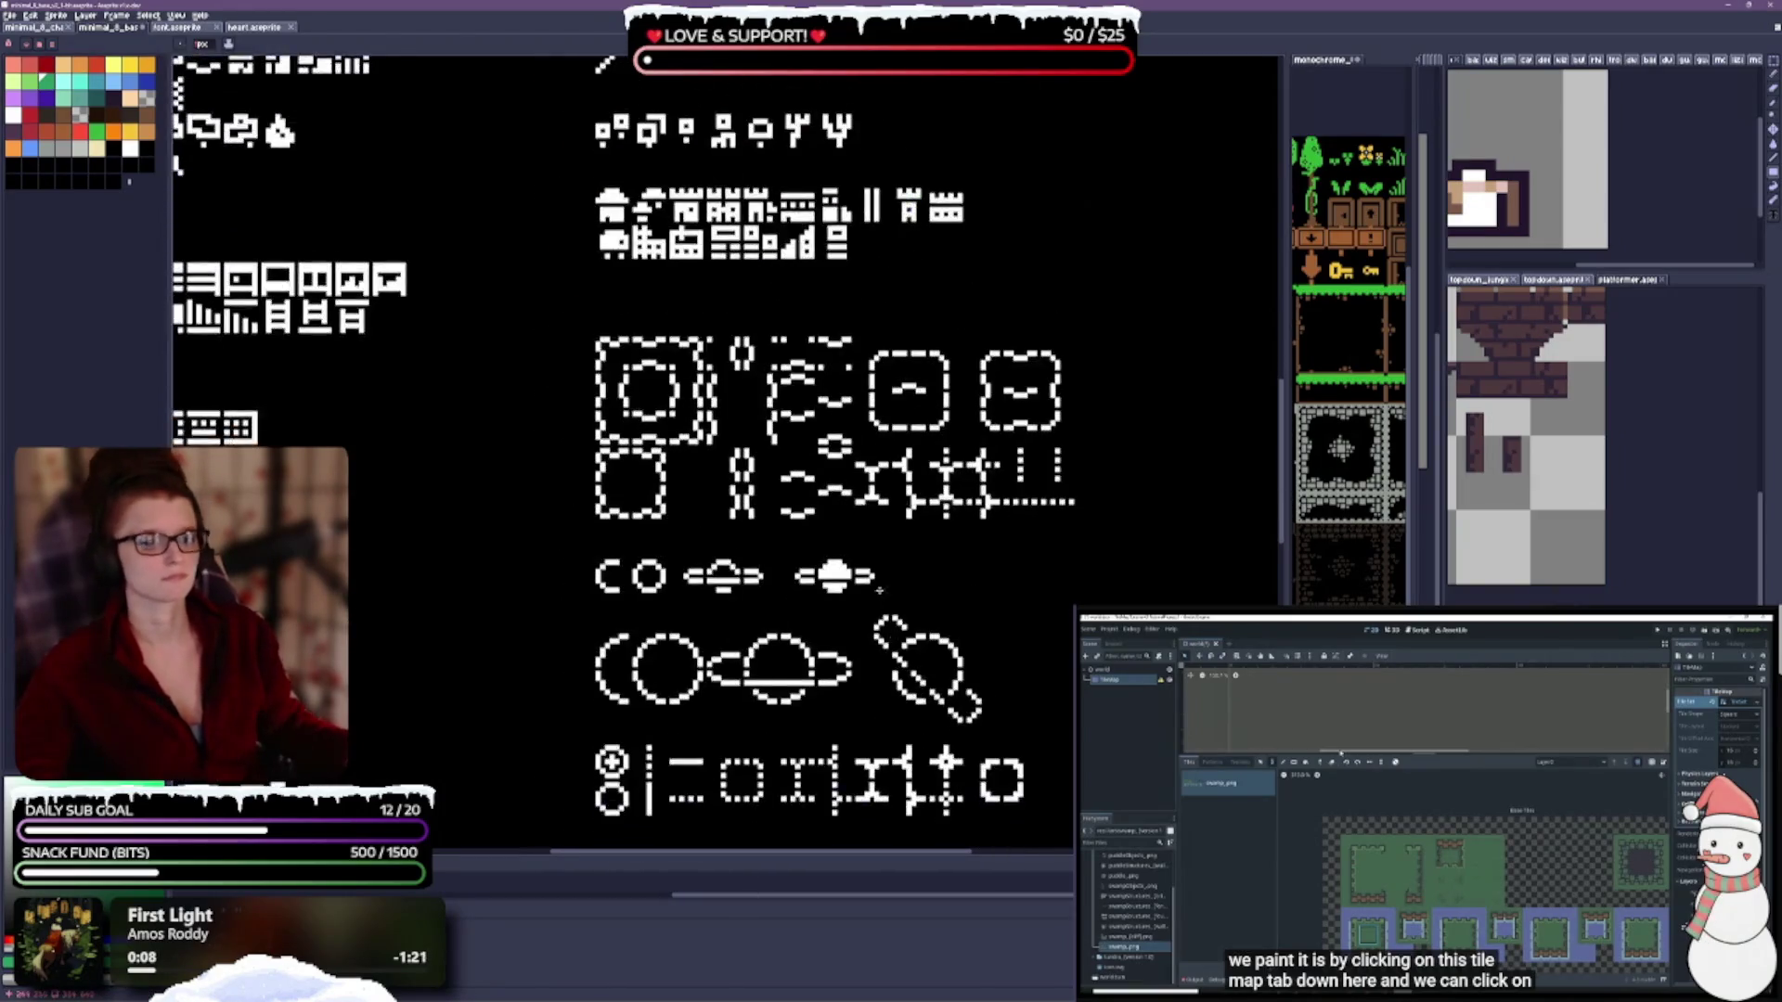
pyautogui.scroll(-2, 495, 627)
pyautogui.scroll(2, 495, 626)
pyautogui.scroll(-2, 524, 524)
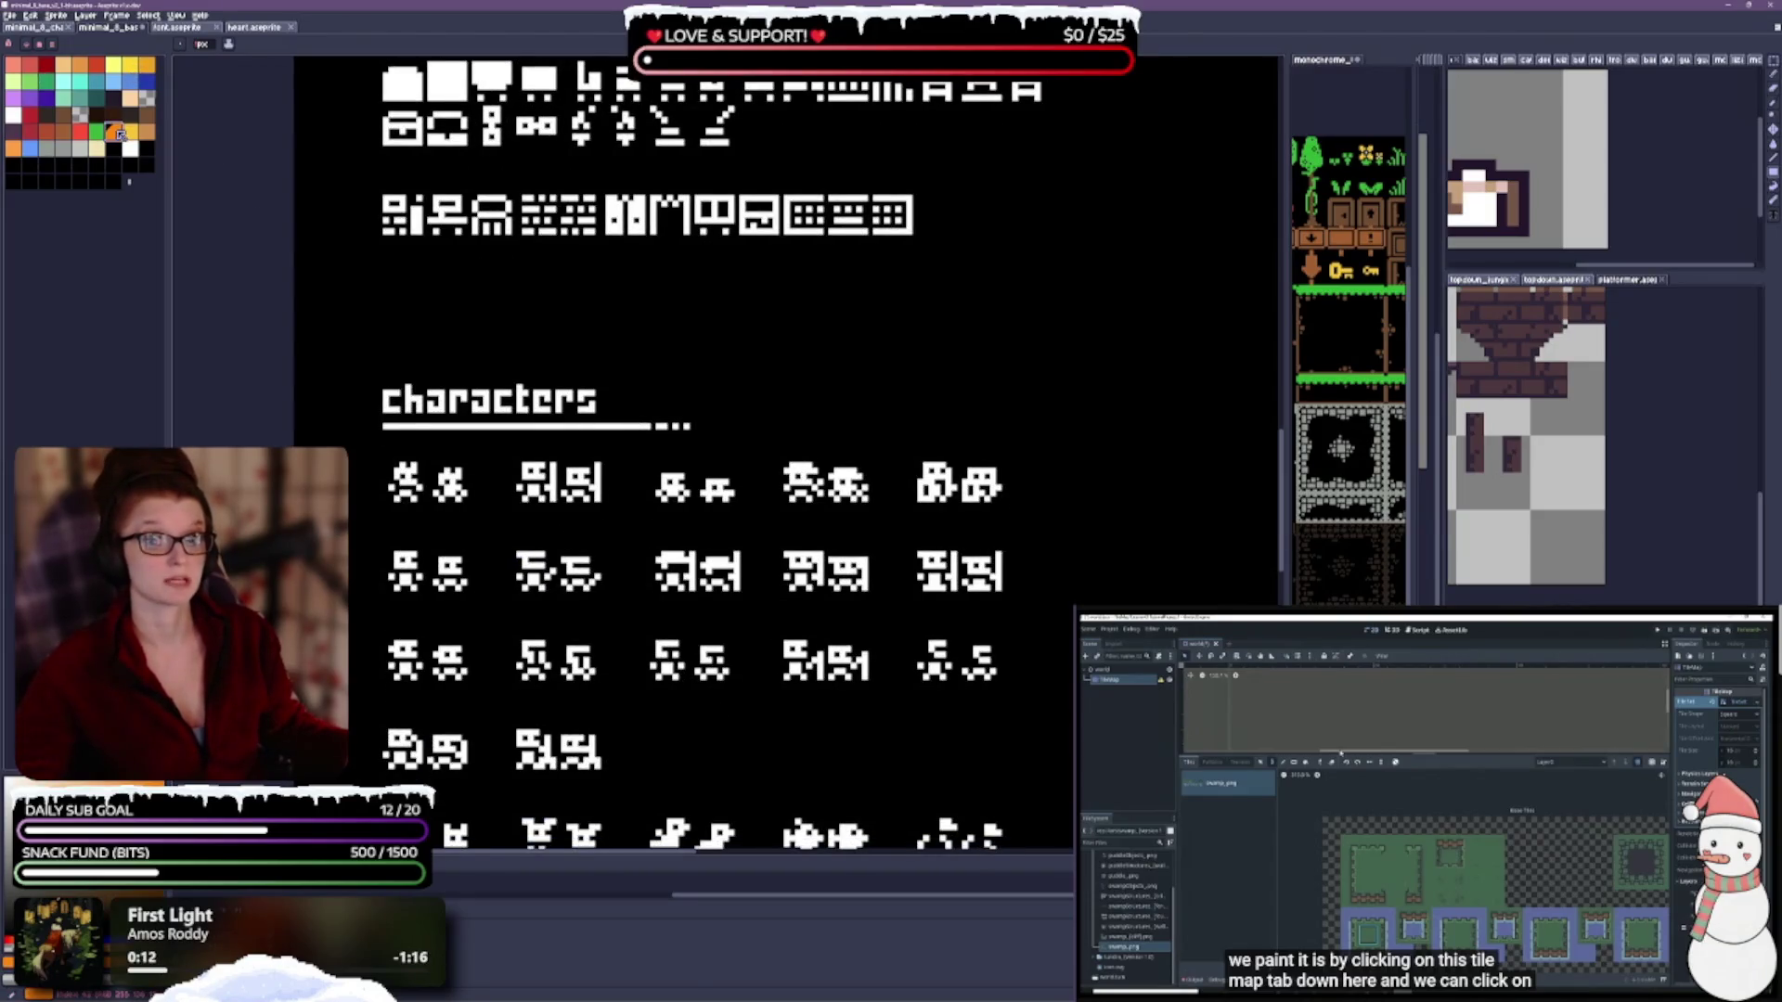
# Pick red and fill the 'characters' heading and underline.
pyautogui.click(80, 132)
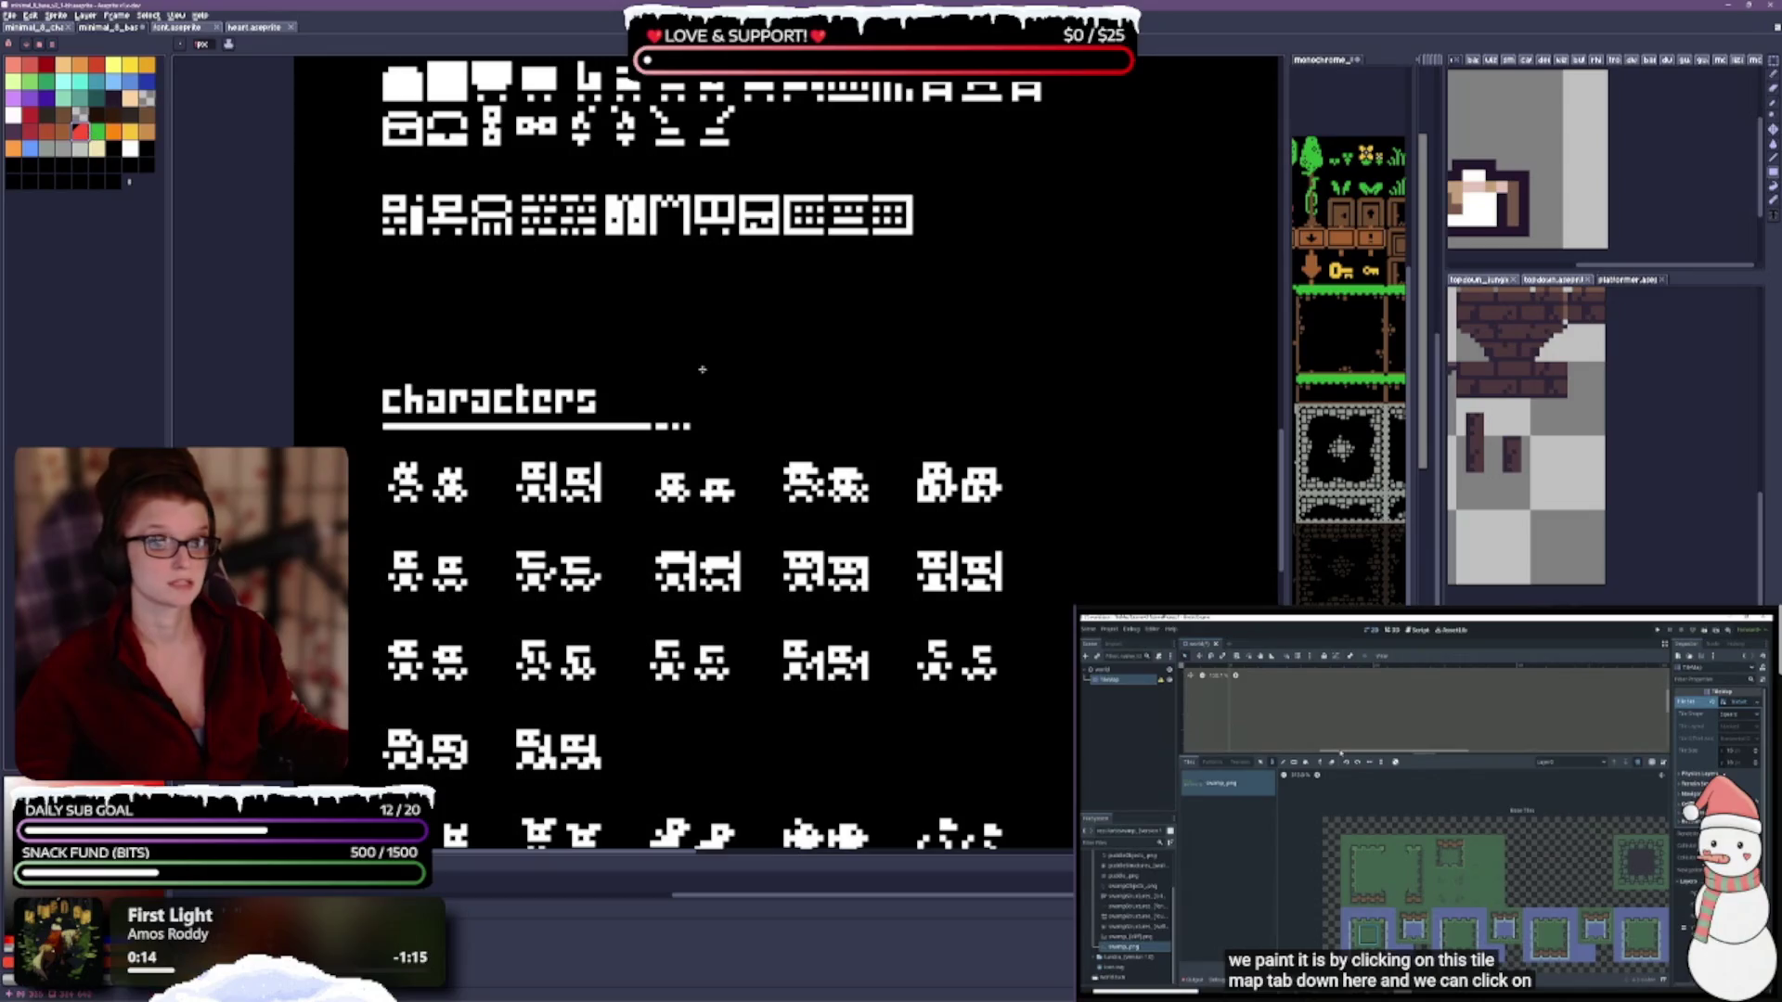
pyautogui.click(390, 399)
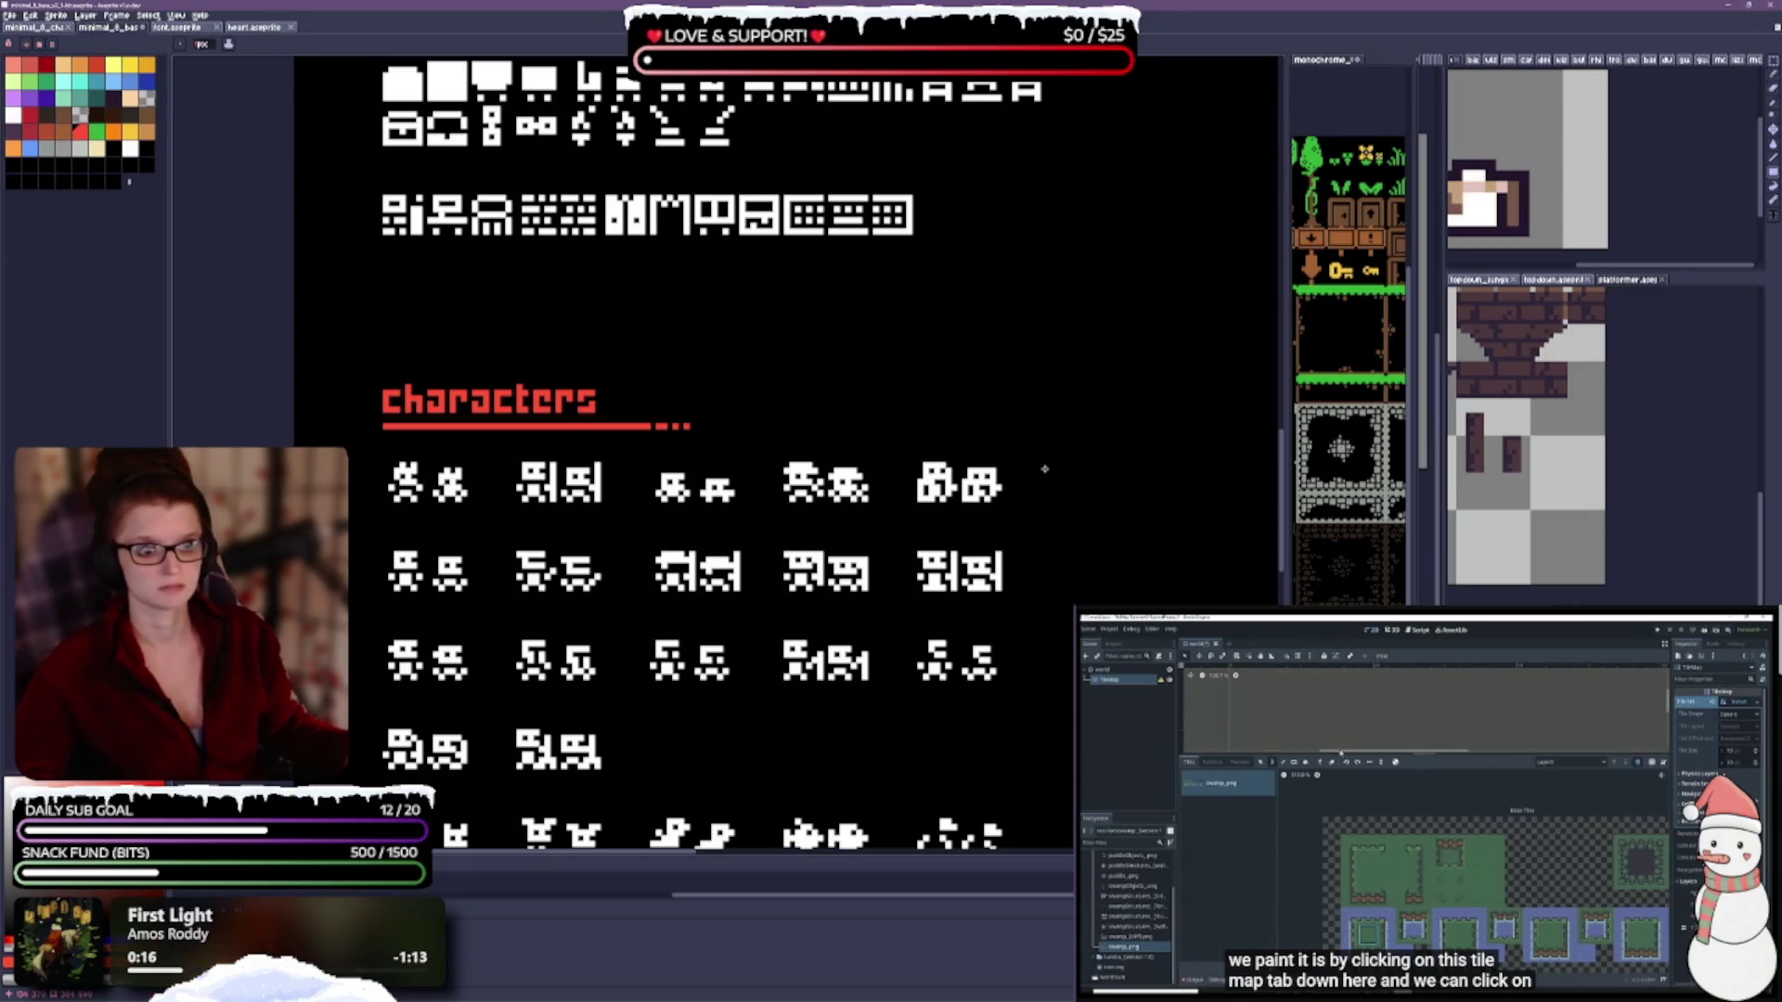
pyautogui.scroll(-2, 1055, 327)
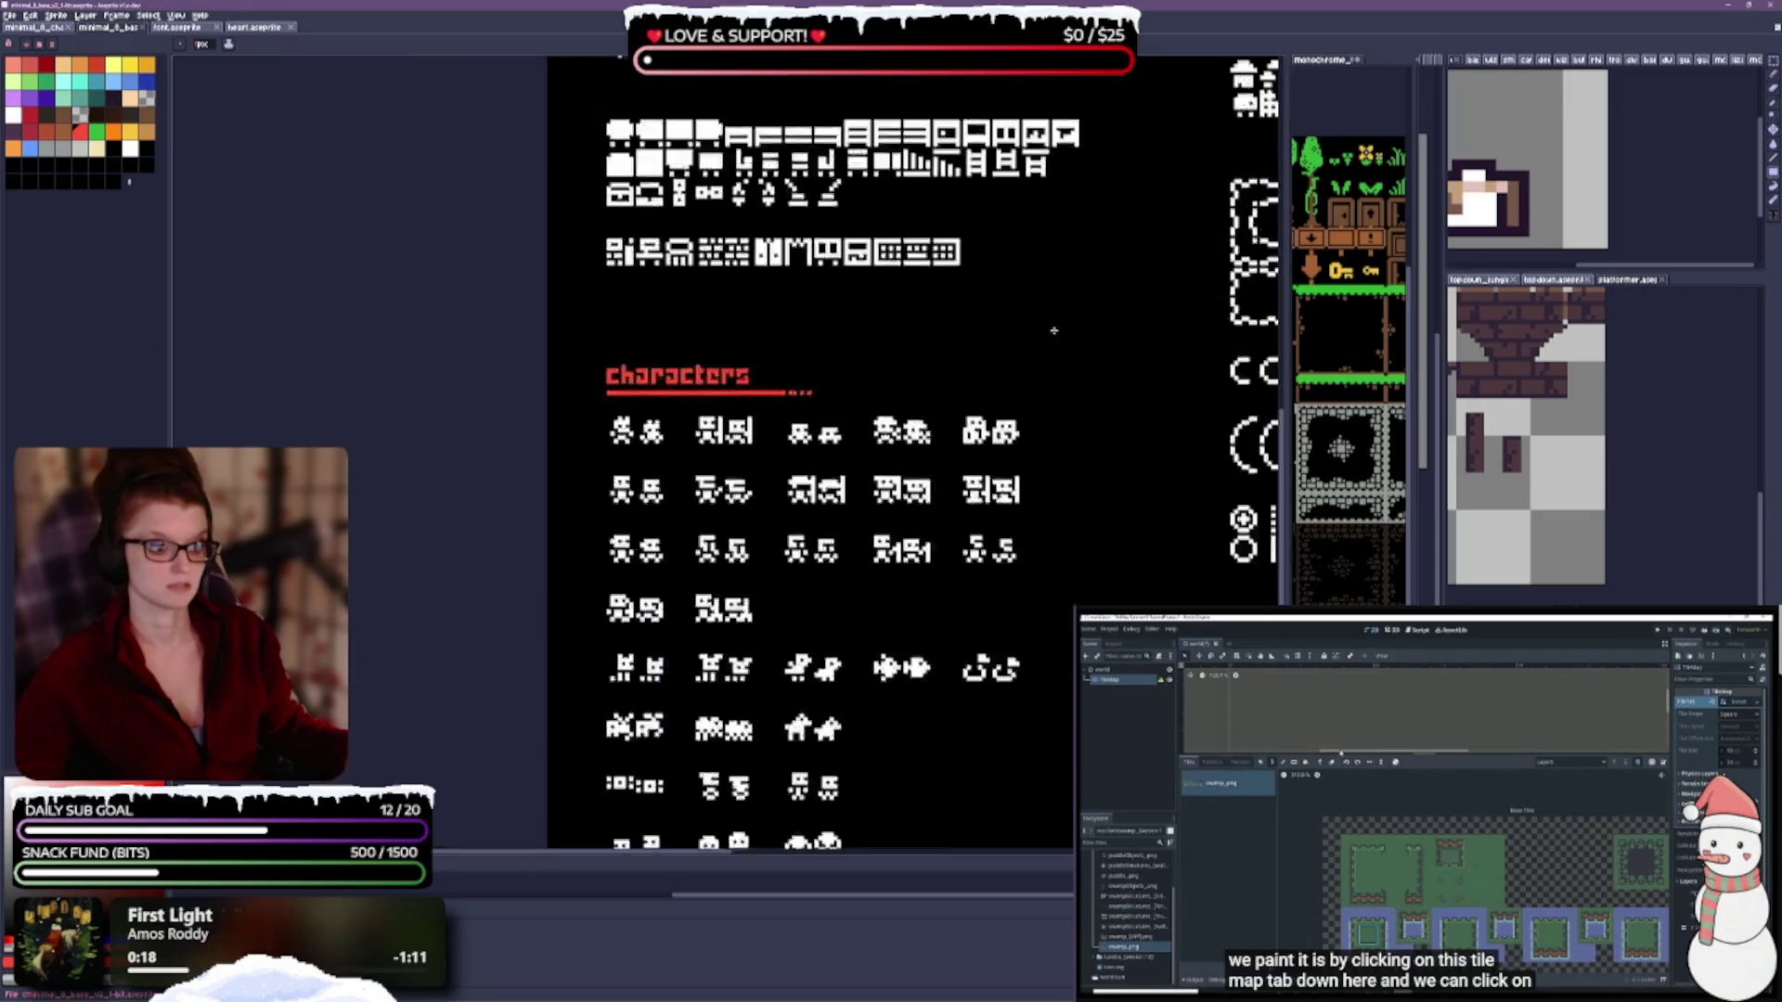
pyautogui.scroll(-4, 1117, 337)
pyautogui.scroll(8, 940, 474)
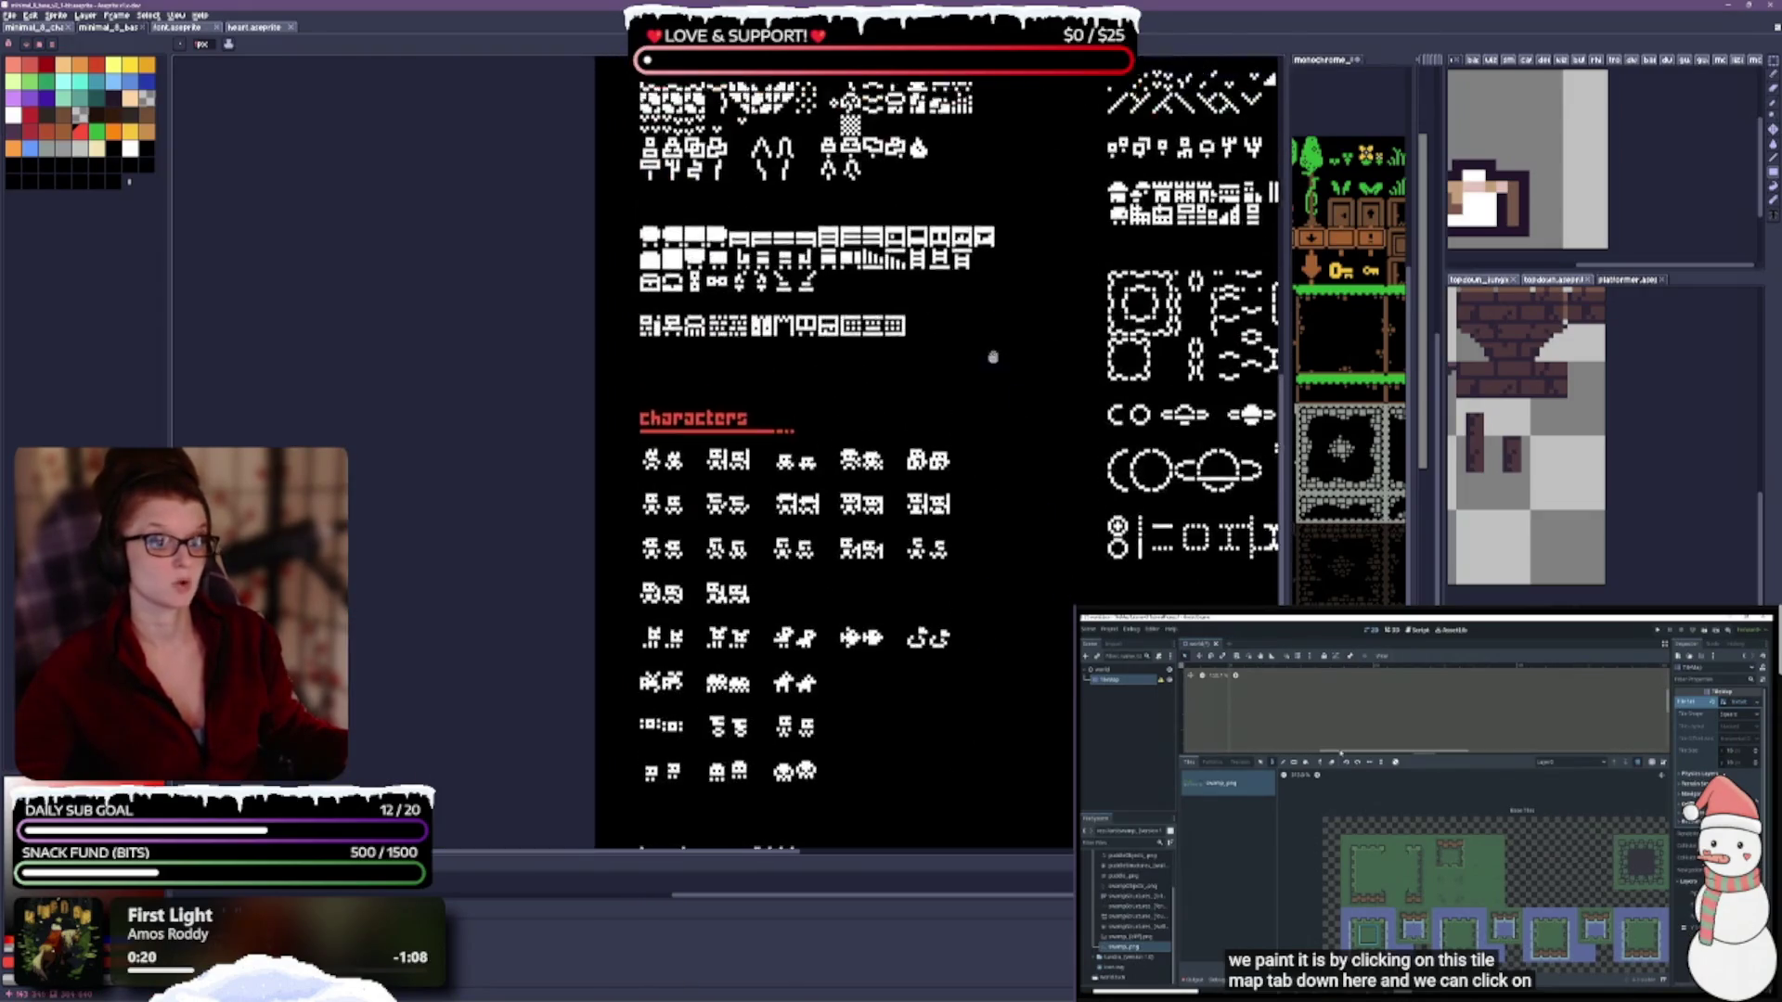
# Fill the first tree's bottom bar, middle part and top square green with the Paint Bucket.
pyautogui.scroll(5, 941, 473)
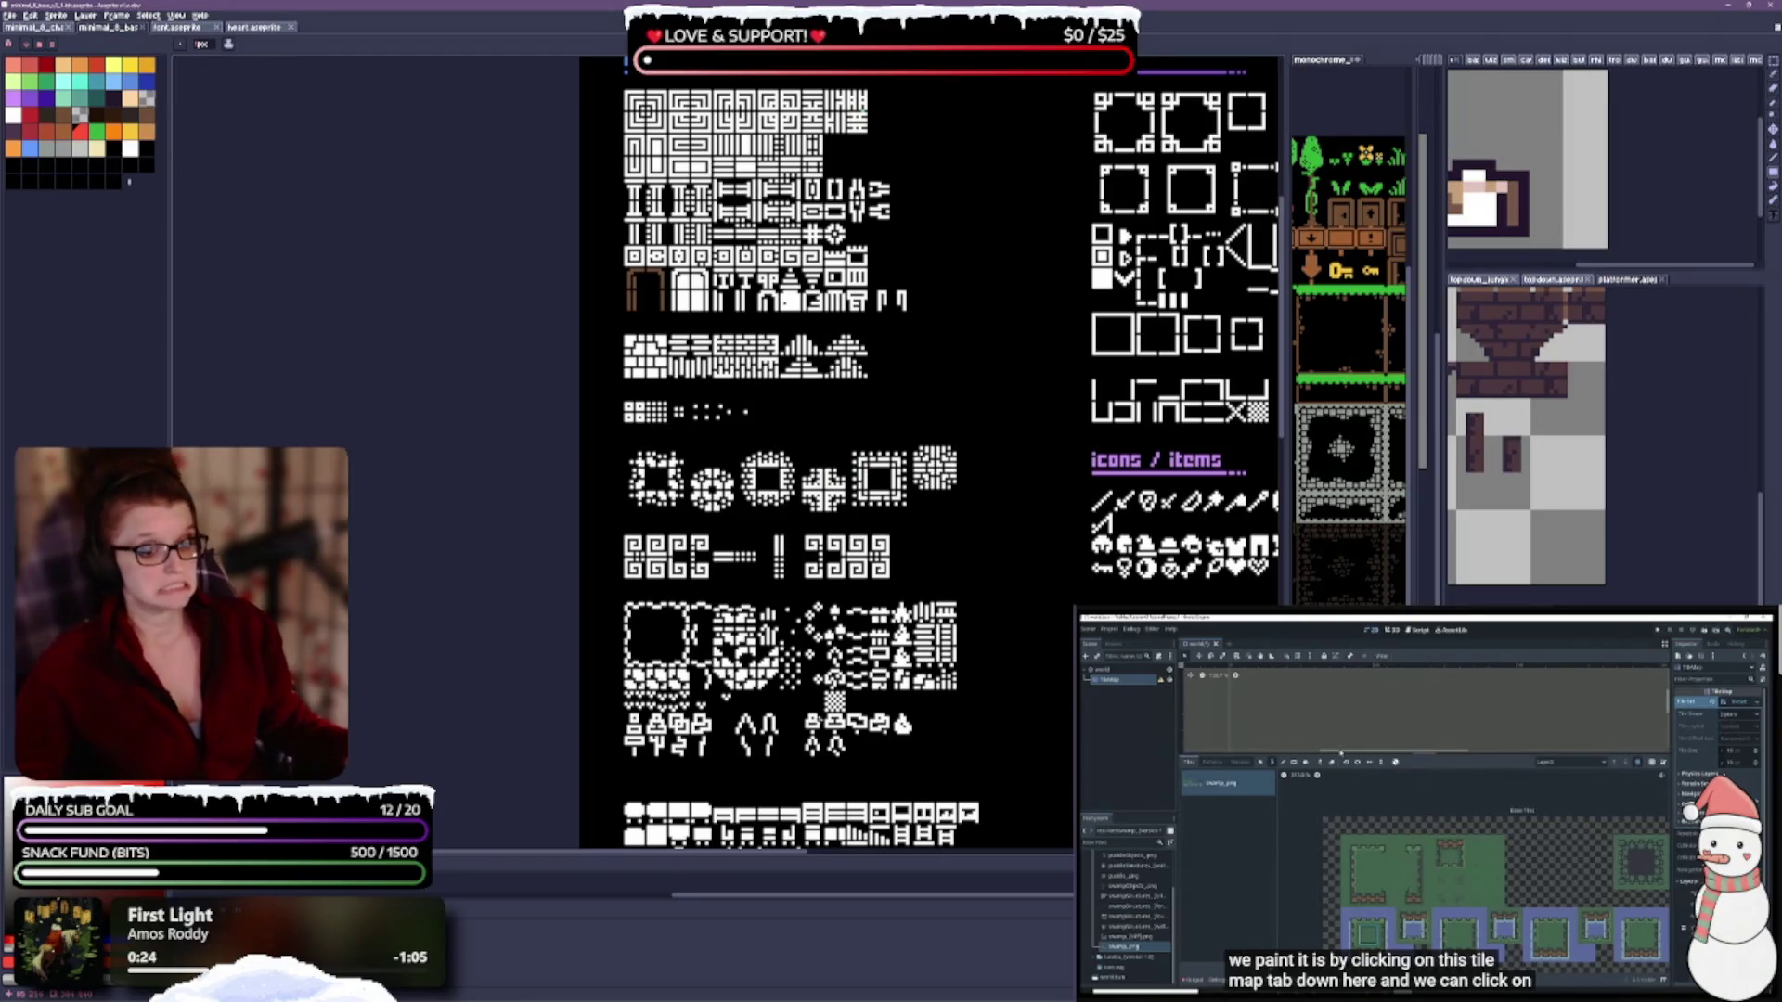
pyautogui.scroll(5, 763, 418)
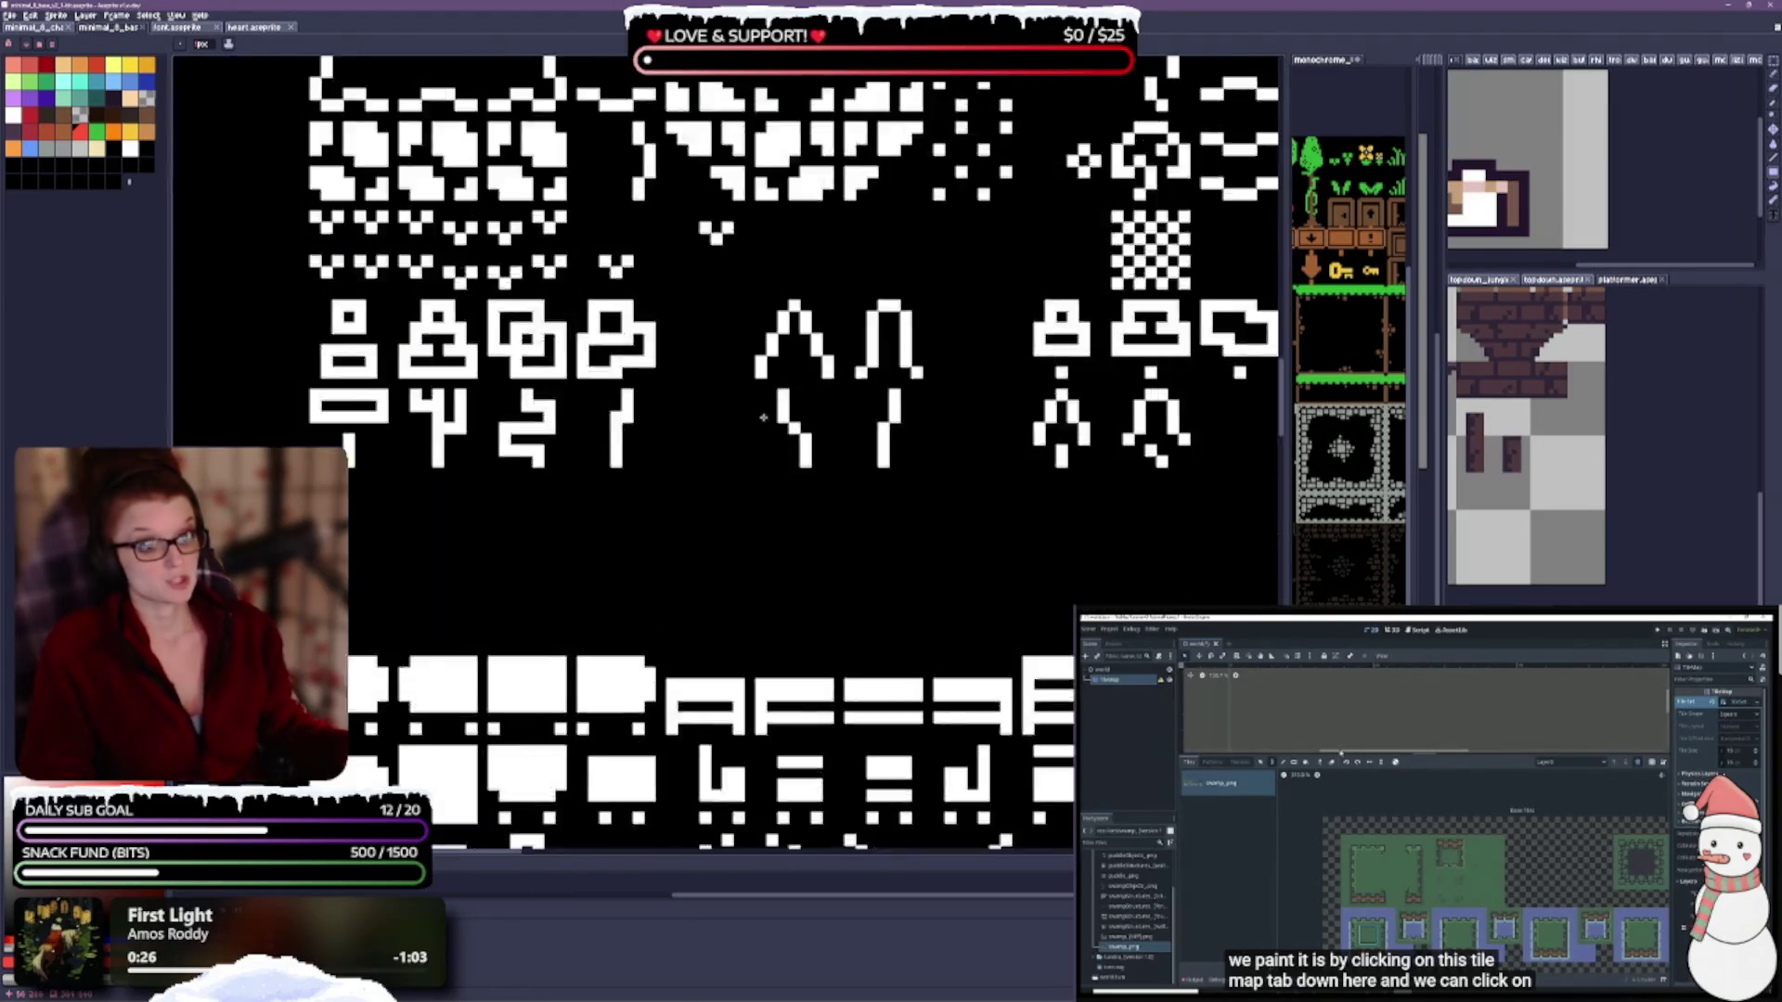
pyautogui.scroll(1, 460, 288)
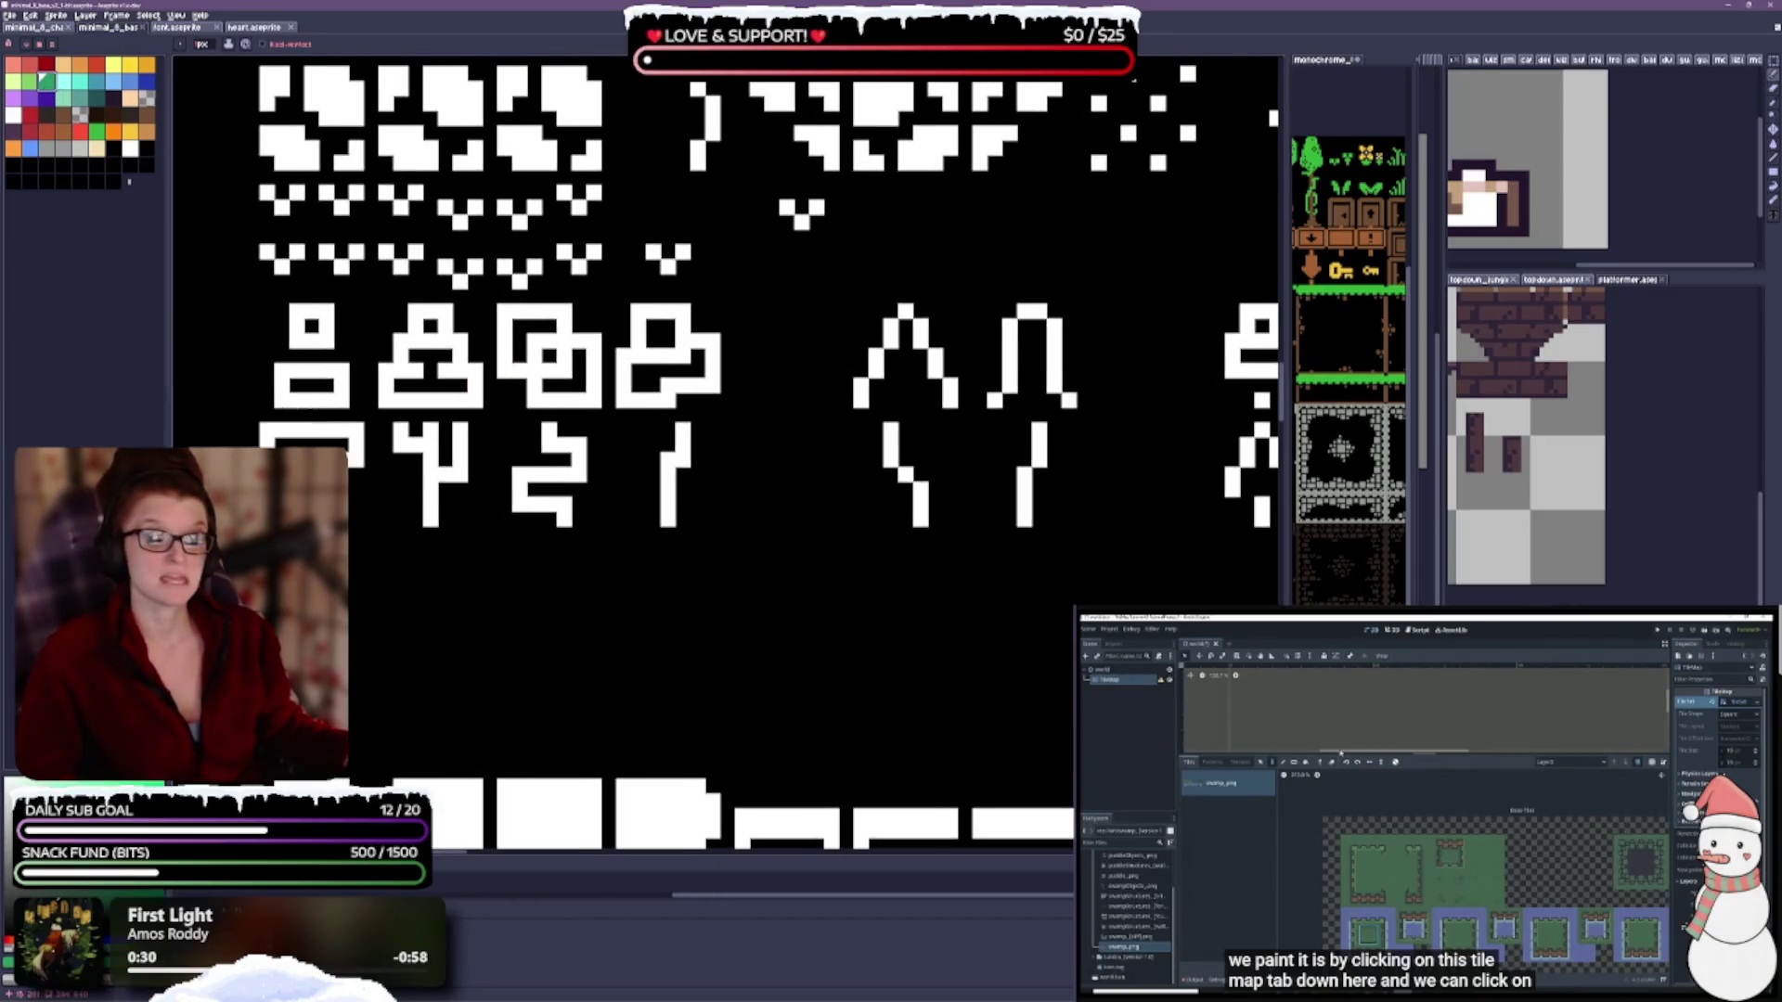
pyautogui.moveTo(372, 437); pyautogui.dragTo(431, 459)
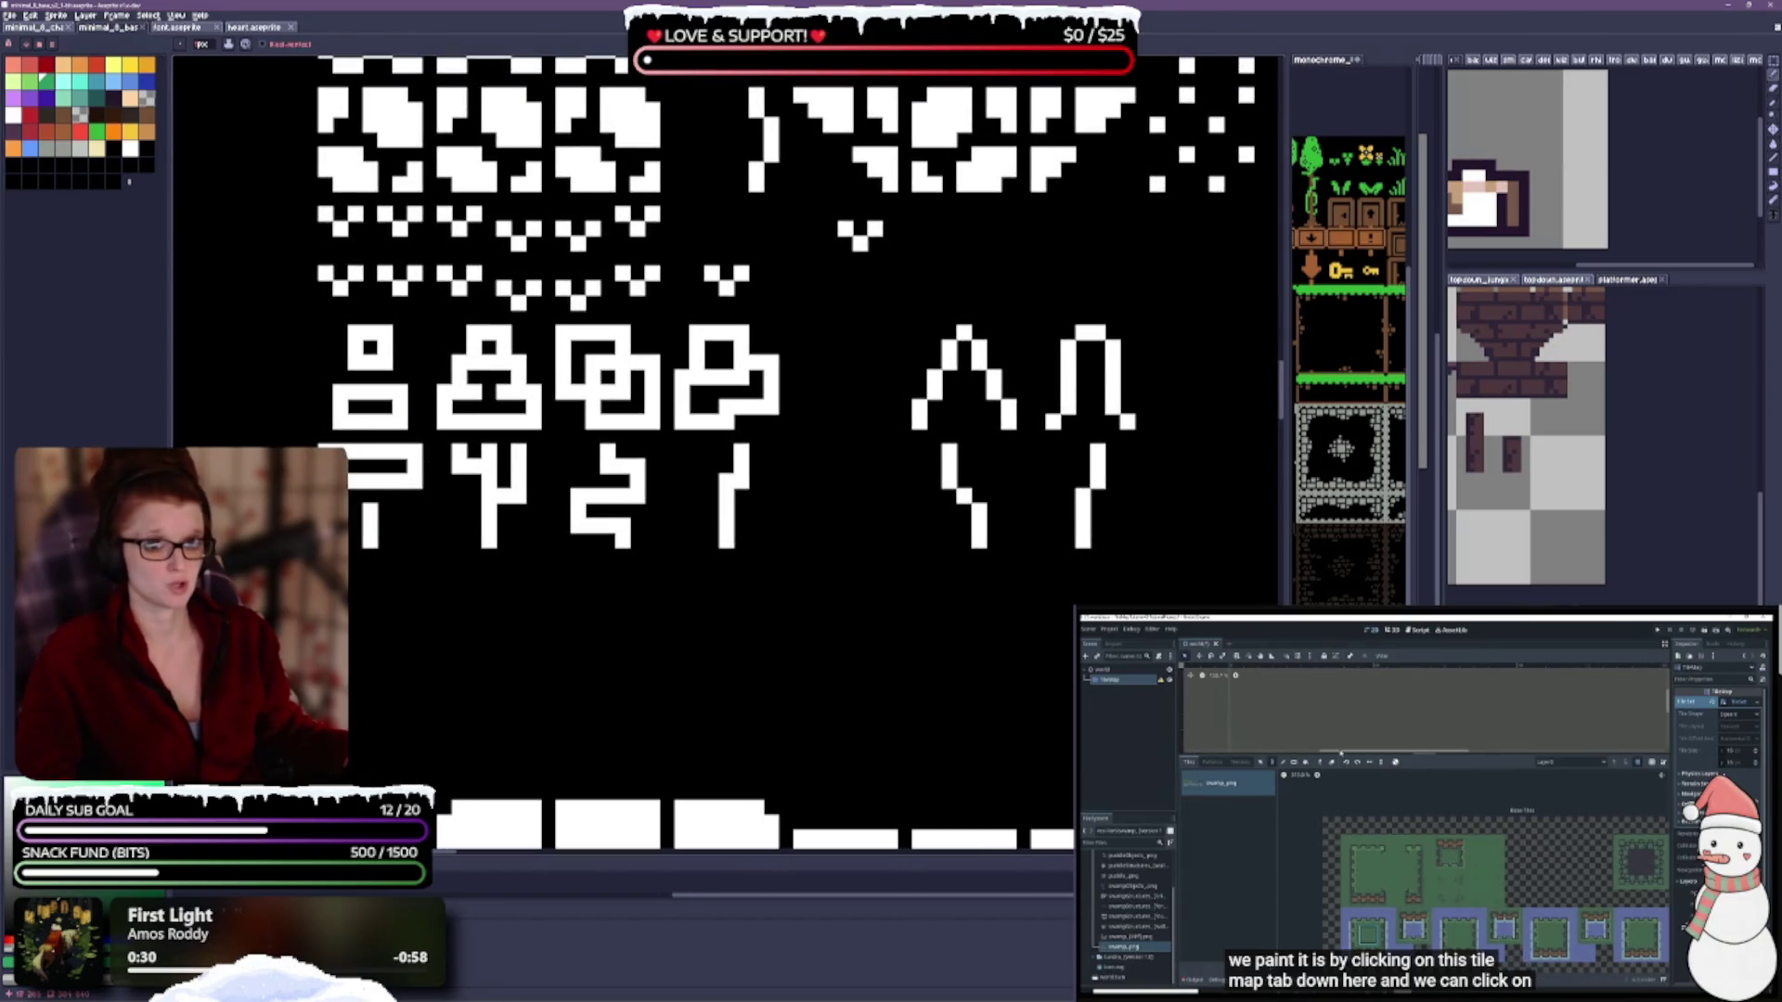
pyautogui.press('g')
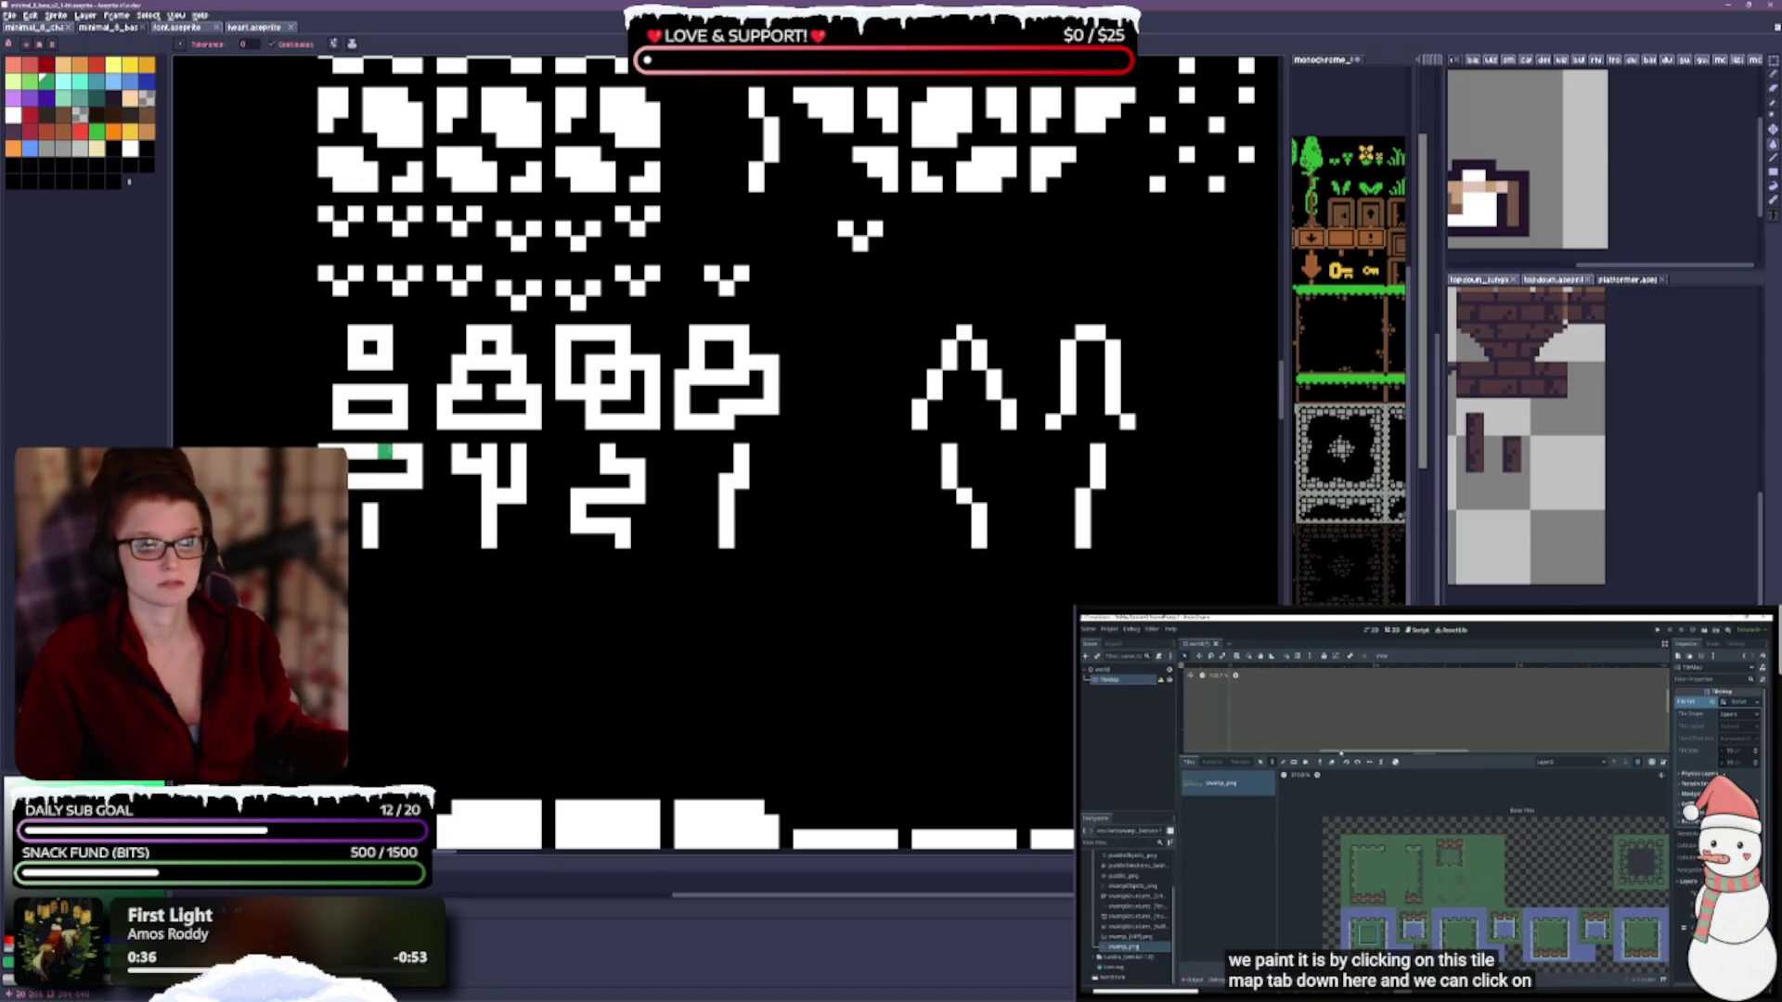
pyautogui.click(386, 451)
pyautogui.click(401, 406)
pyautogui.click(385, 364)
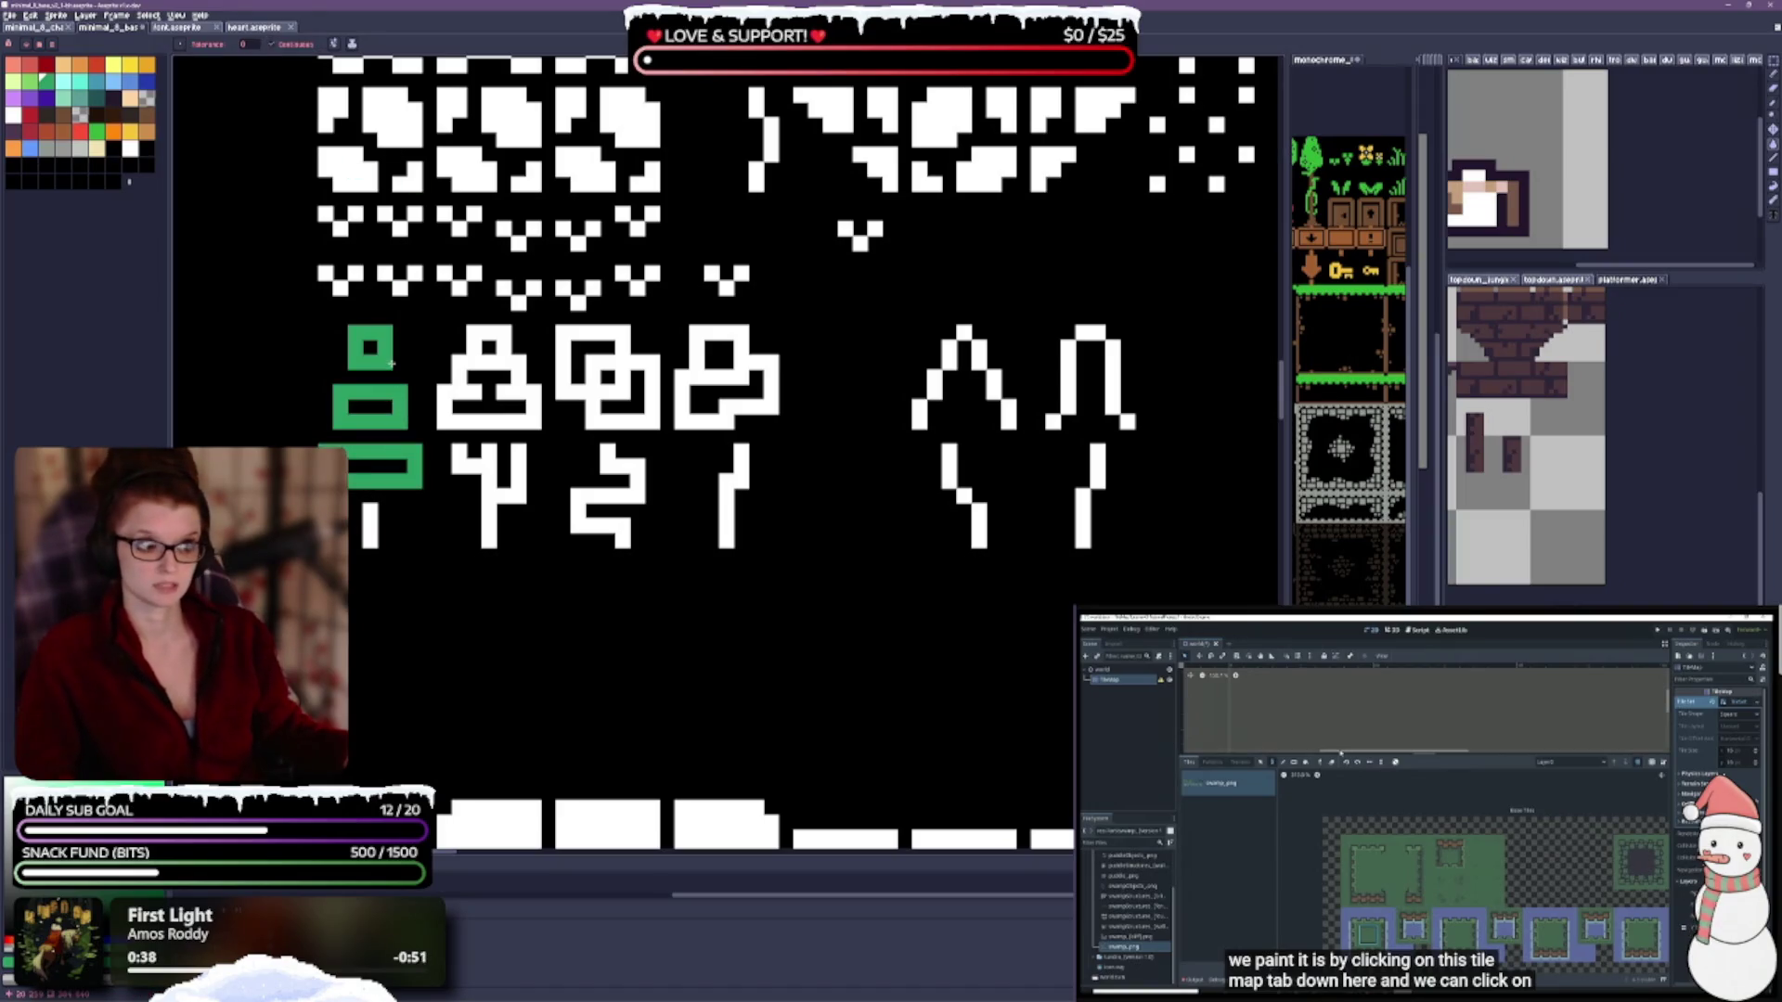
# Refill the first tree in brighter green and fill the other three tree tops to match.
pyautogui.click(96, 130)
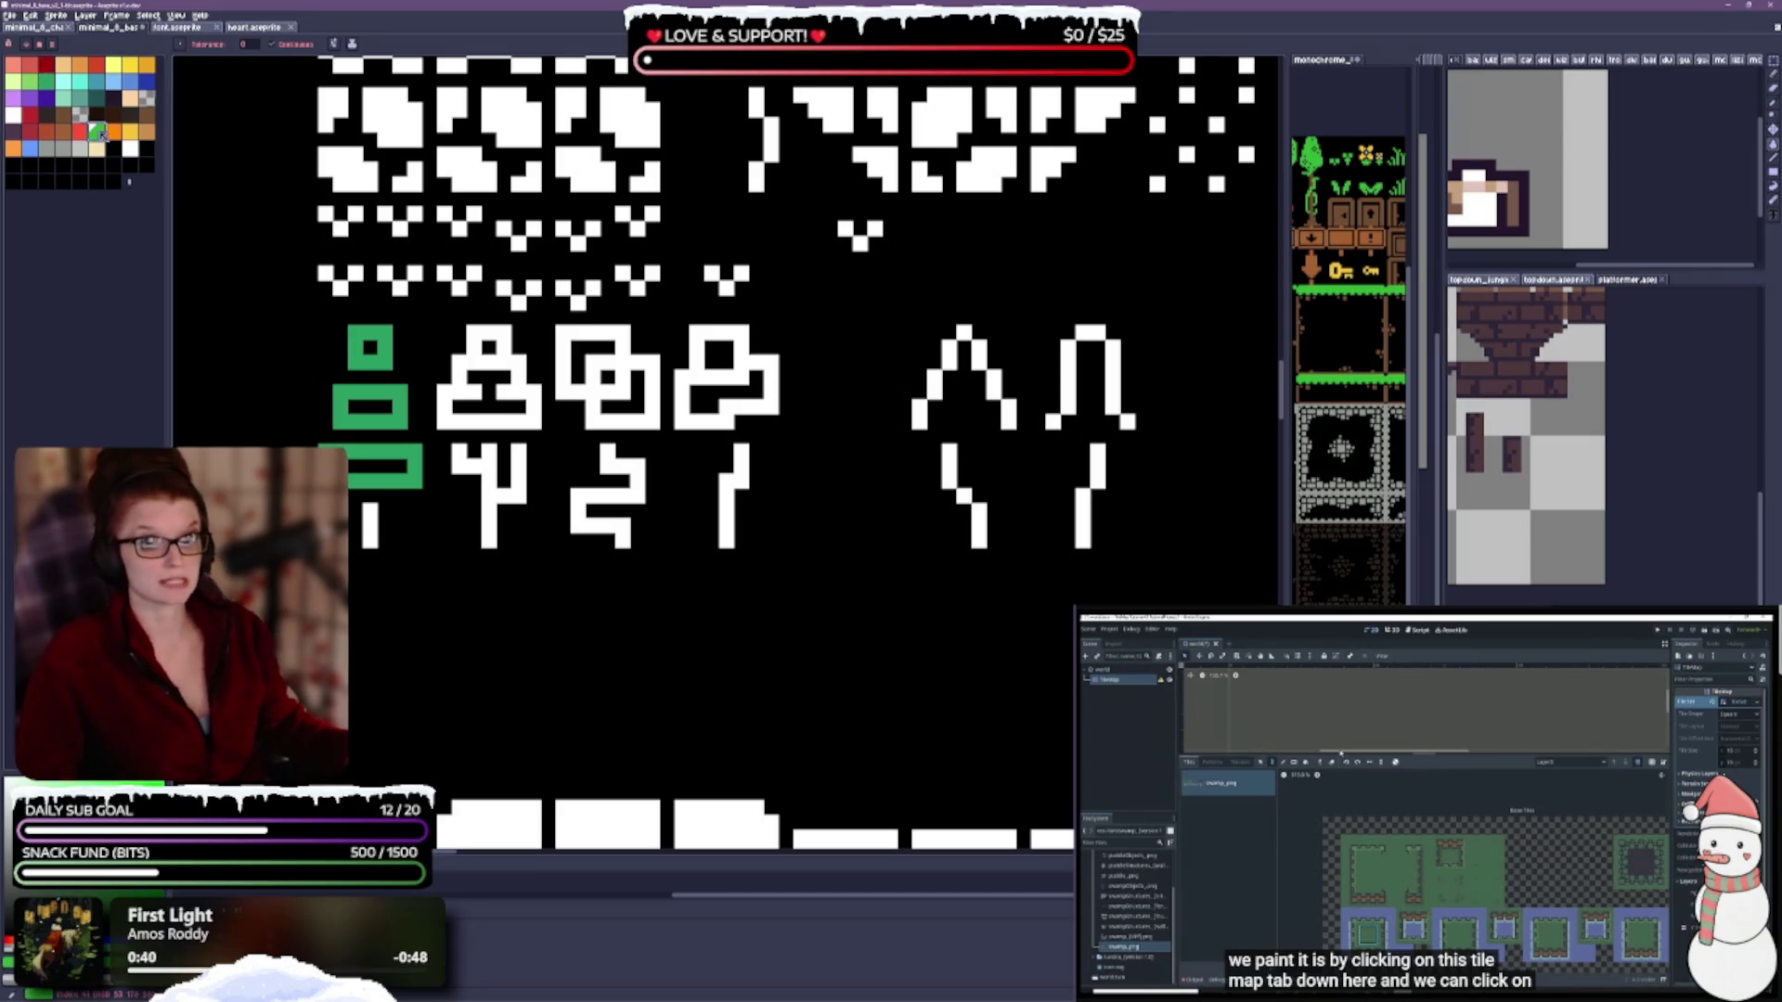
pyautogui.click(418, 458)
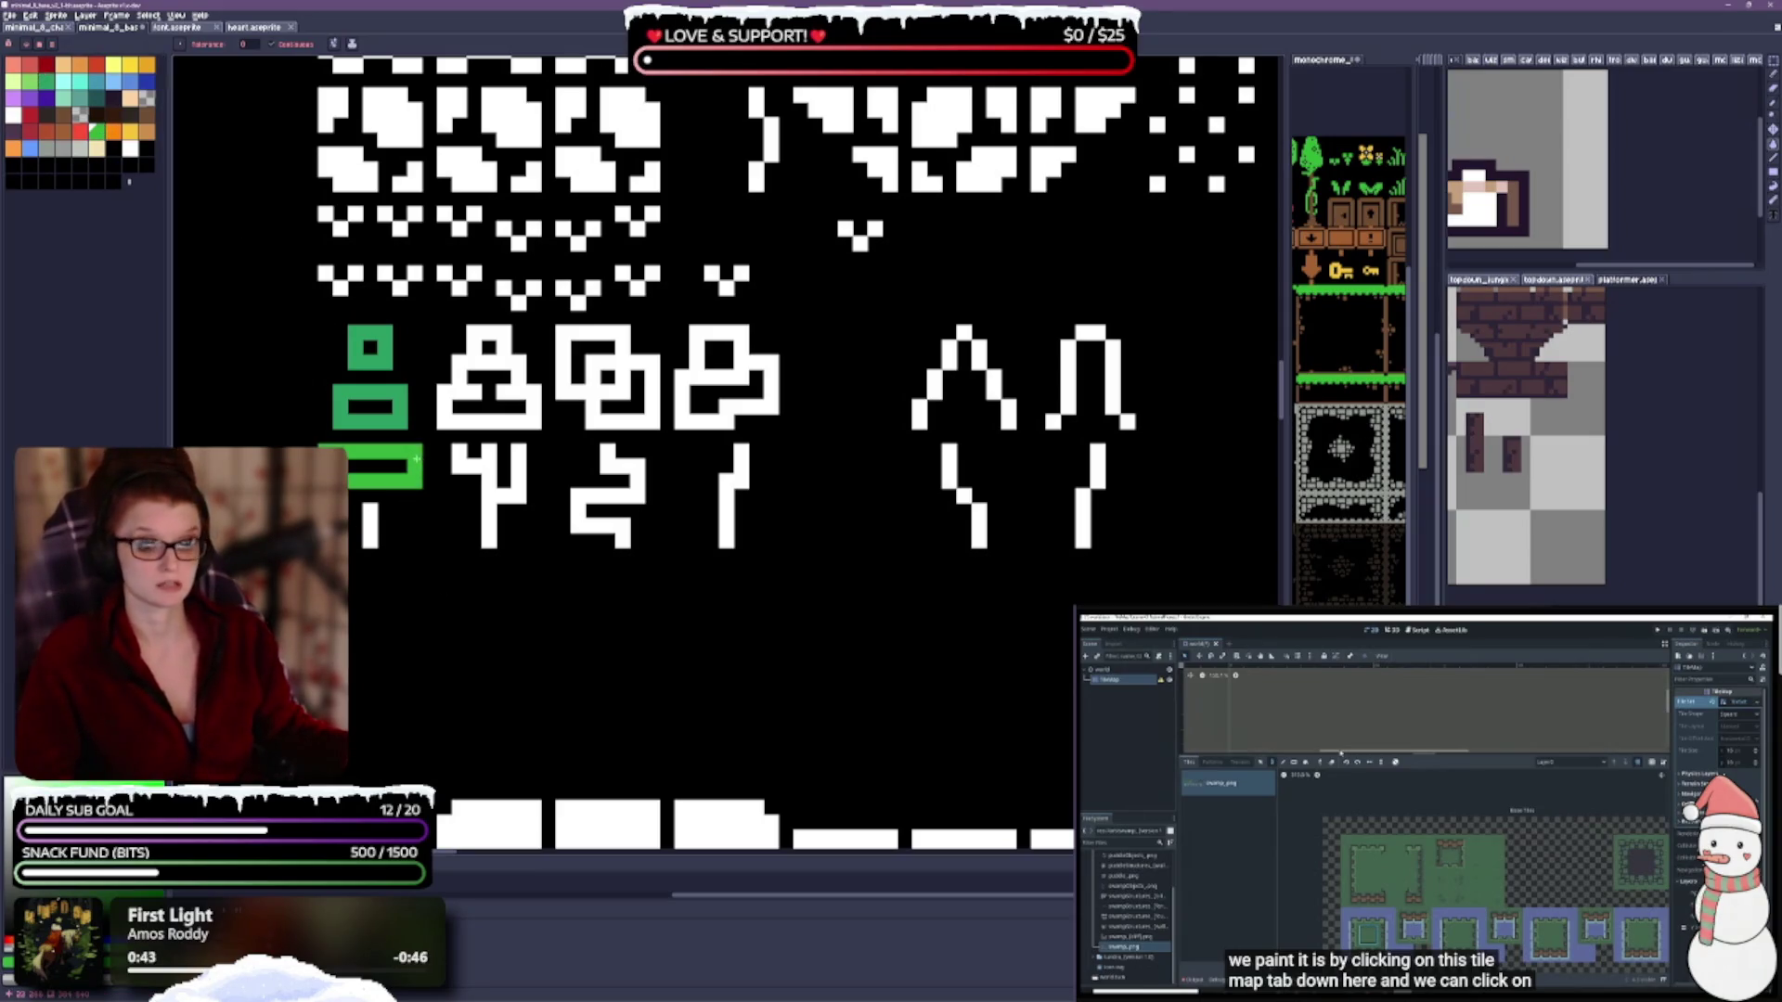
pyautogui.click(402, 422)
pyautogui.click(385, 332)
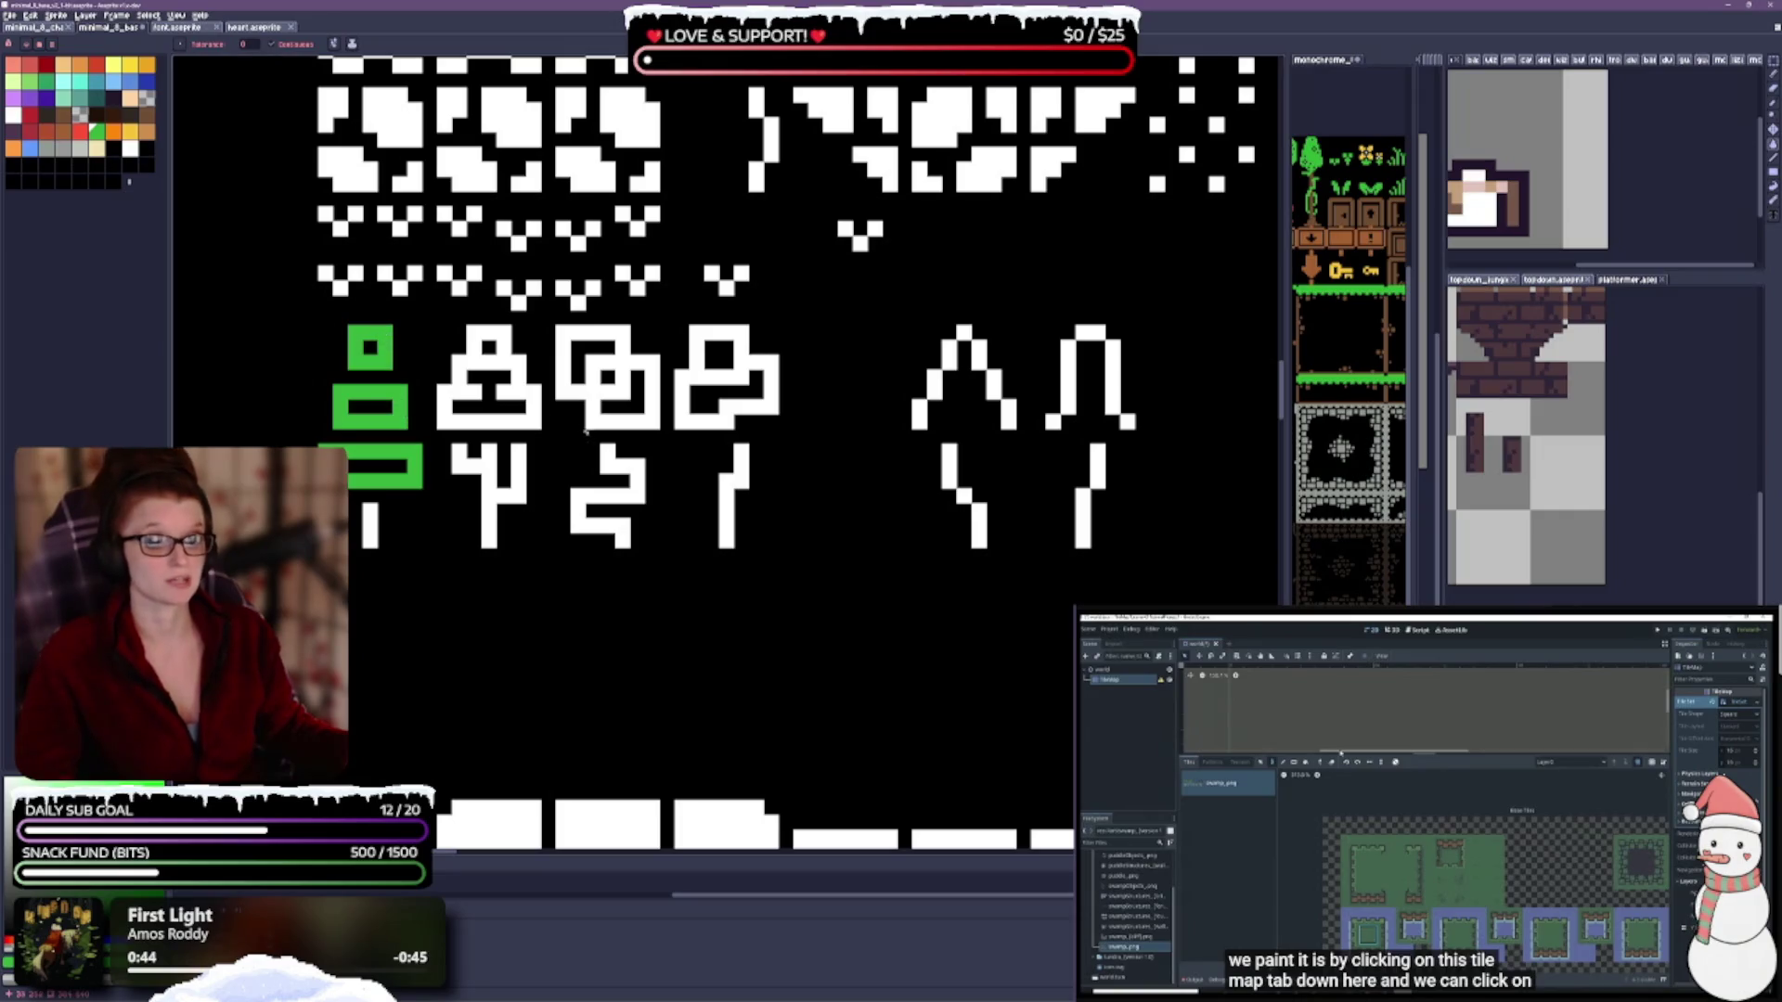
pyautogui.click(522, 420)
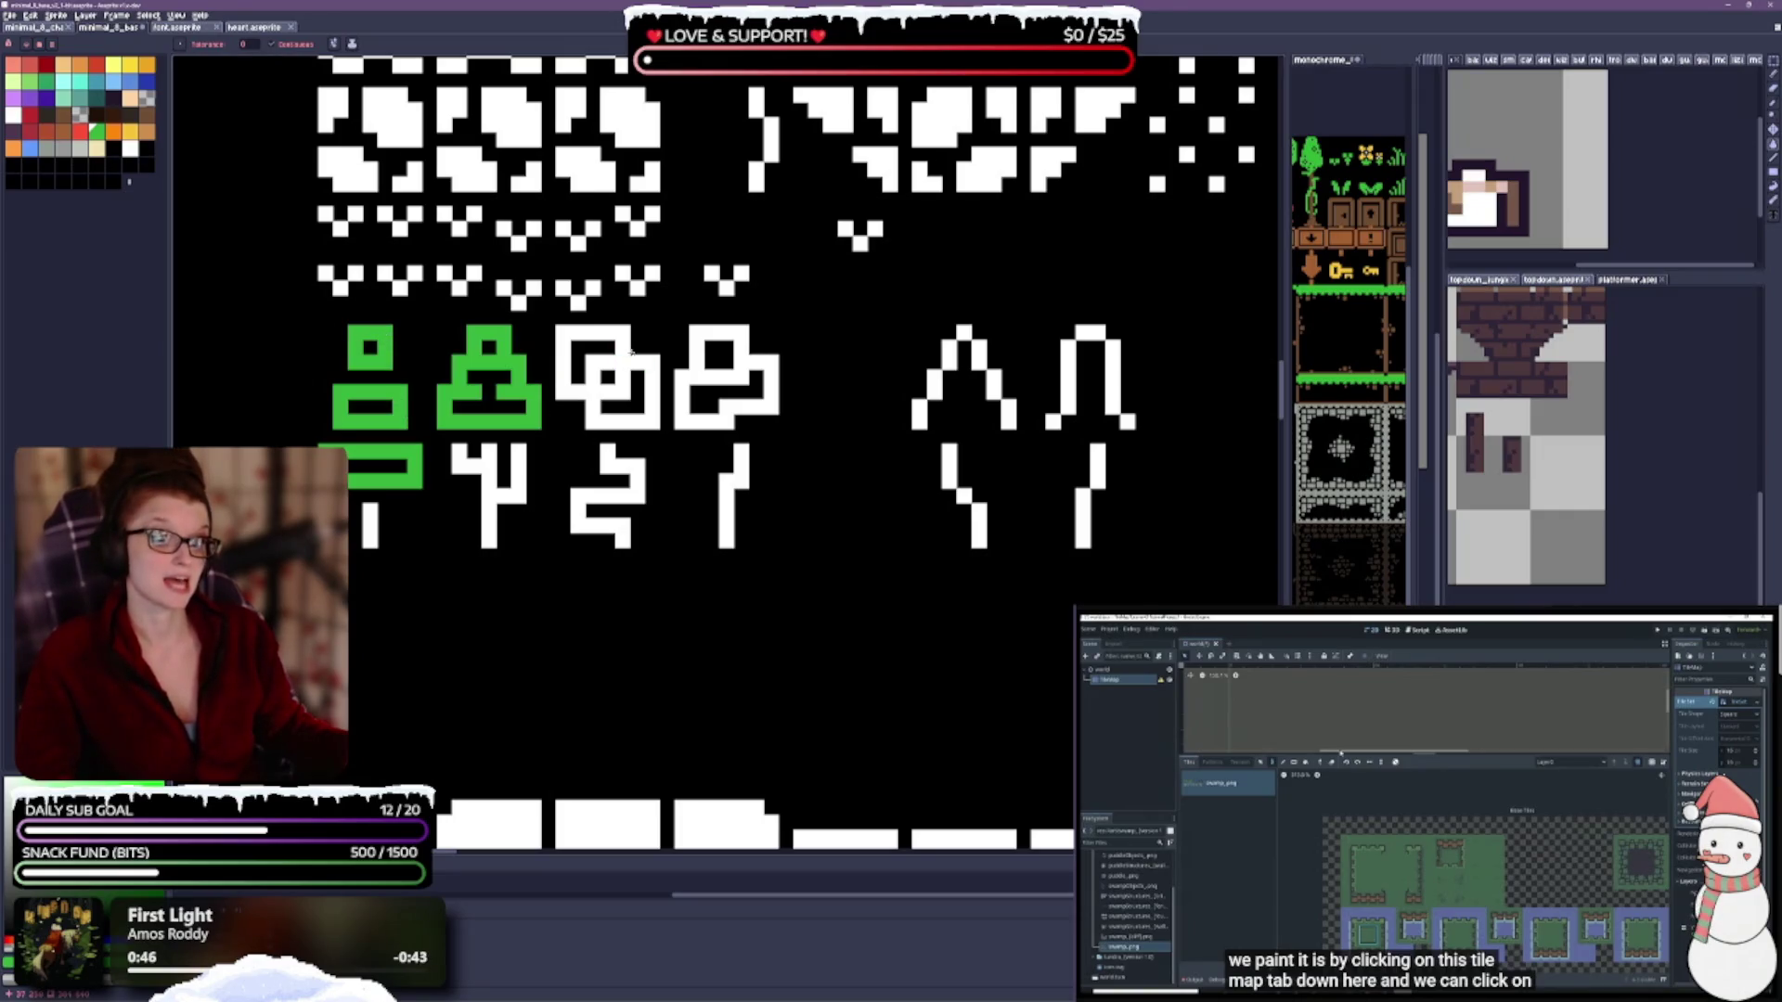
pyautogui.click(622, 360)
pyautogui.click(738, 376)
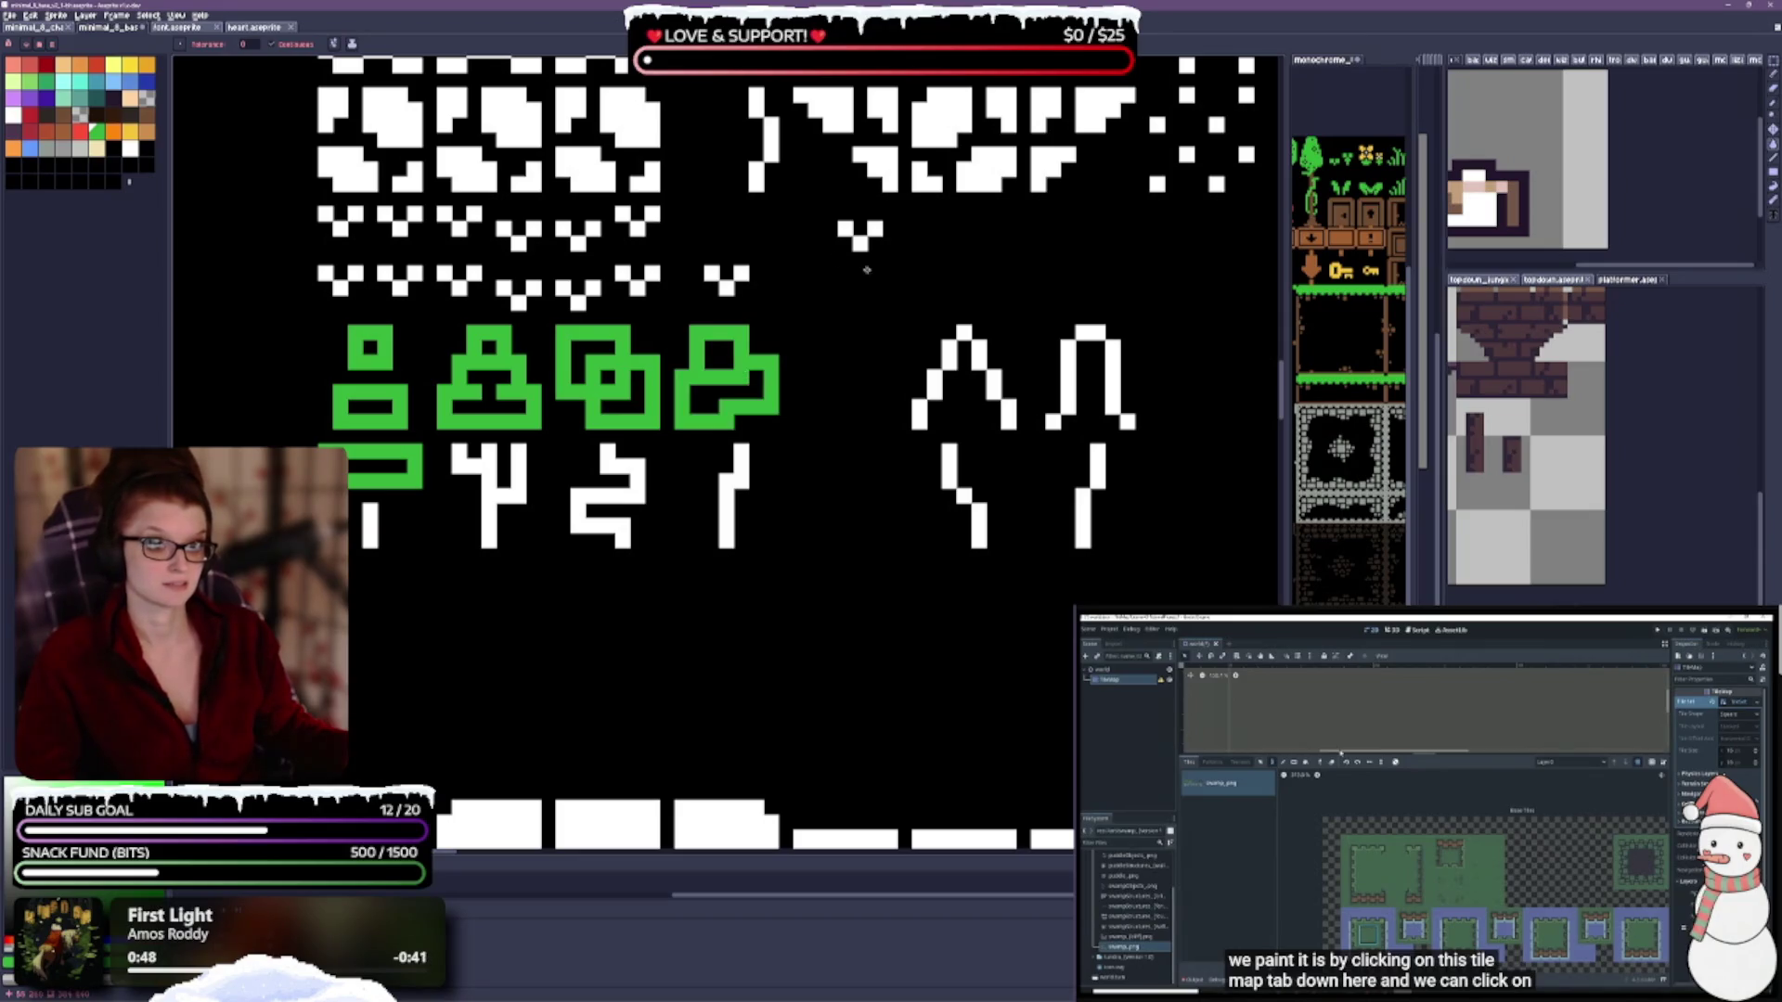
pyautogui.scroll(-2, 931, 514)
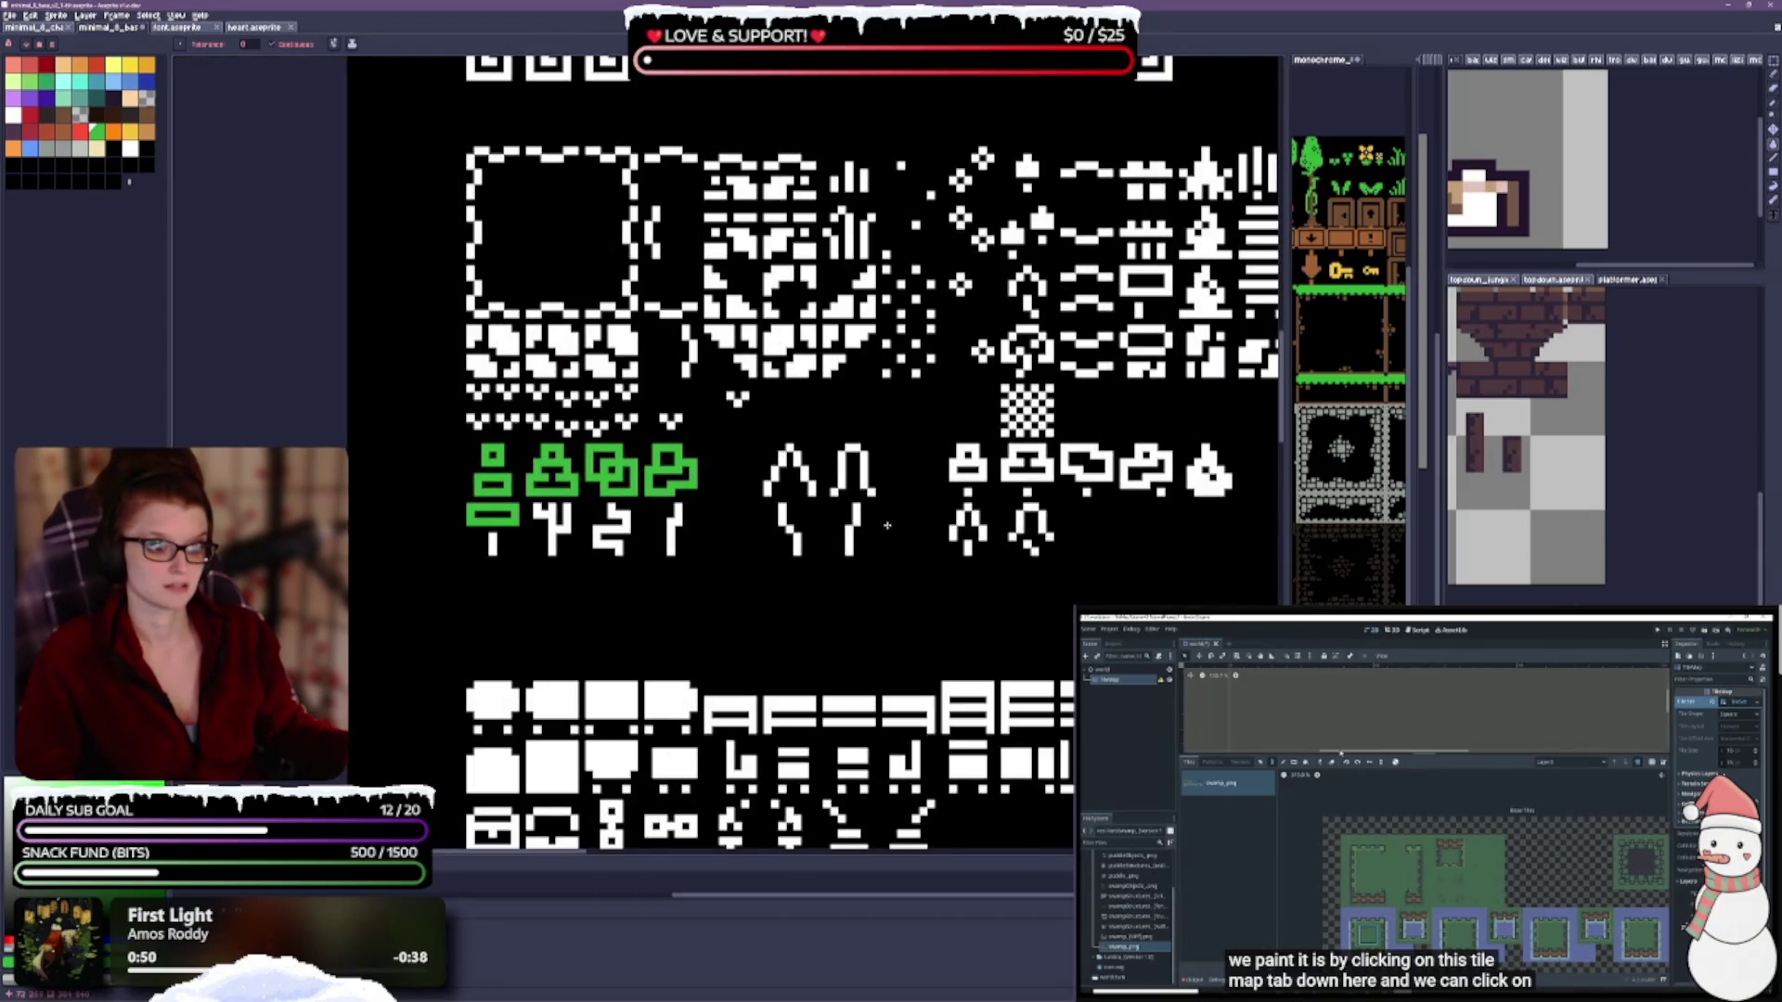
# Colour the four tree trunks of the first group brown.
pyautogui.scroll(1, 876, 533)
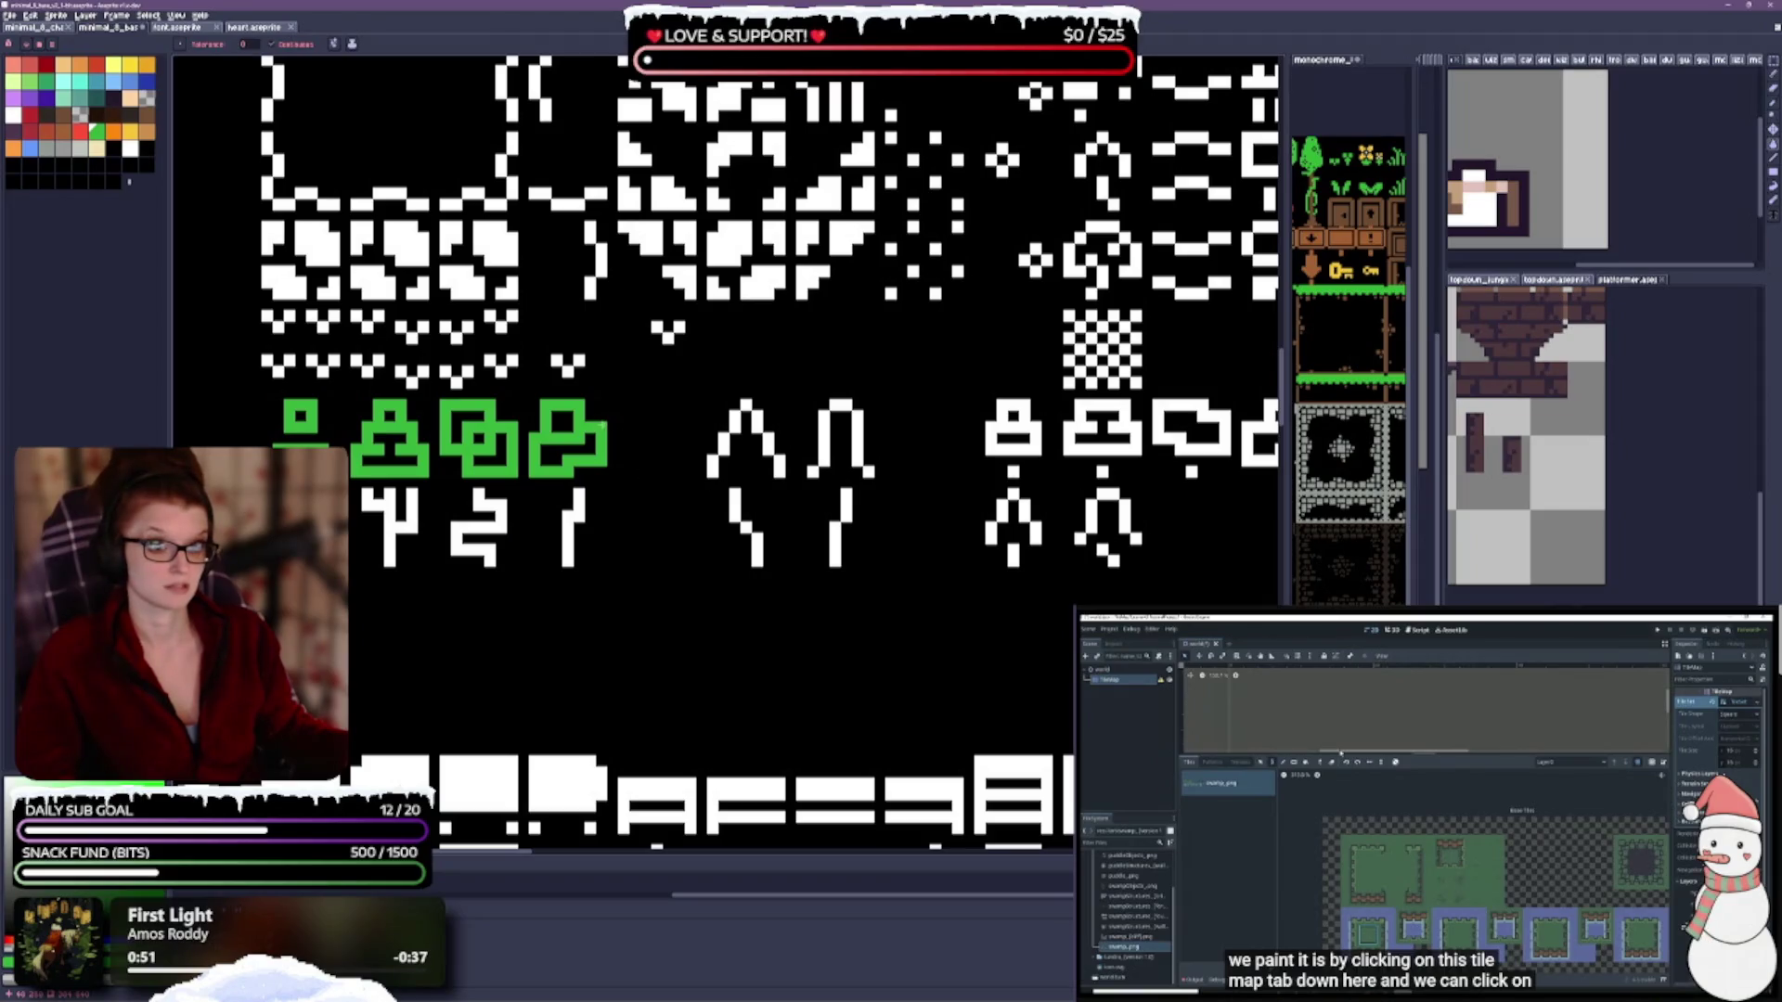
pyautogui.moveTo(815, 449); pyautogui.dragTo(815, 510)
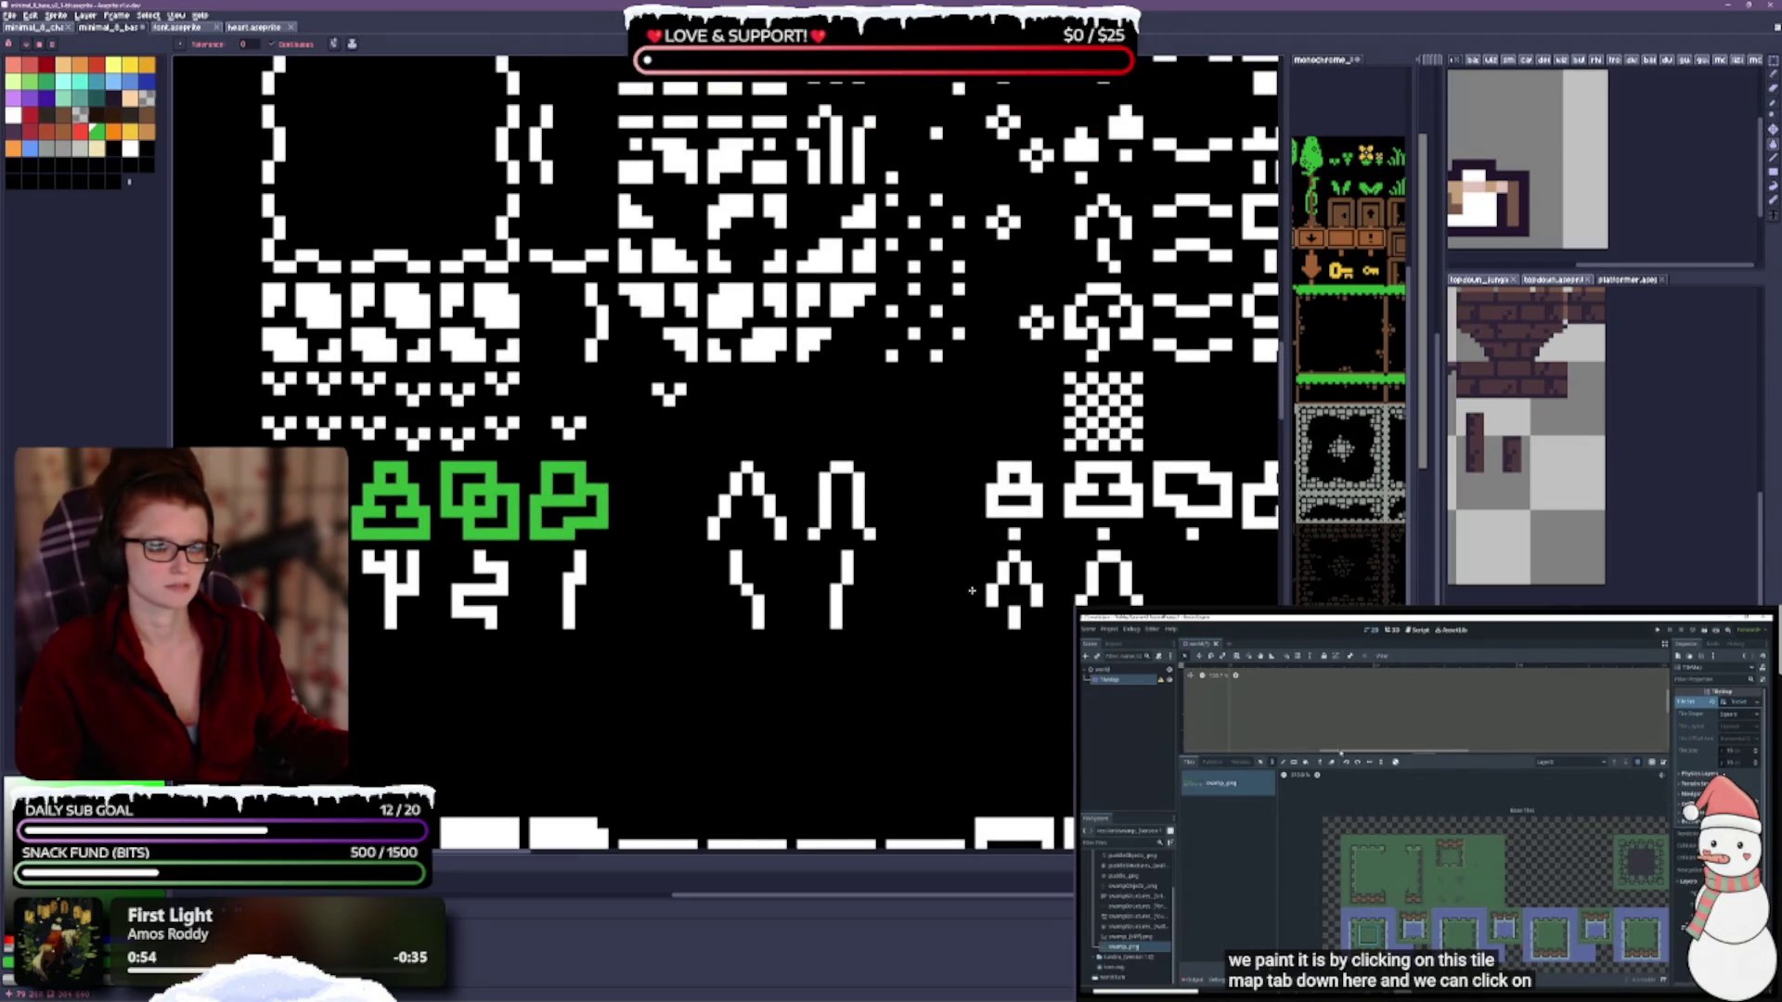
pyautogui.scroll(-3, 972, 590)
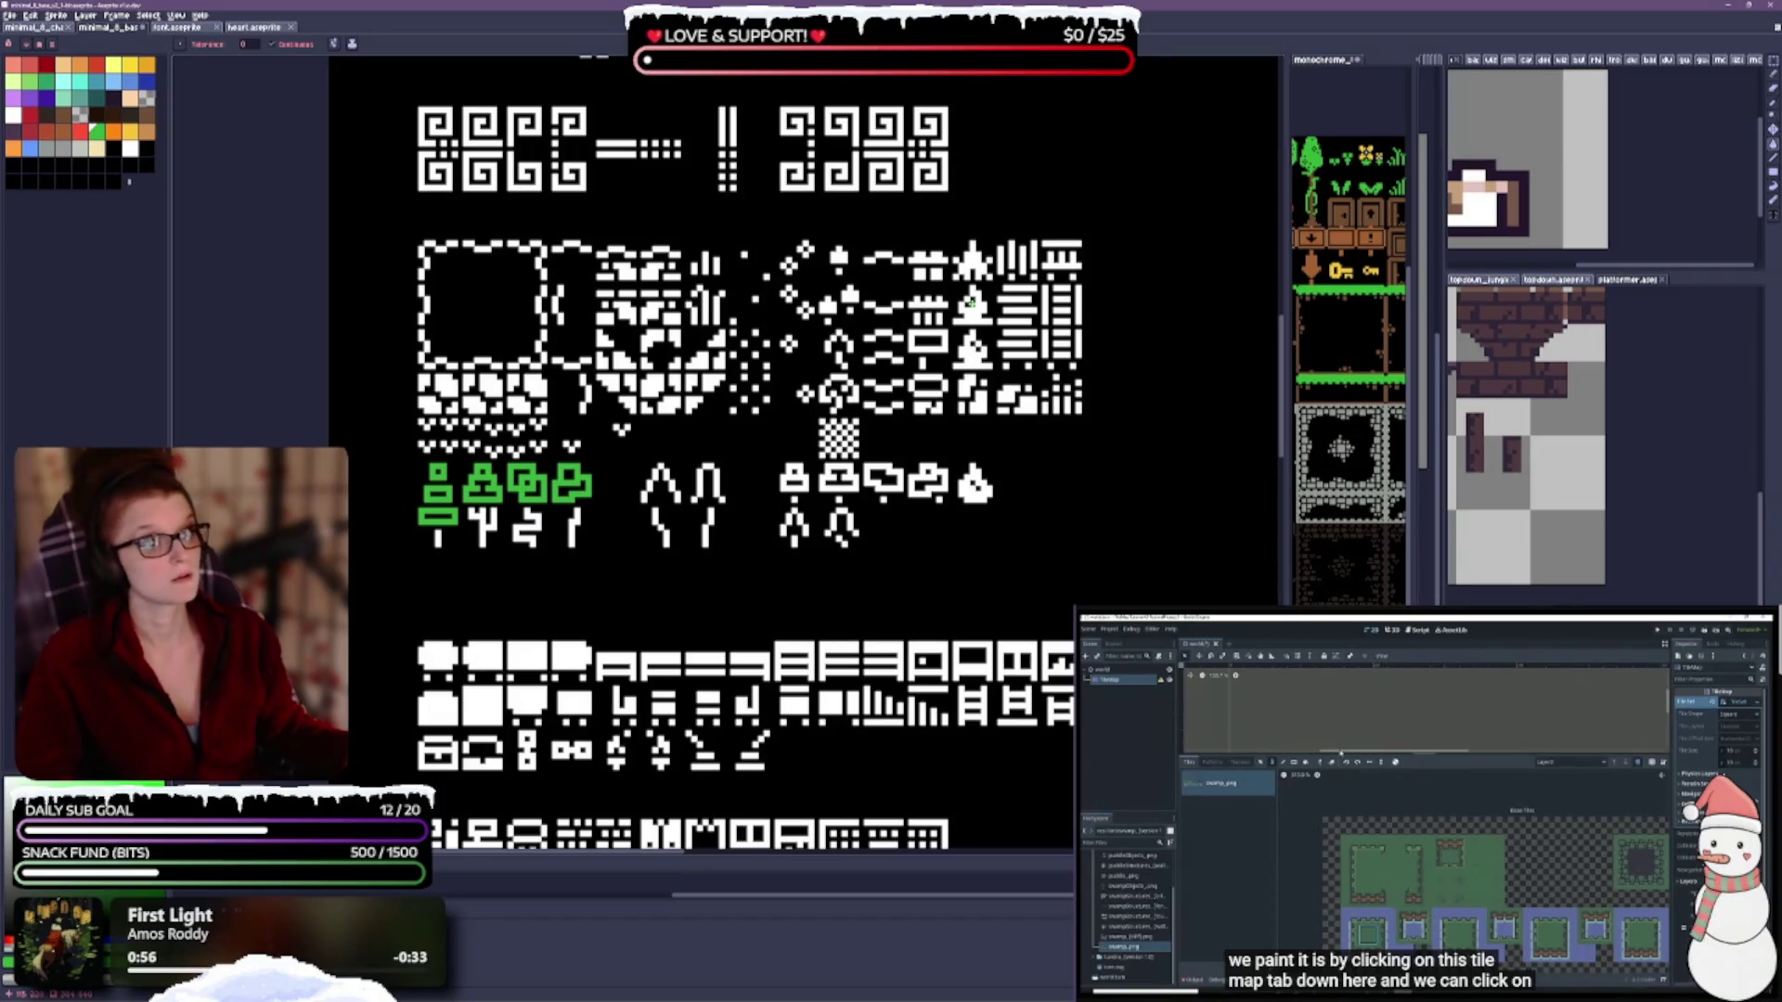
pyautogui.scroll(1, 971, 301)
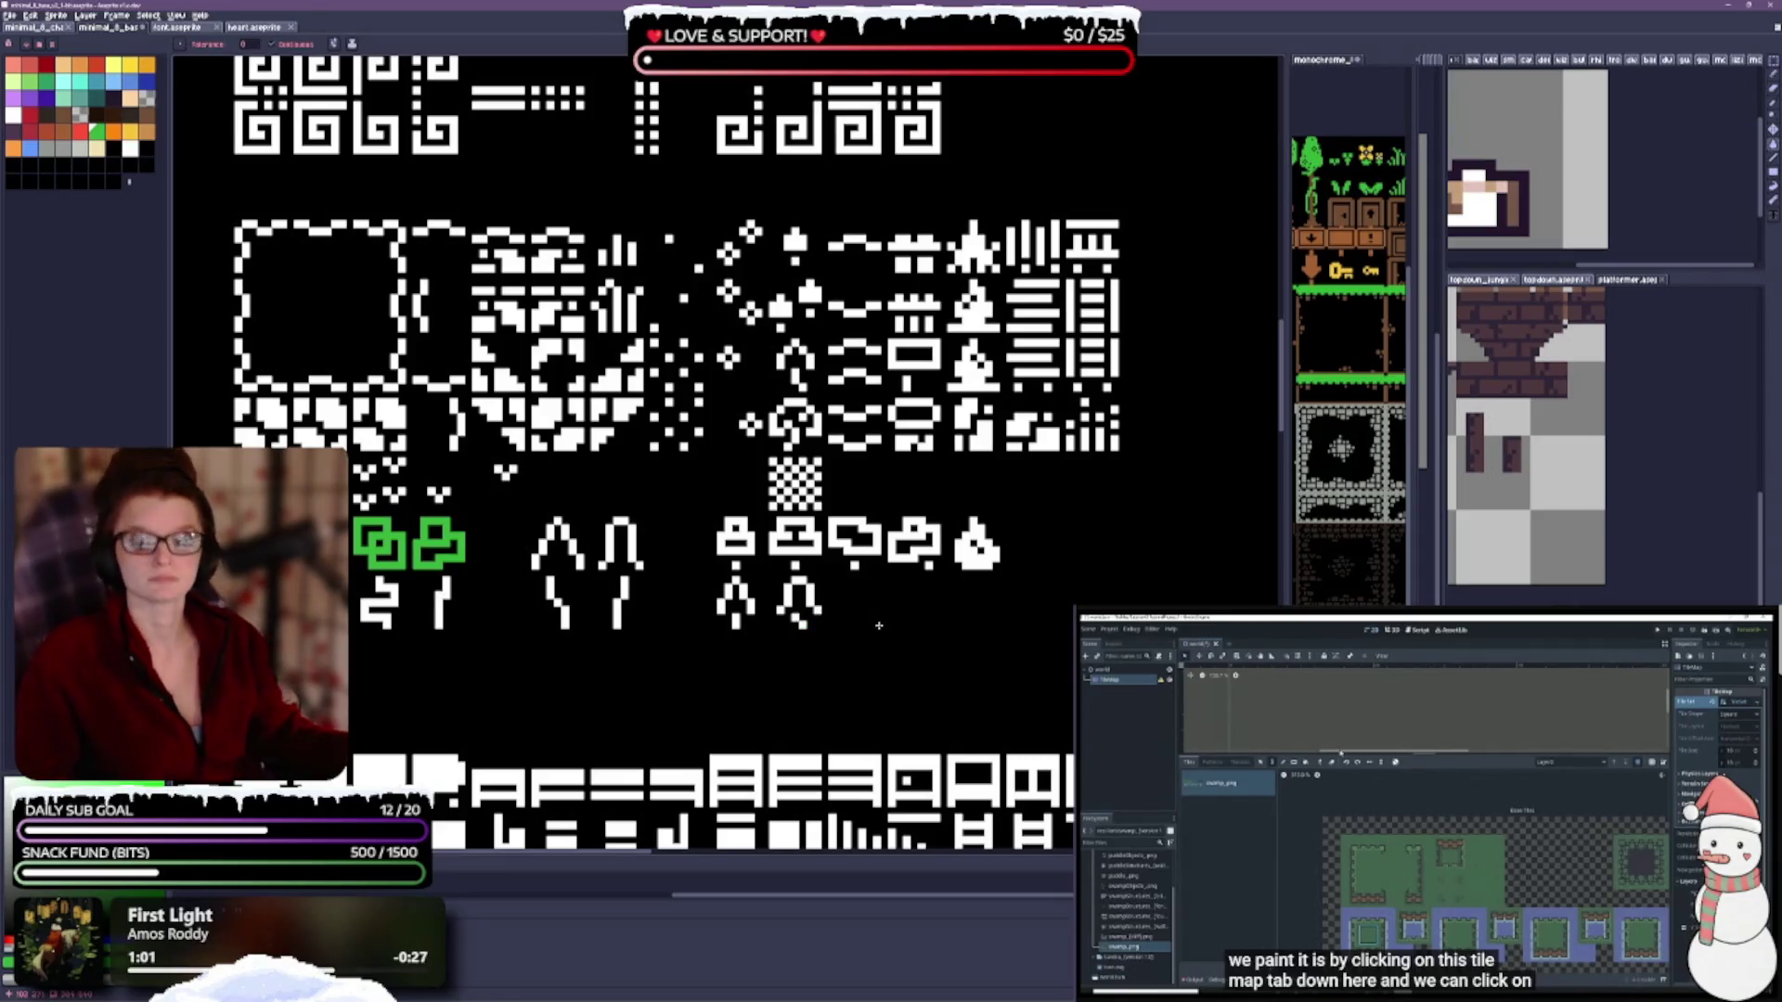
pyautogui.scroll(2, 869, 642)
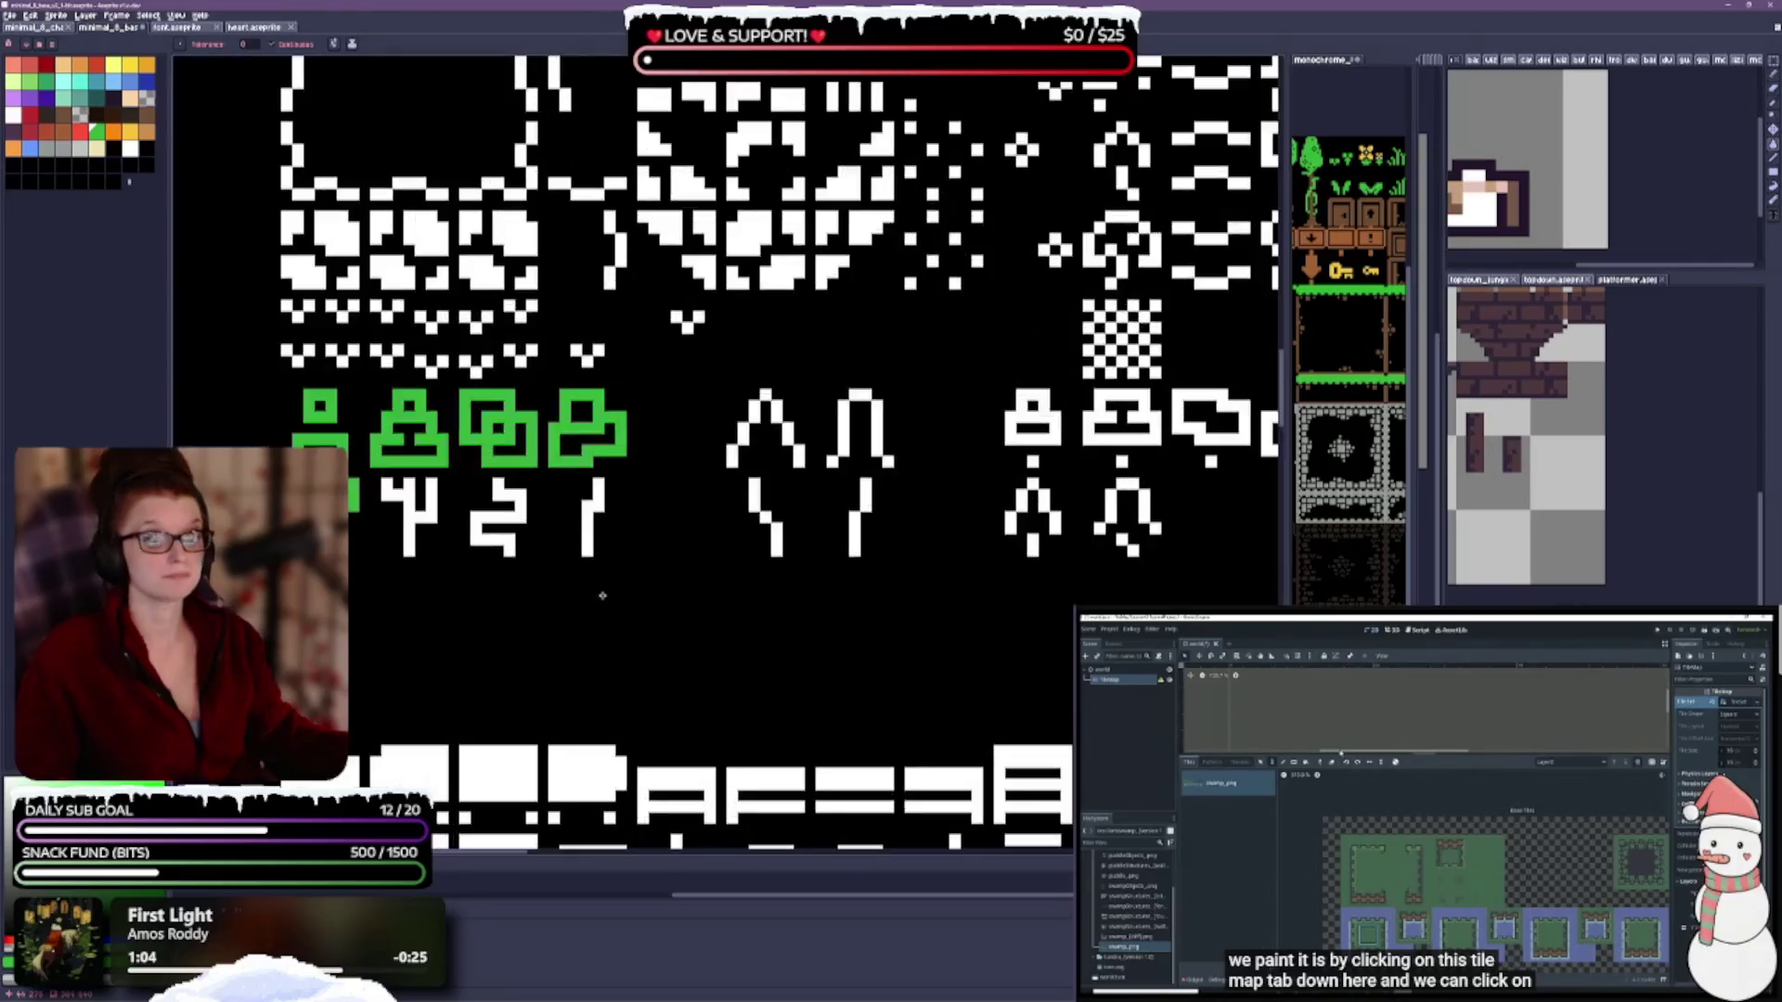
pyautogui.moveTo(578, 582); pyautogui.dragTo(623, 491)
pyautogui.click(147, 113)
pyautogui.click(387, 456)
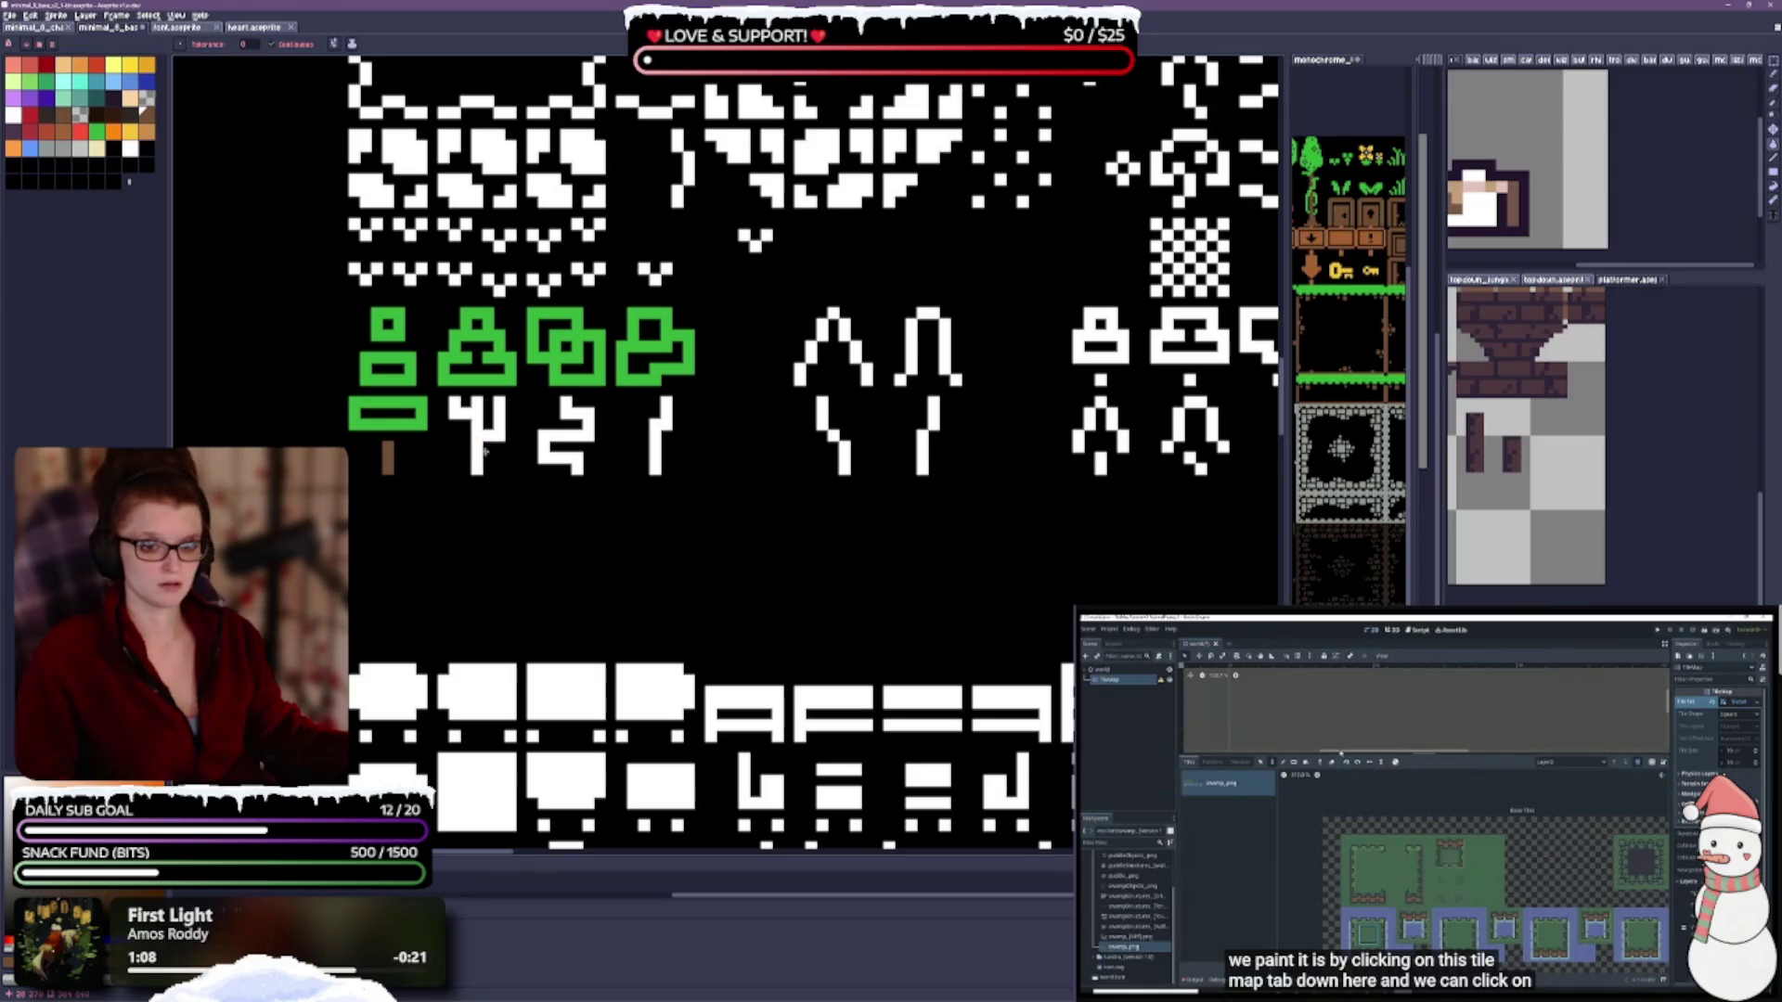
pyautogui.click(480, 438)
pyautogui.click(564, 442)
pyautogui.click(655, 425)
# Fill the second group's two small pines, hat-shaped, bushy and round blob canopies green.
pyautogui.moveTo(968, 402); pyautogui.dragTo(886, 493)
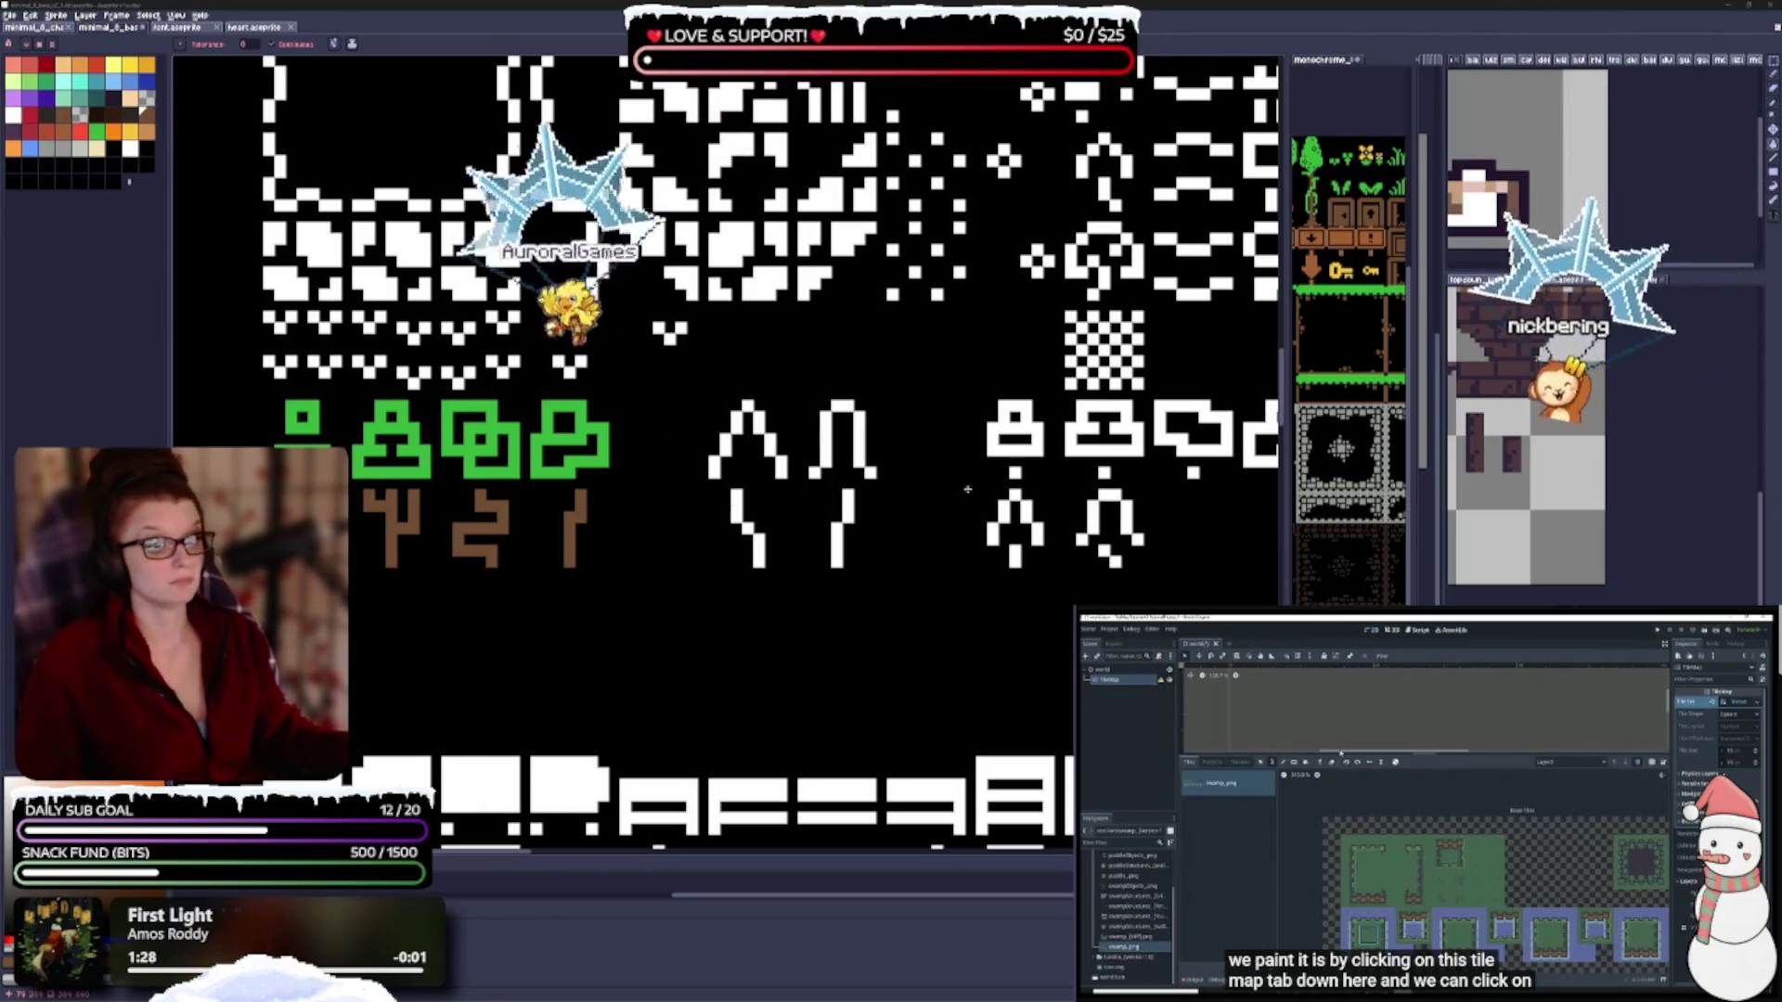
pyautogui.hscroll(1, 1061, 575)
pyautogui.hscroll(8, 1061, 575)
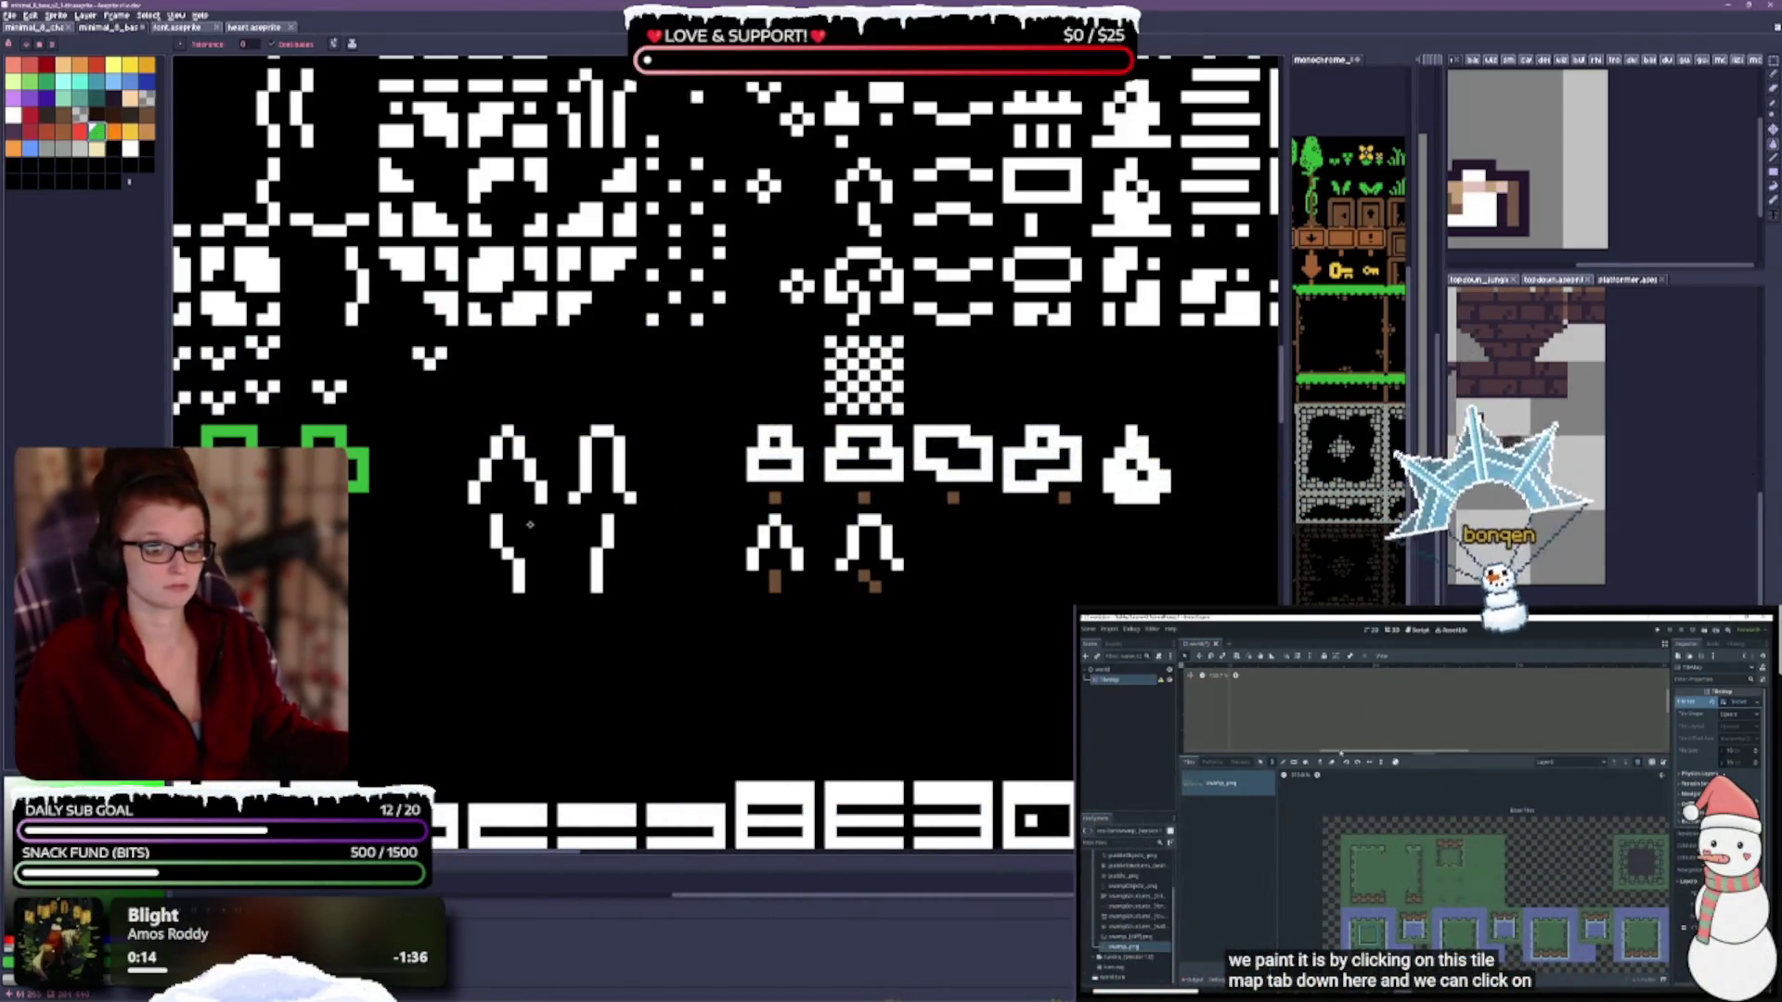
pyautogui.click(763, 553)
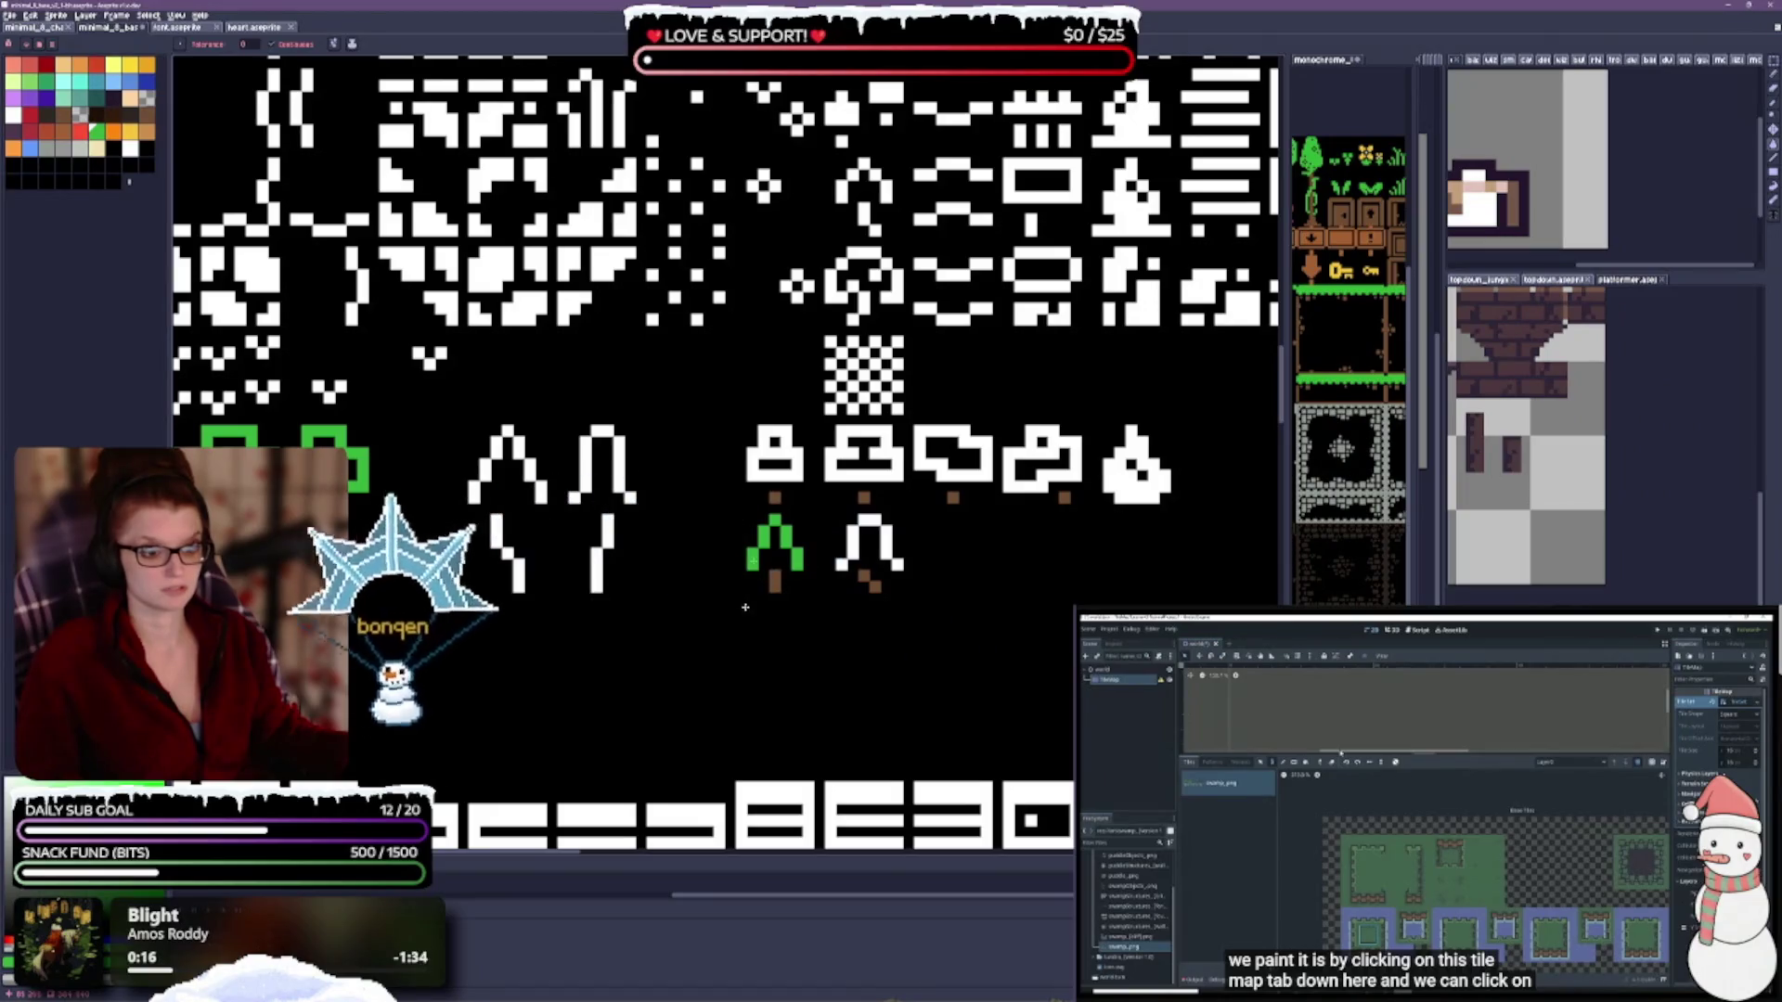
pyautogui.click(774, 475)
pyautogui.click(852, 529)
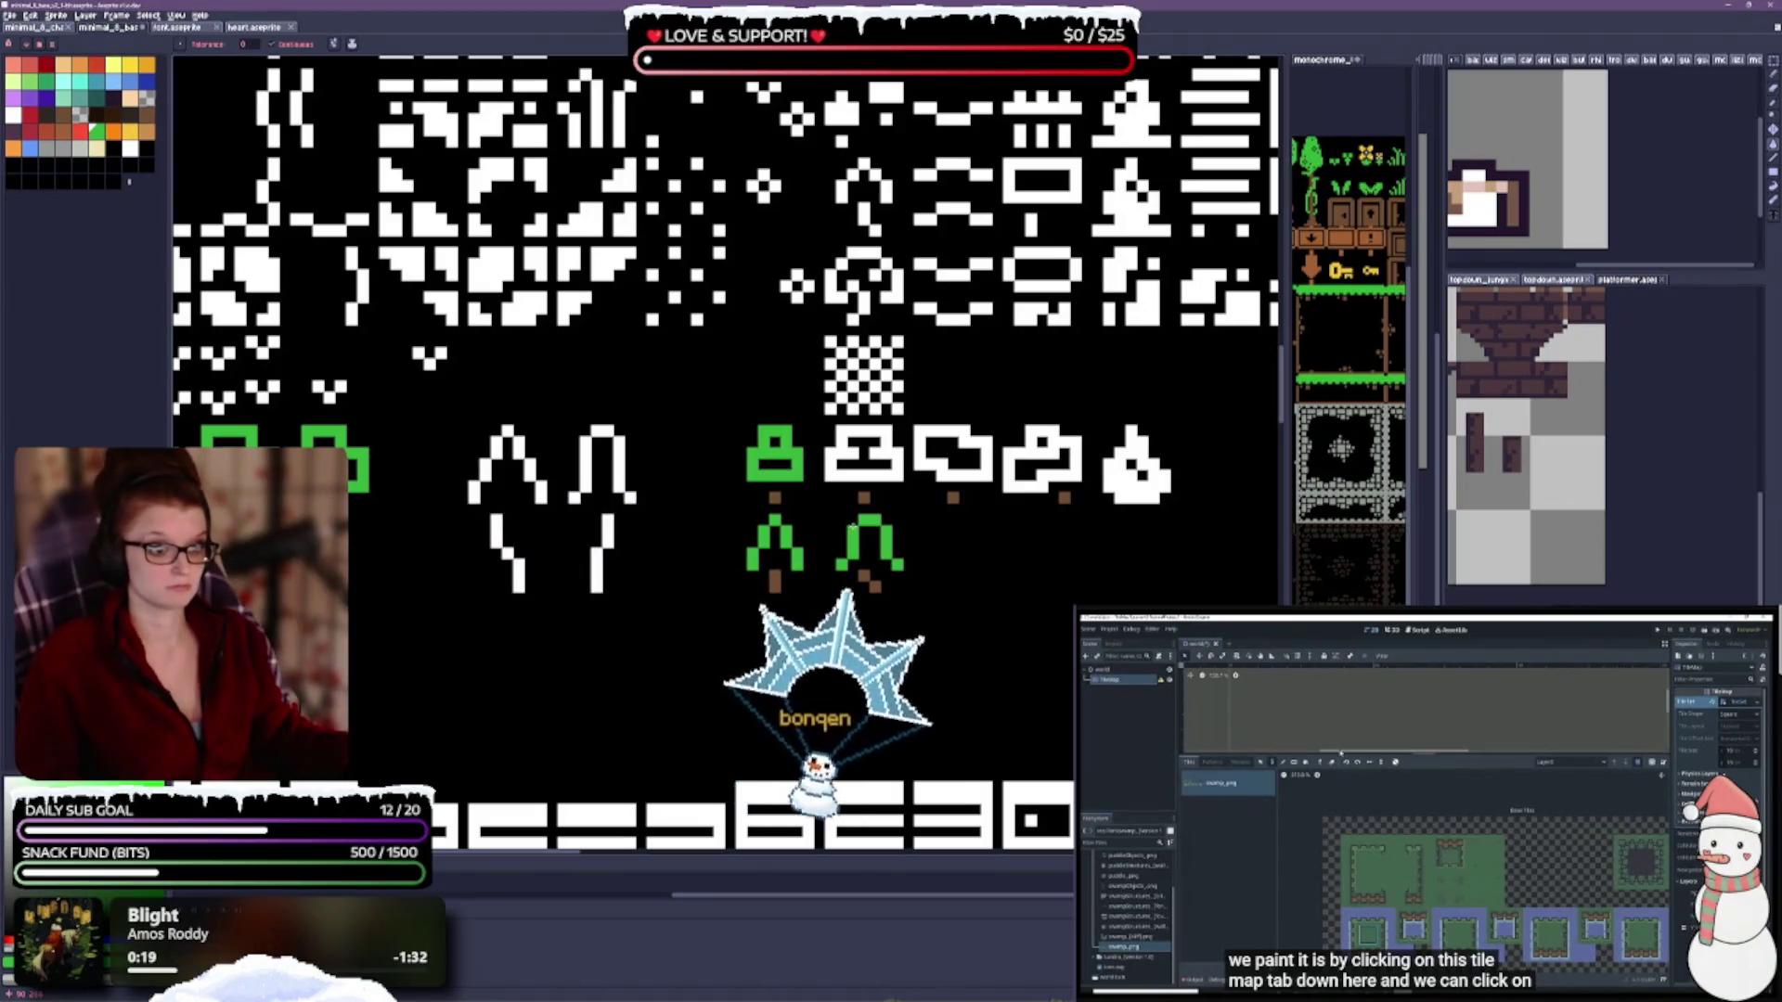
pyautogui.click(853, 475)
pyautogui.click(981, 476)
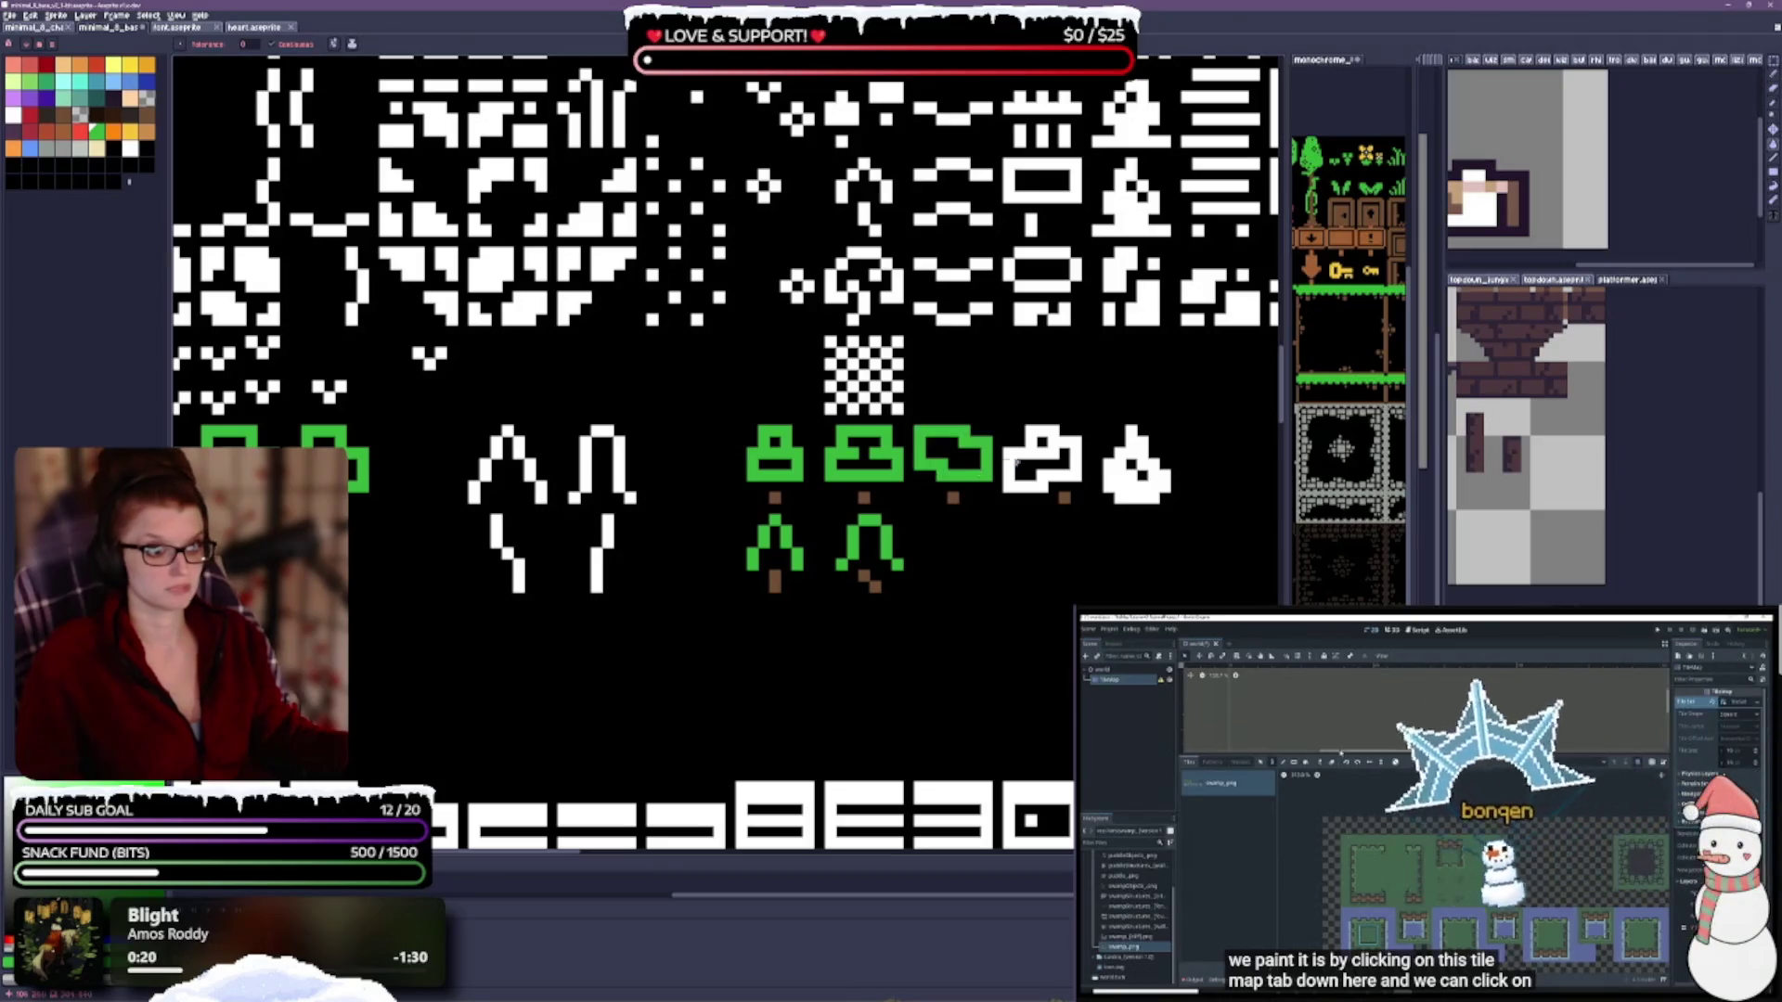
pyautogui.click(1044, 477)
pyautogui.click(1137, 473)
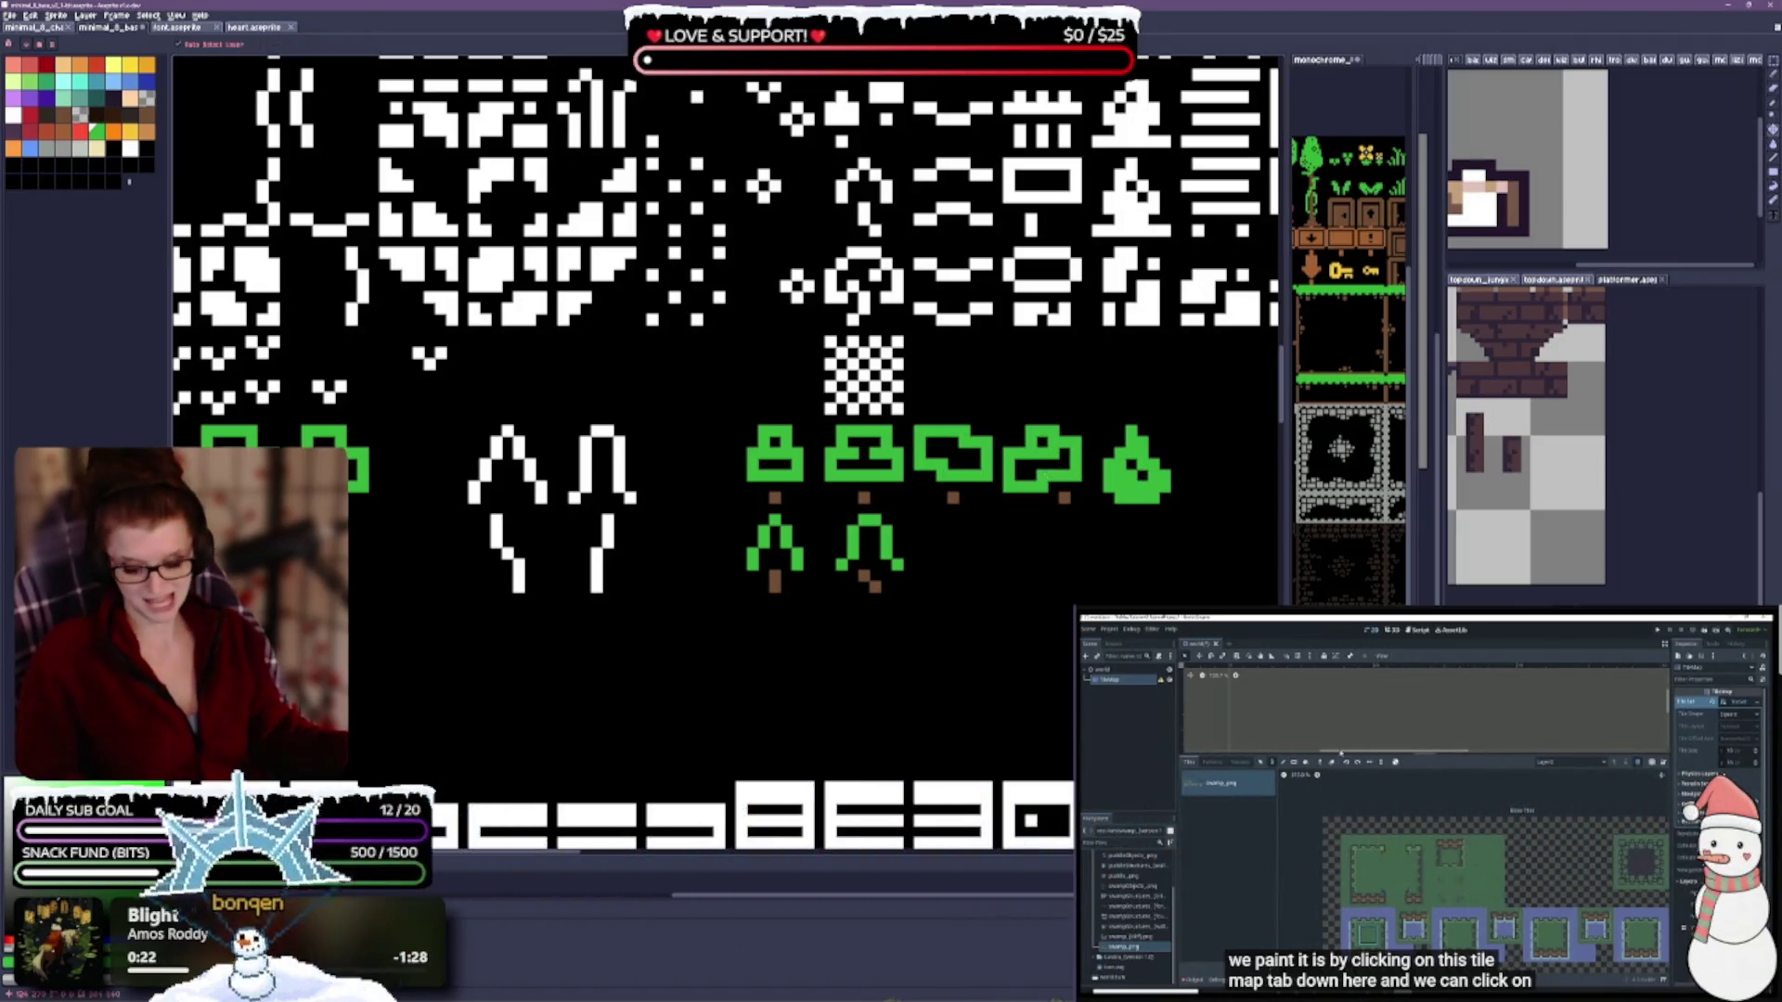
pyautogui.scroll(-3, 1092, 594)
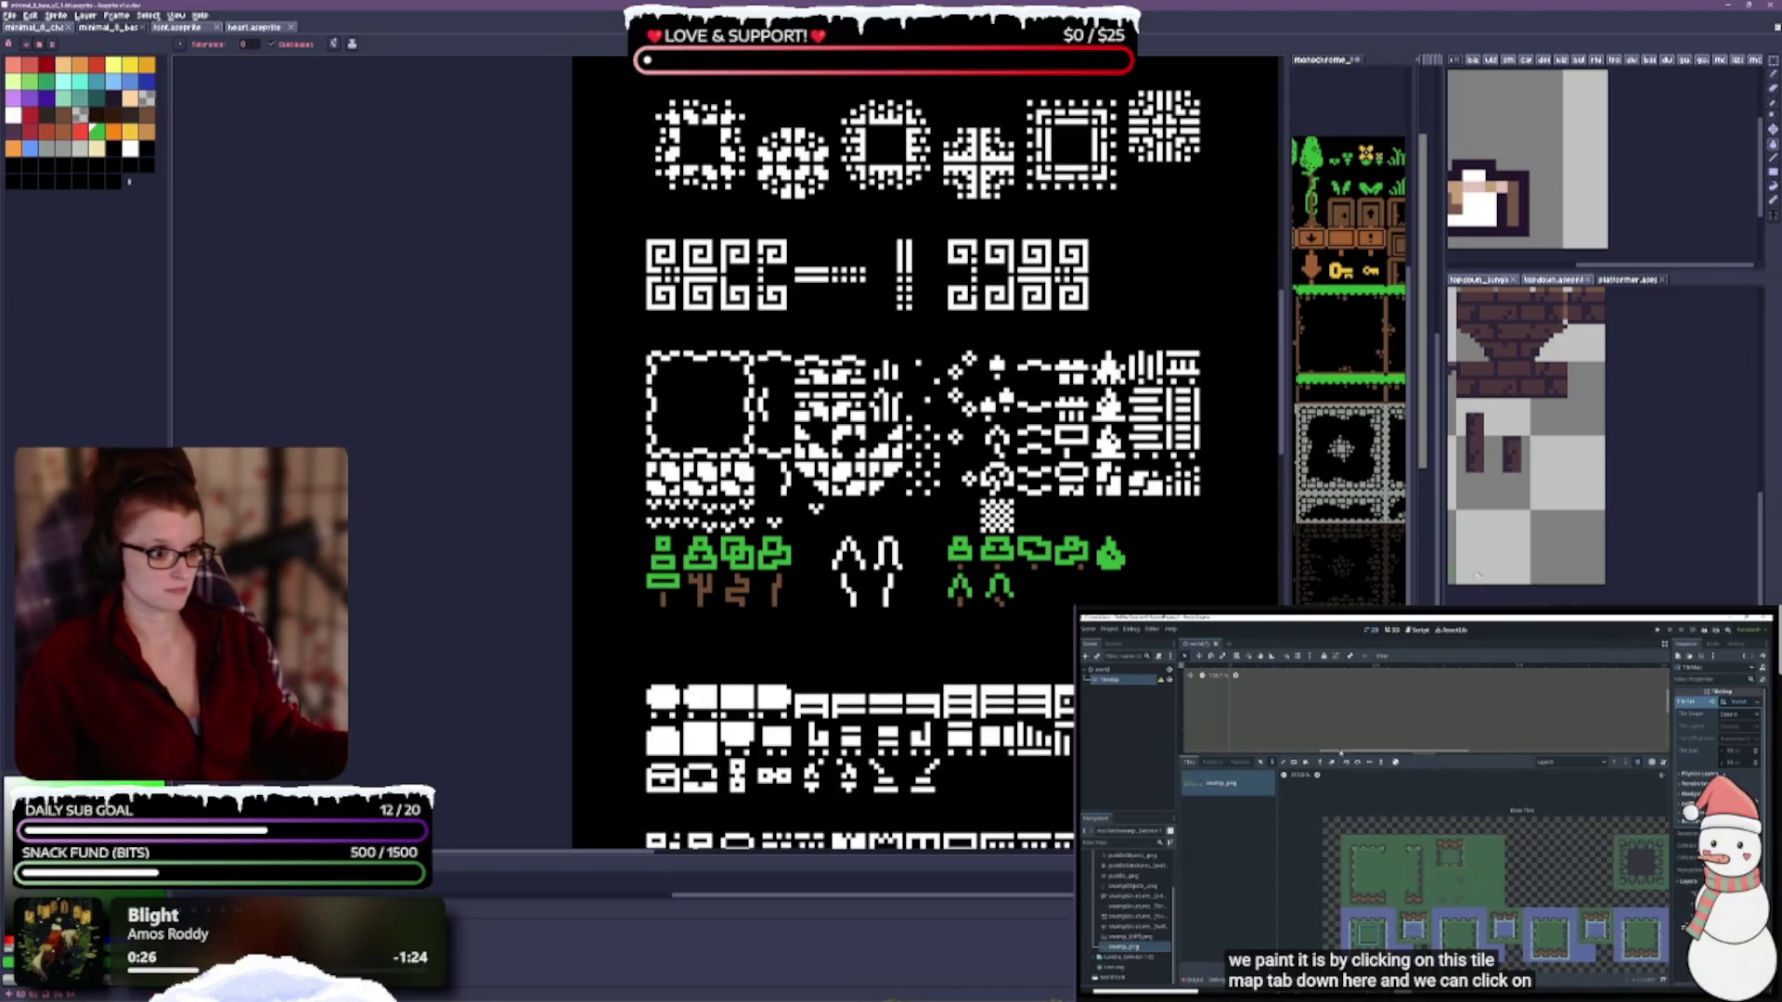
# Zoom to the grass-tuft rows and bucket-fill the first lower-row tuft green.
pyautogui.scroll(1, 1065, 494)
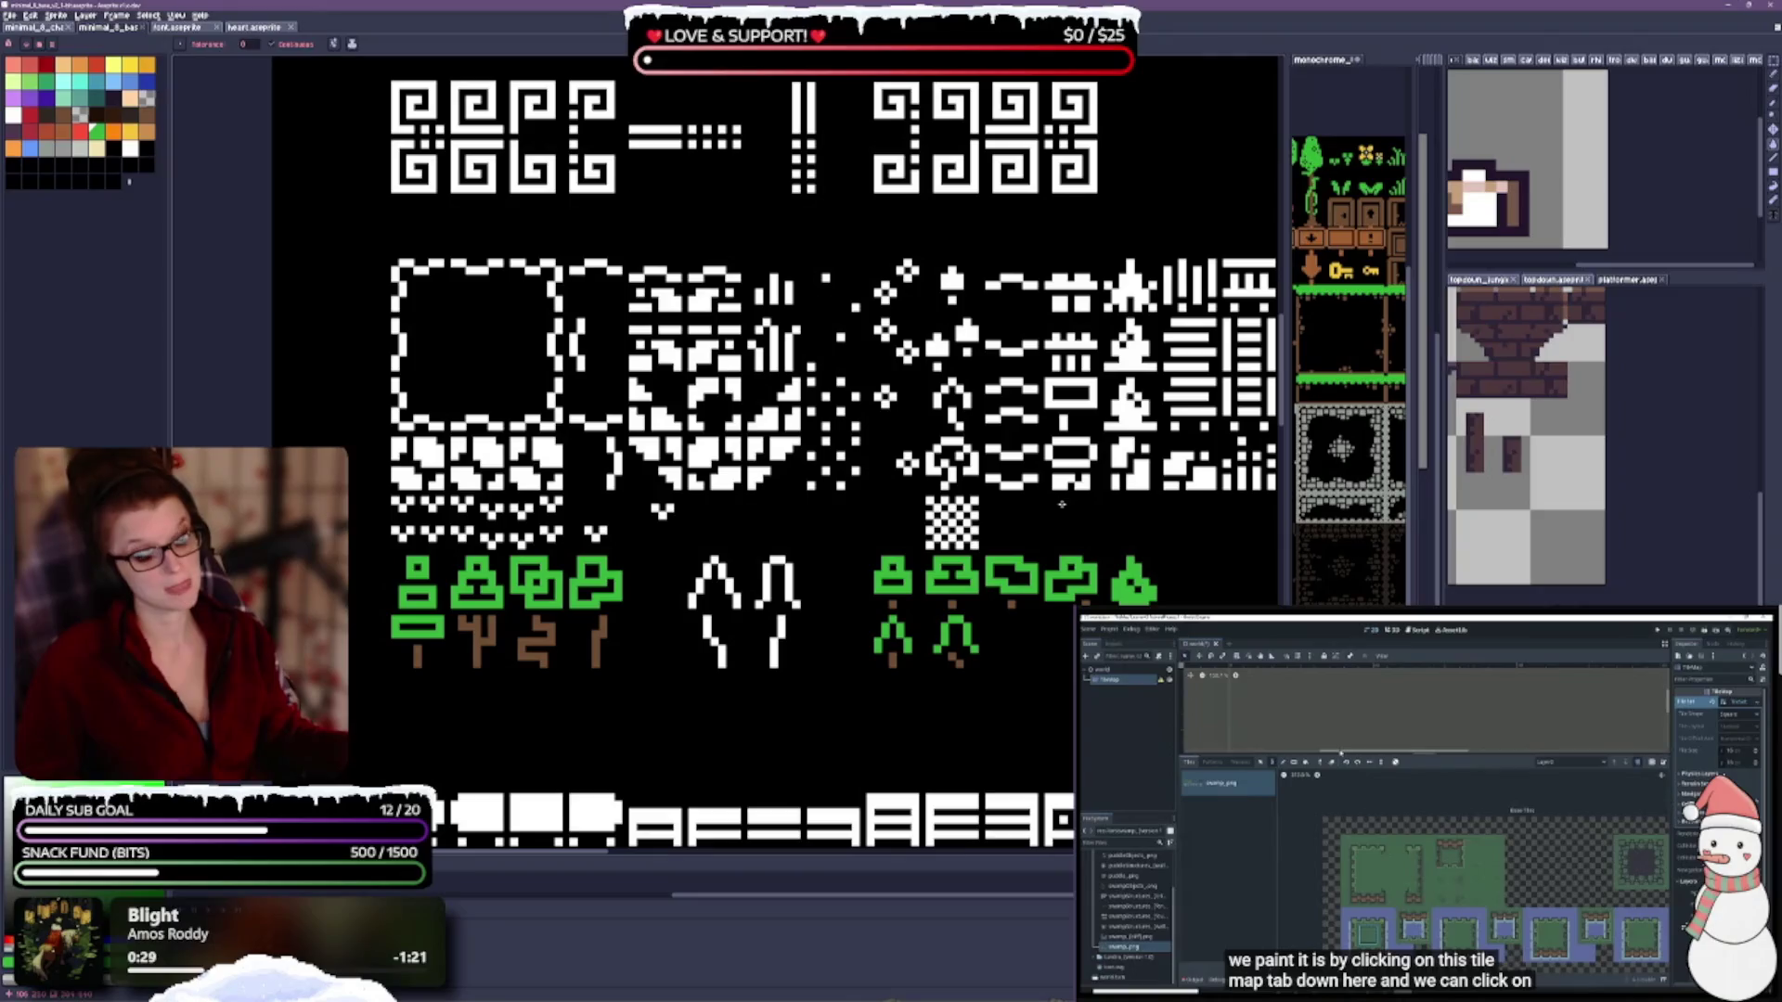
pyautogui.scroll(-1, 1062, 504)
pyautogui.hscroll(-3, 1061, 504)
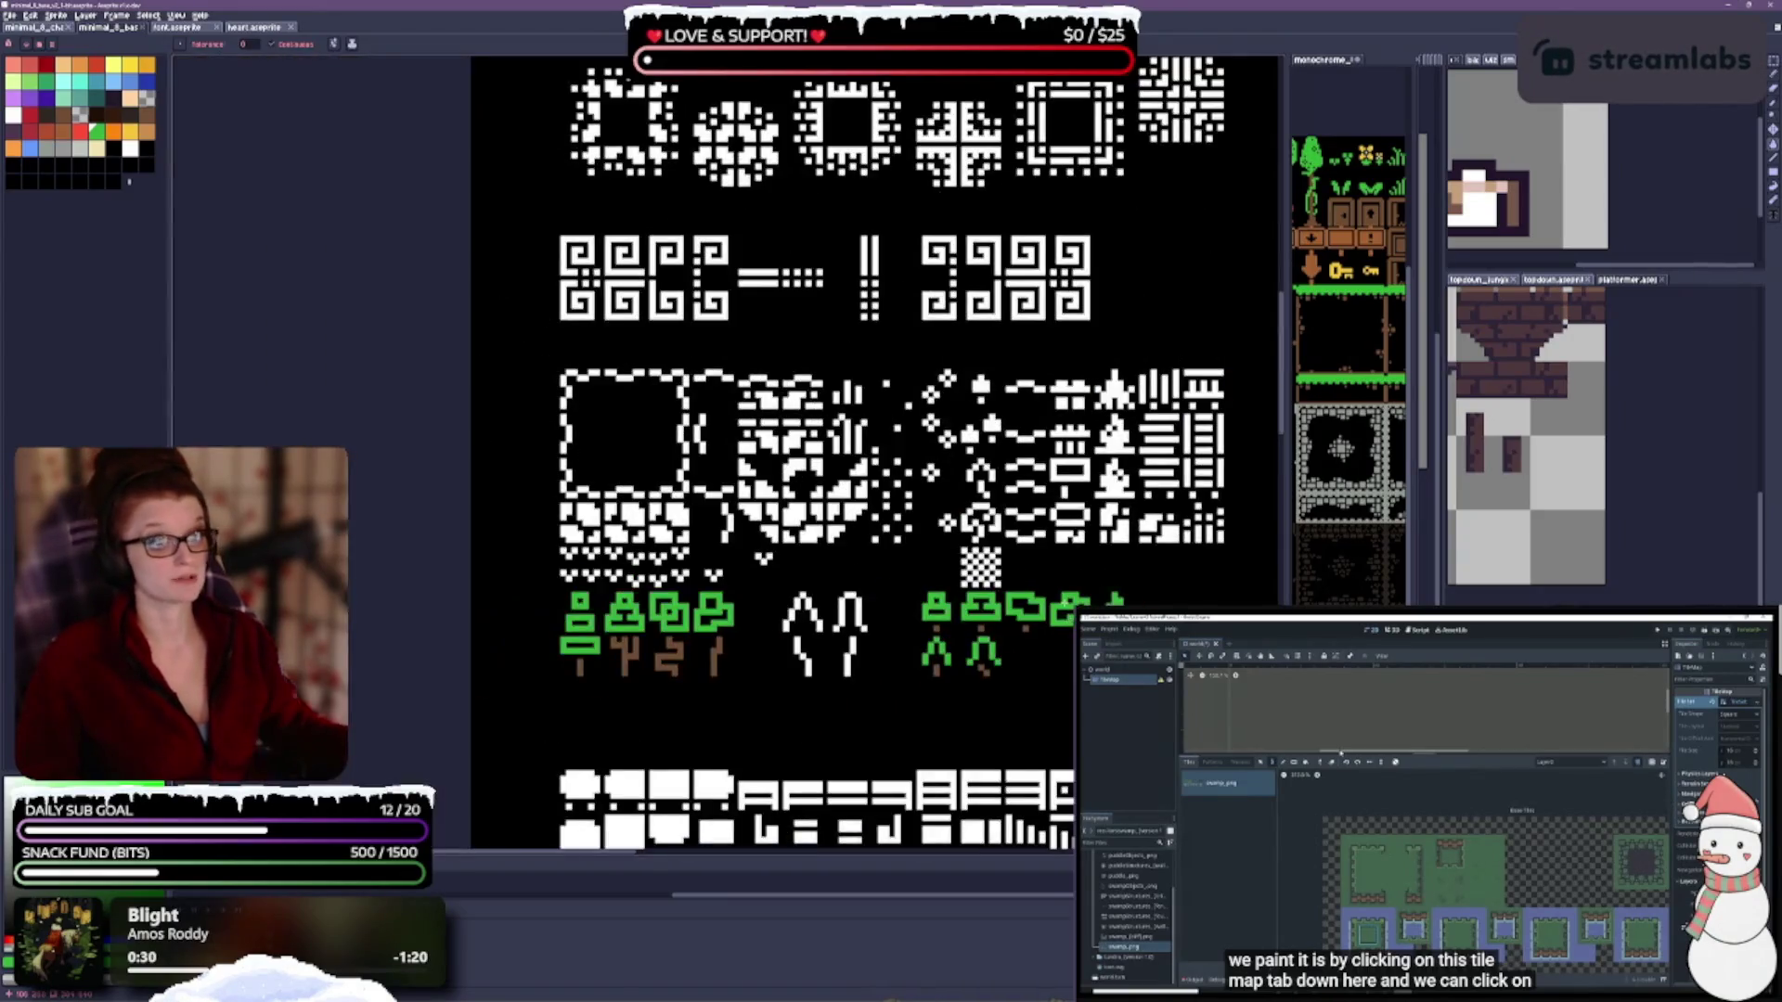
pyautogui.hscroll(3, 1070, 588)
pyautogui.scroll(2, 1071, 588)
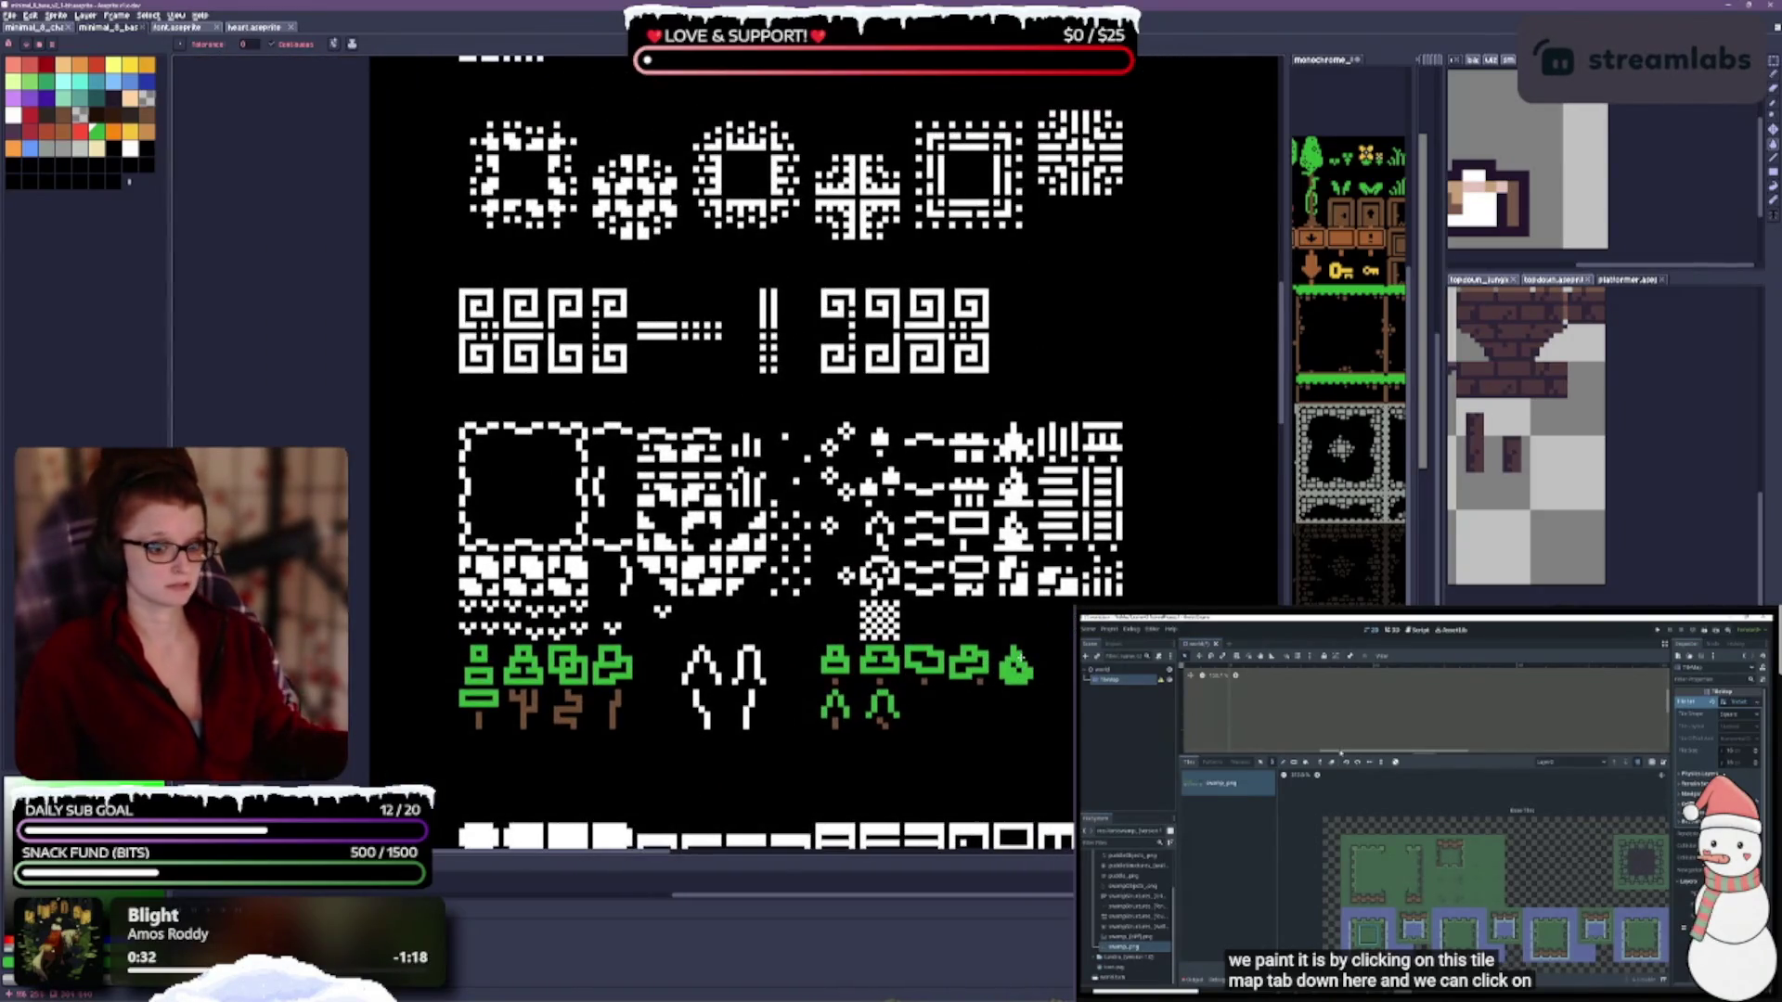
pyautogui.scroll(-2, 1019, 655)
pyautogui.hscroll(3, 818, 512)
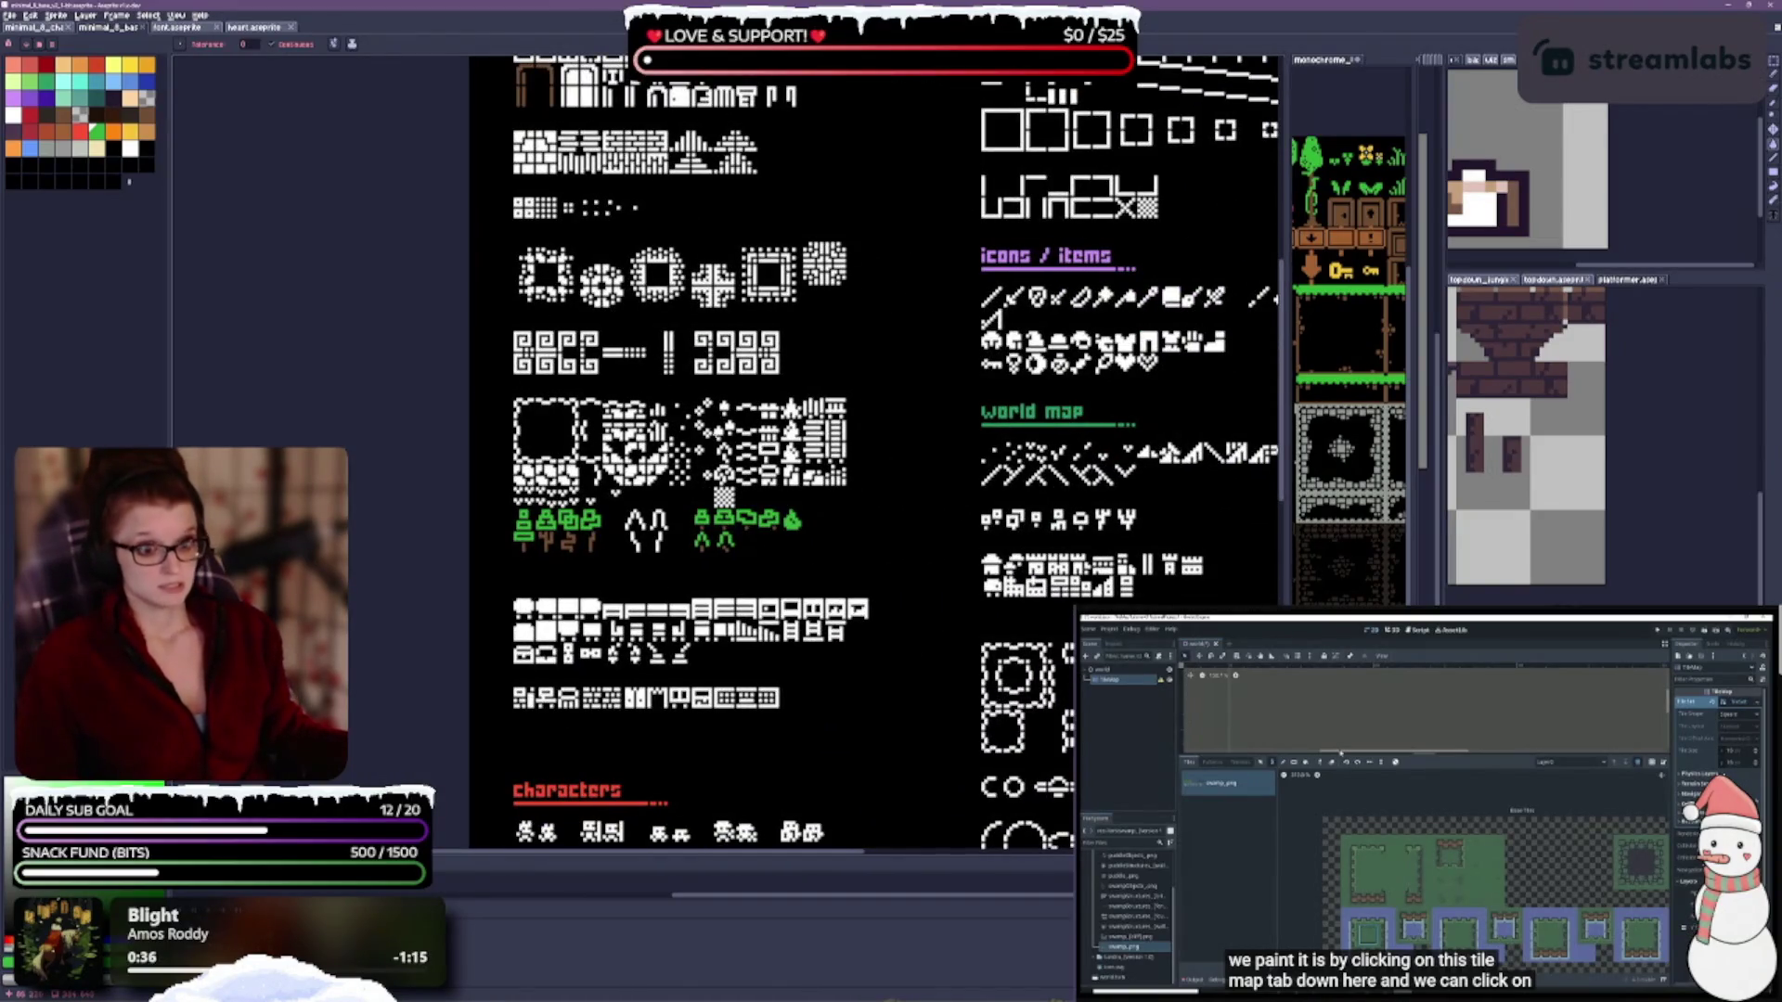
pyautogui.scroll(5, 622, 406)
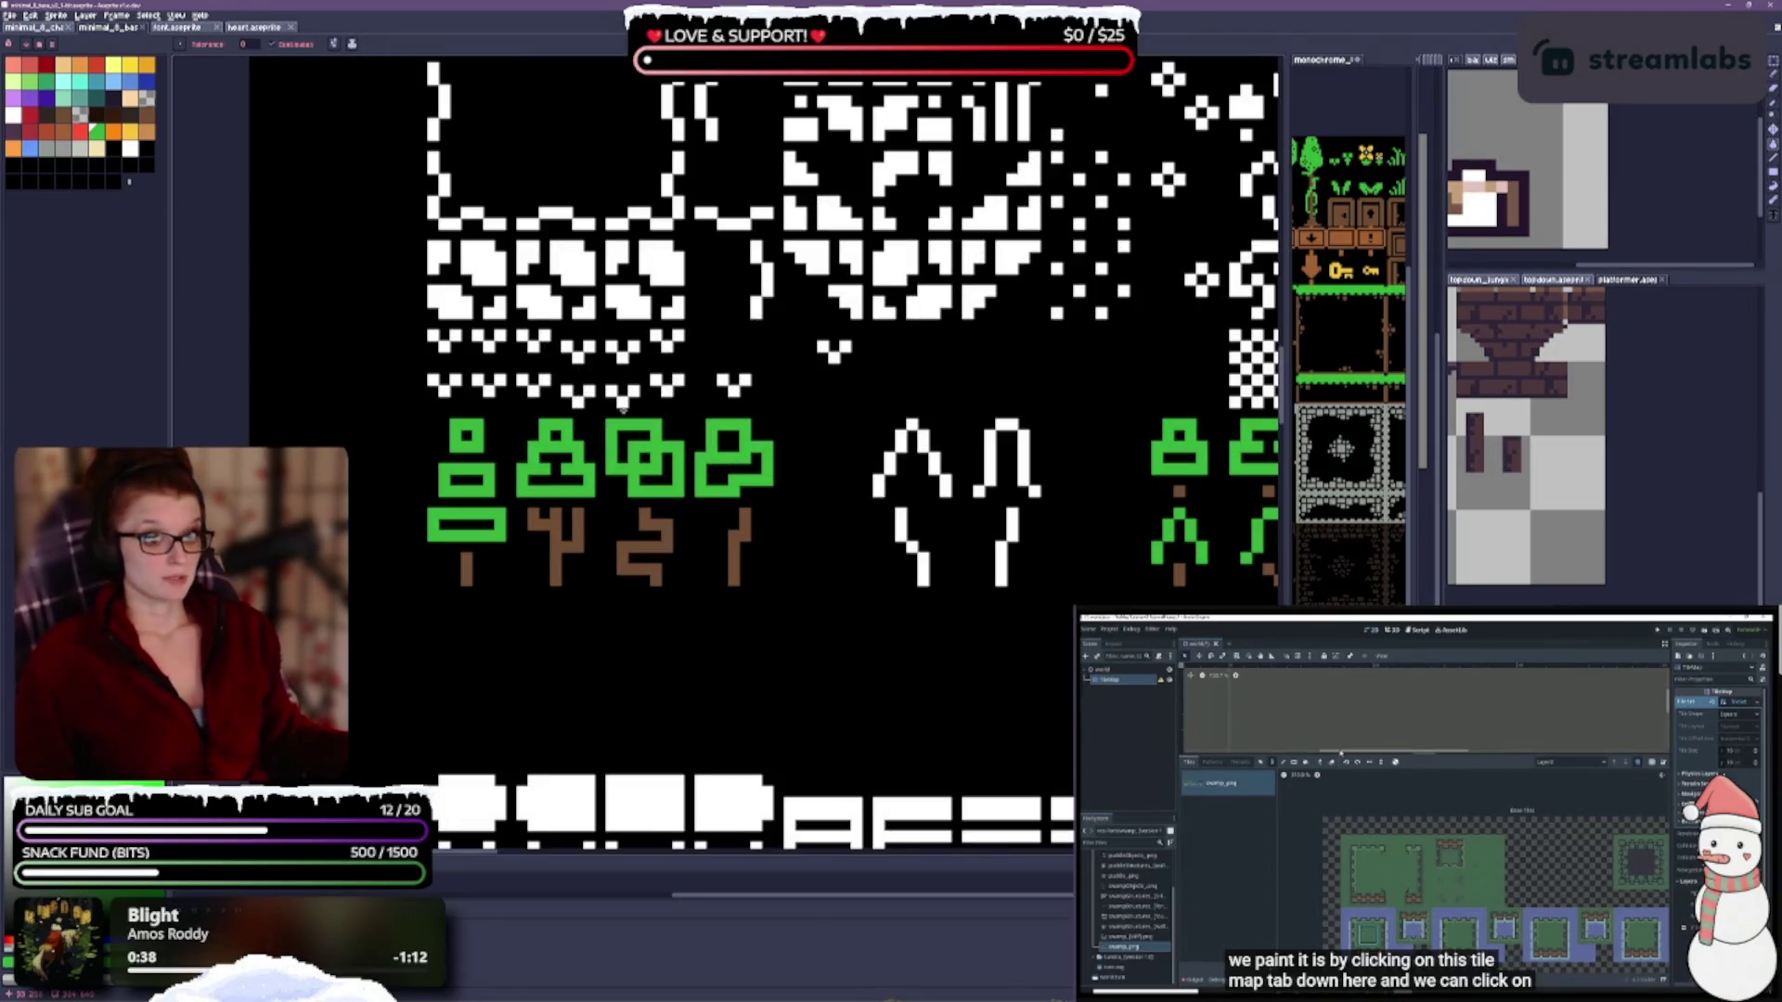
pyautogui.scroll(3, 622, 406)
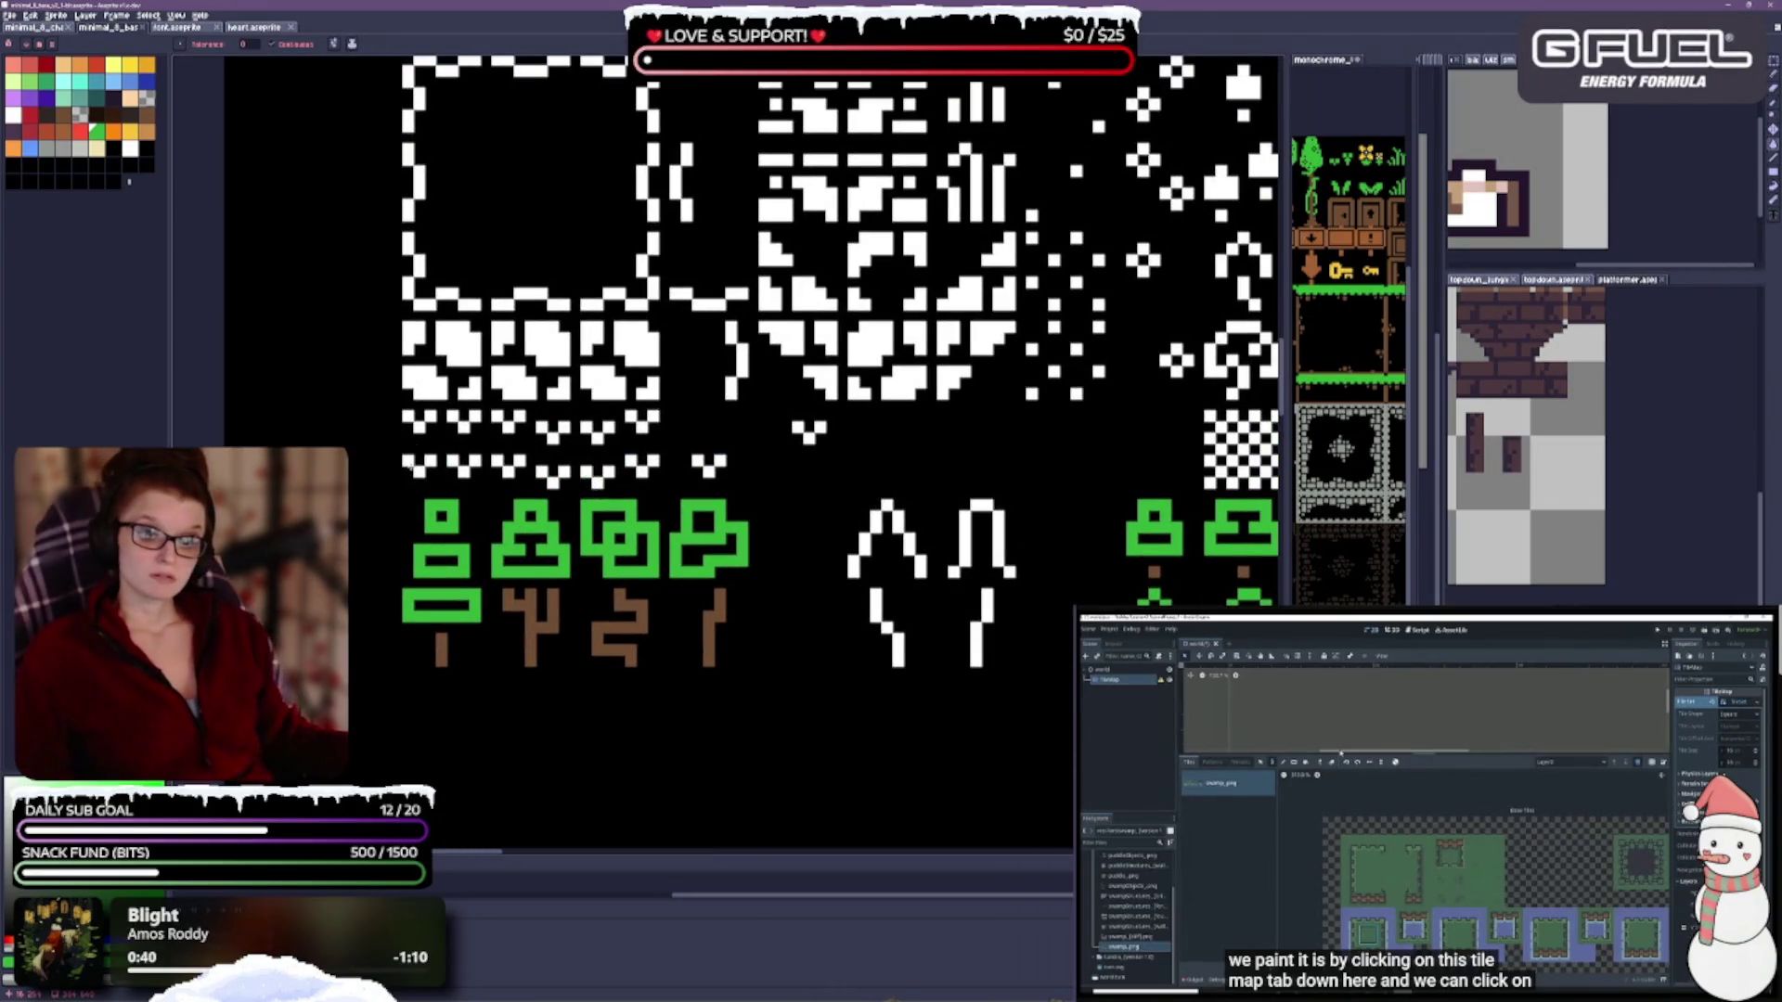
pyautogui.click(411, 462)
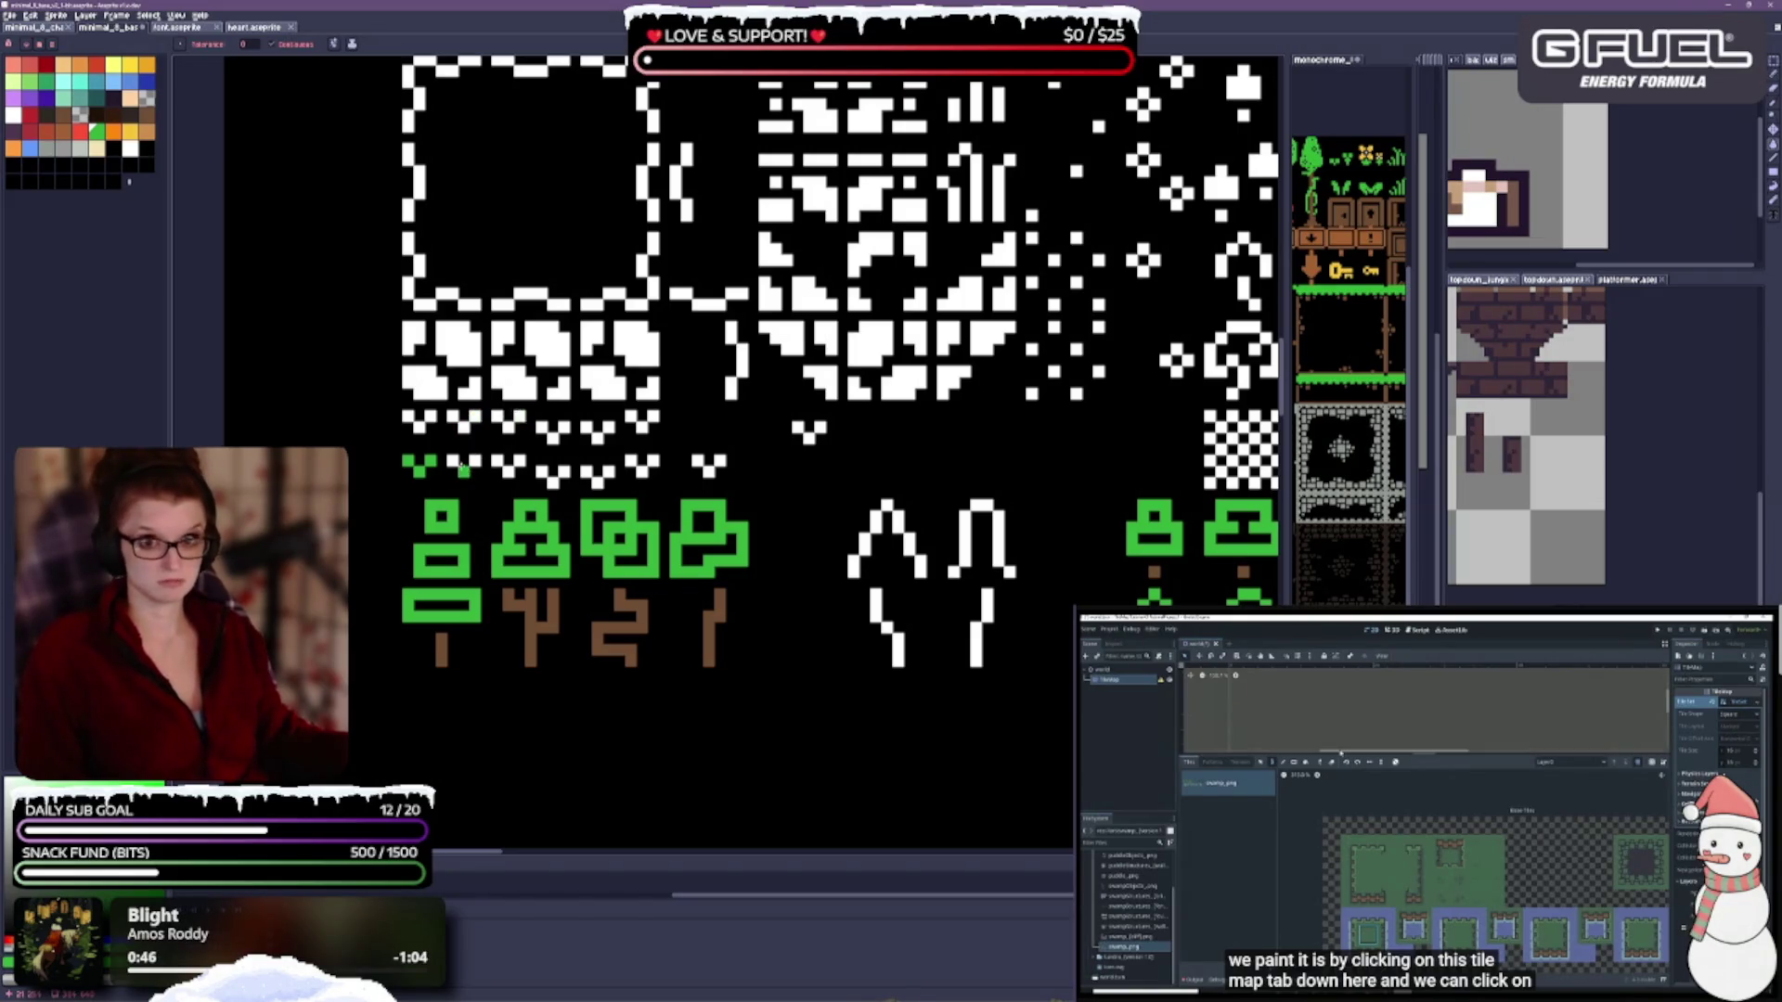
# Fill the remaining upper-row and lower-row V-shaped grass tufts green.
pyautogui.click(417, 420)
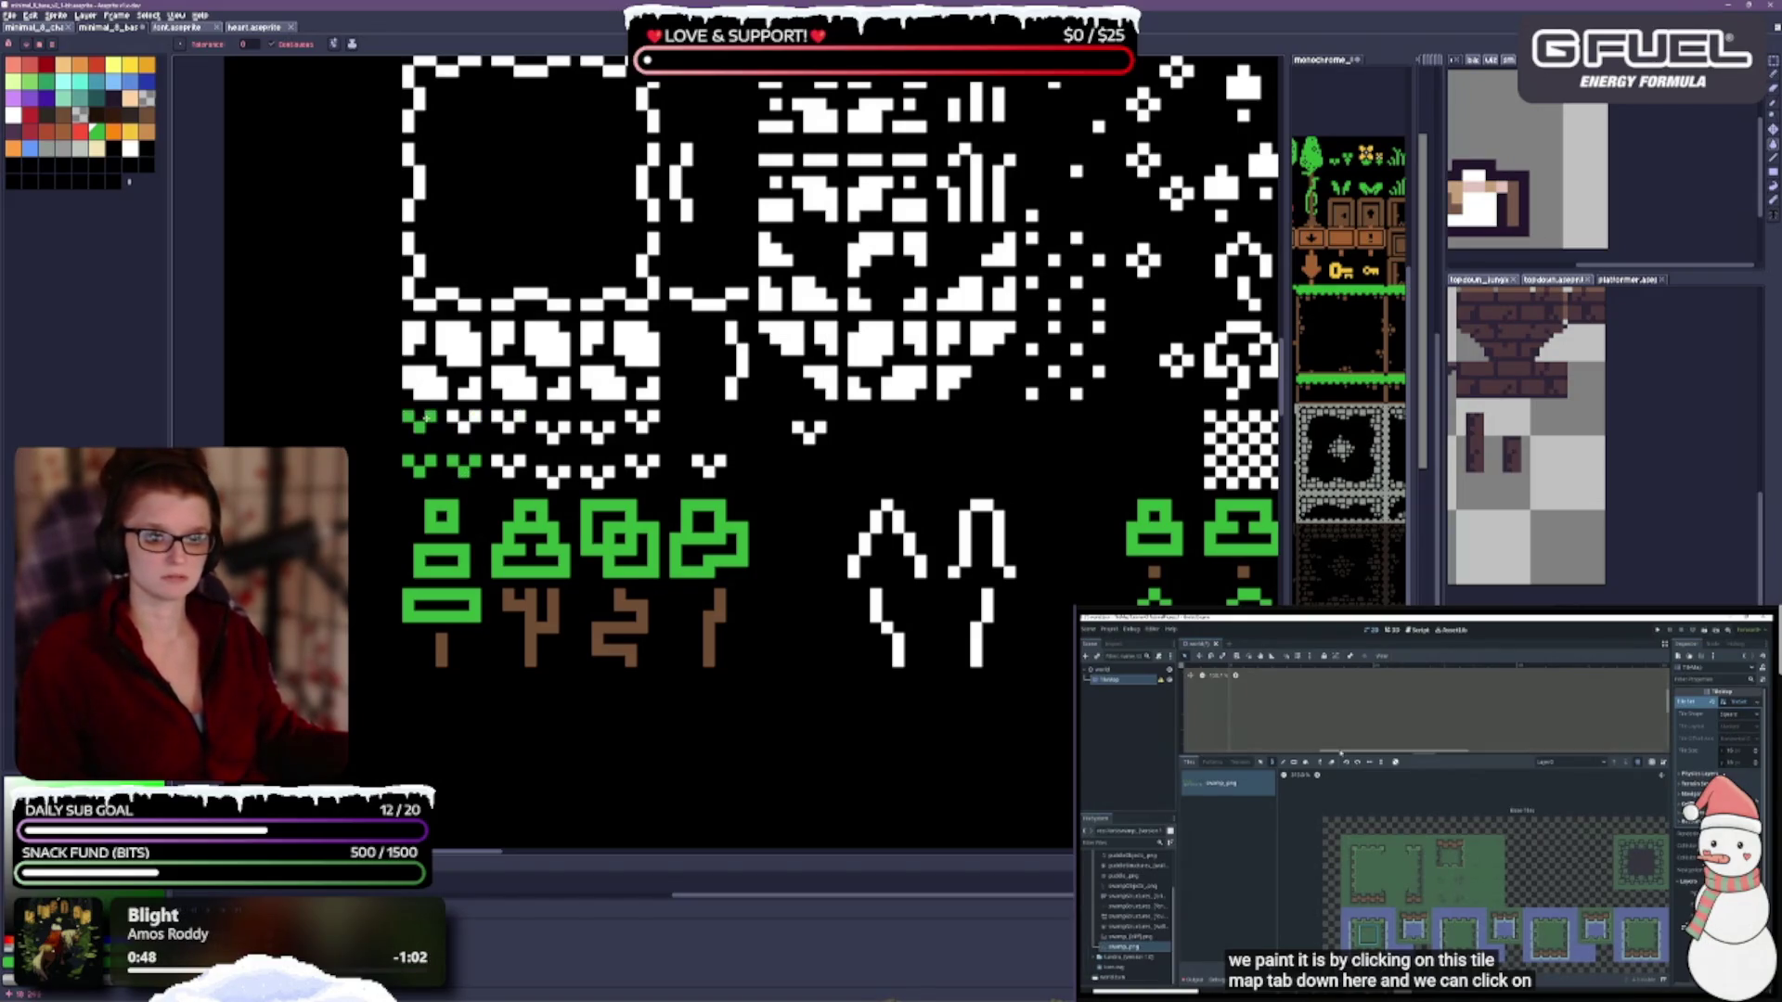
pyautogui.click(462, 420)
pyautogui.click(508, 420)
pyautogui.click(553, 427)
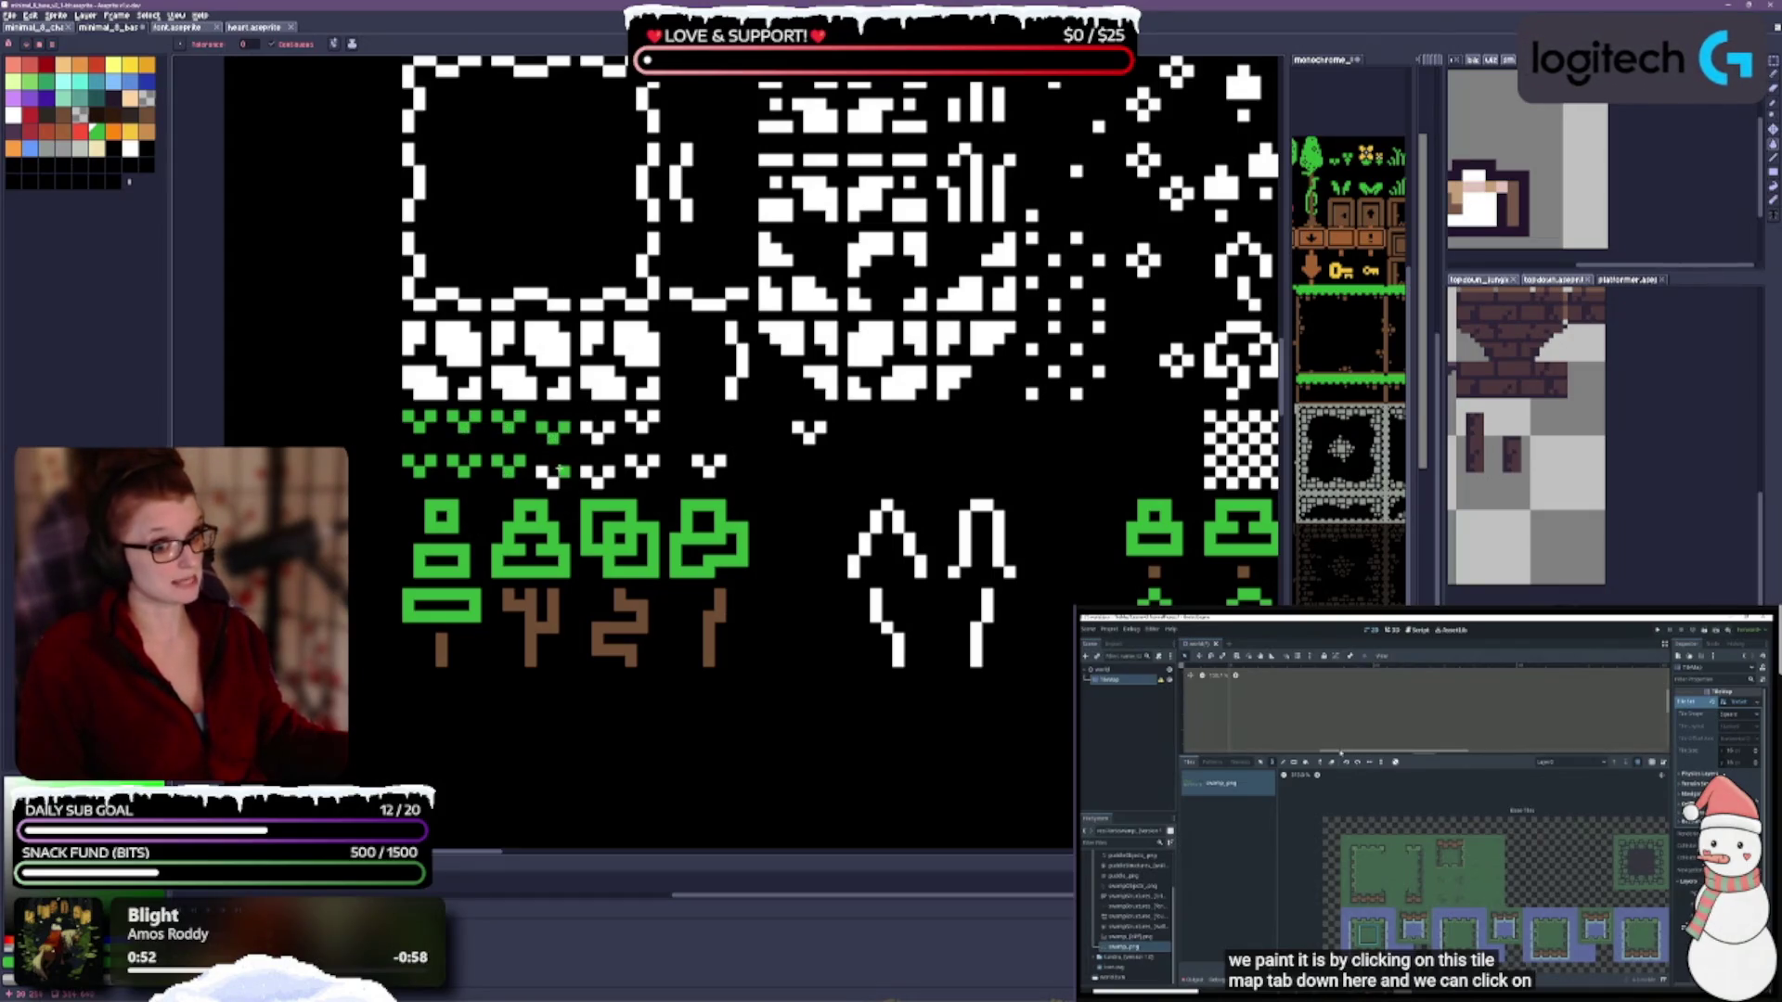
pyautogui.click(553, 472)
pyautogui.click(599, 474)
pyautogui.click(598, 427)
pyautogui.click(641, 425)
pyautogui.click(640, 464)
pyautogui.click(710, 462)
pyautogui.click(811, 427)
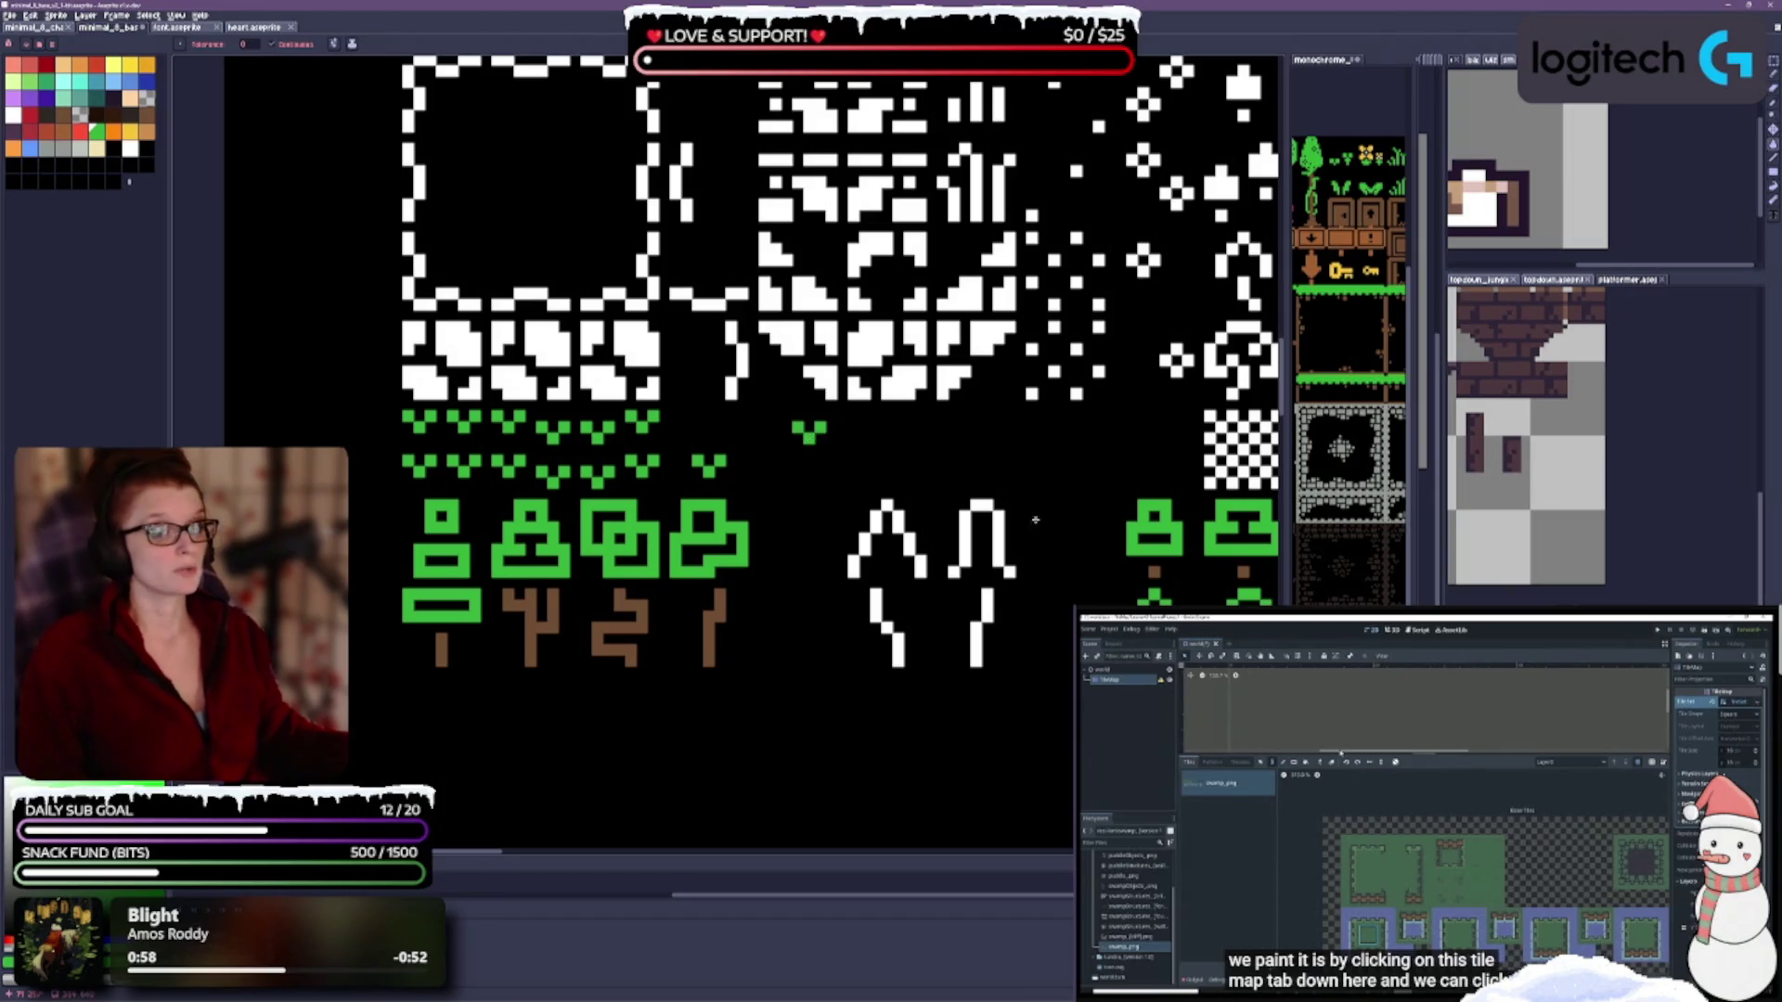
pyautogui.scroll(-3, 1036, 520)
pyautogui.scroll(1, 887, 628)
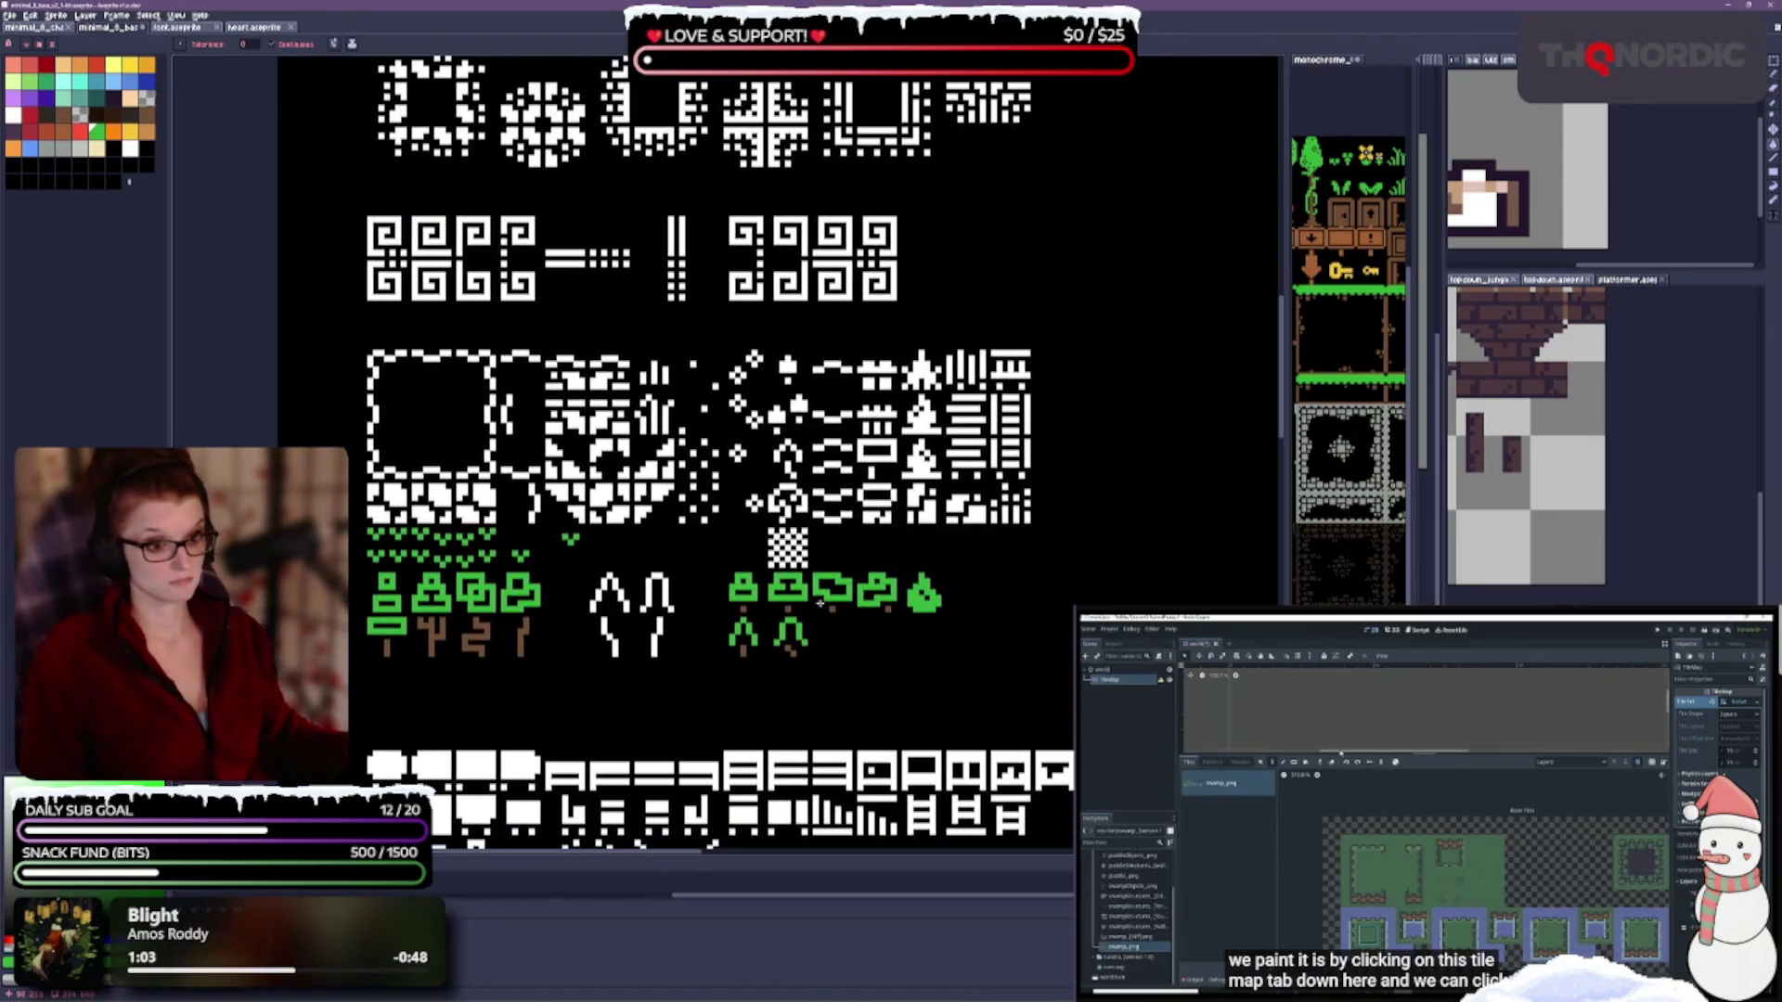
# Paint the three diamond-shaped flower tiles yellow.
pyautogui.scroll(1, 813, 506)
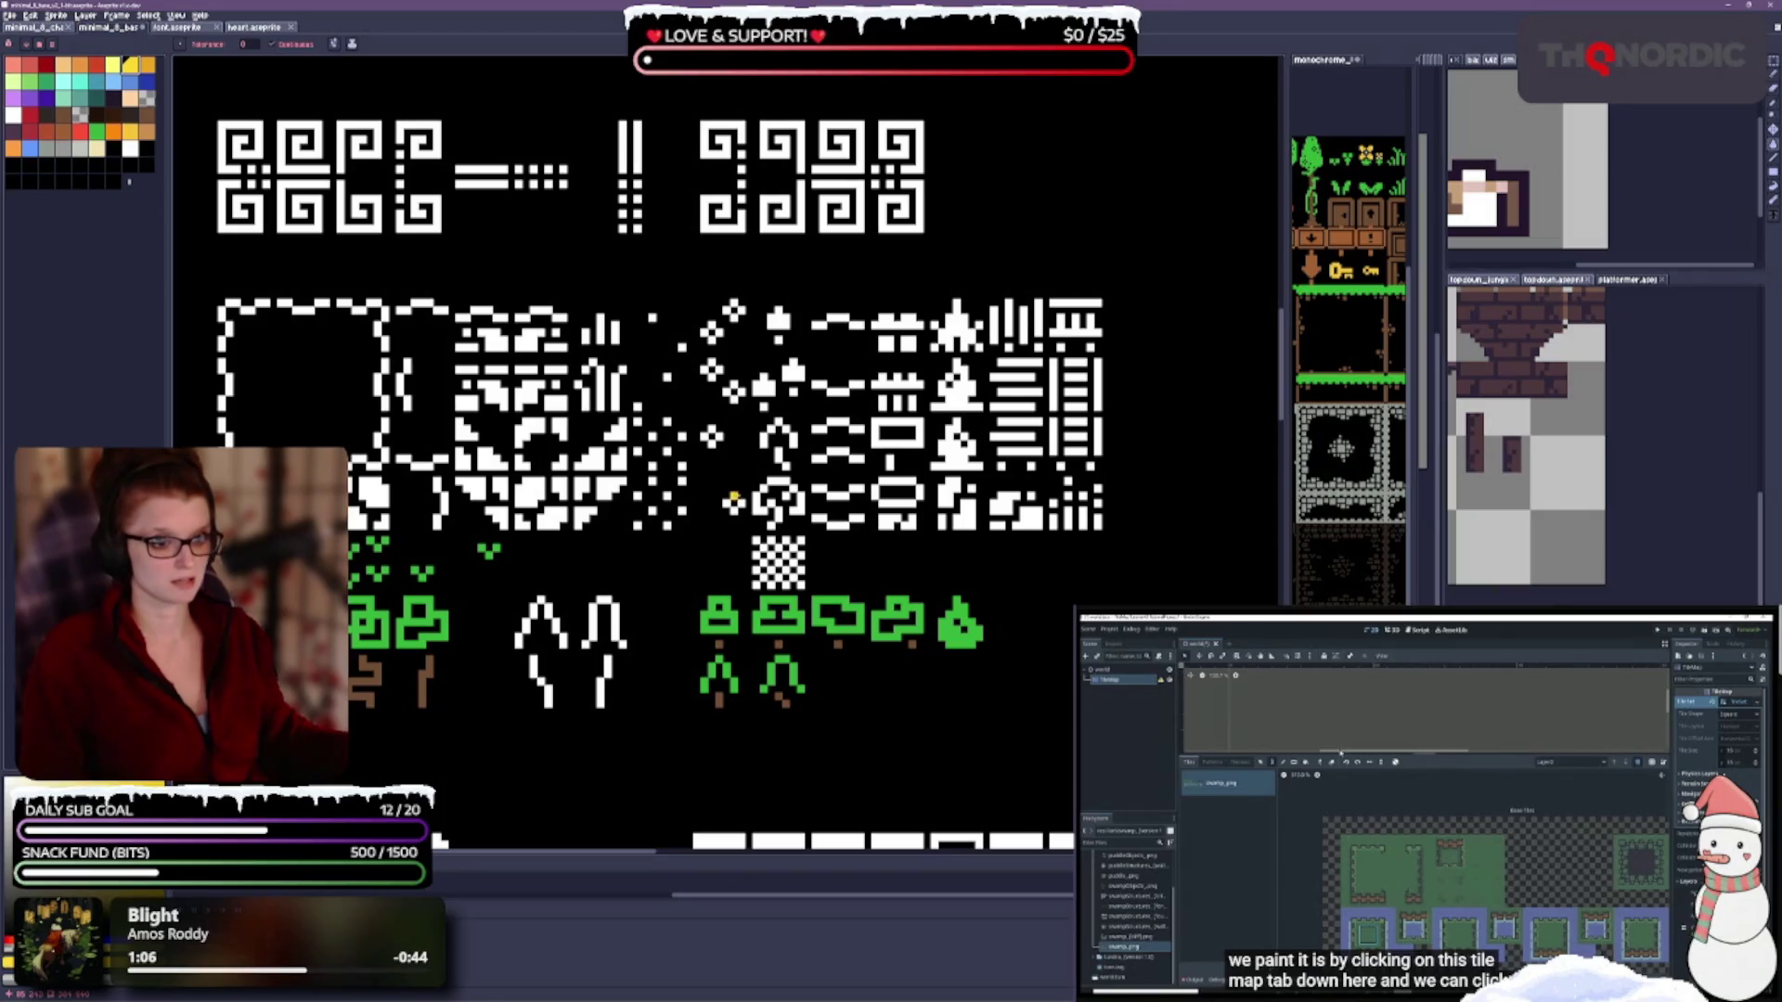
pyautogui.scroll(1, 798, 451)
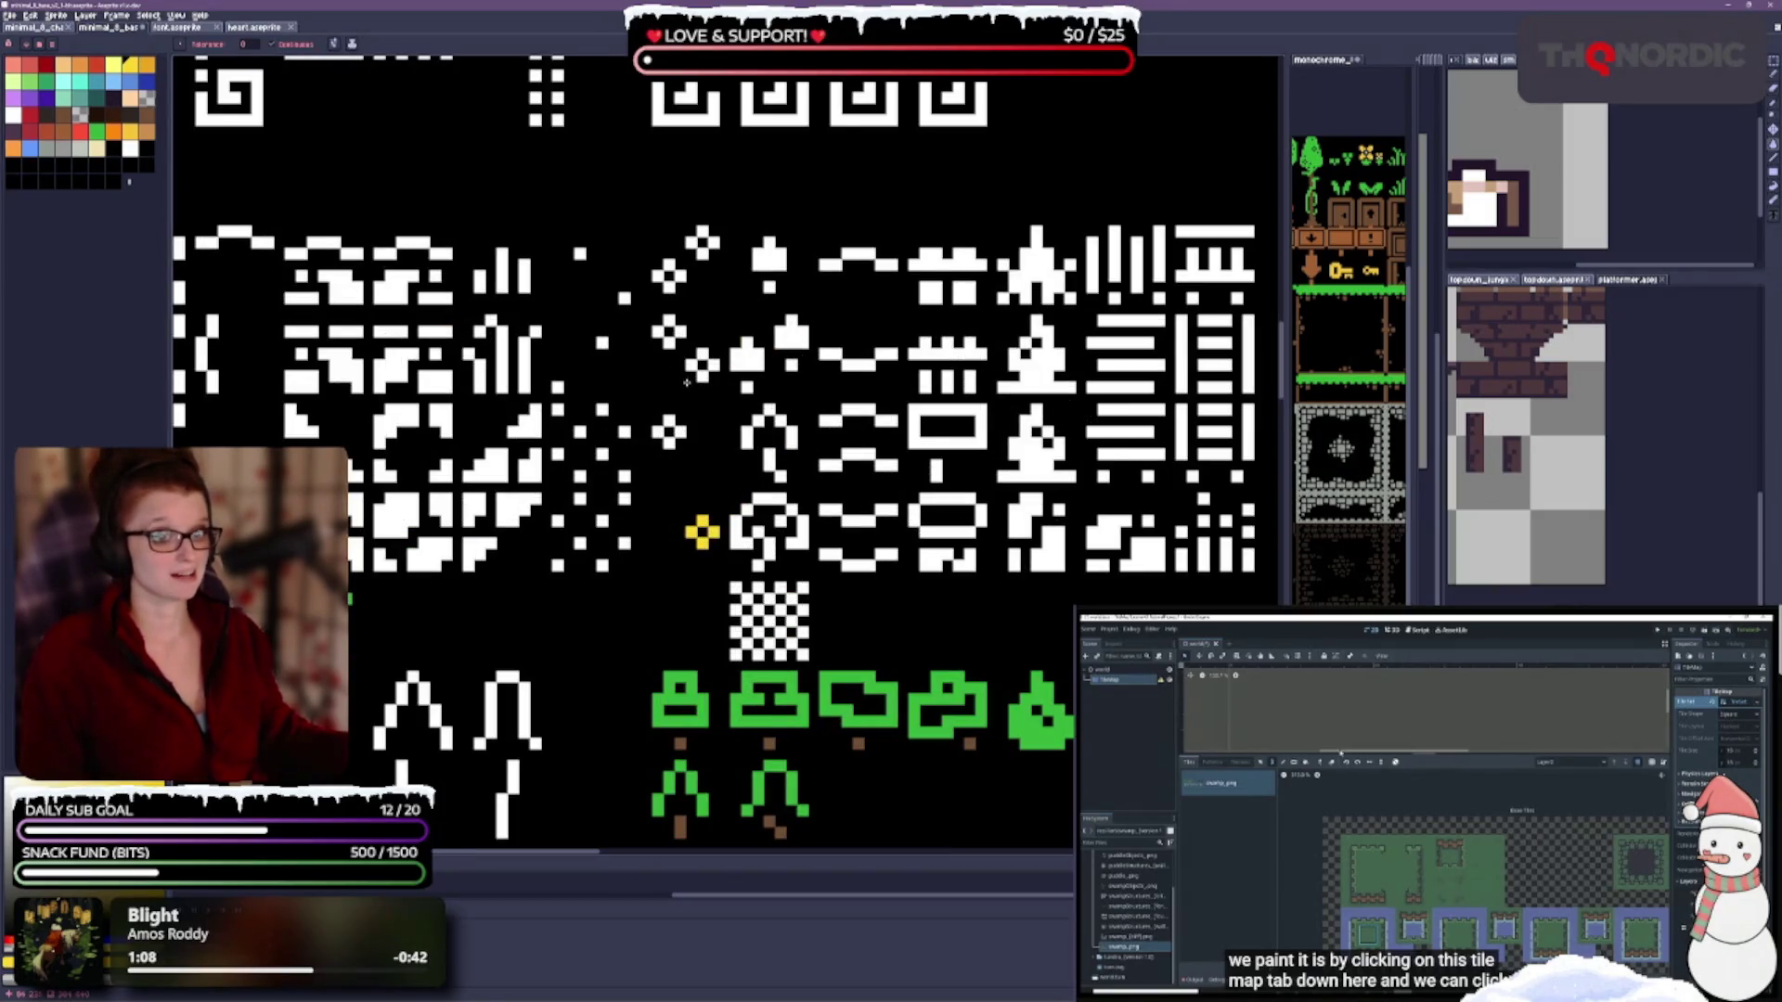
pyautogui.moveTo(703, 376); pyautogui.dragTo(703, 352)
pyautogui.moveTo(669, 457); pyautogui.dragTo(669, 419)
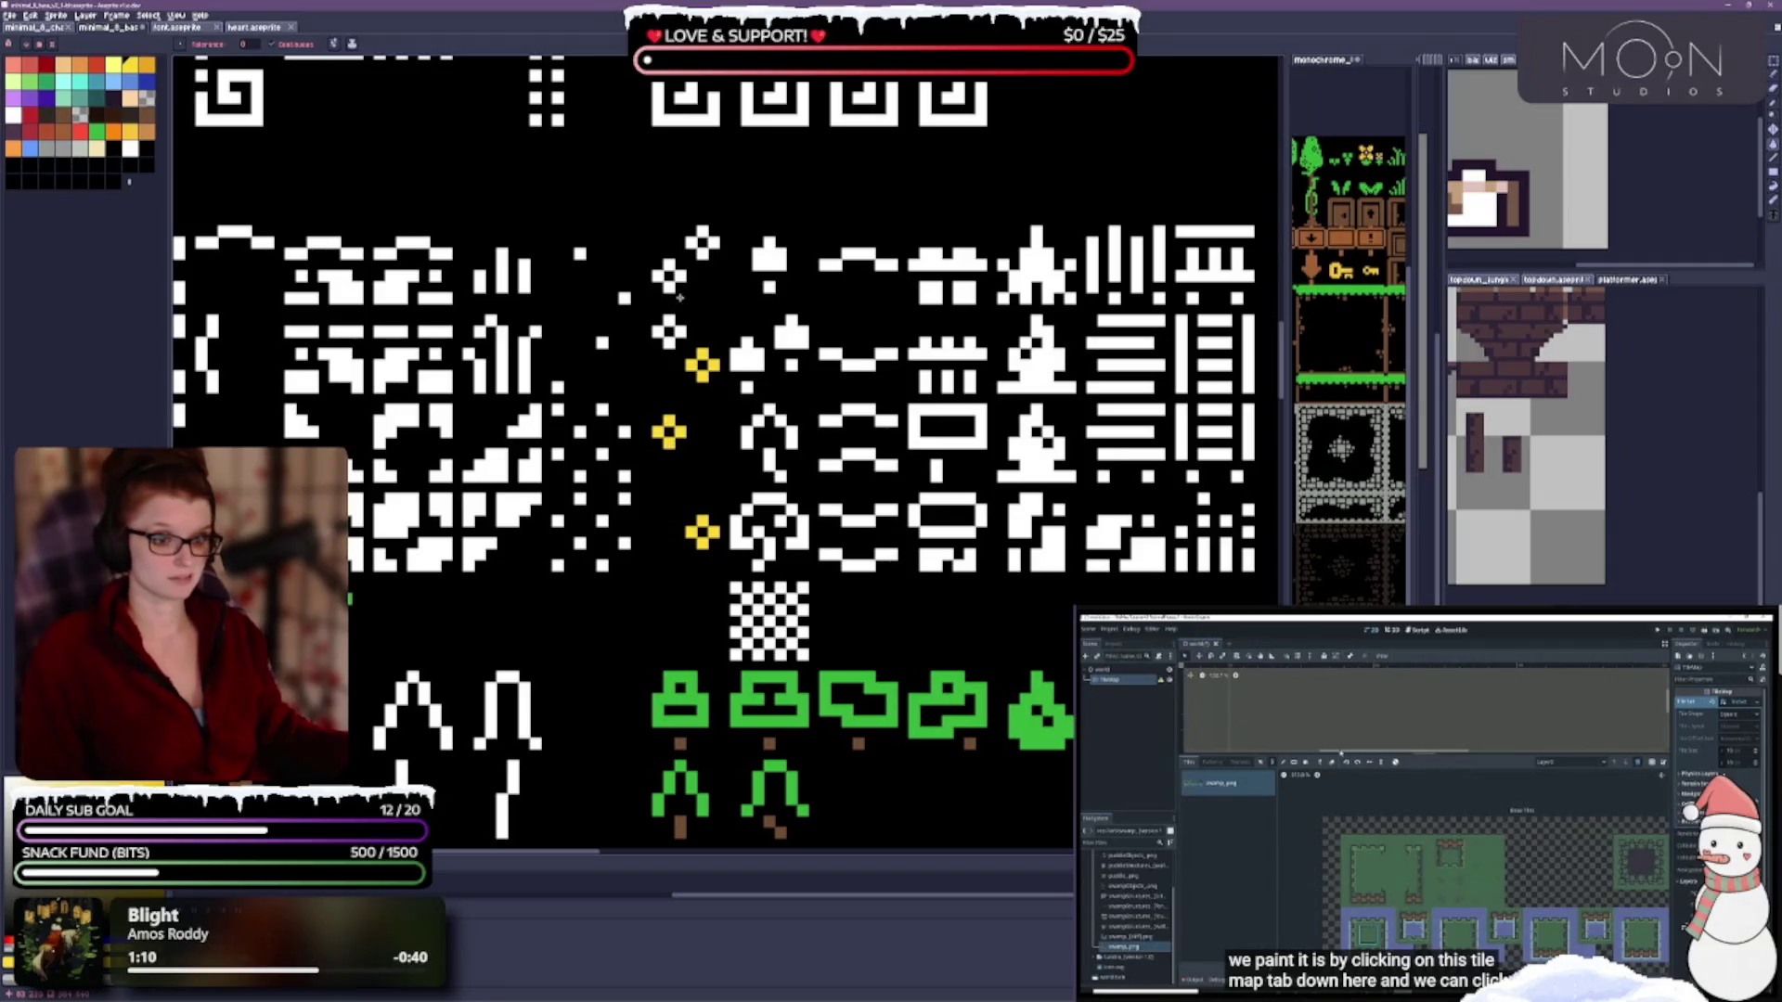
pyautogui.moveTo(668, 342)
pyautogui.mouseDown()
pyautogui.moveTo(668, 269)
pyautogui.moveTo(703, 237)
pyautogui.mouseUp()
pyautogui.press('g')
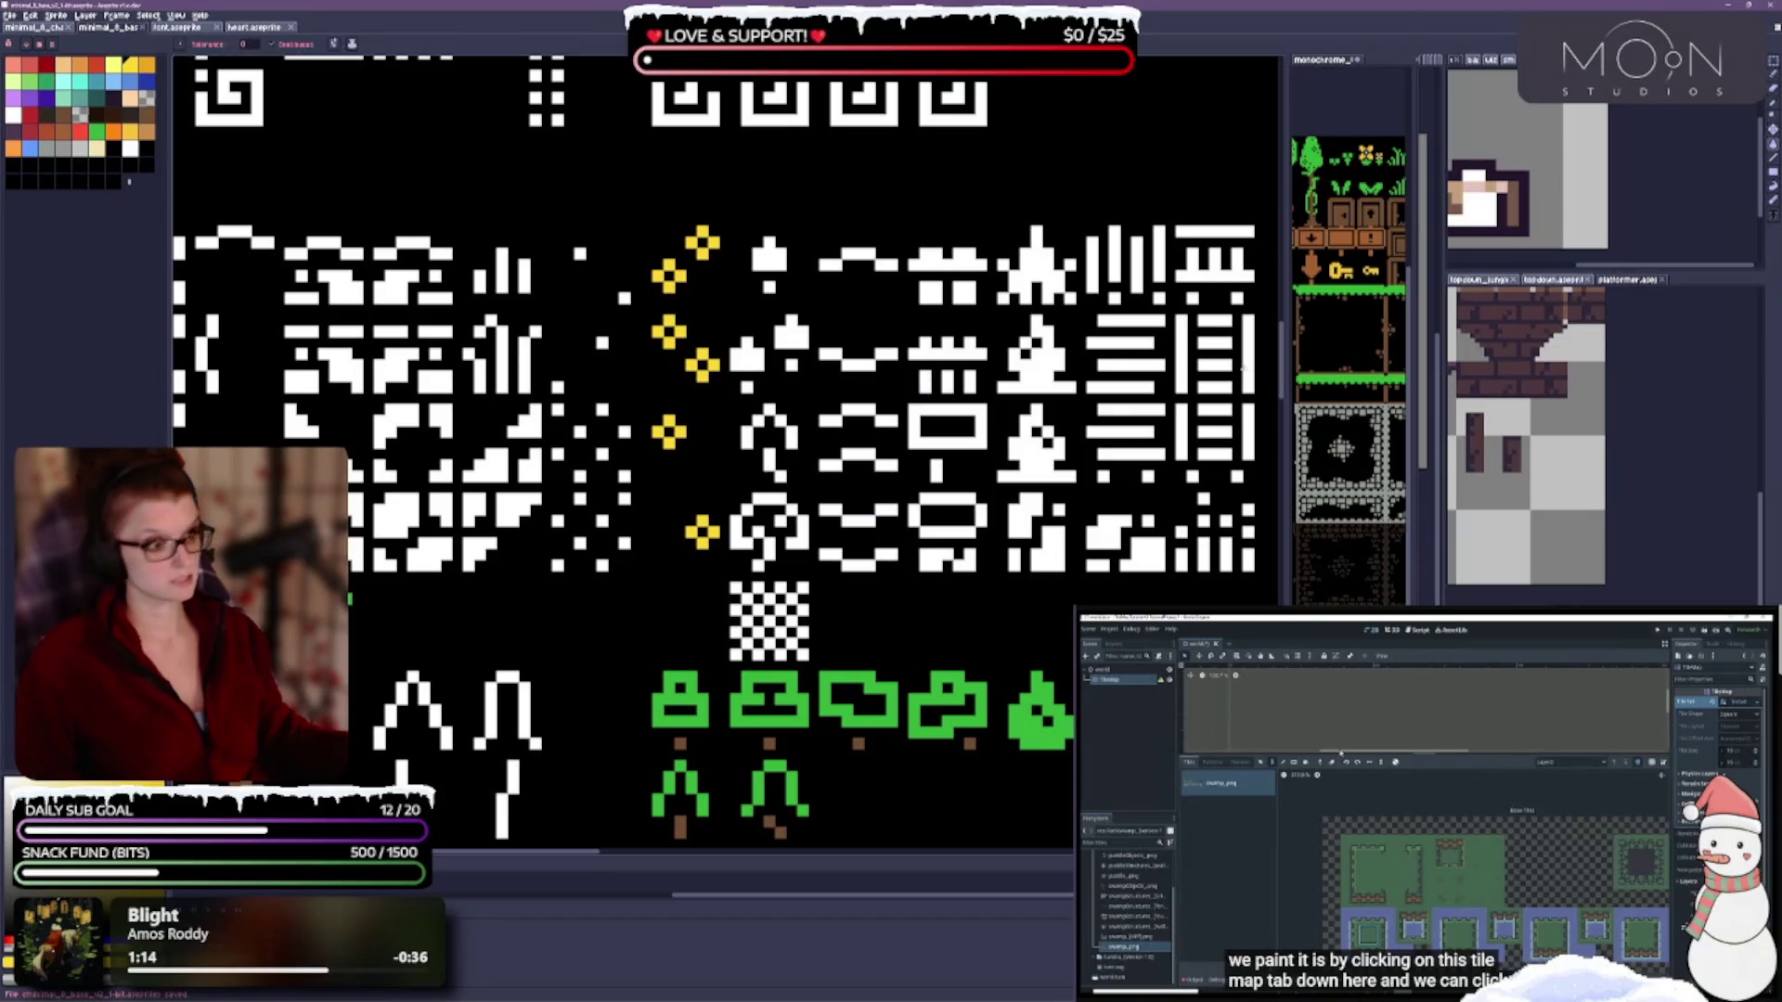
# Close basic_blue_animations, dwarf_pickaxe and other extra sprites, discarding unsaved changes.
pyautogui.click(1456, 62)
pyautogui.click(1459, 65)
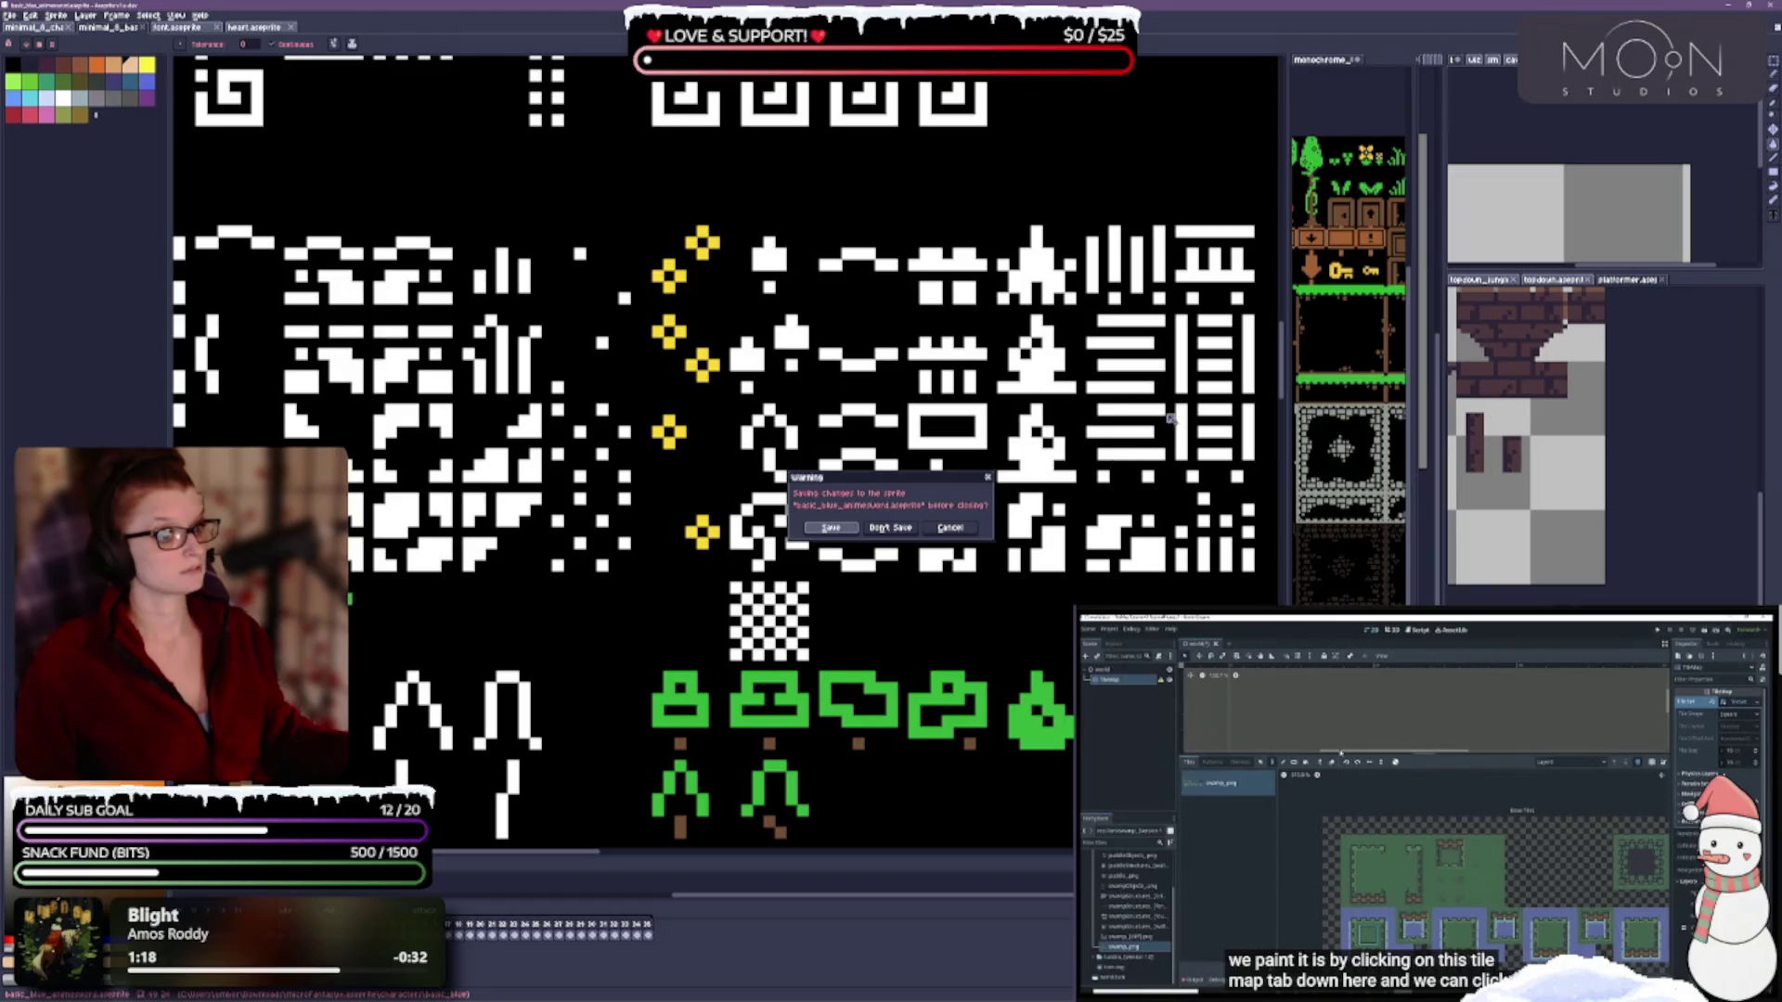
pyautogui.click(880, 531)
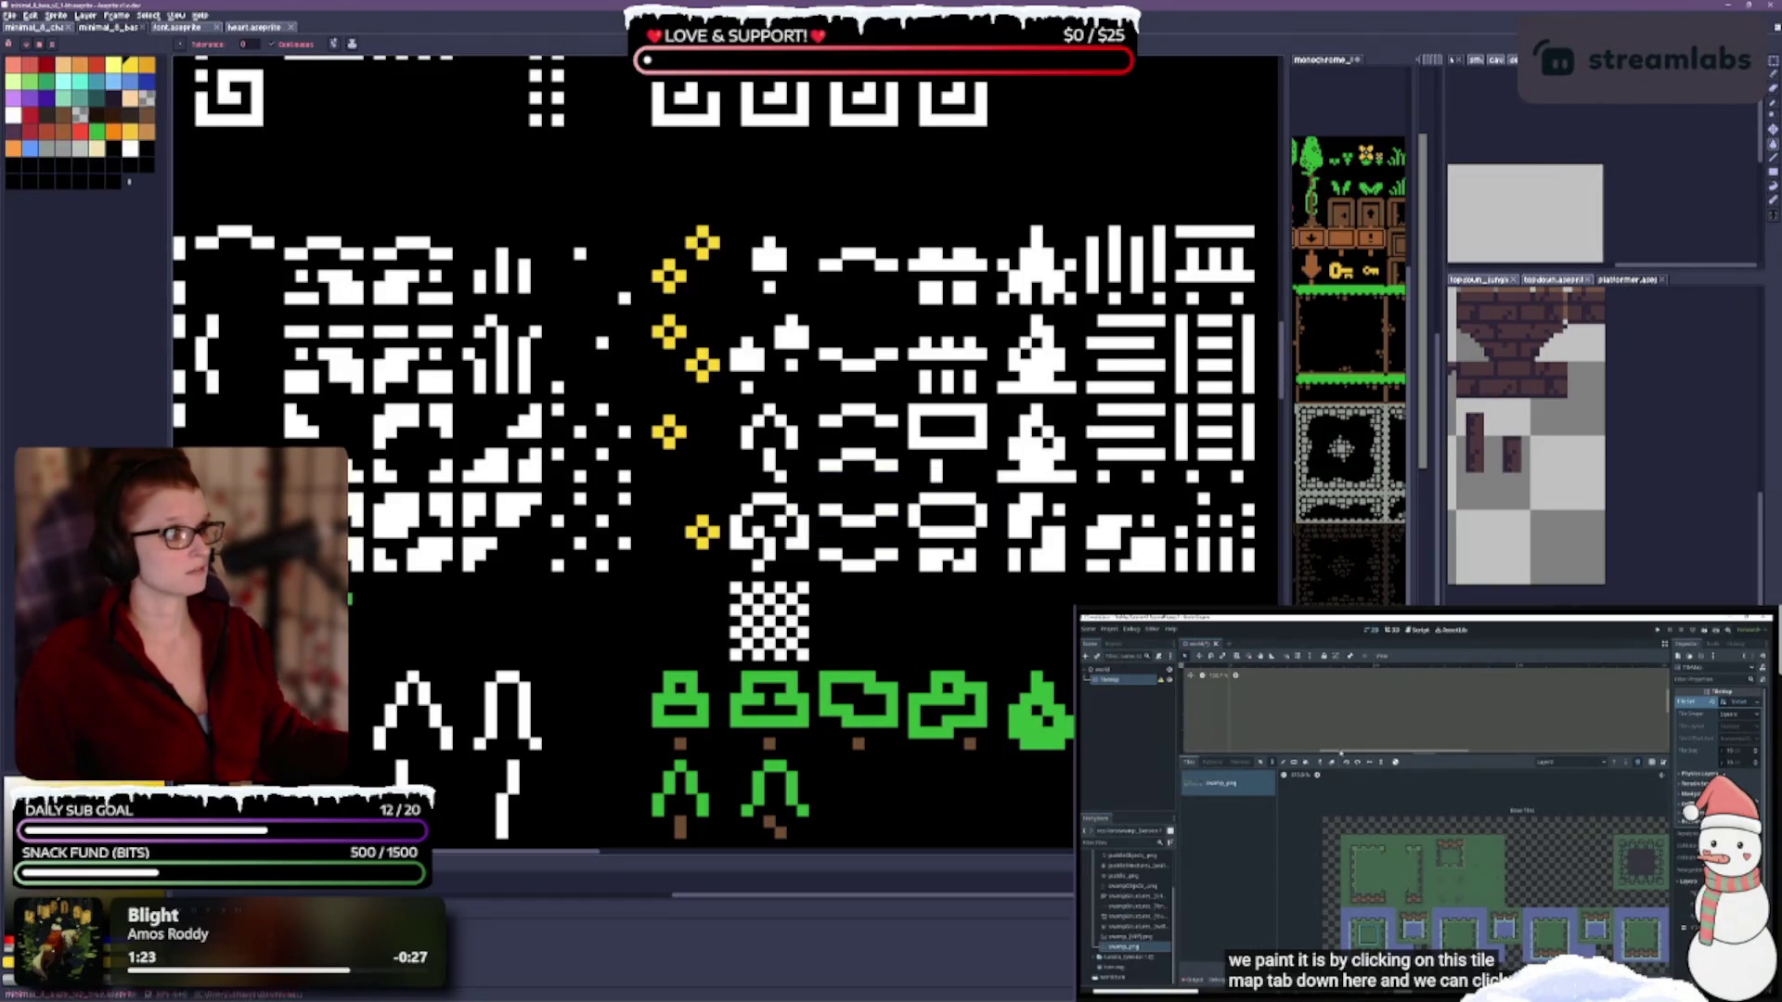
pyautogui.click(1461, 63)
pyautogui.click(1461, 63)
pyautogui.click(1462, 63)
pyautogui.click(1462, 63)
pyautogui.click(1463, 64)
pyautogui.click(1471, 64)
pyautogui.click(1474, 63)
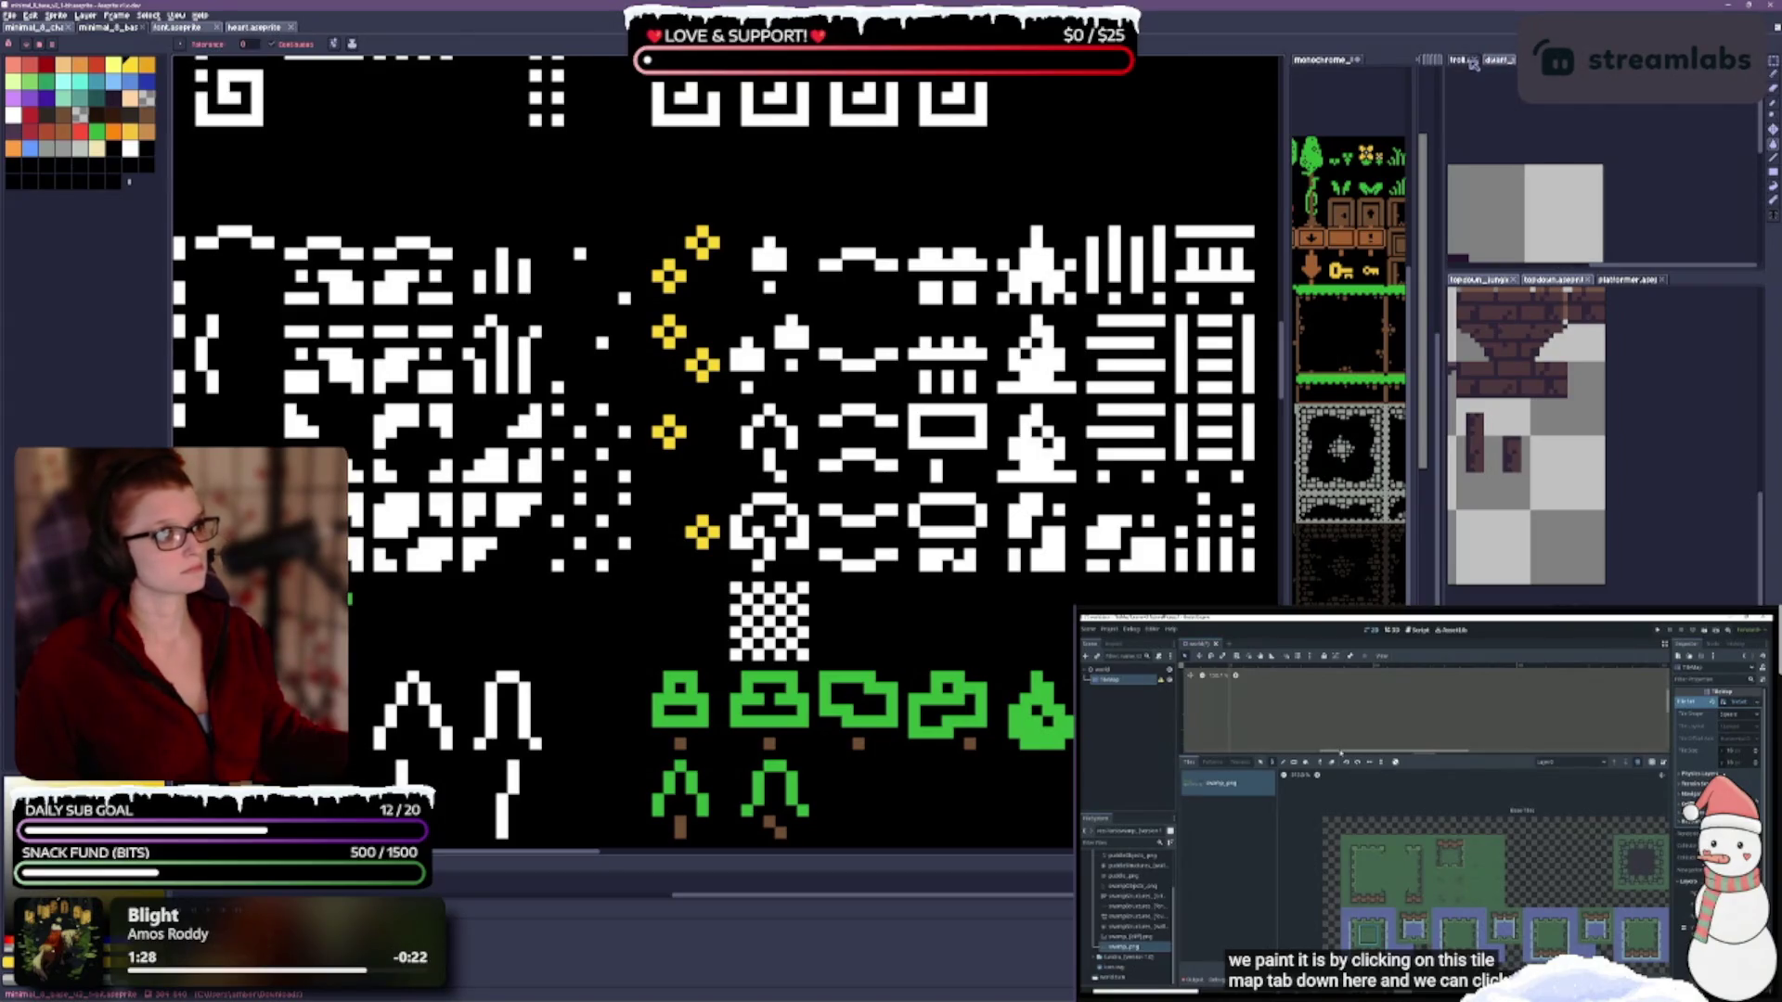
pyautogui.click(1478, 63)
pyautogui.click(1482, 63)
pyautogui.click(890, 527)
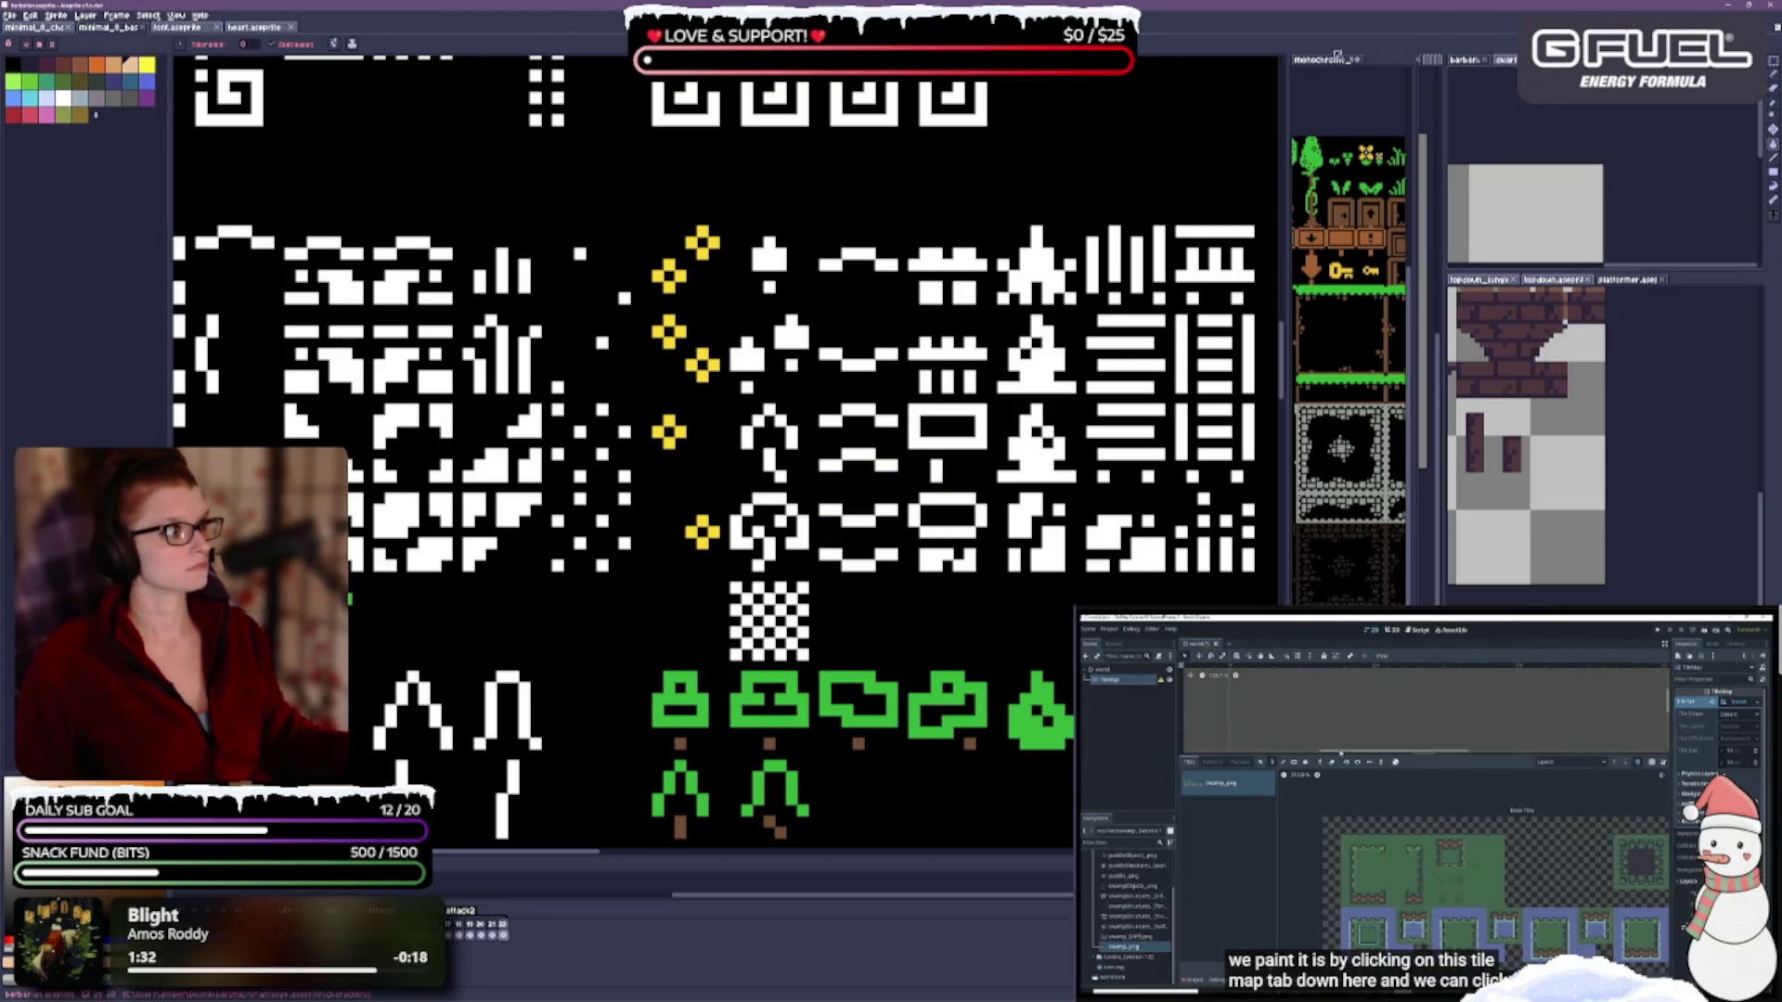
# Close the barbarian, guard_pique and monk sprites plus other extra references, discarding changes.
pyautogui.click(1488, 61)
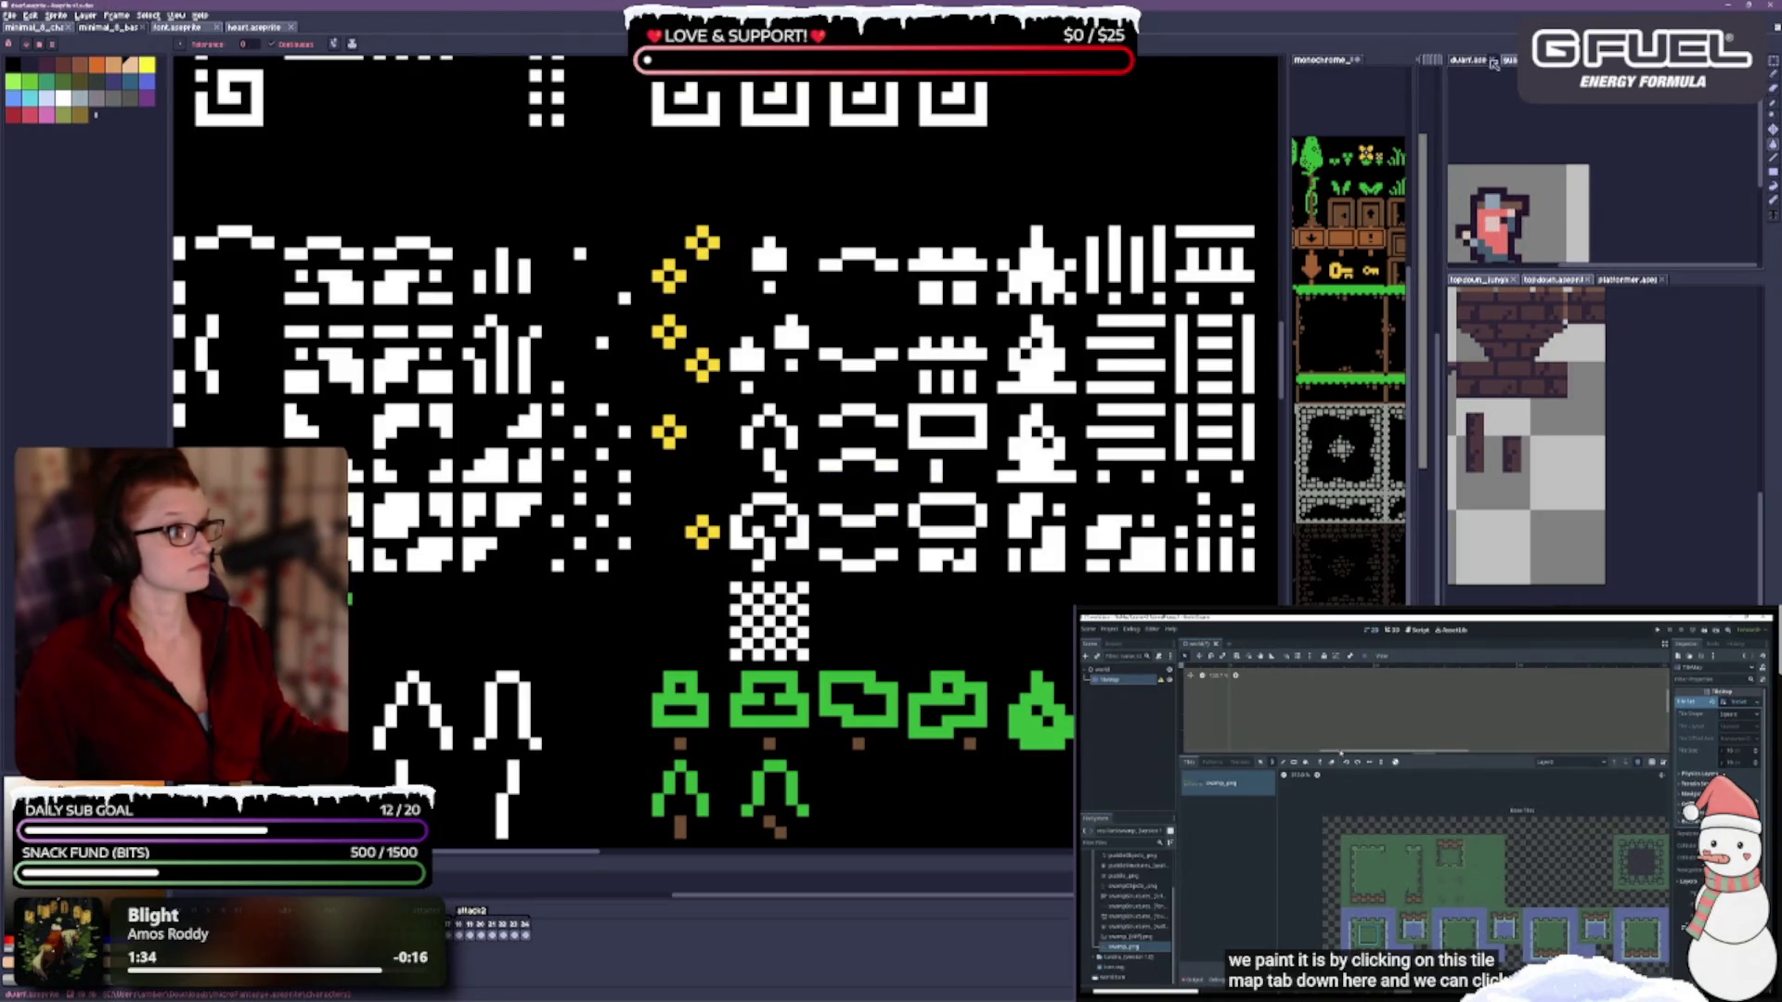
pyautogui.click(1494, 64)
pyautogui.click(1496, 62)
pyautogui.click(1511, 61)
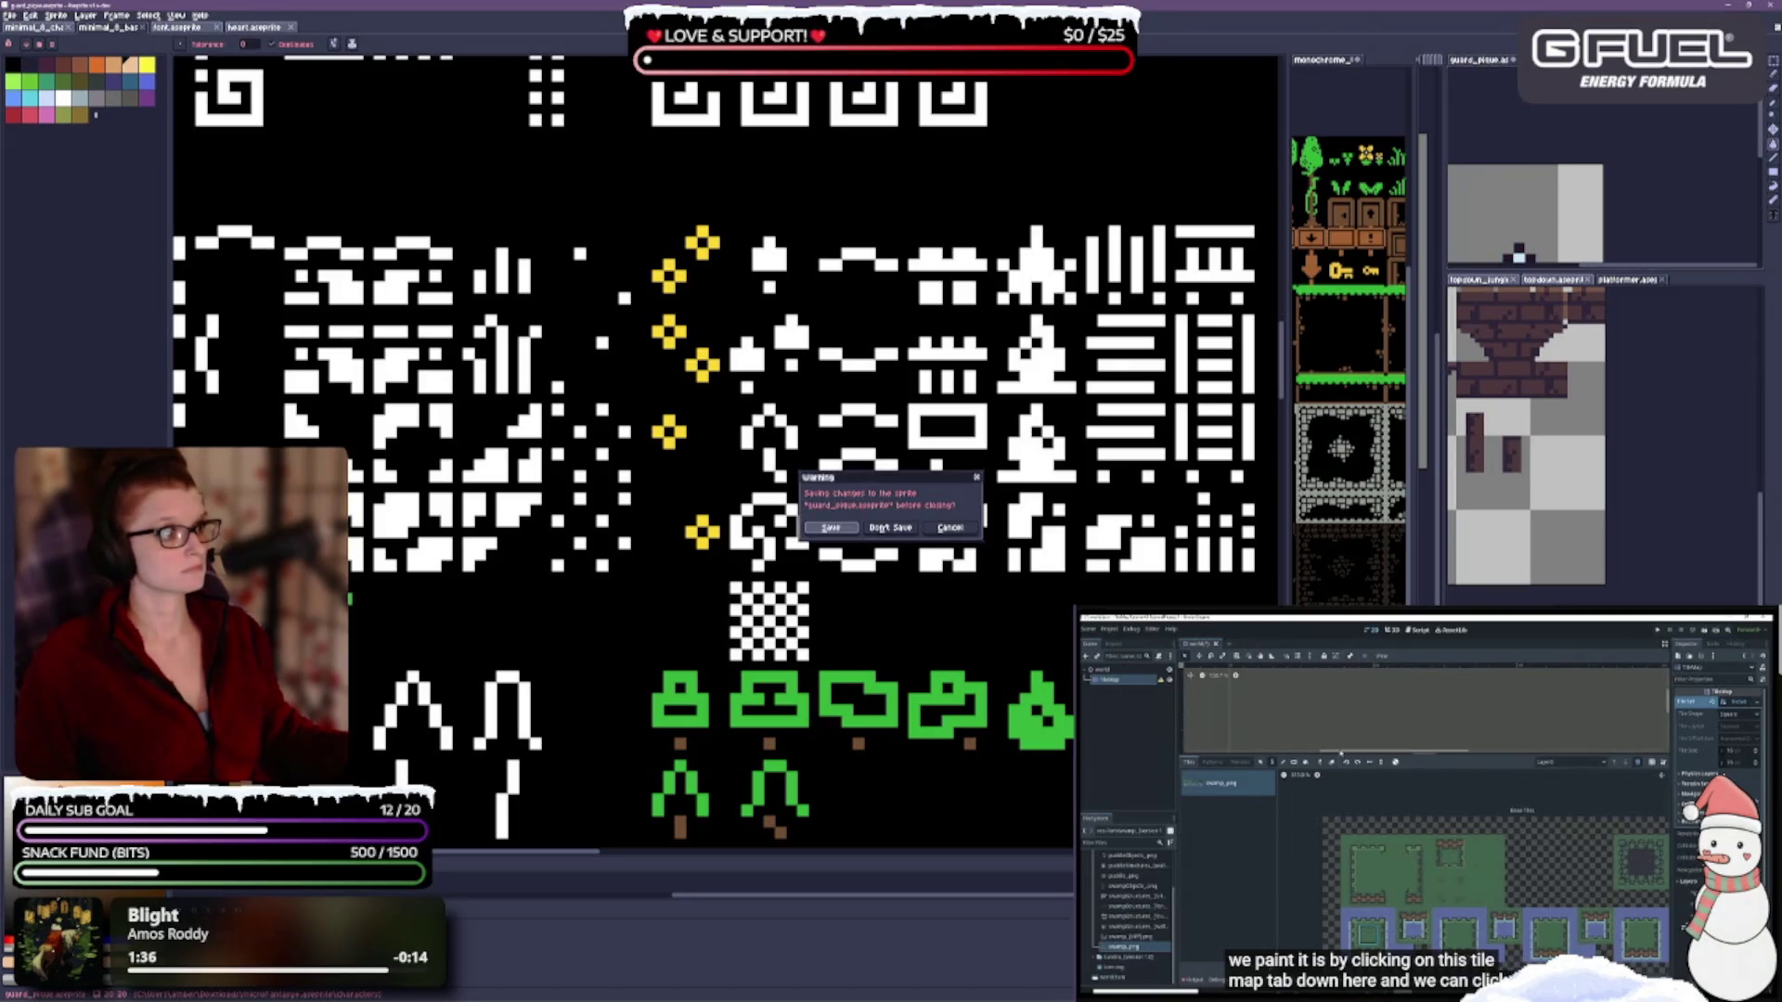
pyautogui.click(890, 528)
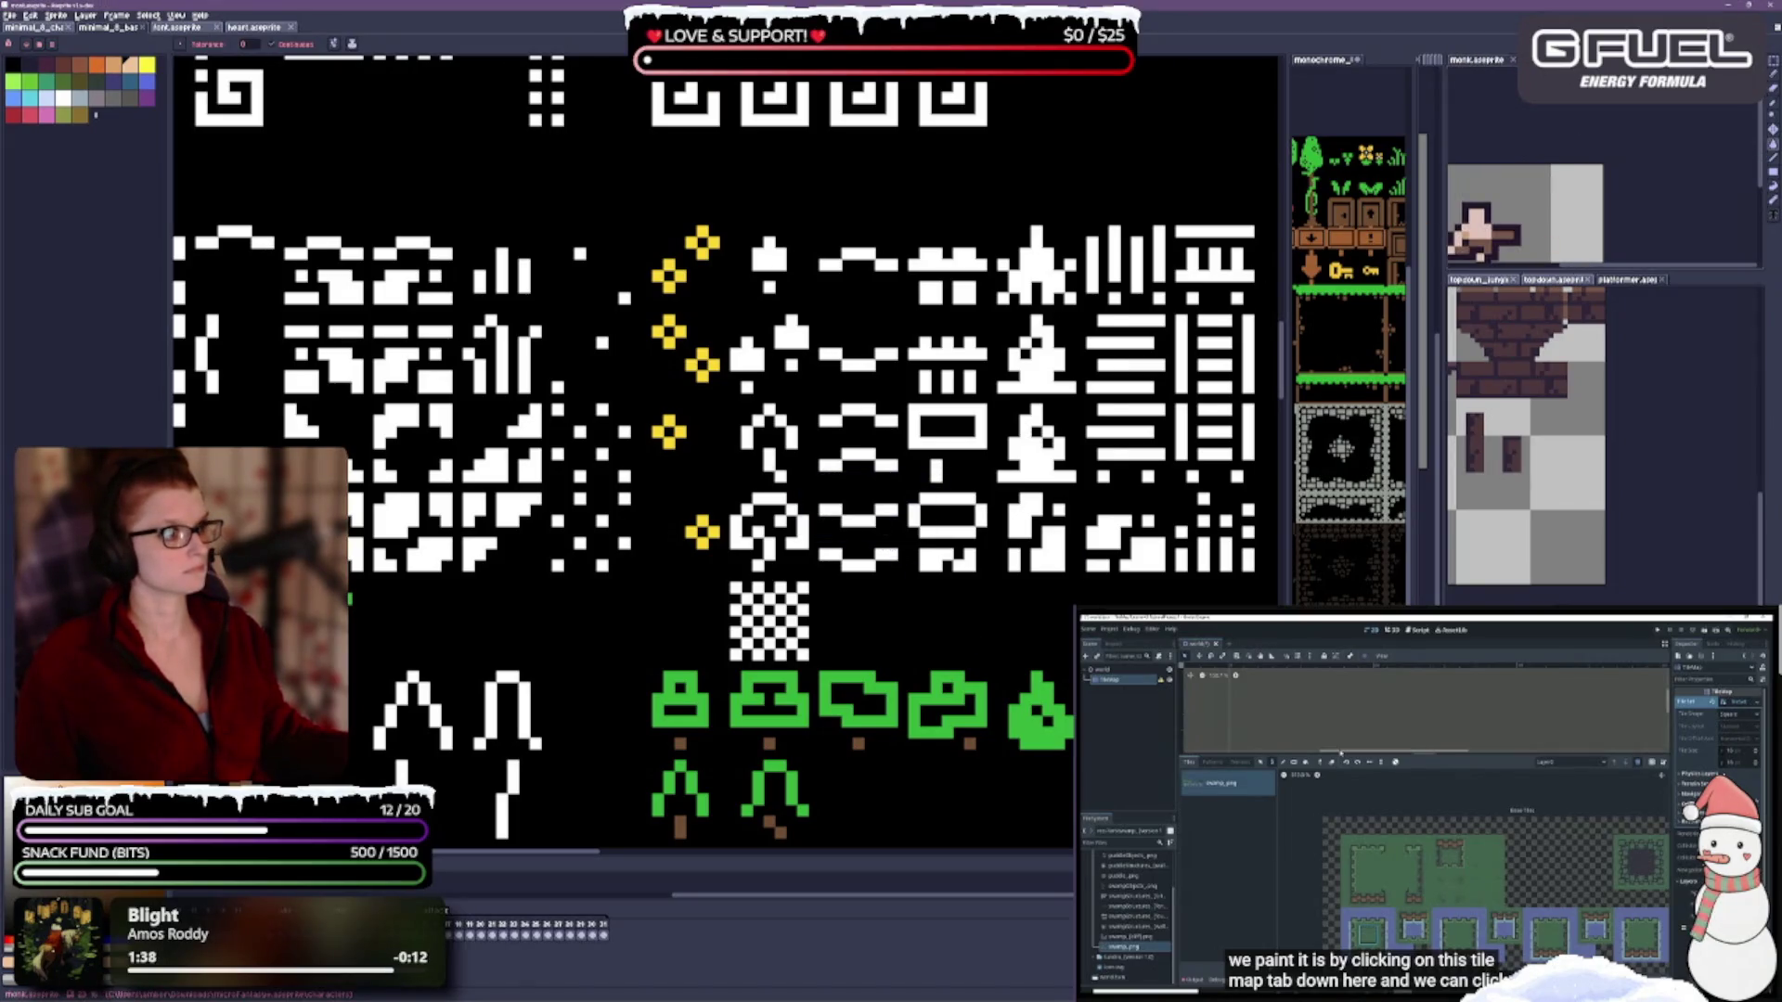
pyautogui.click(1513, 61)
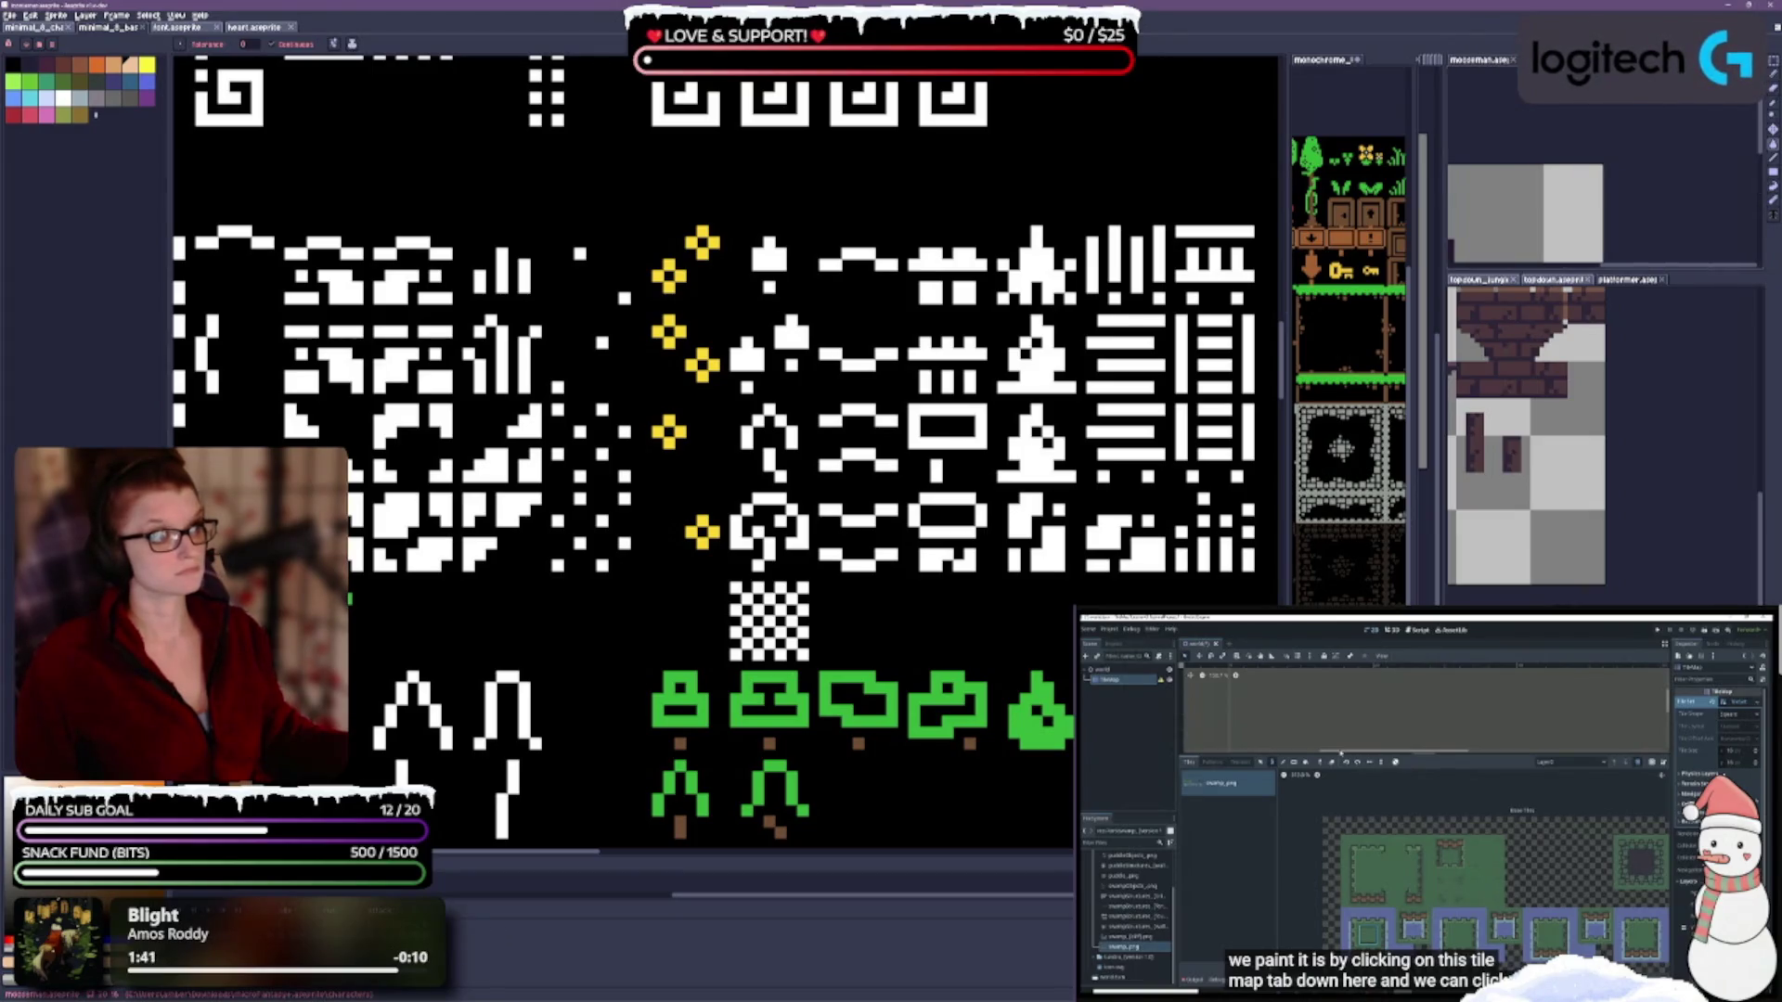
pyautogui.click(1514, 60)
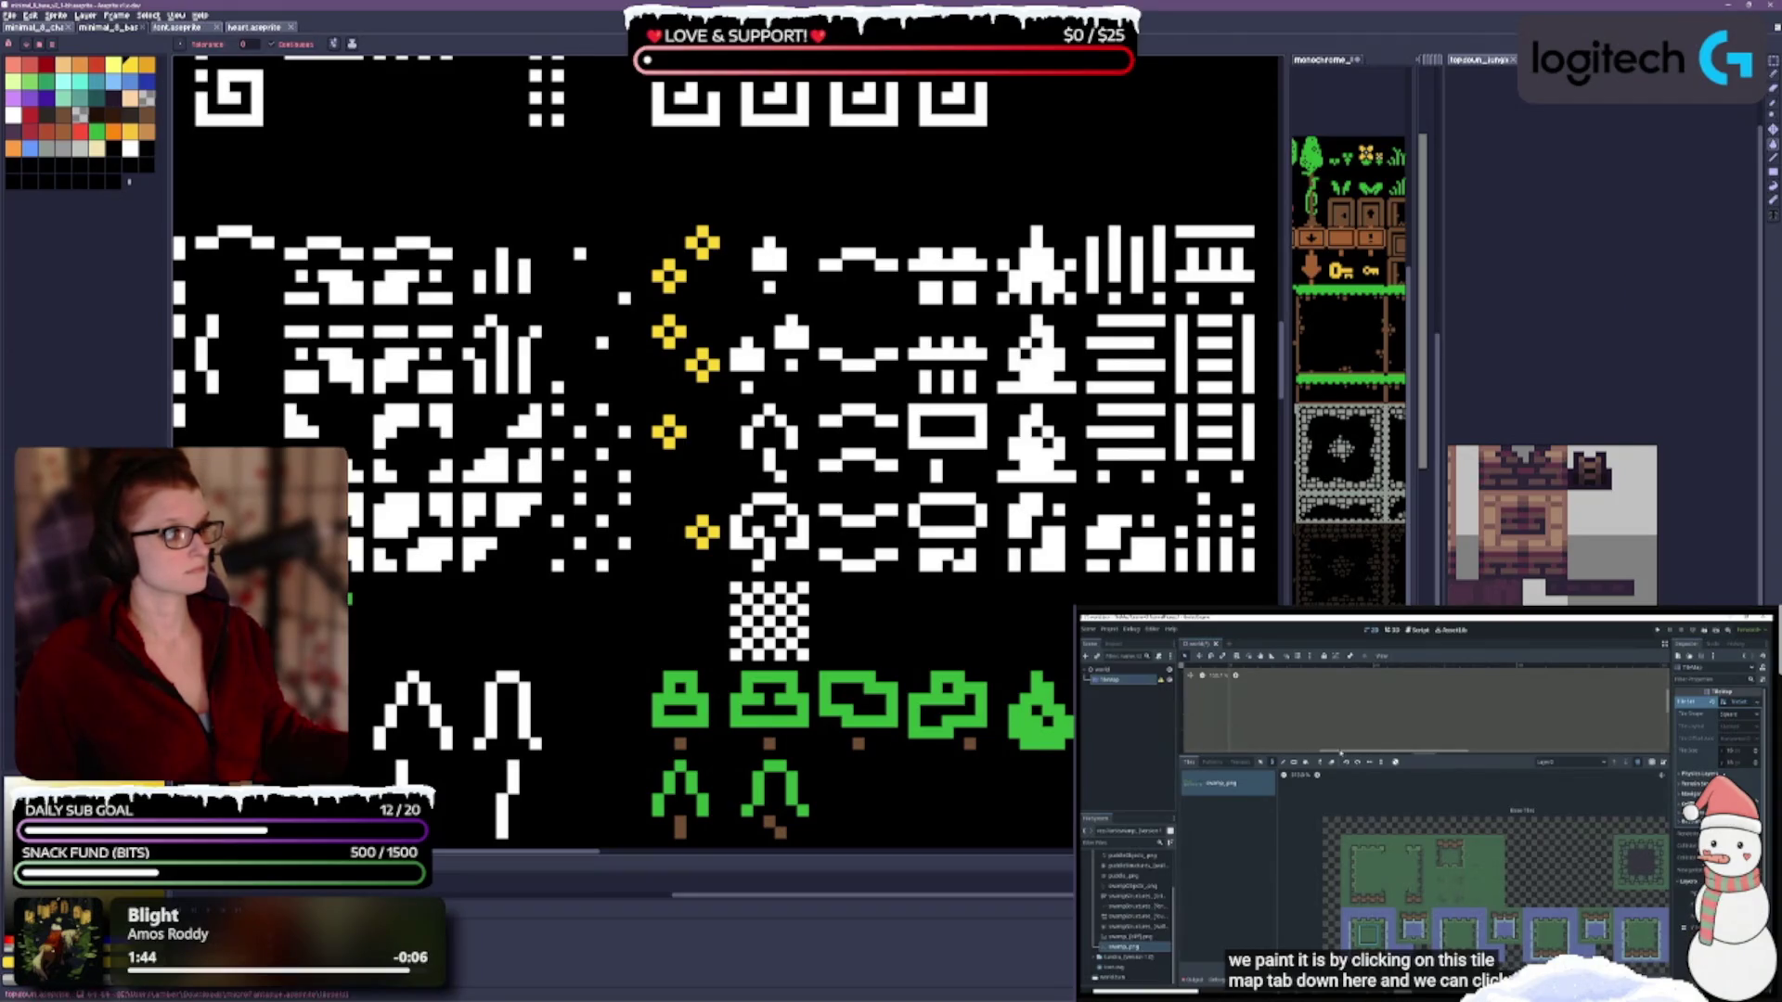
pyautogui.click(1512, 60)
pyautogui.click(1510, 59)
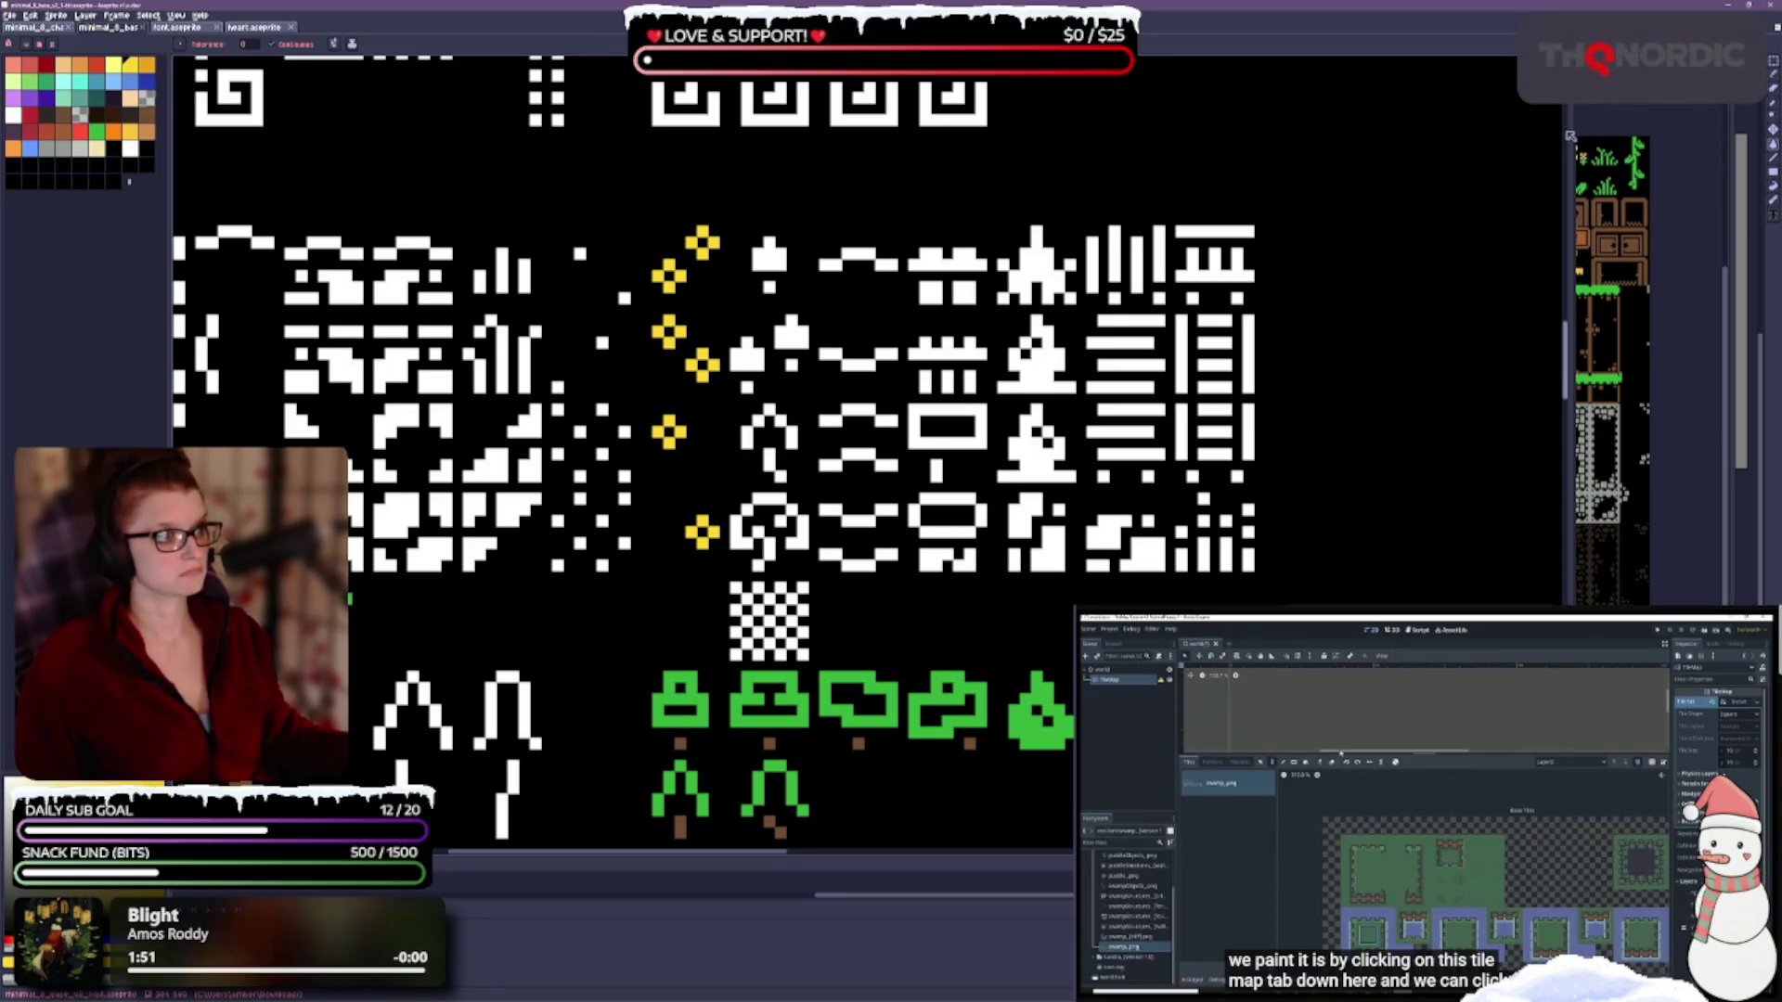
# Close the axe and blades references and resize the panel splitters to enlarge the canvas.
pyautogui.moveTo(1575, 137); pyautogui.dragTo(1345, 138)
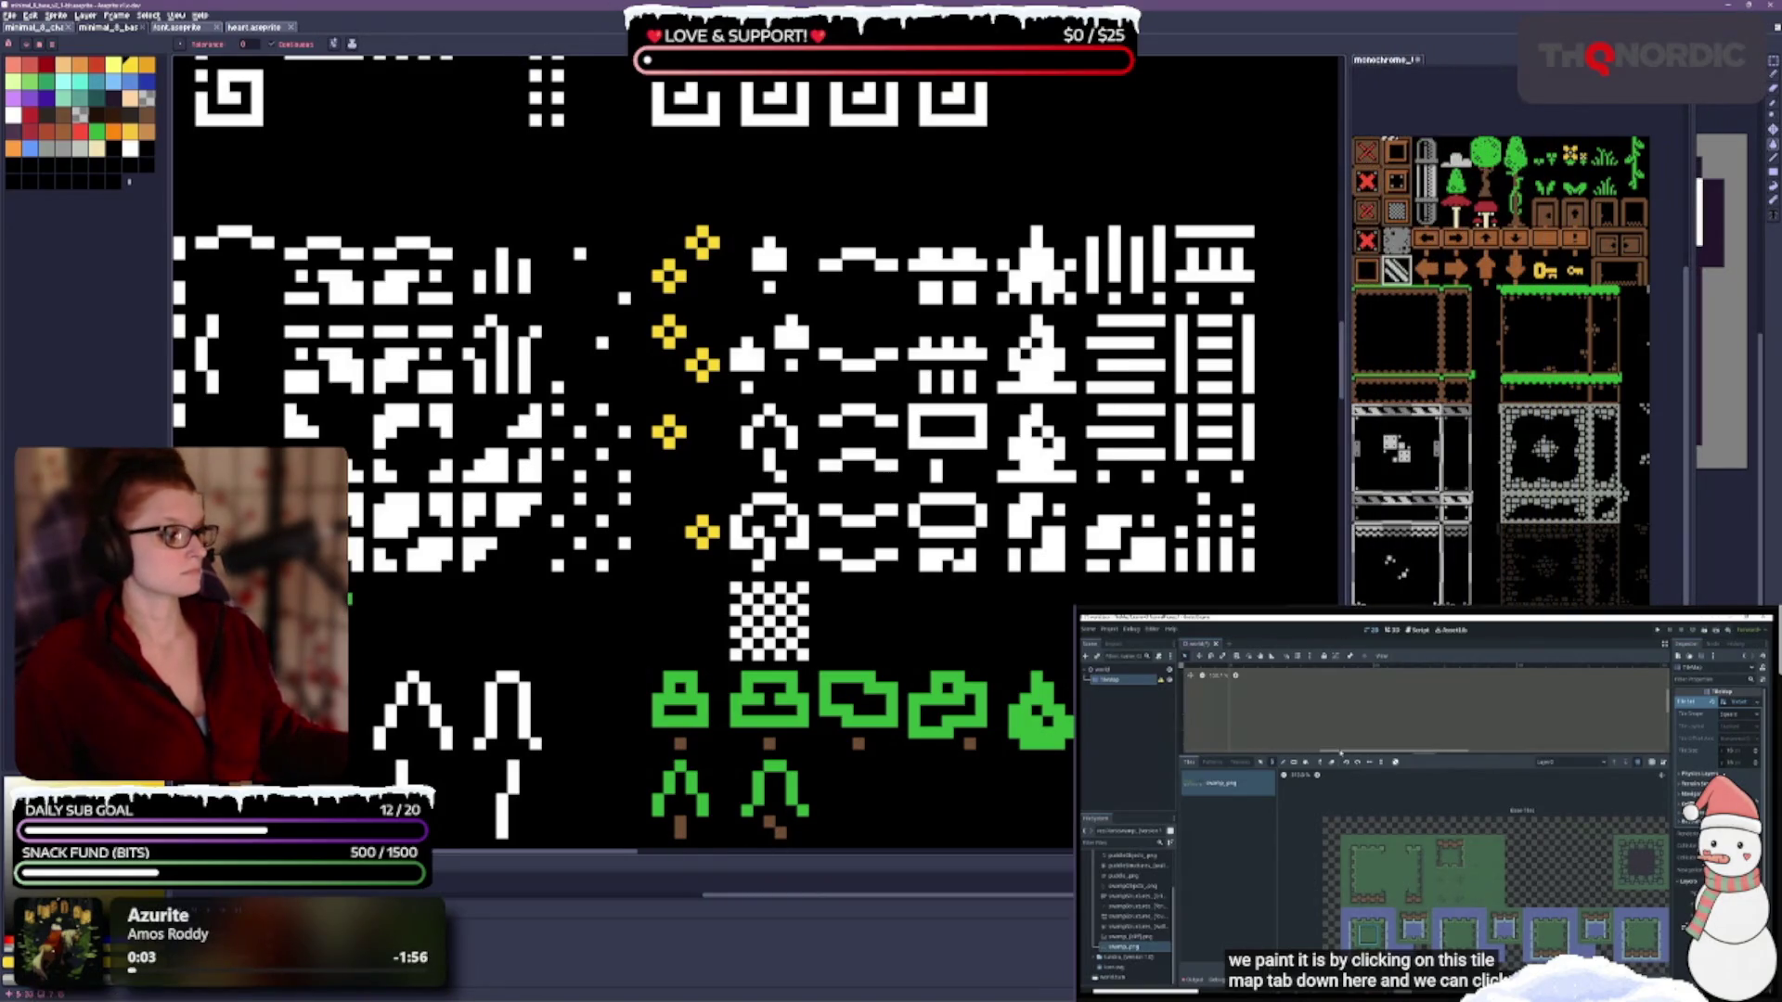
pyautogui.moveTo(1685, 217); pyautogui.dragTo(1471, 218)
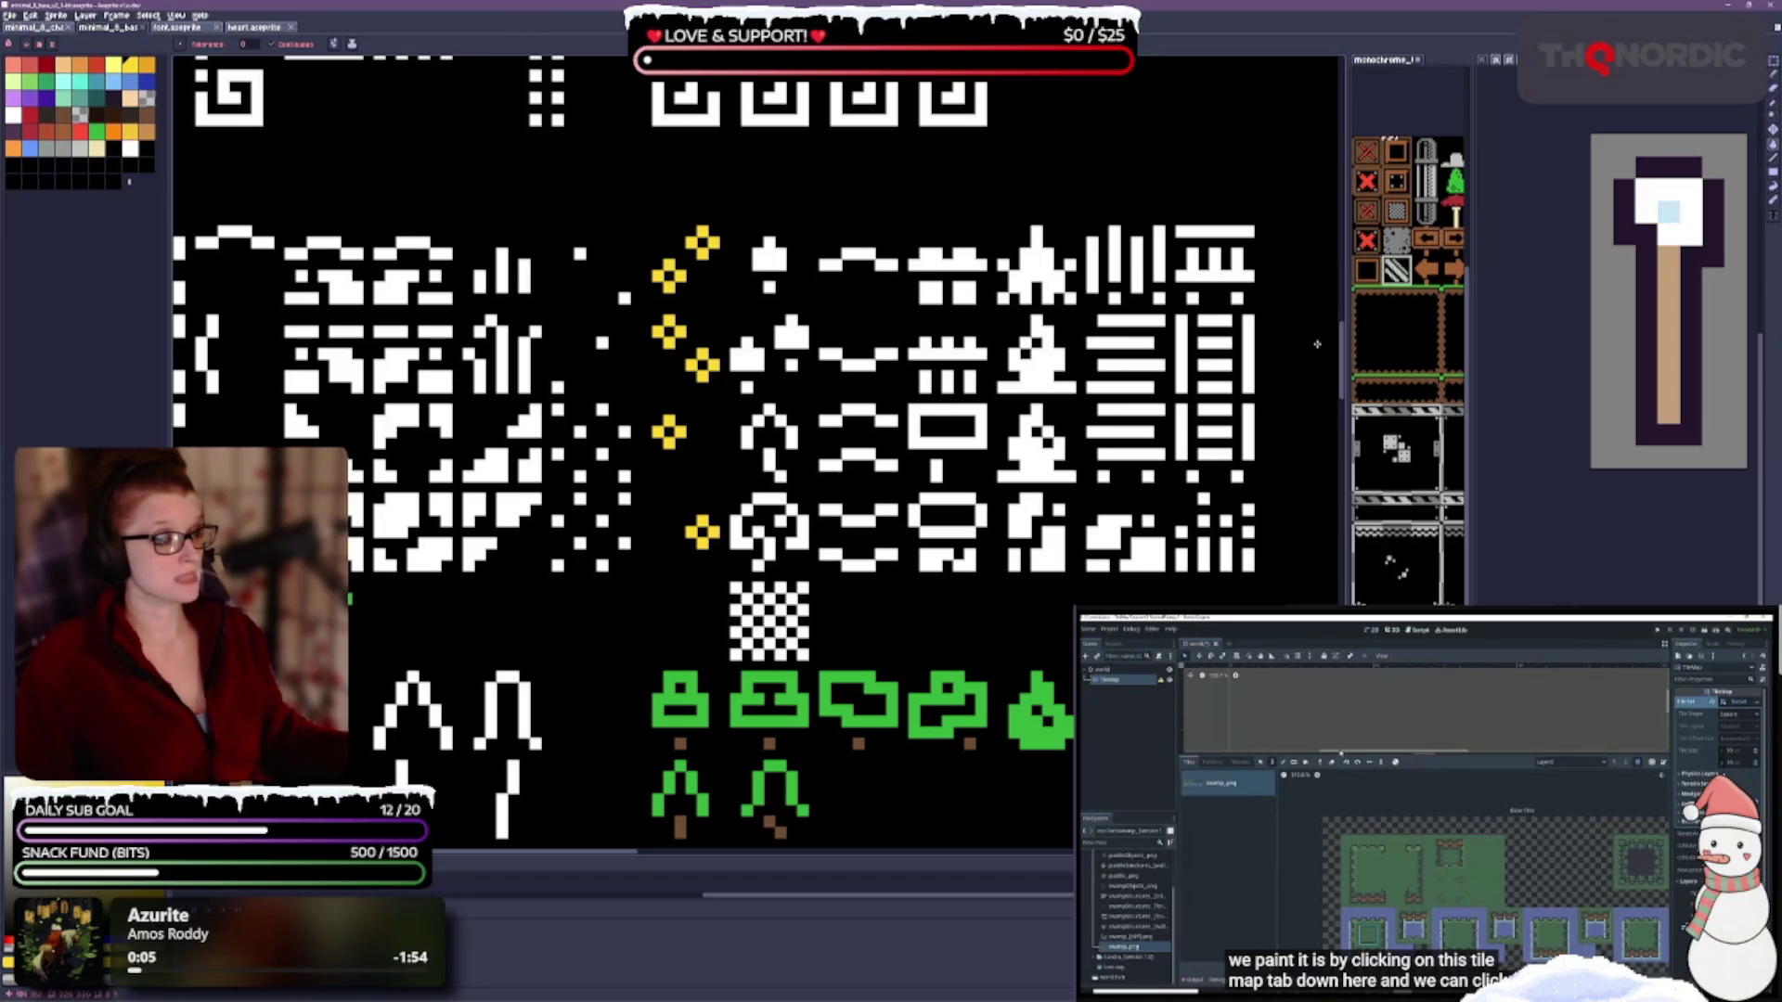
pyautogui.rightClick(1483, 59)
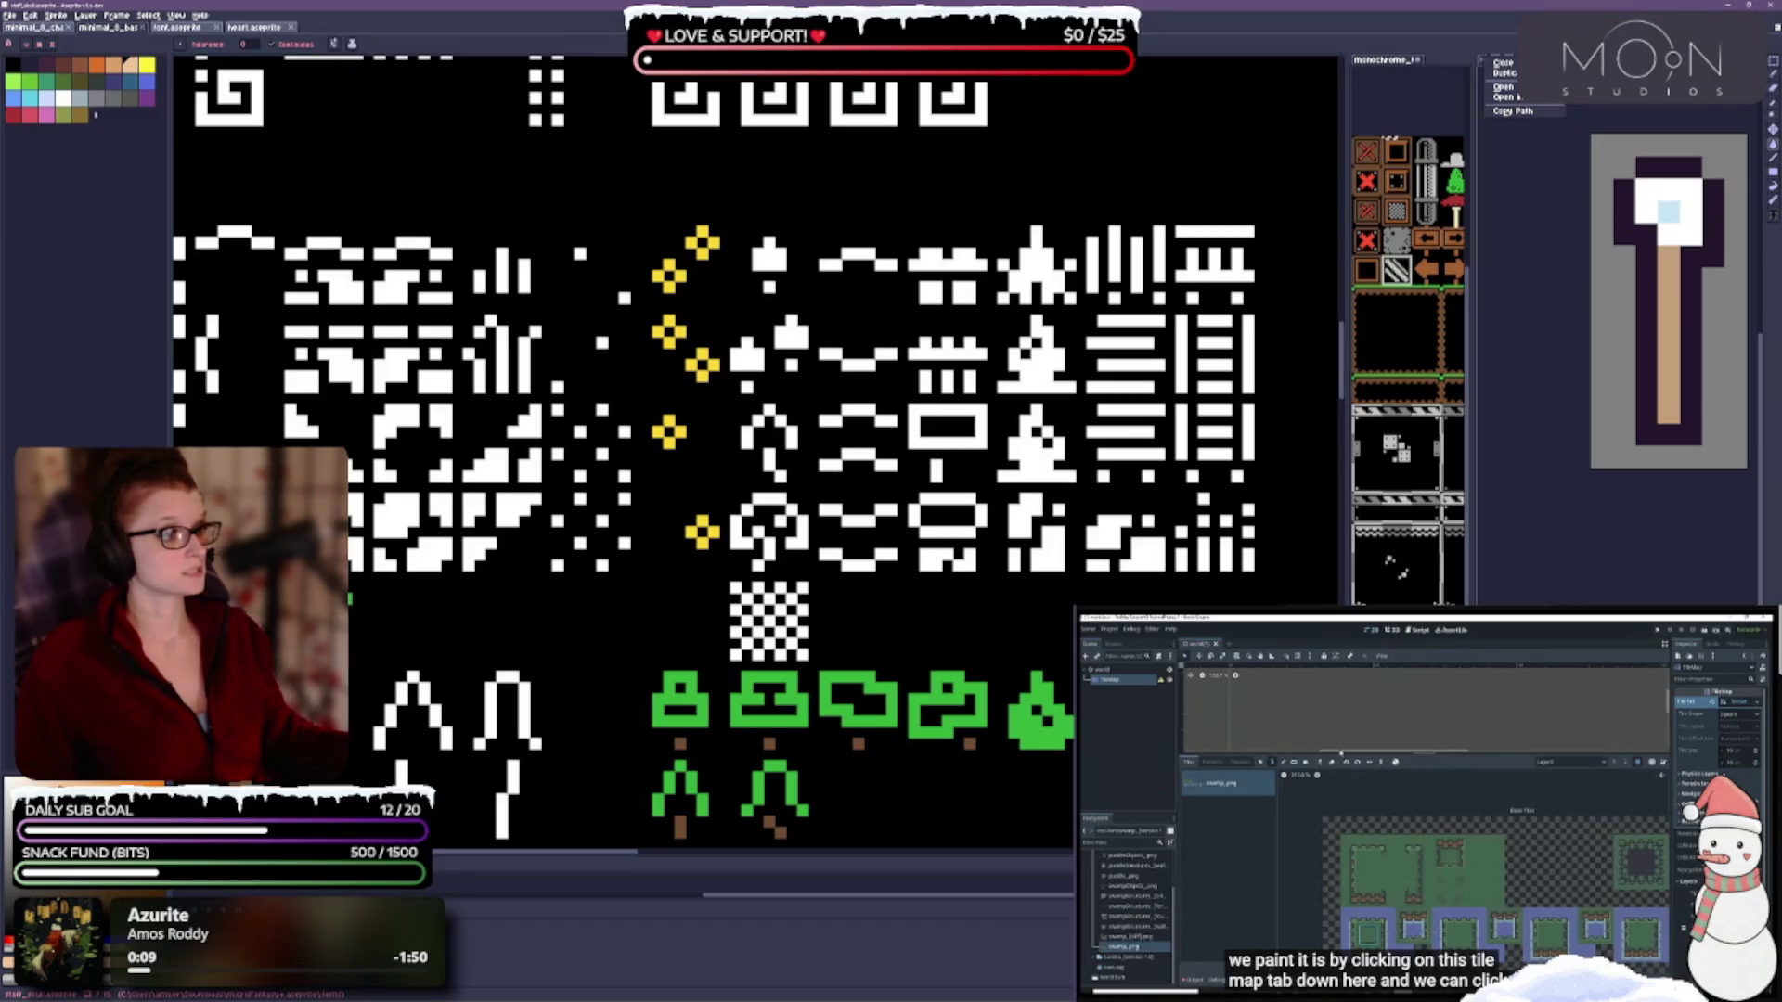
pyautogui.click(1496, 62)
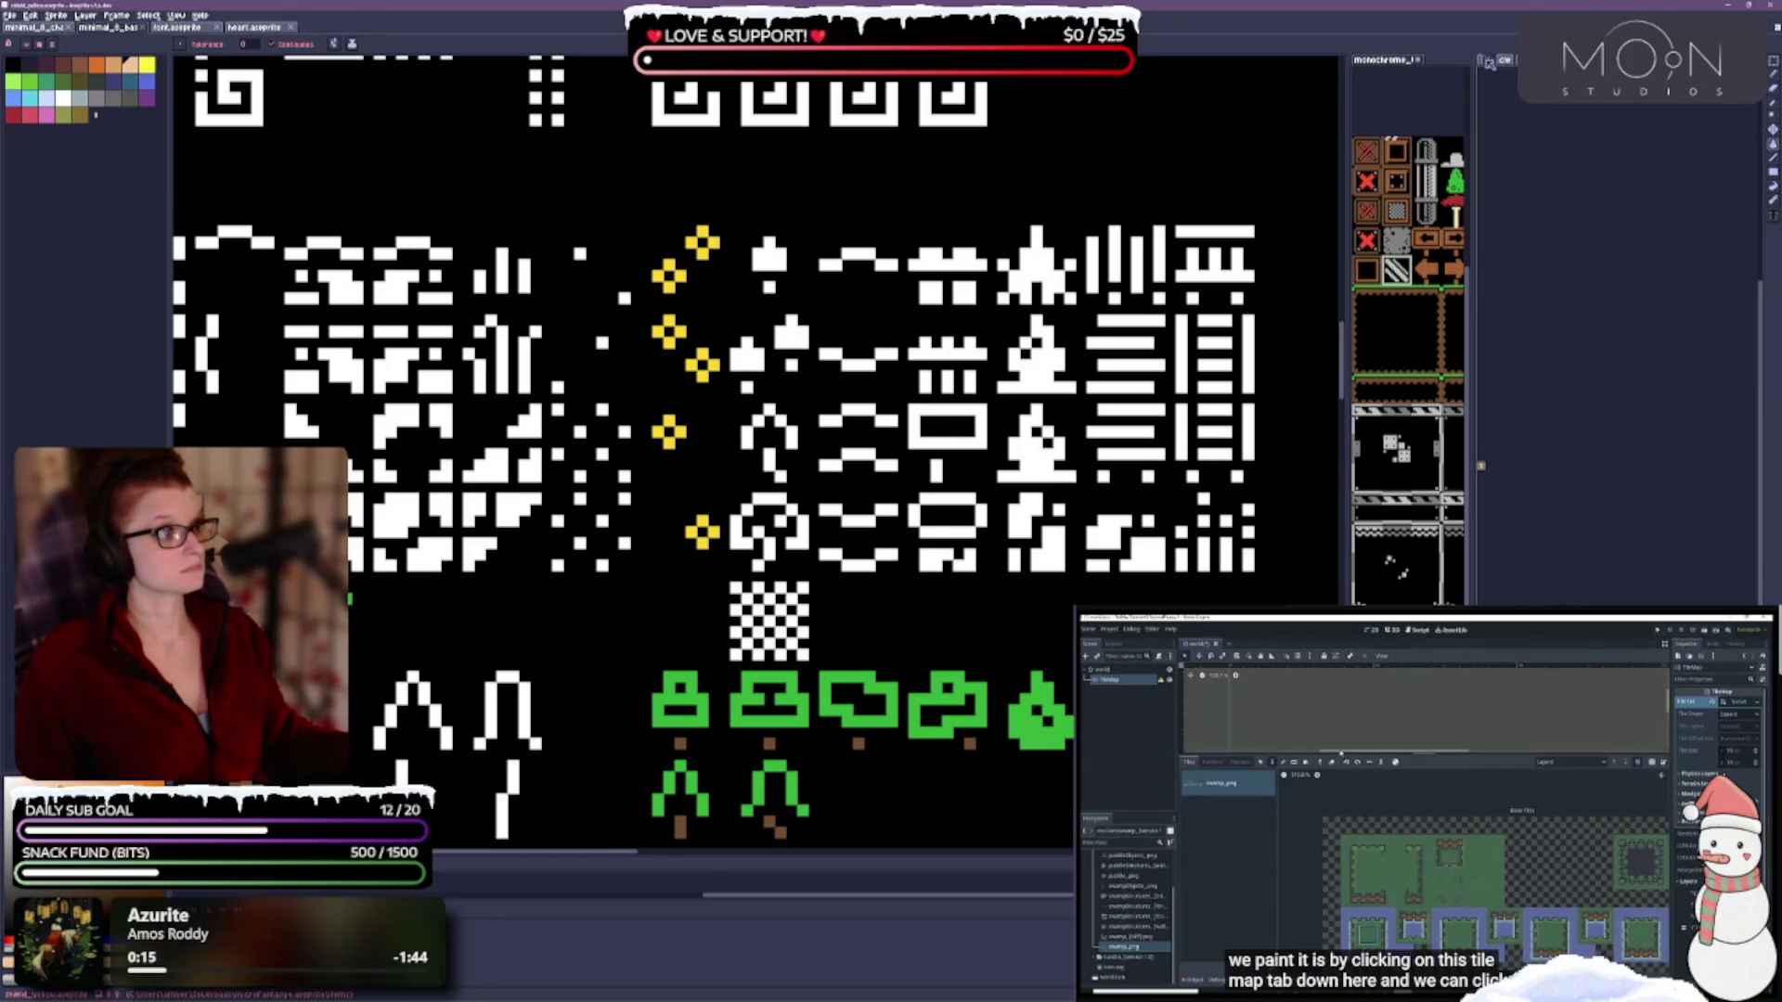
pyautogui.moveTo(1496, 65)
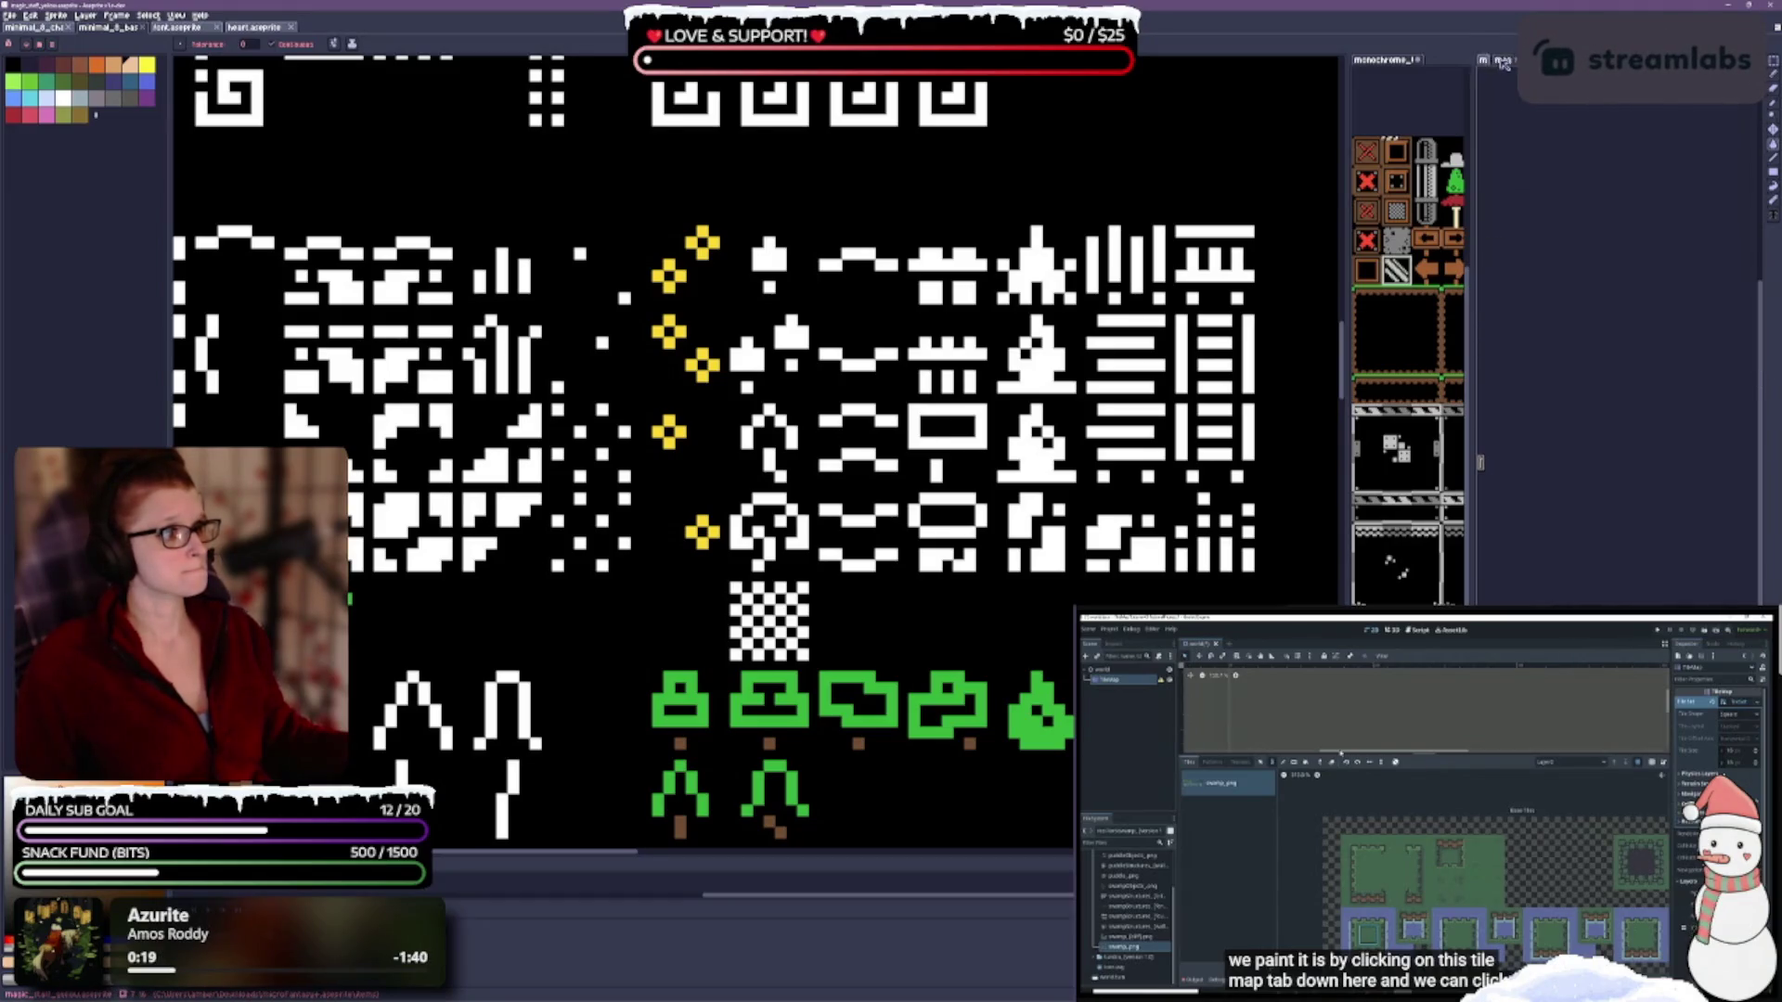
pyautogui.scroll(-1, 1511, 63)
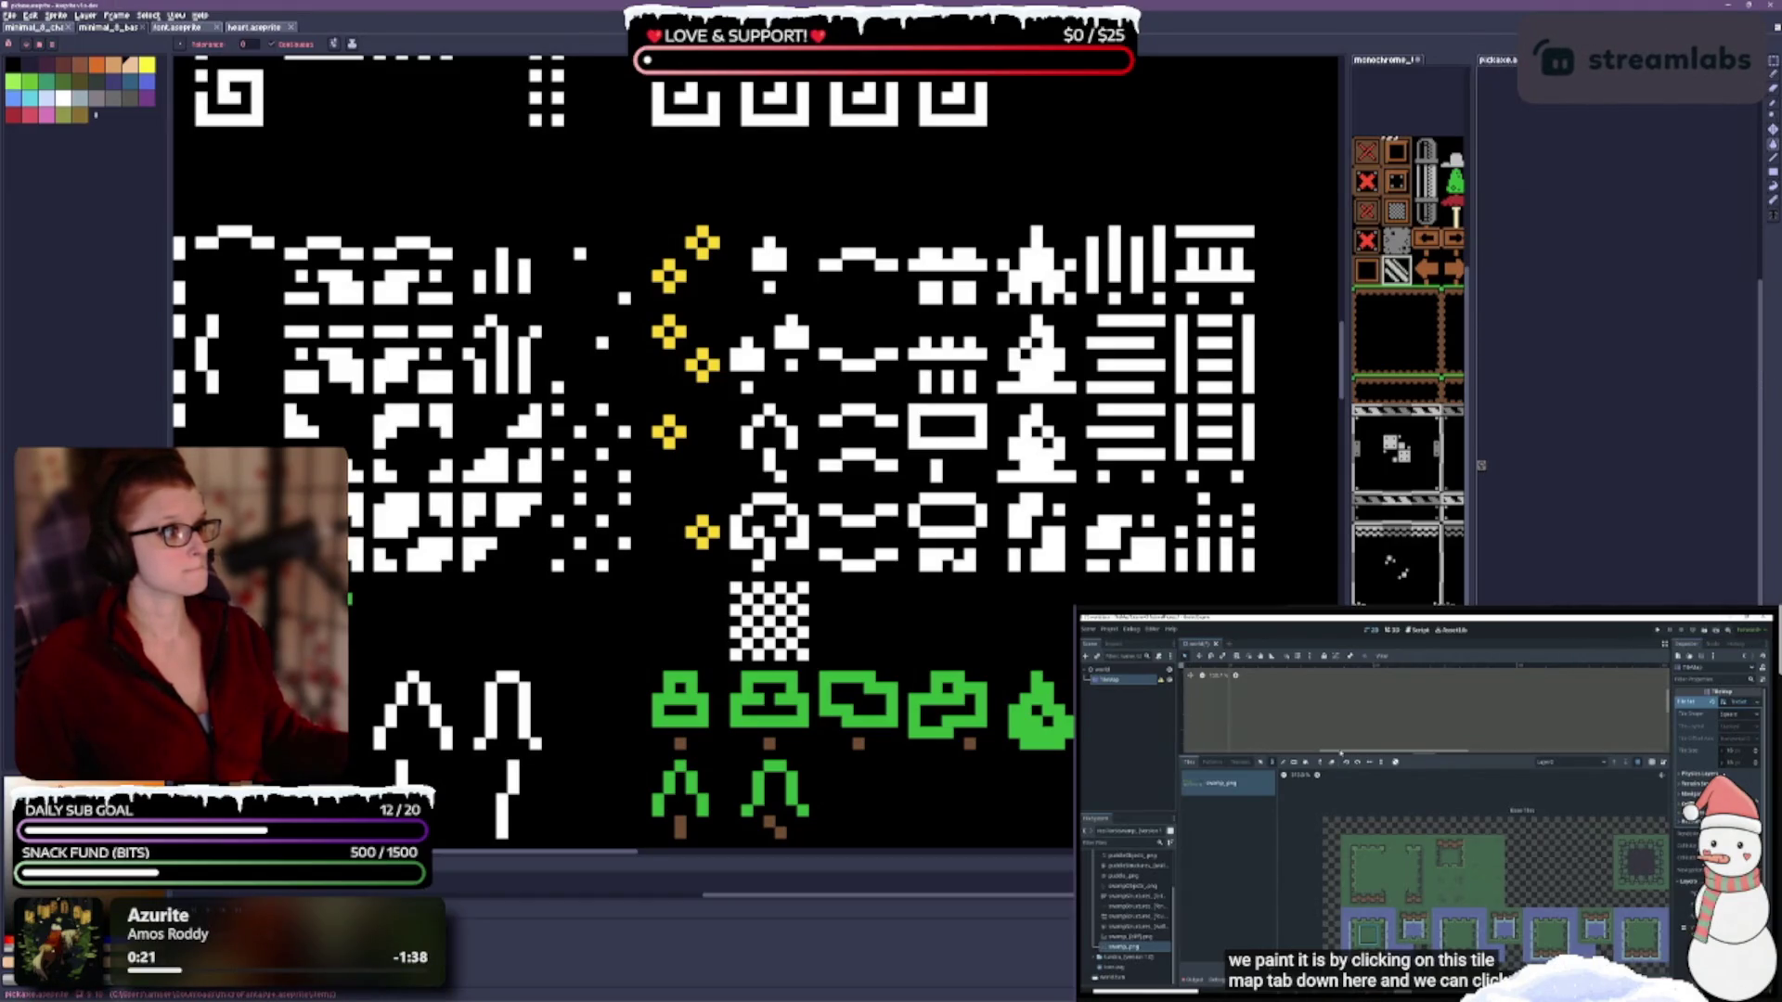
pyautogui.scroll(-1, 1511, 63)
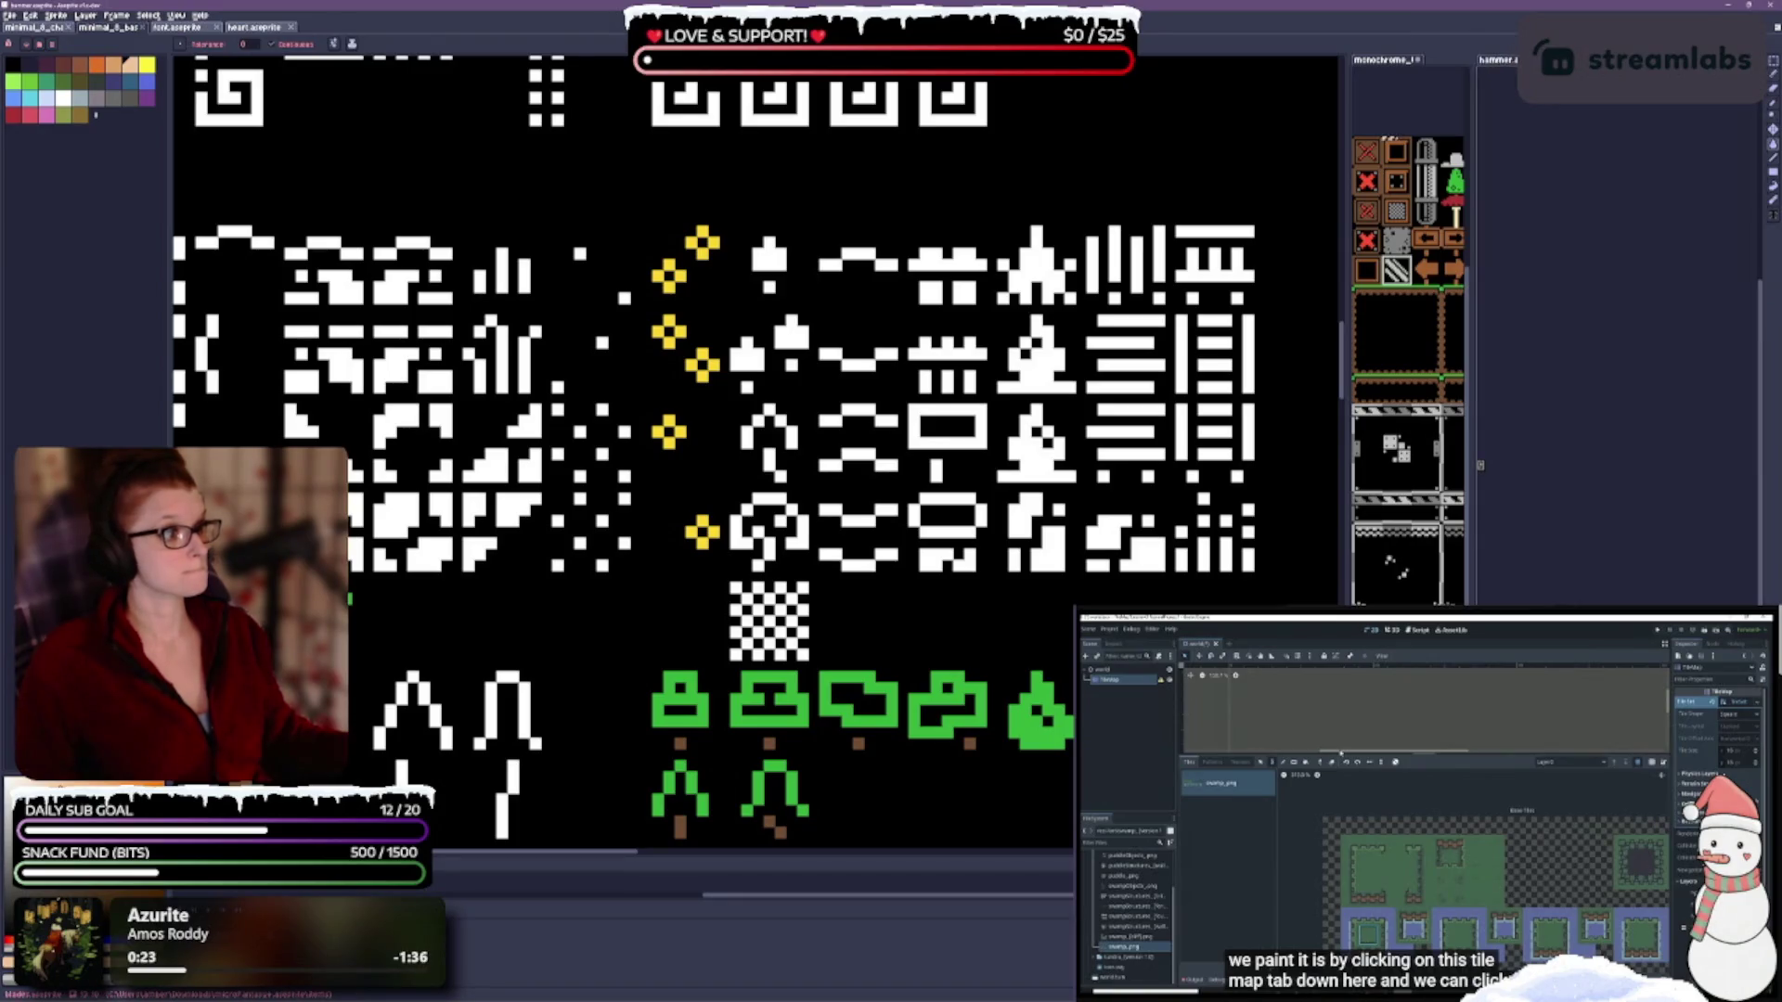
pyautogui.moveTo(1483, 268)
pyautogui.mouseDown()
pyautogui.moveTo(1351, 427)
pyautogui.moveTo(1531, 429)
pyautogui.mouseUp()
pyautogui.click(1687, 224)
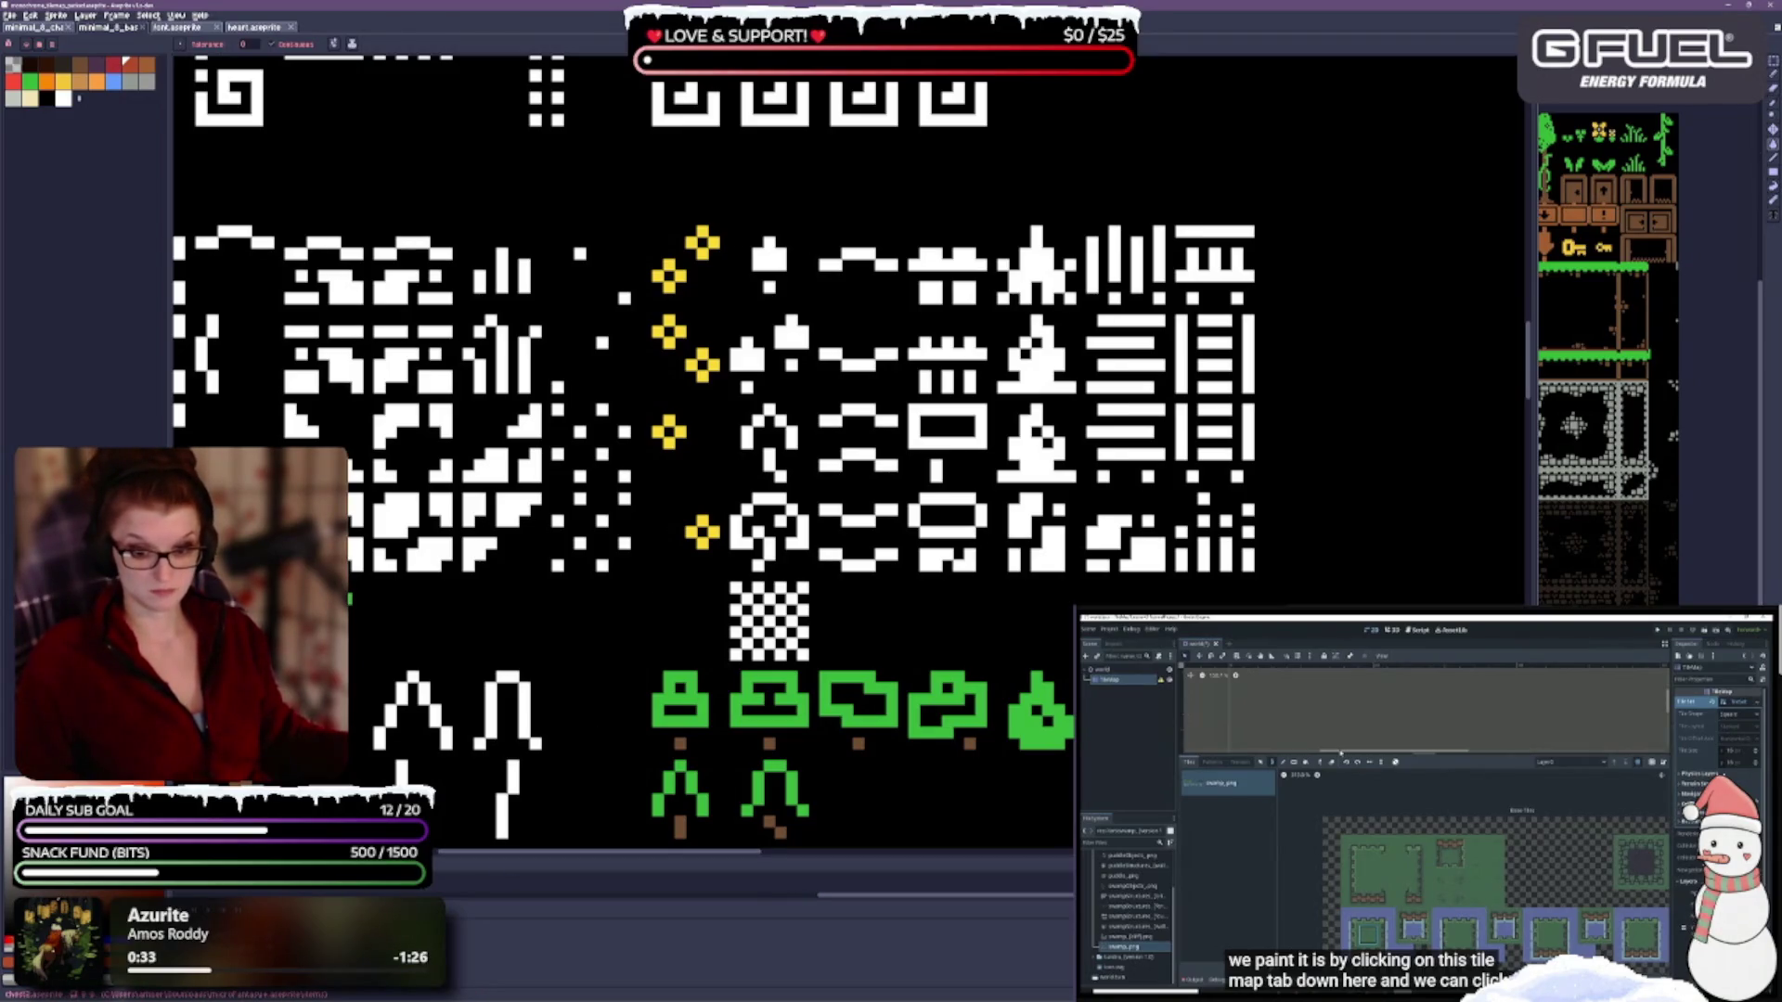
pyautogui.moveTo(613, 852); pyautogui.dragTo(613, 897)
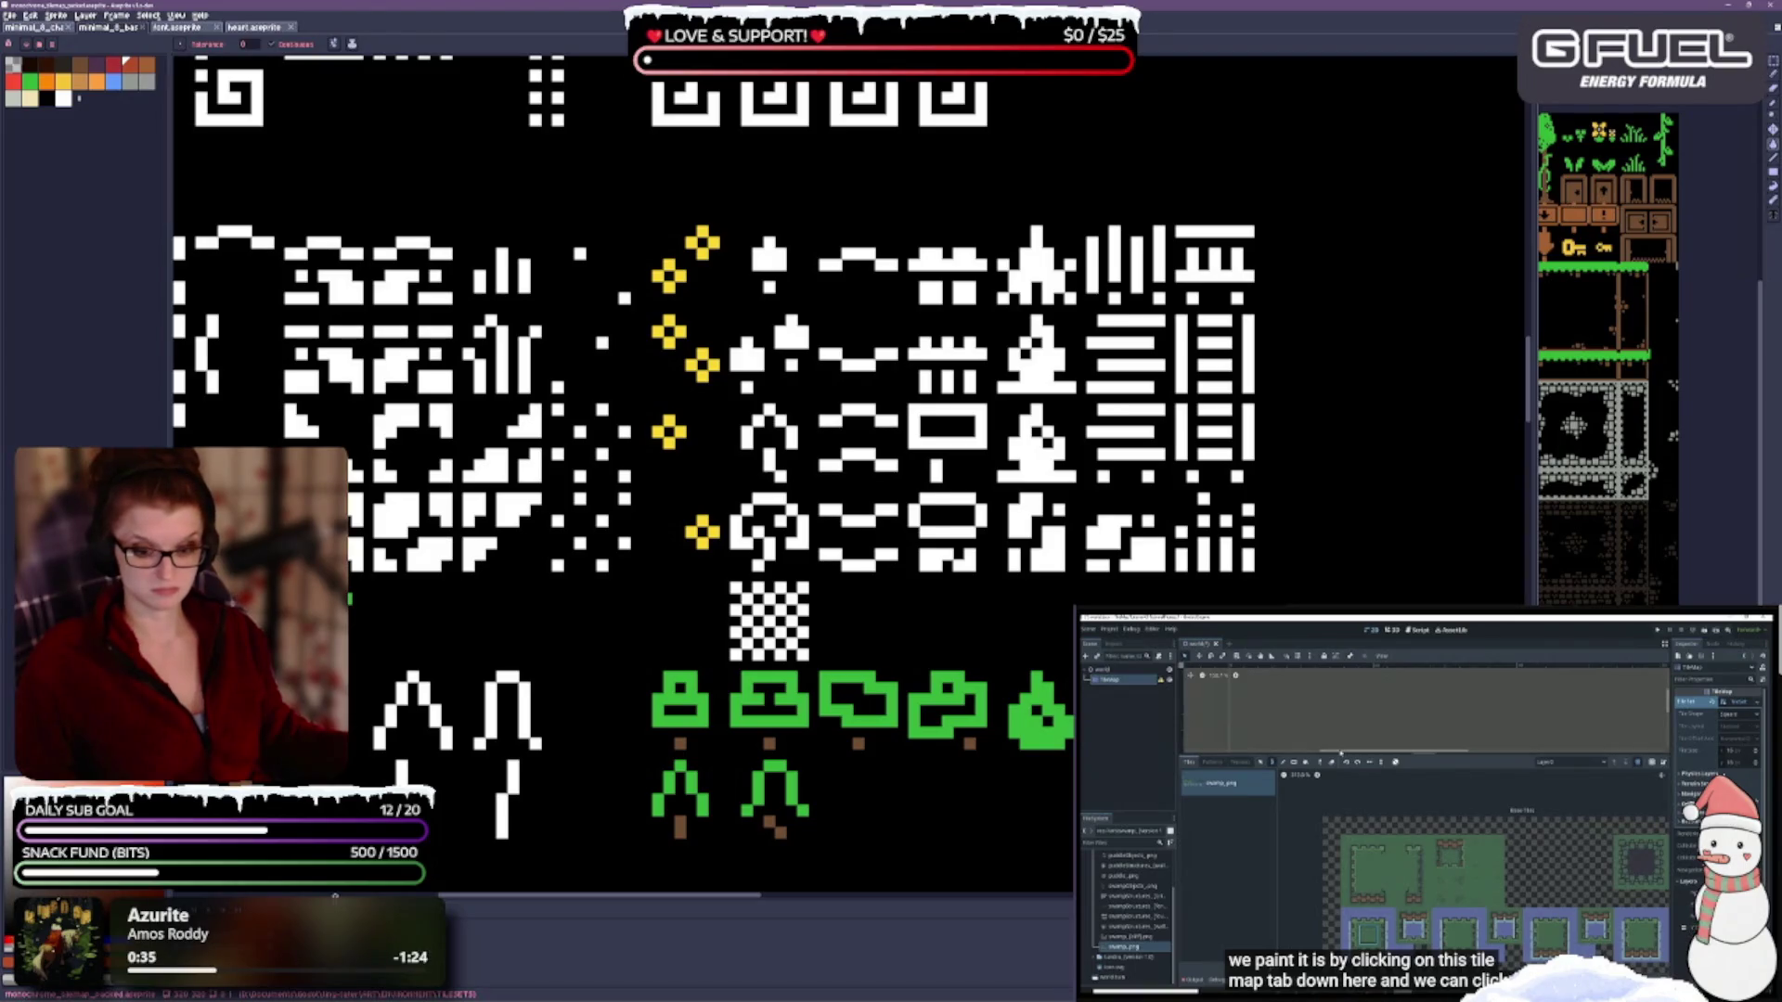
pyautogui.moveTo(336, 896); pyautogui.dragTo(335, 916)
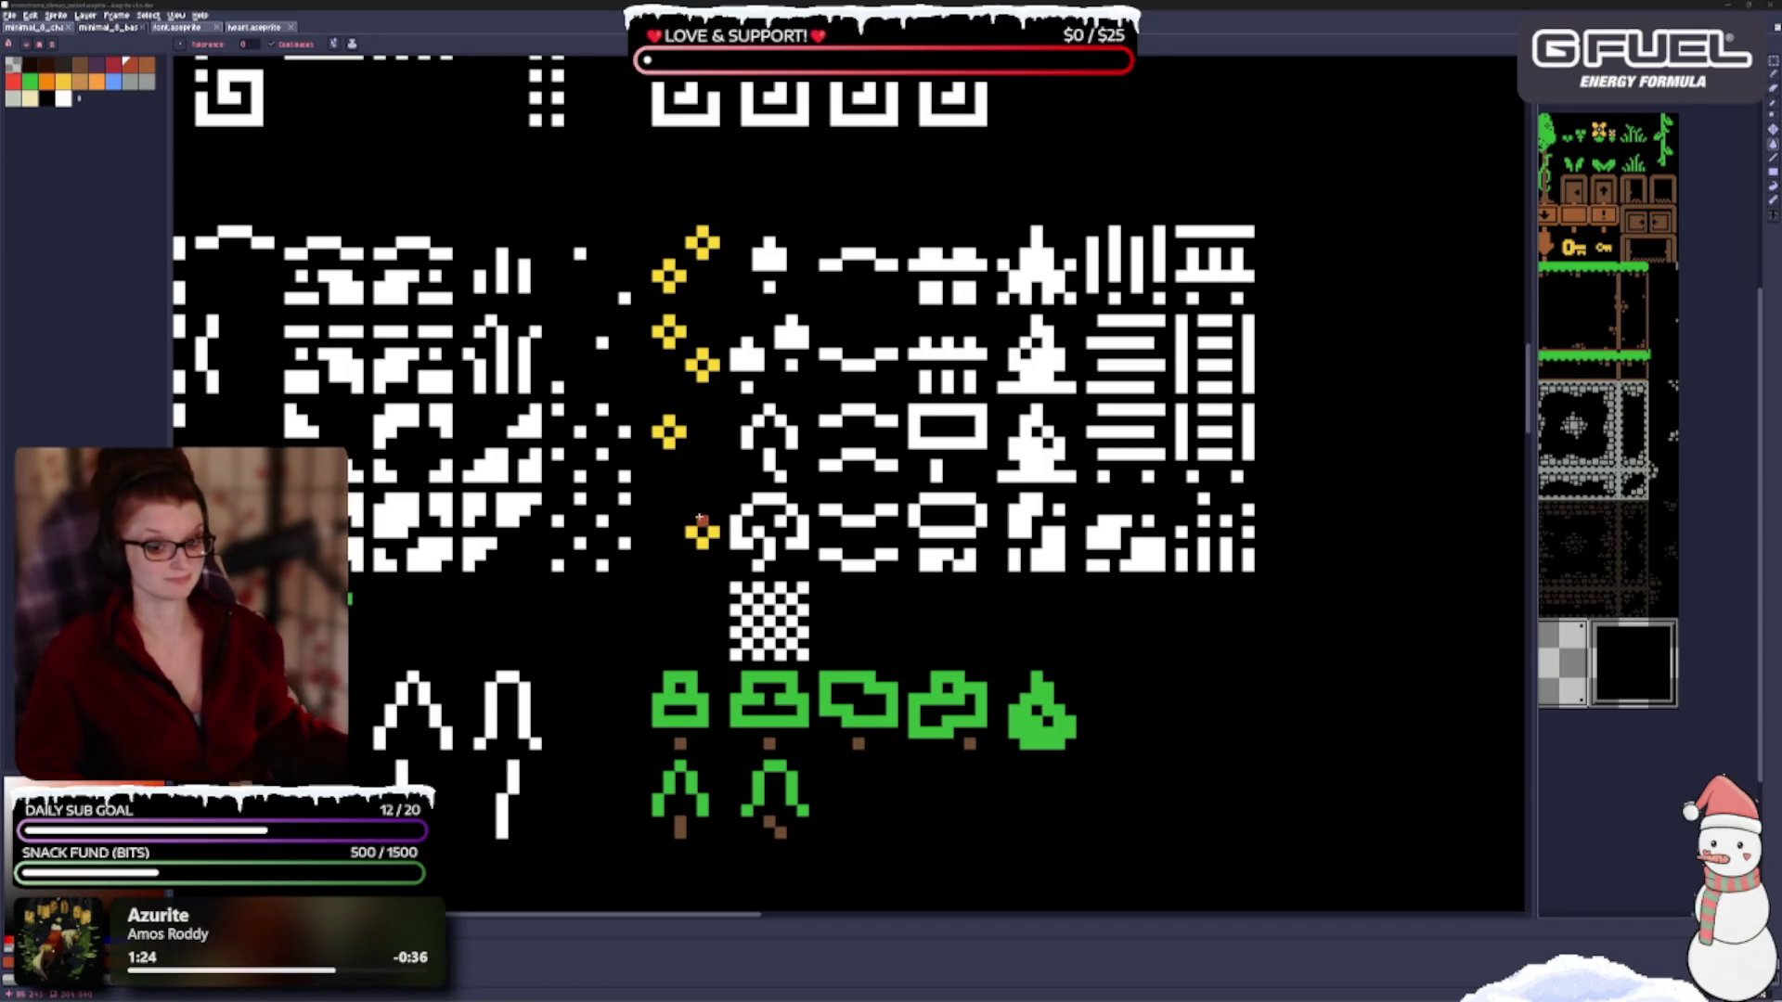
# Switch to the tileset document and bucket-fill both pine-tree tiles green.
pyautogui.hotkey('ctrl', 'Tab')
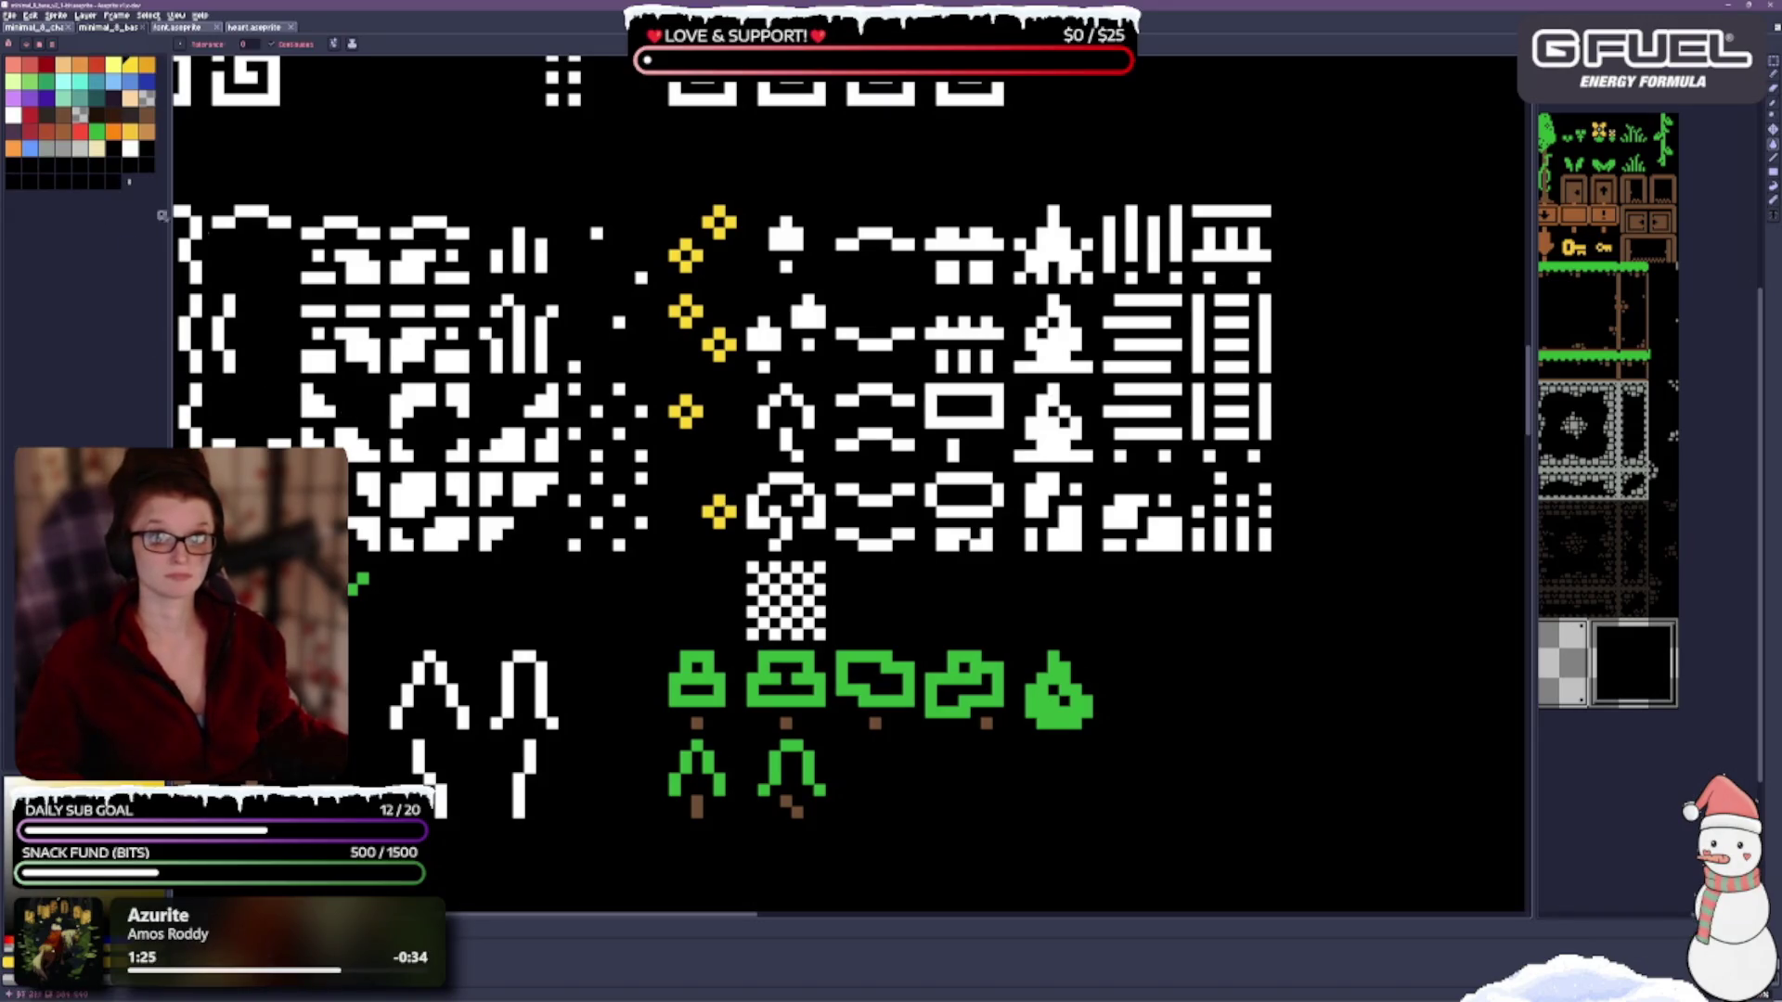
pyautogui.click(97, 130)
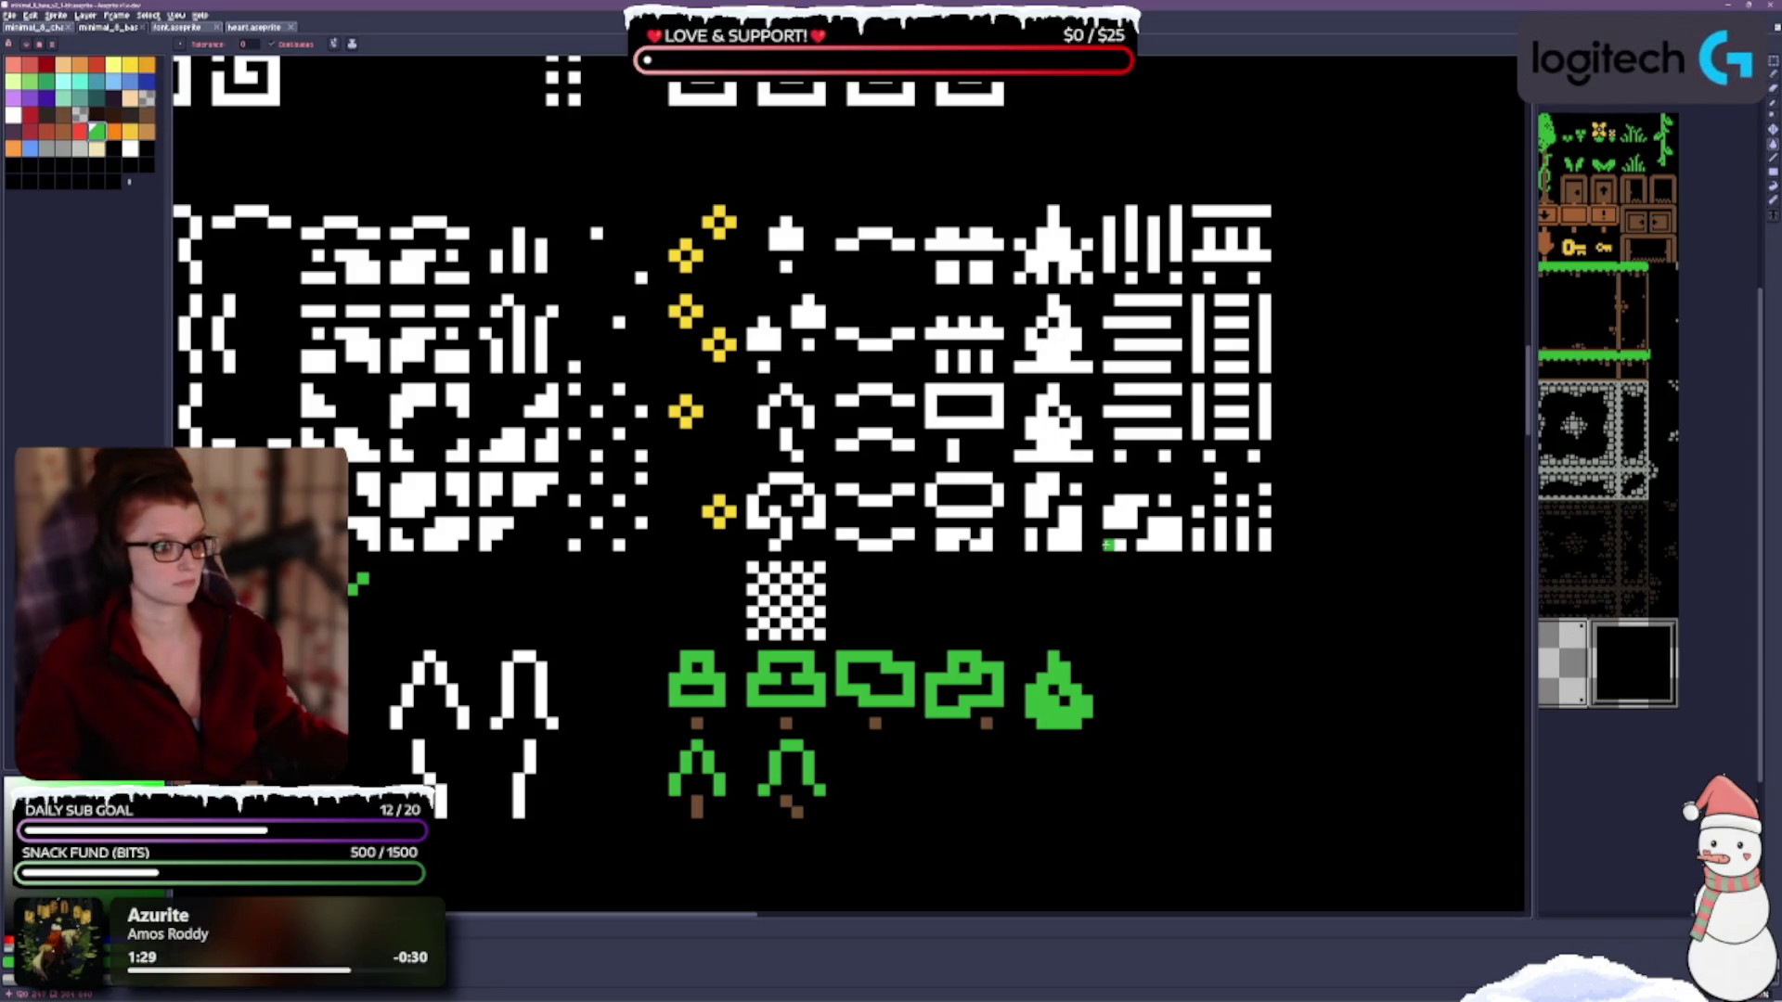
pyautogui.click(1065, 437)
pyautogui.click(1054, 367)
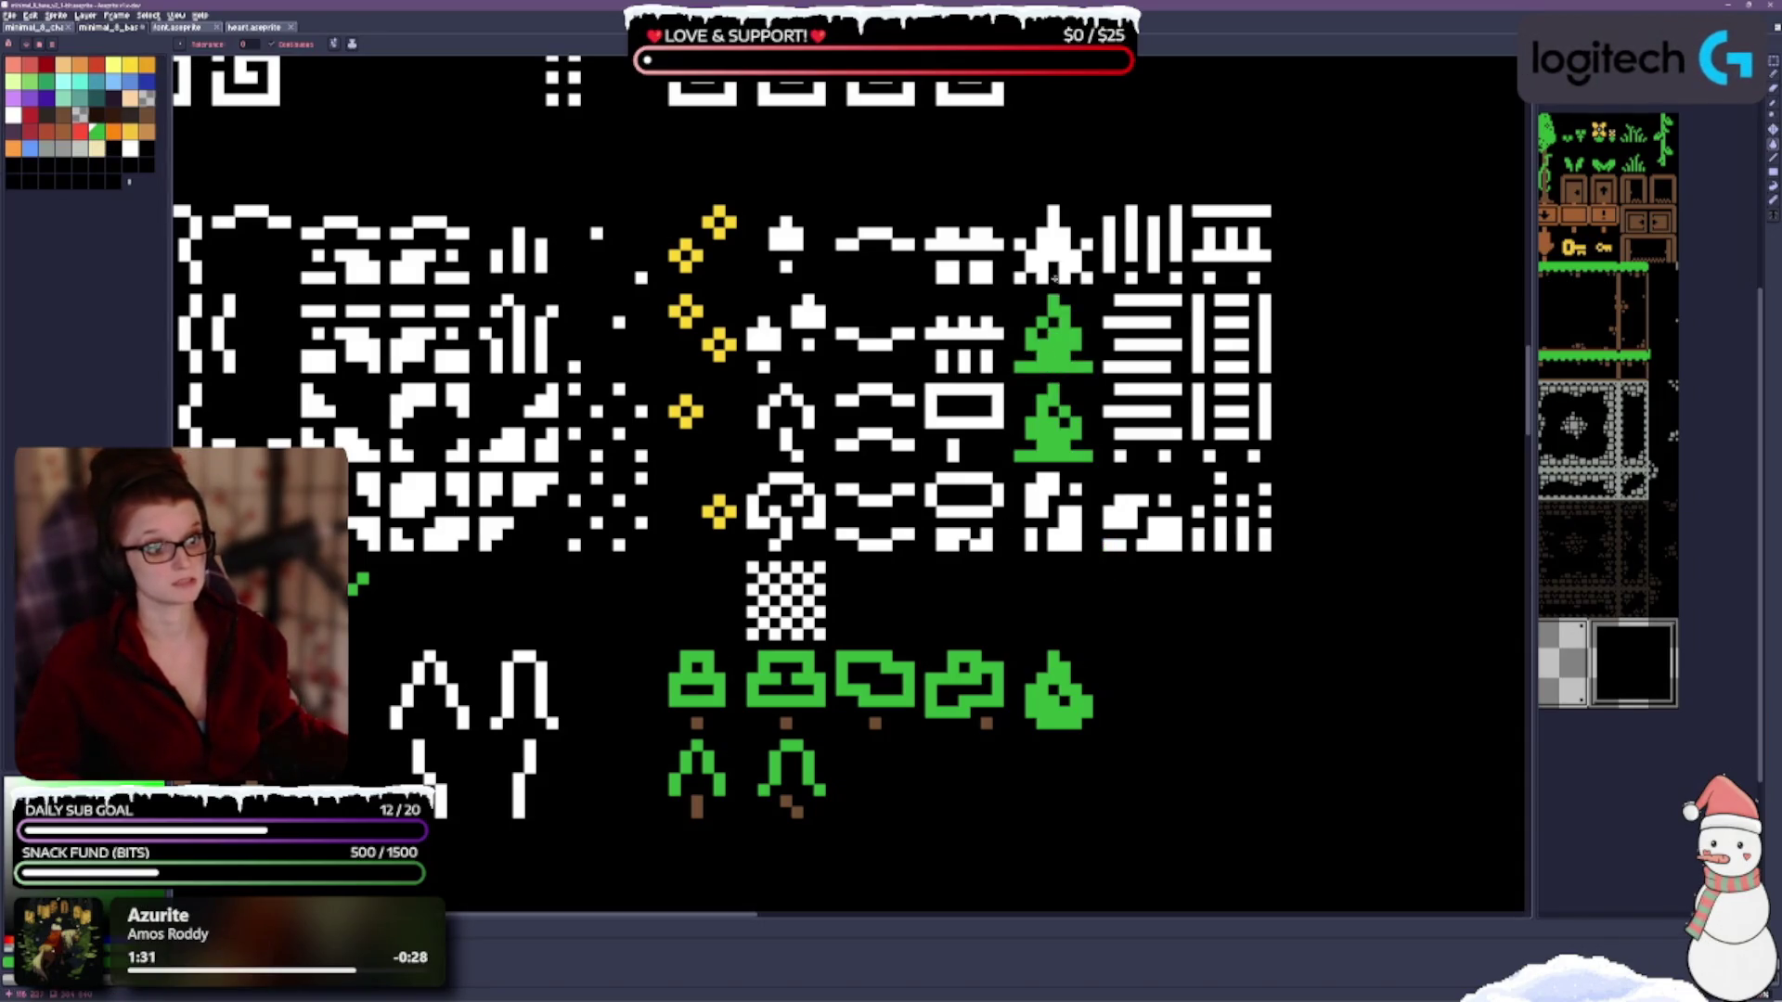
pyautogui.scroll(-2, 890, 662)
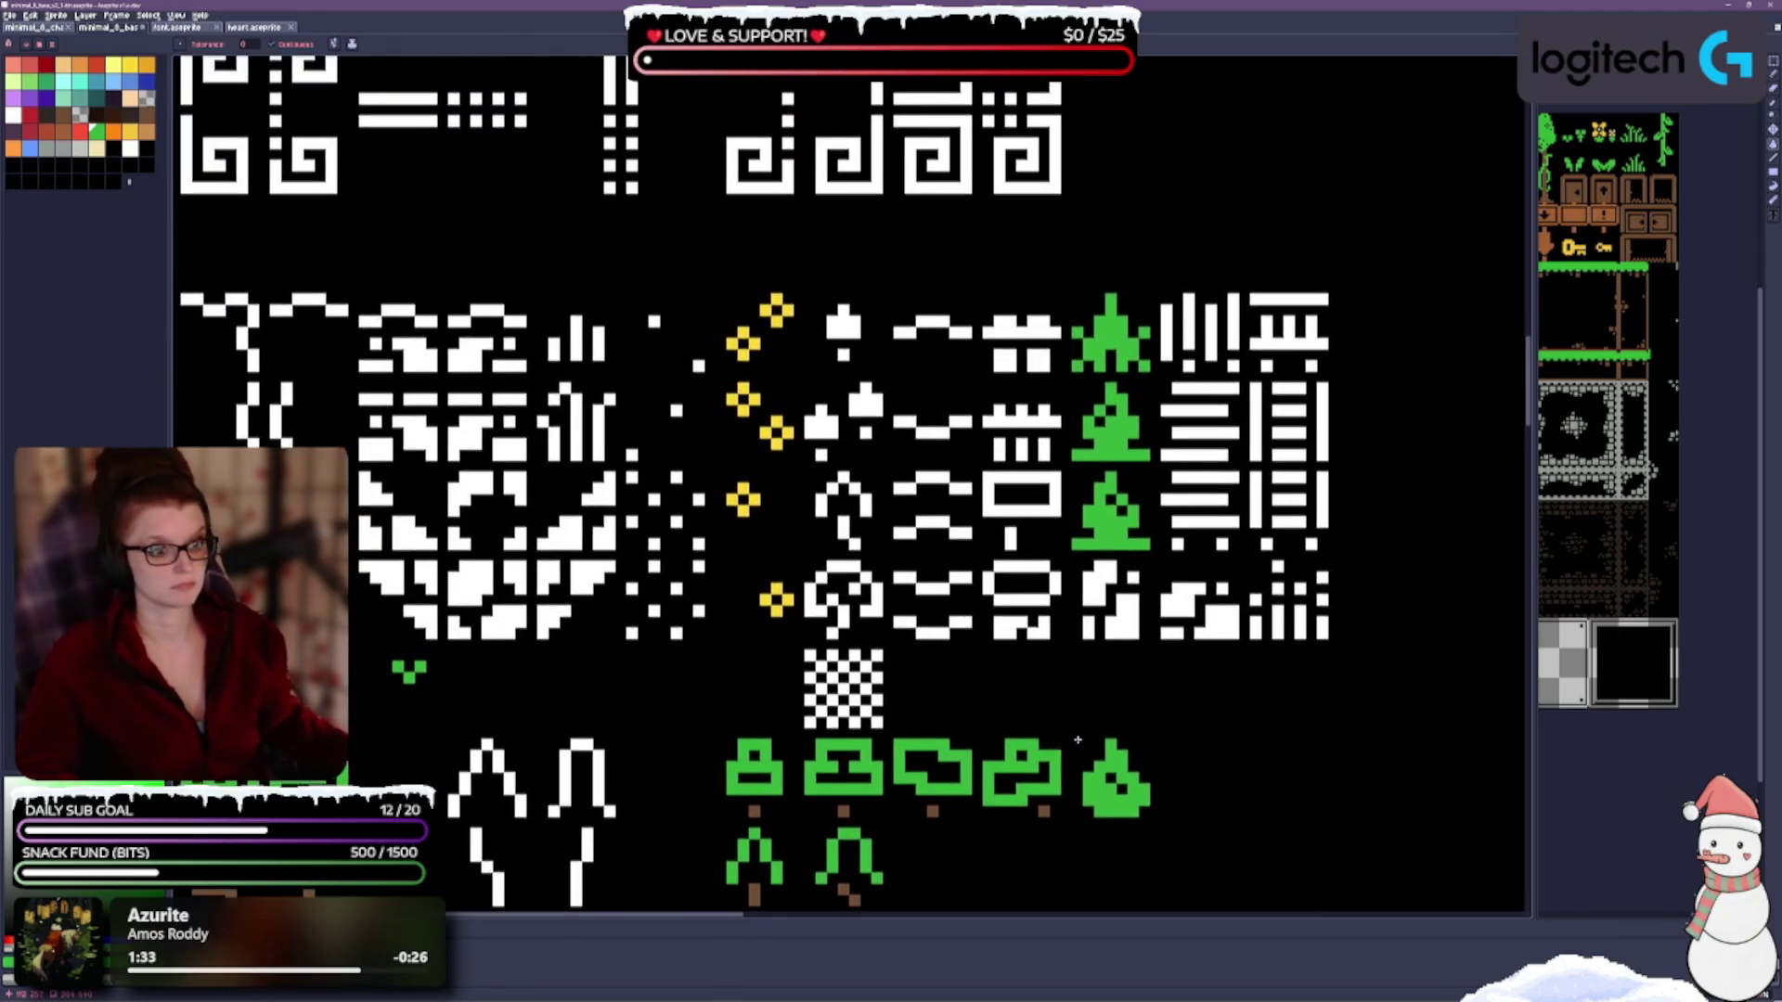
pyautogui.scroll(2, 836, 617)
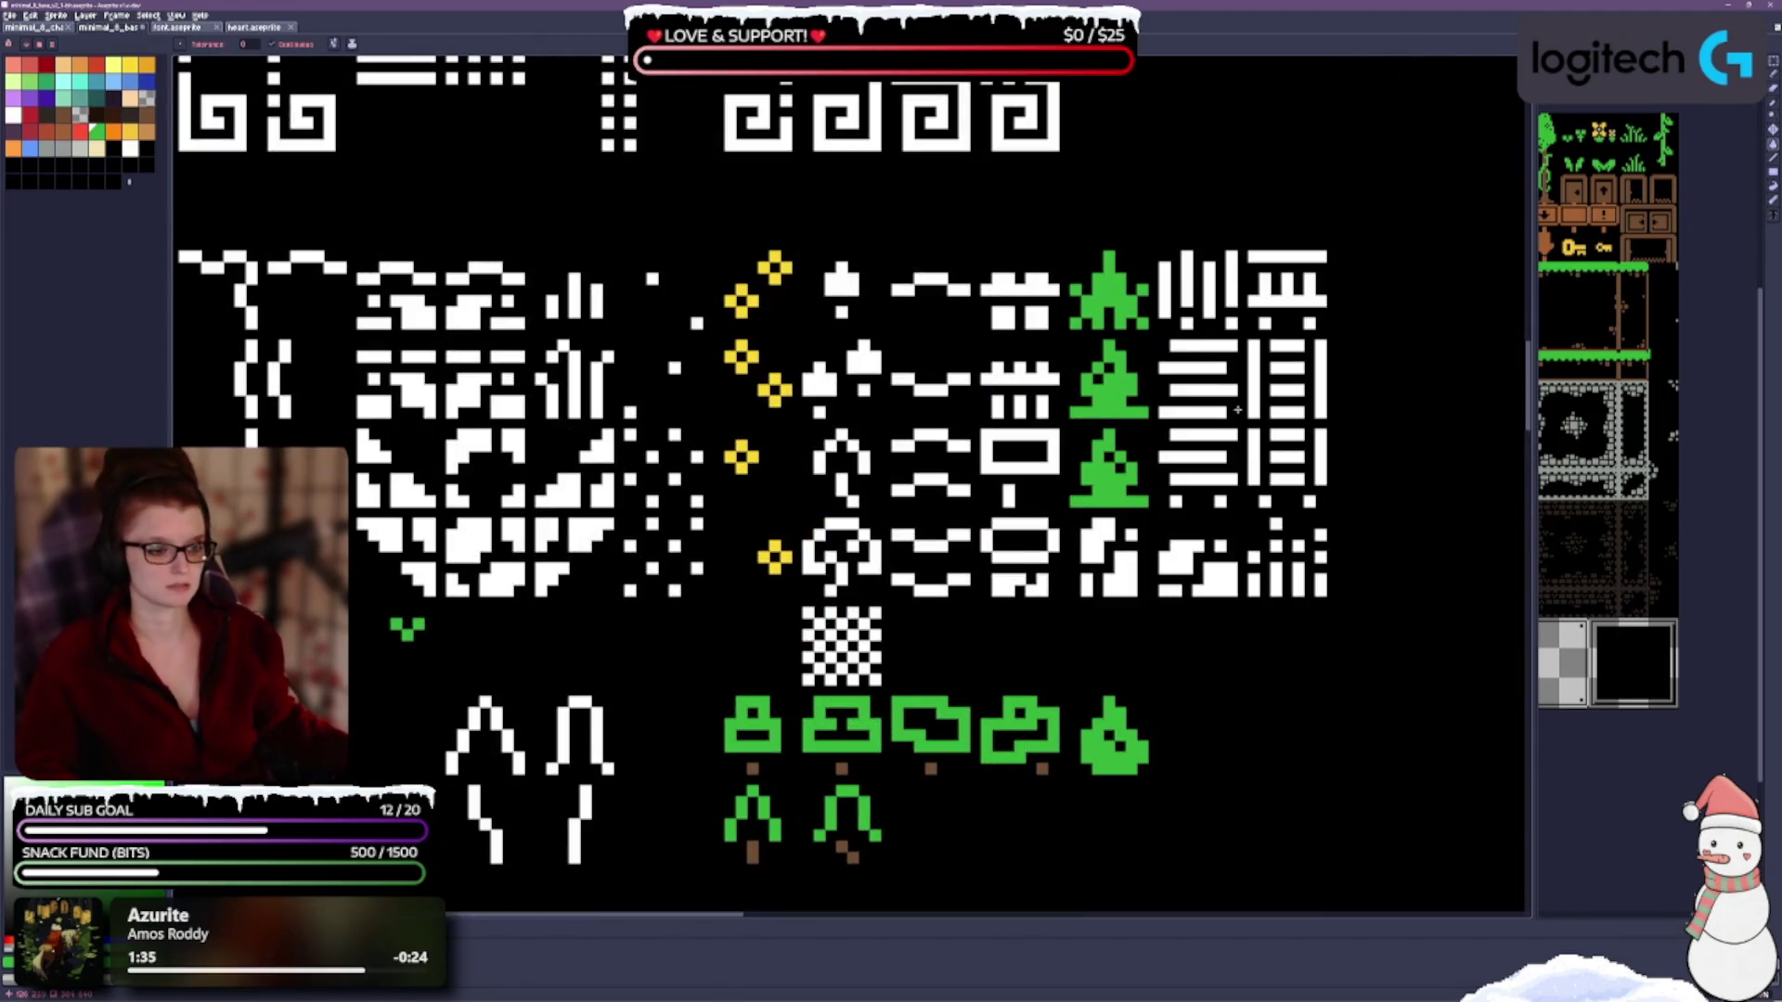
pyautogui.scroll(-2, 1185, 391)
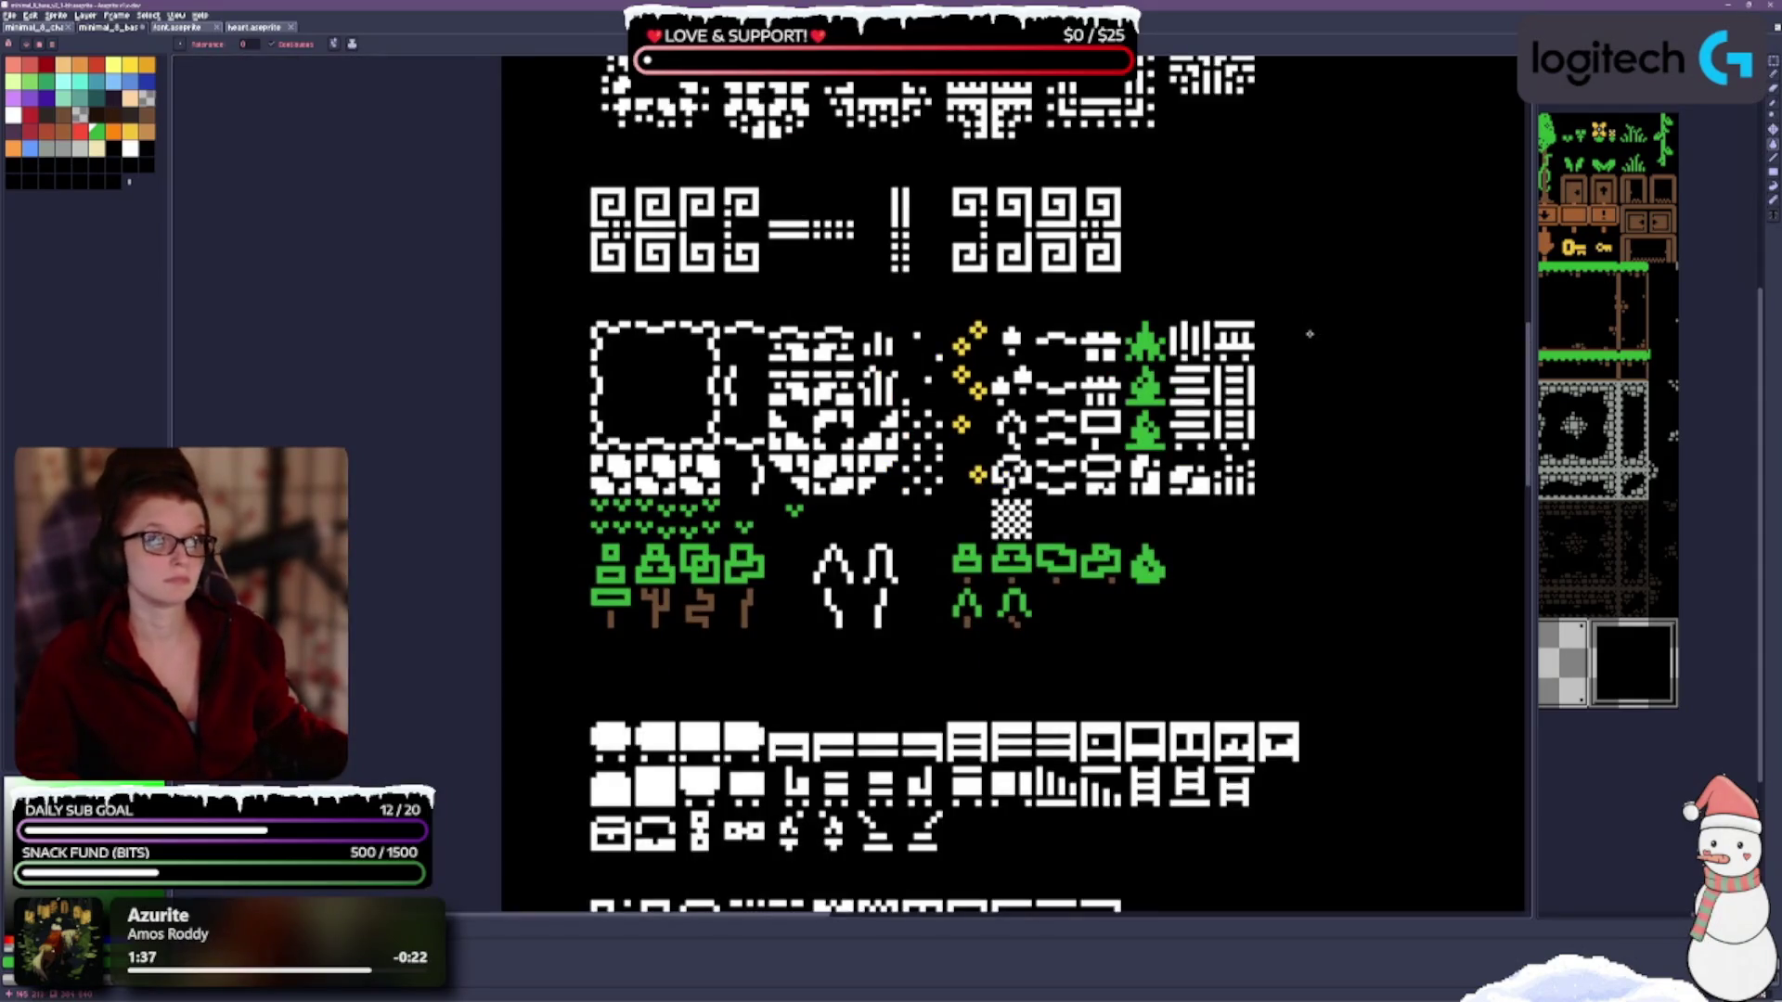
pyautogui.scroll(1, 969, 361)
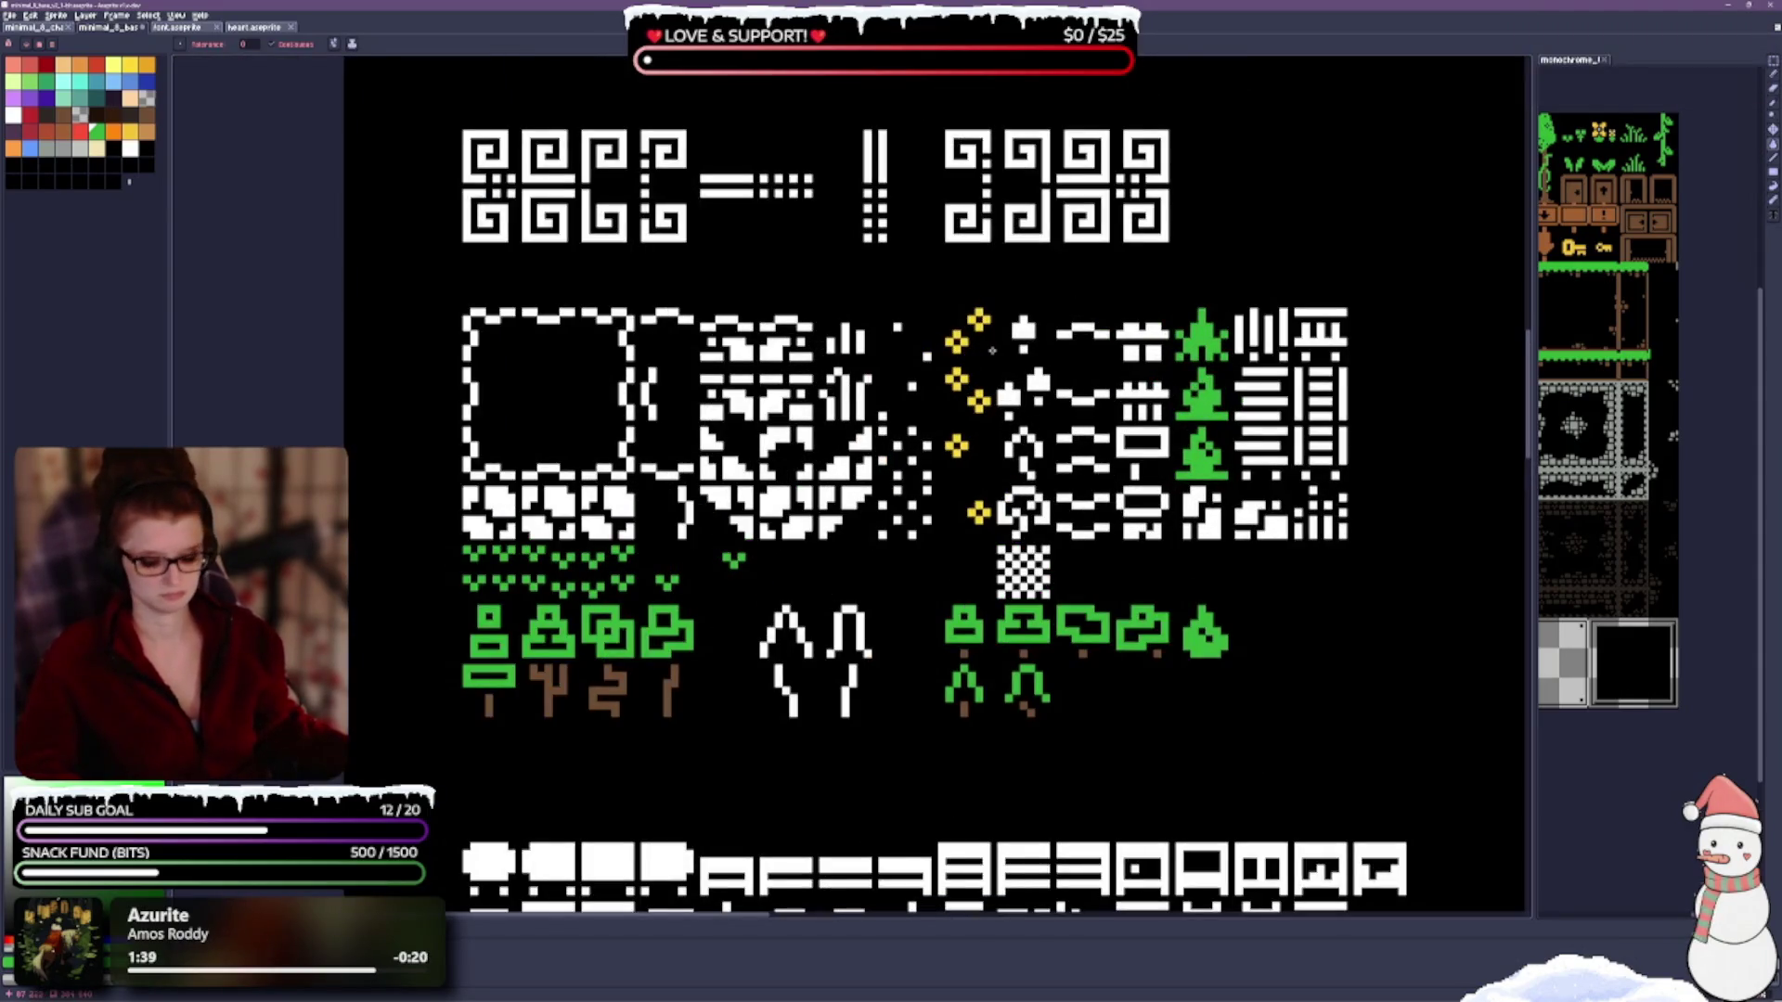
# Pencil each white speck in the grass column green.
pyautogui.press('b')
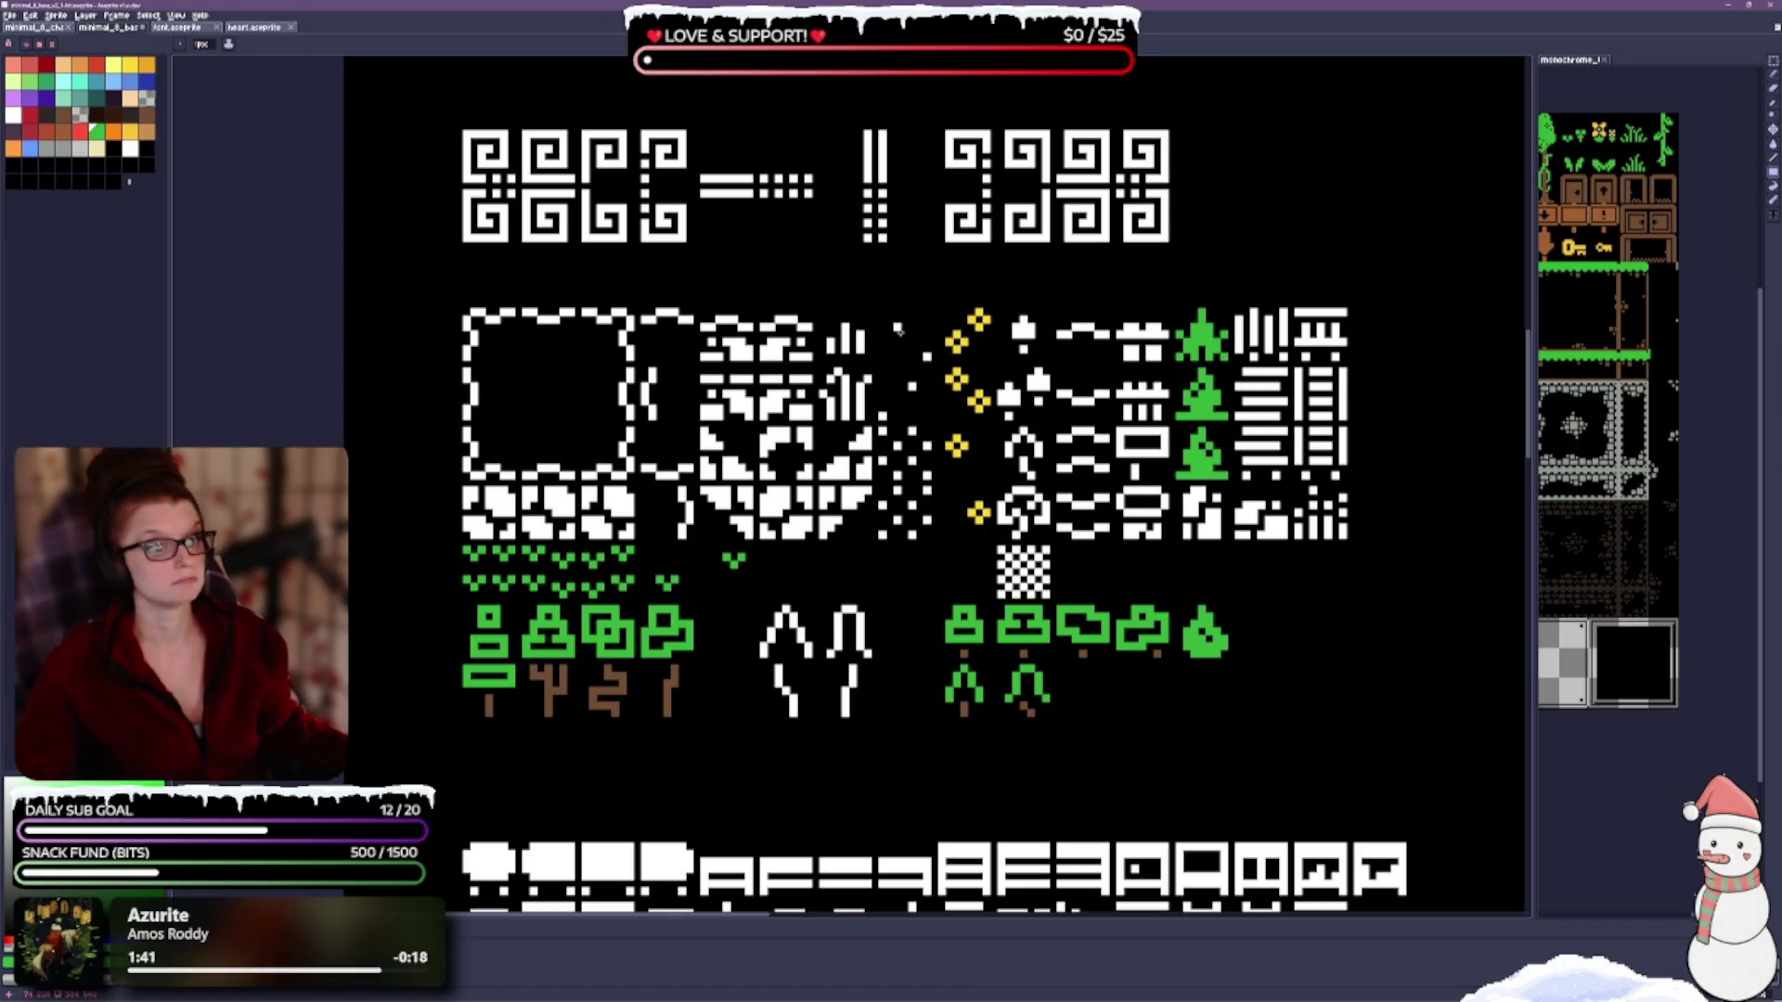
pyautogui.click(912, 386)
pyautogui.click(927, 356)
pyautogui.click(882, 413)
pyautogui.click(883, 432)
pyautogui.click(887, 457)
pyautogui.click(912, 460)
pyautogui.click(911, 511)
pyautogui.click(927, 446)
pyautogui.click(927, 524)
pyautogui.click(882, 534)
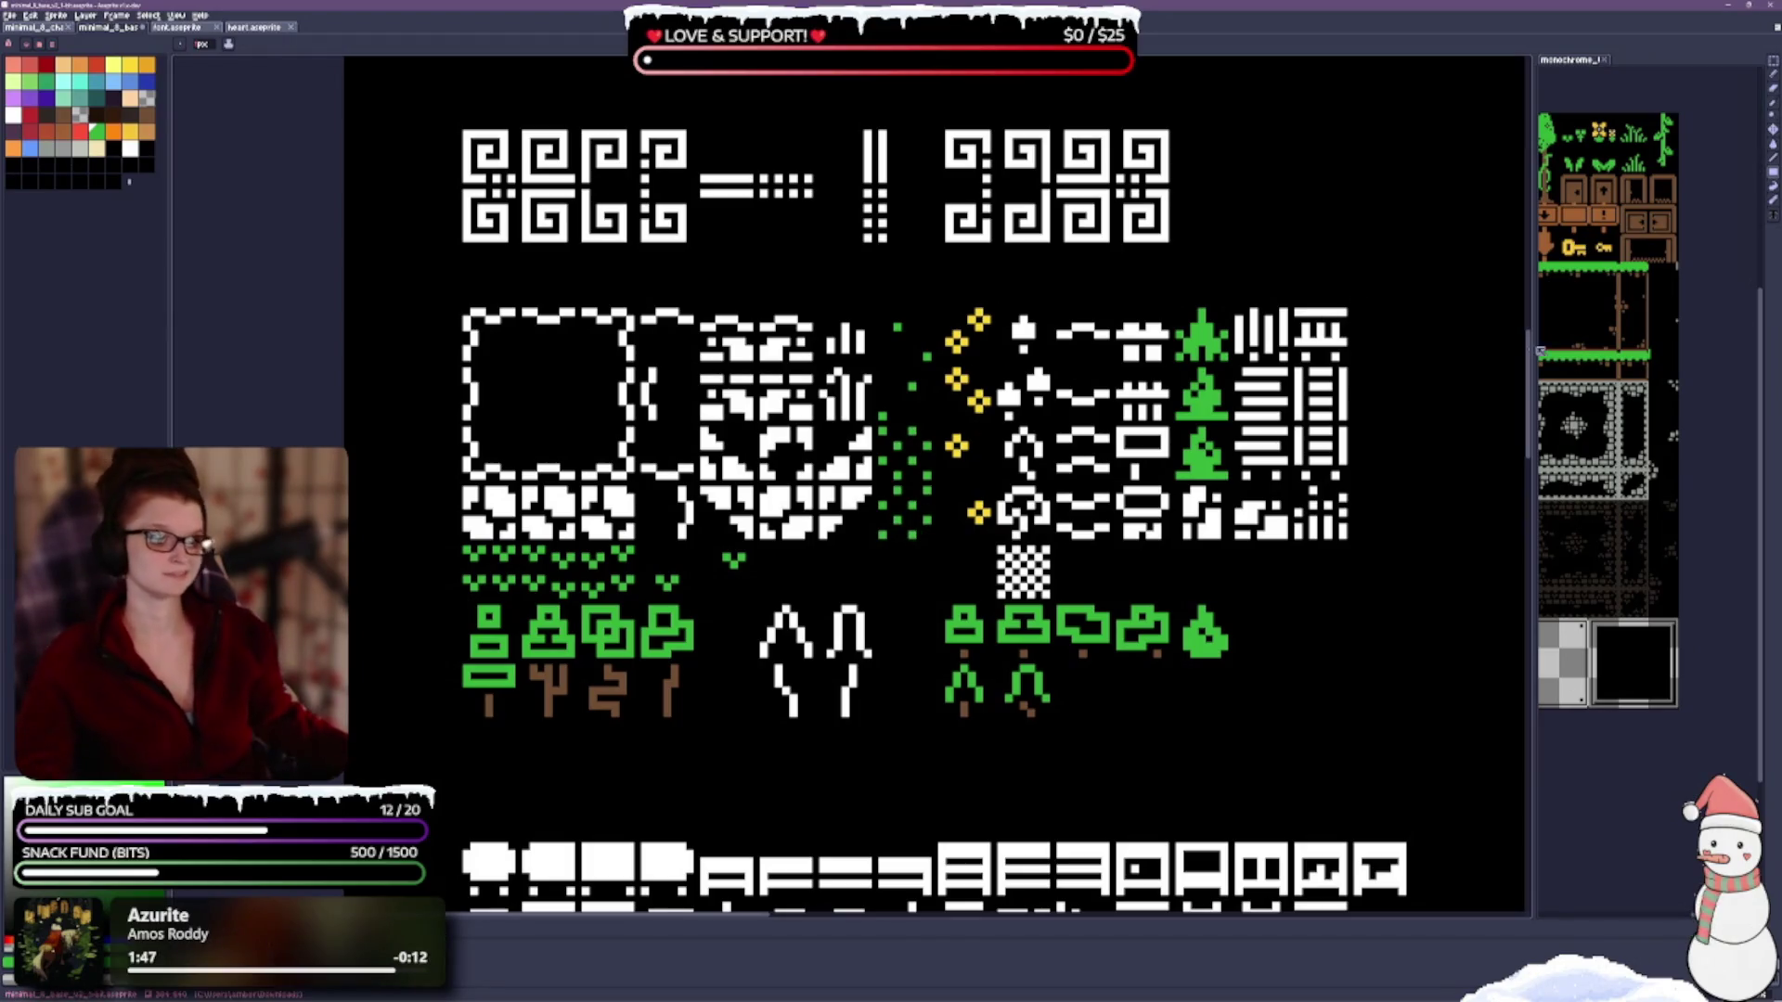
pyautogui.scroll(1, 1263, 534)
# Make the checkered tile, arch tree and small tree crowns green.
pyautogui.moveTo(868, 557); pyautogui.dragTo(929, 613)
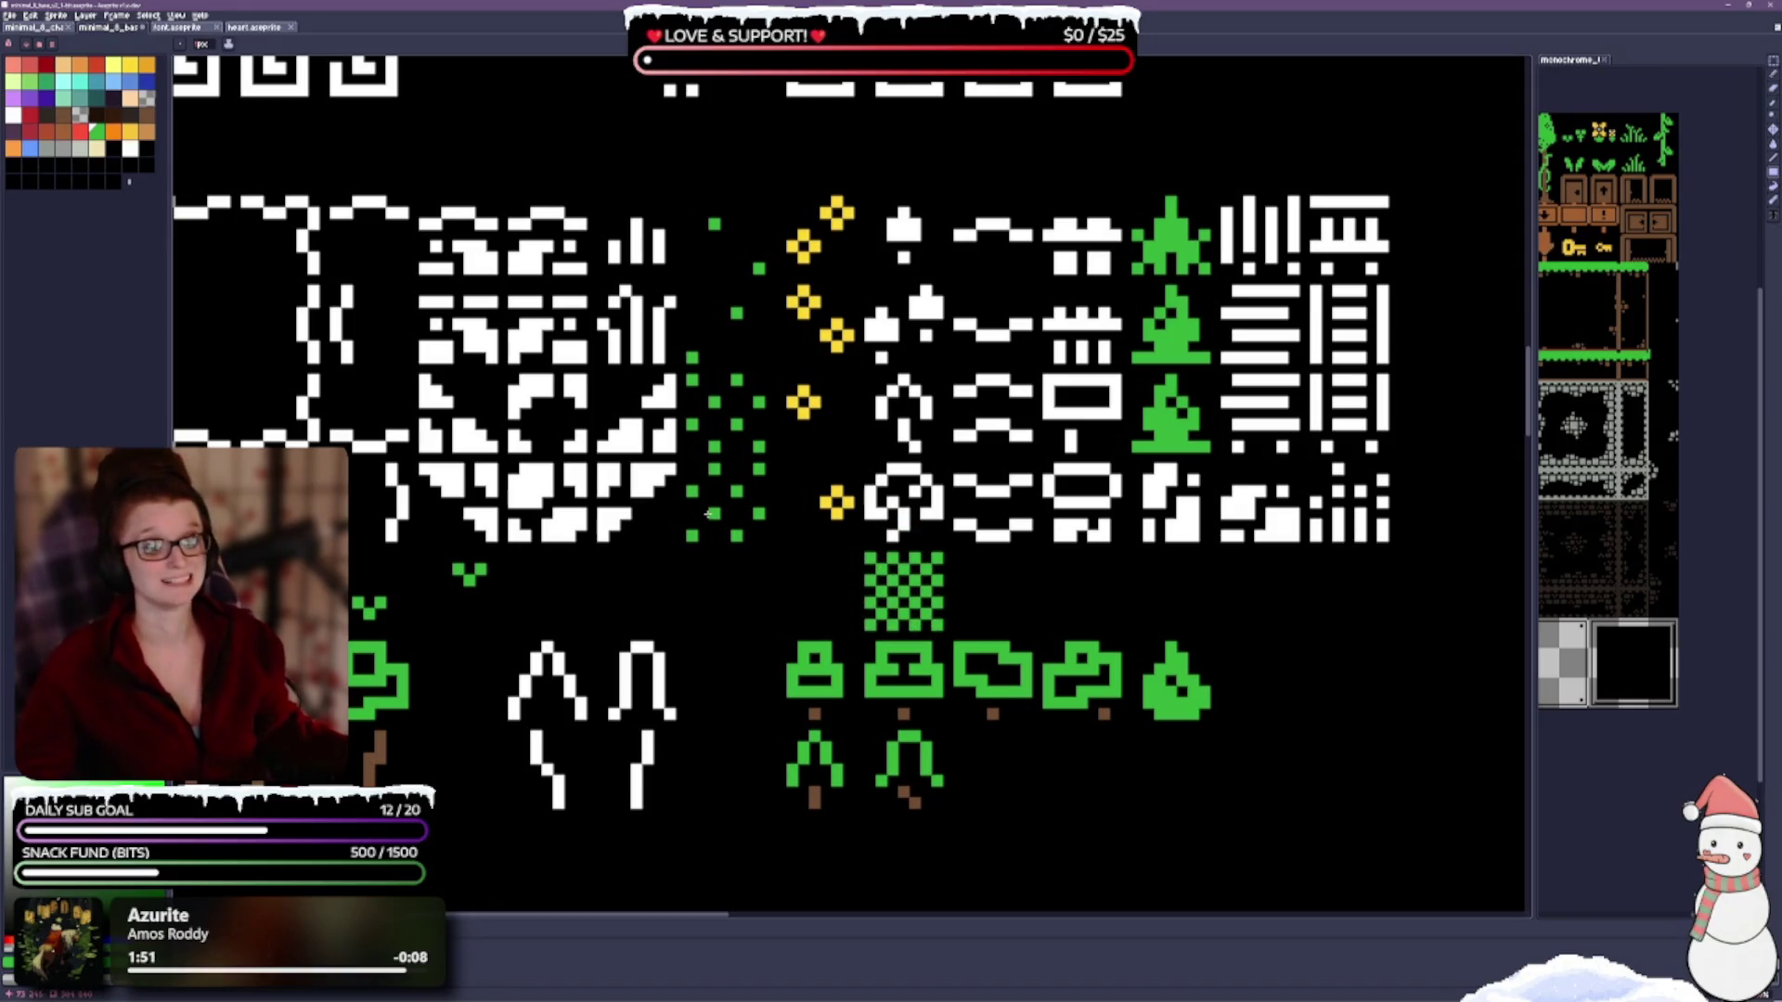
pyautogui.press('b')
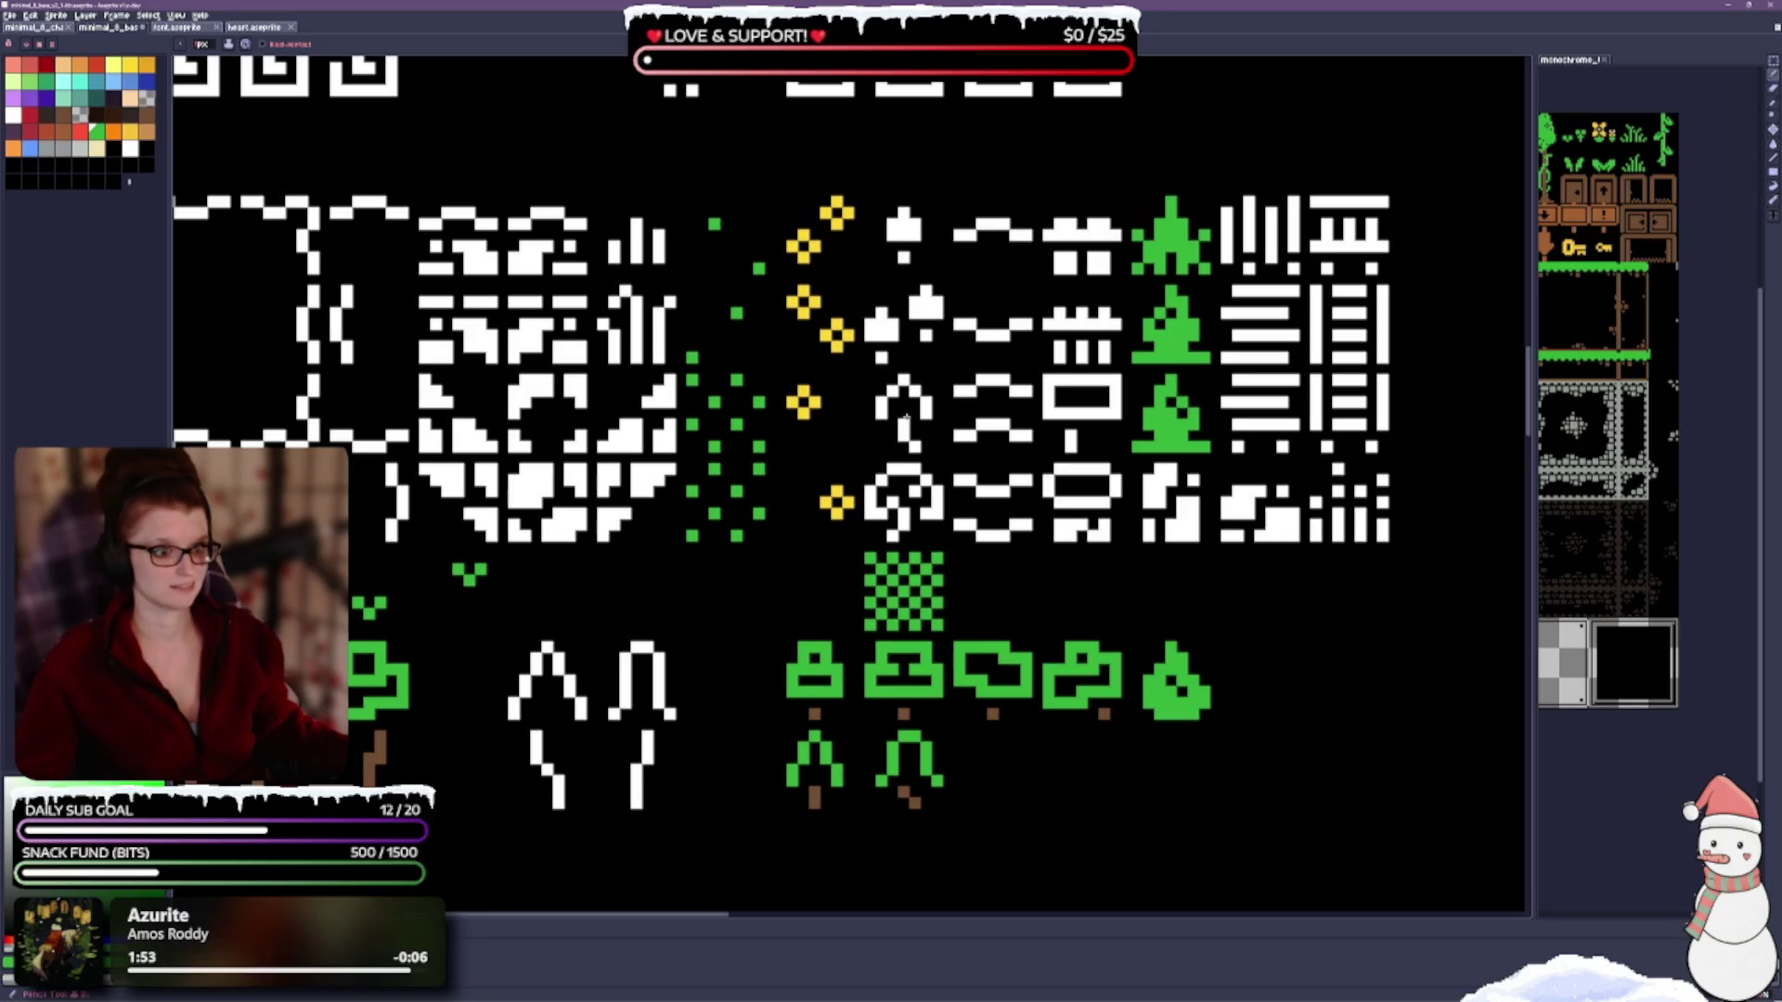
pyautogui.press('g')
pyautogui.click(888, 400)
pyautogui.click(872, 325)
pyautogui.click(915, 313)
pyautogui.click(916, 232)
pyautogui.press('b')
pyautogui.moveTo(879, 511)
pyautogui.mouseDown()
pyautogui.moveTo(872, 488)
pyautogui.moveTo(929, 482)
pyautogui.moveTo(941, 518)
pyautogui.mouseUp()
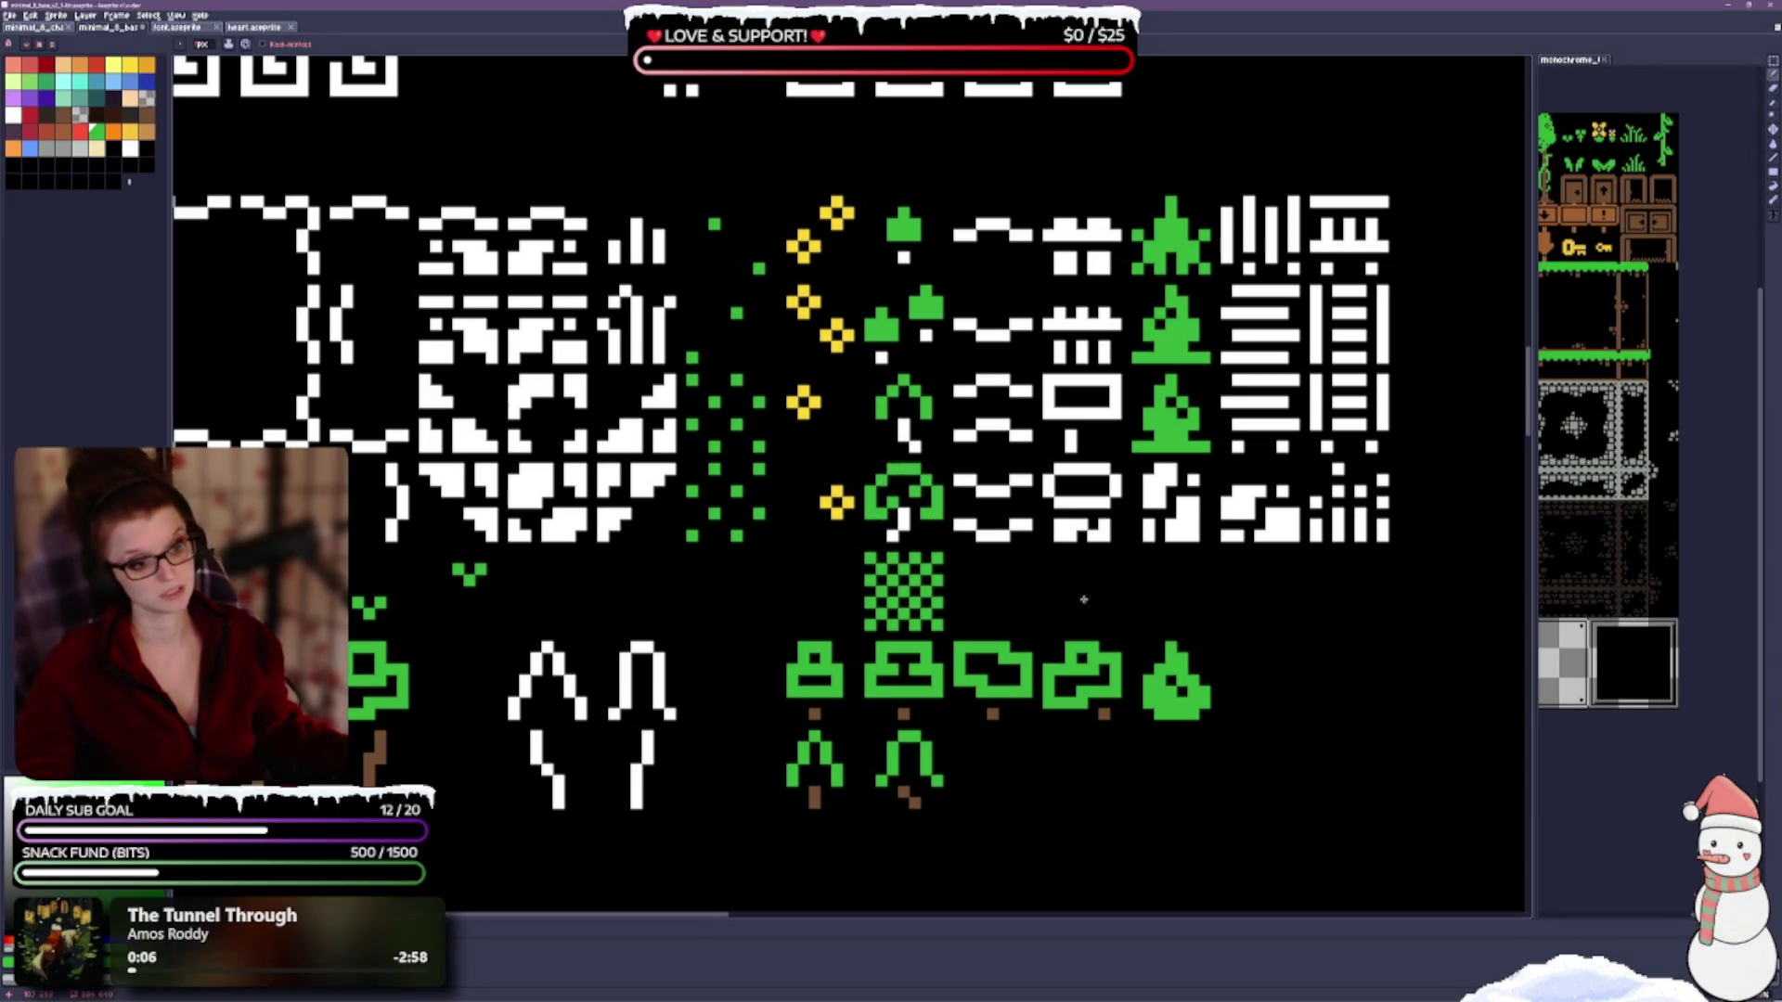
# Bucket-fill the trunks of the tall and small trees brown.
pyautogui.moveTo(1126, 591); pyautogui.dragTo(1045, 580)
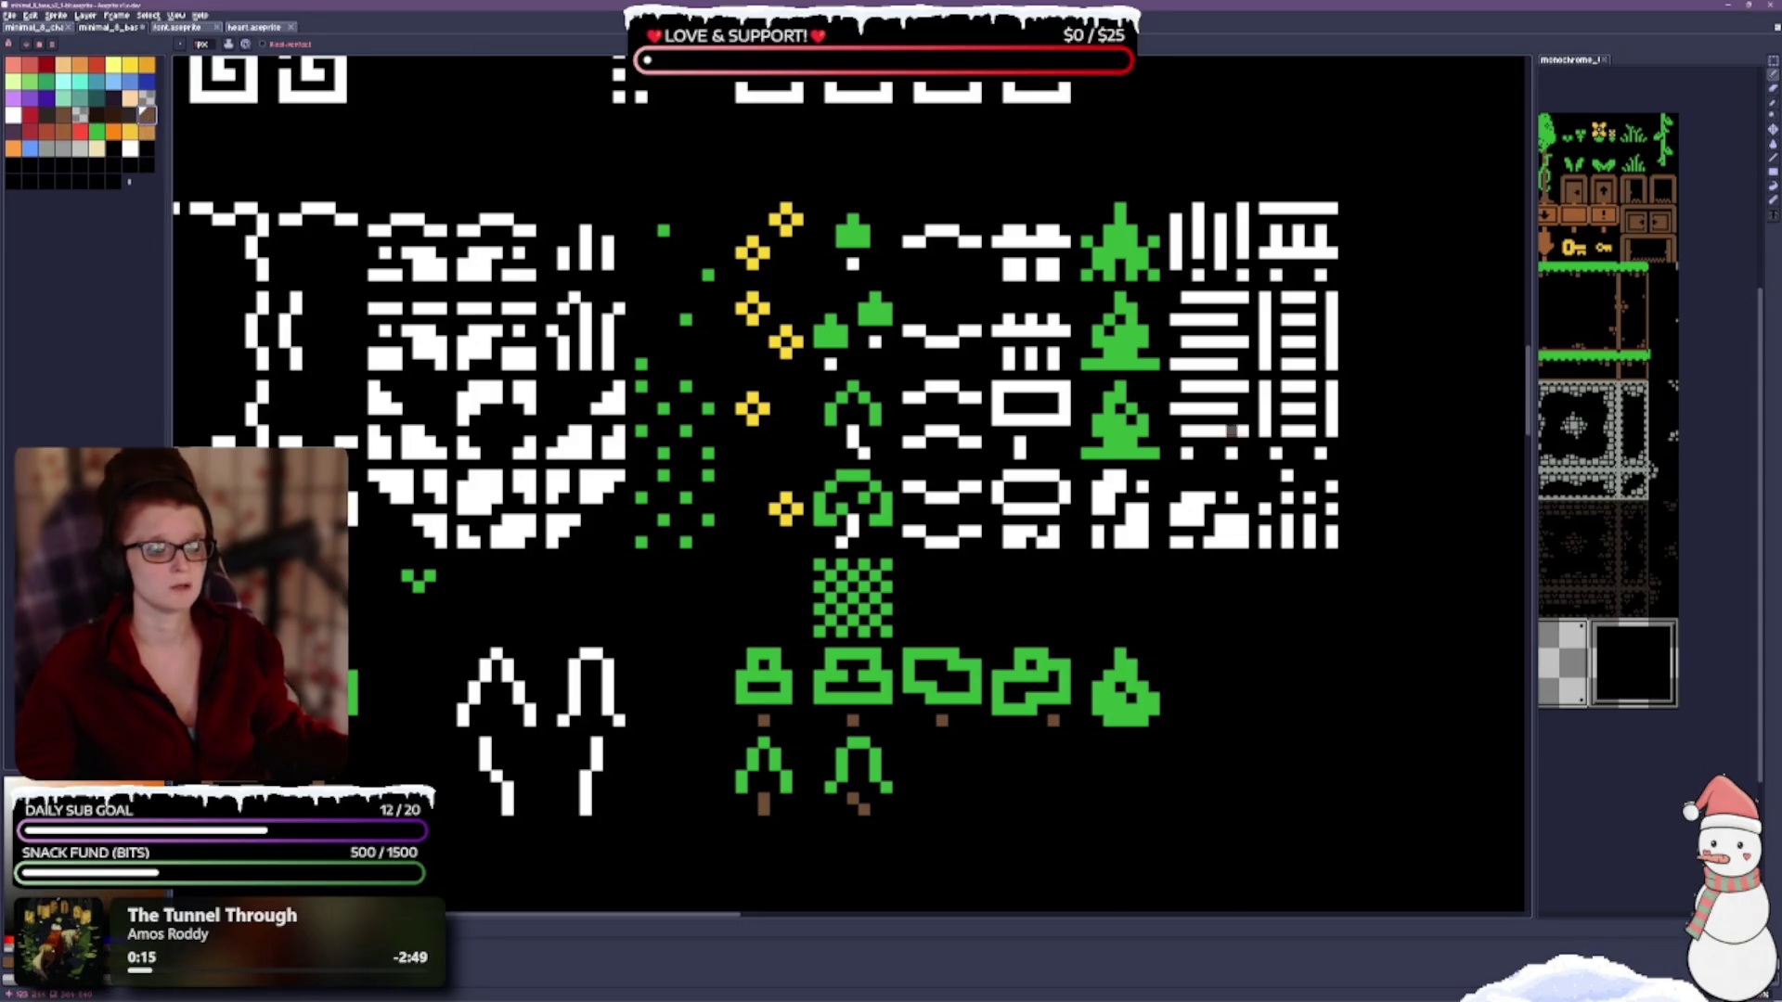
pyautogui.press('g')
pyautogui.click(852, 528)
pyautogui.click(863, 451)
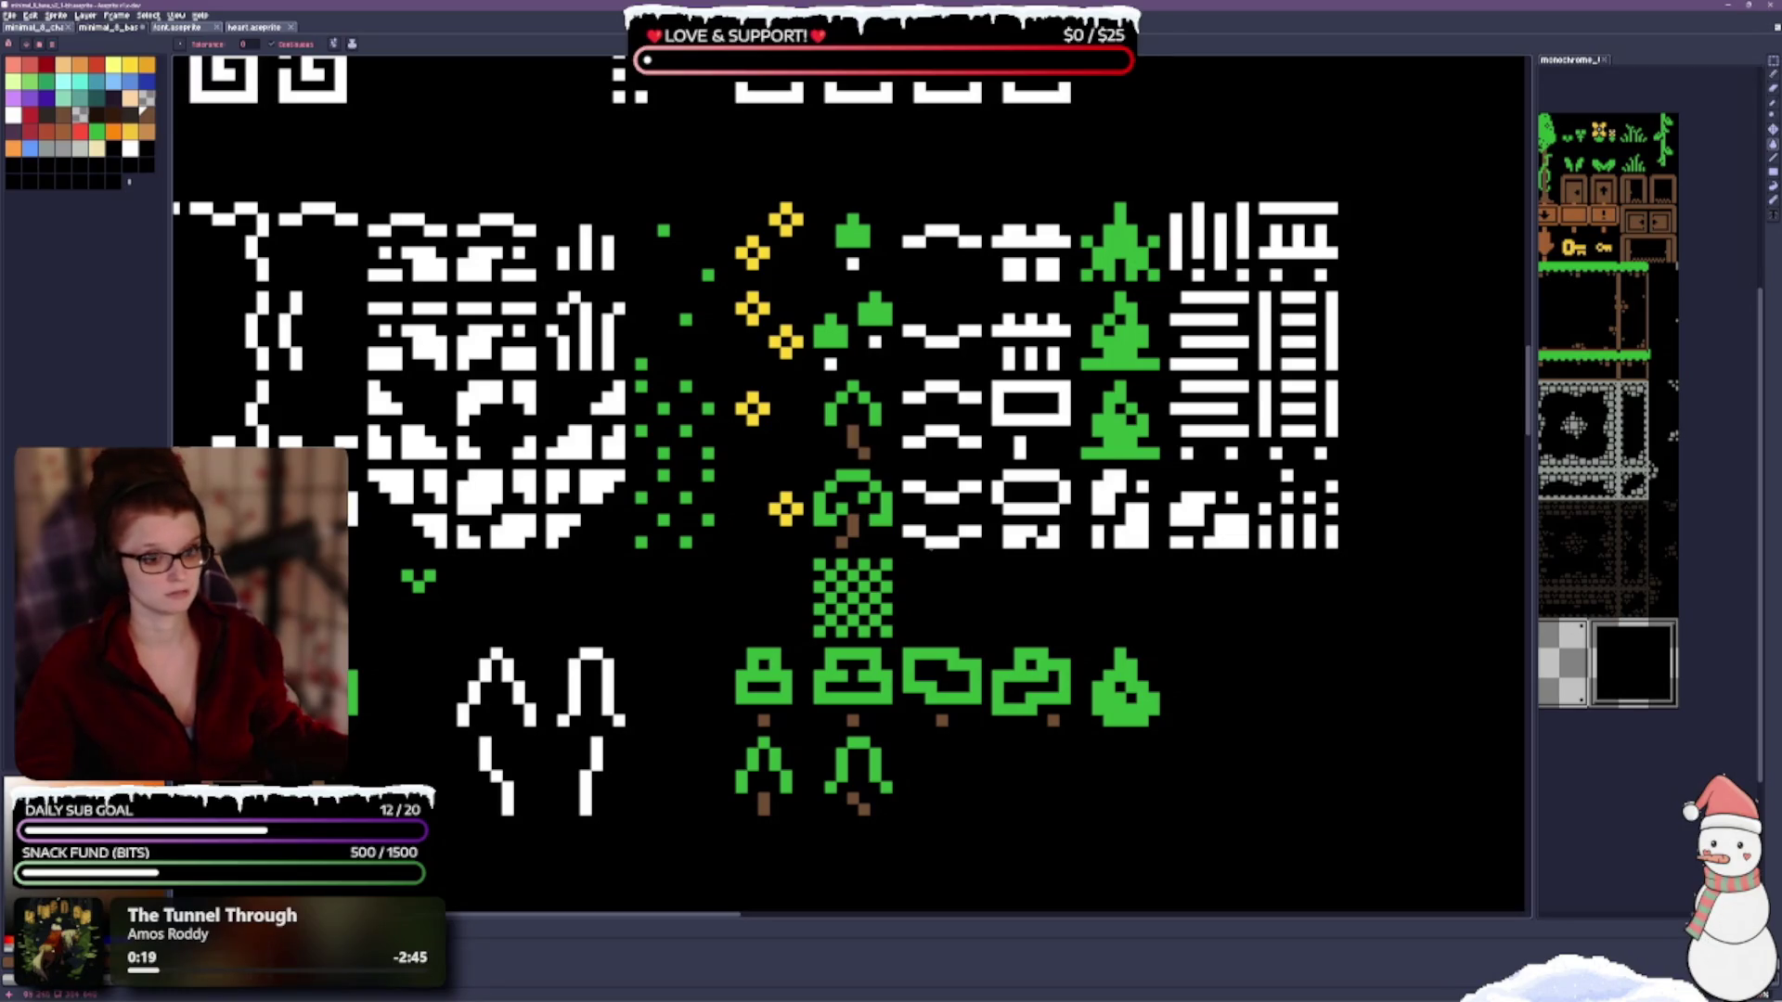
pyautogui.click(830, 362)
pyautogui.click(875, 341)
pyautogui.click(853, 266)
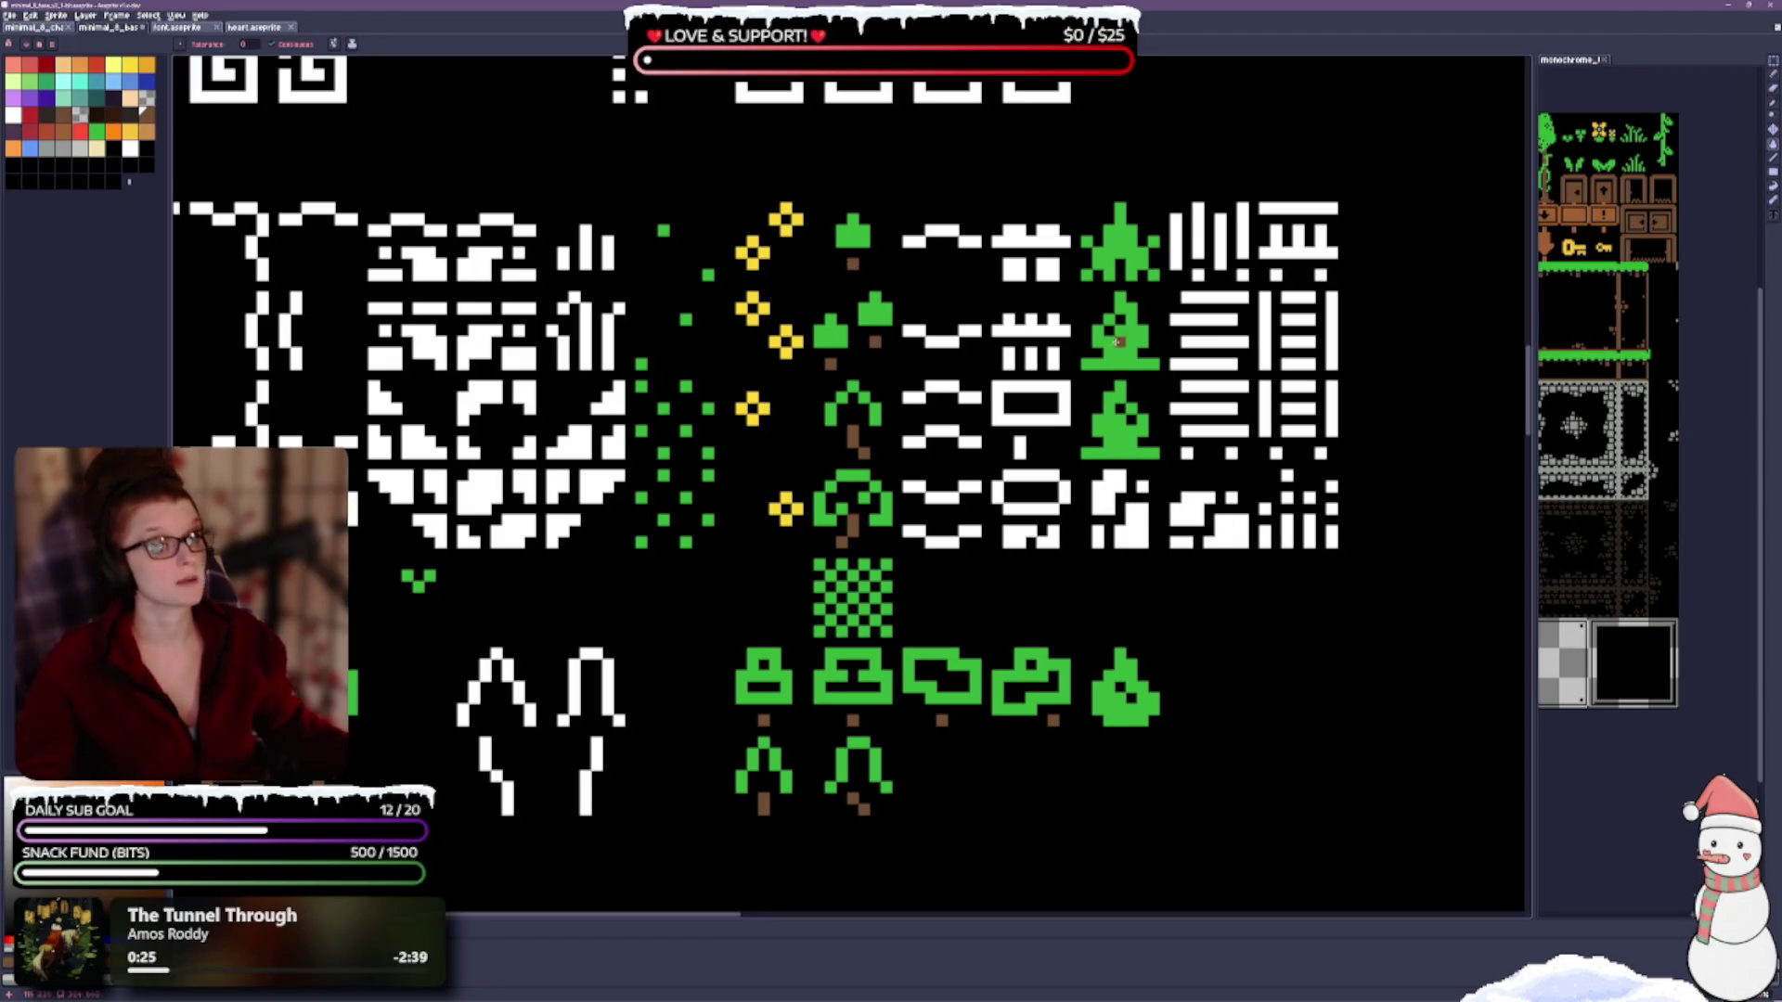
pyautogui.scroll(2, 1181, 495)
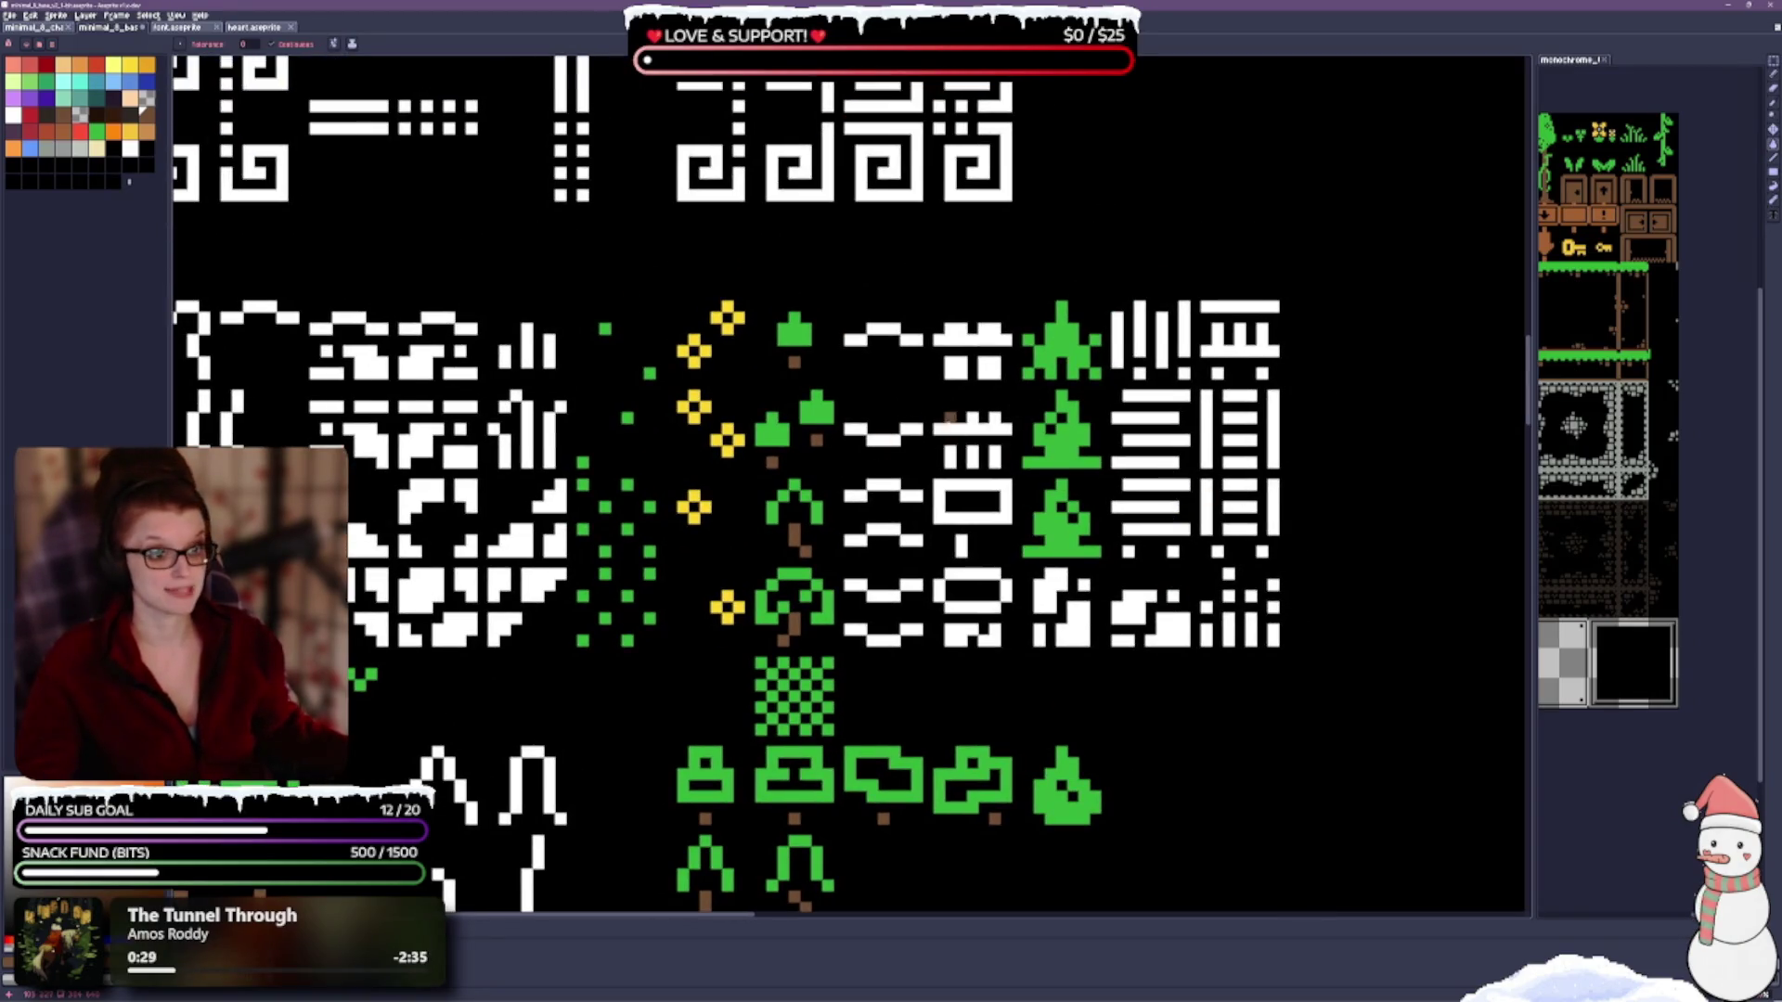
# Repaint the fence-like and table-like tiles brown with filled rectangles.
pyautogui.hotkey('shift', 'u')
pyautogui.moveTo(940, 419)
pyautogui.mouseDown()
pyautogui.moveTo(986, 455)
pyautogui.moveTo(1007, 436)
pyautogui.moveTo(998, 460)
pyautogui.mouseUp()
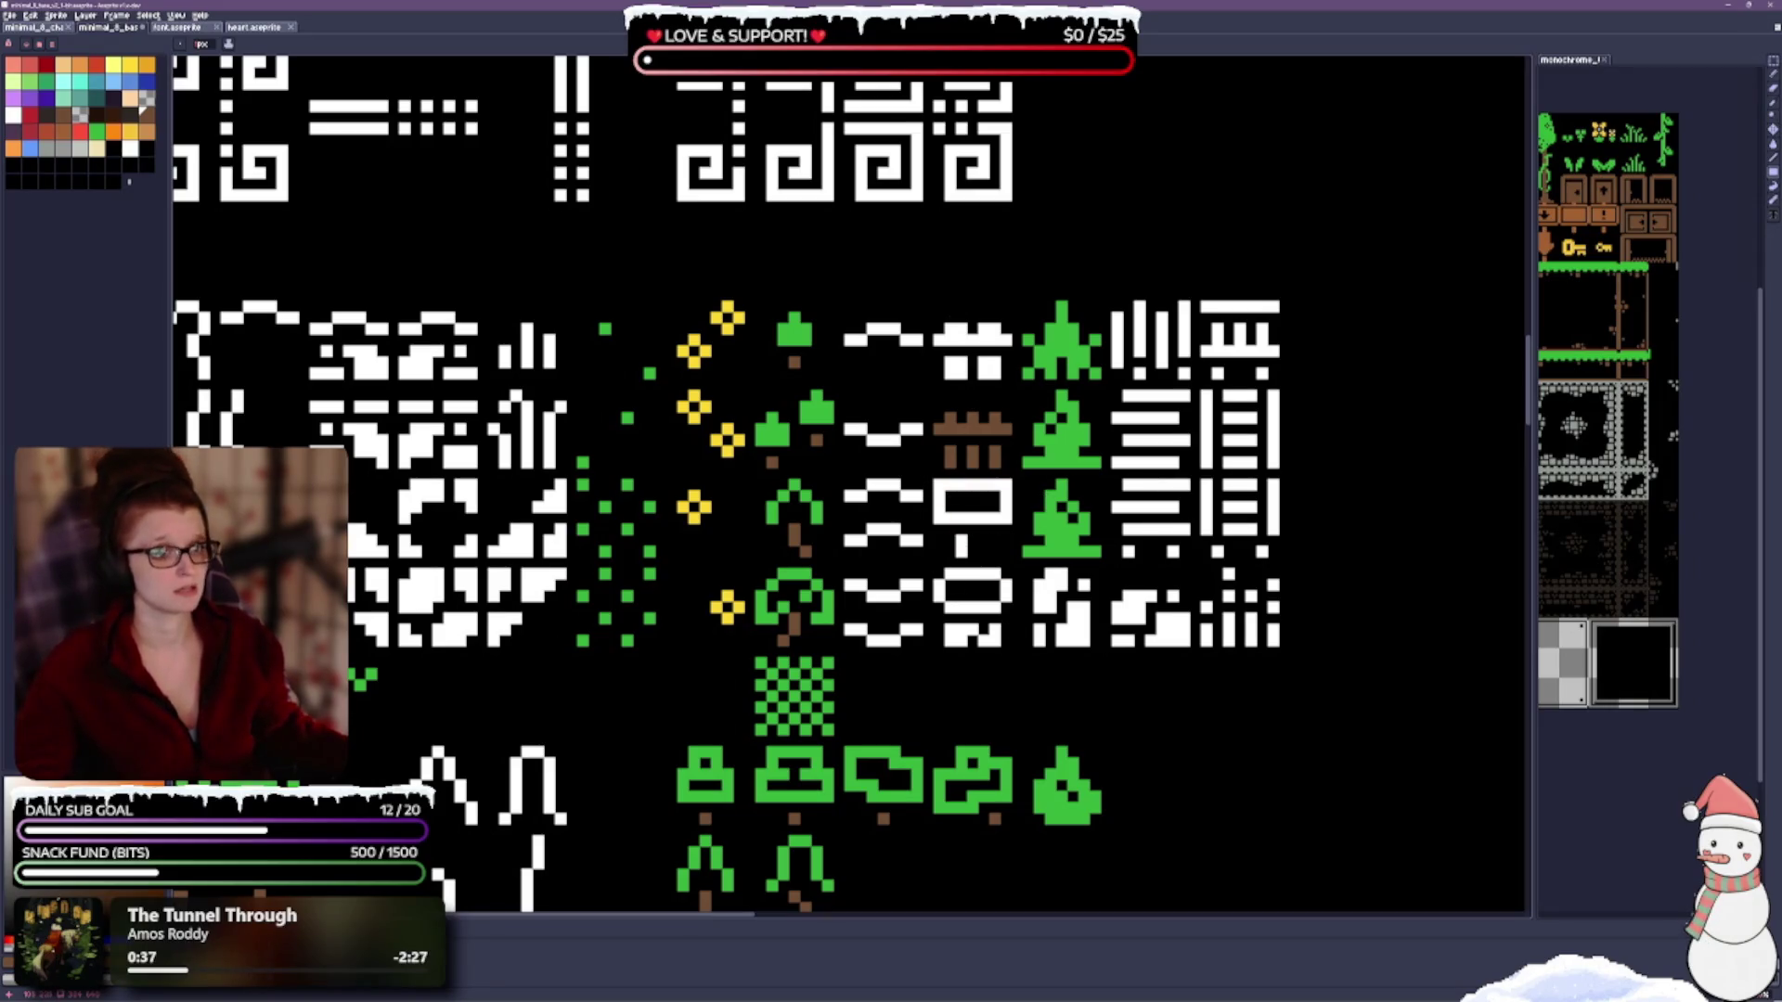
pyautogui.moveTo(939, 327)
pyautogui.mouseDown()
pyautogui.moveTo(988, 368)
pyautogui.moveTo(991, 423)
pyautogui.mouseUp()
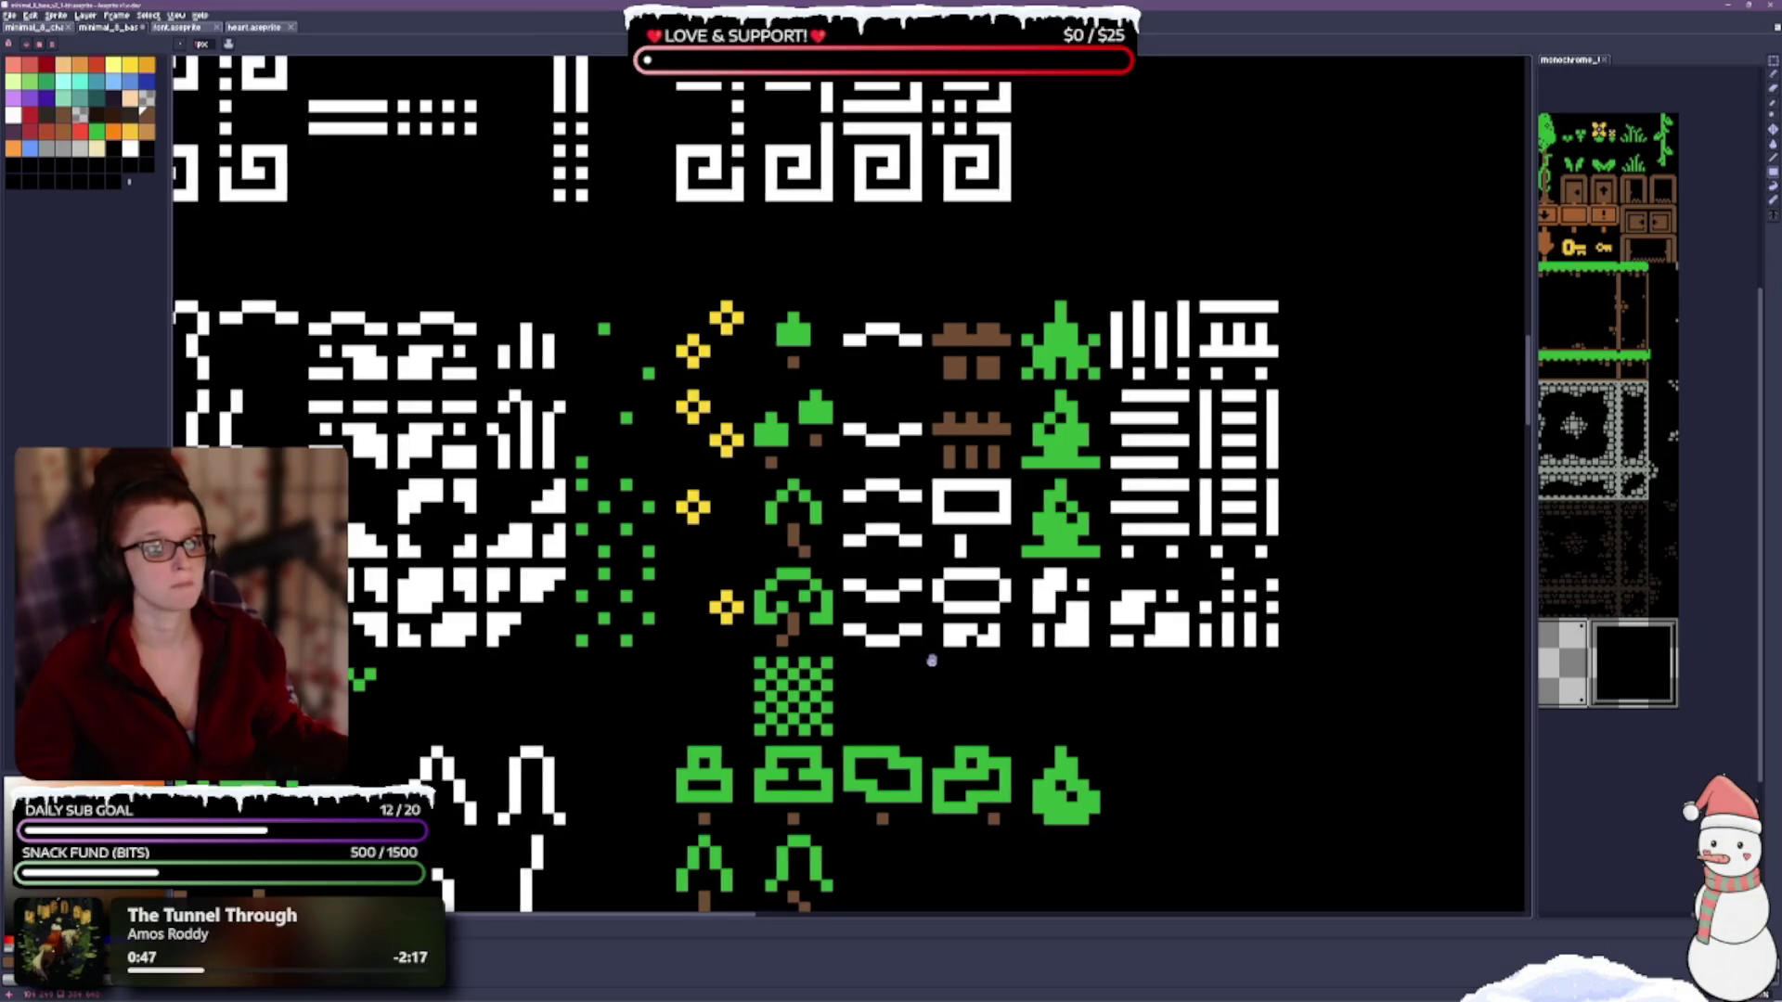
# Pan the sheet down to show the still-white building tile rows.
pyautogui.moveTo(814, 733); pyautogui.dragTo(1039, 426)
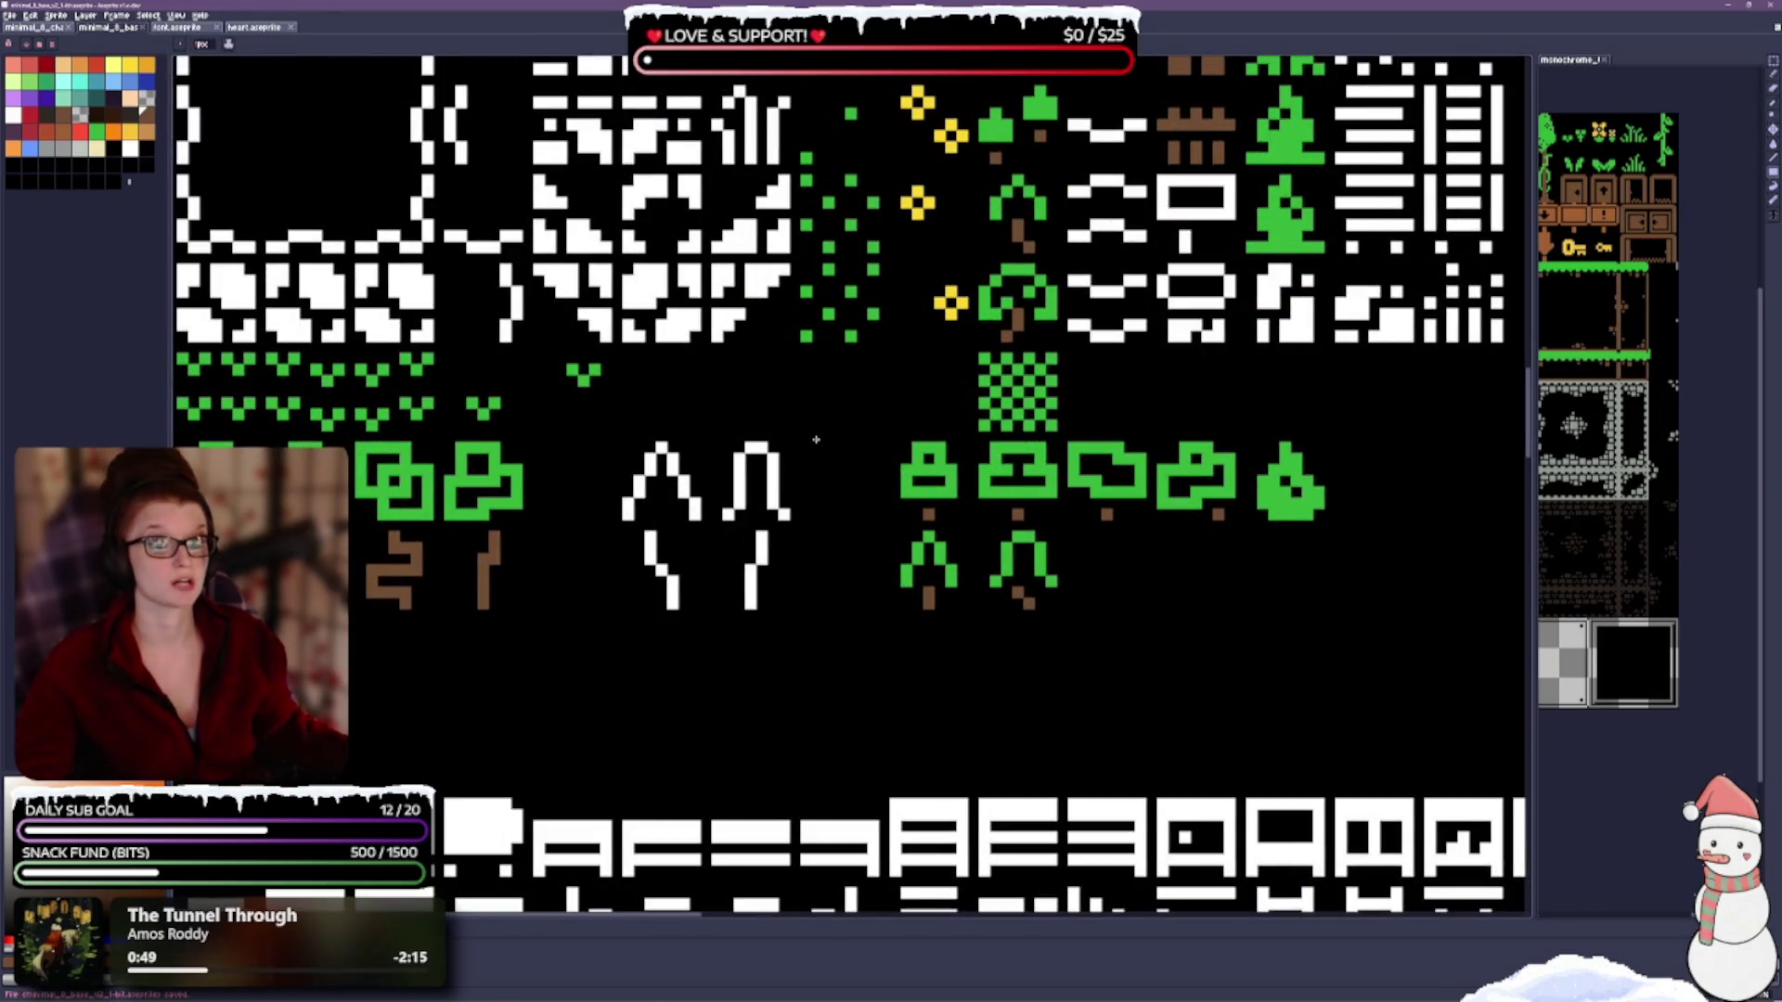
pyautogui.moveTo(816, 440); pyautogui.dragTo(891, 175)
pyautogui.moveTo(792, 629); pyautogui.dragTo(791, 490)
pyautogui.scroll(-1, 792, 489)
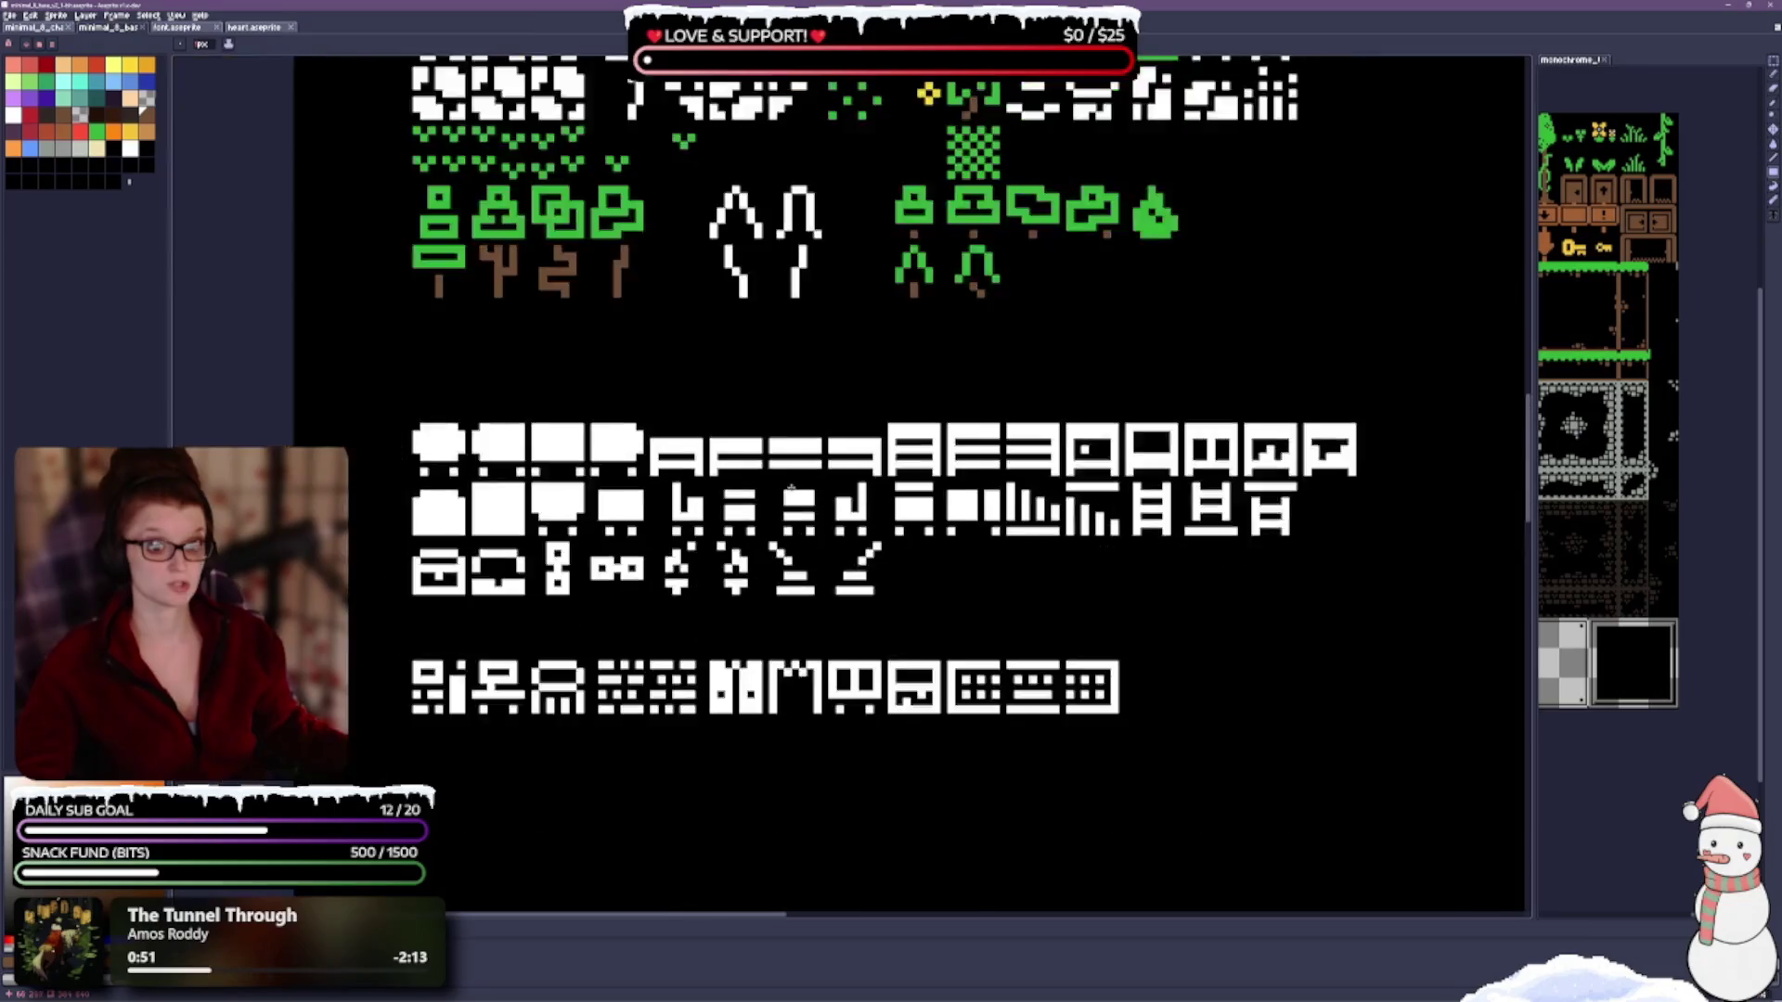
# Brush the top row of four blocks and the next glyphs brown.
pyautogui.scroll(-1, 792, 490)
pyautogui.scroll(2, 570, 520)
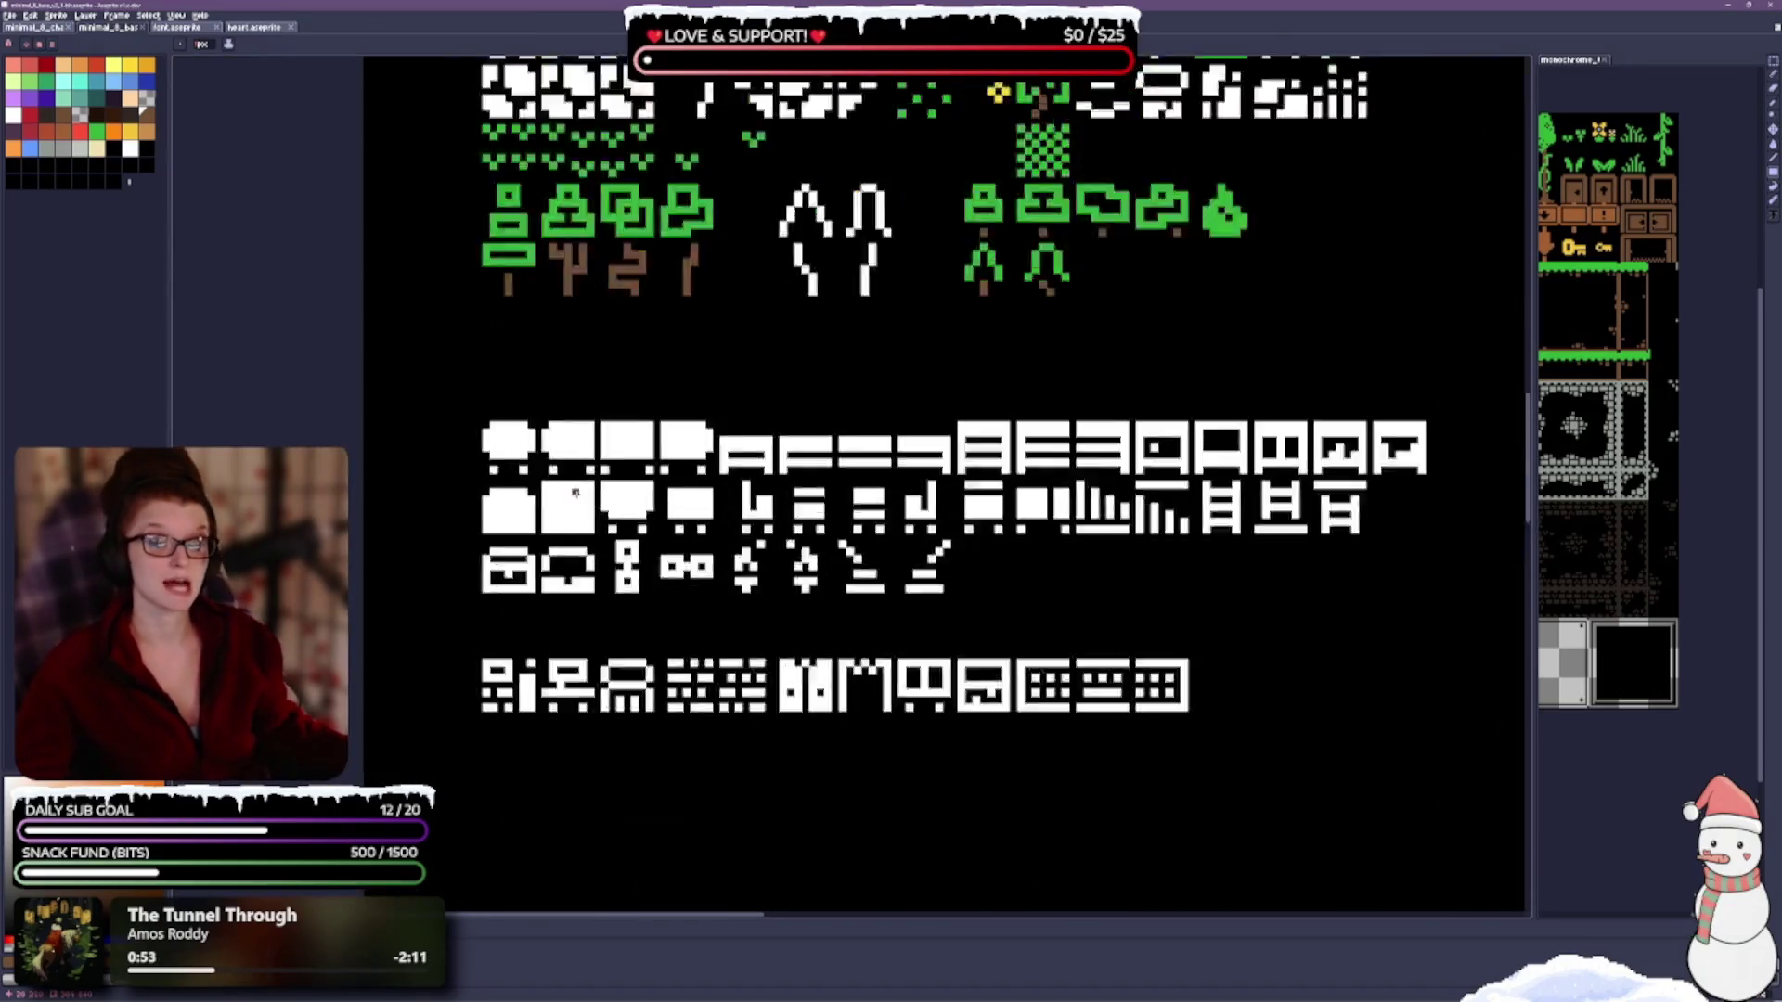
pyautogui.moveTo(400, 355)
pyautogui.mouseDown()
pyautogui.moveTo(822, 390)
pyautogui.moveTo(649, 394)
pyautogui.moveTo(842, 380)
pyautogui.moveTo(540, 327)
pyautogui.mouseUp()
pyautogui.scroll(-1, 845, 377)
pyautogui.moveTo(409, 325)
pyautogui.mouseDown()
pyautogui.moveTo(733, 325)
pyautogui.moveTo(835, 268)
pyautogui.moveTo(816, 316)
pyautogui.moveTo(1449, 329)
pyautogui.mouseUp()
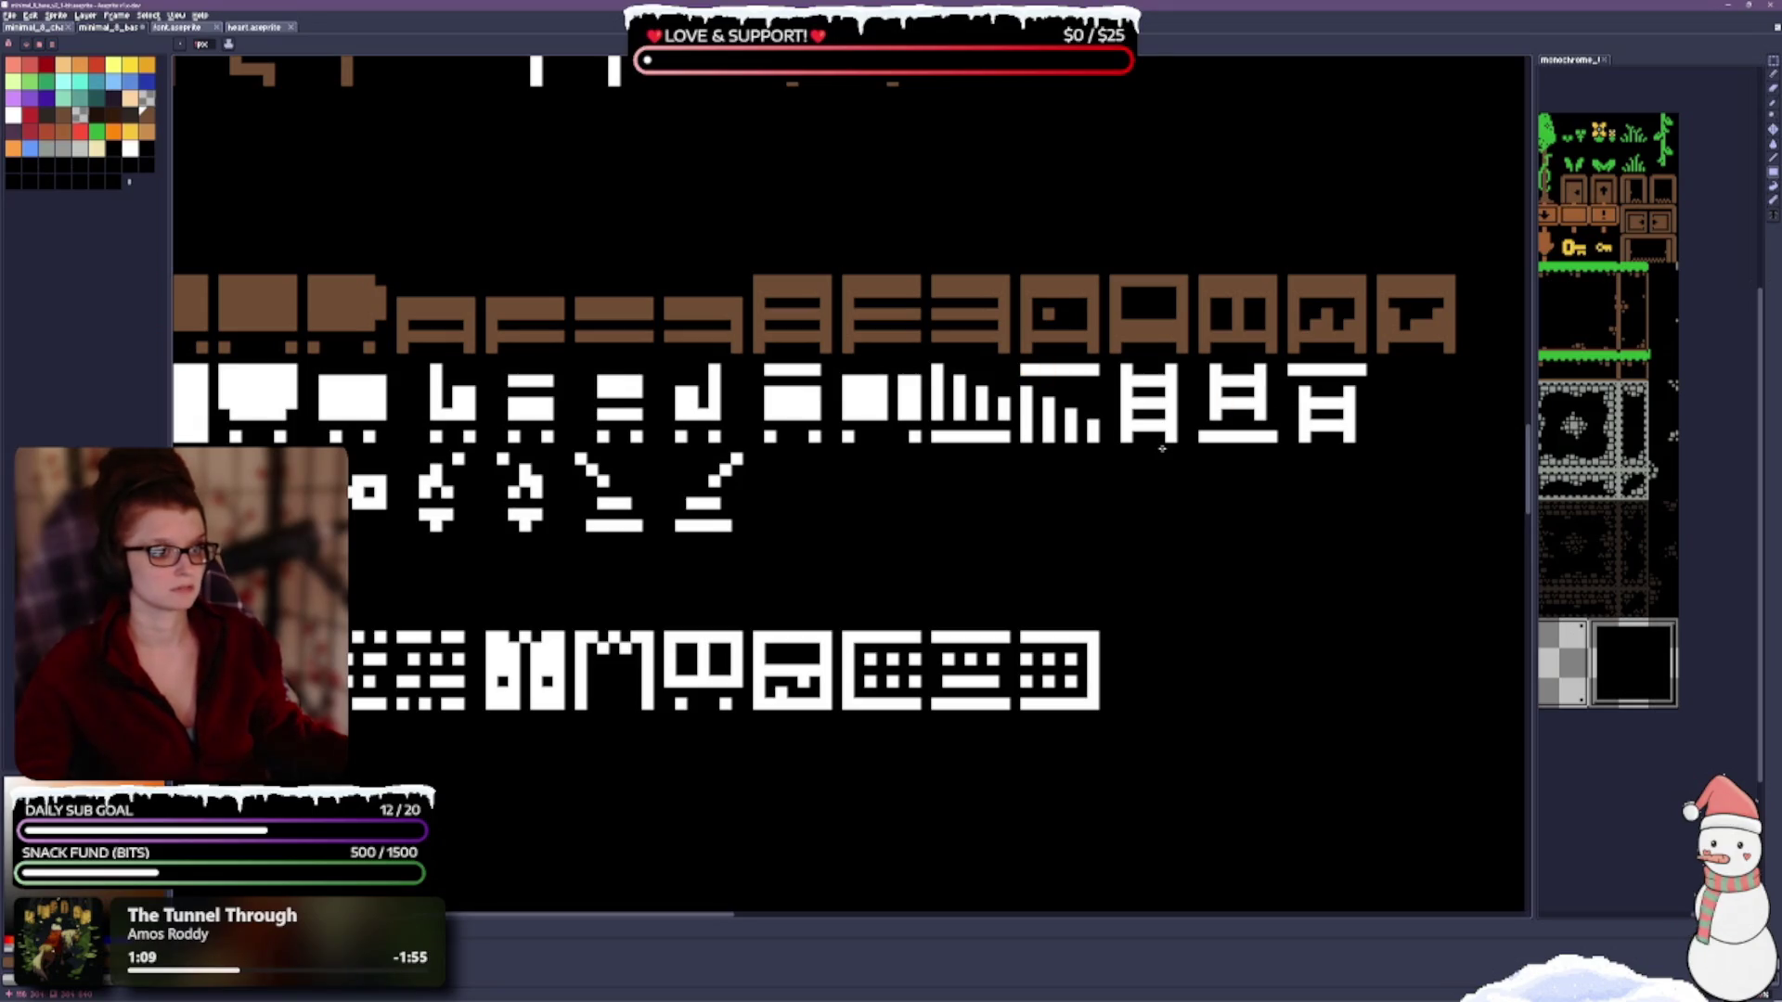
pyautogui.moveTo(1123, 369); pyautogui.dragTo(1150, 434)
pyautogui.click(1176, 374)
# Bucket-fill the next several white building glyphs brown.
pyautogui.press('g')
pyautogui.click(1240, 379)
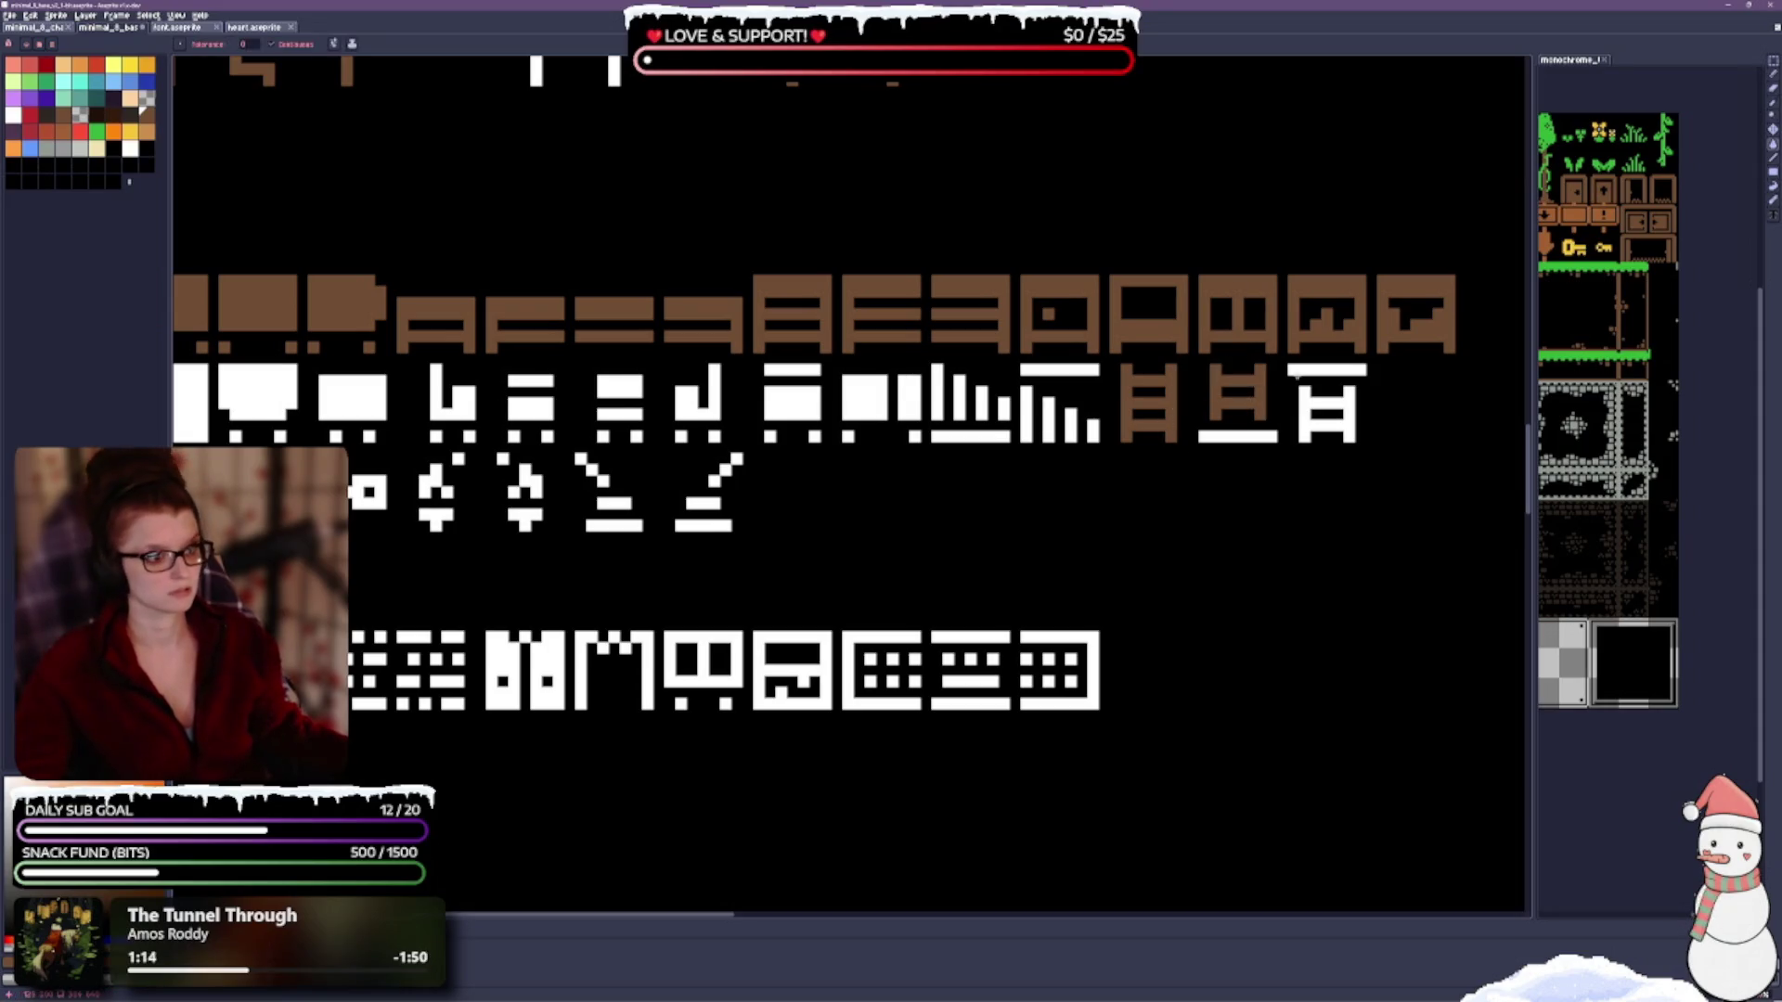
pyautogui.click(1337, 422)
pyautogui.scroll(-1, 950, 493)
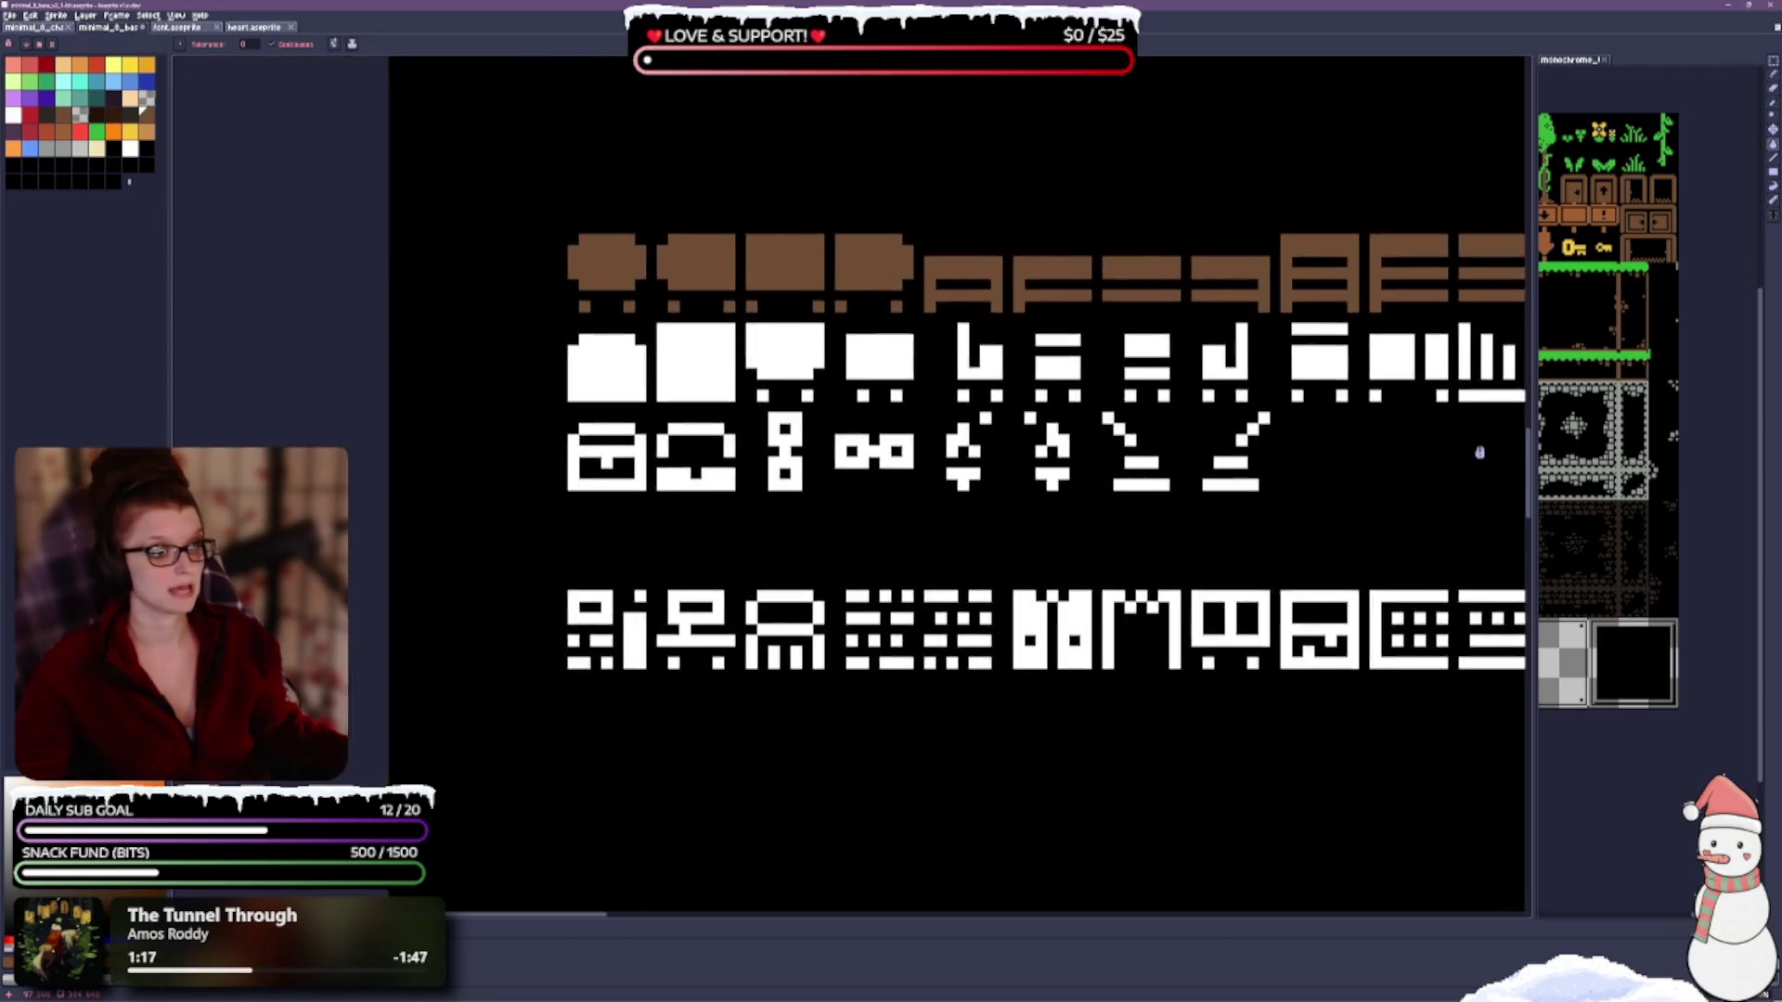
pyautogui.scroll(1, 800, 521)
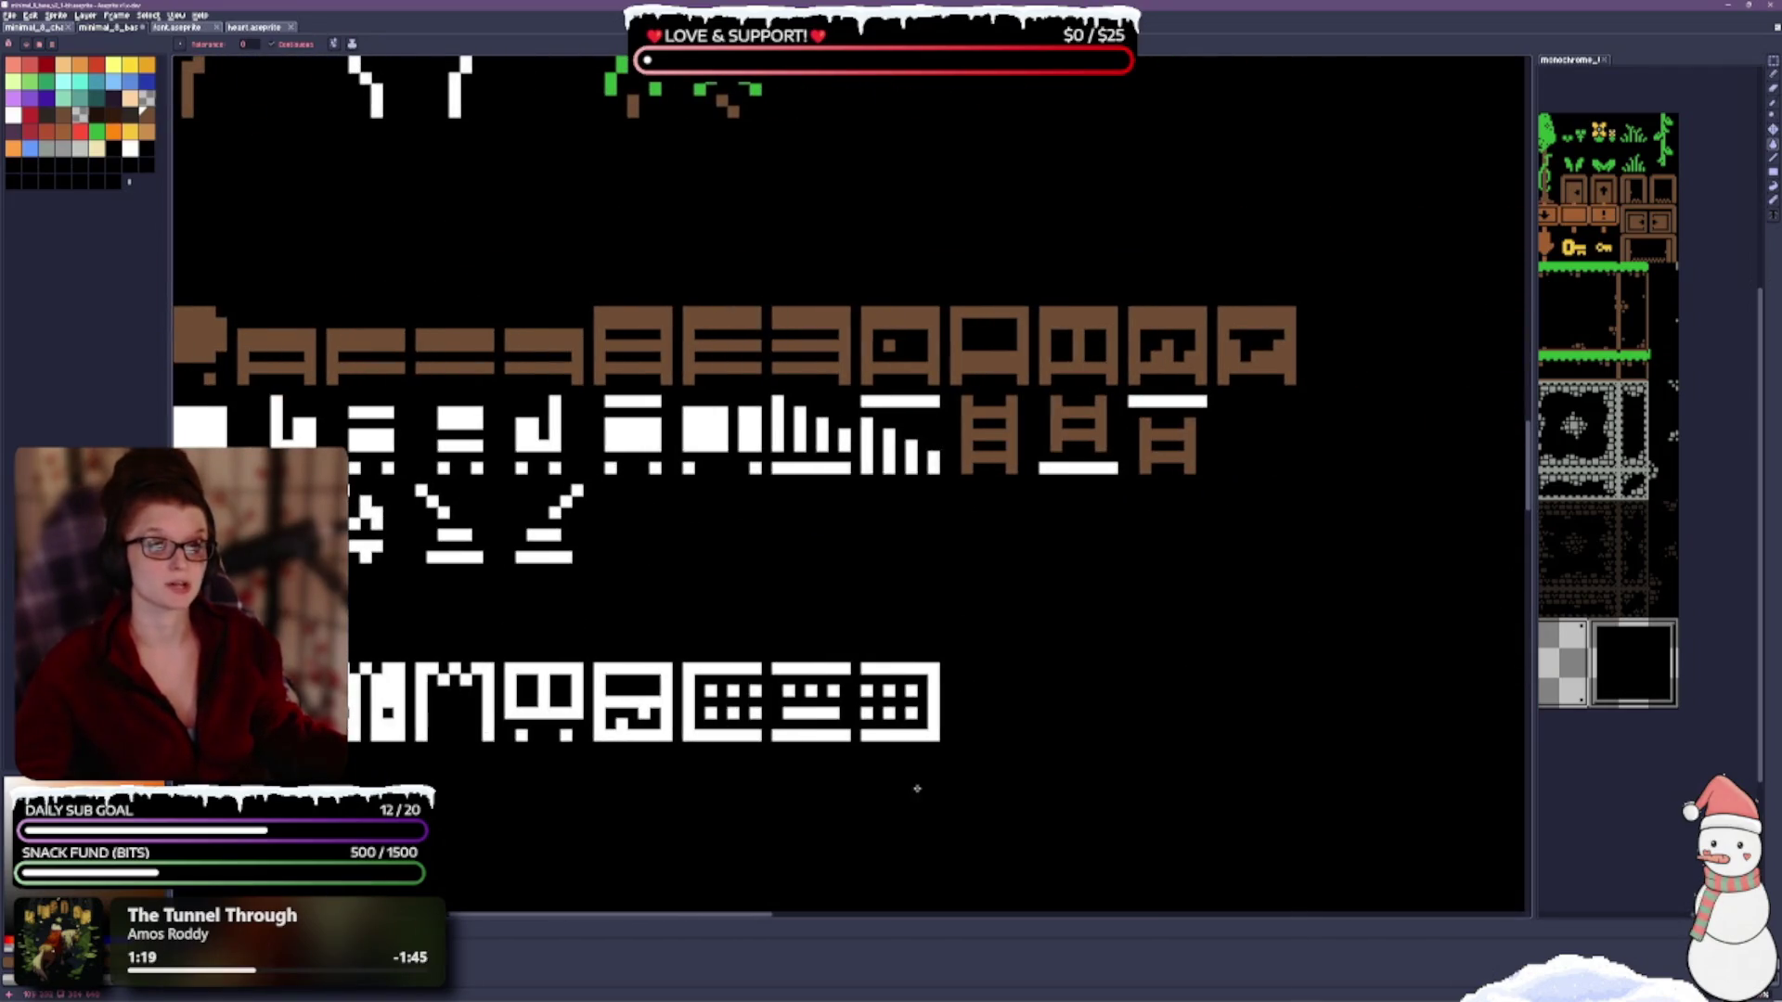
pyautogui.scroll(-1, 750, 636)
pyautogui.scroll(1, 649, 412)
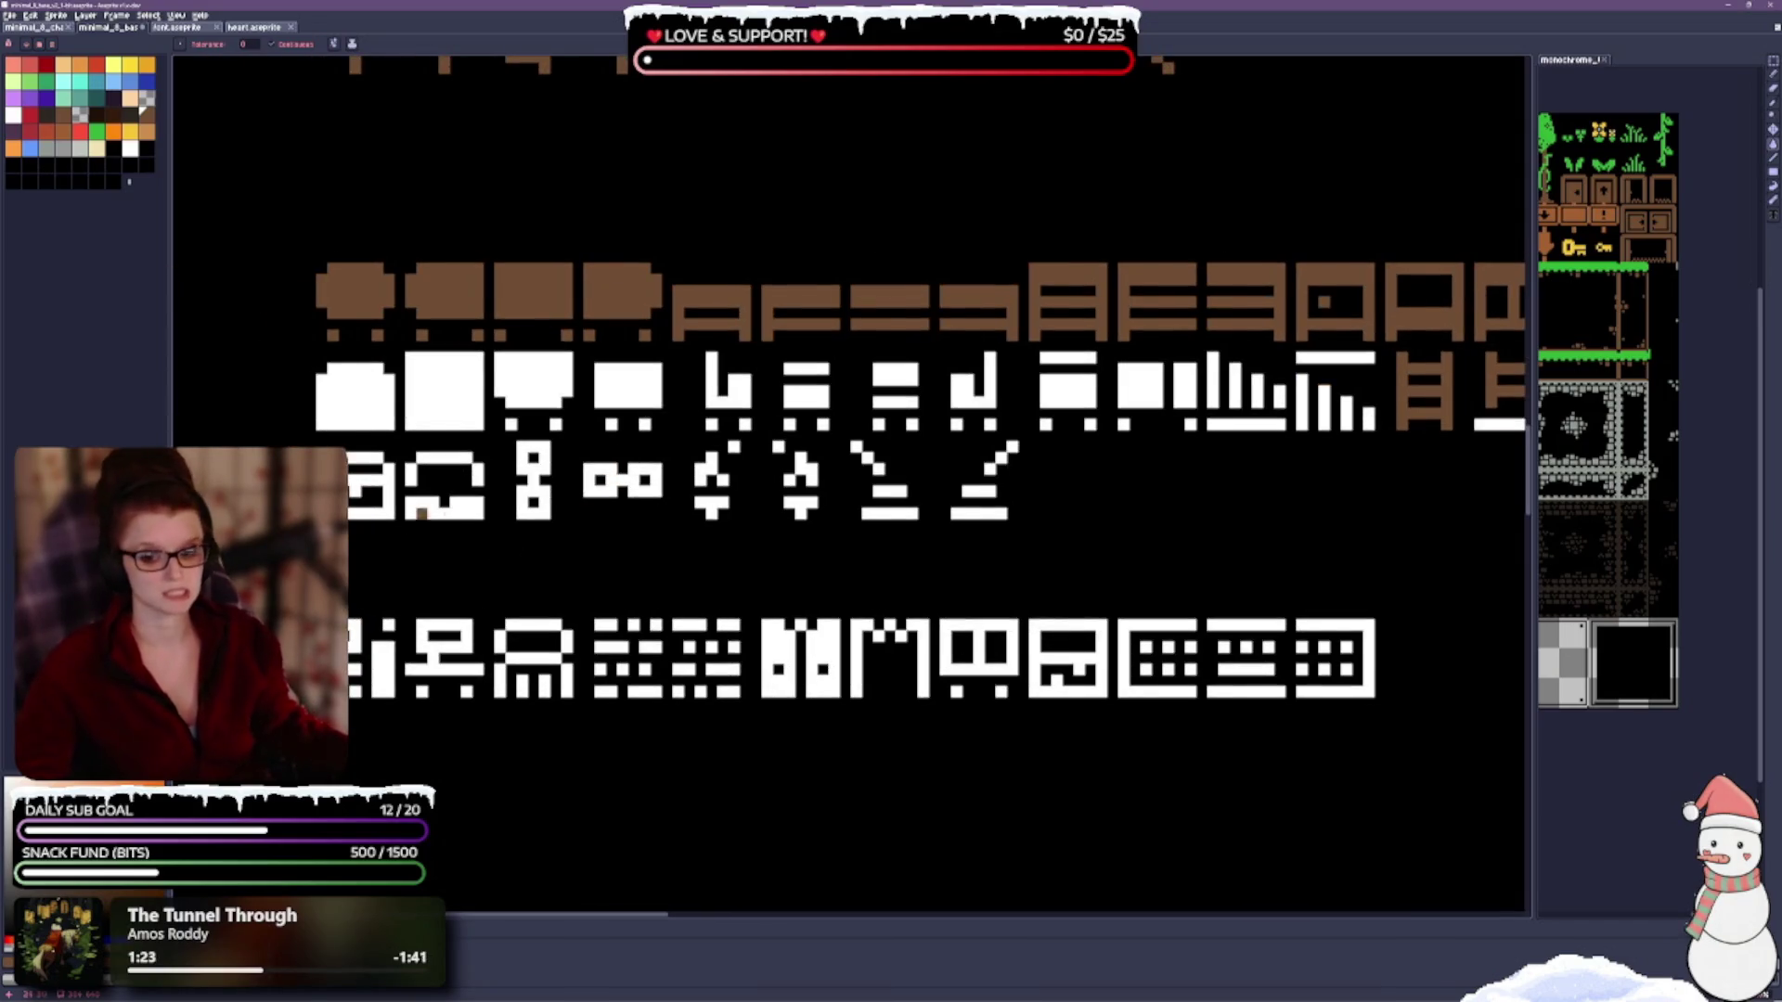
pyautogui.click(388, 426)
pyautogui.click(433, 401)
pyautogui.click(544, 379)
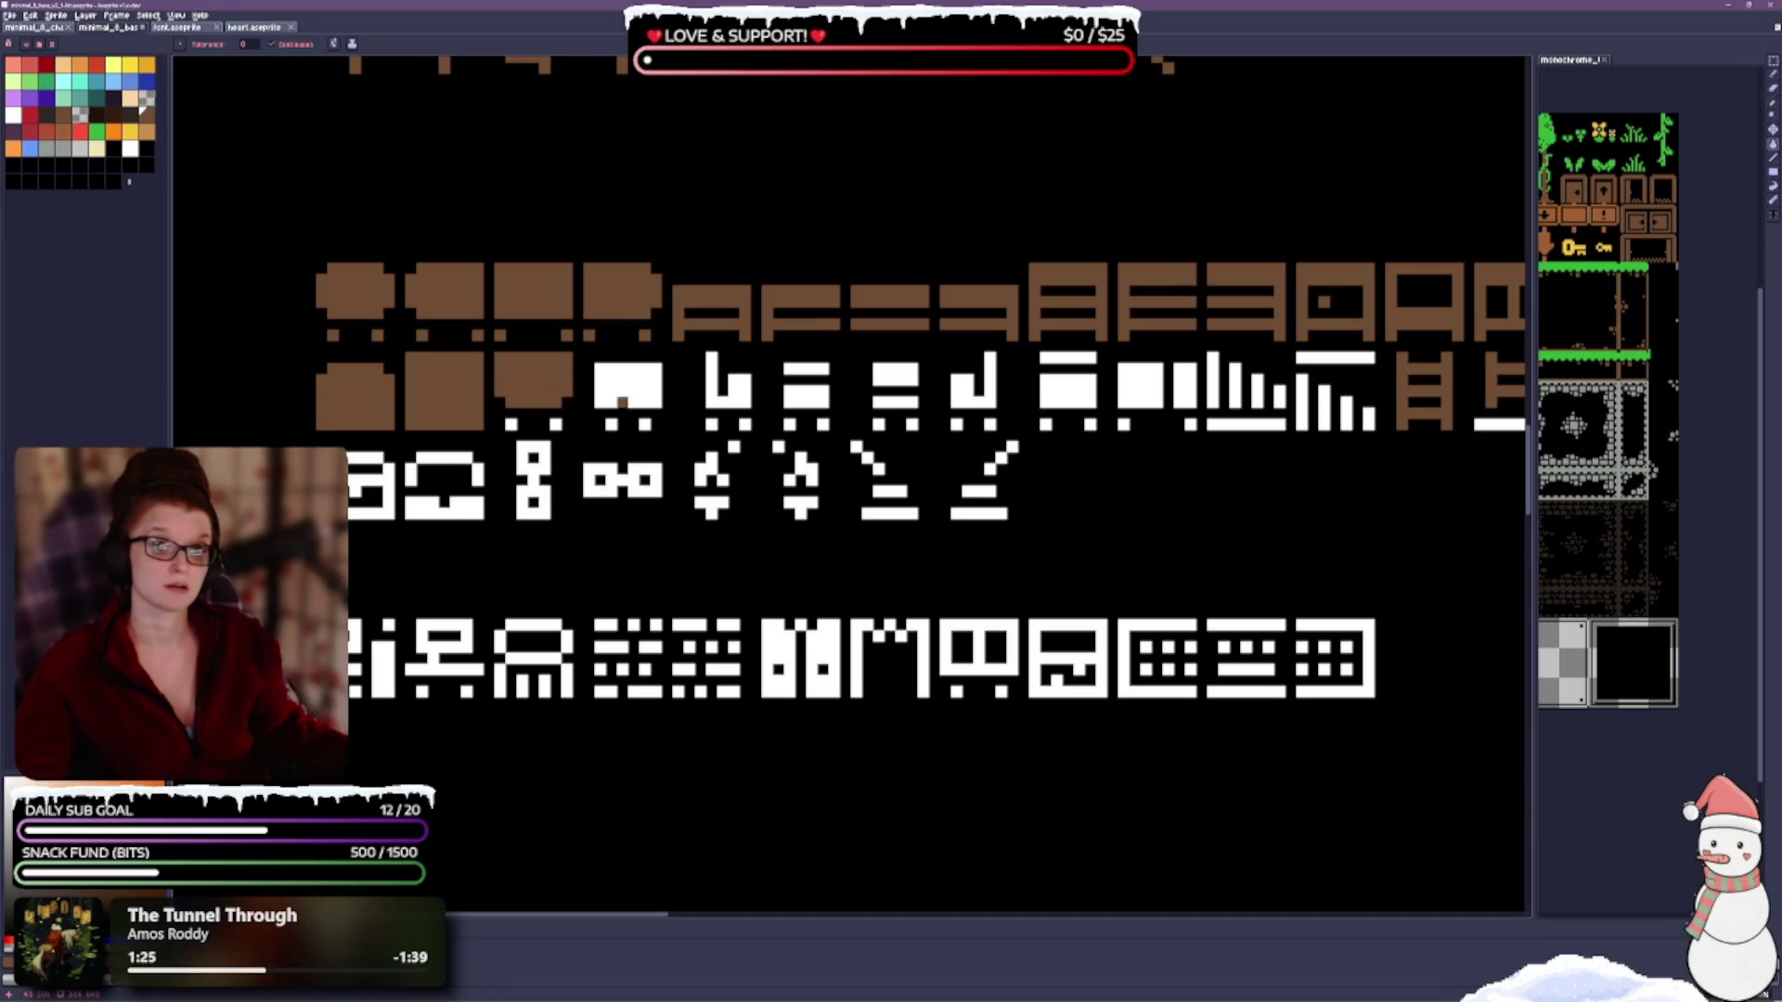
pyautogui.click(622, 404)
# Paint the remaining glyphs, their dots and the white bar brown.
pyautogui.press('b')
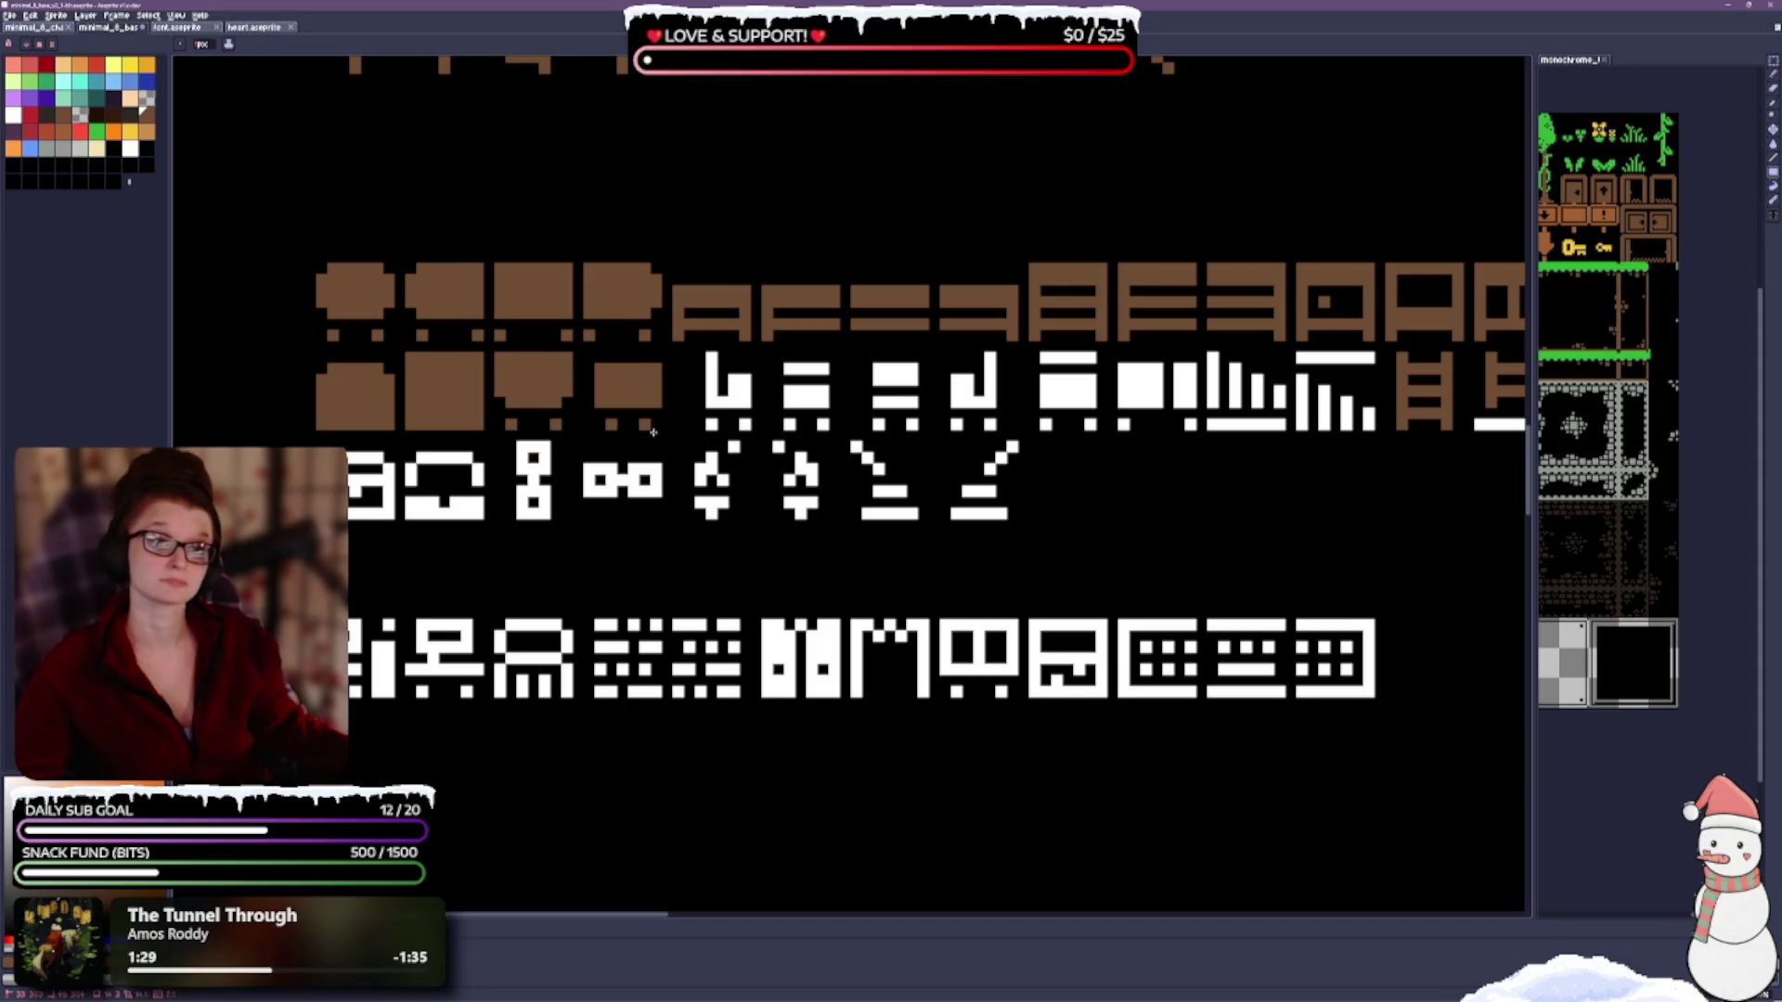
pyautogui.moveTo(711, 356)
pyautogui.mouseDown()
pyautogui.moveTo(817, 390)
pyautogui.moveTo(993, 390)
pyautogui.moveTo(1092, 352)
pyautogui.mouseUp()
pyautogui.moveTo(1353, 484); pyautogui.dragTo(1249, 472)
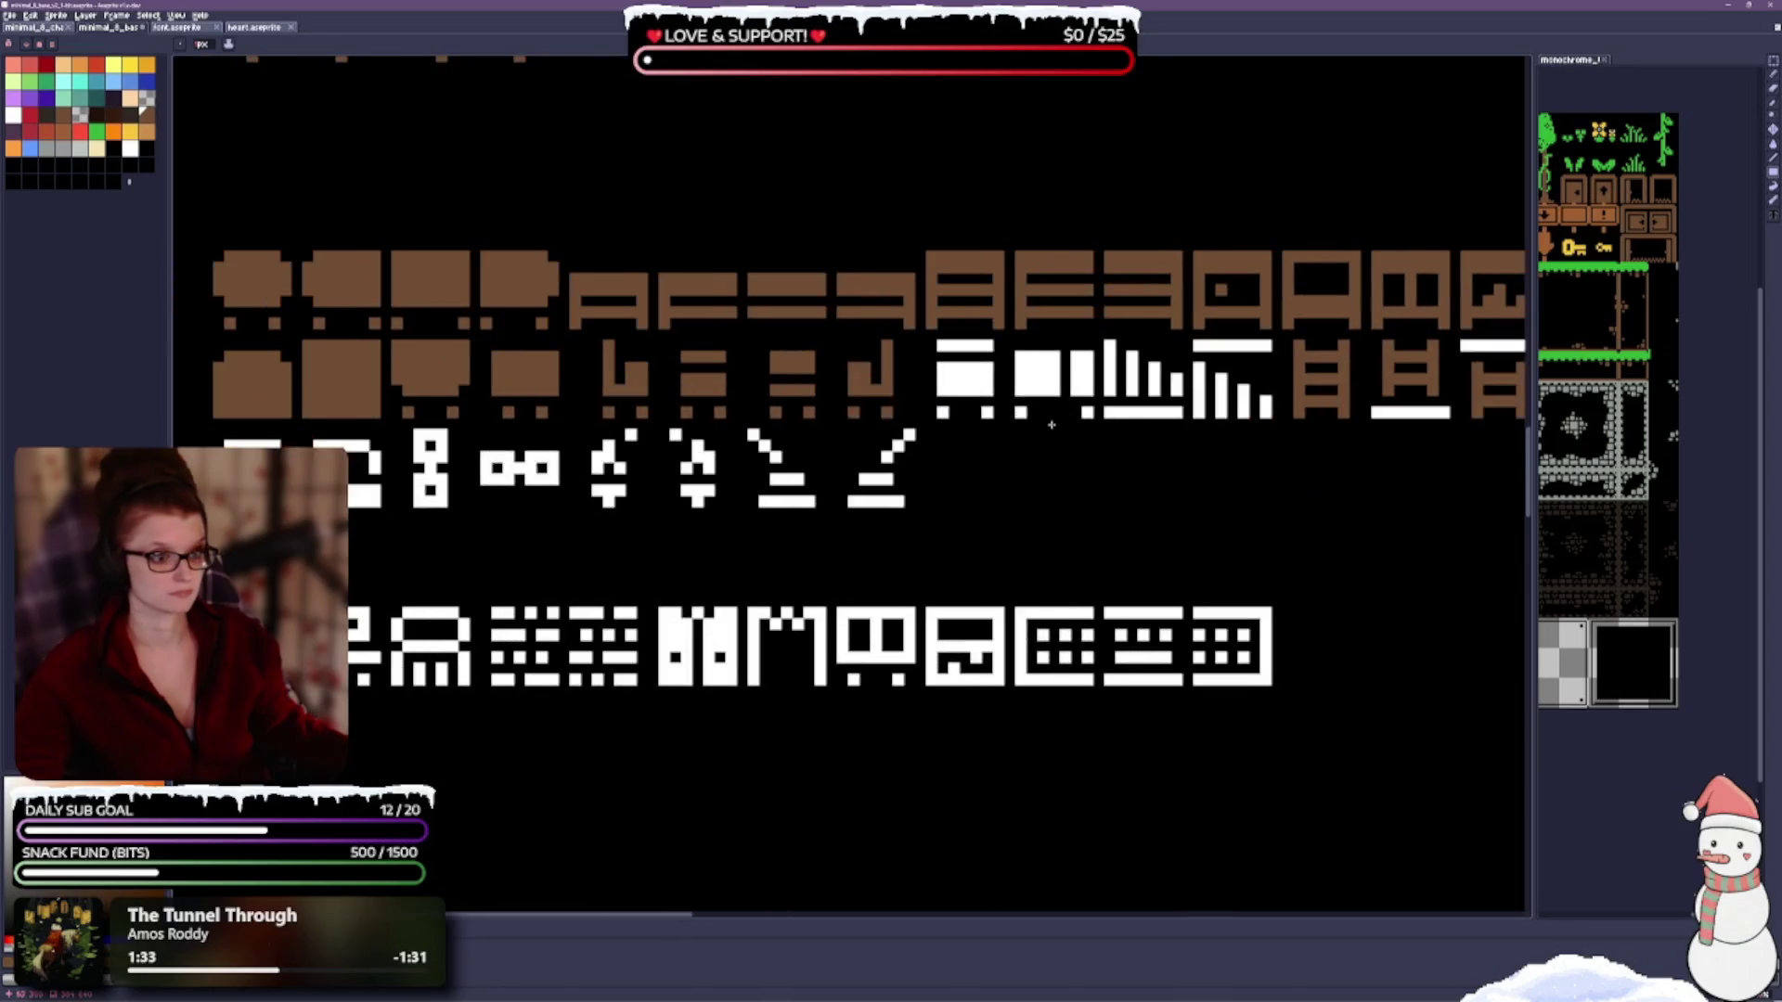
pyautogui.moveTo(940, 345)
pyautogui.mouseDown()
pyautogui.moveTo(1271, 390)
pyautogui.moveTo(1267, 422)
pyautogui.mouseUp()
pyautogui.moveTo(1292, 650); pyautogui.dragTo(336, 421)
pyautogui.moveTo(386, 275); pyautogui.dragTo(463, 274)
pyautogui.click(531, 202)
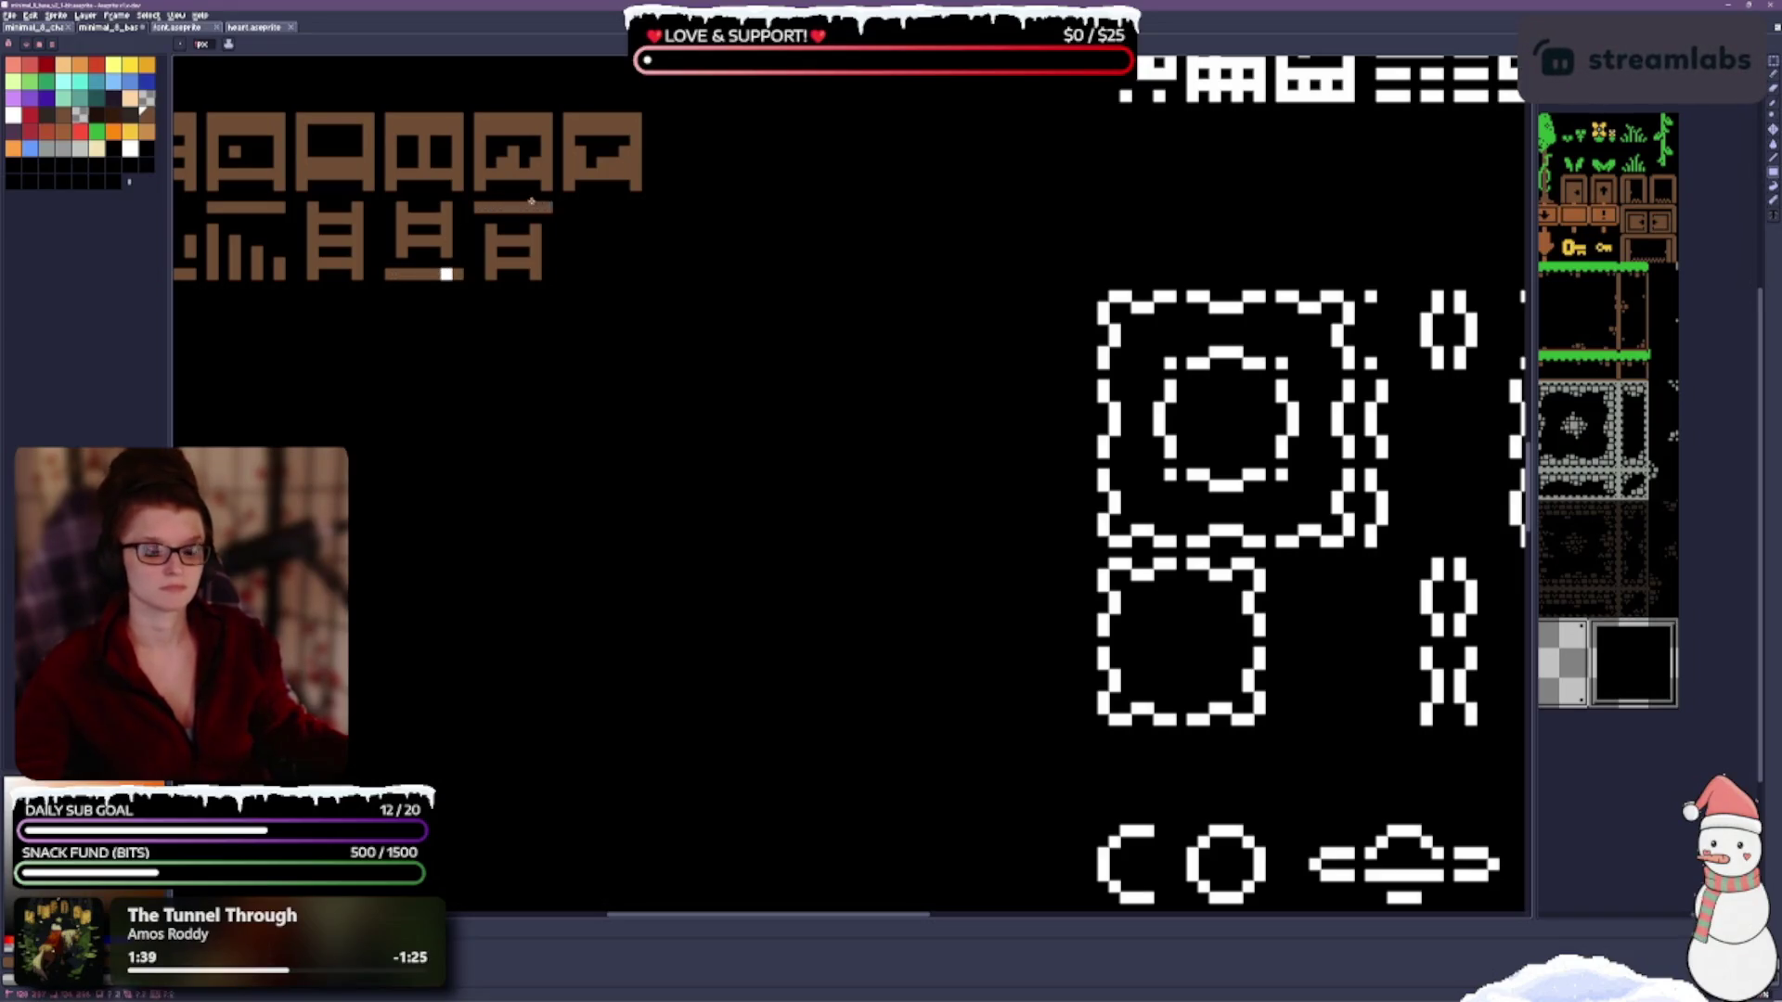
pyautogui.moveTo(533, 473); pyautogui.dragTo(636, 596)
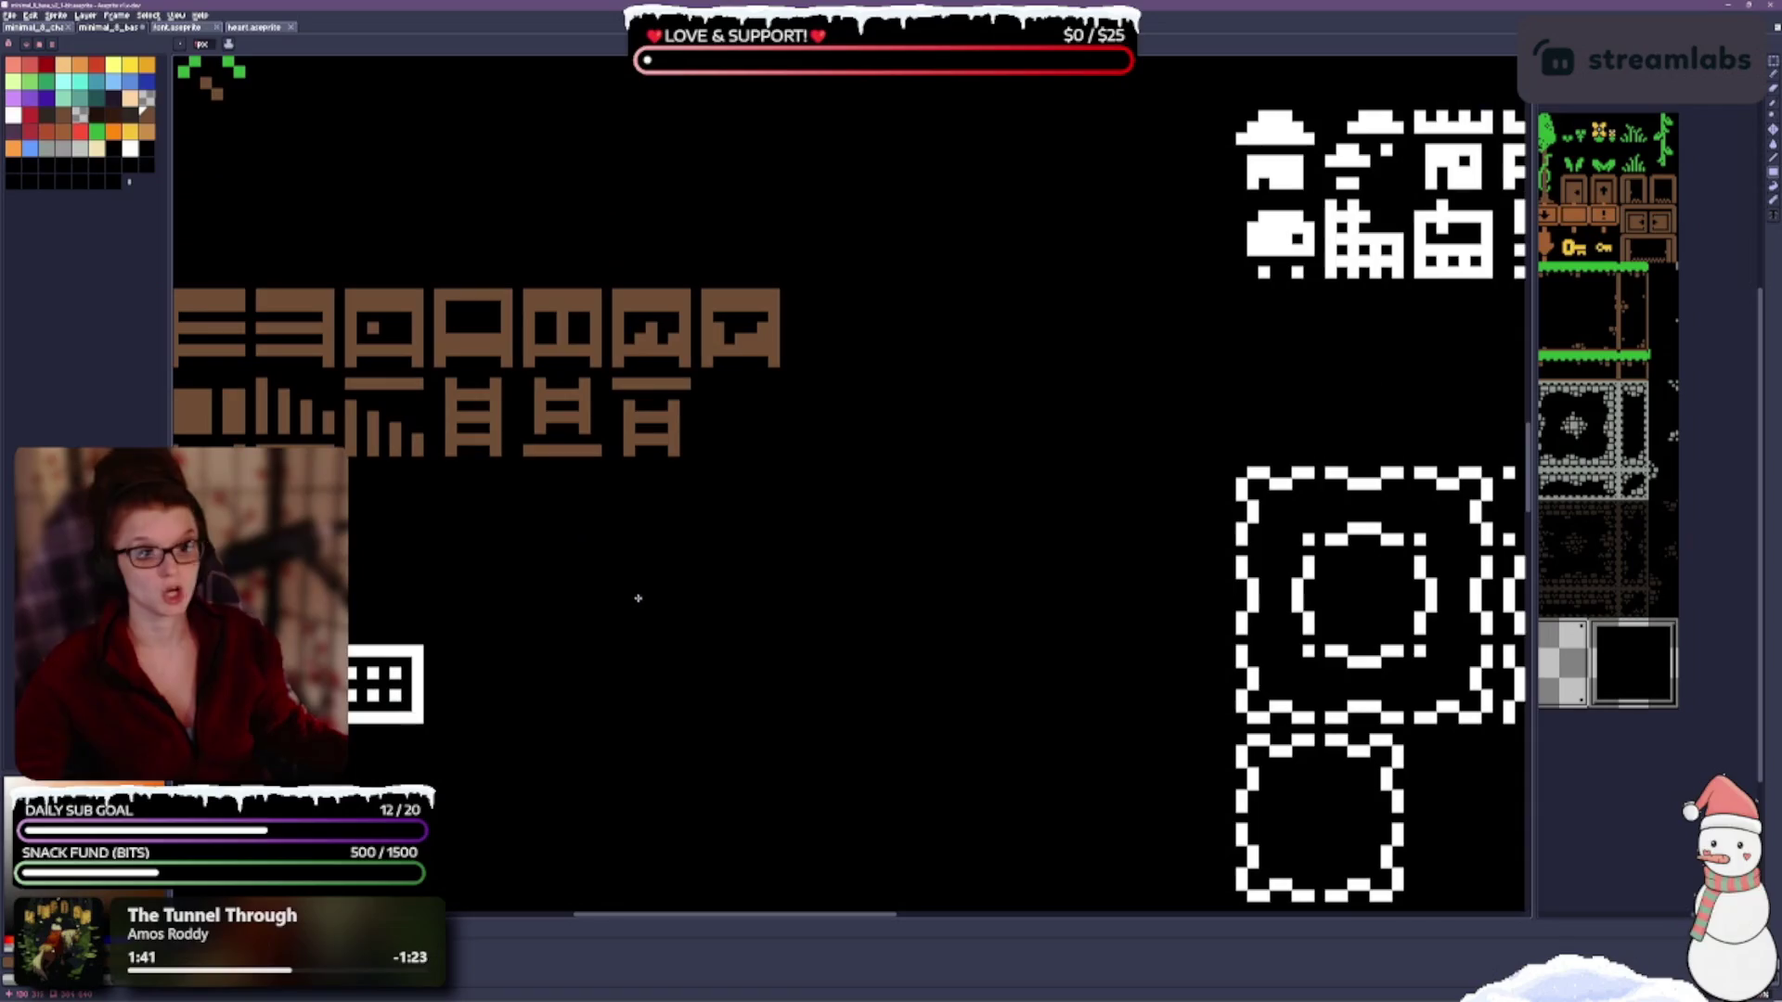
# Save the tileset and pick a darker brown for shading.
pyautogui.hotkey('ctrl', 's')
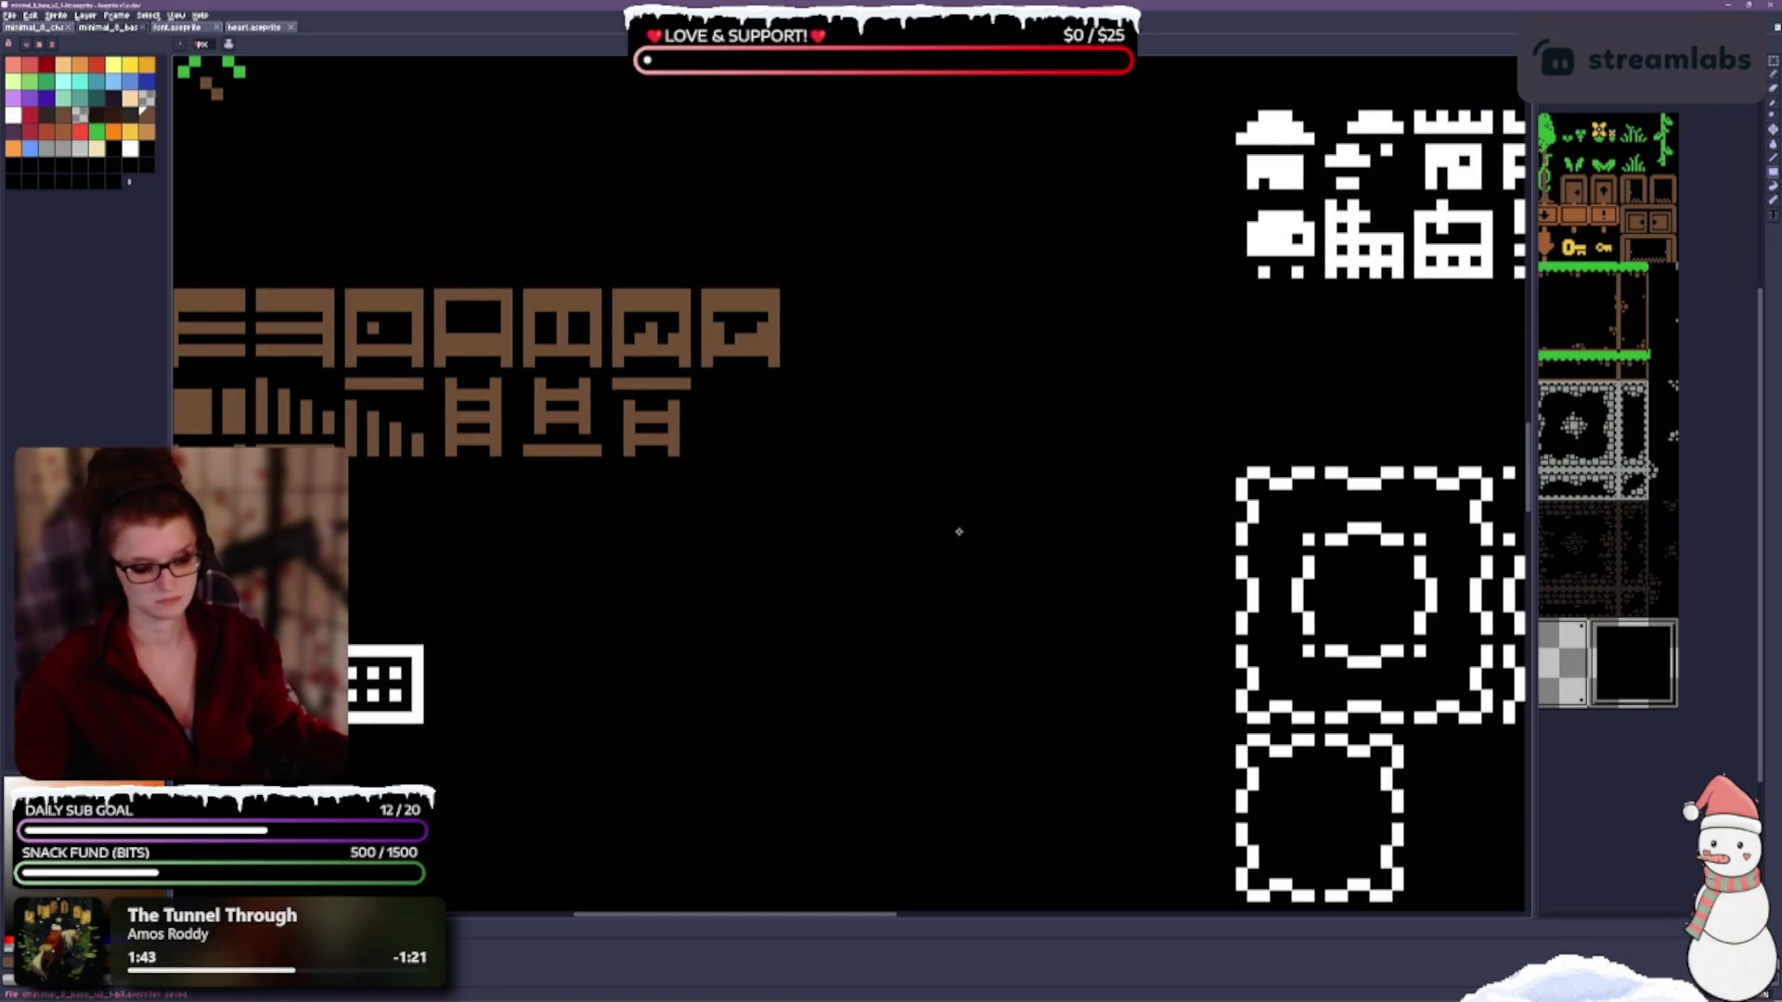
pyautogui.hscroll(-5, 1125, 553)
pyautogui.scroll(-1, 1125, 553)
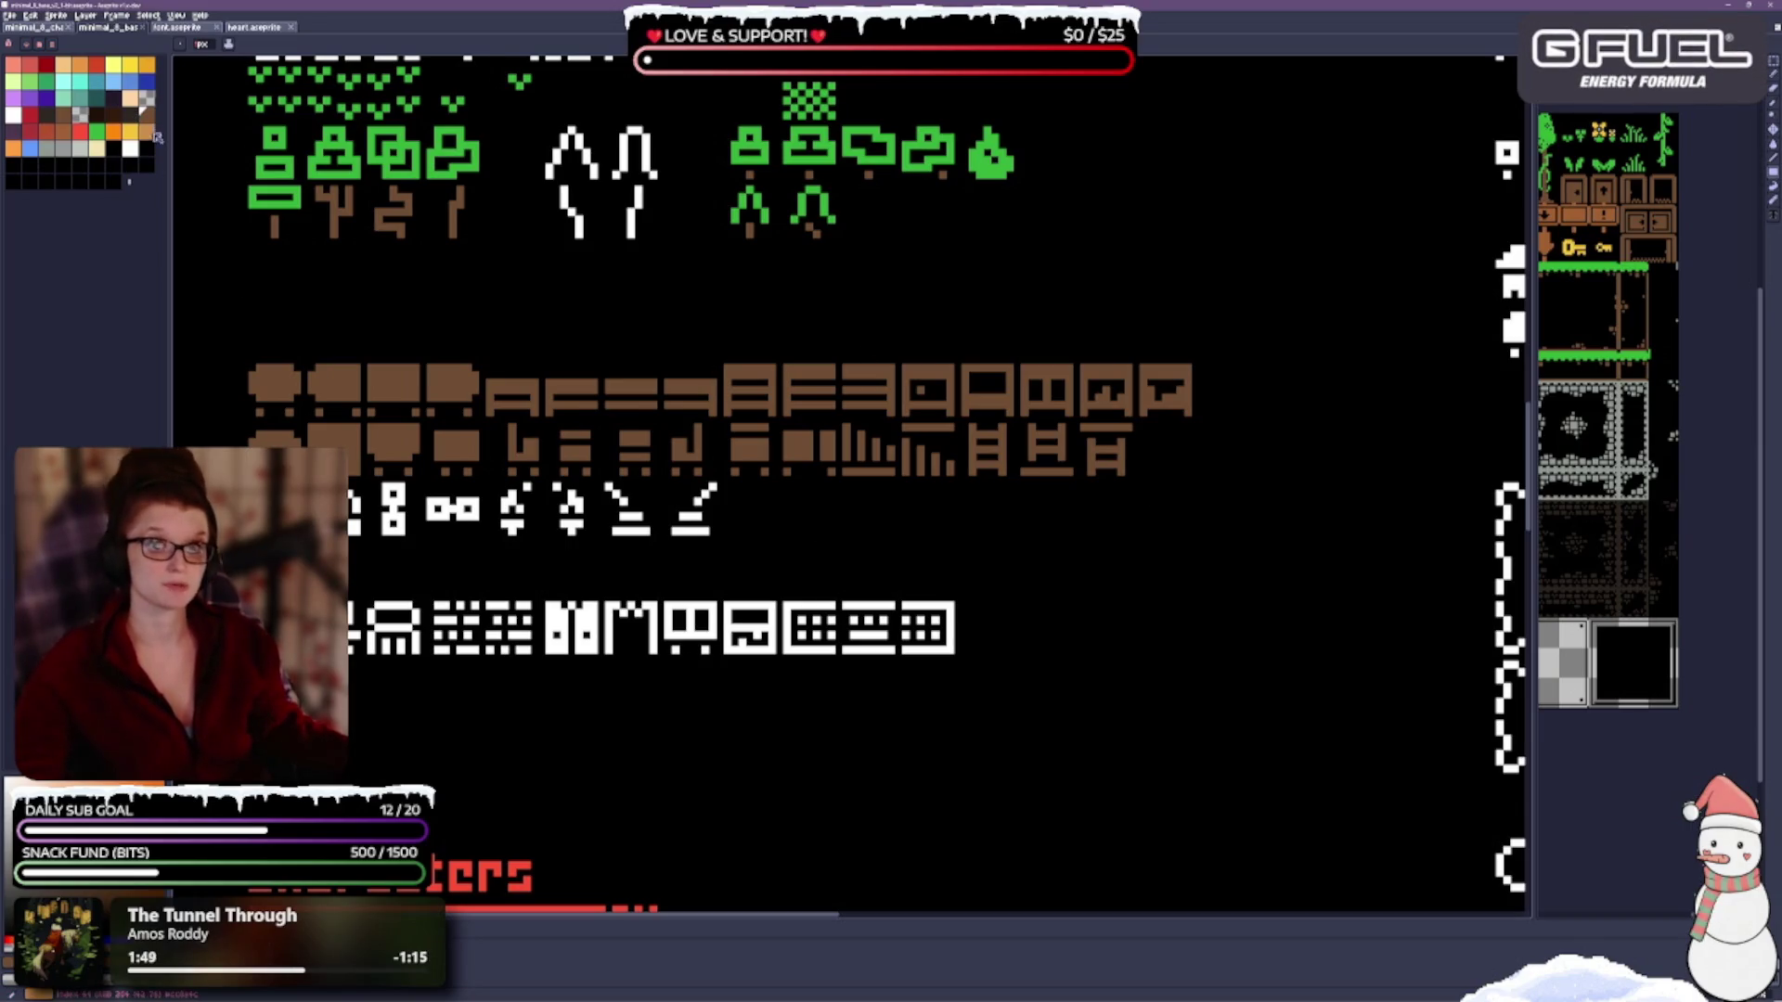
pyautogui.click(117, 115)
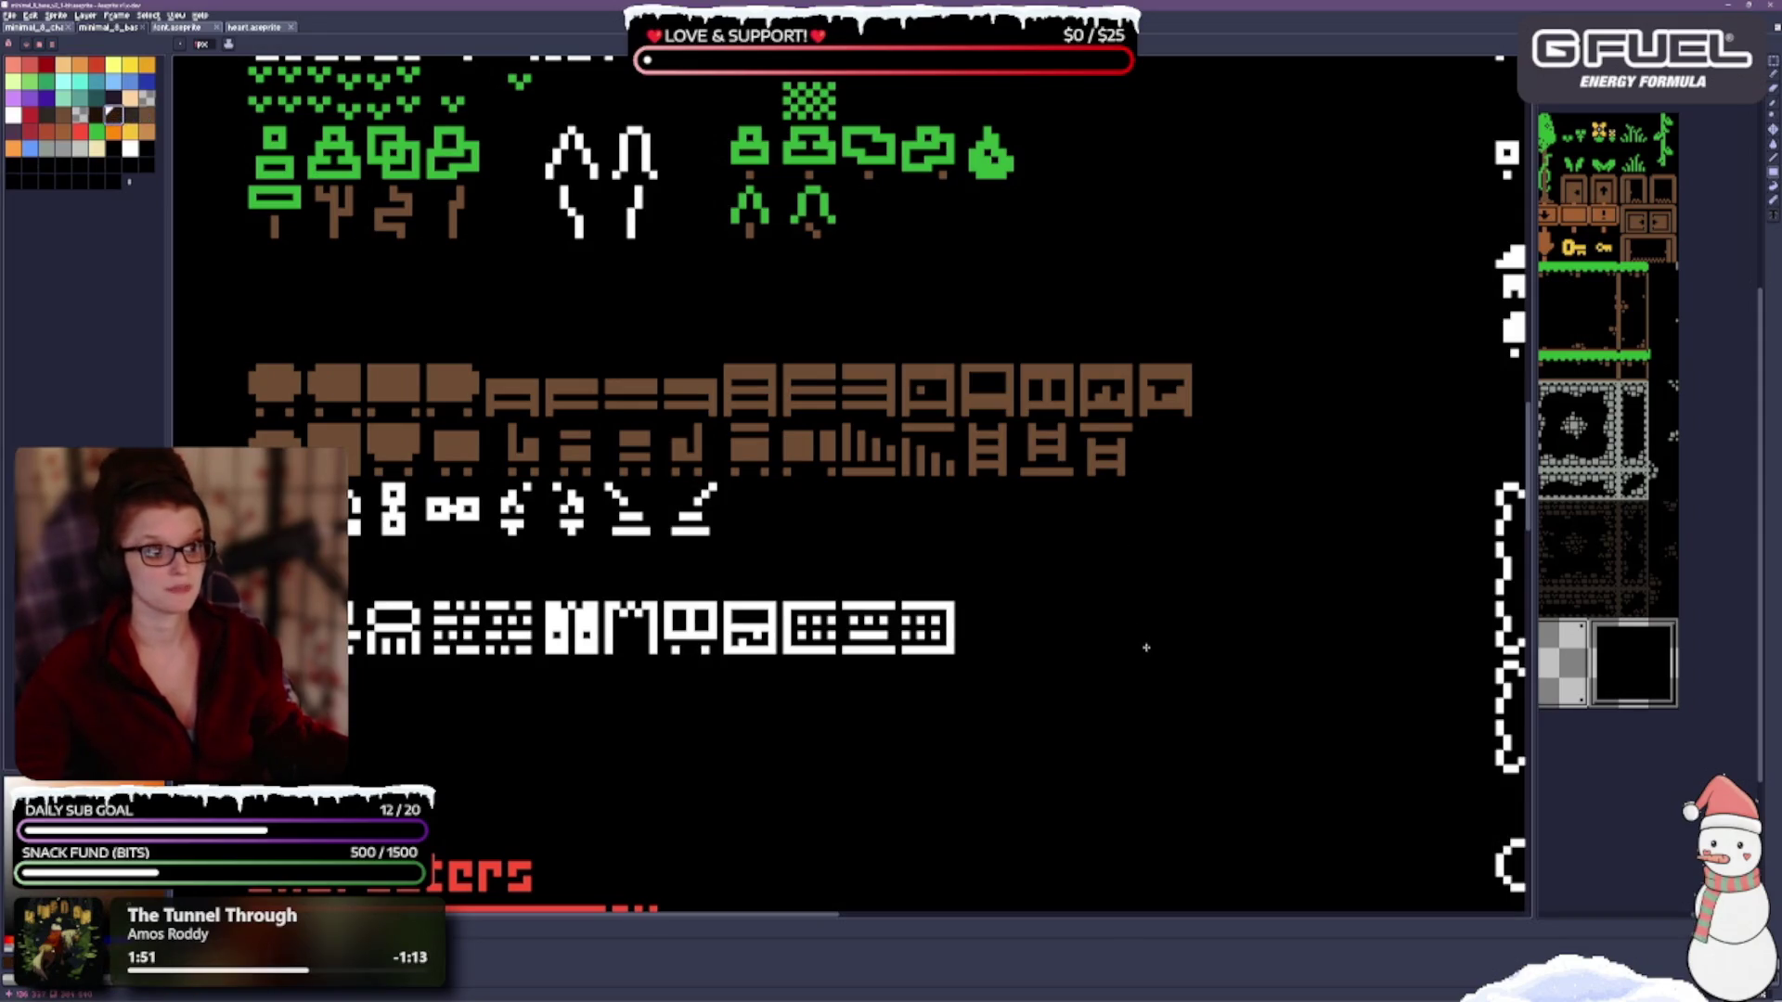
pyautogui.hscroll(-2, 792, 504)
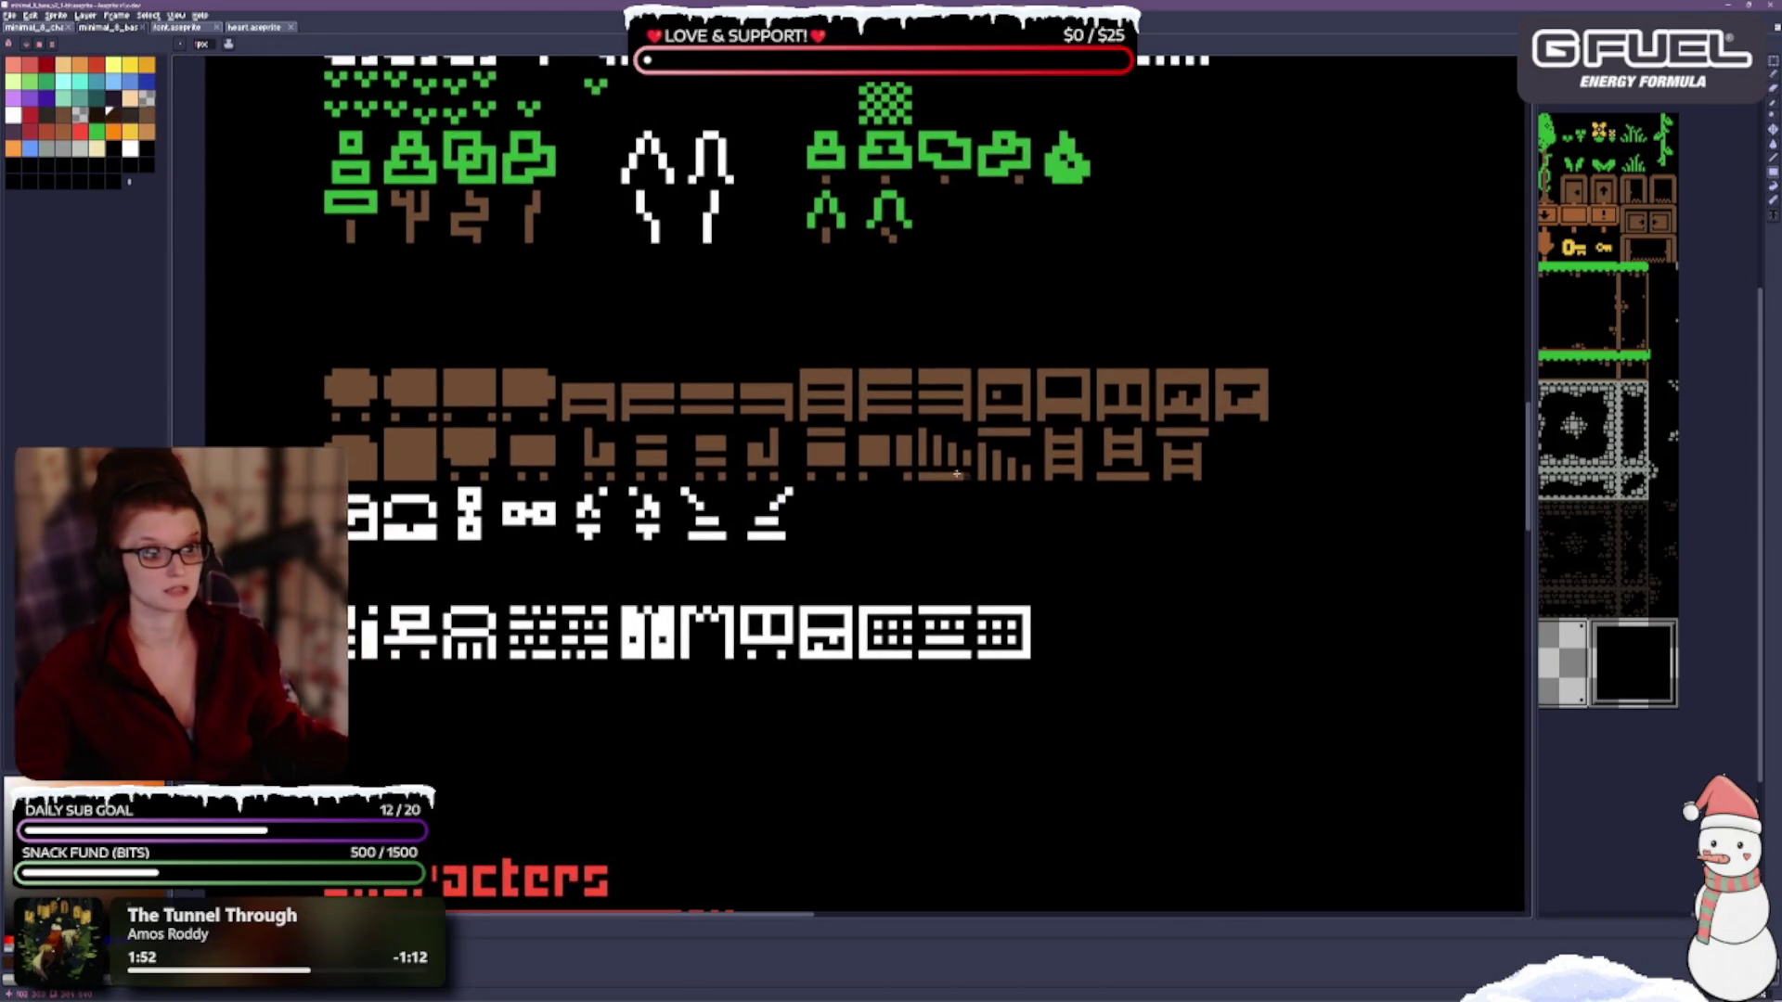
pyautogui.scroll(3, 956, 473)
# Brush darker shading strokes across the top and bottom bars of the brown glyphs.
pyautogui.moveTo(569, 391); pyautogui.dragTo(714, 483)
pyautogui.moveTo(559, 463); pyautogui.dragTo(644, 460)
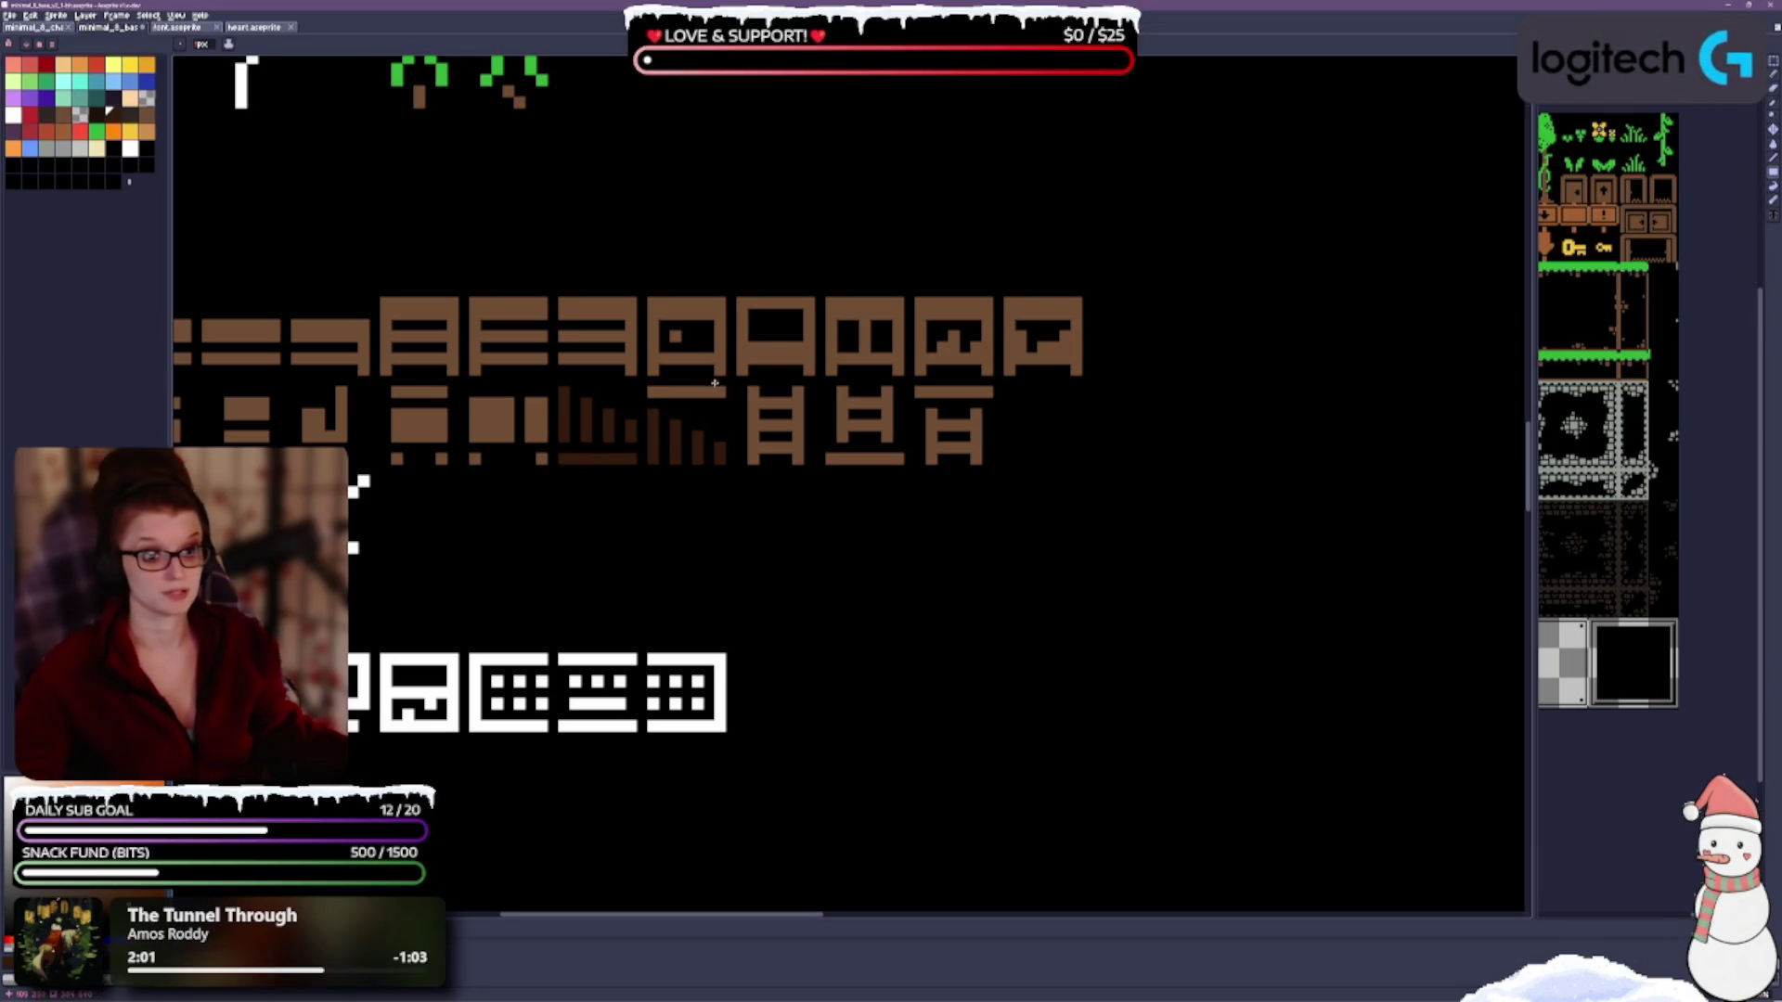
pyautogui.moveTo(657, 392); pyautogui.dragTo(710, 394)
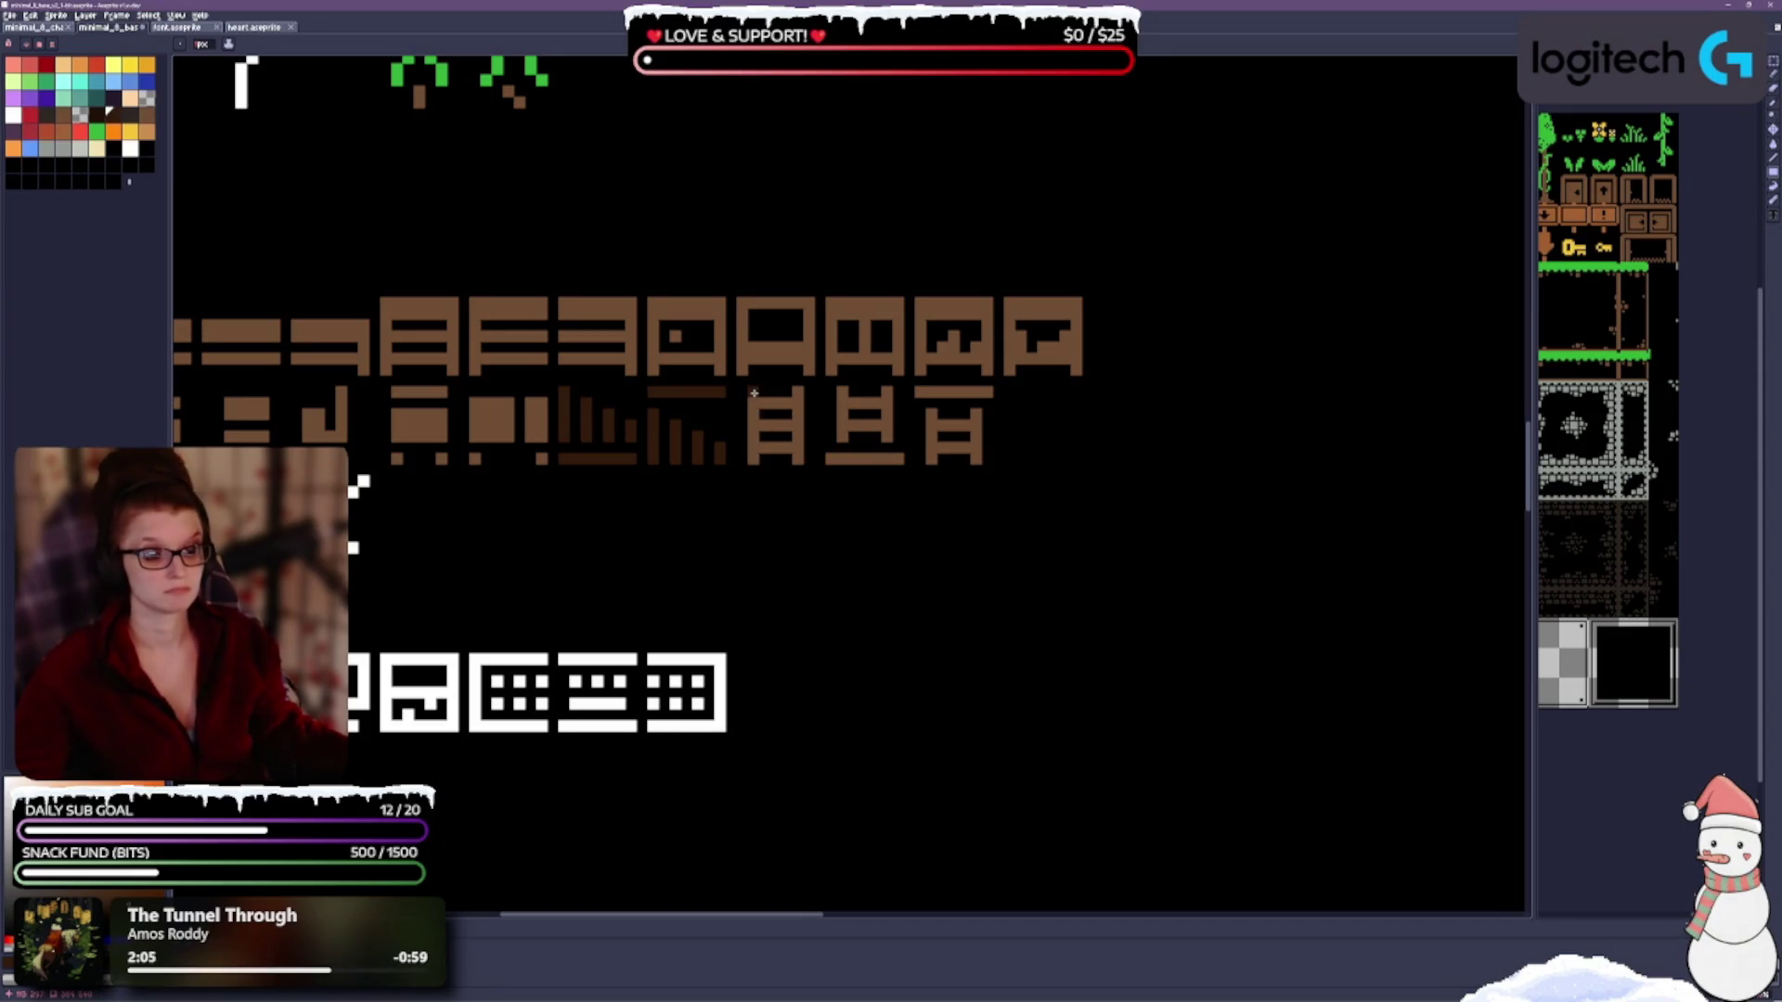
pyautogui.moveTo(826, 459); pyautogui.dragTo(873, 461)
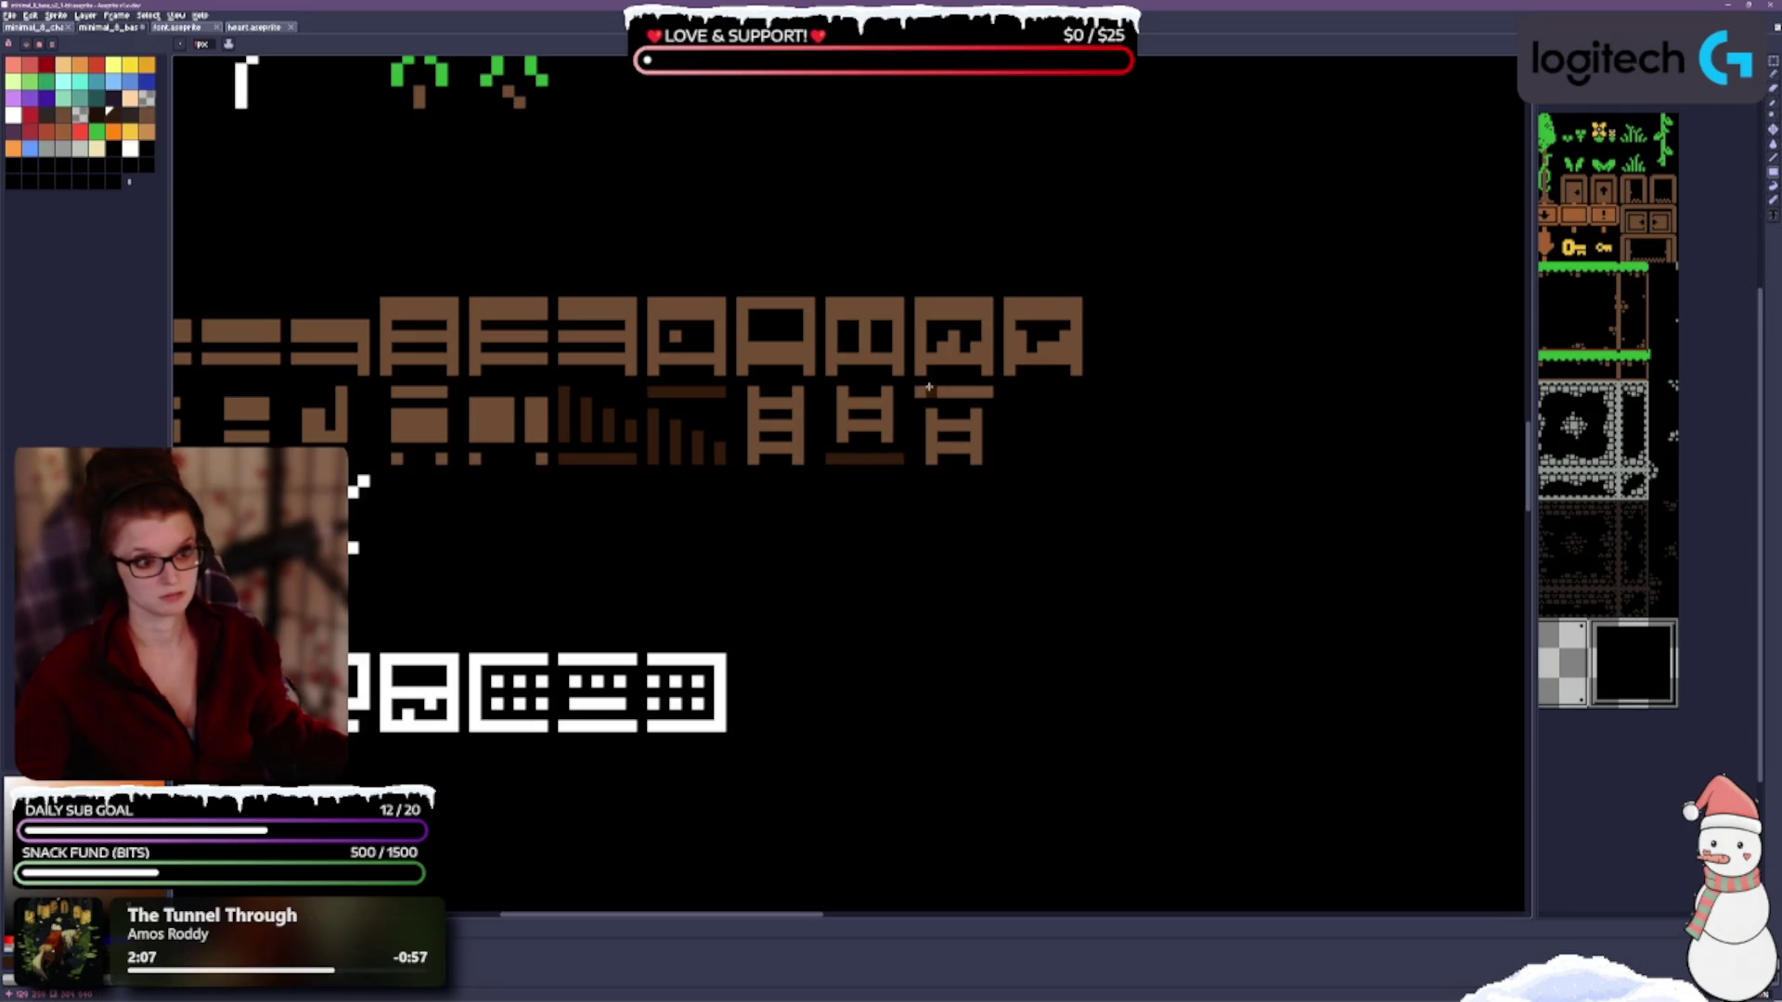
pyautogui.moveTo(928, 390); pyautogui.dragTo(992, 394)
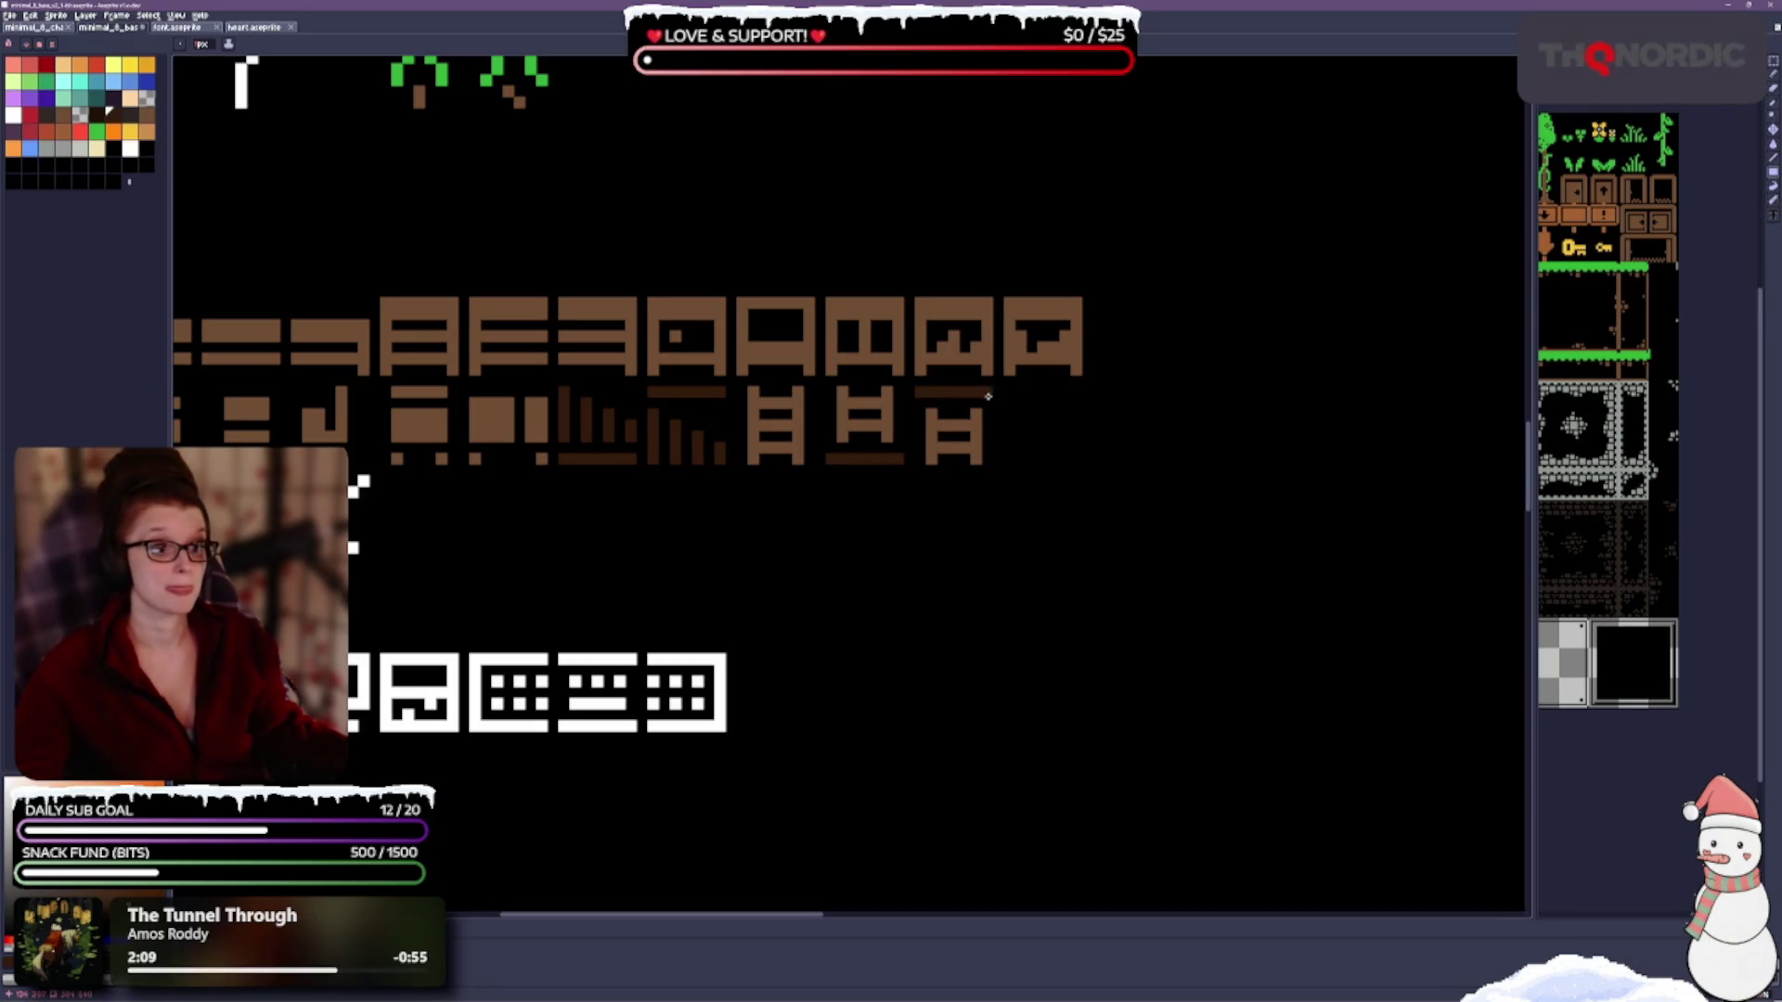
pyautogui.moveTo(830, 572); pyautogui.dragTo(982, 571)
pyautogui.click(251, 353)
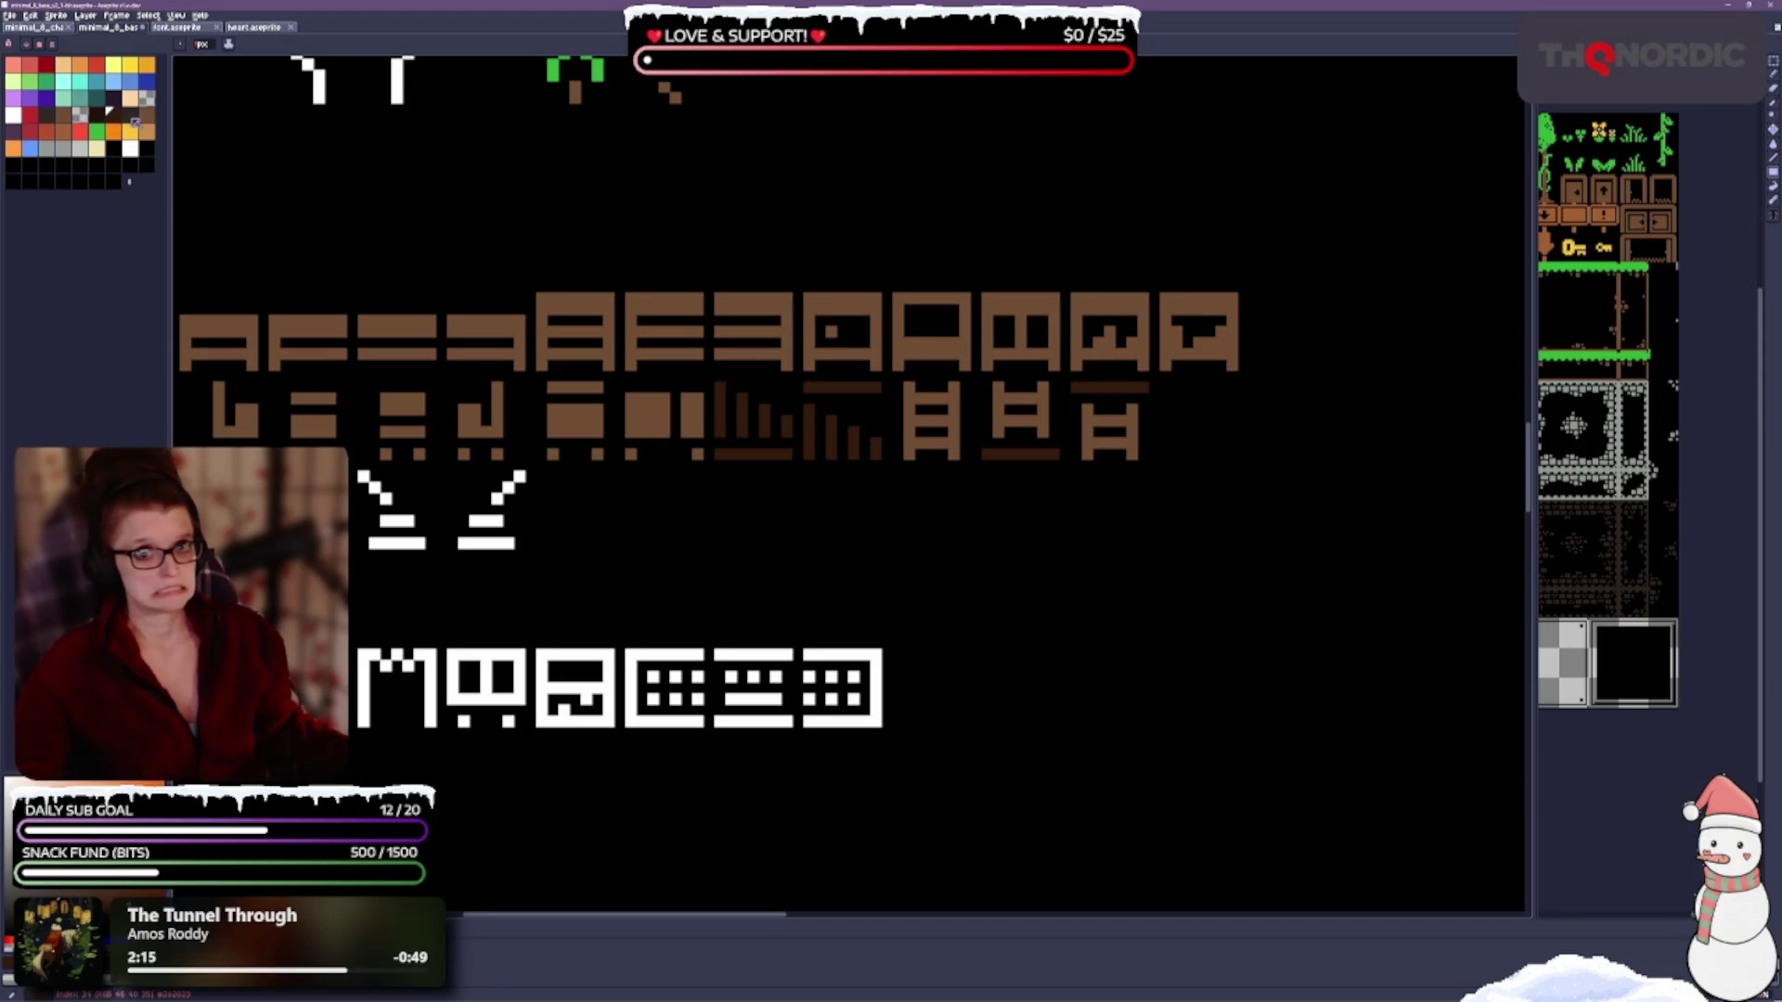
# Pick a darker brown swatch and recolour three glyphs with it.
pyautogui.click(113, 114)
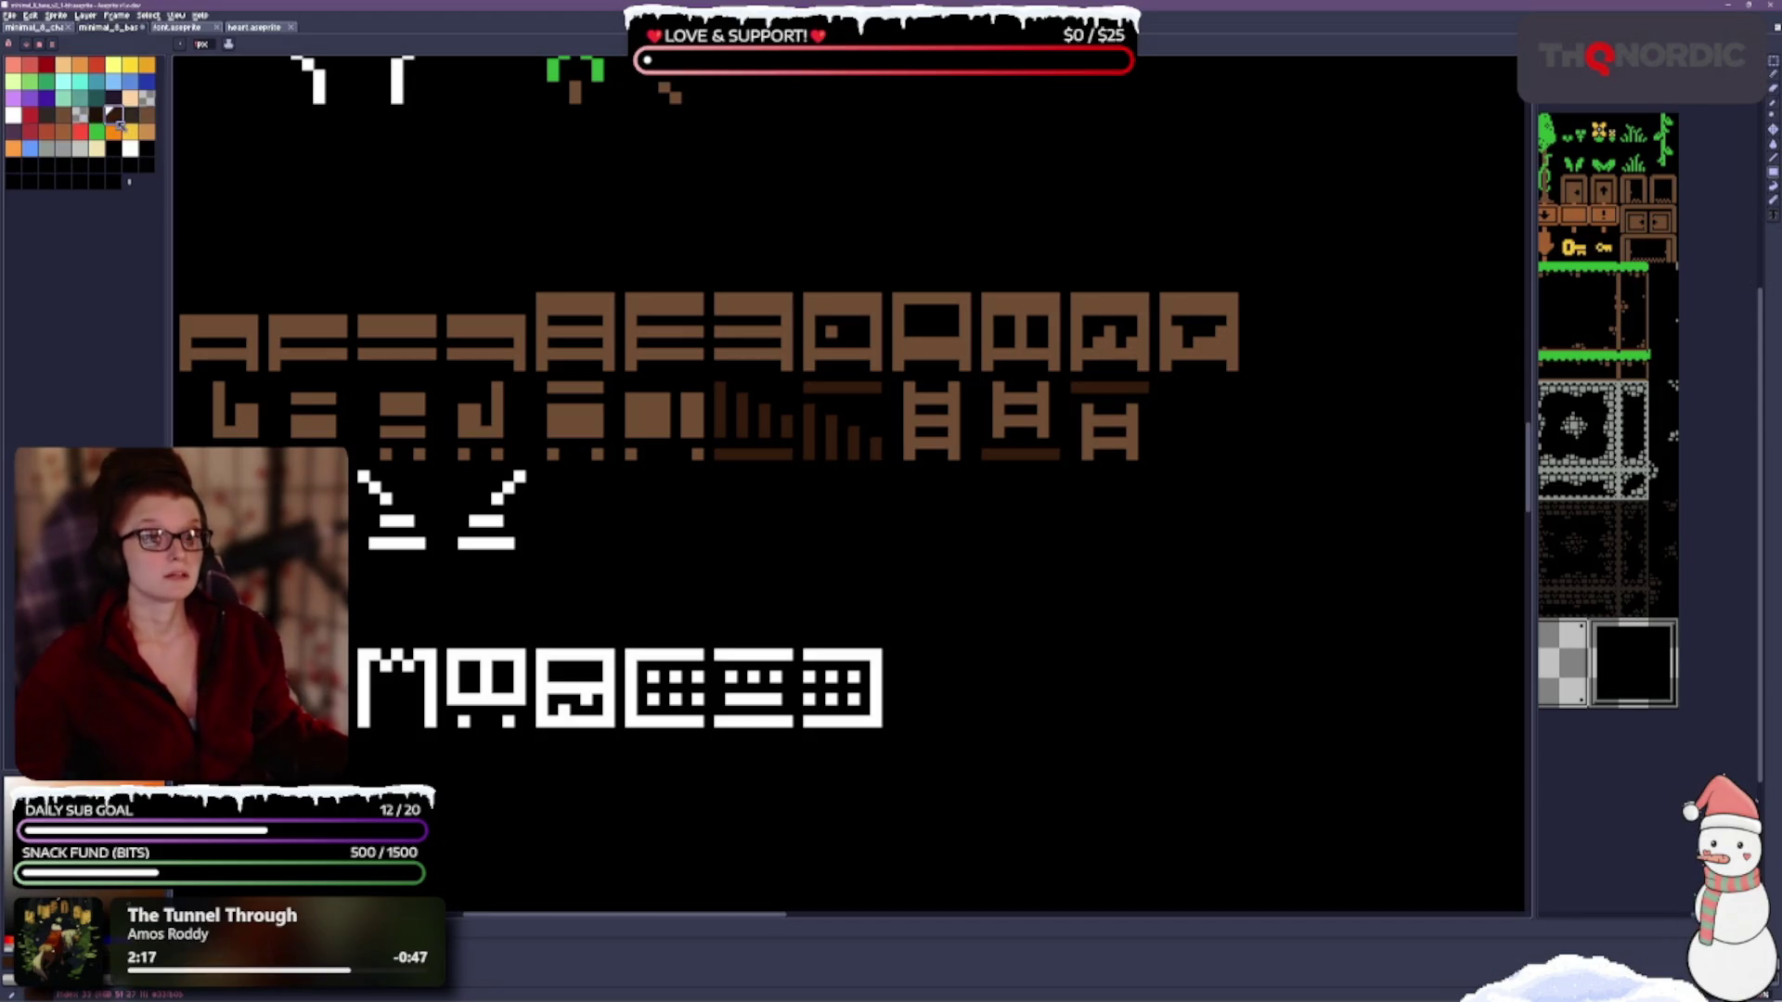
pyautogui.click(97, 115)
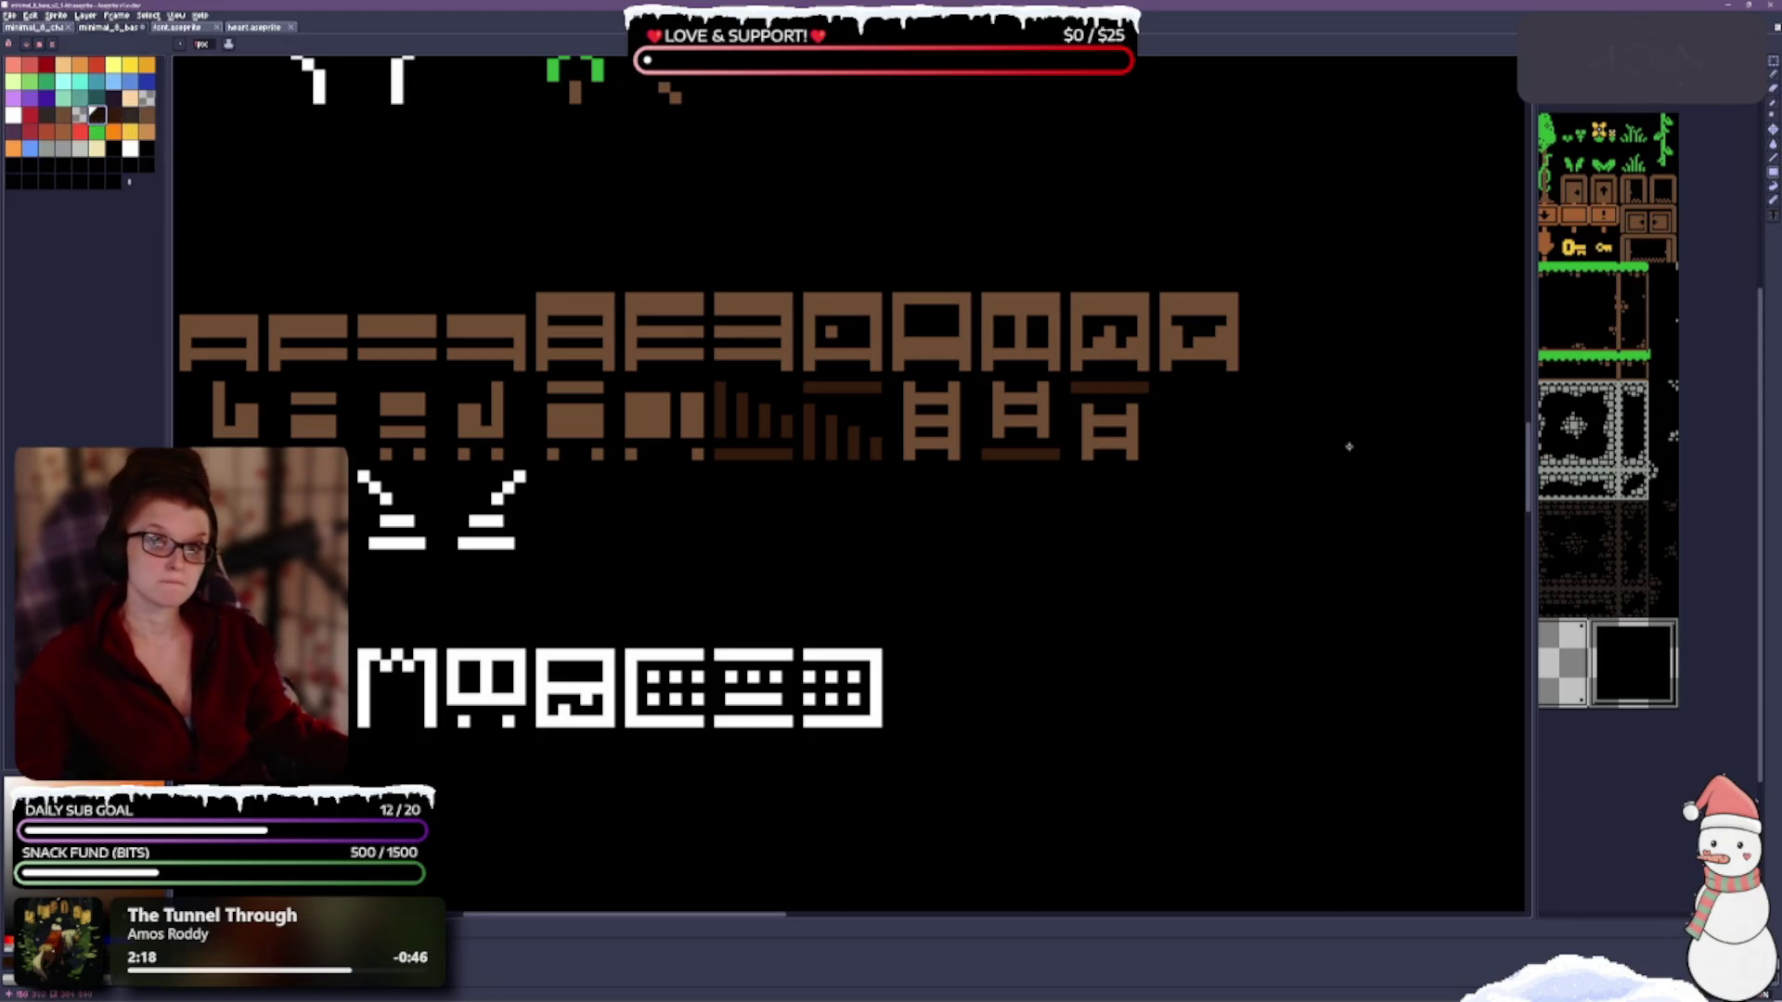
pyautogui.click(912, 391)
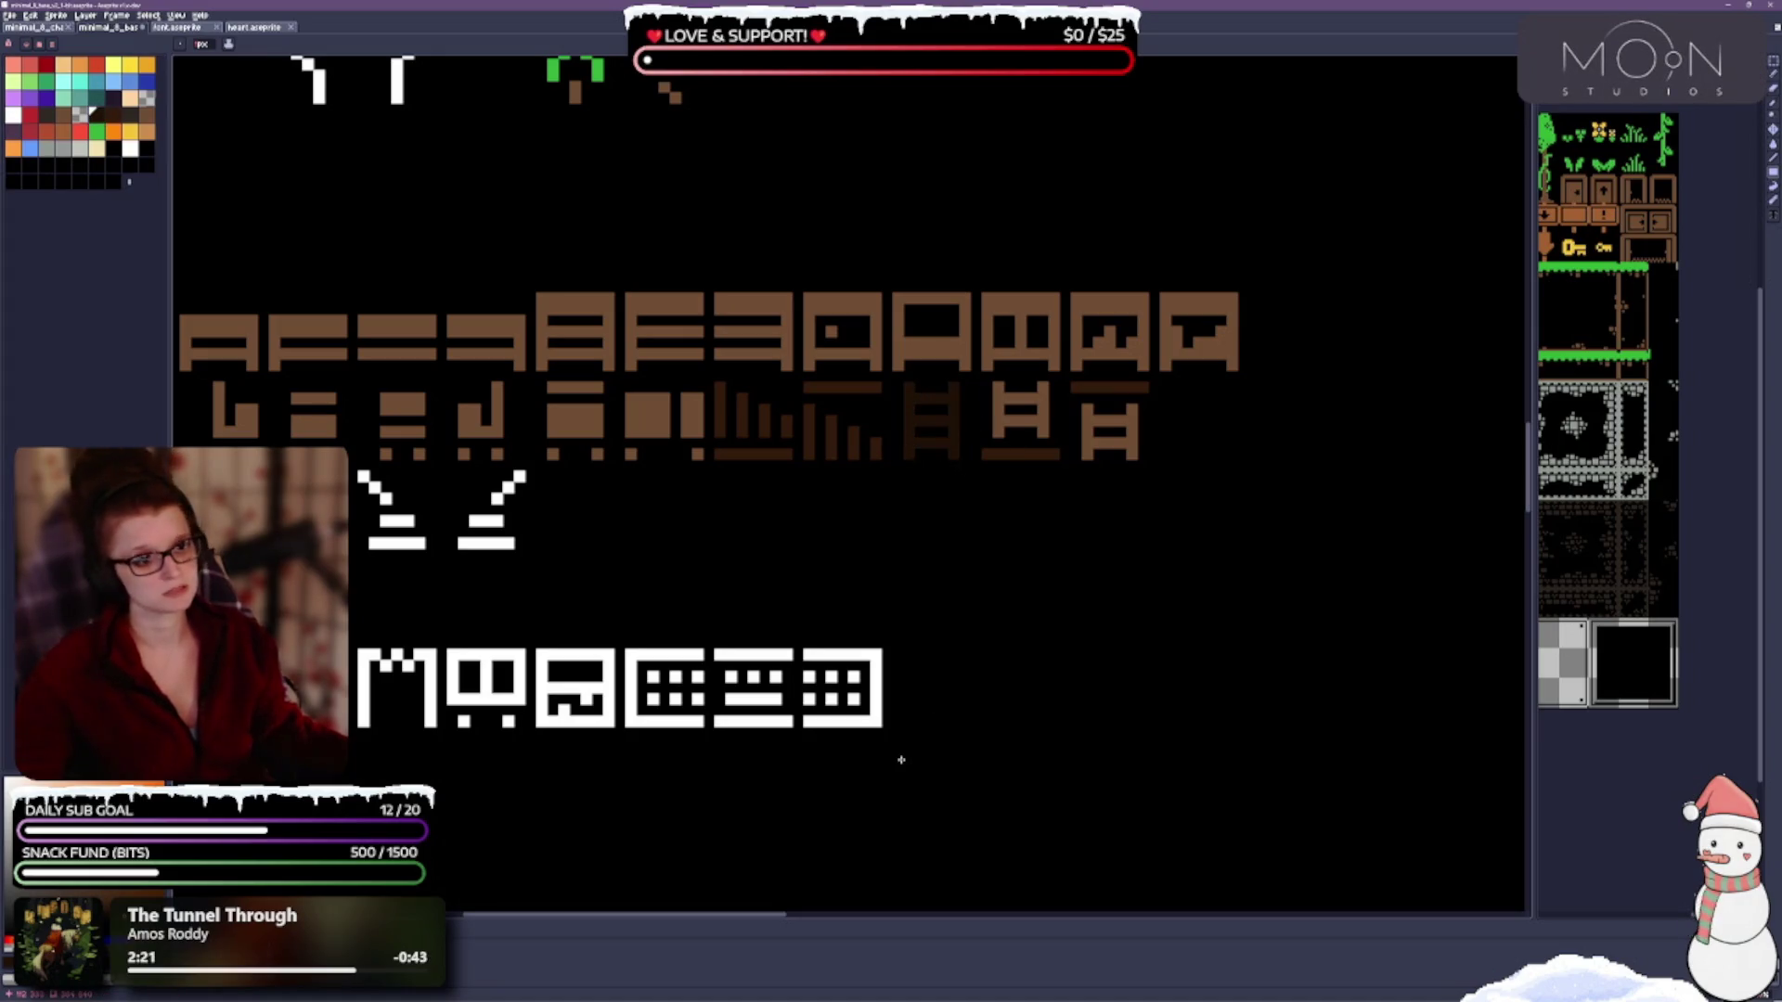
pyautogui.click(1000, 389)
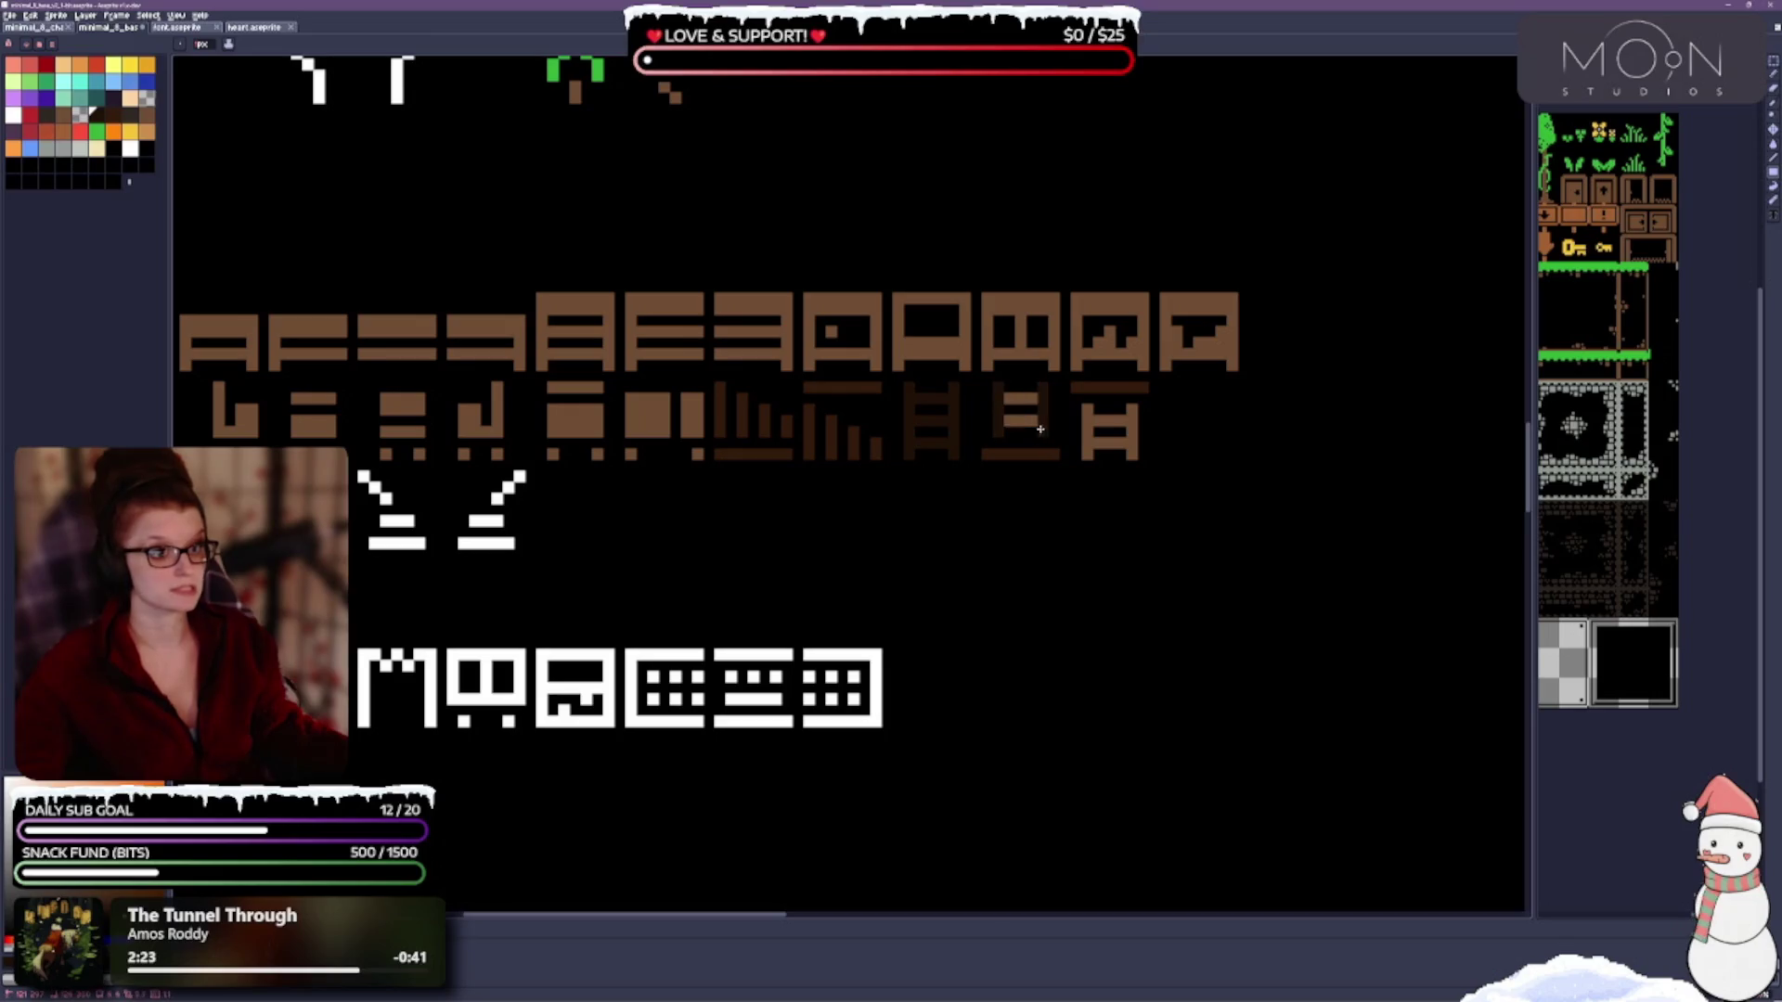
pyautogui.click(1094, 429)
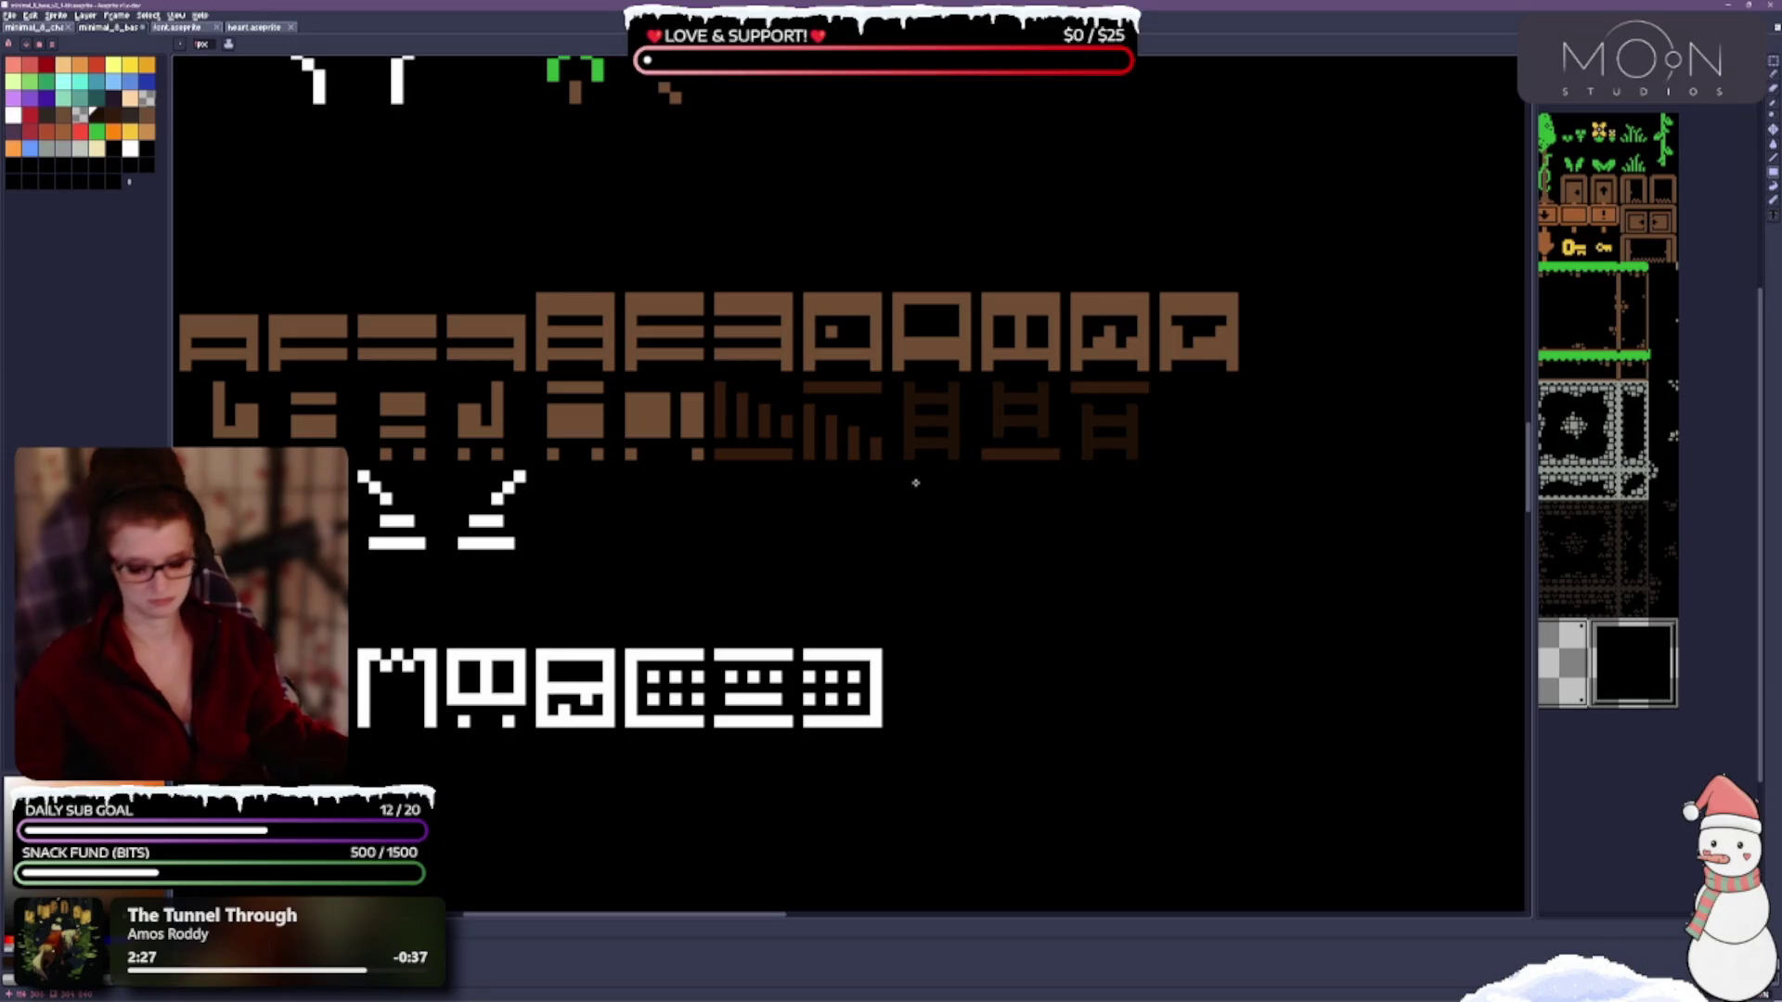
# Switch to white and paint a small white bar onto the right-hand glyph.
pyautogui.click(64, 147)
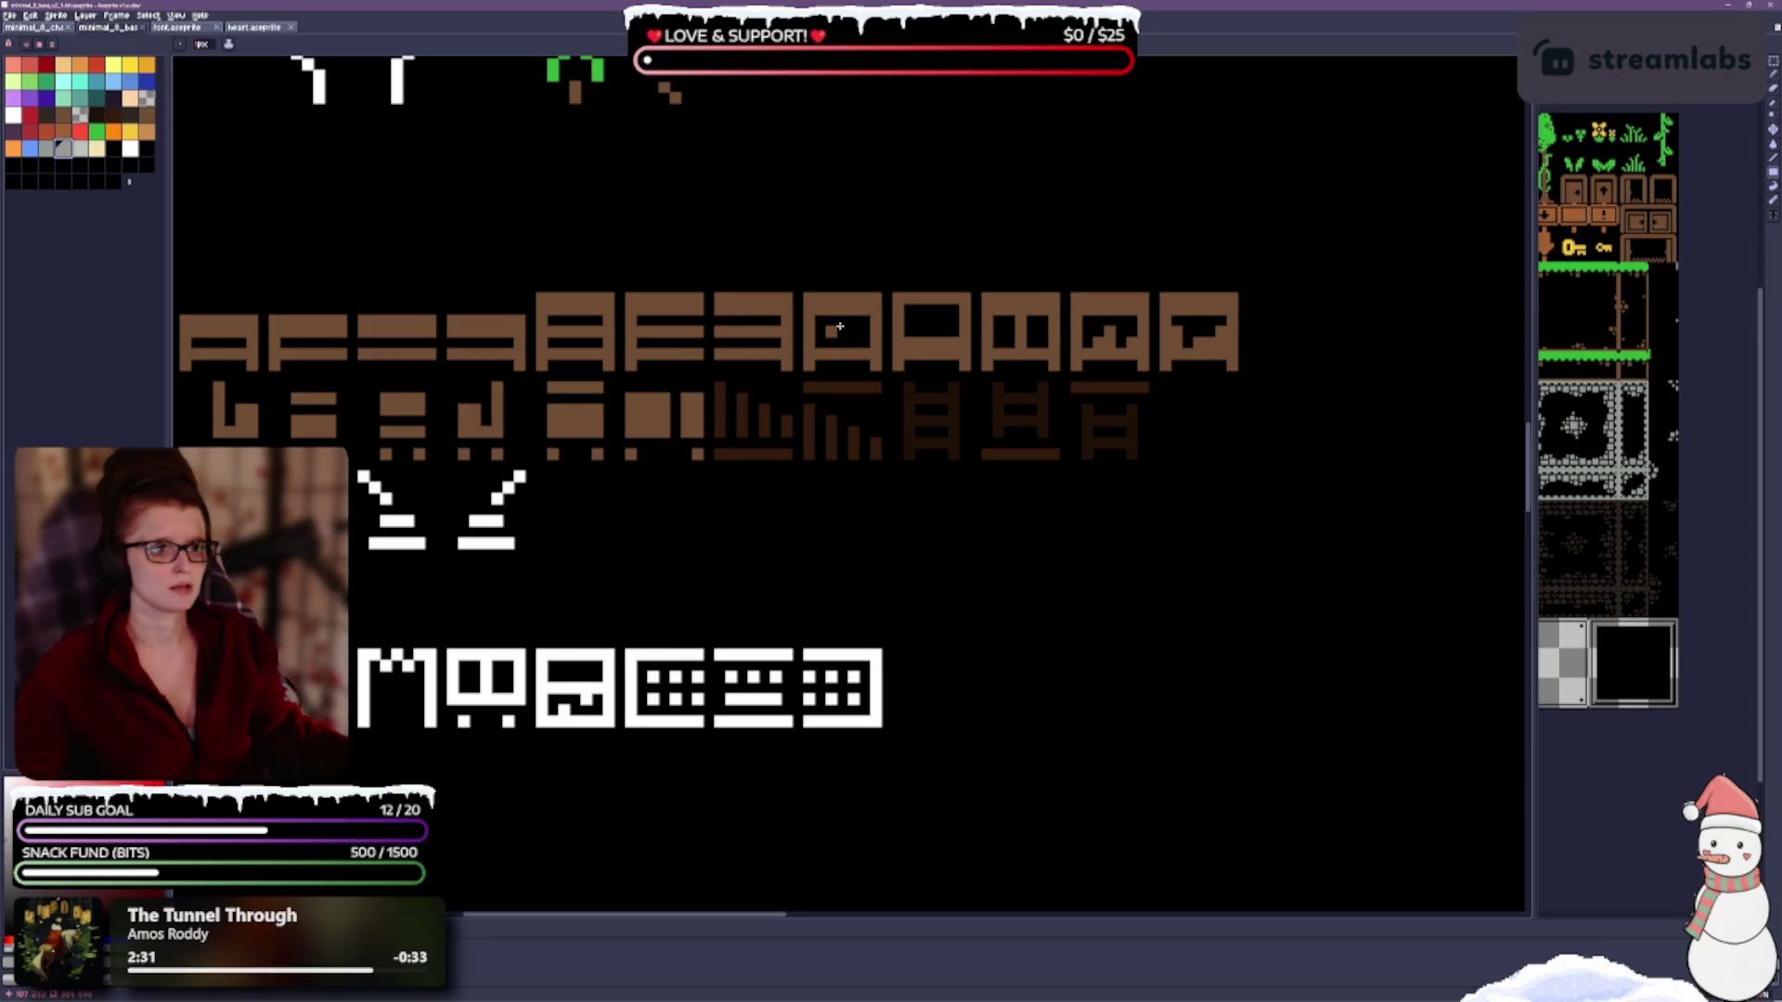
pyautogui.moveTo(708, 595)
pyautogui.mouseDown()
pyautogui.moveTo(1075, 565)
pyautogui.moveTo(1127, 475)
pyautogui.mouseUp()
pyautogui.press('x')
pyautogui.moveTo(1128, 320); pyautogui.dragTo(1129, 360)
# Tint the door strip pale cream, paint the door block red, and save.
pyautogui.click(15, 111)
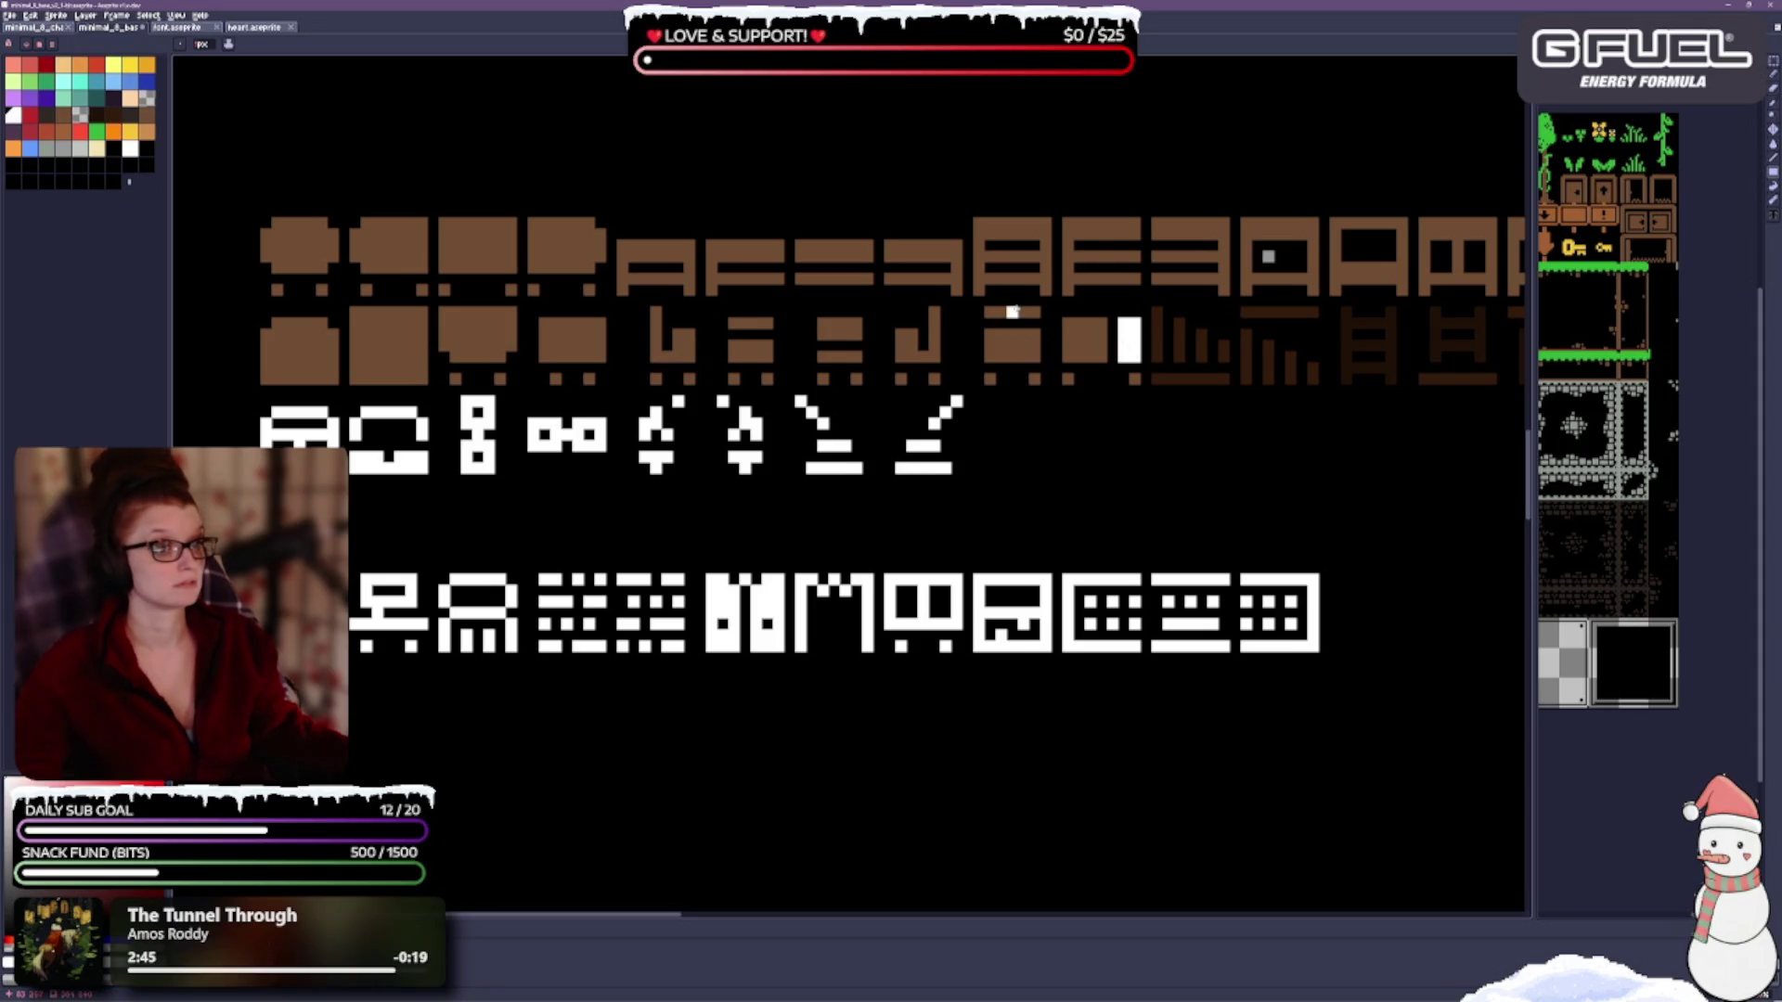
pyautogui.moveTo(1191, 449); pyautogui.dragTo(905, 494)
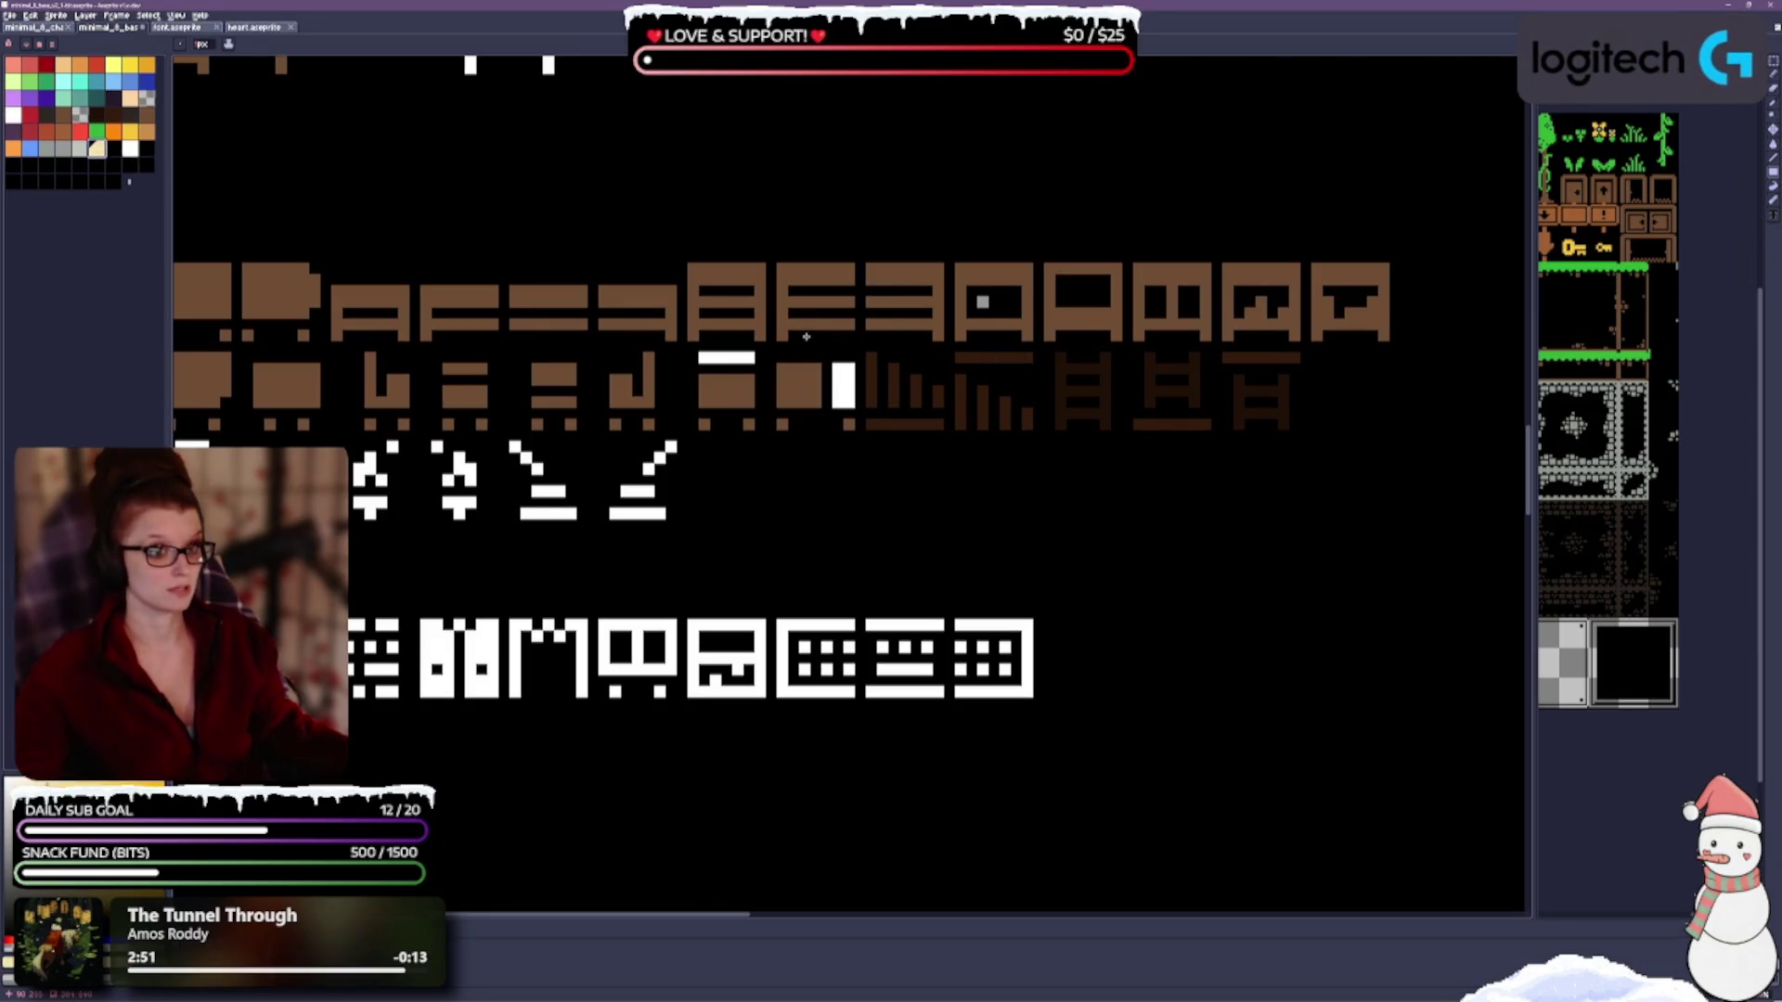
pyautogui.moveTo(840, 372); pyautogui.dragTo(852, 401)
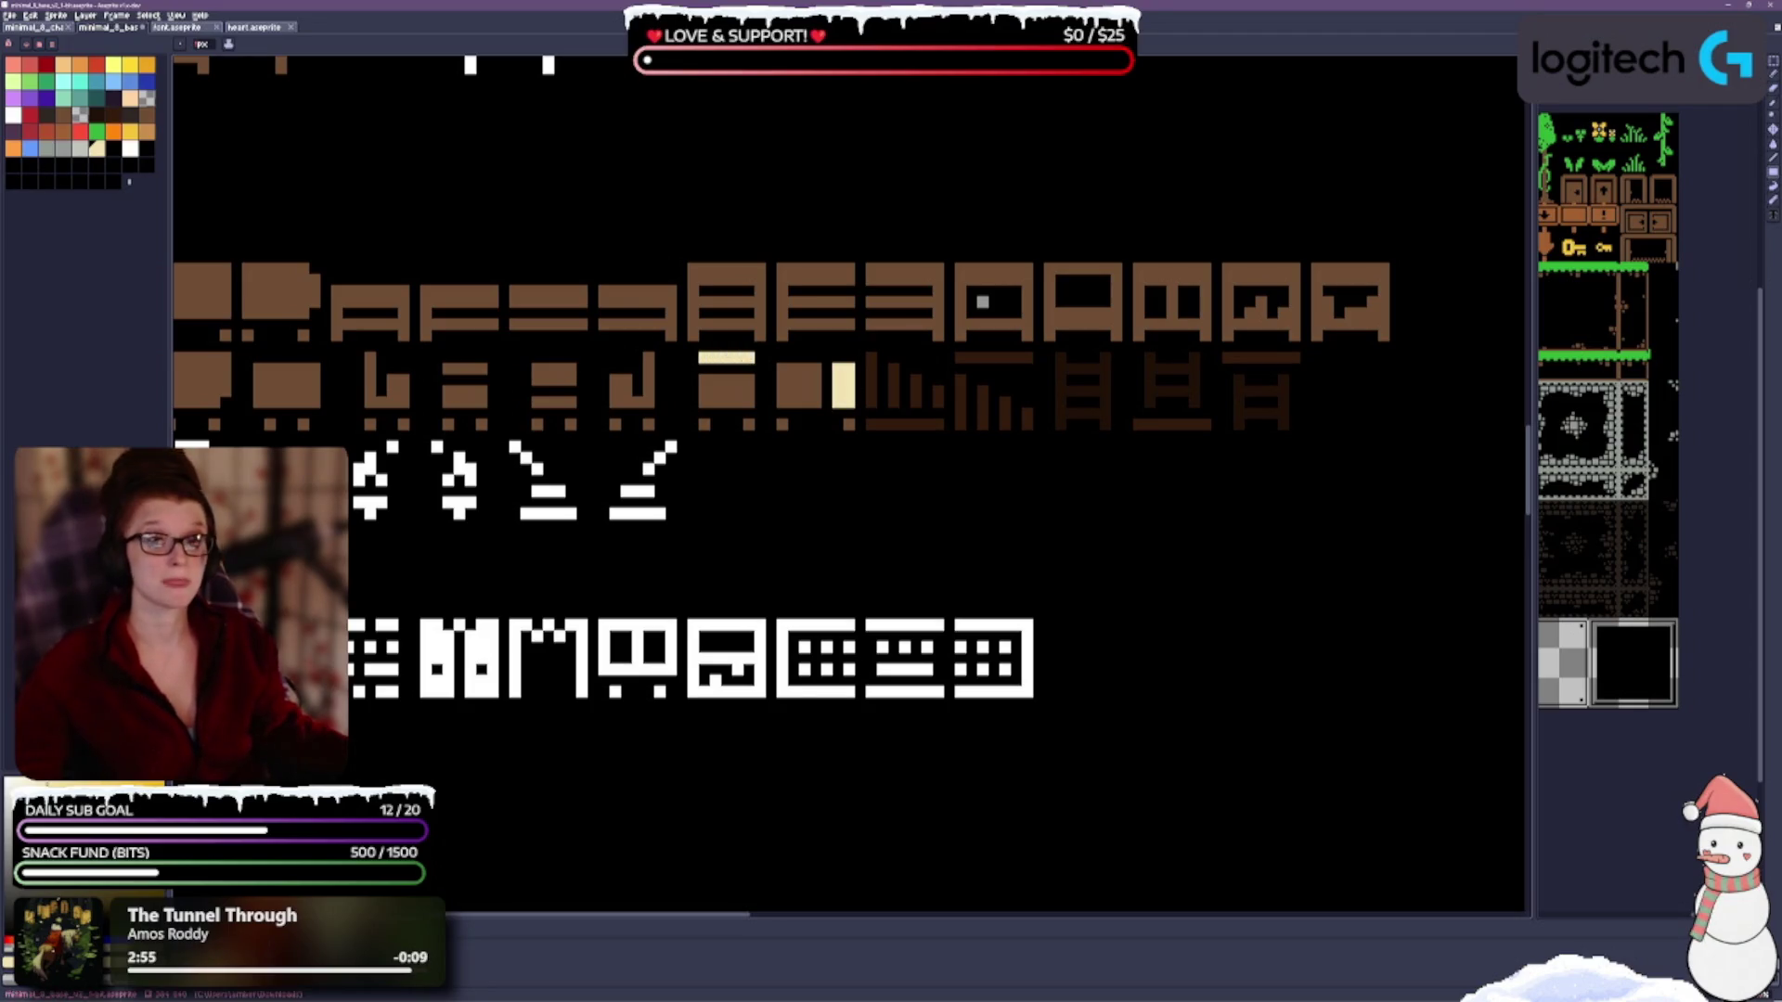
pyautogui.moveTo(703, 389); pyautogui.dragTo(793, 386)
pyautogui.hotkey('ctrl', 's')
# Add a grey pixel to the 8-shaped item icon.
pyautogui.moveTo(722, 554); pyautogui.dragTo(1176, 485)
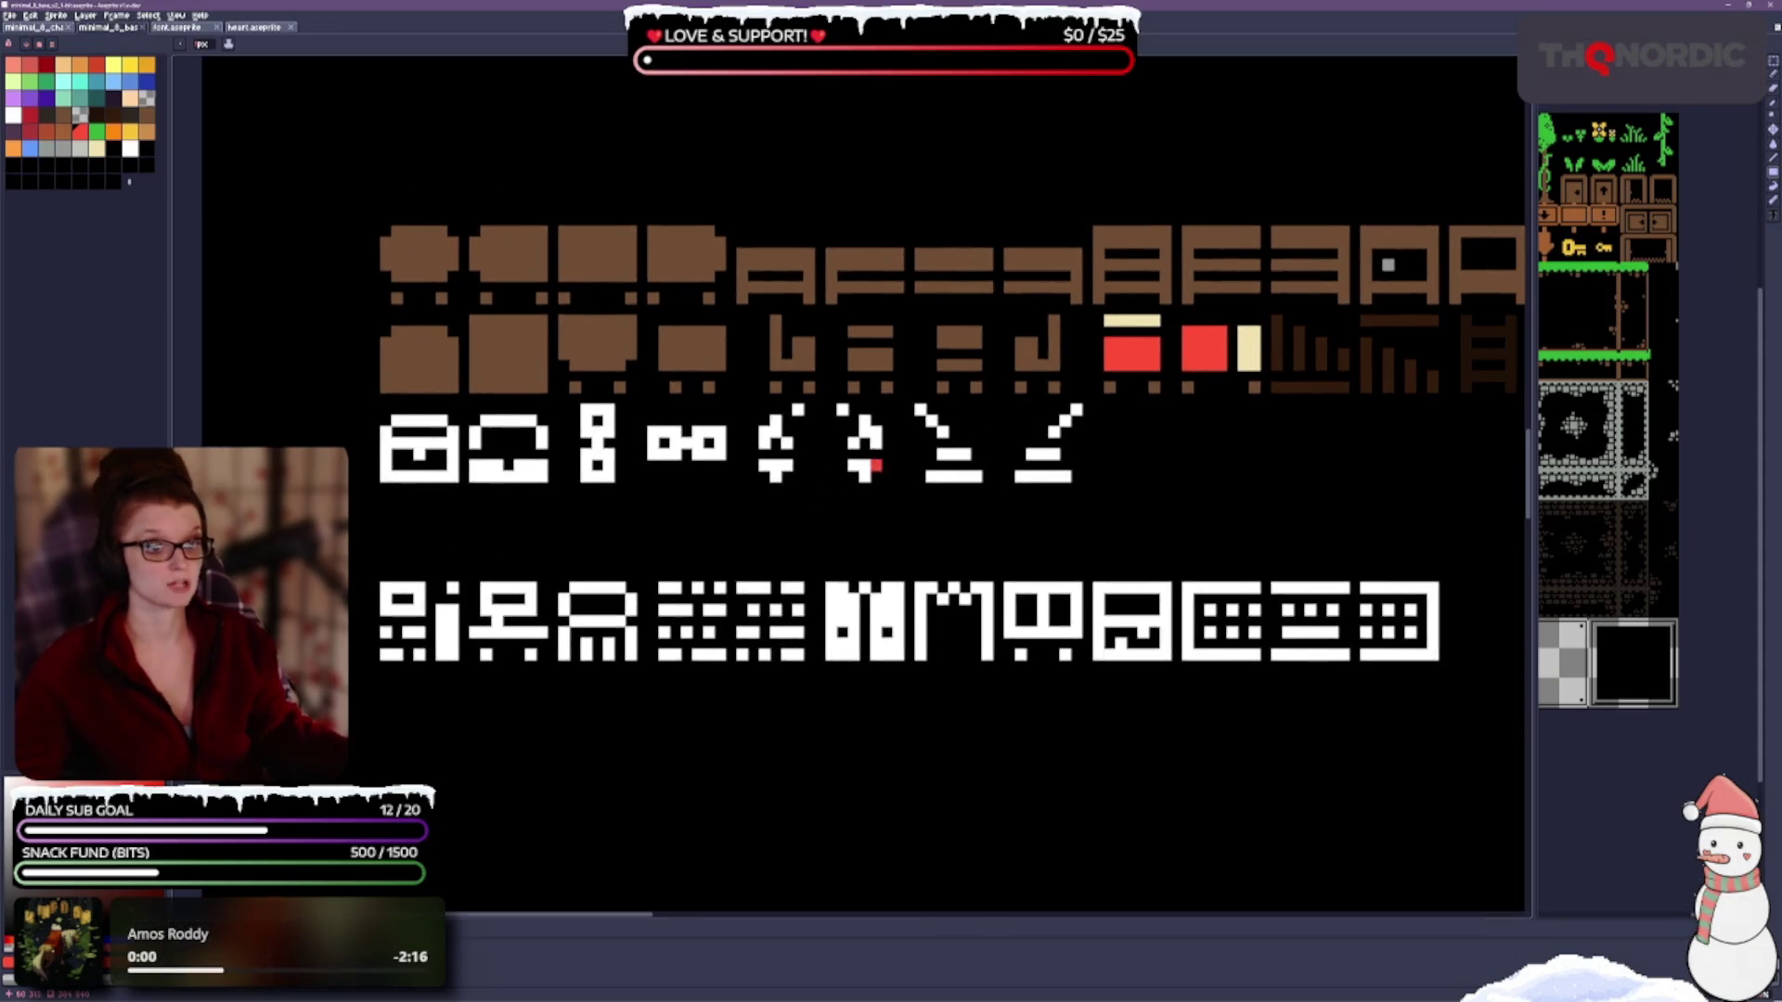
pyautogui.scroll(1, 856, 459)
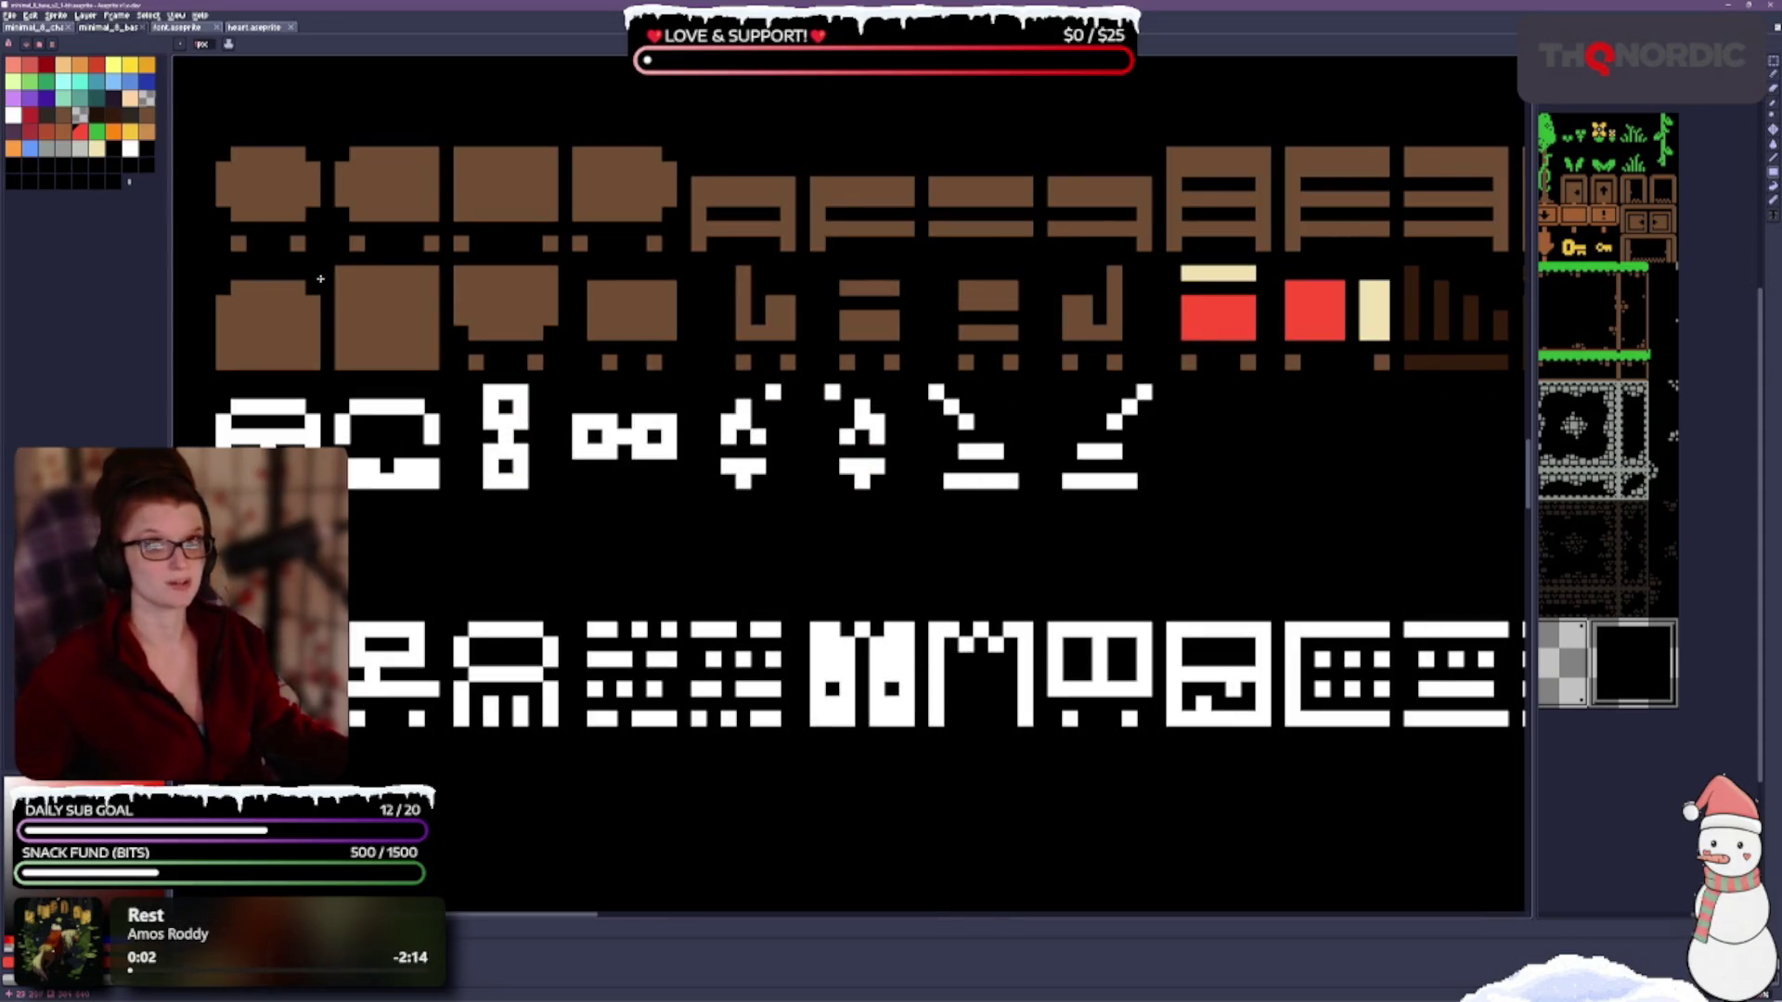
pyautogui.click(504, 436)
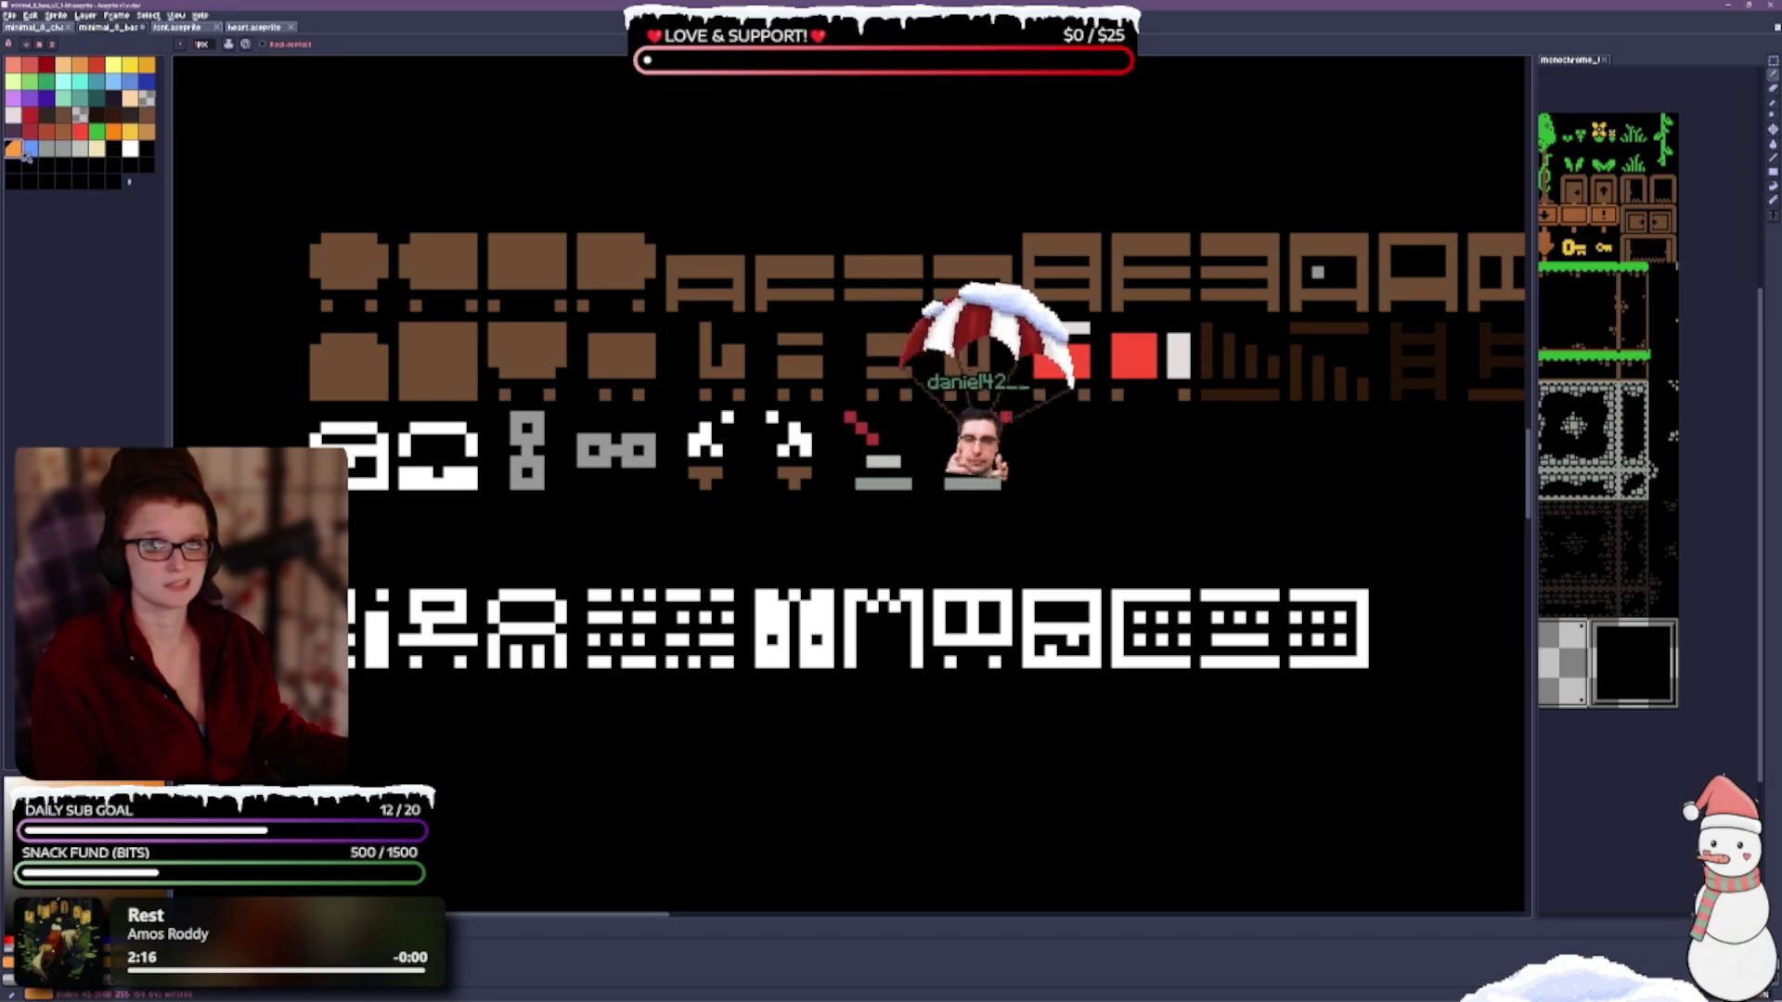
# With the Paint Bucket, fill the first chest tile orange after trying brown and grey.
pyautogui.press('g')
pyautogui.click(604, 617)
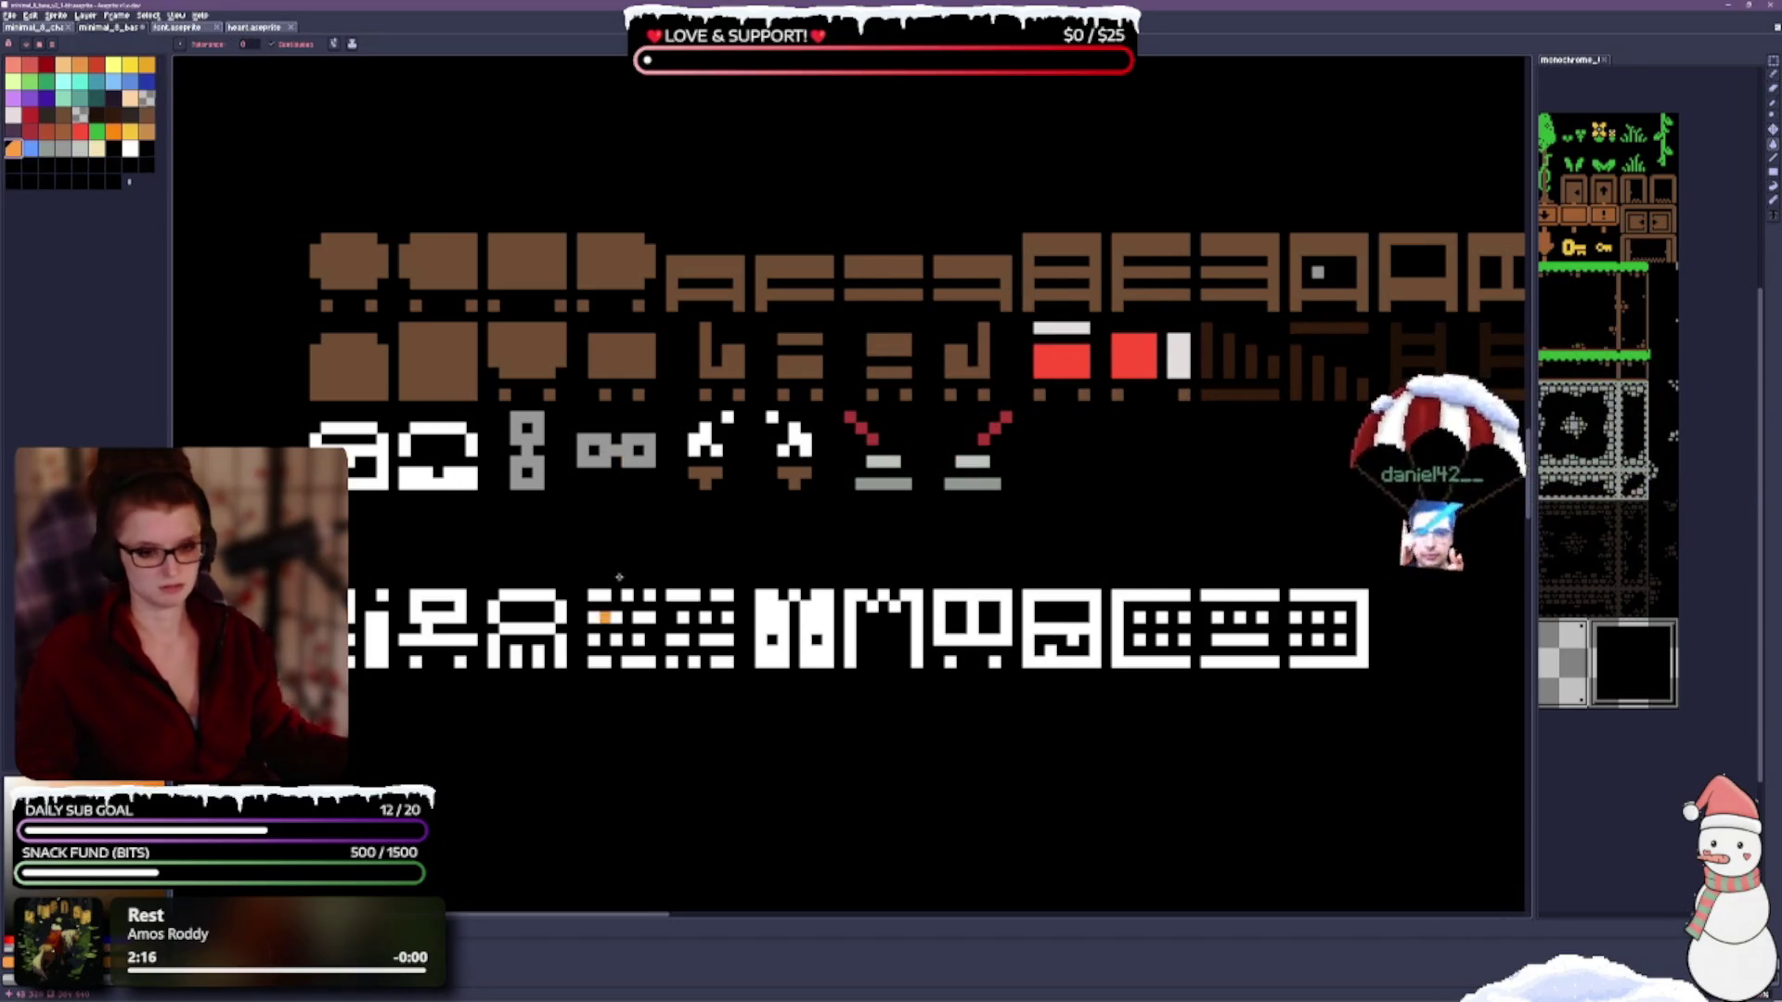
pyautogui.hotkey('ctrl', 'z')
pyautogui.click(348, 454)
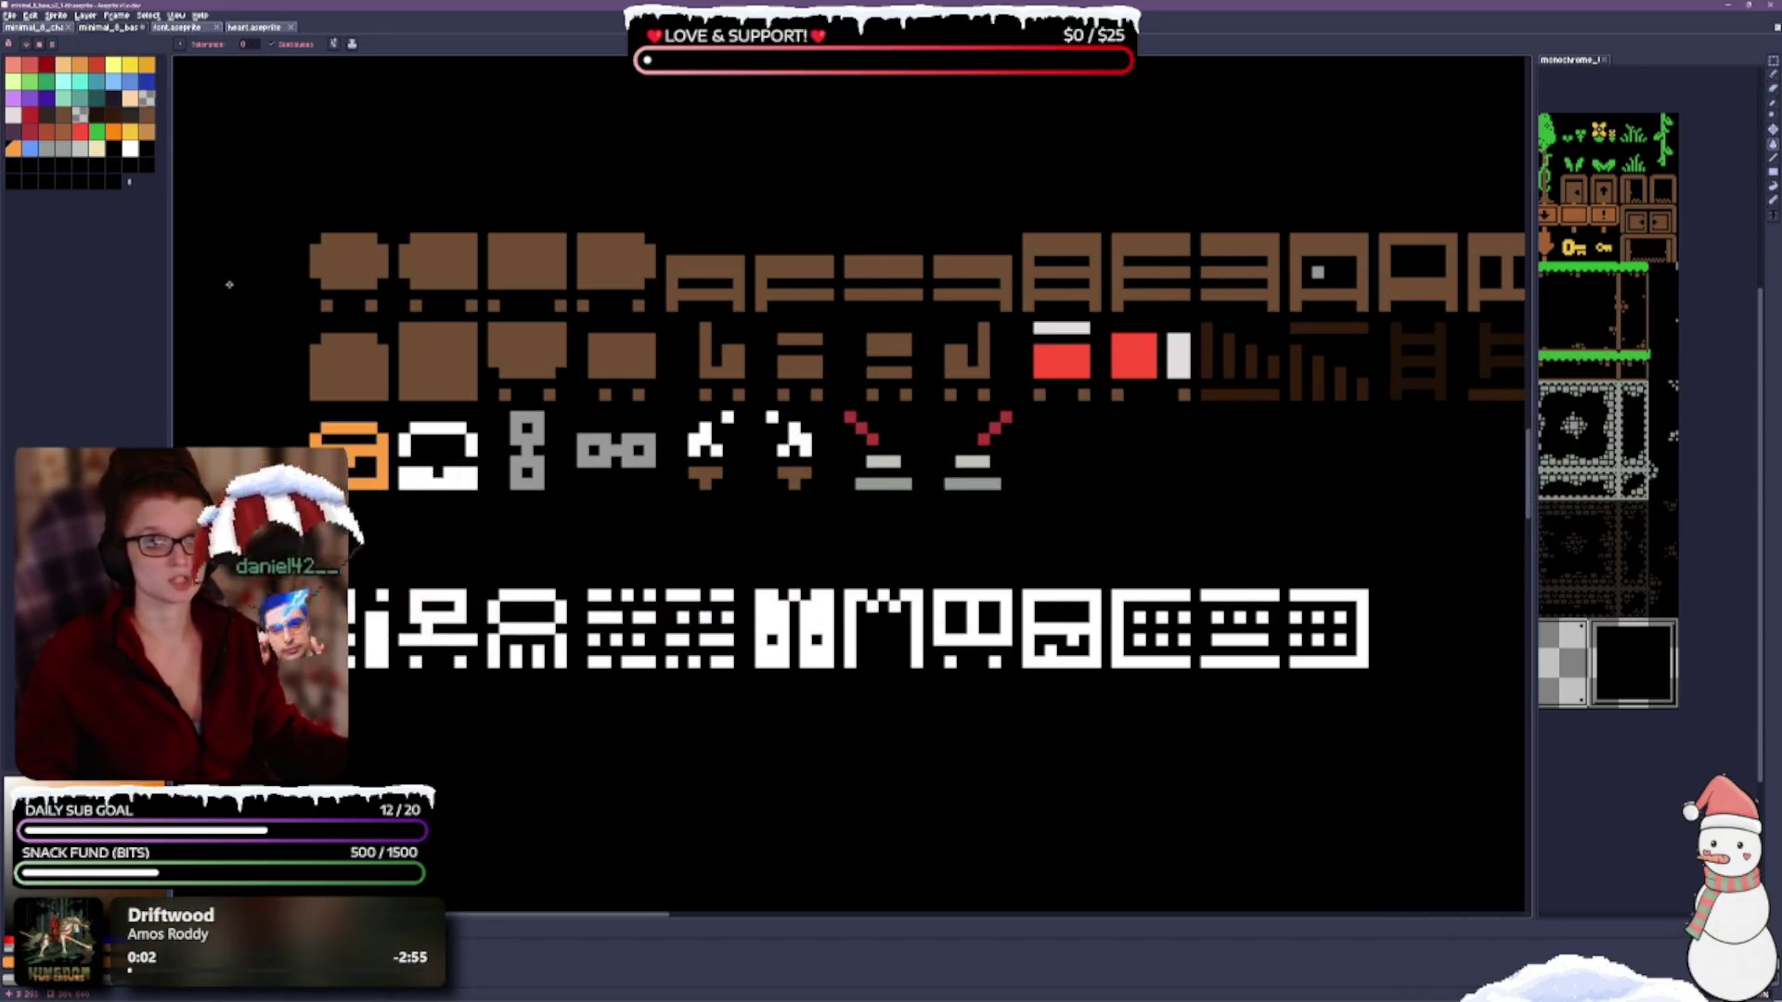
pyautogui.click(320, 442)
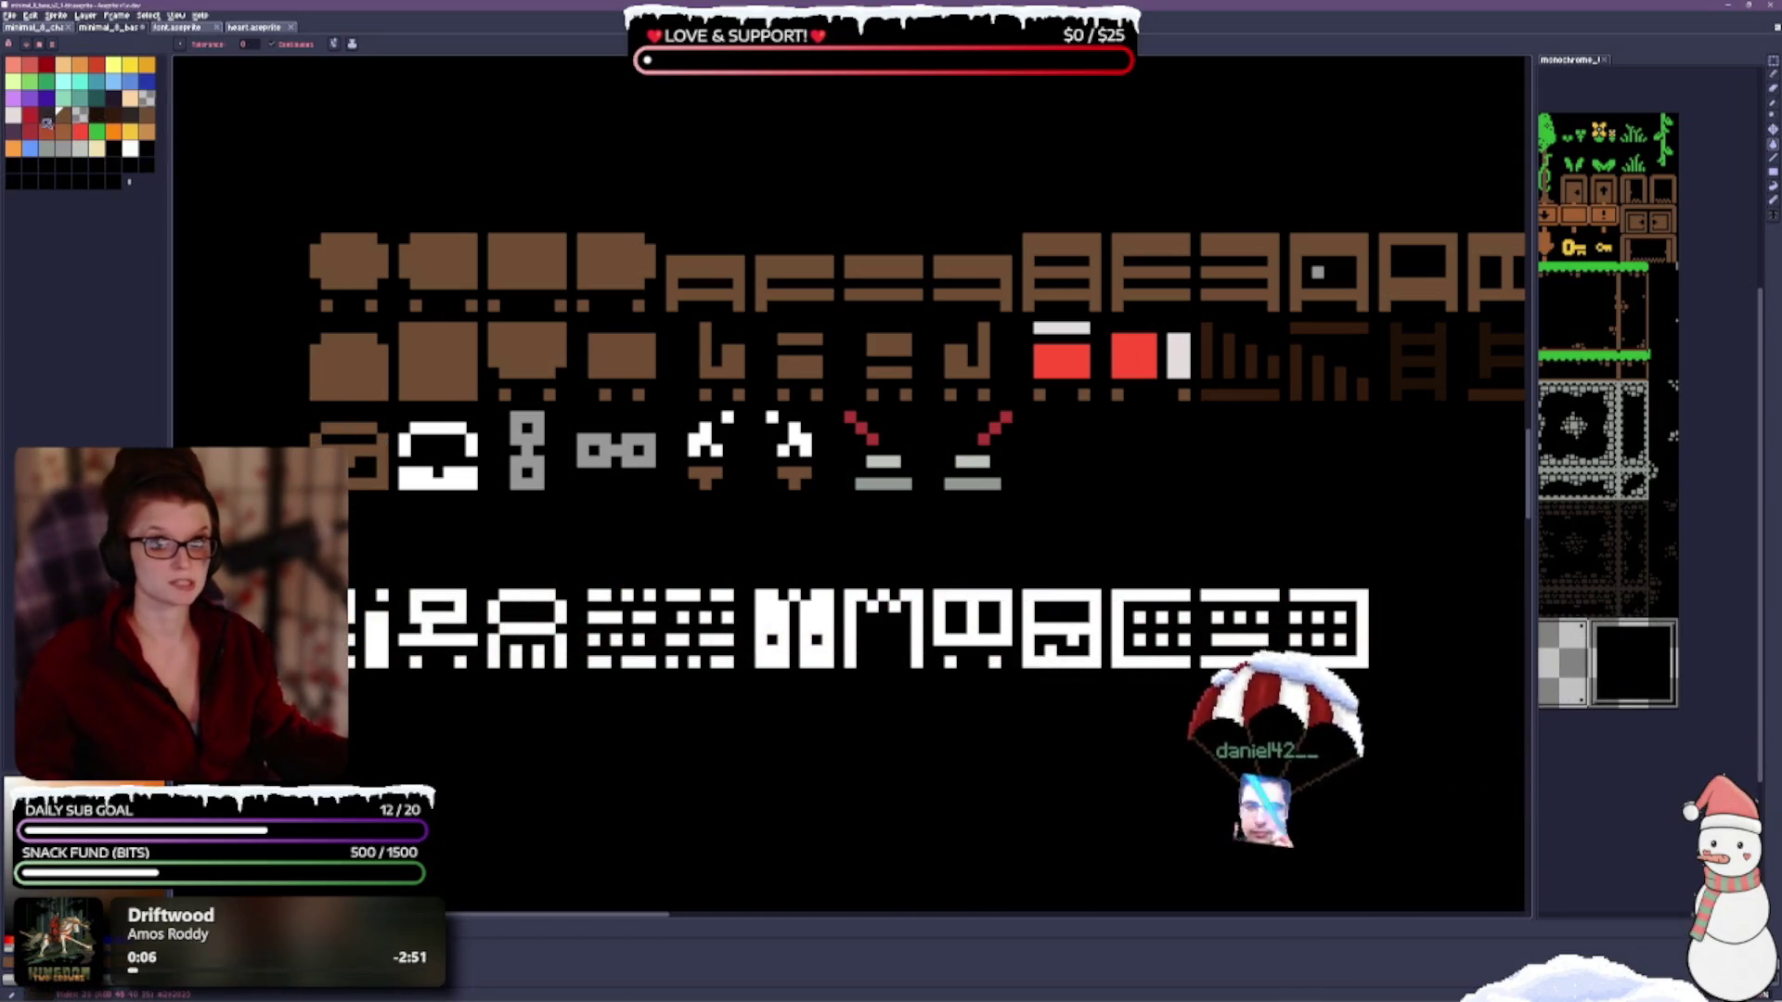
pyautogui.click(352, 464)
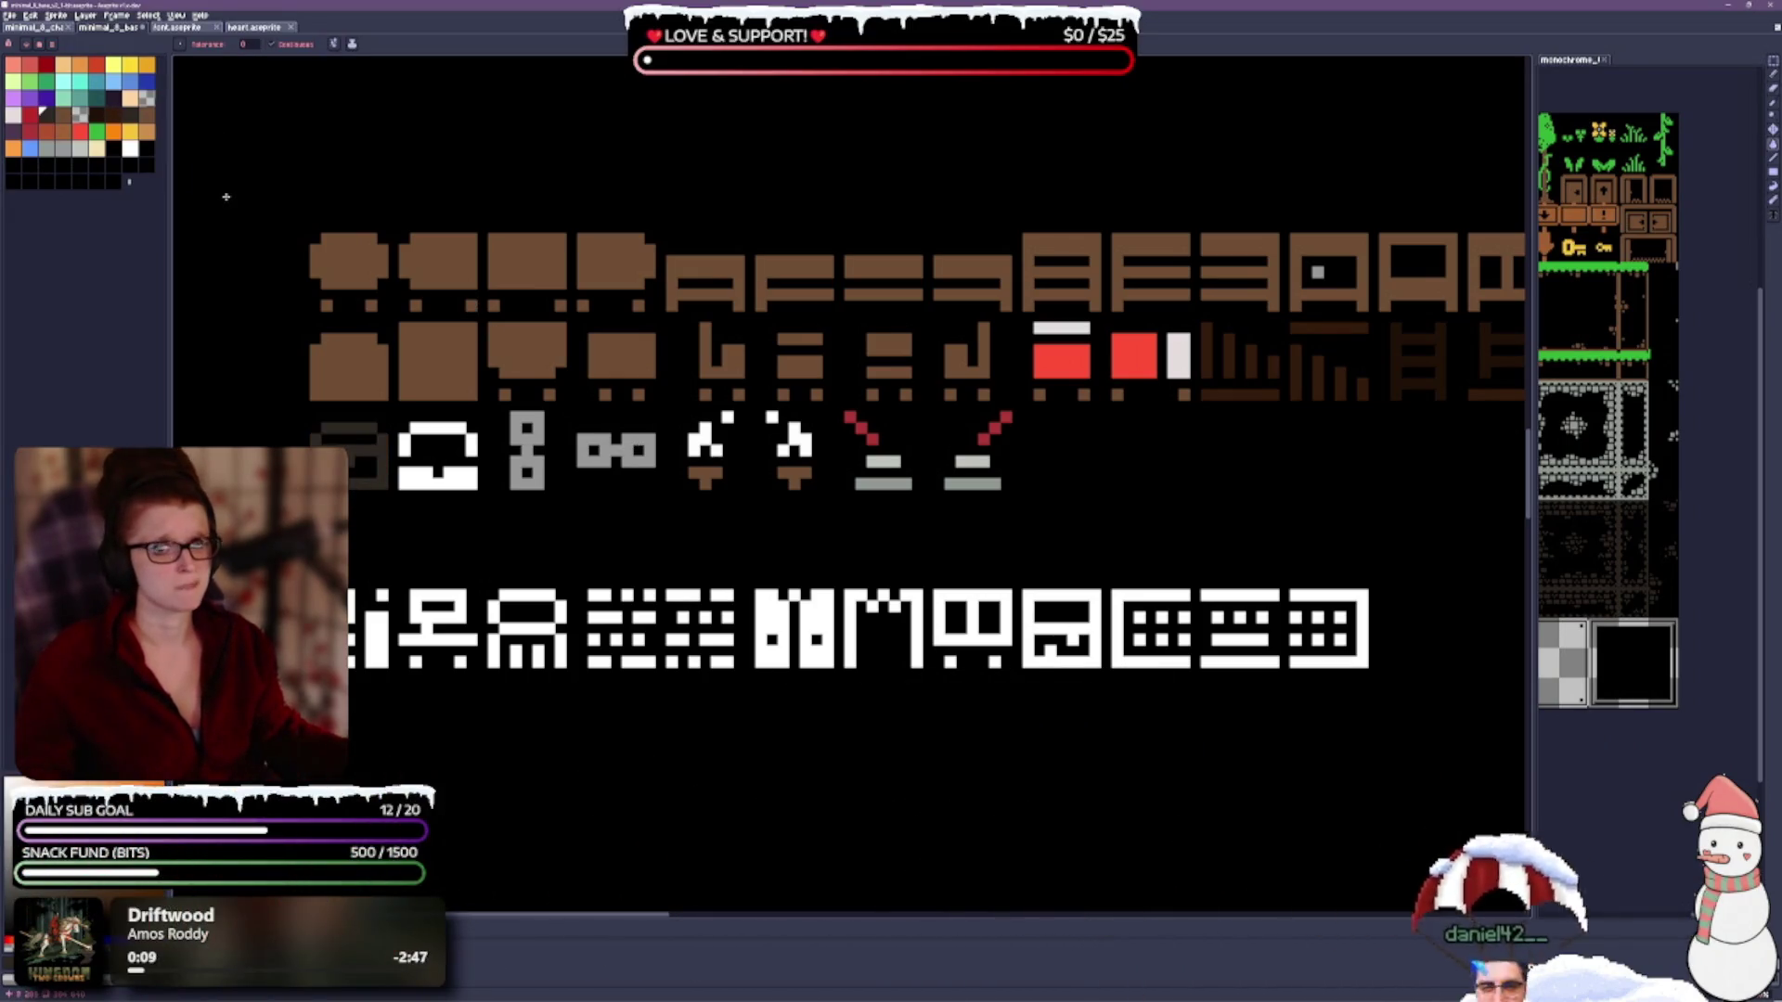
pyautogui.click(114, 130)
pyautogui.click(367, 437)
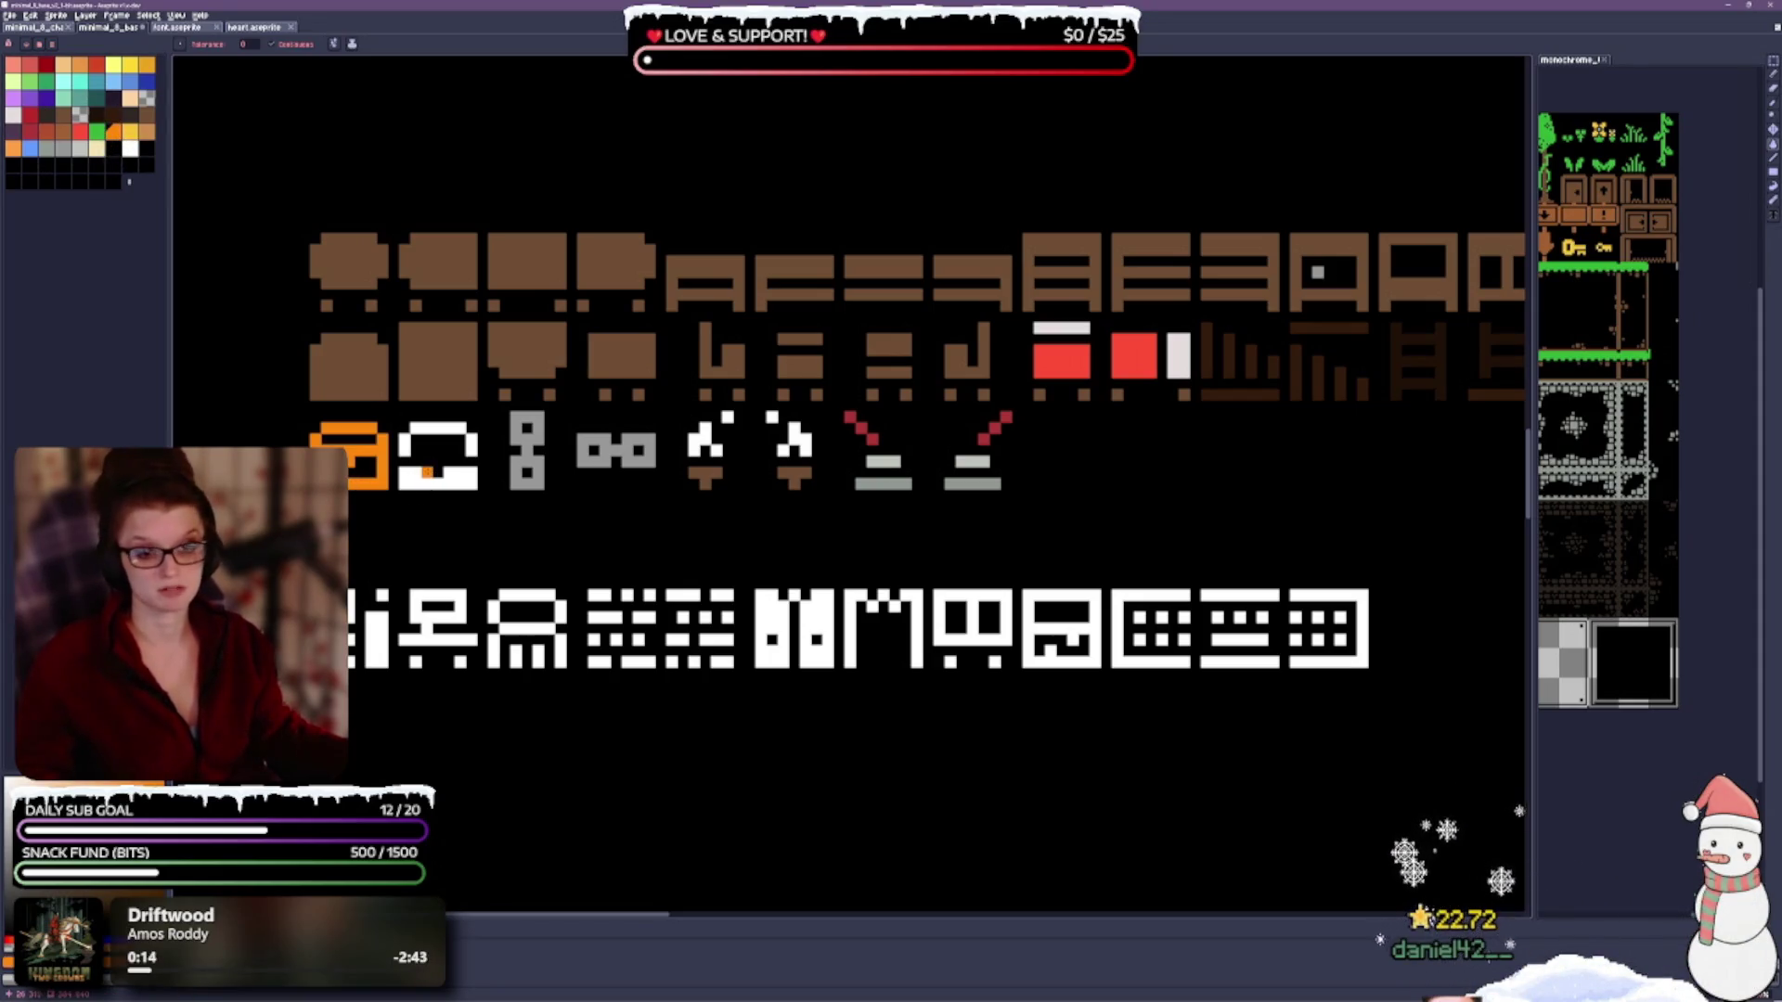
pyautogui.scroll(-3, 860, 563)
pyautogui.scroll(3, 1054, 732)
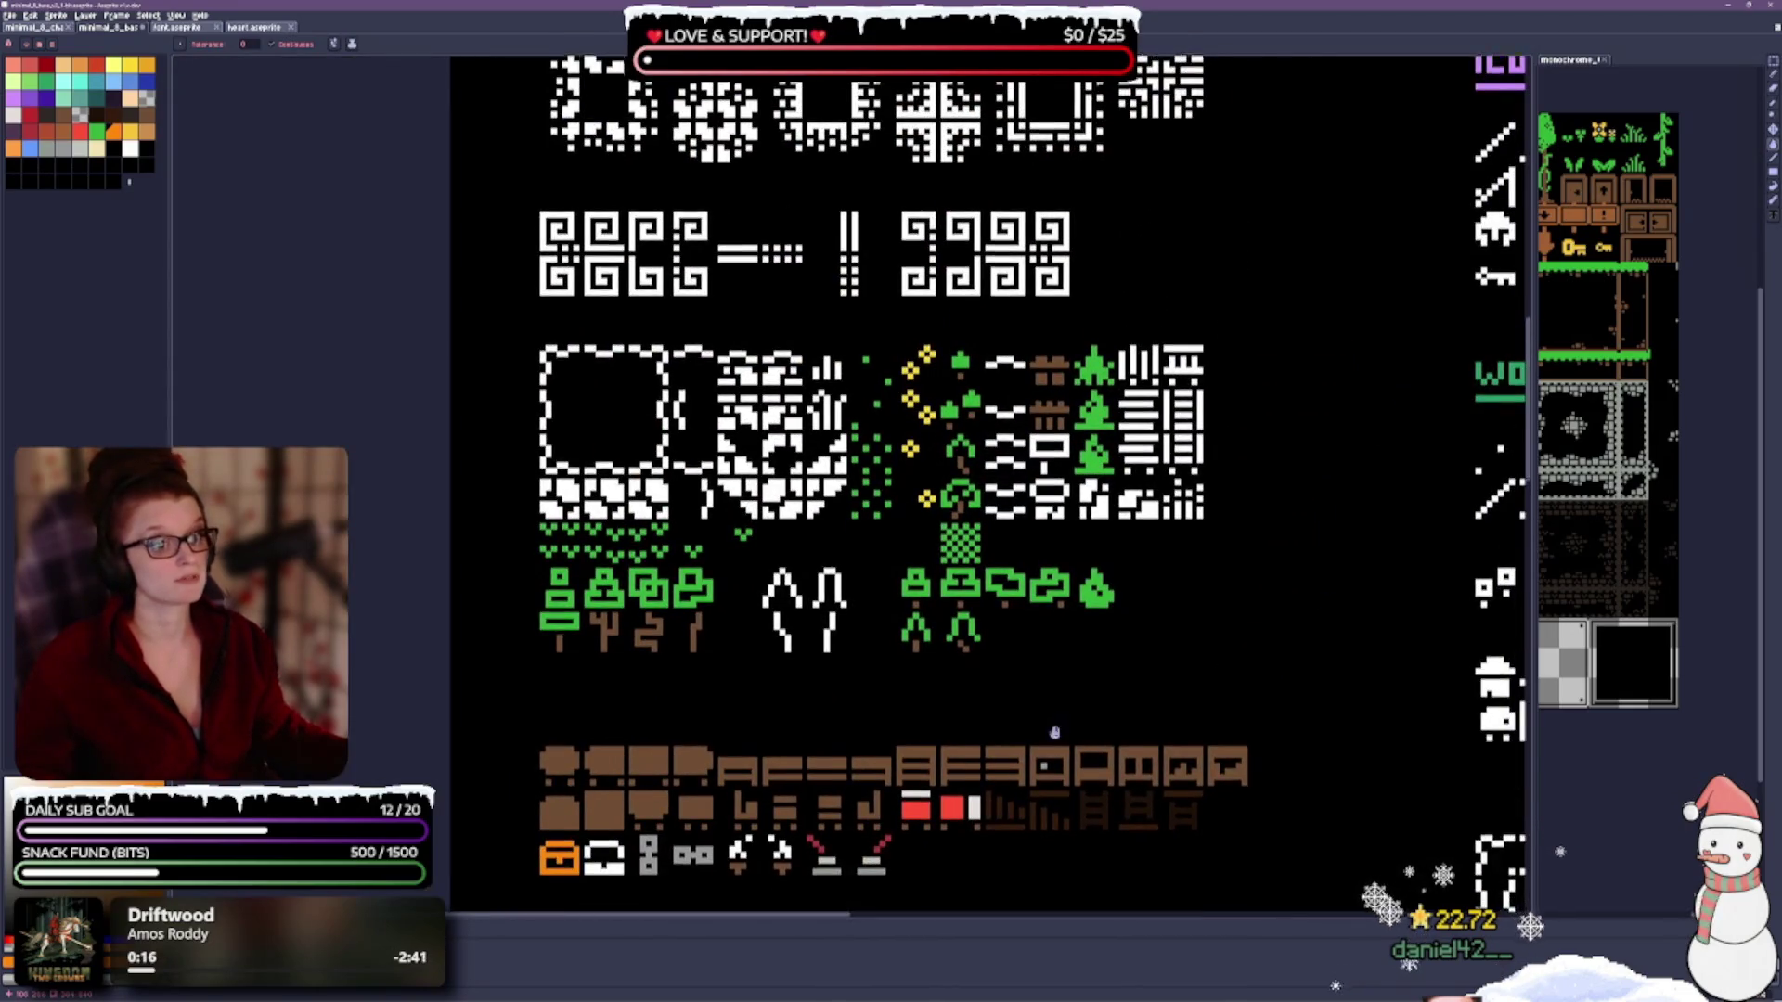
pyautogui.scroll(-3, 1054, 733)
pyautogui.scroll(2, 618, 589)
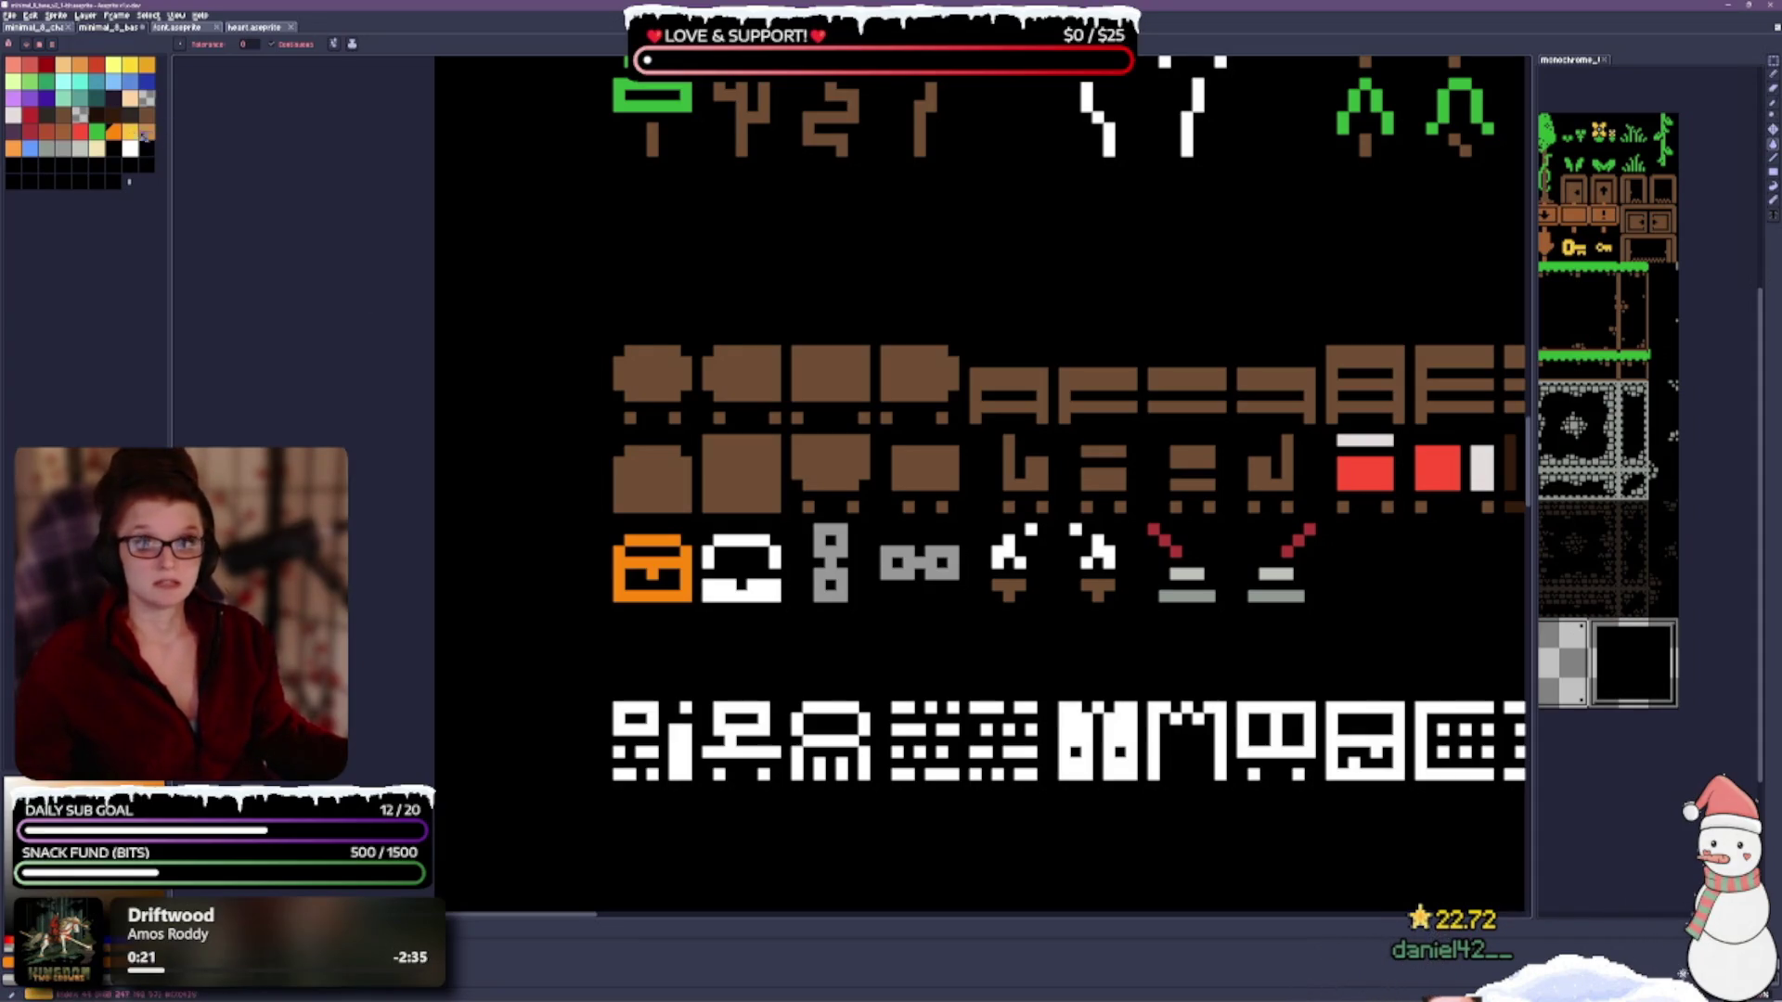
# Refill the first chest sprite with a darker brown-orange.
pyautogui.click(27, 145)
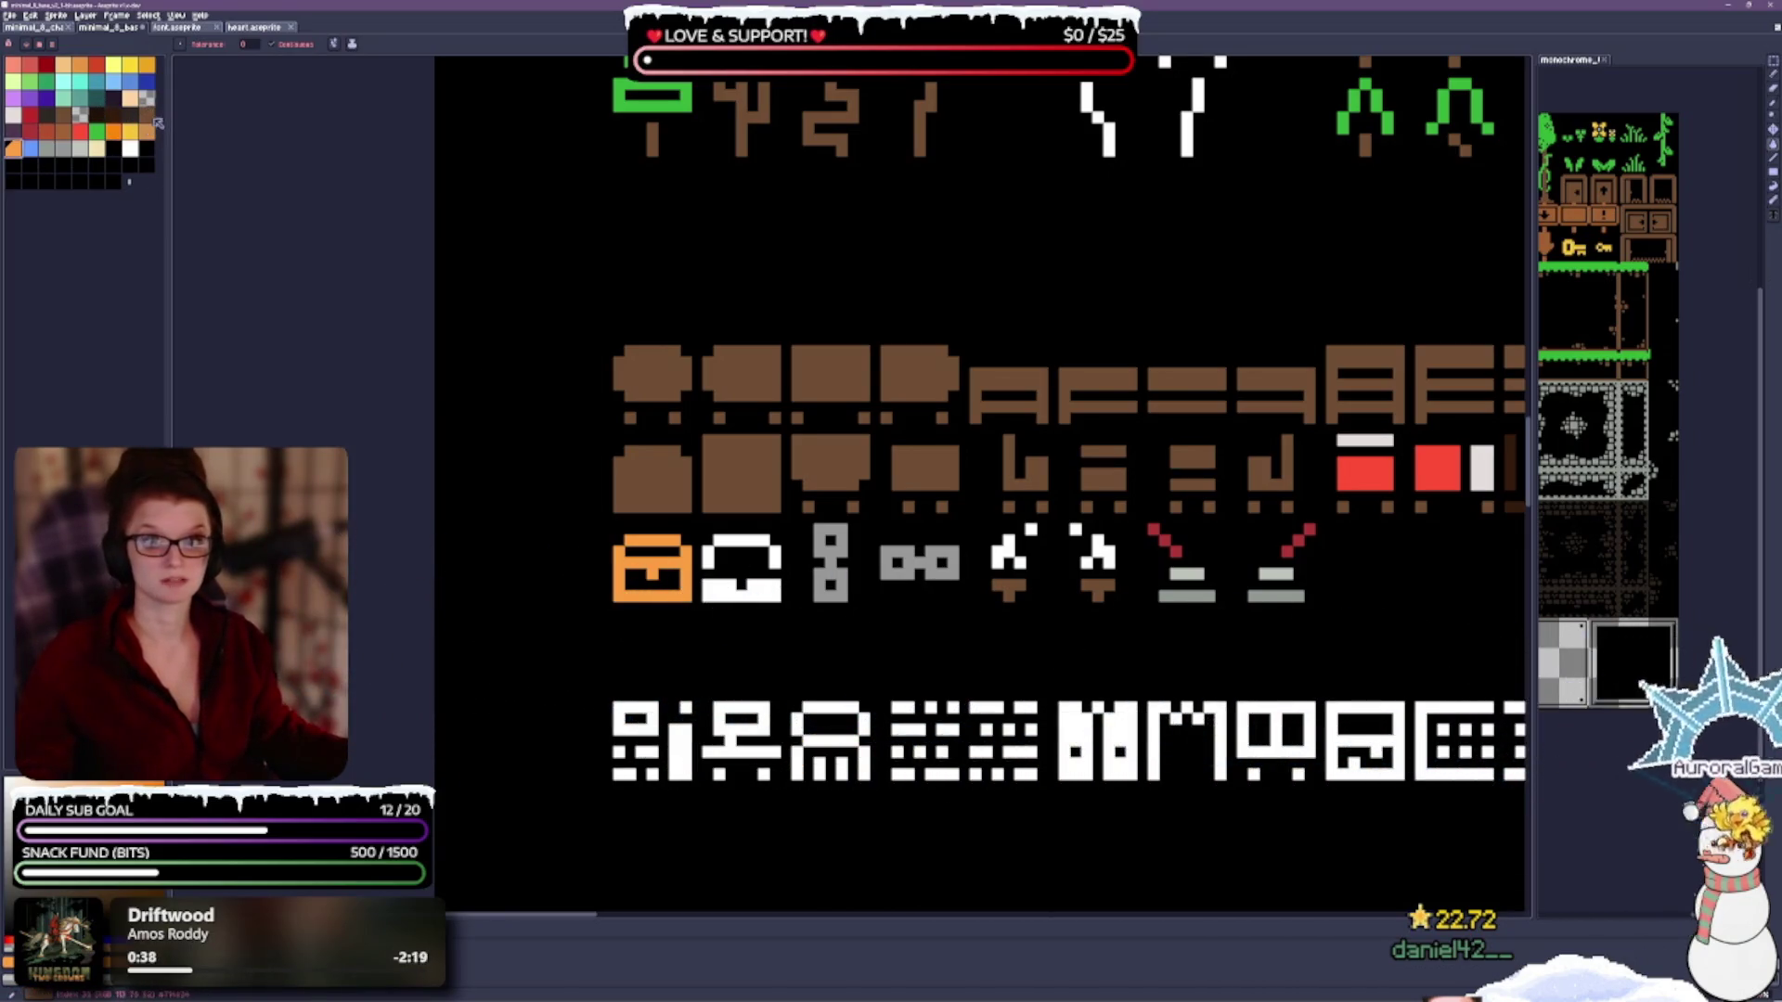
pyautogui.click(651, 594)
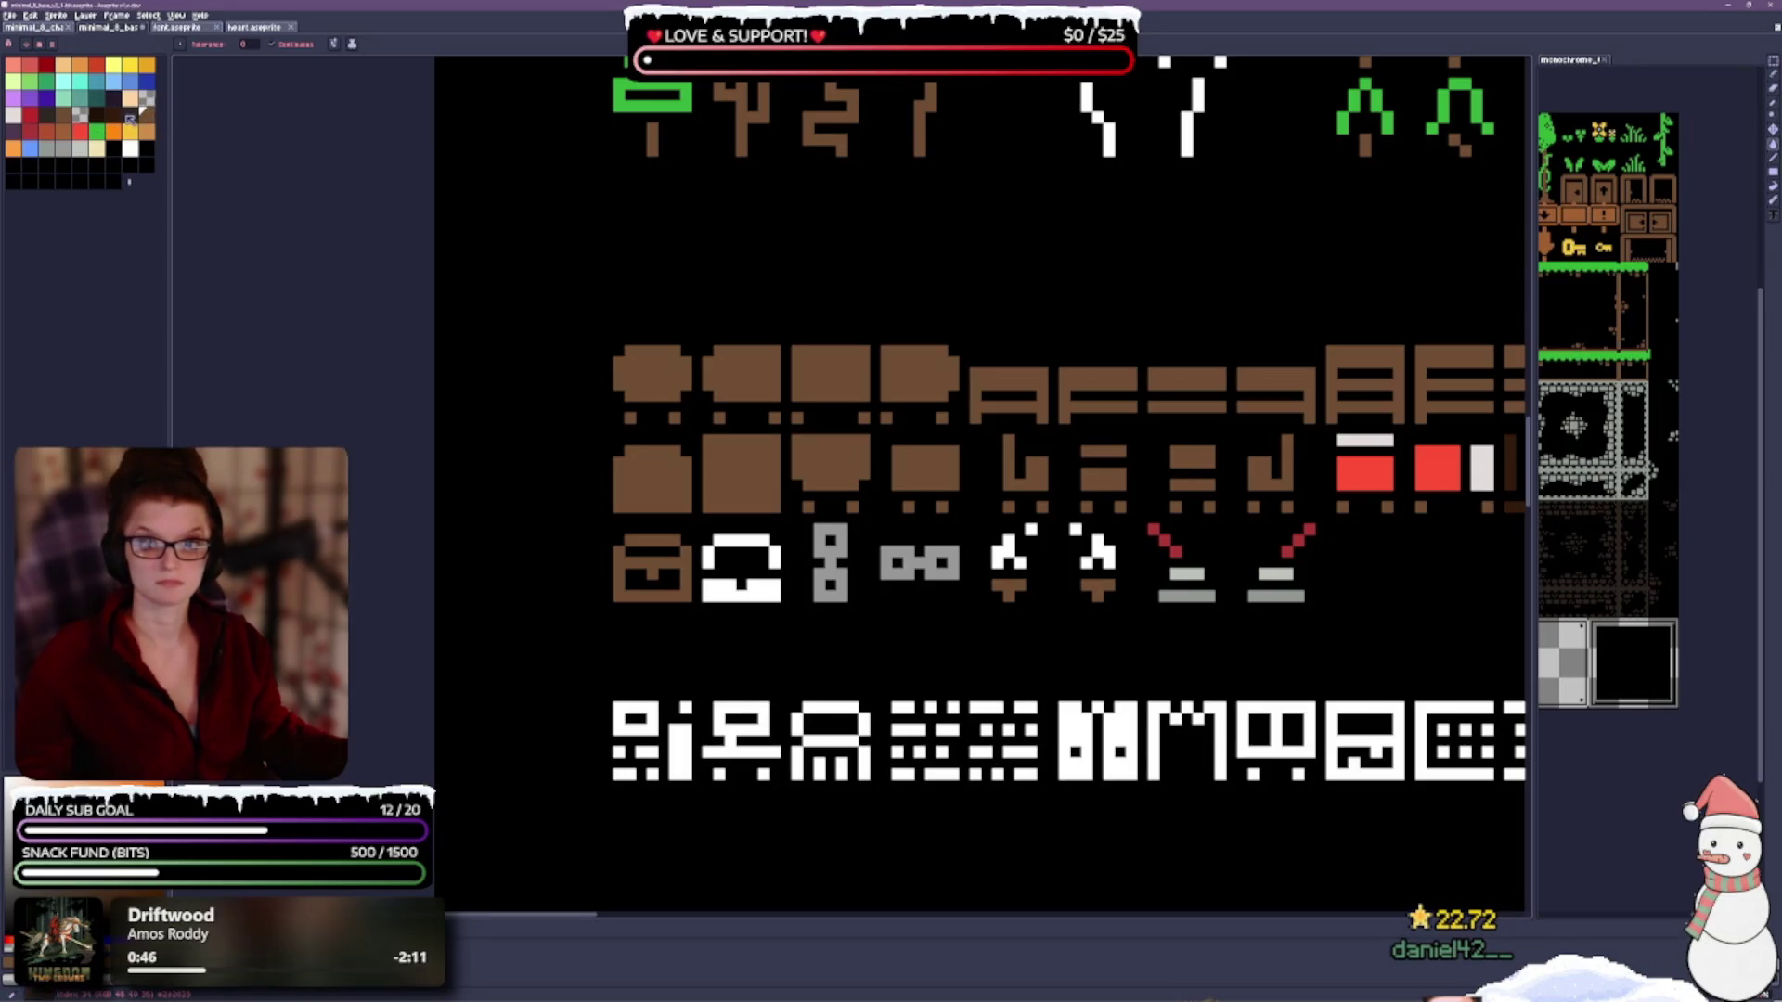
pyautogui.click(63, 114)
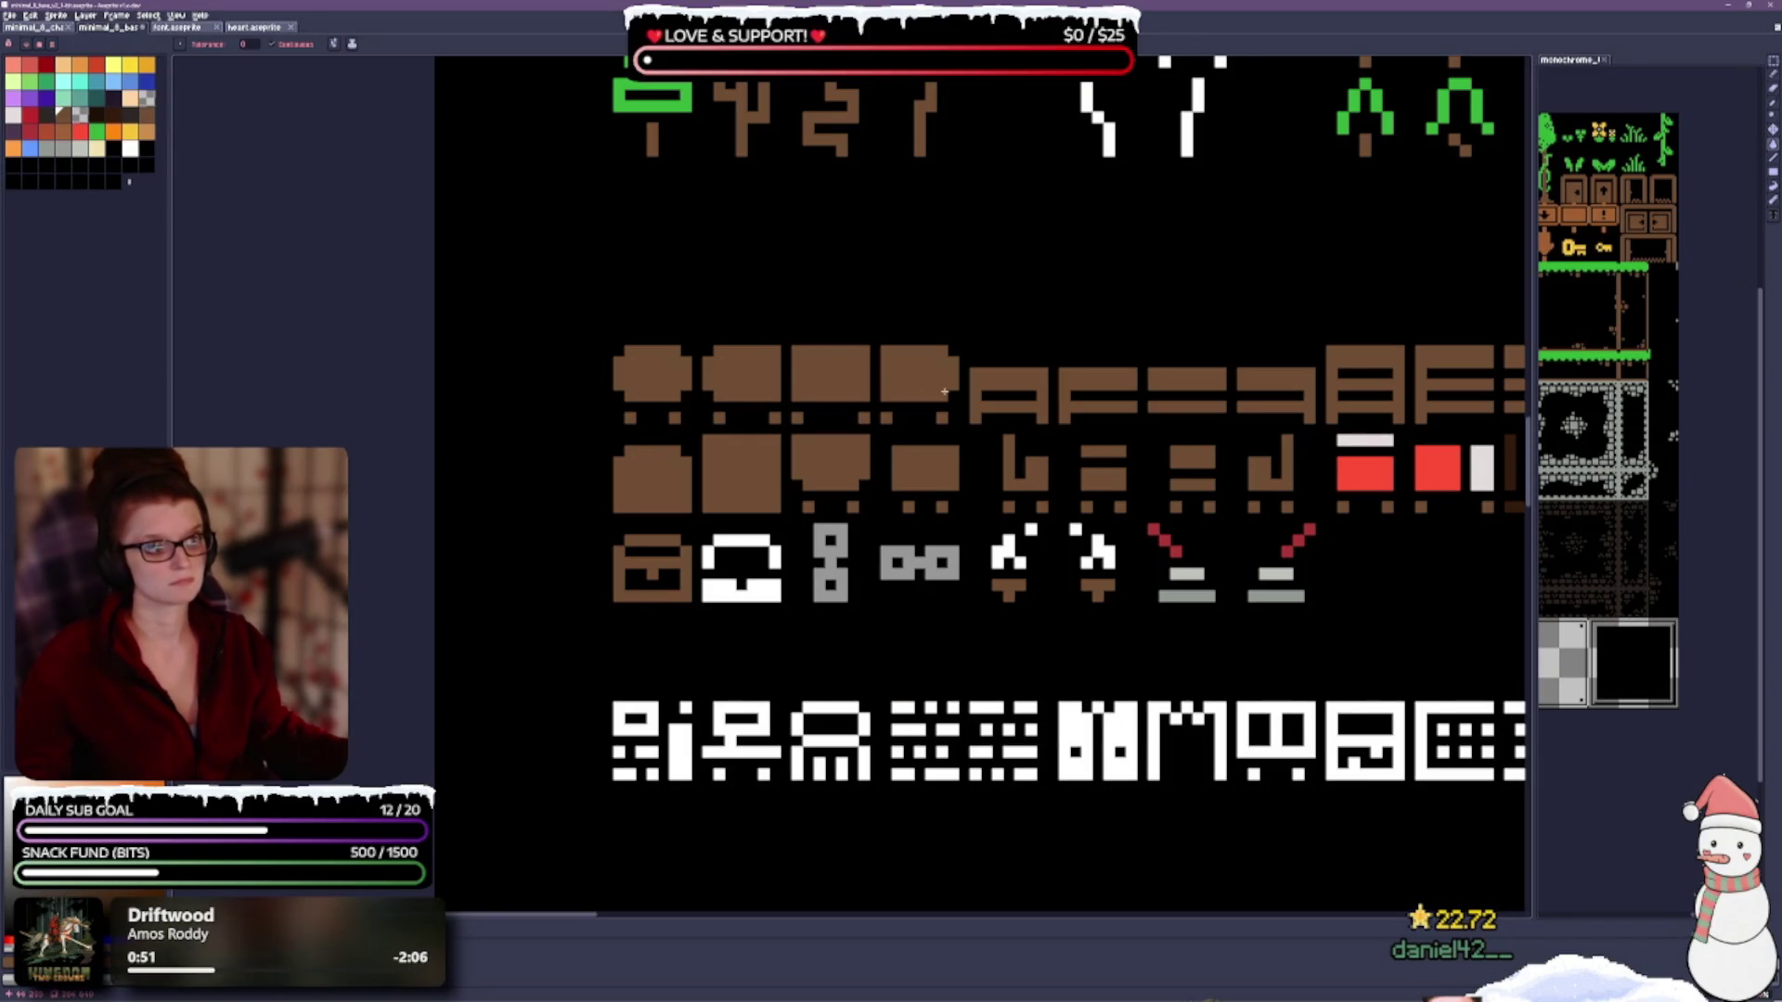
pyautogui.moveTo(945, 392); pyautogui.dragTo(910, 328)
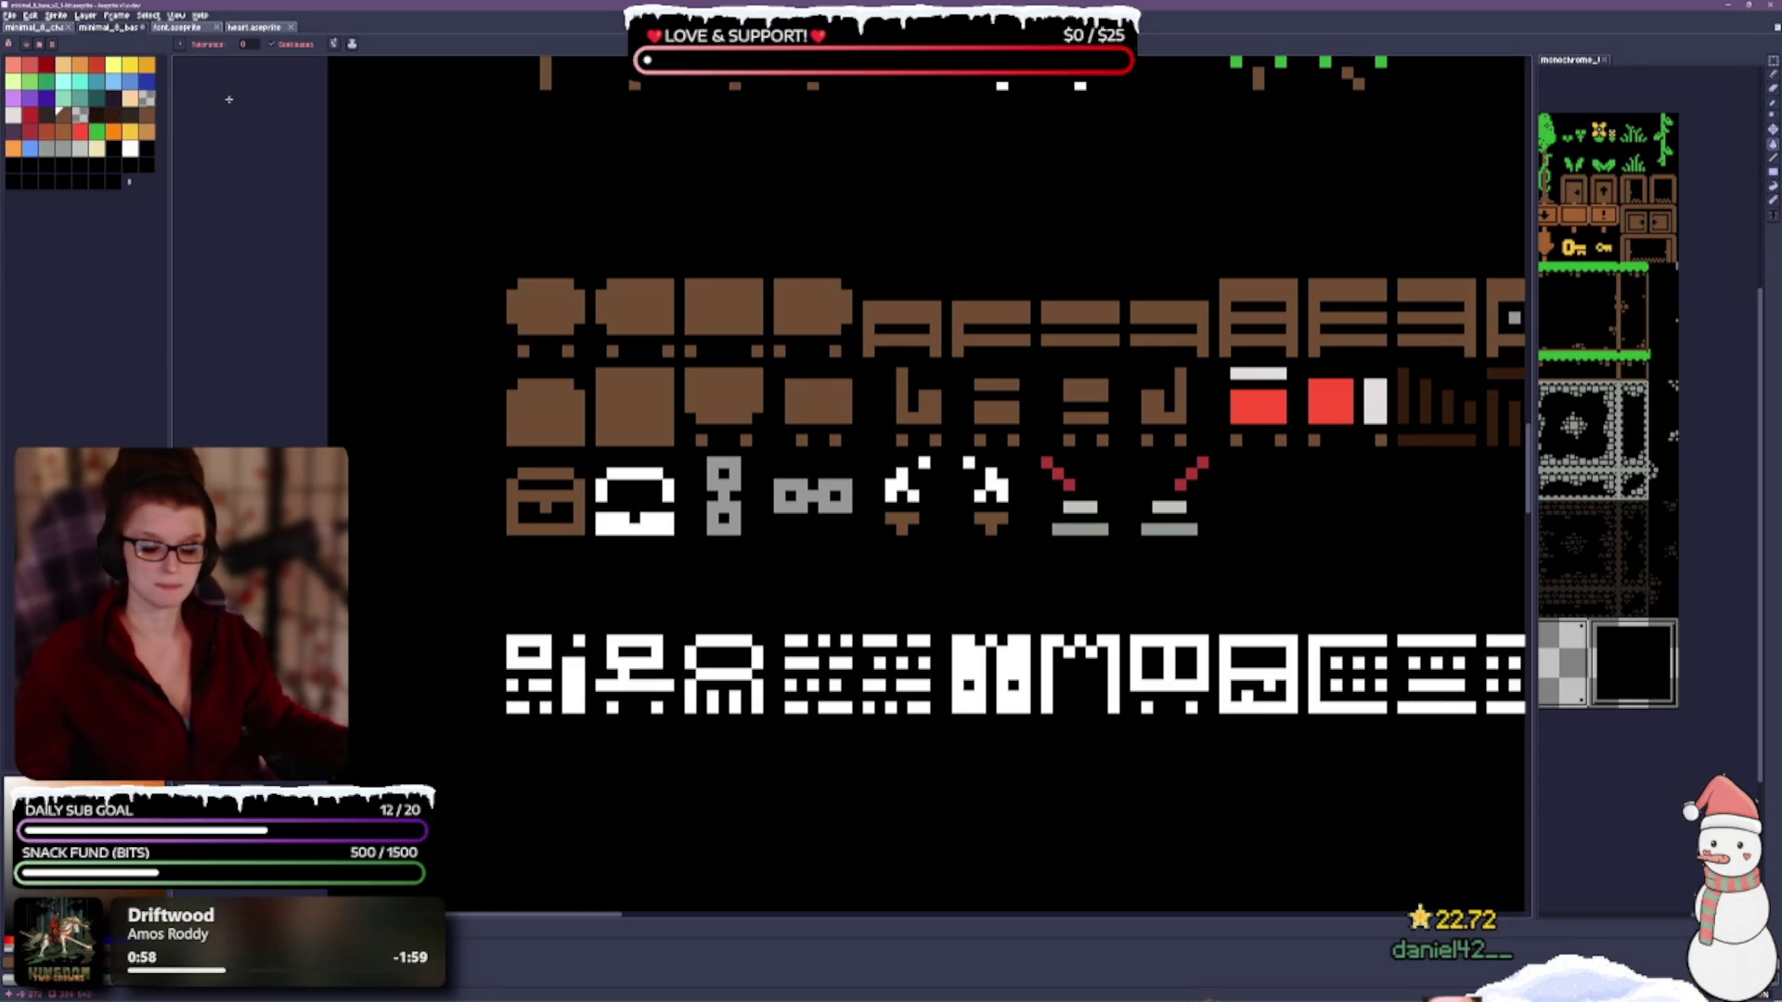
pyautogui.click(15, 148)
pyautogui.click(578, 528)
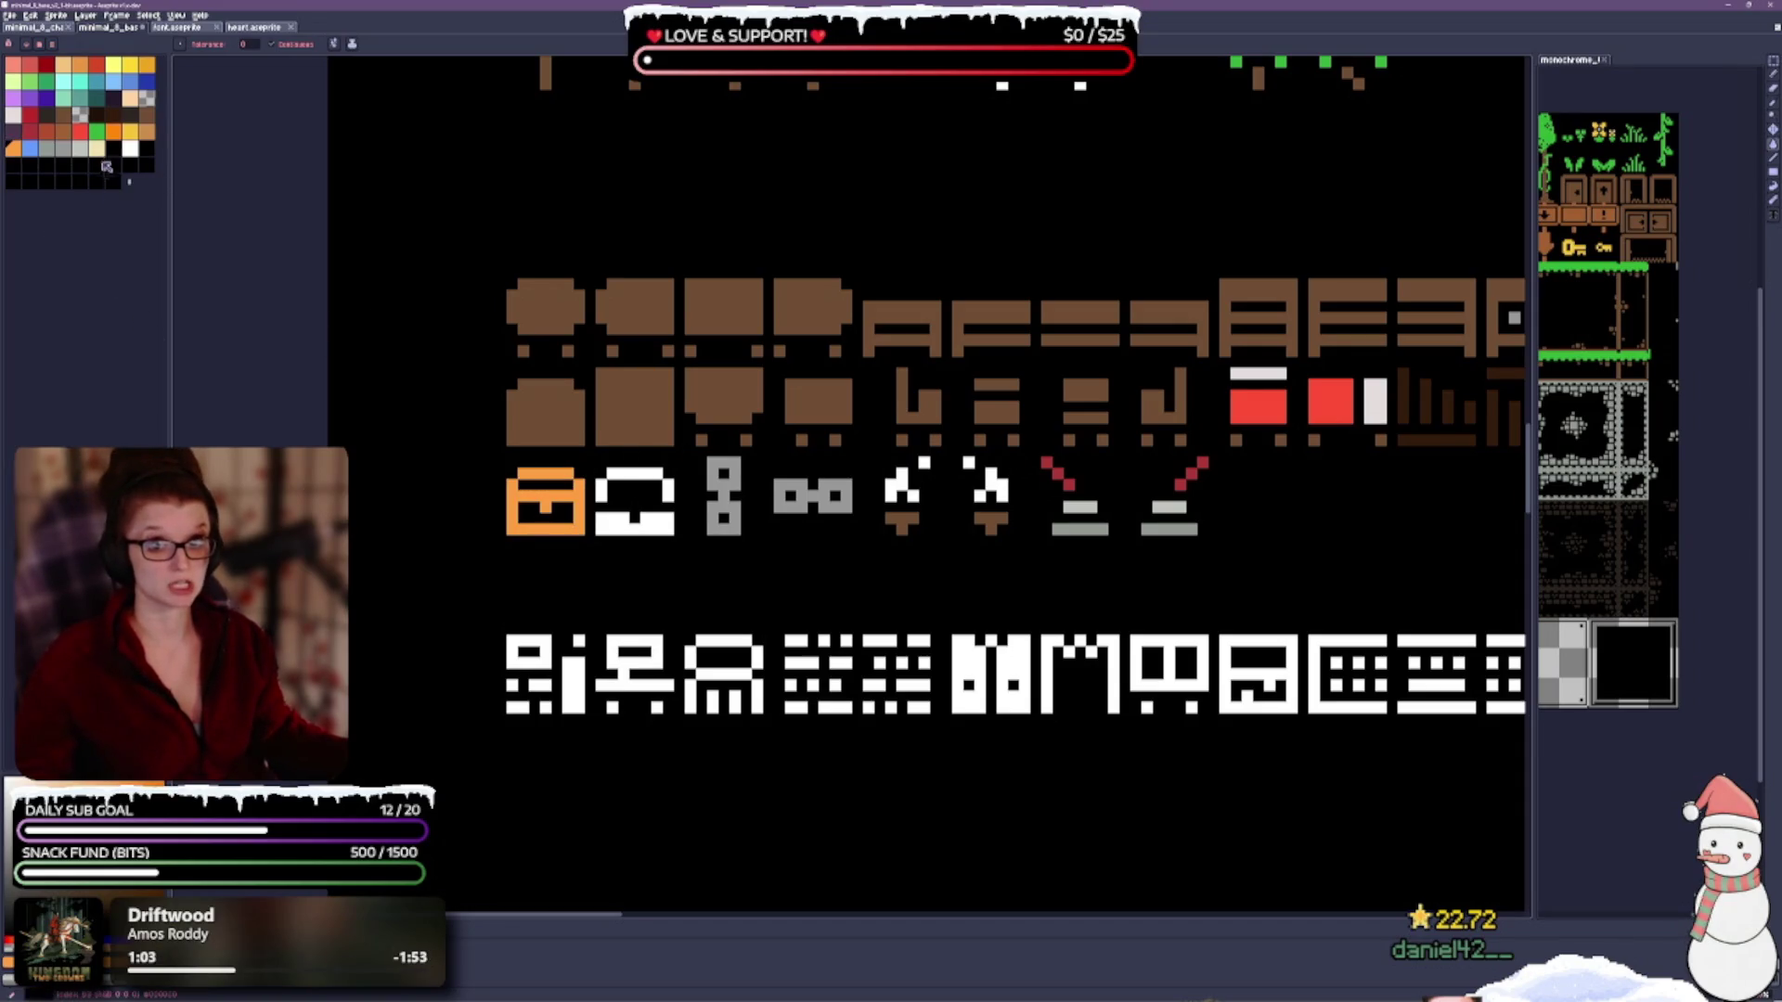
pyautogui.click(63, 130)
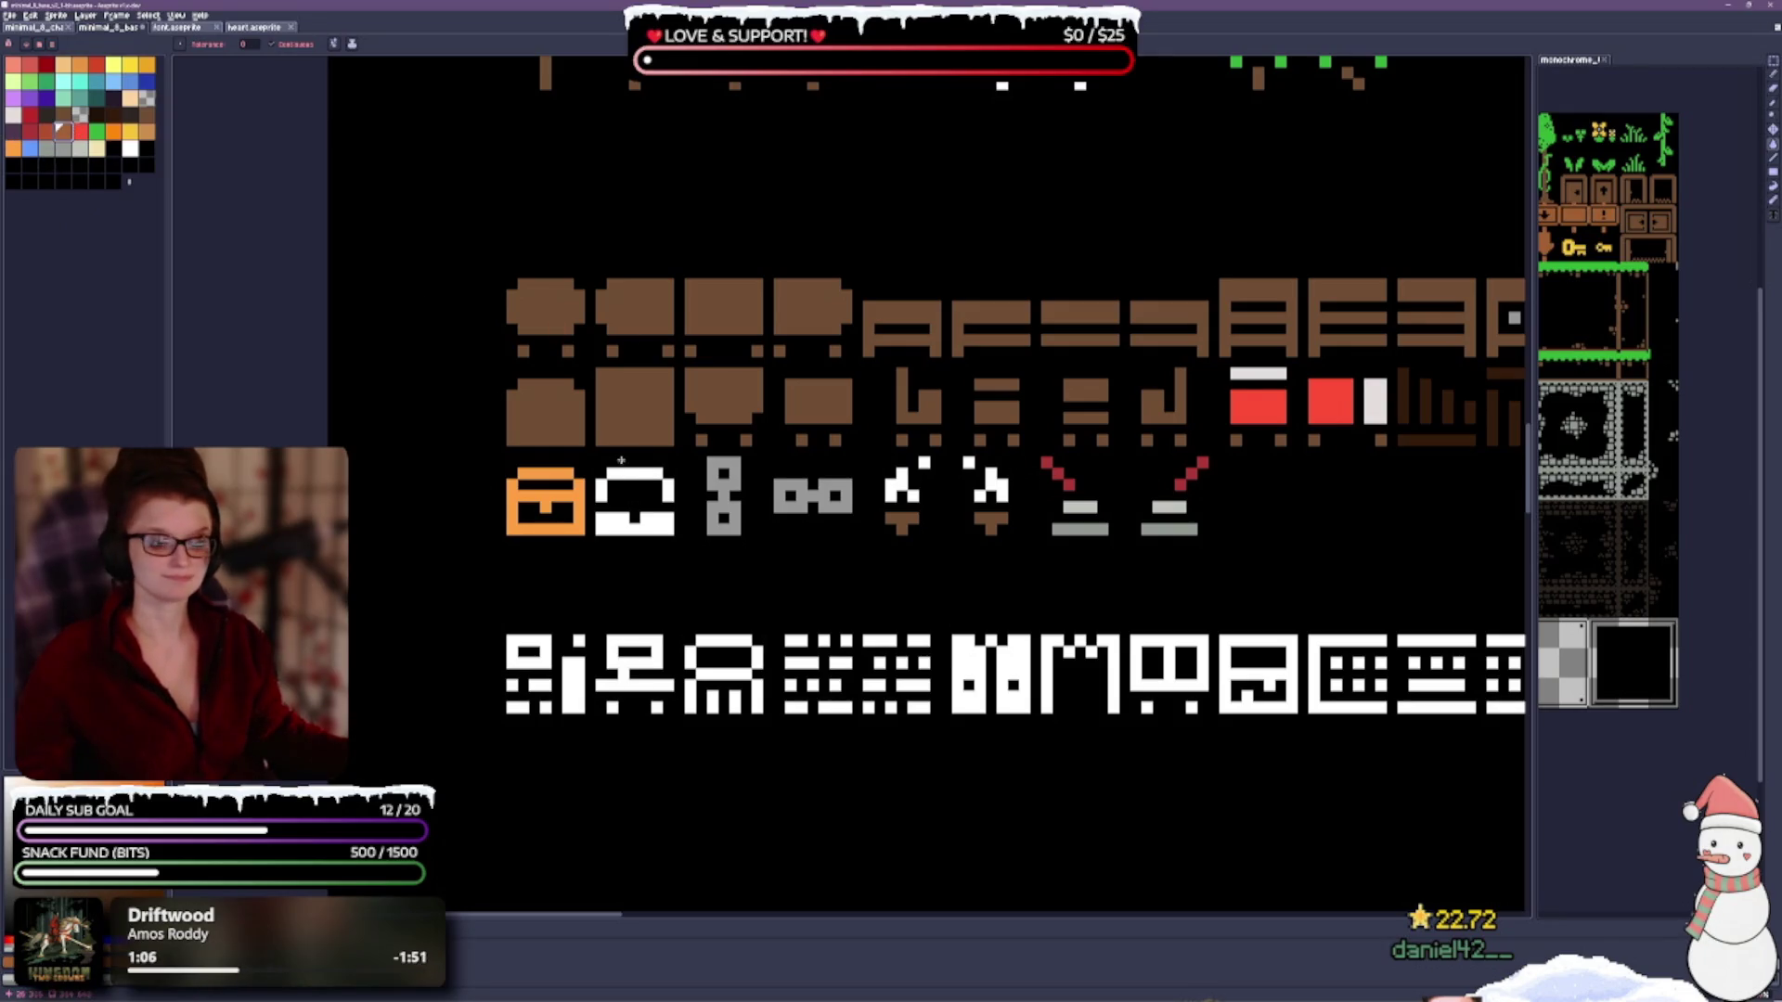
pyautogui.click(578, 532)
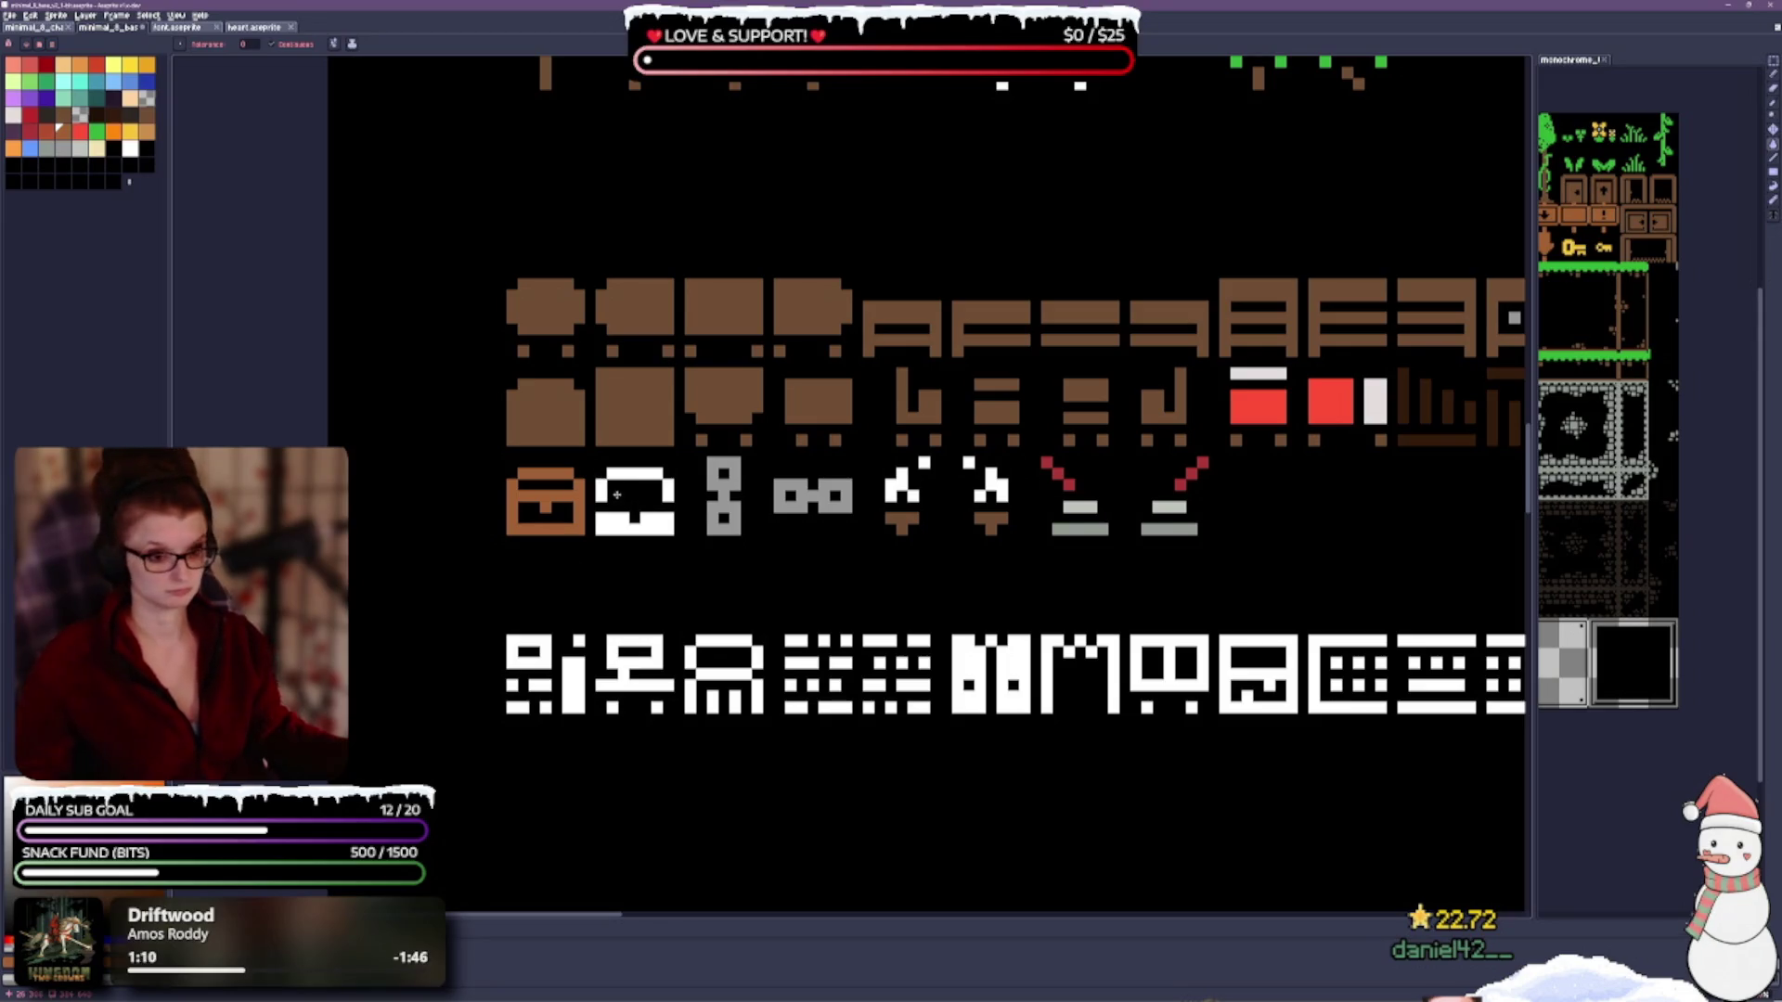
# Fill the second chest's lower and upper parts brown-orange and save the tileset.
pyautogui.click(625, 523)
pyautogui.click(653, 484)
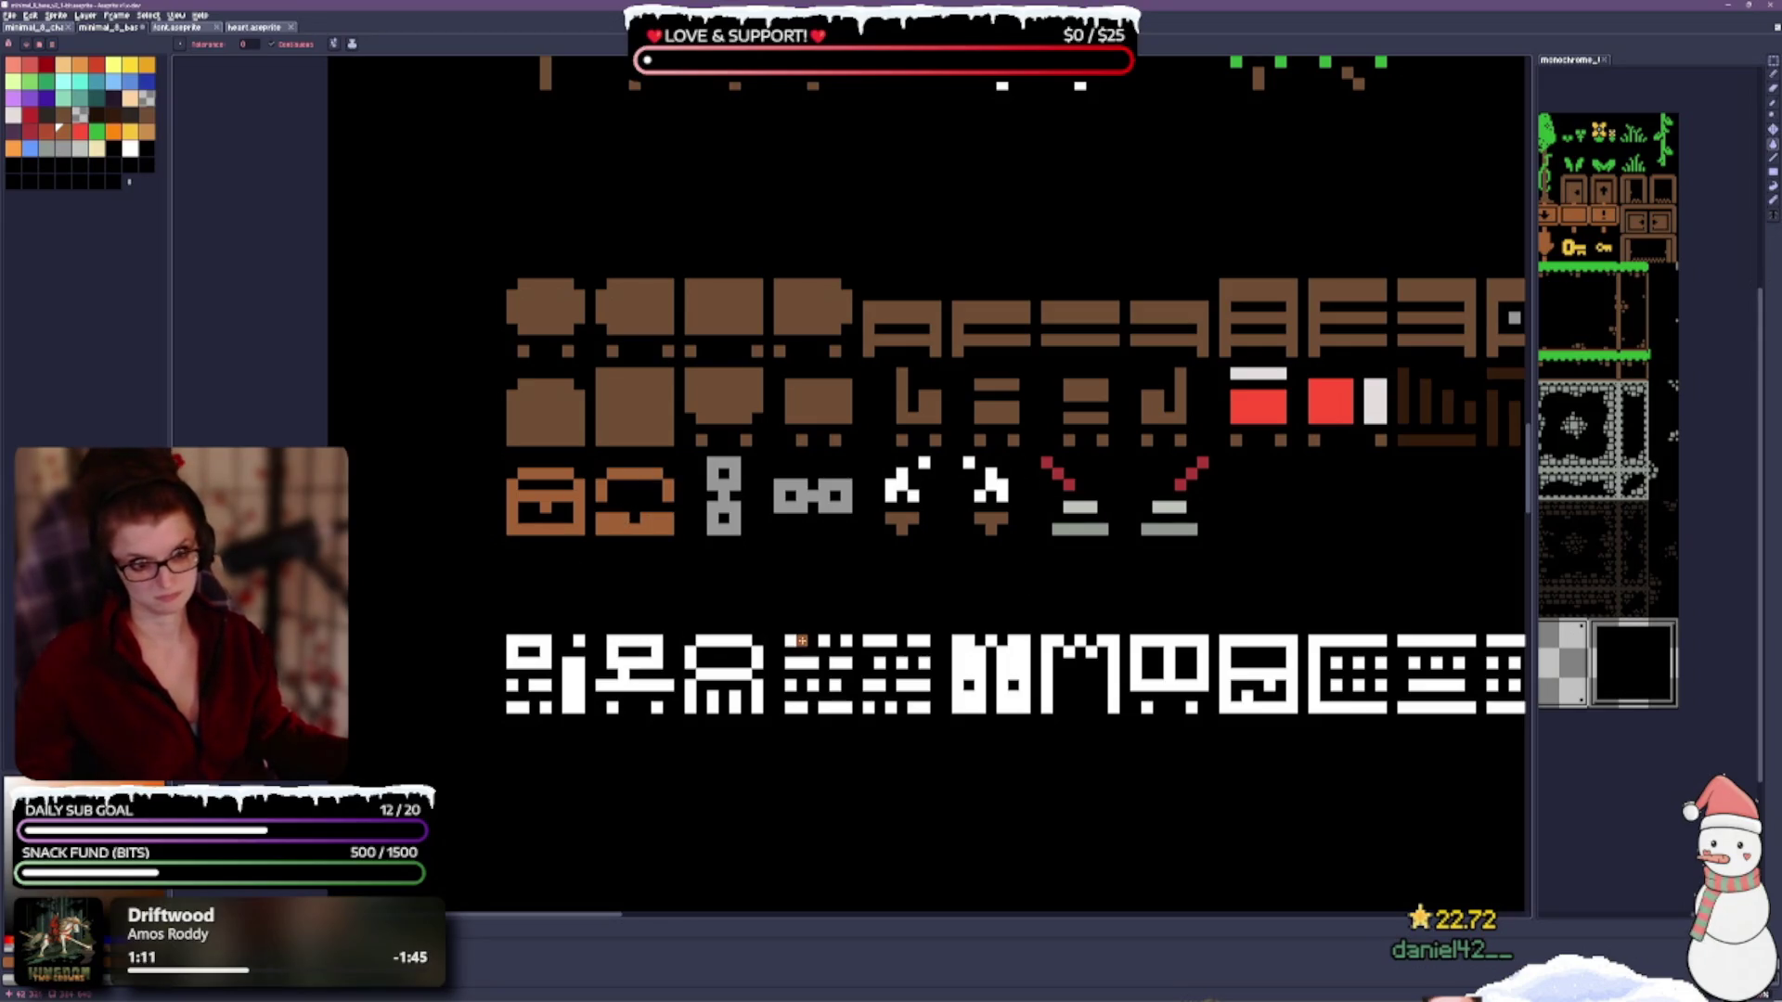
pyautogui.scroll(-2, 884, 518)
pyautogui.scroll(2, 751, 543)
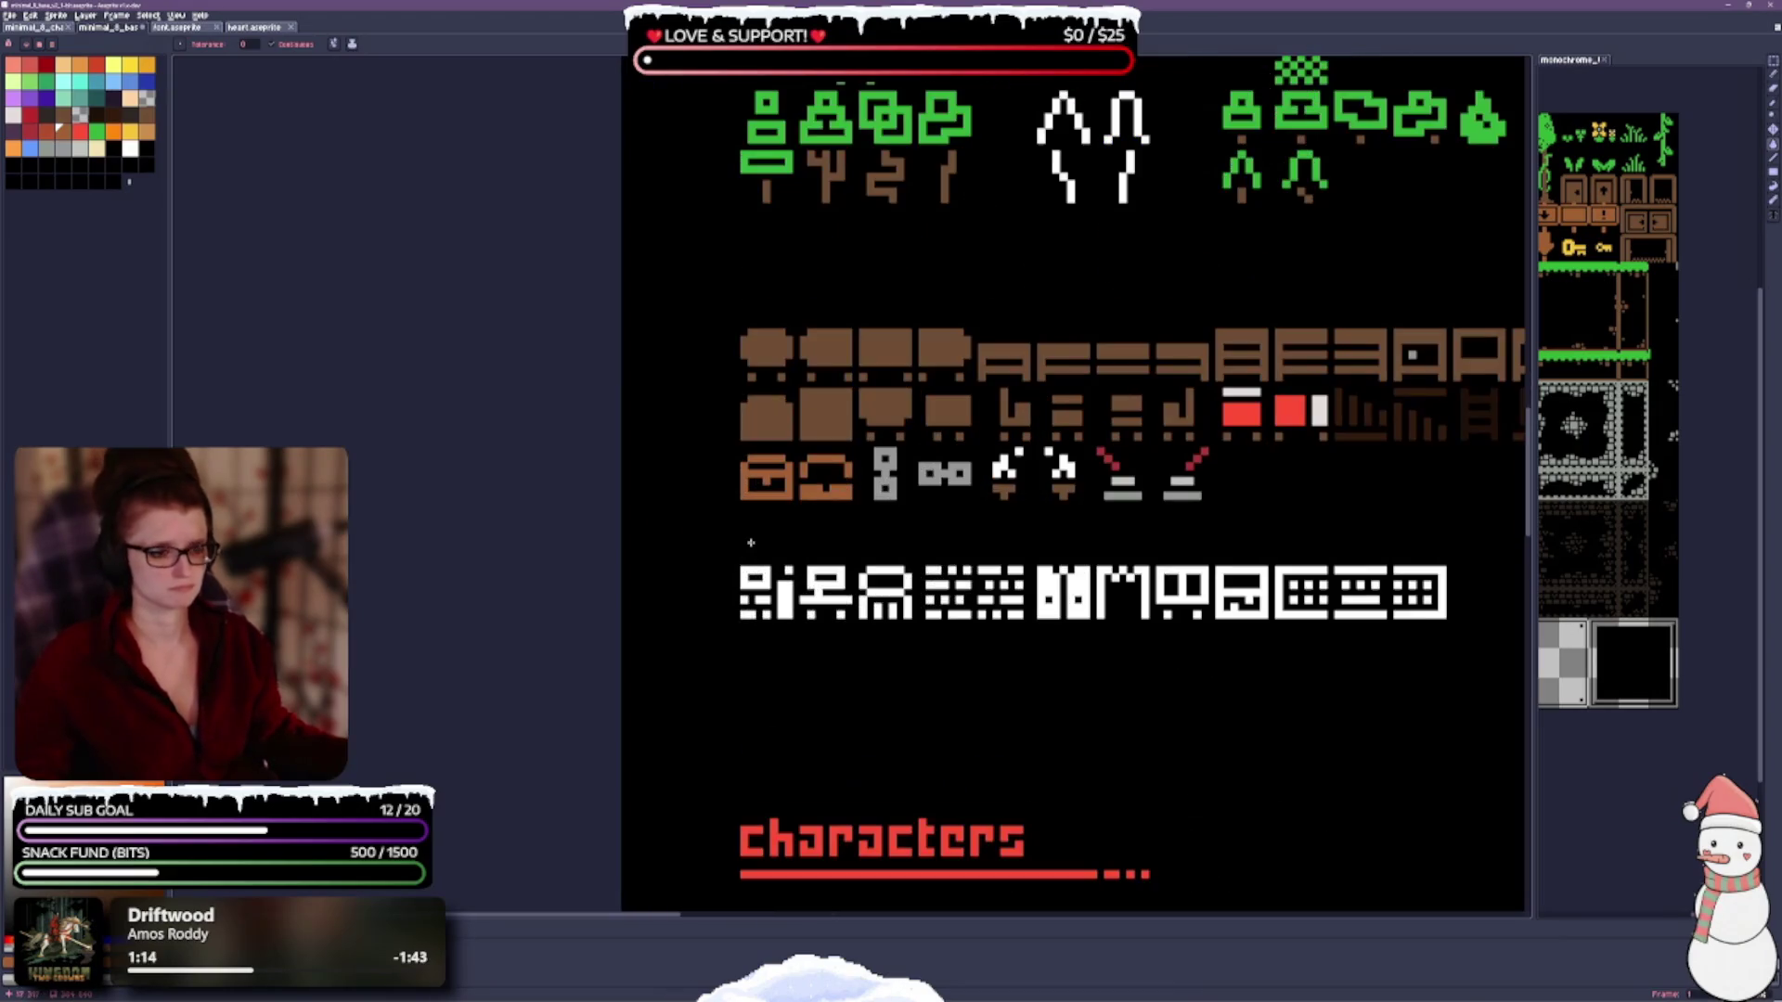
pyautogui.moveTo(938, 533); pyautogui.dragTo(628, 589)
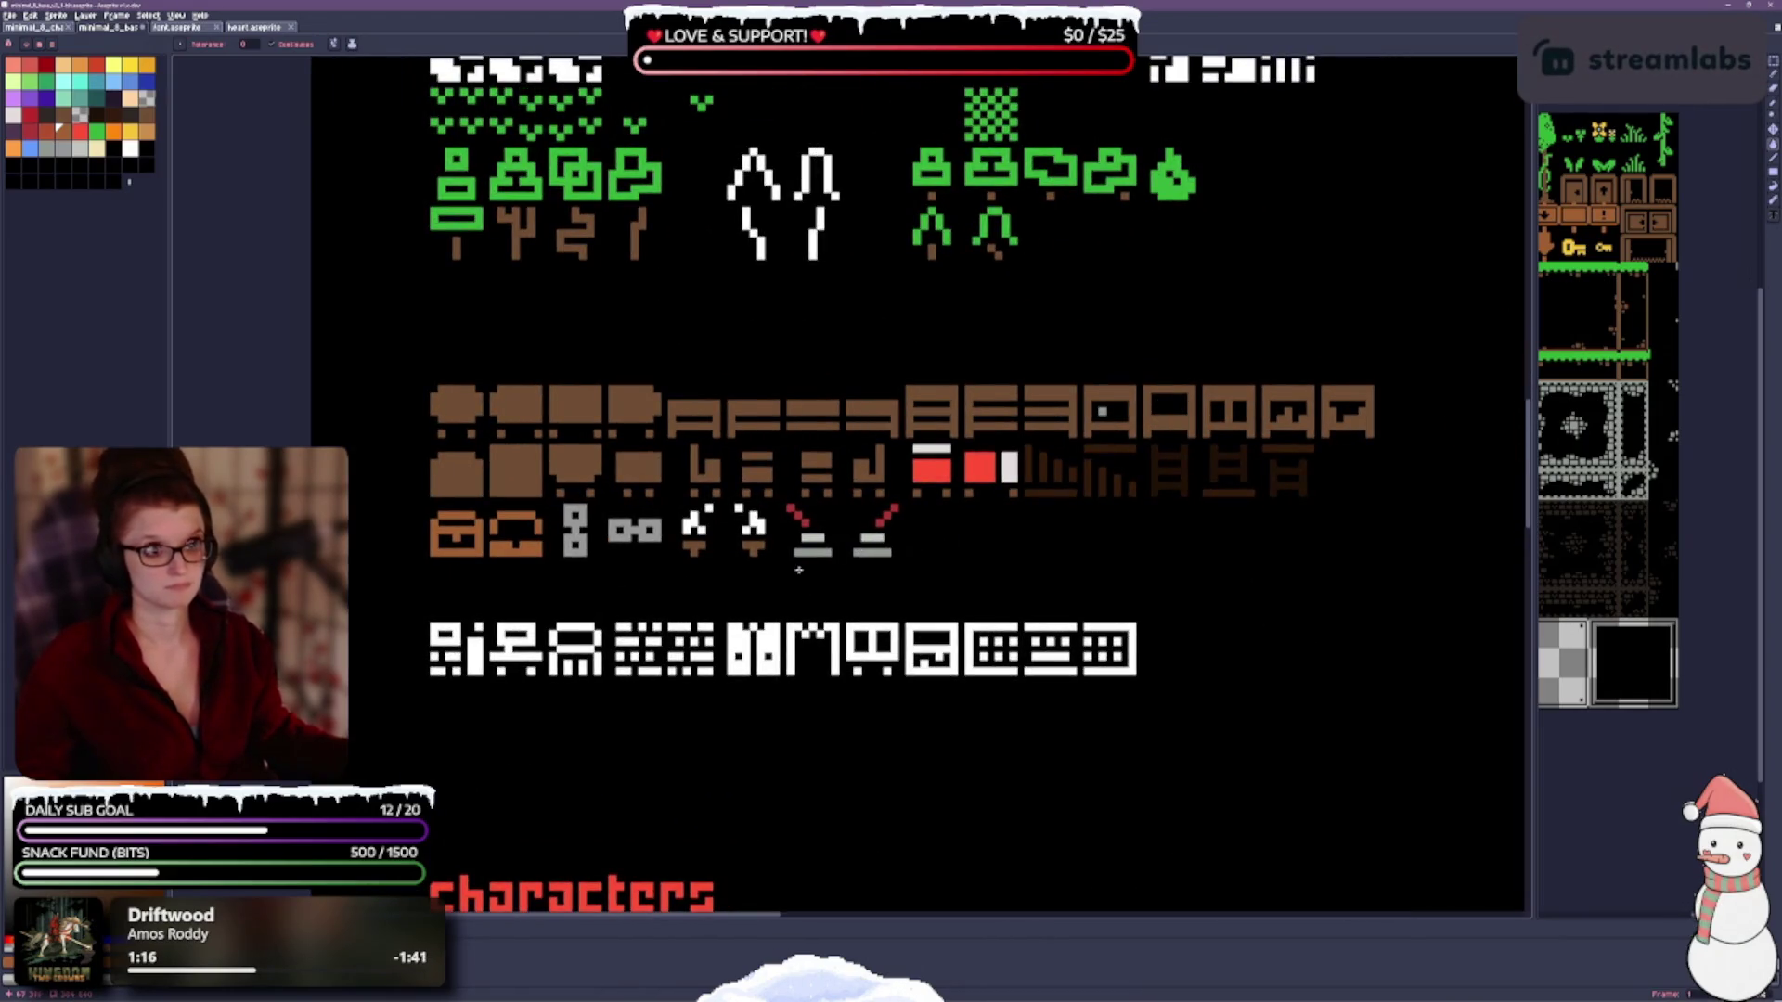
pyautogui.hotkey('ctrl', 's')
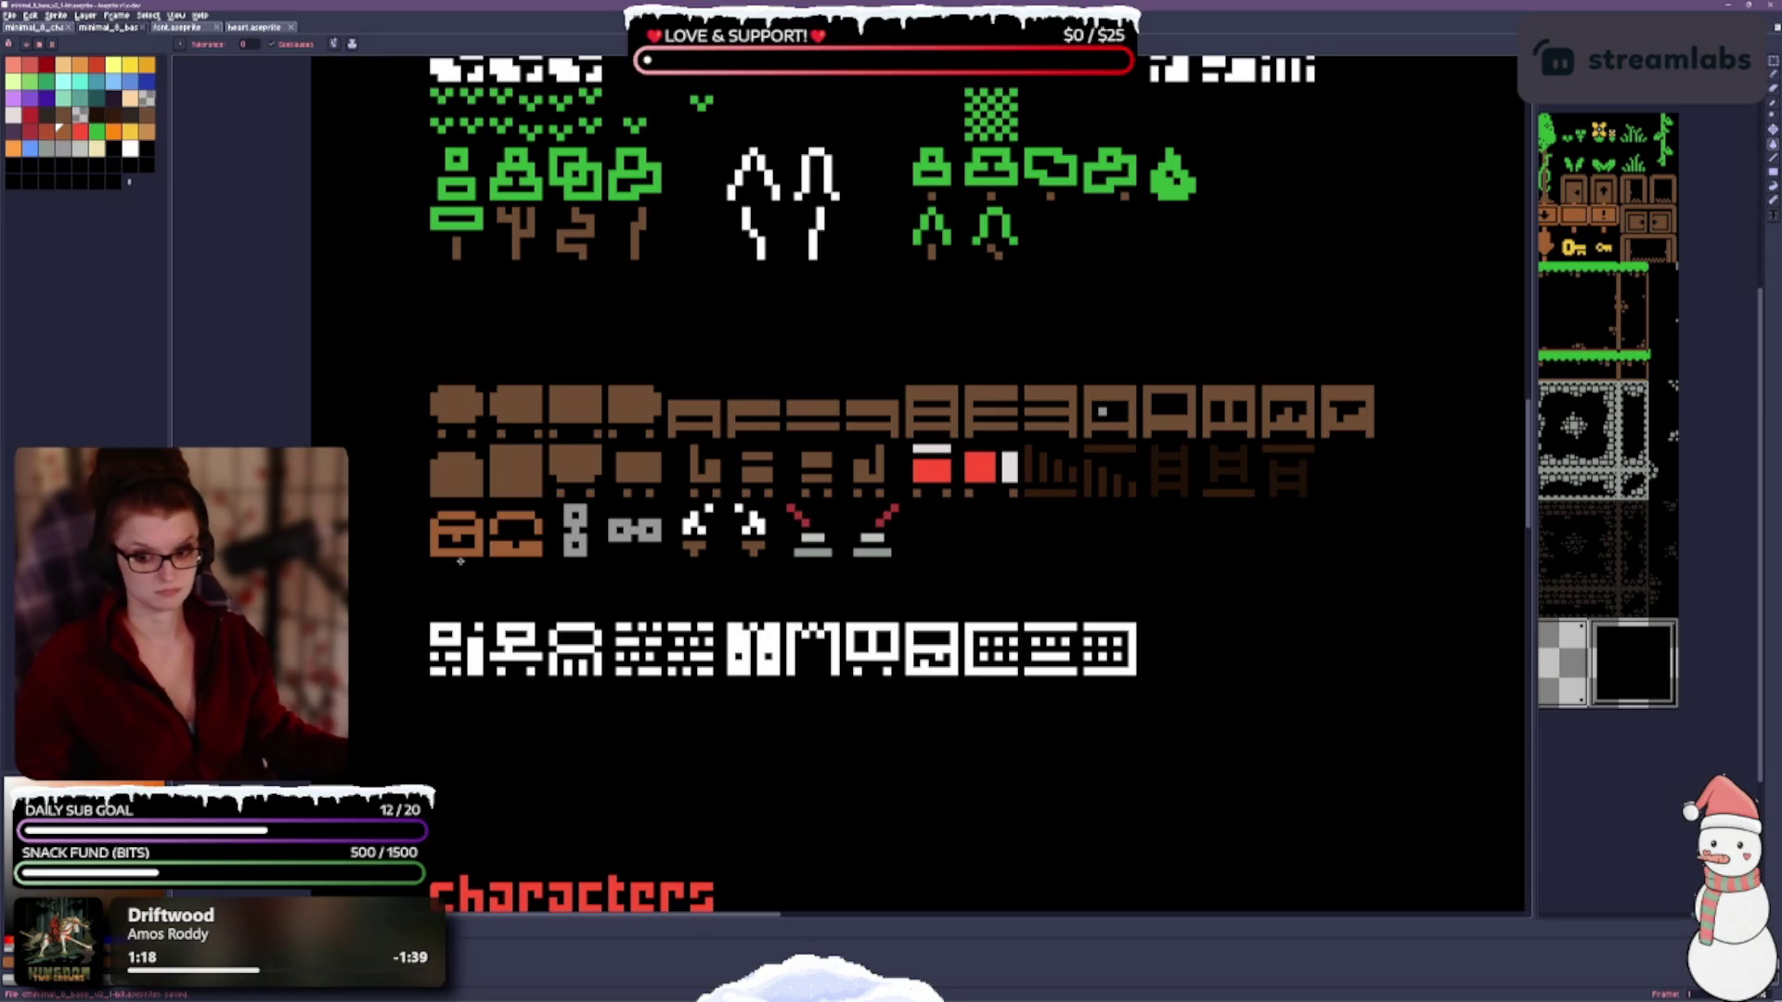
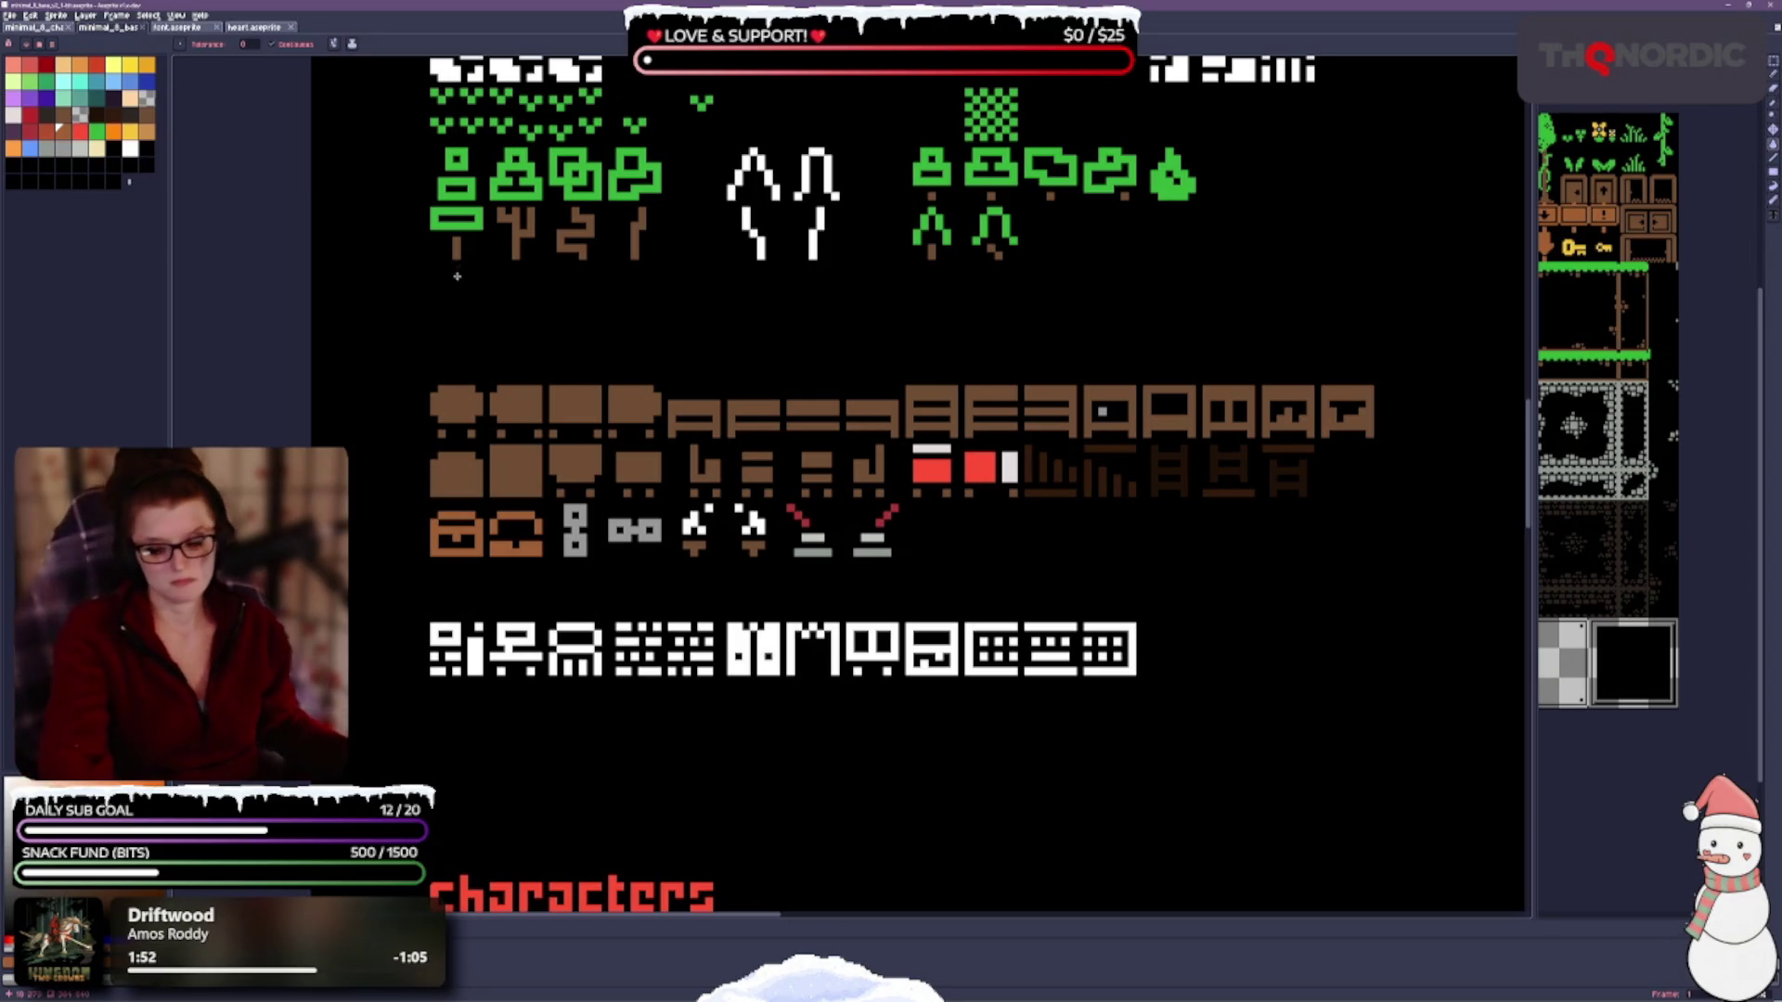
# Paint yellow pixels into the torch flames with the Pencil, undoing two stray pixels.
pyautogui.scroll(1, 711, 529)
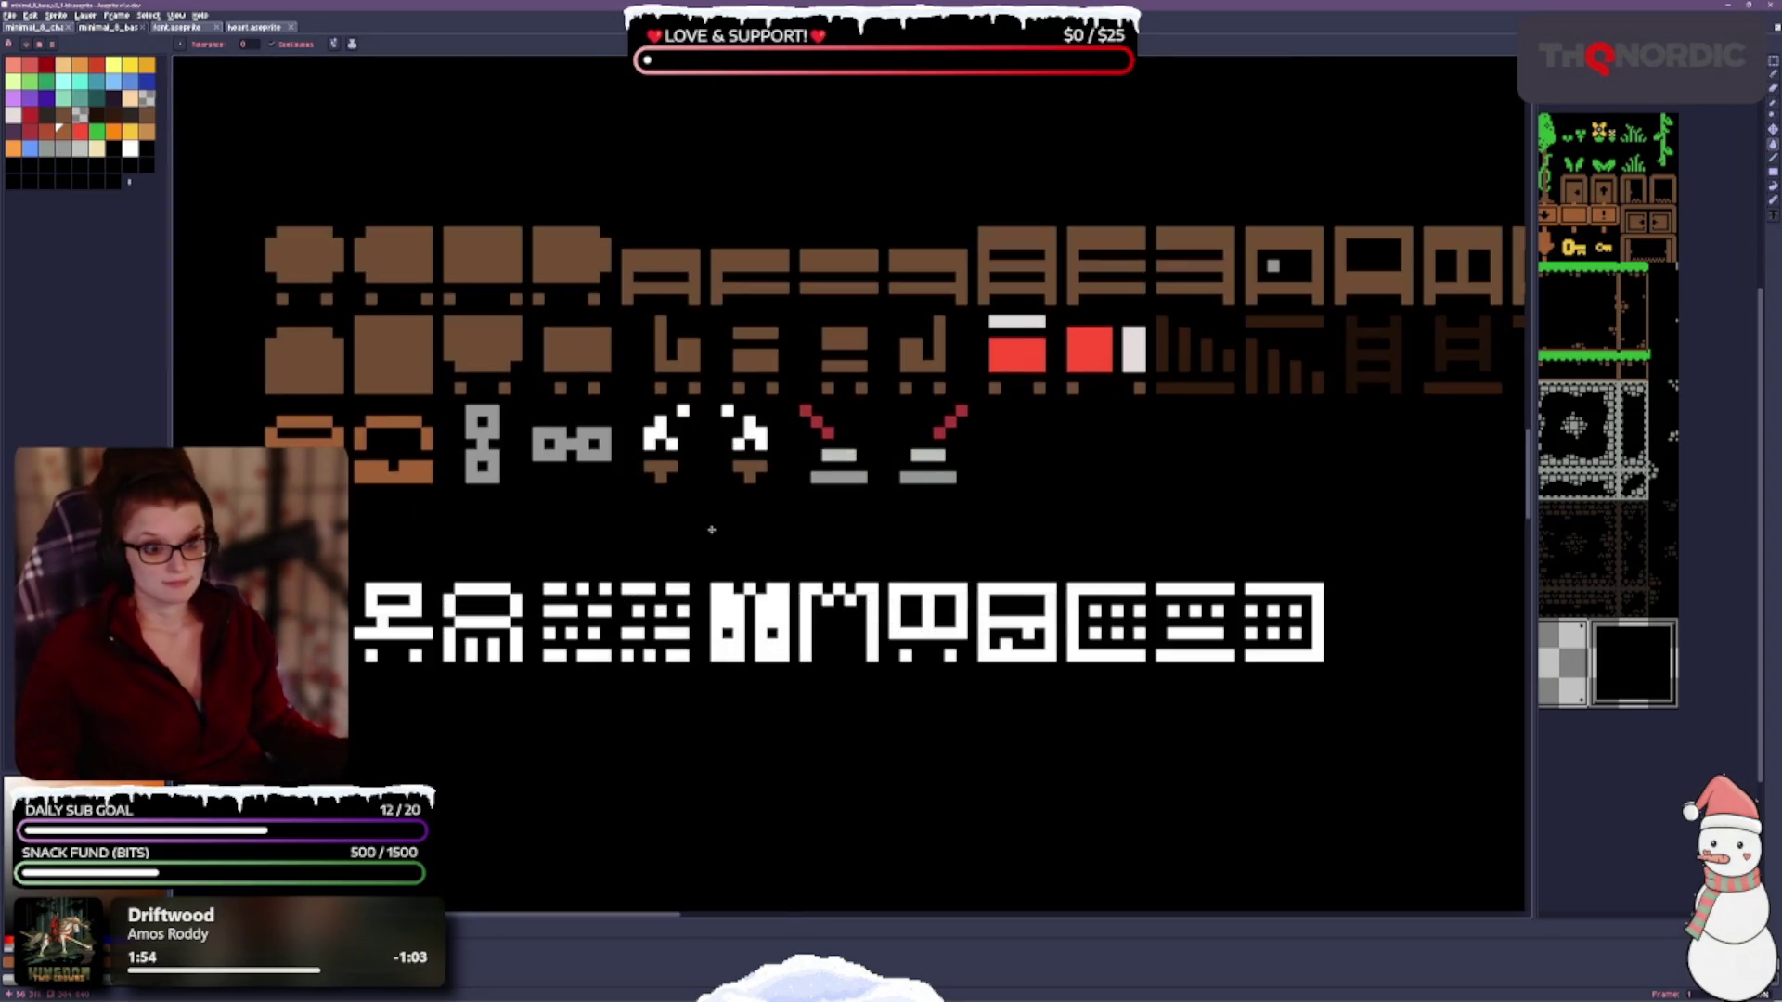
pyautogui.moveTo(671, 527); pyautogui.dragTo(694, 572)
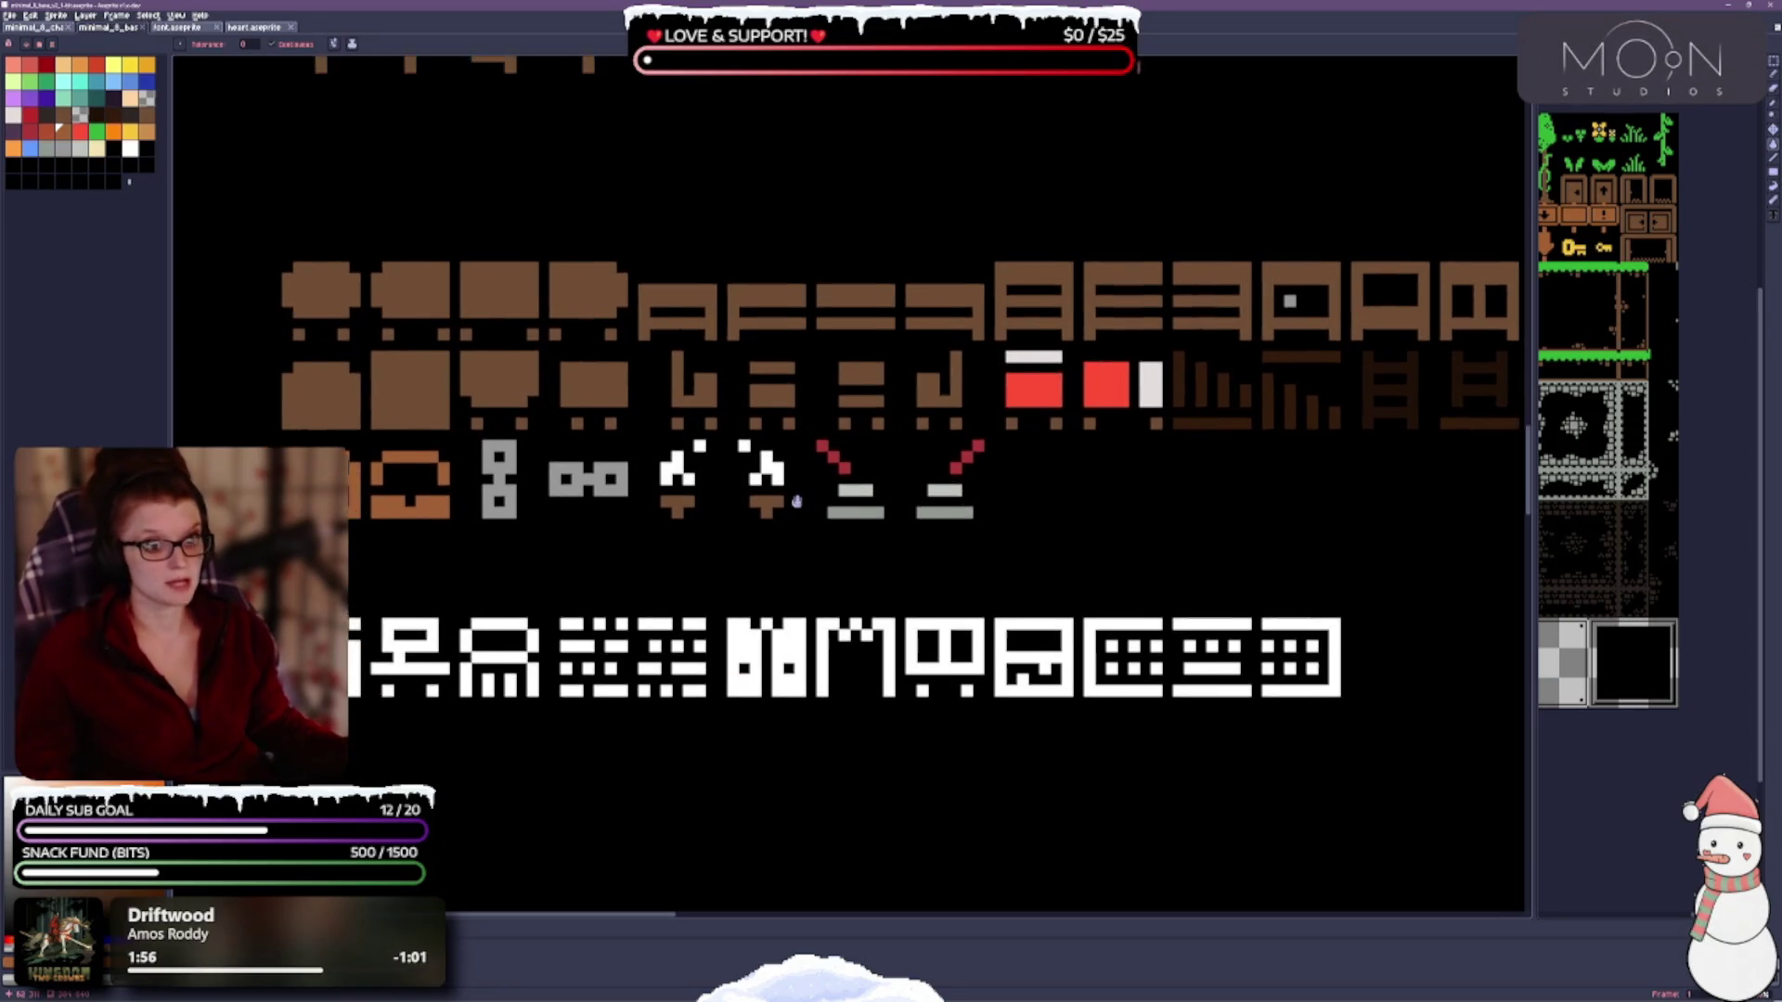
pyautogui.press('b')
pyautogui.click(130, 63)
pyautogui.click(670, 485)
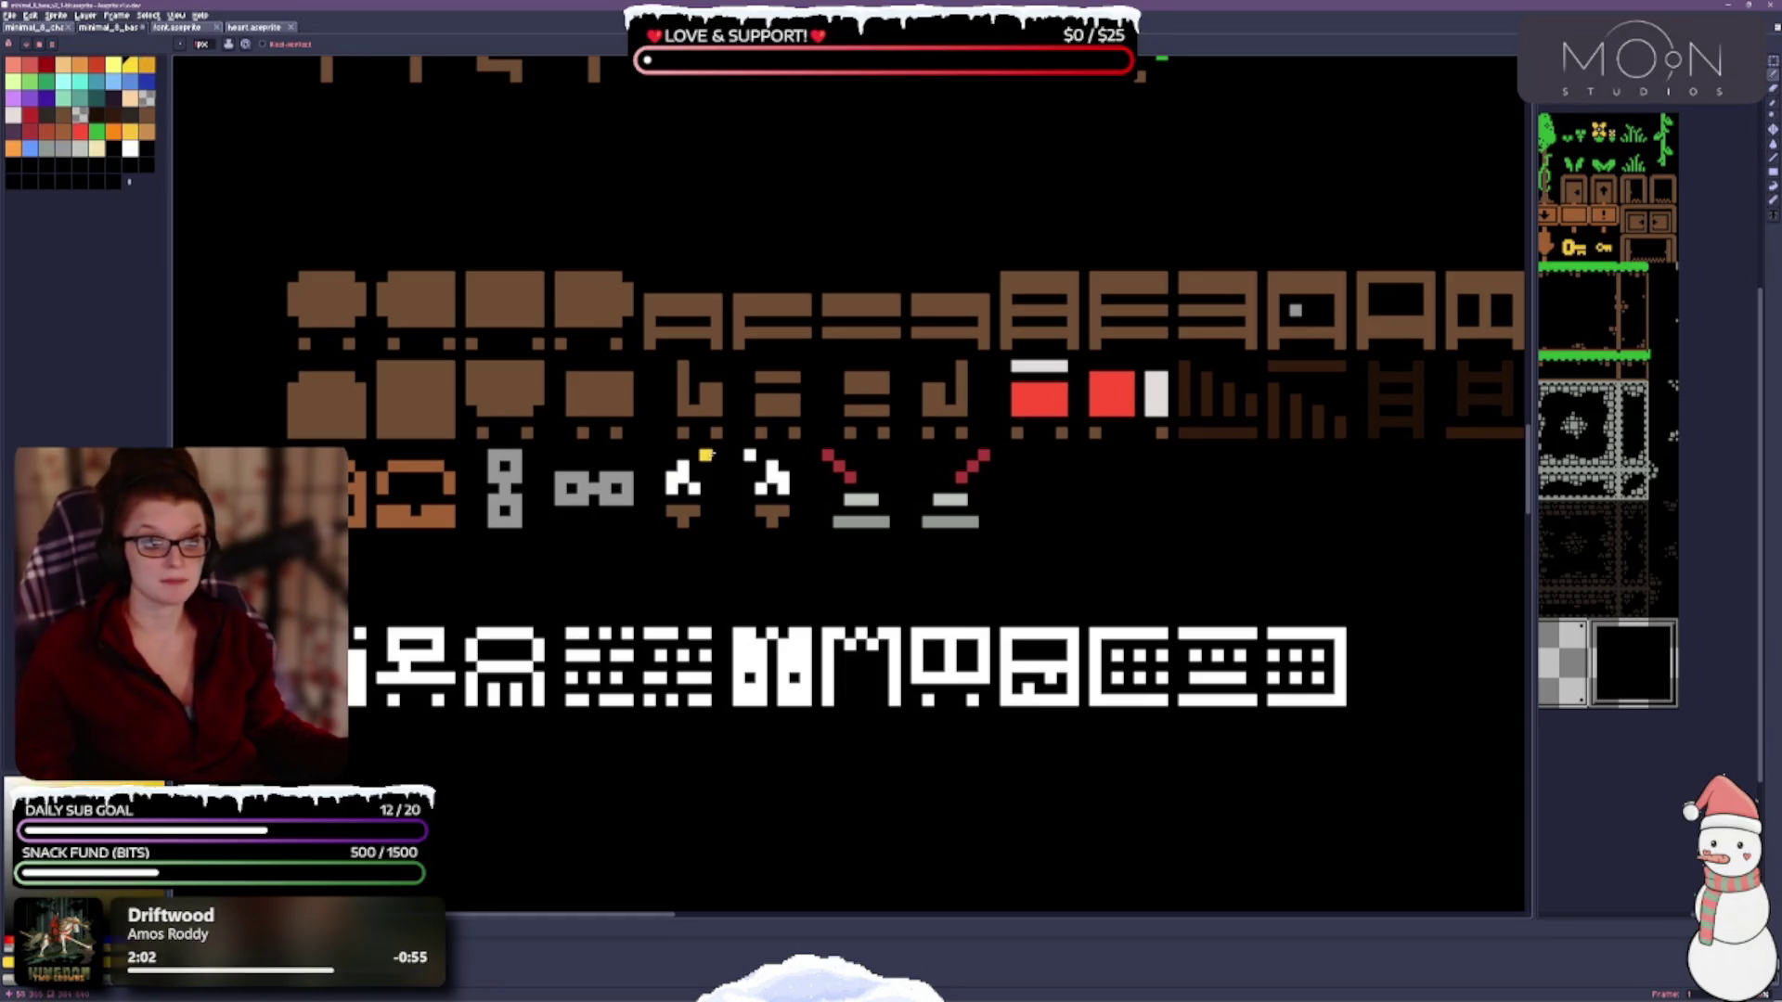
pyautogui.hotkey('ctrl', 'z')
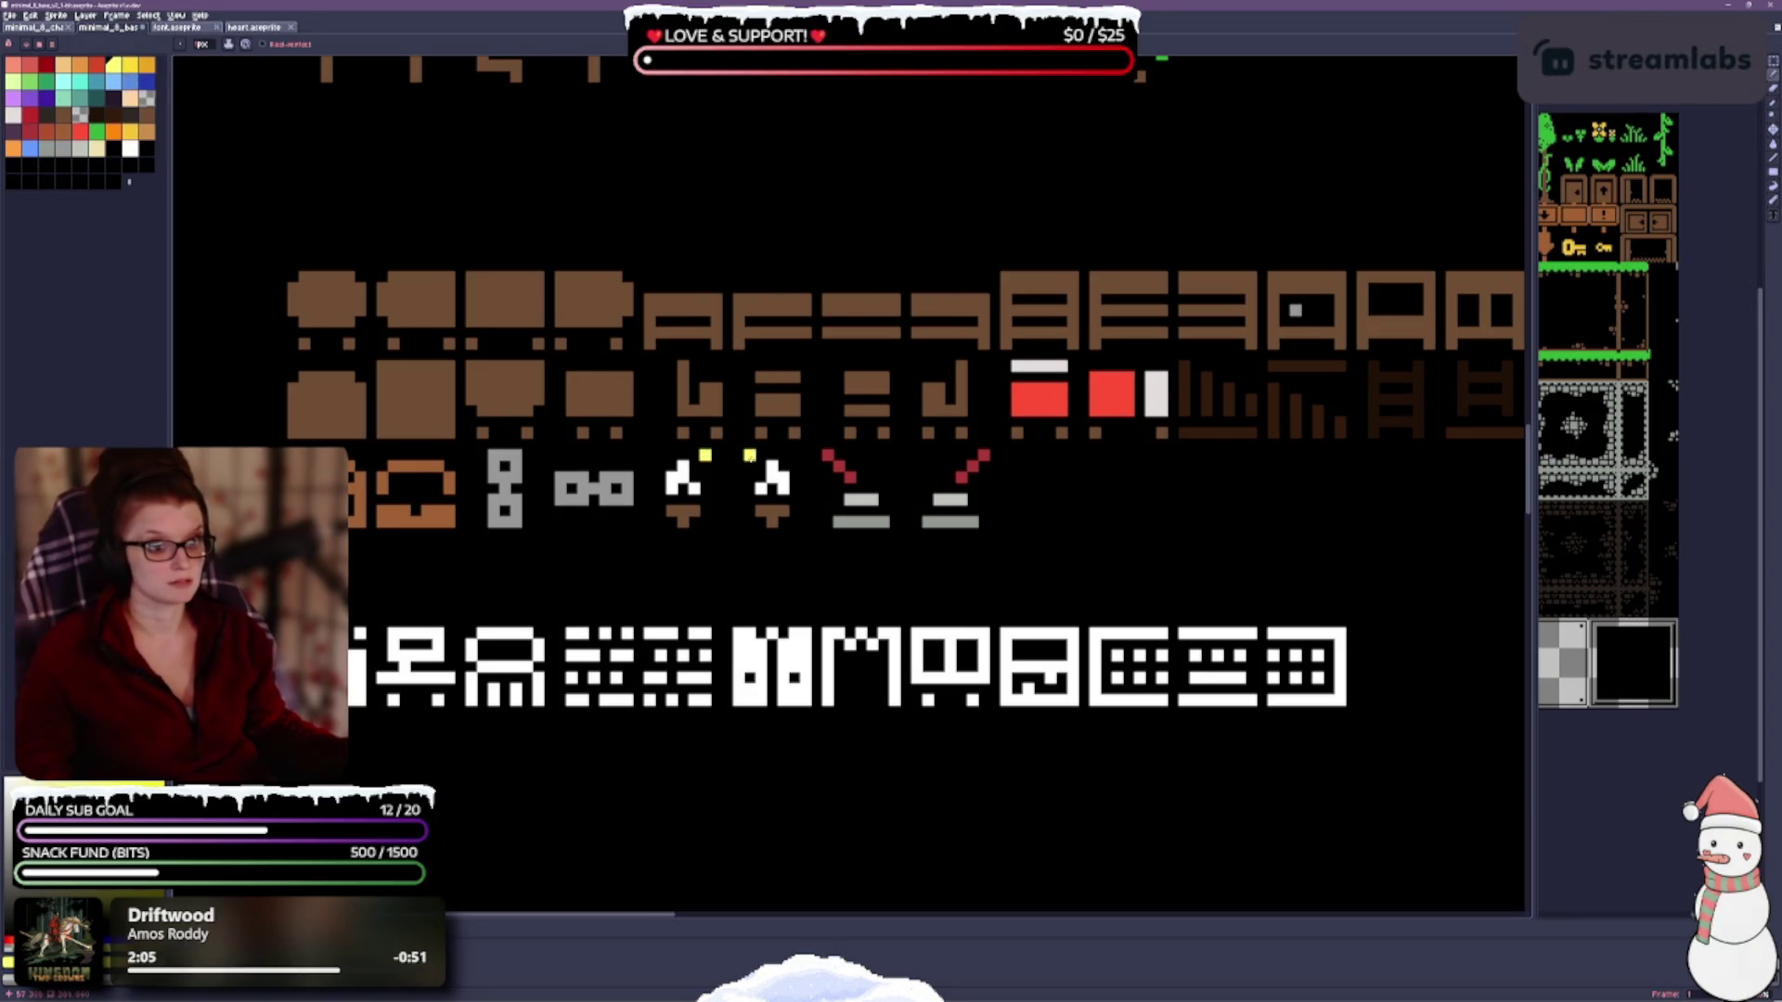
pyautogui.hotkey('ctrl', 'z')
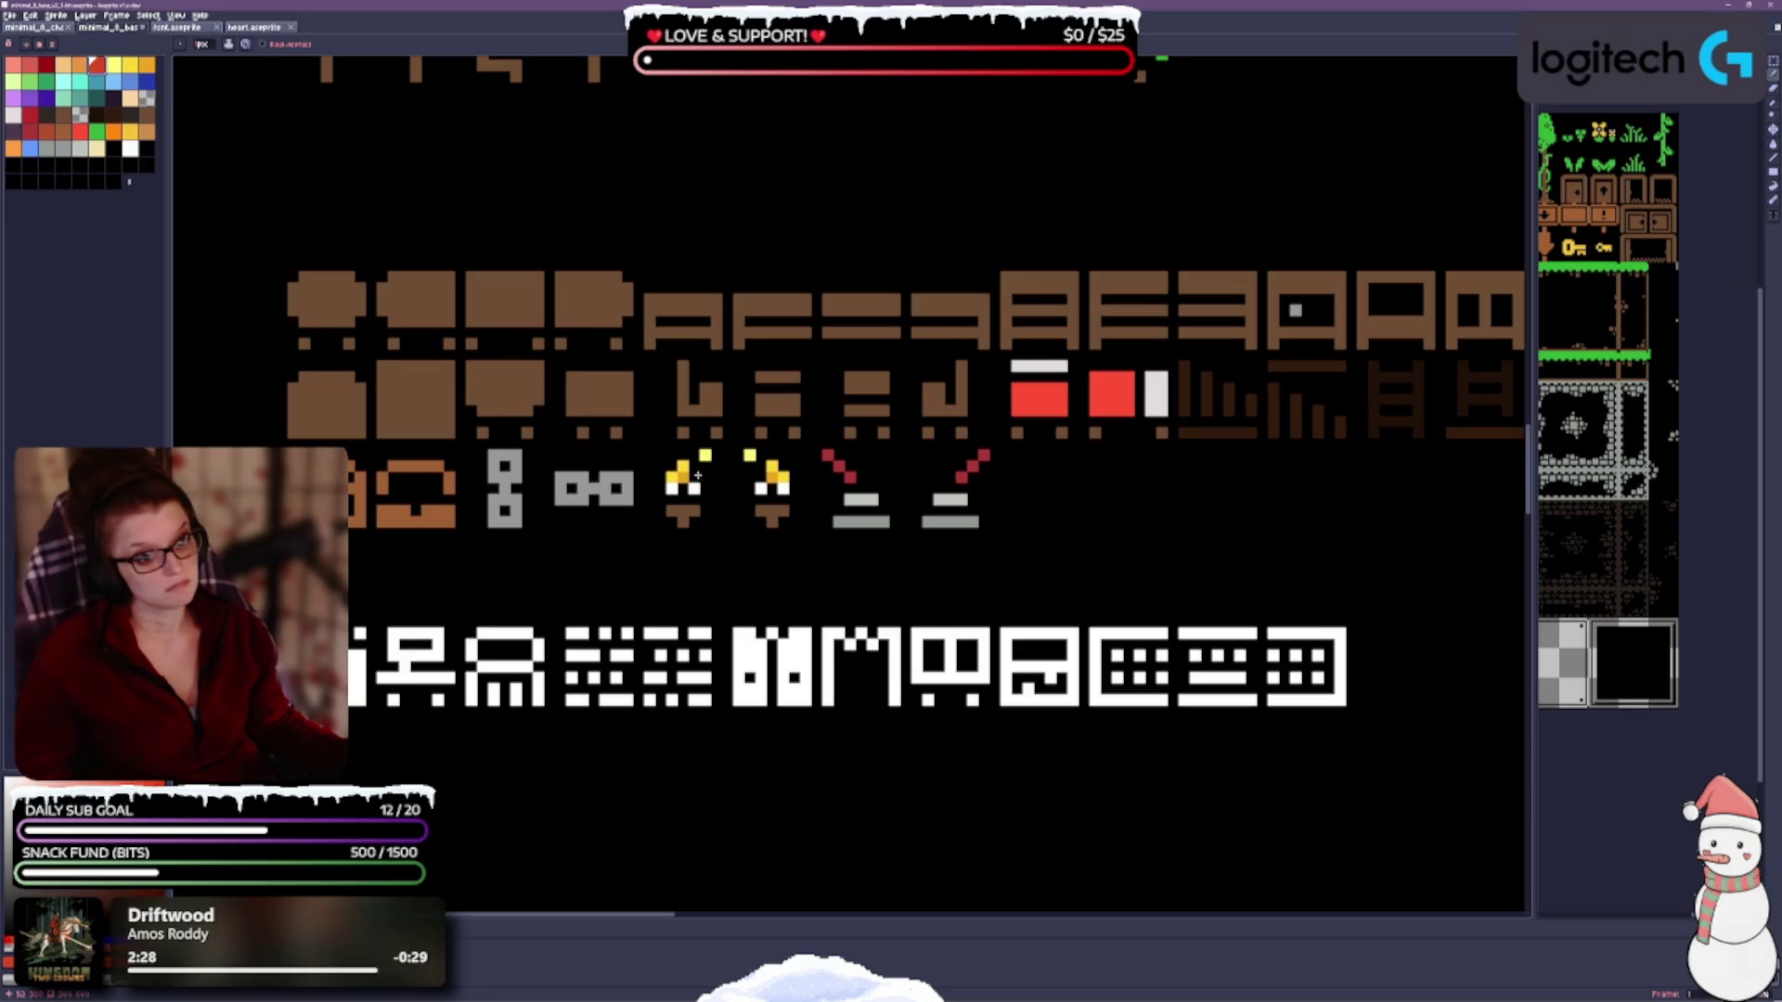
# Add orange, red-orange and brown-red pixels to the torch flames.
pyautogui.click(113, 132)
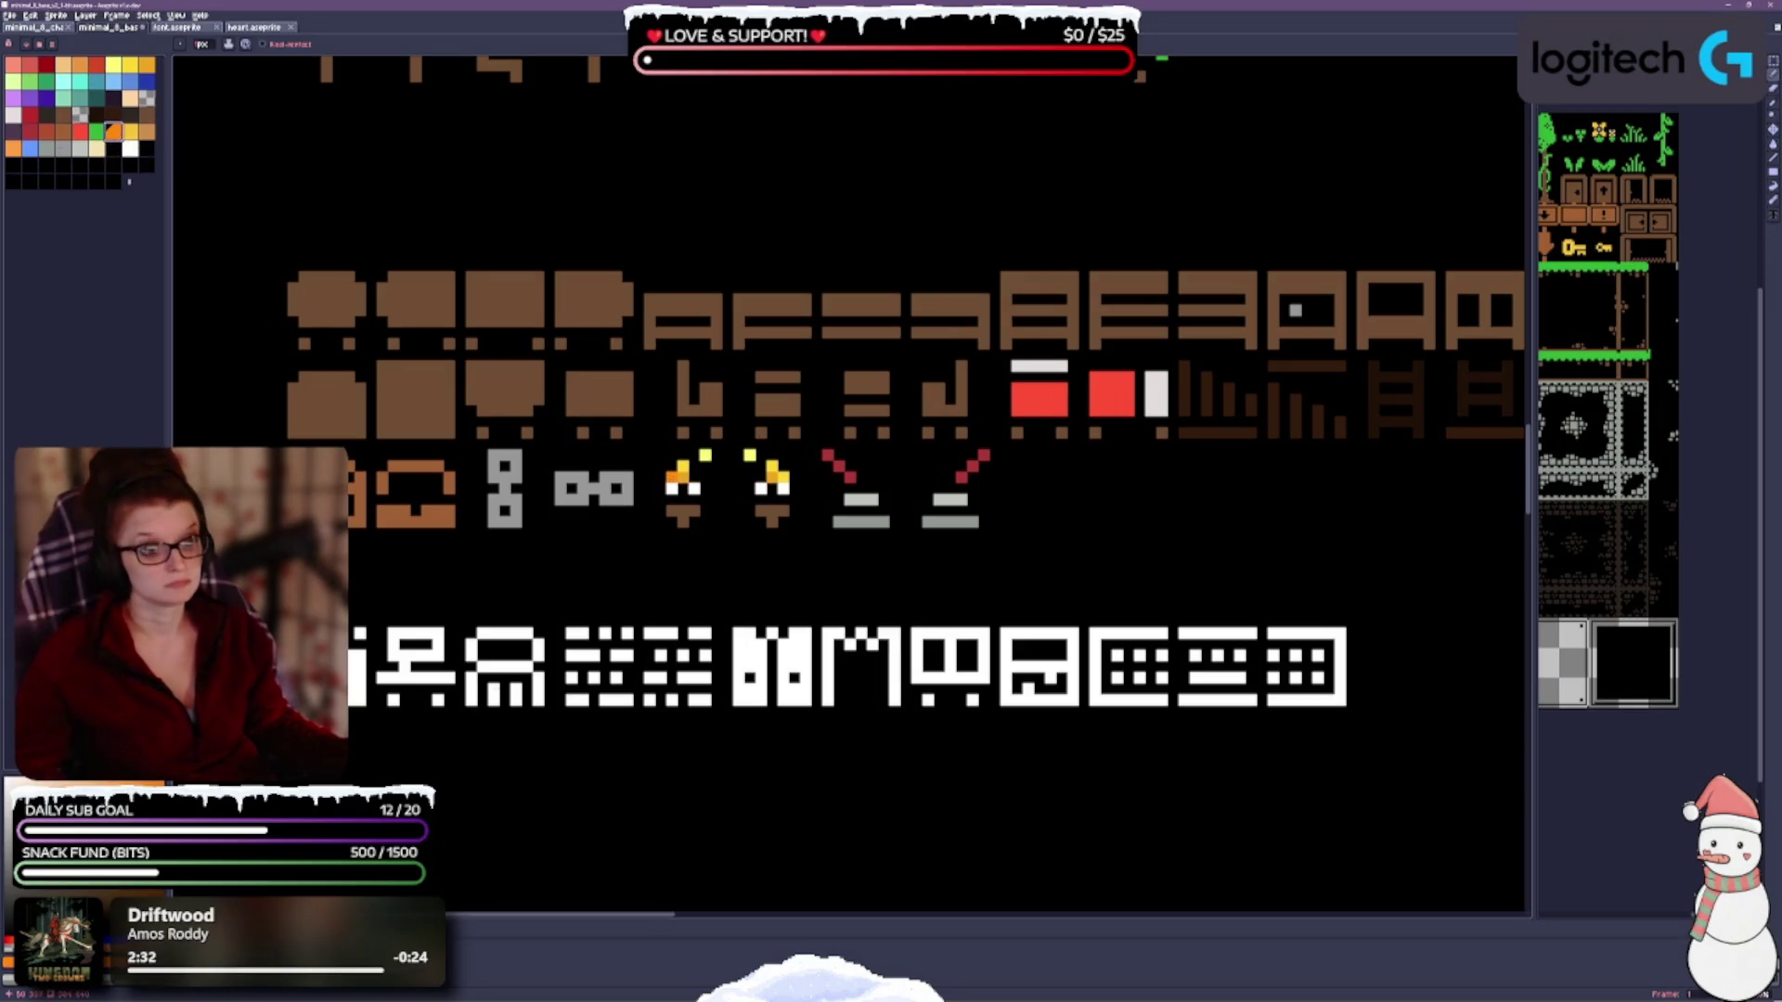
pyautogui.click(776, 489)
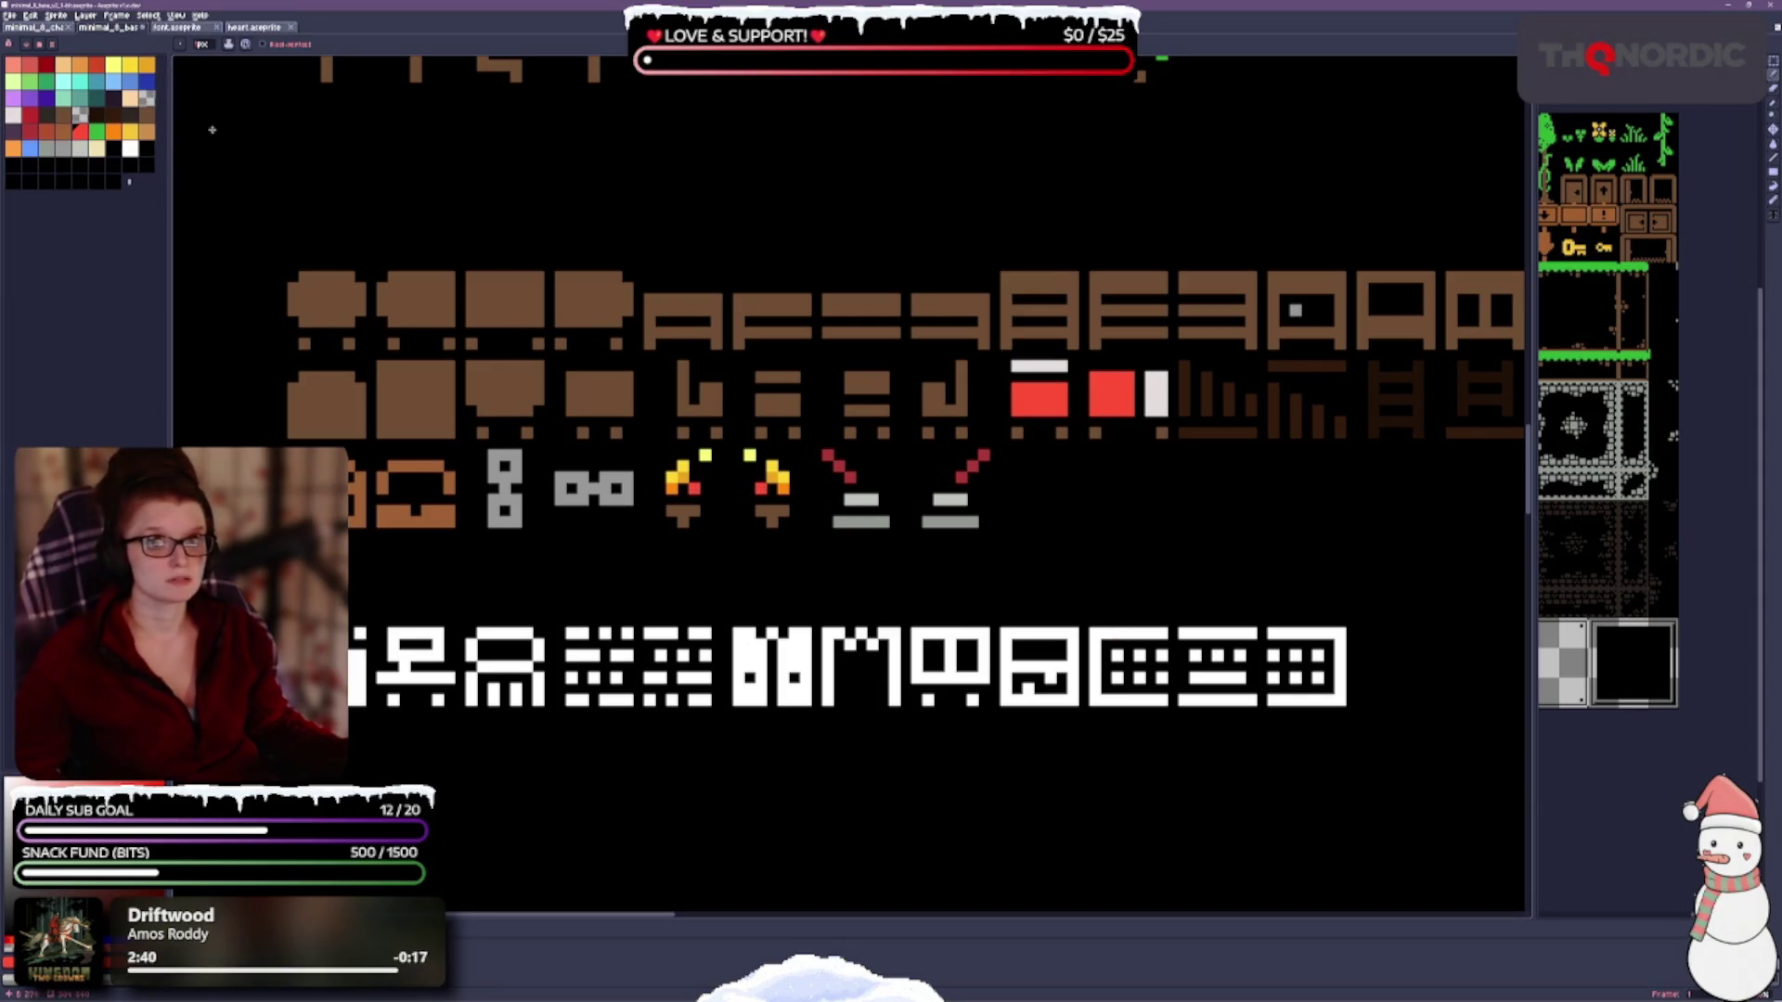
pyautogui.click(97, 65)
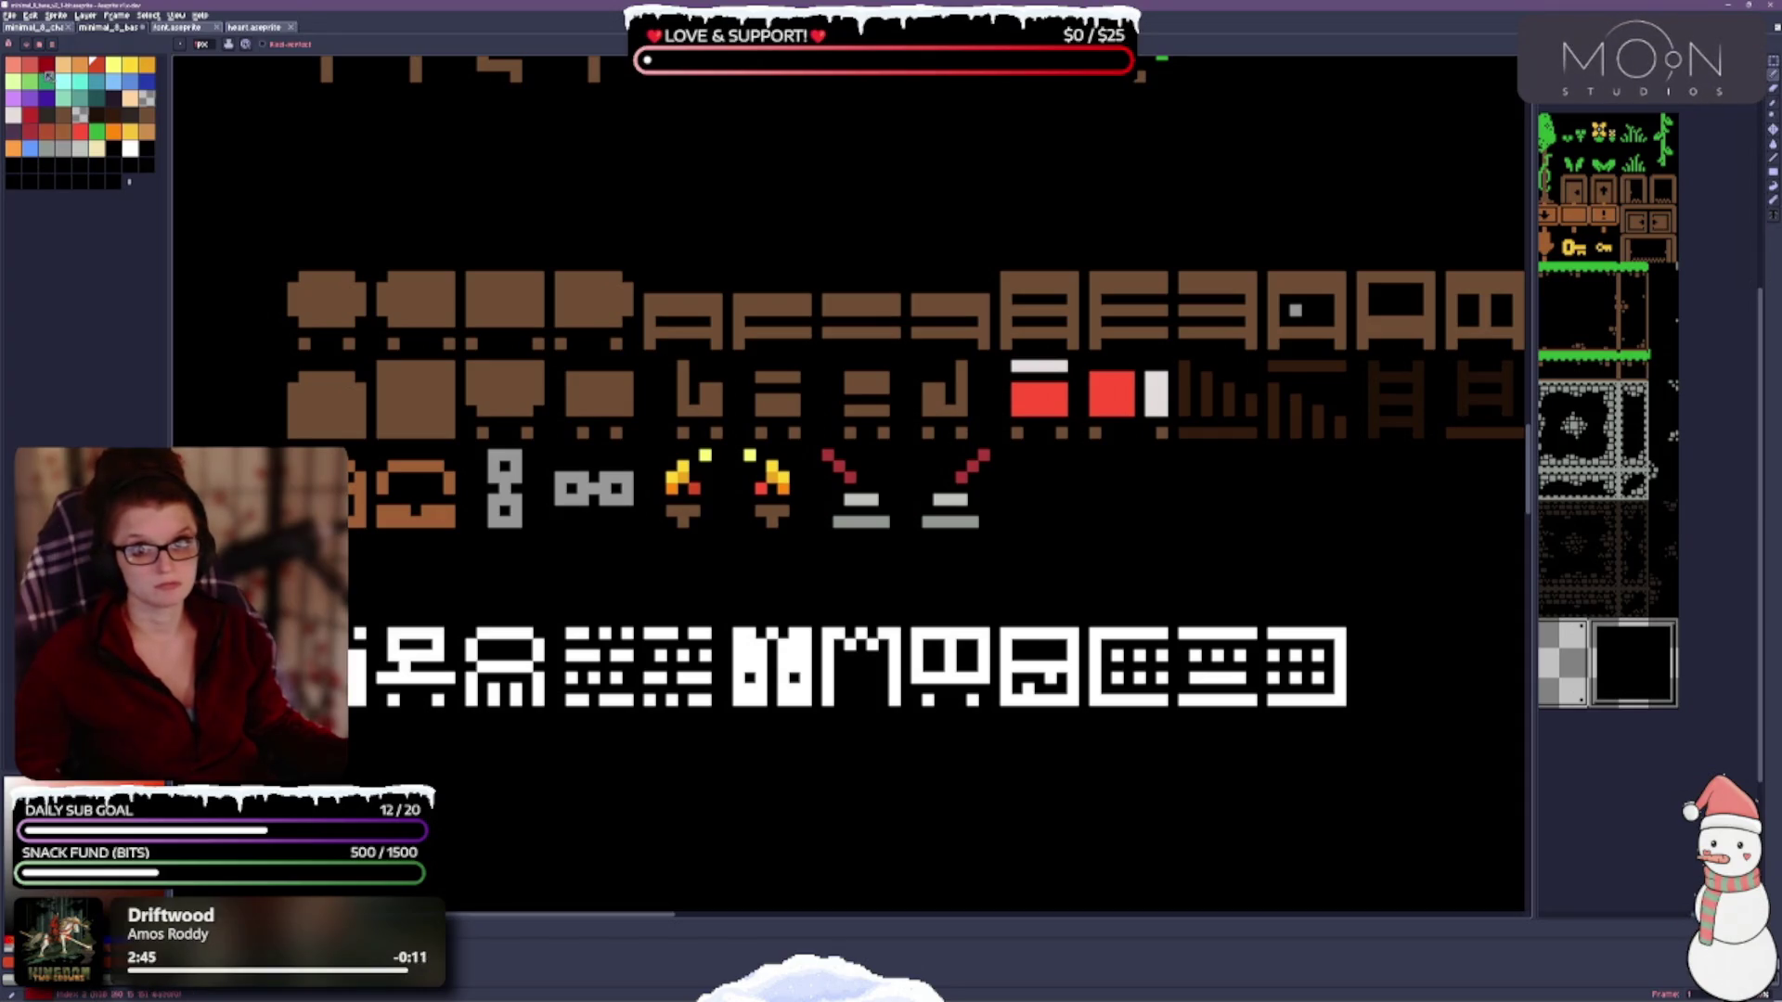
pyautogui.click(44, 130)
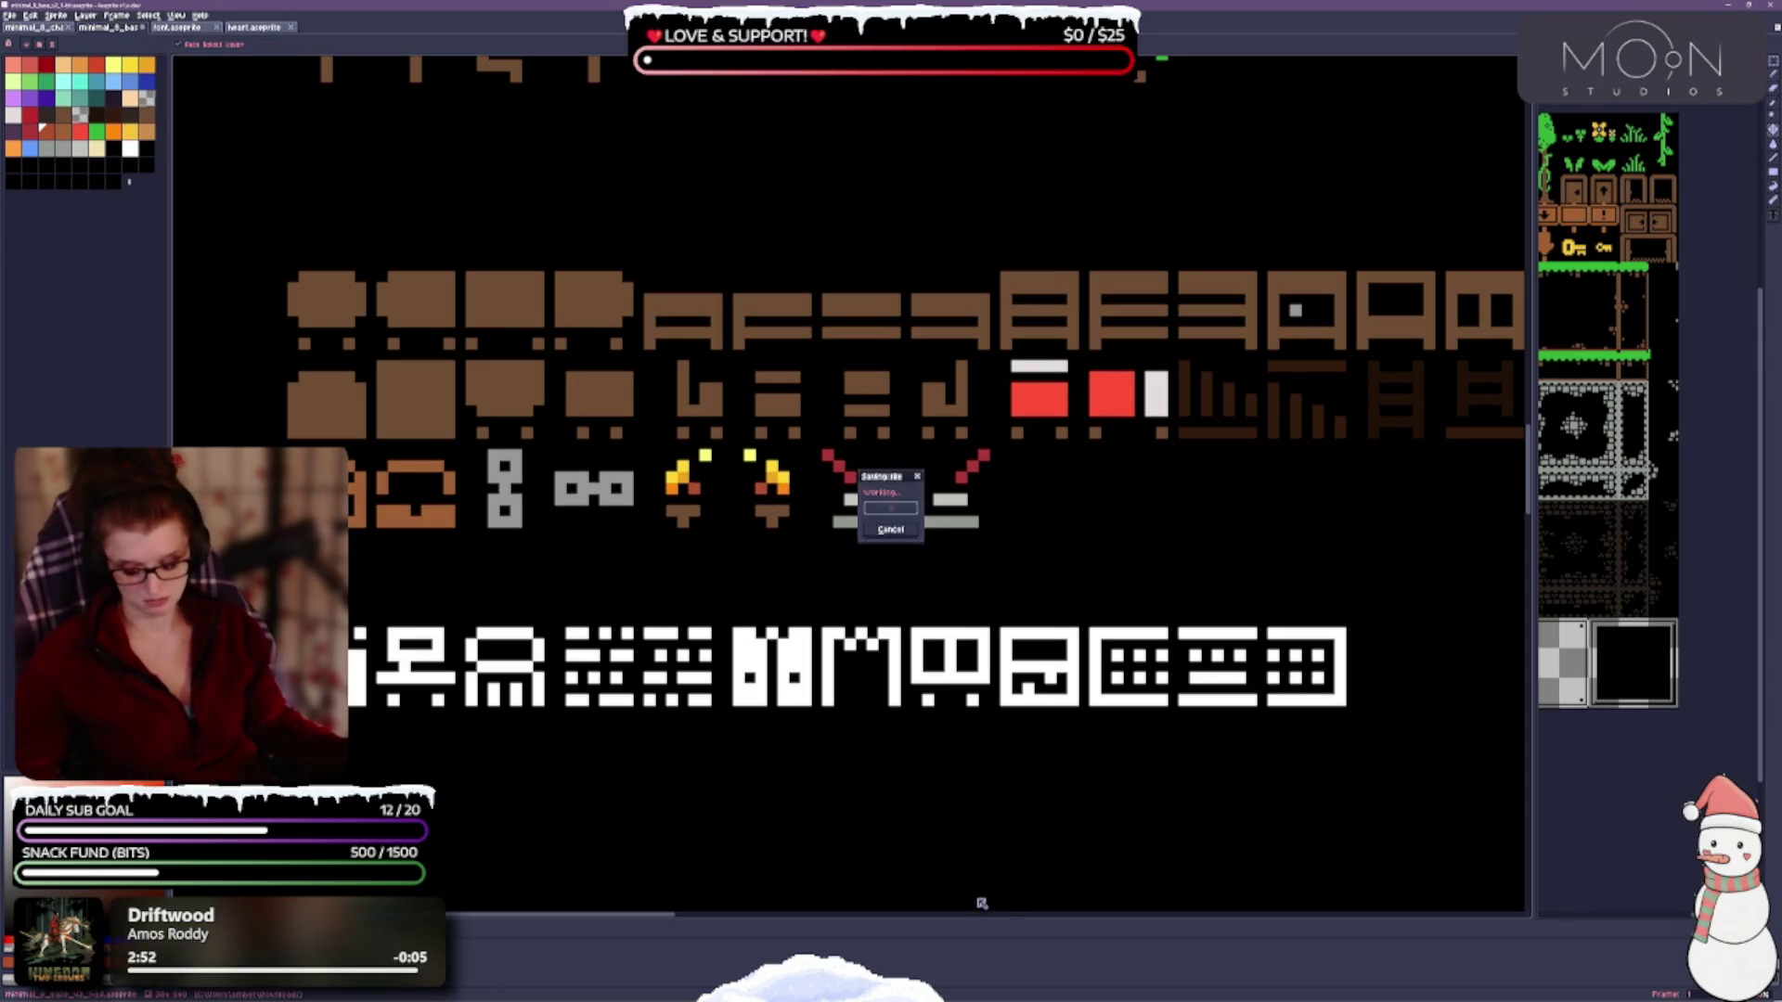
# Try white on the left and right spark pixels above the torches.
pyautogui.scroll(3, 780, 465)
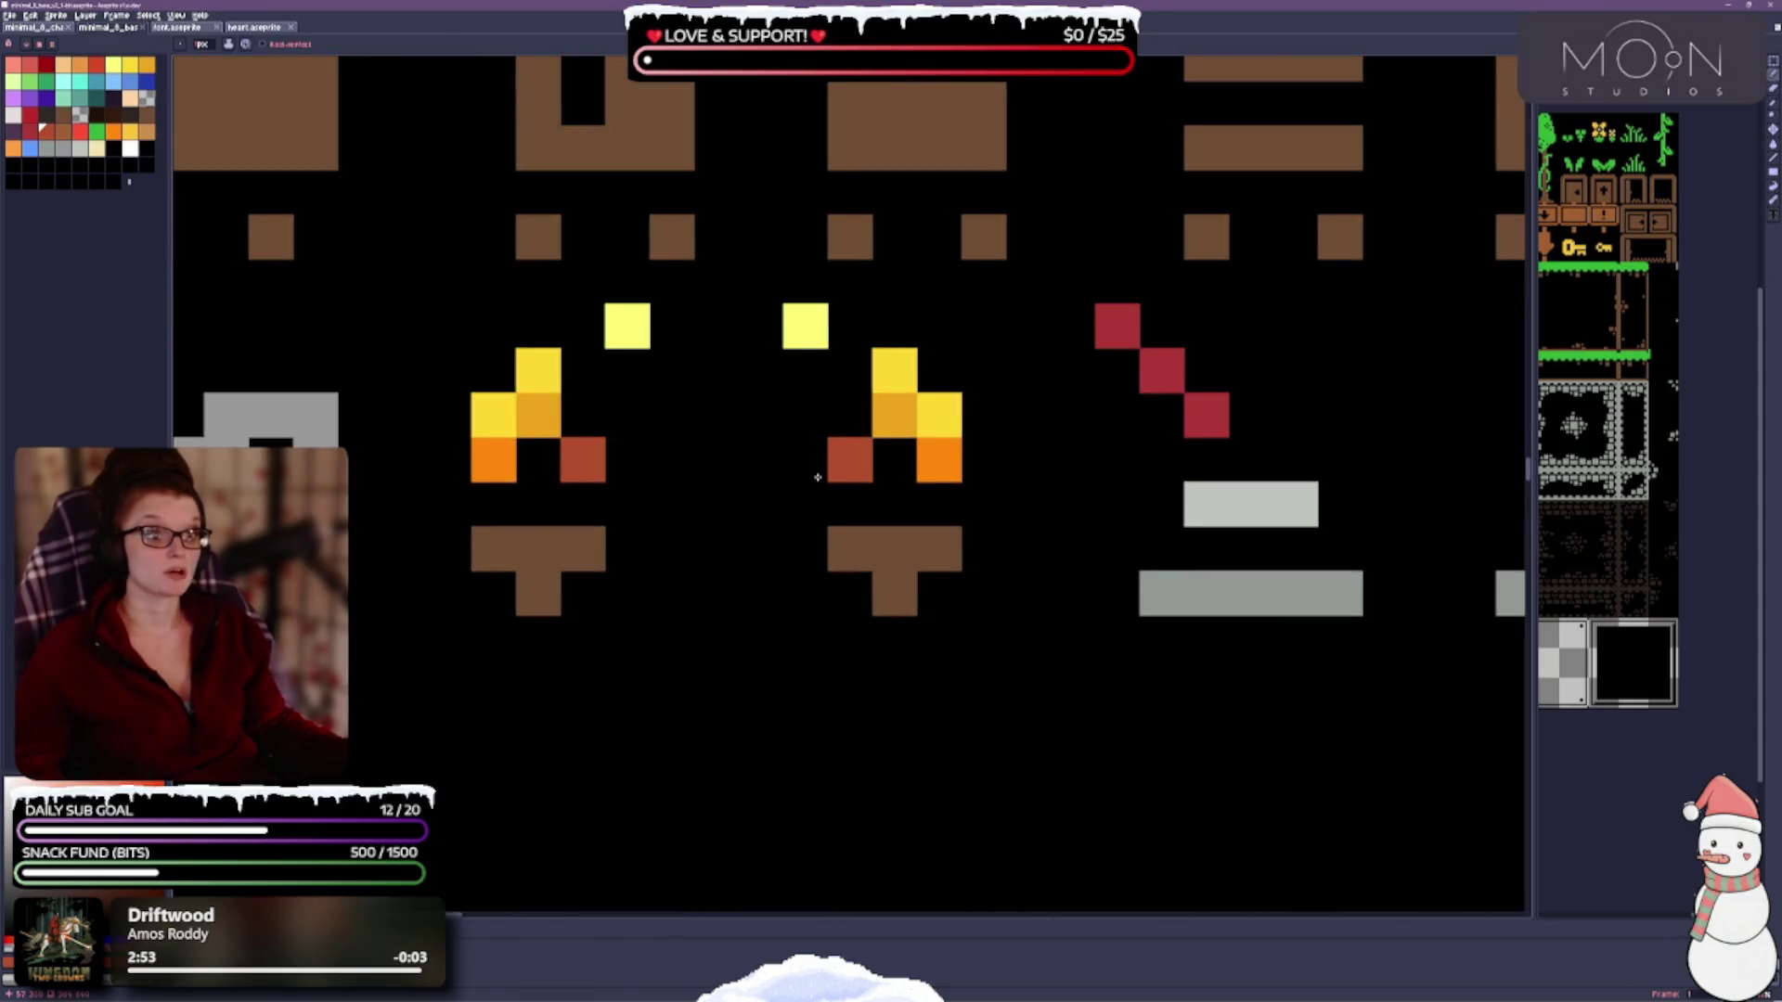
pyautogui.scroll(-3, 818, 478)
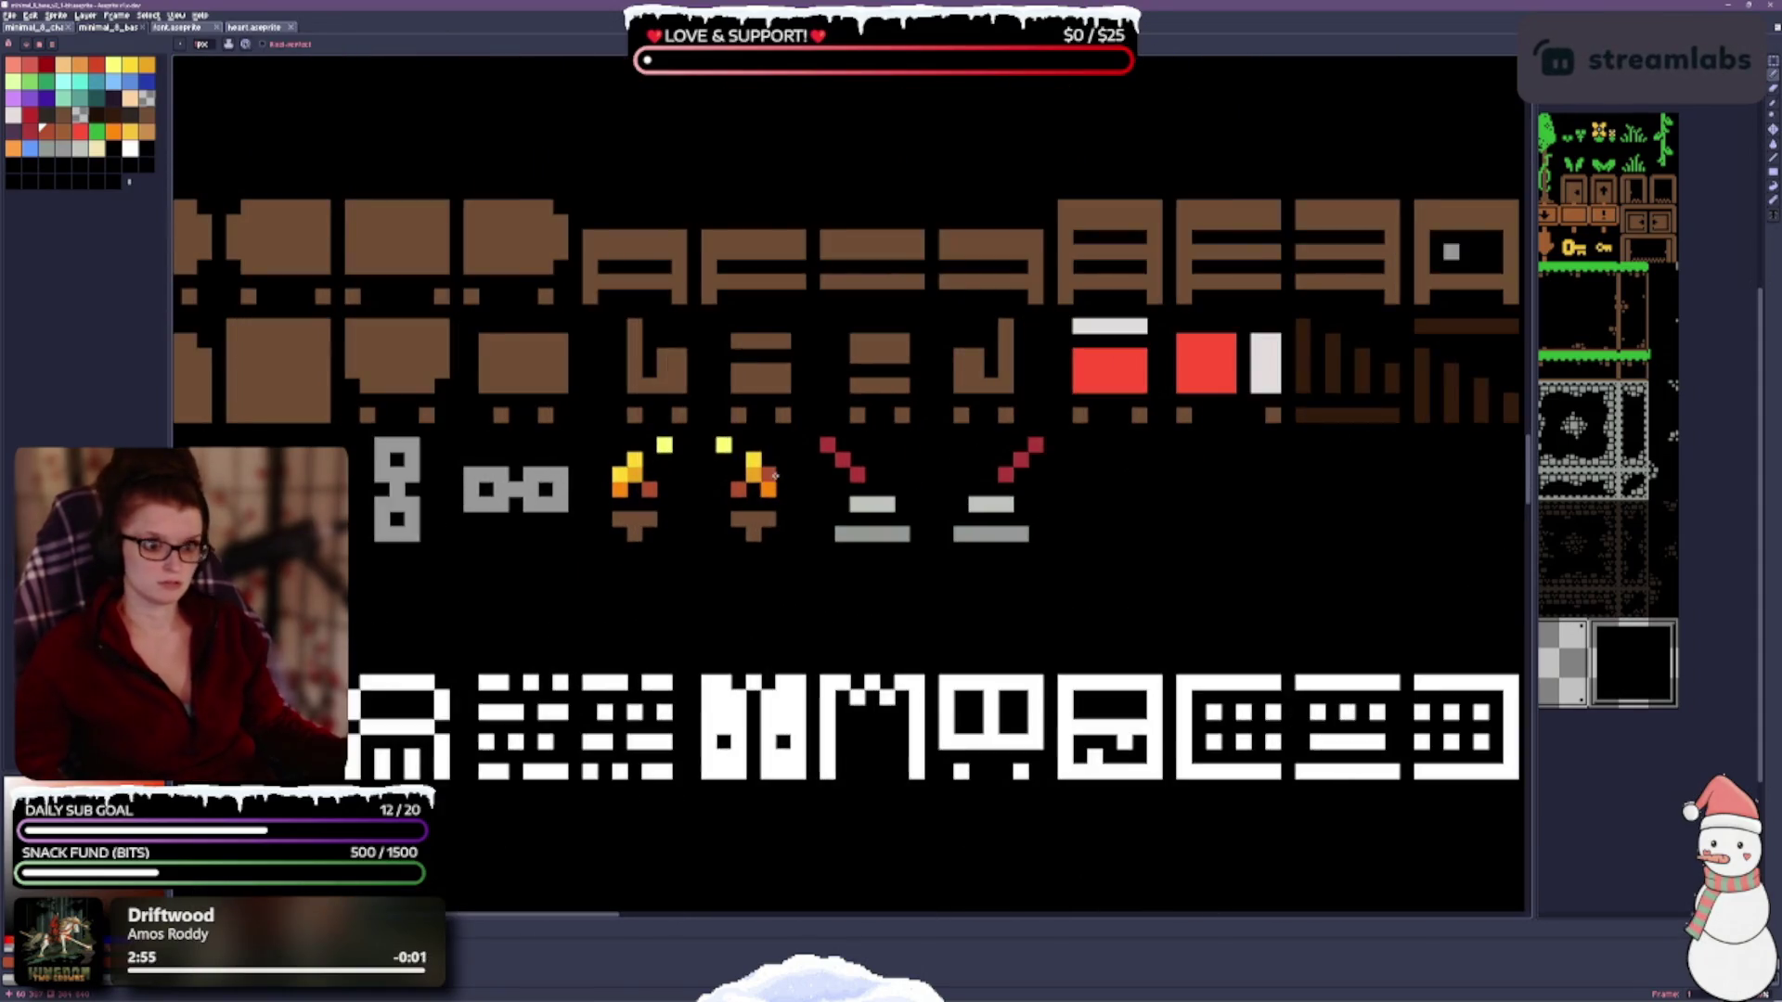
pyautogui.scroll(1, 716, 470)
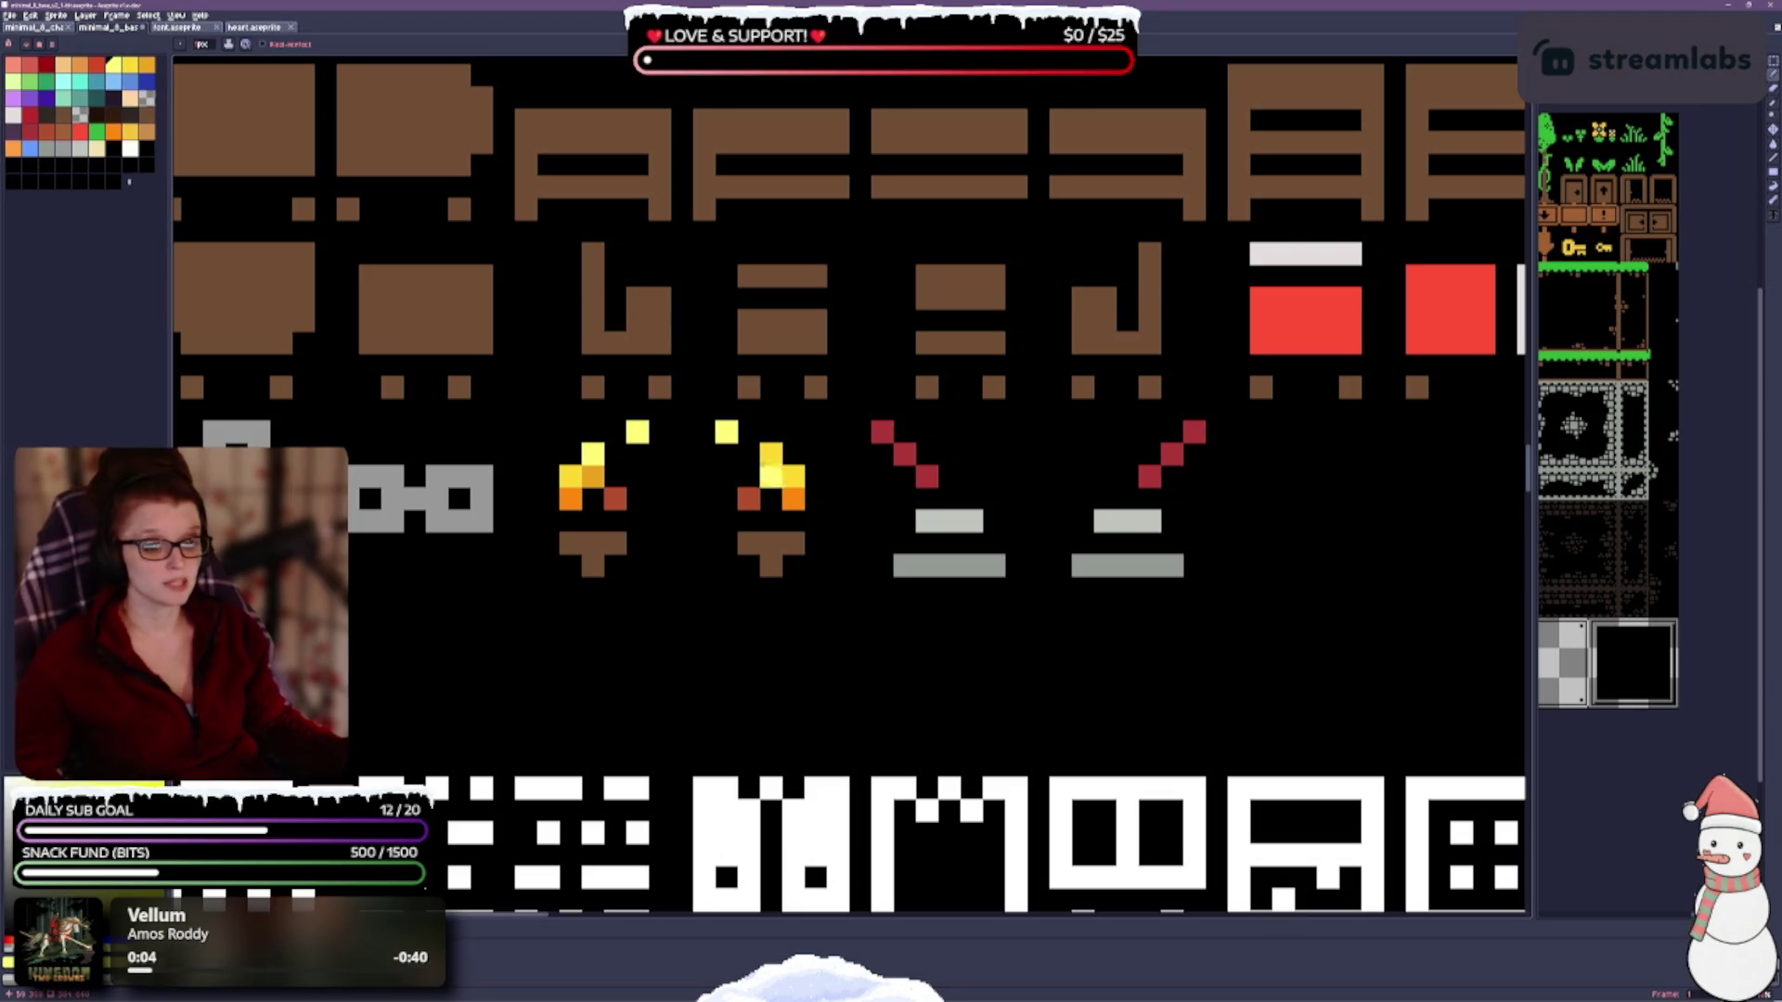
pyautogui.click(130, 149)
pyautogui.click(631, 435)
pyautogui.click(727, 432)
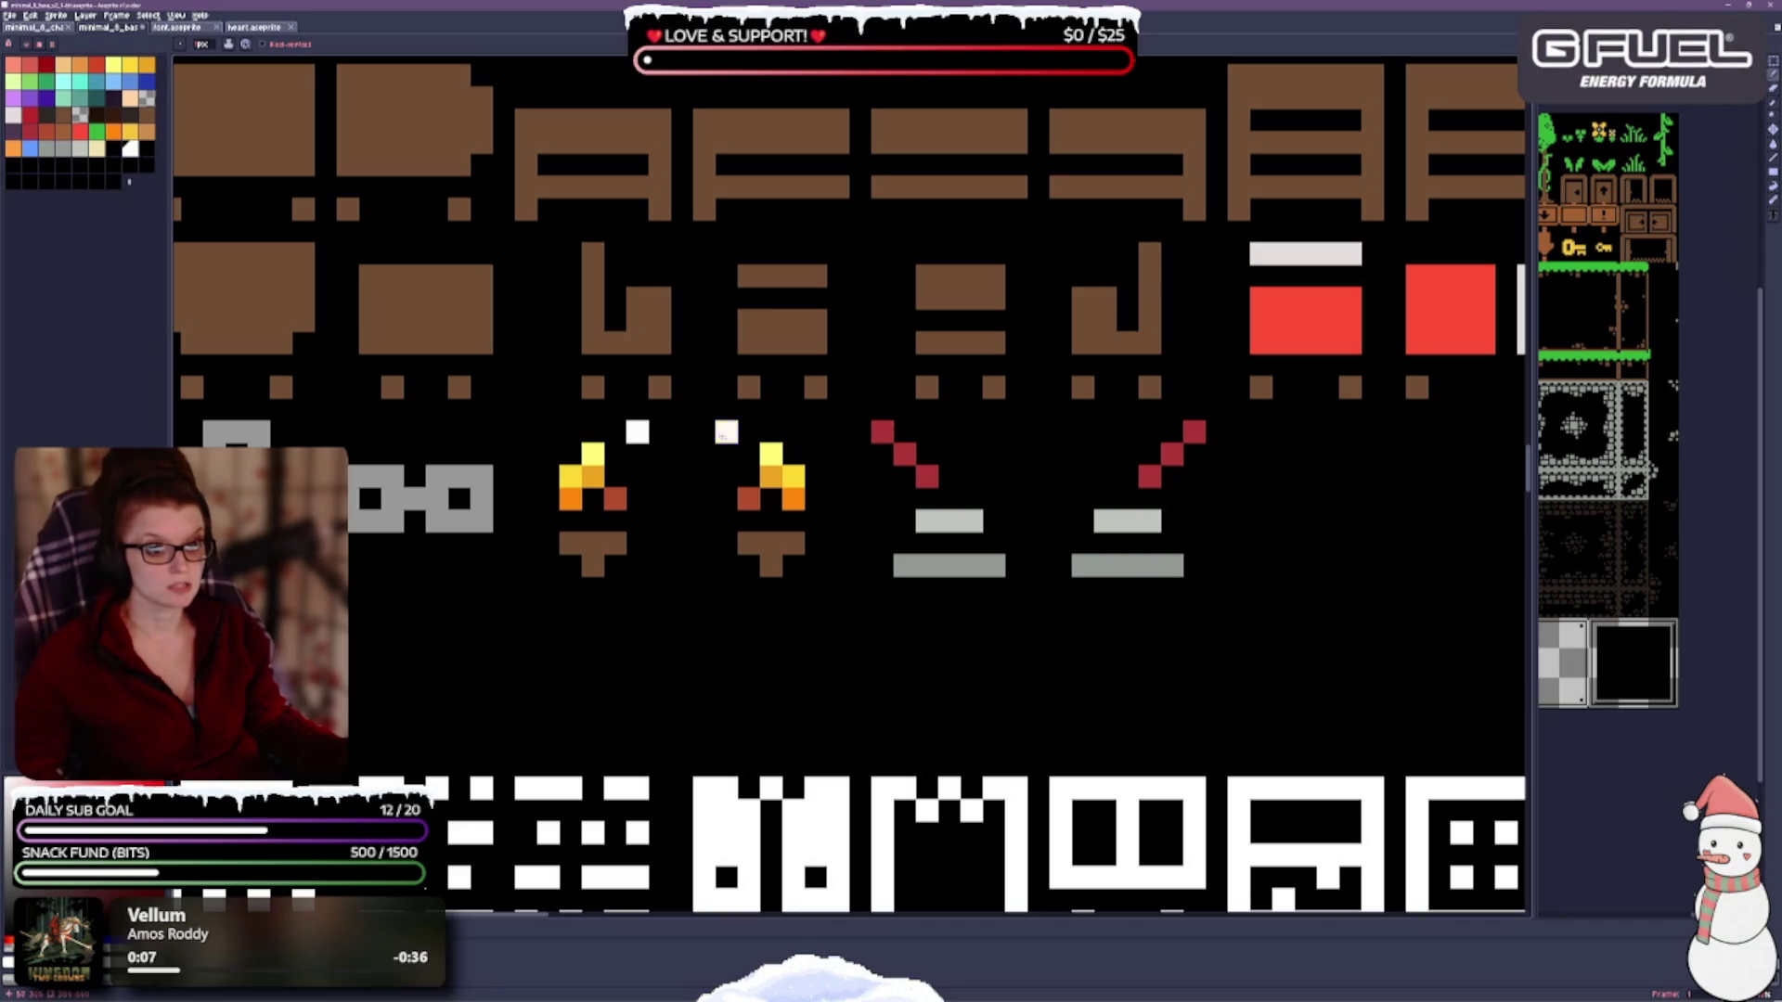
# Zoom in on the torch sparks and try a cream colour on one spark pixel.
pyautogui.scroll(-3, 896, 571)
pyautogui.scroll(1, 896, 571)
pyautogui.scroll(2, 895, 571)
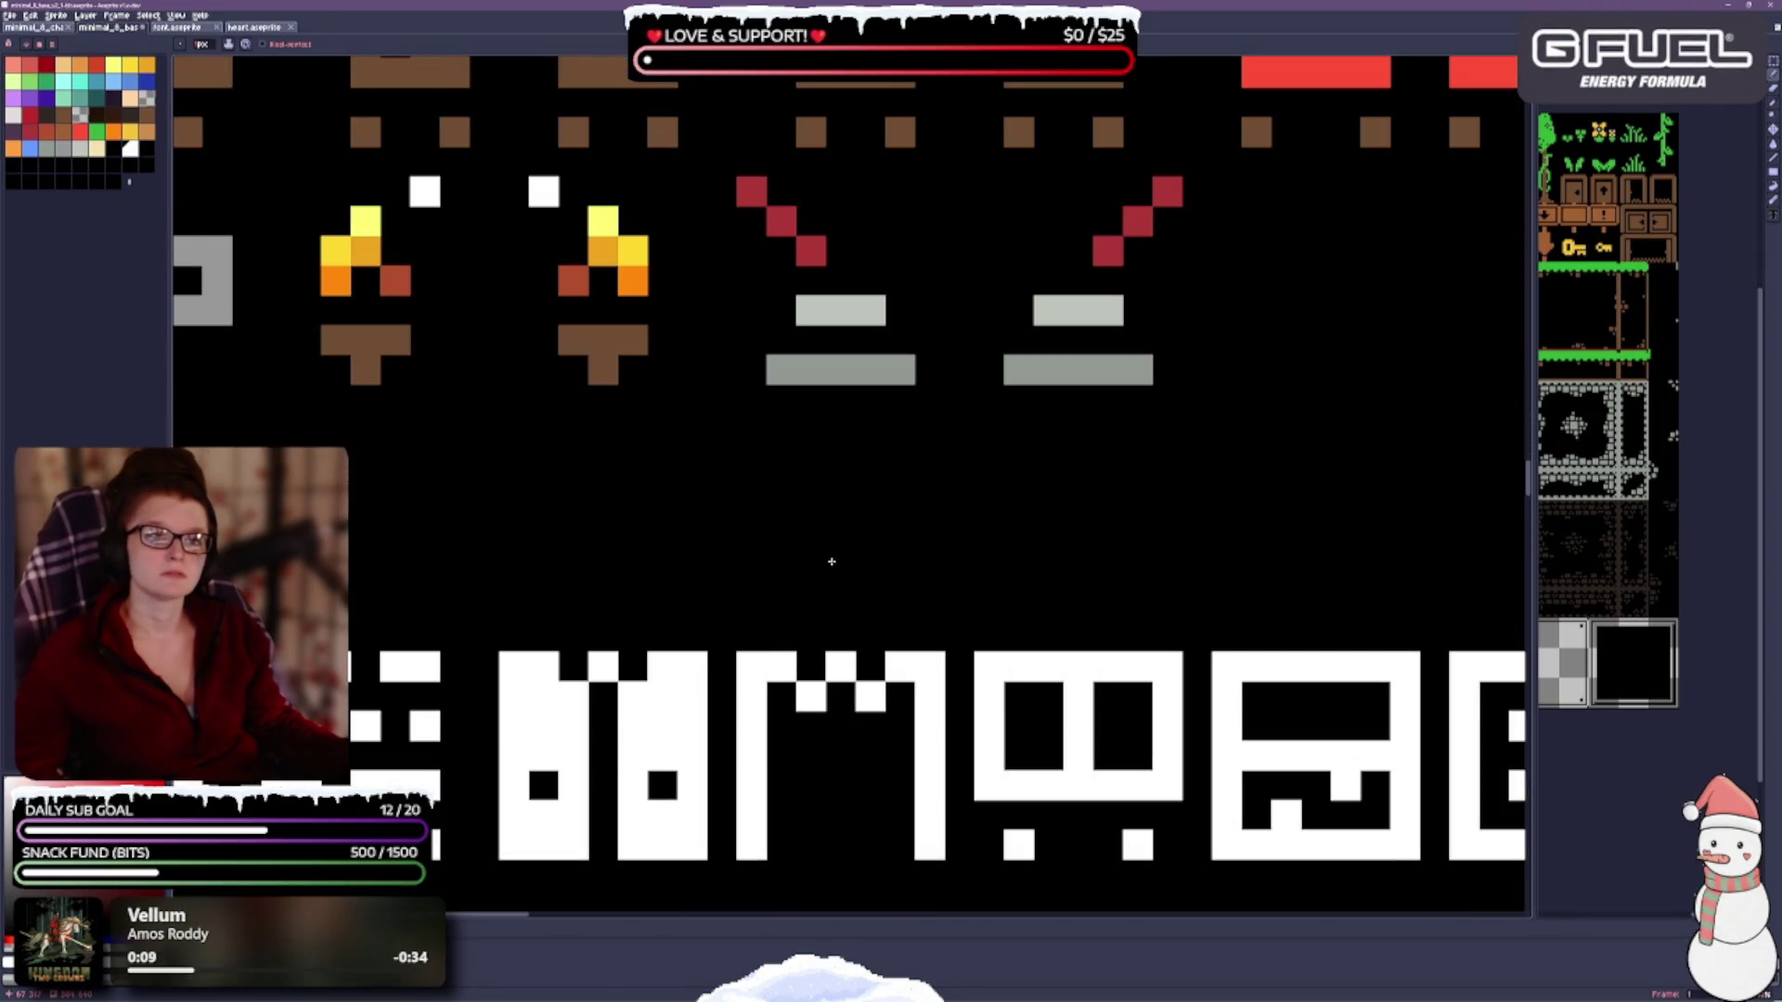
pyautogui.moveTo(758, 488); pyautogui.dragTo(823, 658)
pyautogui.click(99, 146)
pyautogui.click(600, 278)
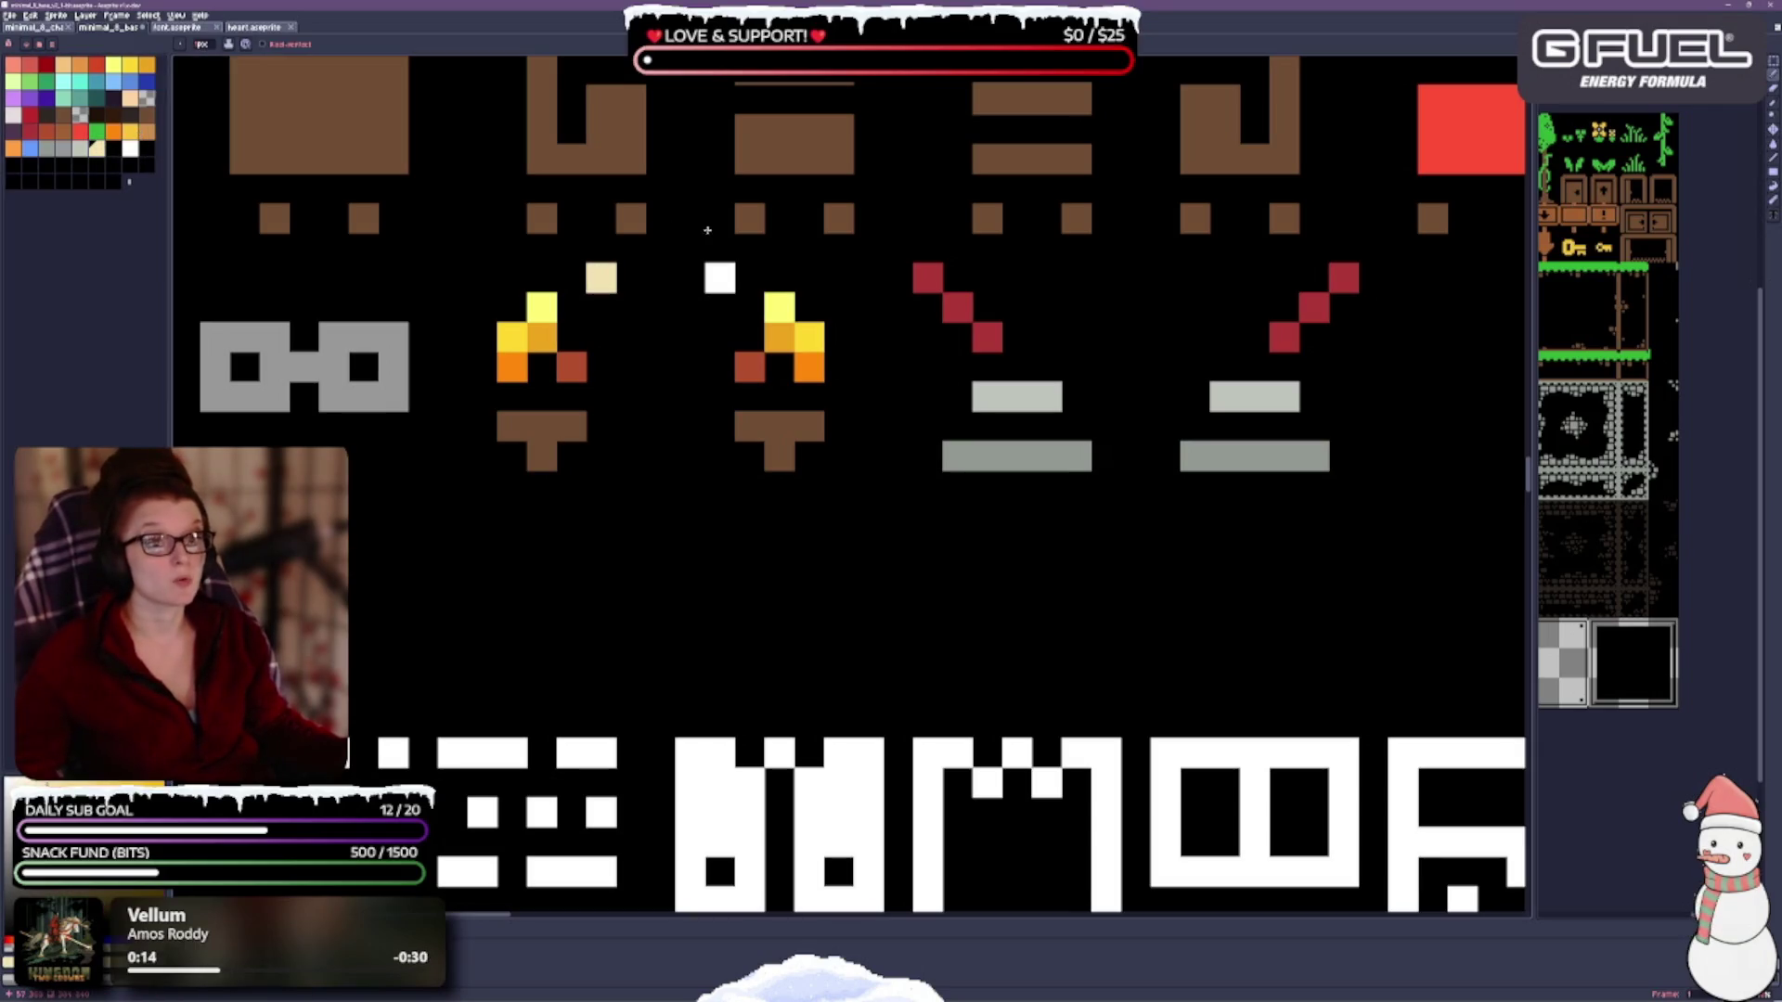
# Repaint both spark pixels bright yellow and save the tileset.
pyautogui.scroll(-2, 782, 342)
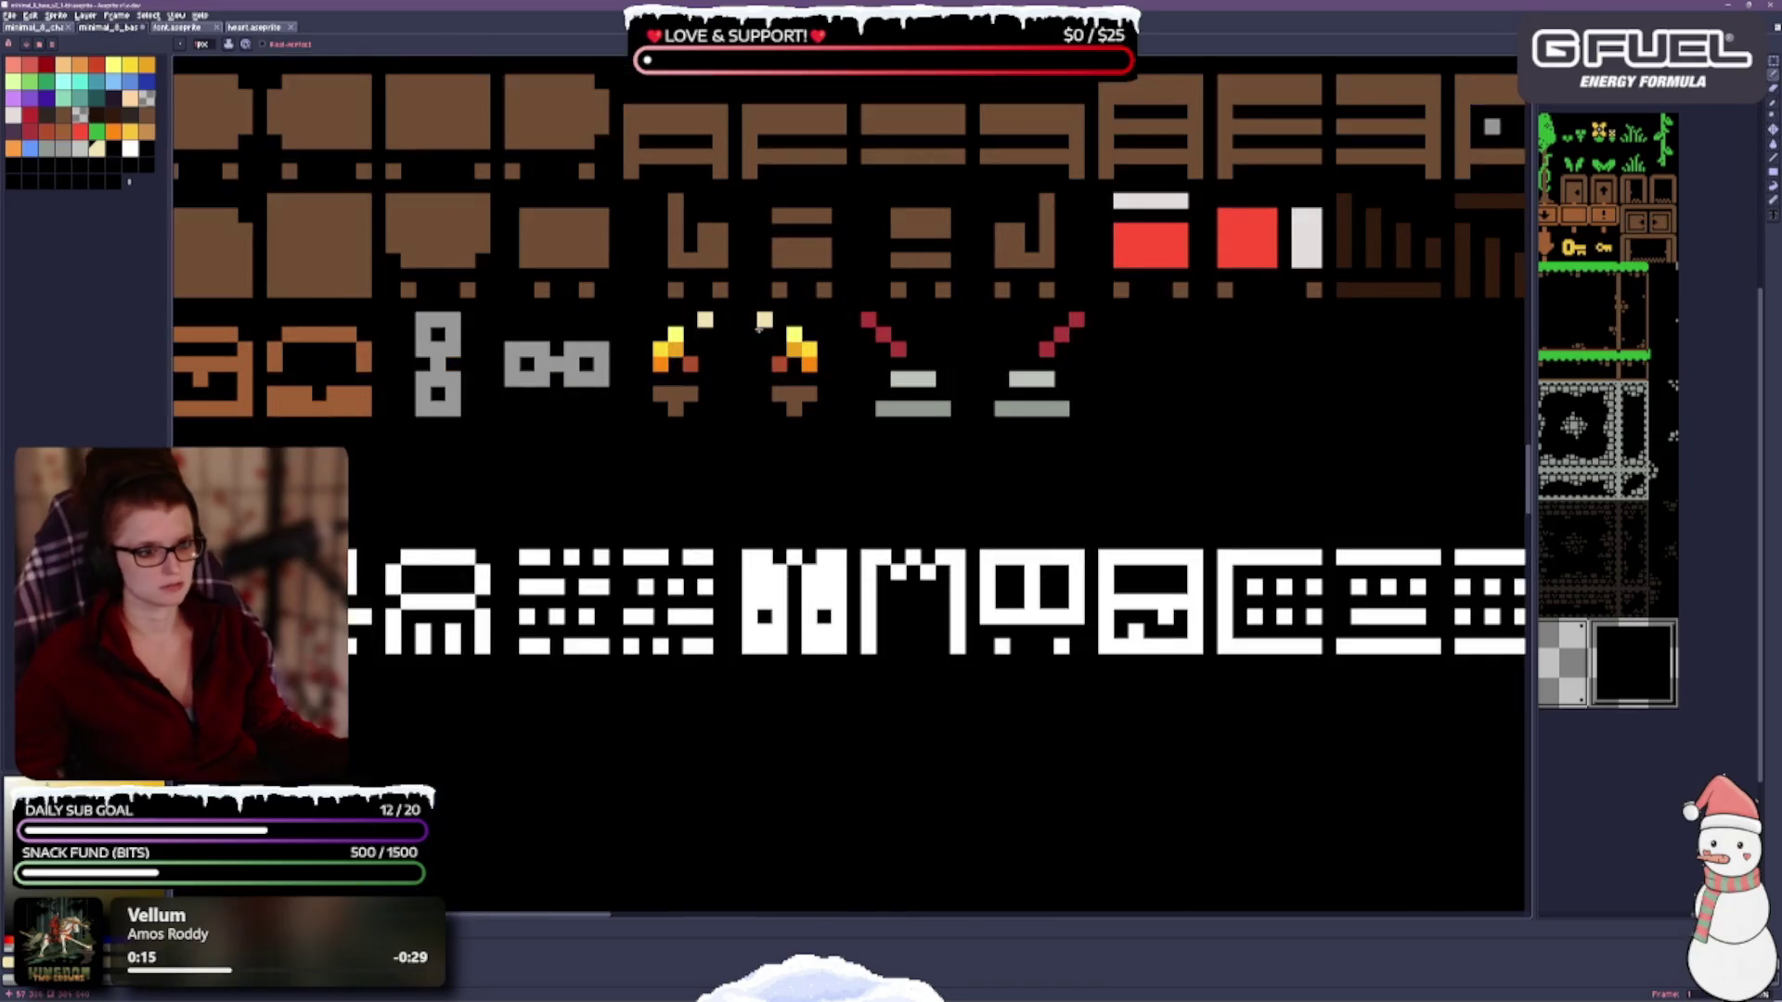
pyautogui.scroll(2, 733, 297)
pyautogui.click(115, 63)
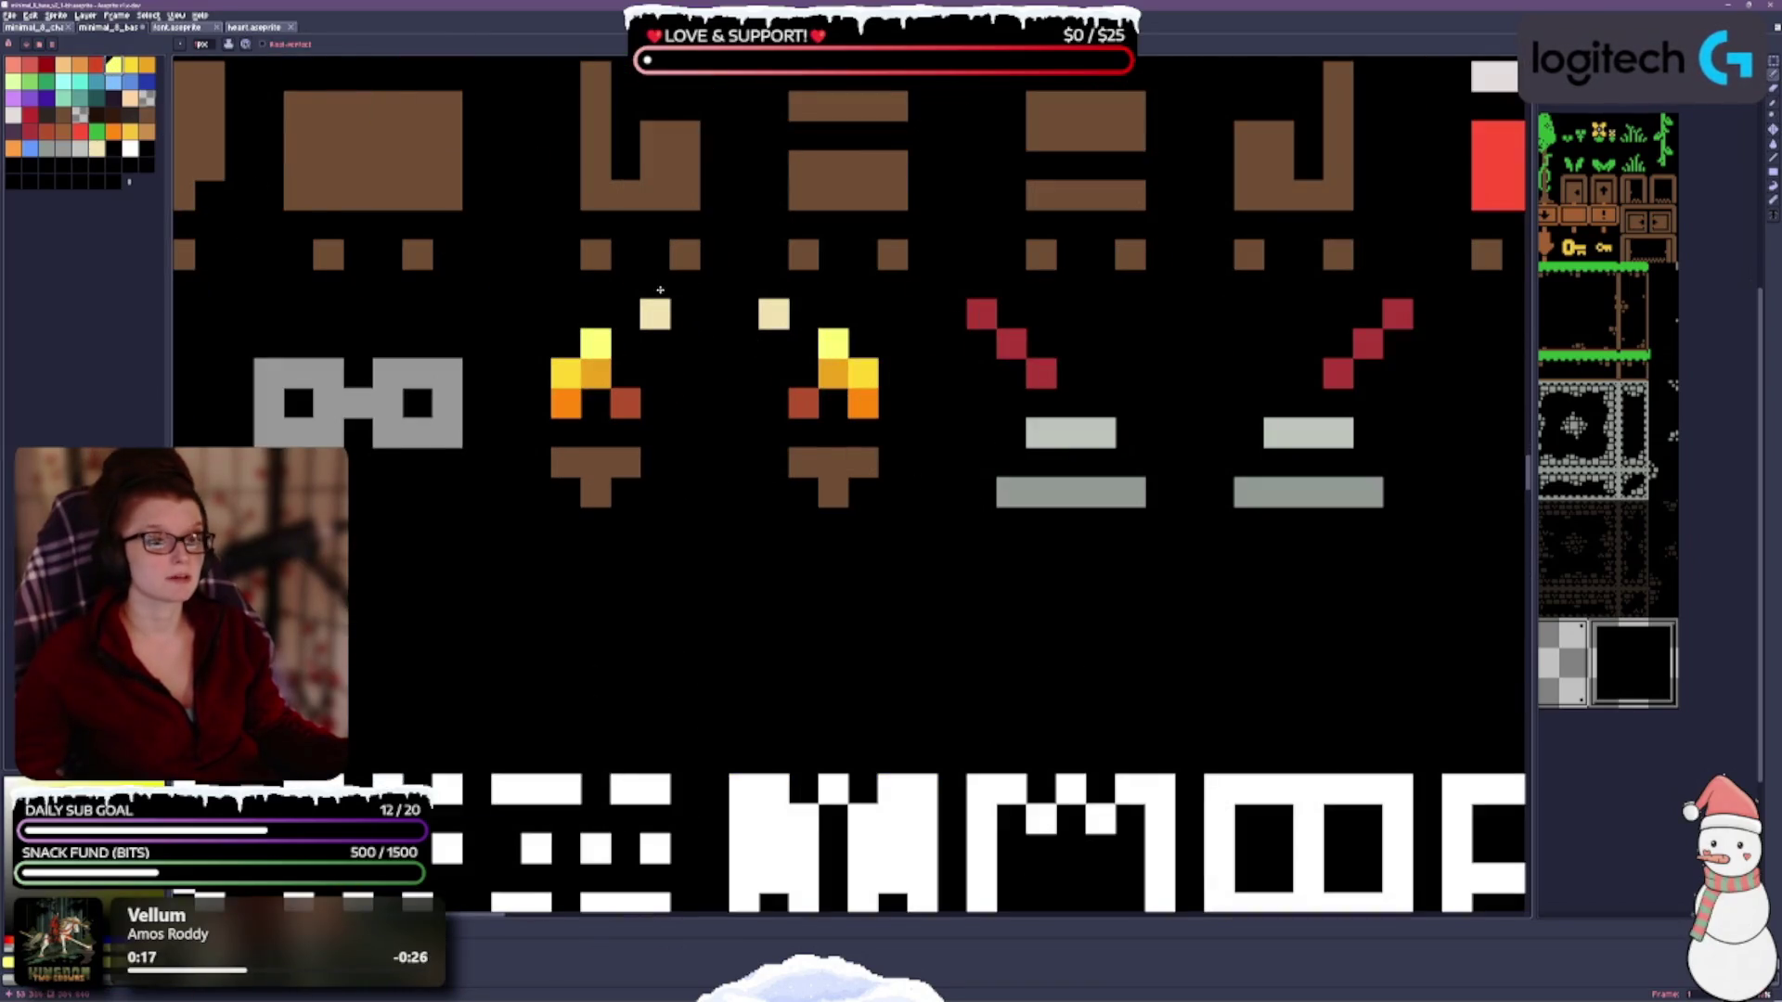
pyautogui.click(655, 315)
pyautogui.click(774, 315)
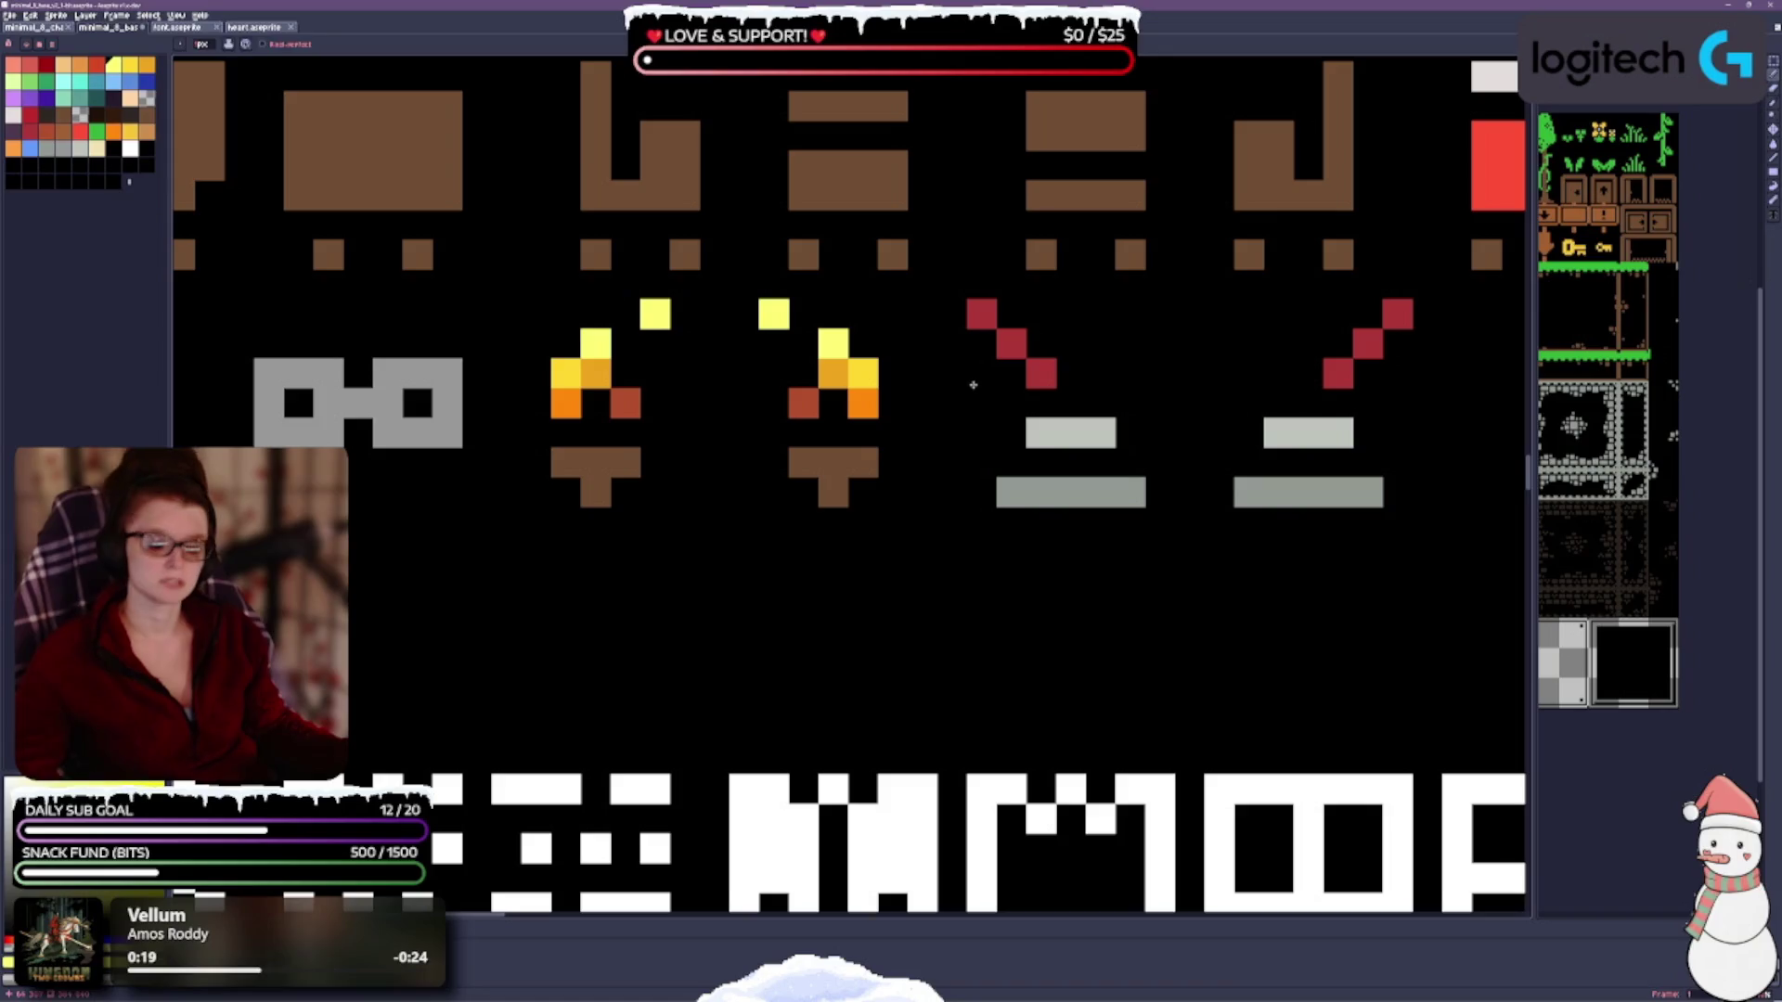
pyautogui.hotkey('ctrl', 's')
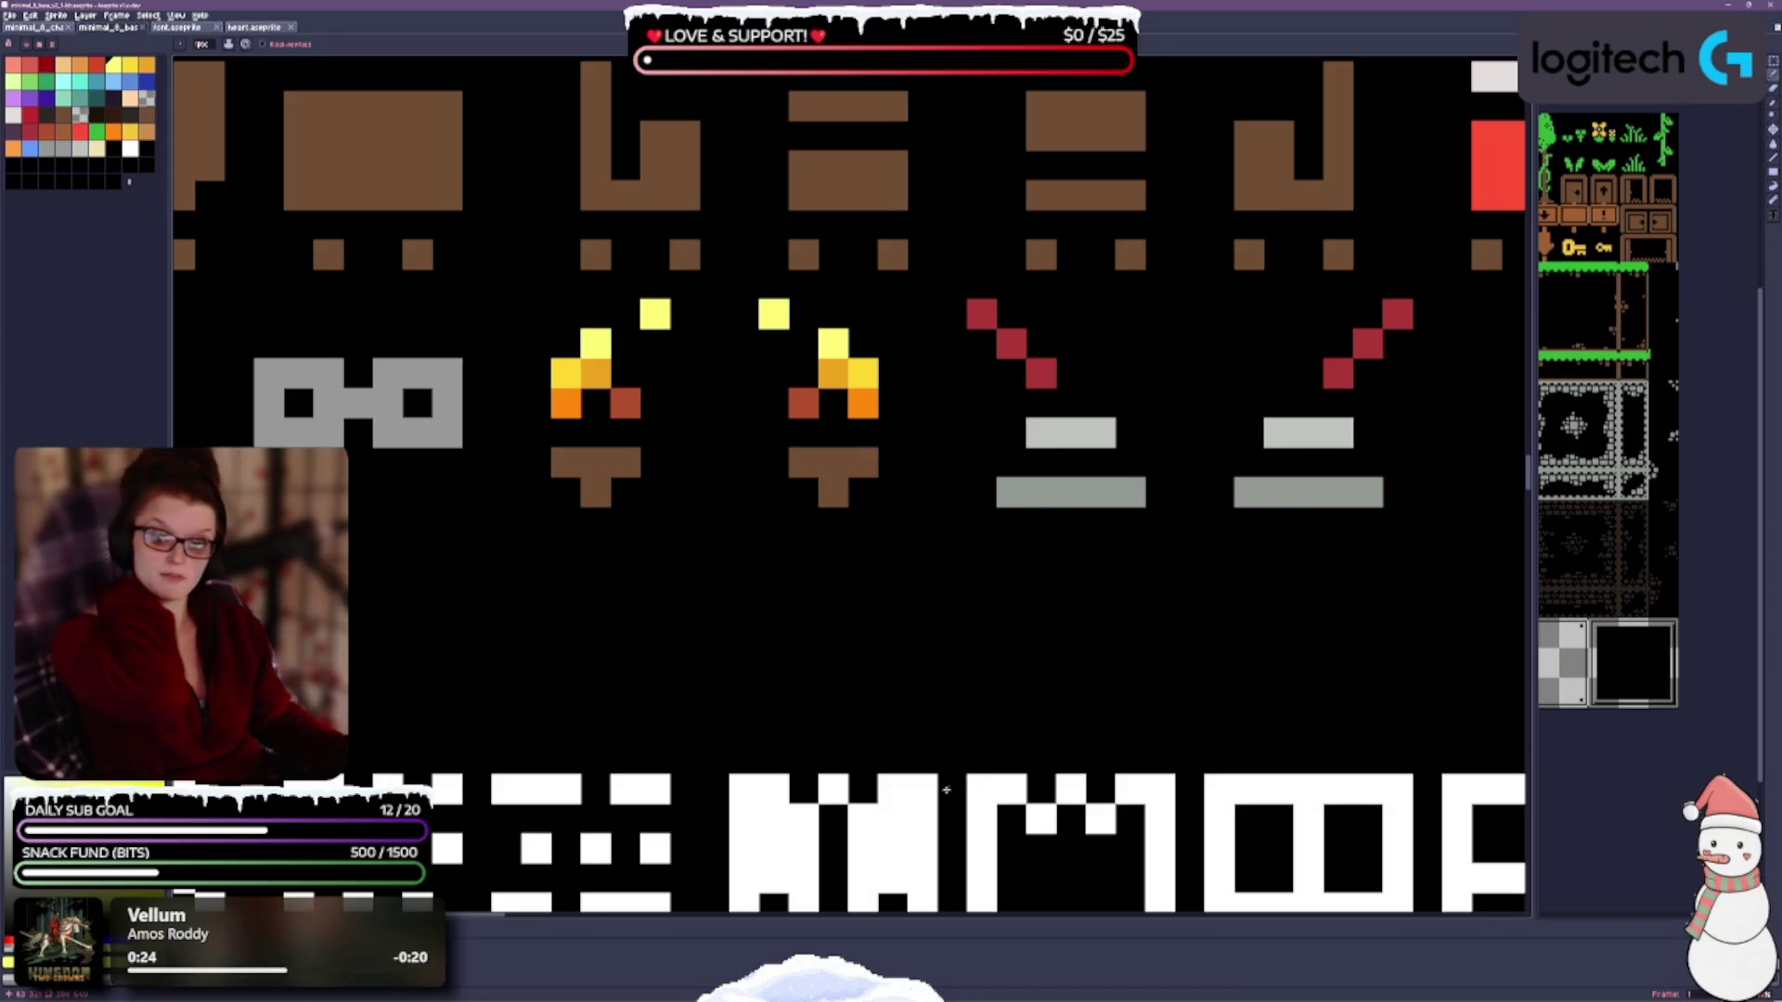
# Pan the tileset view back to the tree sprites.
pyautogui.scroll(-2, 989, 810)
pyautogui.moveTo(1009, 688)
pyautogui.mouseDown()
pyautogui.moveTo(933, 547)
pyautogui.moveTo(920, 471)
pyautogui.mouseUp()
pyautogui.scroll(-1, 928, 541)
pyautogui.scroll(1, 857, 593)
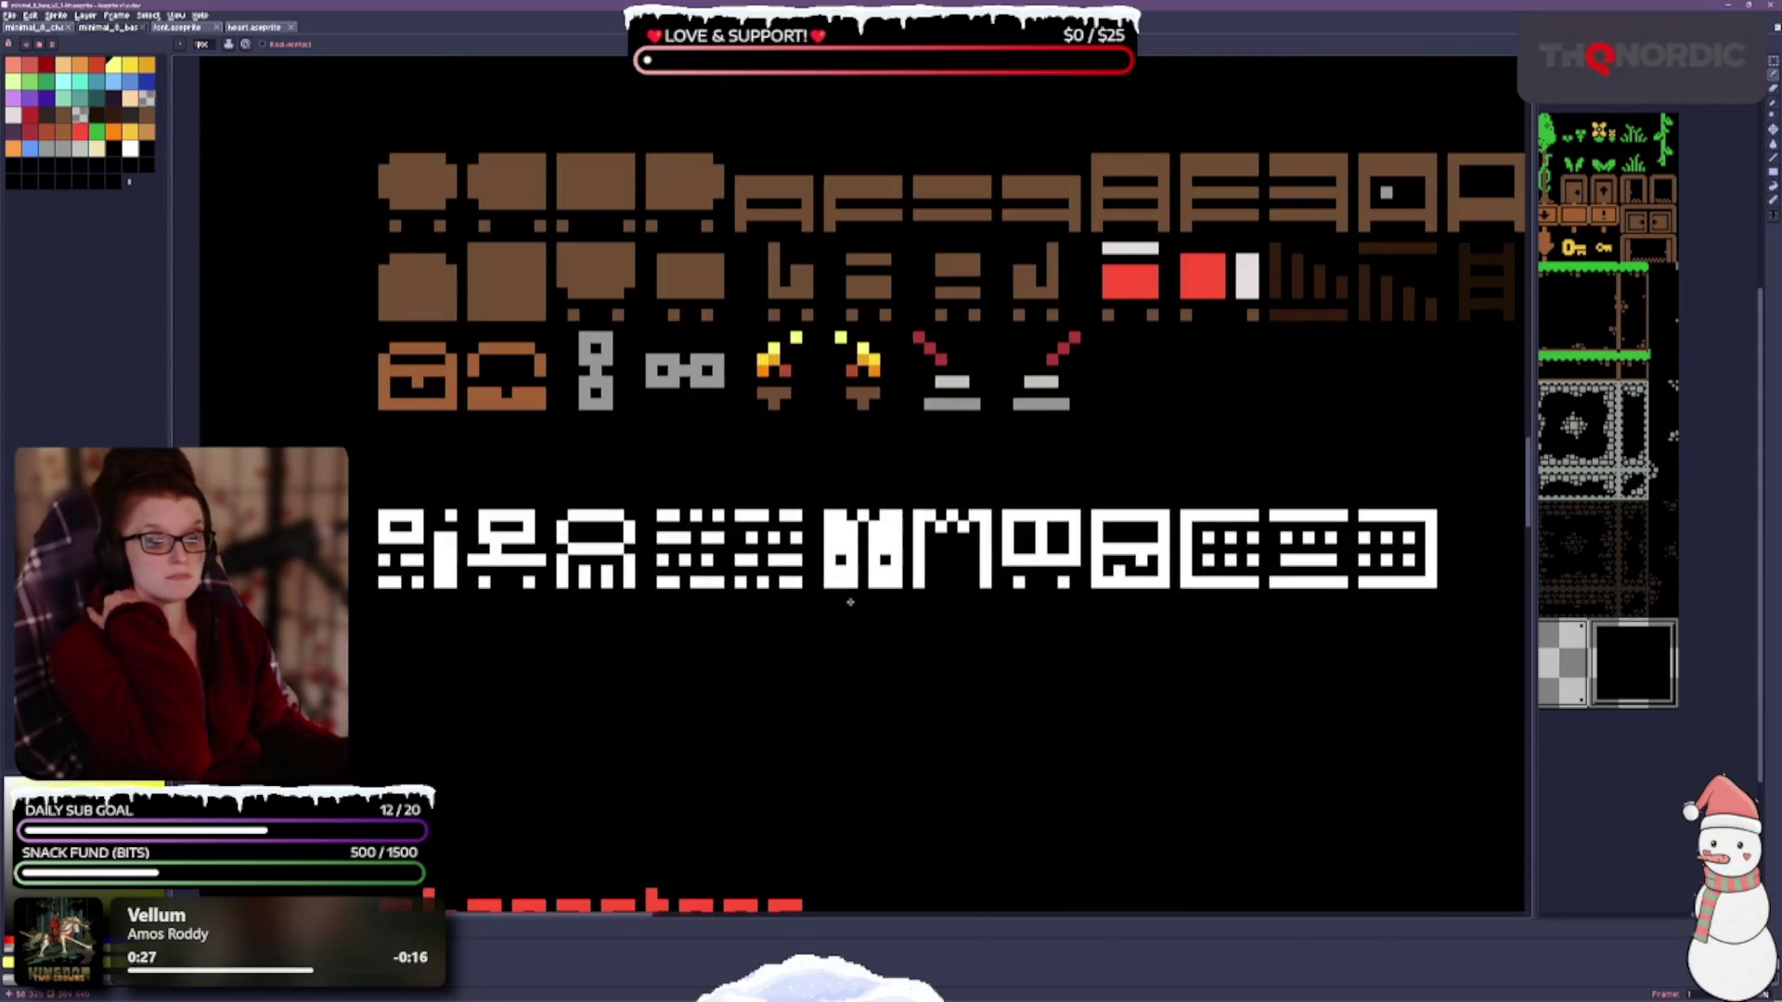
pyautogui.scroll(-1, 763, 309)
pyautogui.moveTo(763, 309); pyautogui.dragTo(754, 562)
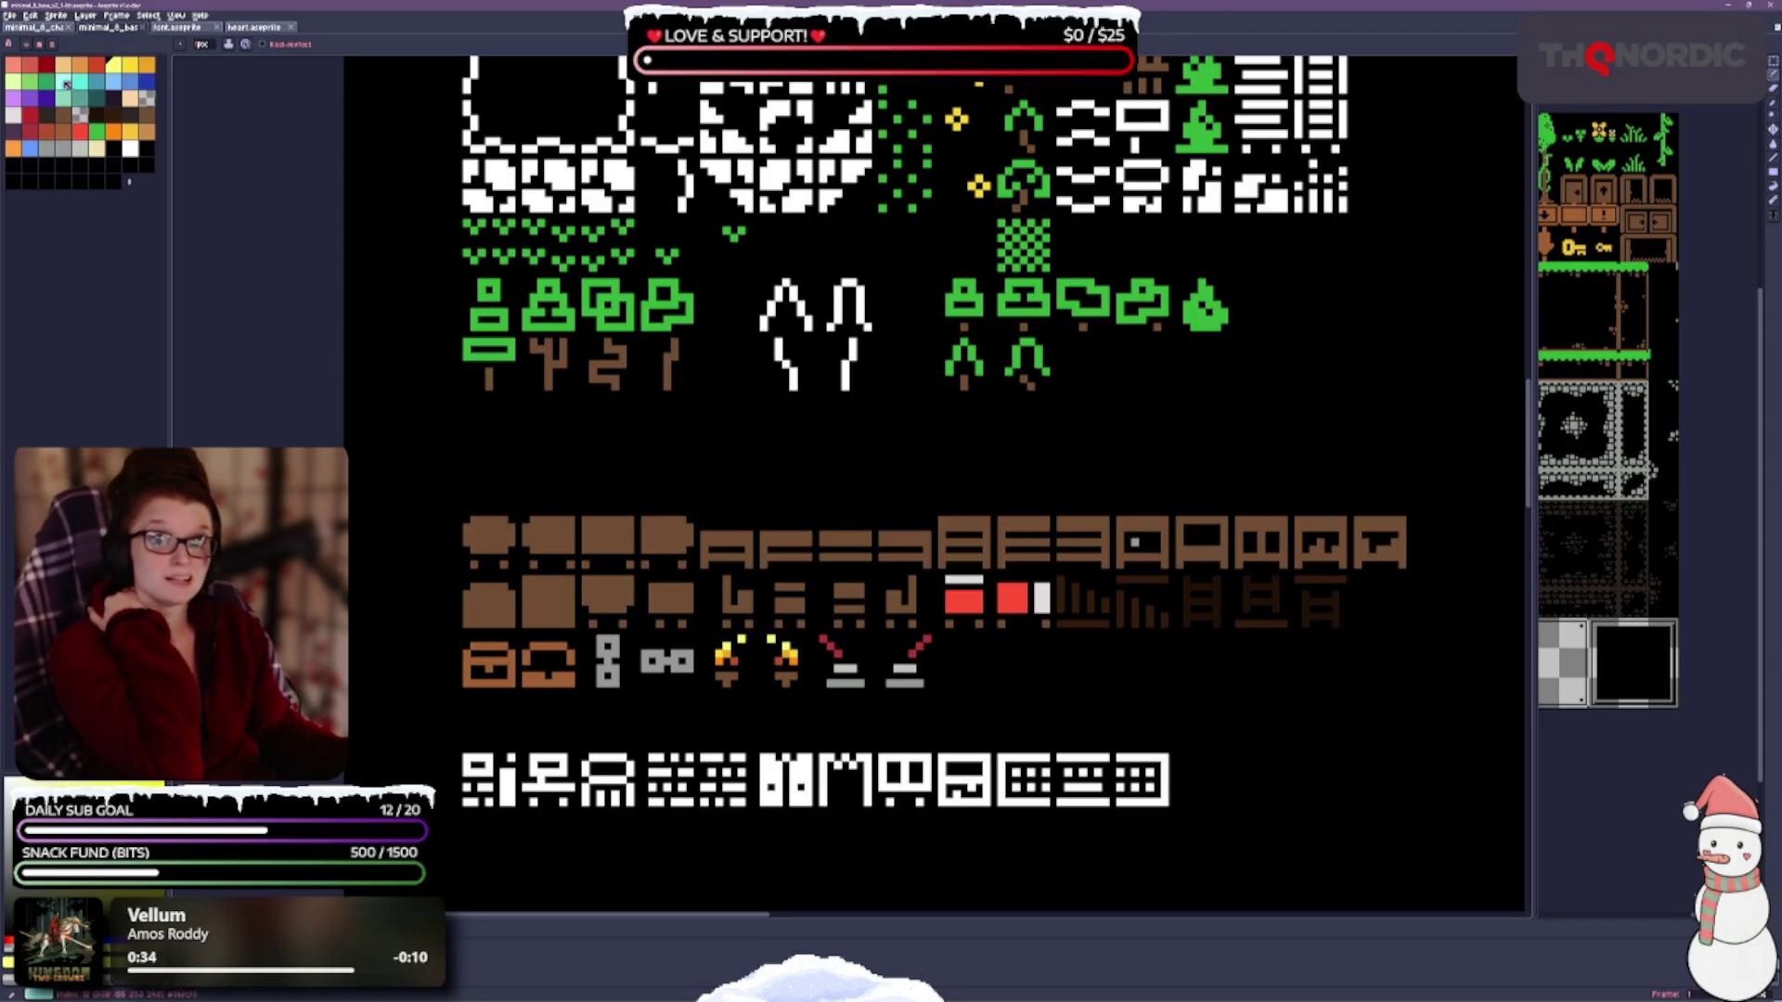
# Bucket-fill both trees' crown outlines and trunks light green, then save the tileset.
pyautogui.click(28, 82)
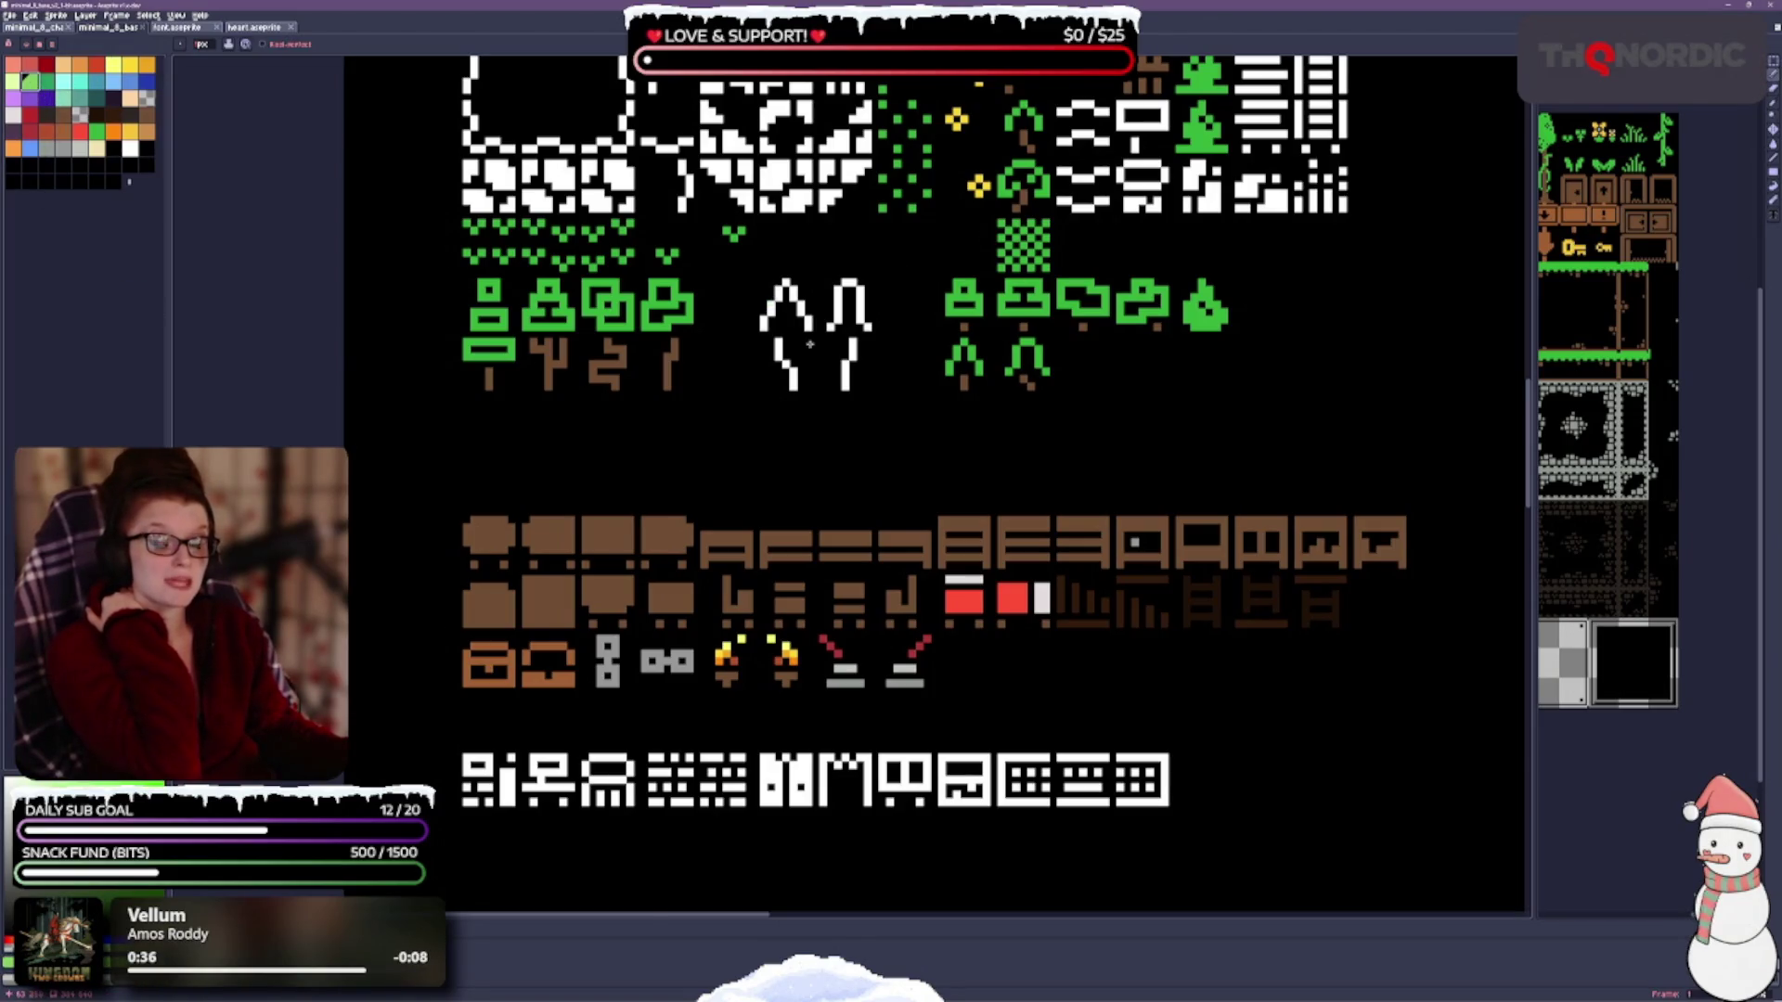
pyautogui.scroll(2, 815, 371)
pyautogui.press('g')
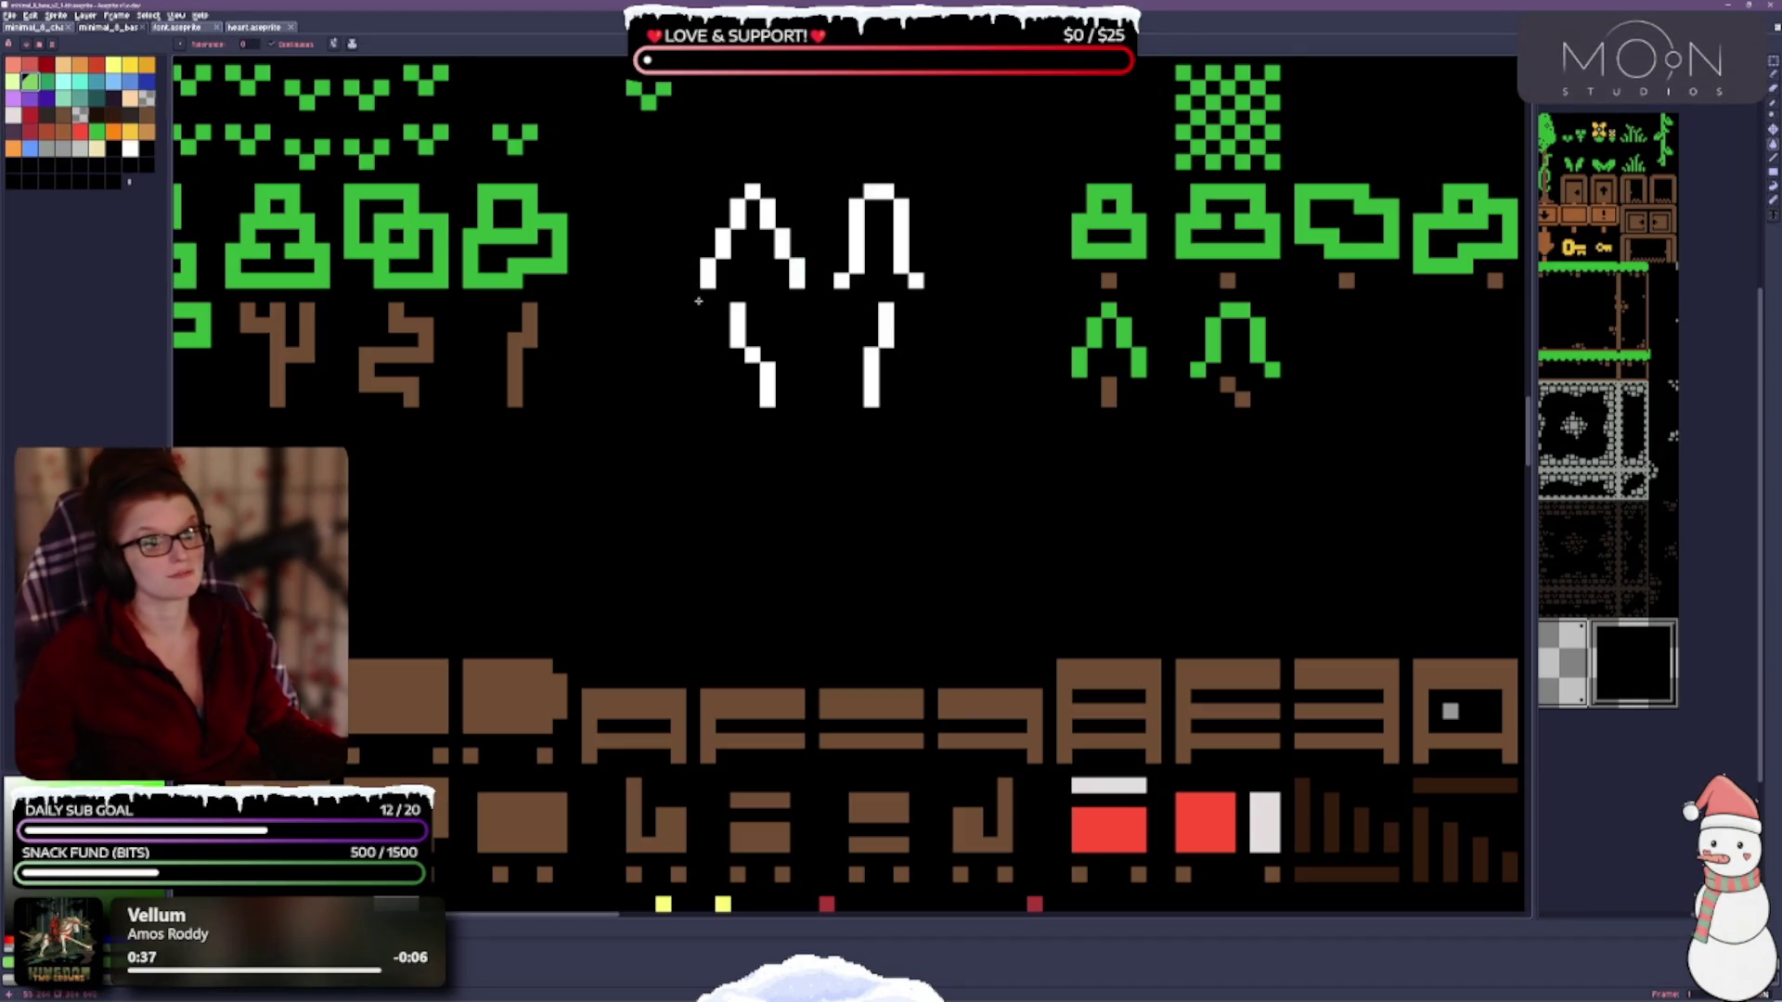
pyautogui.click(708, 273)
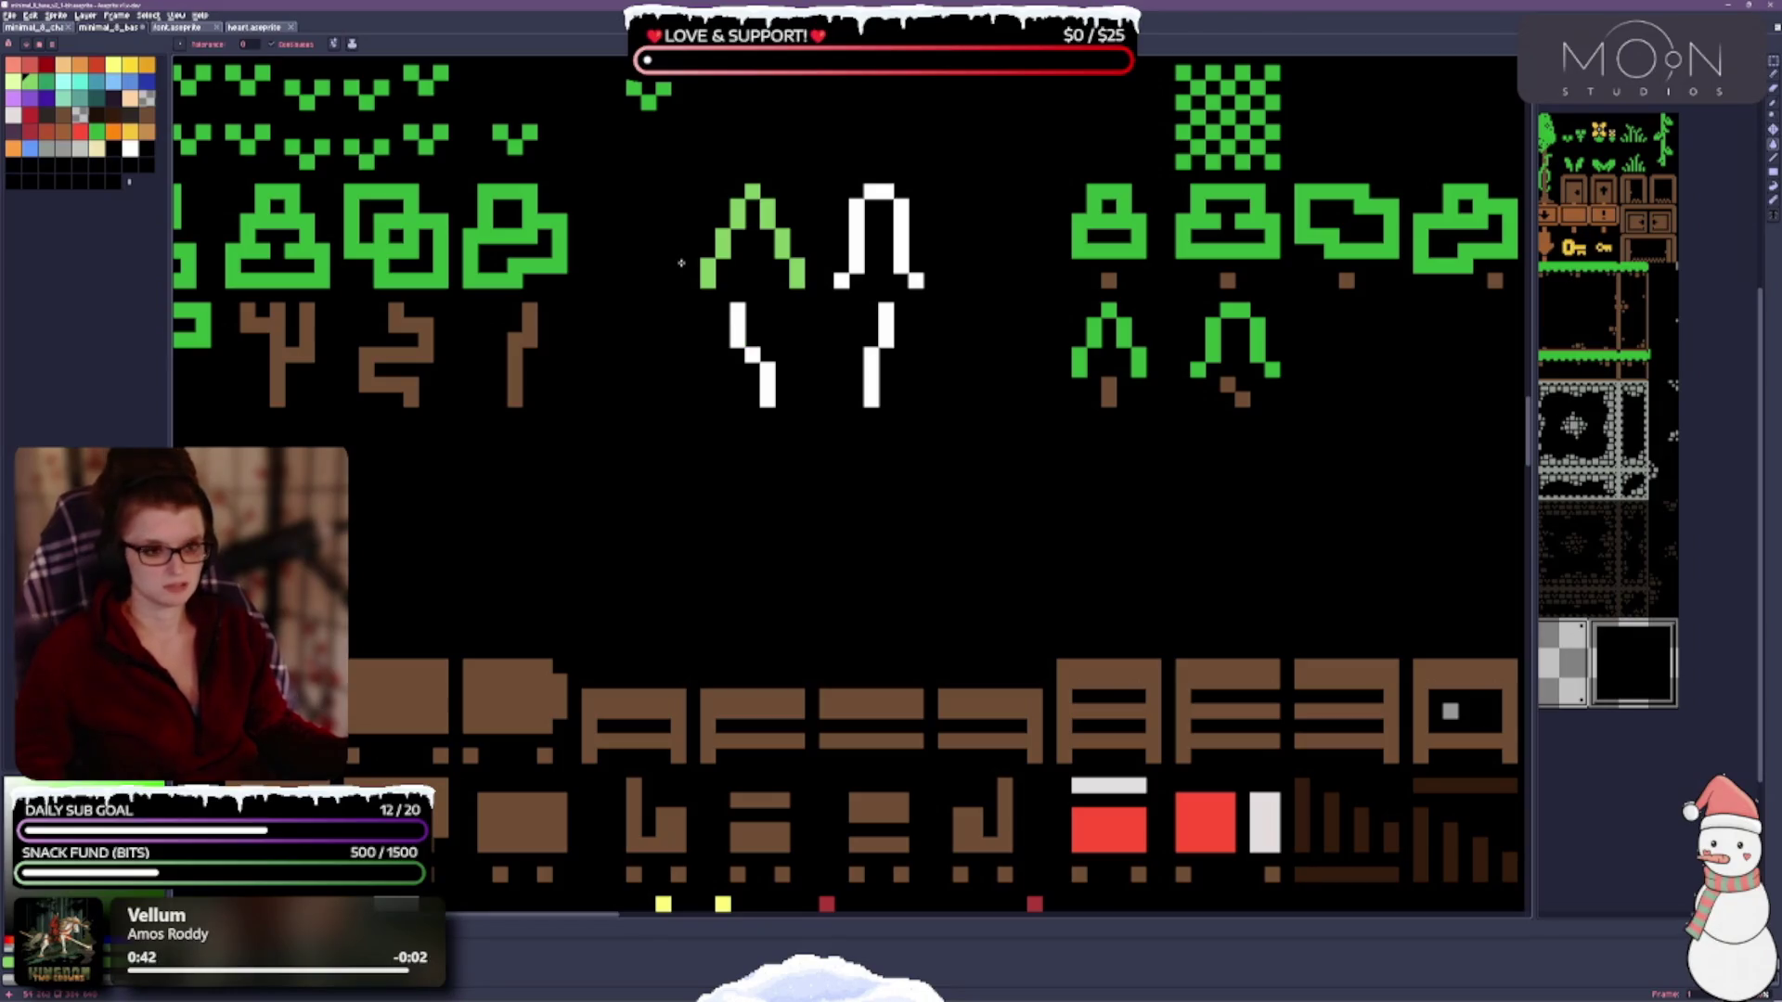
pyautogui.click(738, 324)
pyautogui.click(881, 259)
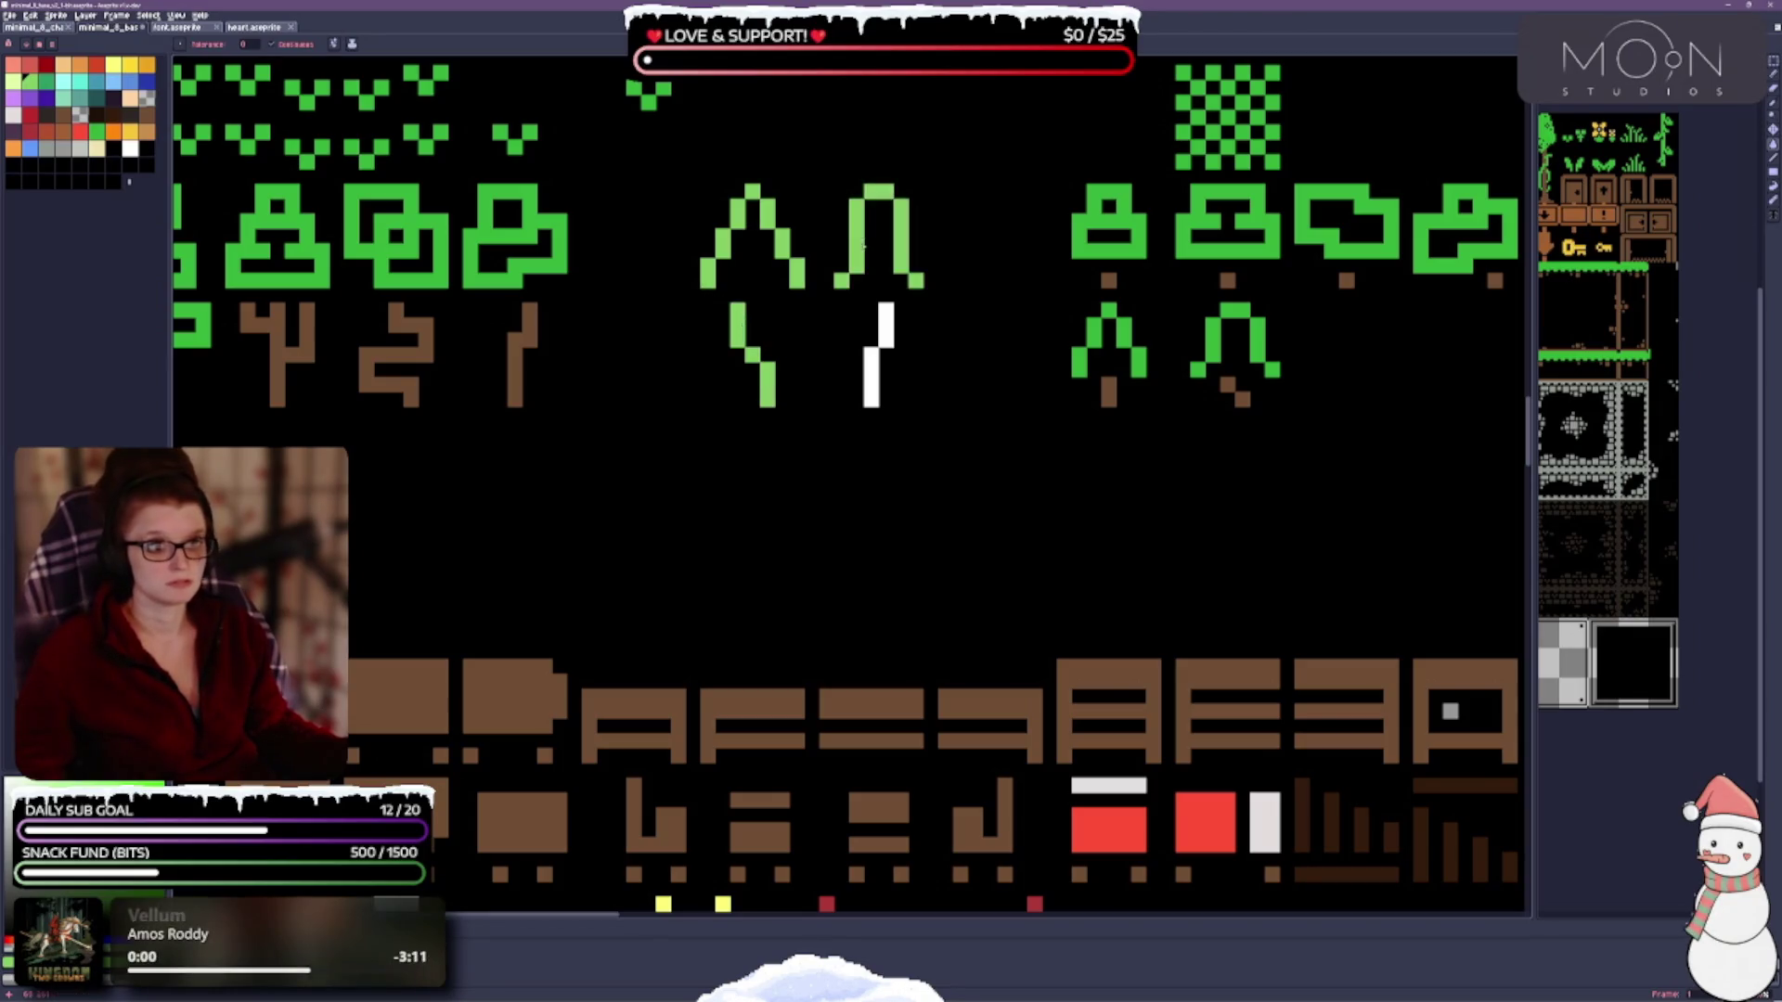
pyautogui.click(886, 329)
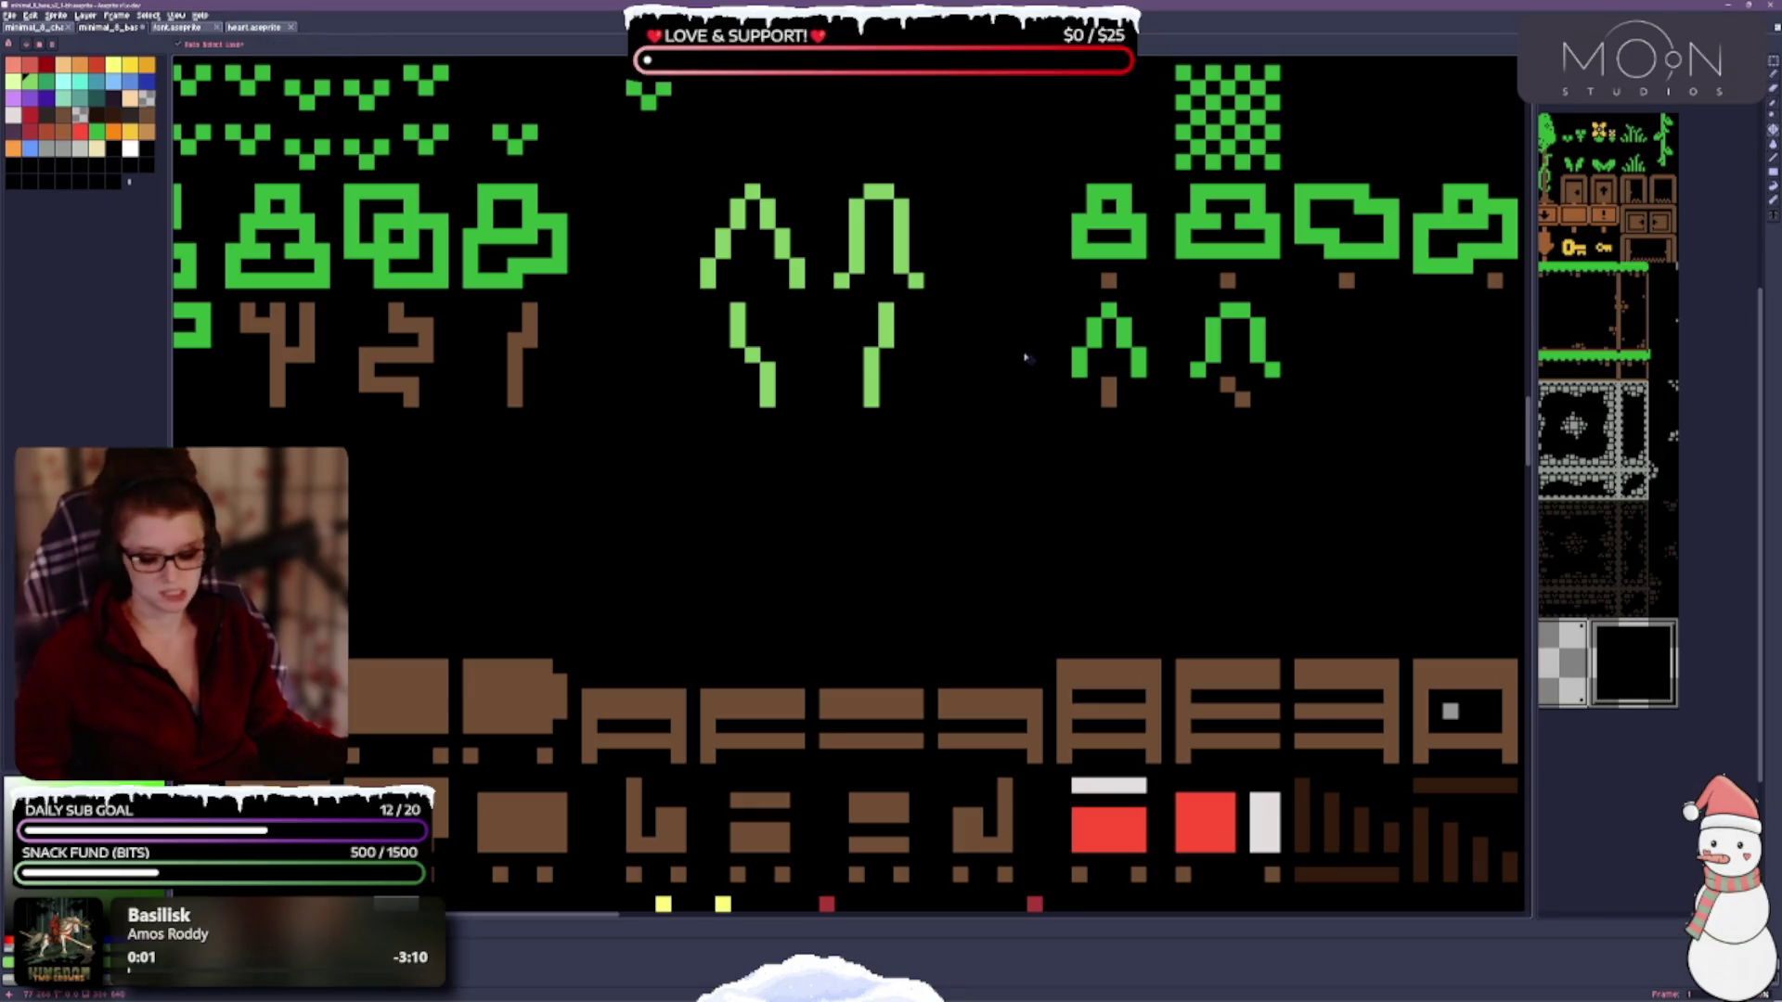
pyautogui.hotkey('ctrl', 's')
# Bring the glyph row into view and paint the first glyph red.
pyautogui.scroll(-1, 894, 491)
pyautogui.scroll(-4, 894, 491)
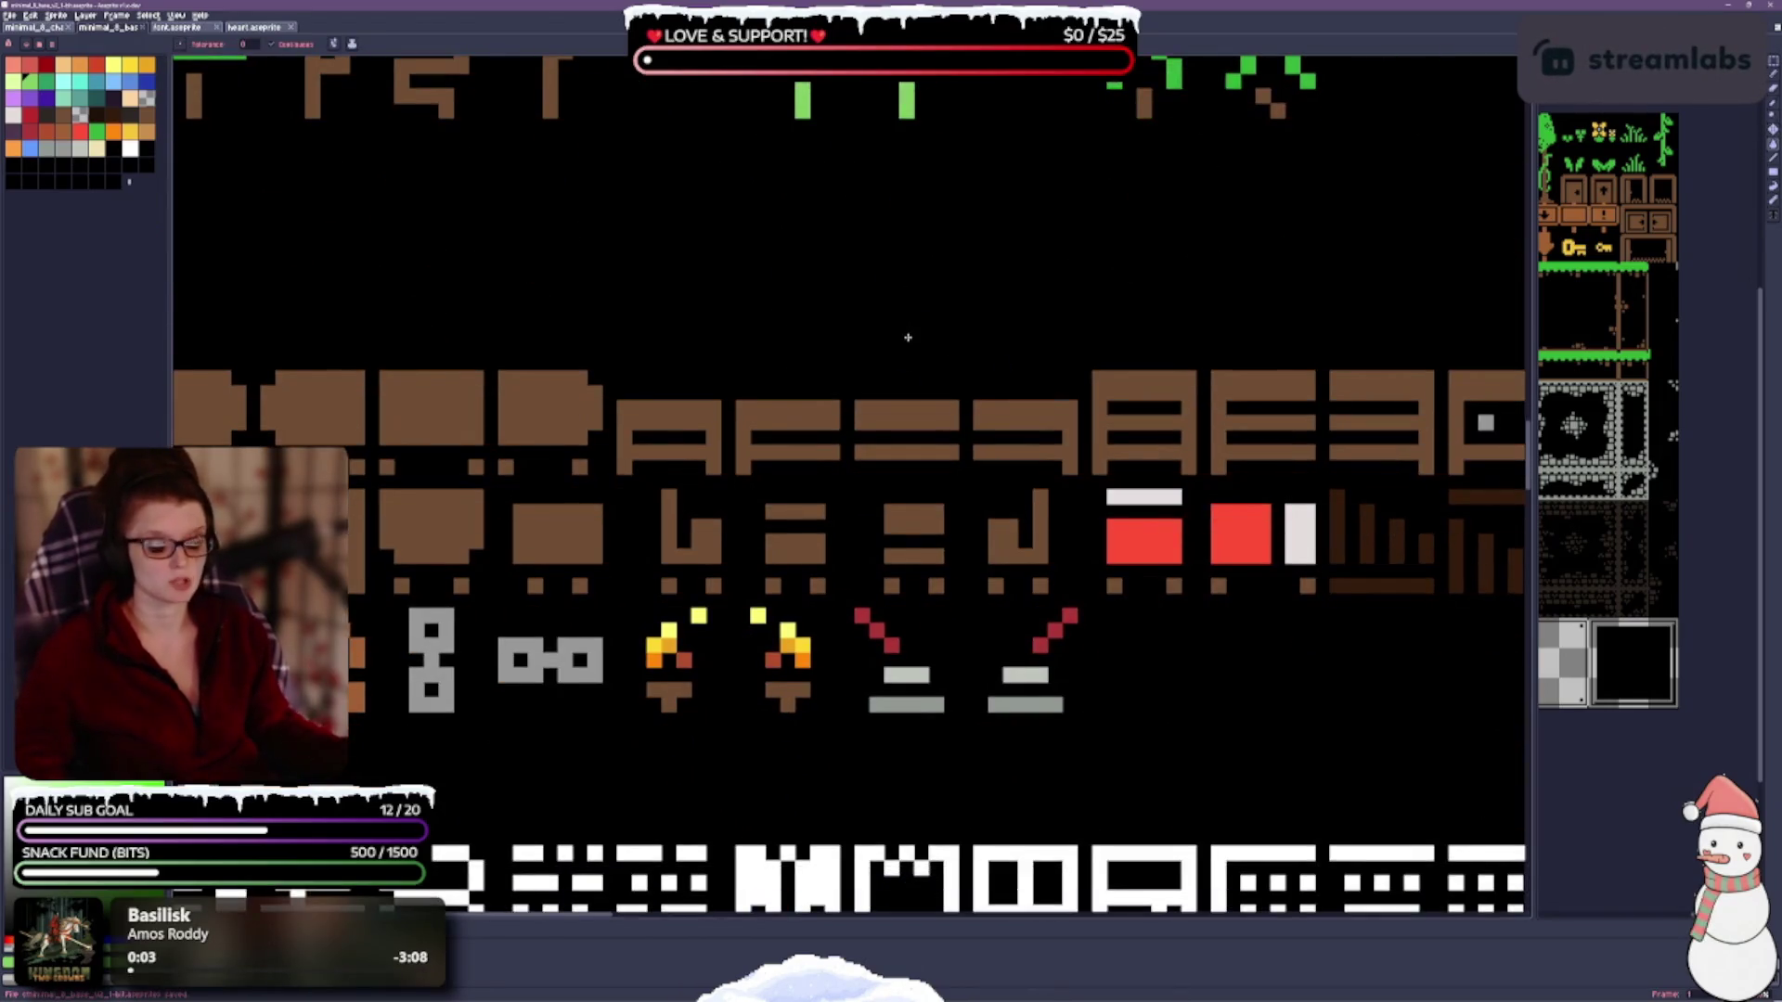
pyautogui.scroll(-2, 784, 406)
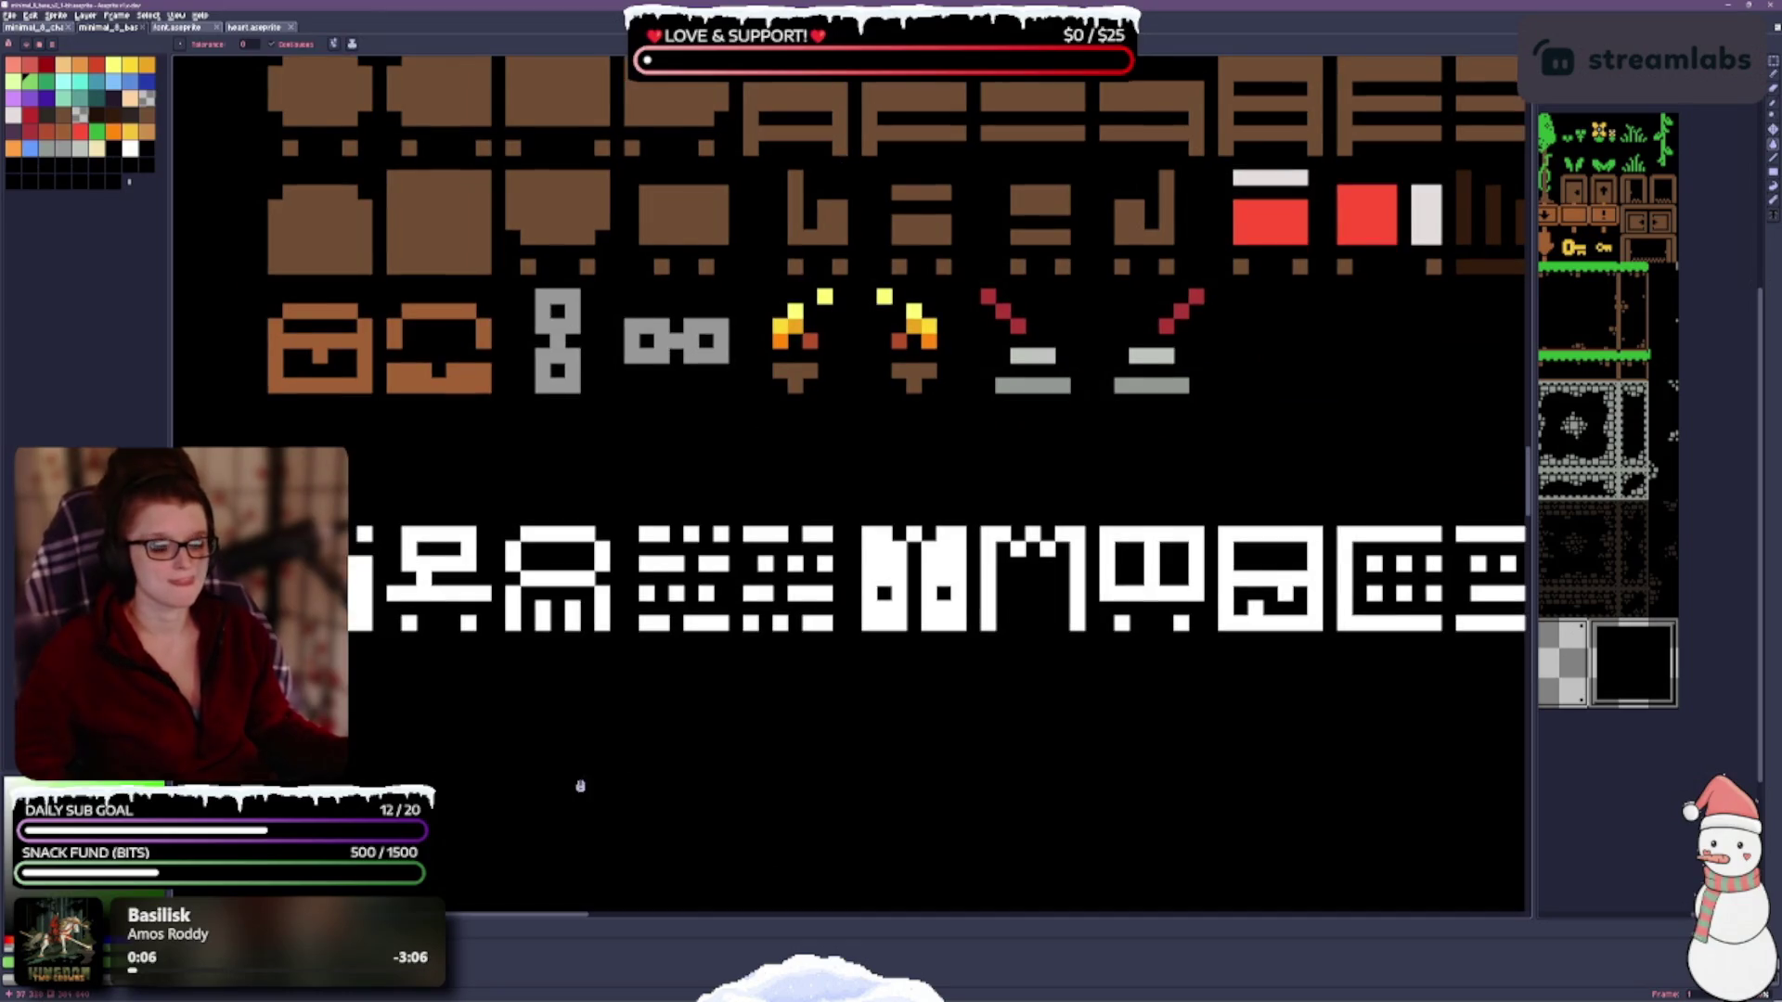
pyautogui.scroll(-2, 775, 632)
pyautogui.scroll(1, 723, 604)
pyautogui.moveTo(815, 588)
pyautogui.mouseDown()
pyautogui.moveTo(744, 522)
pyautogui.moveTo(741, 481)
pyautogui.mouseUp()
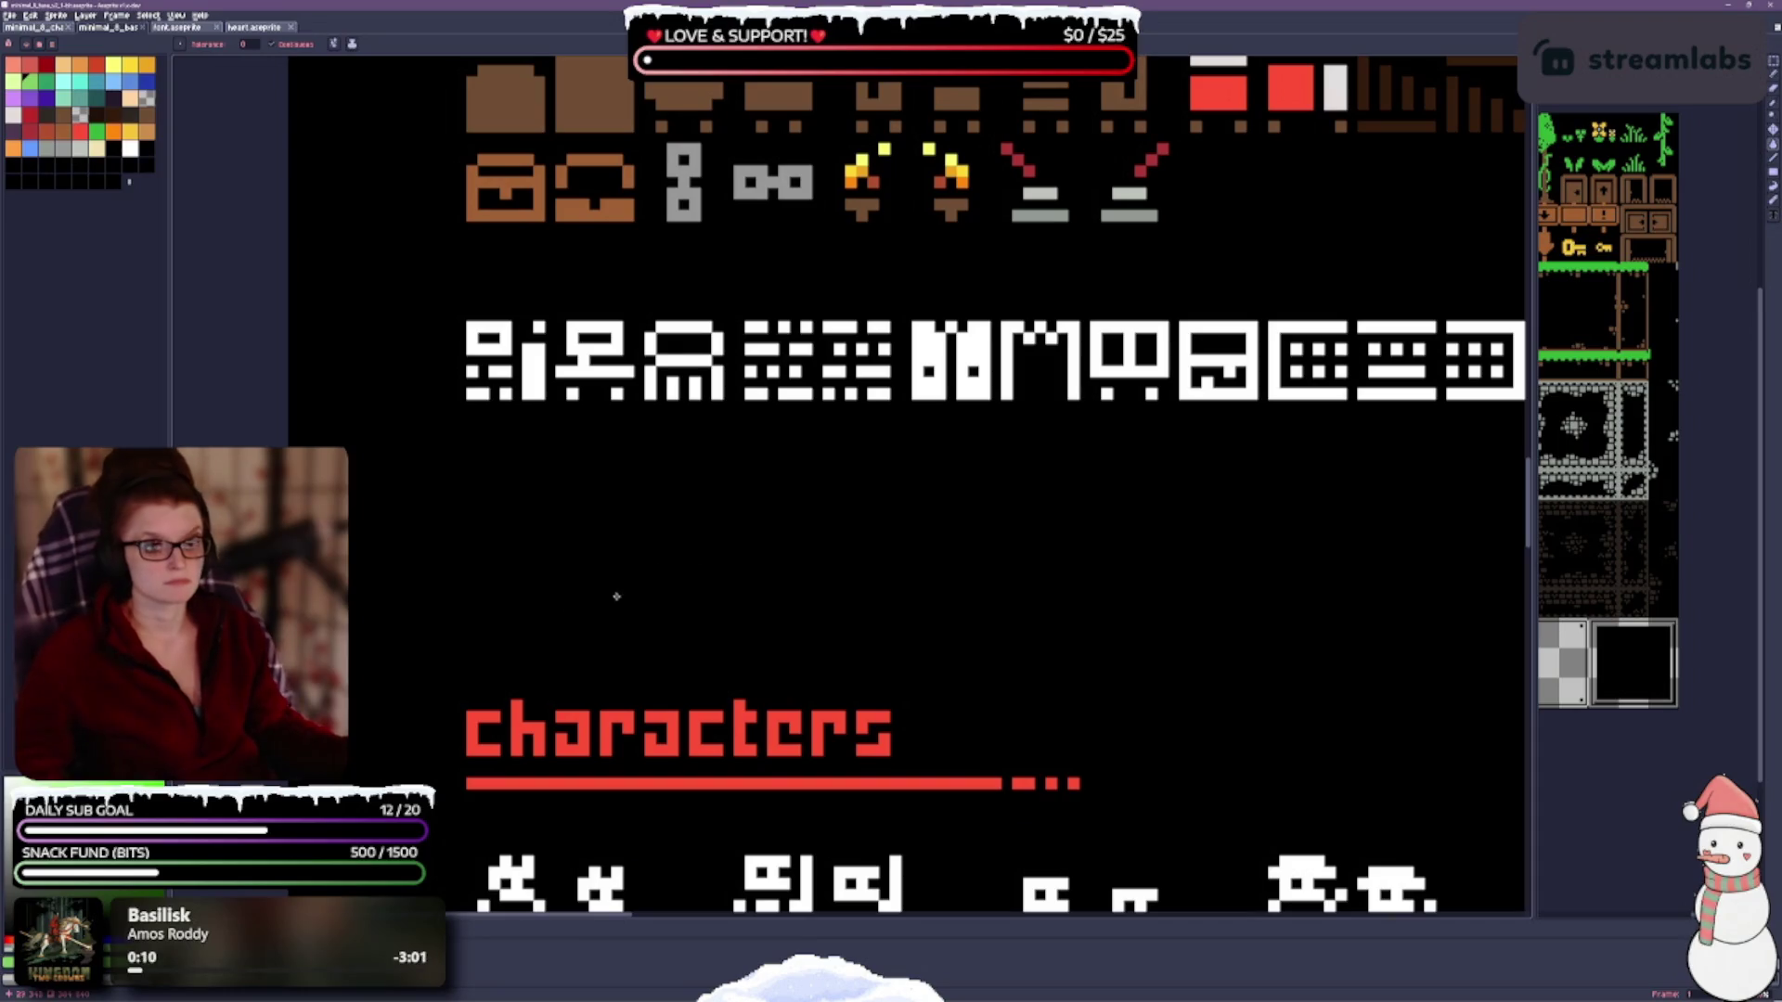
pyautogui.click(31, 130)
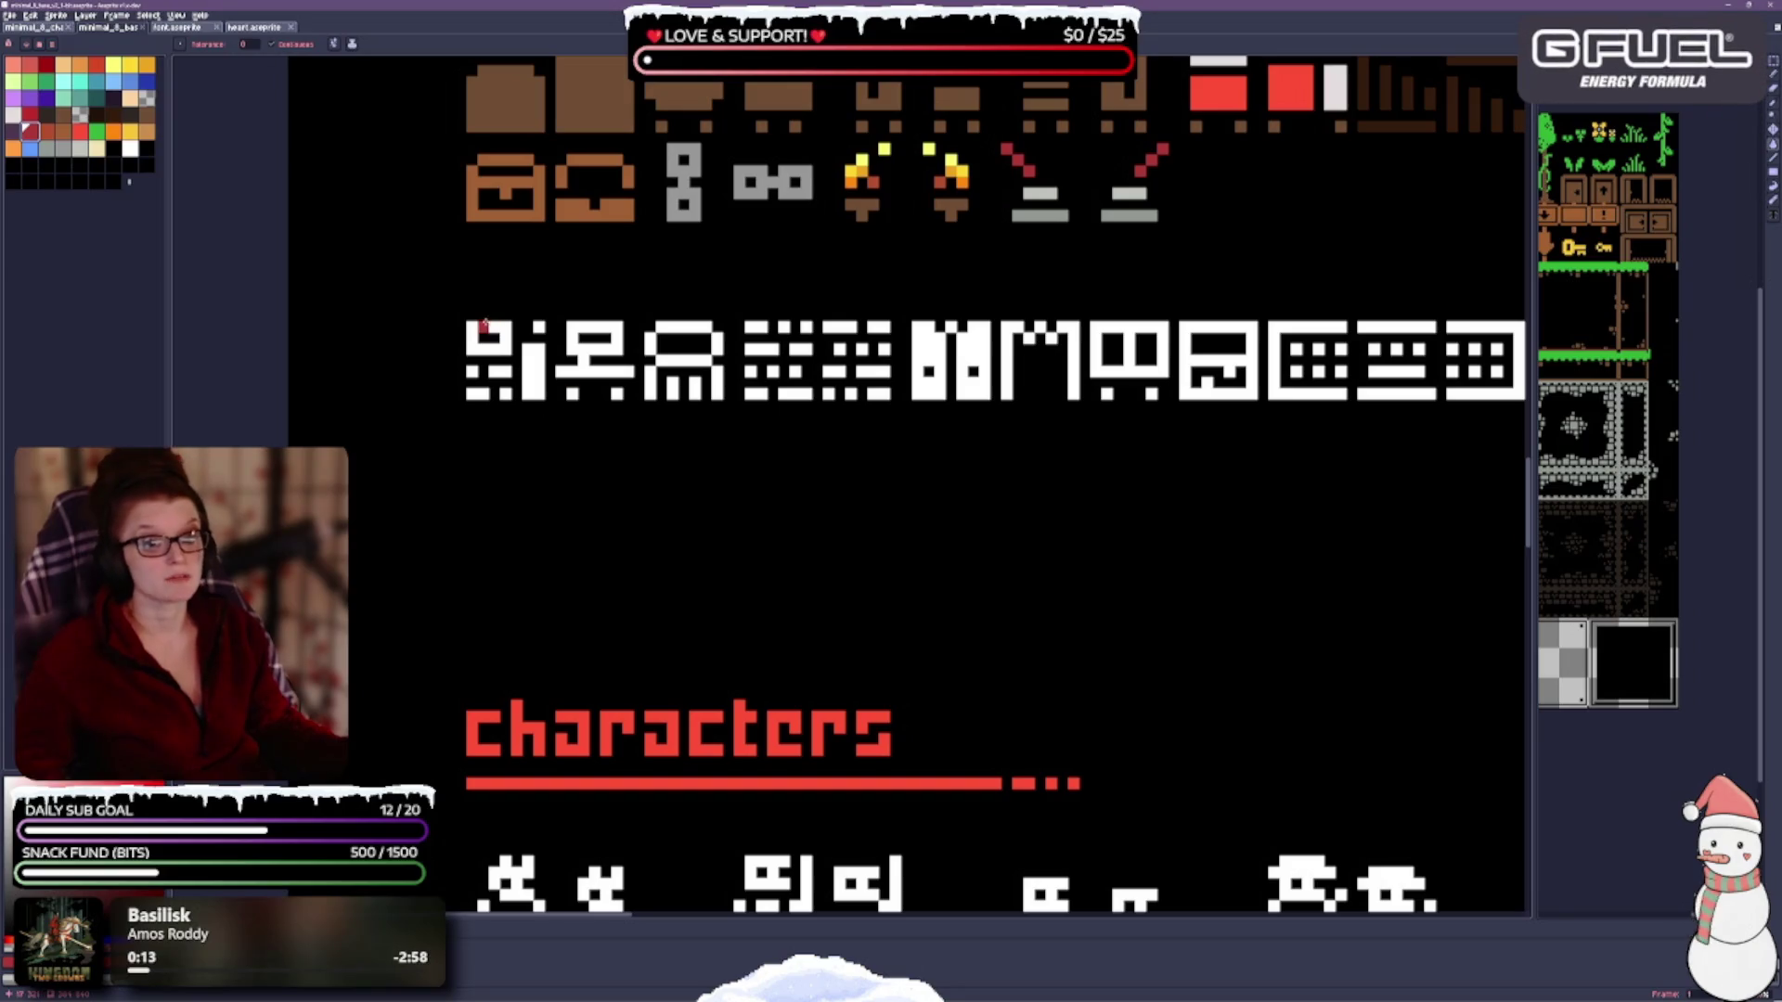
pyautogui.moveTo(480, 327); pyautogui.dragTo(501, 345)
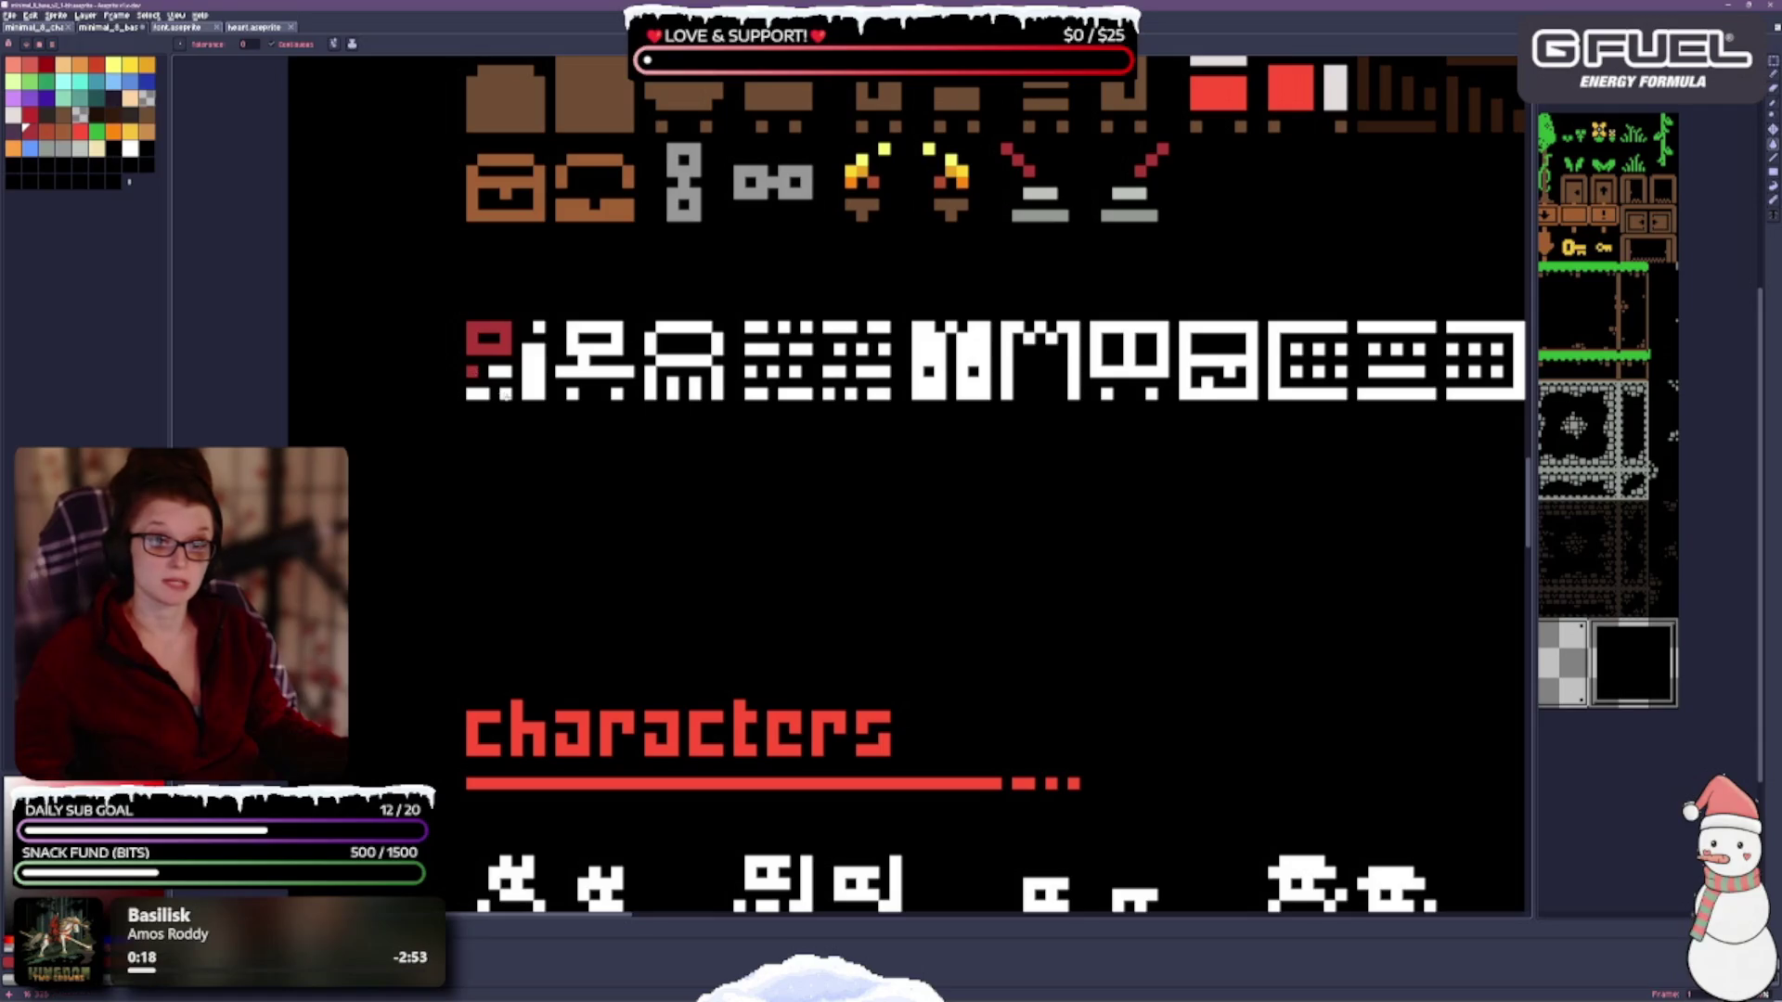
pyautogui.press('b')
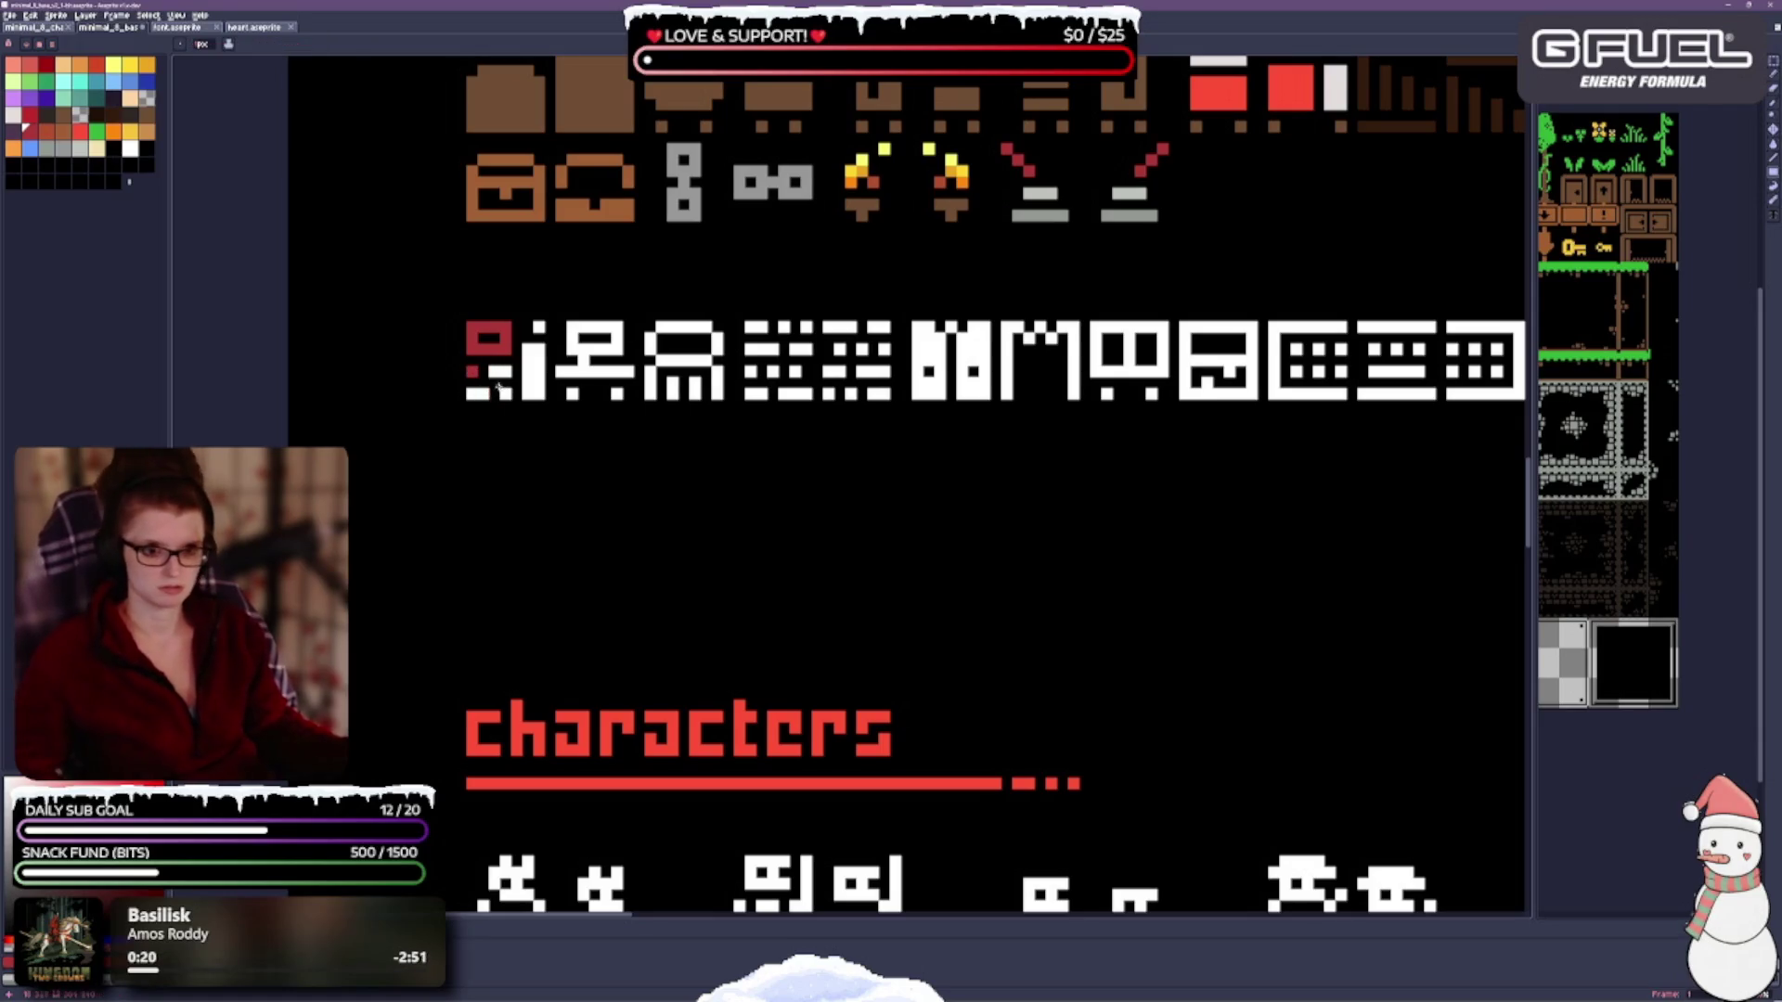
pyautogui.moveTo(478, 395)
pyautogui.mouseDown()
pyautogui.moveTo(507, 373)
pyautogui.moveTo(492, 373)
pyautogui.mouseUp()
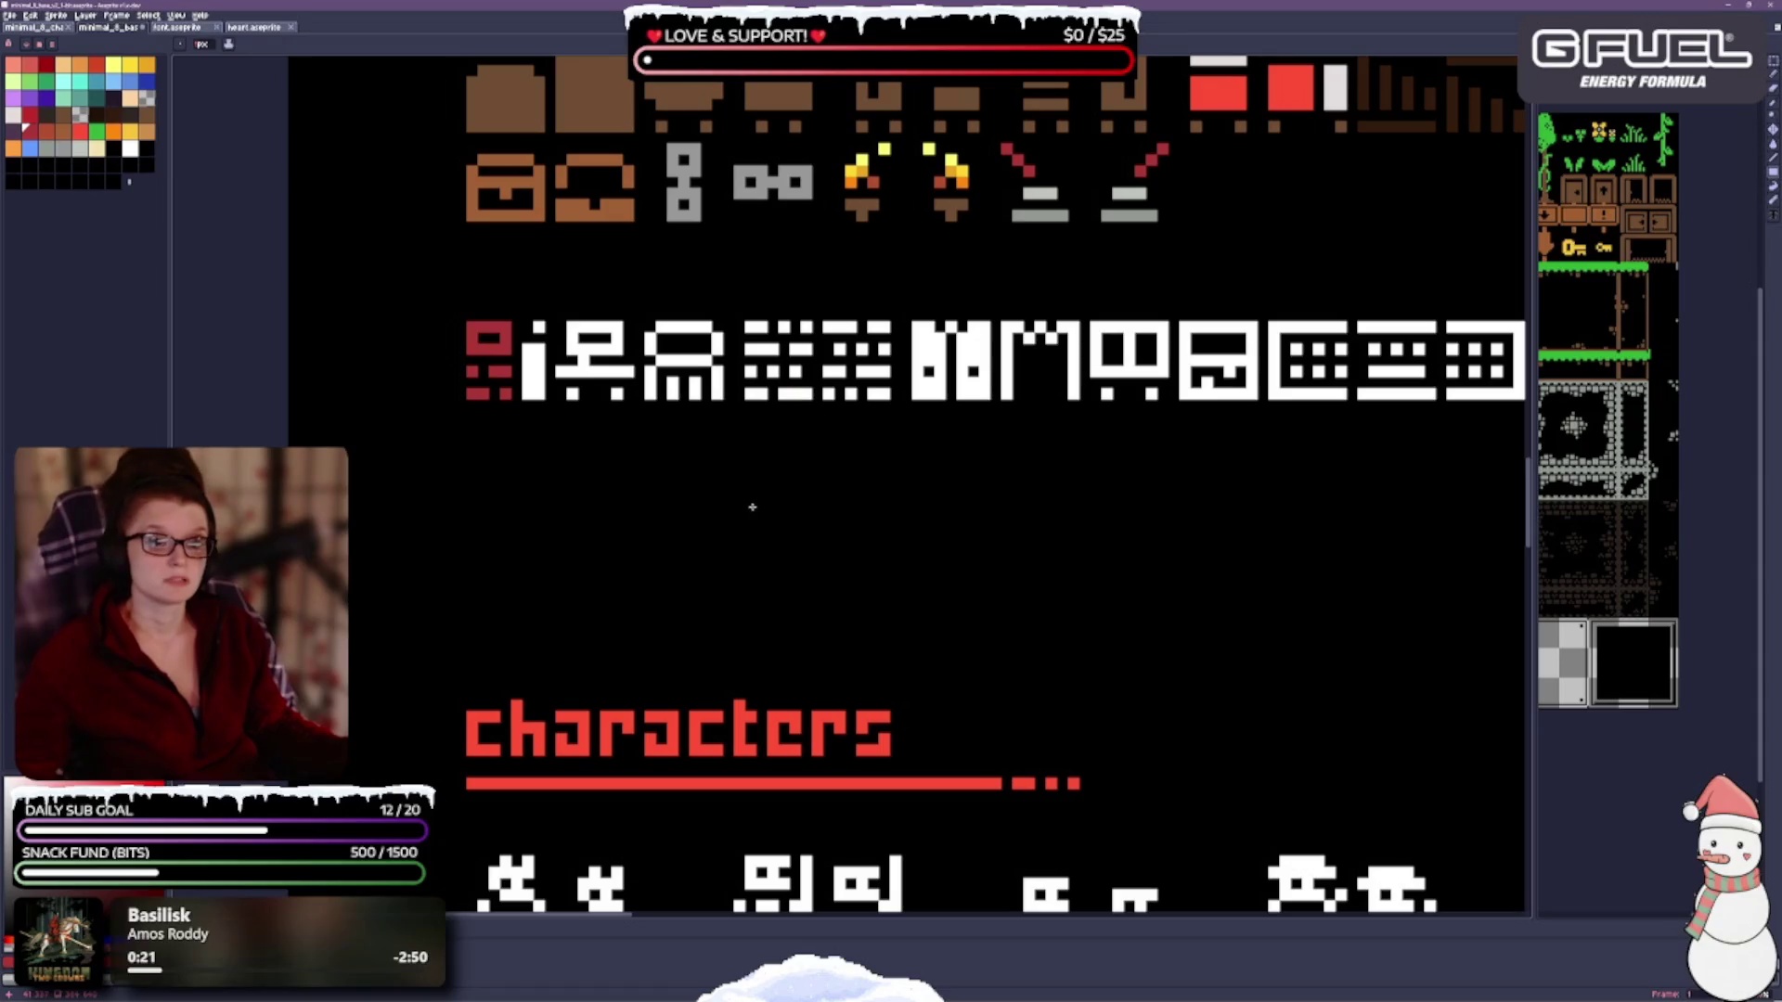
# Paint the fourth glyph red and fill in missing red pixels on the glyph.
pyautogui.moveTo(879, 481); pyautogui.dragTo(842, 480)
pyautogui.moveTo(733, 330)
pyautogui.mouseDown()
pyautogui.moveTo(729, 351)
pyautogui.moveTo(854, 396)
pyautogui.mouseUp()
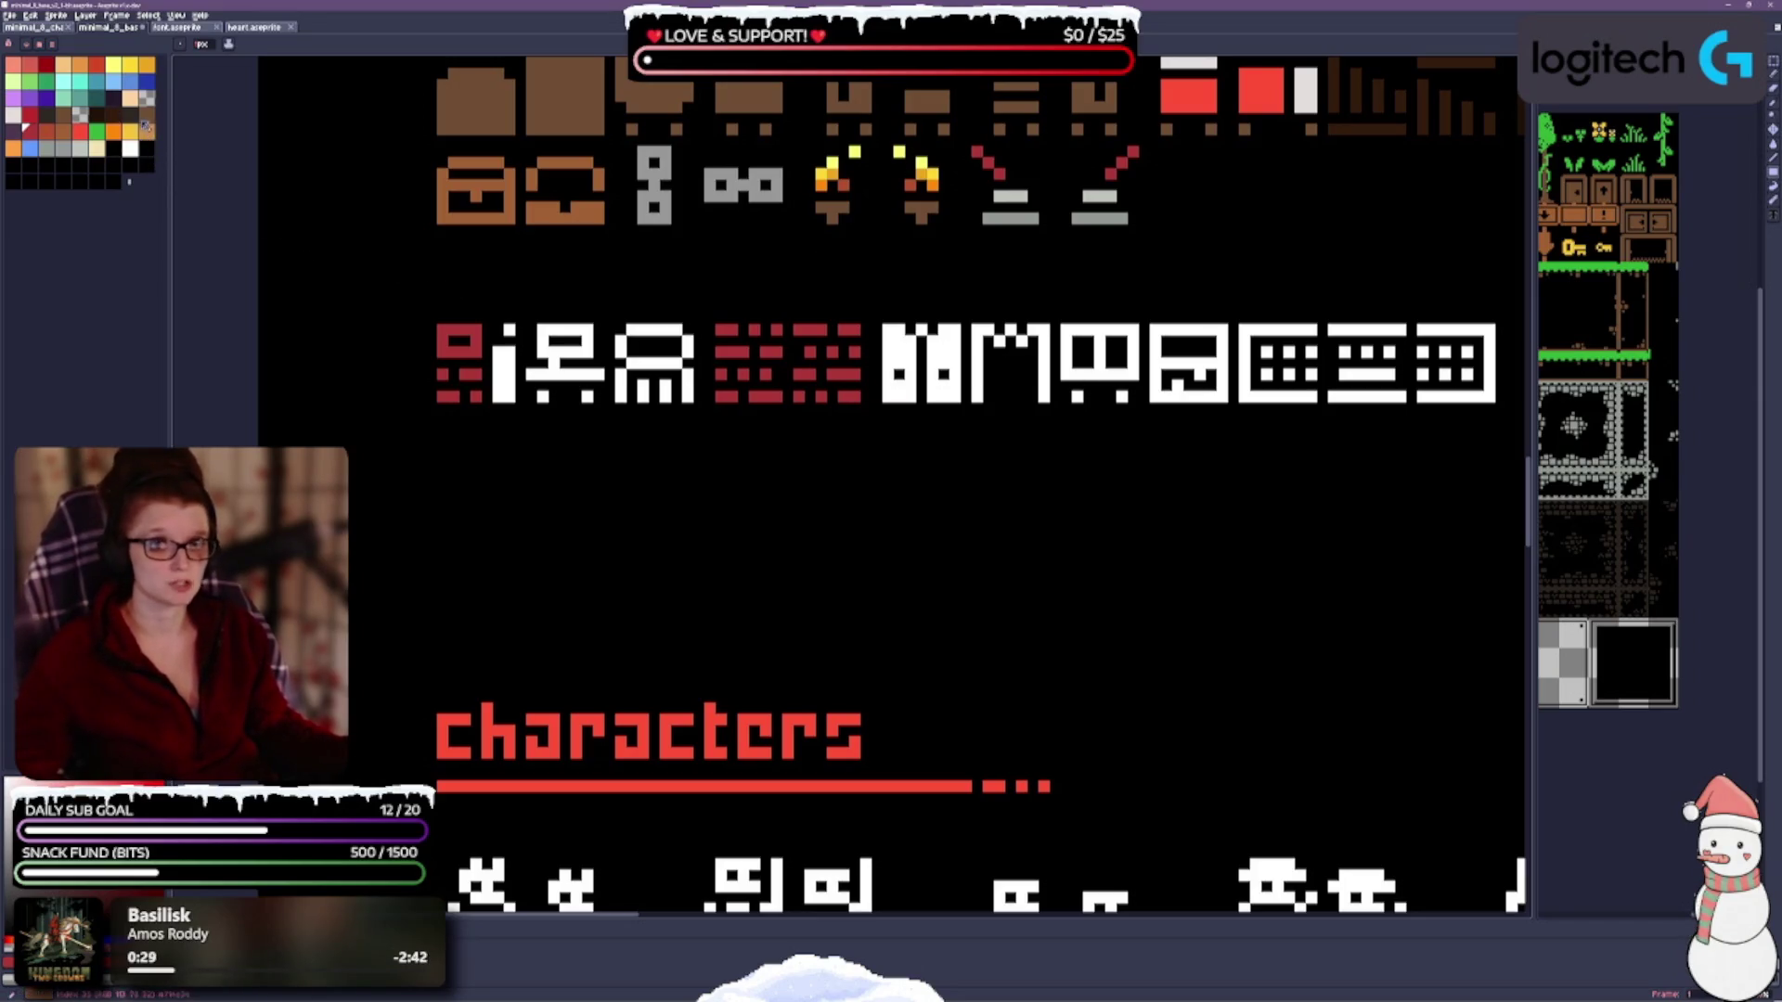
pyautogui.click(114, 113)
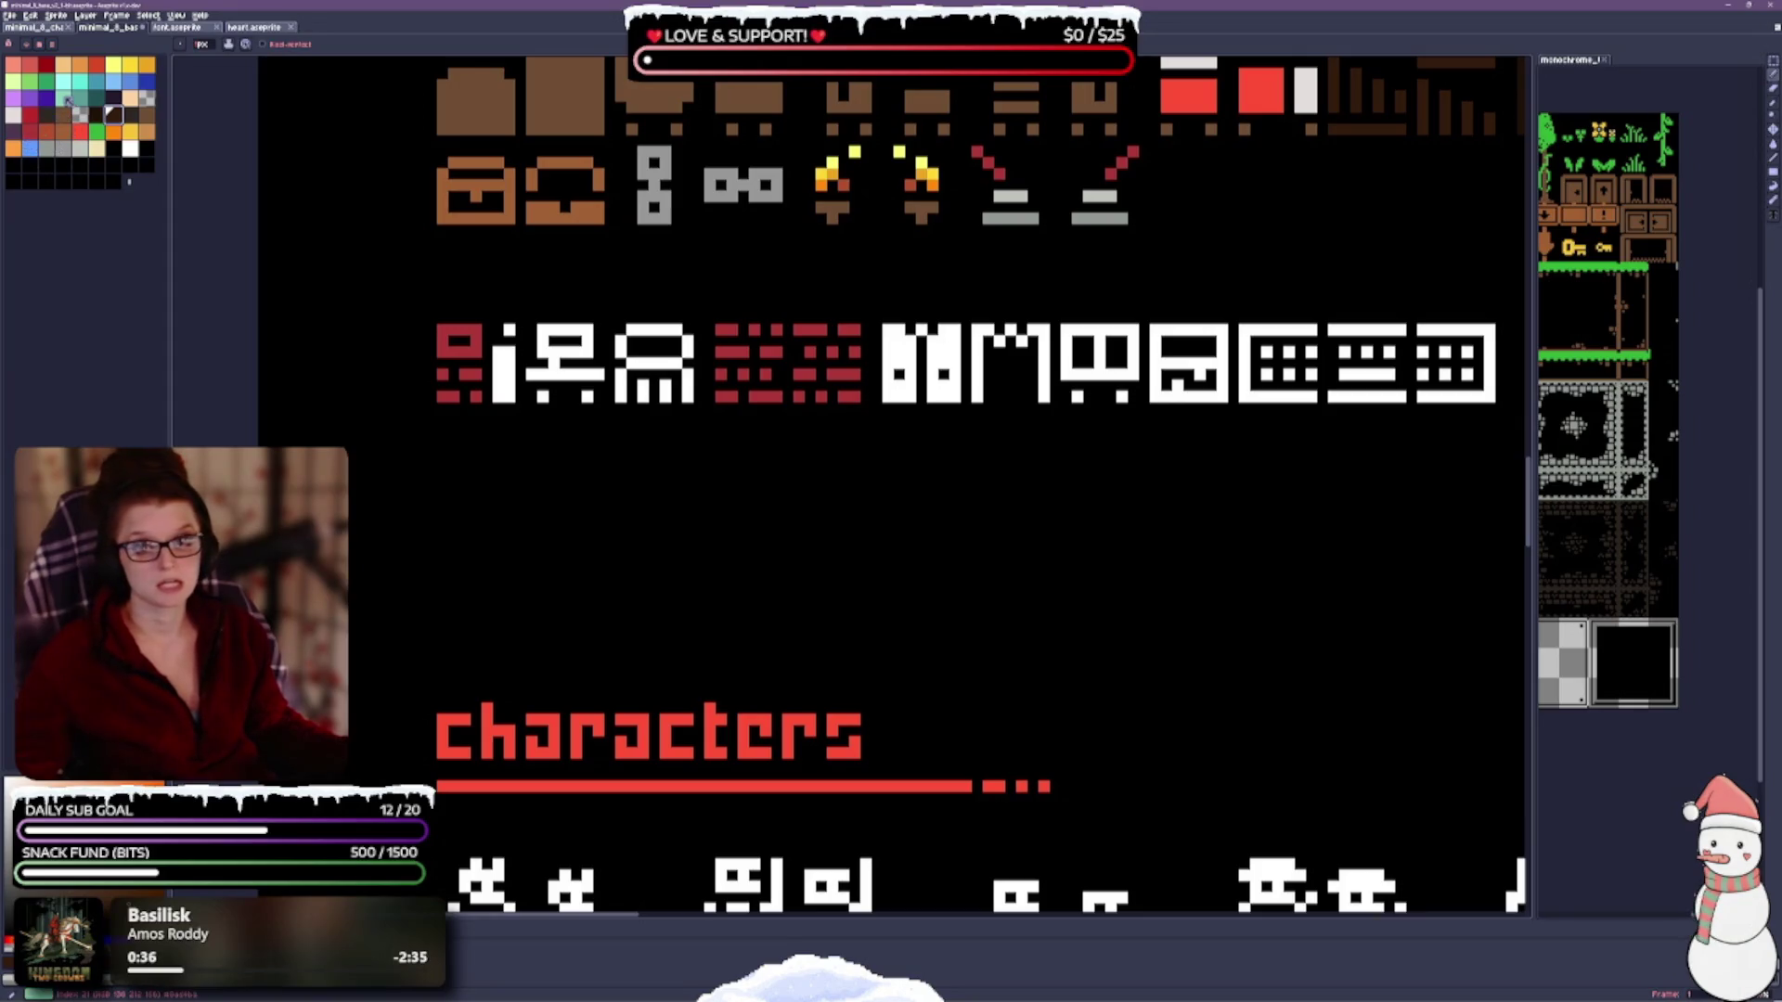
pyautogui.click(47, 63)
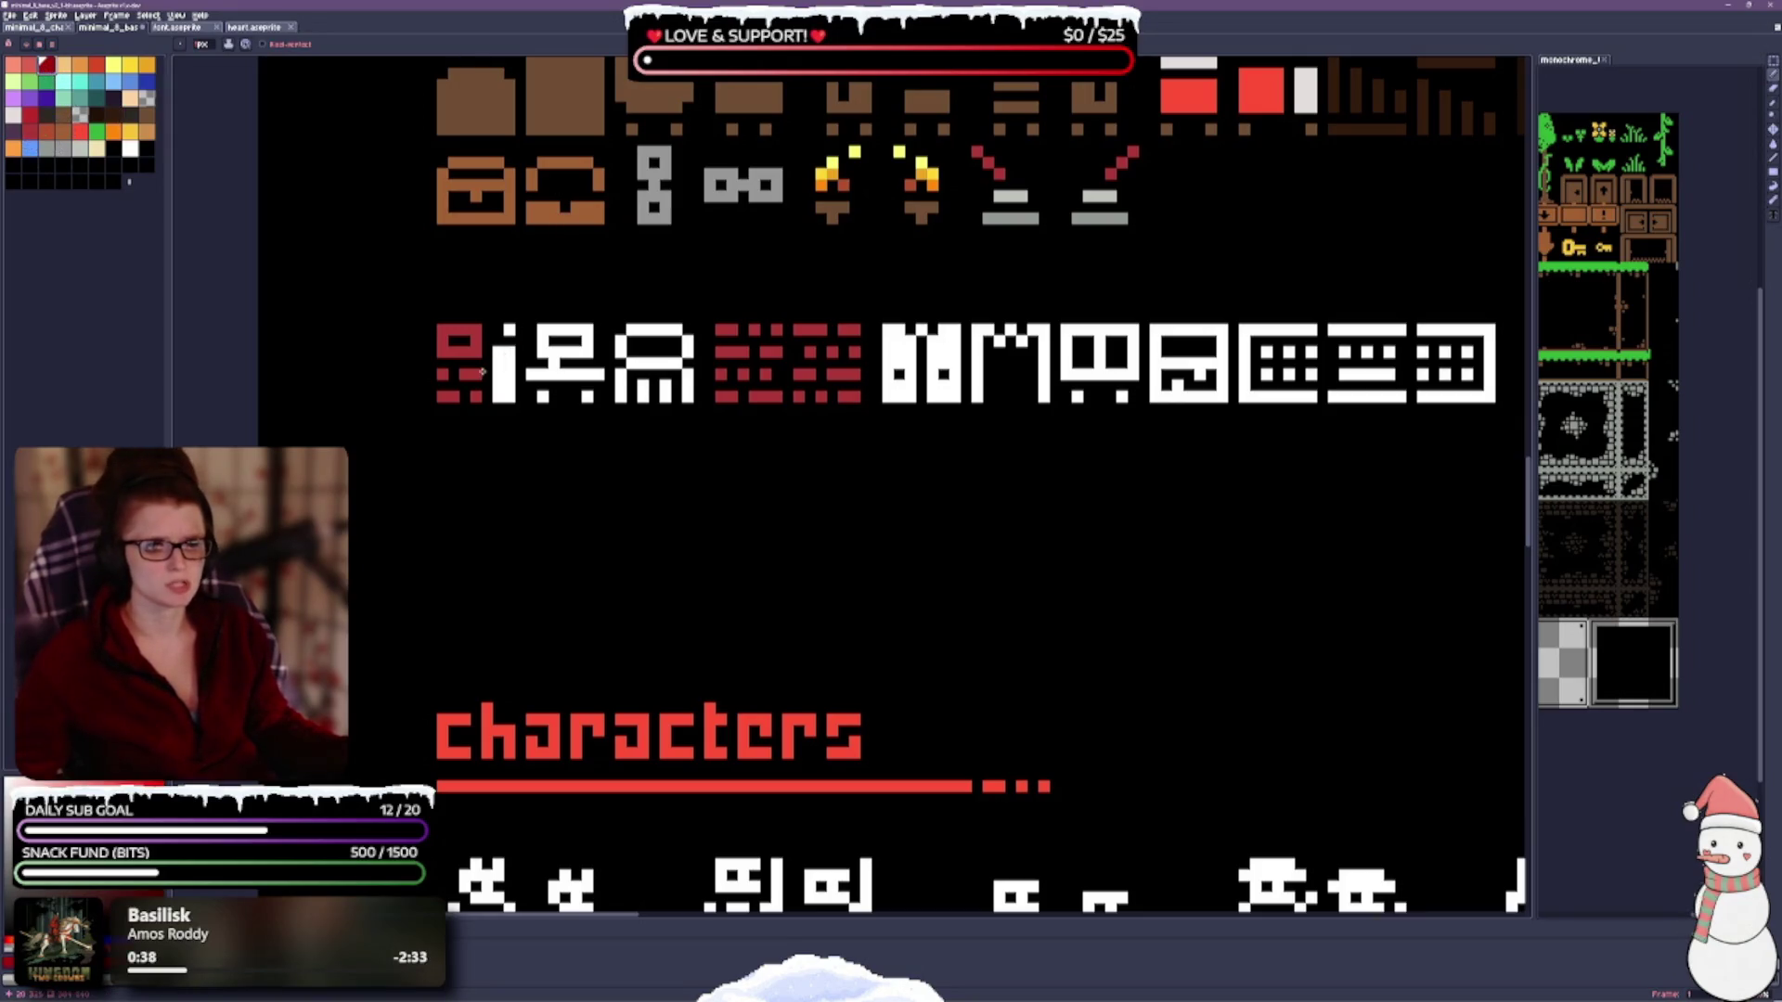
pyautogui.click(473, 374)
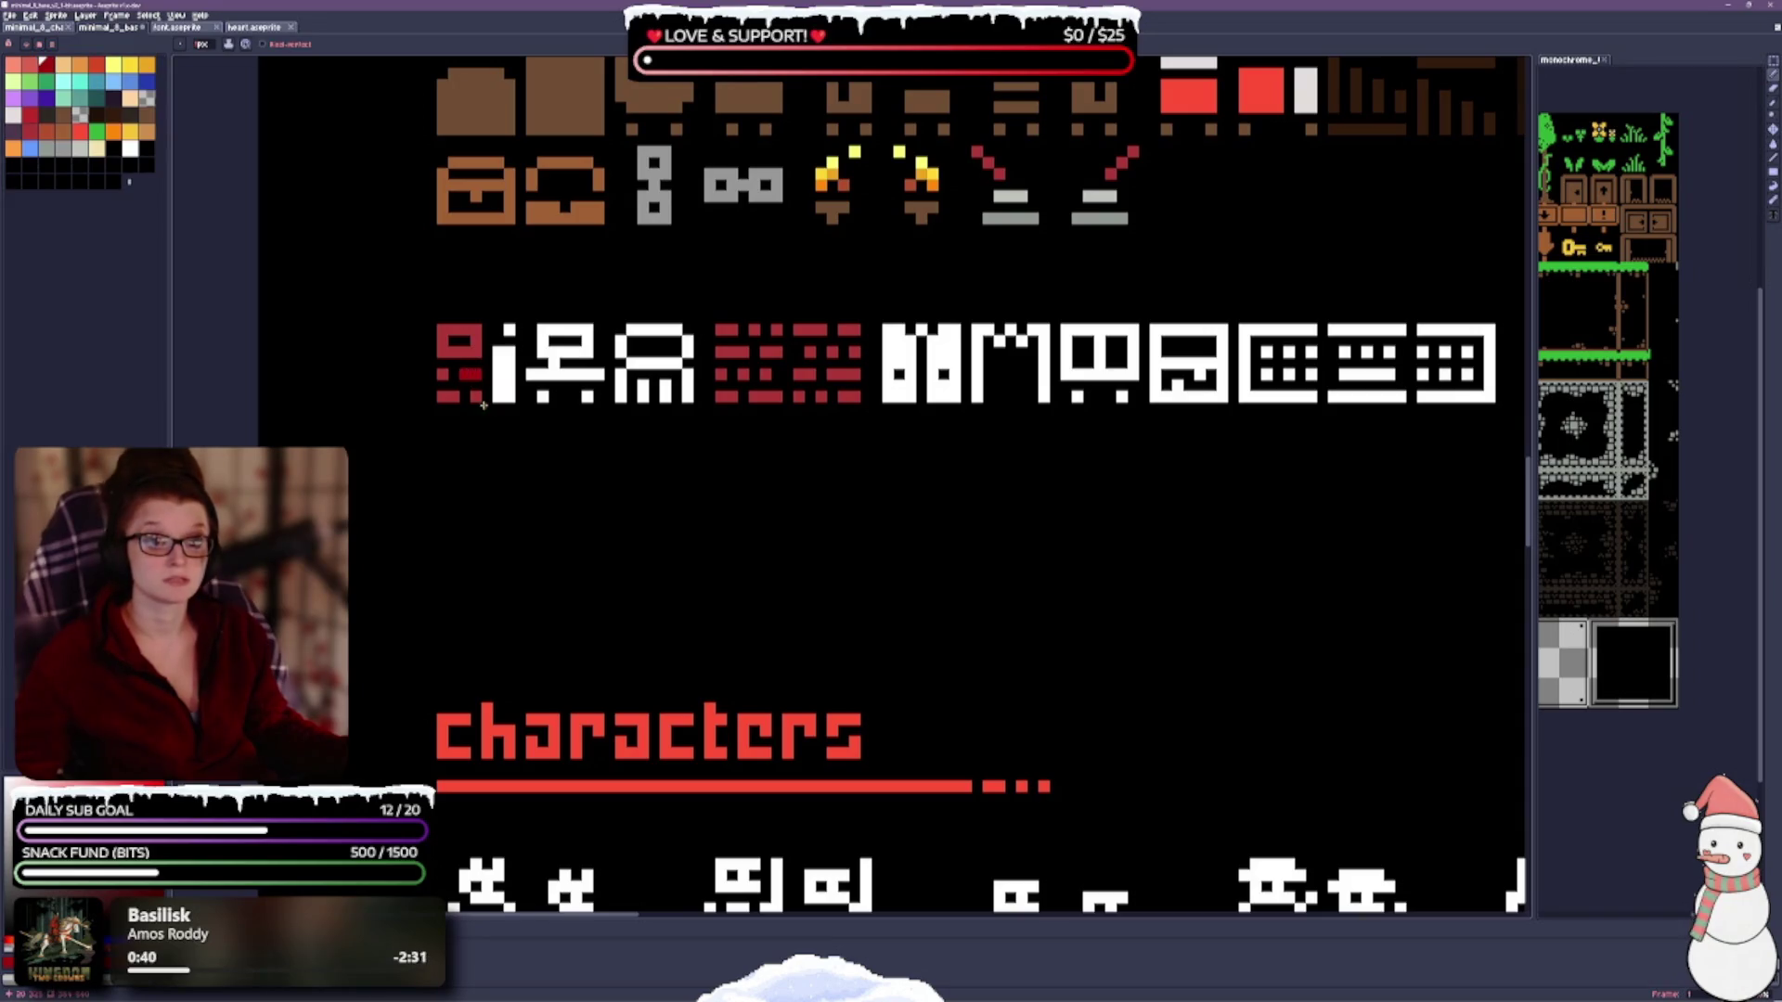
pyautogui.click(442, 398)
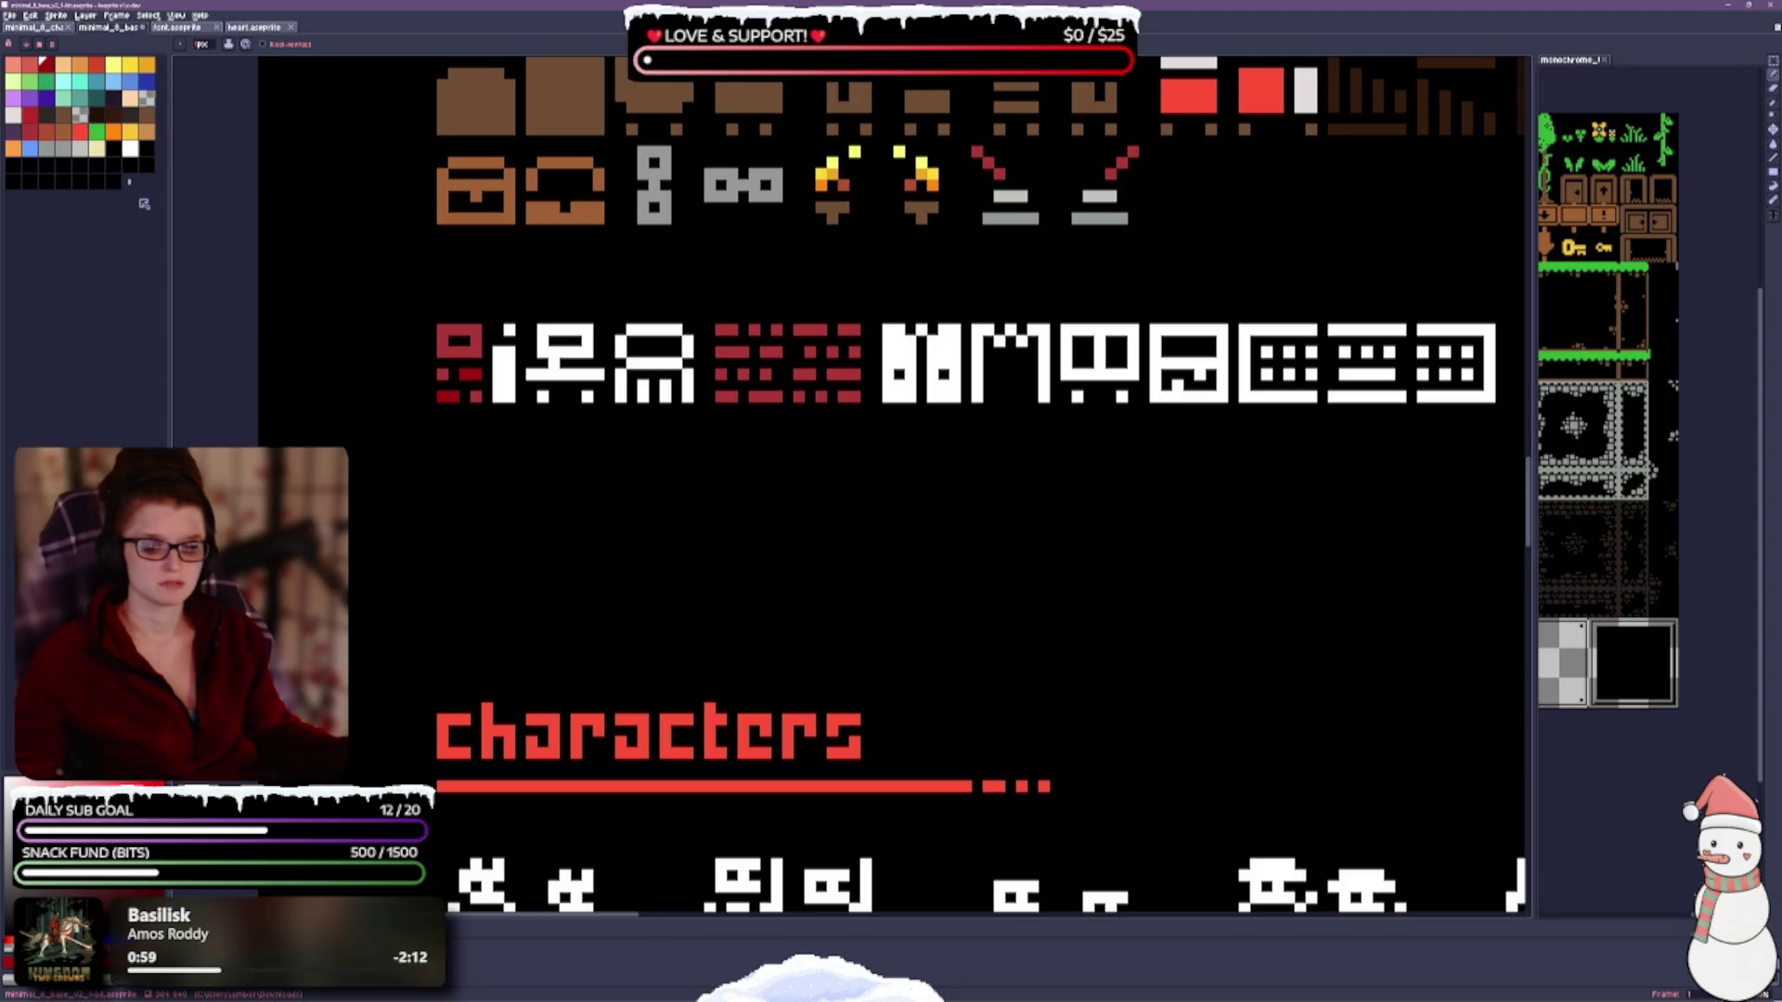
# Try darker shading on the first red glyph and undo it, keeping it plain red.
pyautogui.click(113, 115)
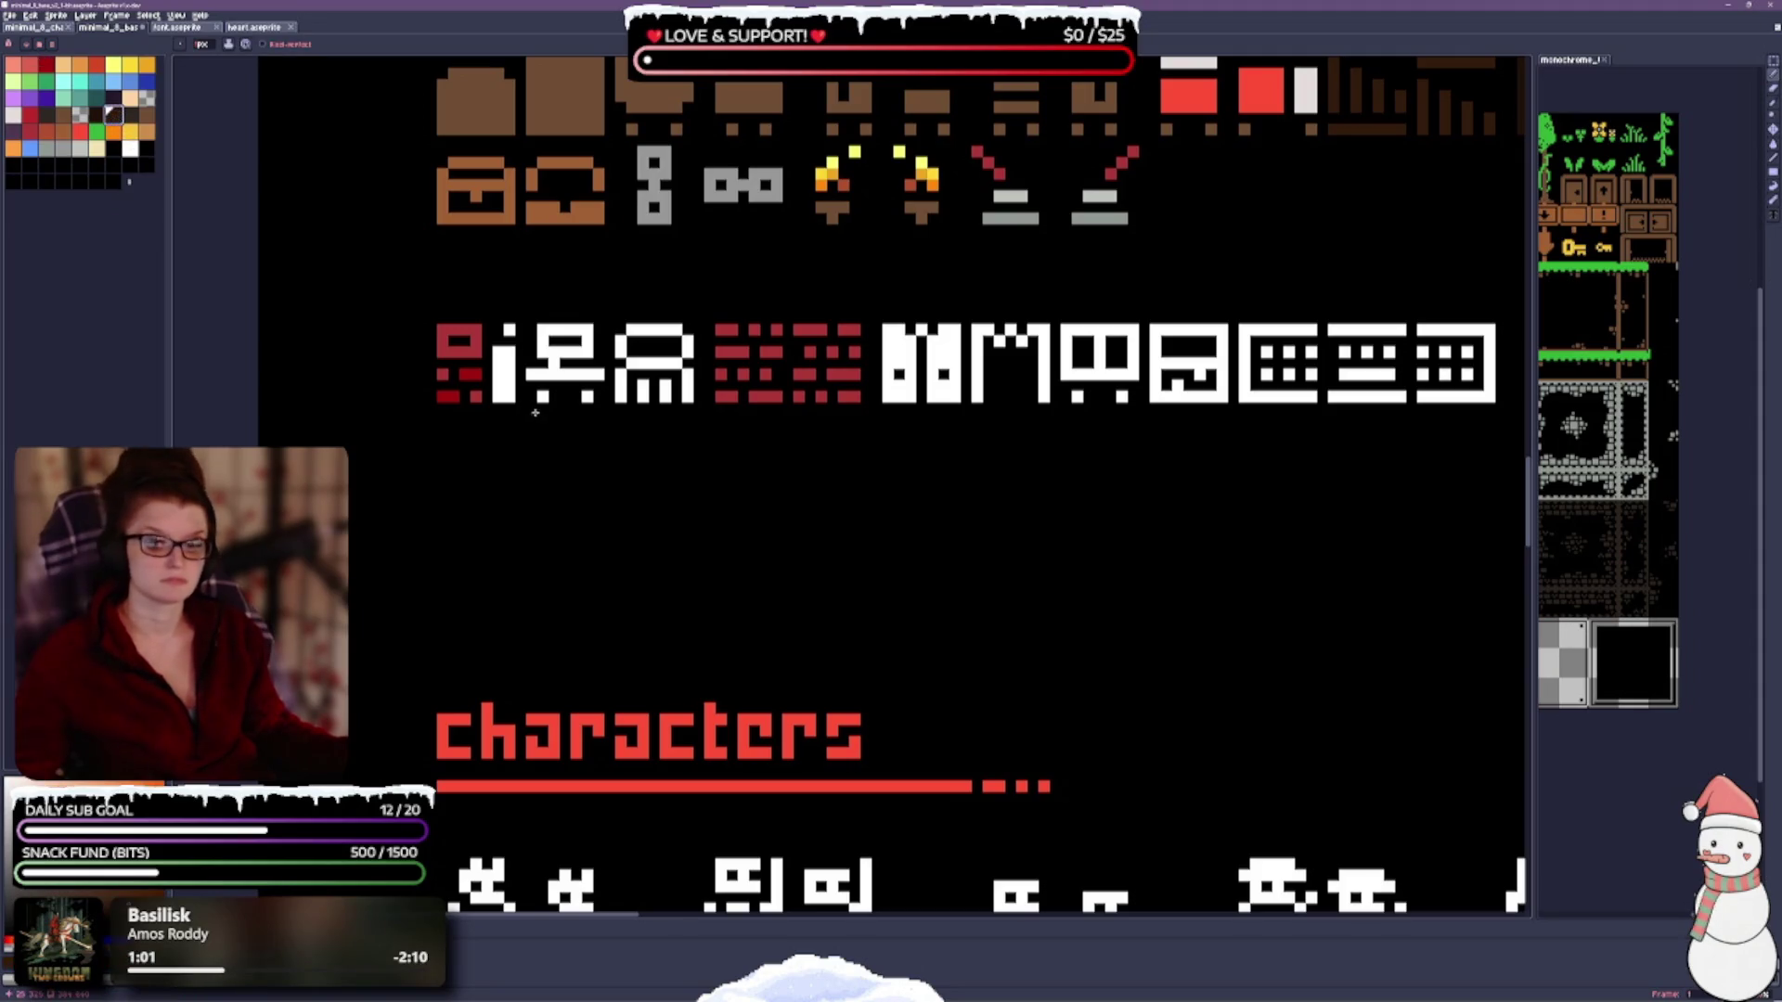
pyautogui.click(439, 330)
pyautogui.click(468, 349)
pyautogui.moveTo(470, 350)
pyautogui.mouseDown()
pyautogui.moveTo(455, 330)
pyautogui.moveTo(452, 355)
pyautogui.mouseUp()
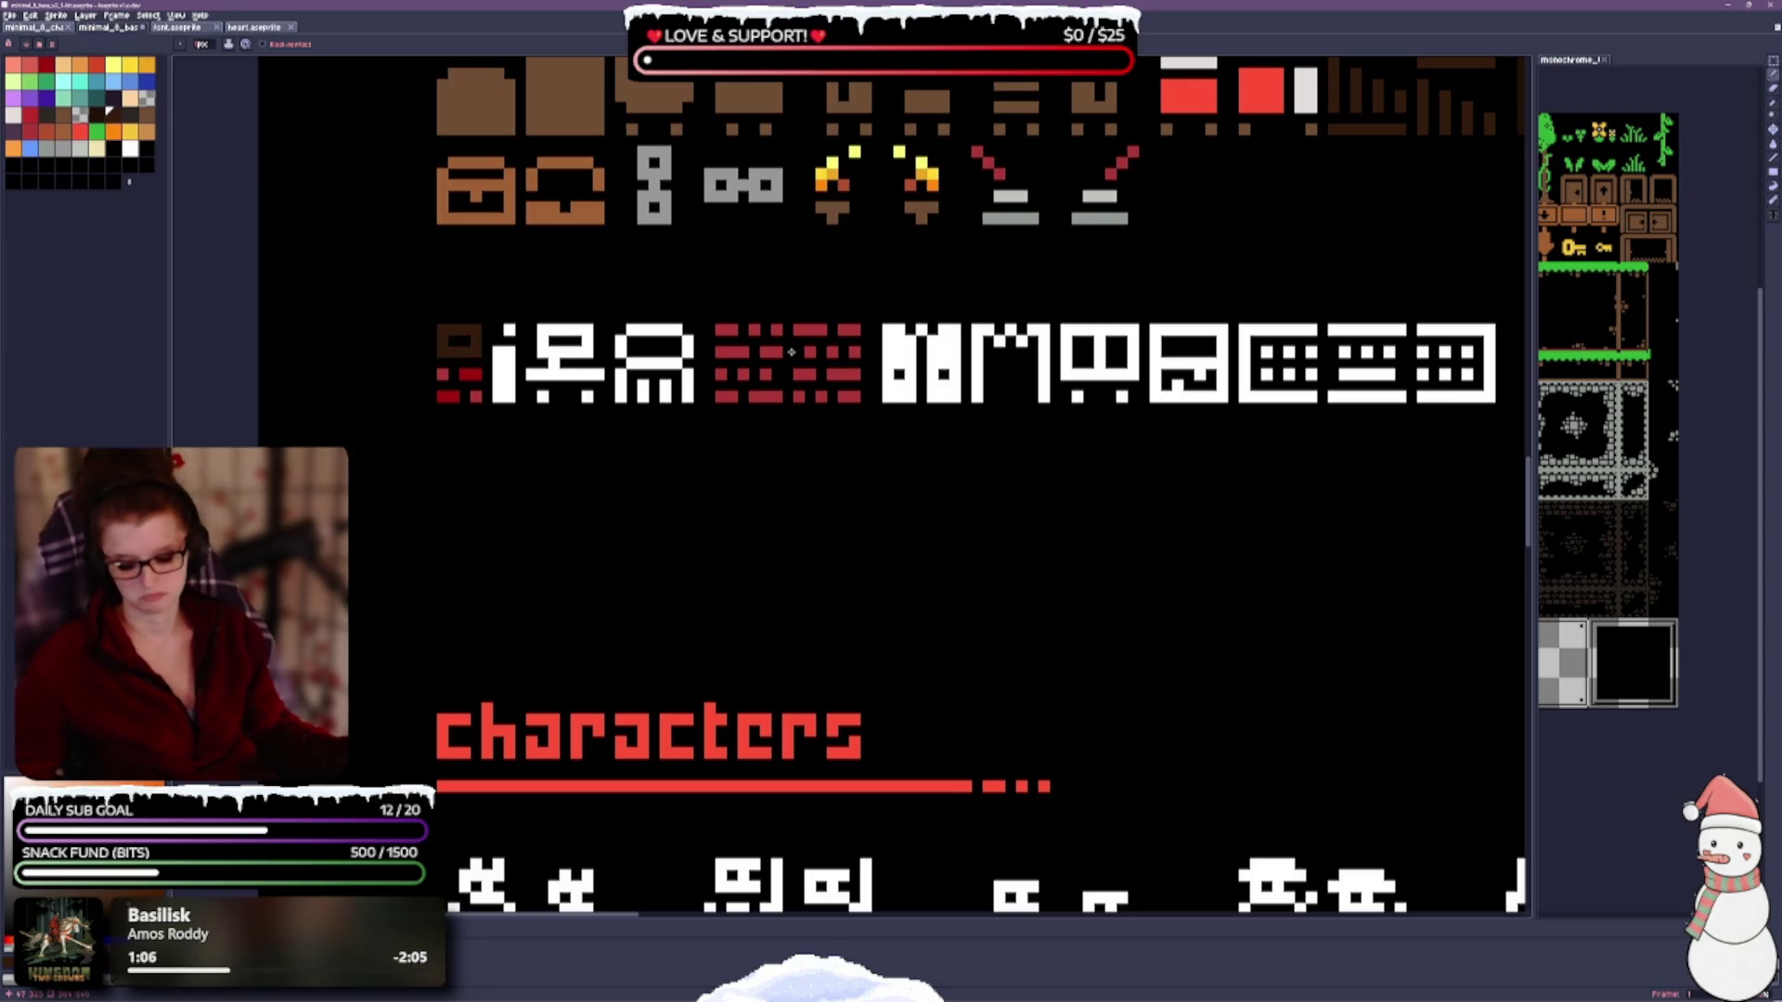
pyautogui.hotkey('ctrl', 'z')
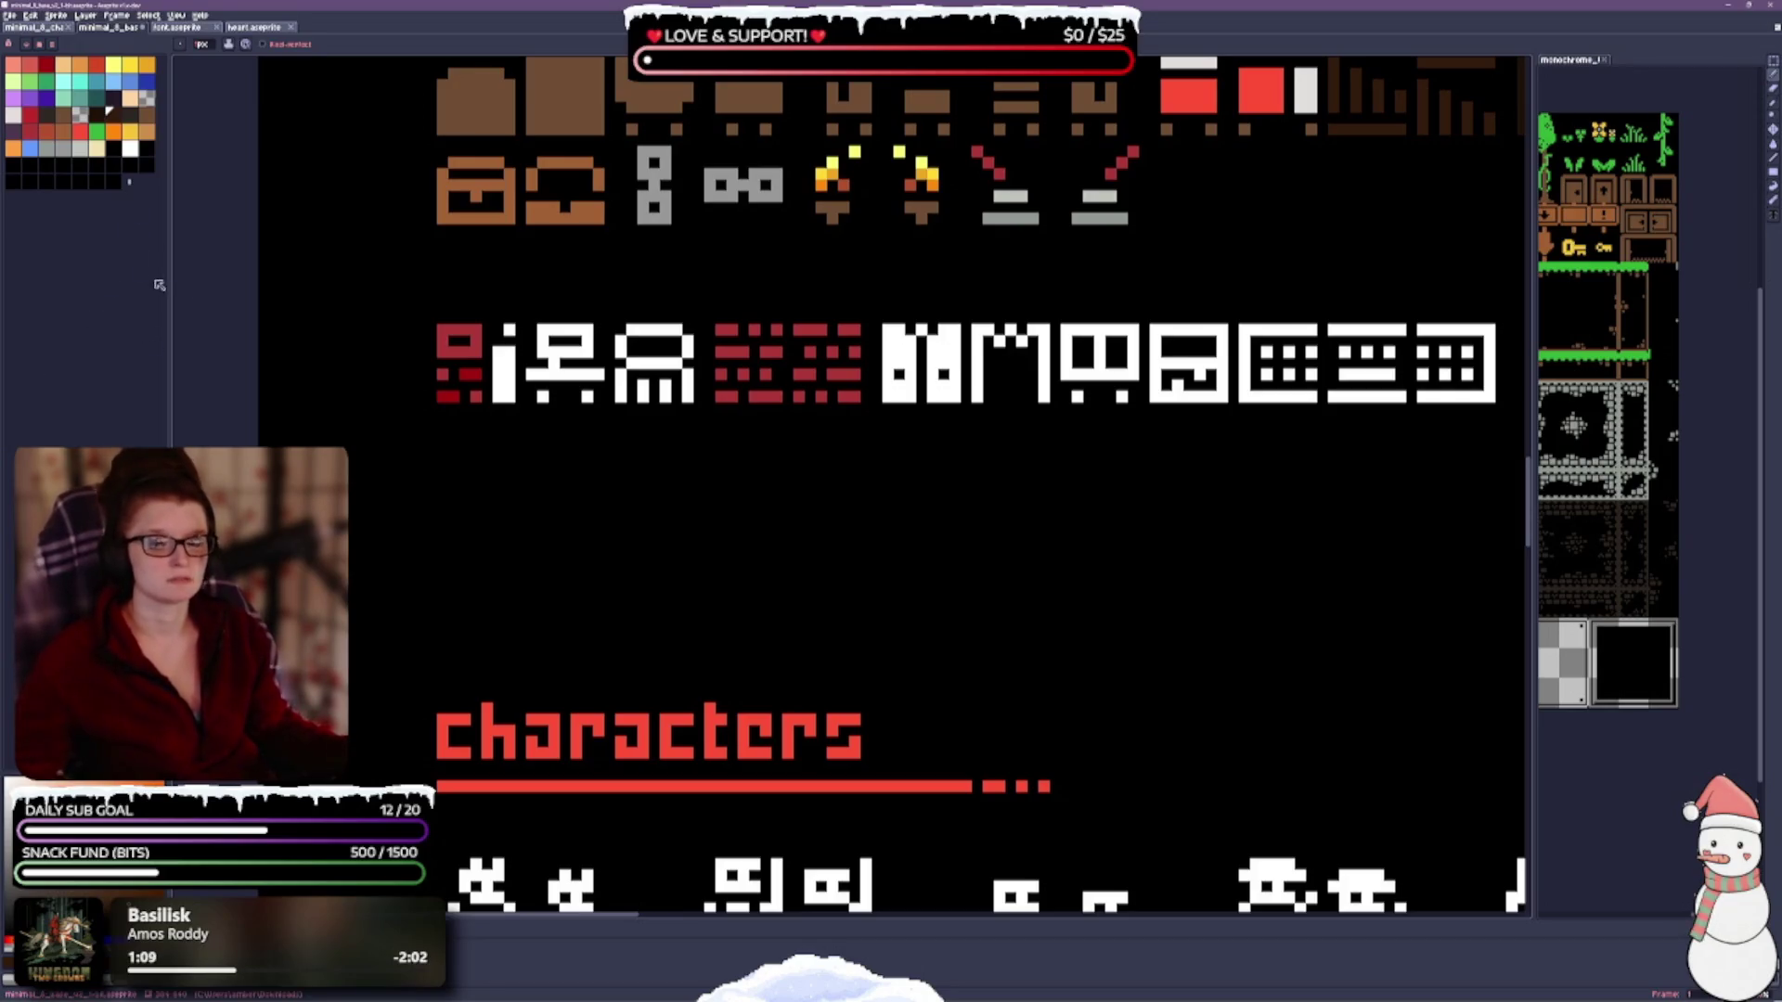
pyautogui.click(47, 63)
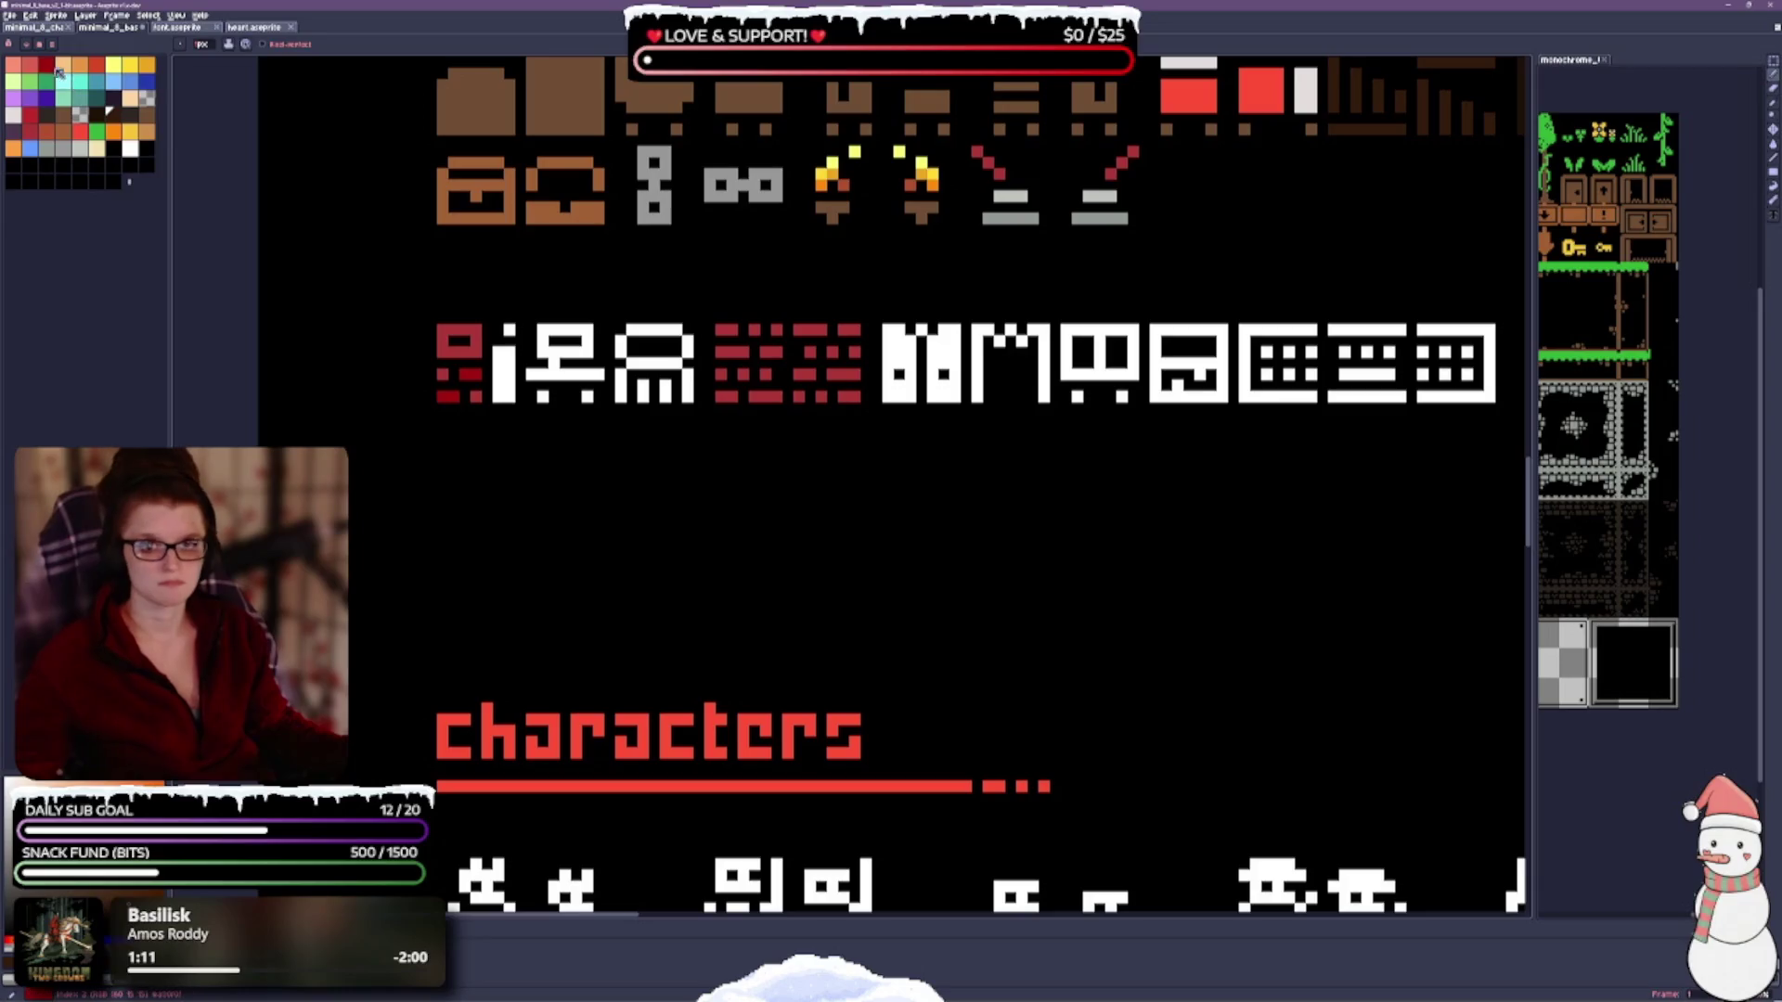
pyautogui.moveTo(462, 374)
pyautogui.mouseDown()
pyautogui.moveTo(444, 331)
pyautogui.moveTo(479, 351)
pyautogui.moveTo(452, 332)
pyautogui.mouseUp()
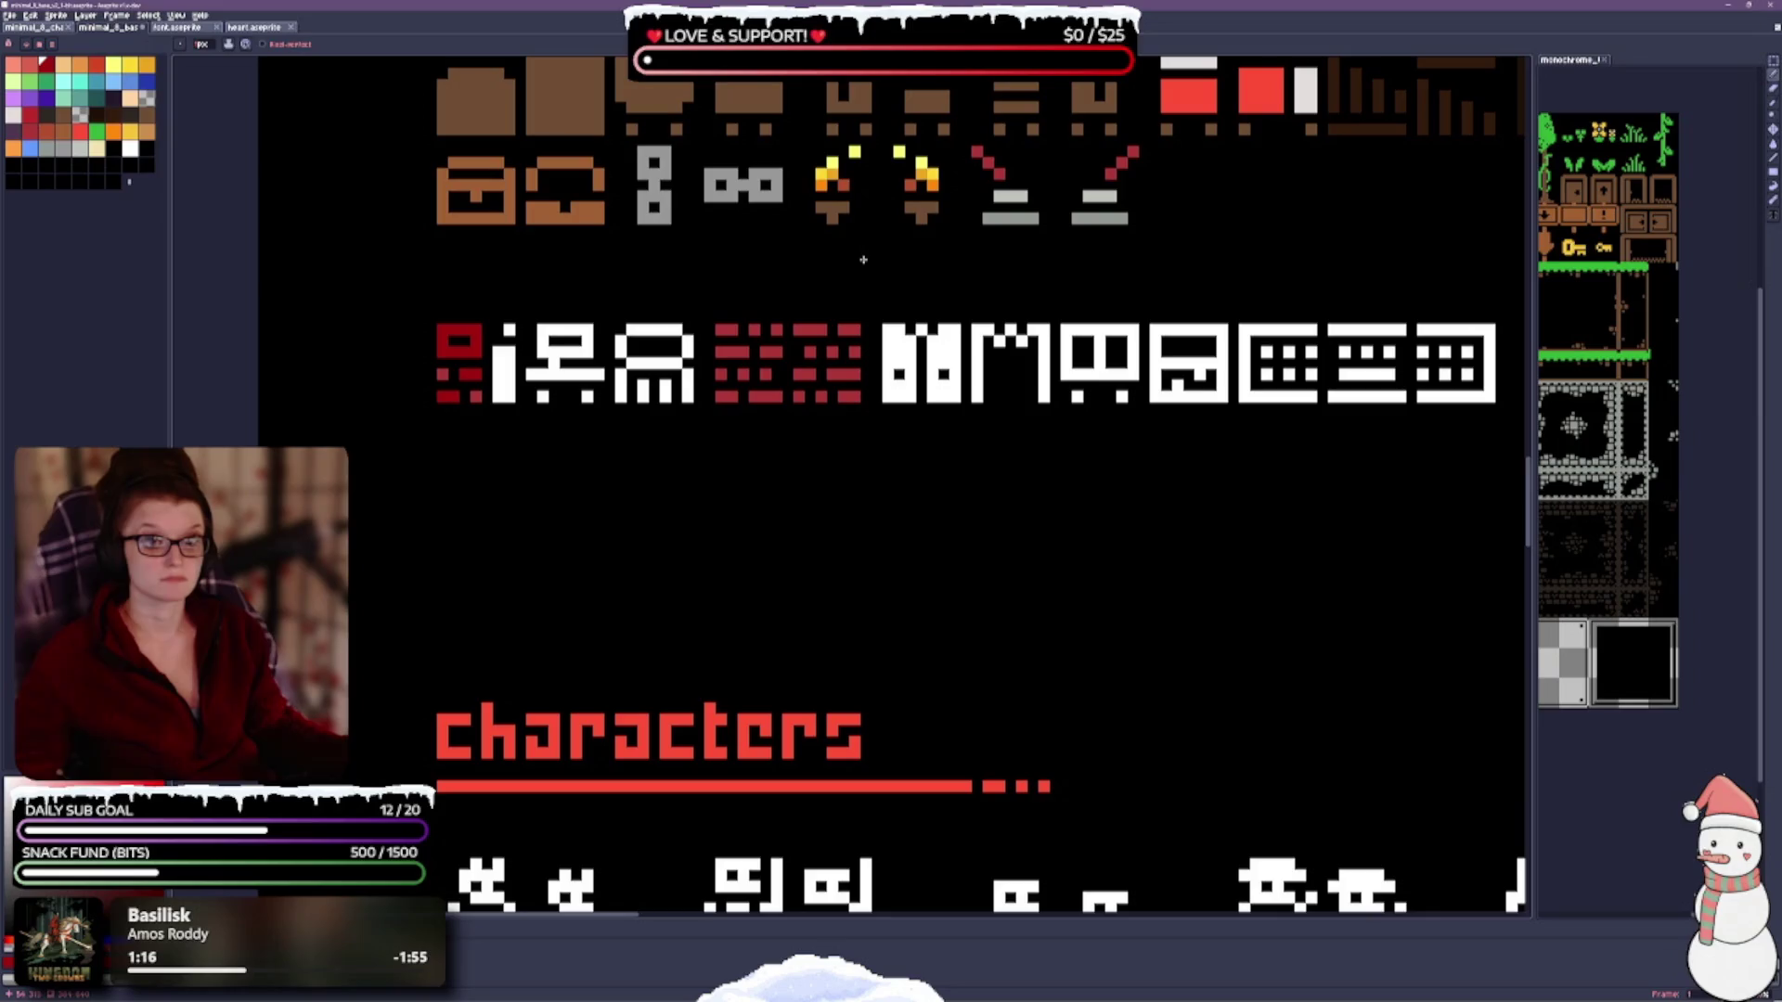
pyautogui.hotkey('ctrl', 'z')
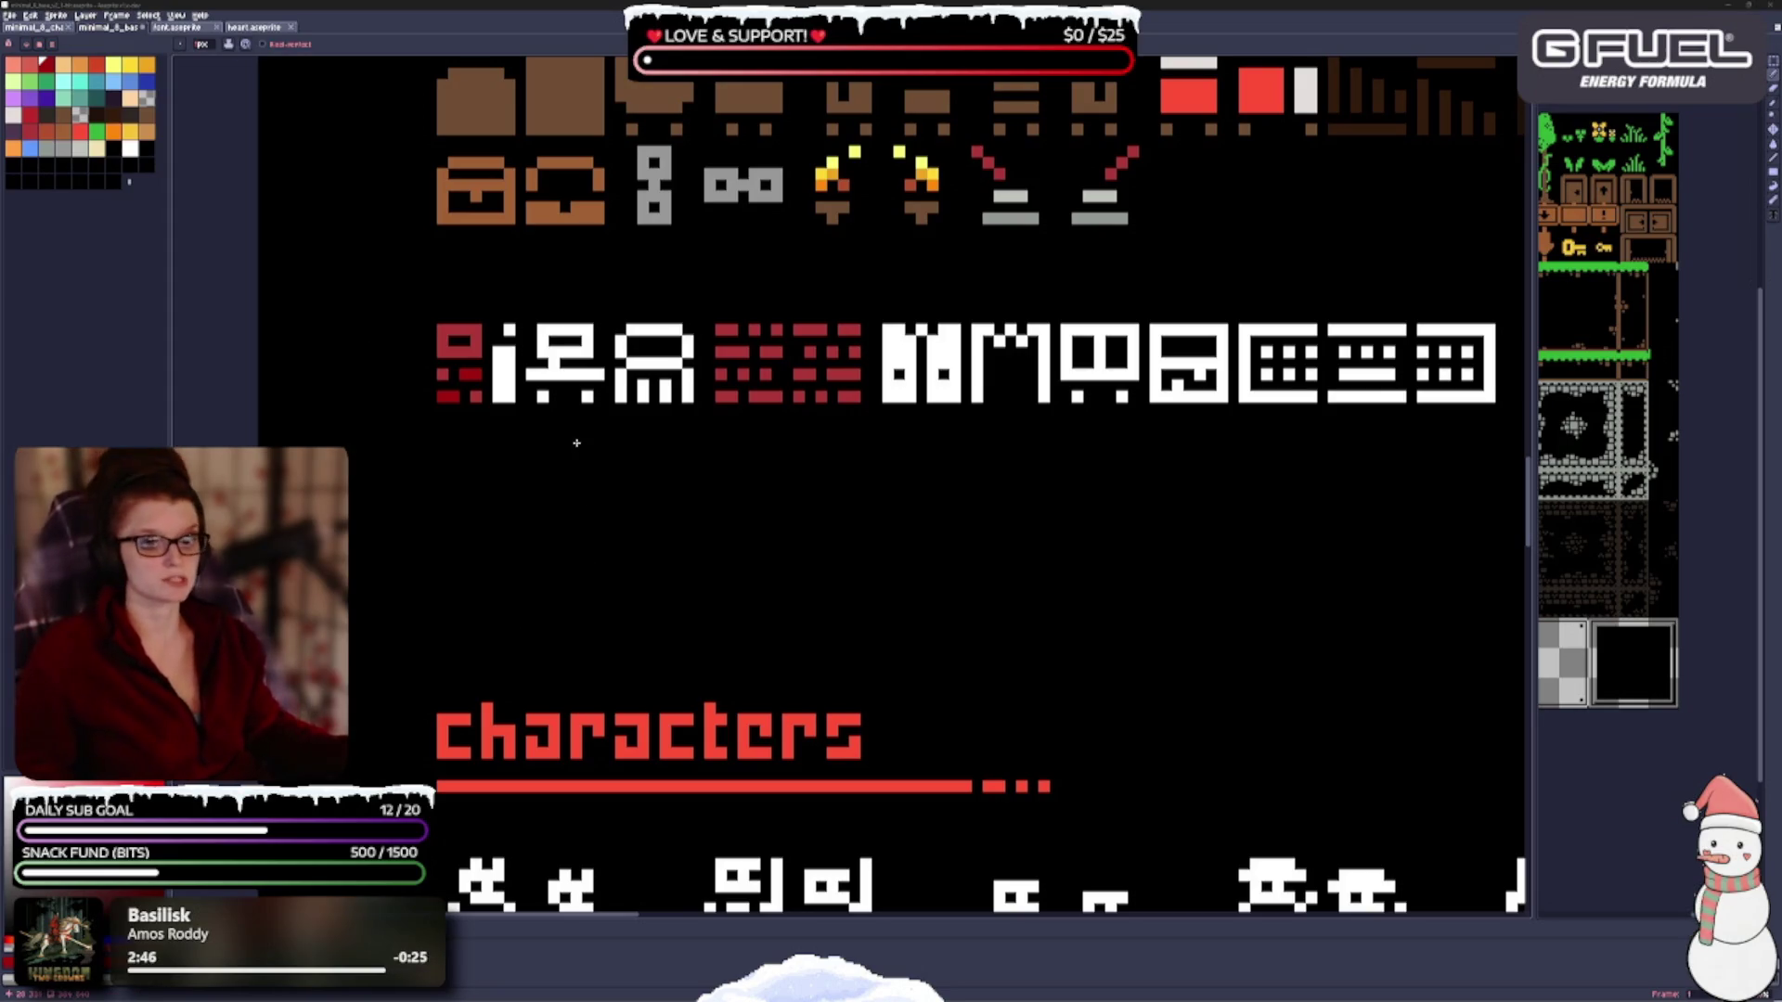
# Flood-fill the first glyph's inner square with red, then return to the Pencil.
pyautogui.scroll(2, 577, 443)
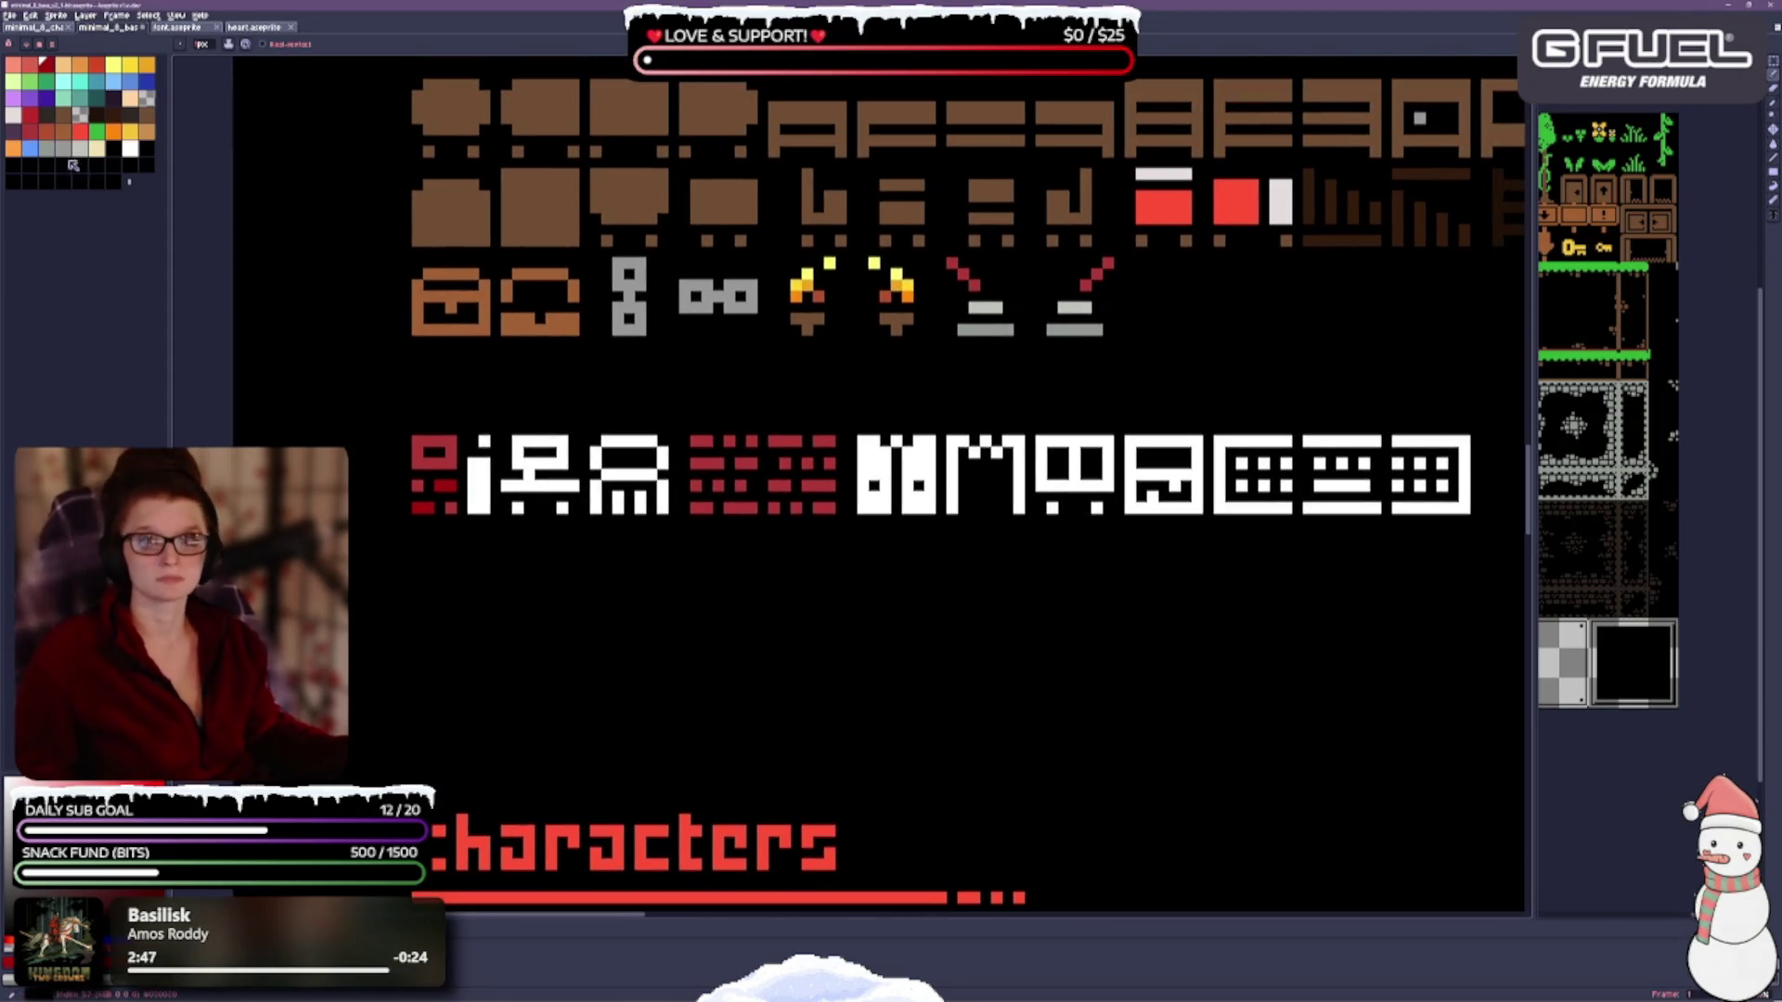
pyautogui.click(31, 114)
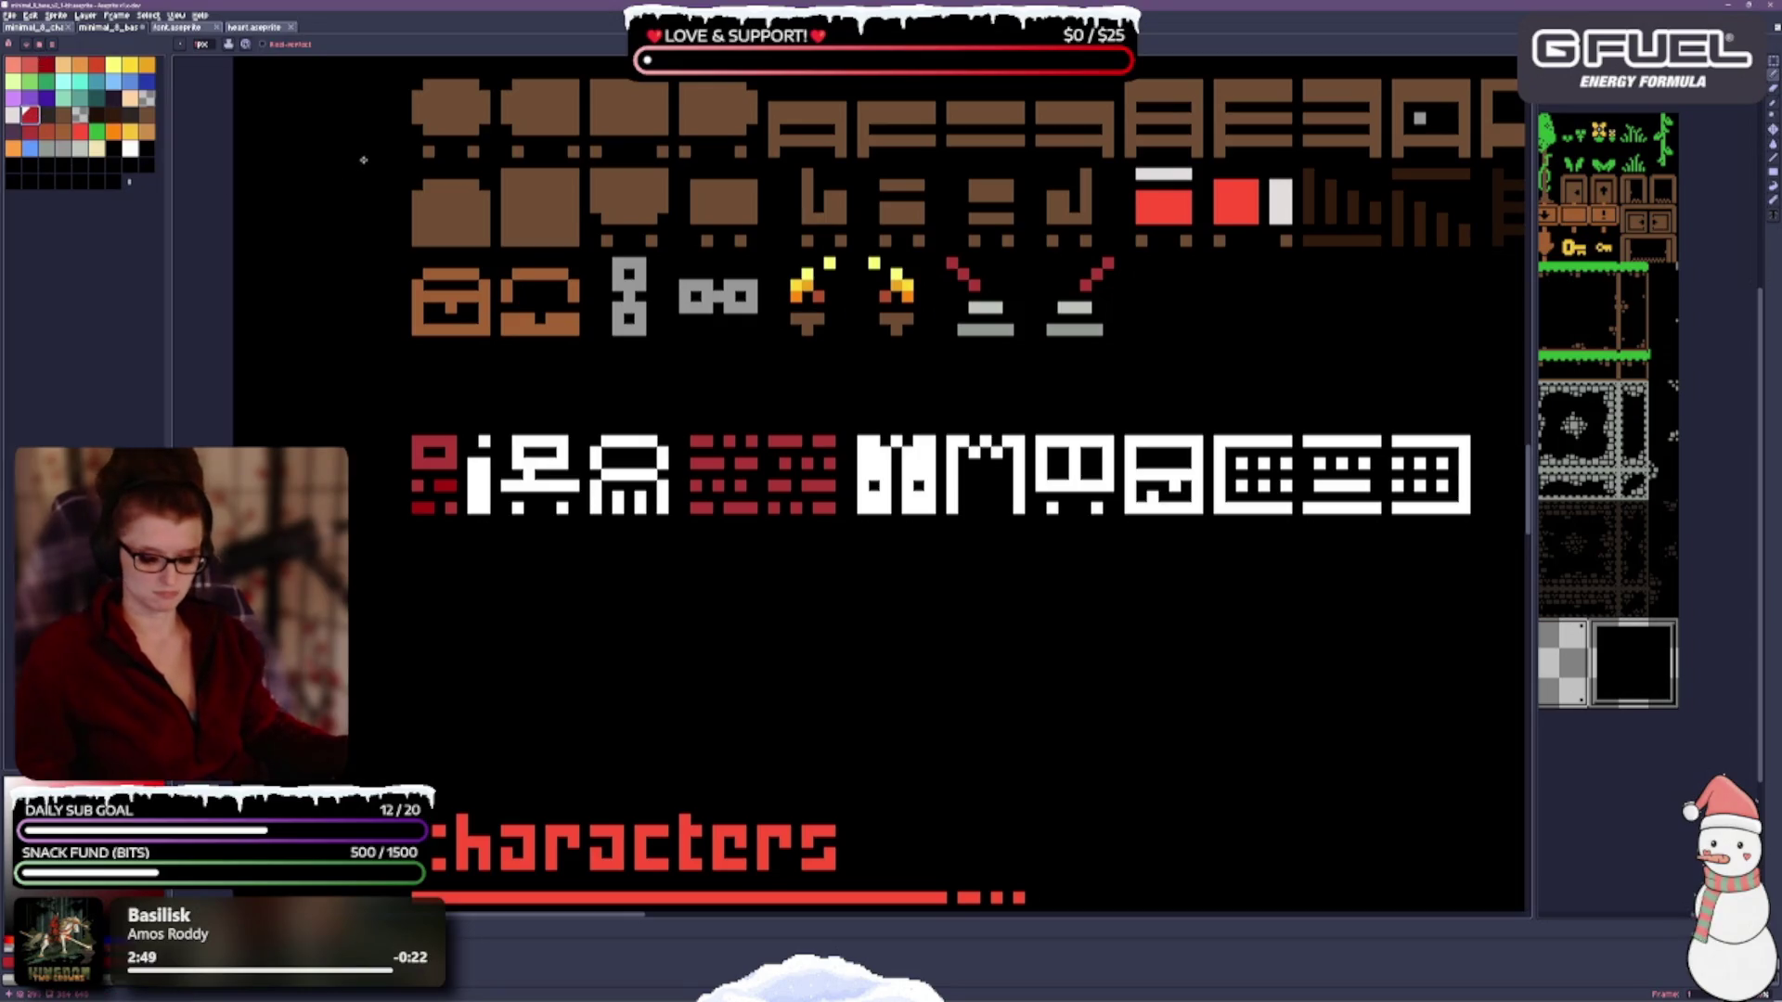
pyautogui.press('g')
pyautogui.click(425, 462)
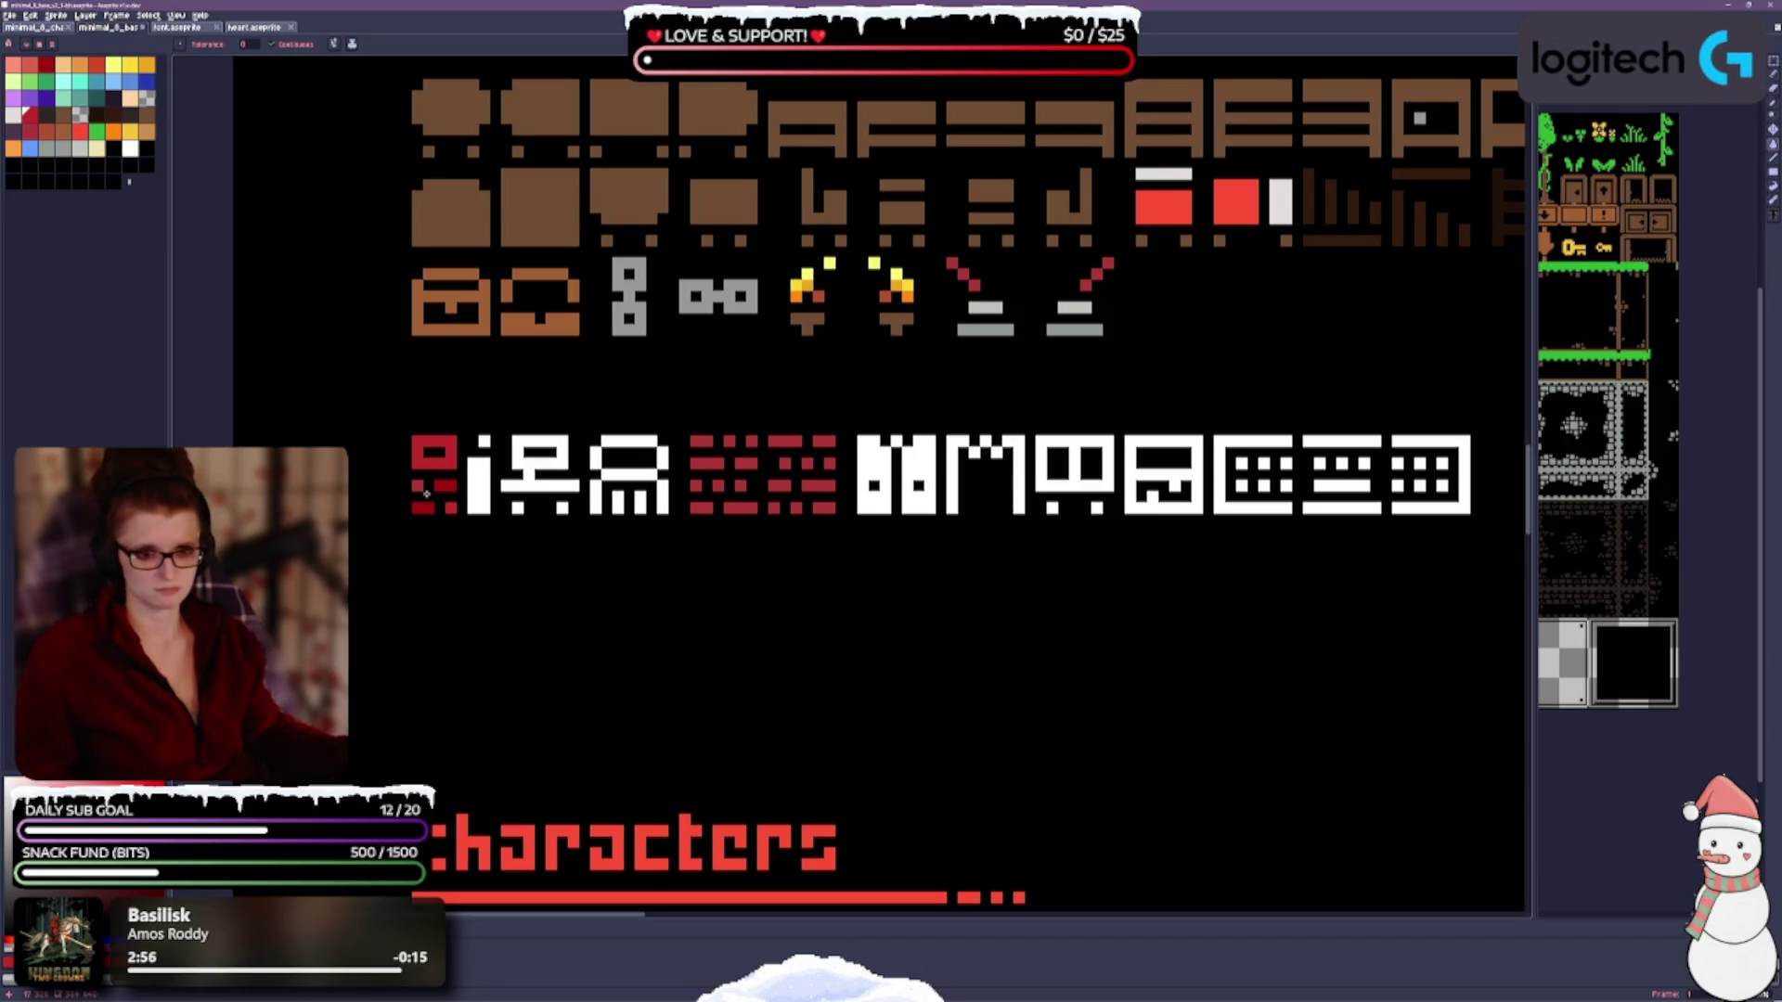
pyautogui.moveTo(443, 587); pyautogui.dragTo(362, 530)
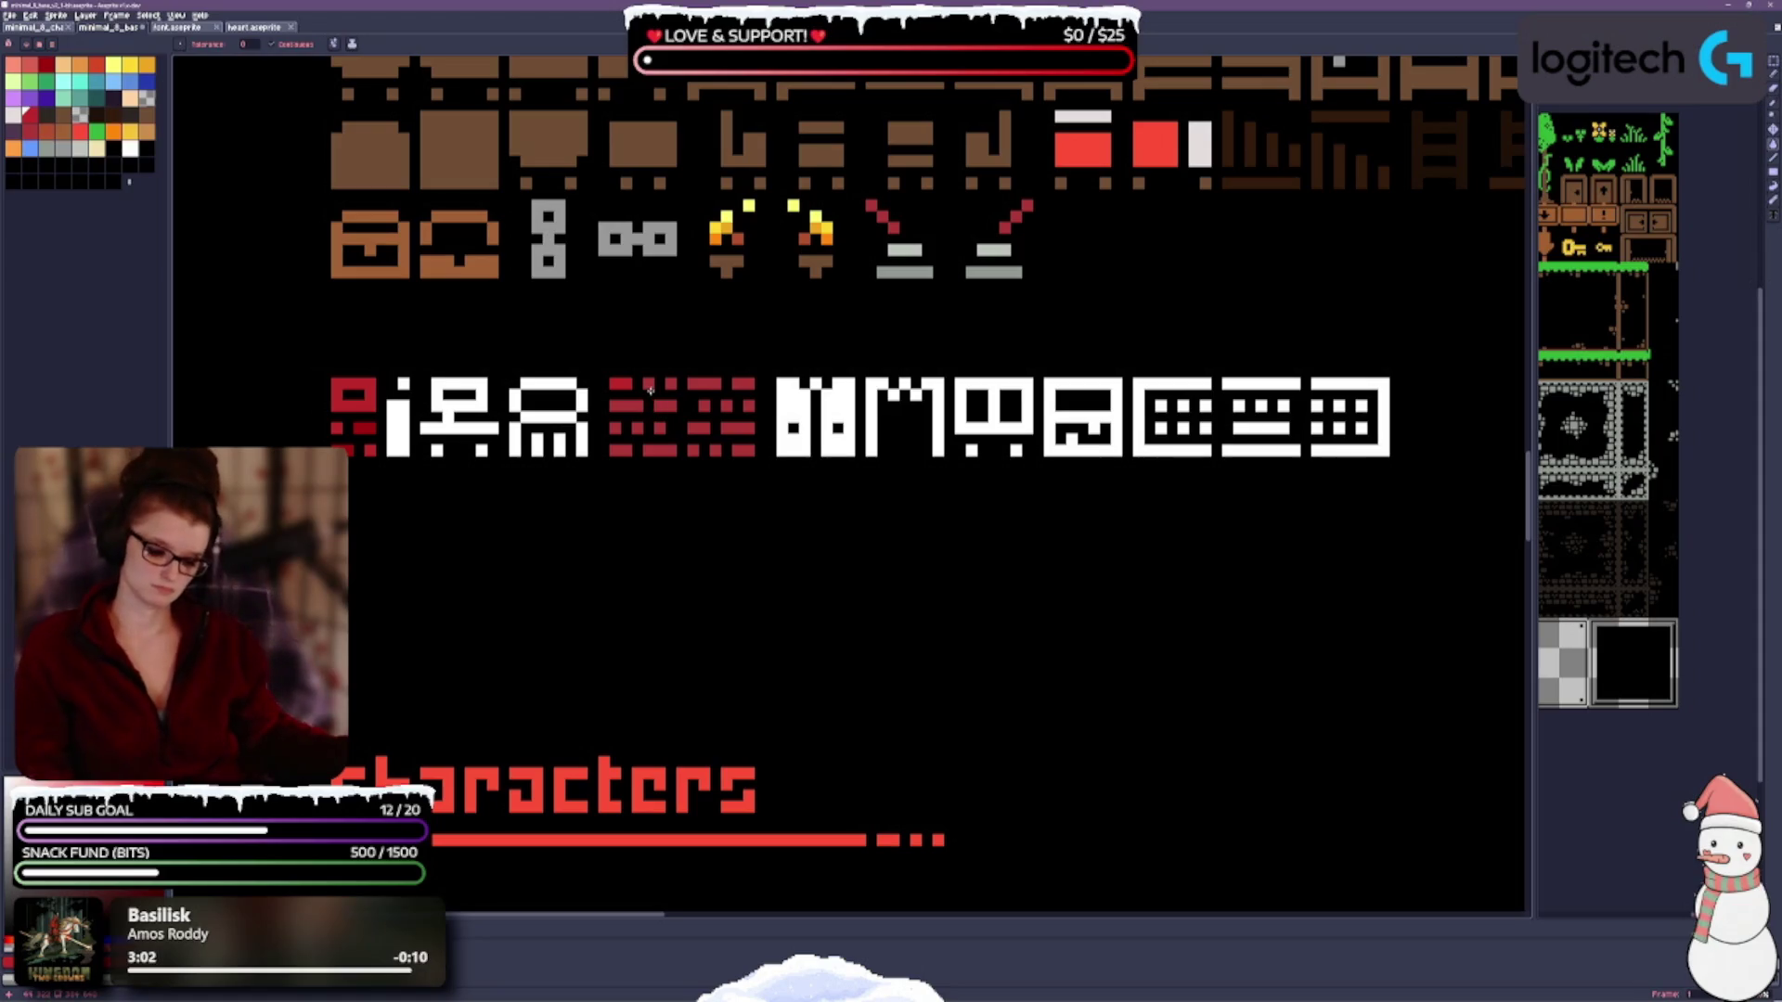
pyautogui.press('b')
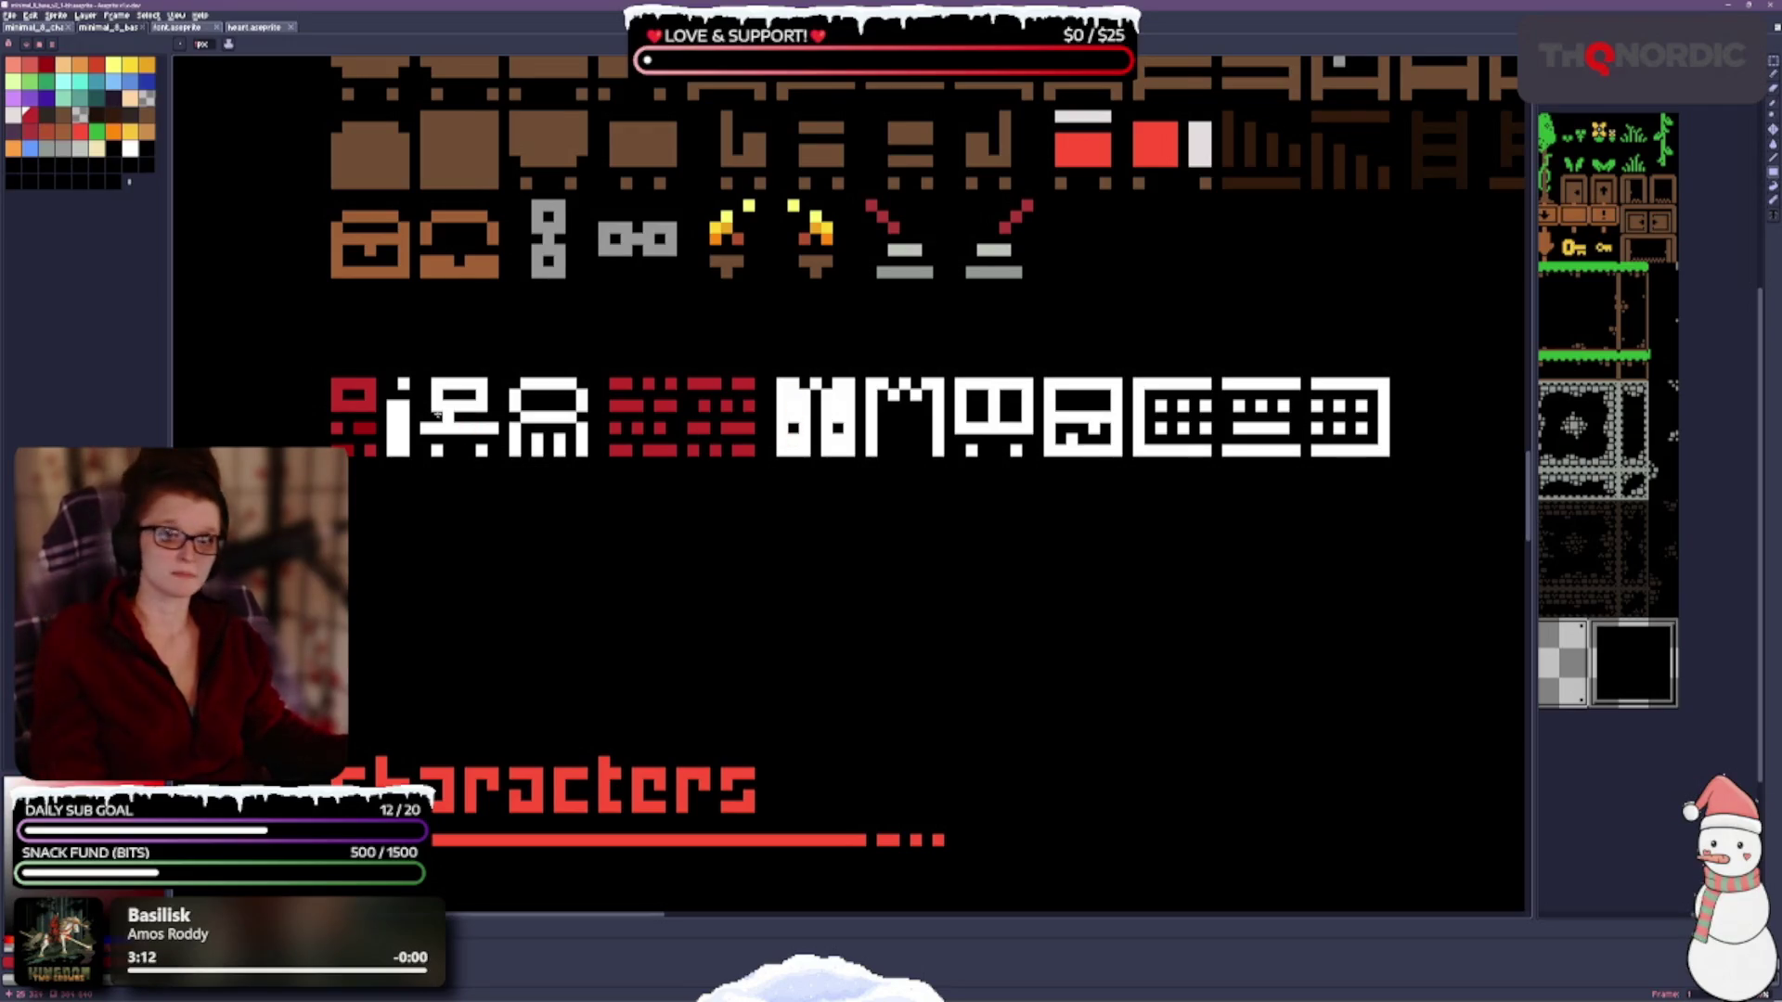
pyautogui.scroll(3, 575, 464)
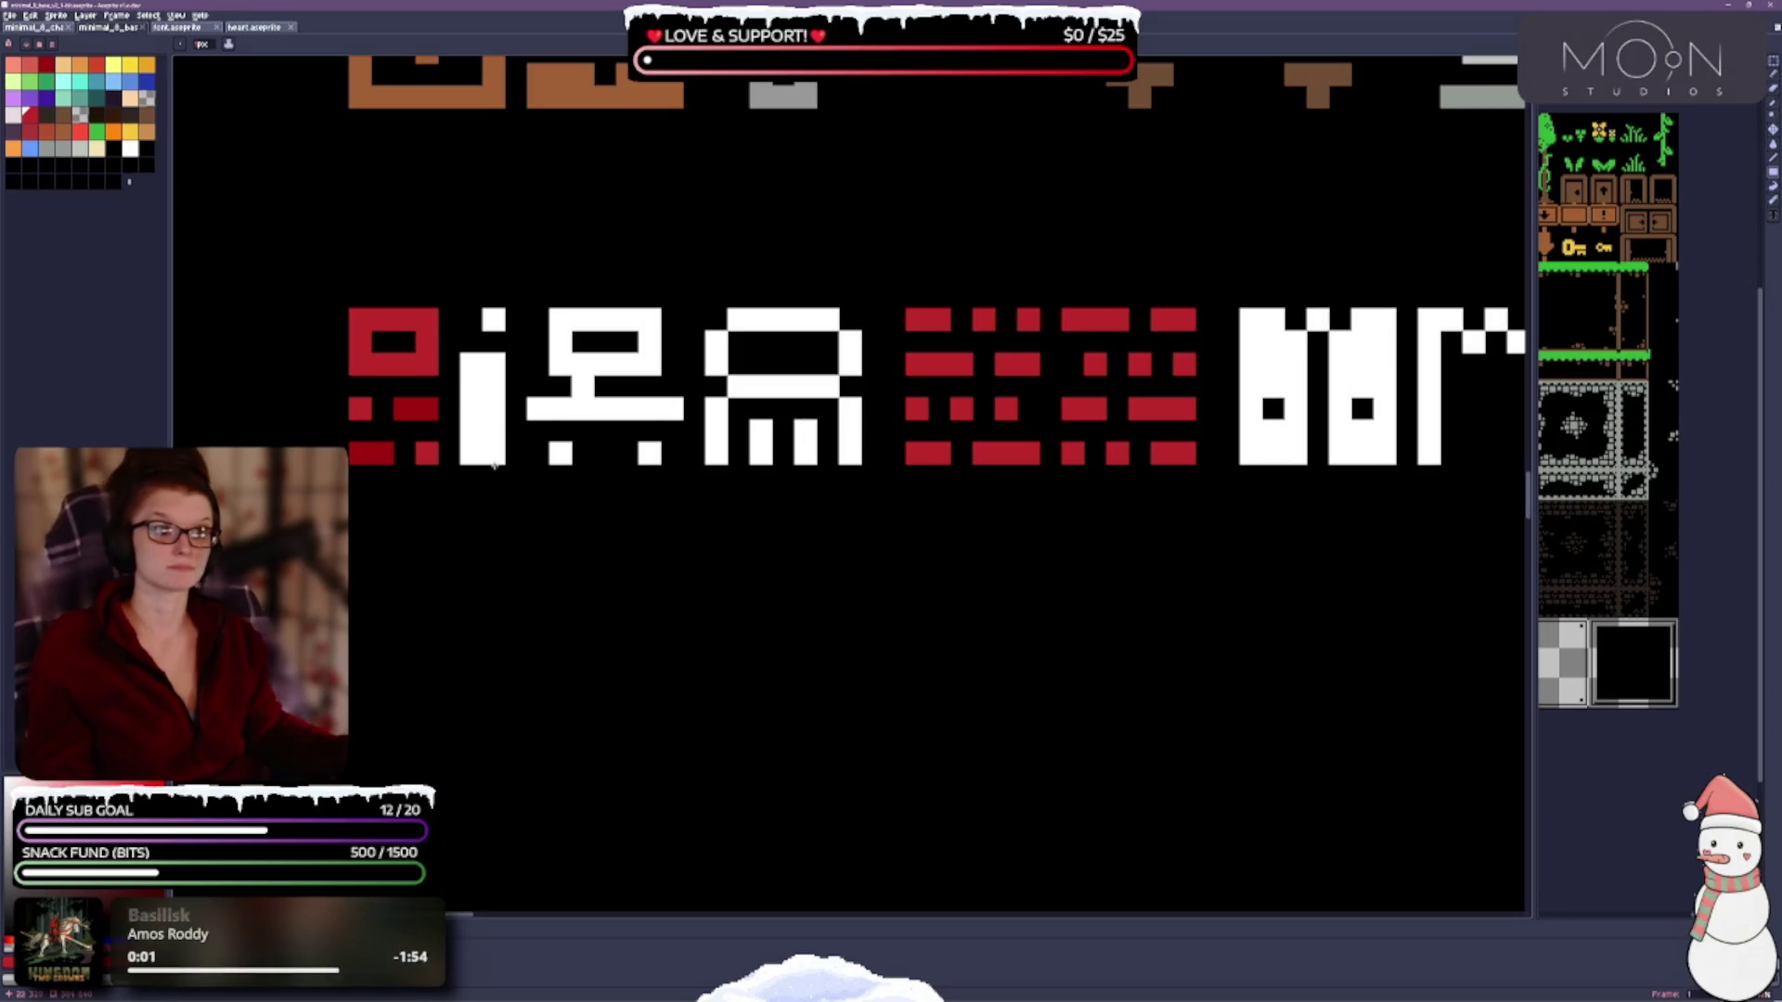
pyautogui.scroll(-3, 548, 483)
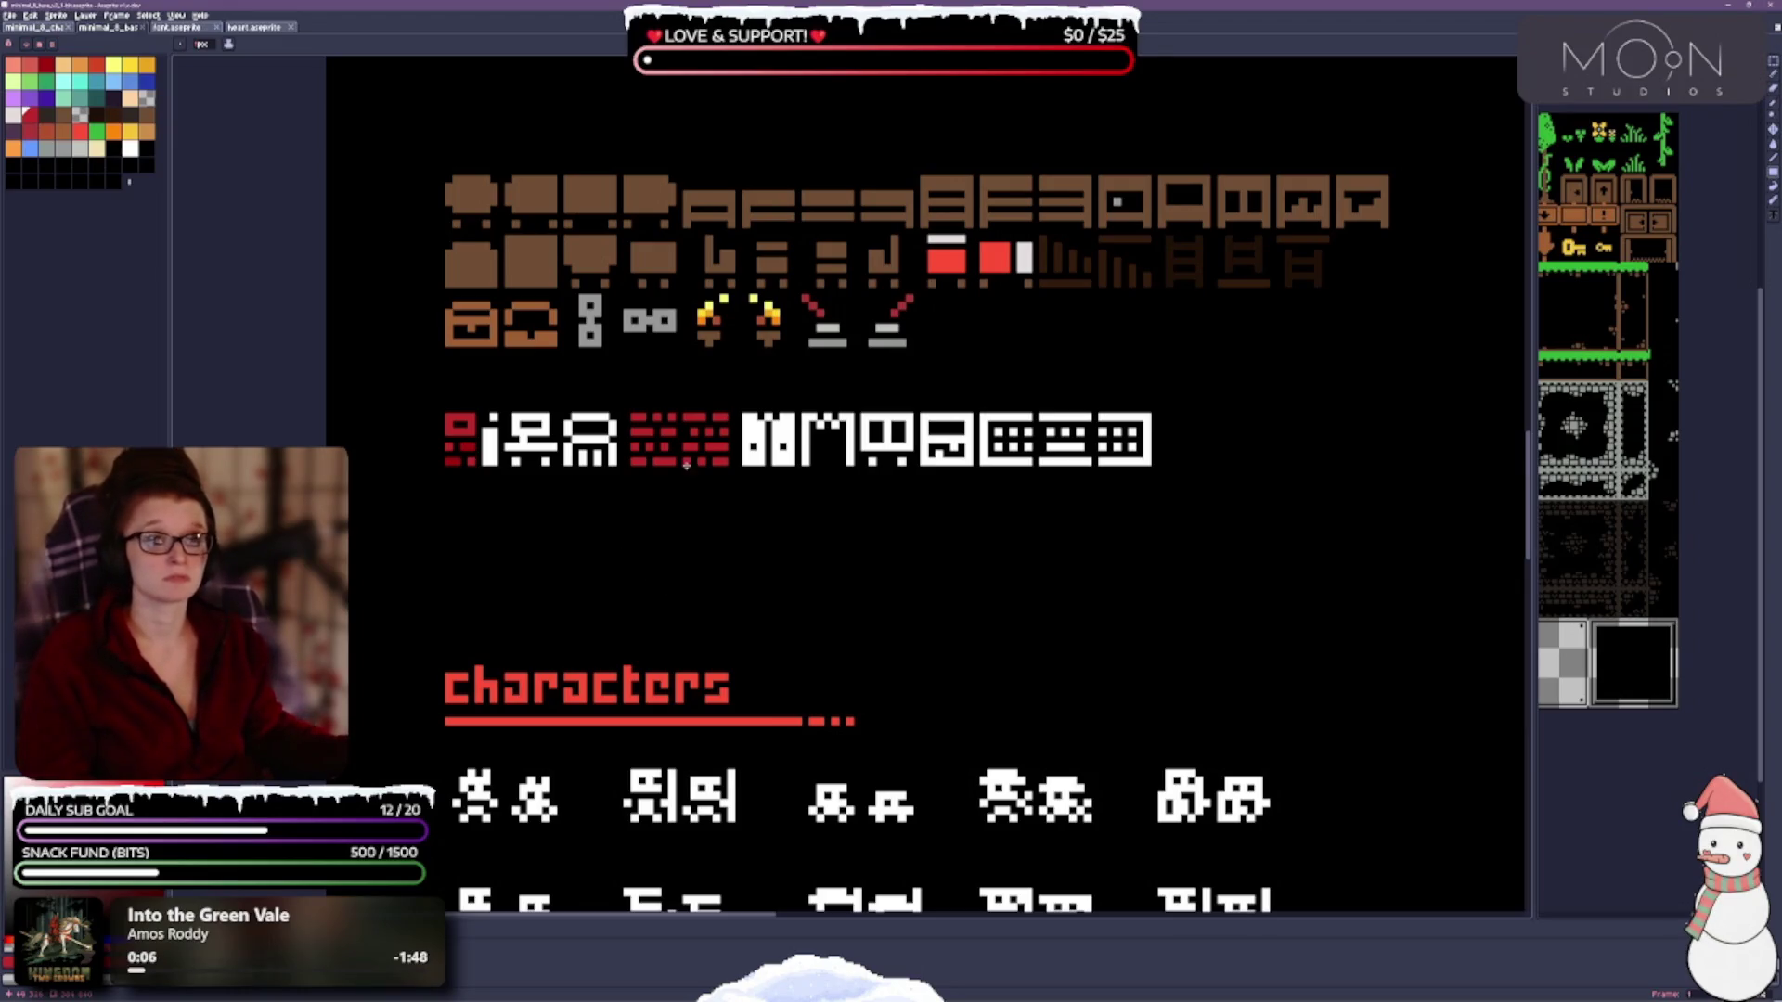
pyautogui.scroll(1, 696, 473)
pyautogui.scroll(1, 673, 513)
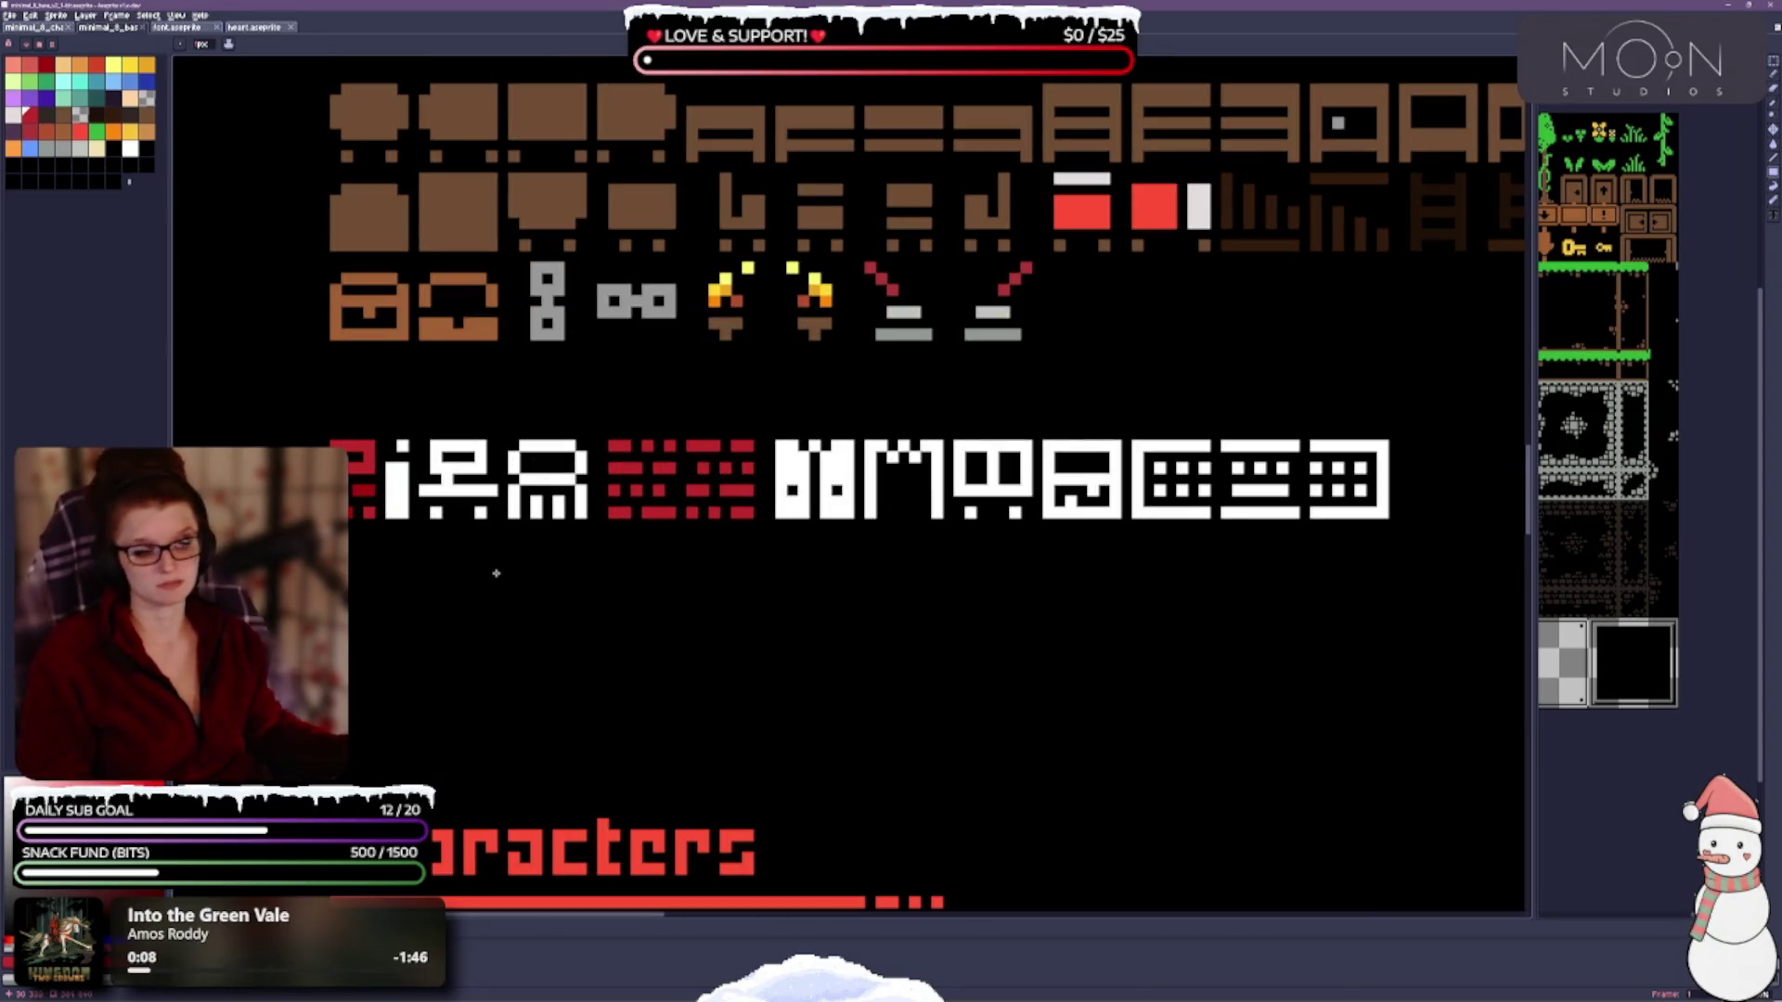
pyautogui.hscroll(2, 637, 569)
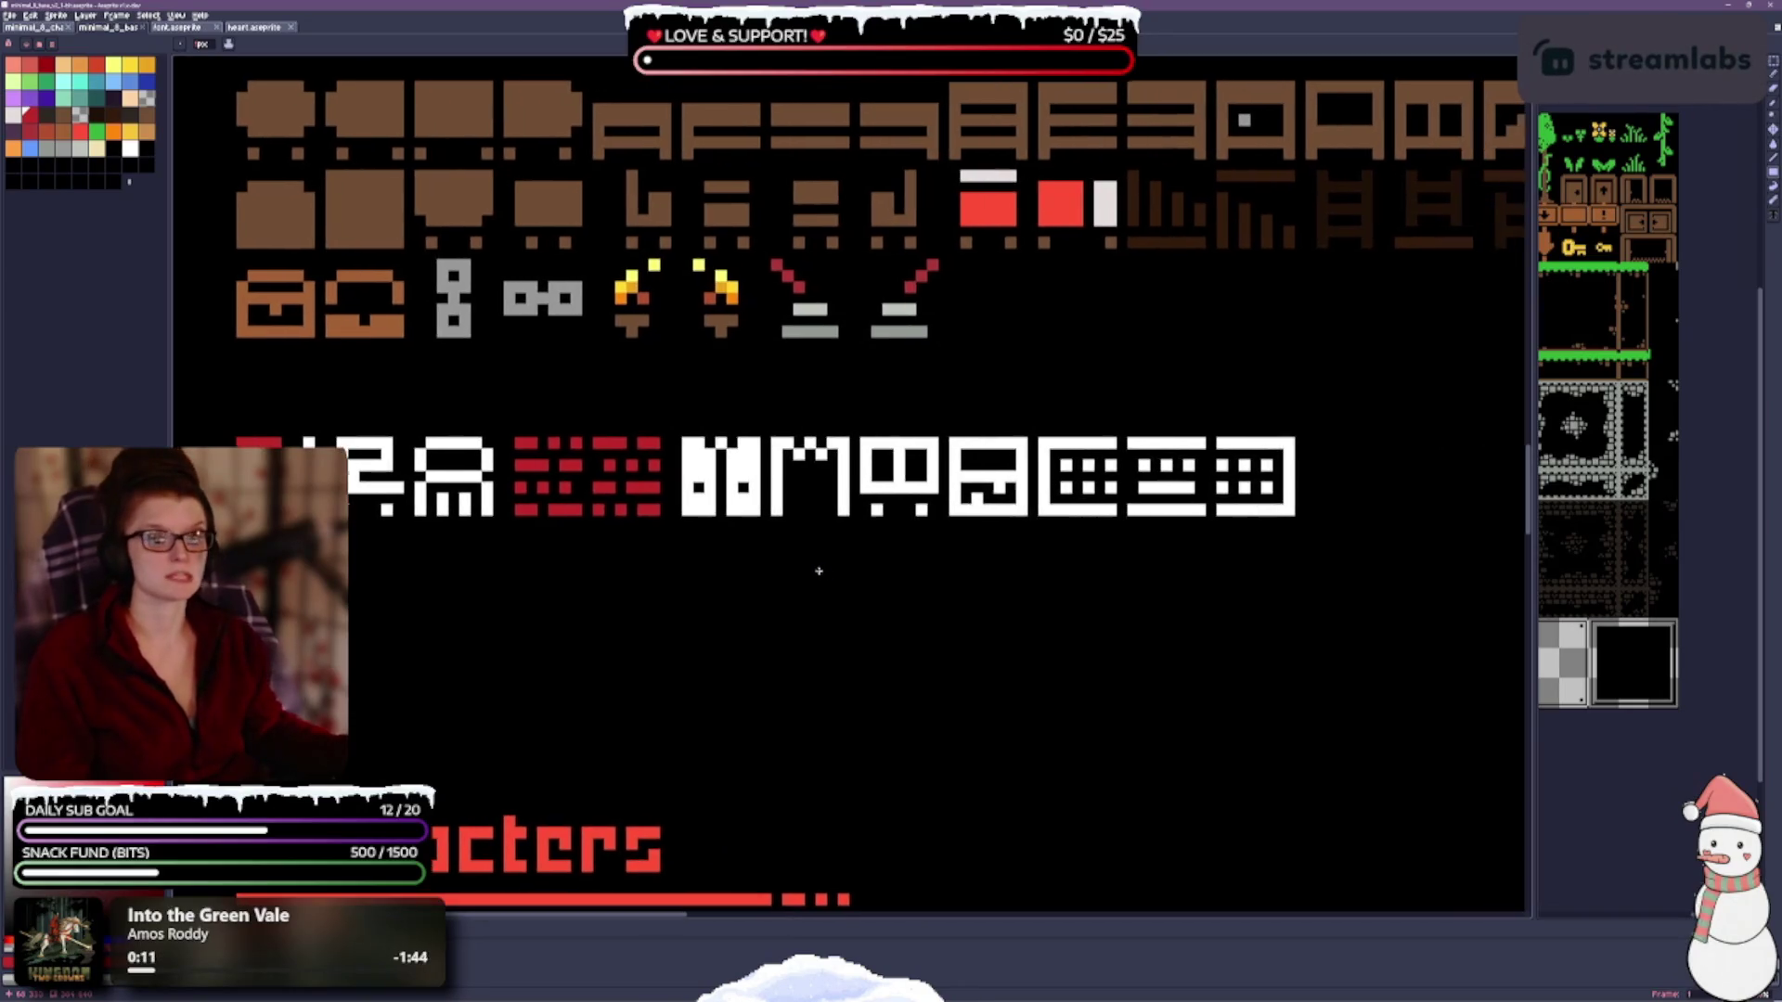
pyautogui.click(146, 115)
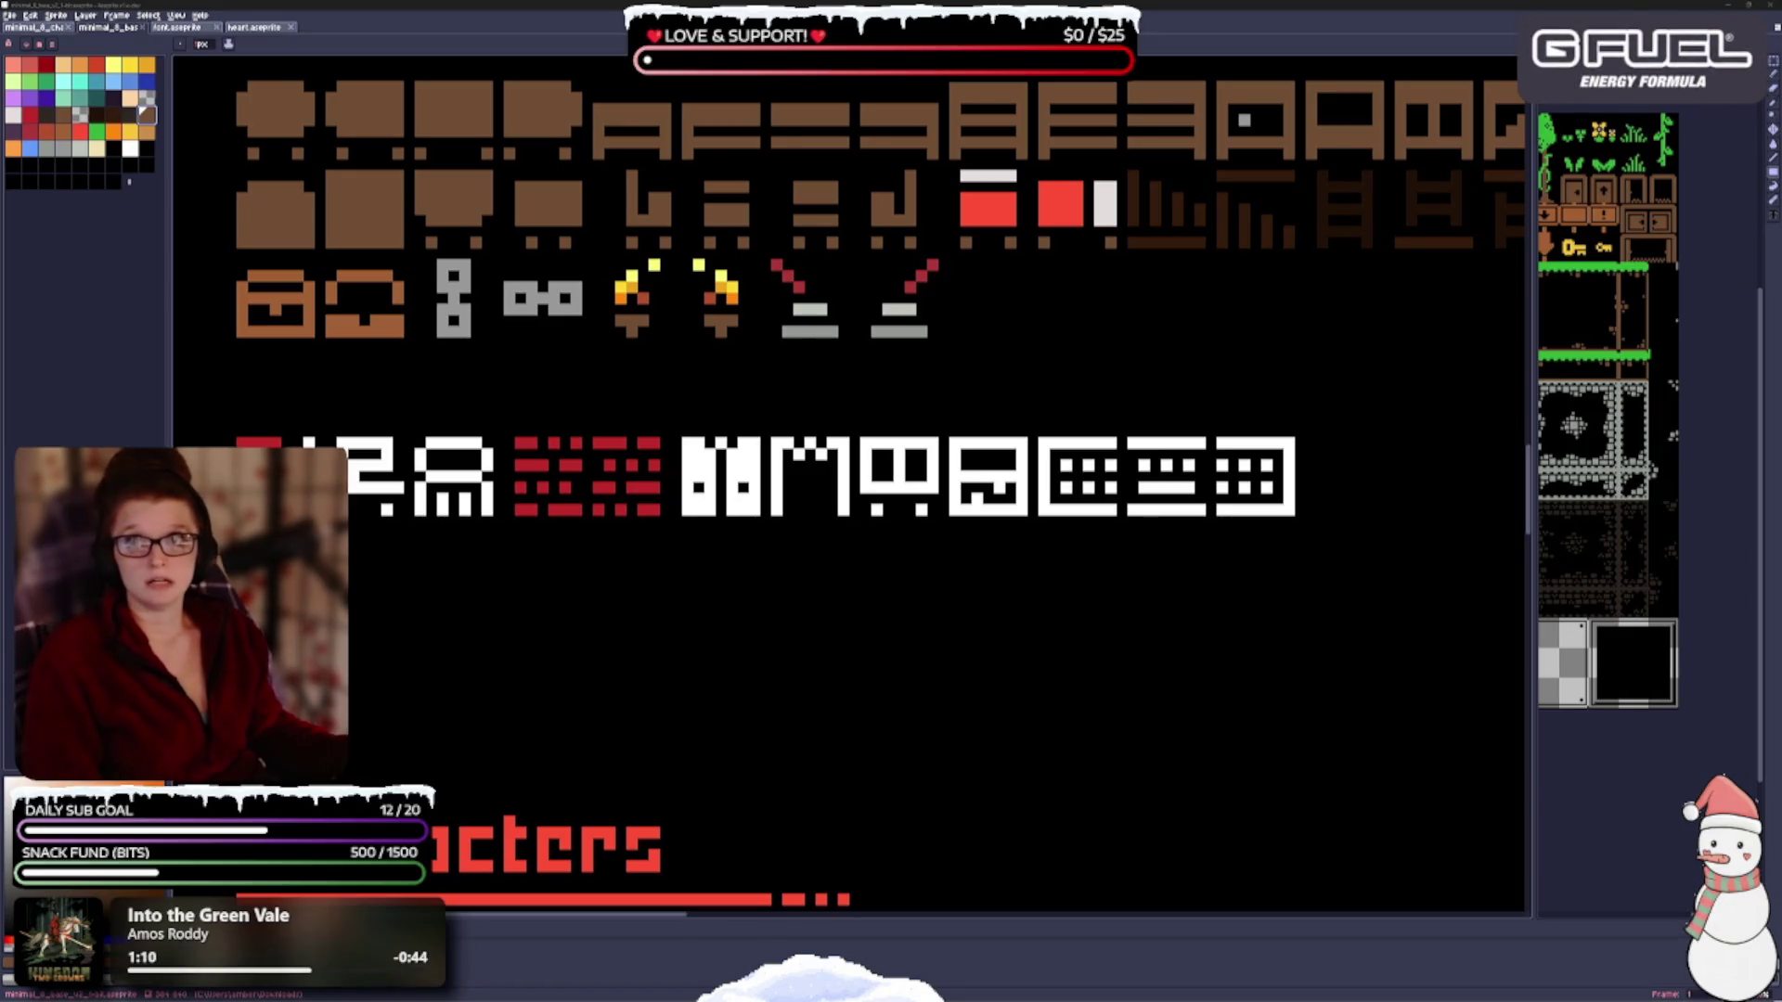
pyautogui.moveTo(617, 597); pyautogui.dragTo(637, 609)
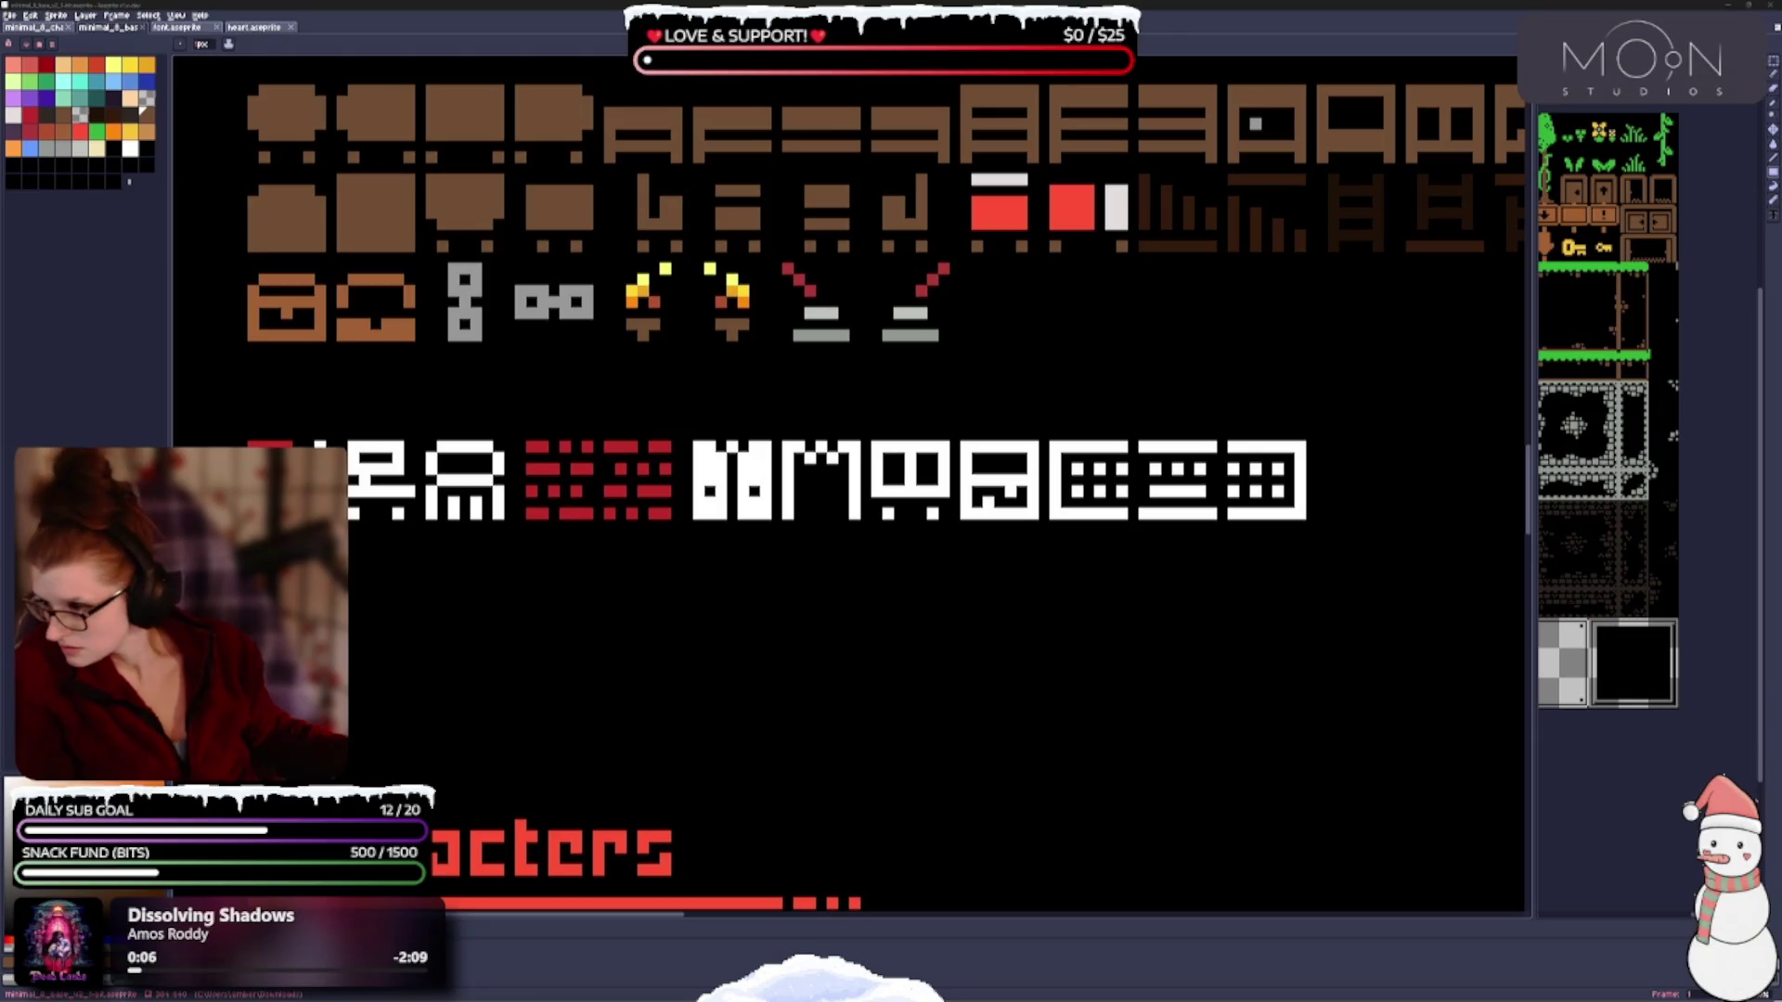
# Finish saving the previous pack, then add Gameboy Simple RPG tileset to a new private 'Gameboy' collection.
pyautogui.click(521, 919)
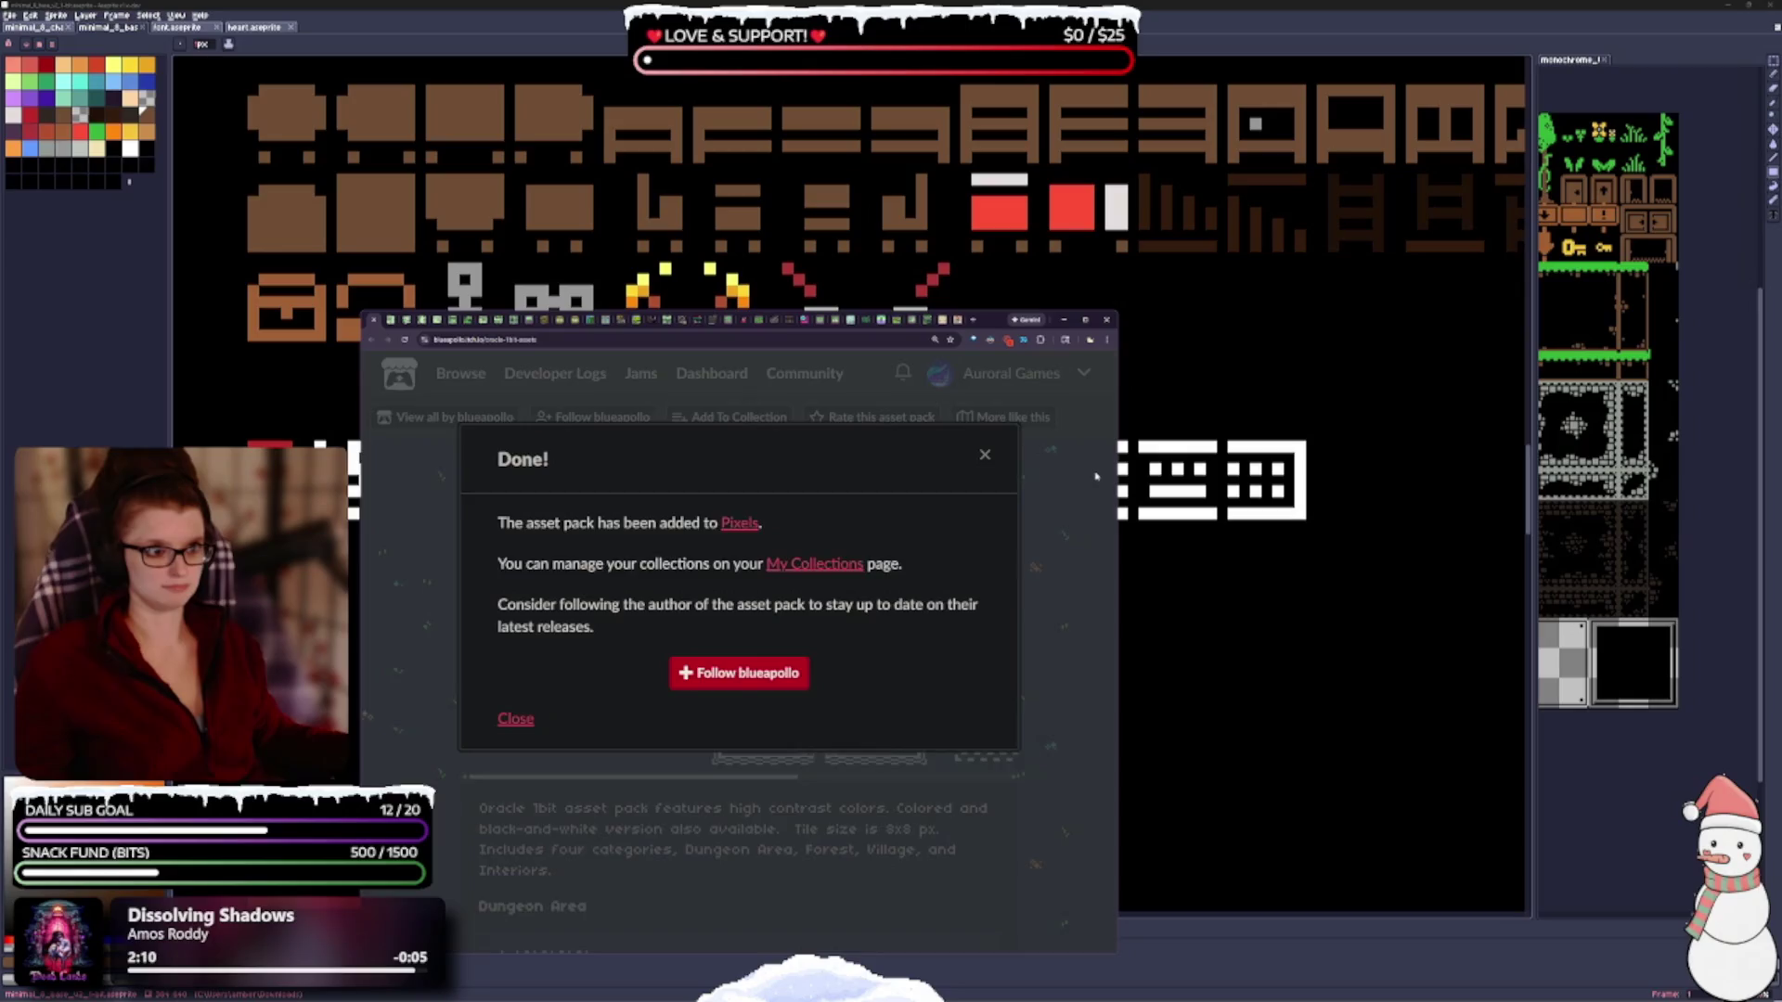
pyautogui.click(1096, 477)
pyautogui.moveTo(982, 326)
pyautogui.mouseDown()
pyautogui.moveTo(978, 345)
pyautogui.moveTo(977, 44)
pyautogui.mouseUp()
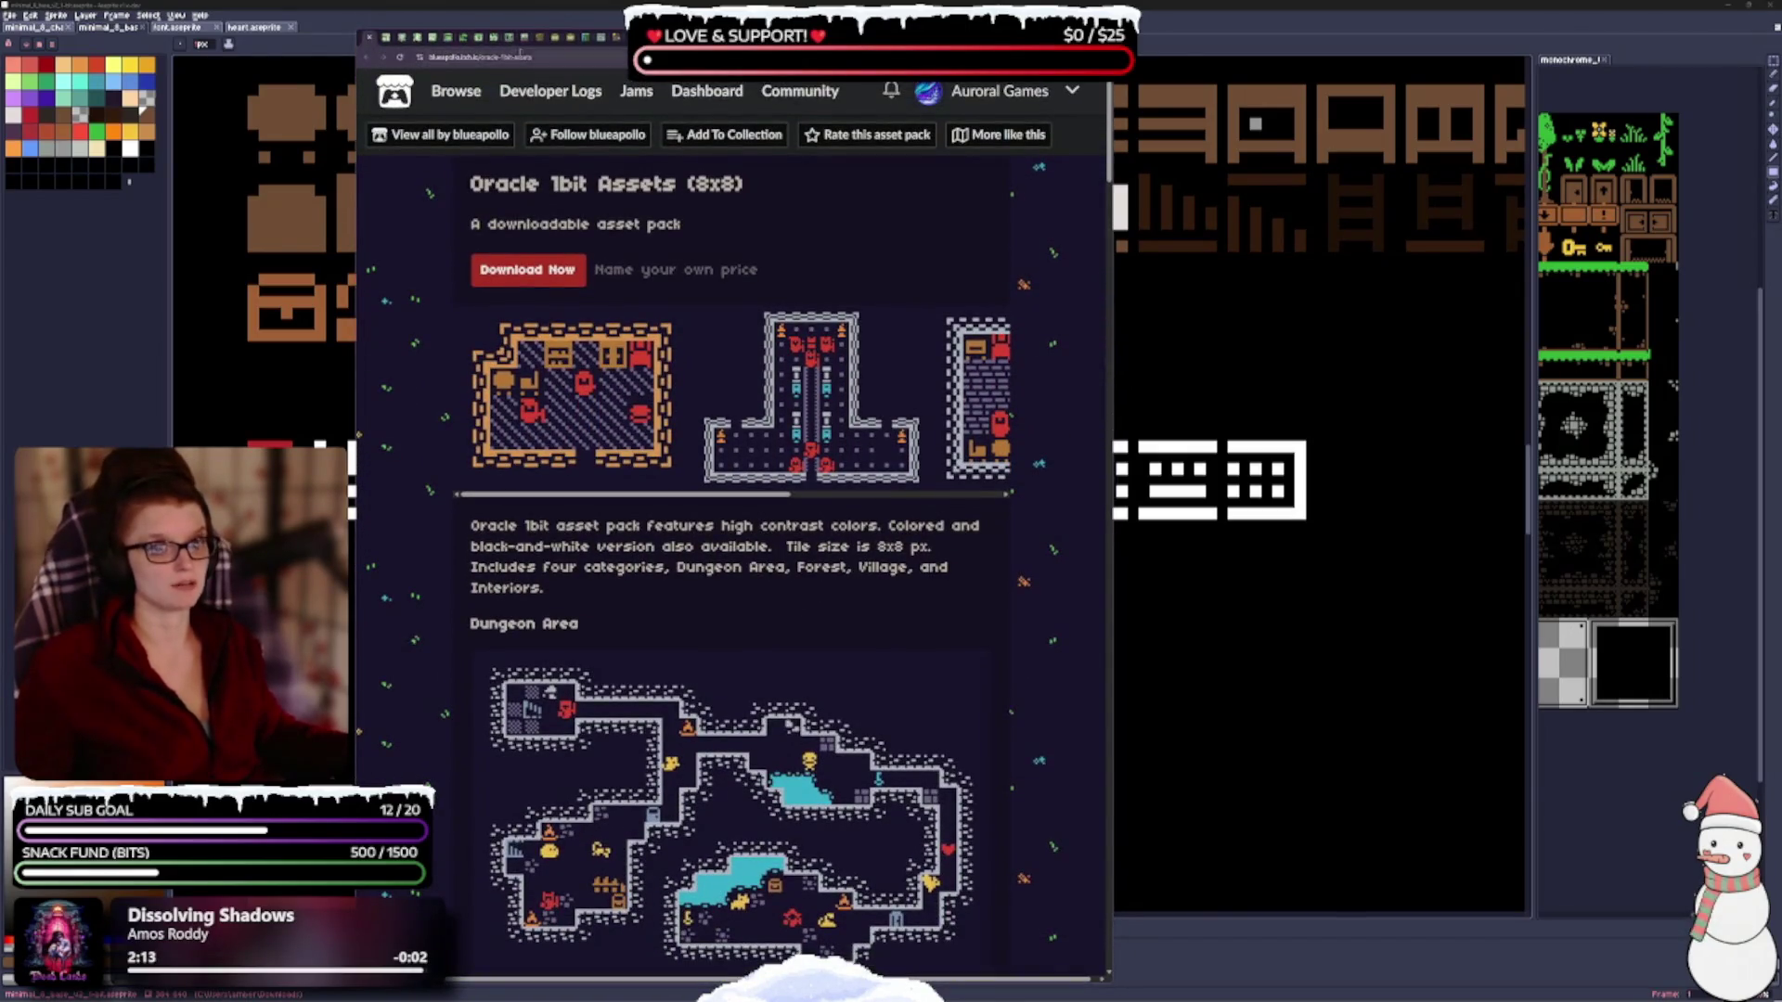
pyautogui.click(370, 39)
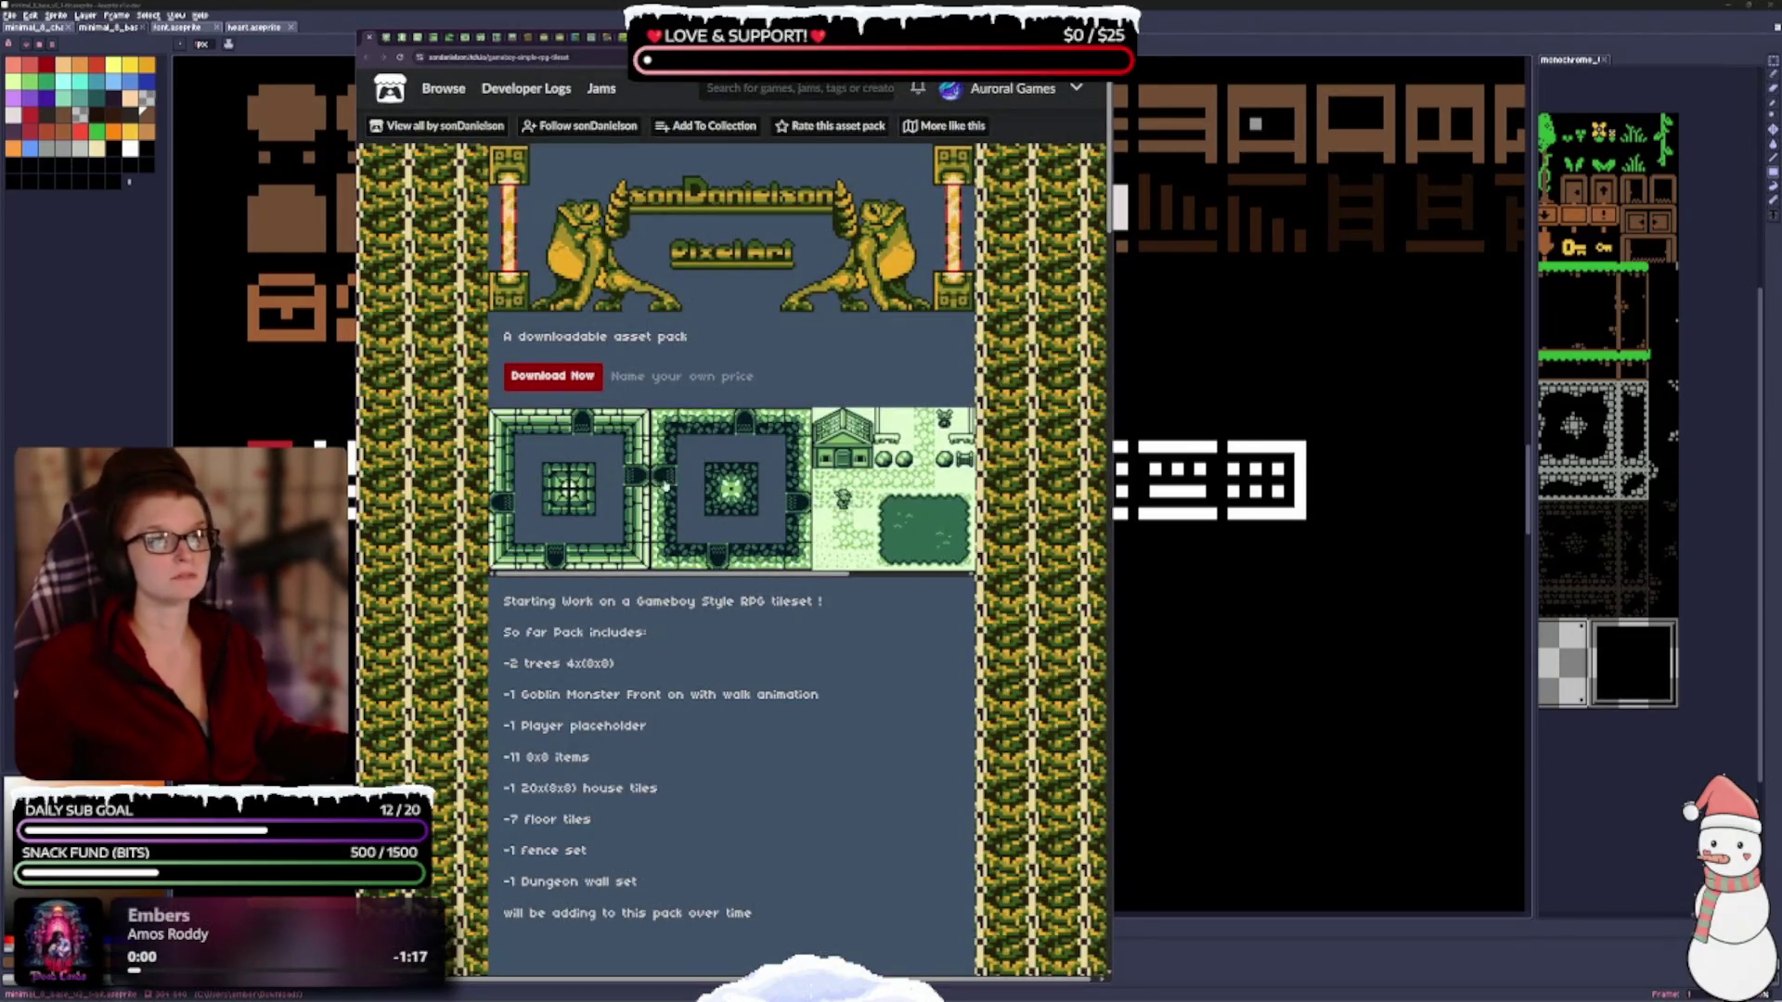
pyautogui.click(690, 130)
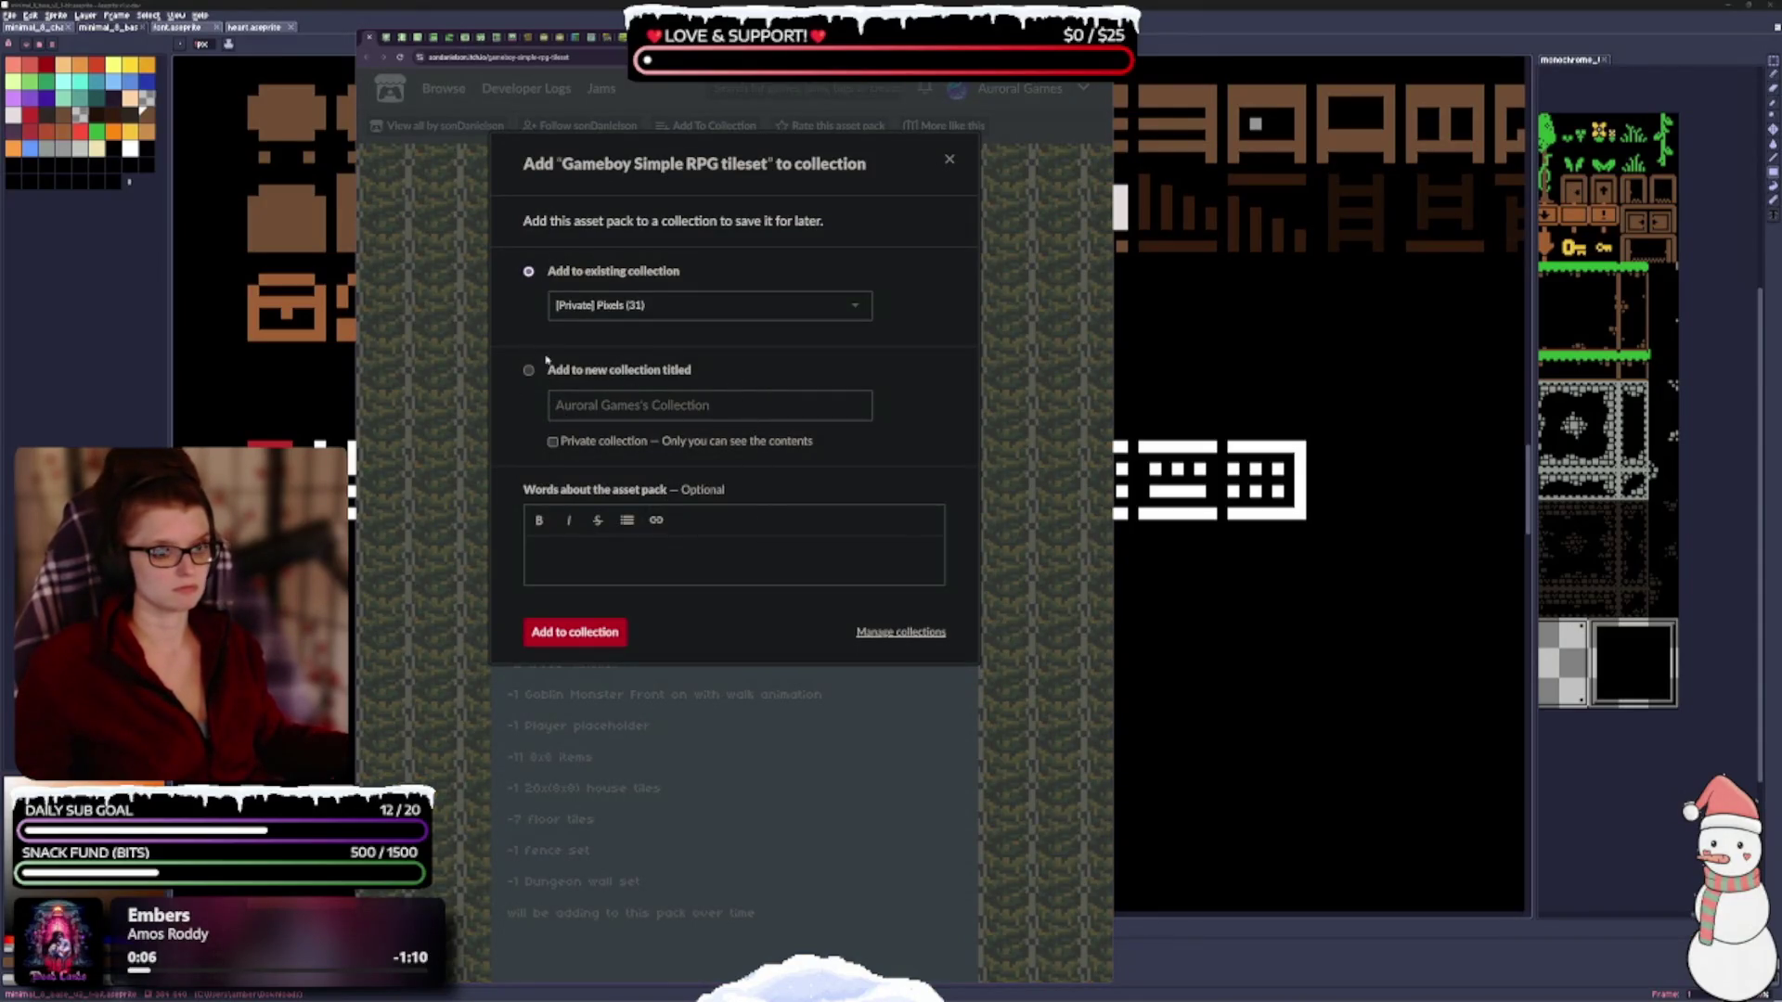
pyautogui.click(583, 408)
pyautogui.write('Game')
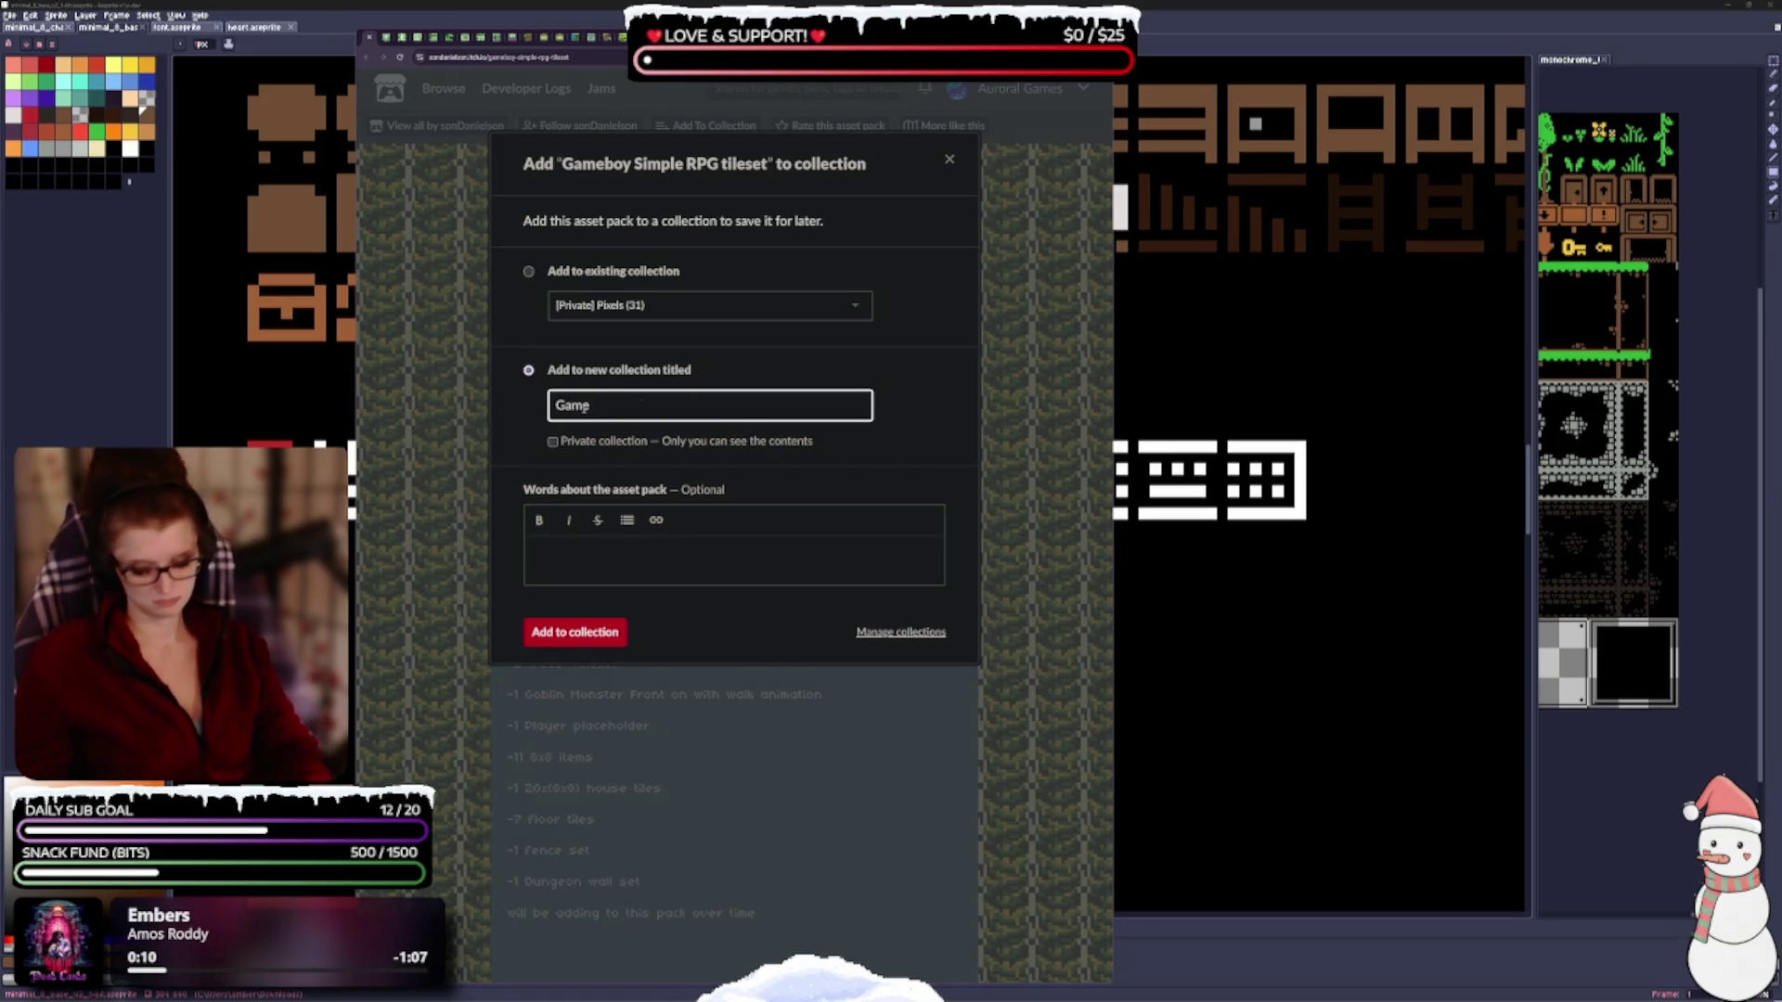
pyautogui.write('boy')
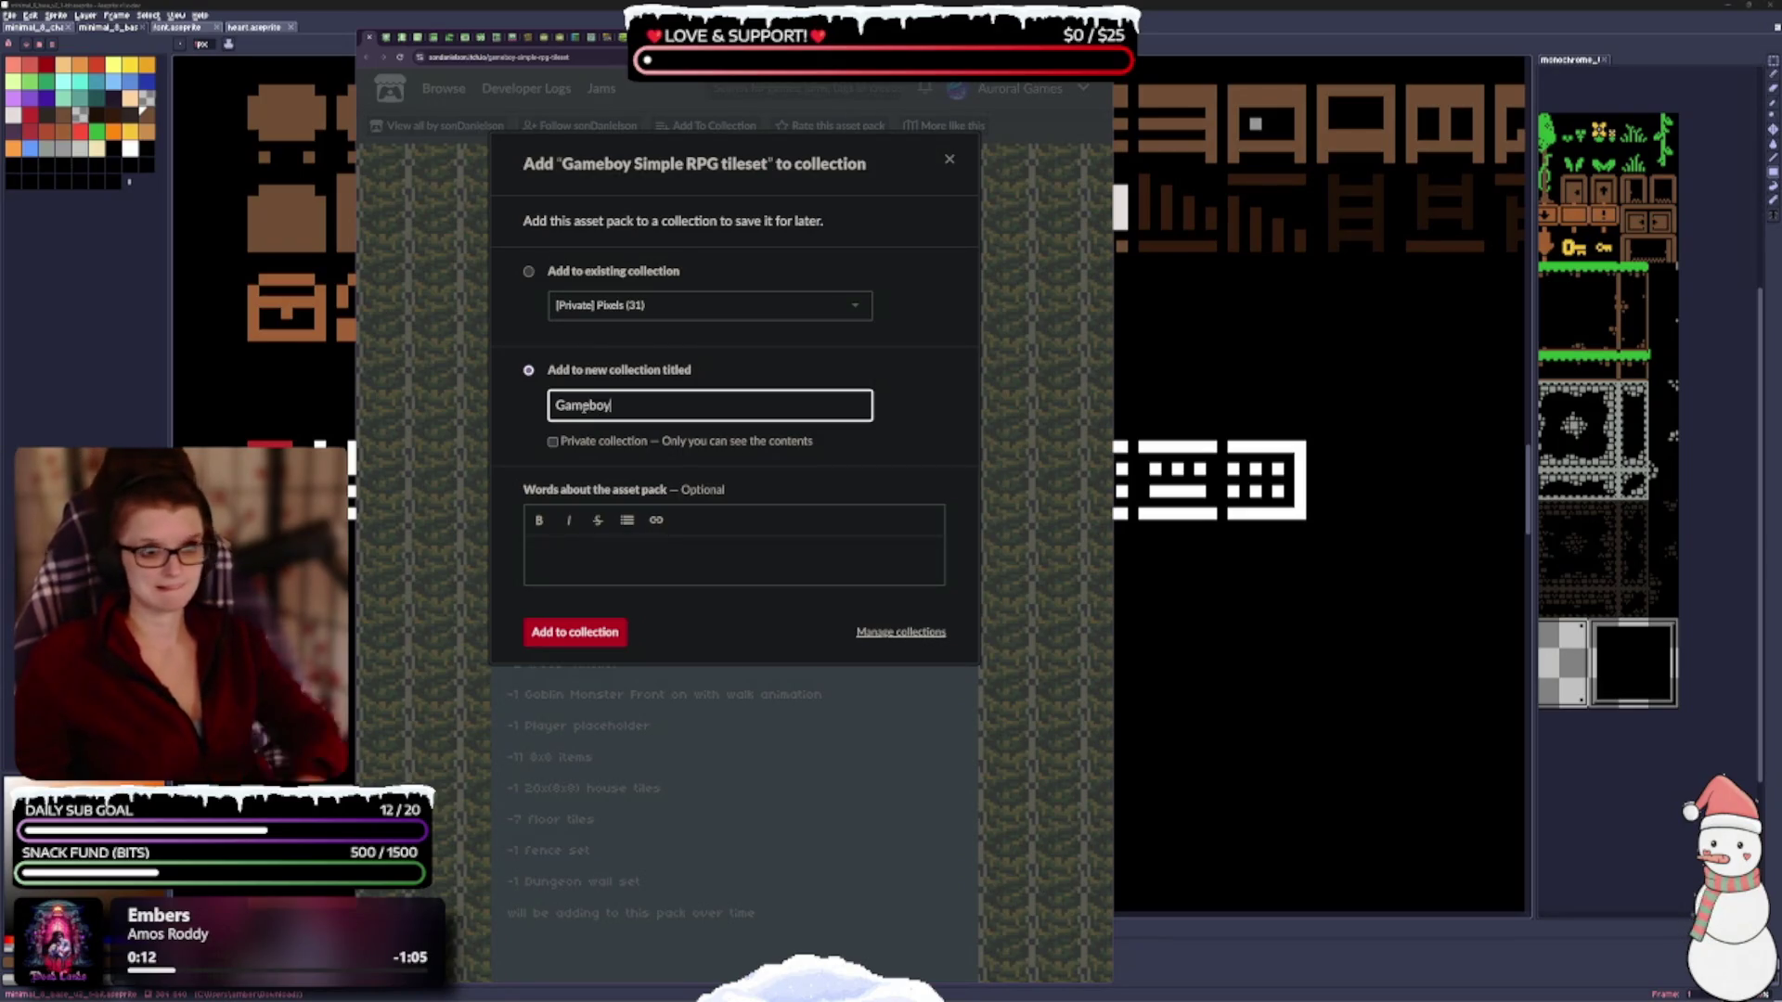
pyautogui.click(552, 443)
pyautogui.click(575, 631)
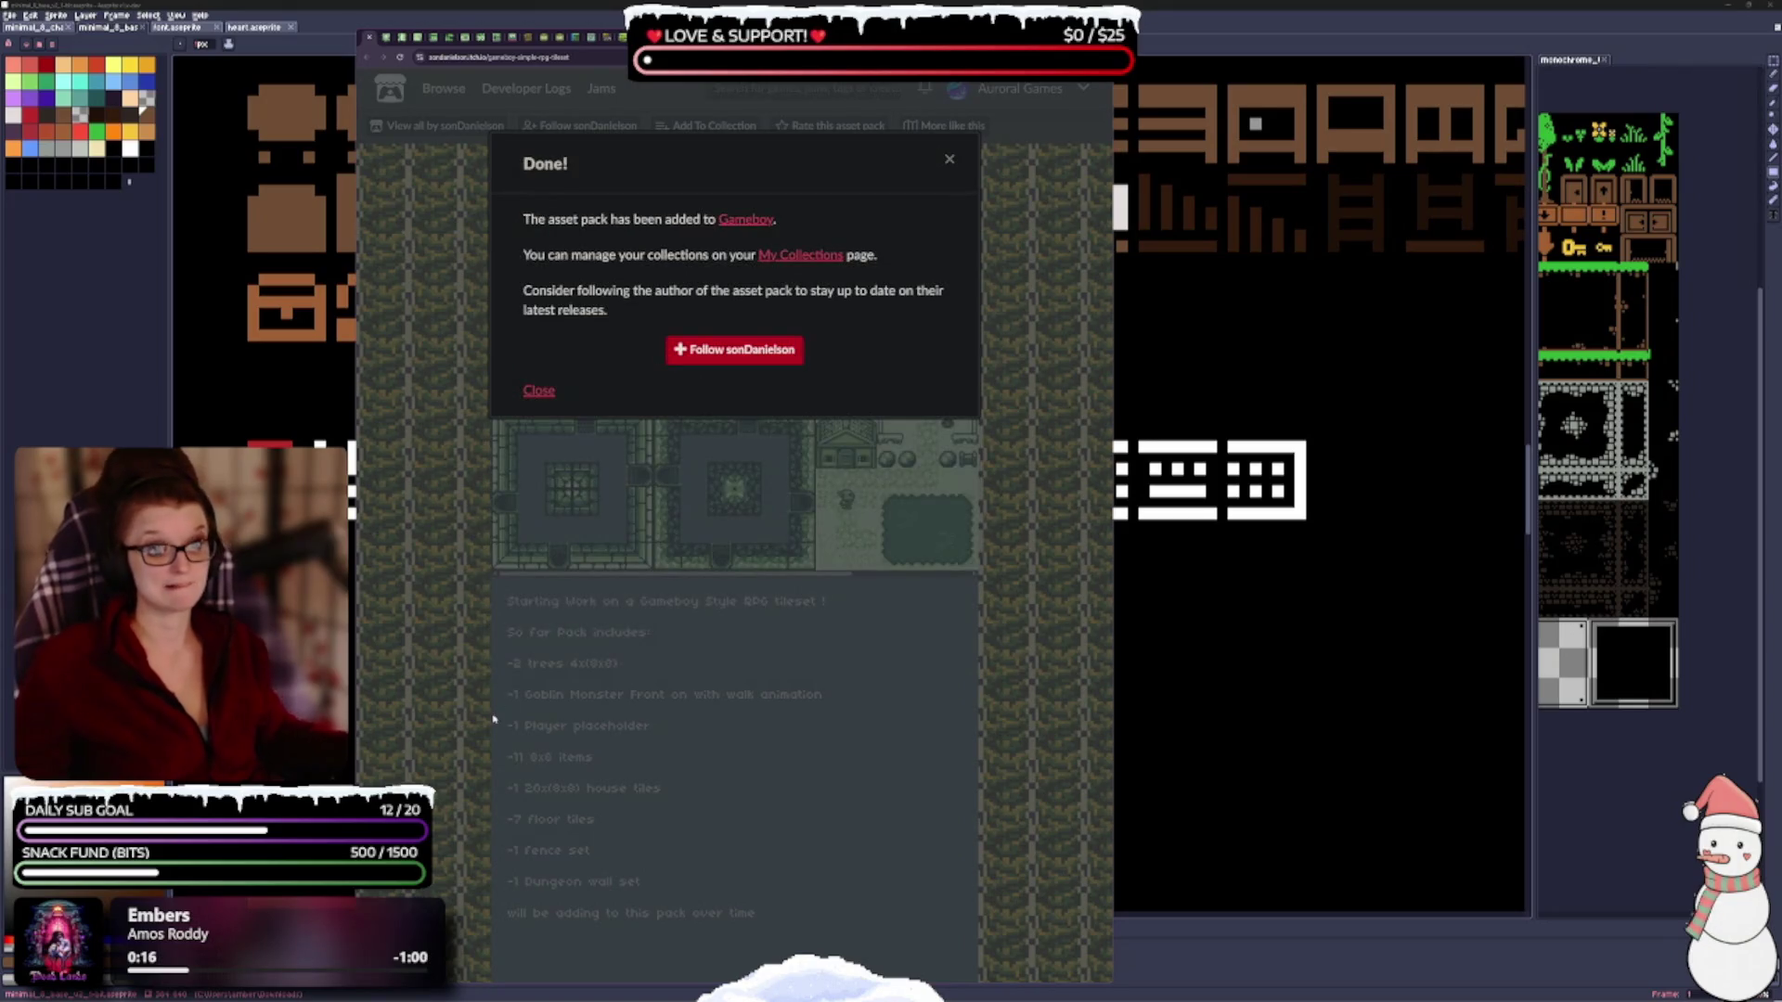
pyautogui.click(784, 607)
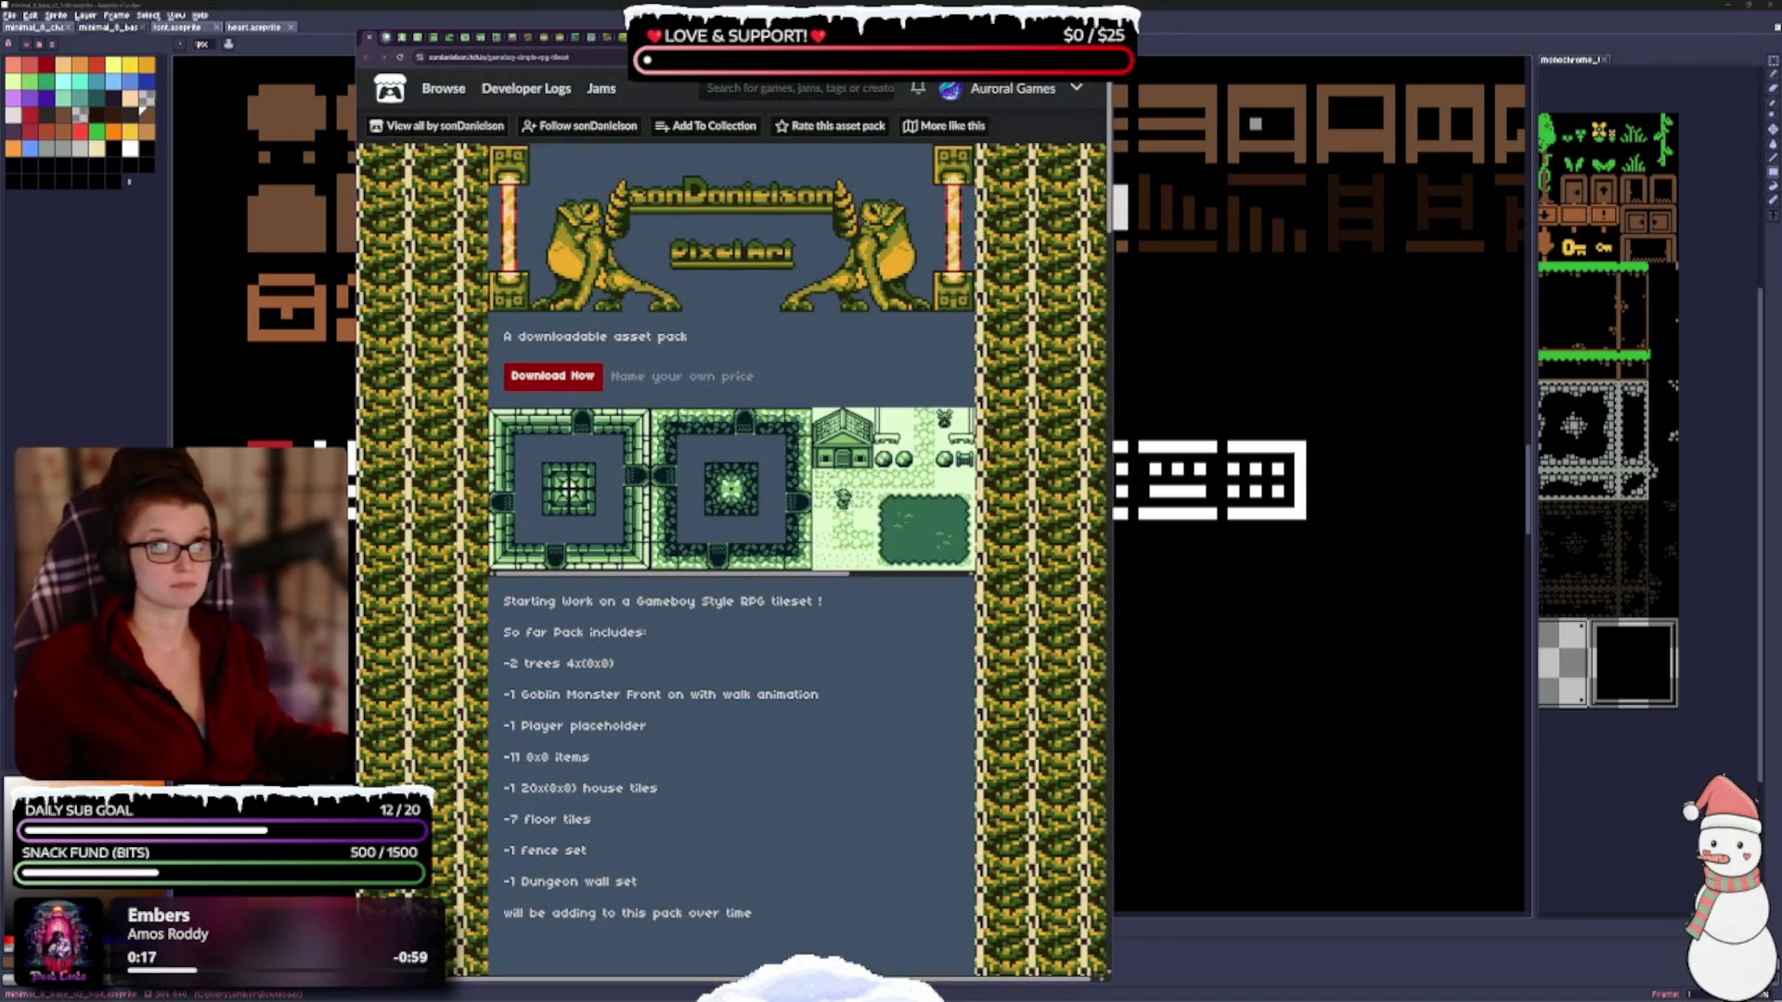
# Add GameBoy Assets and Sprites and Gameboy Tilesets to the Gameboy collection.
pyautogui.click(369, 57)
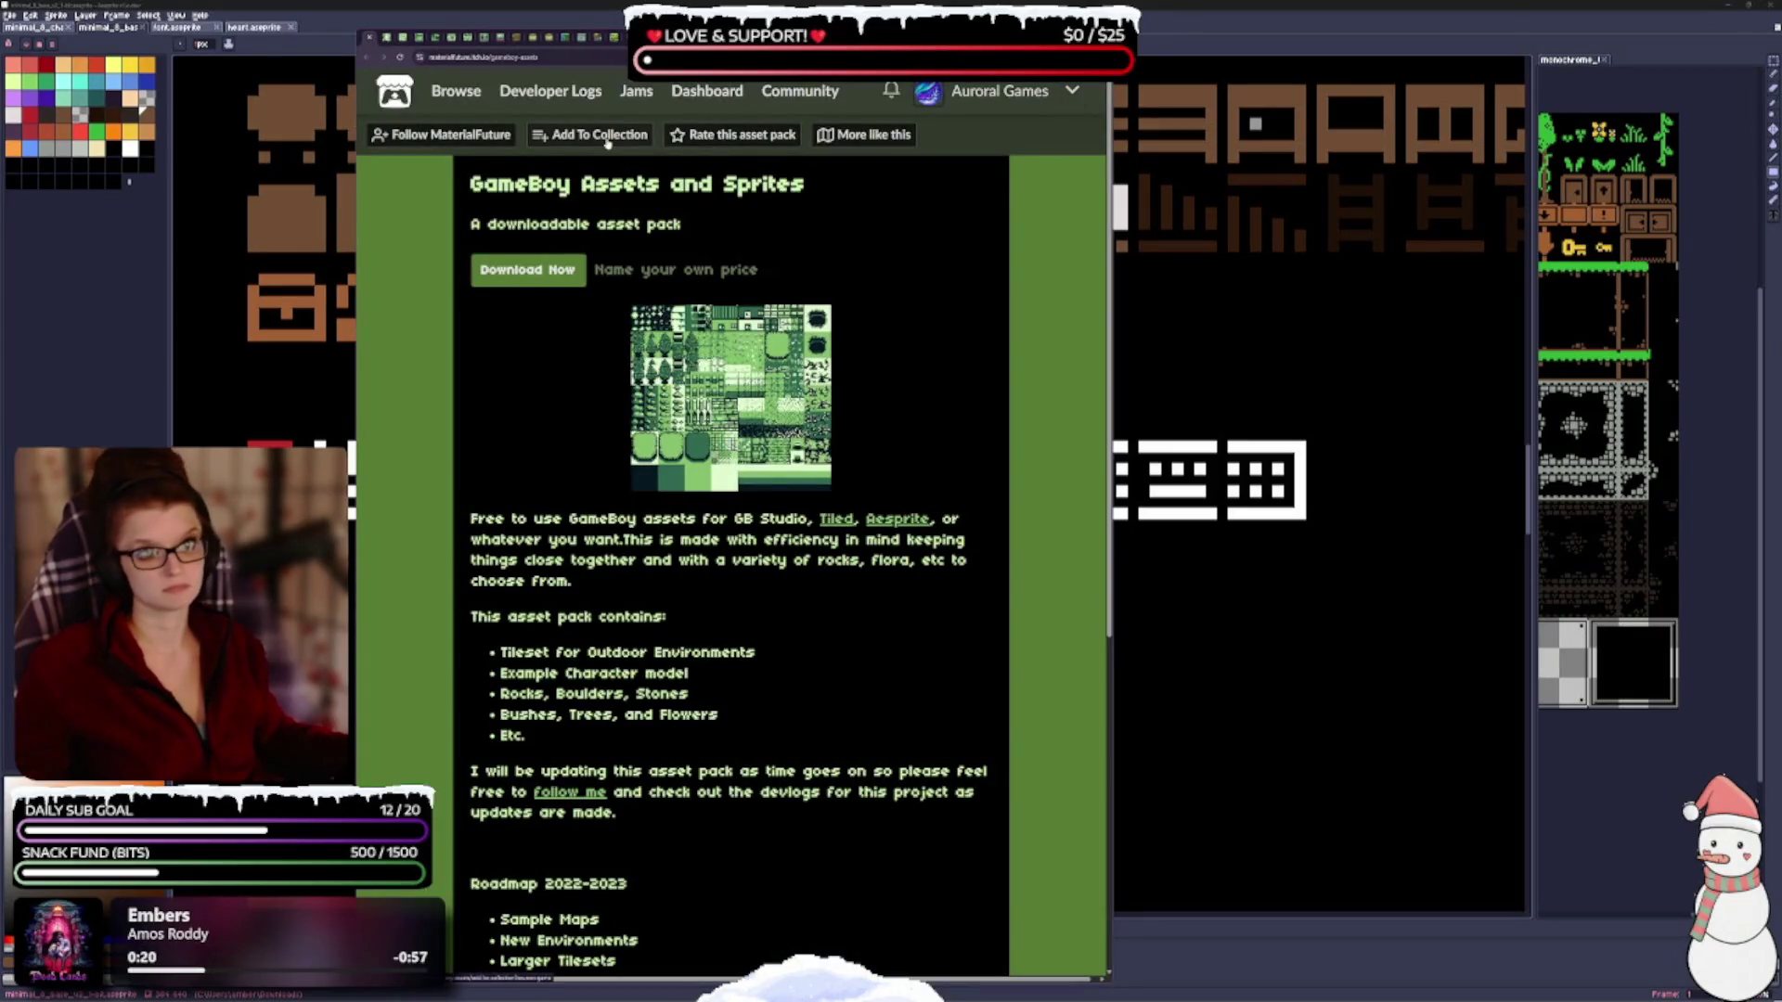
pyautogui.click(594, 135)
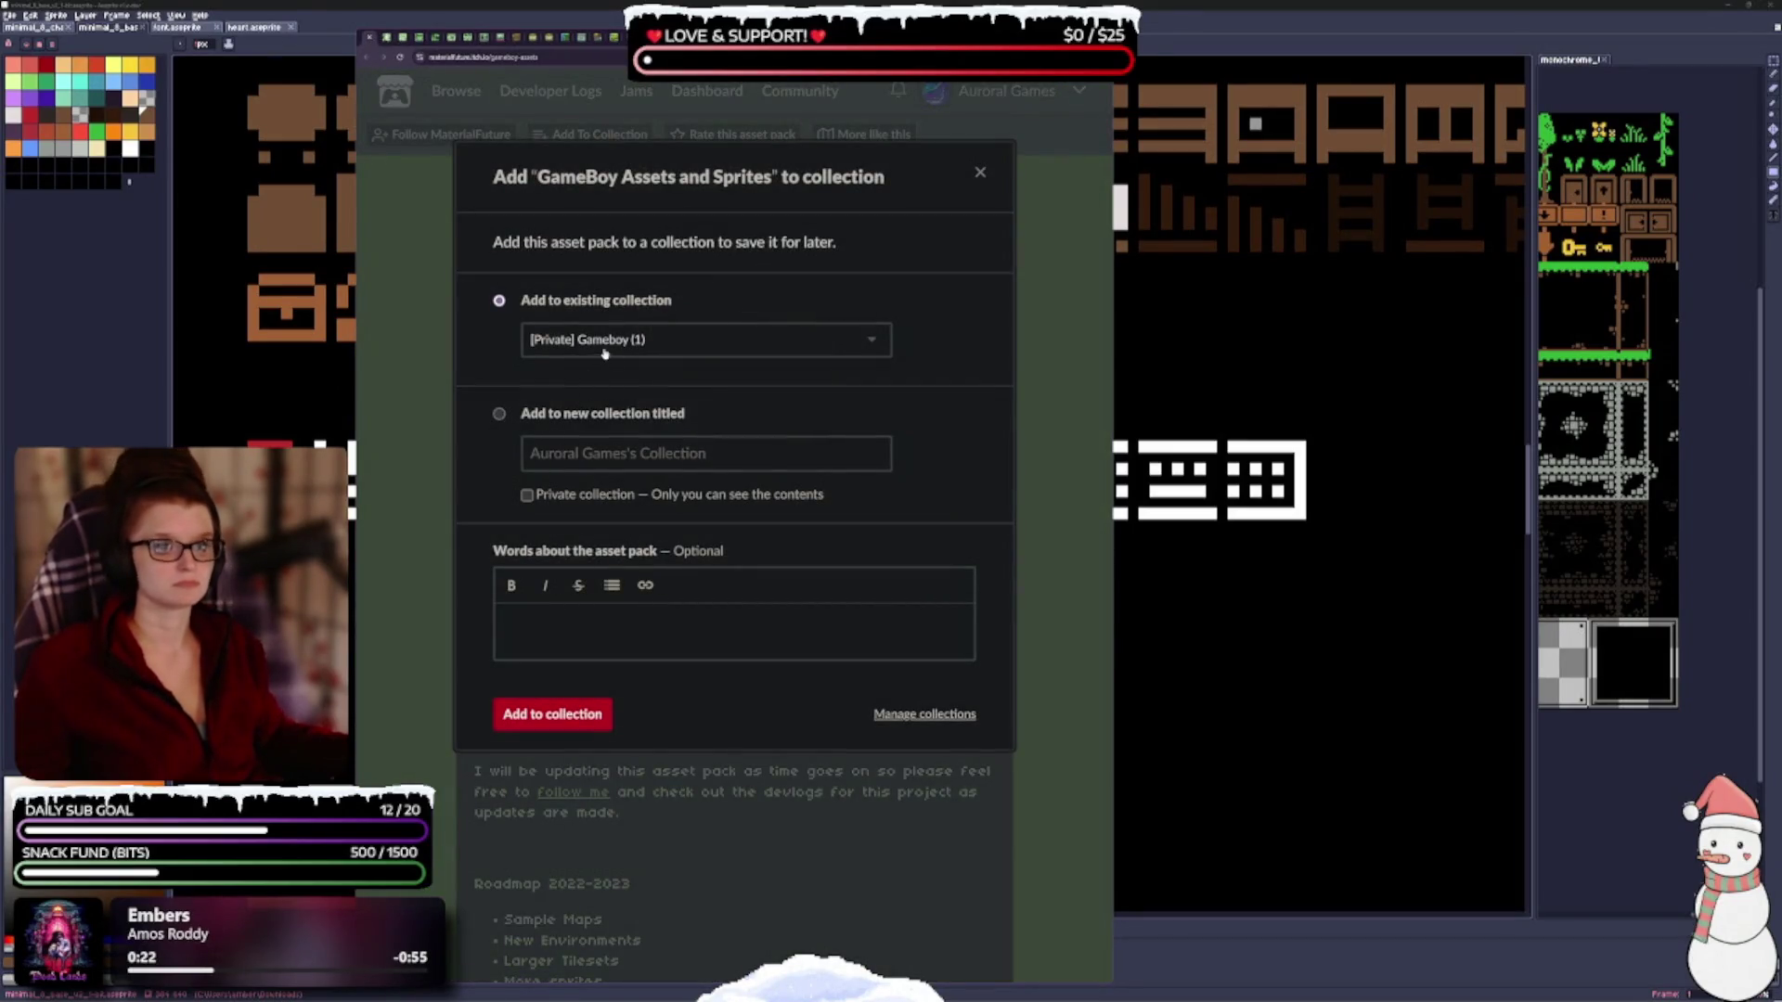
pyautogui.click(578, 717)
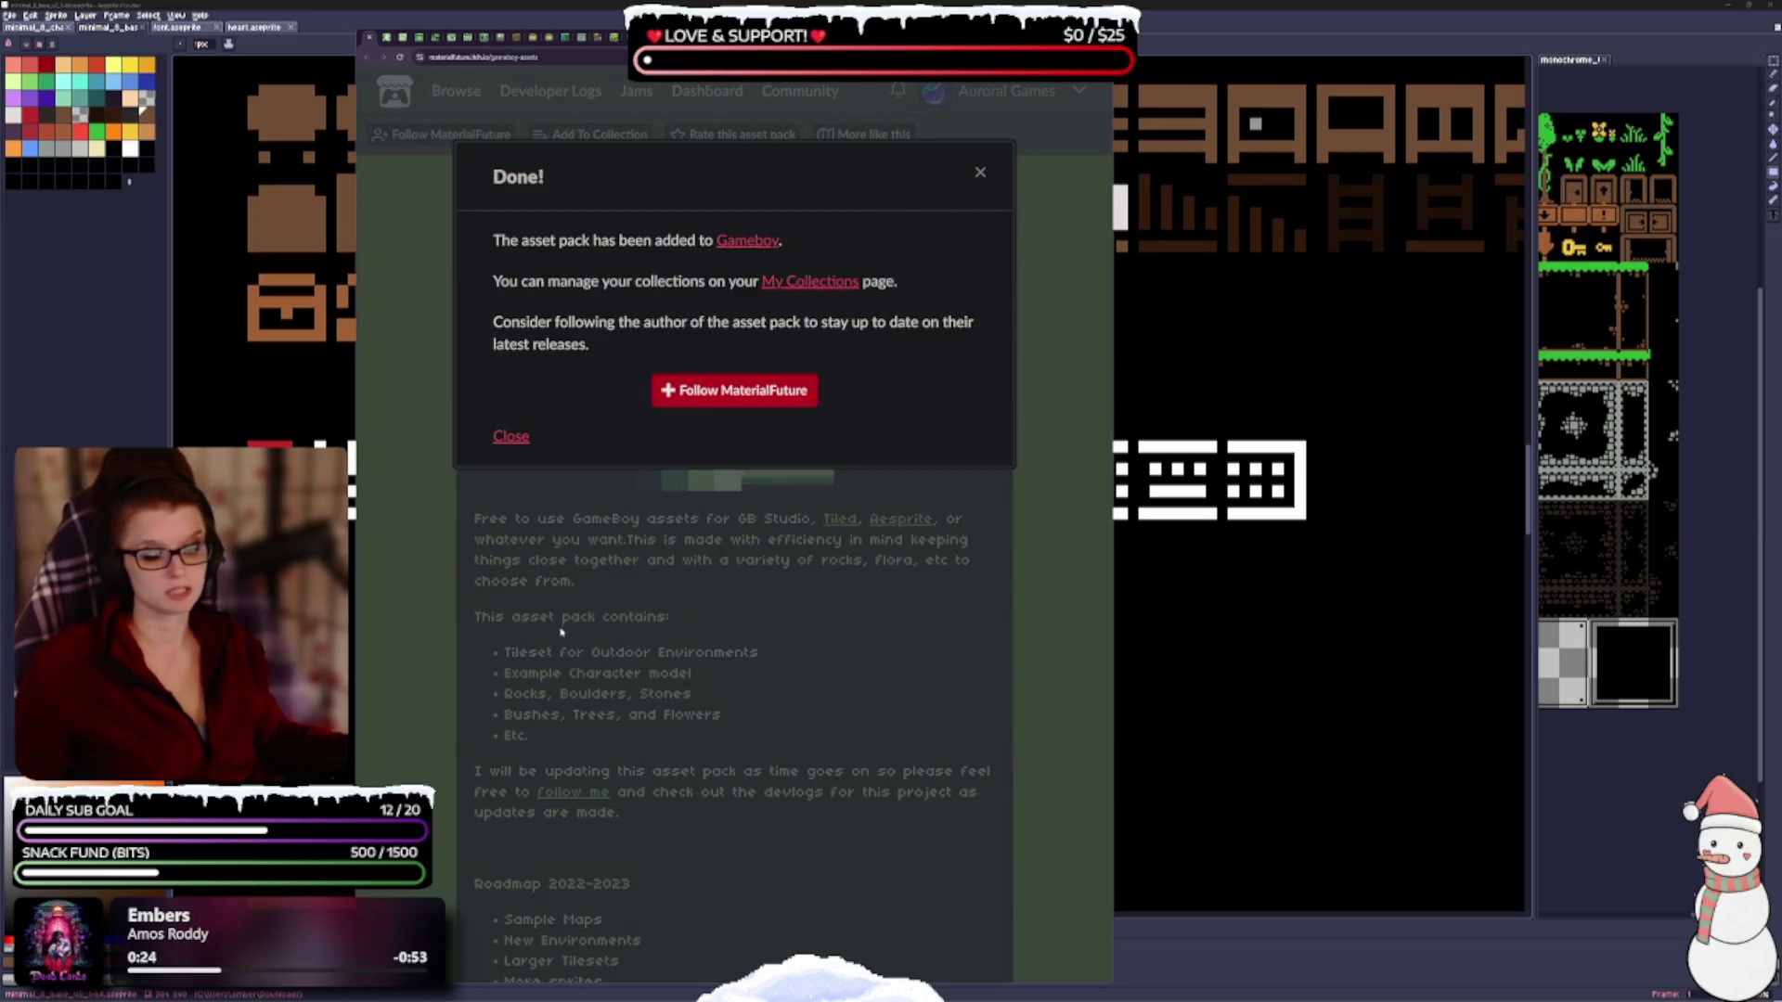
pyautogui.click(381, 202)
pyautogui.click(368, 57)
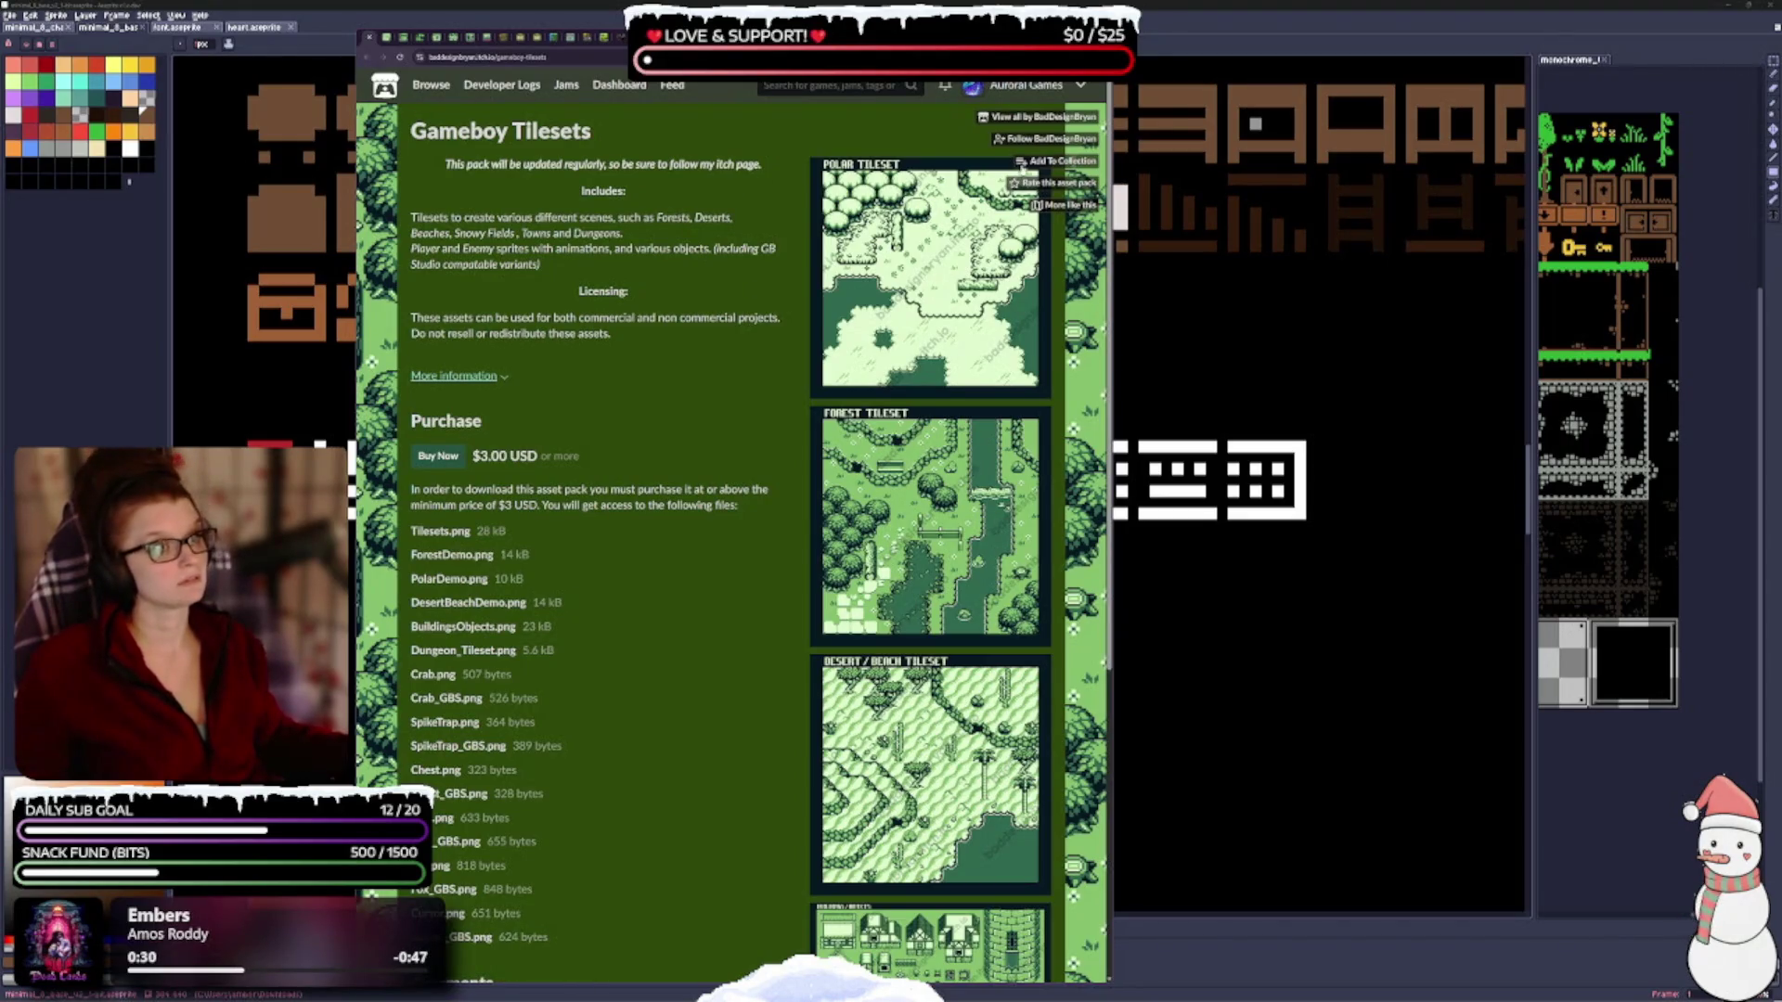
pyautogui.click(1022, 163)
pyautogui.click(638, 560)
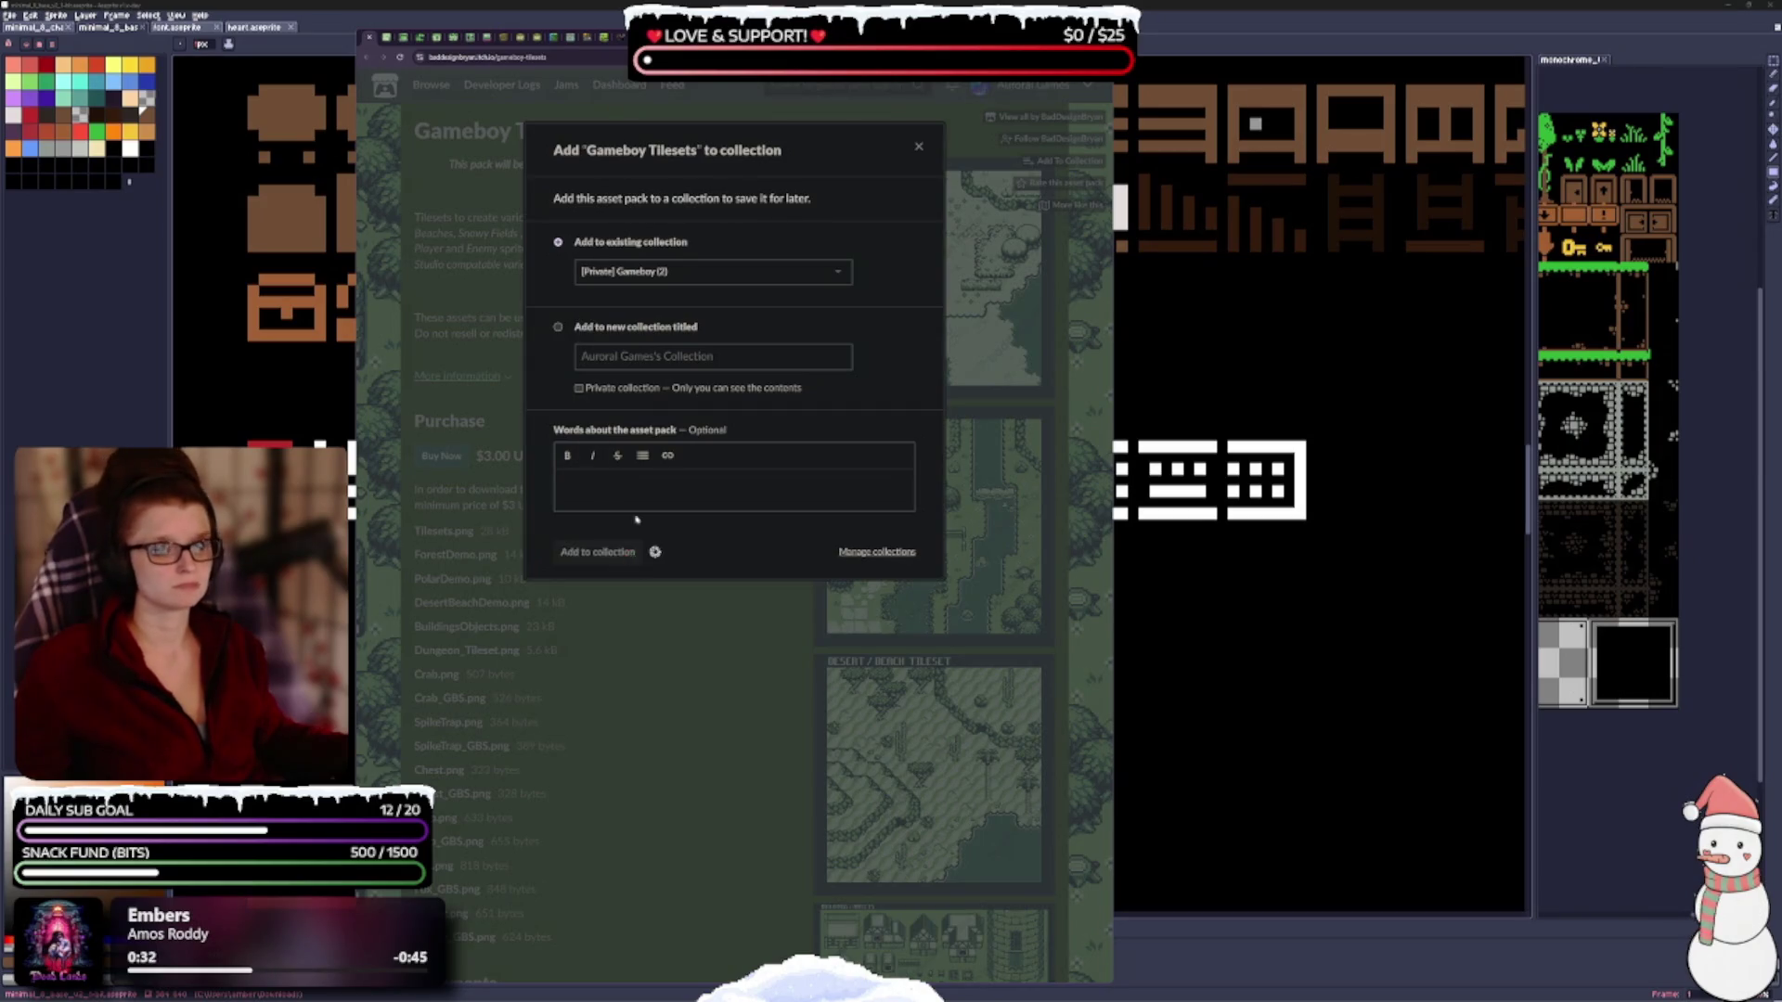
# Add the Farm and Town Tileset and Outdoors gameboy tileset to Gameboy.
pyautogui.click(369, 39)
pyautogui.click(697, 227)
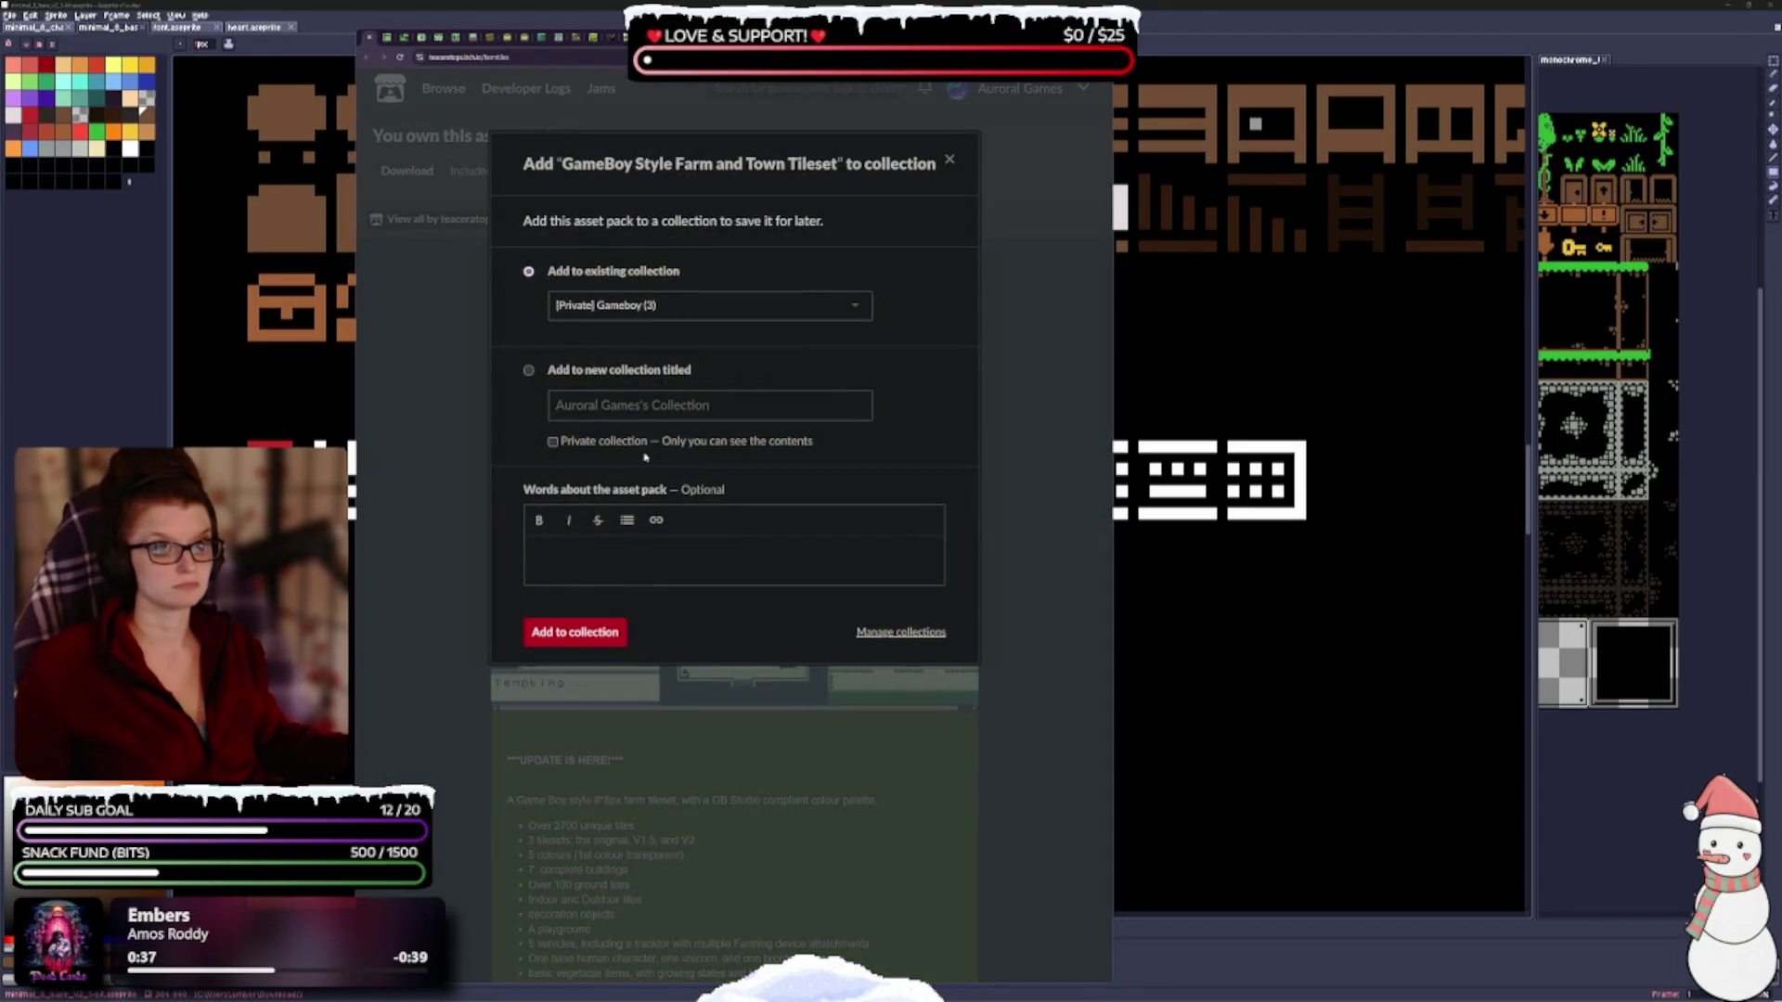
pyautogui.click(568, 631)
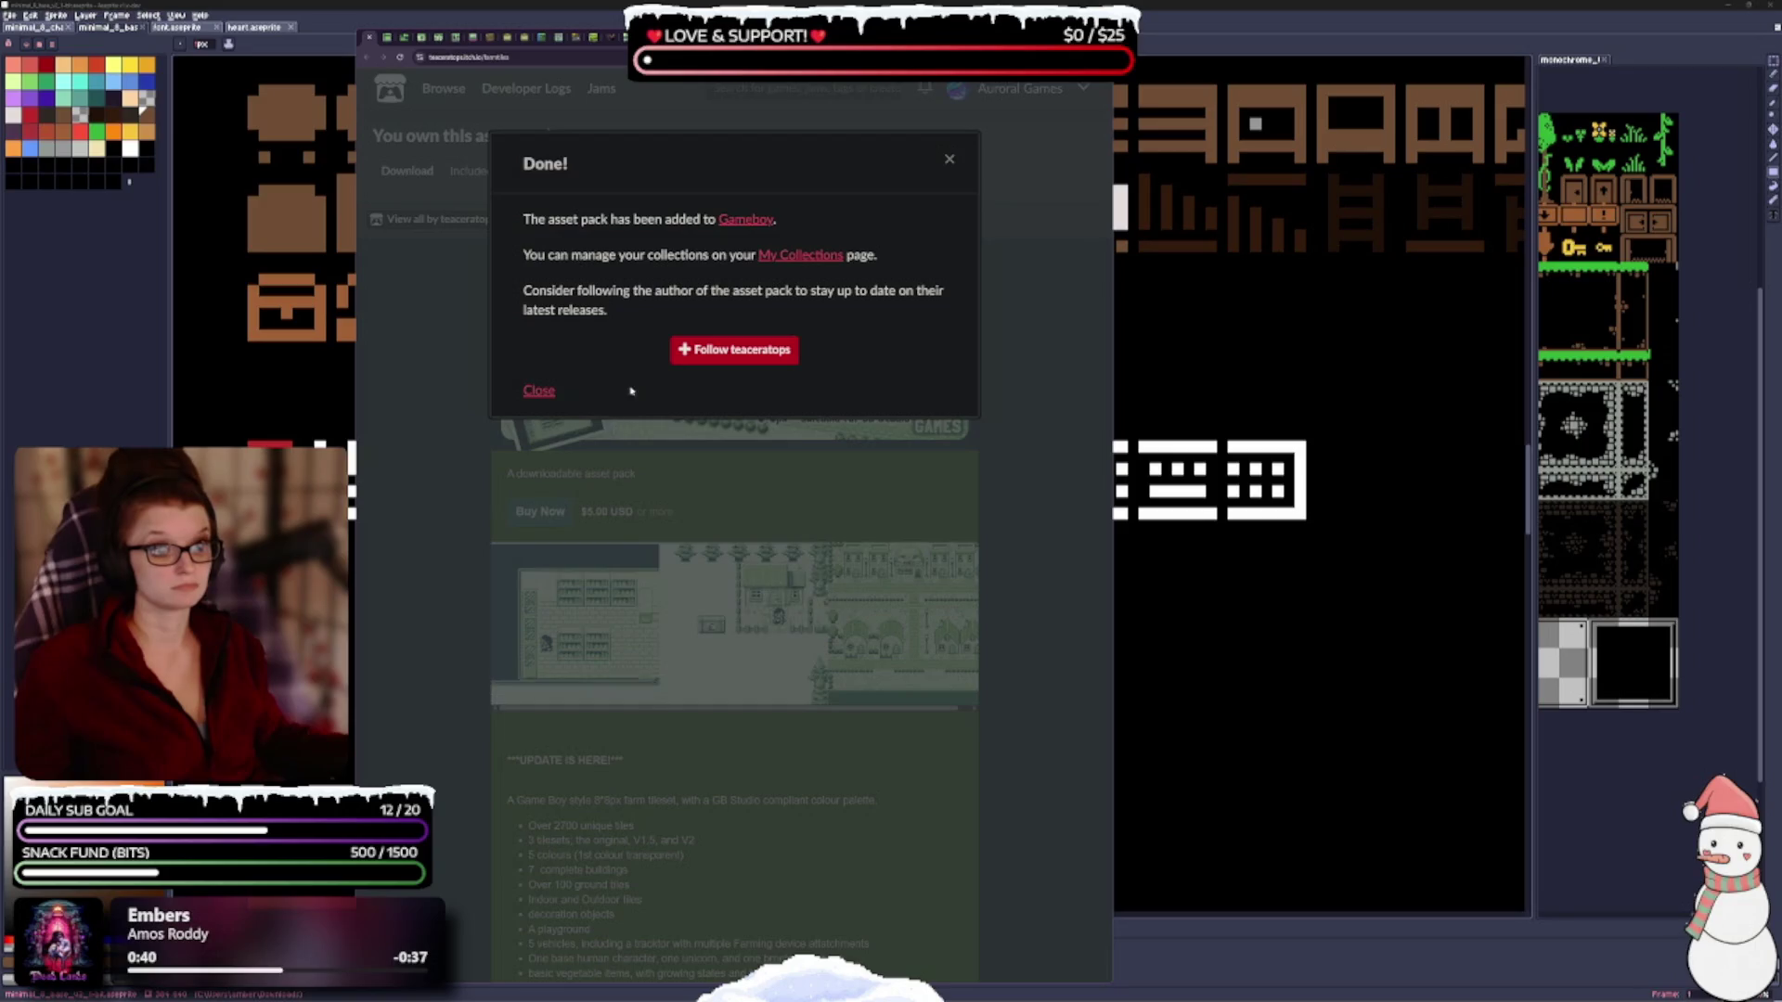
pyautogui.click(539, 390)
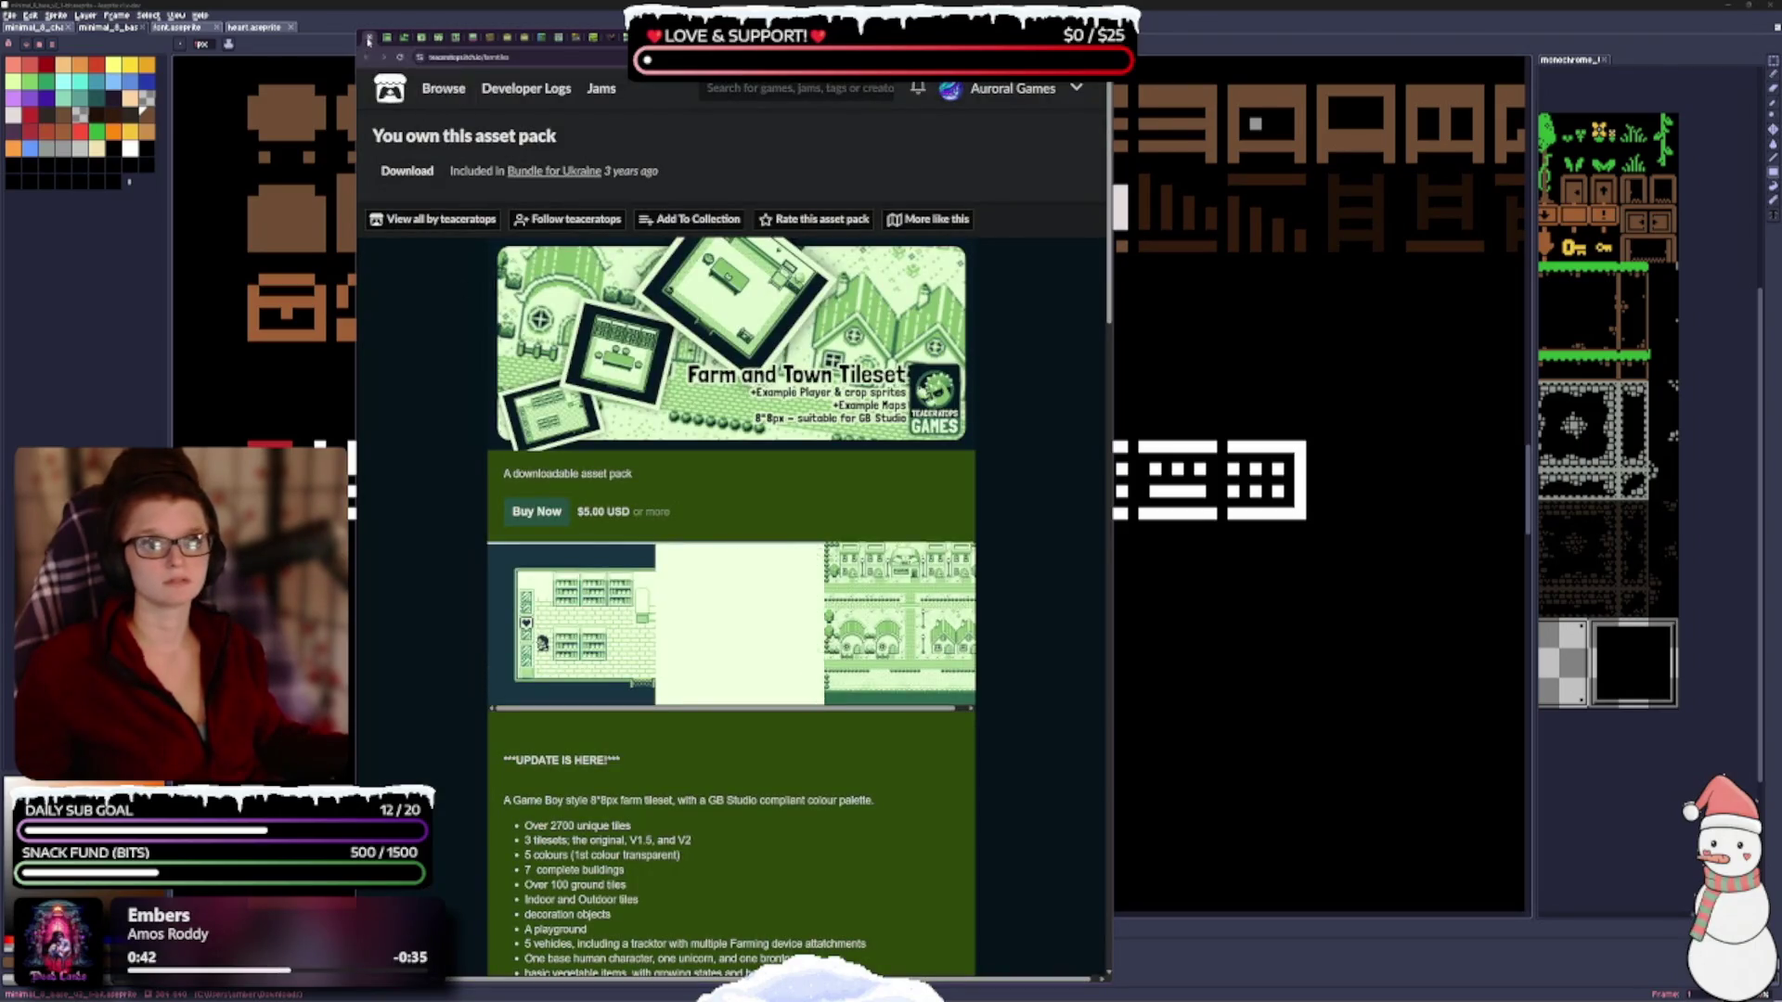
pyautogui.click(370, 38)
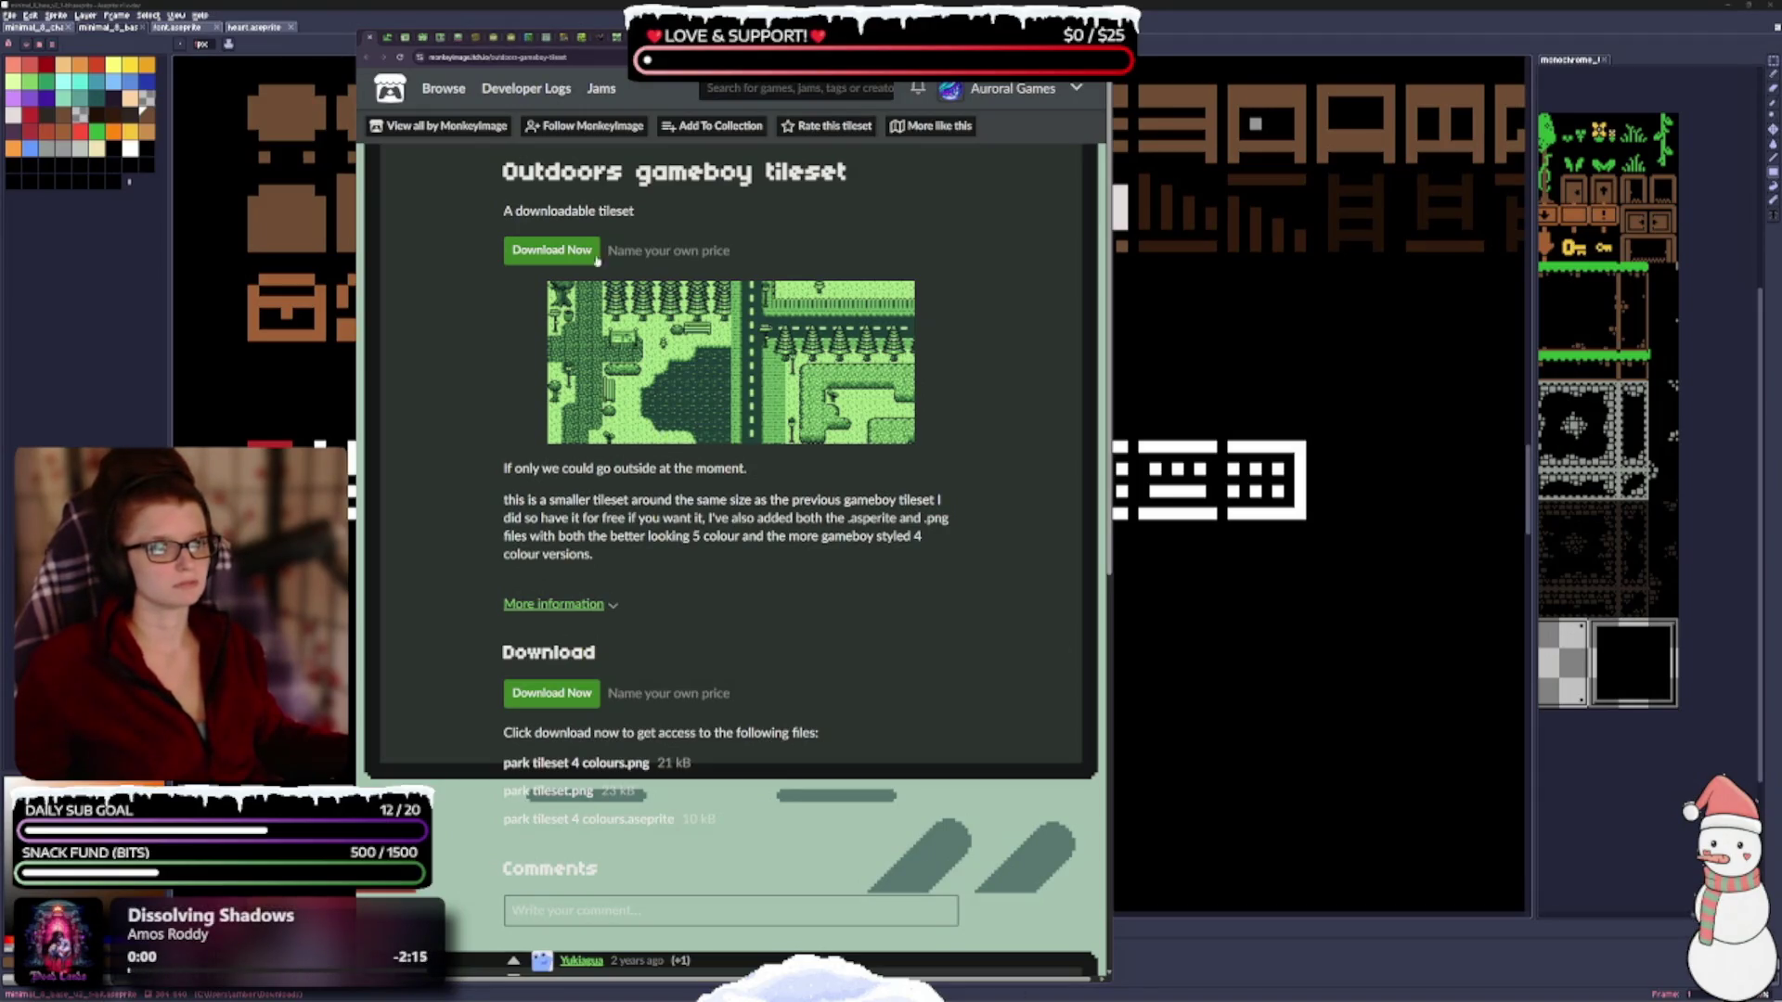
pyautogui.click(678, 126)
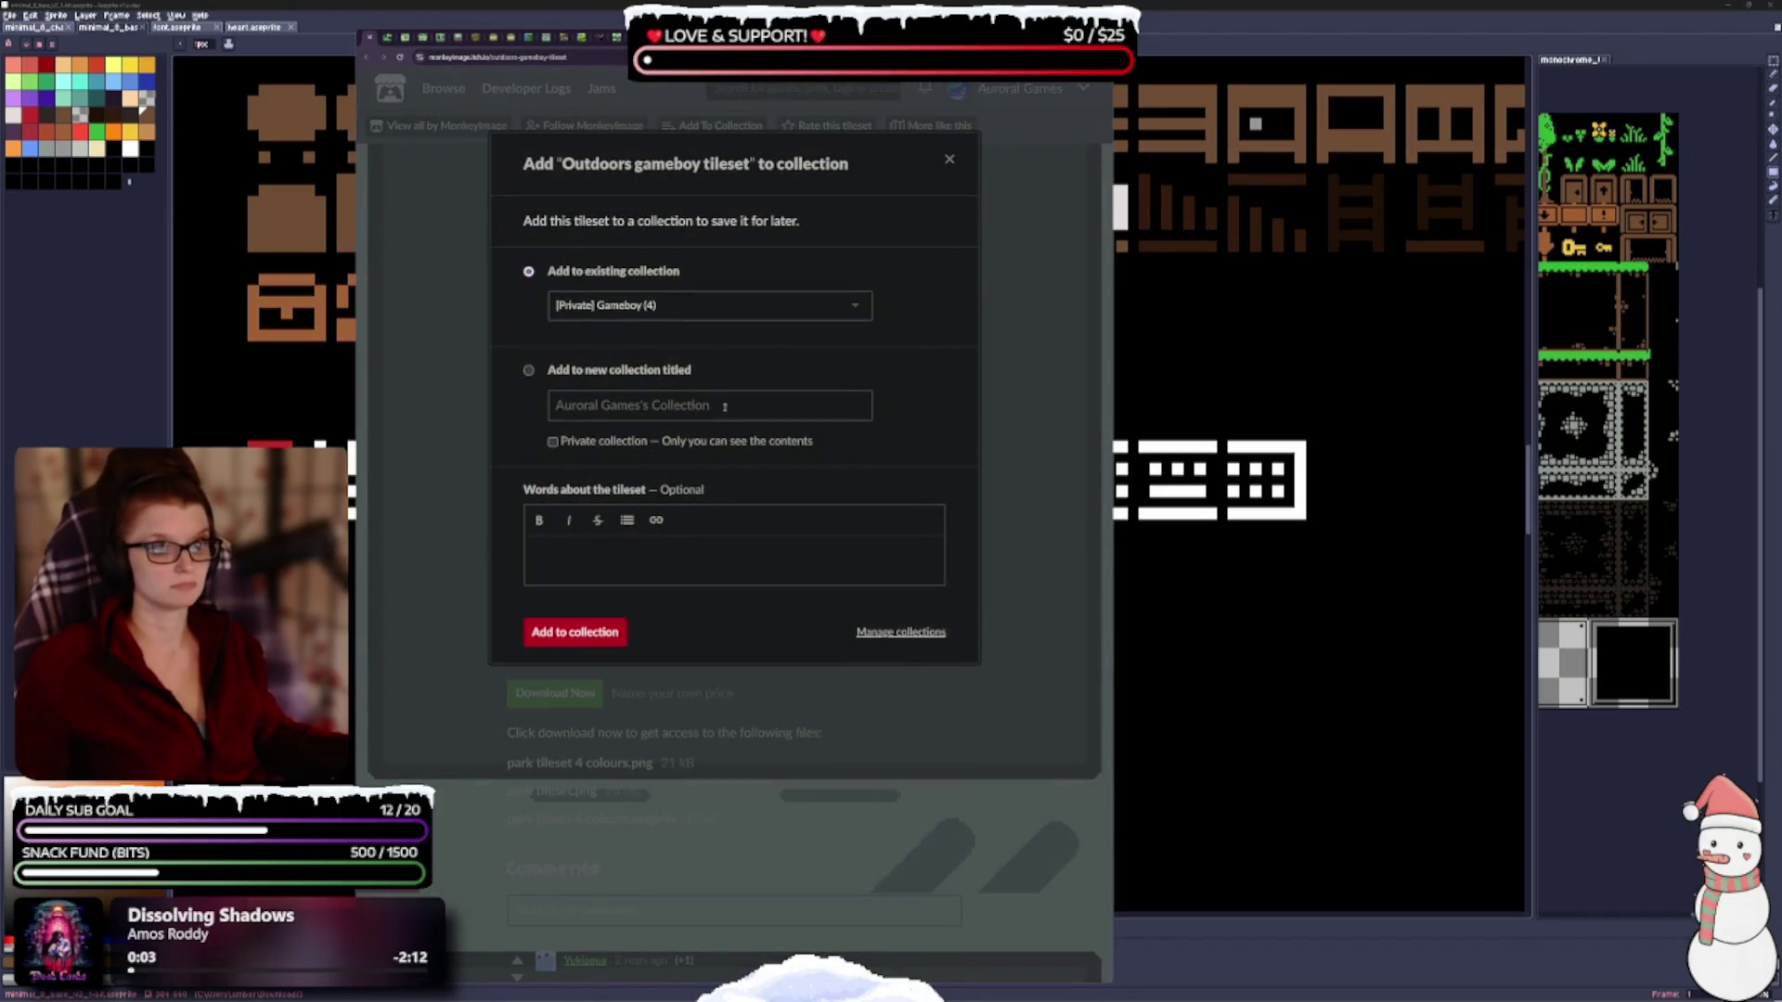
pyautogui.click(576, 631)
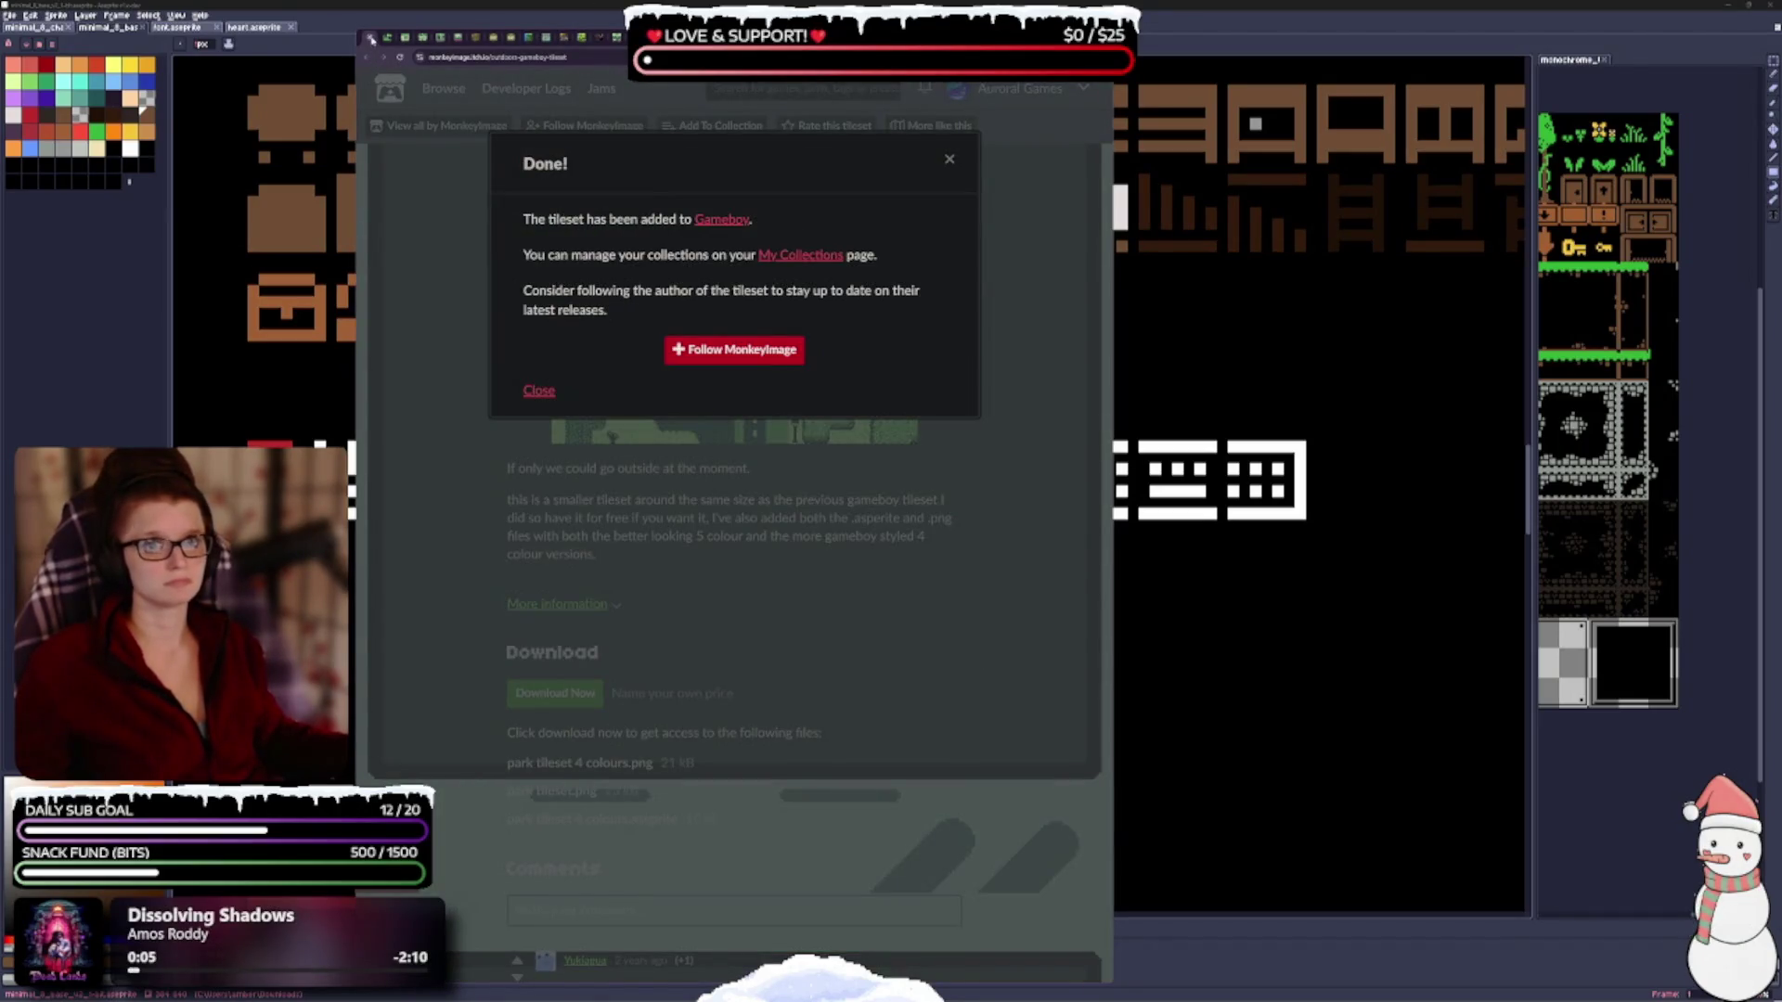
# Add the GameBoy Style Home Interior Tileset and GB Studio 7-11 Tileset to Gameboy.
pyautogui.click(371, 39)
pyautogui.click(715, 125)
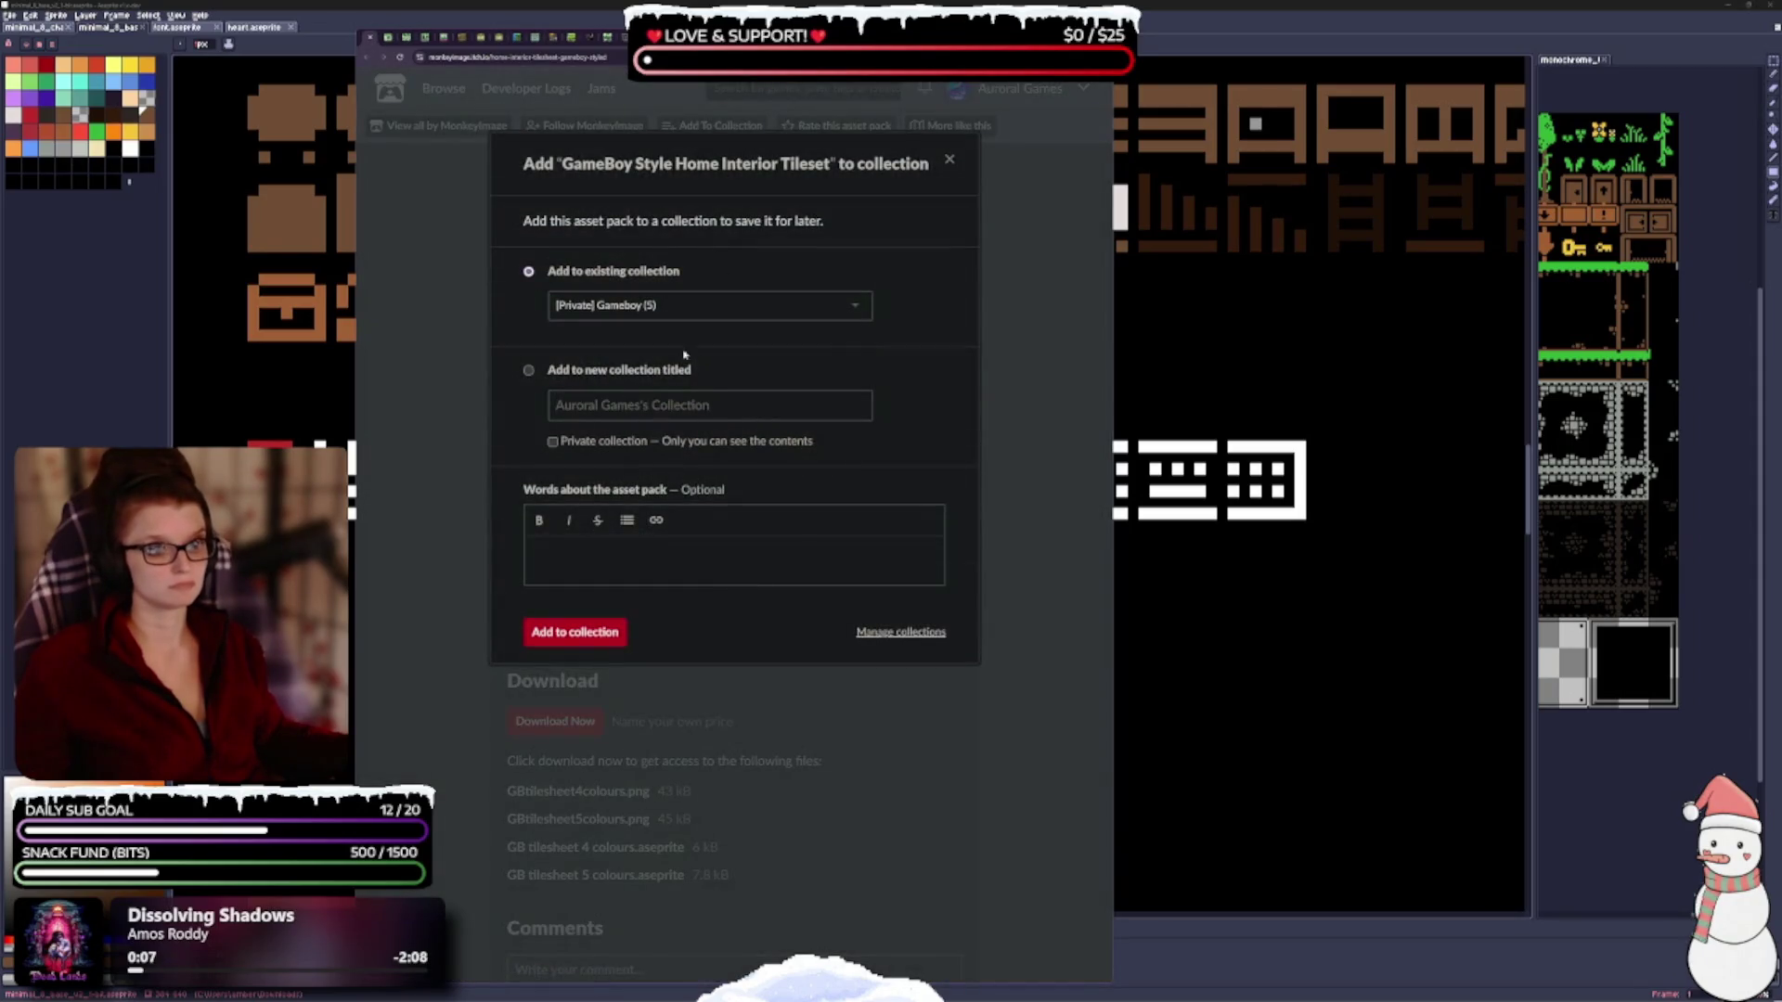
pyautogui.click(575, 633)
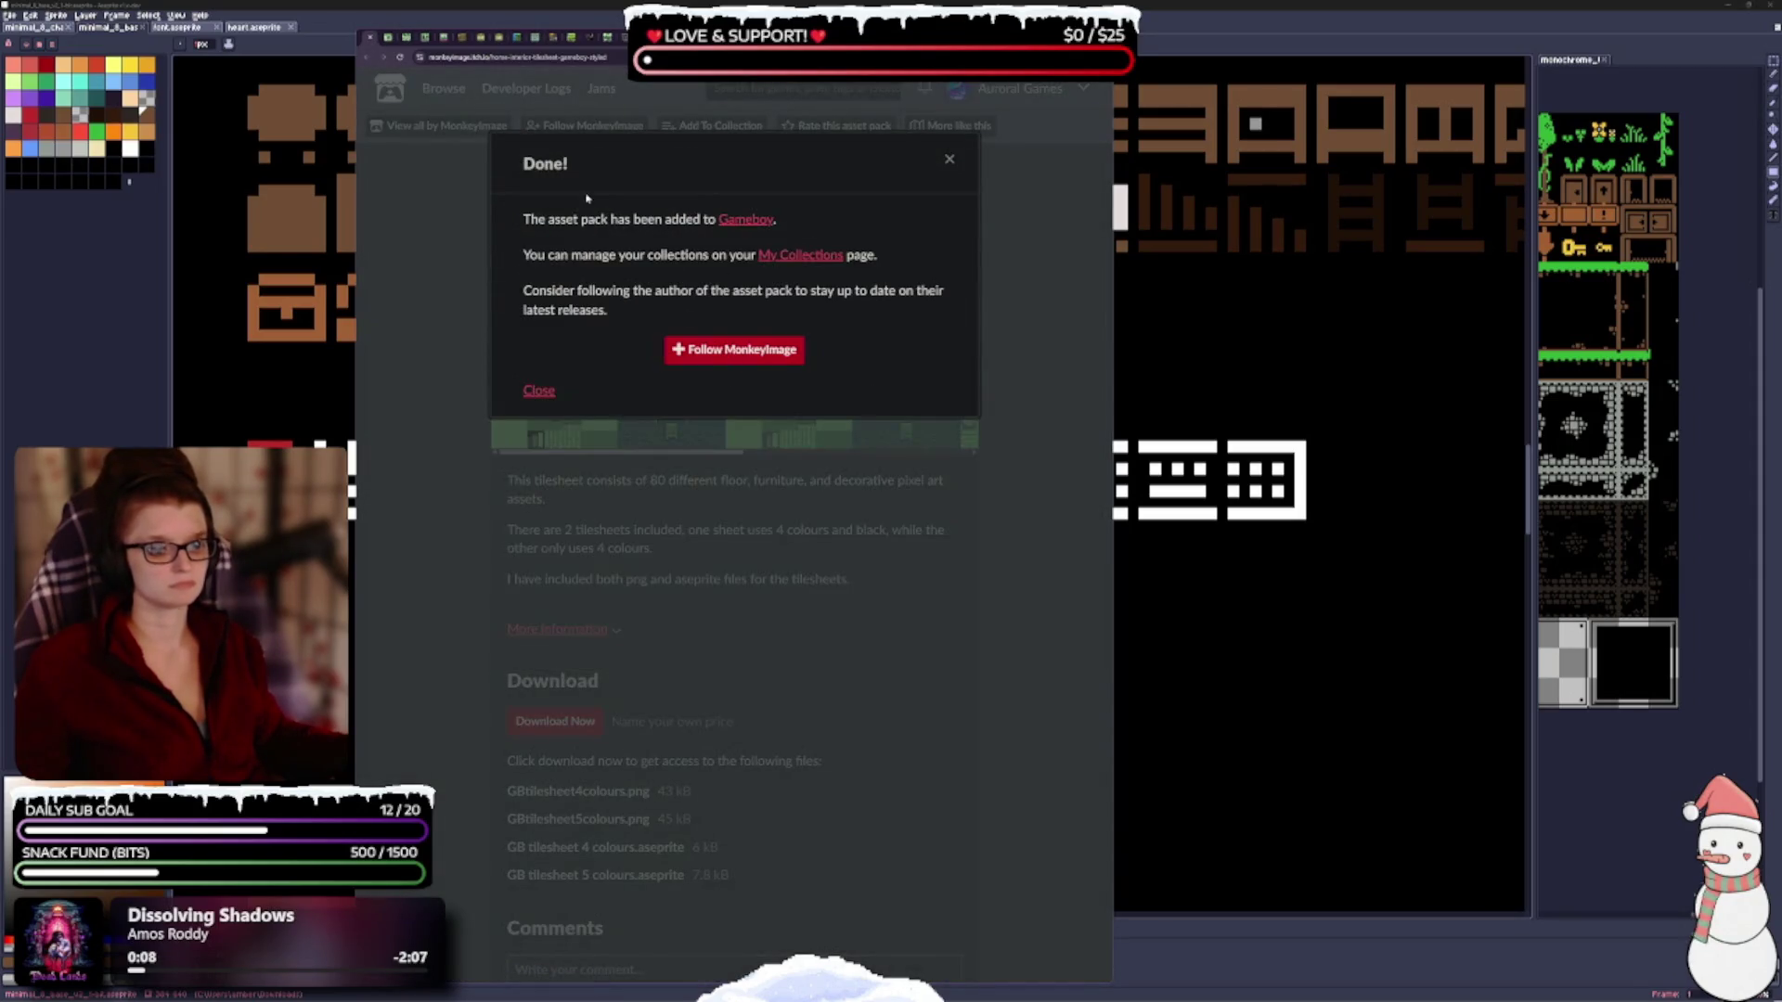
pyautogui.click(371, 39)
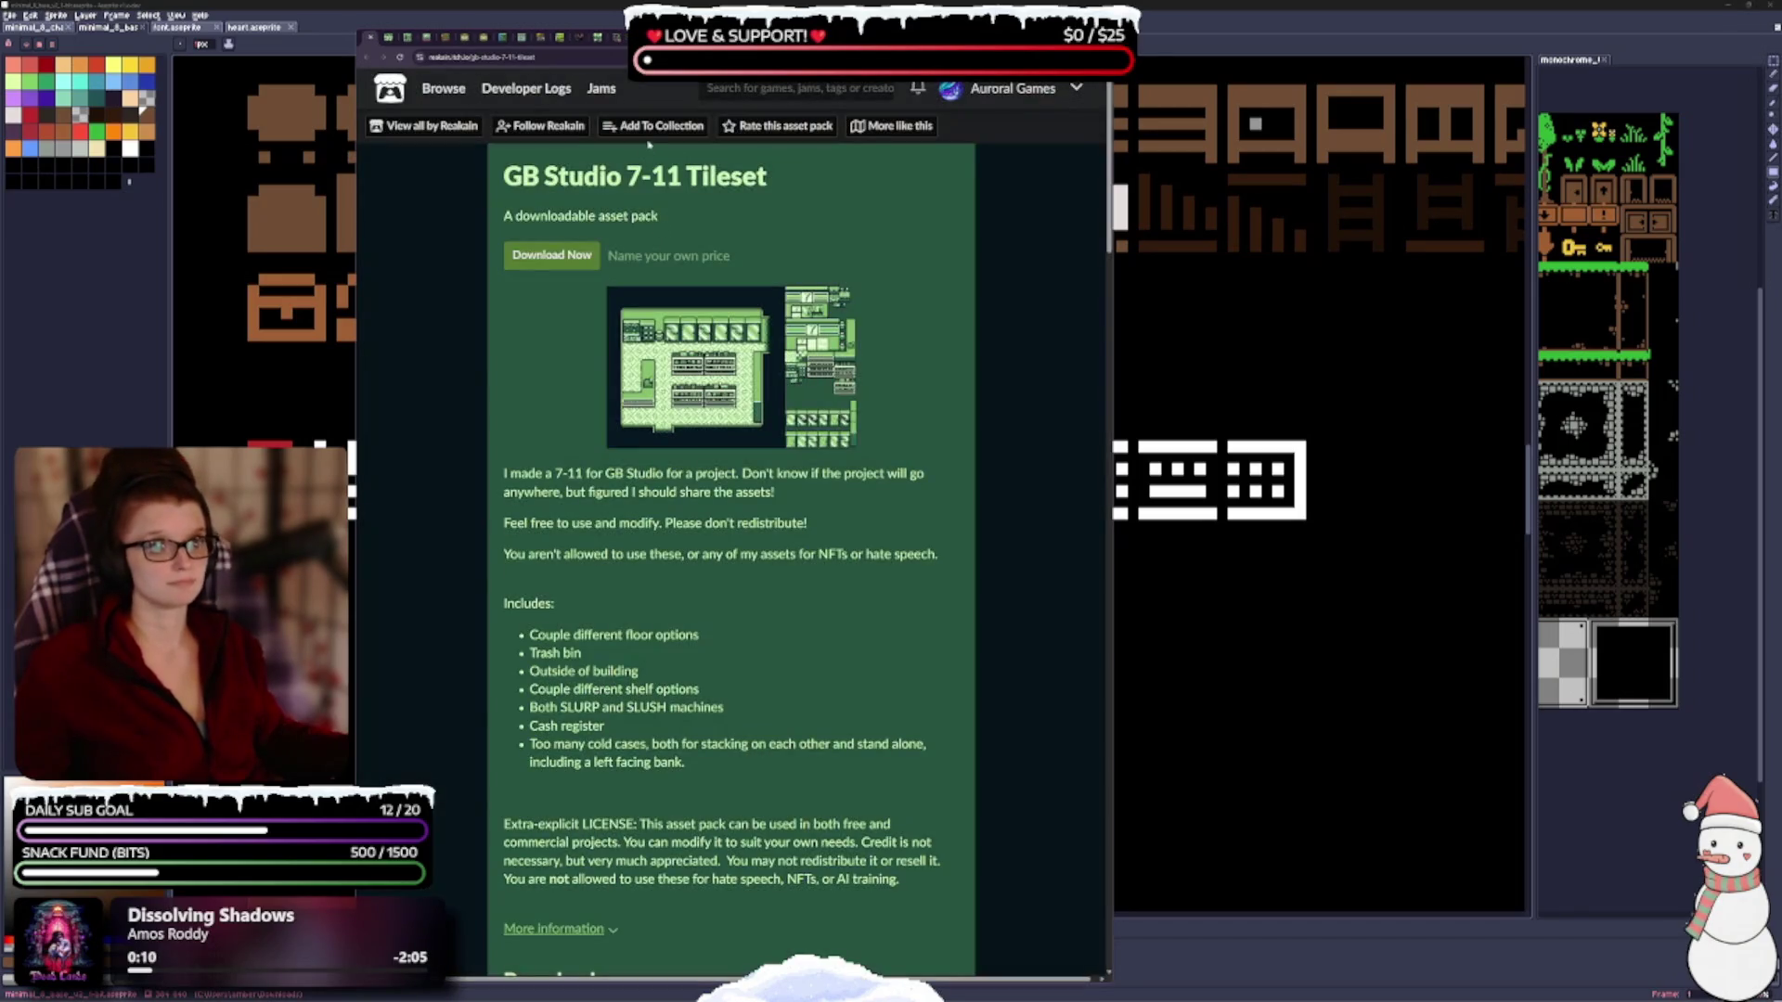
pyautogui.click(650, 130)
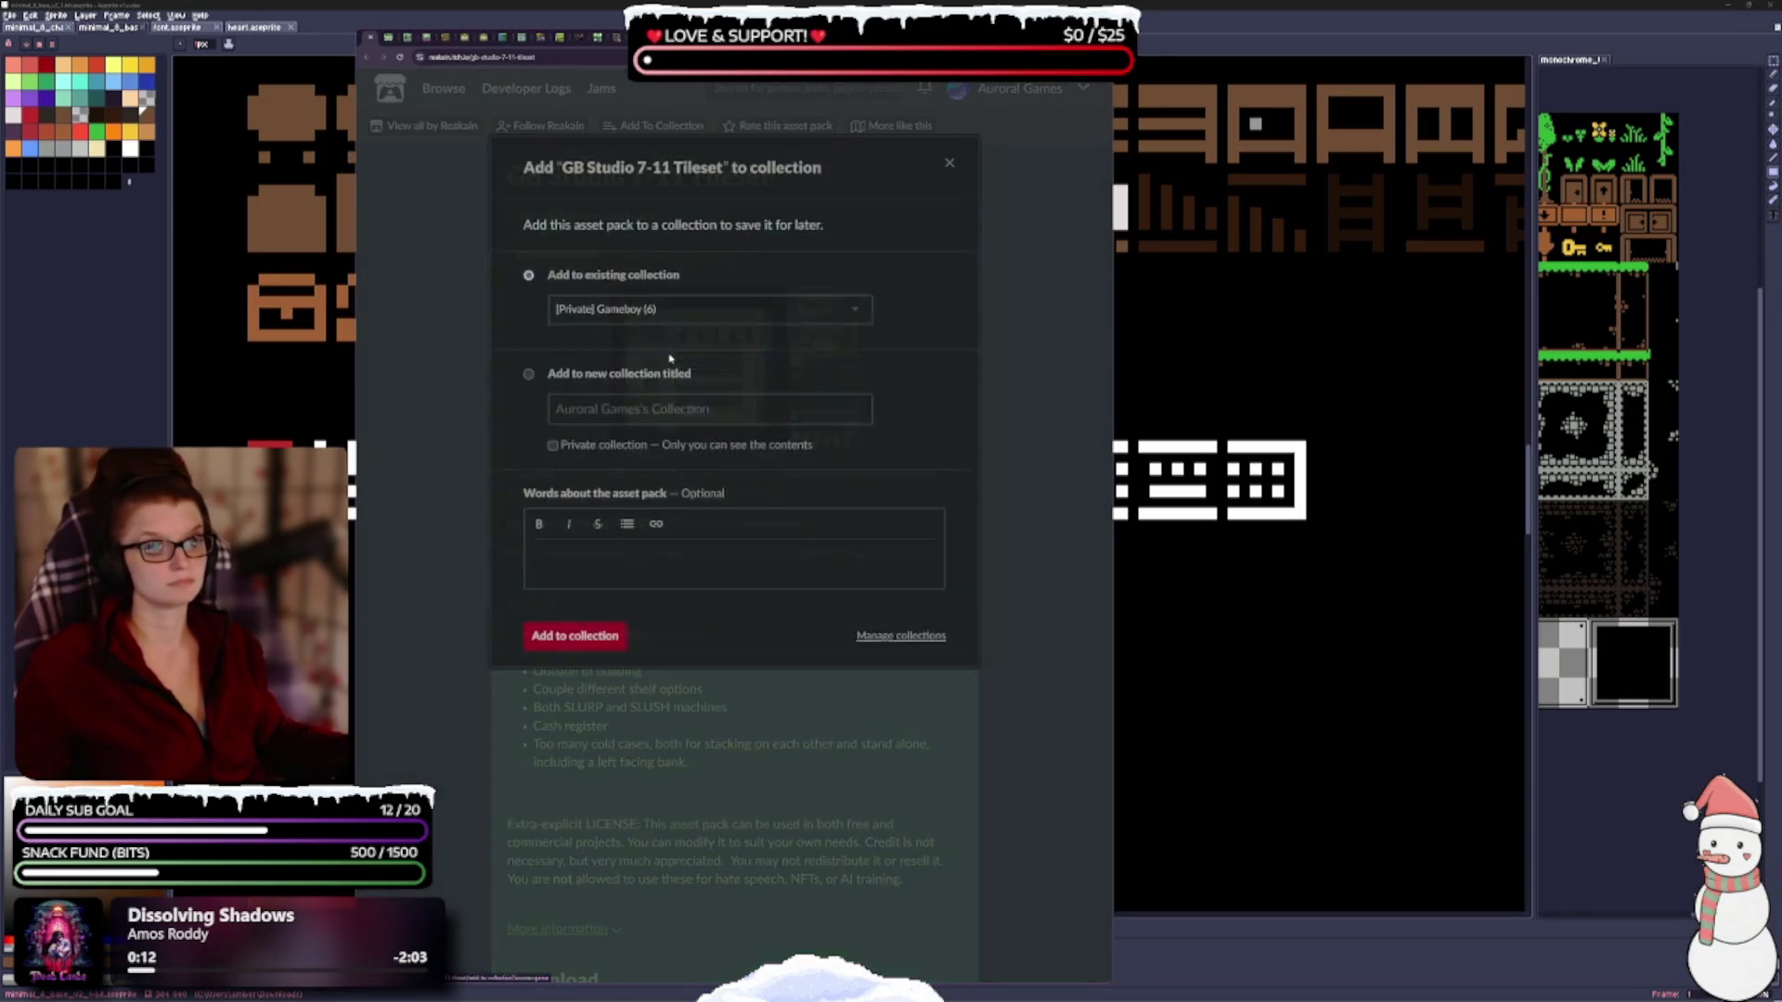
pyautogui.click(573, 637)
# Add the Top-down RPG Fantasy Tileset and World tilesets remastered to Gameboy.
pyautogui.click(371, 39)
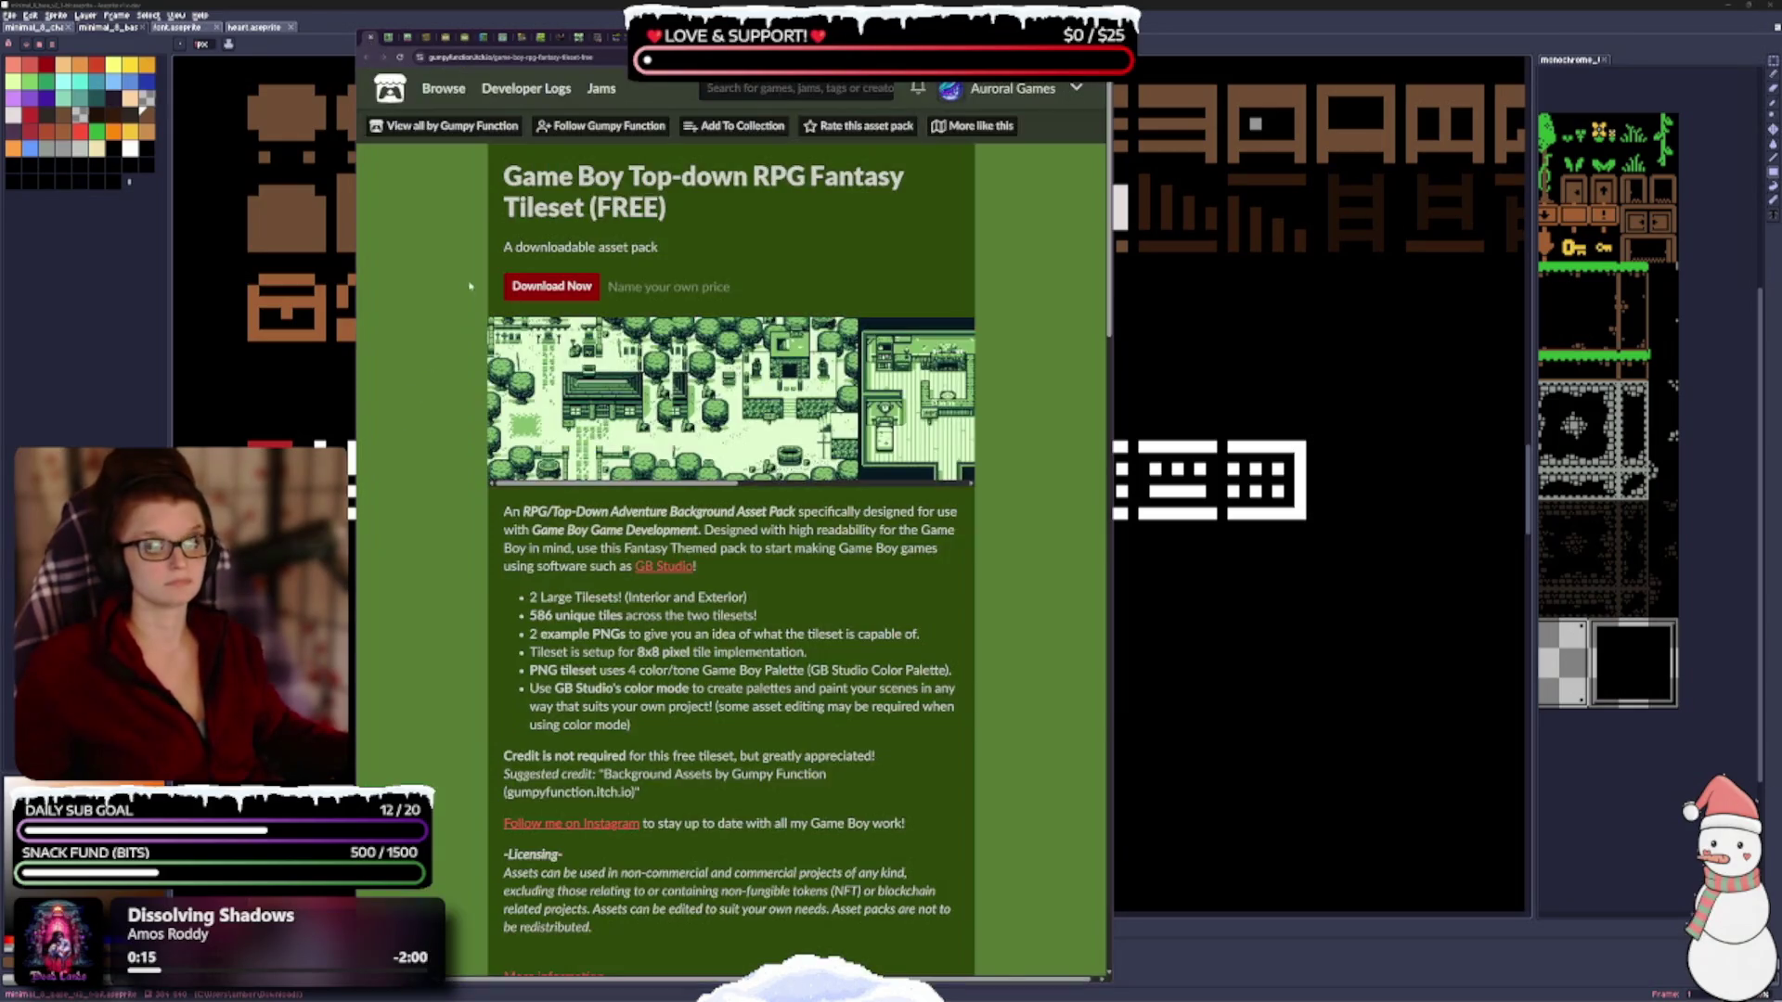
pyautogui.click(722, 128)
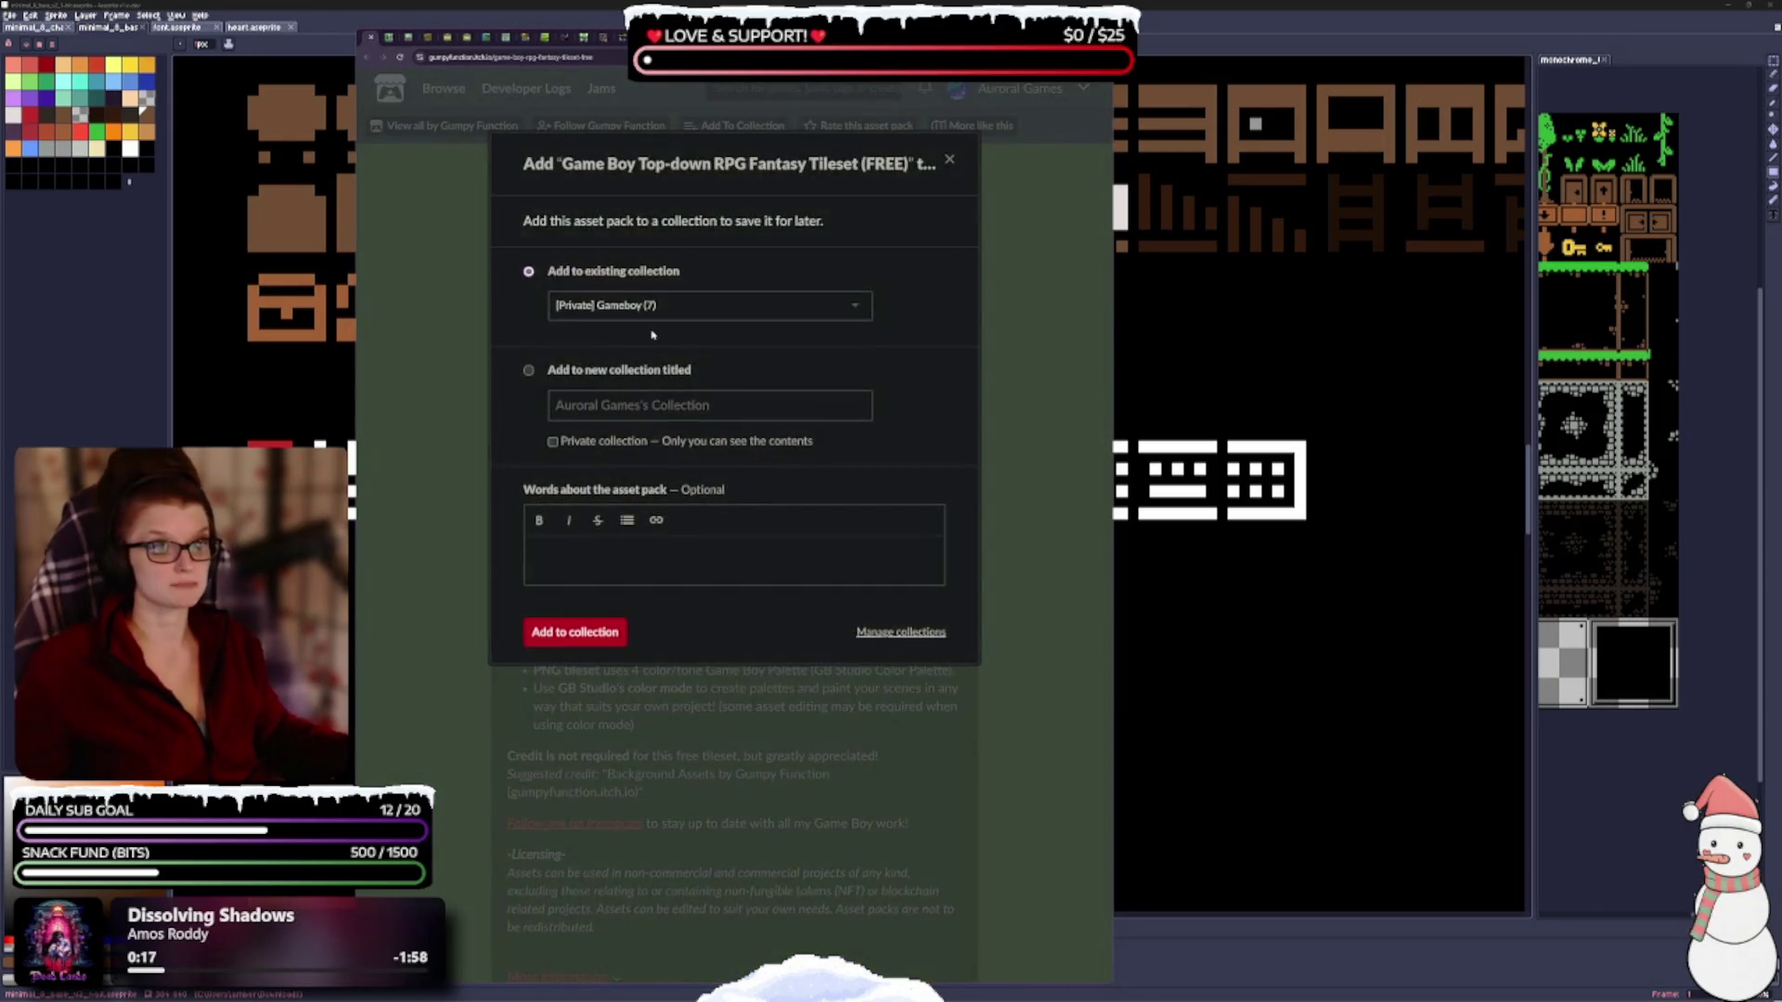
pyautogui.click(590, 630)
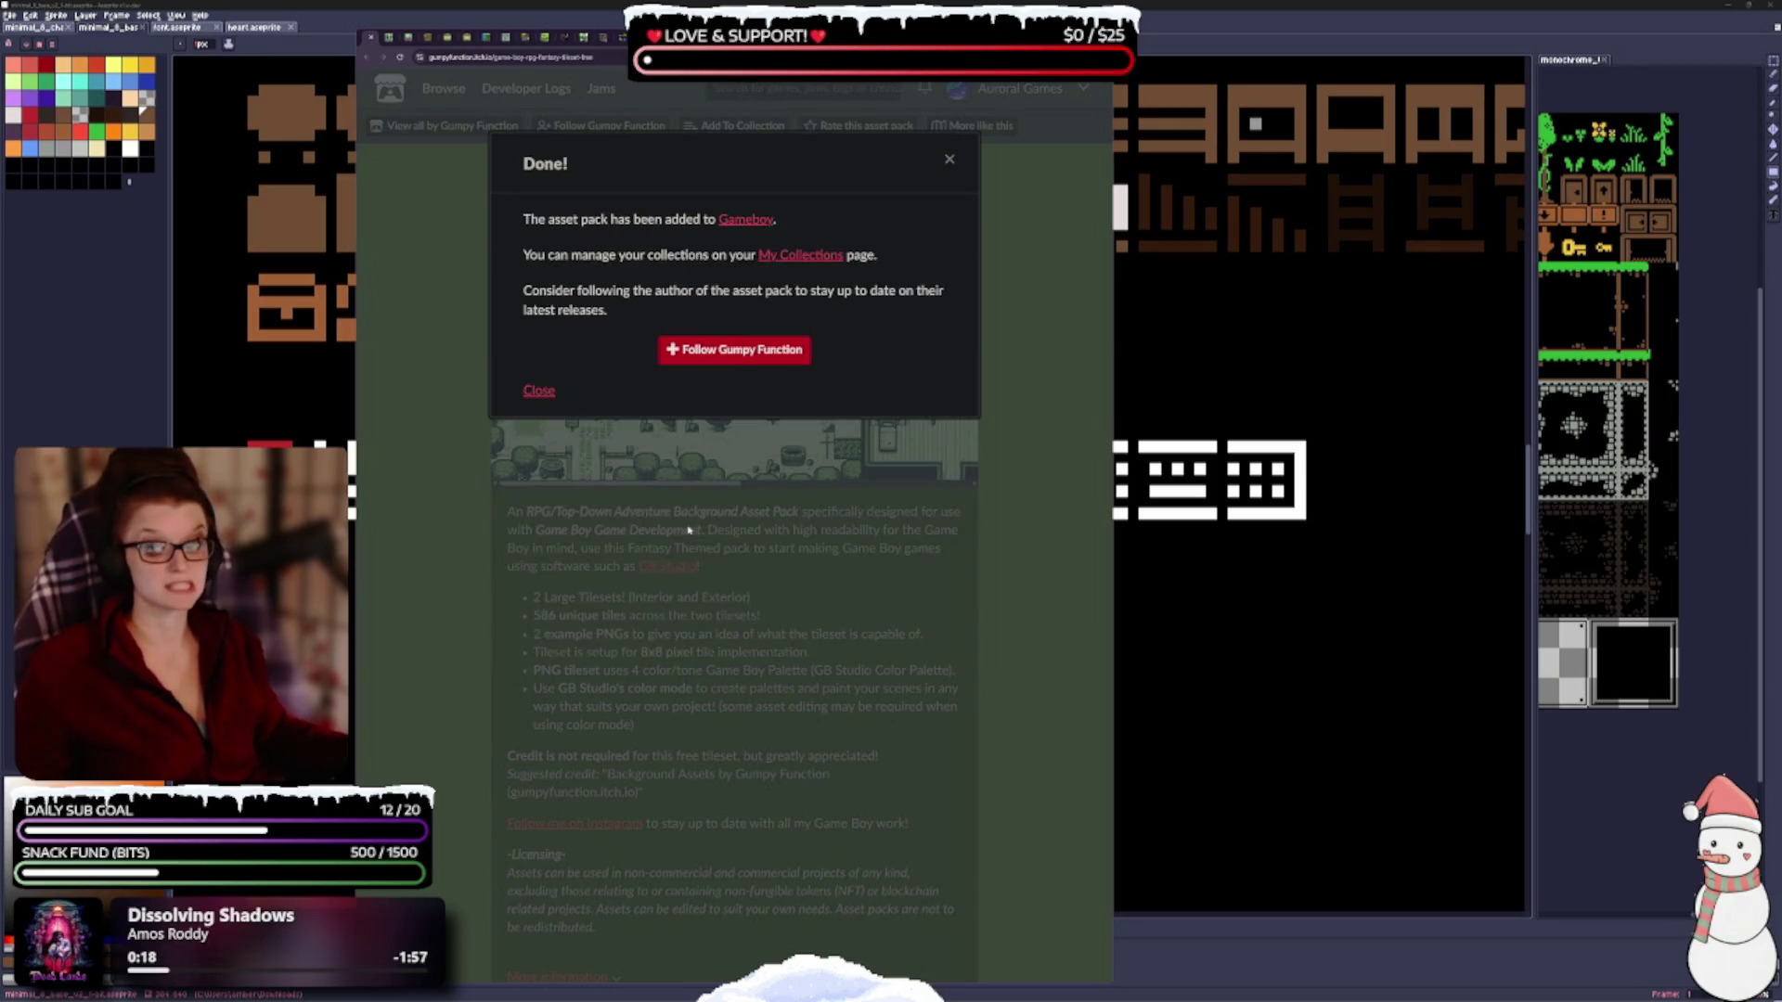
pyautogui.hotkey('ctrl', 'w')
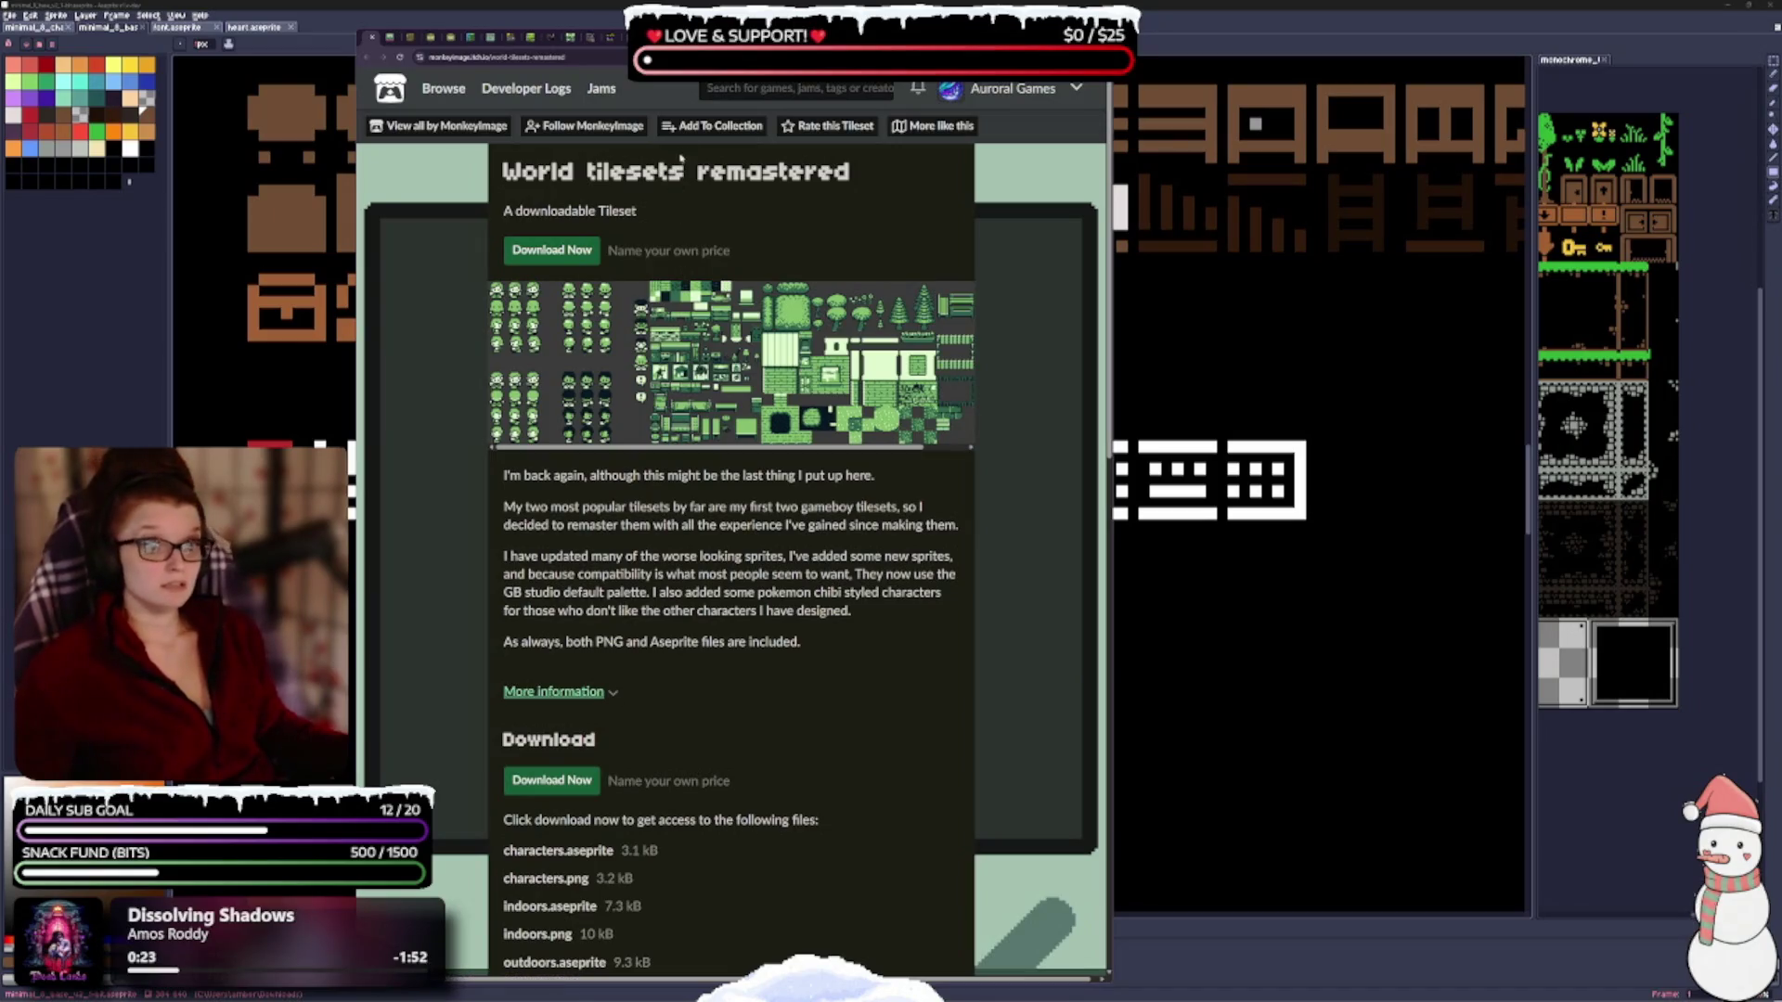
pyautogui.click(712, 125)
pyautogui.click(587, 631)
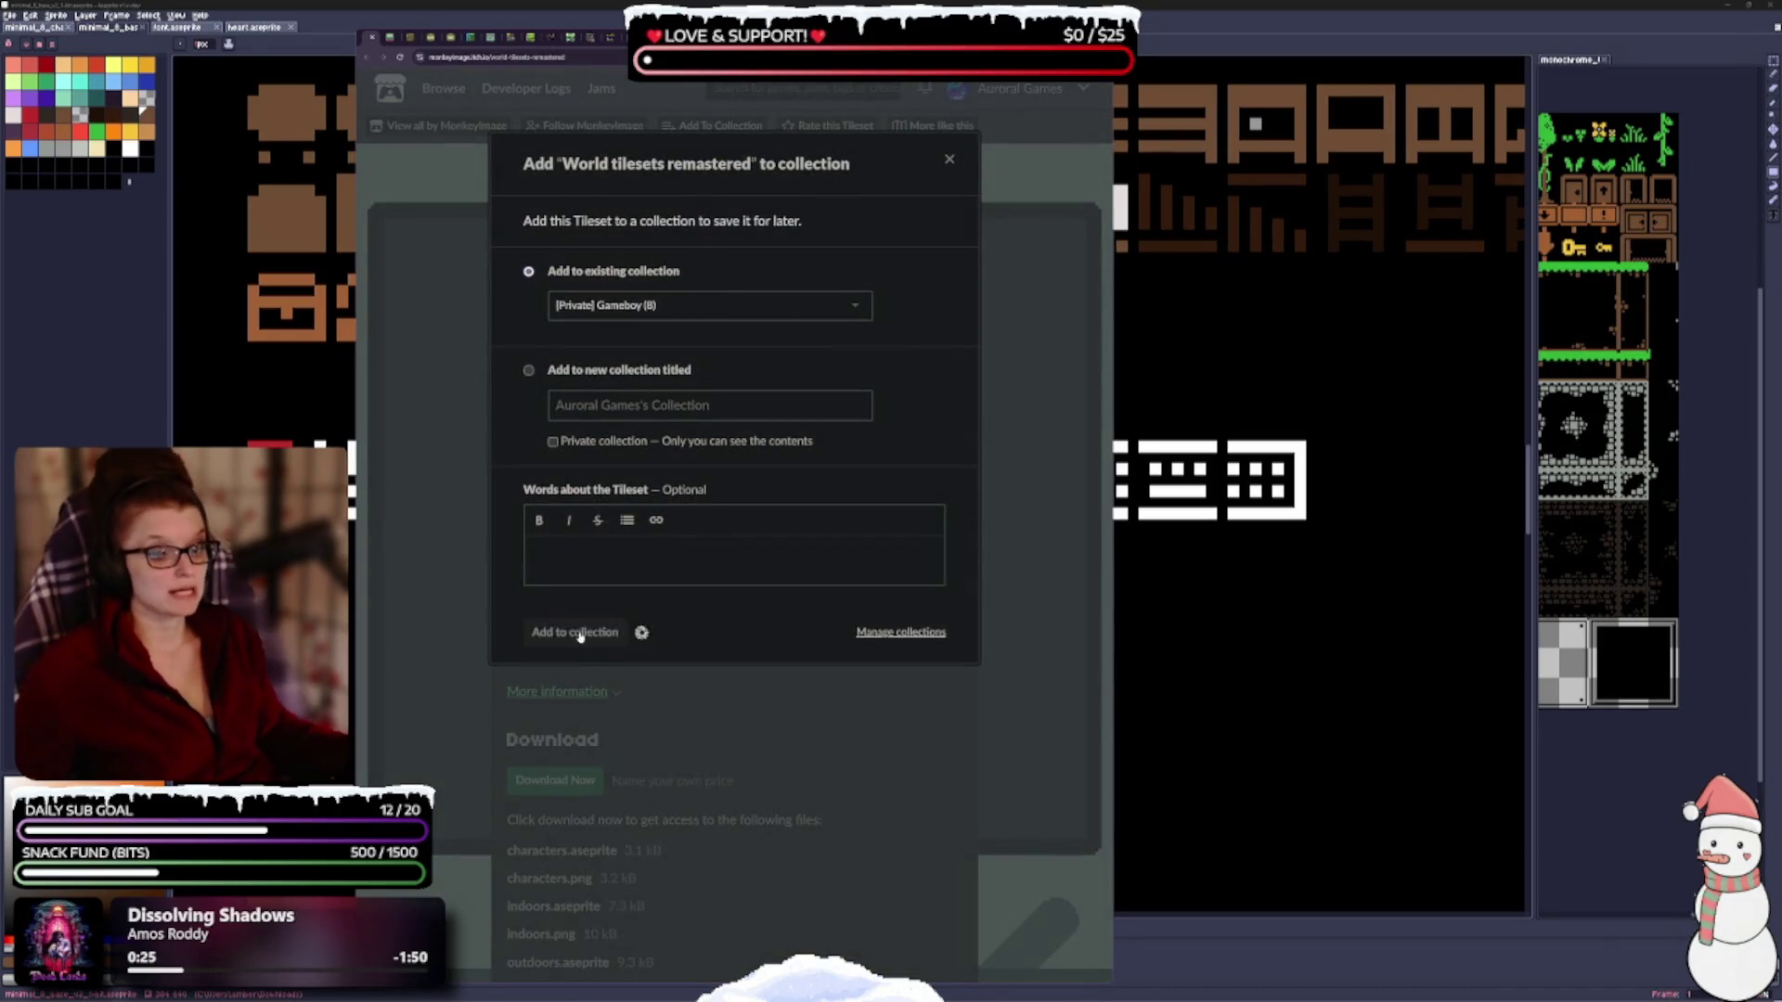
pyautogui.click(564, 525)
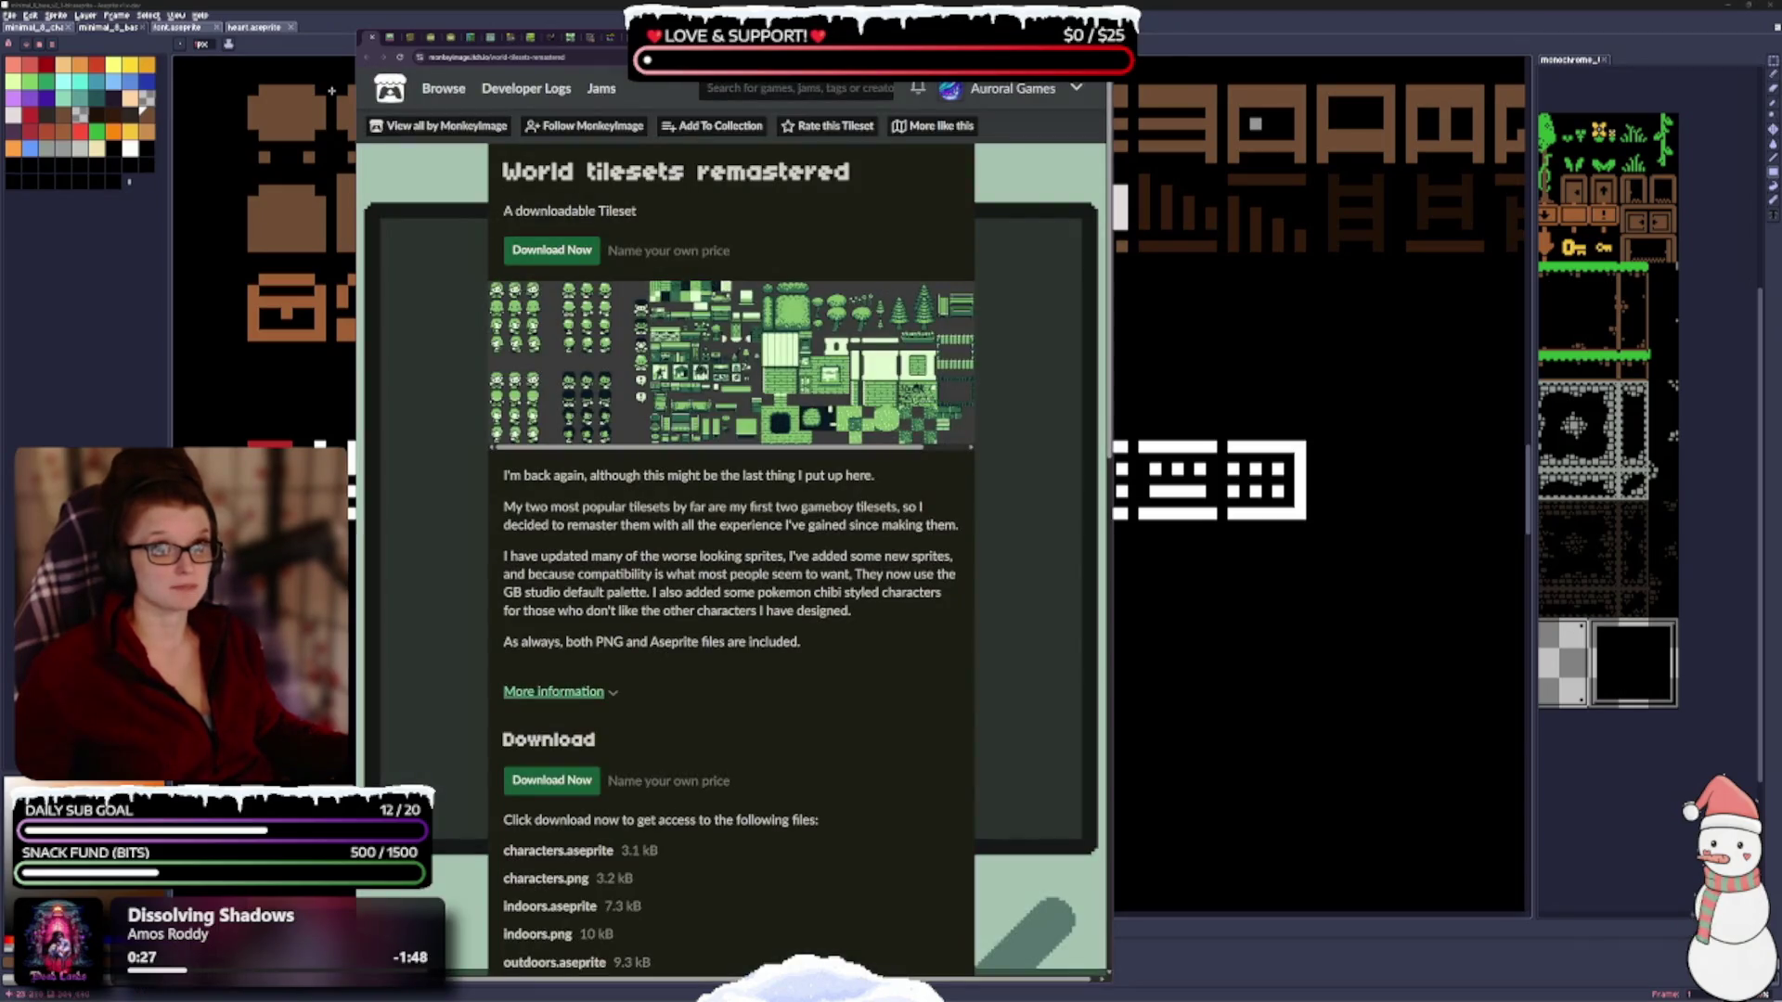
# Add GB studio overworld tiles and the Super Gameboy Quest UI pack to Gameboy.
pyautogui.hotkey('ctrl', 'w')
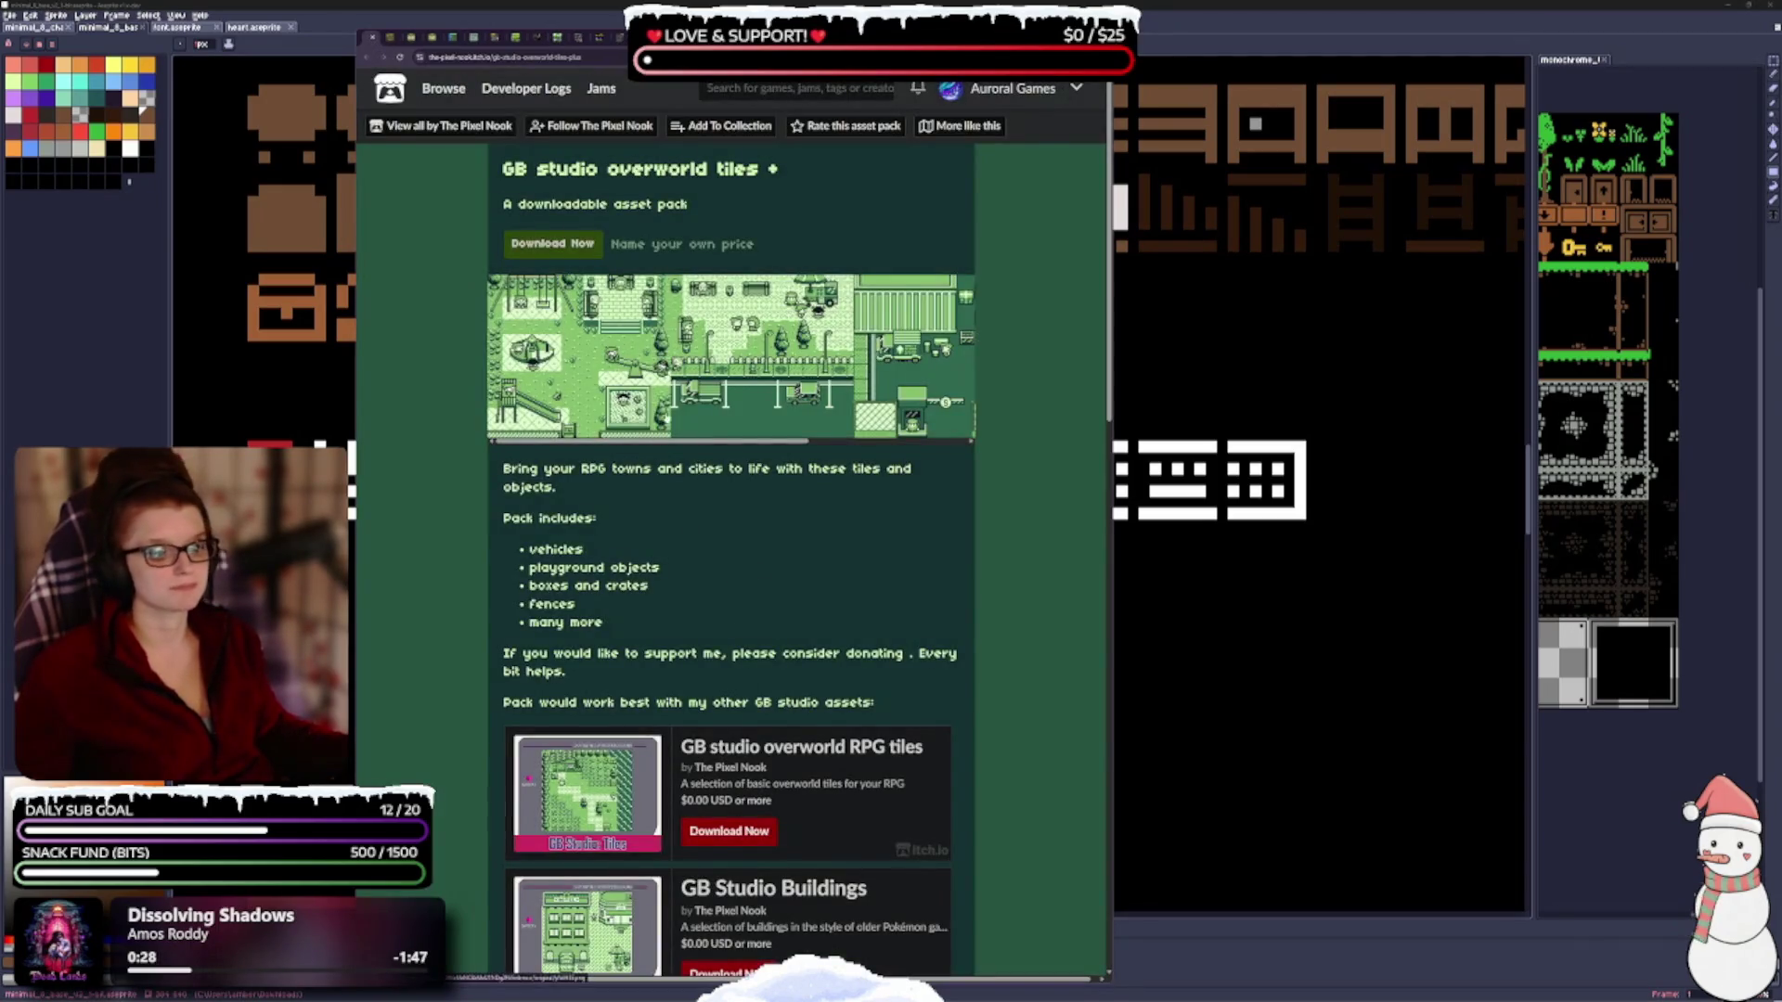
pyautogui.click(698, 127)
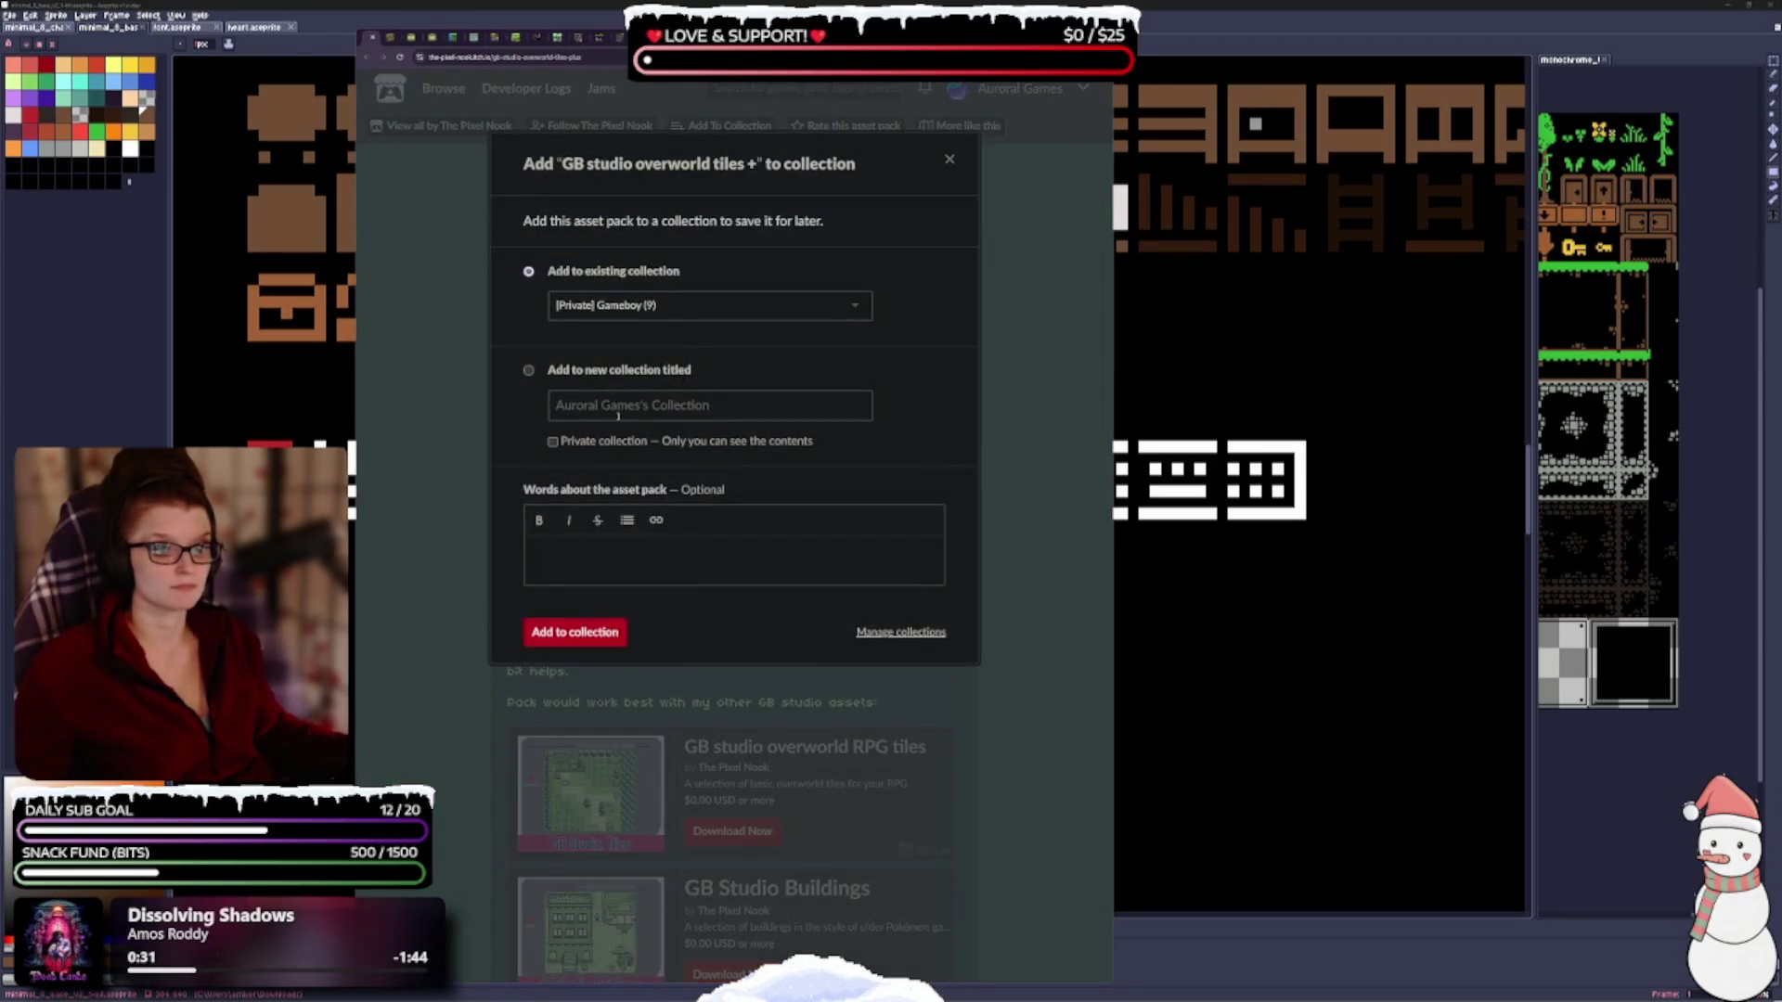
pyautogui.click(604, 631)
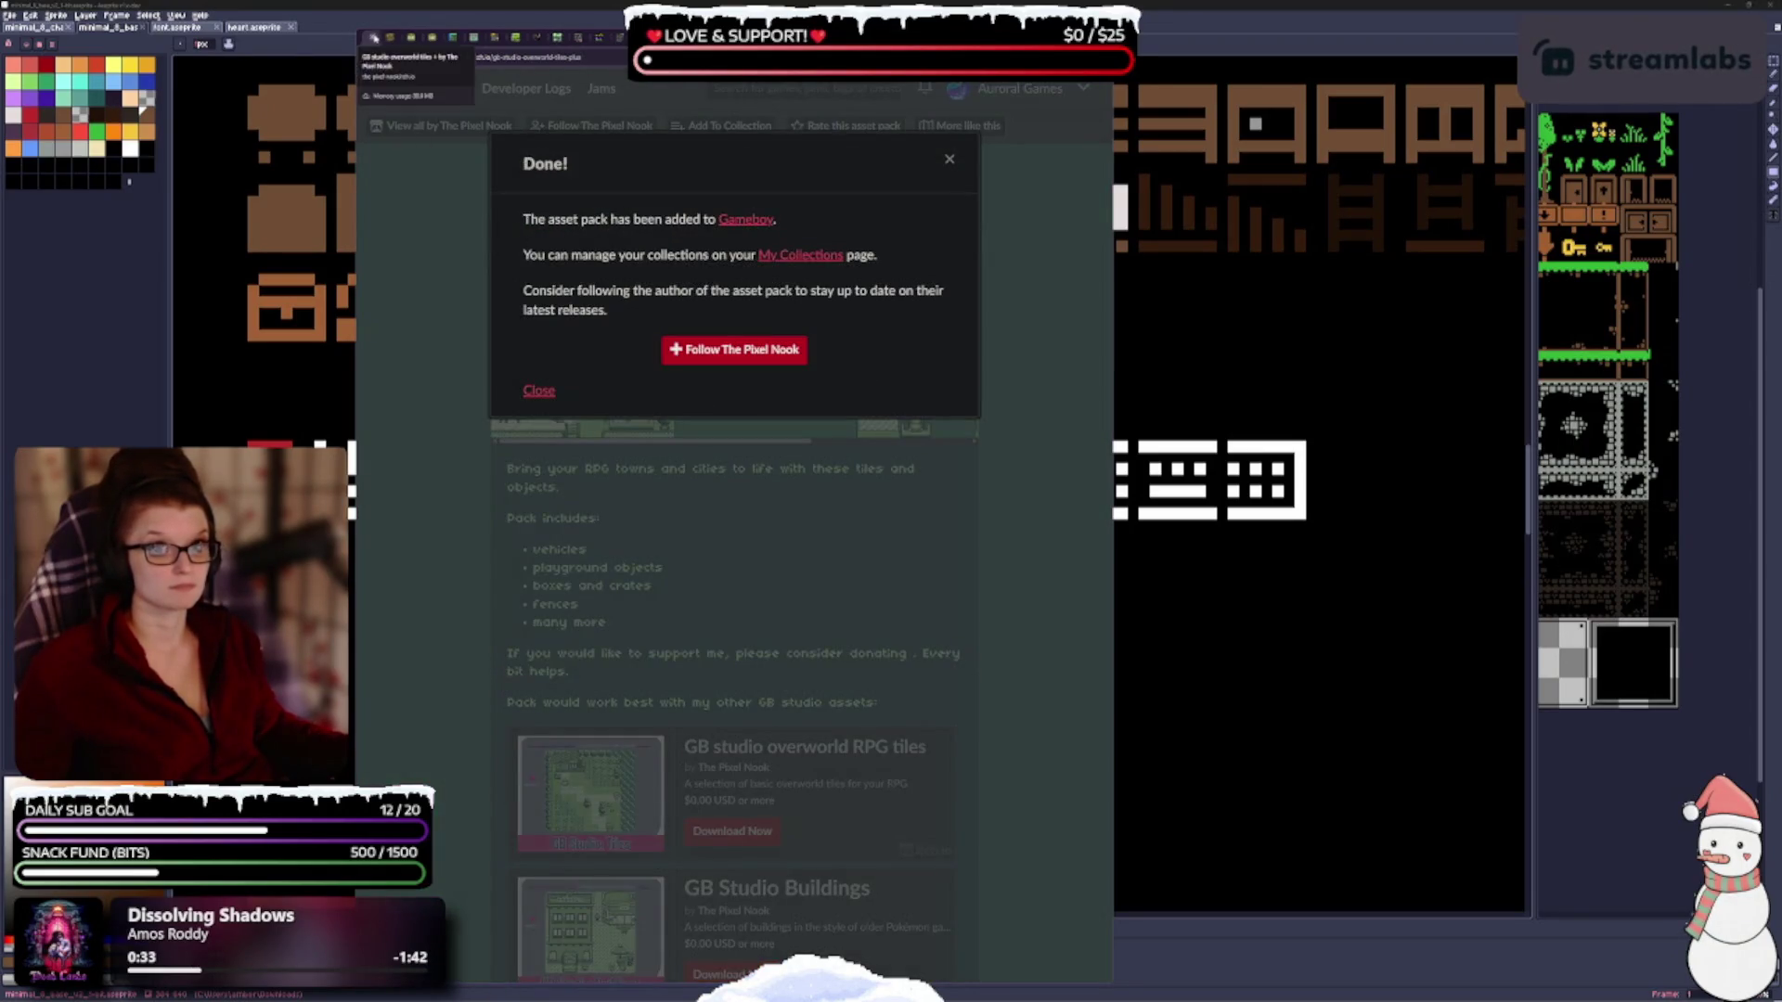
pyautogui.hotkey('ctrl', 'w')
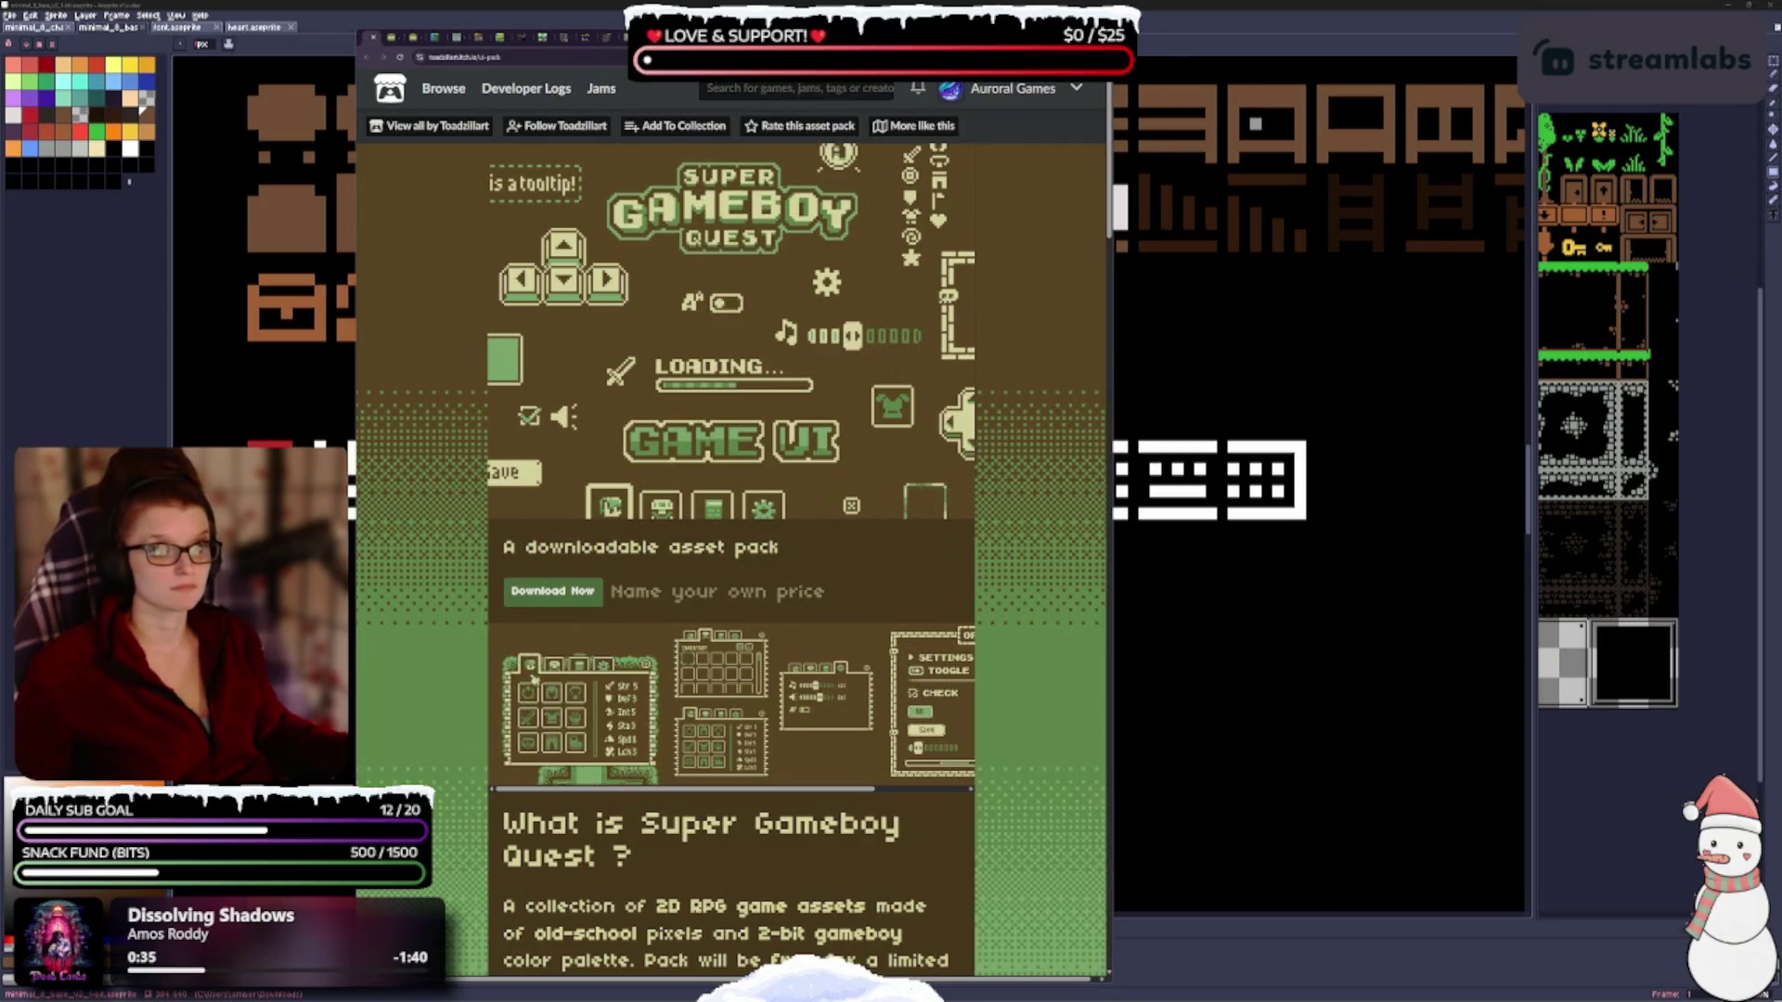
pyautogui.click(678, 126)
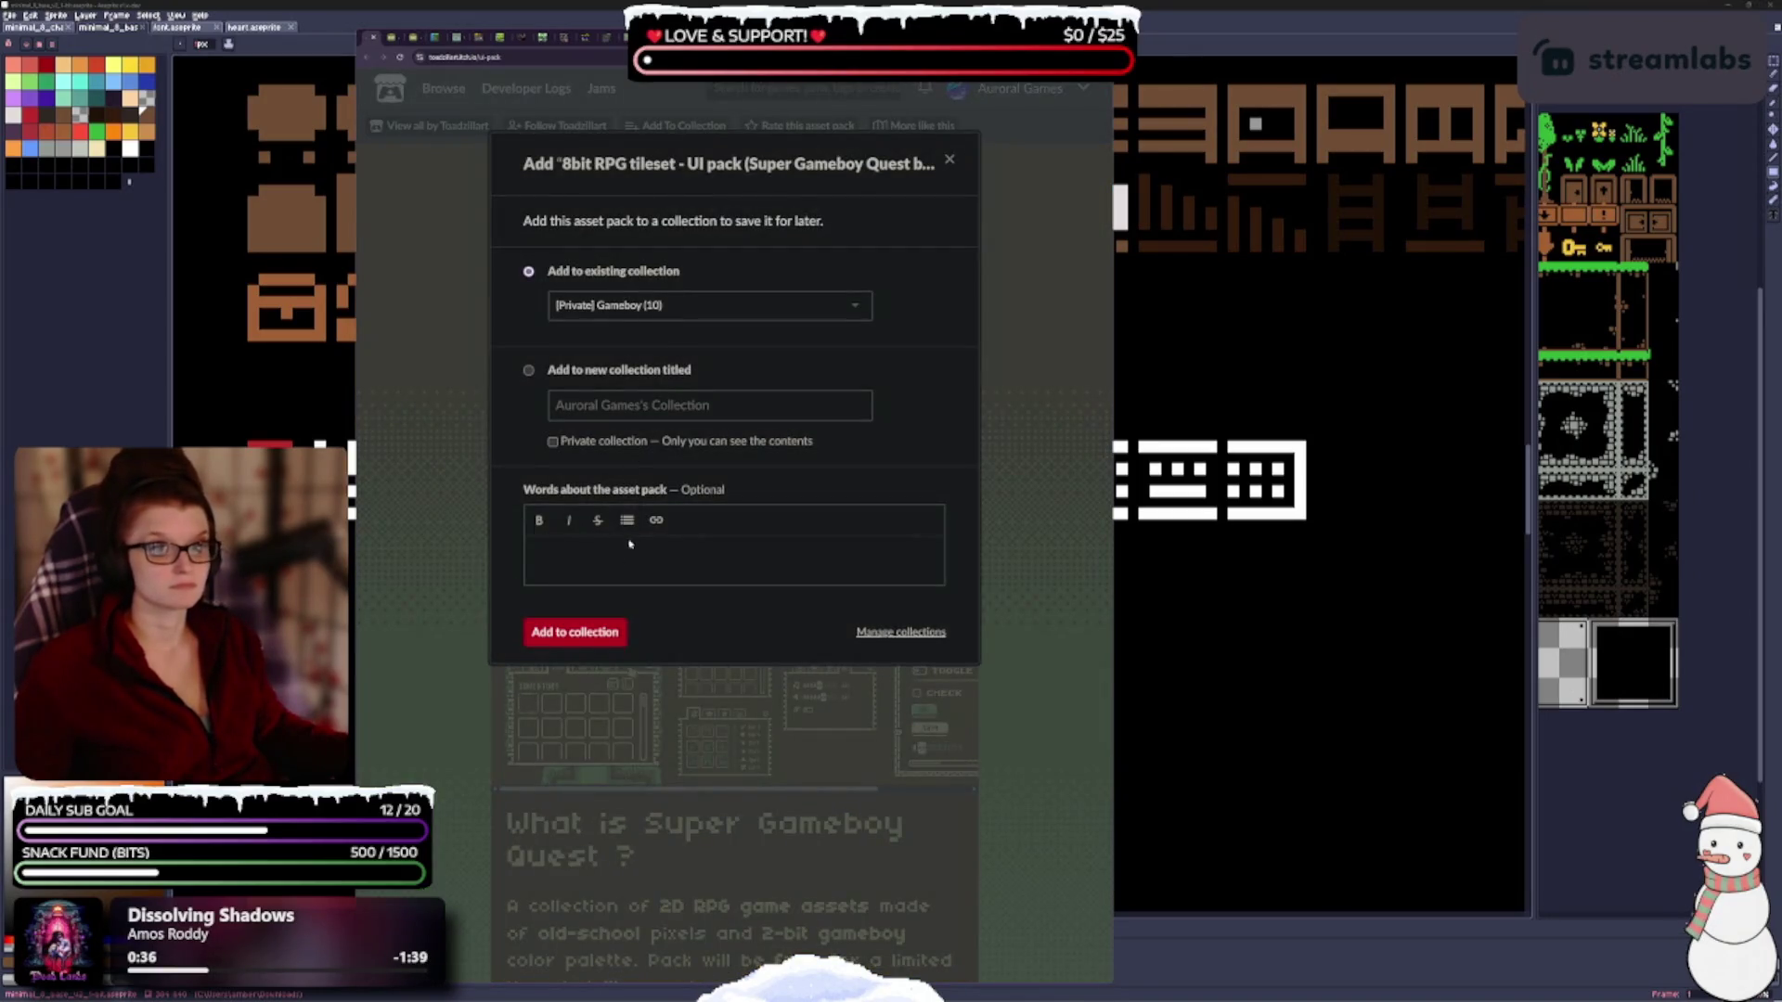
pyautogui.click(563, 637)
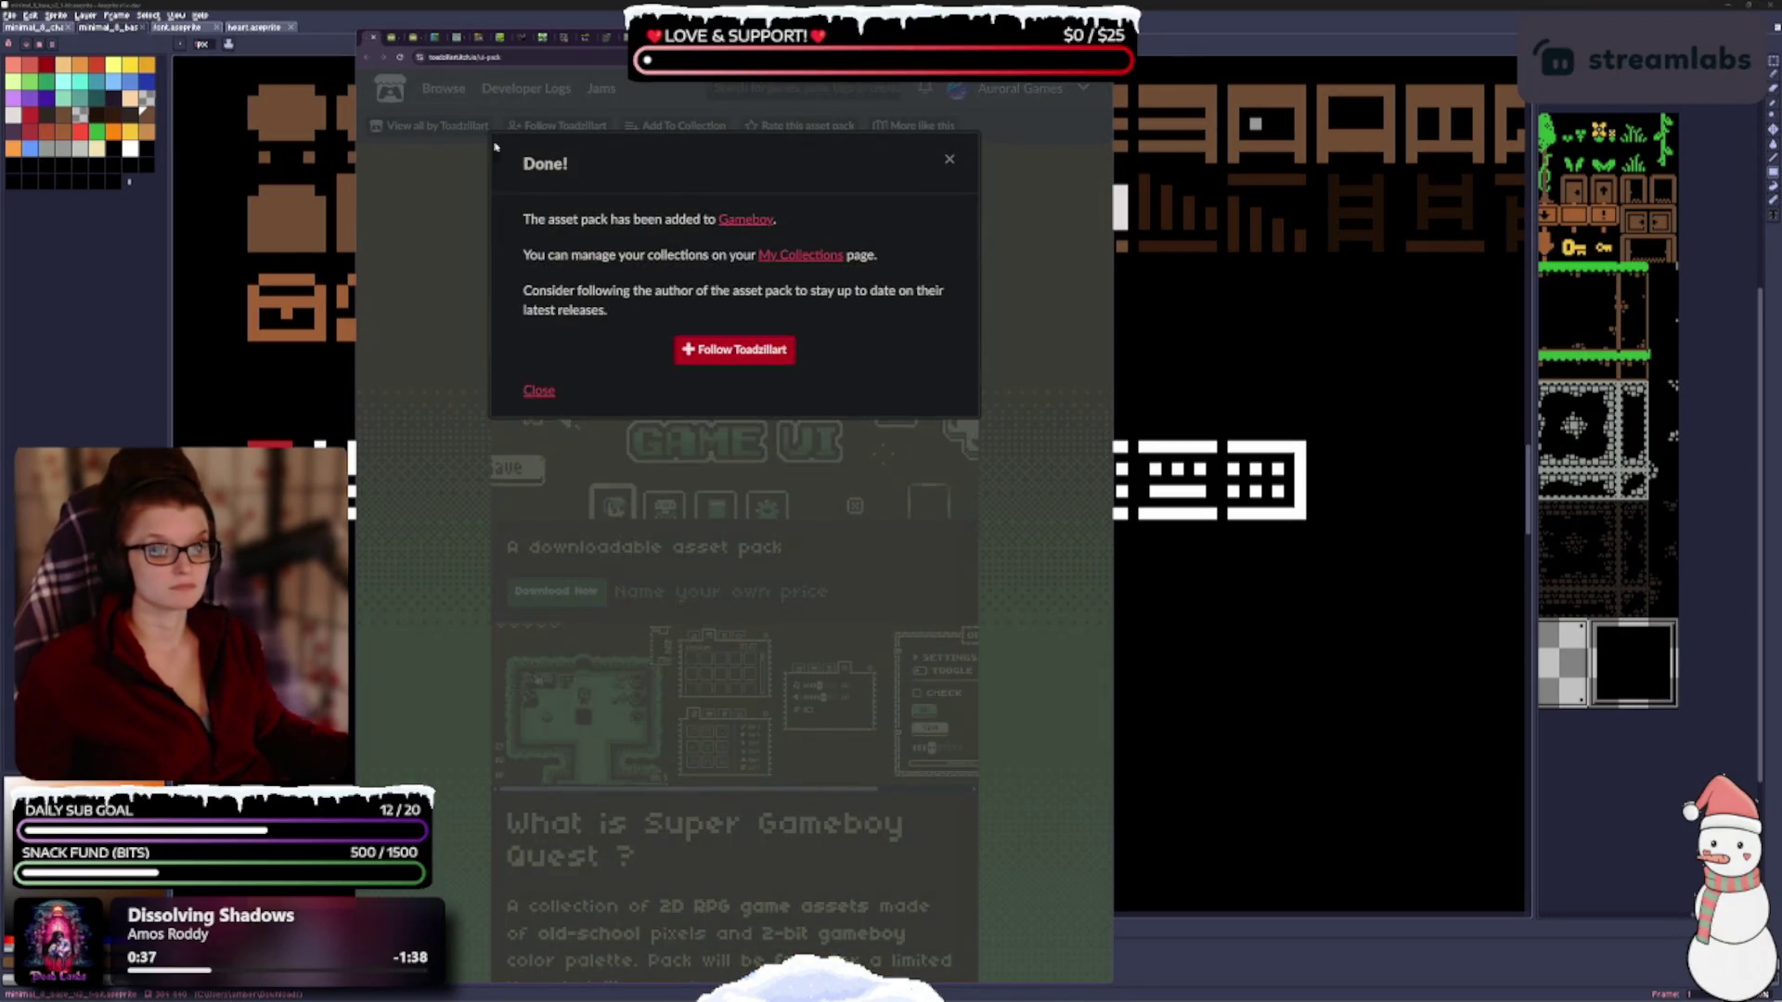
pyautogui.click(373, 39)
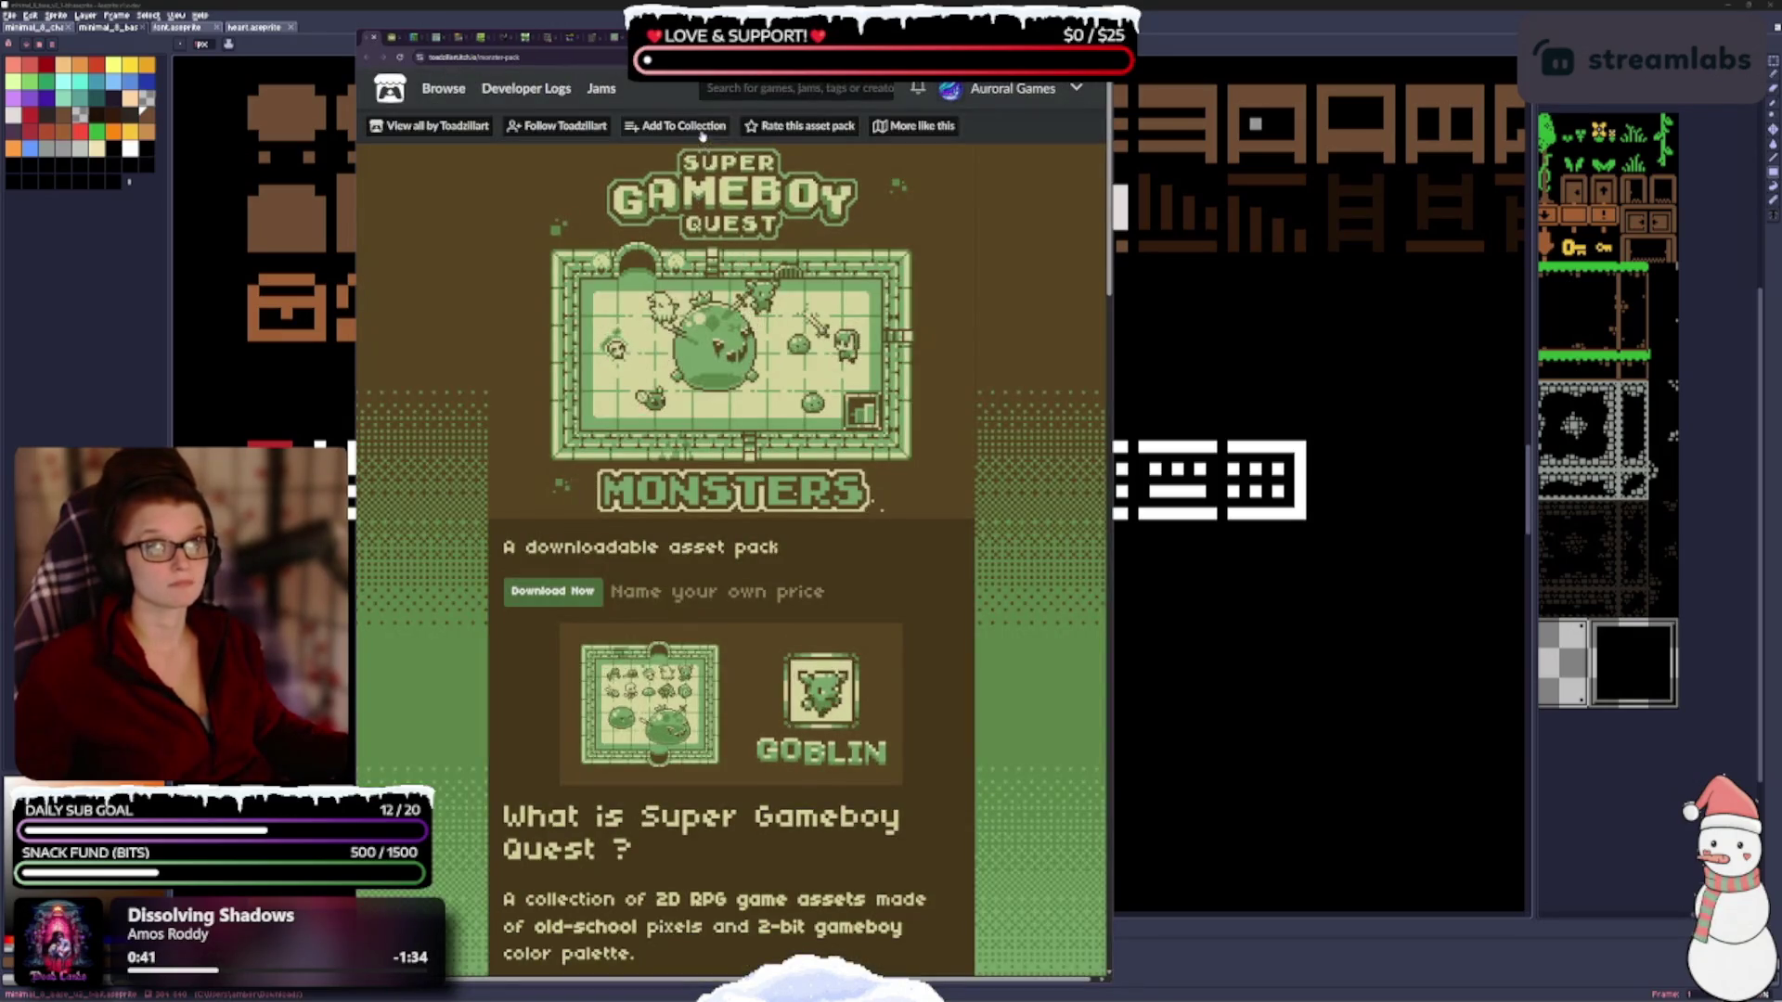
# Add the Super Gameboy Quest monster and Dungeons packs to Gameboy.
pyautogui.click(677, 126)
pyautogui.click(575, 632)
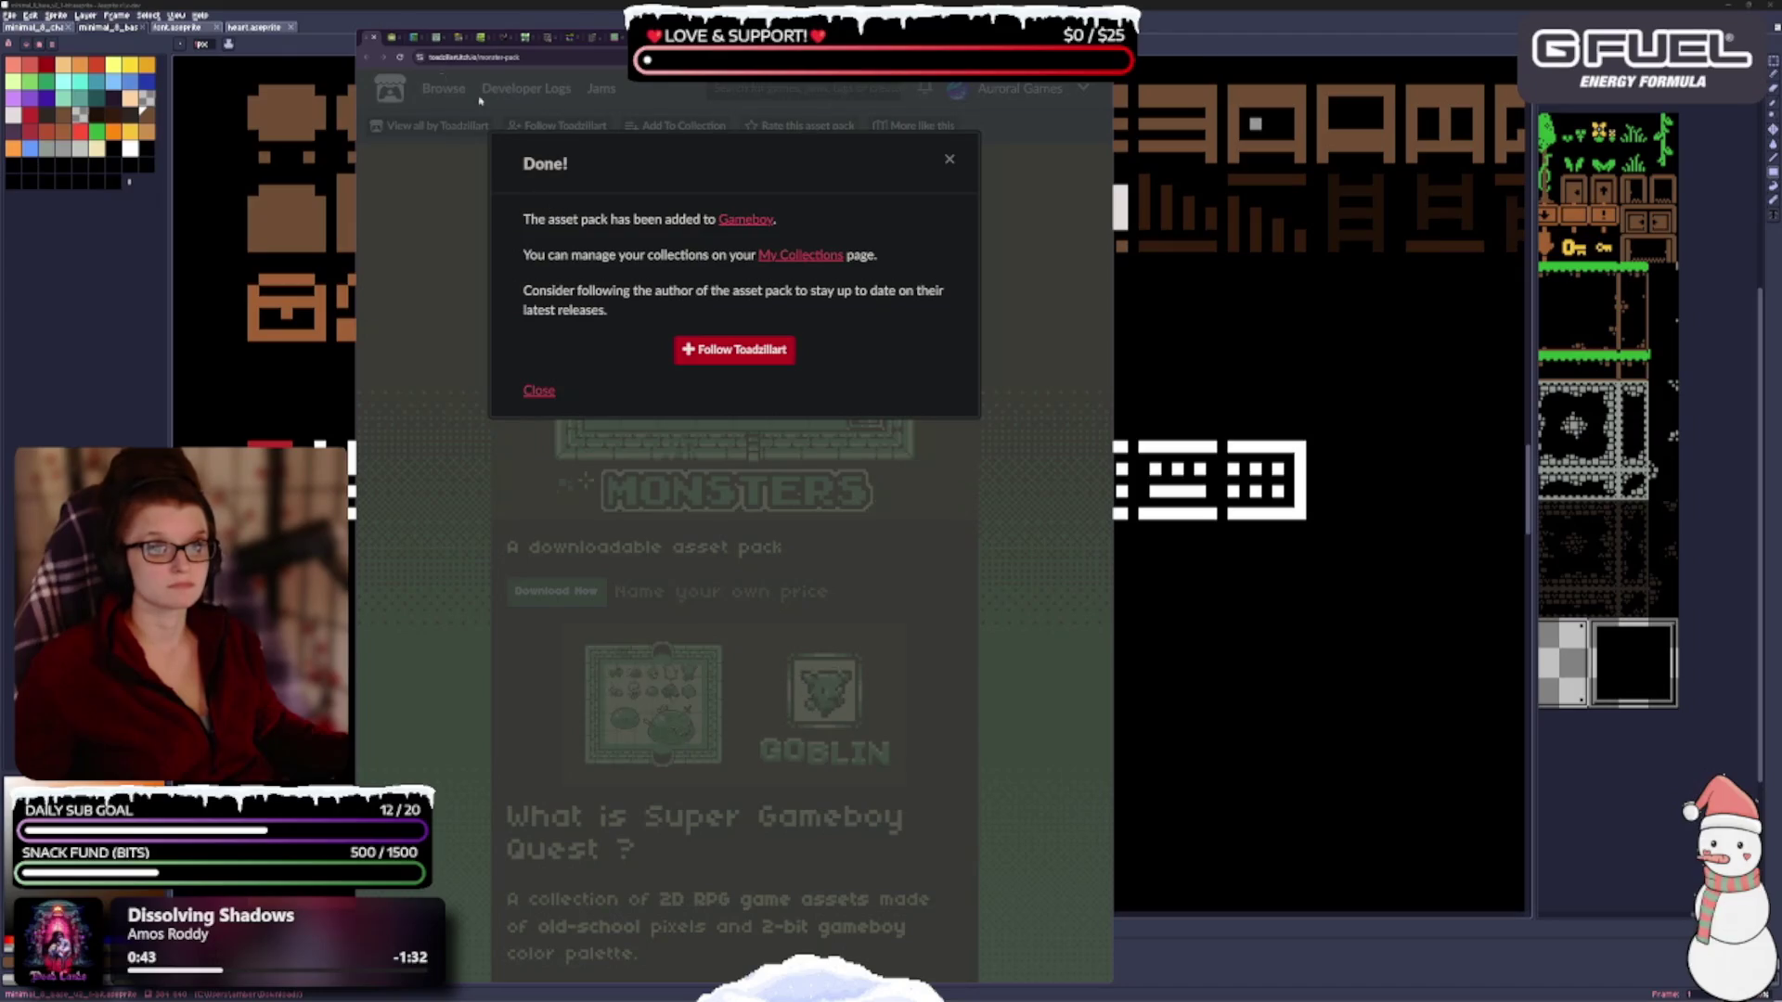
pyautogui.click(374, 39)
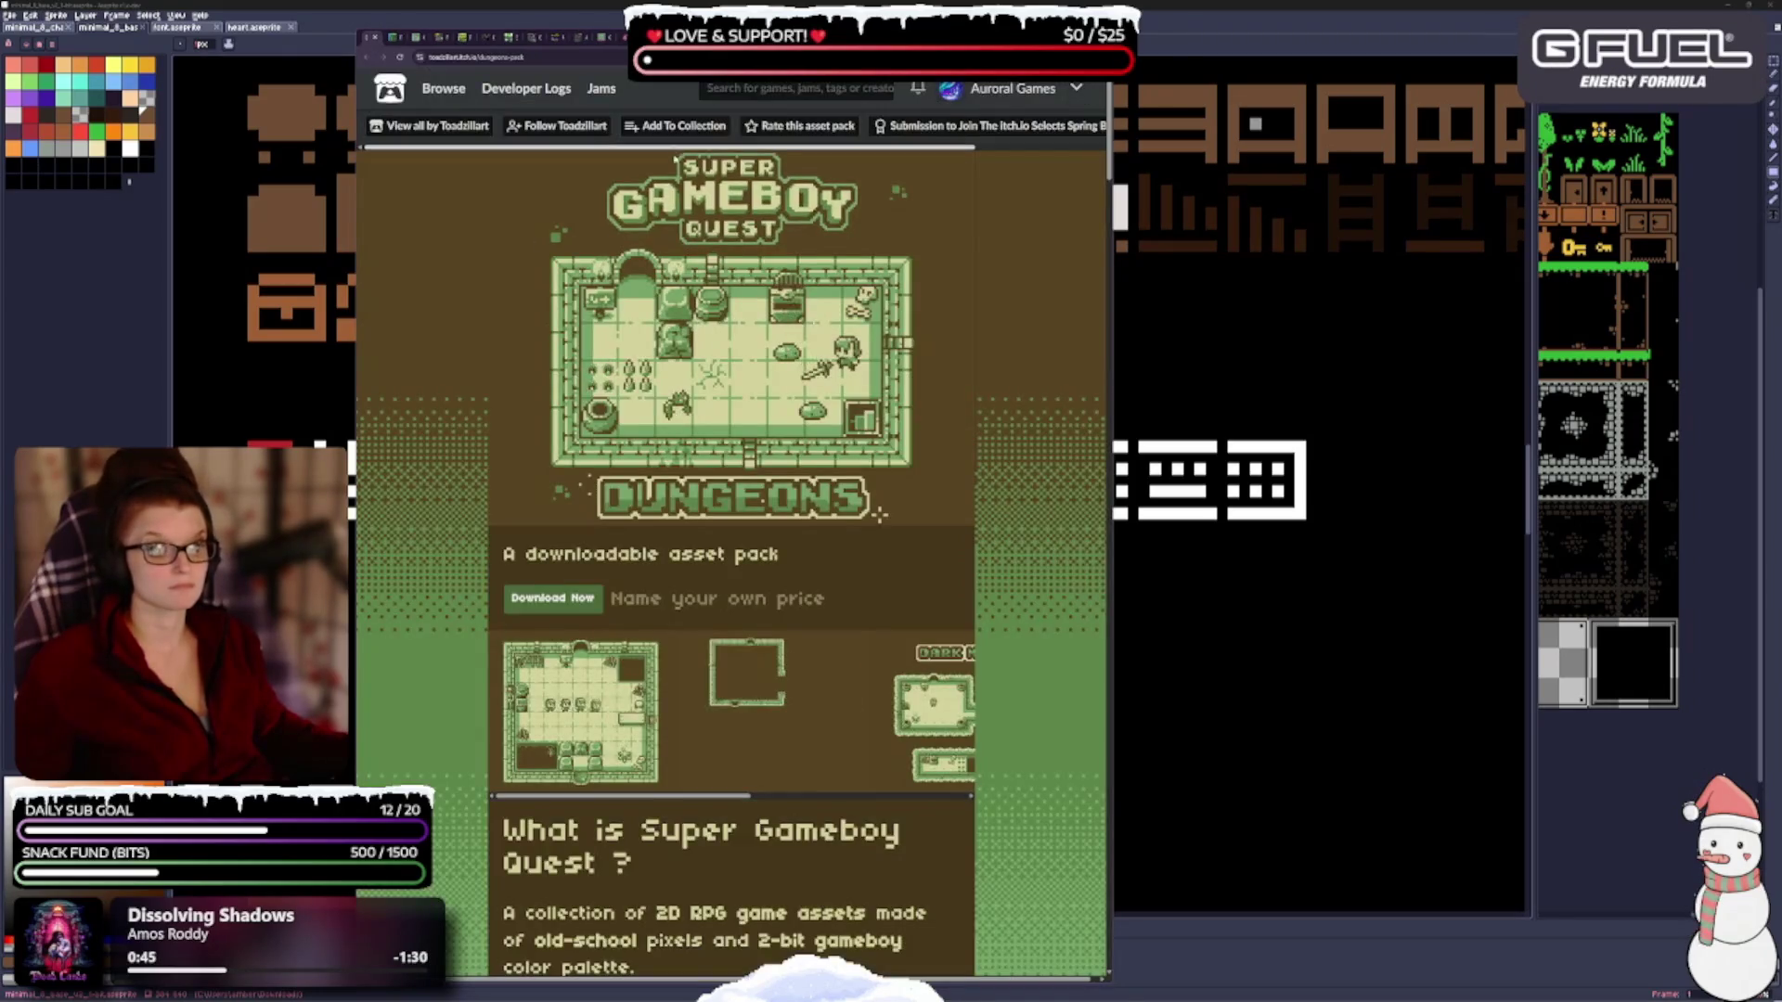
pyautogui.click(678, 126)
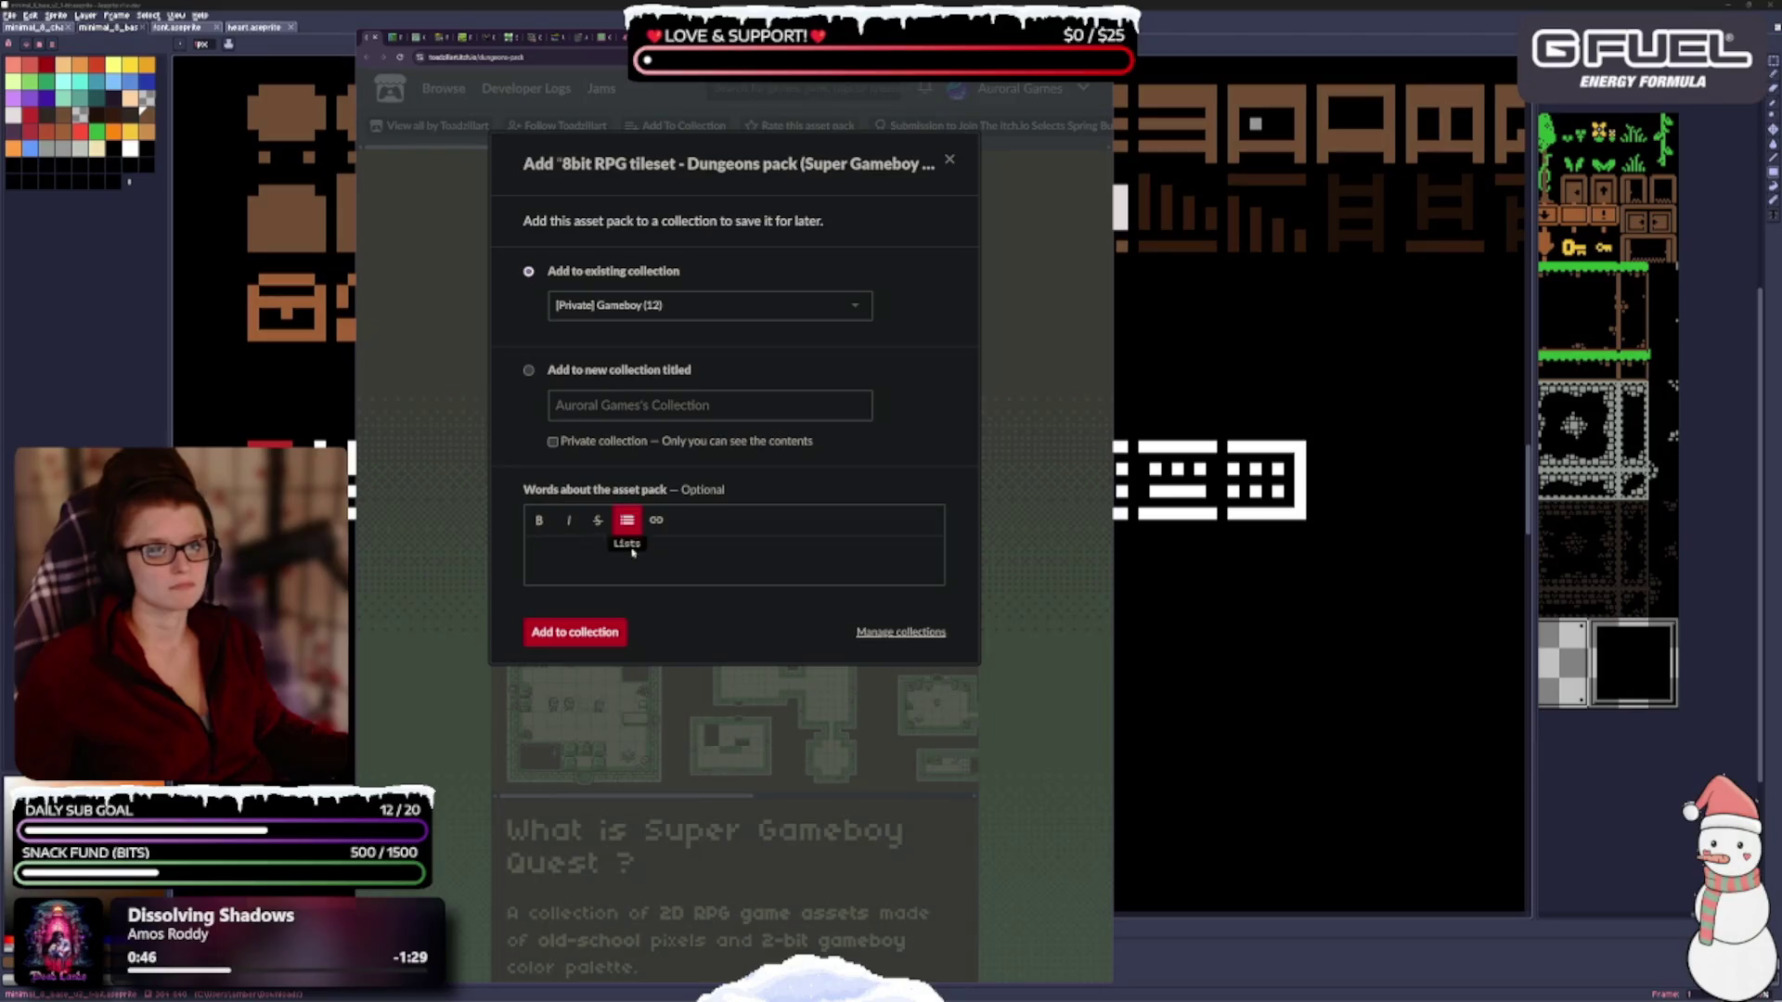
pyautogui.click(615, 634)
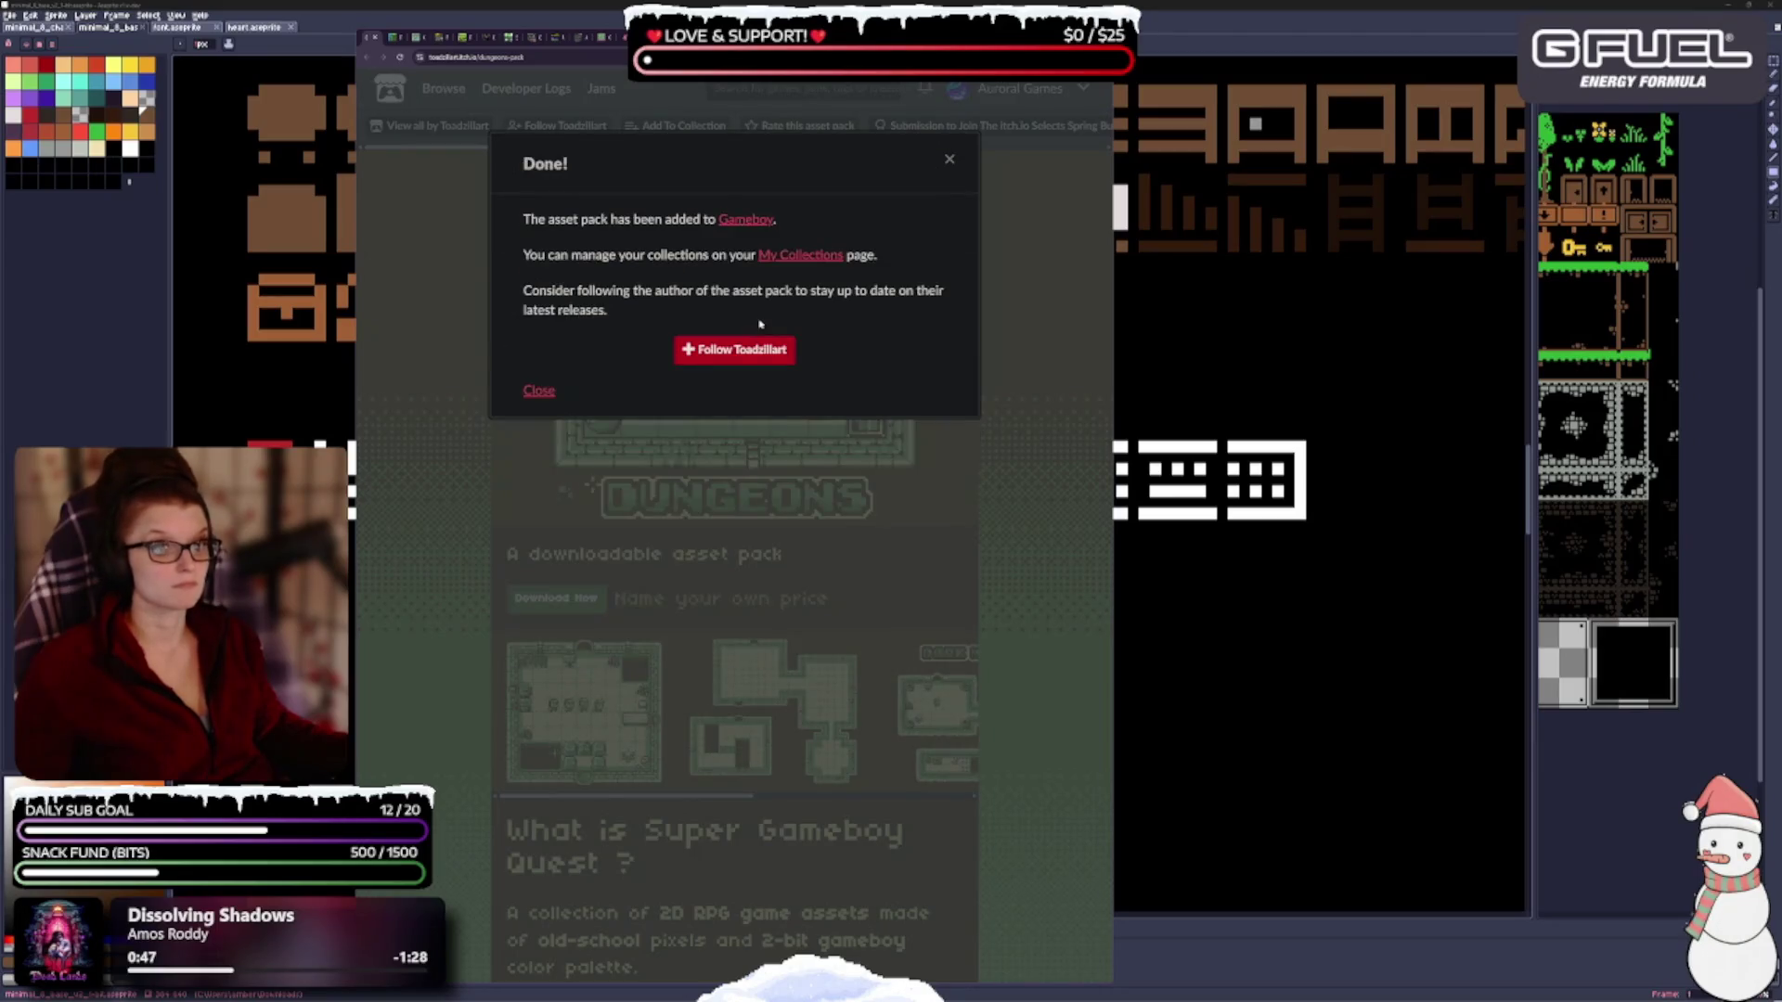
pyautogui.click(376, 41)
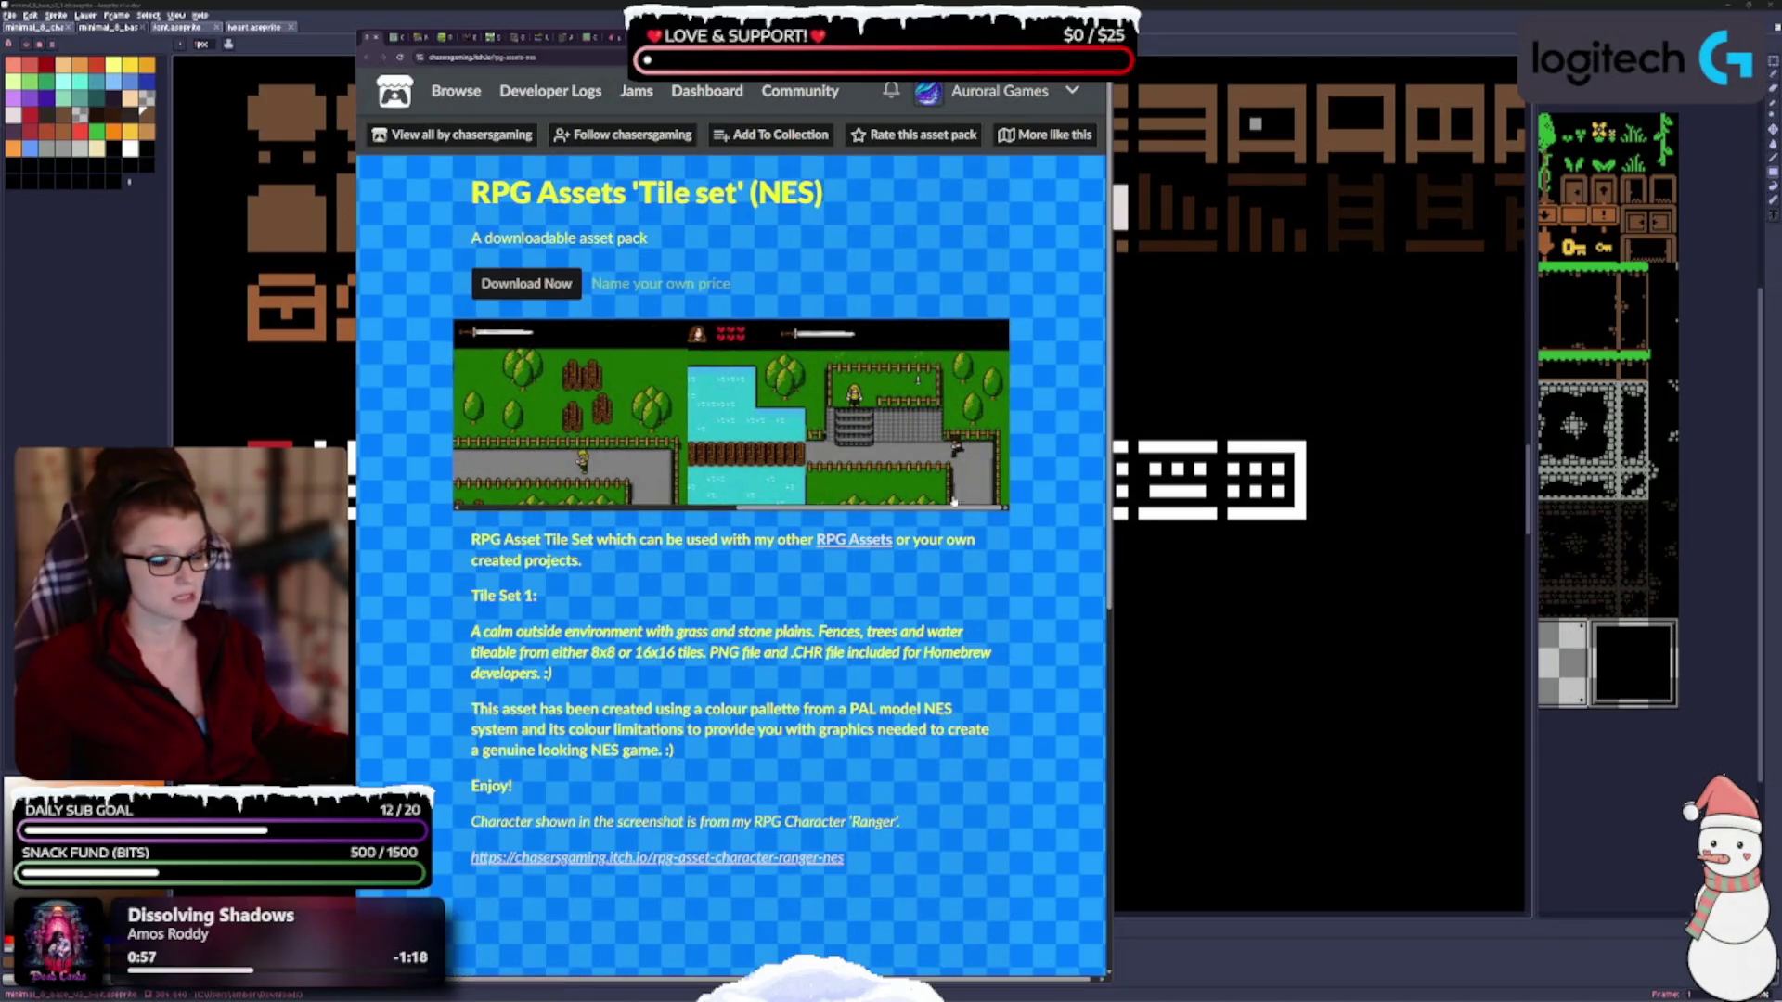
# Add the NES RPG Assets tile set to the private Pixels collection.
pyautogui.scroll(-1, 731, 519)
pyautogui.scroll(1, 732, 520)
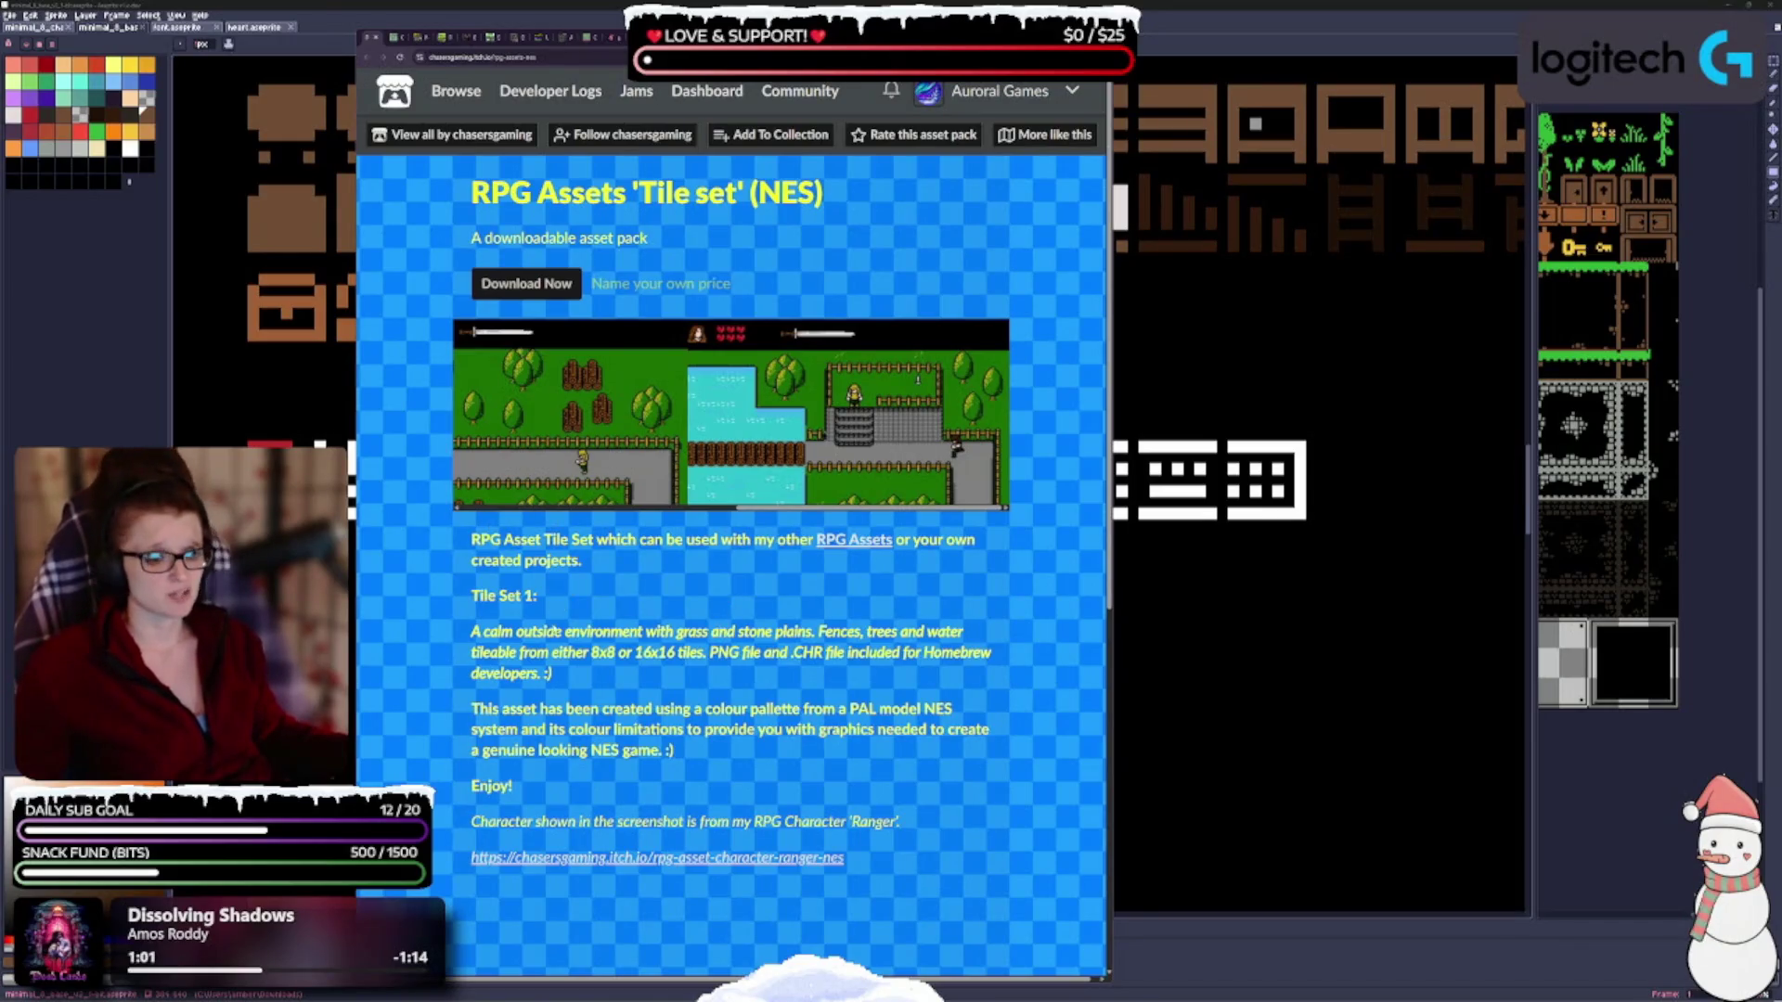
pyautogui.click(776, 135)
pyautogui.click(621, 341)
pyautogui.click(673, 363)
pyautogui.click(557, 714)
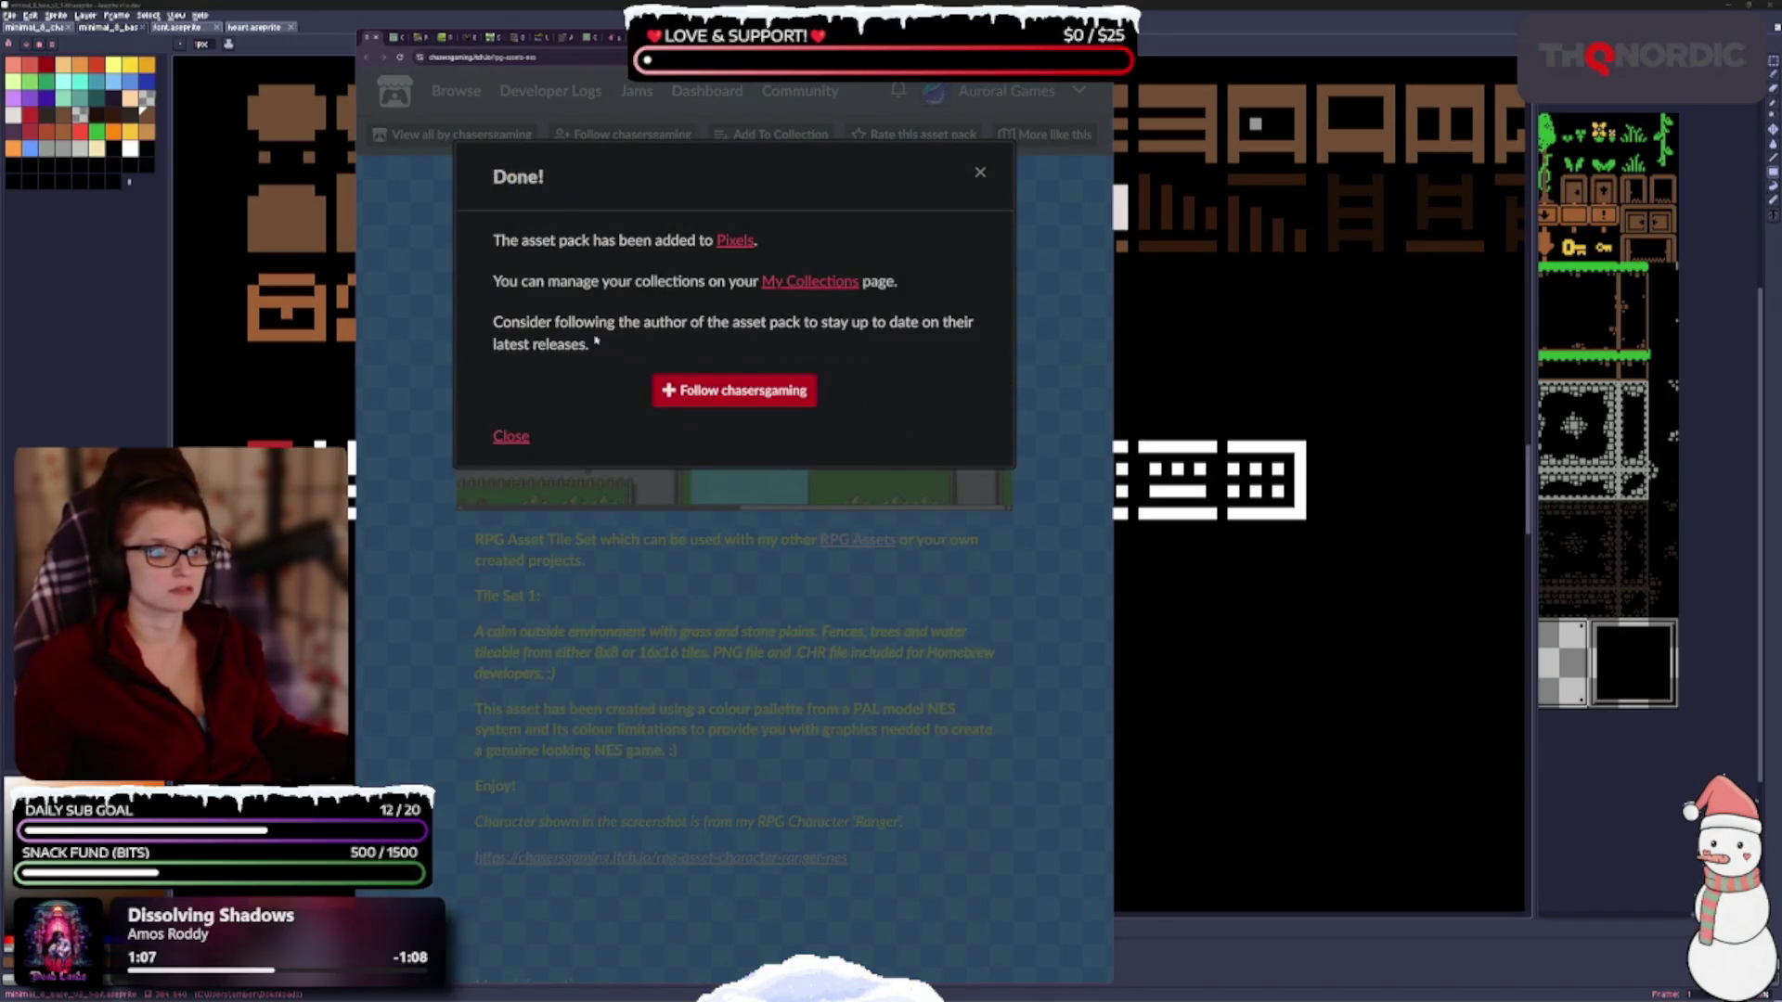
pyautogui.click(376, 39)
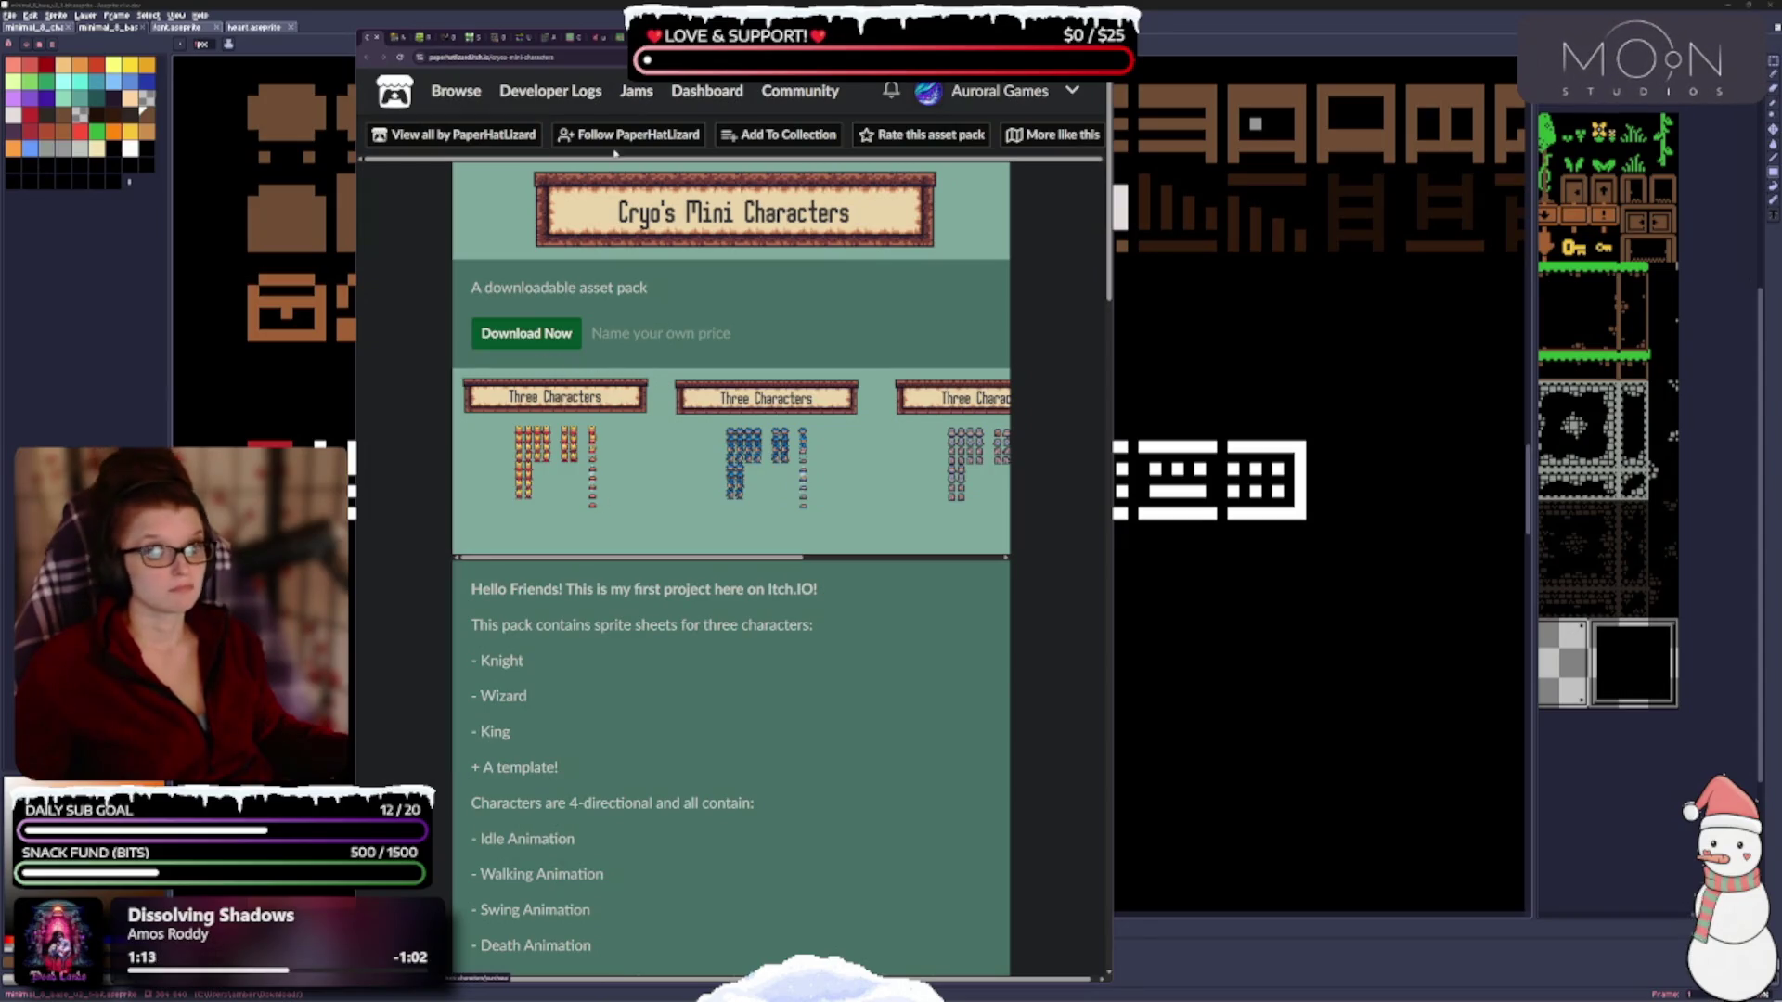
pyautogui.click(778, 135)
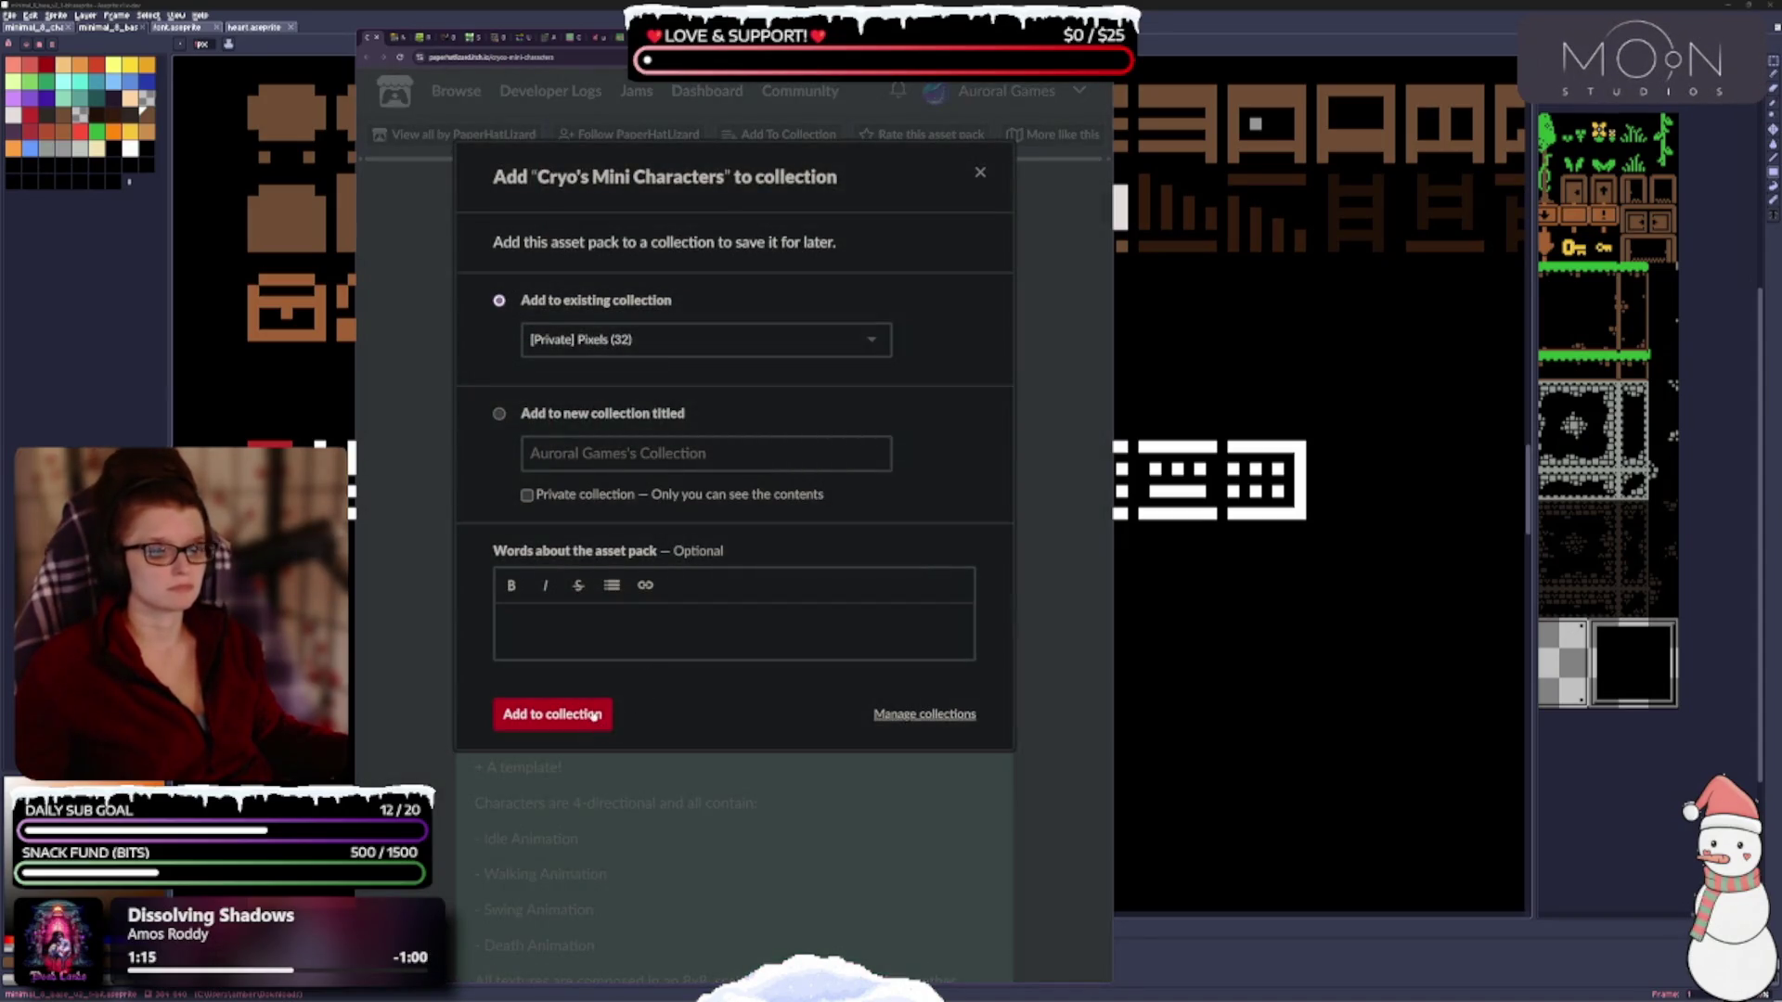
pyautogui.click(594, 718)
pyautogui.click(378, 39)
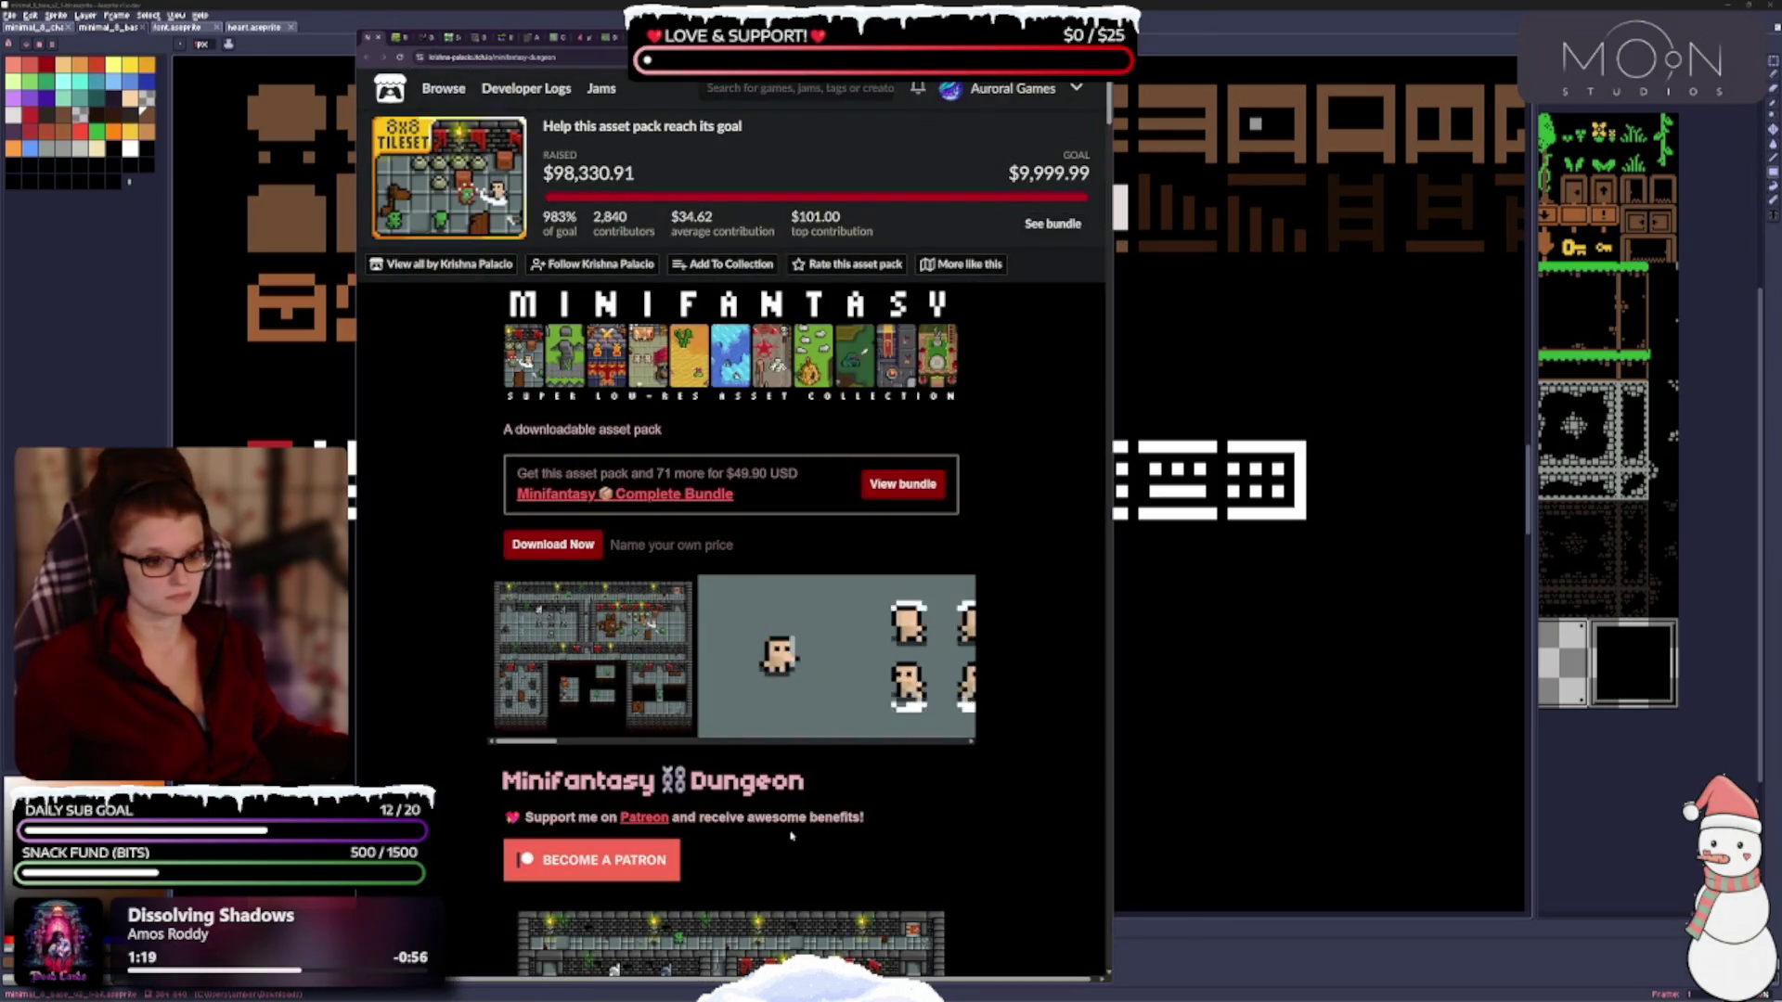
pyautogui.scroll(-1, 756, 780)
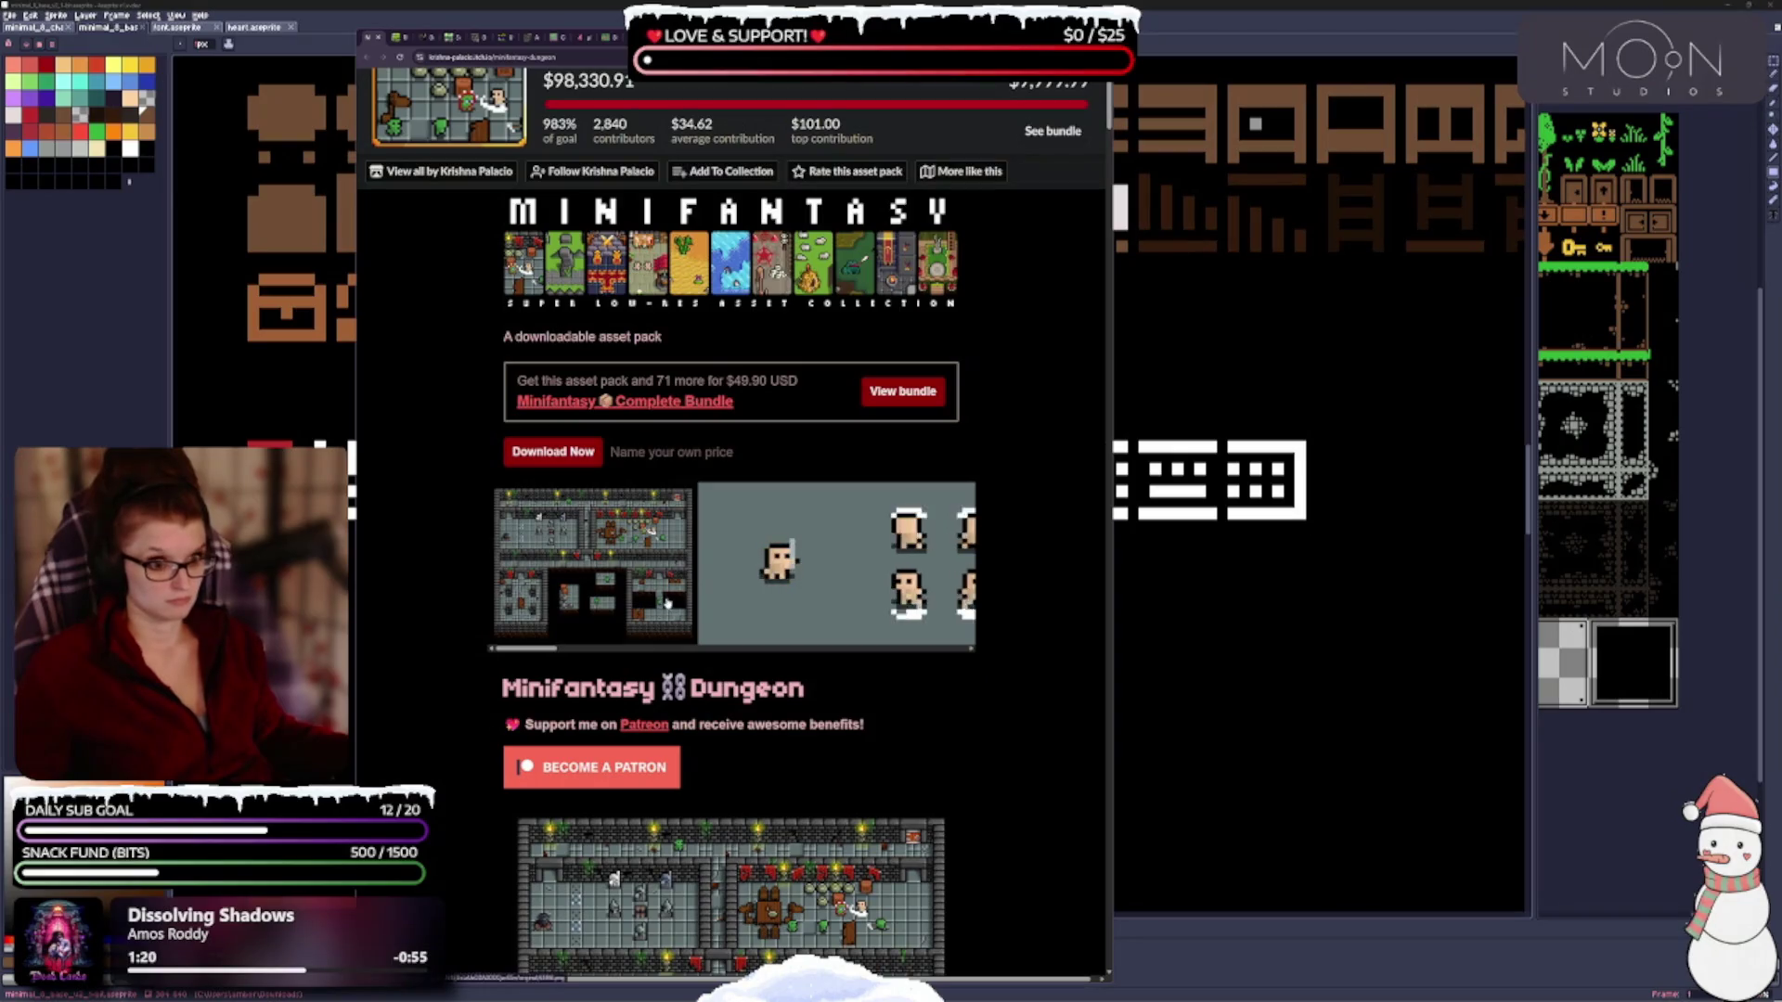
# Scroll down through the Minifantasy Dungeon tileset previews and $49.90 bundle offer.
pyautogui.scroll(-3, 752, 720)
pyautogui.scroll(-3, 751, 721)
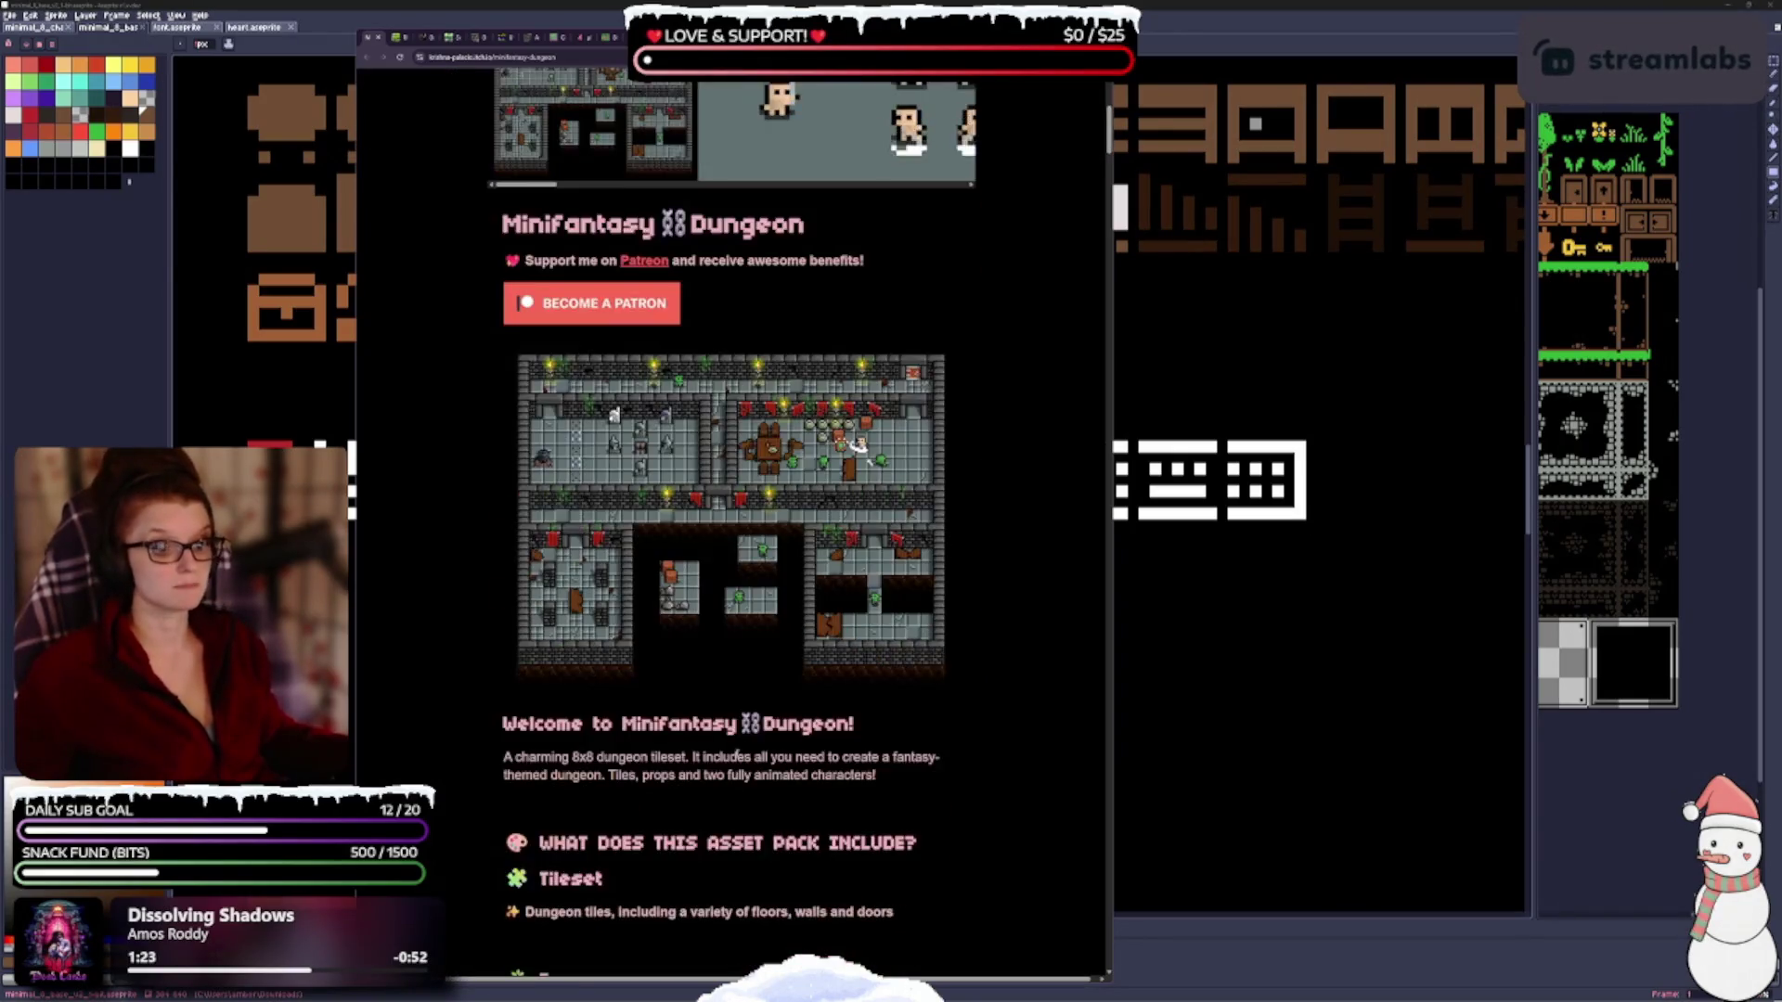
pyautogui.scroll(-2, 712, 690)
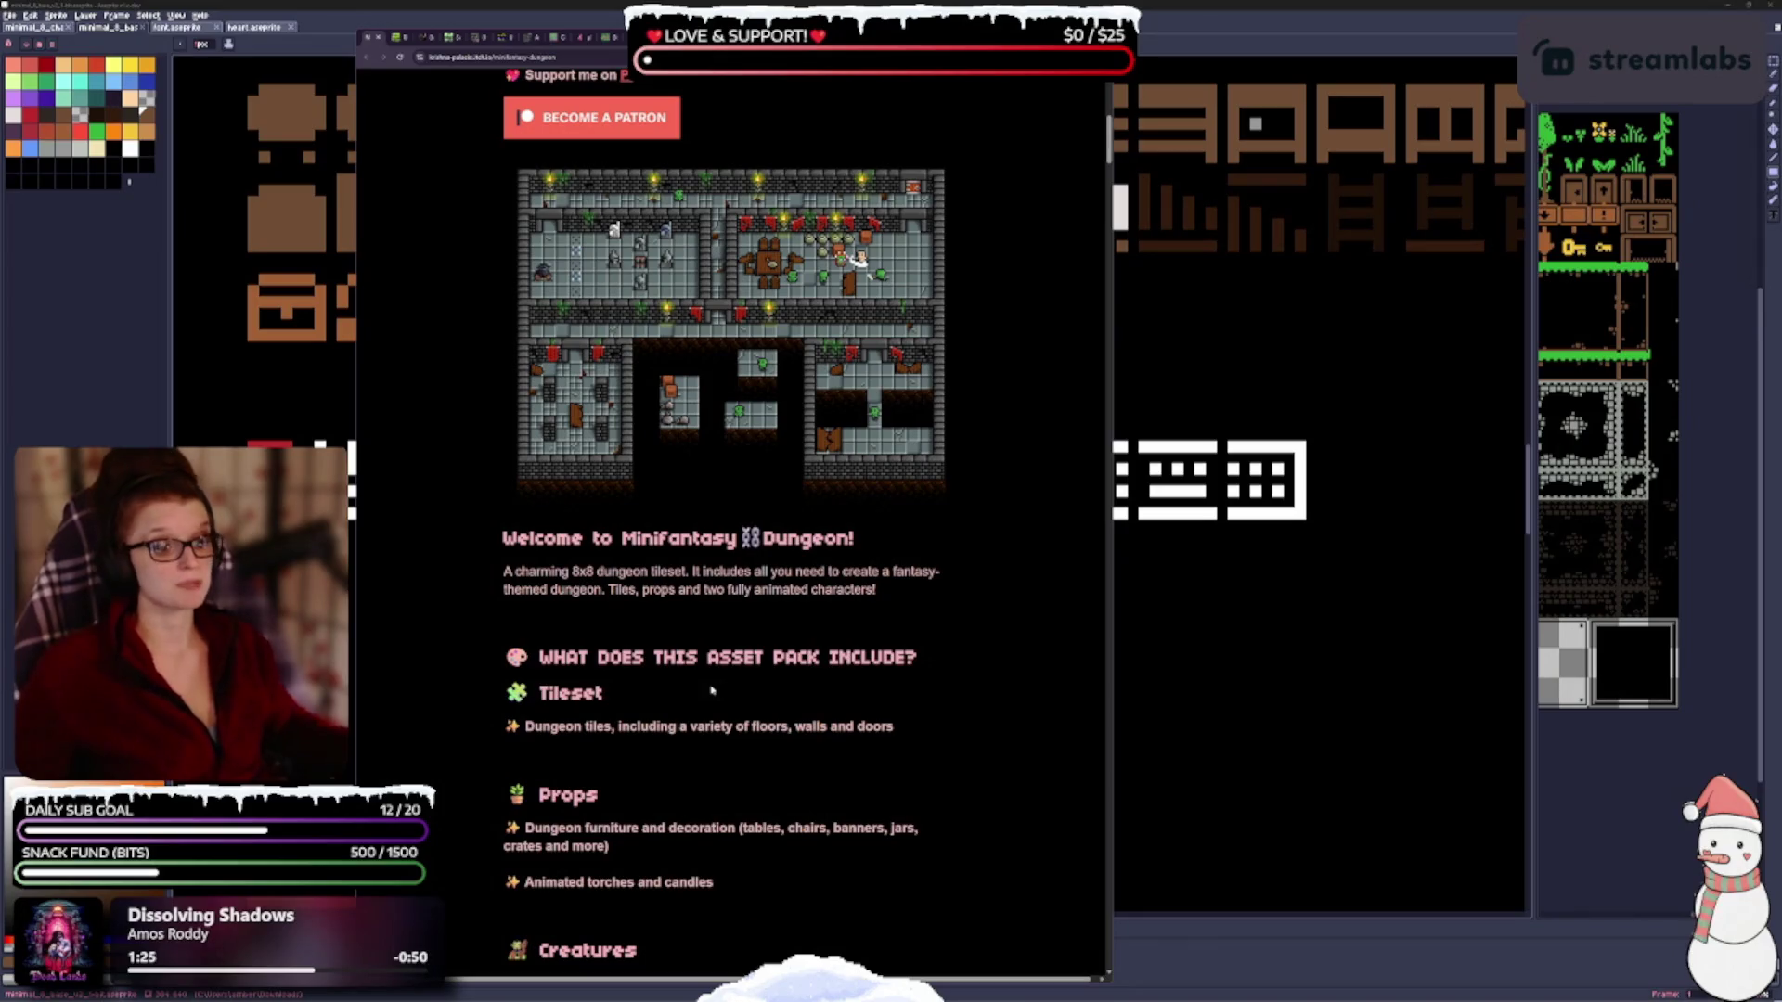
pyautogui.scroll(-5, 711, 690)
pyautogui.scroll(-10, 807, 754)
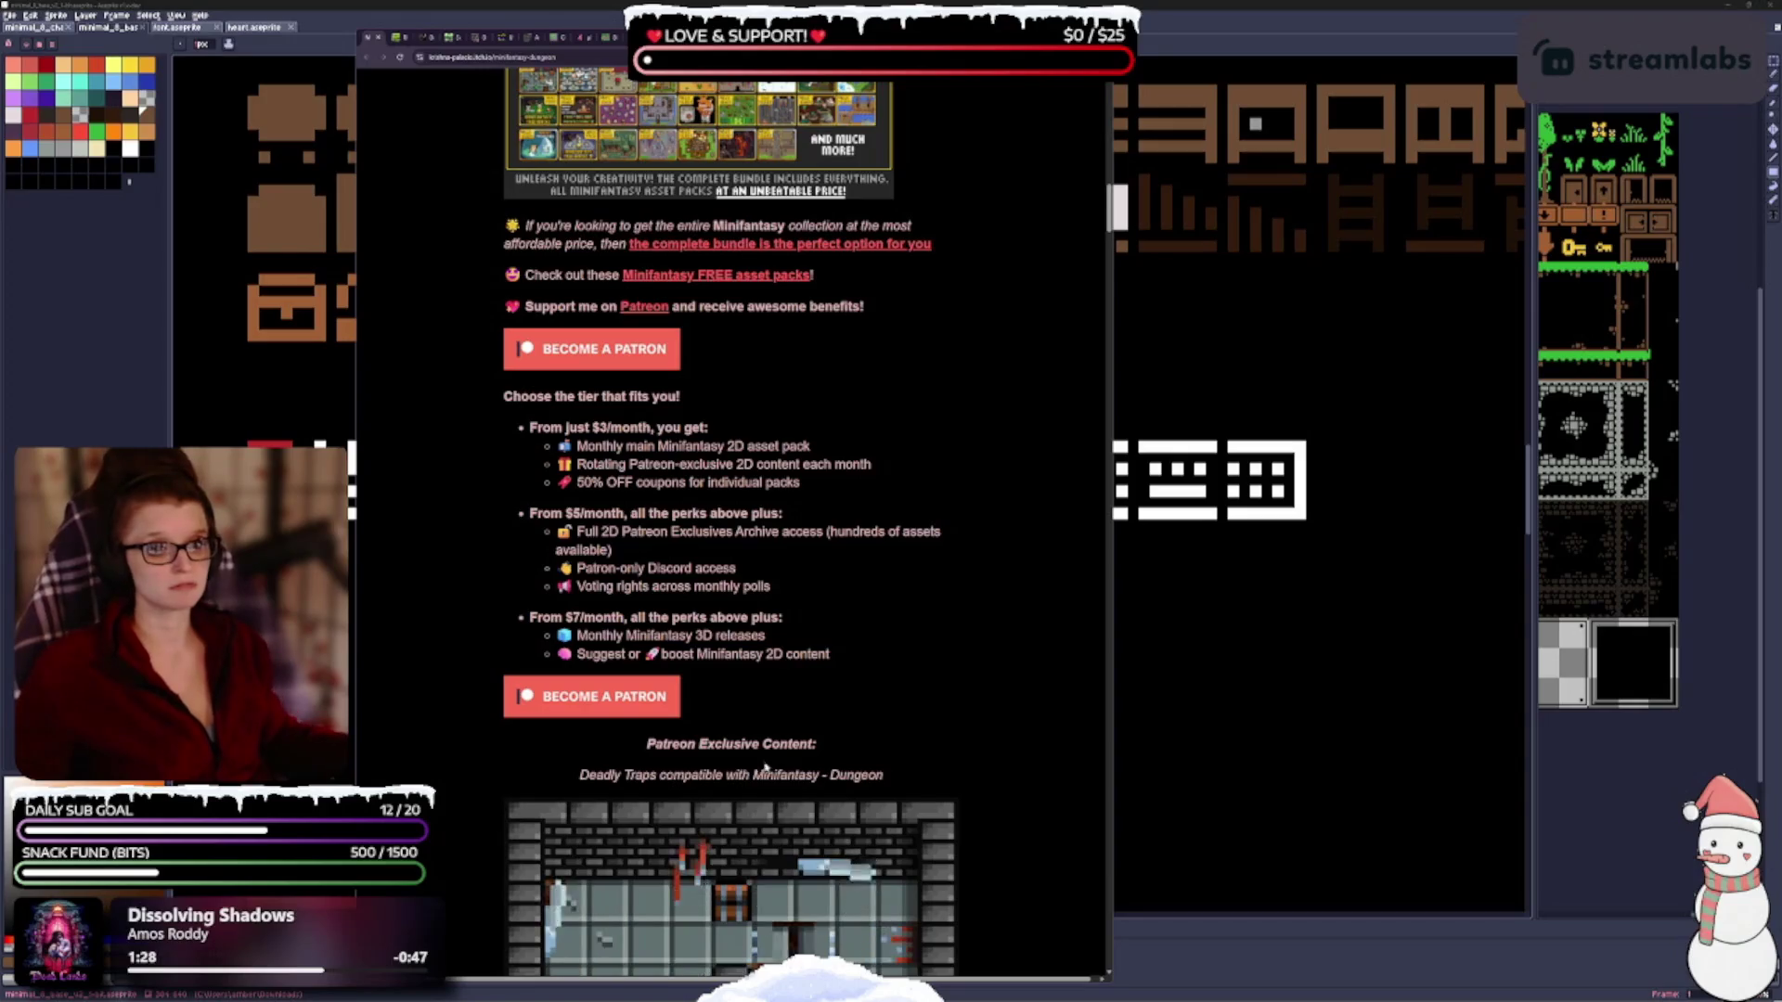
pyautogui.scroll(-4, 763, 770)
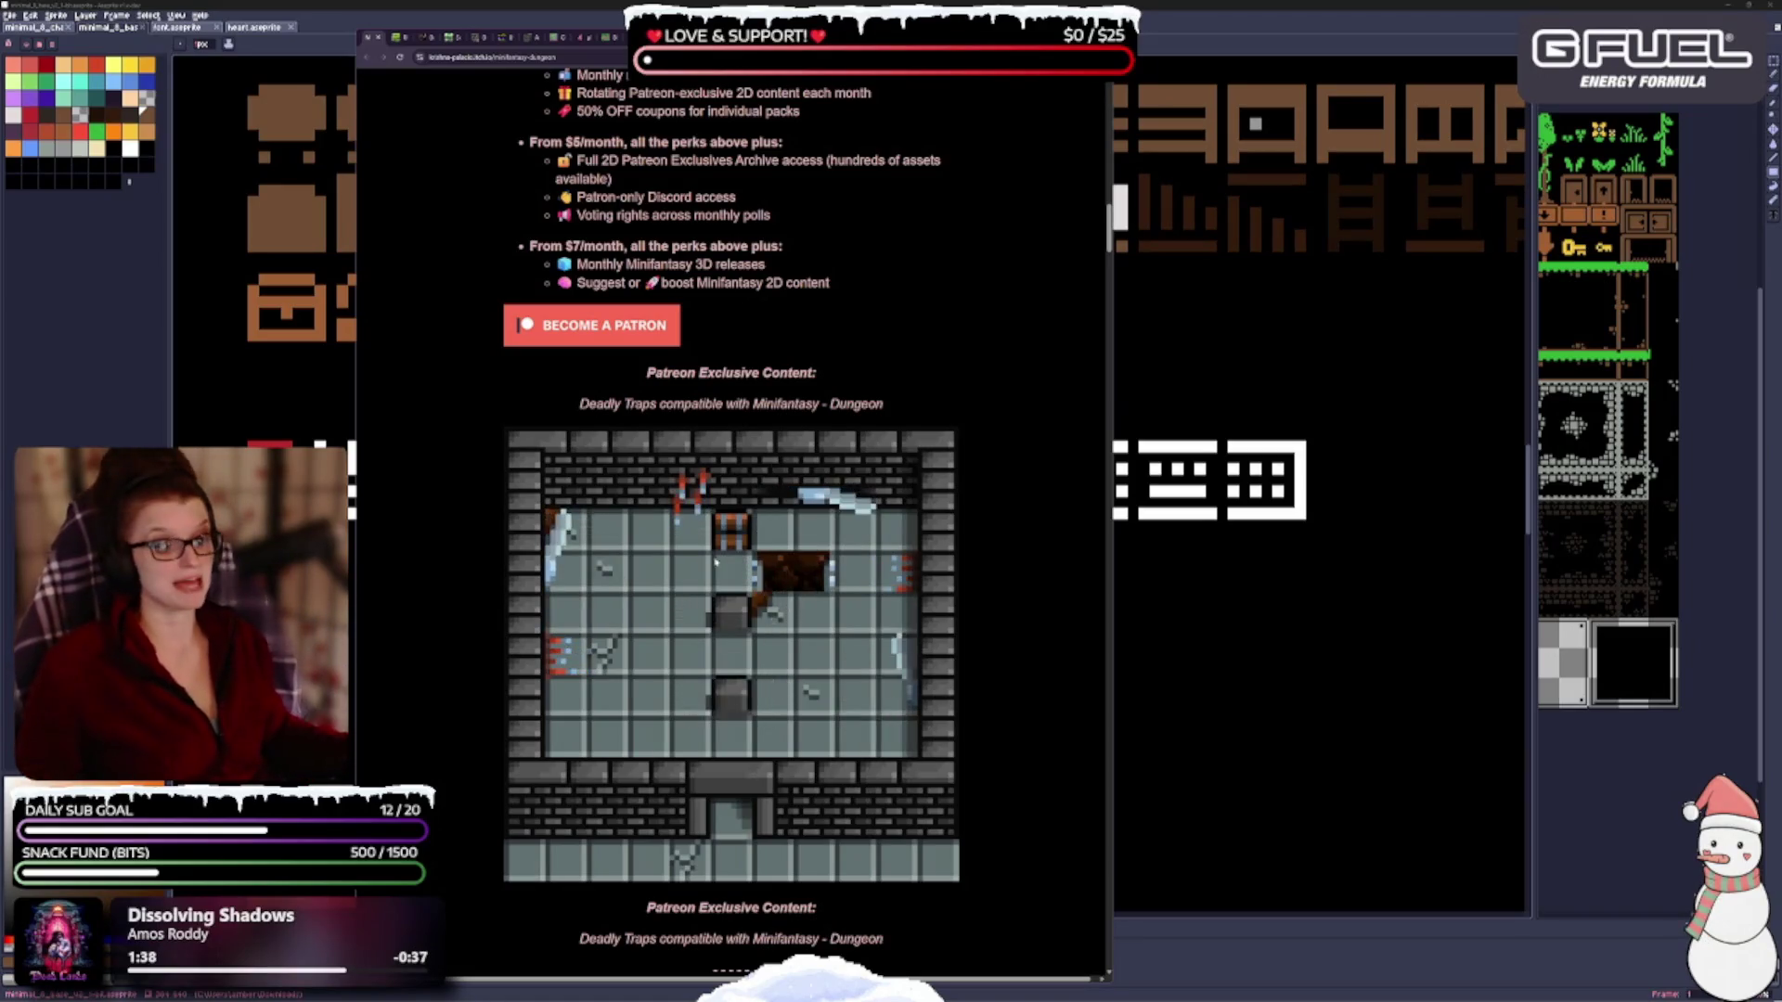
pyautogui.scroll(-15, 715, 562)
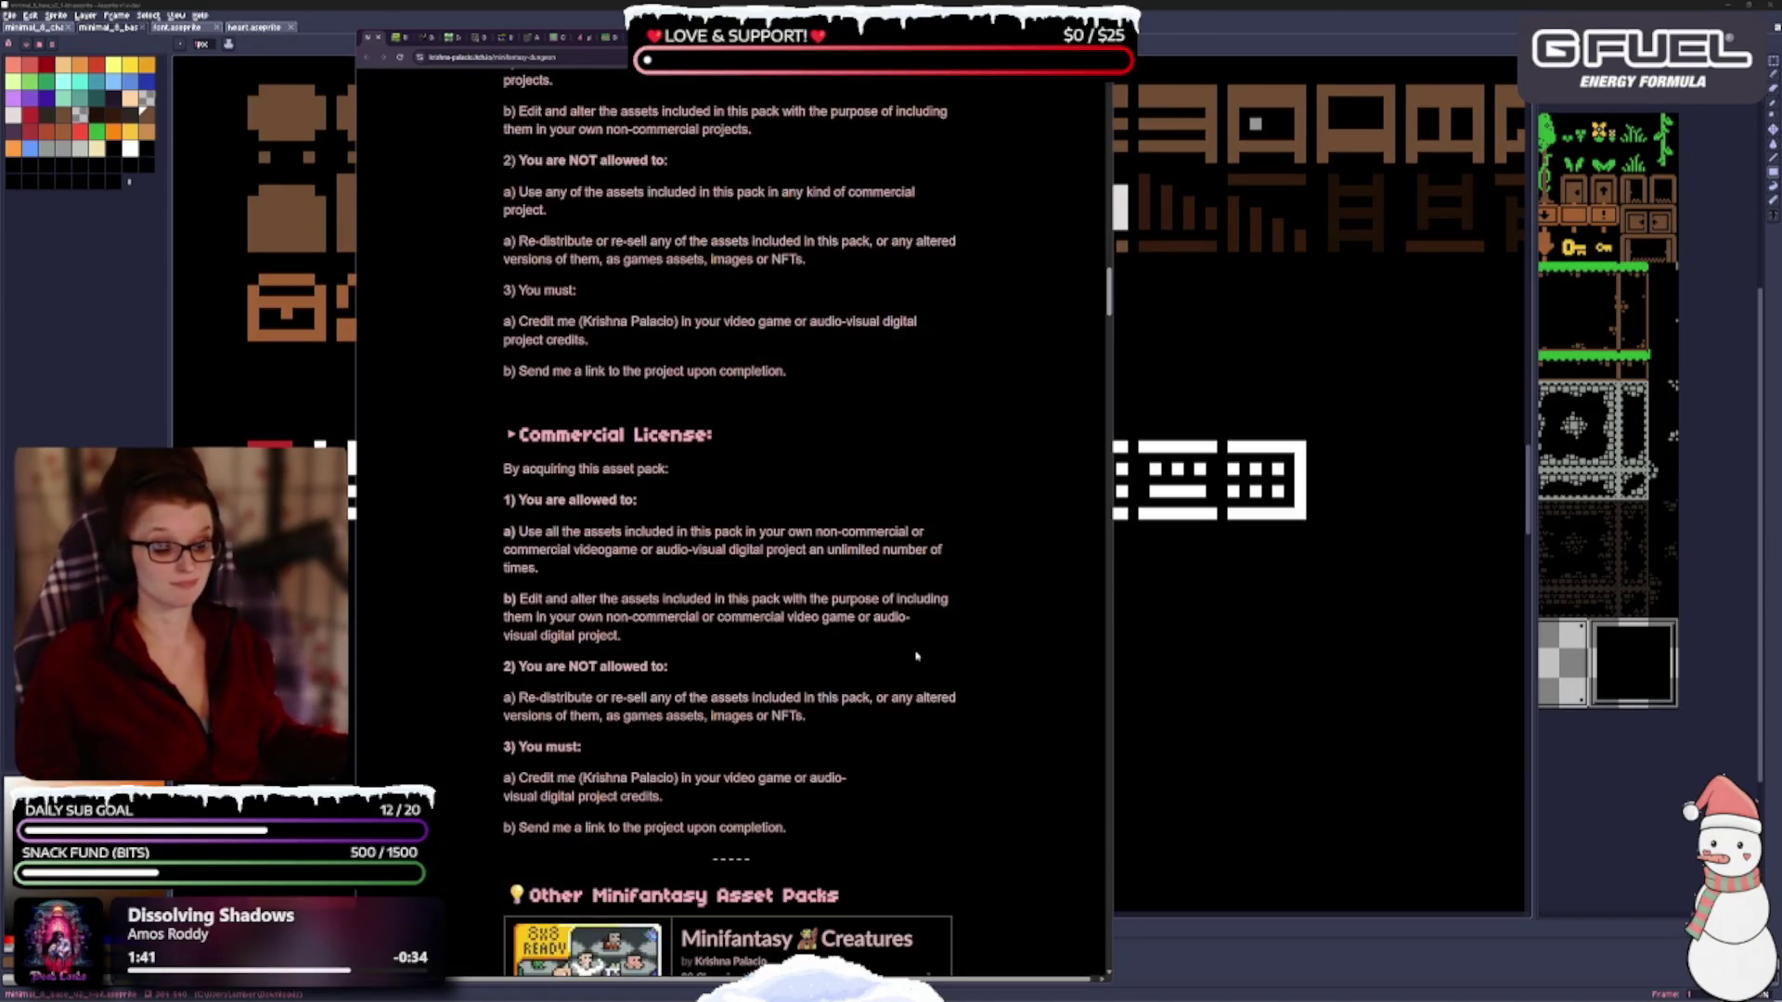
pyautogui.scroll(-5, 916, 656)
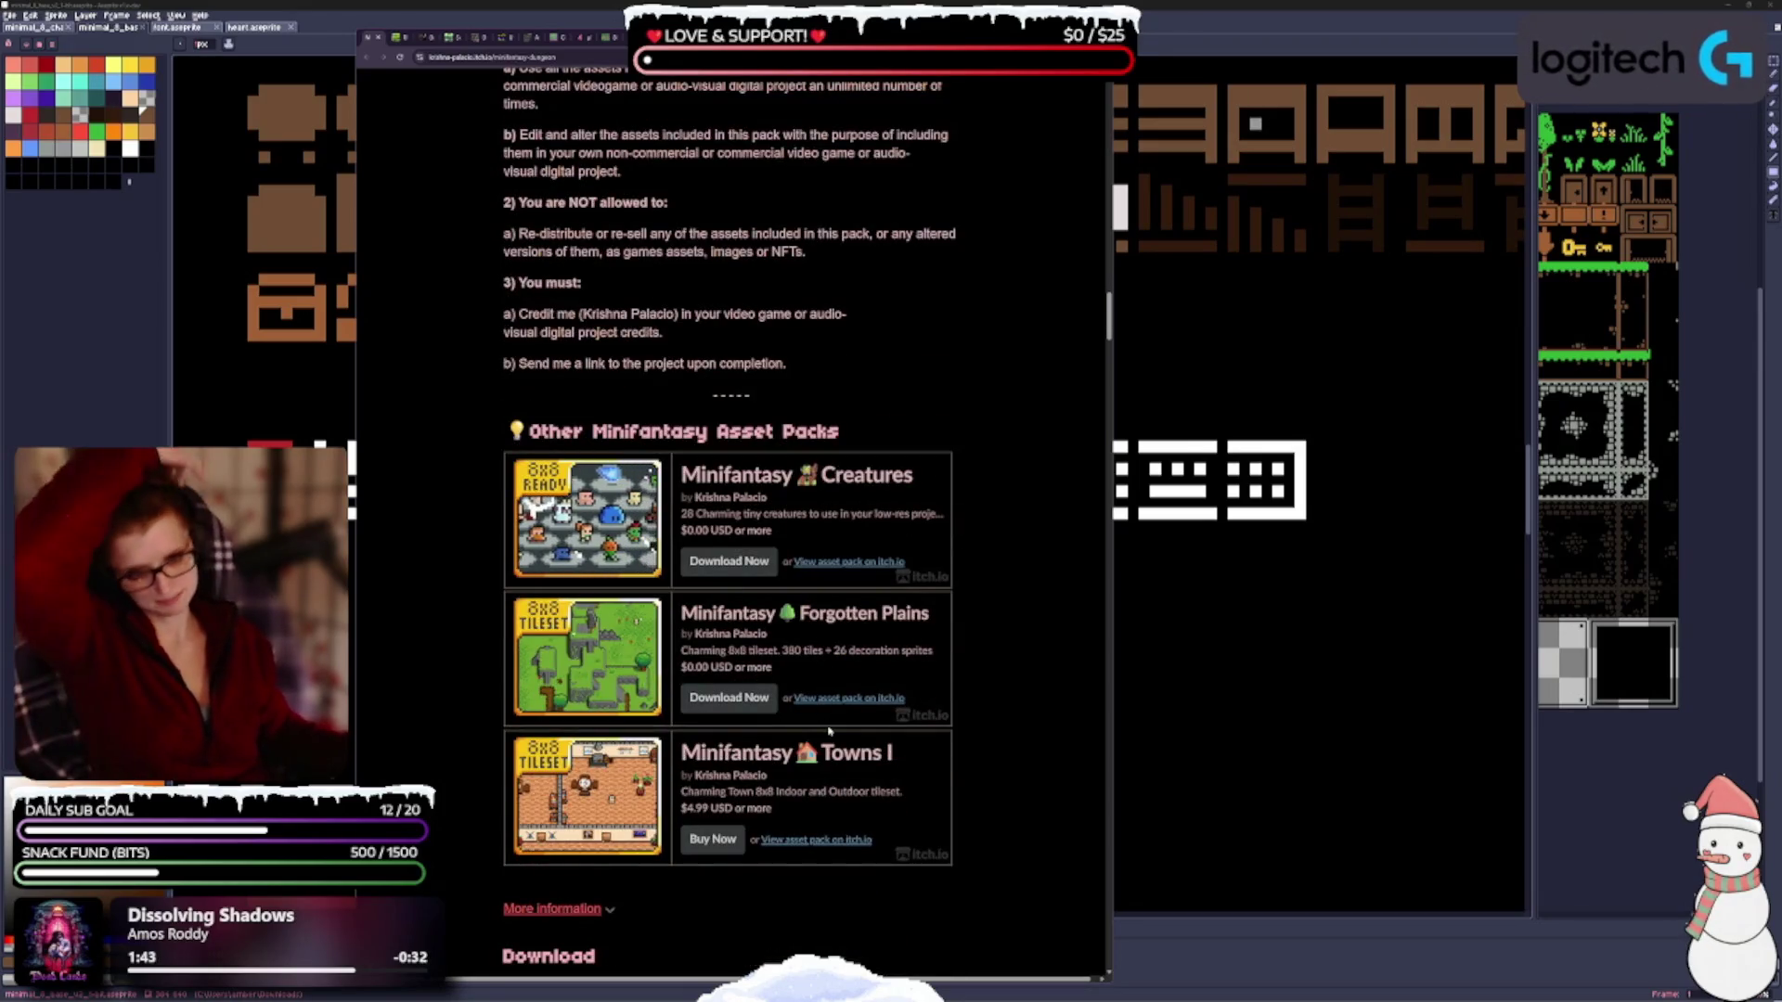
pyautogui.scroll(-5, 829, 731)
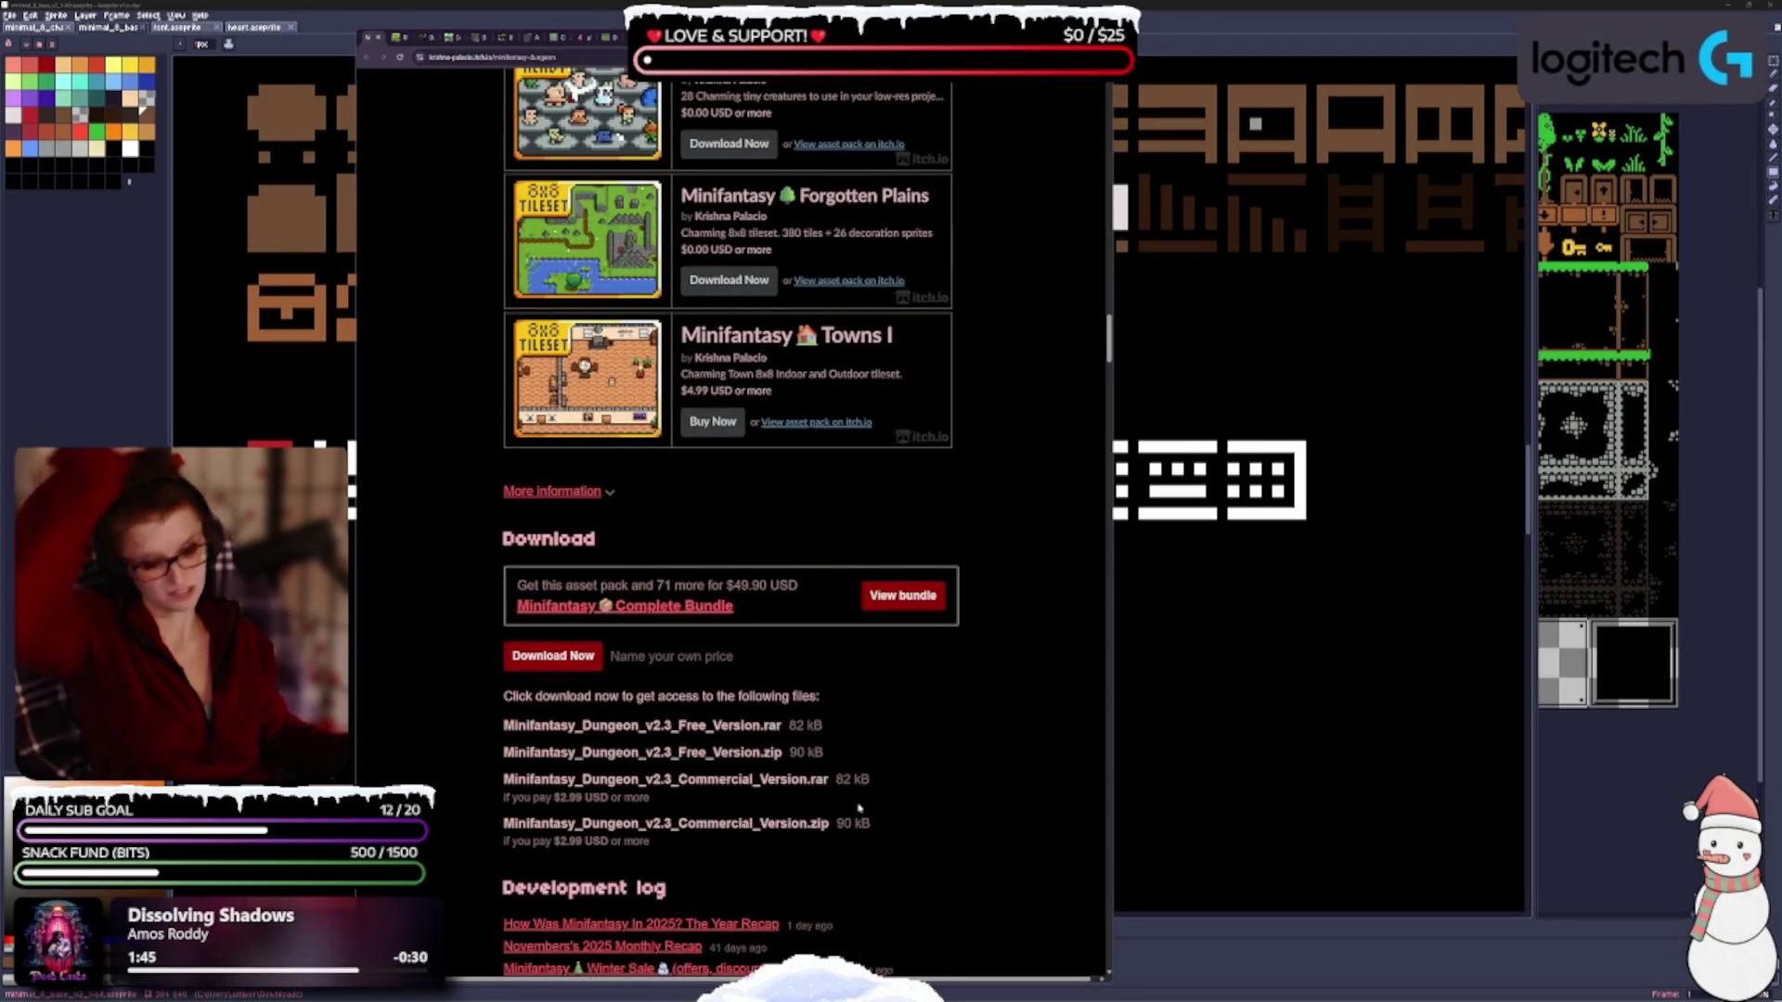
pyautogui.scroll(-2, 859, 809)
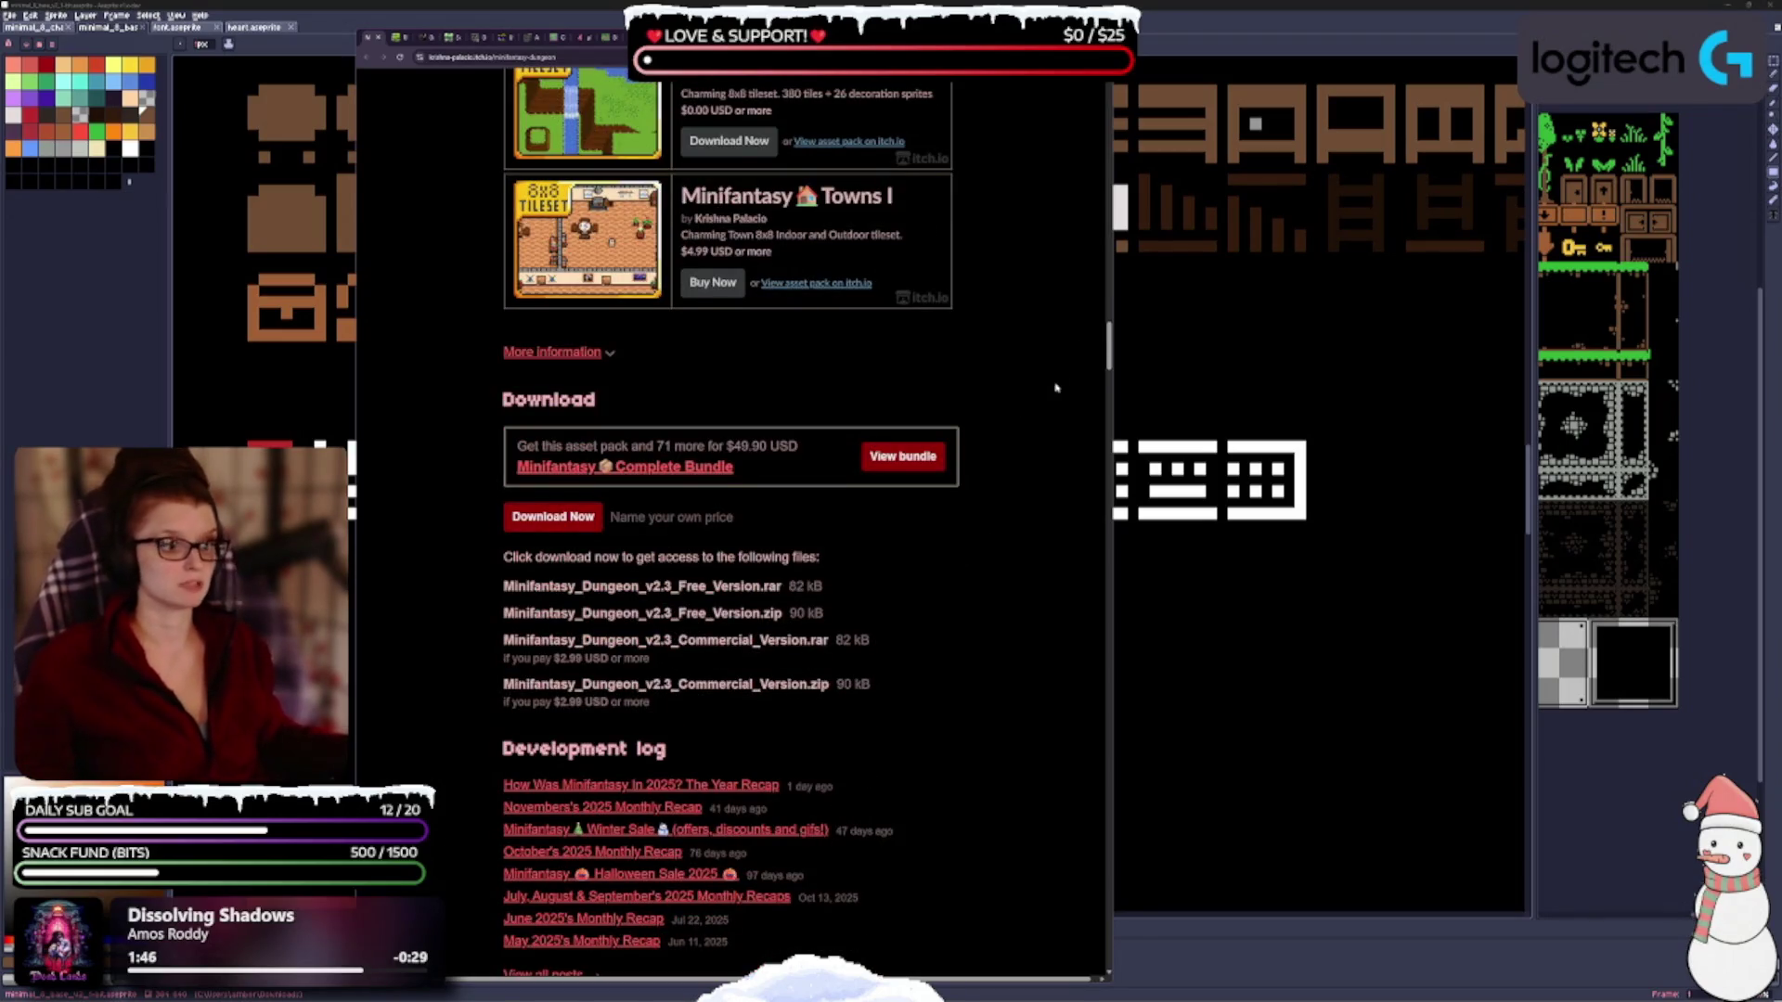
# Recheck the lower page content, then bring up the Add To Collection form.
pyautogui.moveTo(1110, 351); pyautogui.dragTo(1110, 92)
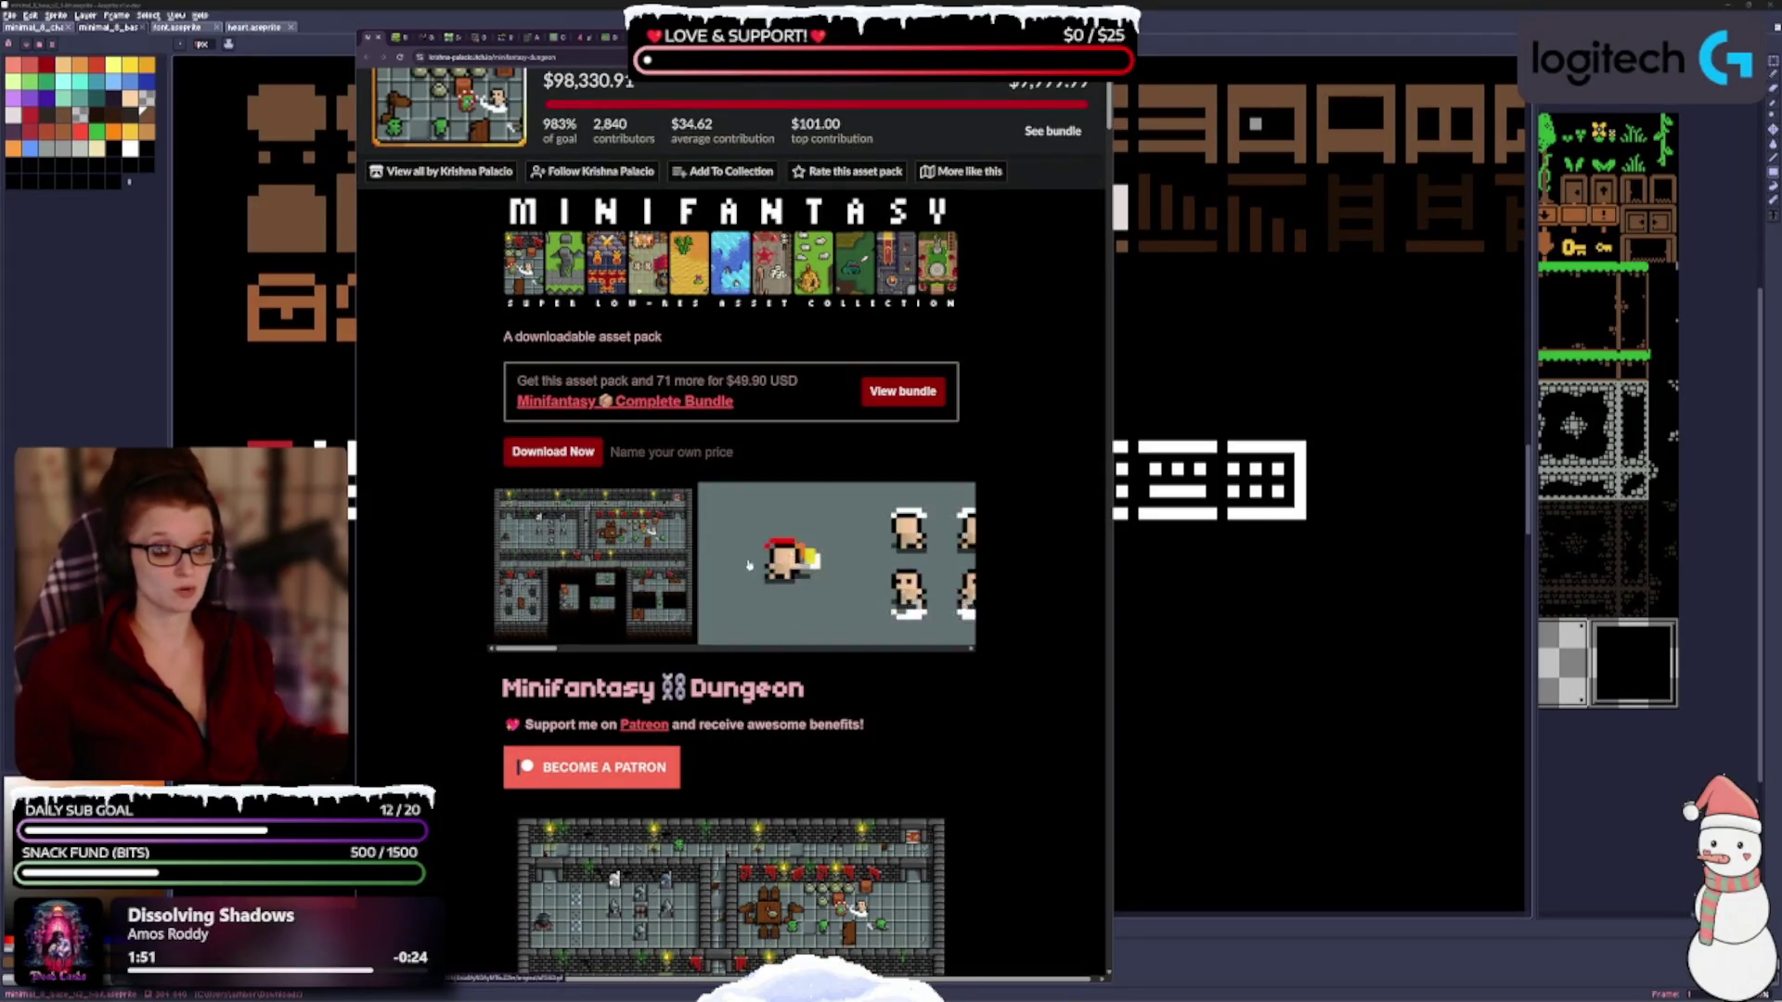
pyautogui.scroll(1, 806, 632)
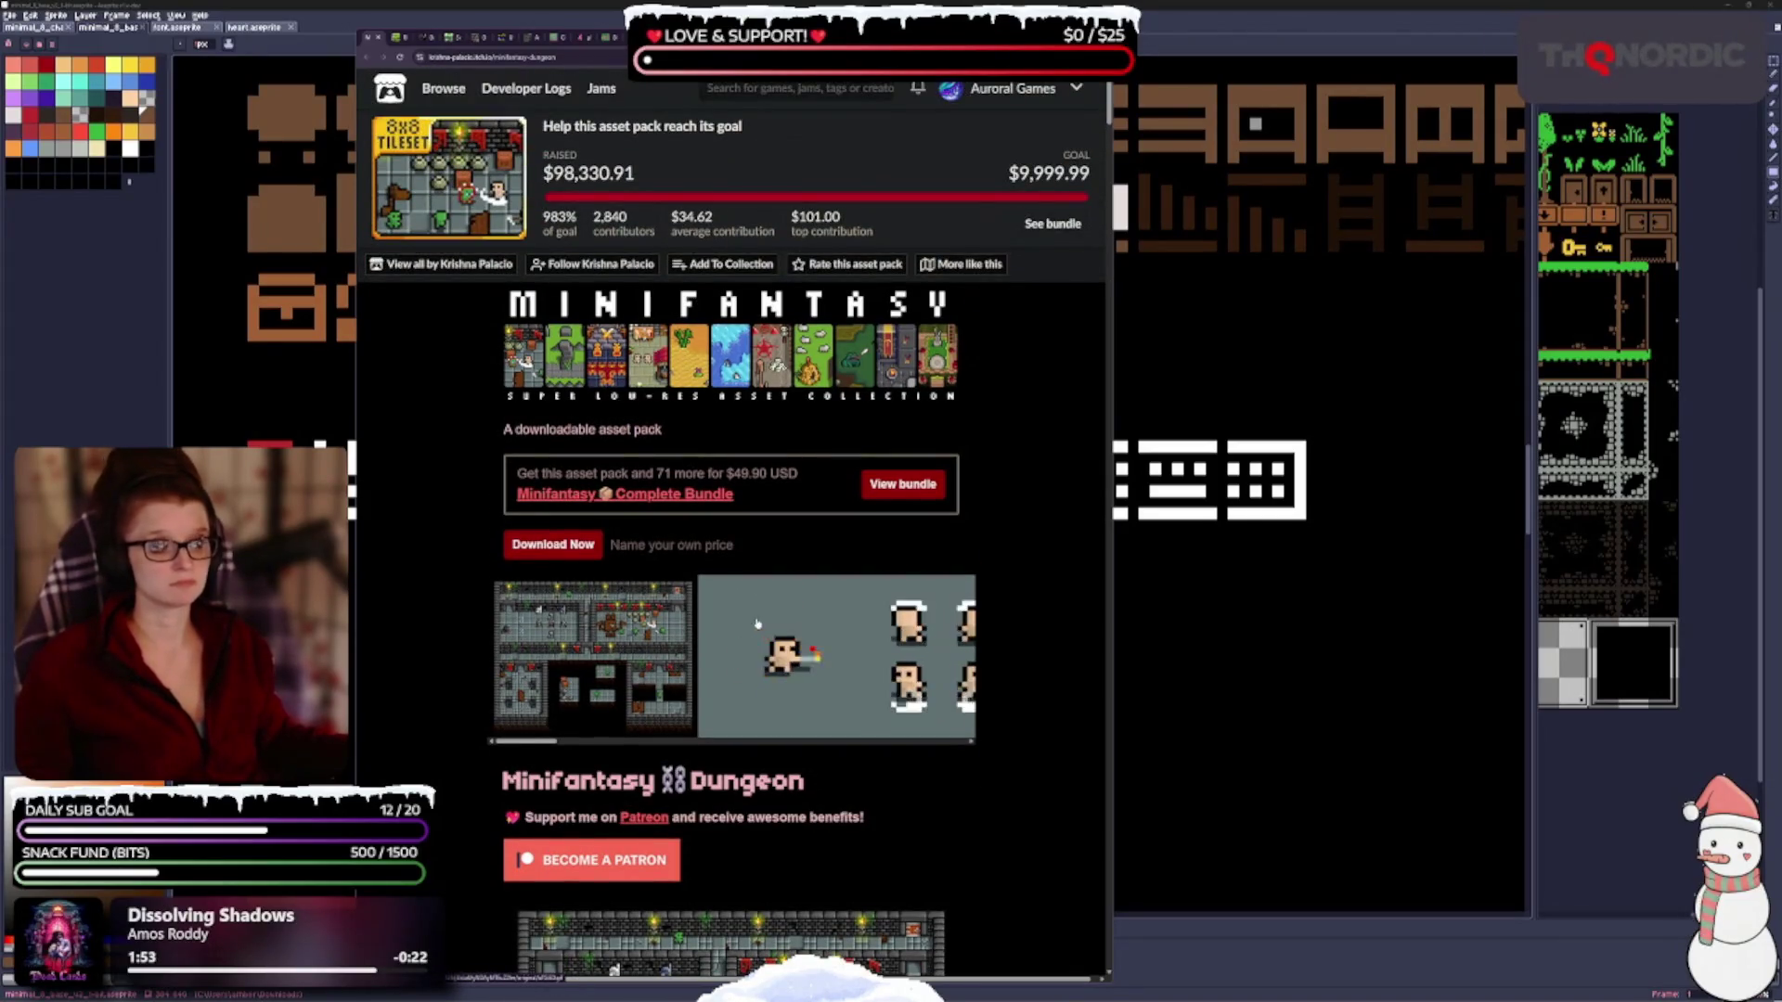
pyautogui.scroll(-4, 806, 632)
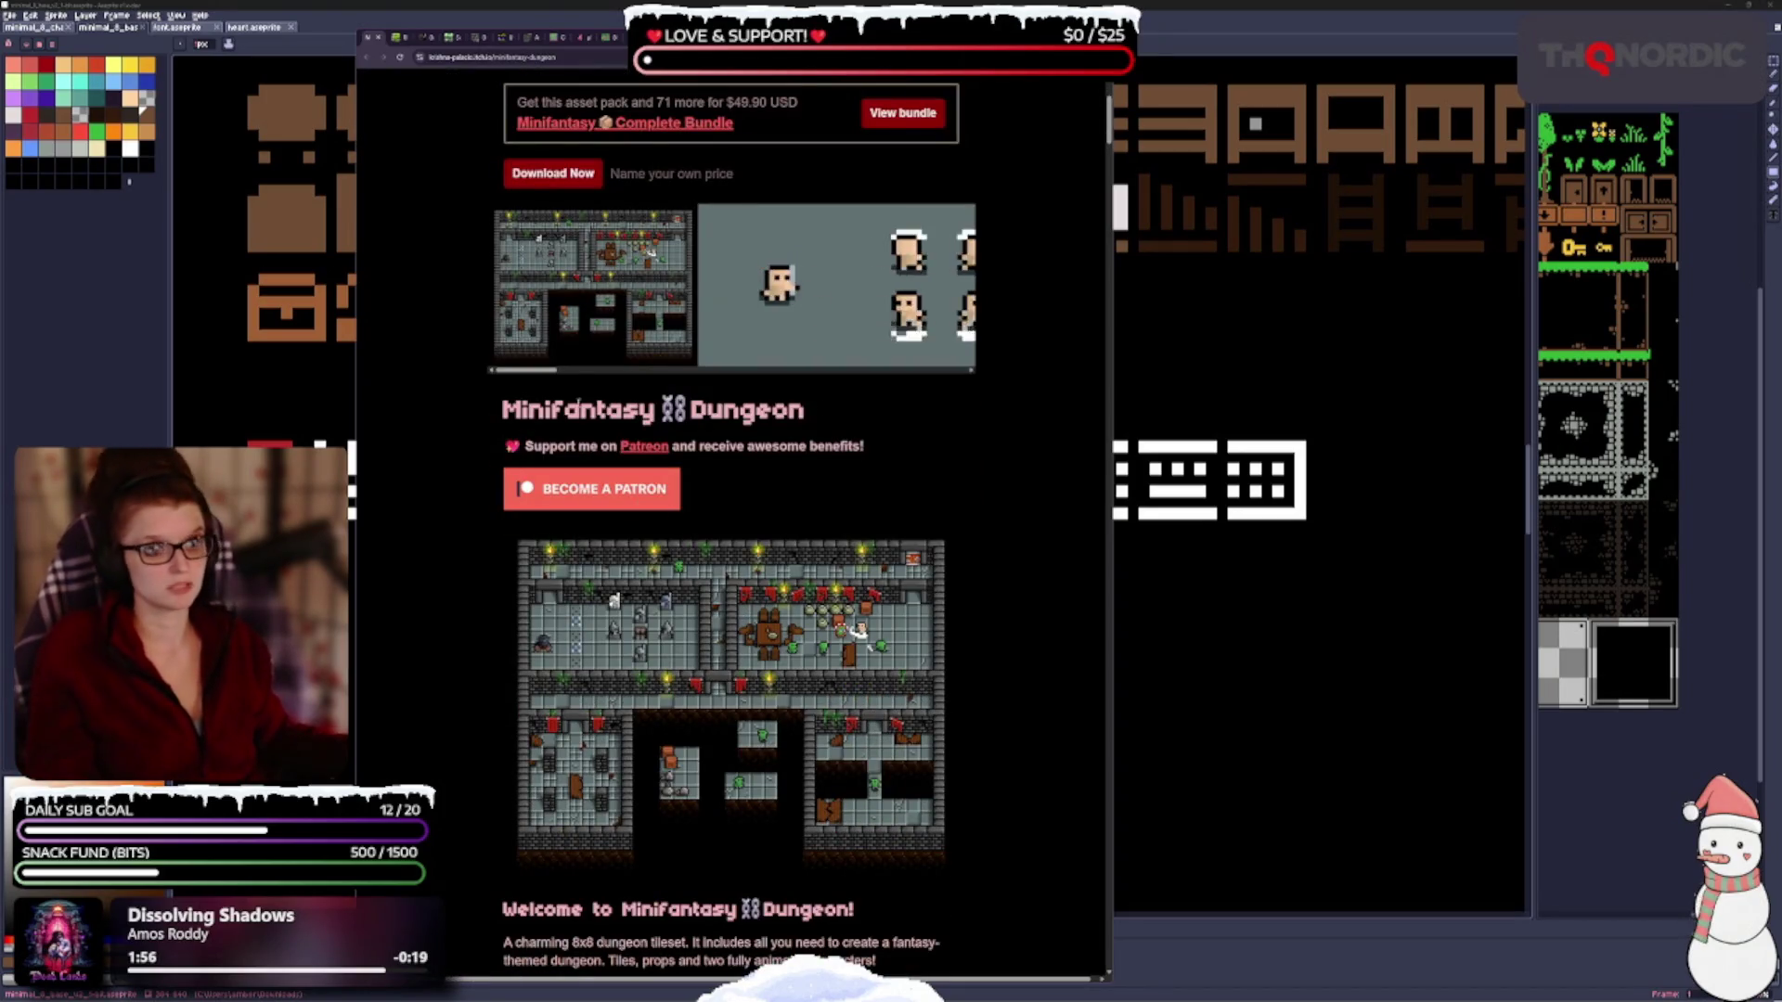
pyautogui.scroll(4, 727, 396)
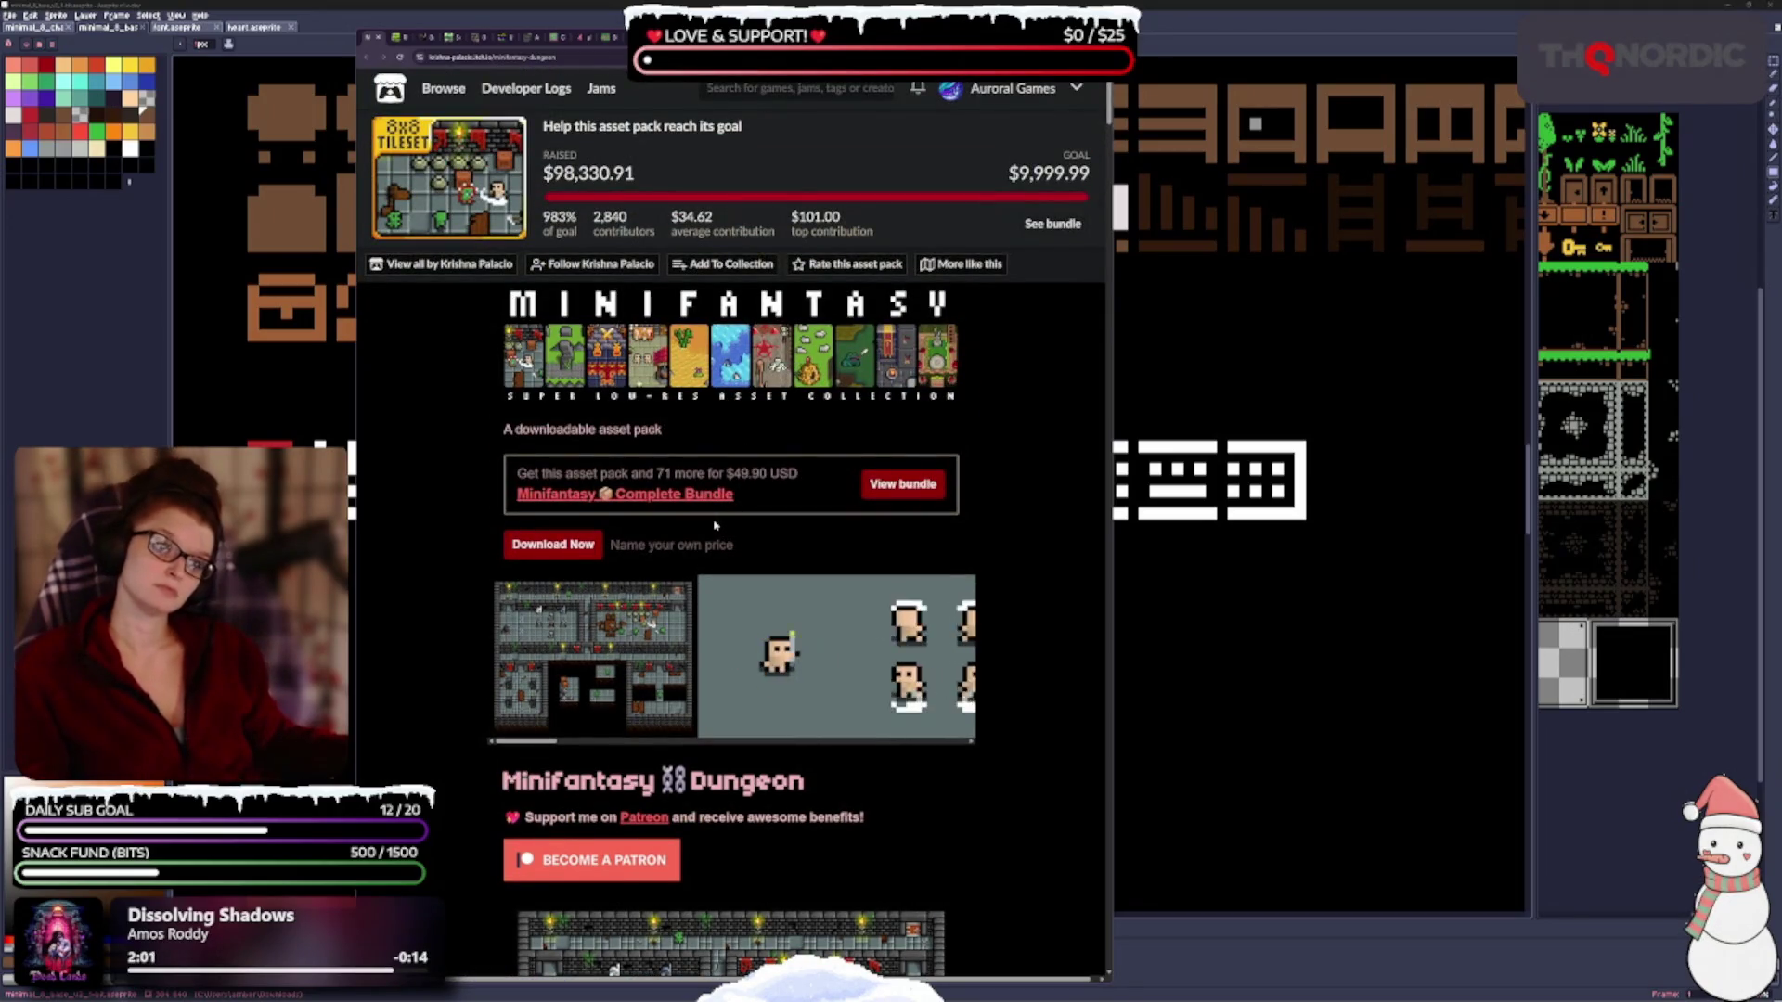
pyautogui.scroll(-1, 715, 526)
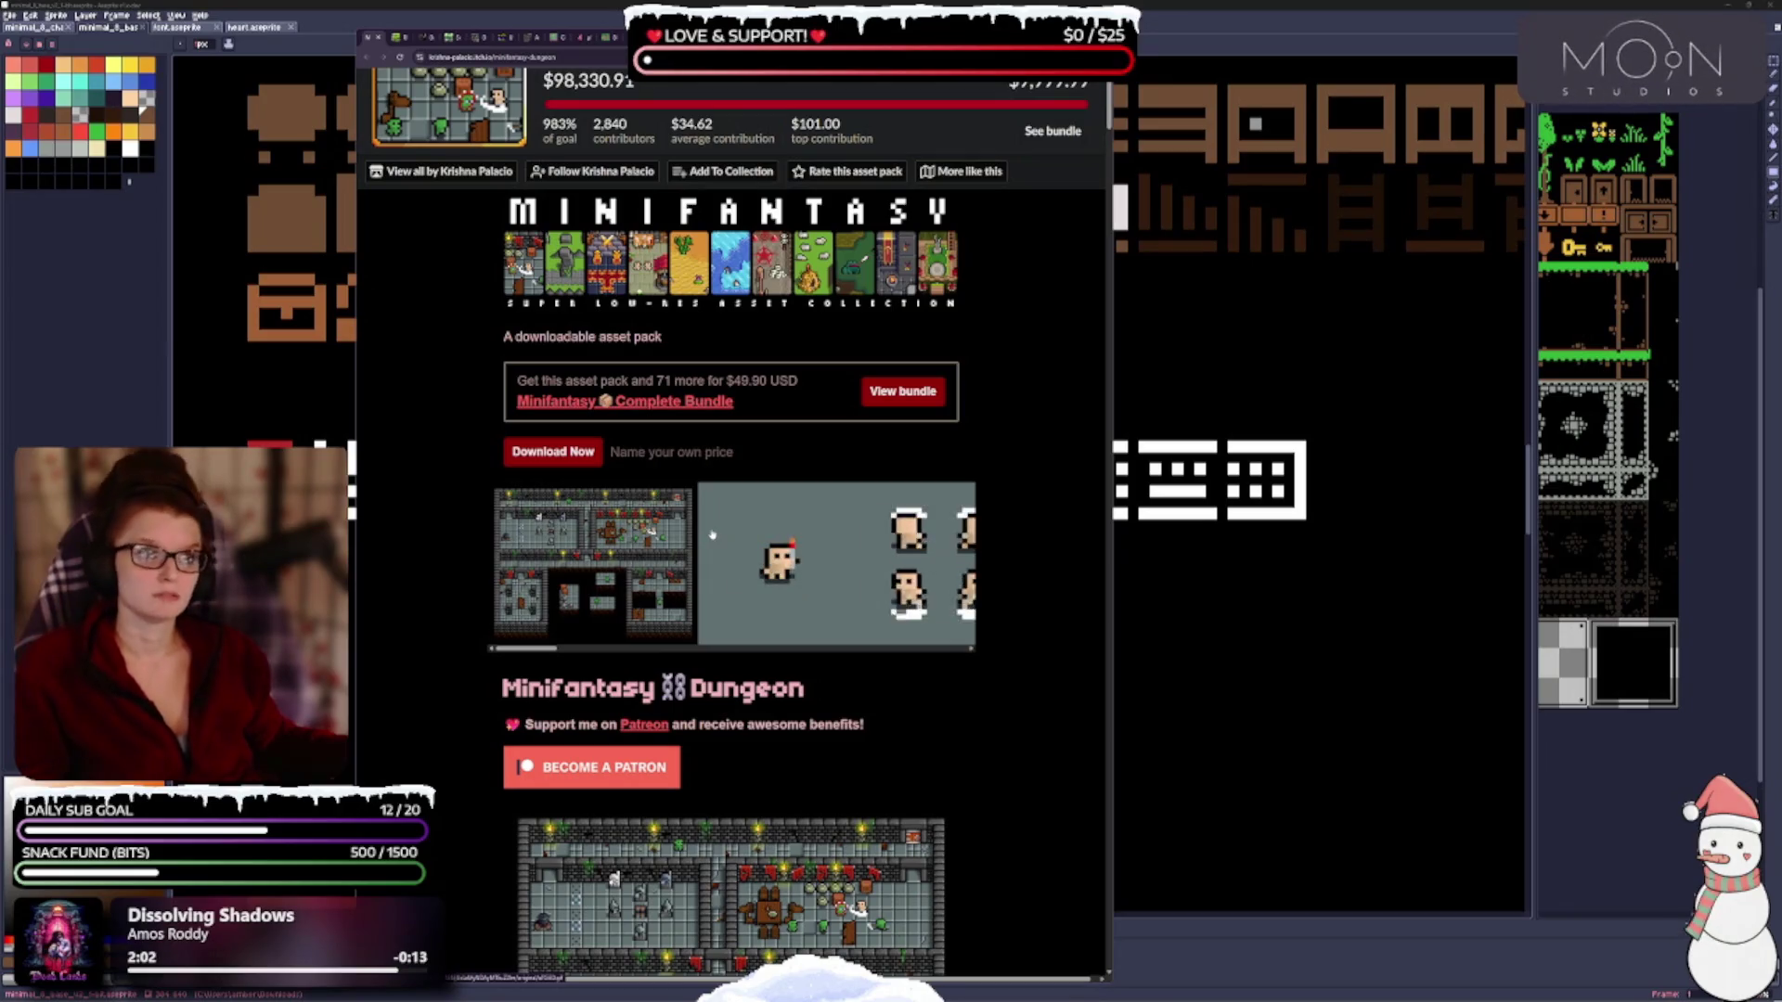
pyautogui.click(723, 172)
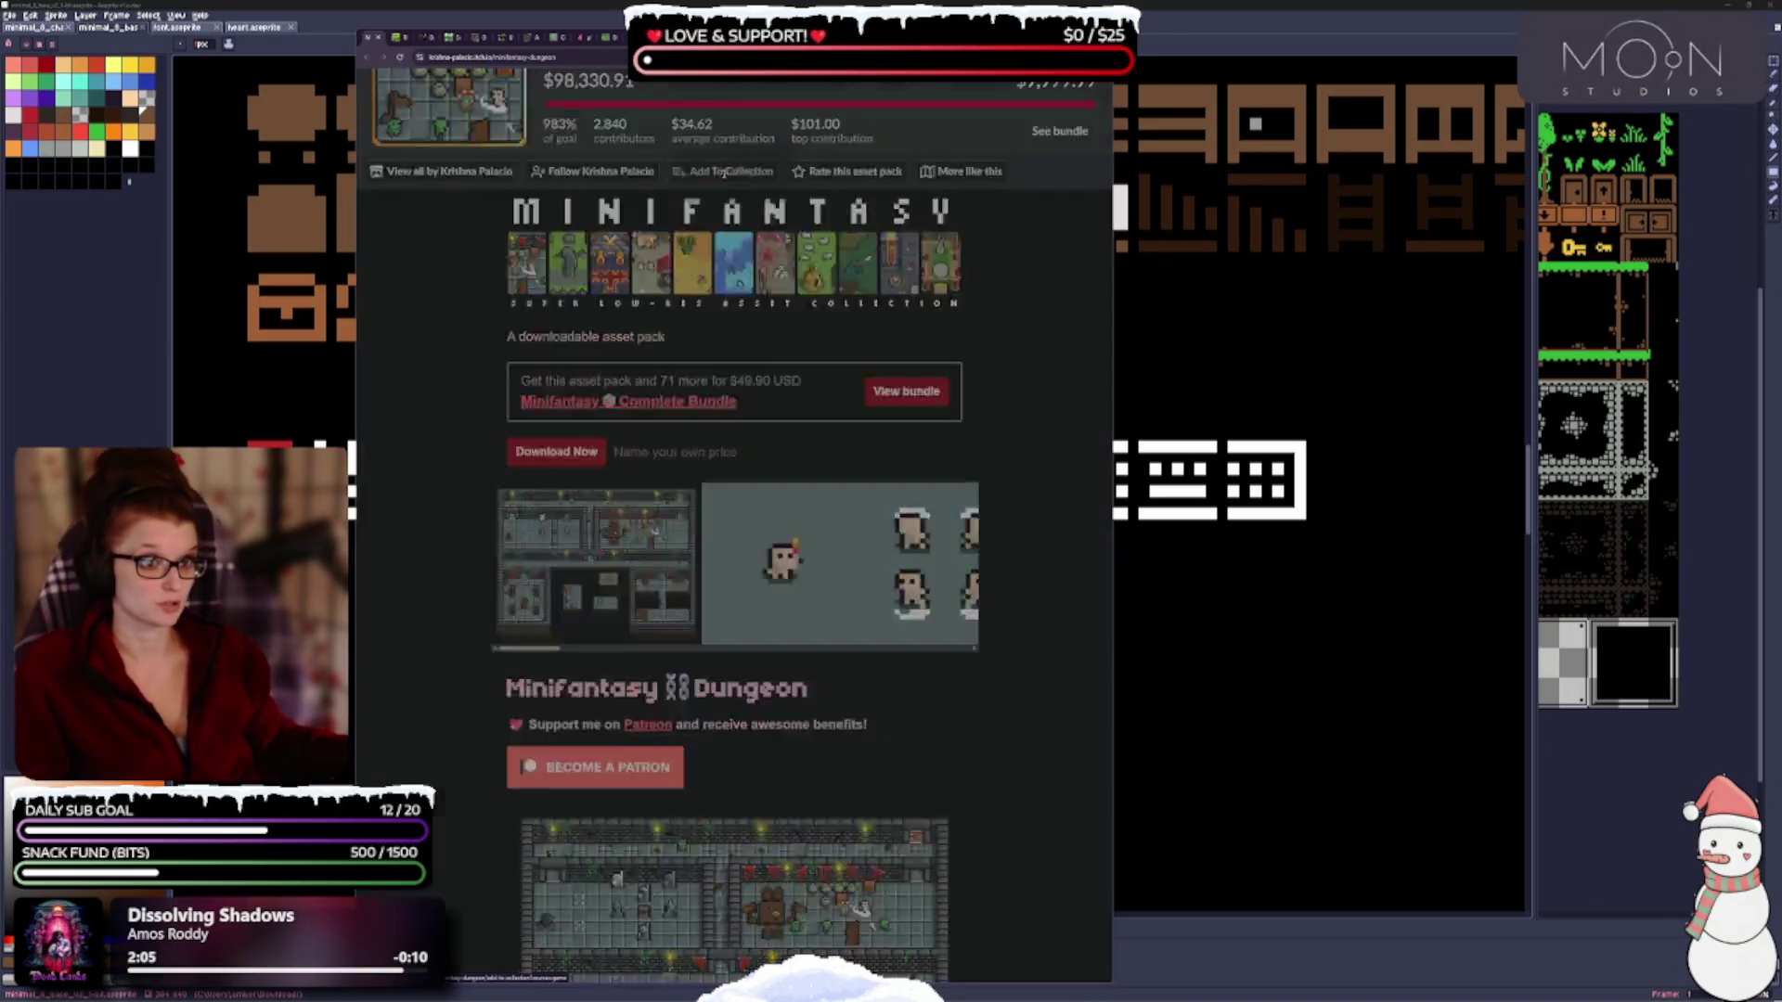
# Save Minifantasy Dungeon to the Pixels collection and go to the Cemetery Gameboy pack.
pyautogui.click(580, 647)
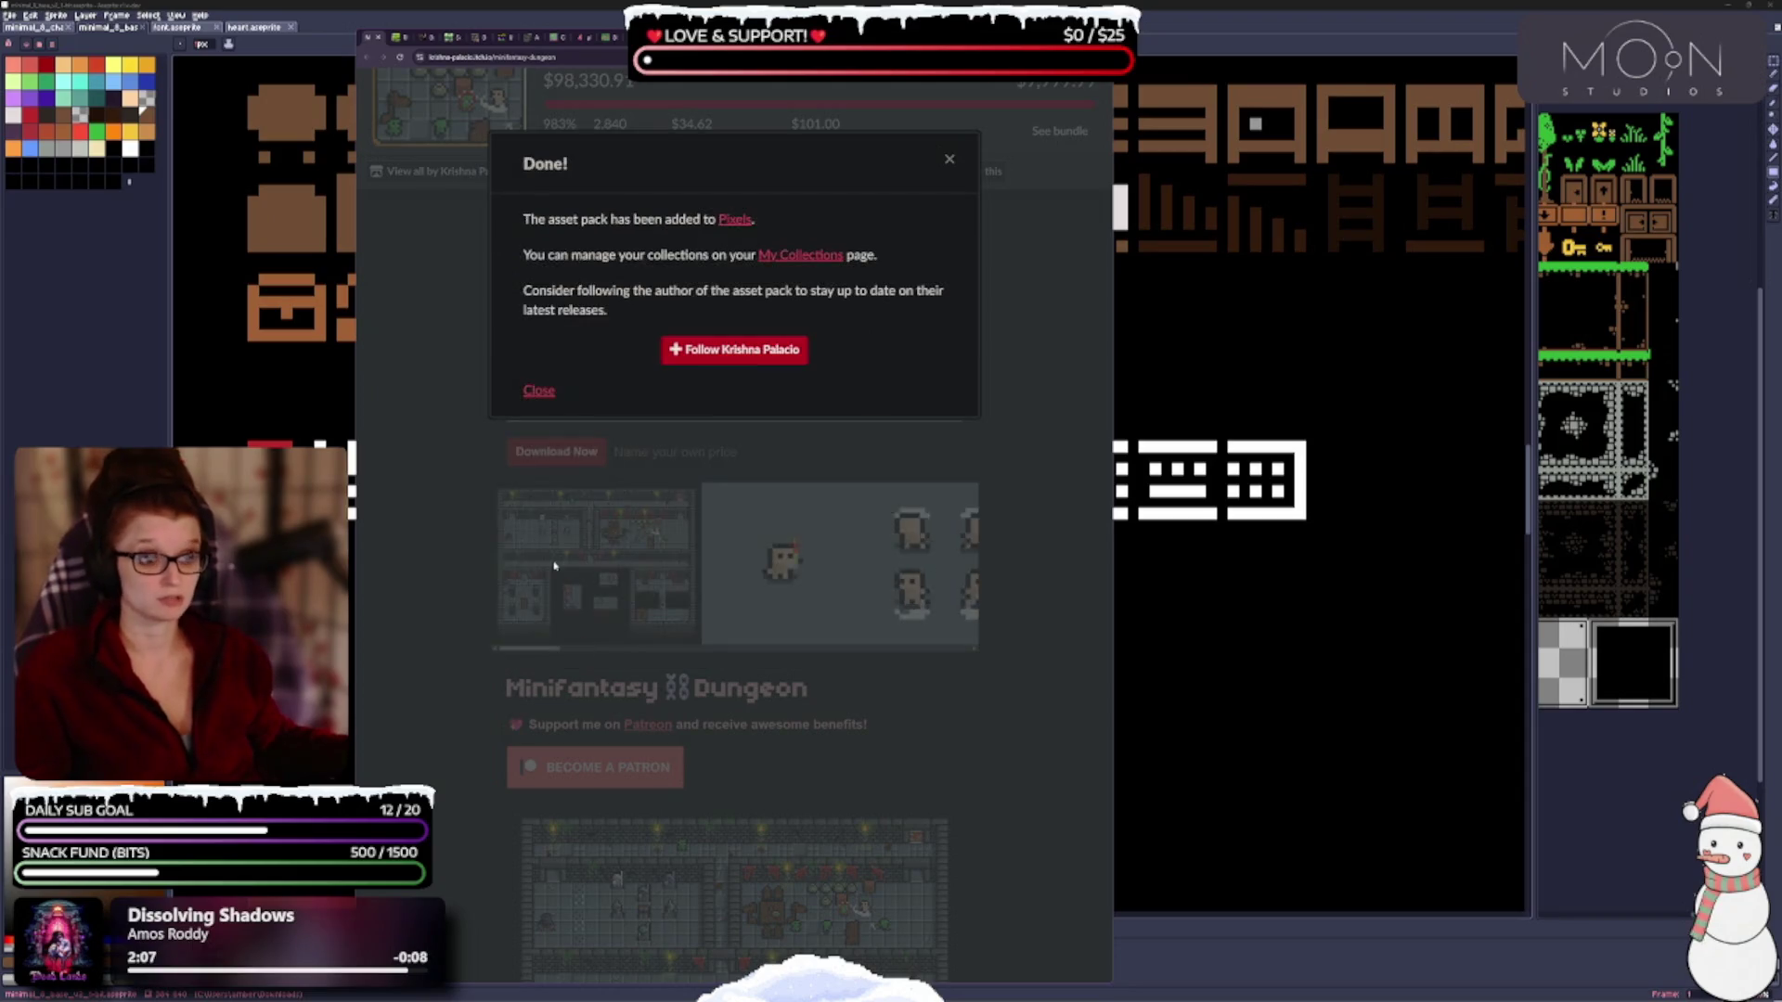
pyautogui.click(380, 40)
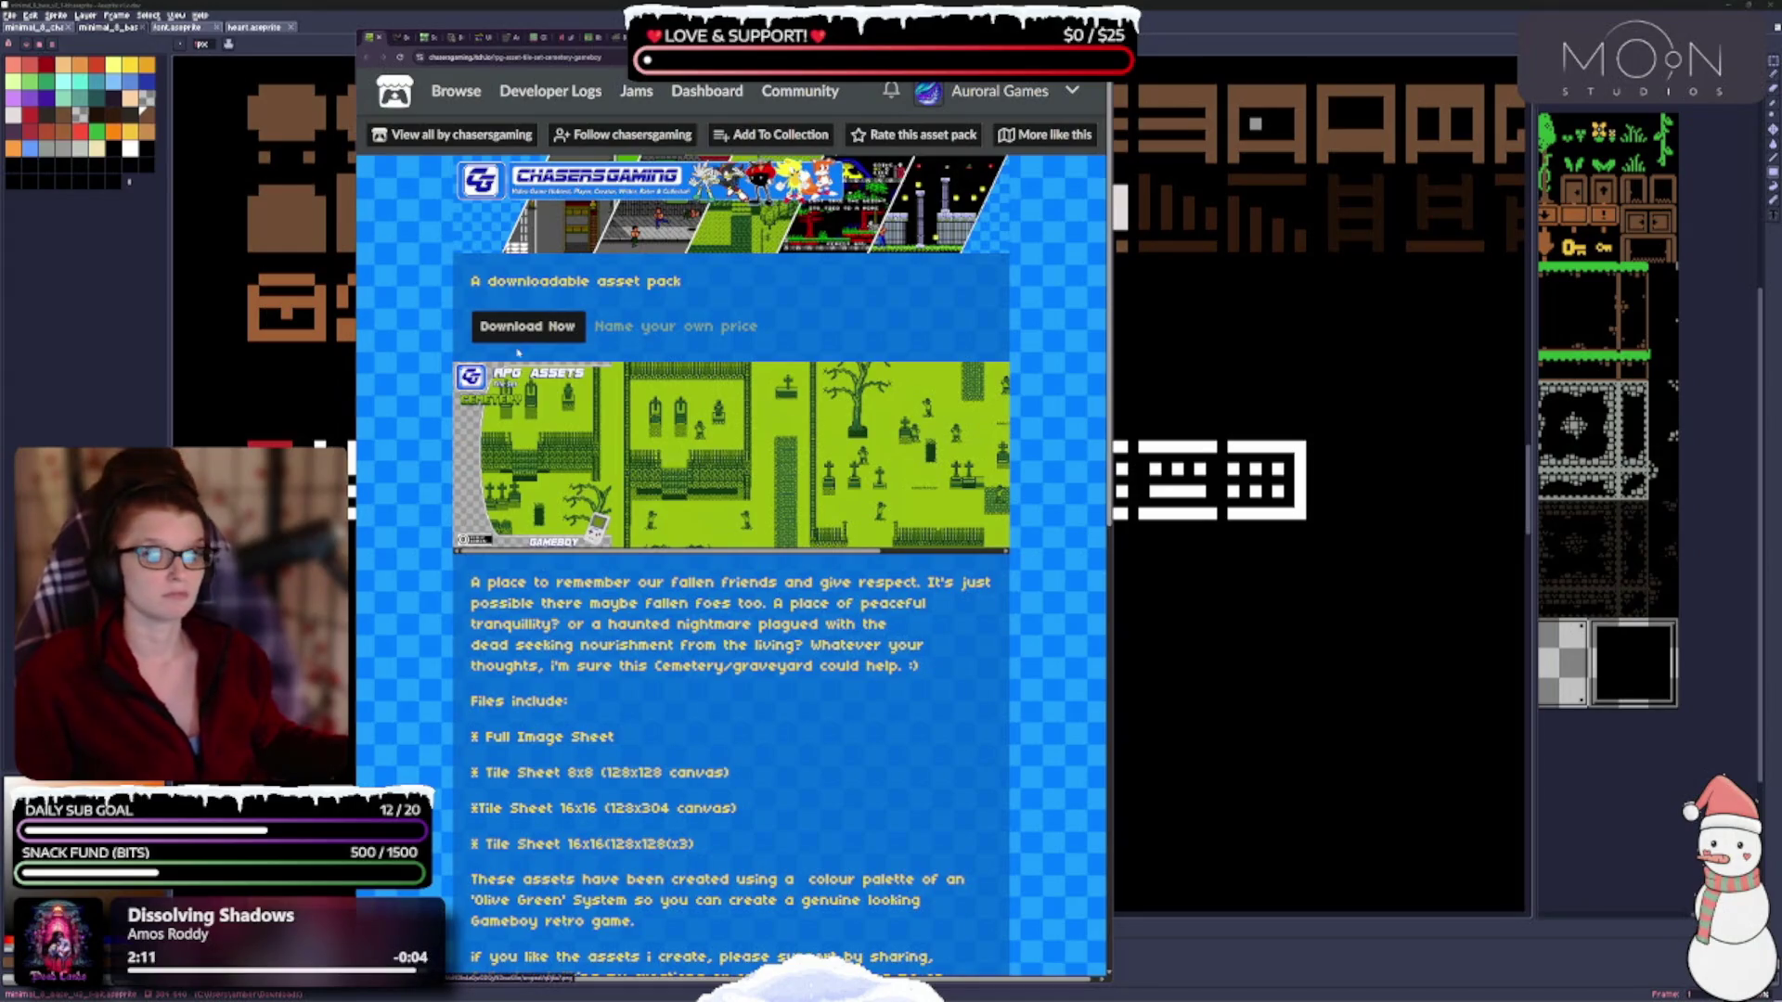
# Add the Cemetery Gameboy tile set to the [Private] Gameboy collection.
pyautogui.click(729, 138)
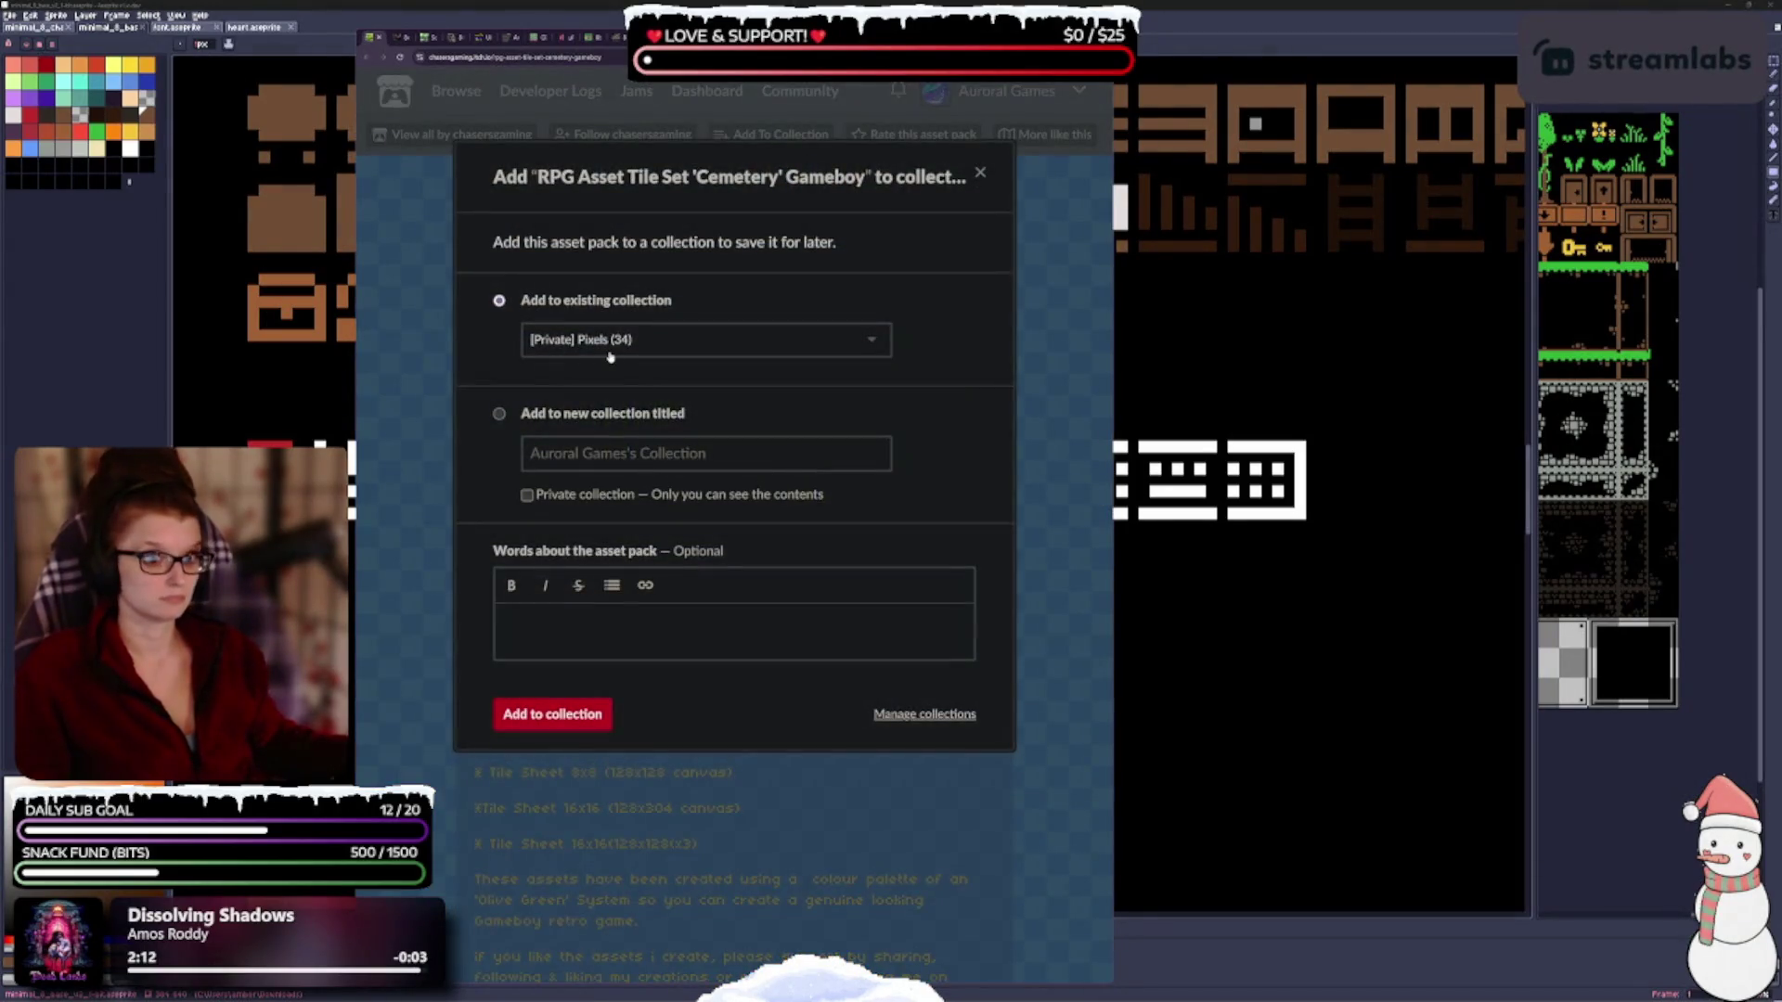
pyautogui.click(608, 344)
pyautogui.click(634, 400)
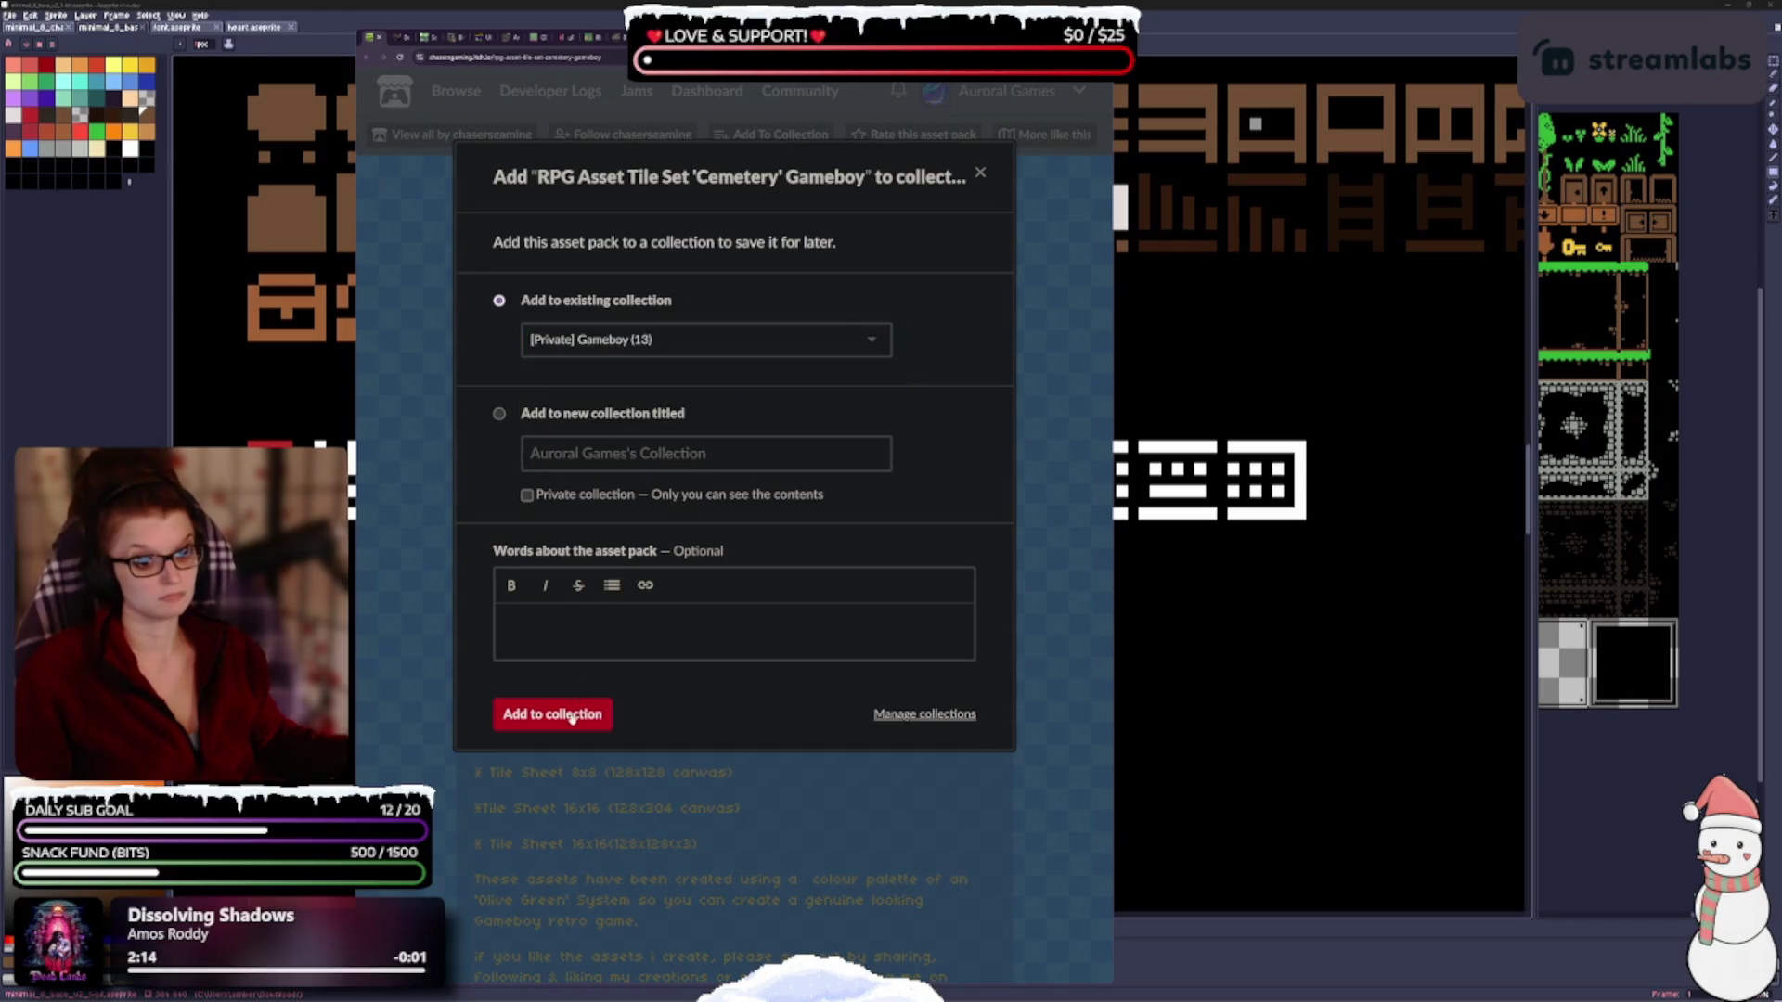
pyautogui.click(572, 715)
pyautogui.click(382, 39)
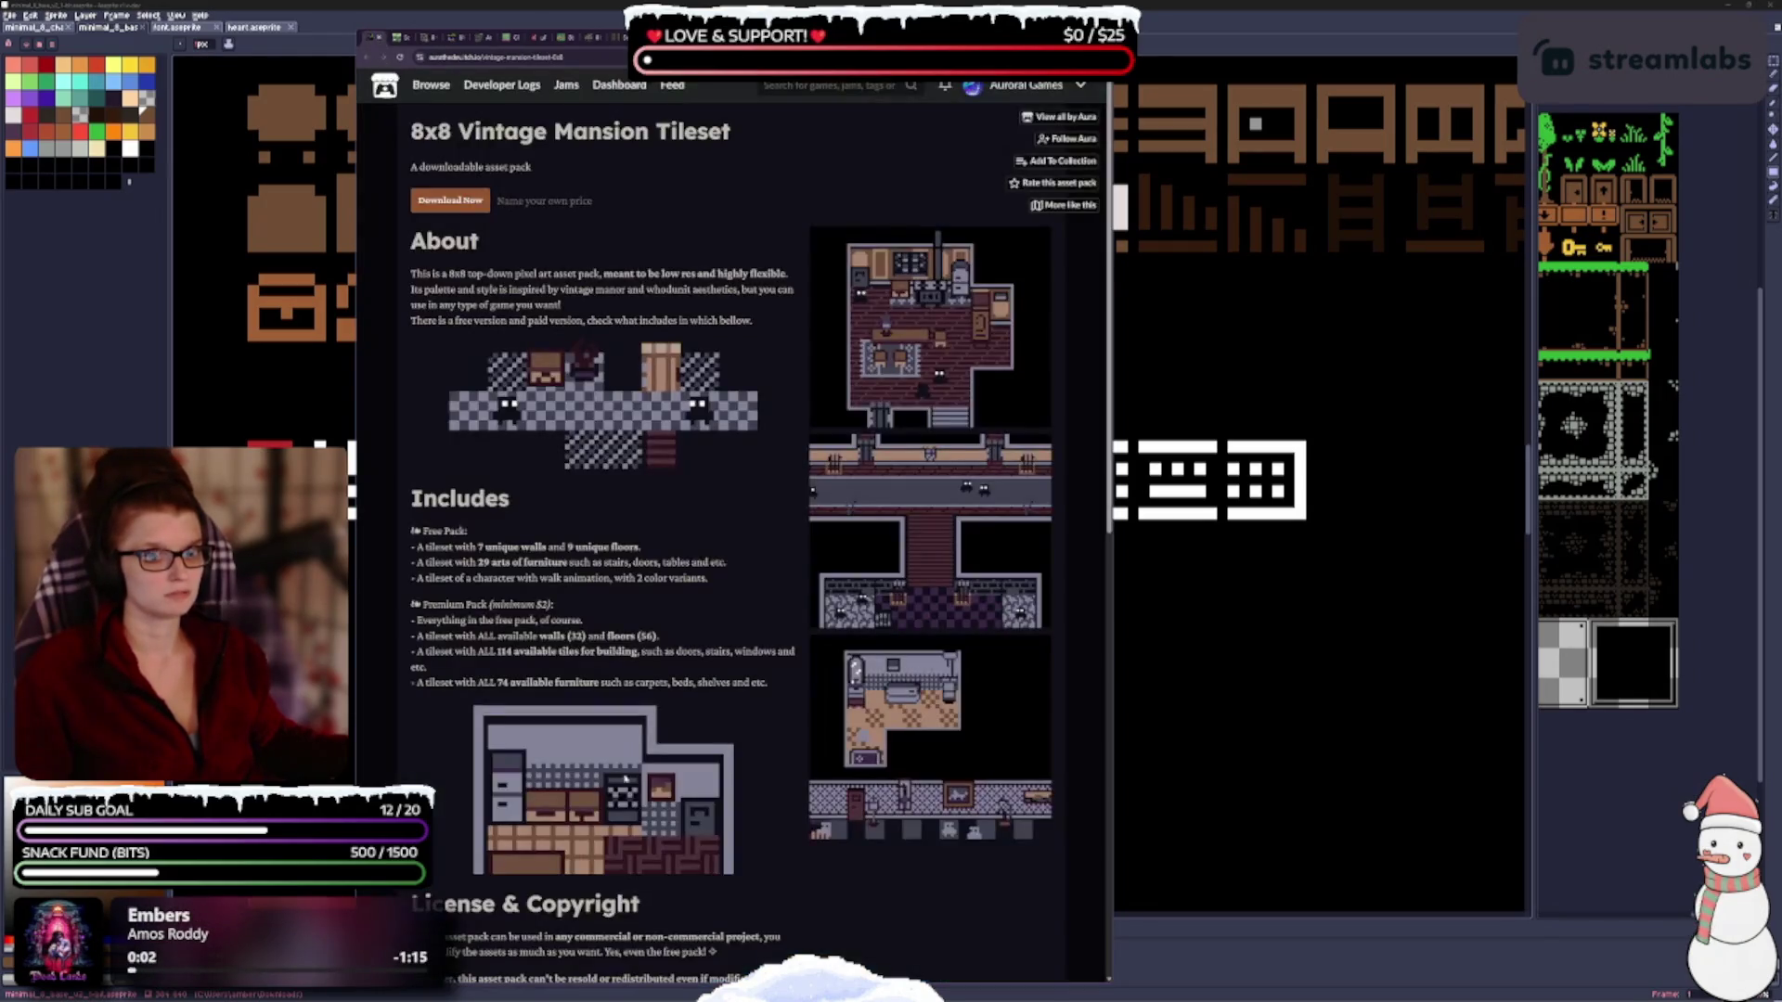
# Add the 8x8 Vintage Mansion Tileset to the [Private] Pixels collection and close its page.
pyautogui.scroll(-2, 653, 436)
pyautogui.scroll(2, 658, 462)
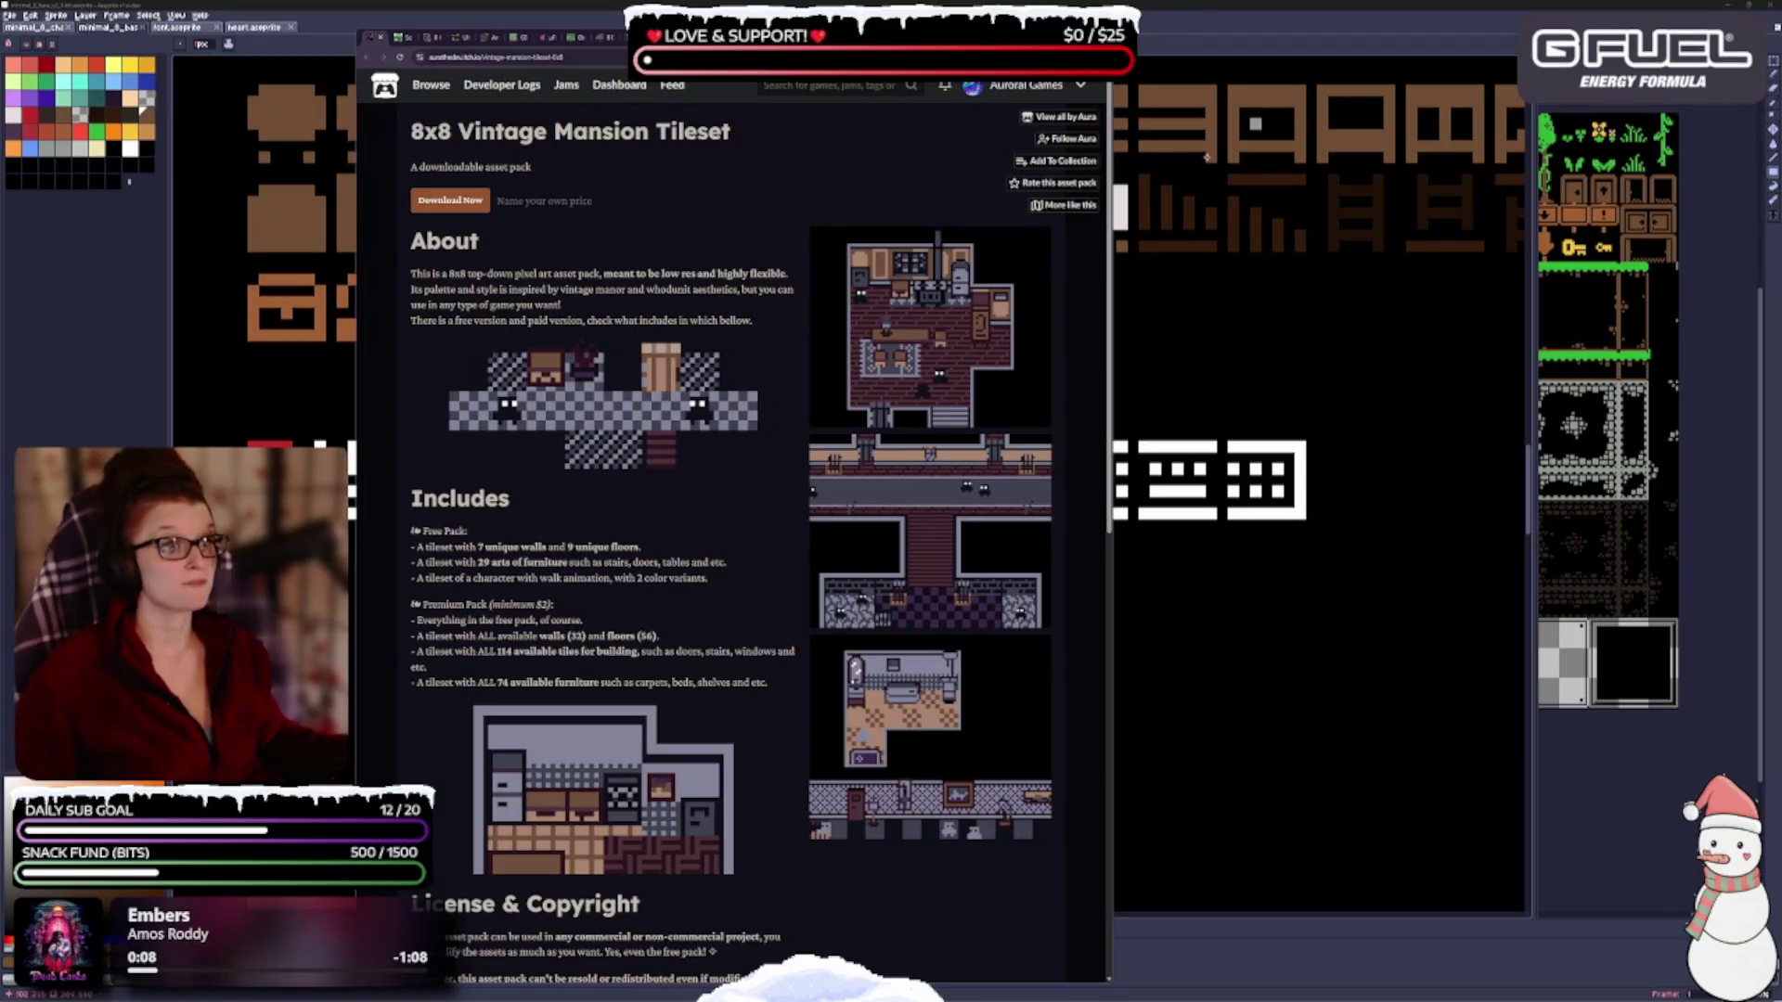
pyautogui.click(1090, 162)
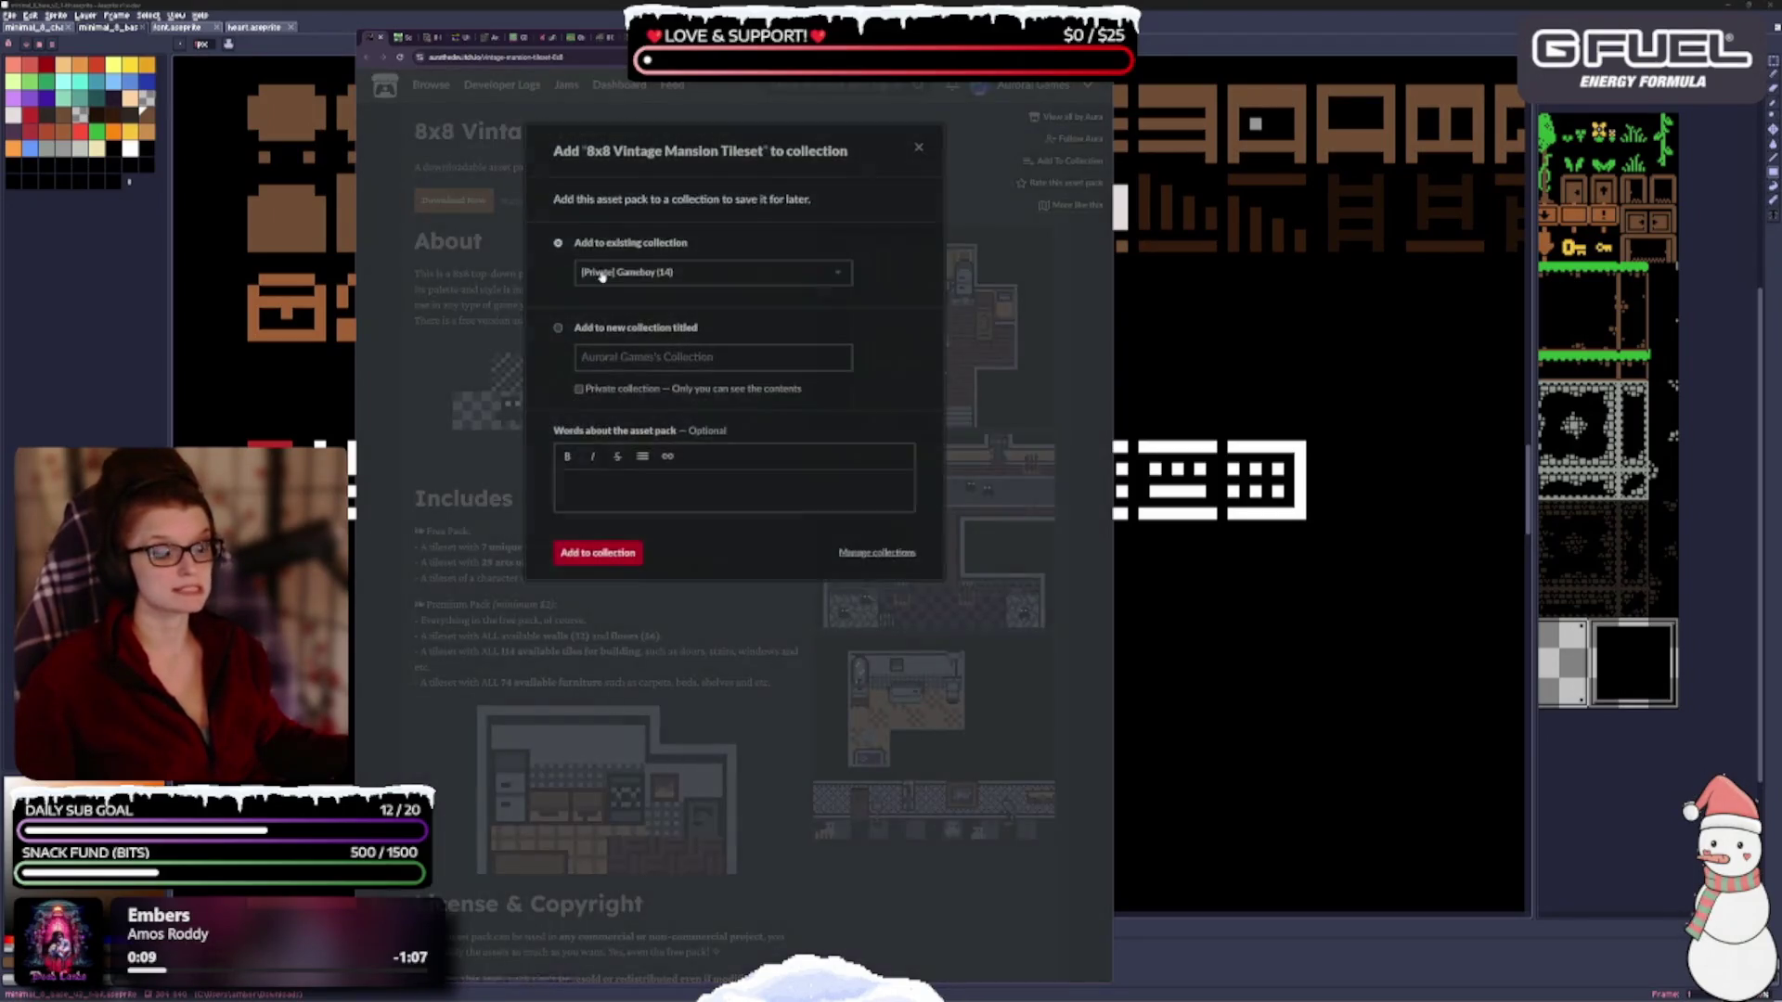
pyautogui.click(720, 276)
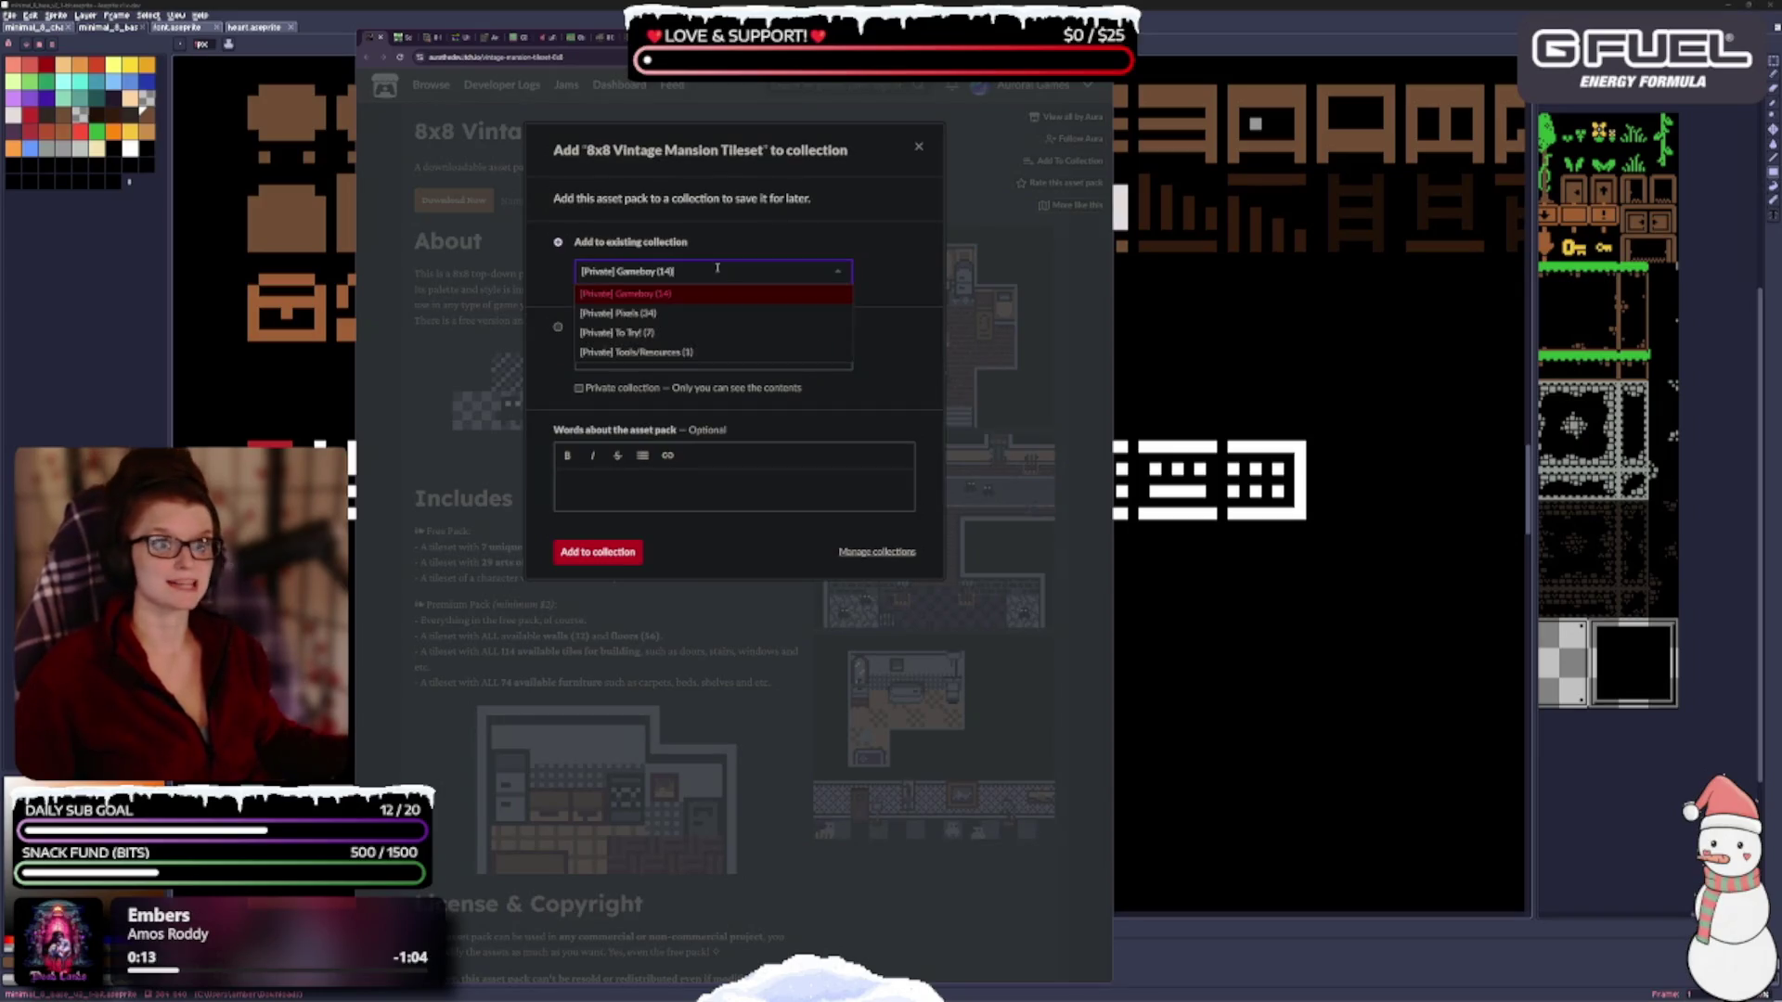
pyautogui.click(692, 323)
pyautogui.click(598, 551)
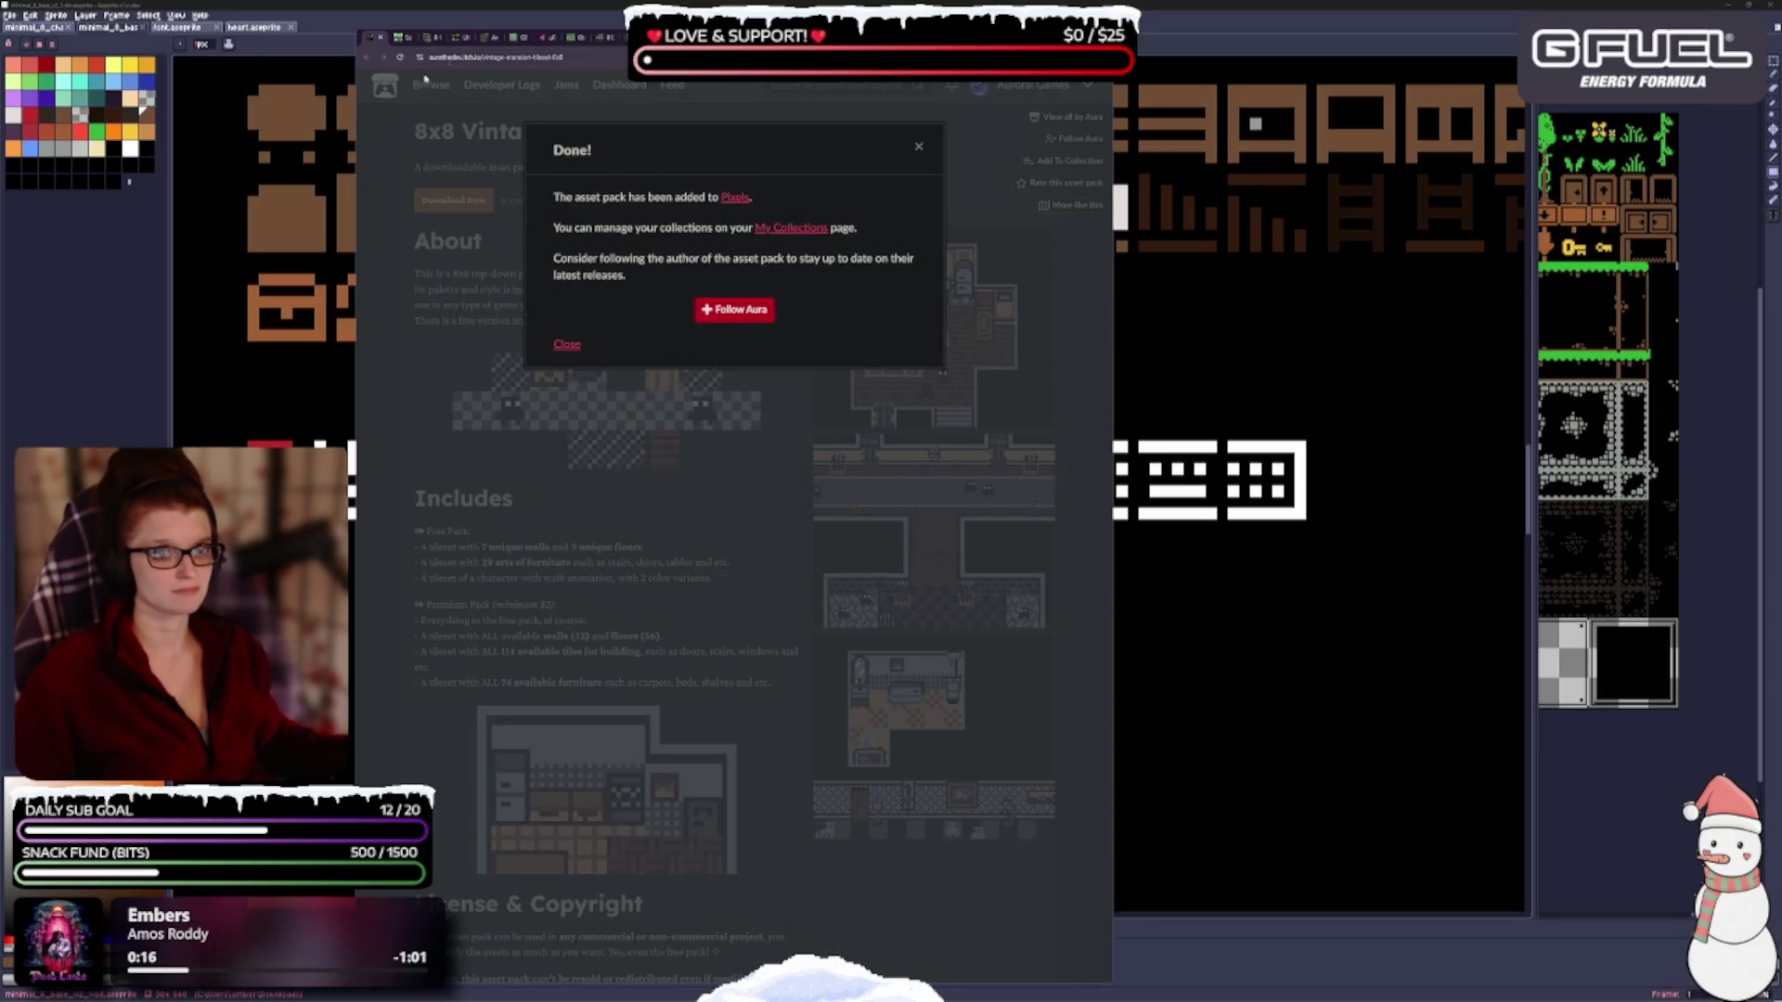
pyautogui.click(379, 39)
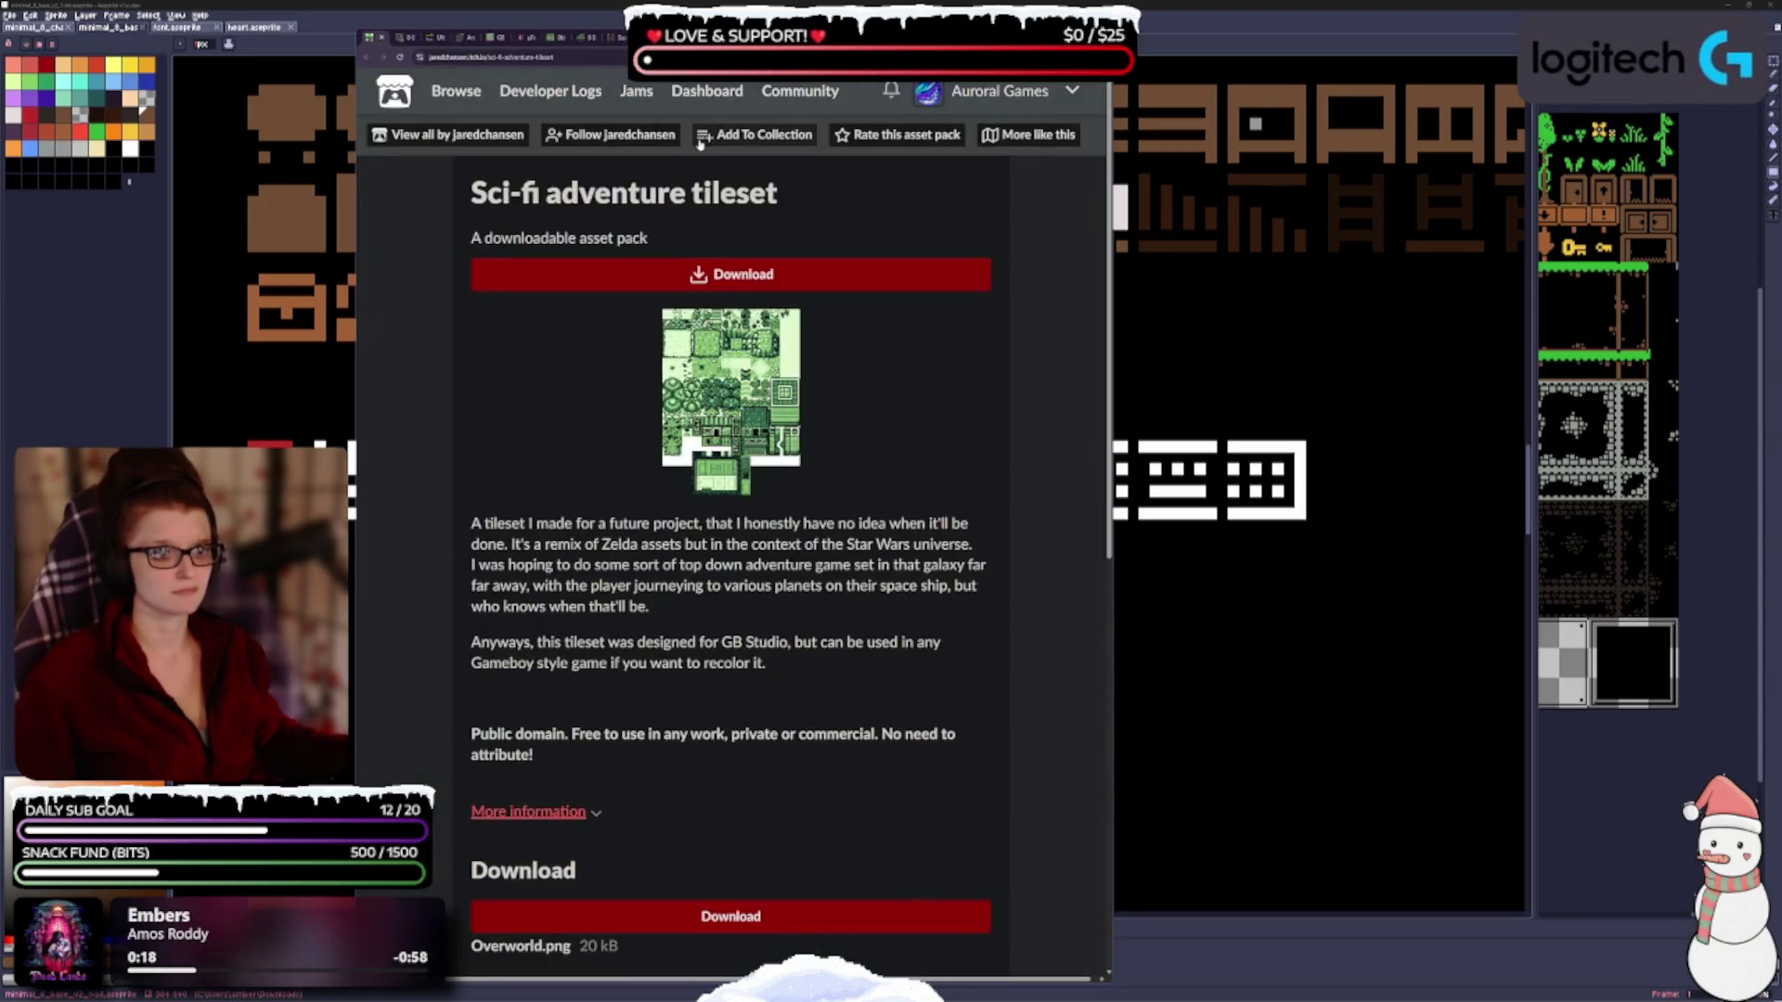
# Add the Sci-fi adventure tileset to the [Private] Gameboy collection and close its page.
pyautogui.click(721, 136)
pyautogui.click(669, 338)
pyautogui.click(649, 393)
pyautogui.click(562, 714)
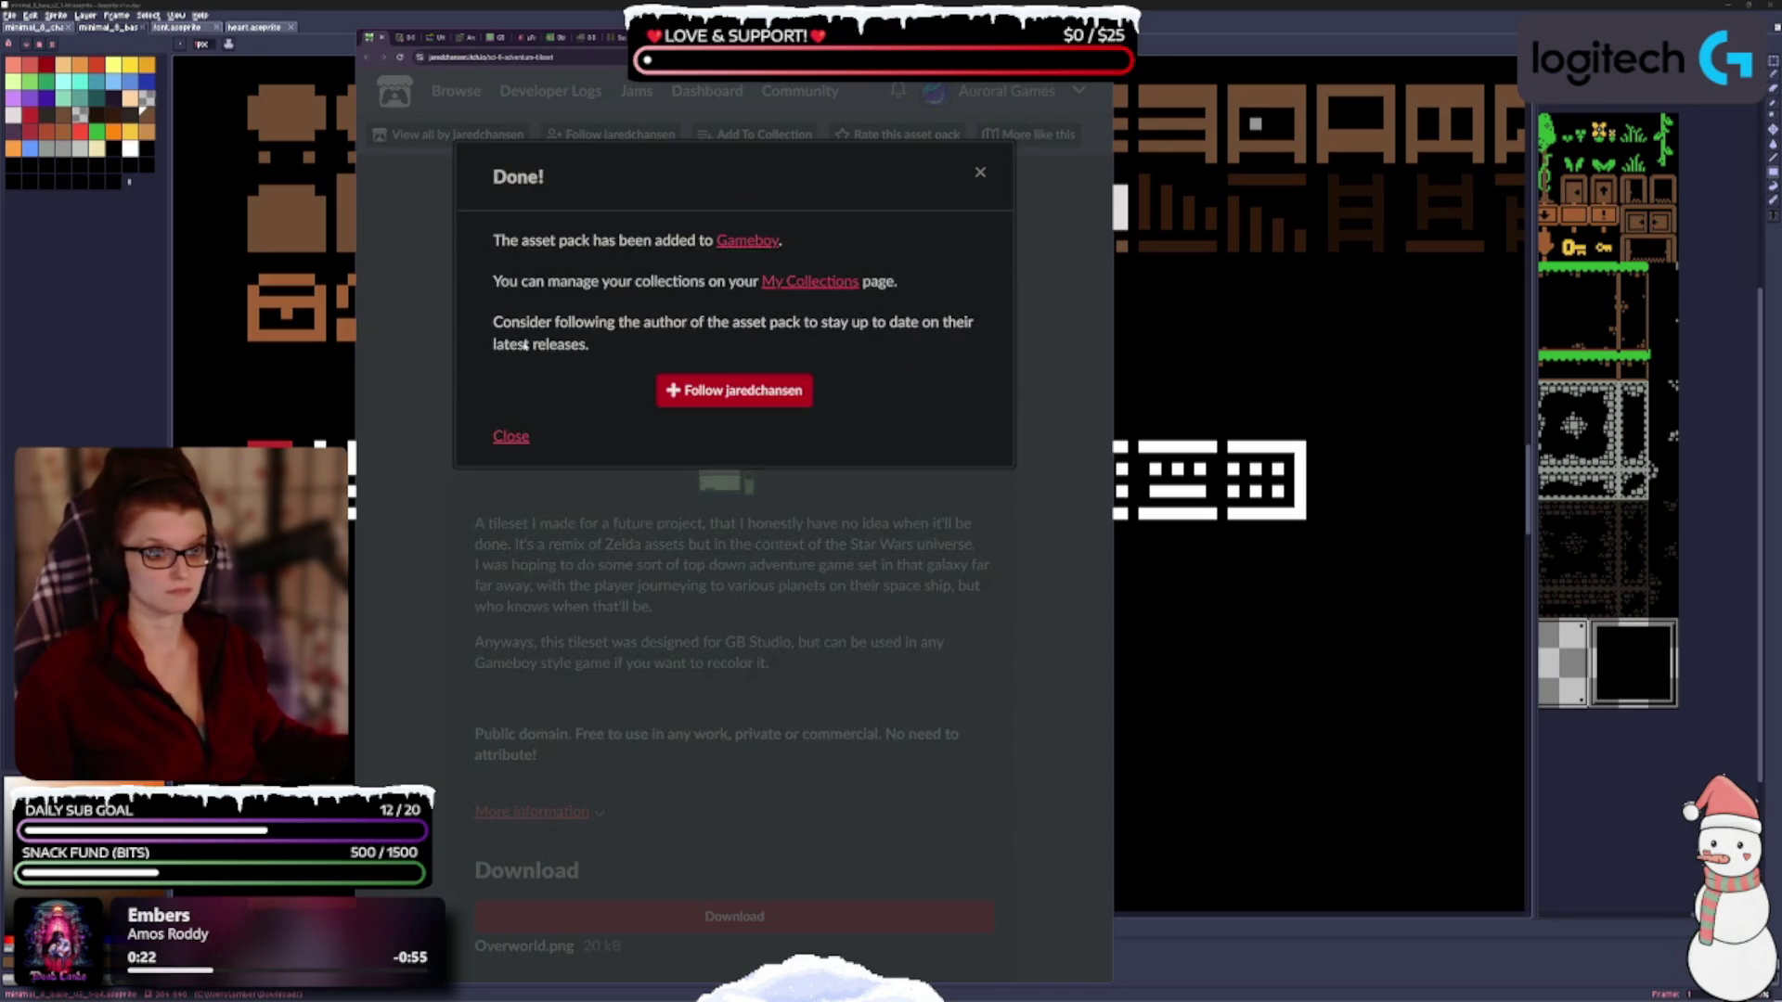
pyautogui.click(383, 41)
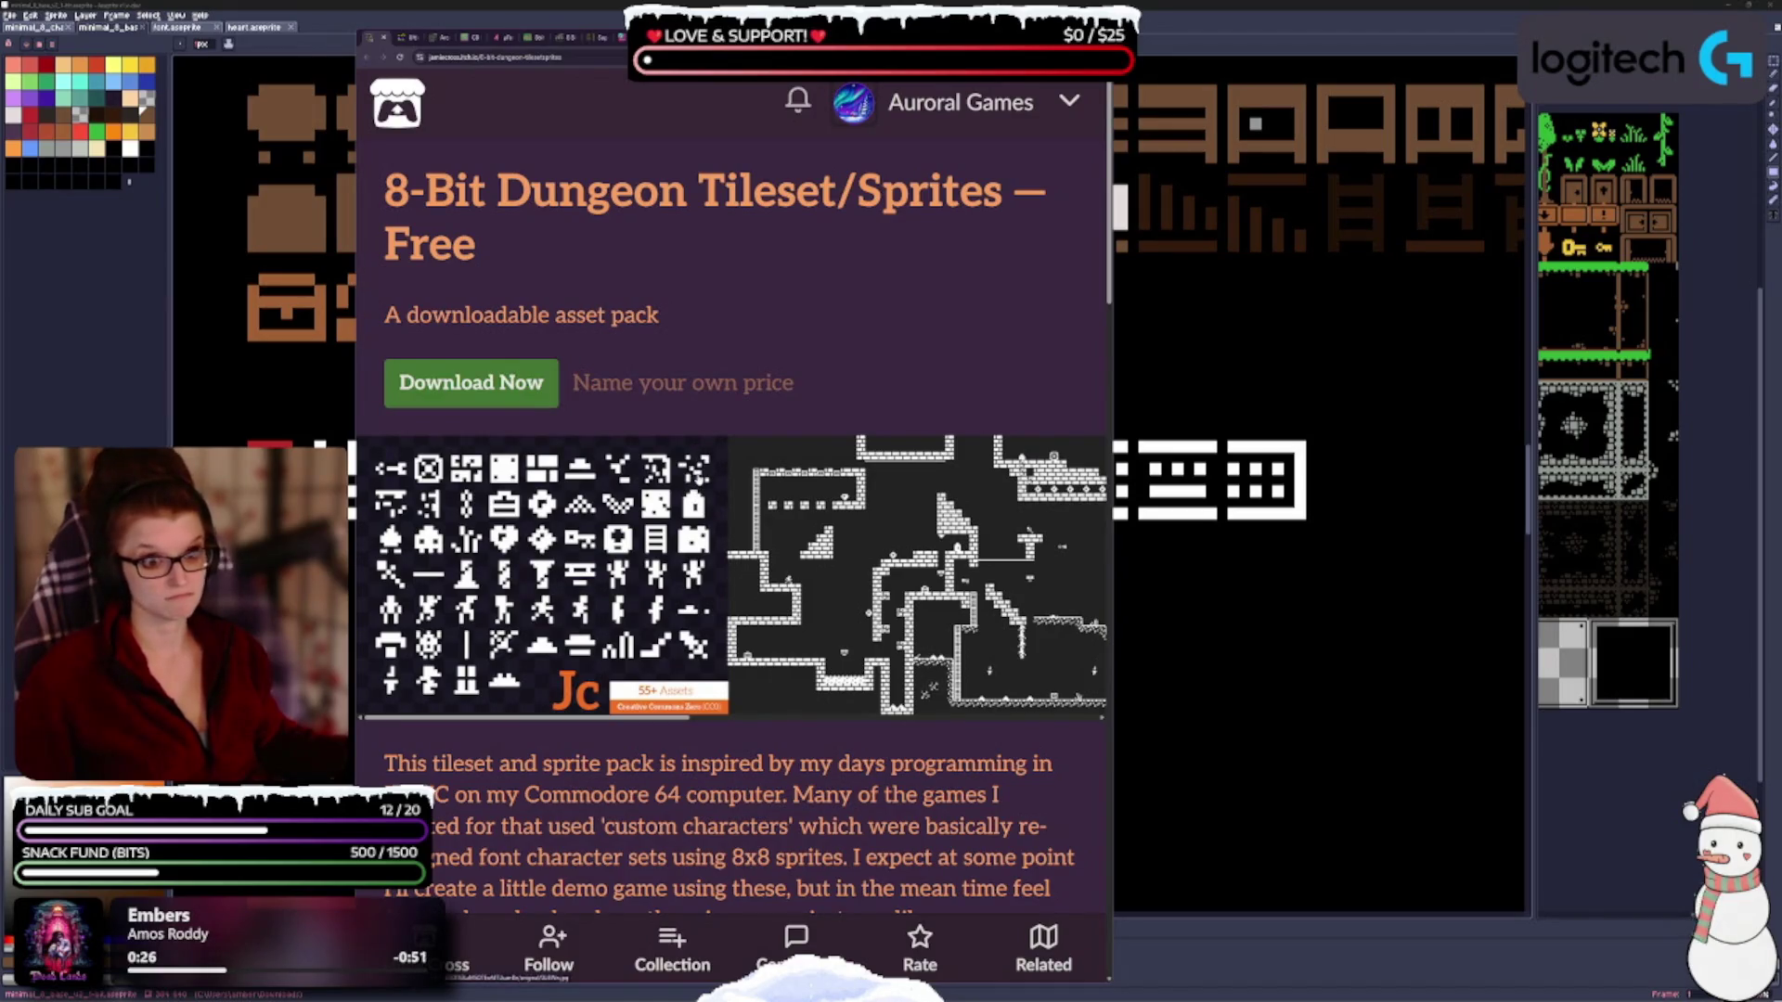
# Look over the 8-Bit Dungeon Tileset/Sprites page and zoom the browser out.
pyautogui.scroll(-10, 765, 453)
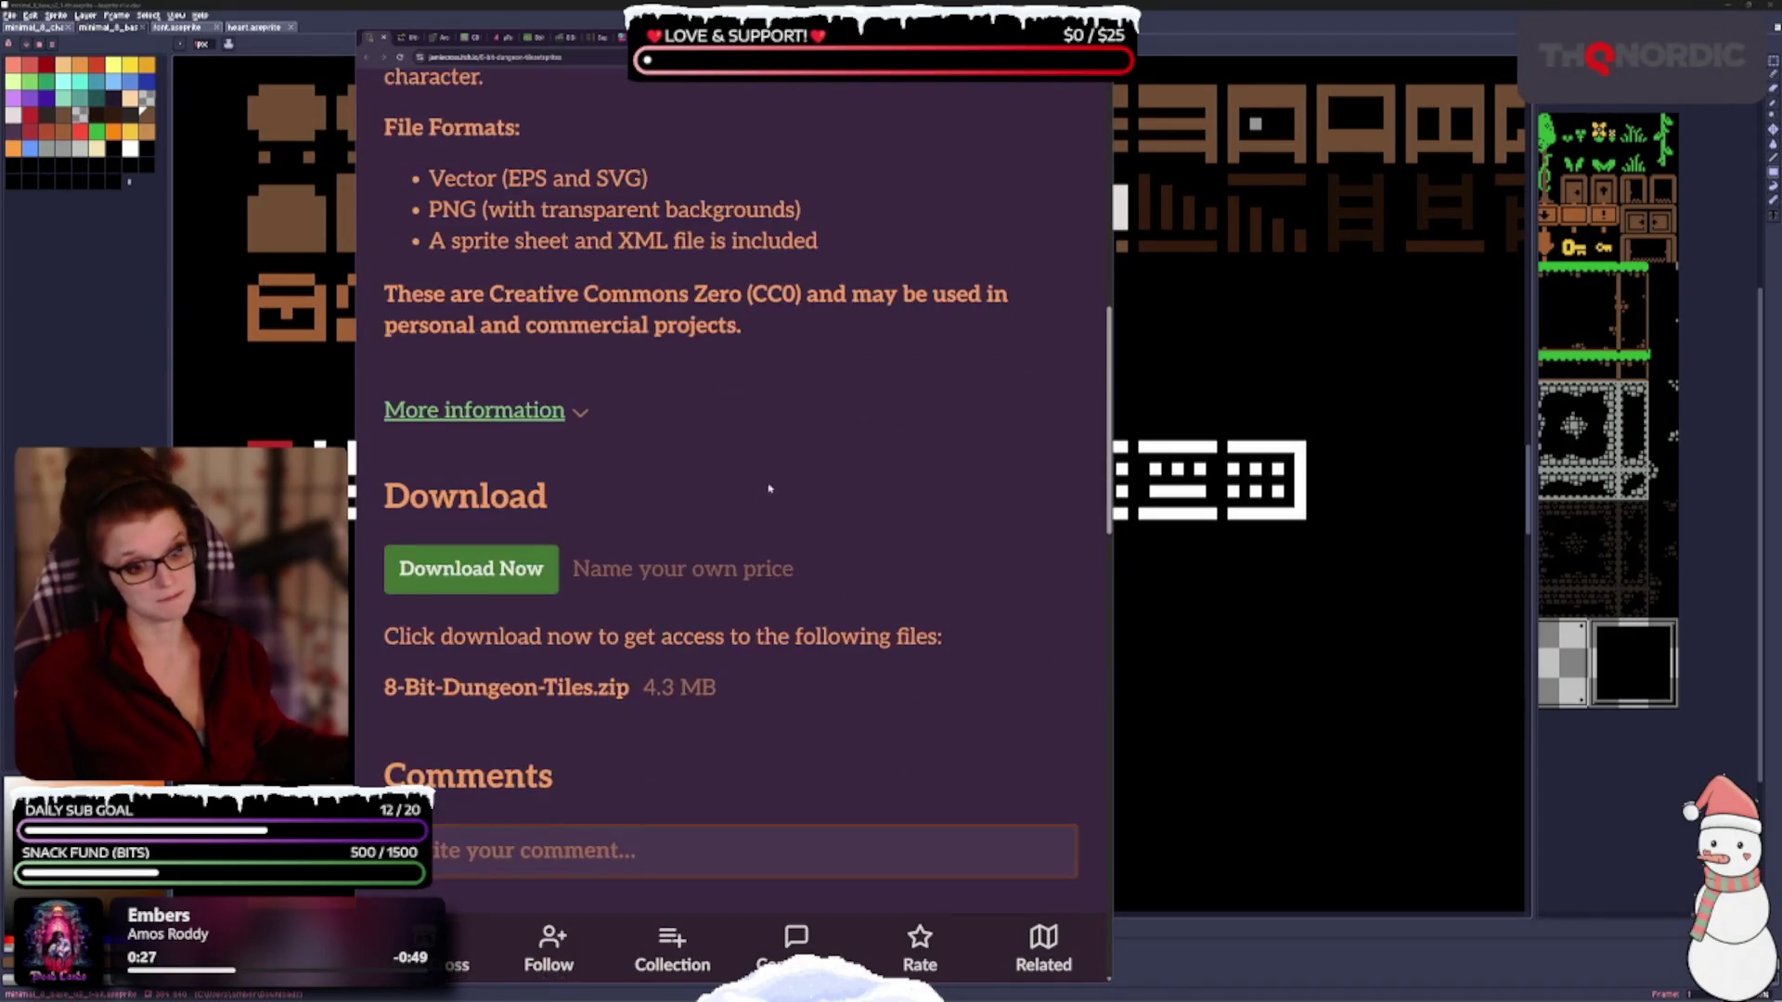
pyautogui.scroll(6, 765, 453)
pyautogui.scroll(4, 791, 703)
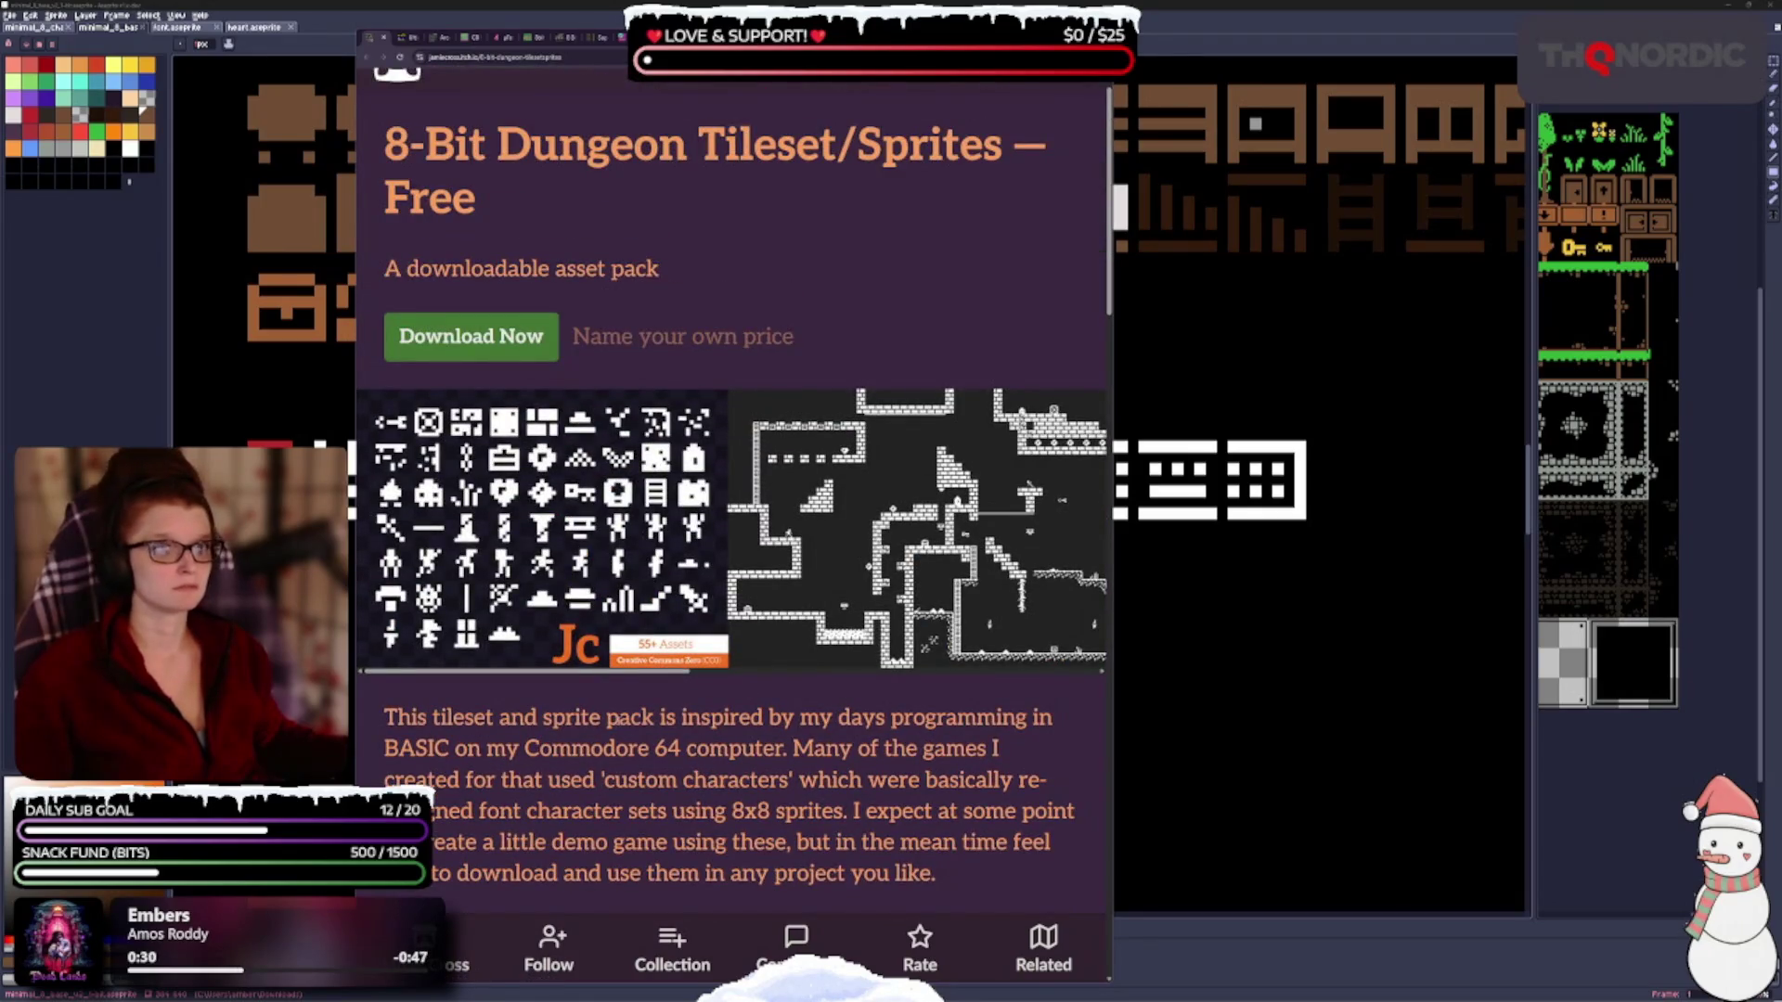
pyautogui.moveTo(576, 677)
pyautogui.mouseDown()
pyautogui.moveTo(833, 689)
pyautogui.moveTo(575, 690)
pyautogui.moveTo(723, 702)
pyautogui.moveTo(564, 708)
pyautogui.mouseUp()
pyautogui.scroll(-10, 850, 692)
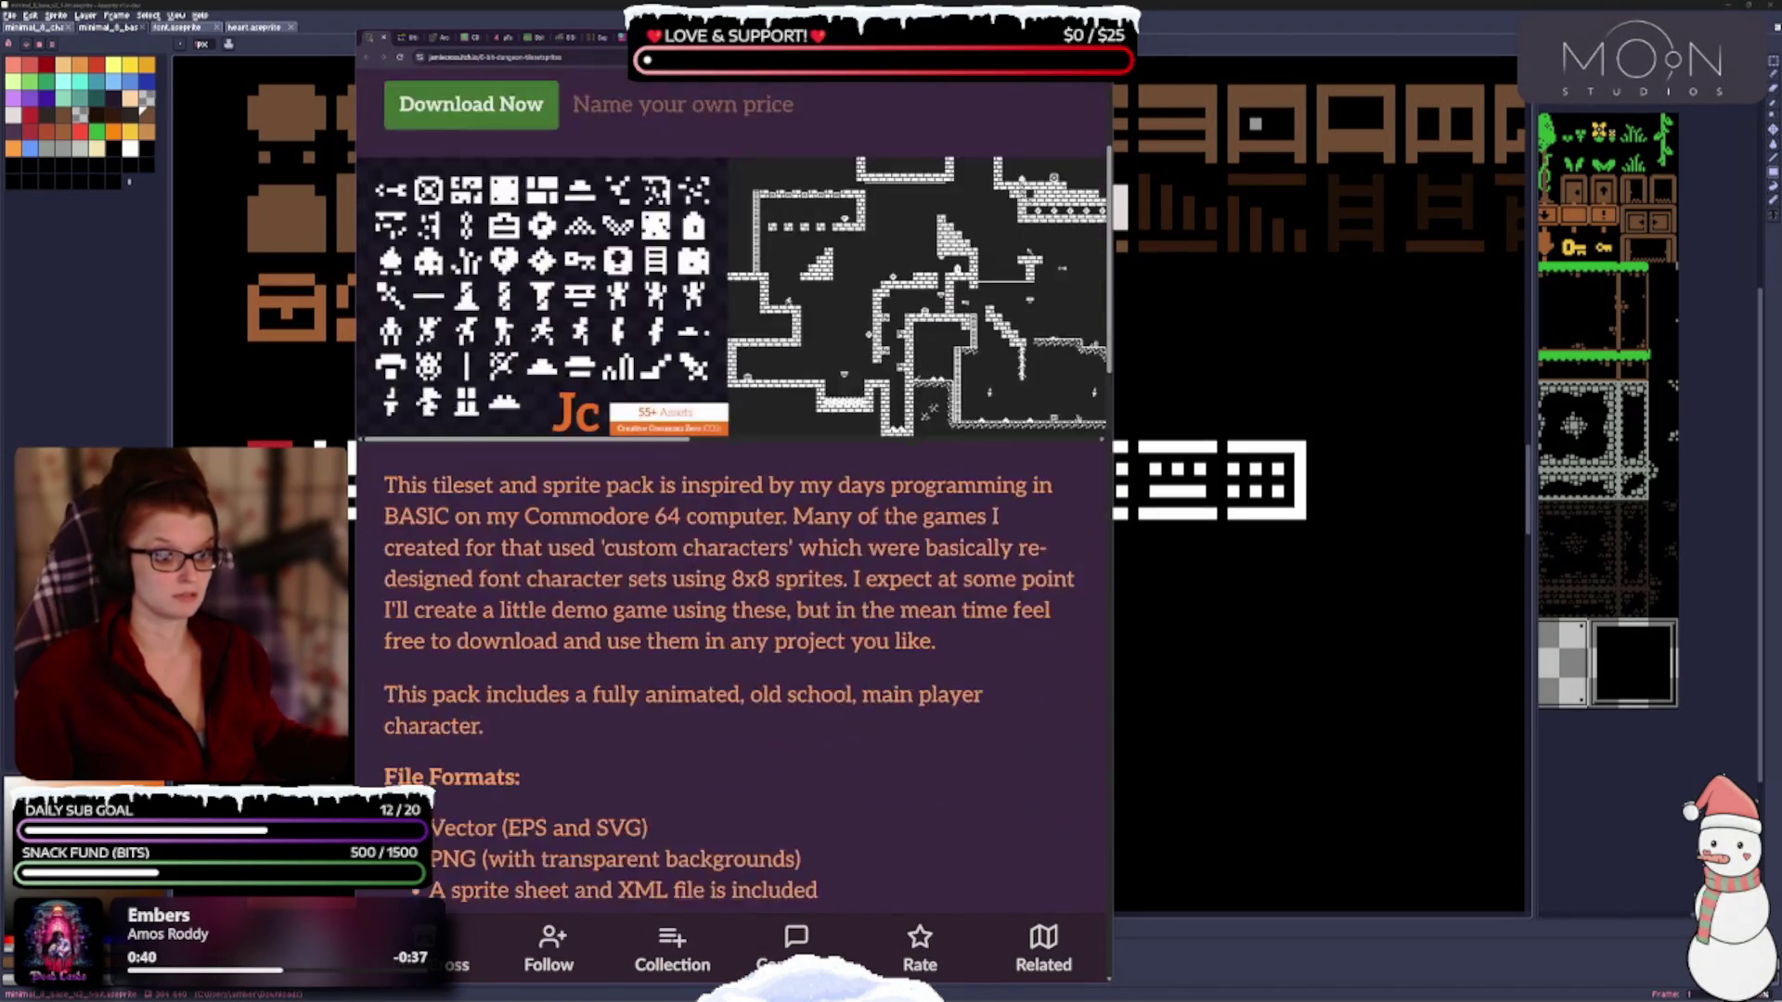
pyautogui.scroll(-3, 705, 671)
pyautogui.scroll(12, 706, 682)
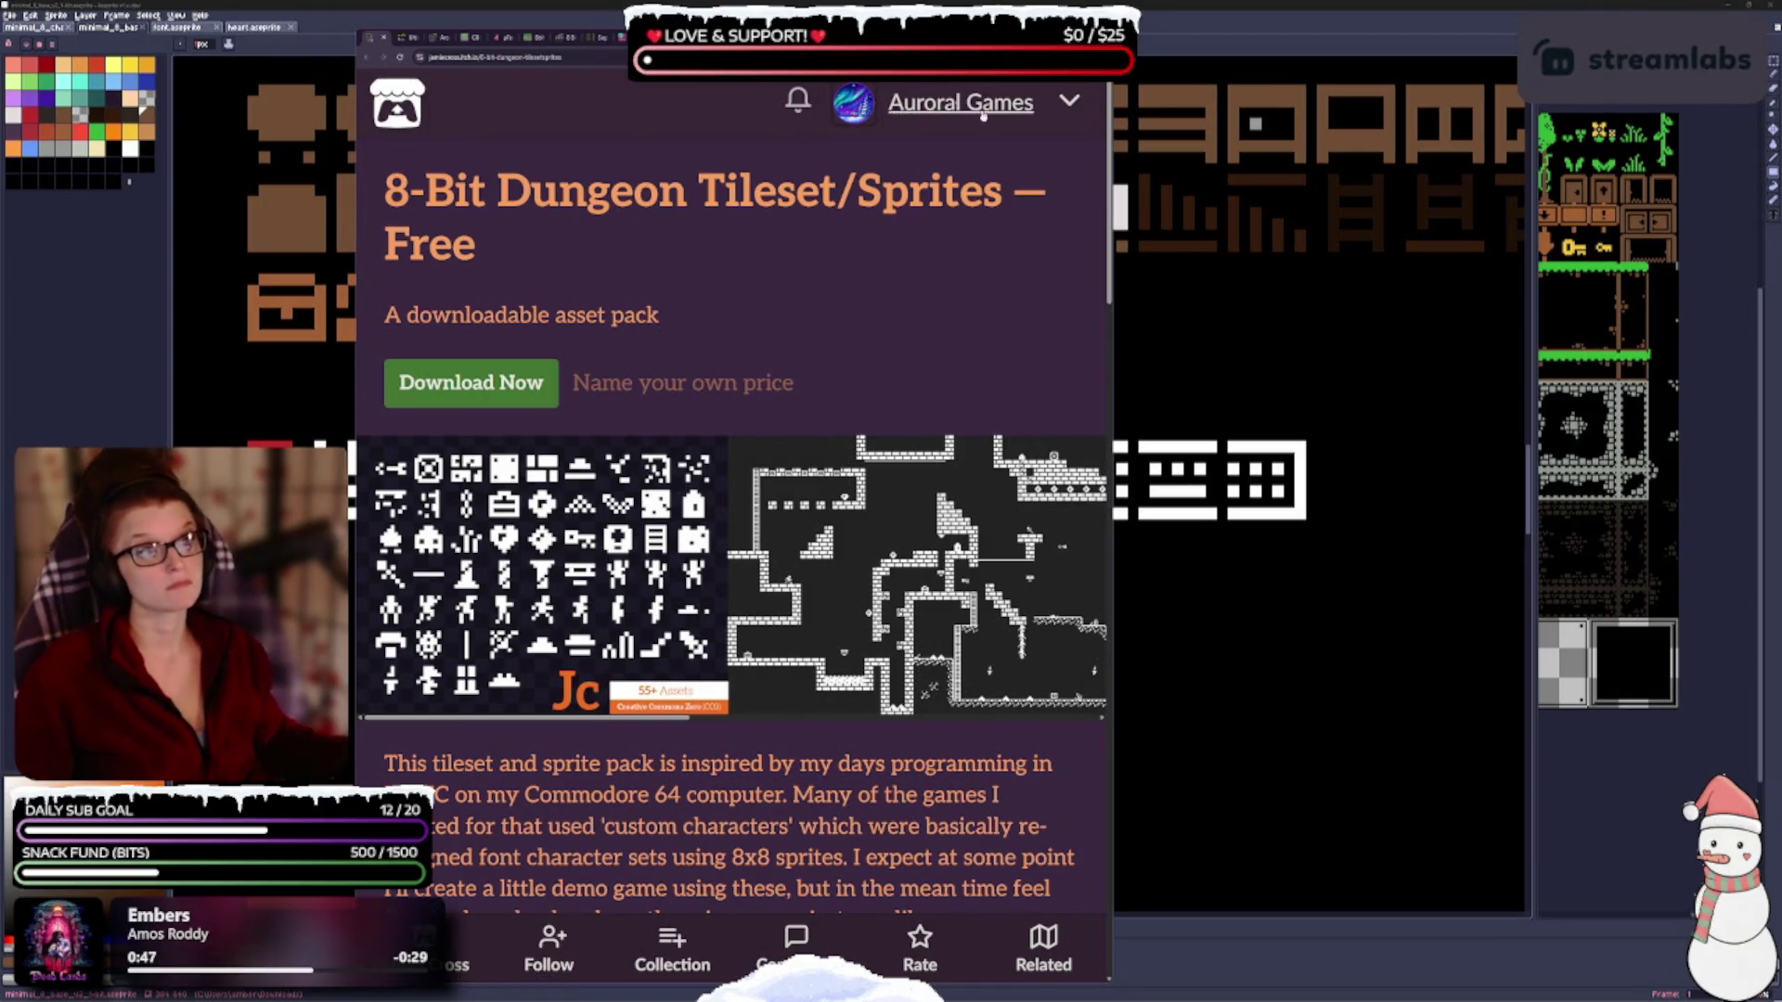
pyautogui.hotkey('ctrl', '-')
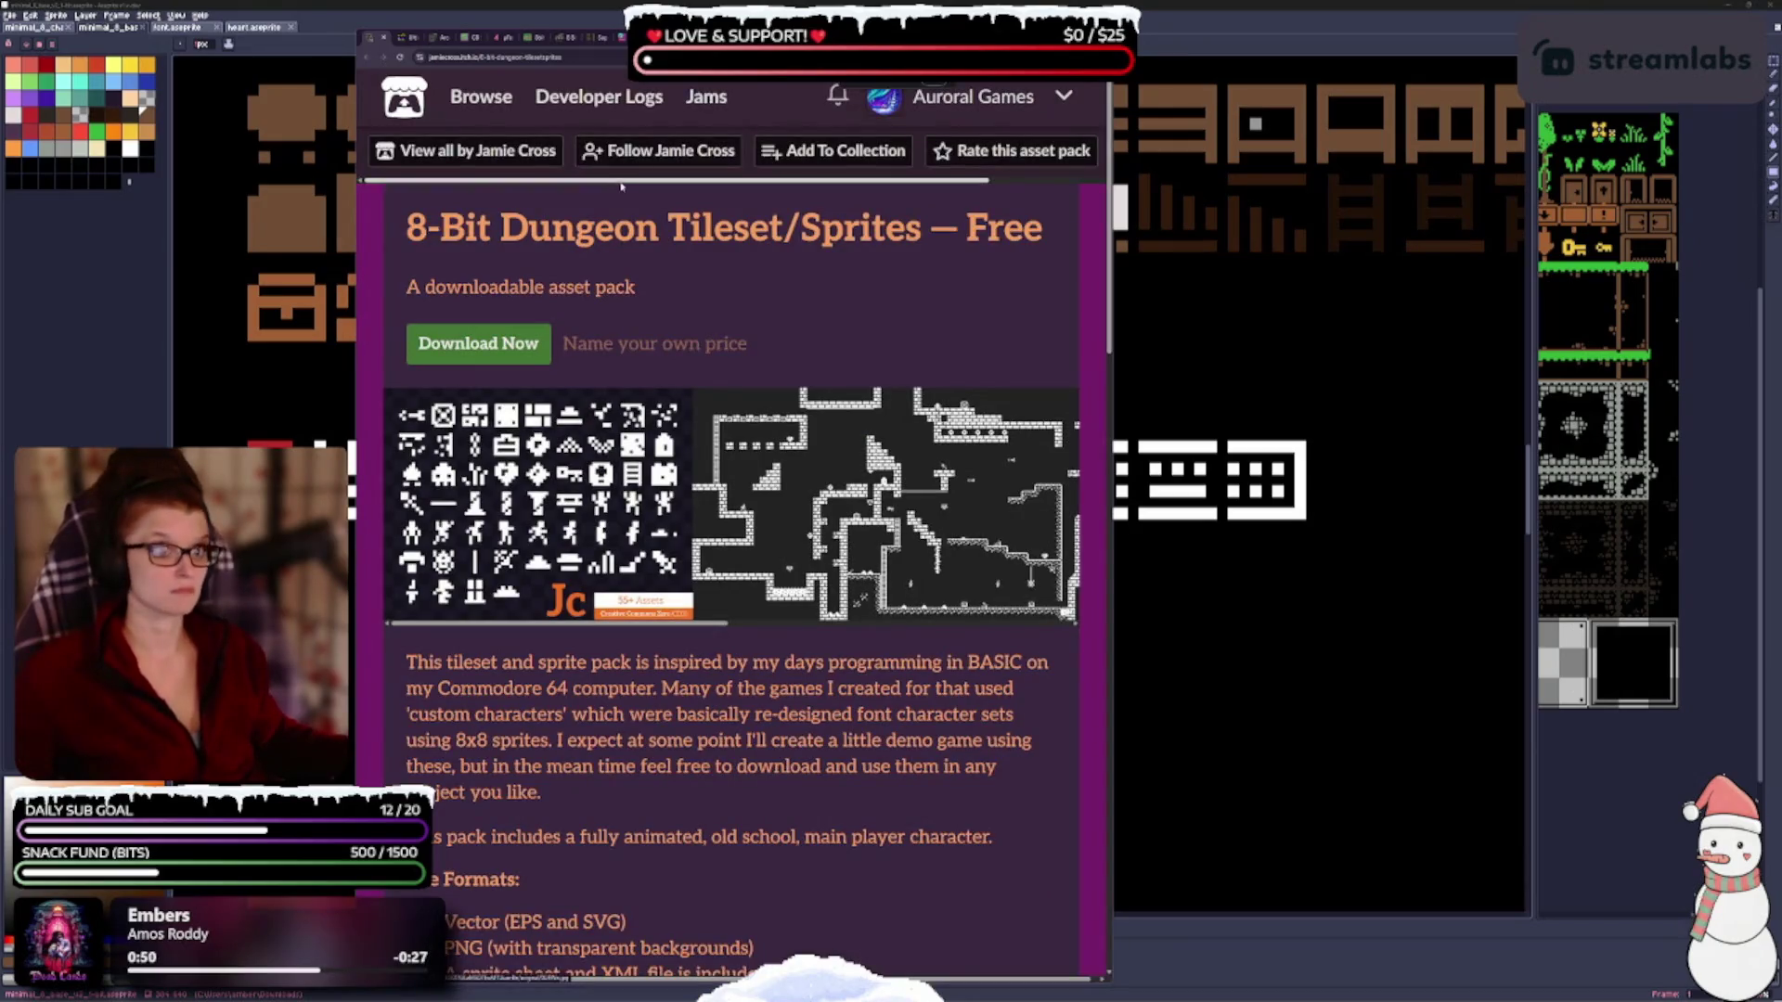
# Add the 8-Bit Dungeon pack to the [Private] Pixels collection.
pyautogui.click(836, 151)
pyautogui.click(613, 413)
pyautogui.click(566, 474)
pyautogui.click(546, 889)
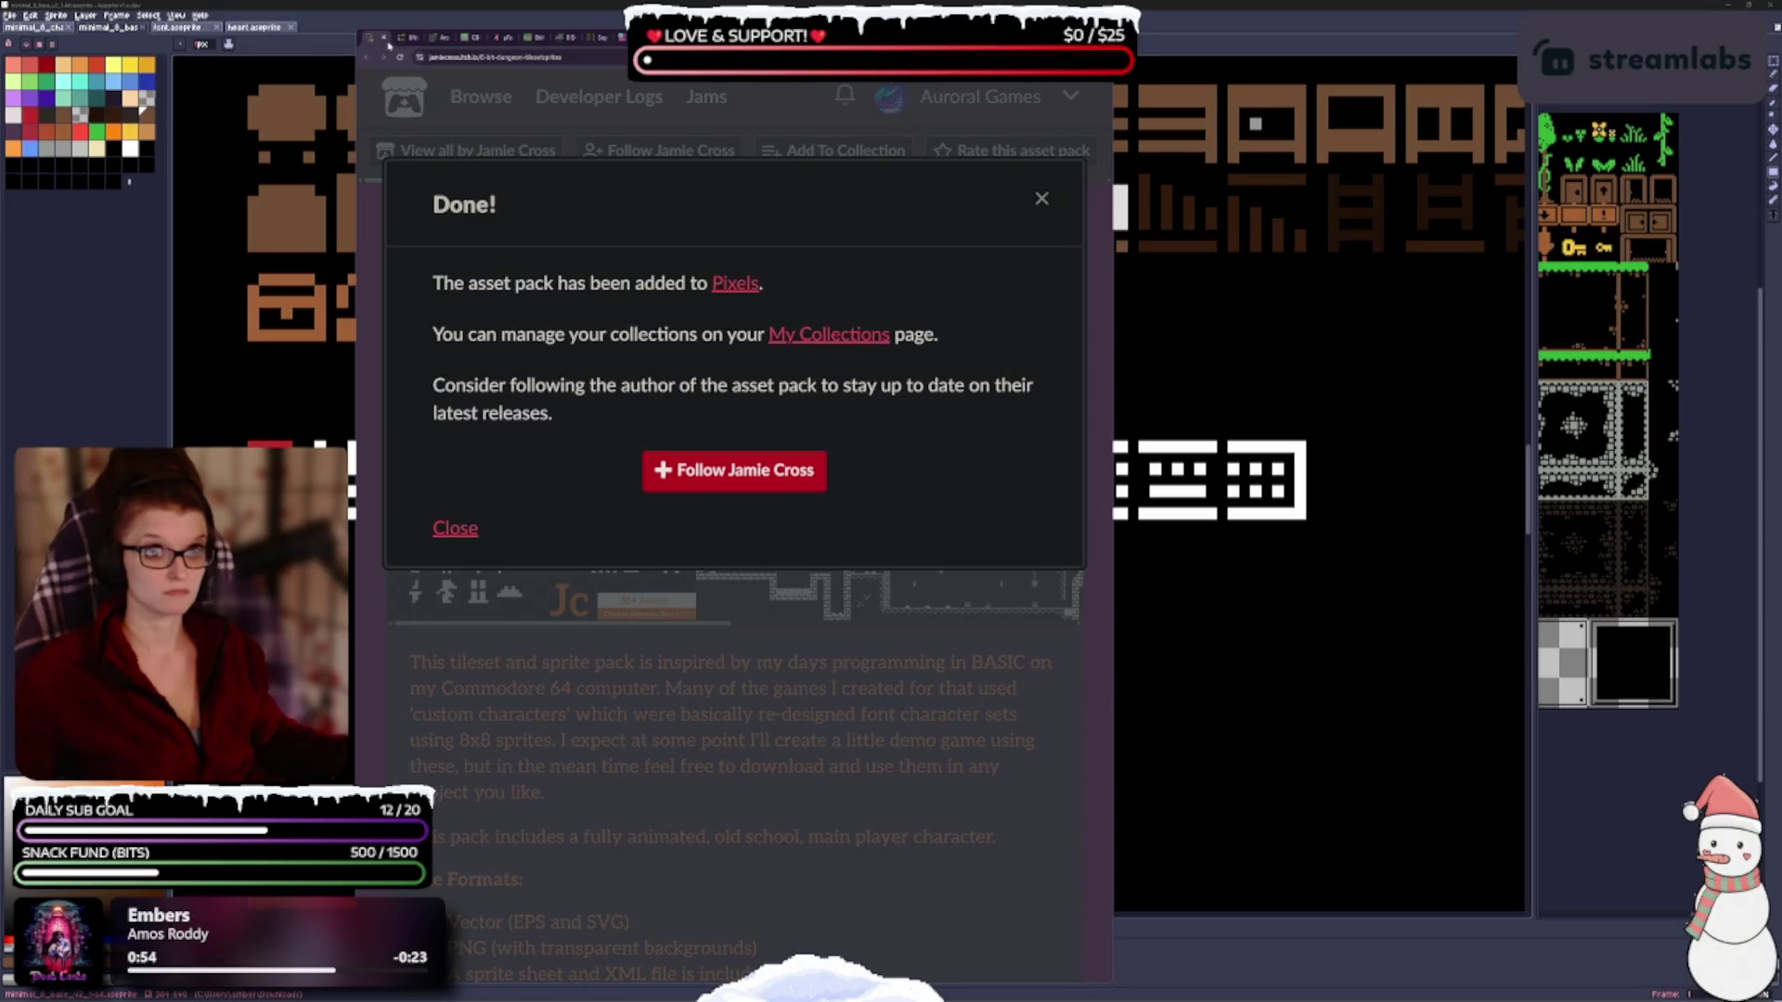
pyautogui.click(389, 41)
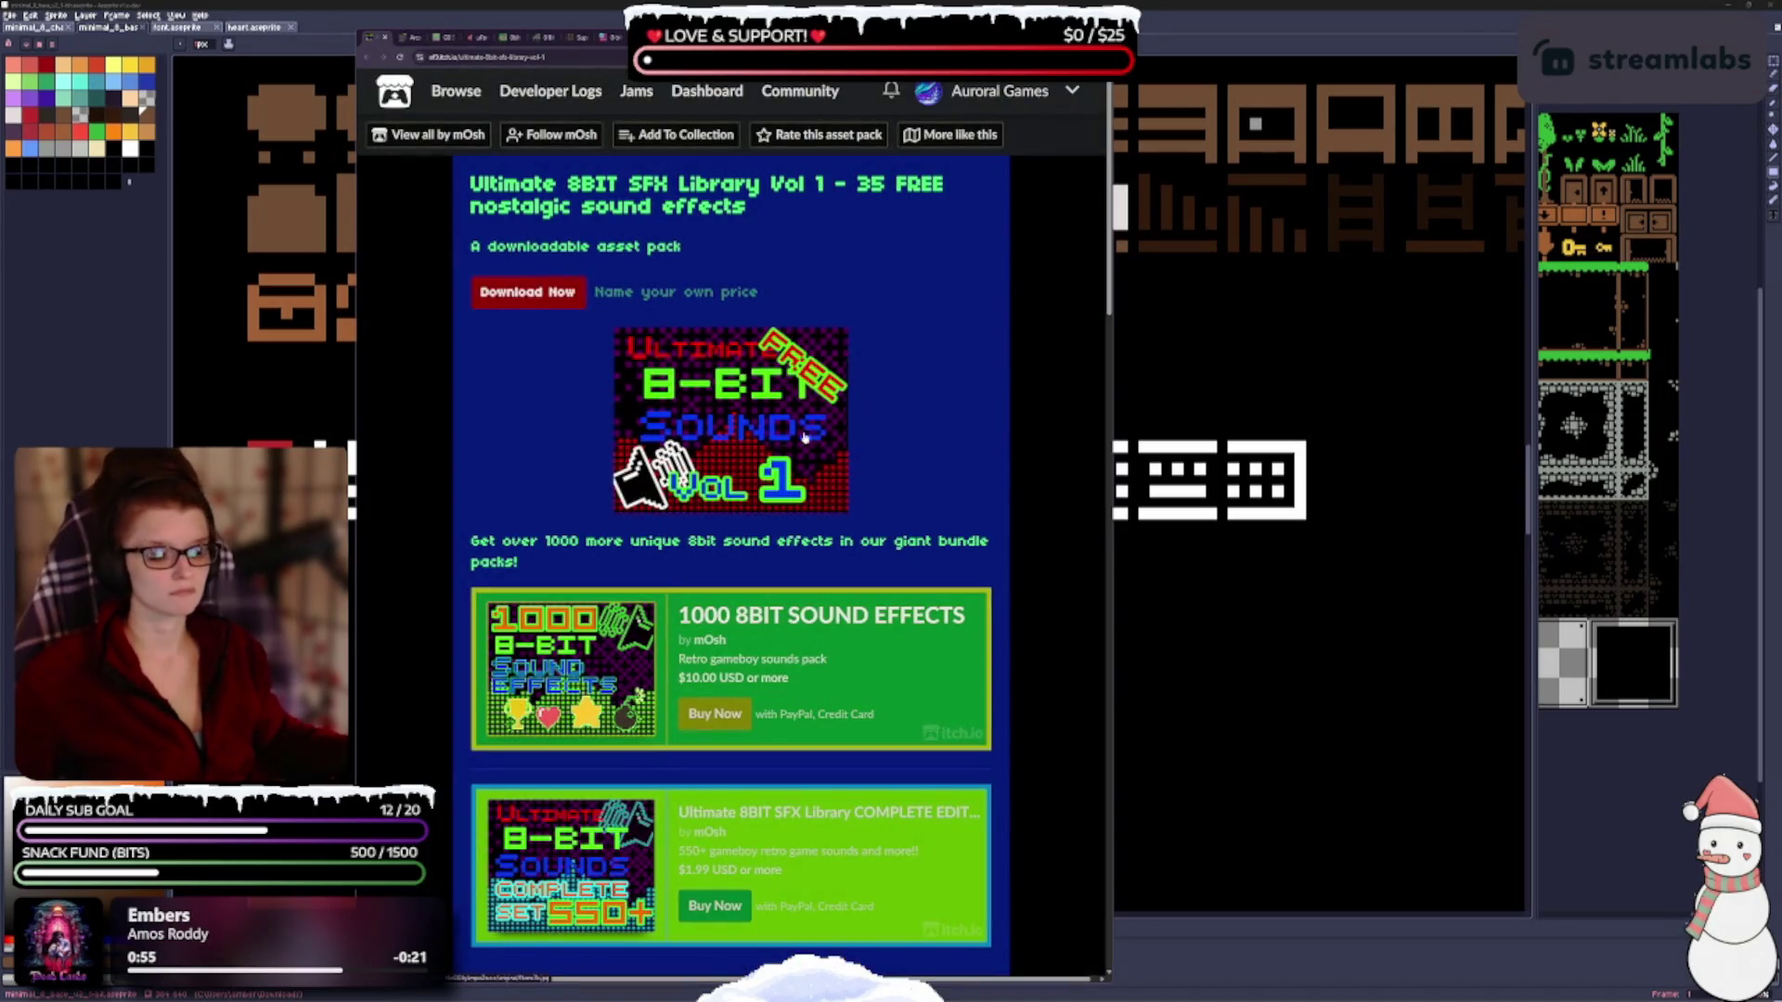